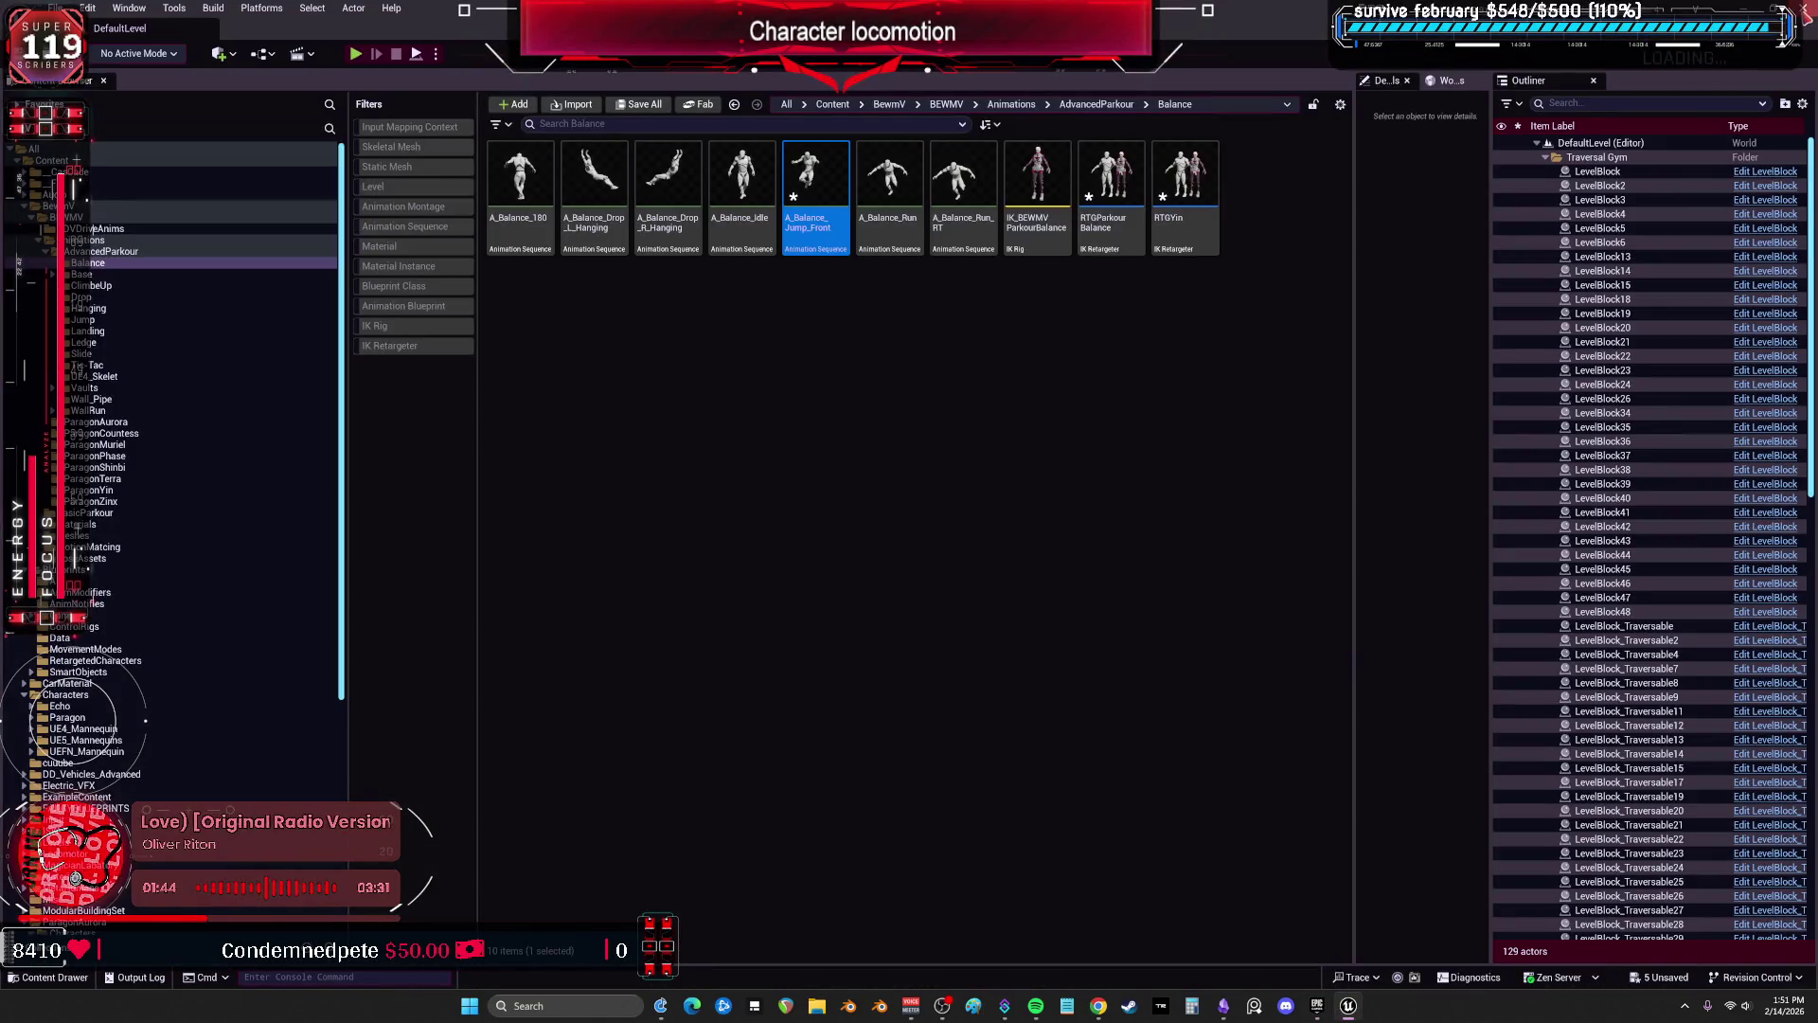
Close the editor without saving the modified assets and select the V project in the launcher library.
key("ctrl+shift+s")
left_click(1037, 664)
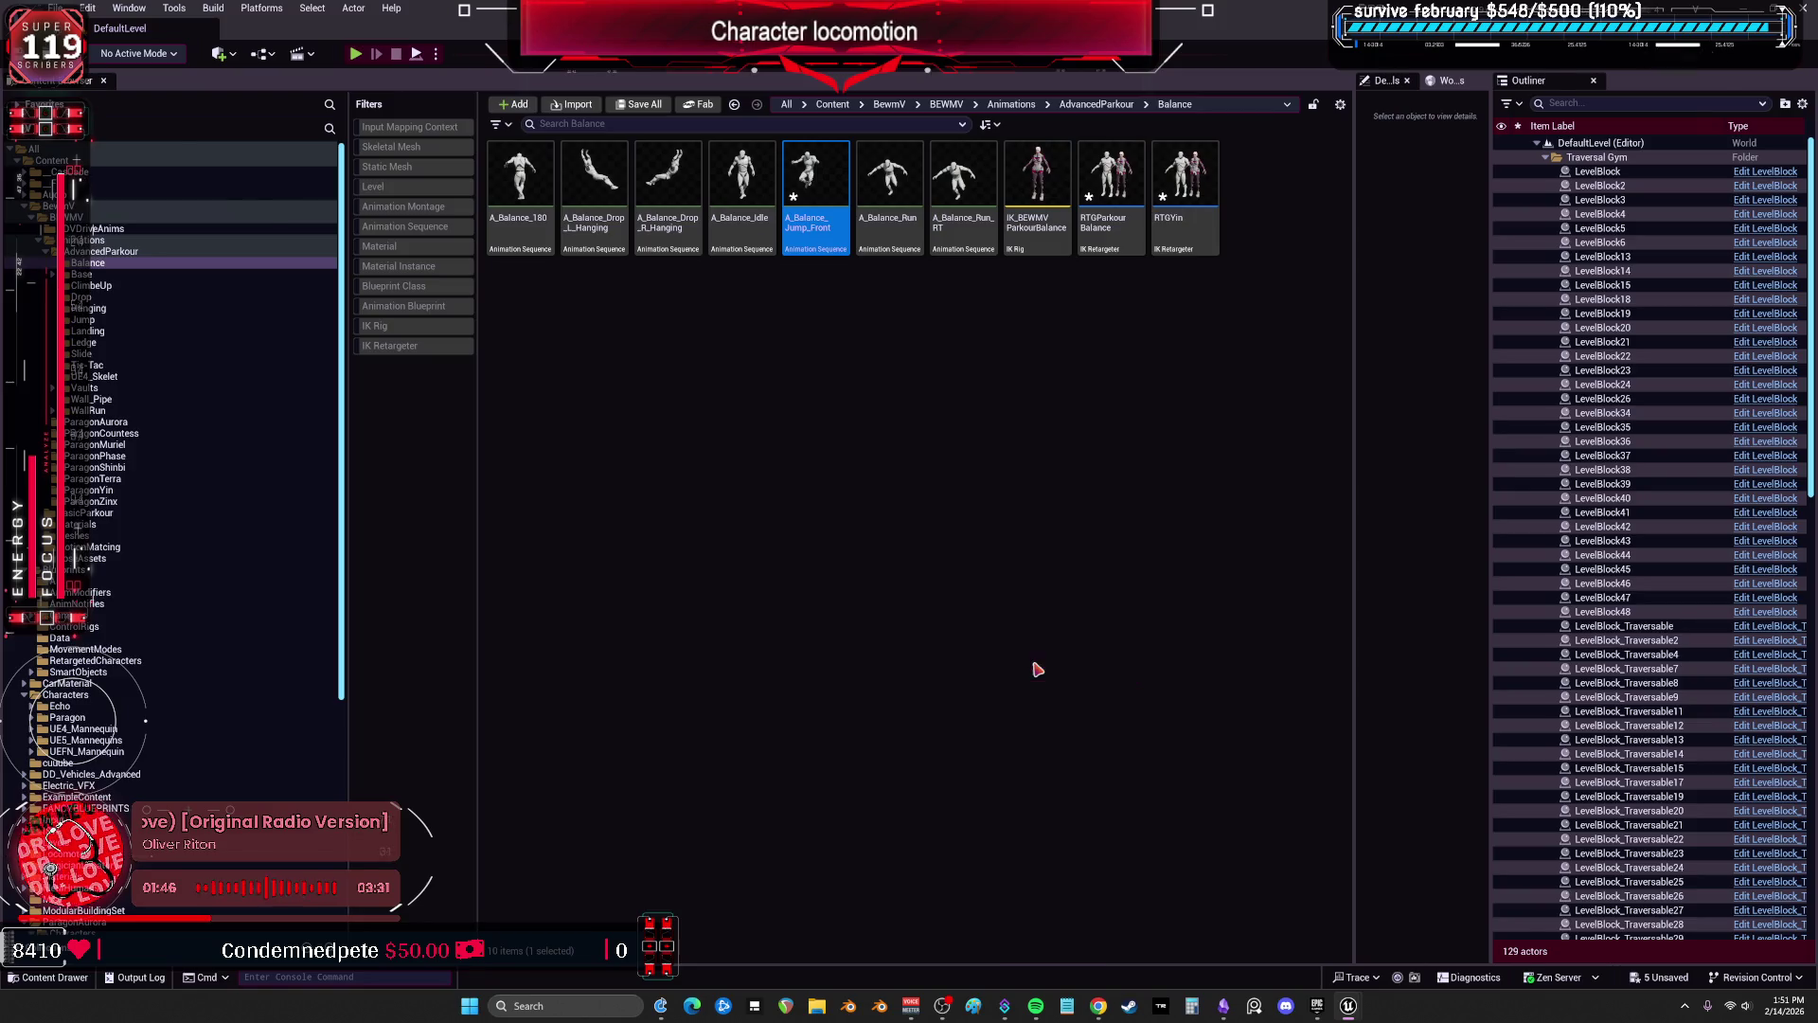
left_click(1004, 696)
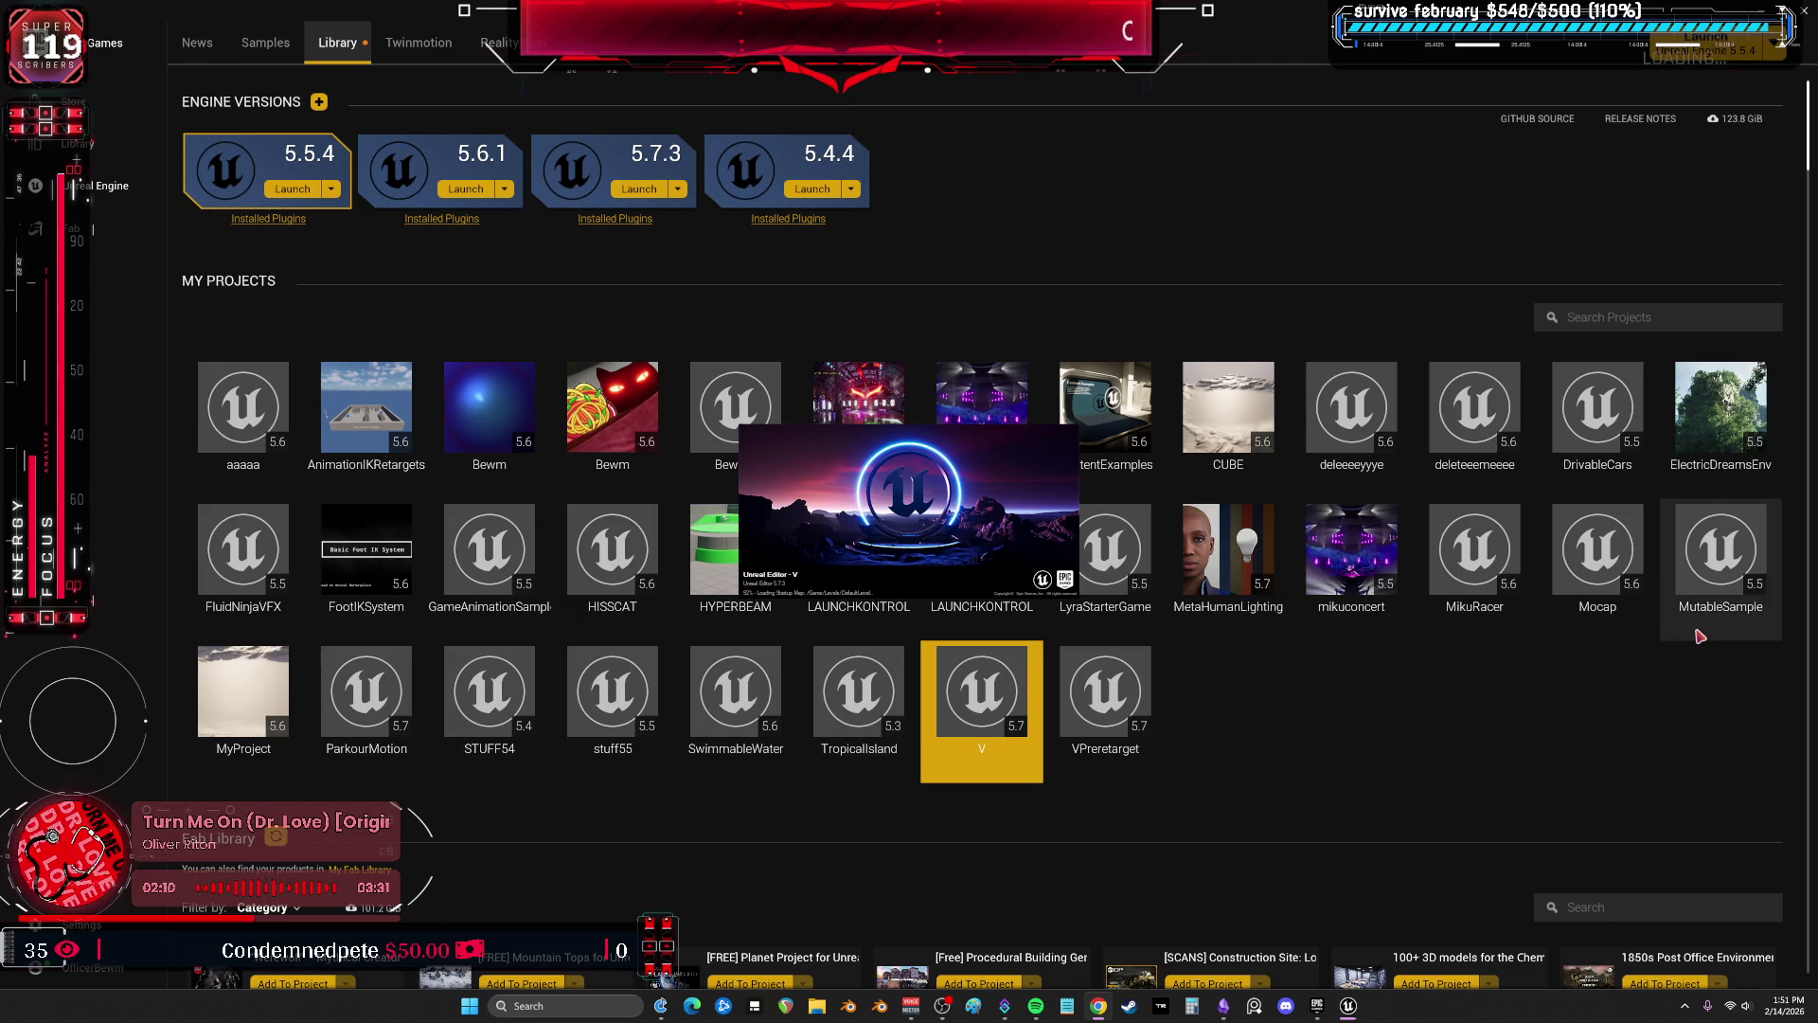
Launch the V project from the Epic Games Launcher library.
left_click(1470, 722)
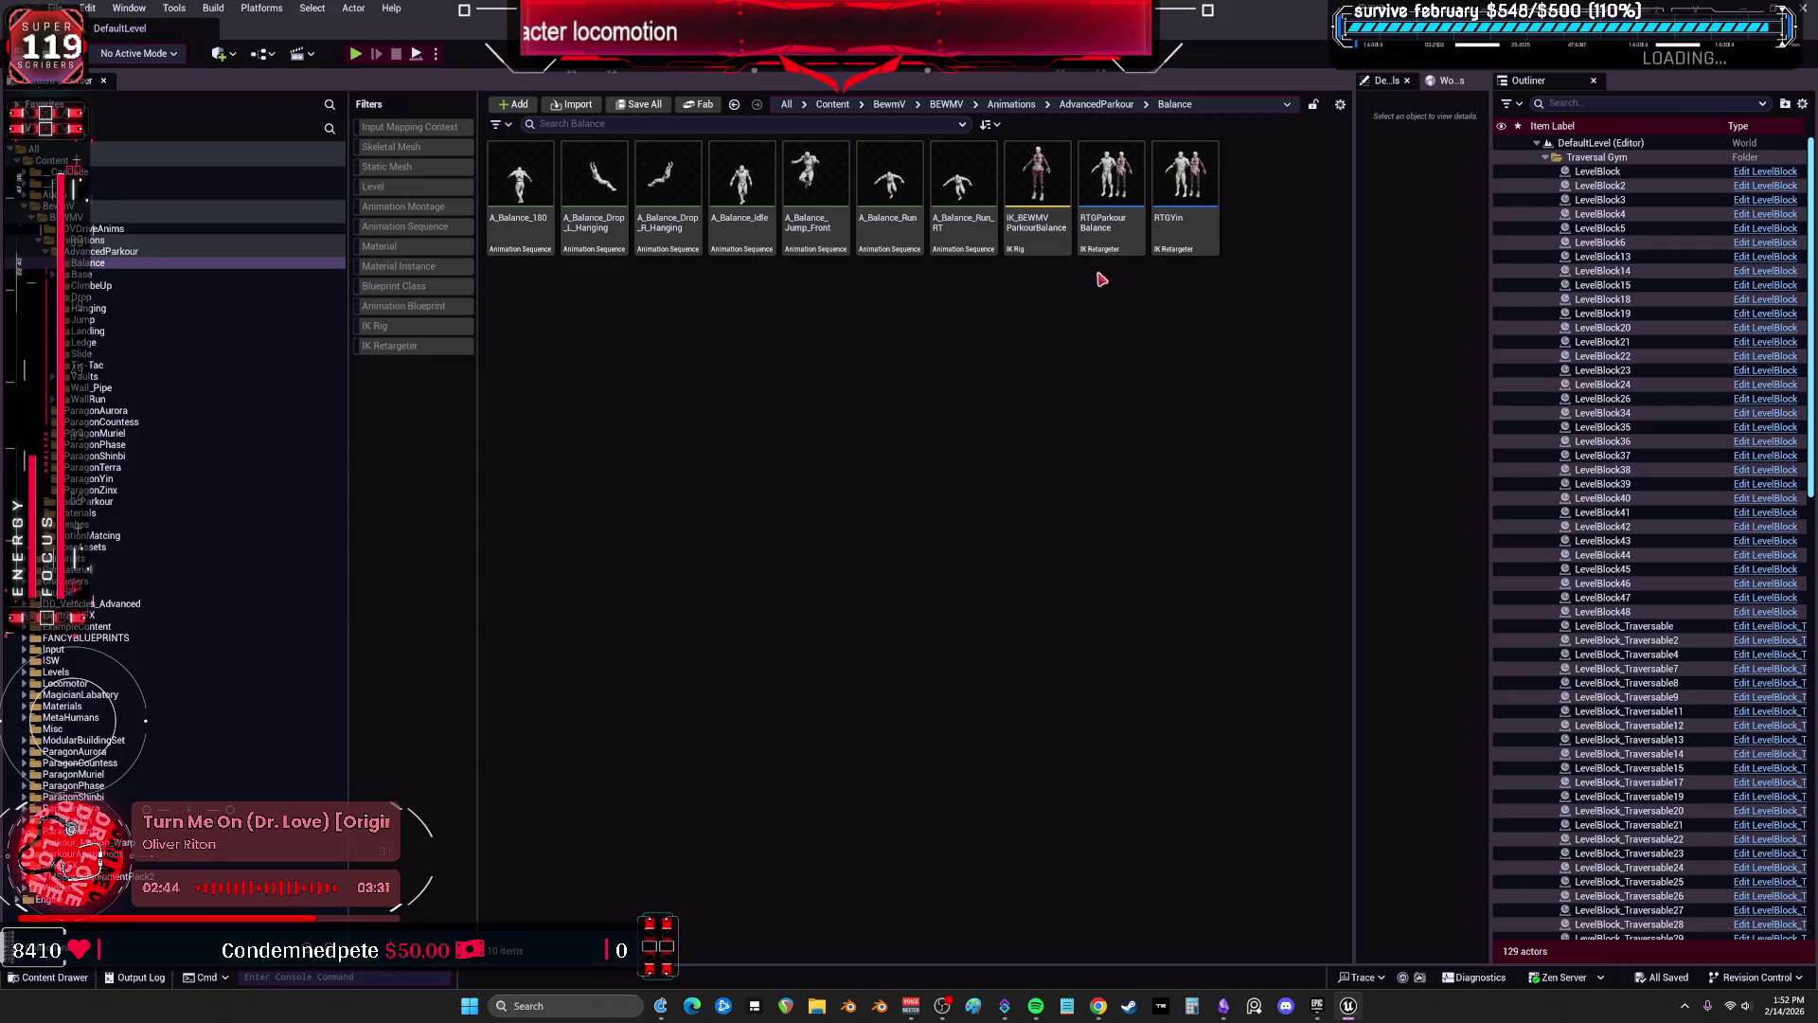
Open the RTGParkourBalance retargeter and delete the RTGYin retargeter asset.
left_click(1110, 244)
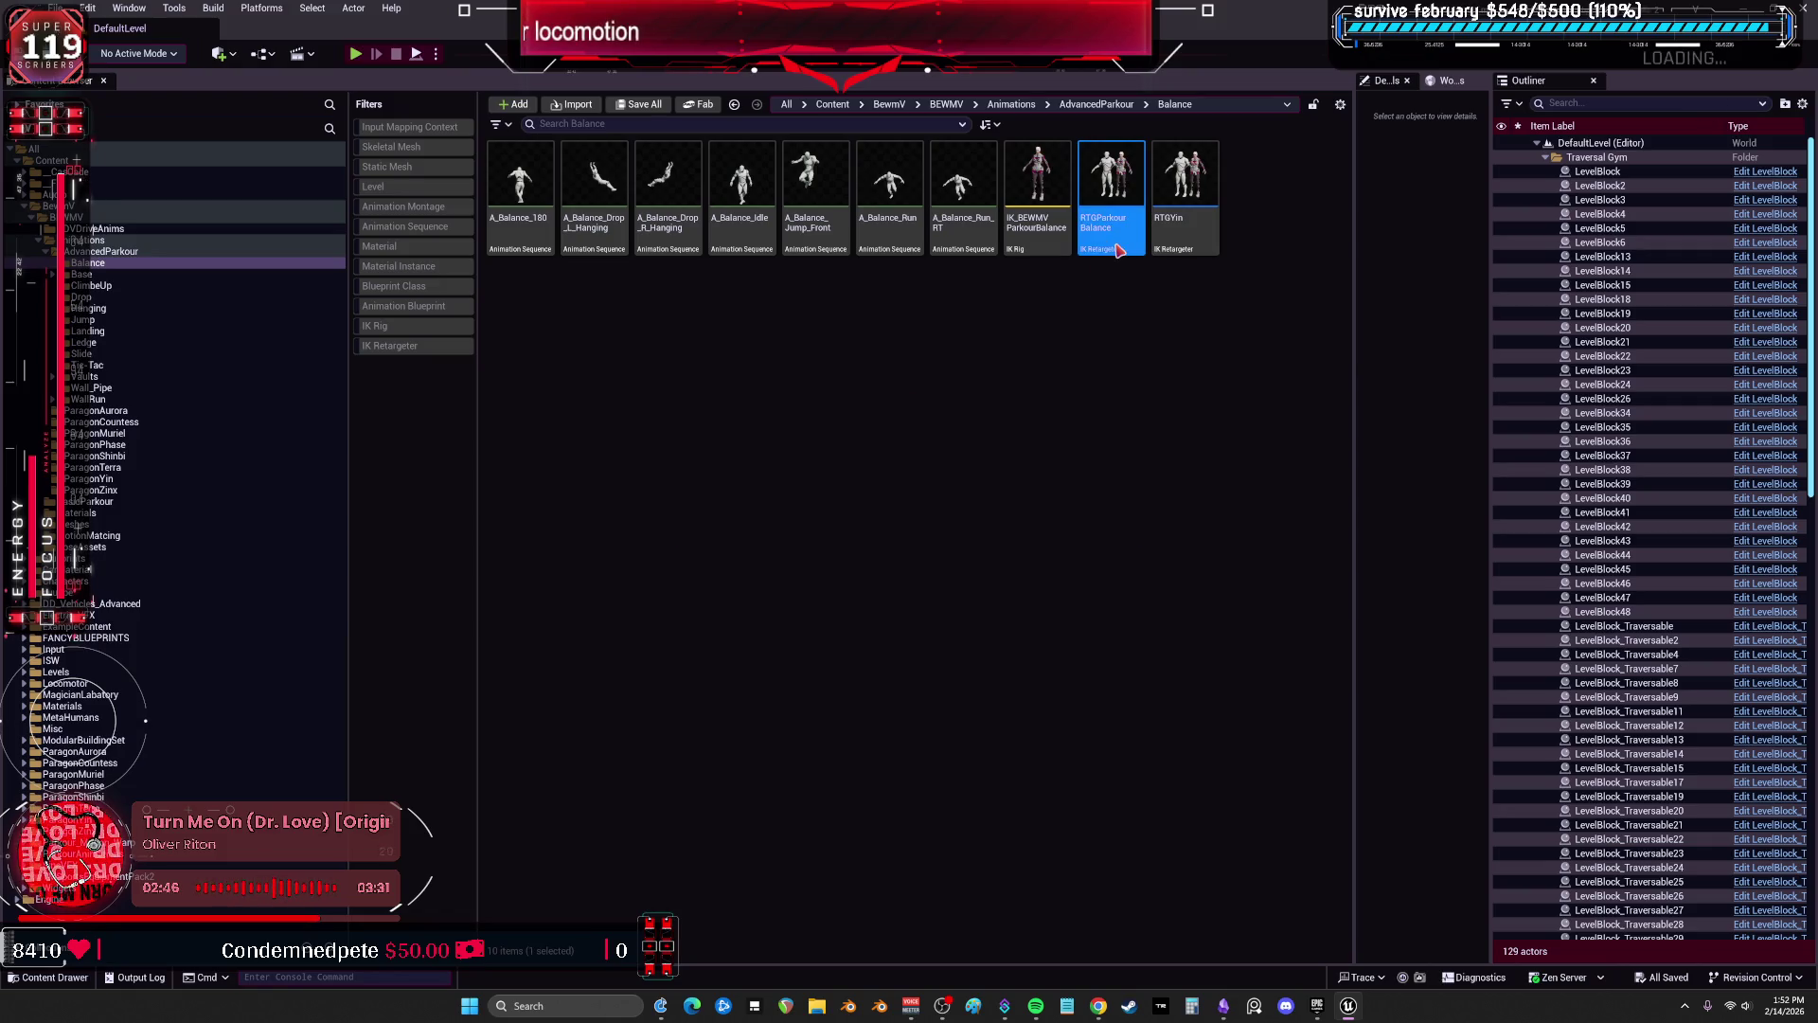
double_click(1110, 237)
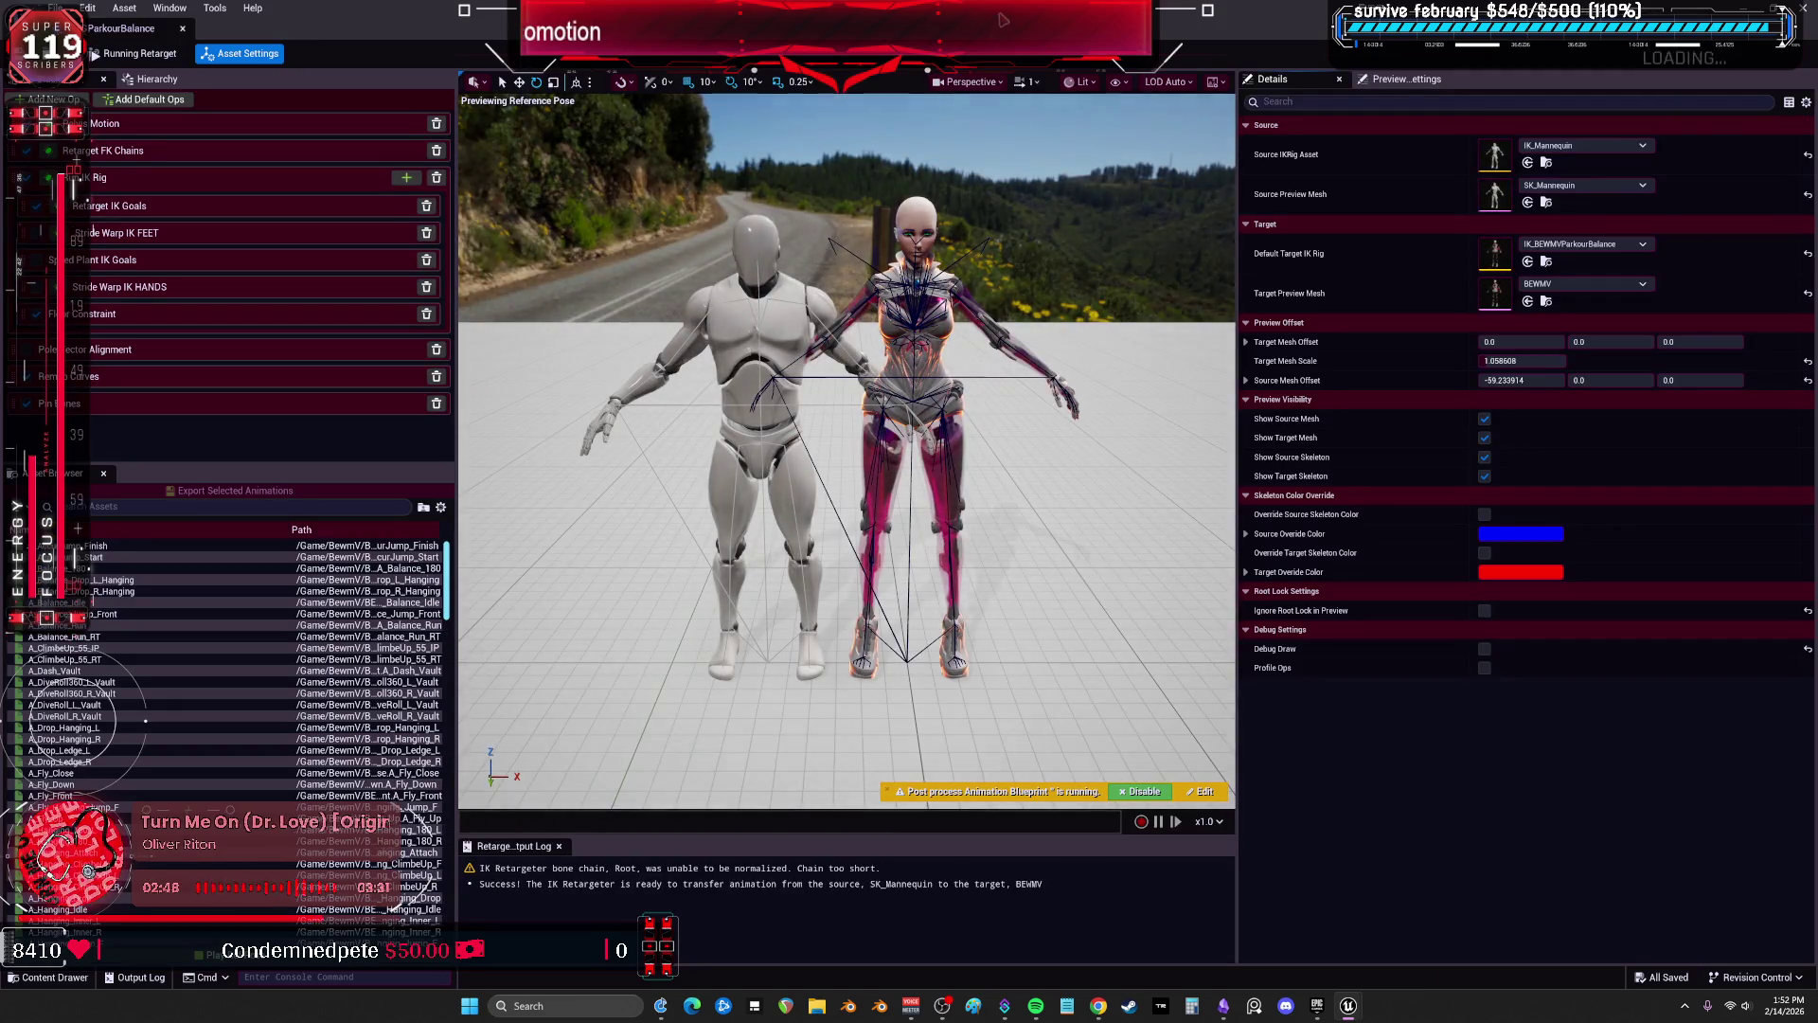
double_click(1004, 21)
key("Delete")
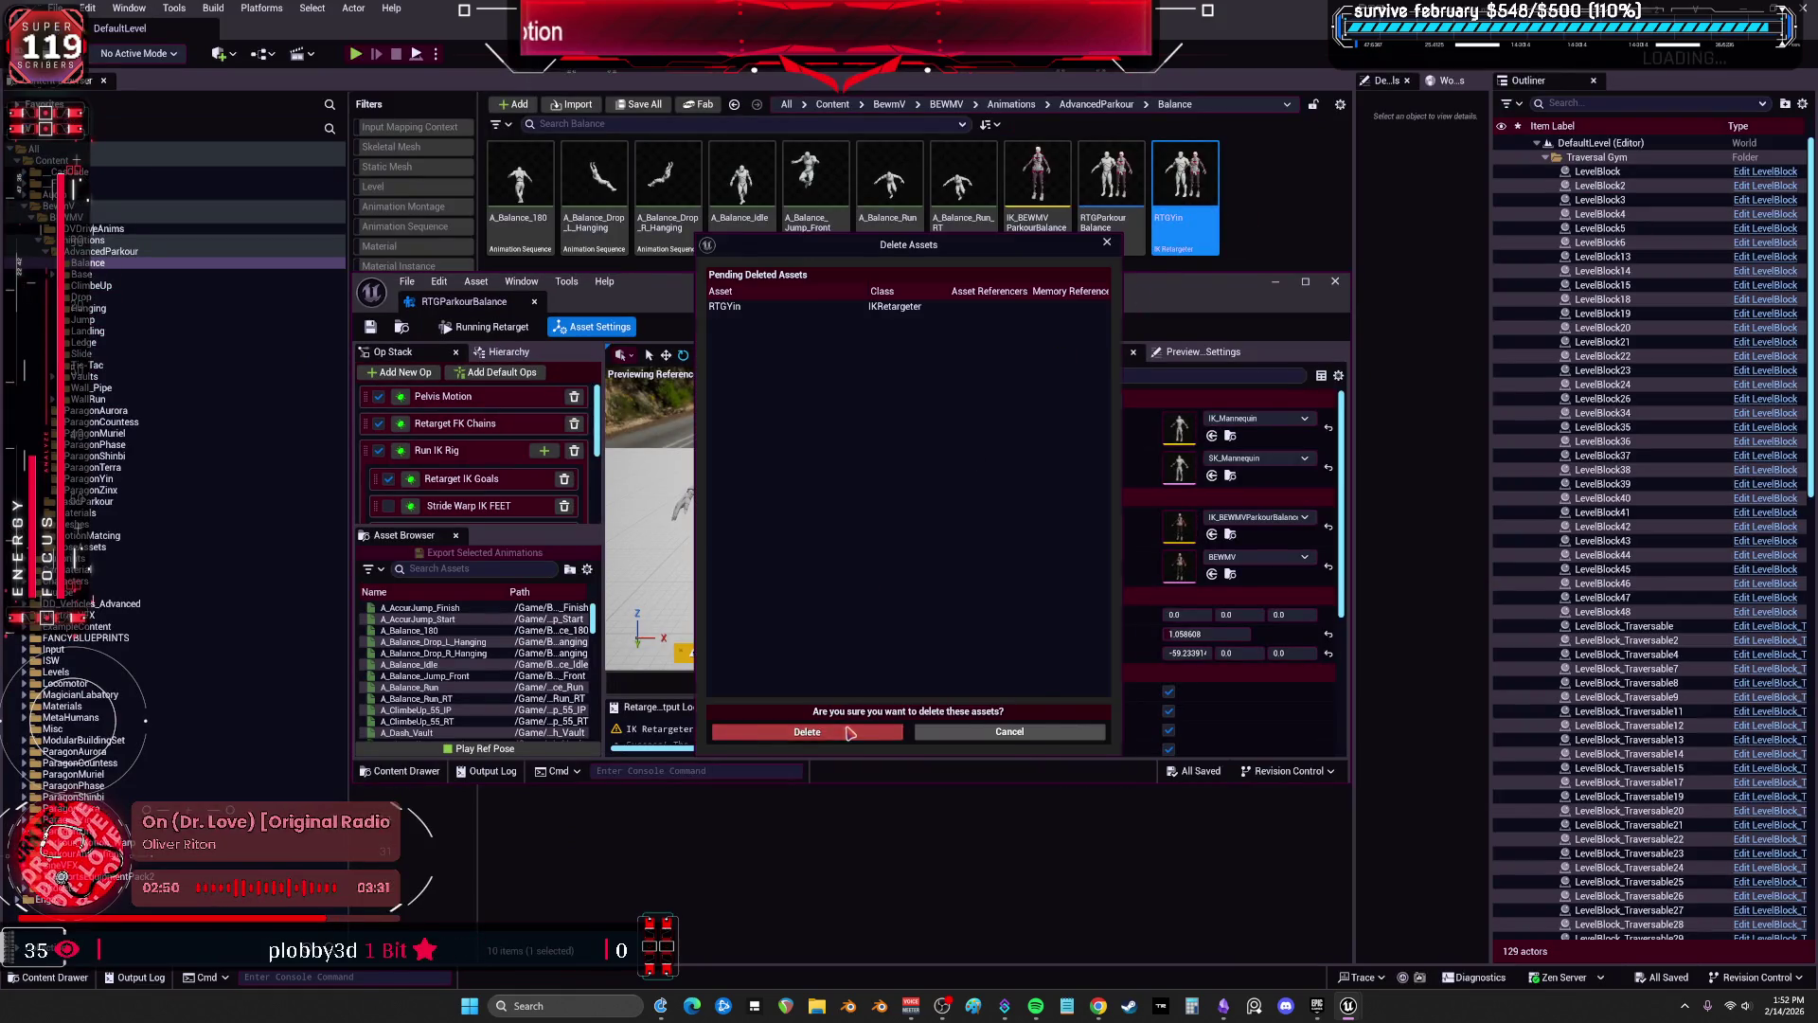
left_click(806, 732)
Review the Pin Bones op settings and the bone hierarchy with retarget chains.
double_click(757, 281)
left_click(121, 405)
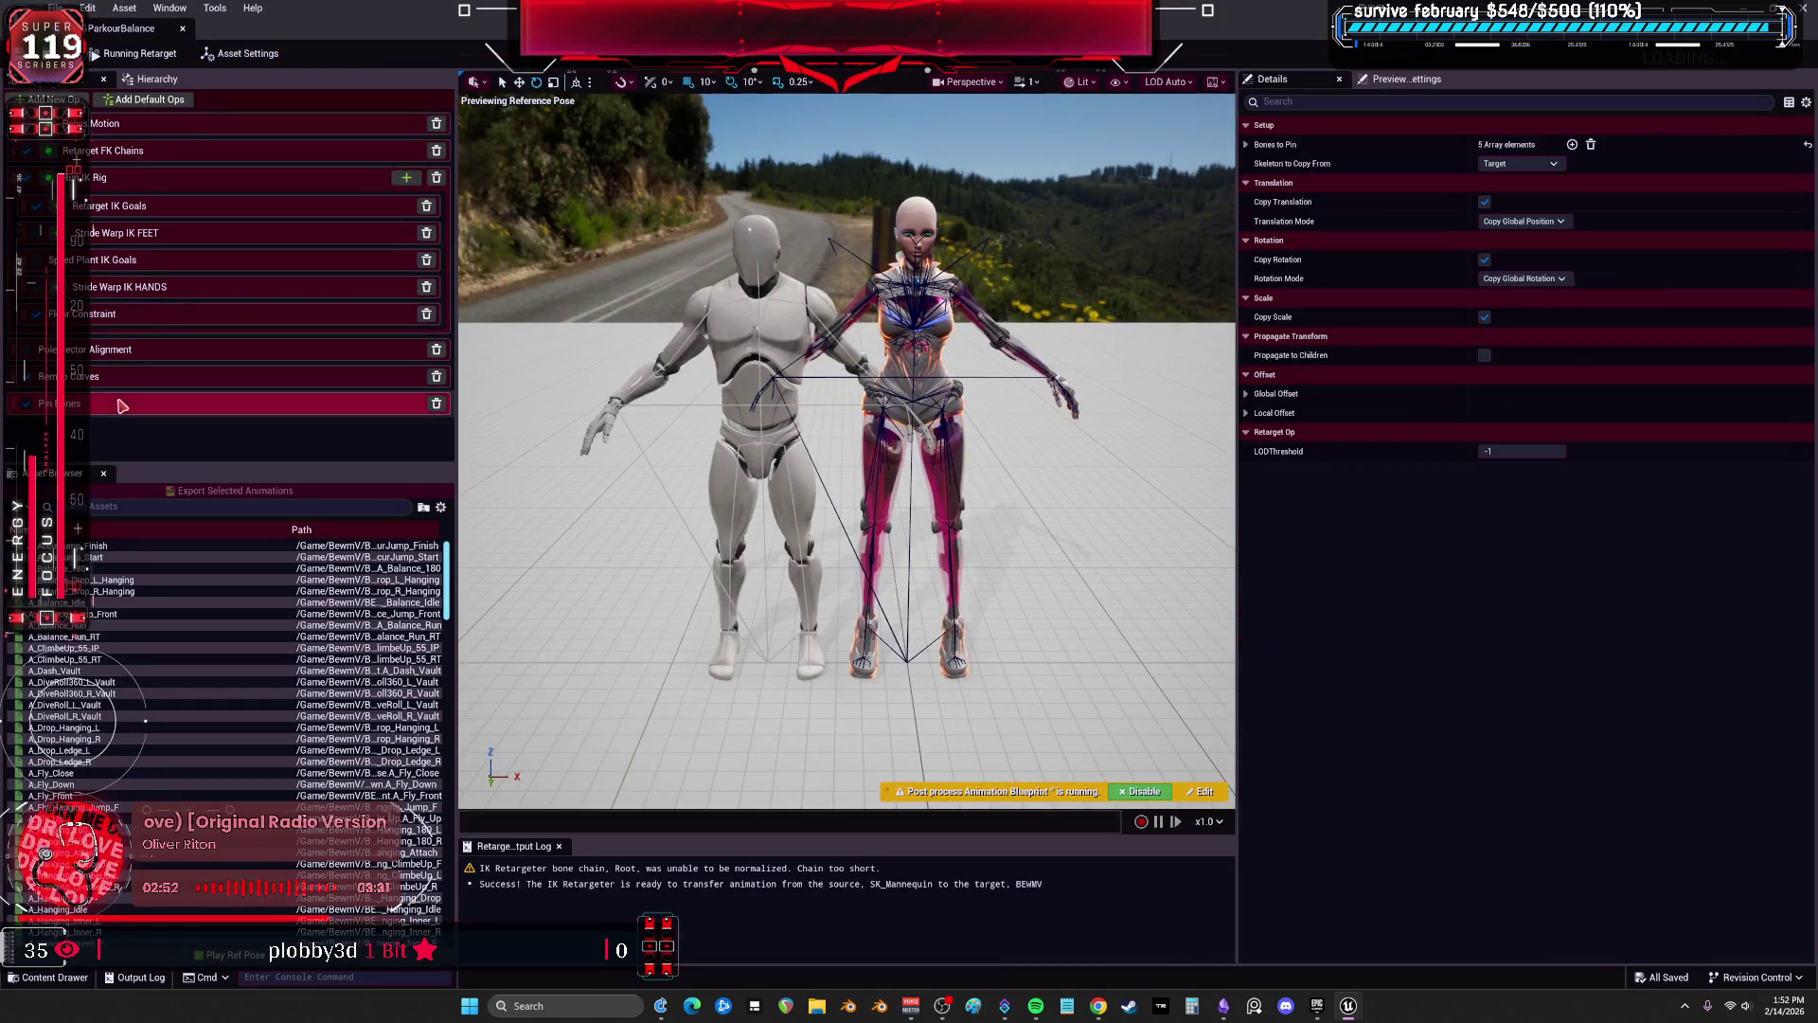
left_click(149, 97)
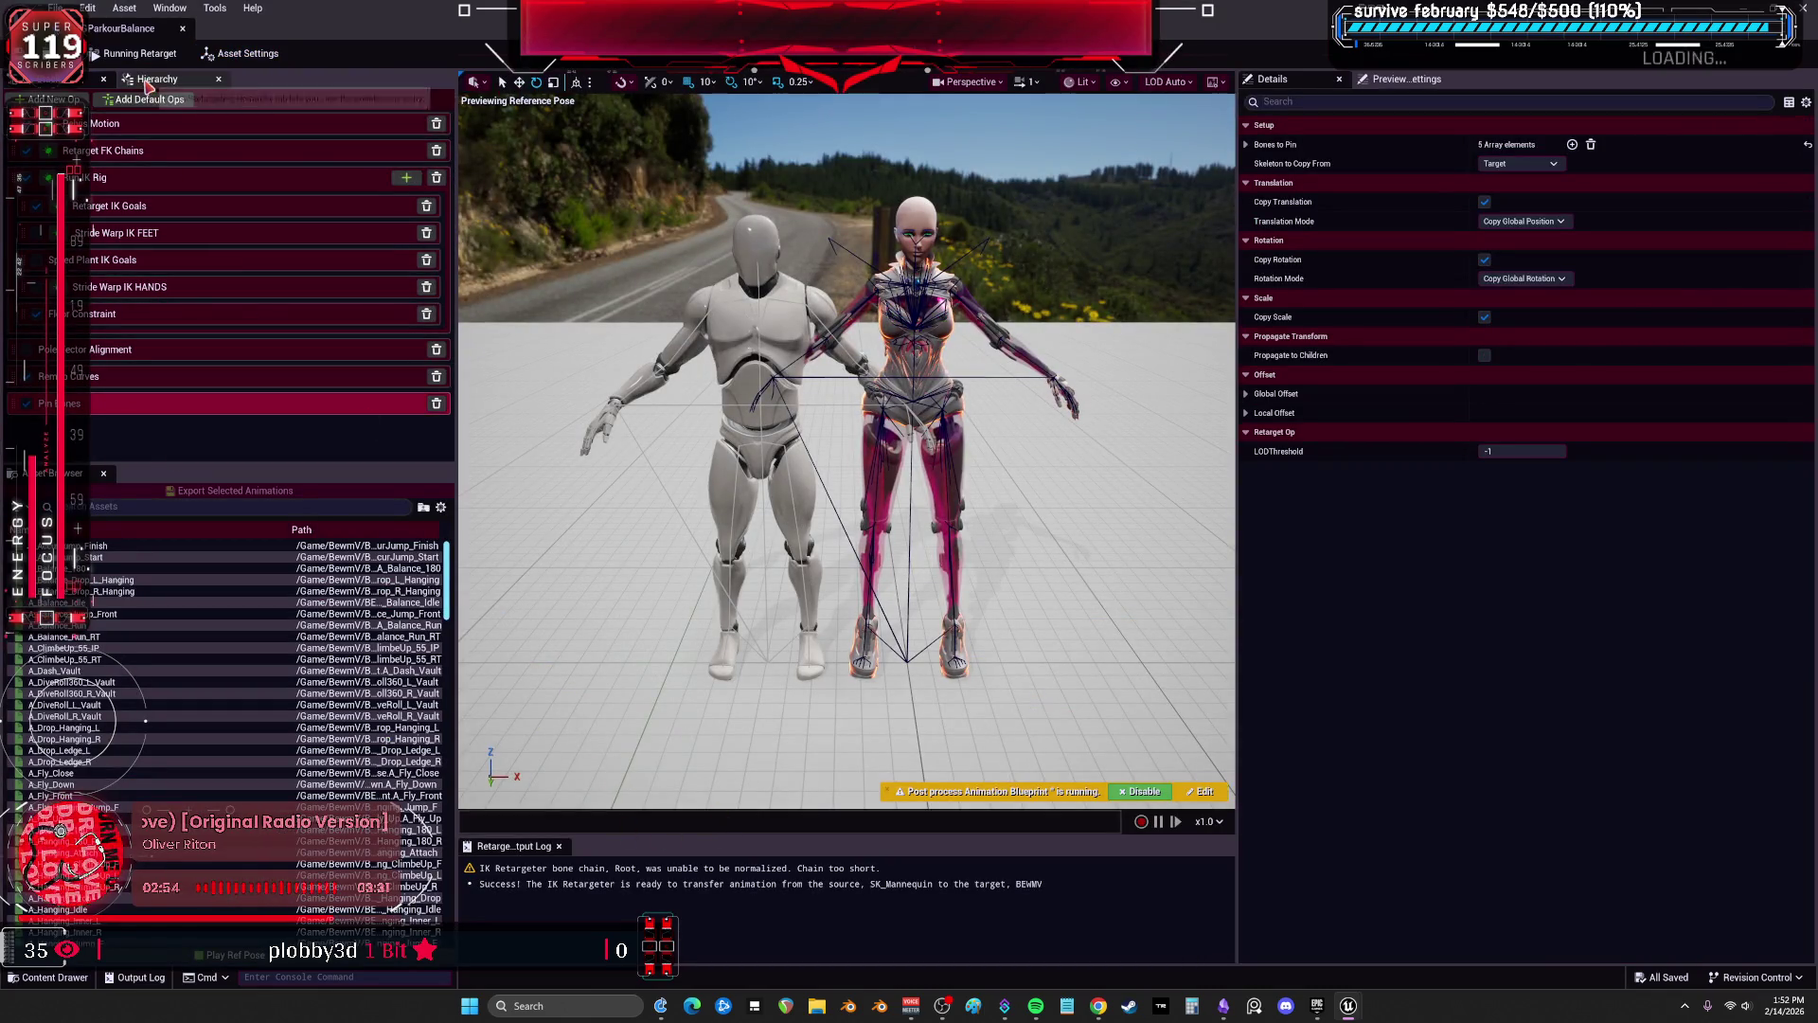
left_click(148, 82)
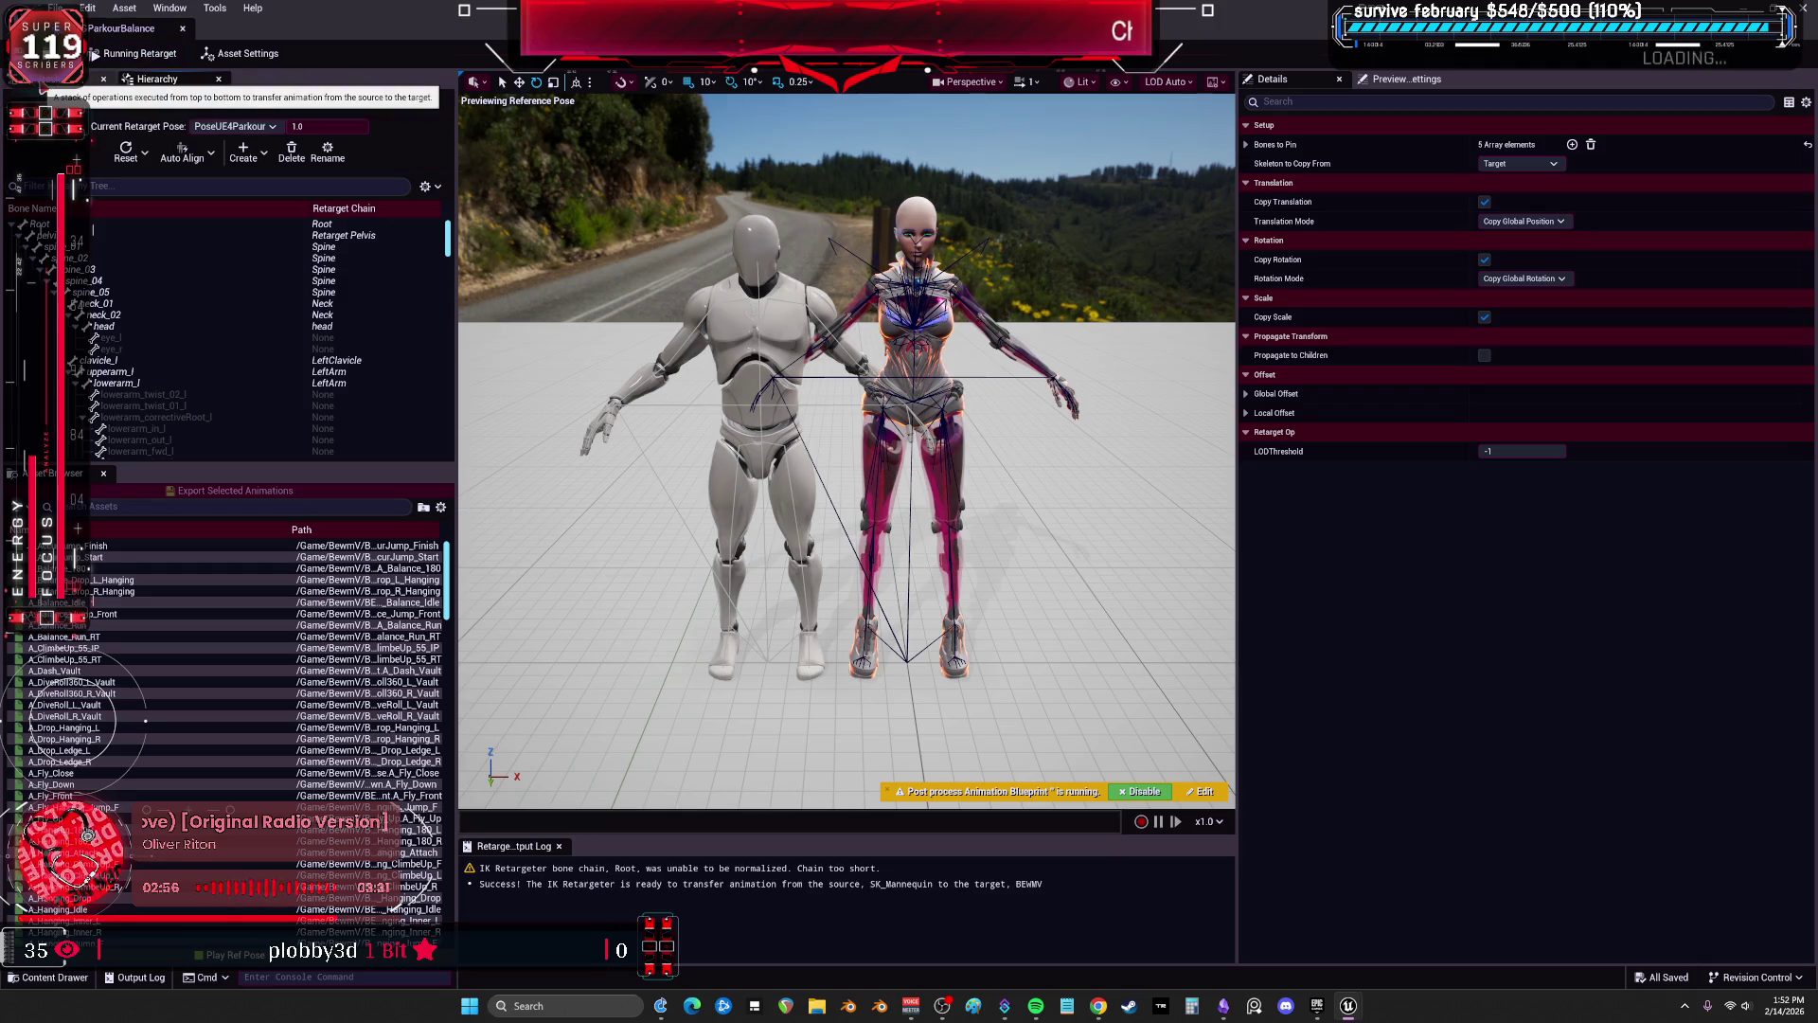
left_click(43, 80)
scroll(847, 450, "up", 3)
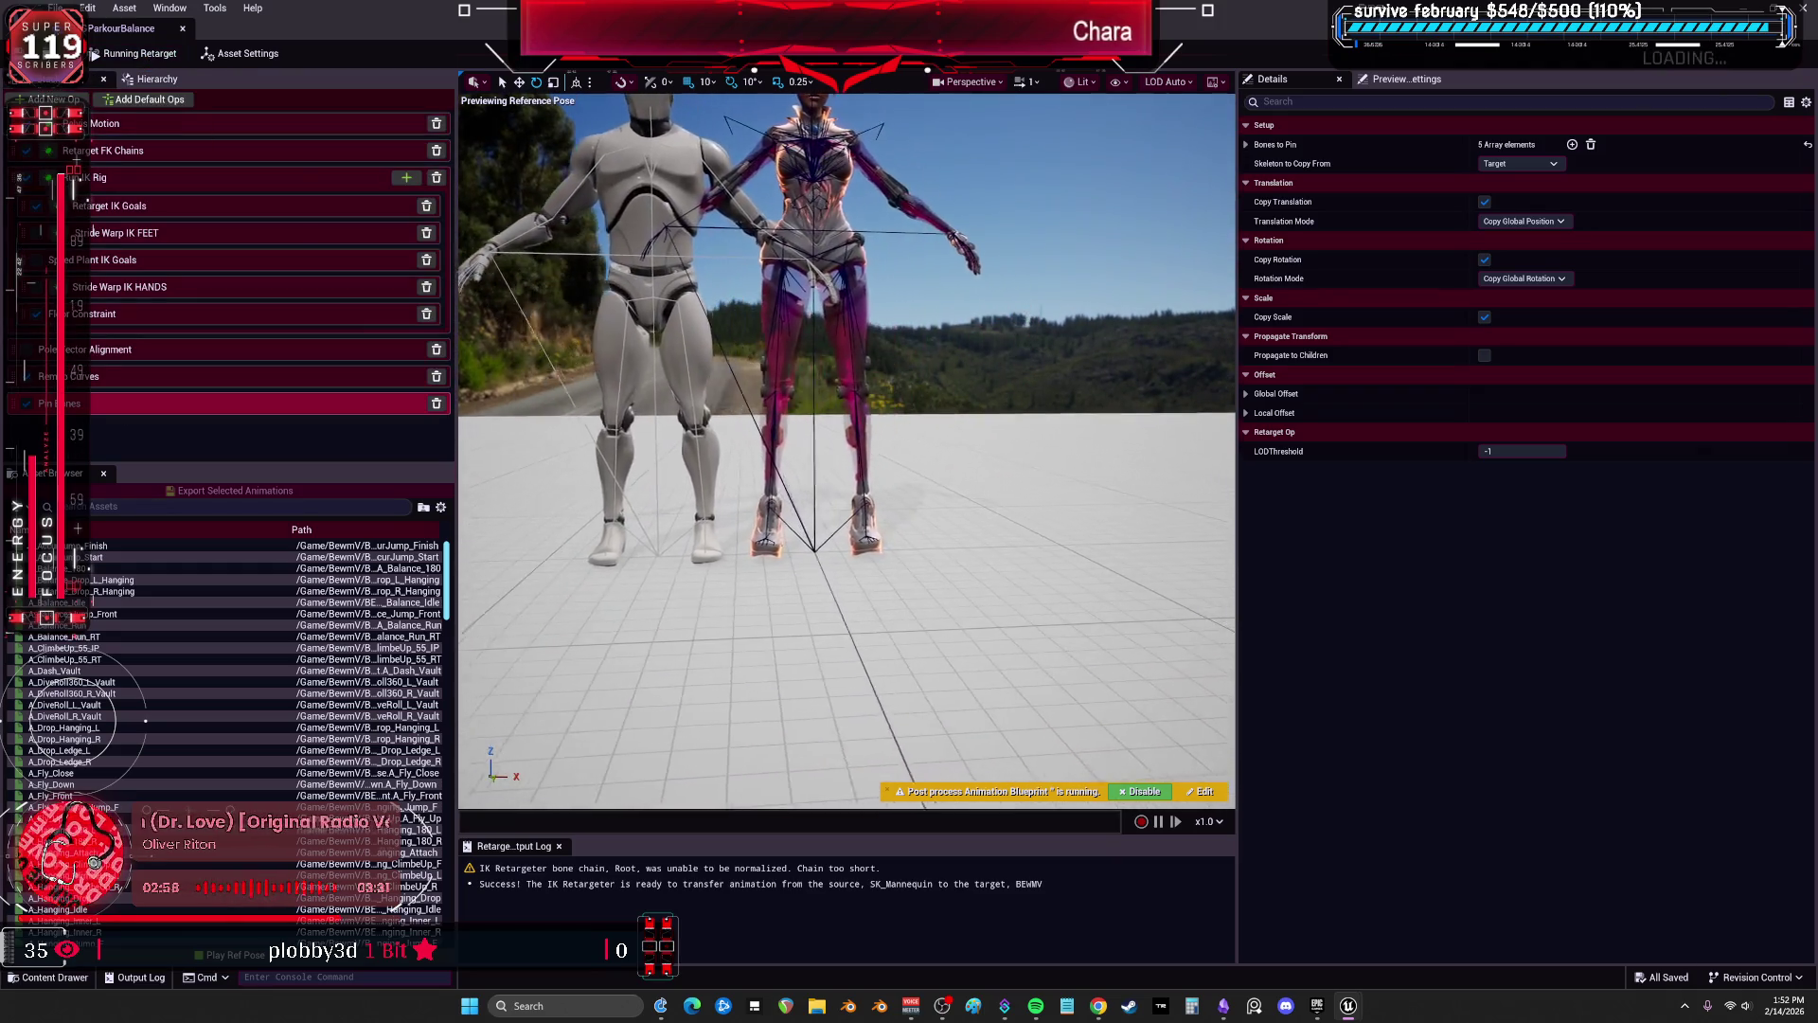
scroll(688, 275, "down", 1)
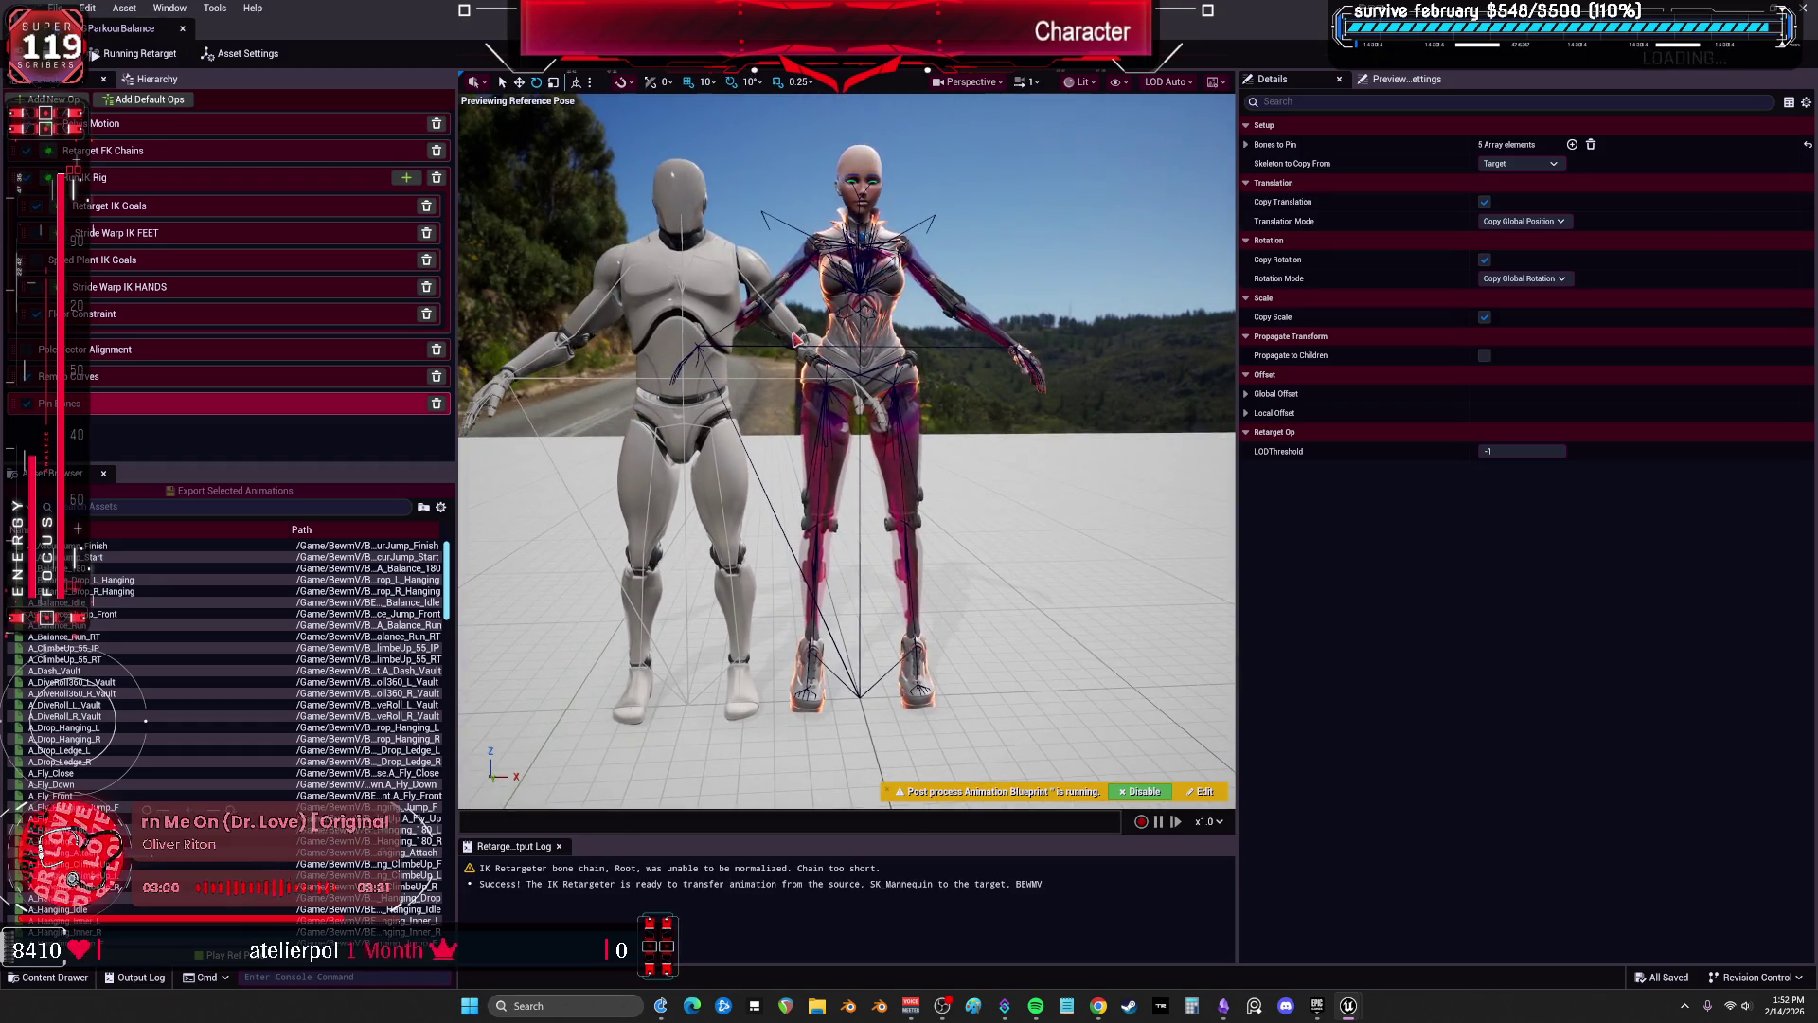
Check the source and target asset settings and retarget pose, then close the retargeter editor.
left_click(1228, 343)
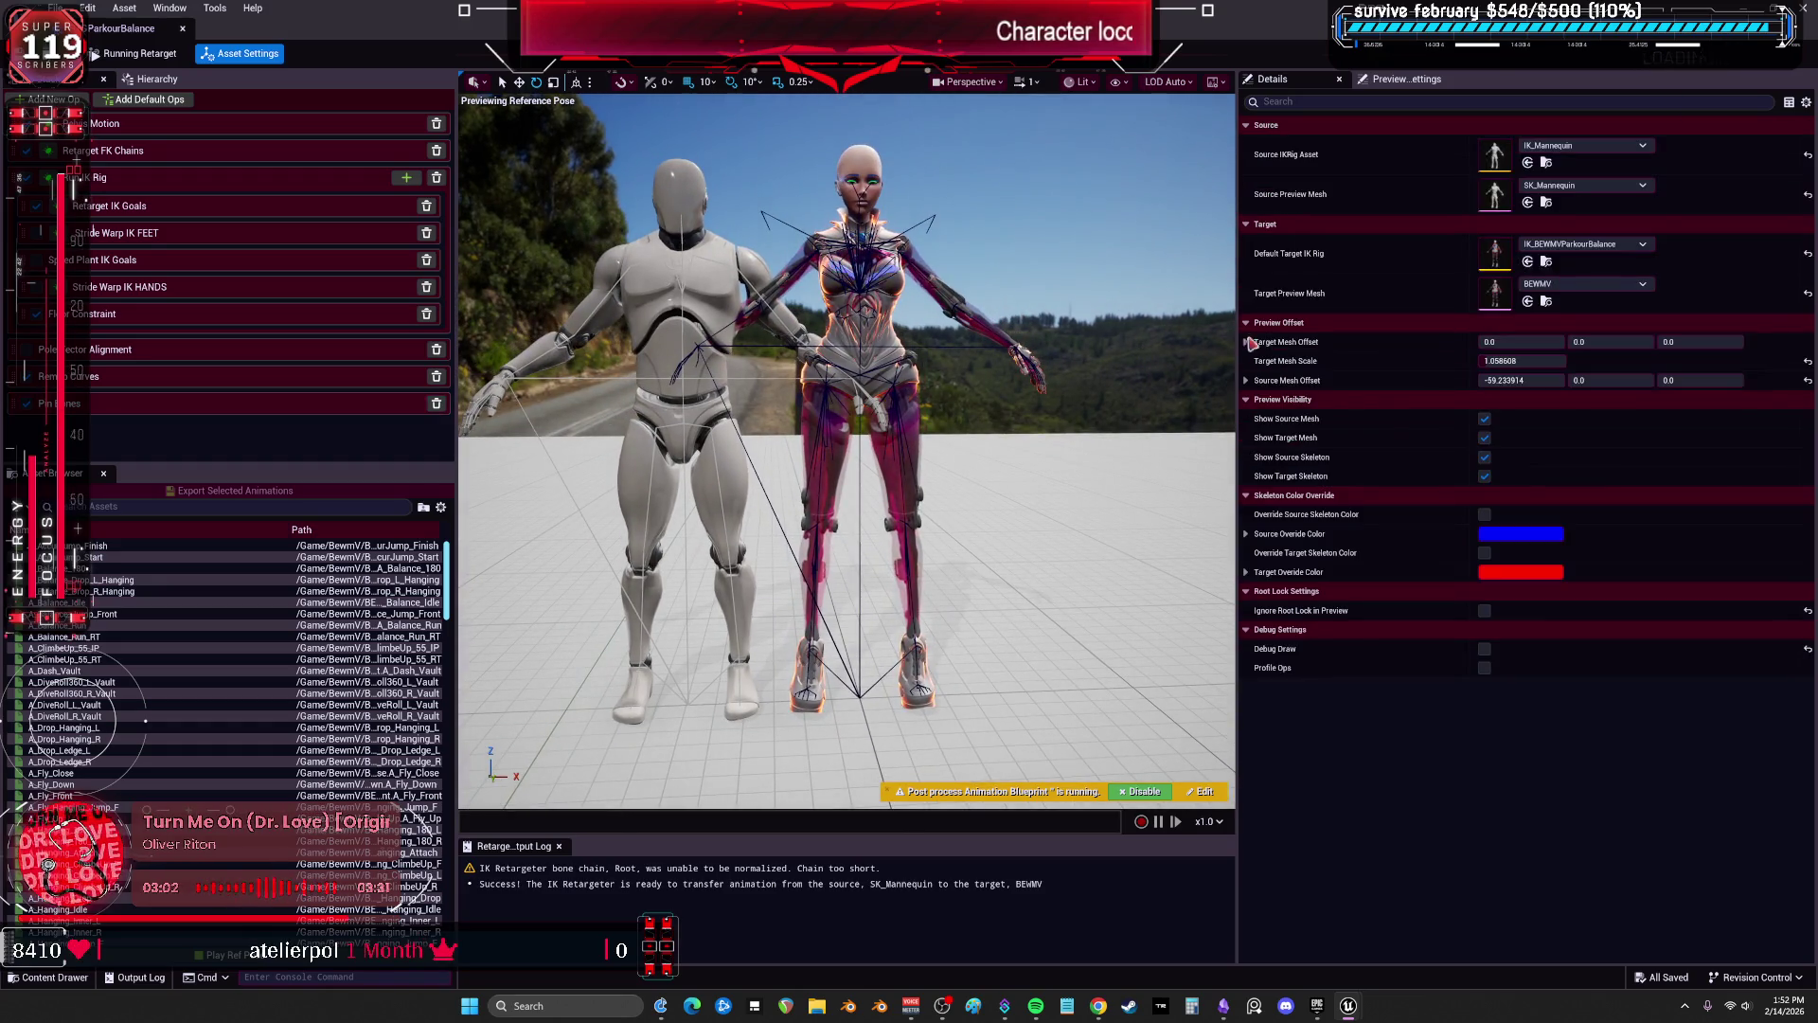
left_click(146, 57)
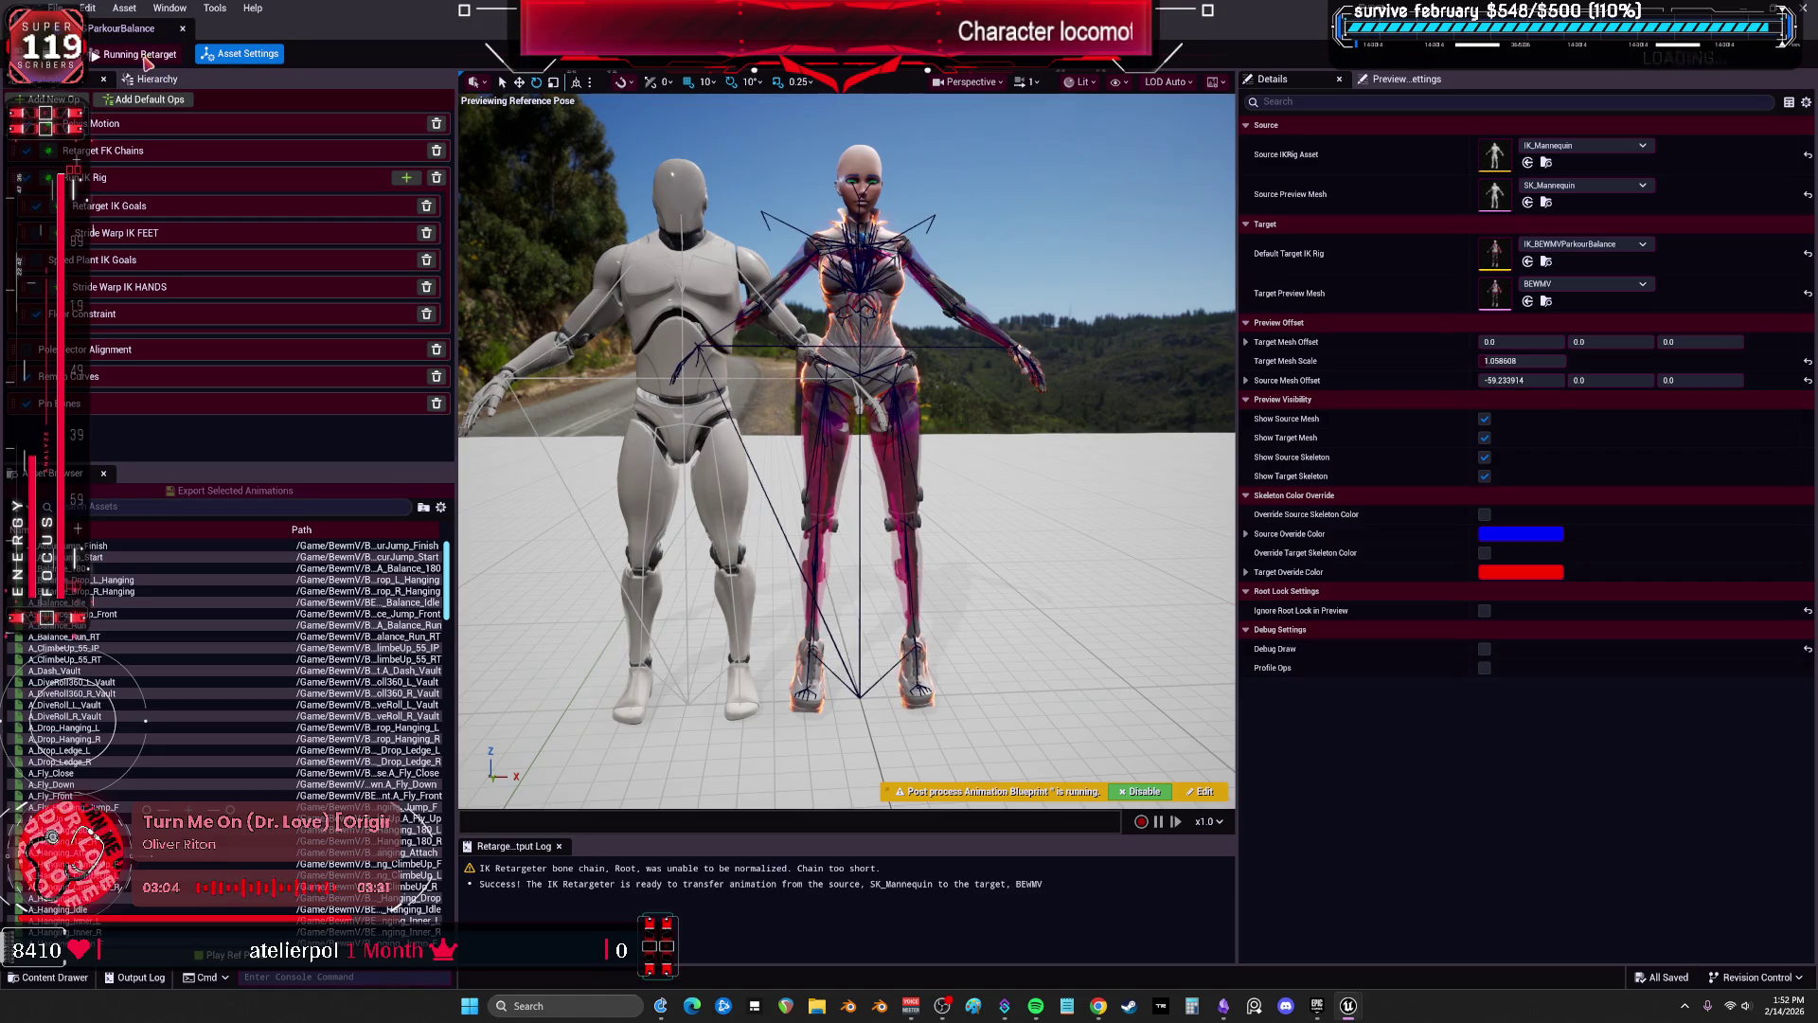
left_click(146, 59)
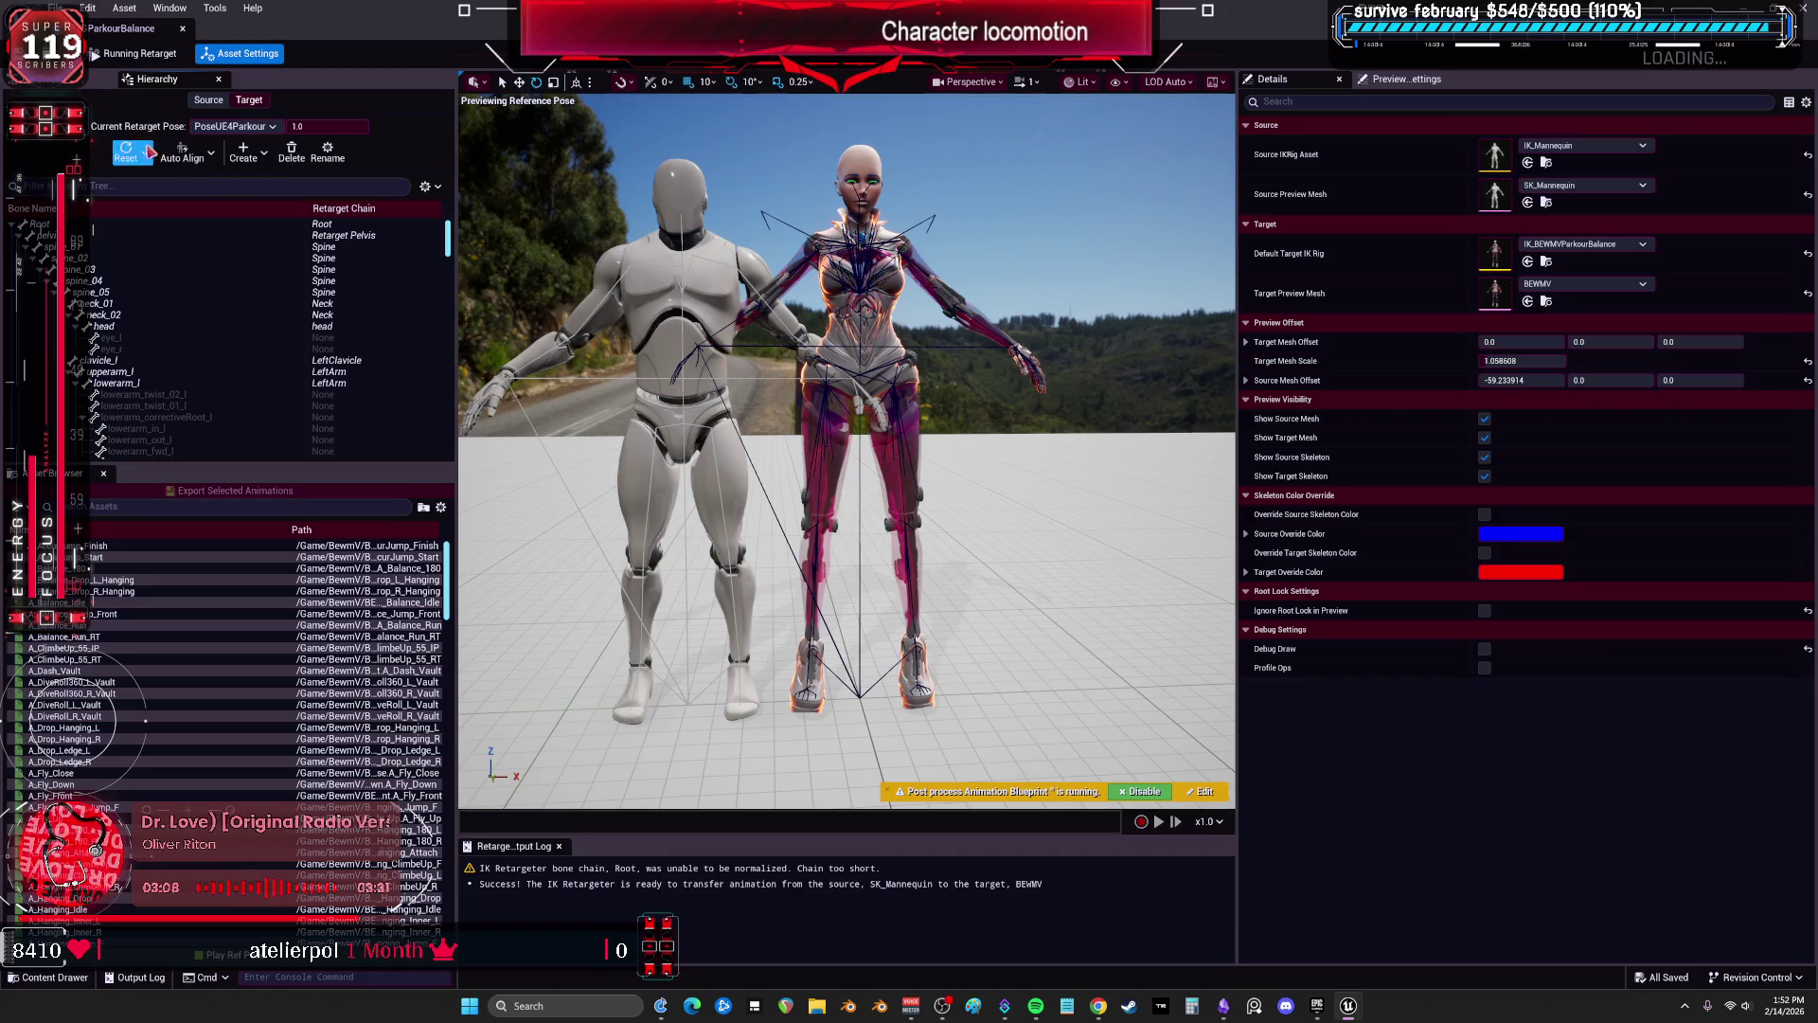
left_click(95, 55)
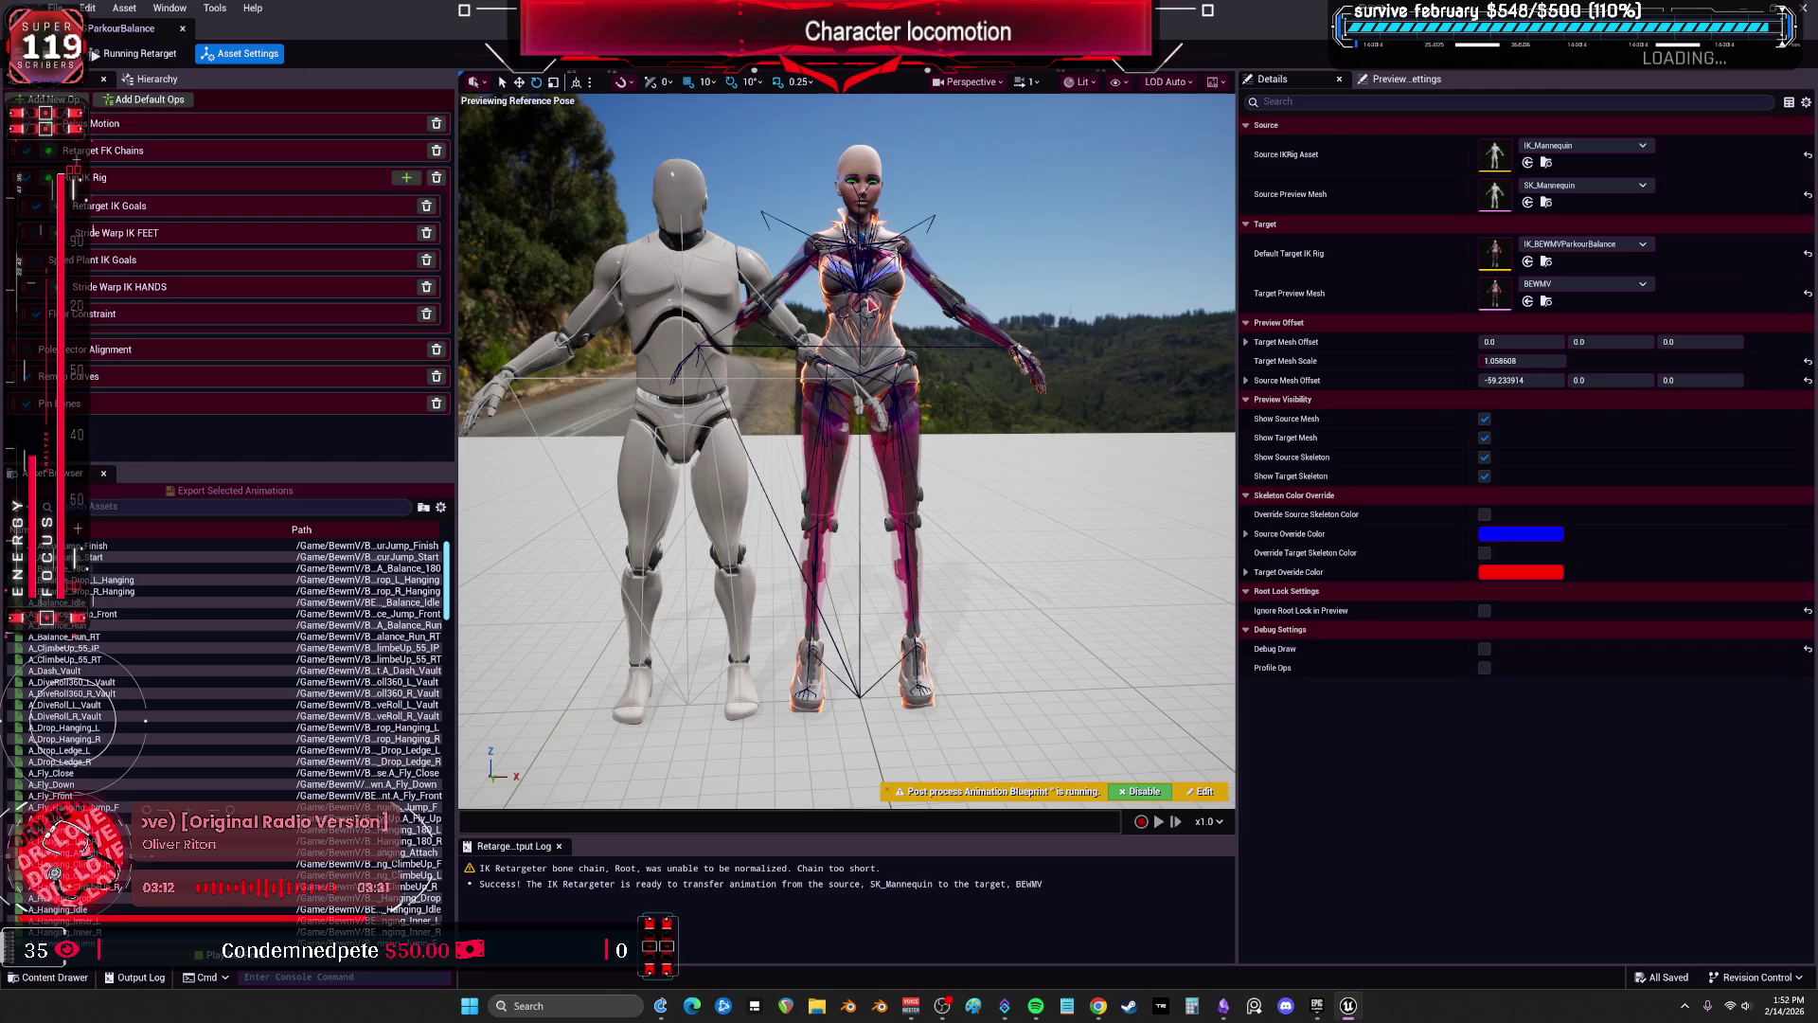
left_click(882, 290)
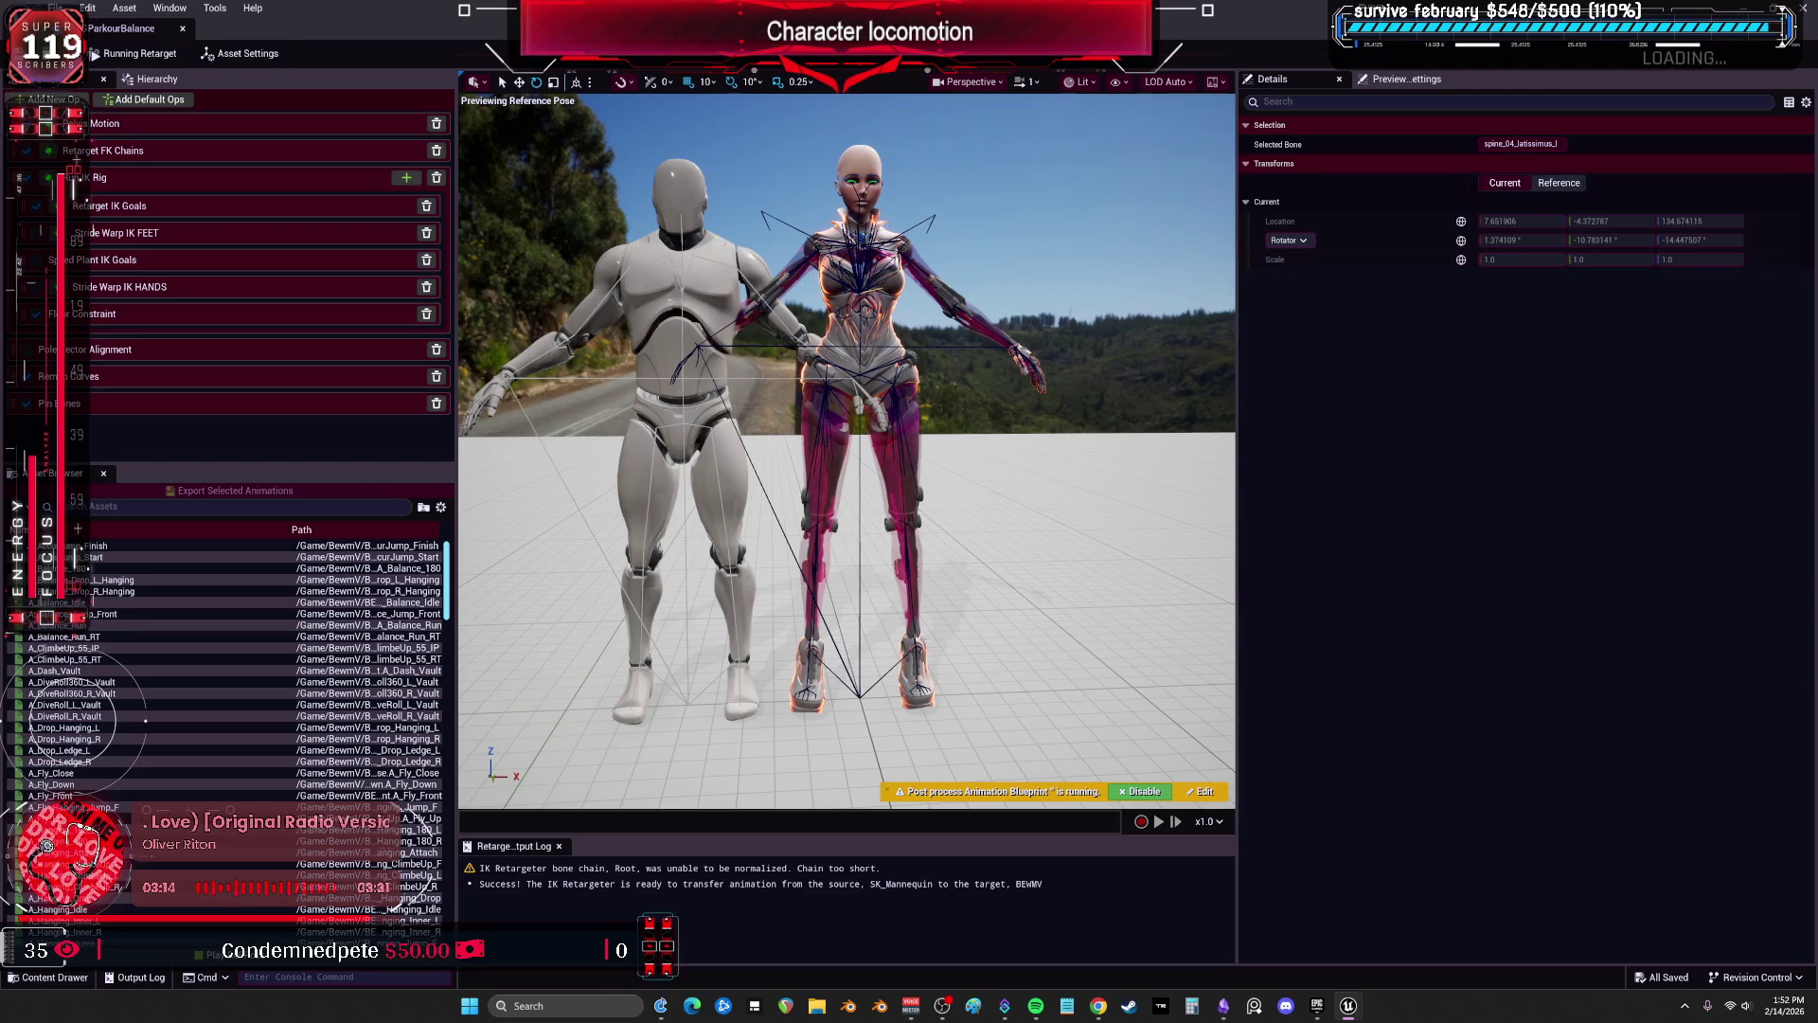
left_click(715, 288)
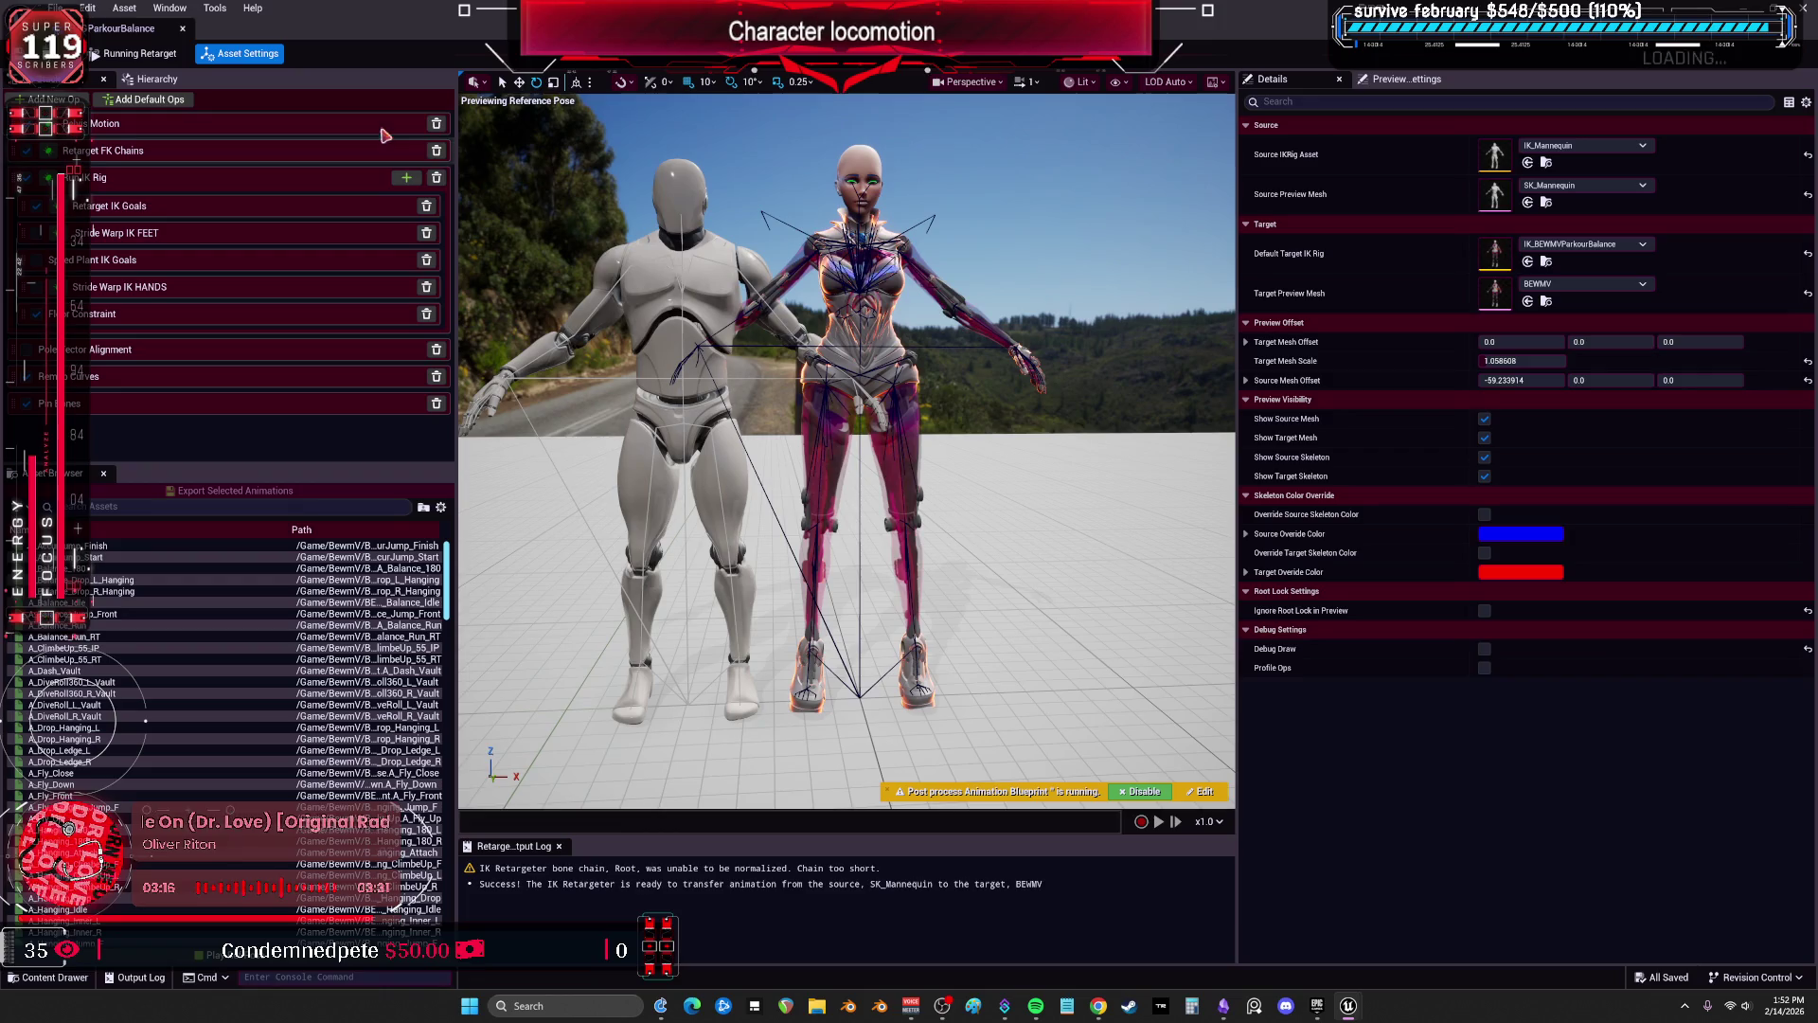
left_click(142, 54)
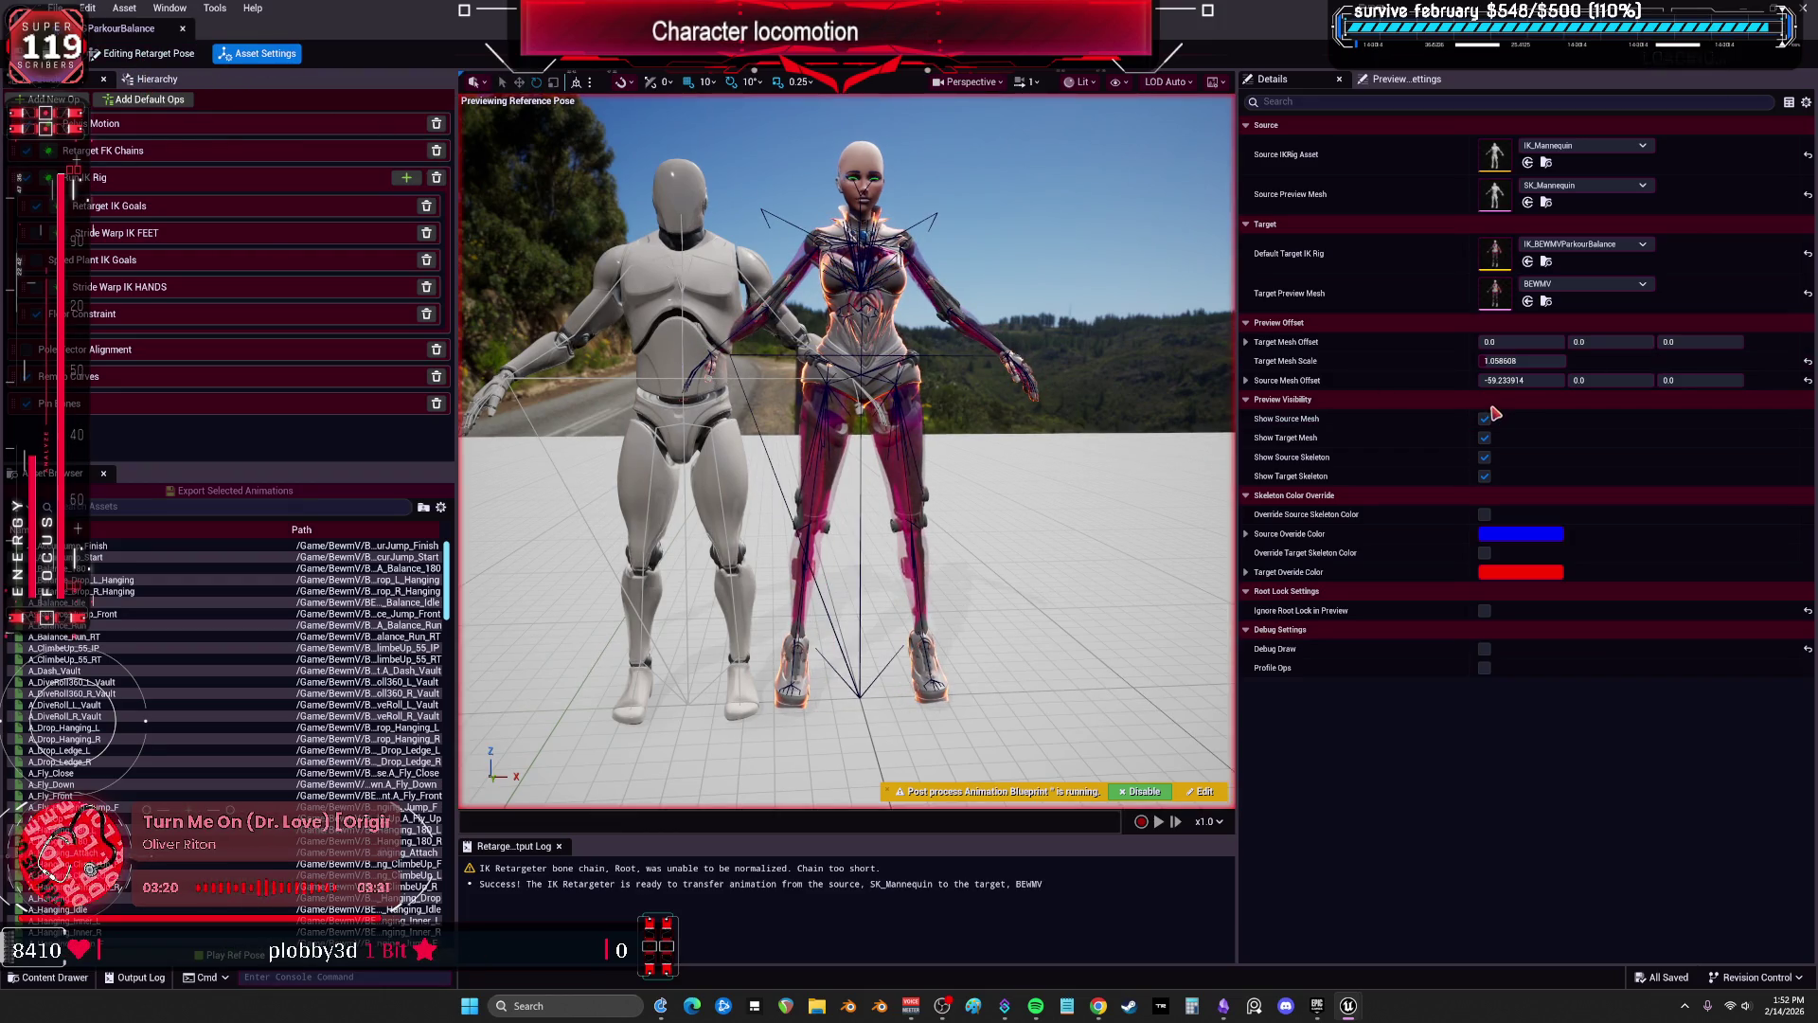
left_click(183, 28)
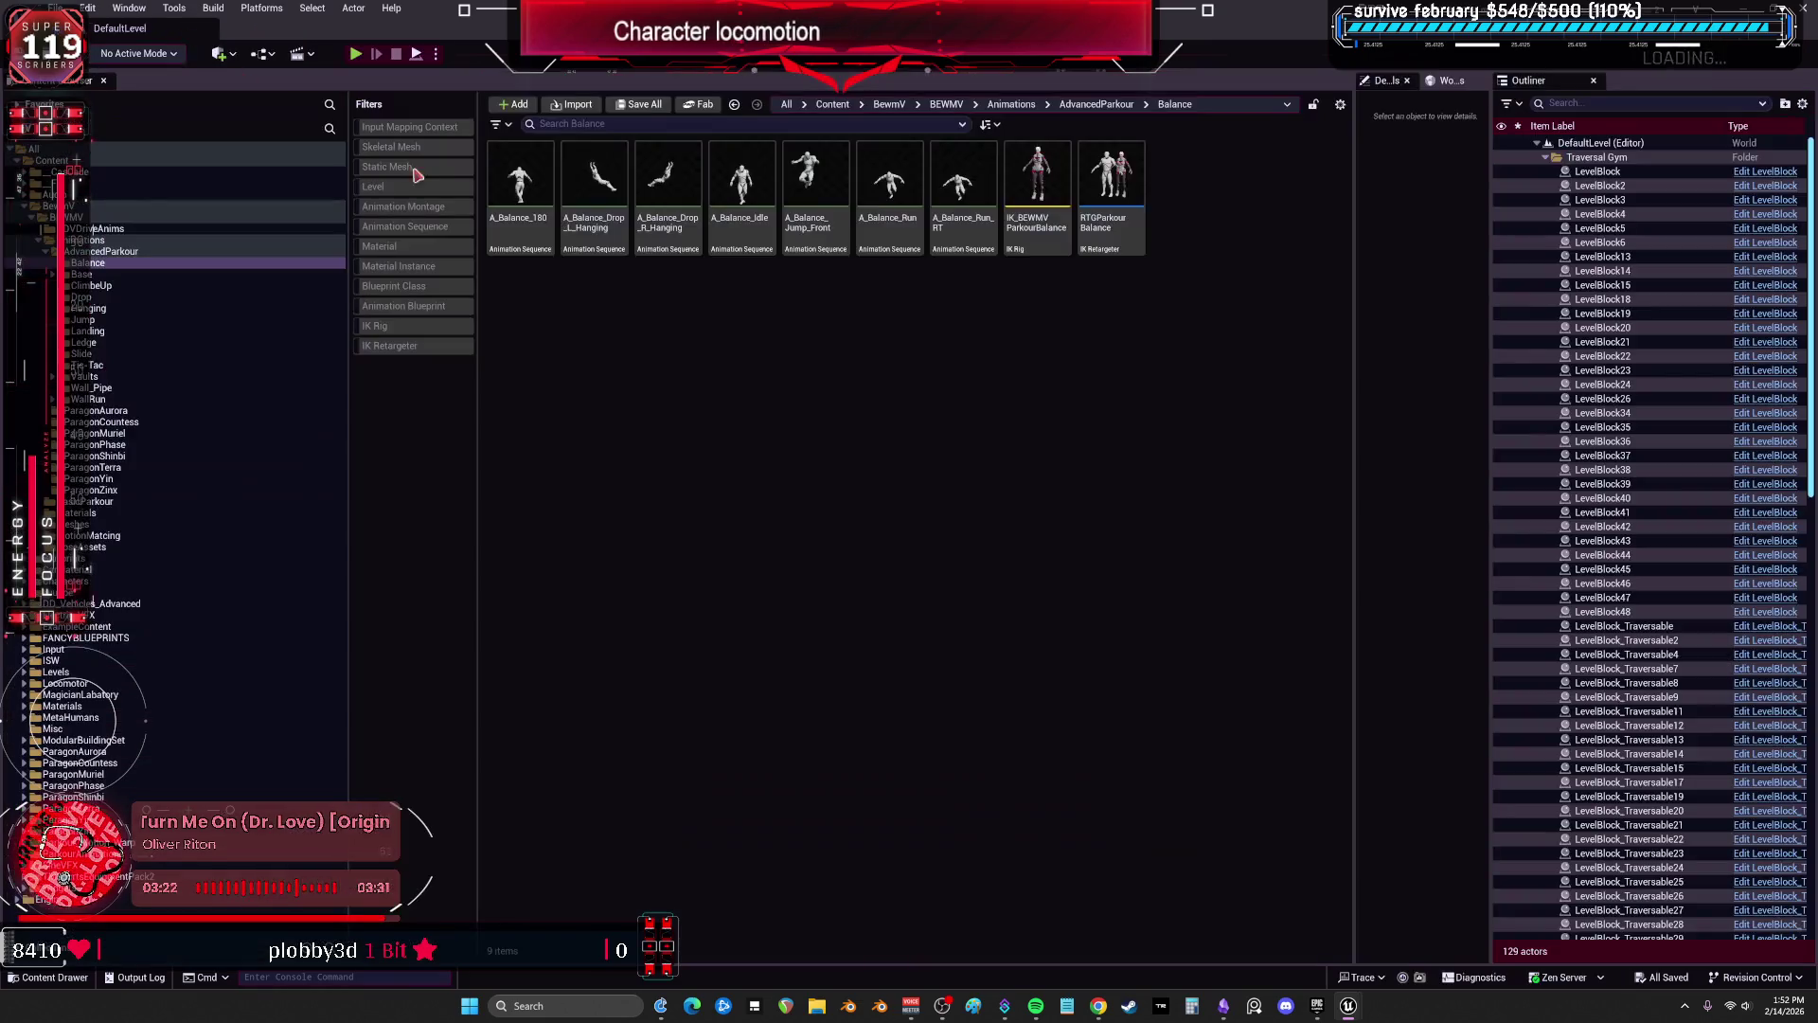
In the reopened RTGParkourBalance retargeter, enter 1.0 as the Target Mesh Scale.
double_click(1115, 192)
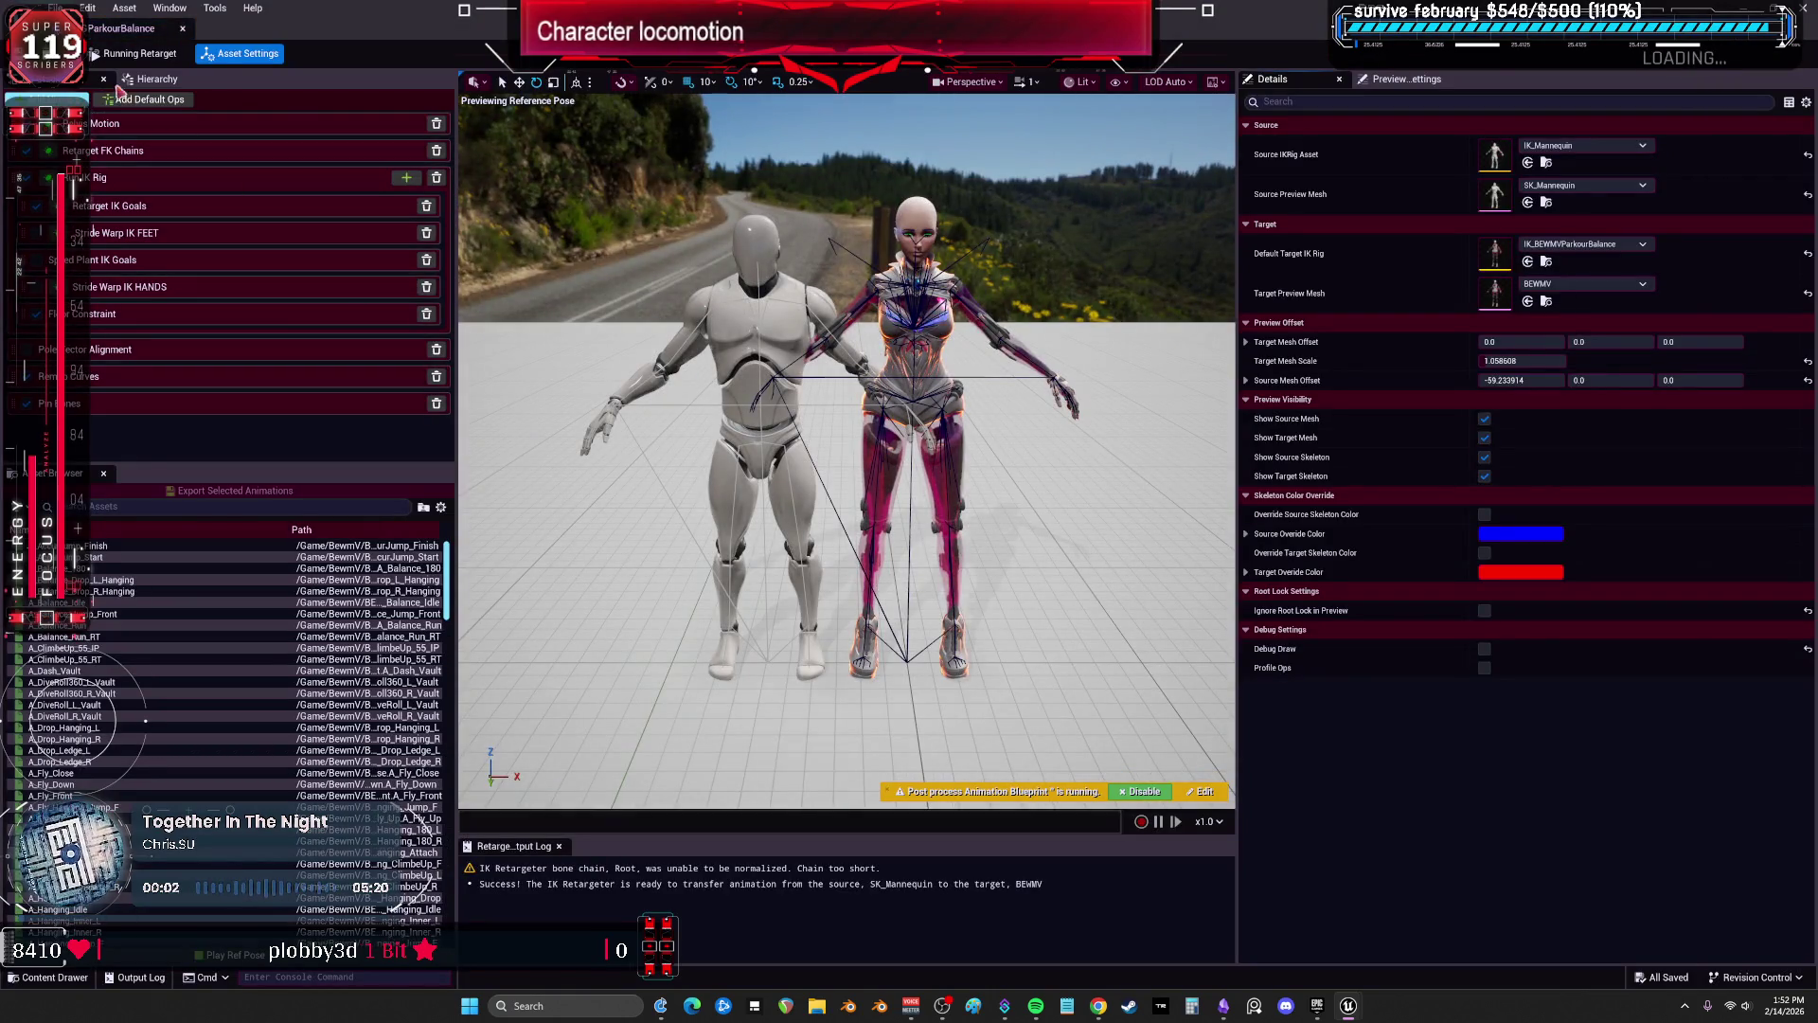
left_click(161, 81)
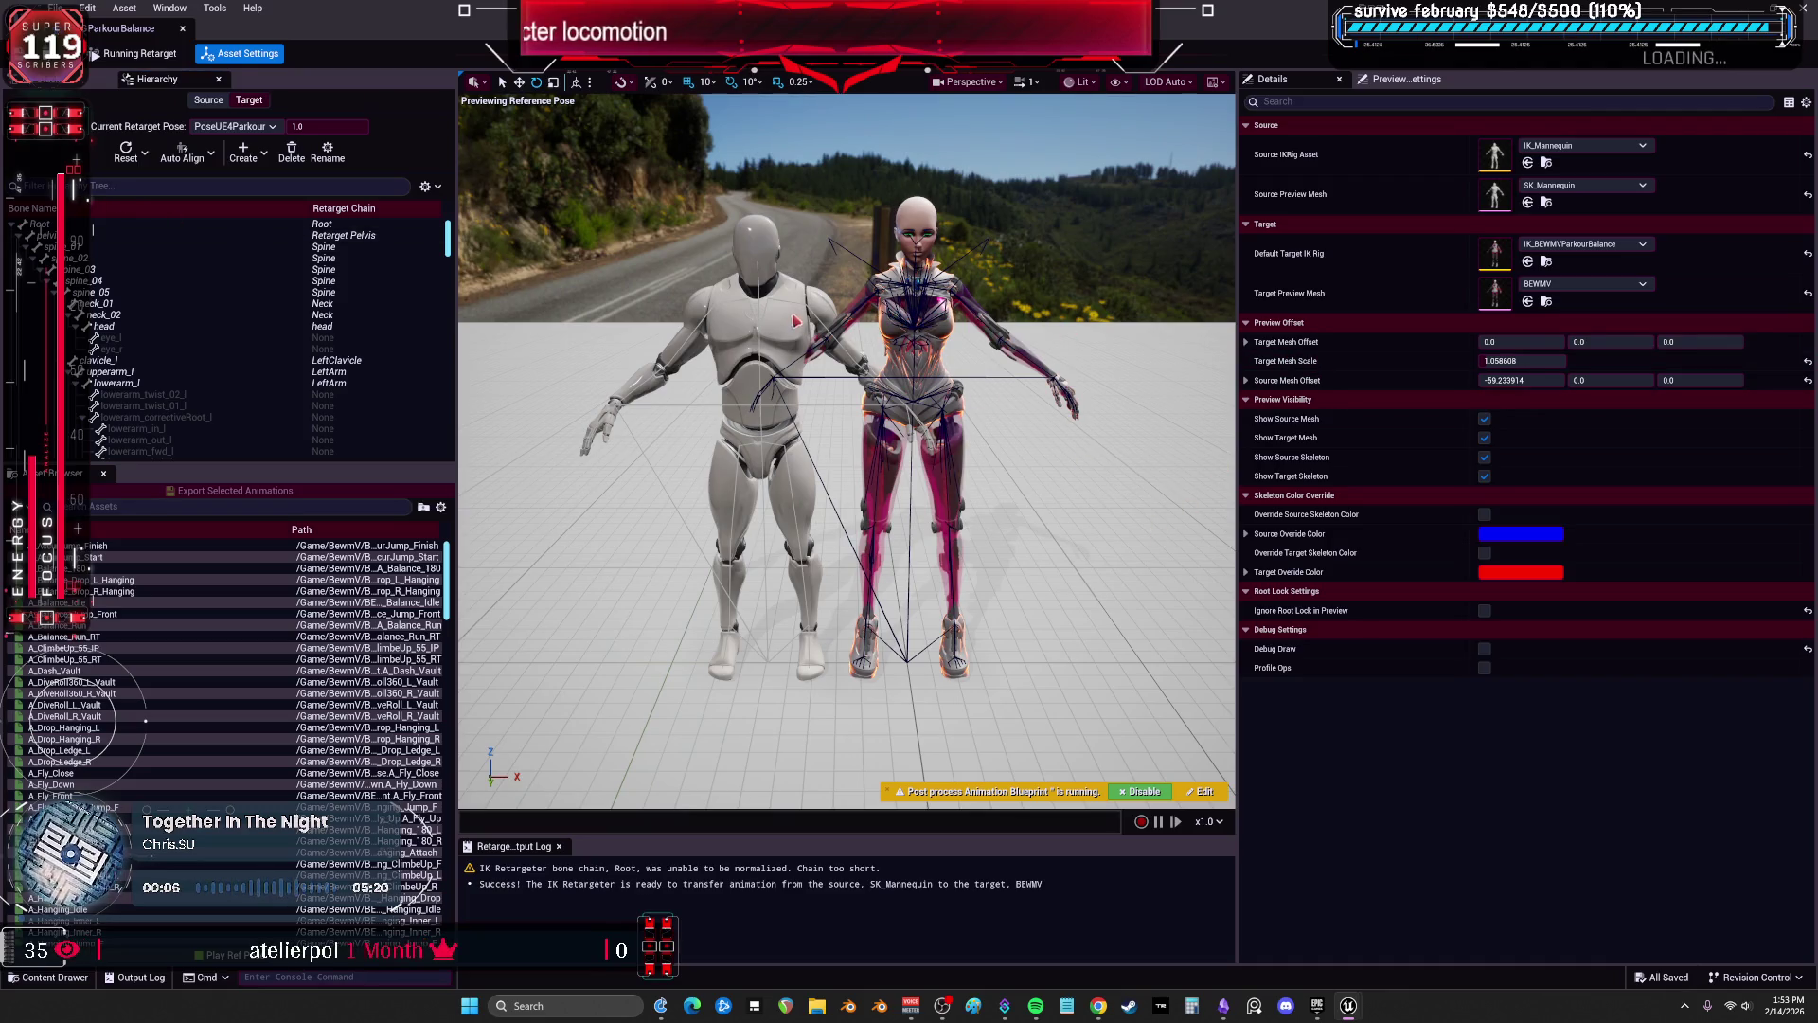
left_click(923, 344)
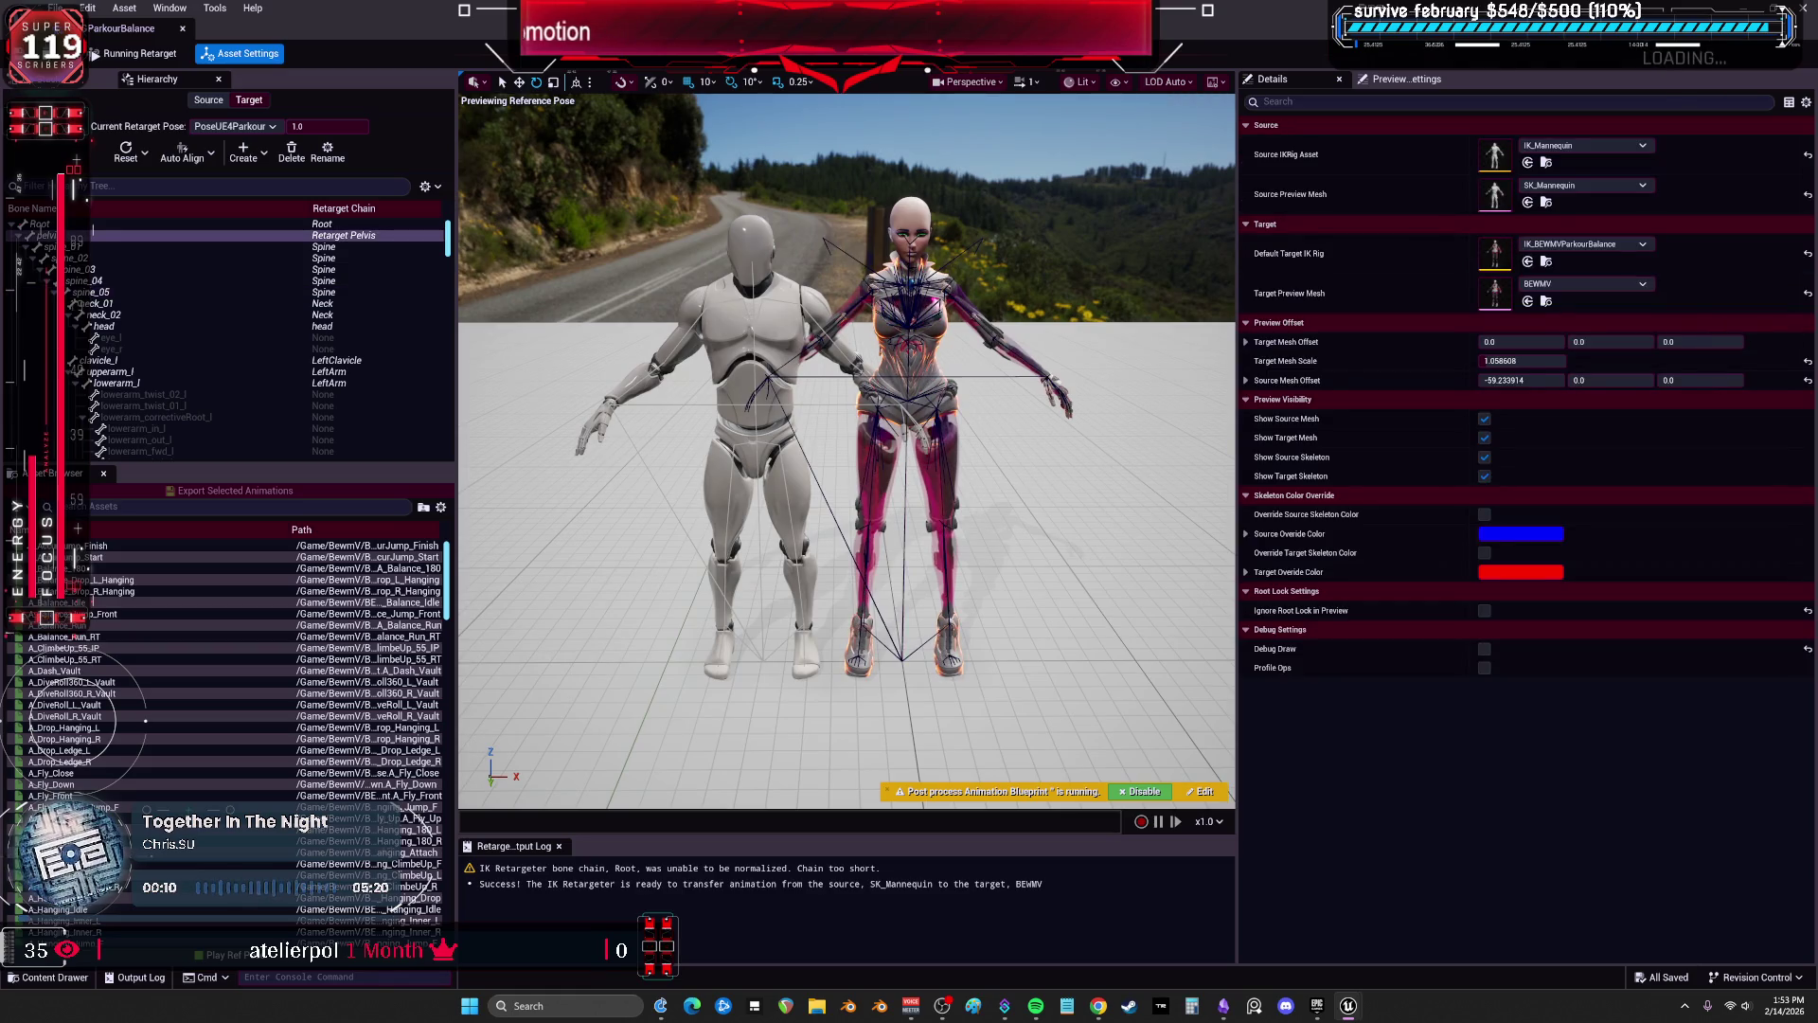
left_click_drag(1542, 361, 1534, 366)
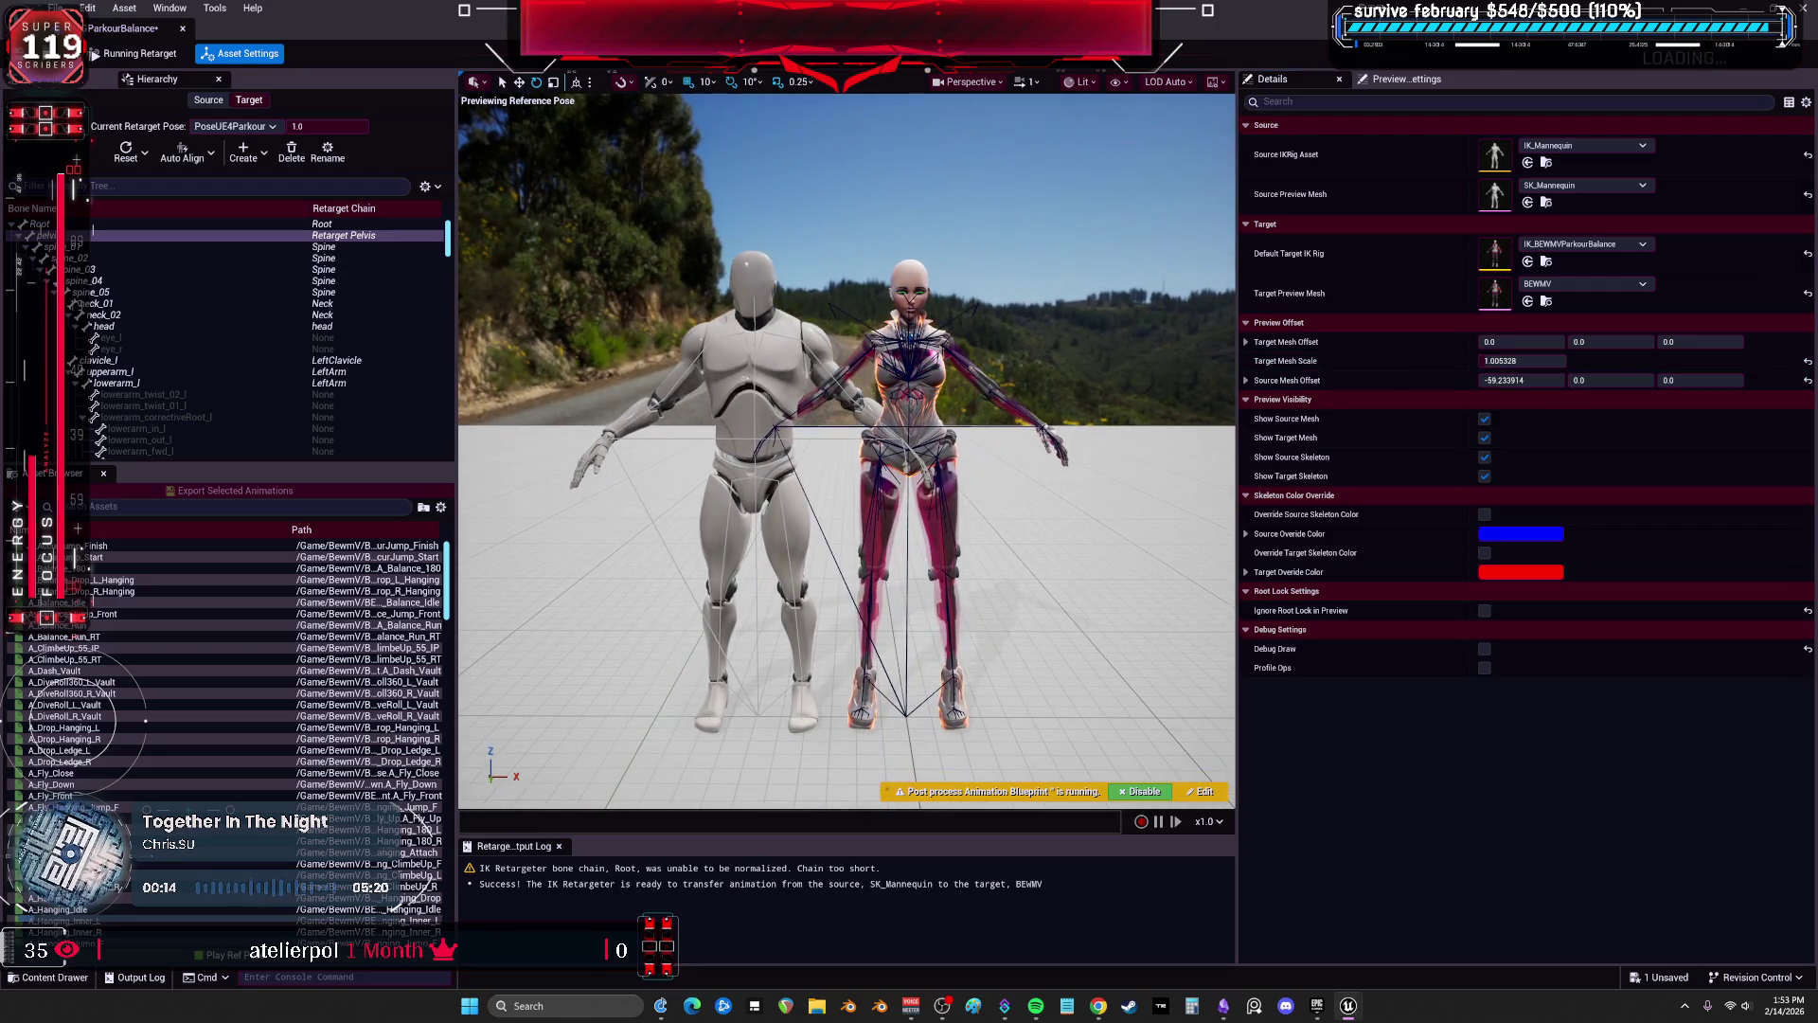
left_click(1484, 366)
type("1.0")
key("Return")
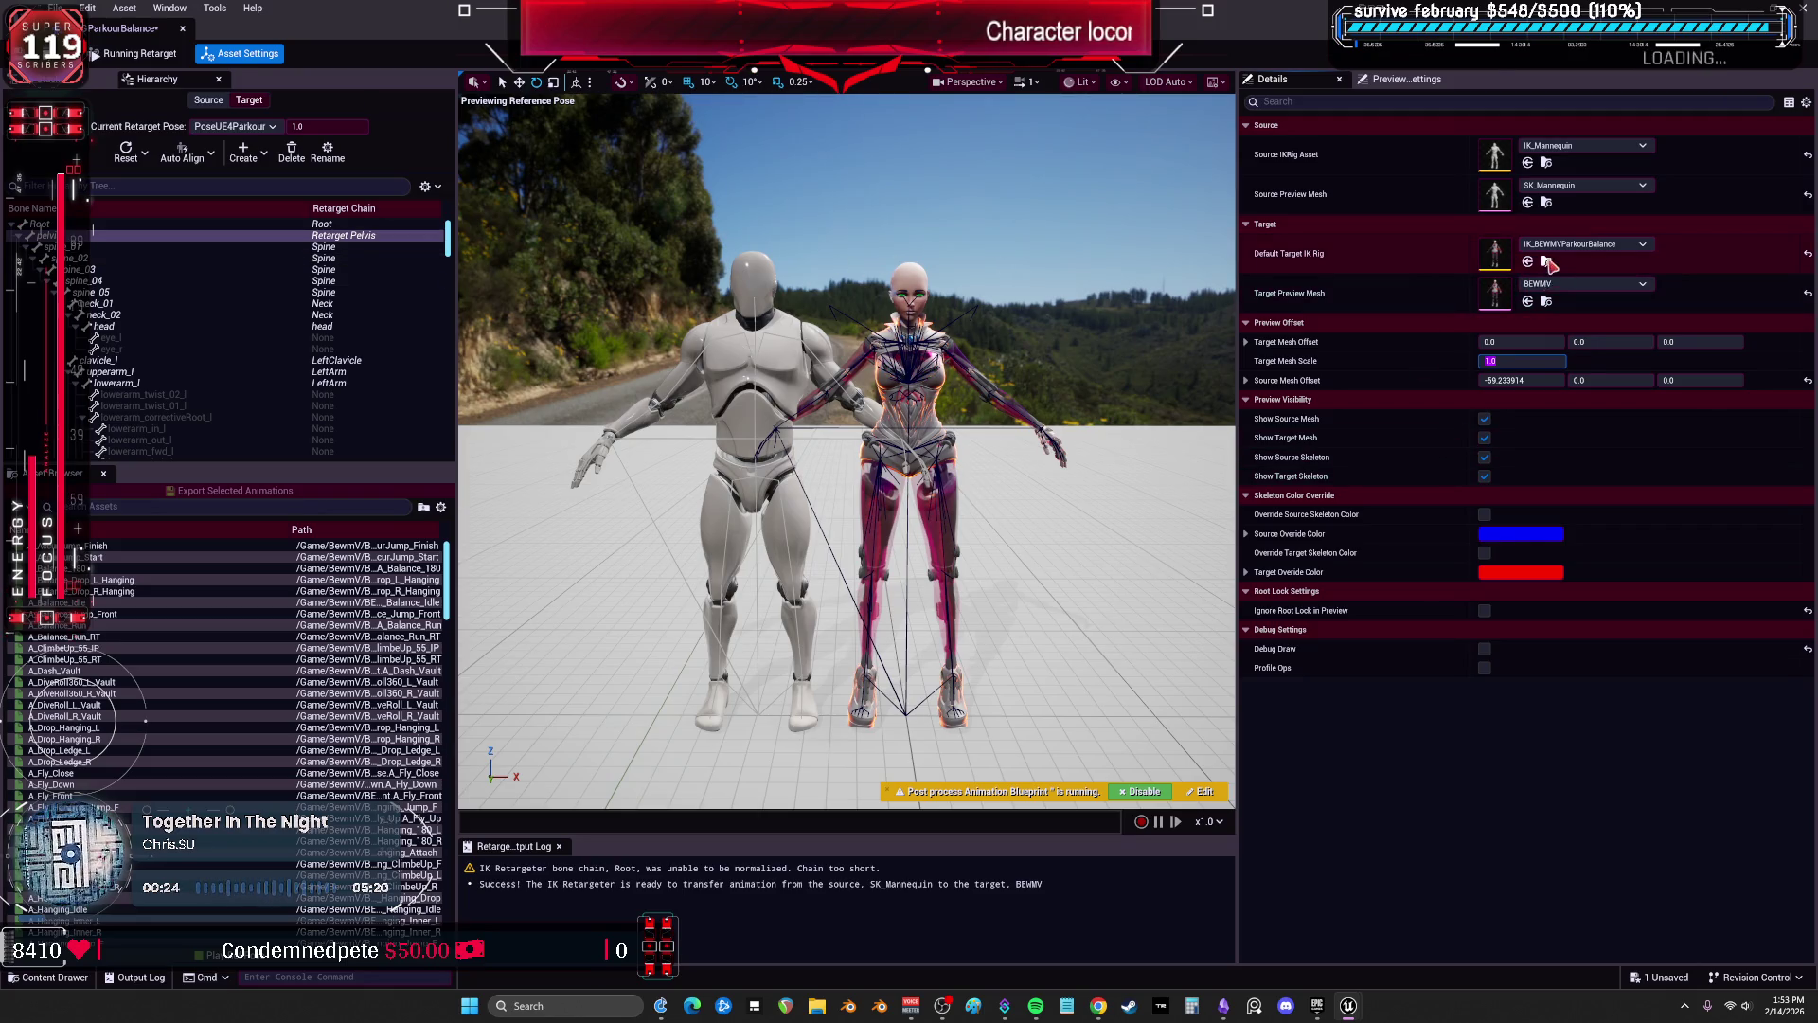
Review the FK chain, IK goal, stride warp, floor constraint and pole vector op settings.
left_click(137, 55)
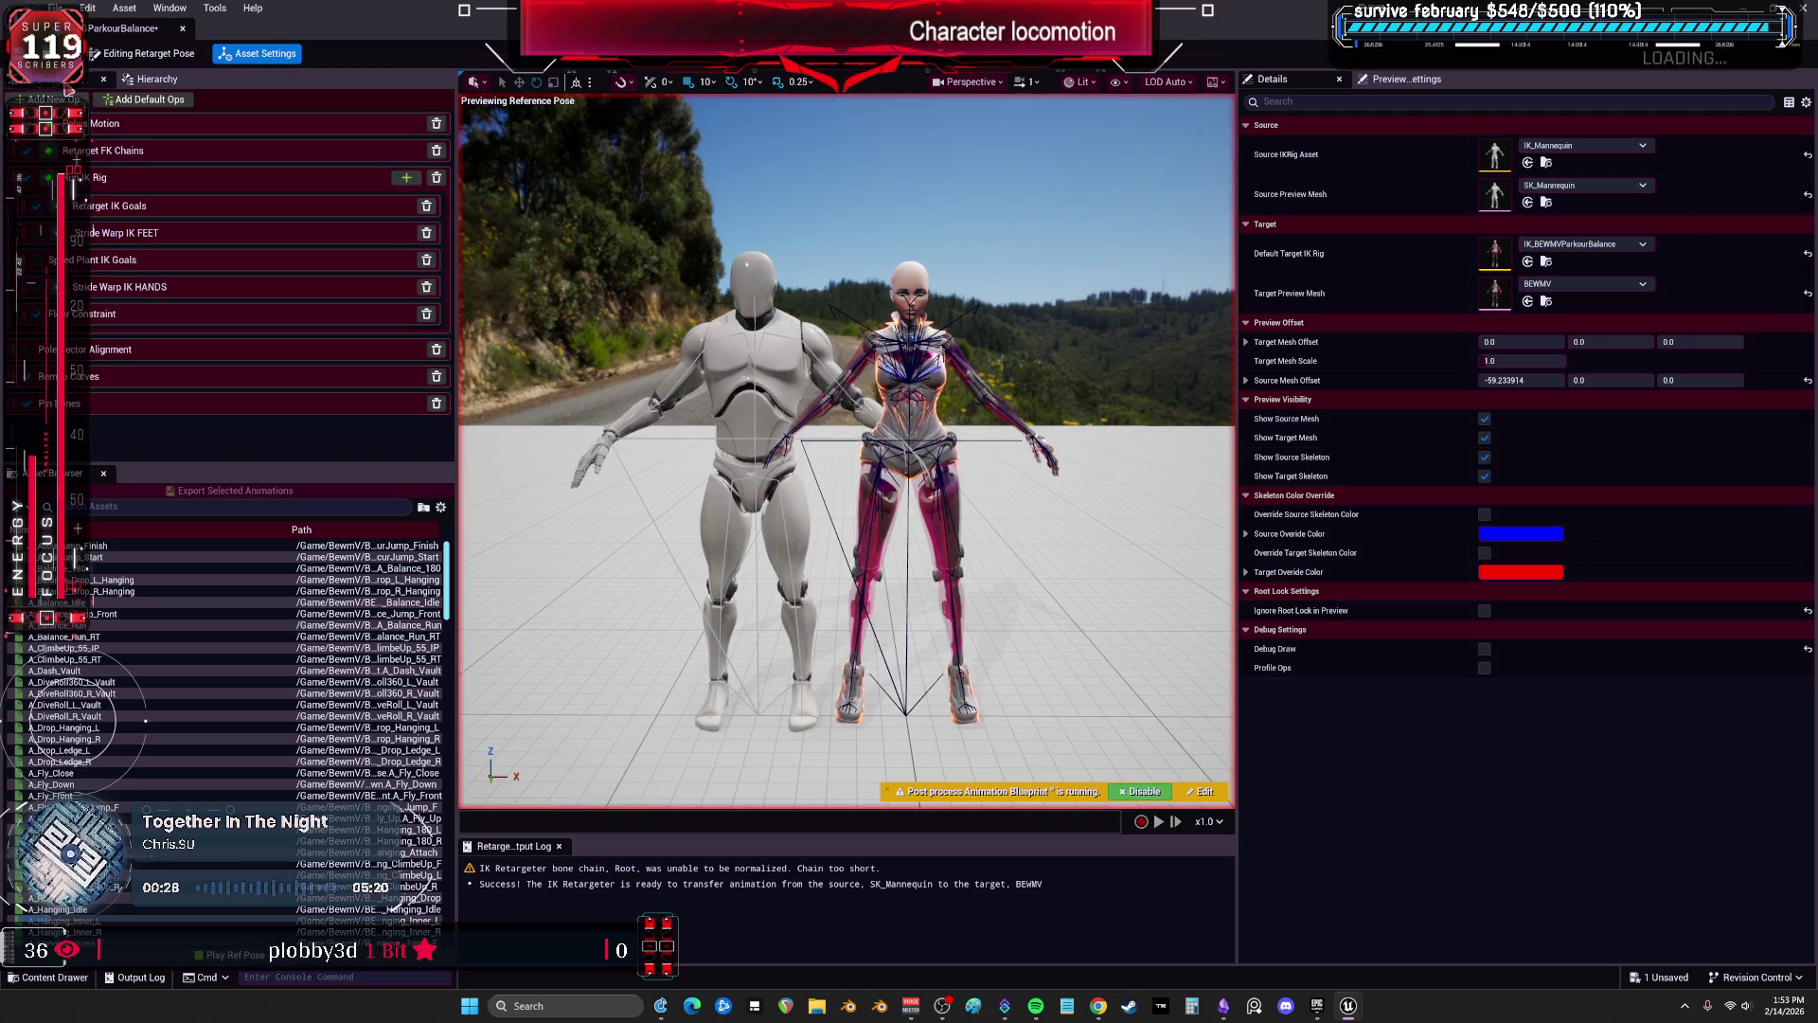
left_click(152, 154)
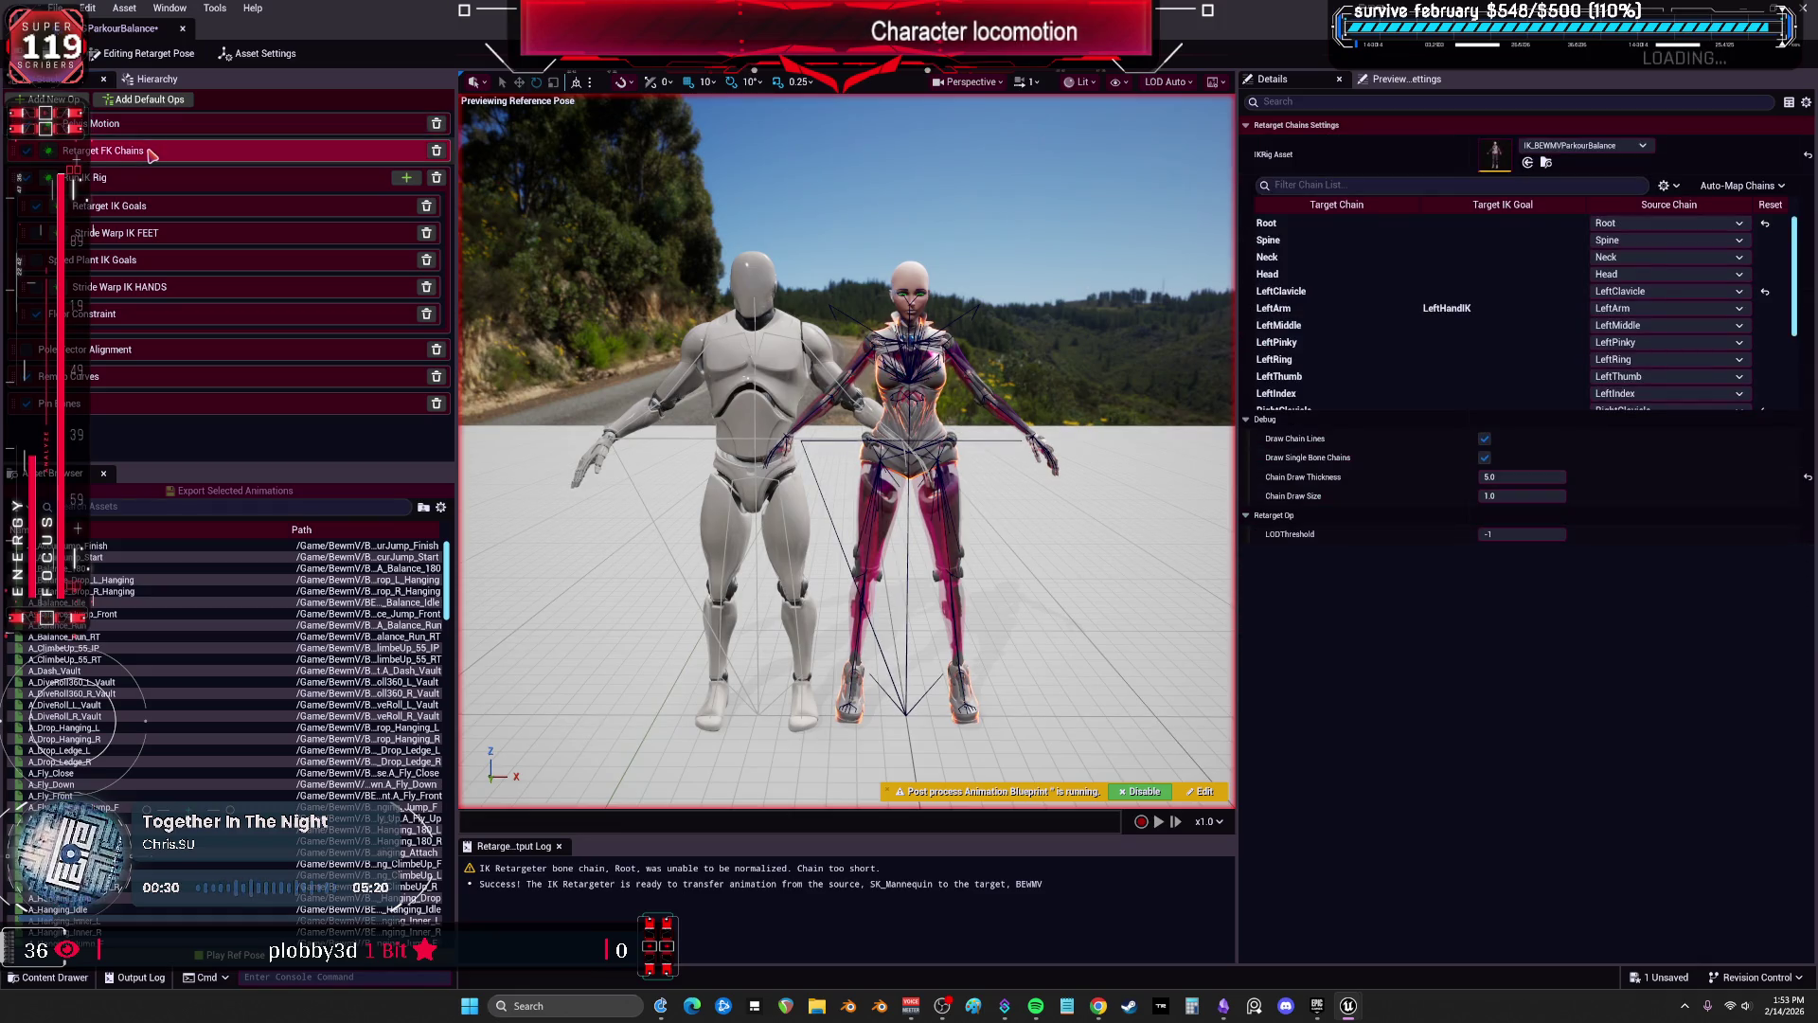
left_click(175, 206)
left_click(194, 262)
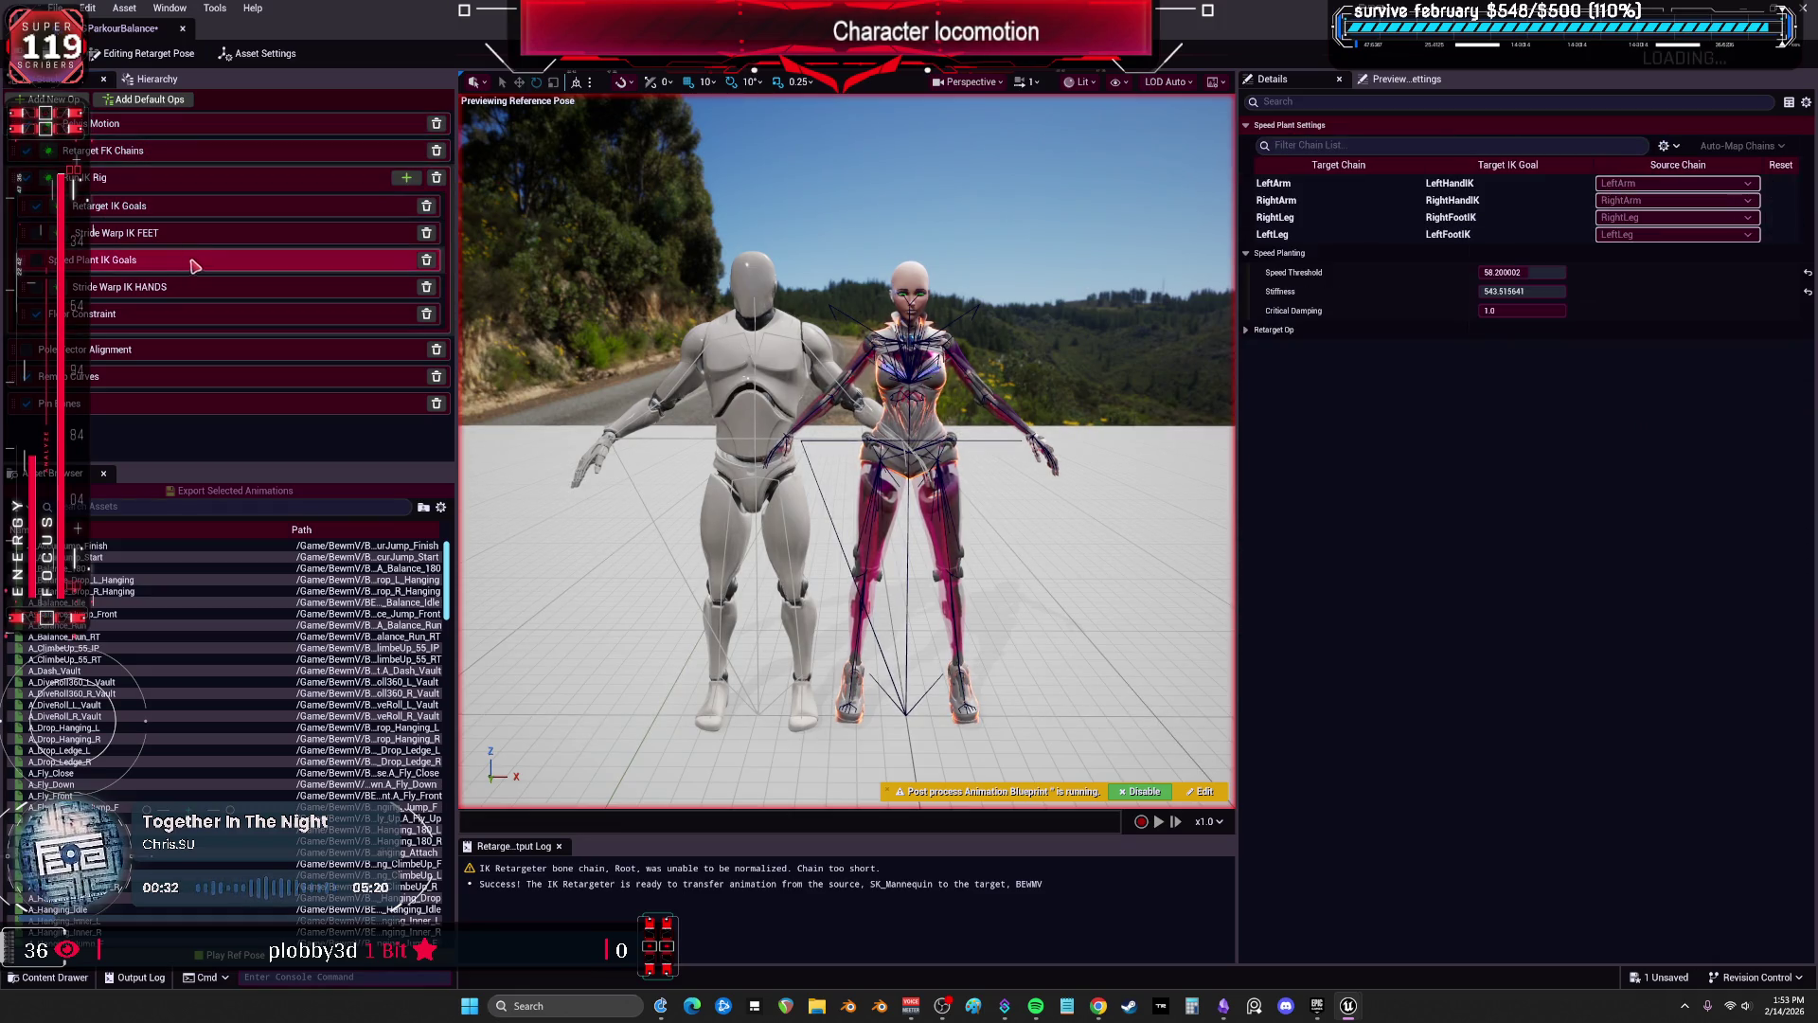
left_click(193, 287)
left_click(194, 318)
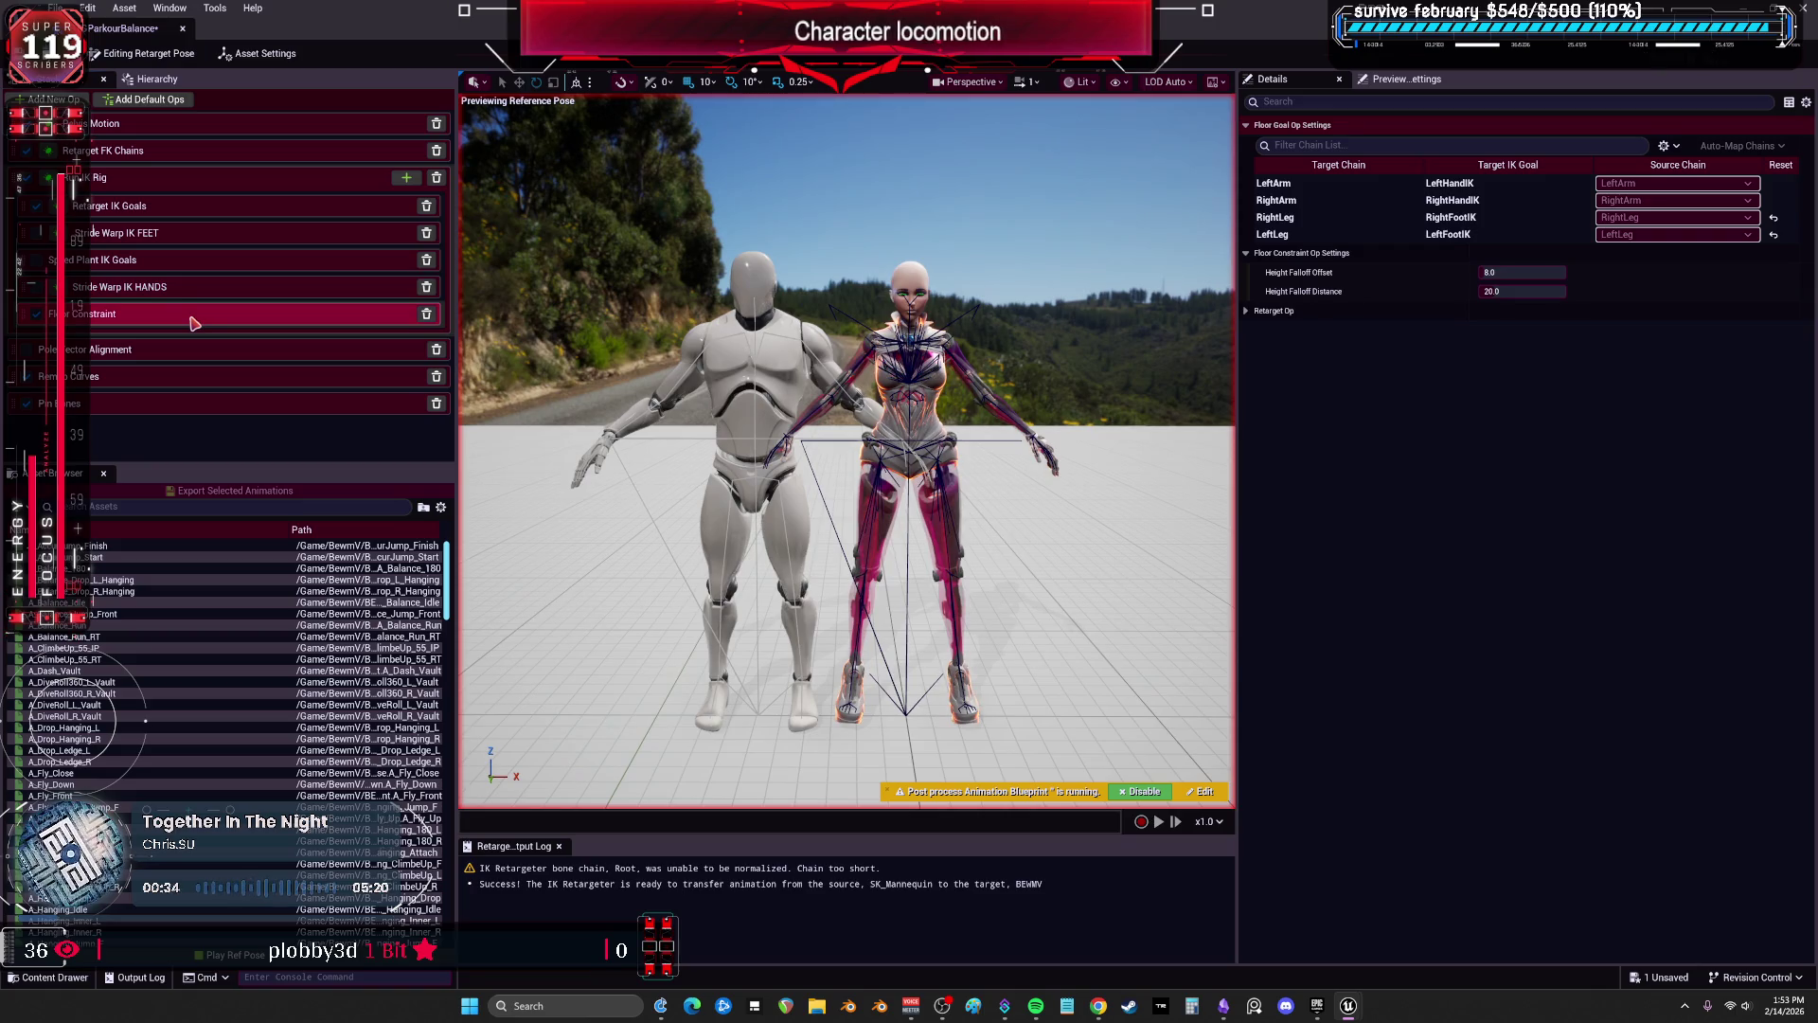
left_click(1304, 235)
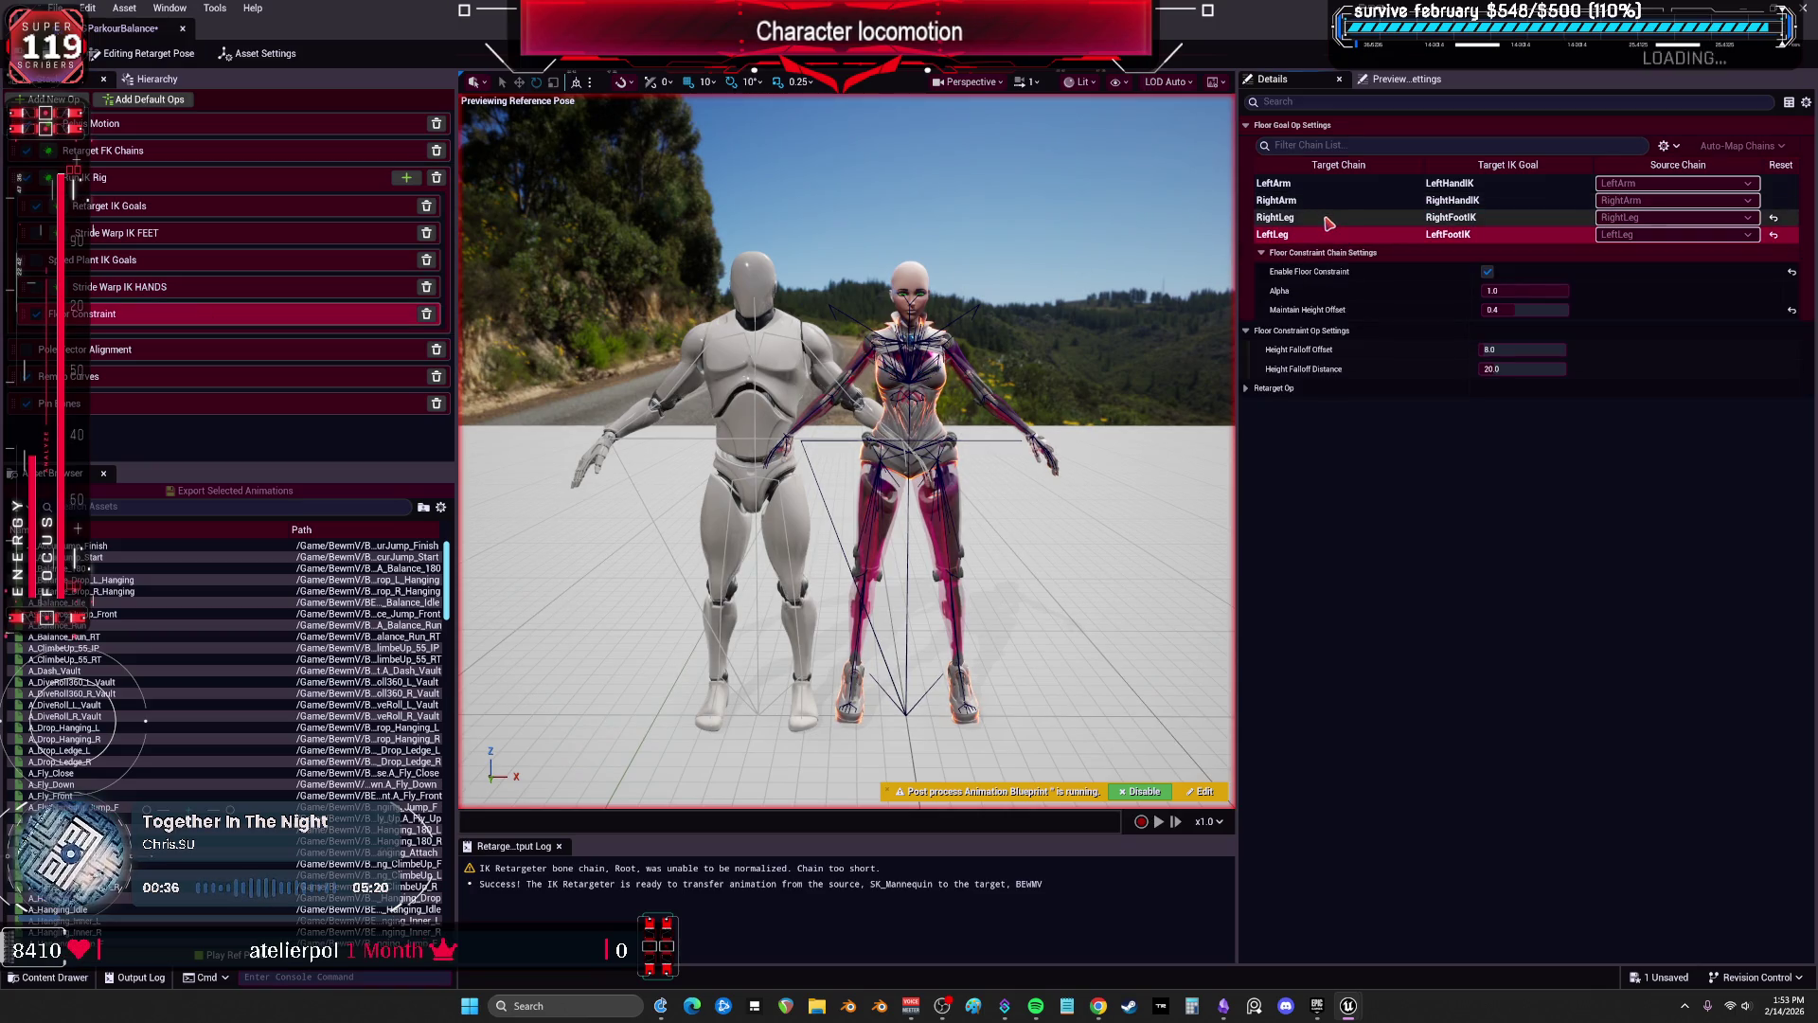
left_click(121, 355)
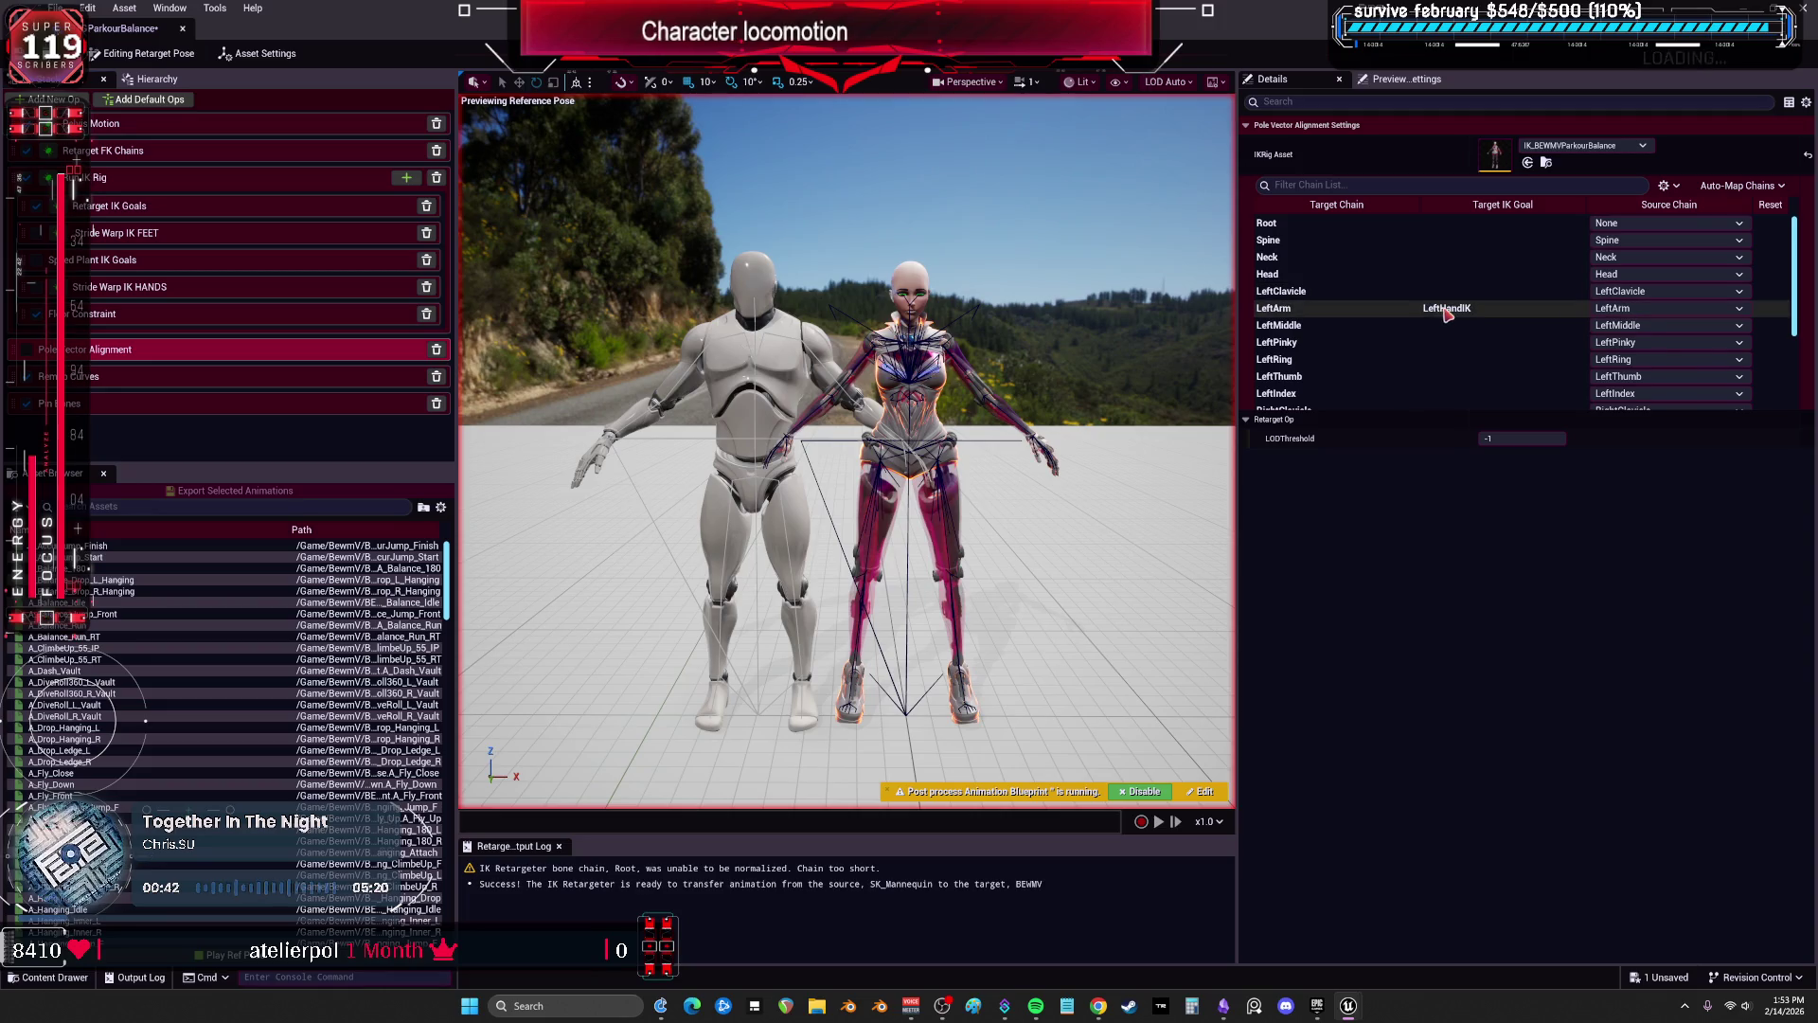
Check the Remap Curves, Pin Bones and Pelvis Motion ops, then preview A_AccurJump_Finish.
left_click(154, 379)
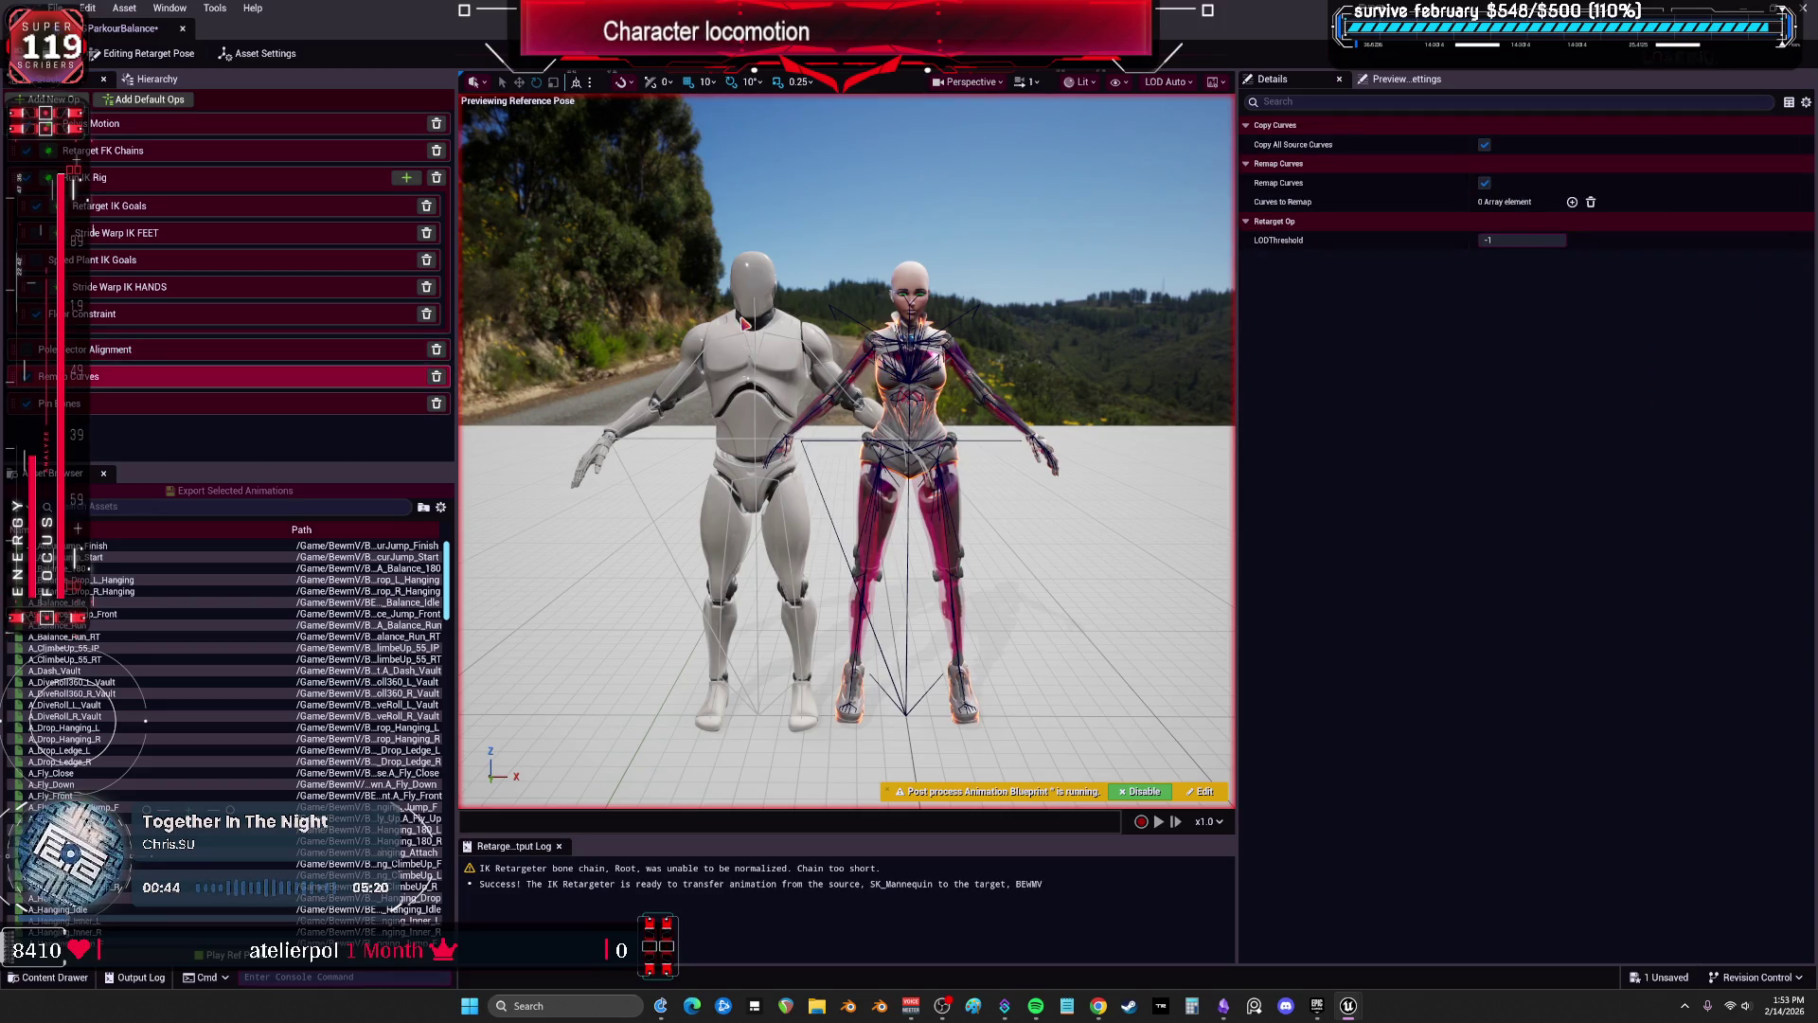
left_click(174, 405)
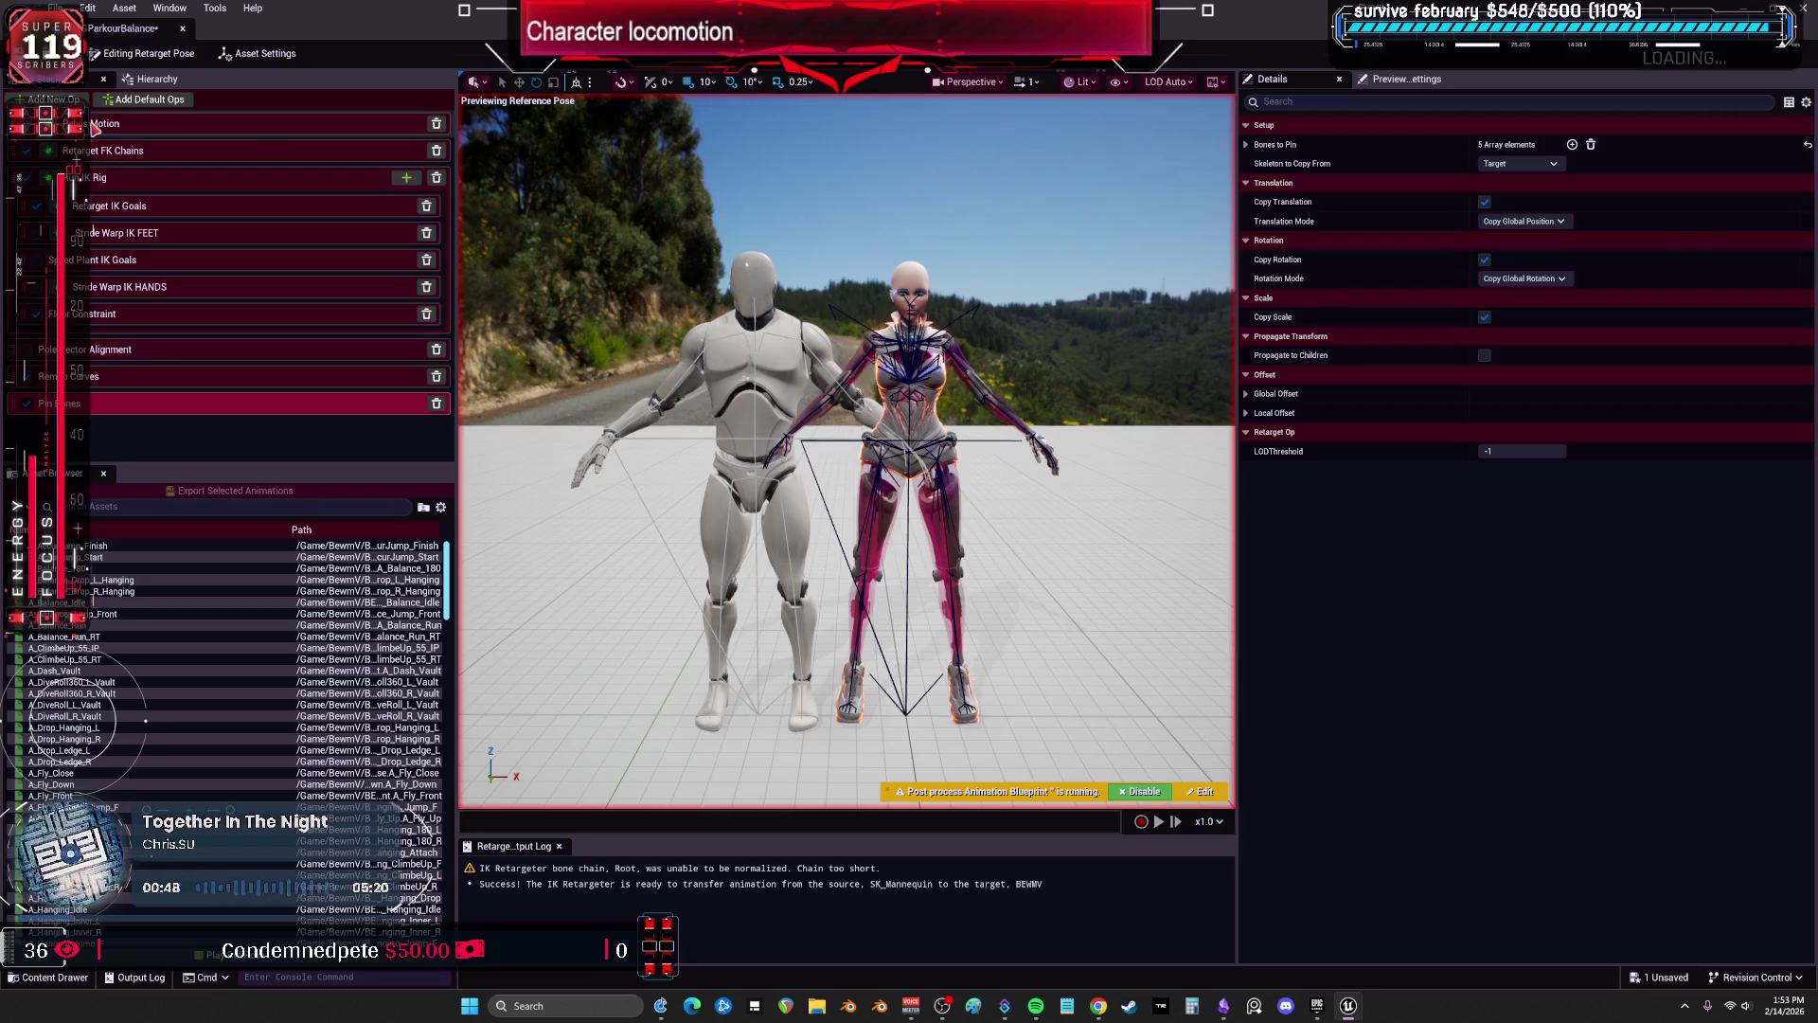
left_click(142, 124)
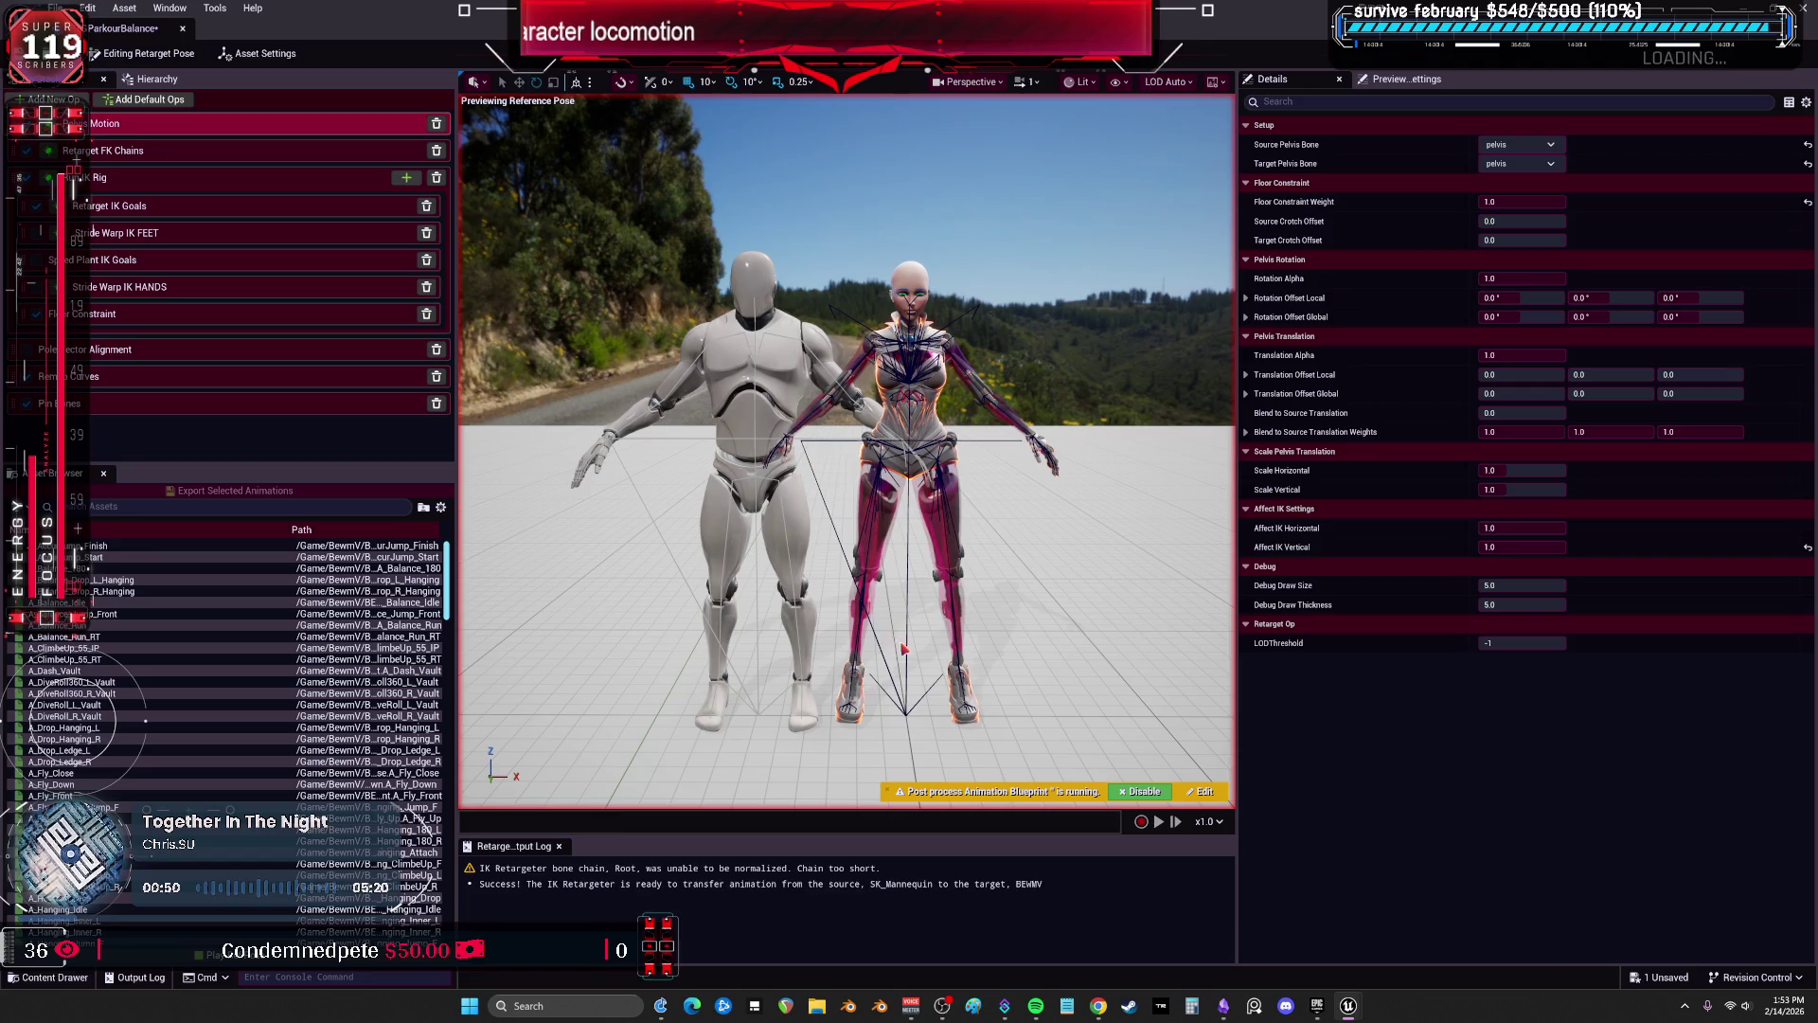
left_click(126, 550)
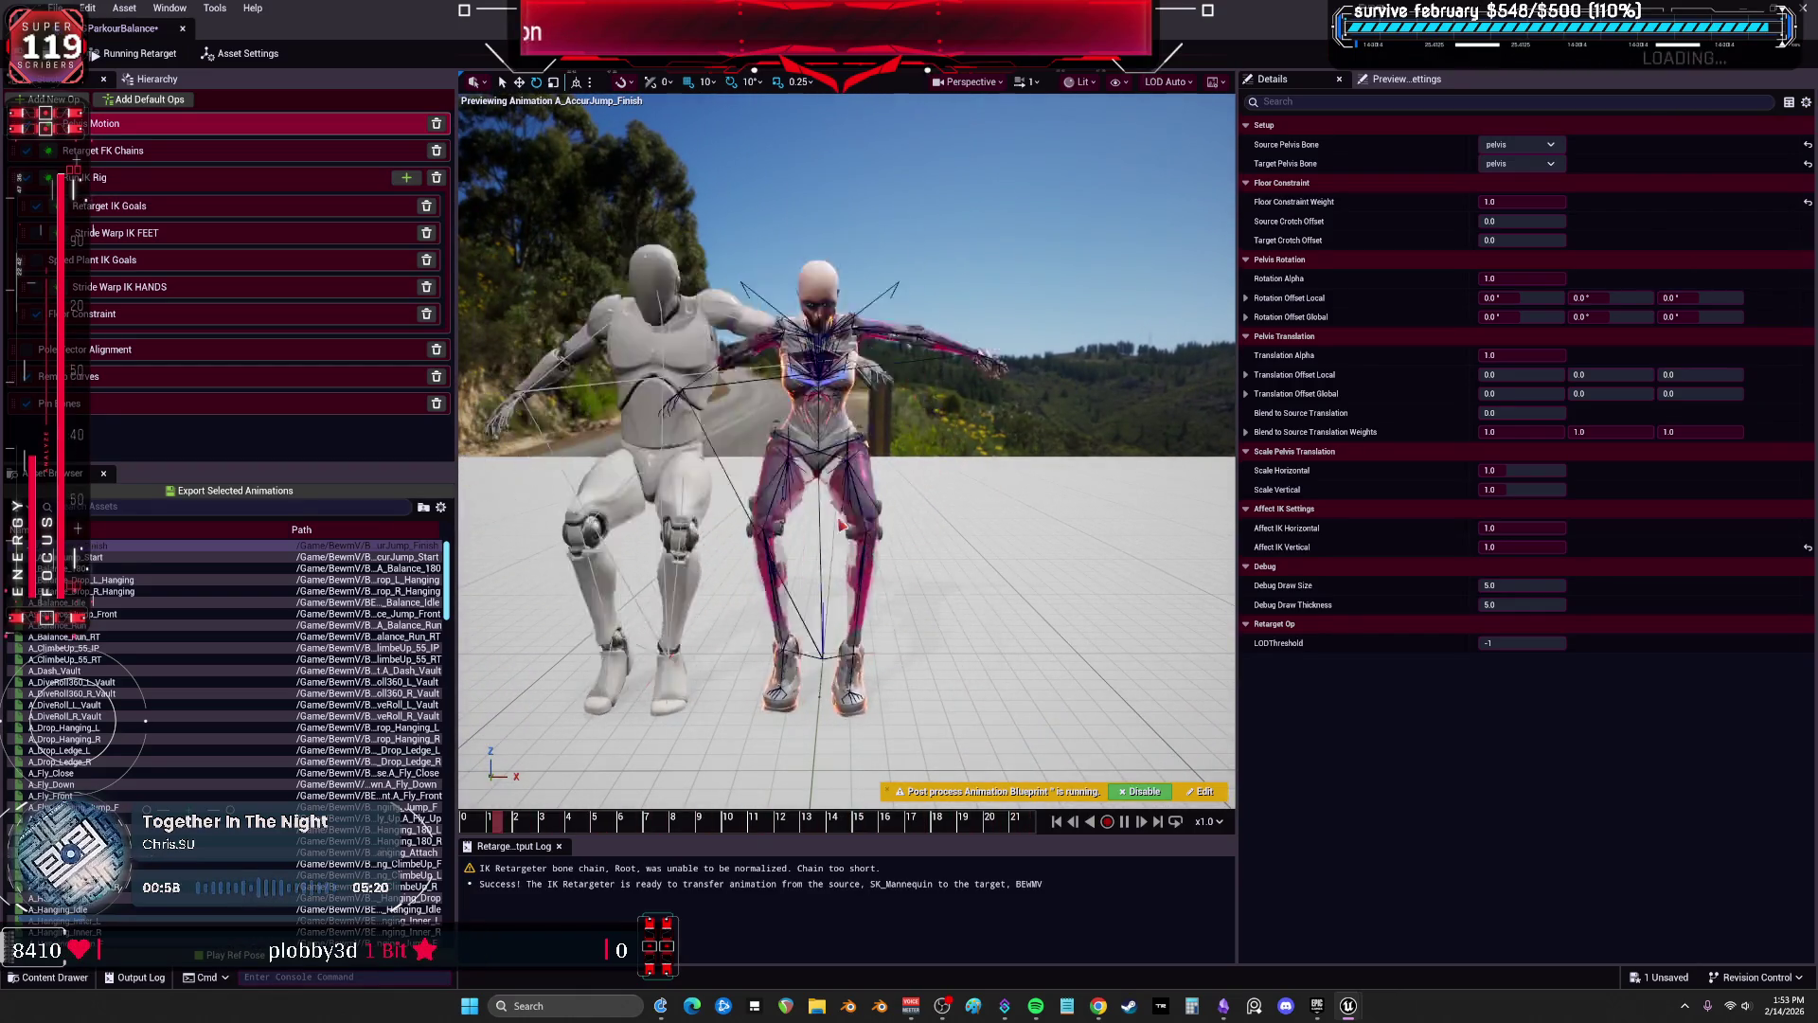
Set the Root chain's rotation to One to One, keeping Globally Scaled translation after testing Absolute.
mouse_move(841, 523)
left_mouse_down()
mouse_move(606, 533)
mouse_move(899, 624)
left_mouse_up()
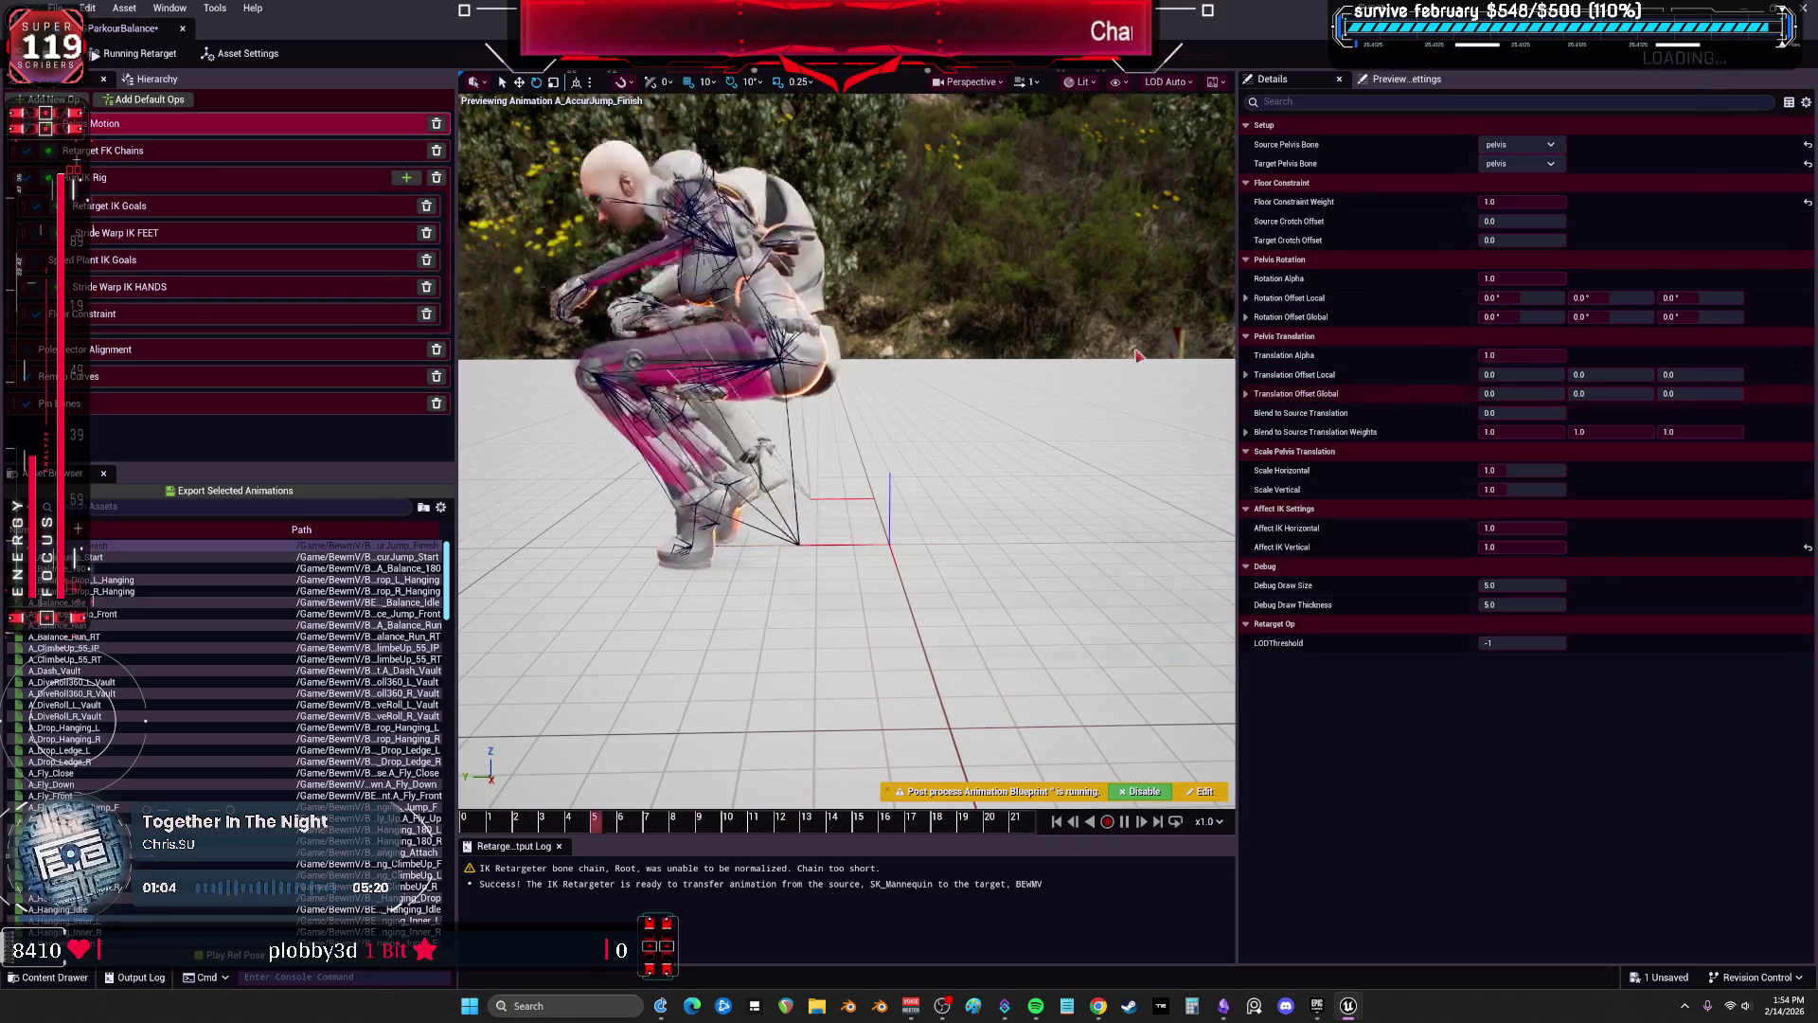
left_click(237, 150)
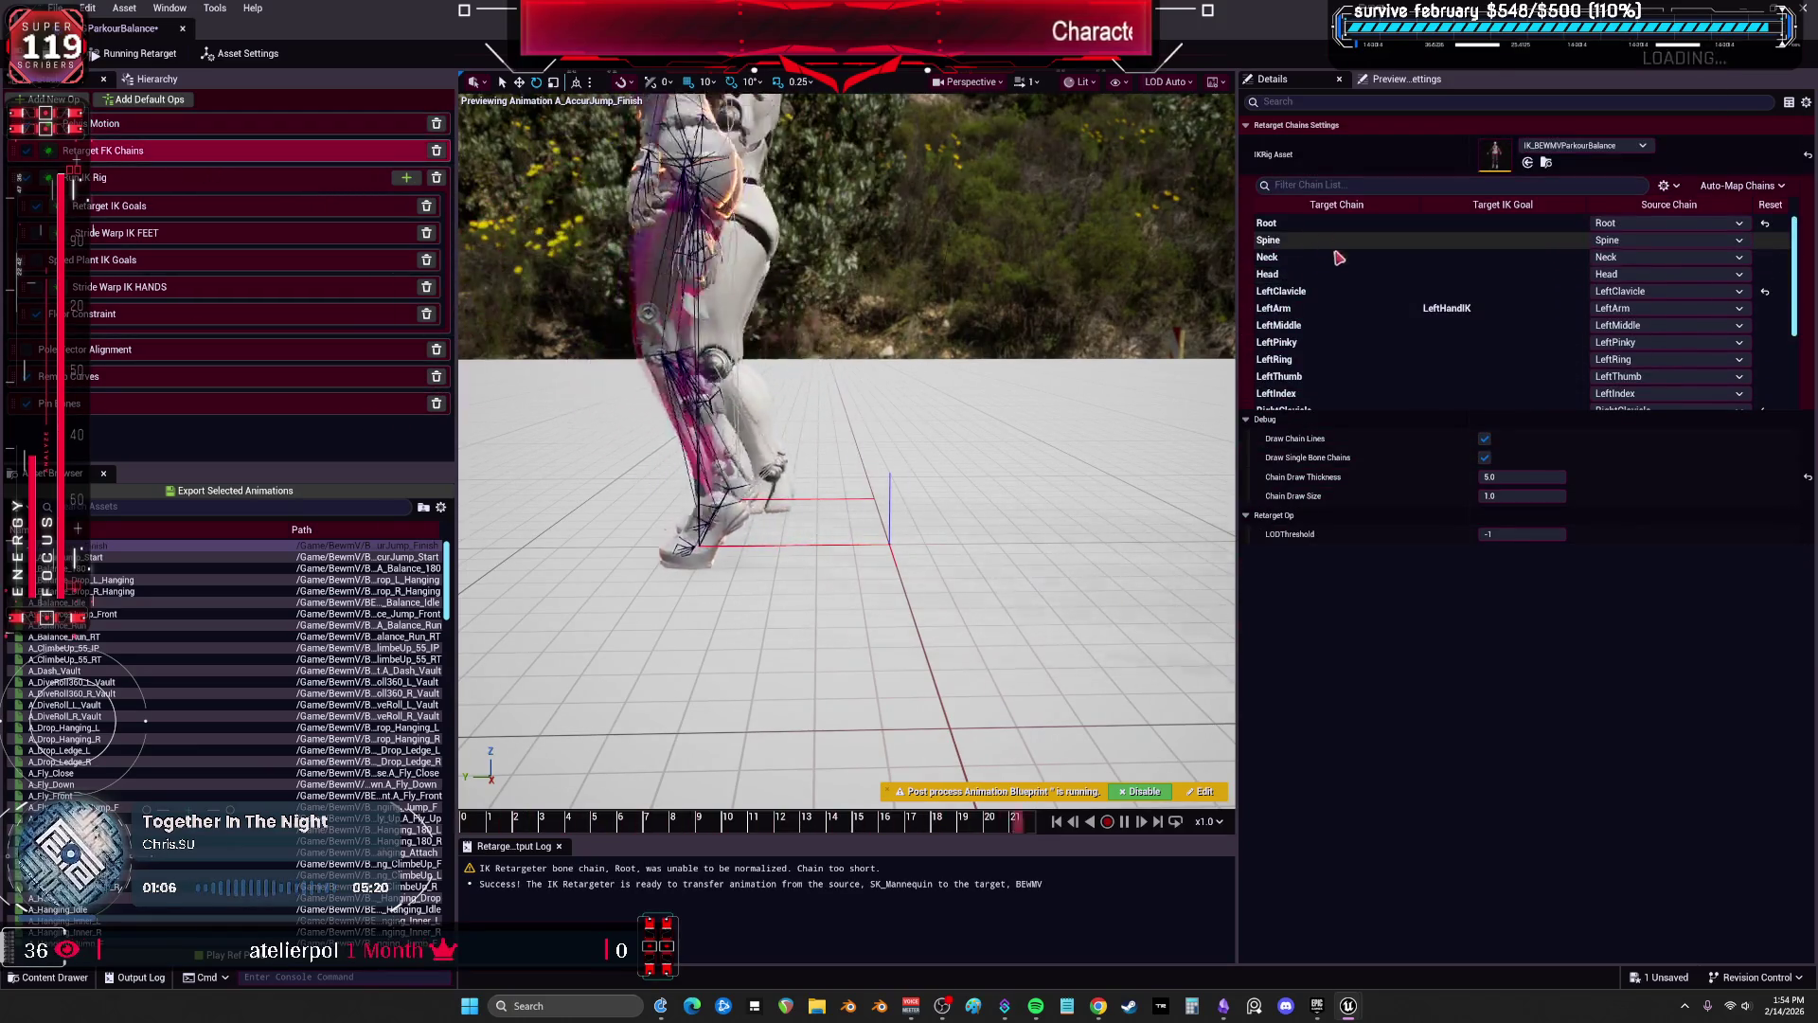
left_click(1347, 226)
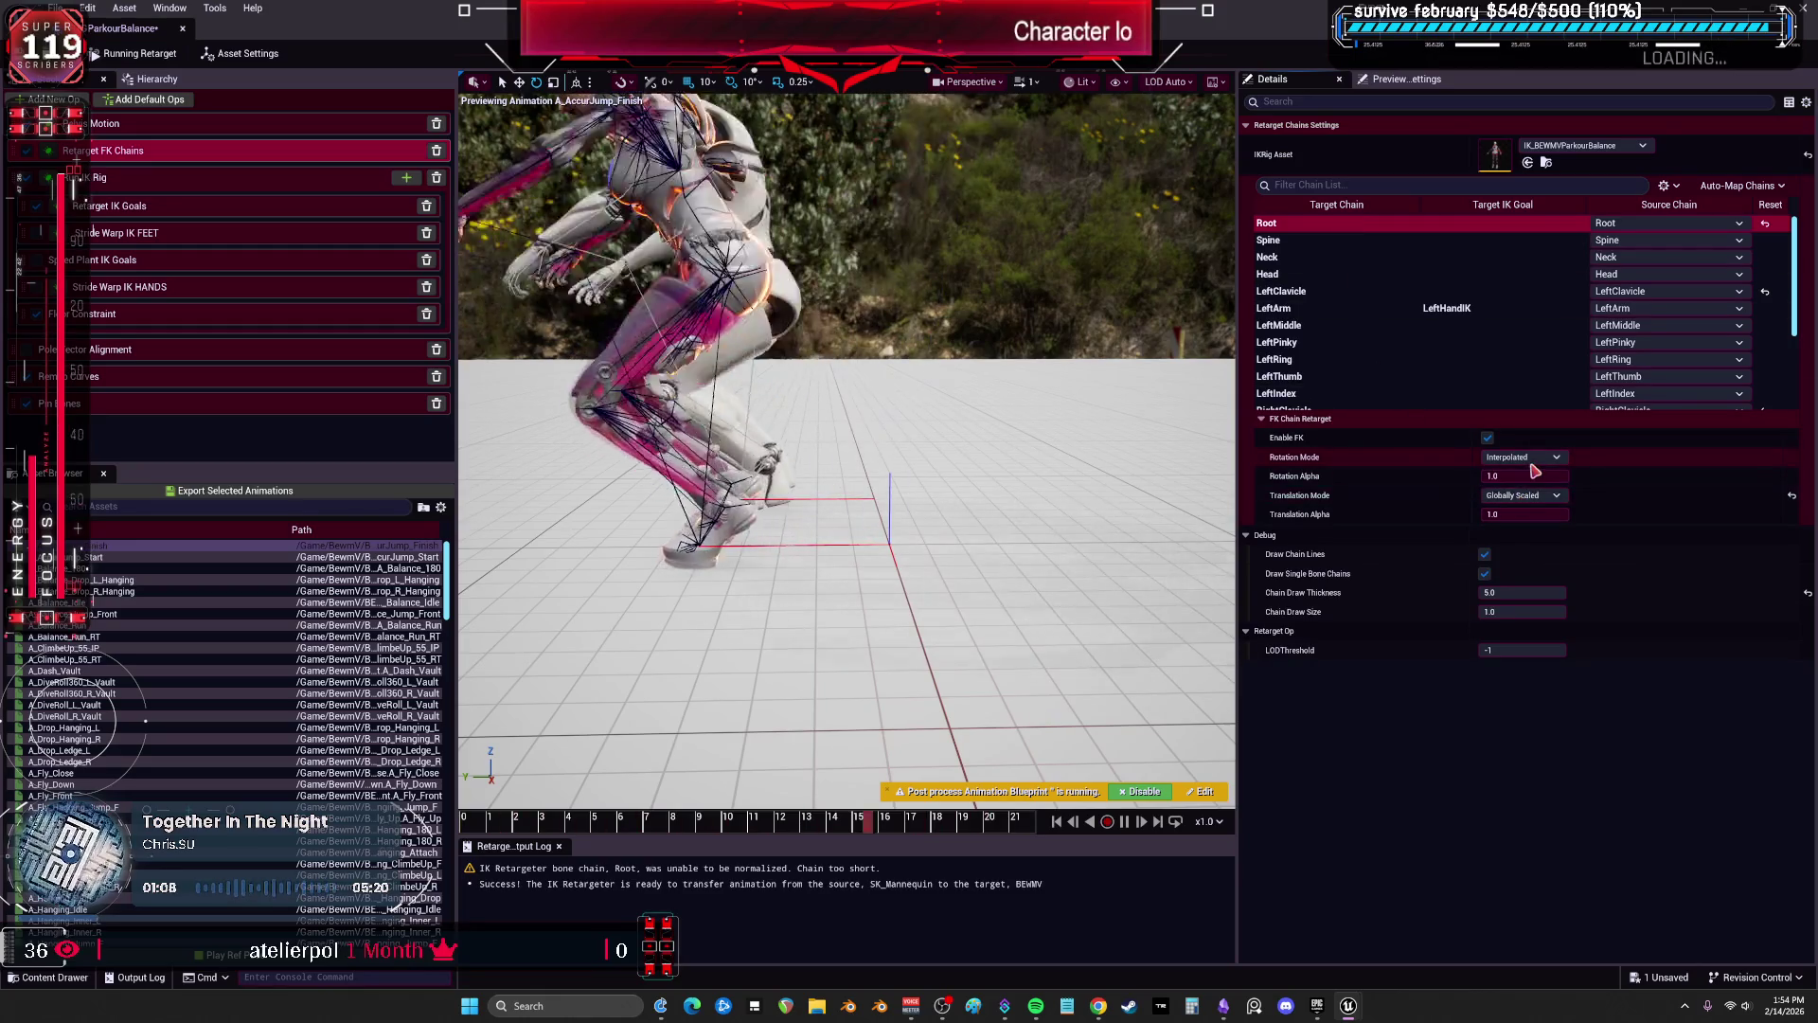
left_click(1522, 458)
left_click(1525, 498)
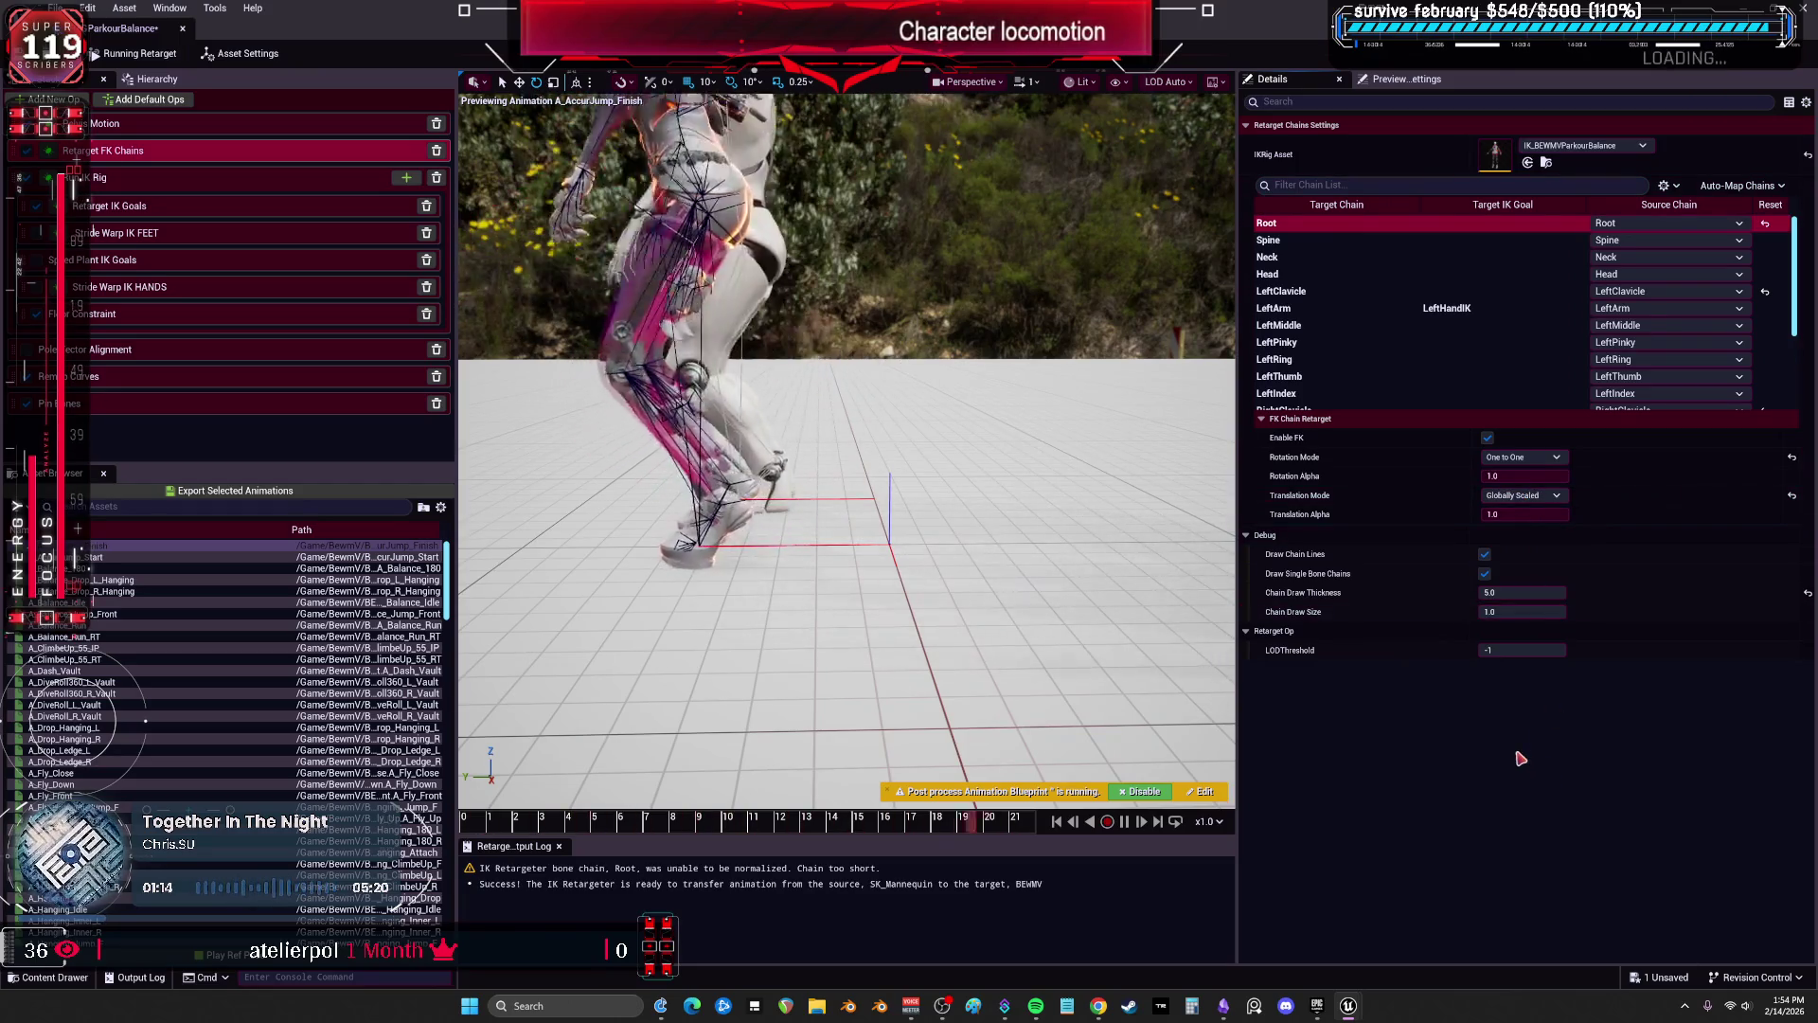
left_click(1522, 495)
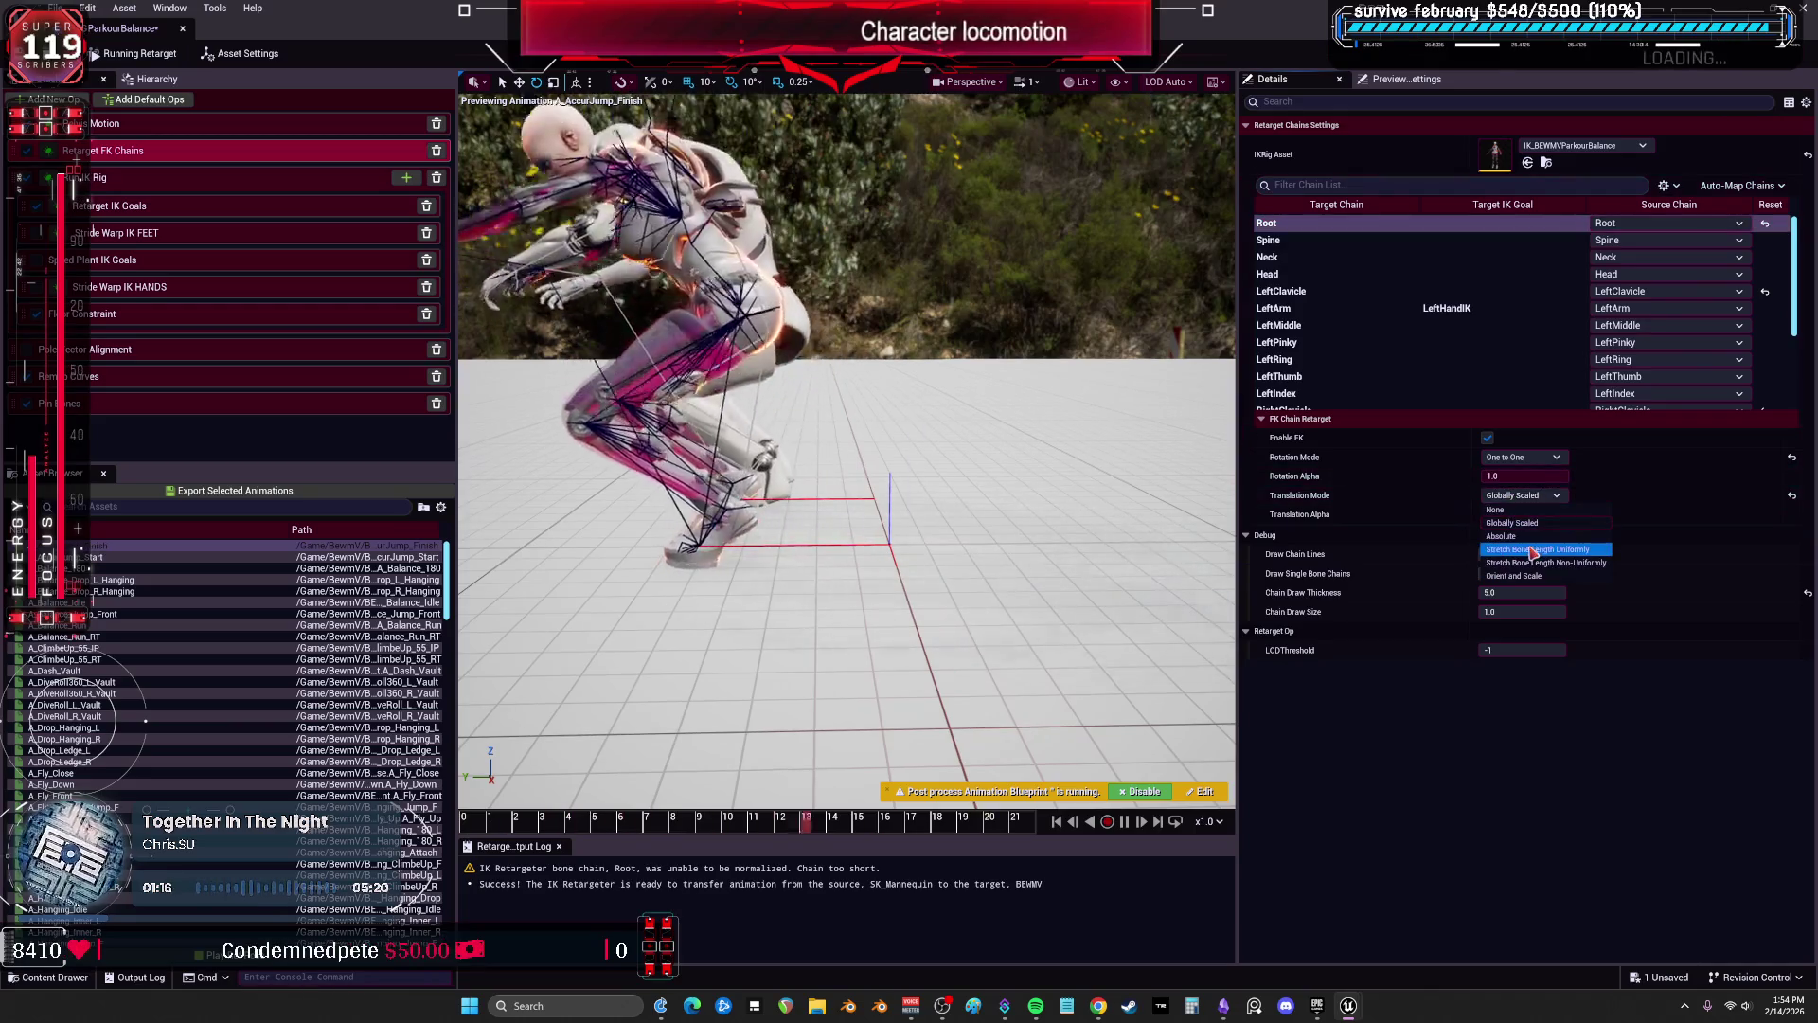
left_click(1514, 536)
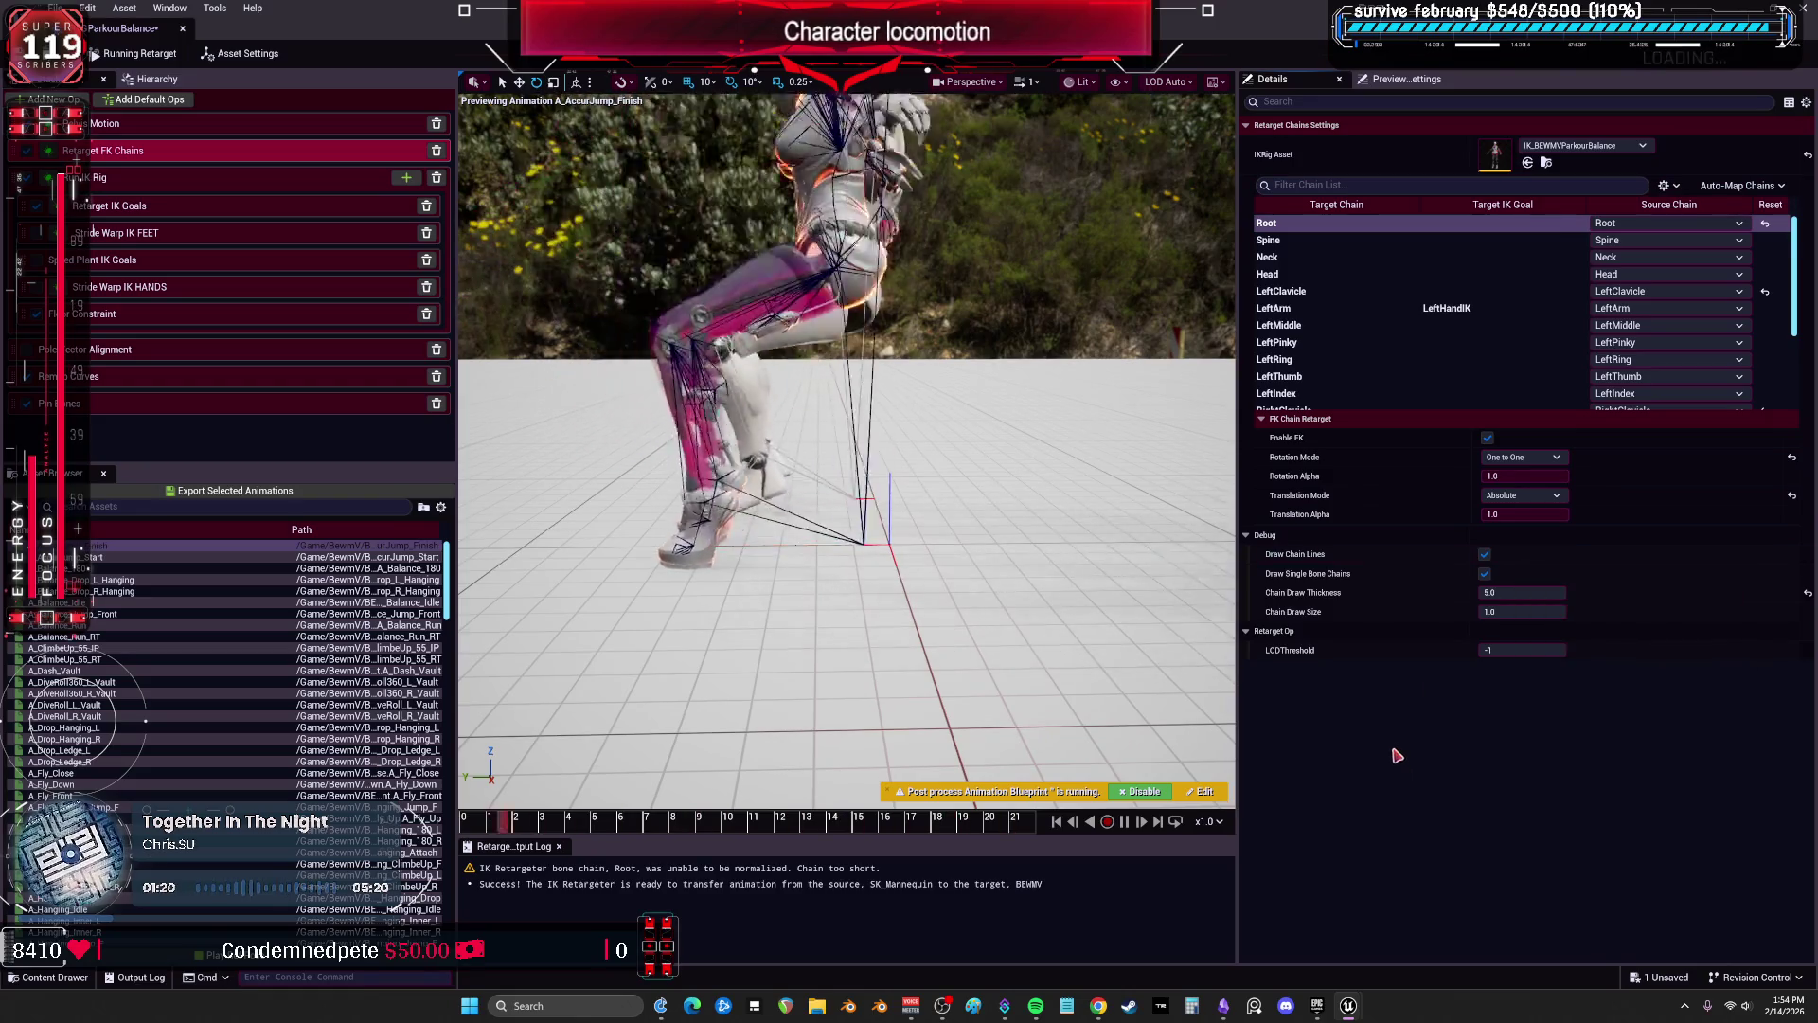
left_click(1546, 496)
left_click(1549, 523)
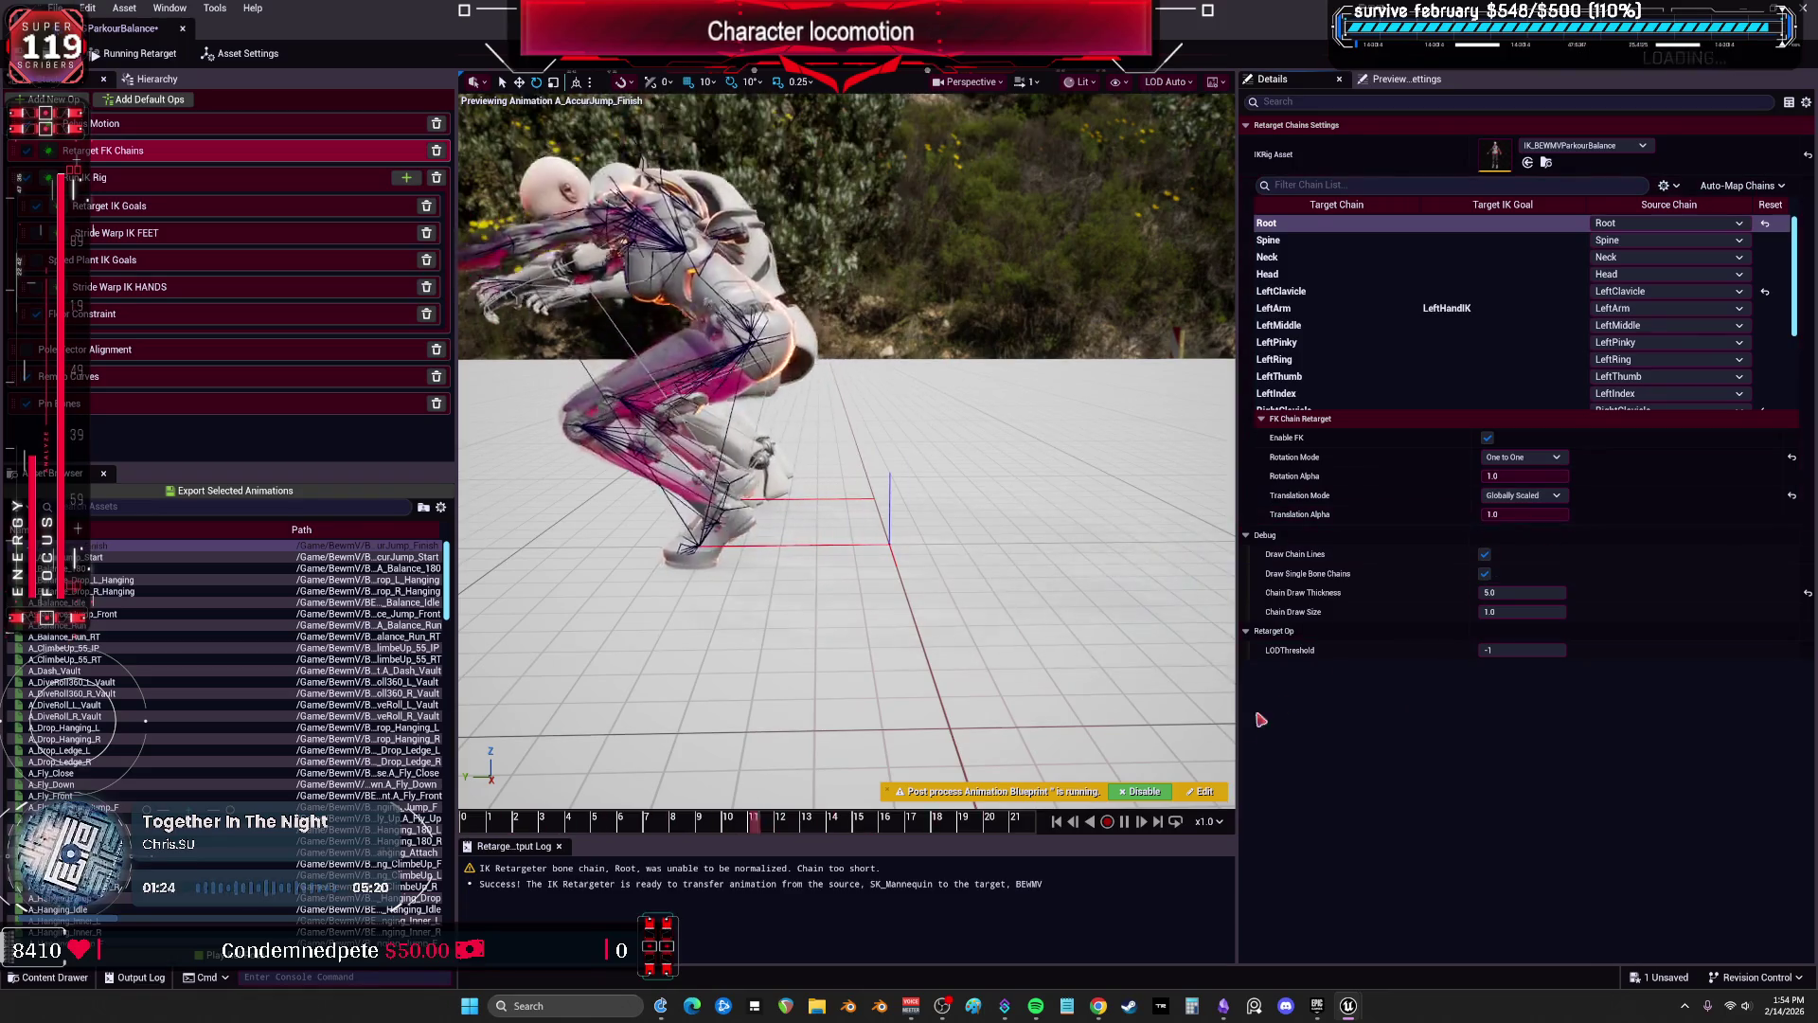
Check the FK settings of the Neck, RightLeg, LeftLeg and RightArm chains.
left_click(1415, 257)
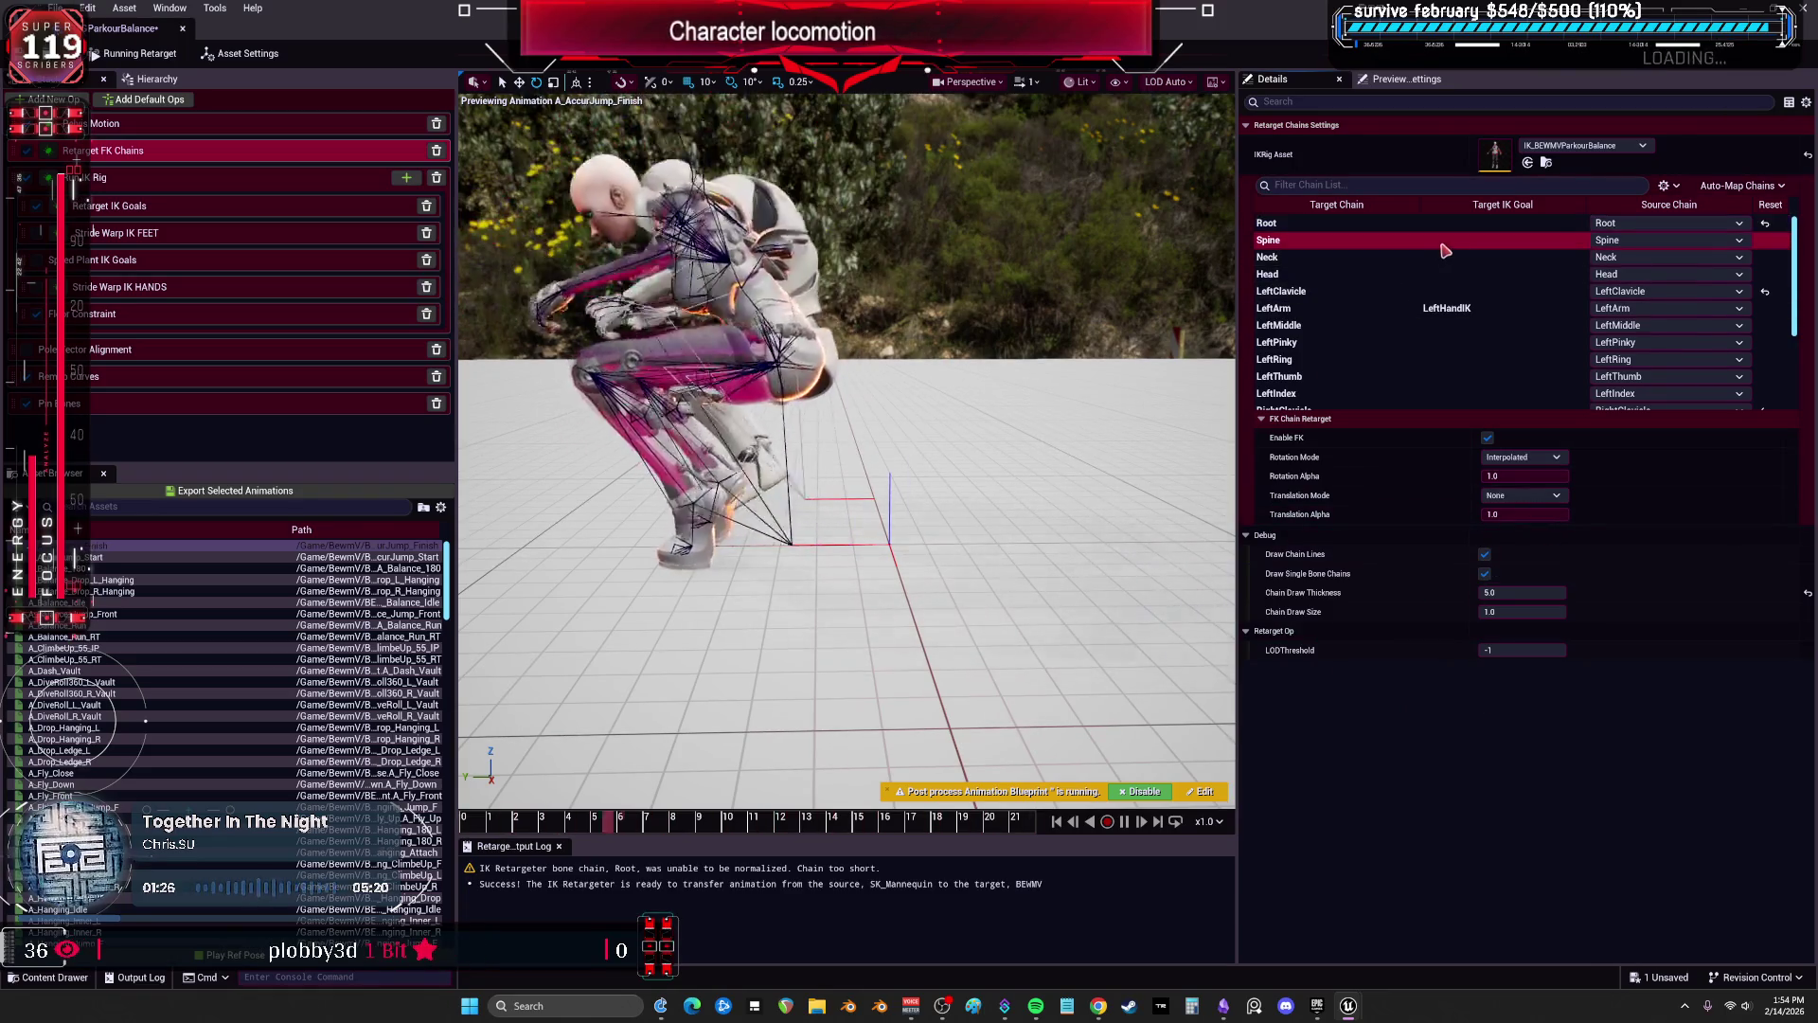
scroll(1415, 322, "down", 3)
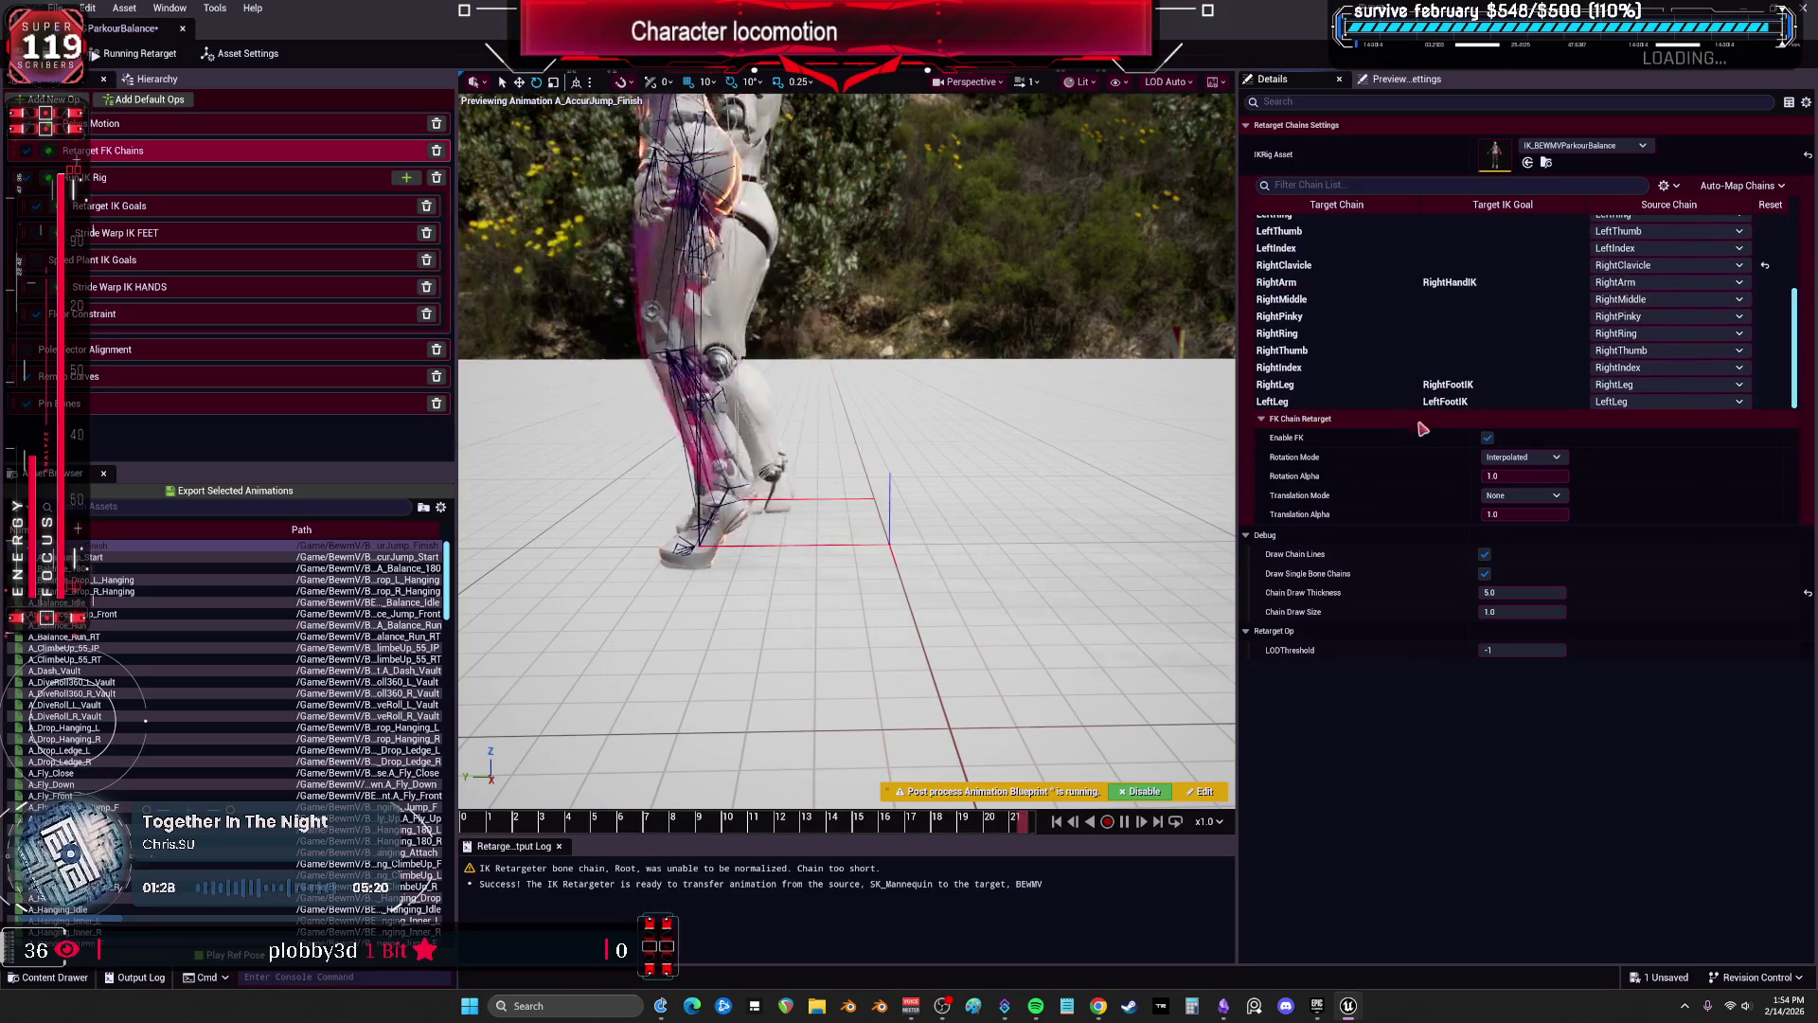
left_click(1415, 386)
left_click(1401, 401)
left_click(1420, 282)
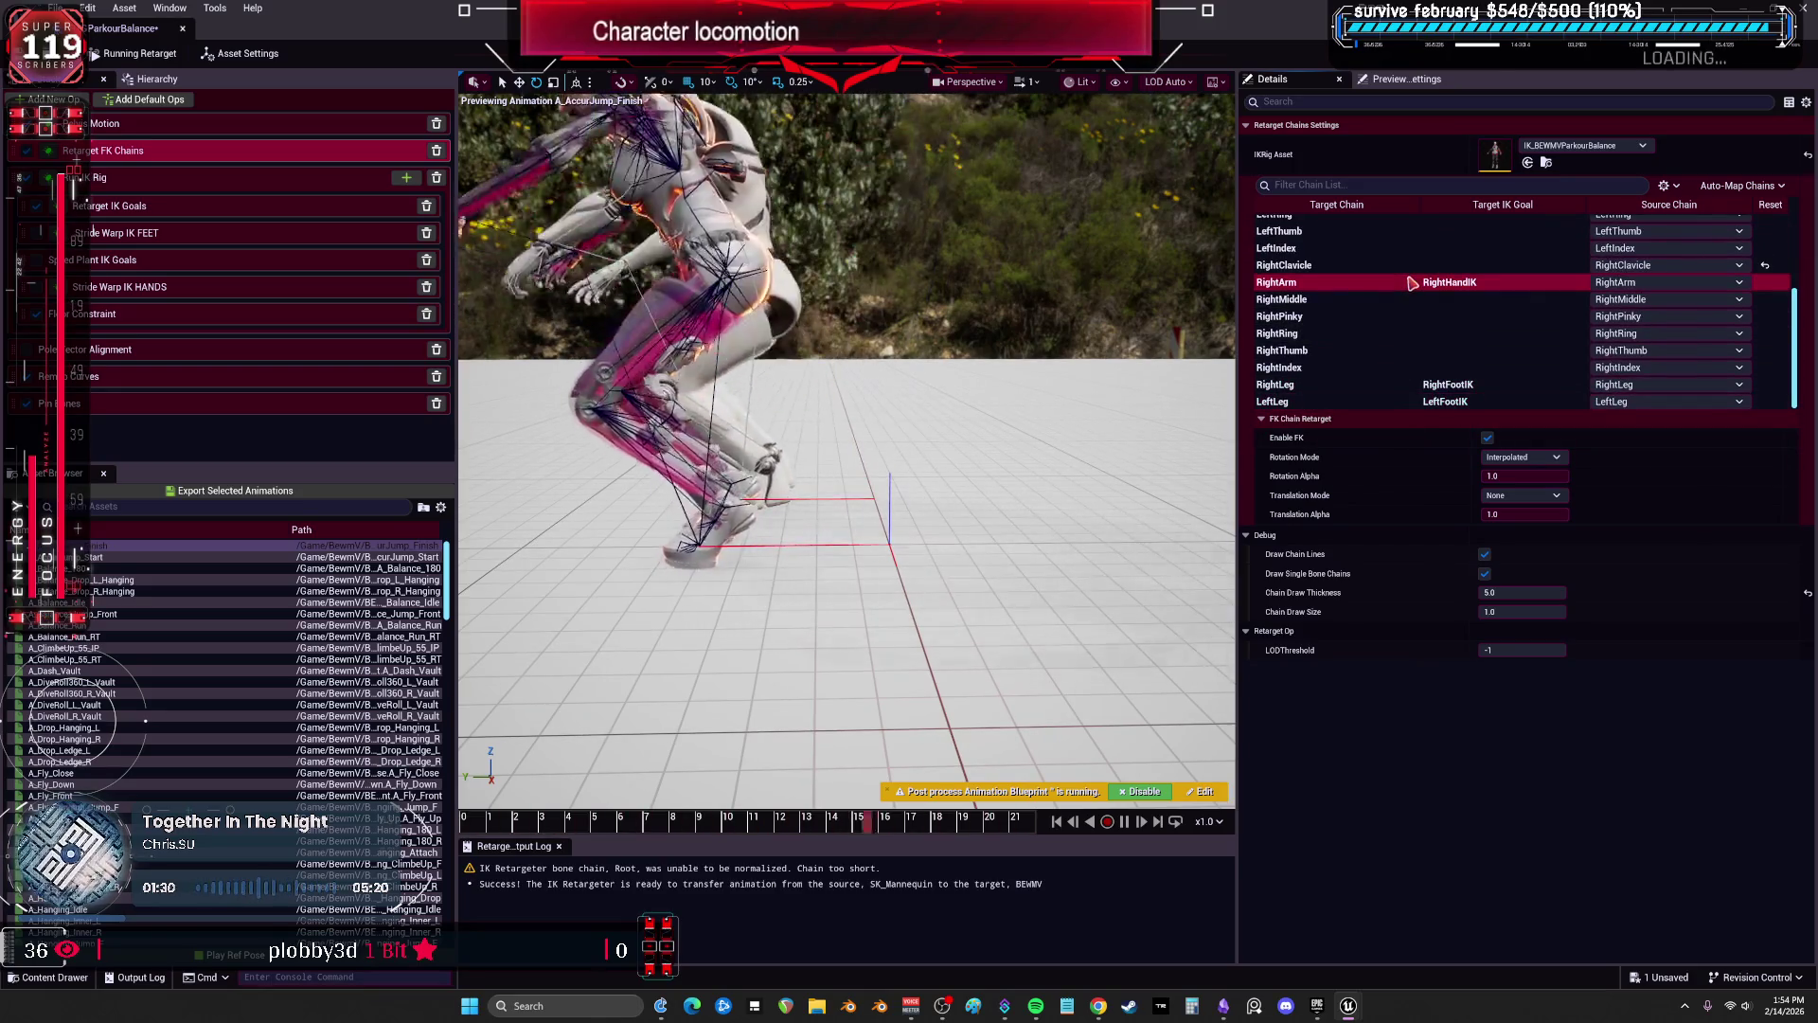
Inspect the RightLeg, LeftLeg, RightArm and LeftArm goals in the IK rig solving settings.
left_click(189, 178)
left_click(1417, 256)
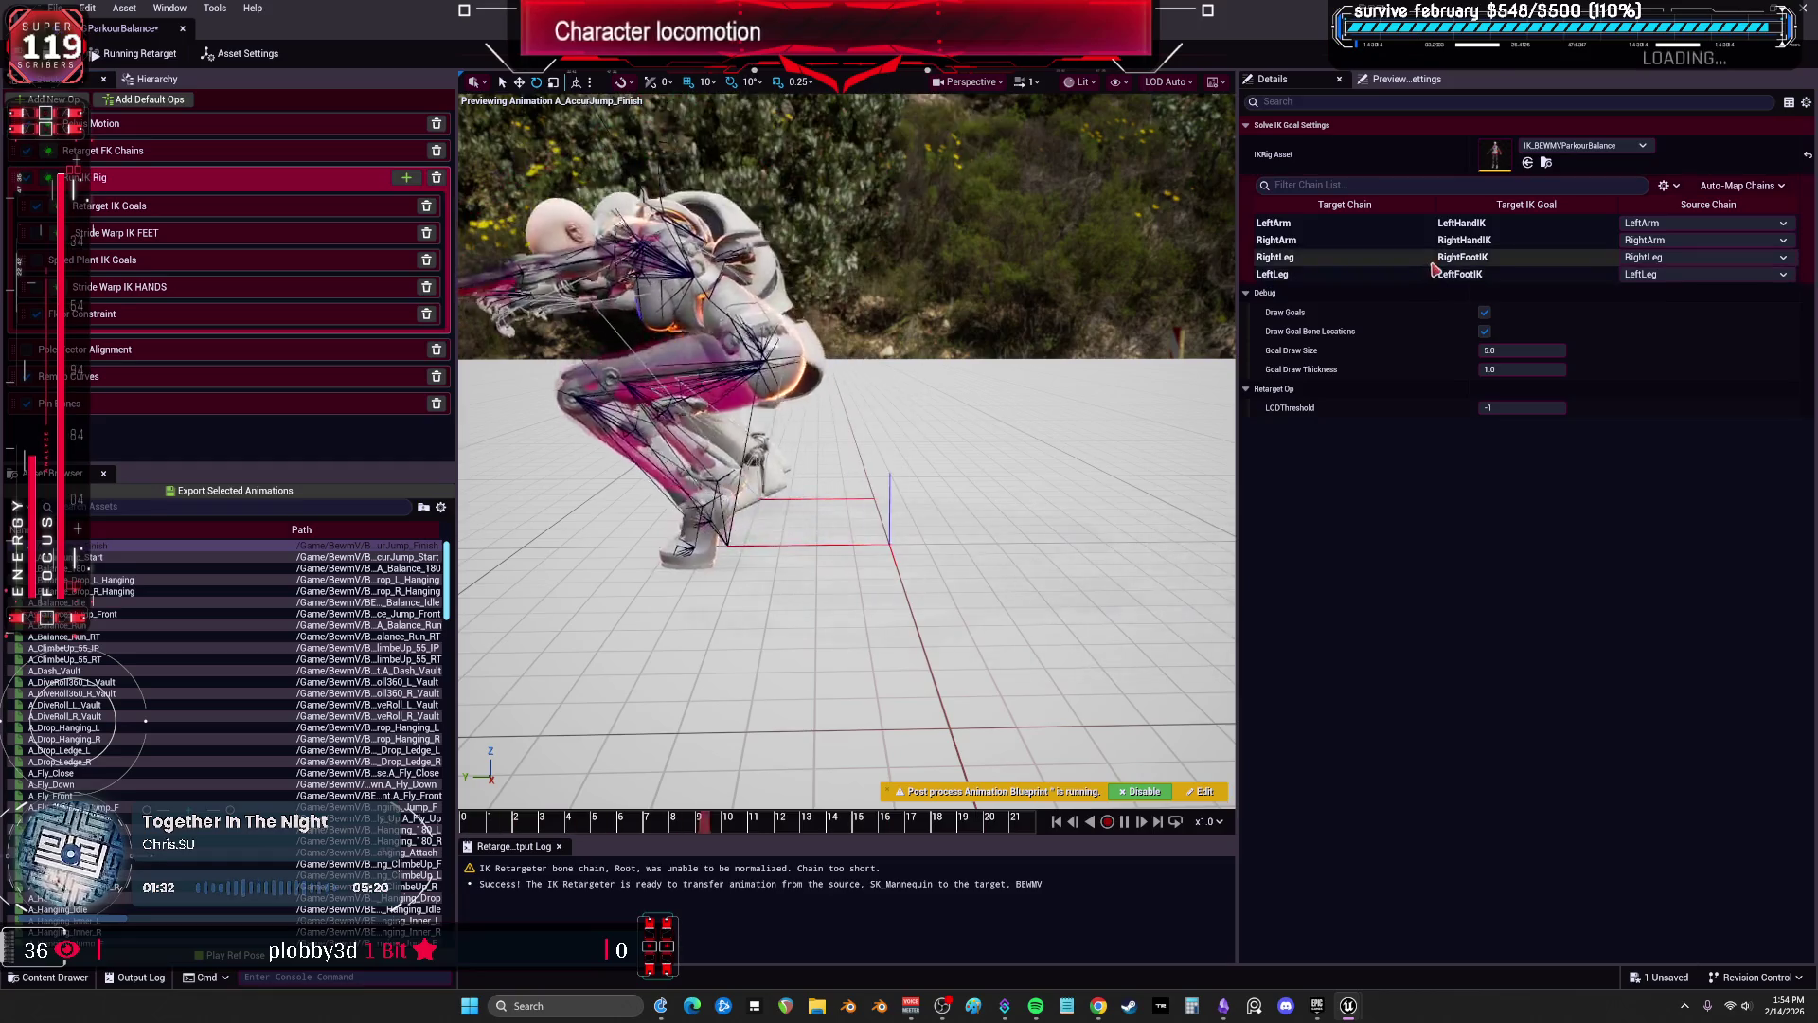
left_click(1417, 275)
left_click(1417, 239)
left_click(1418, 222)
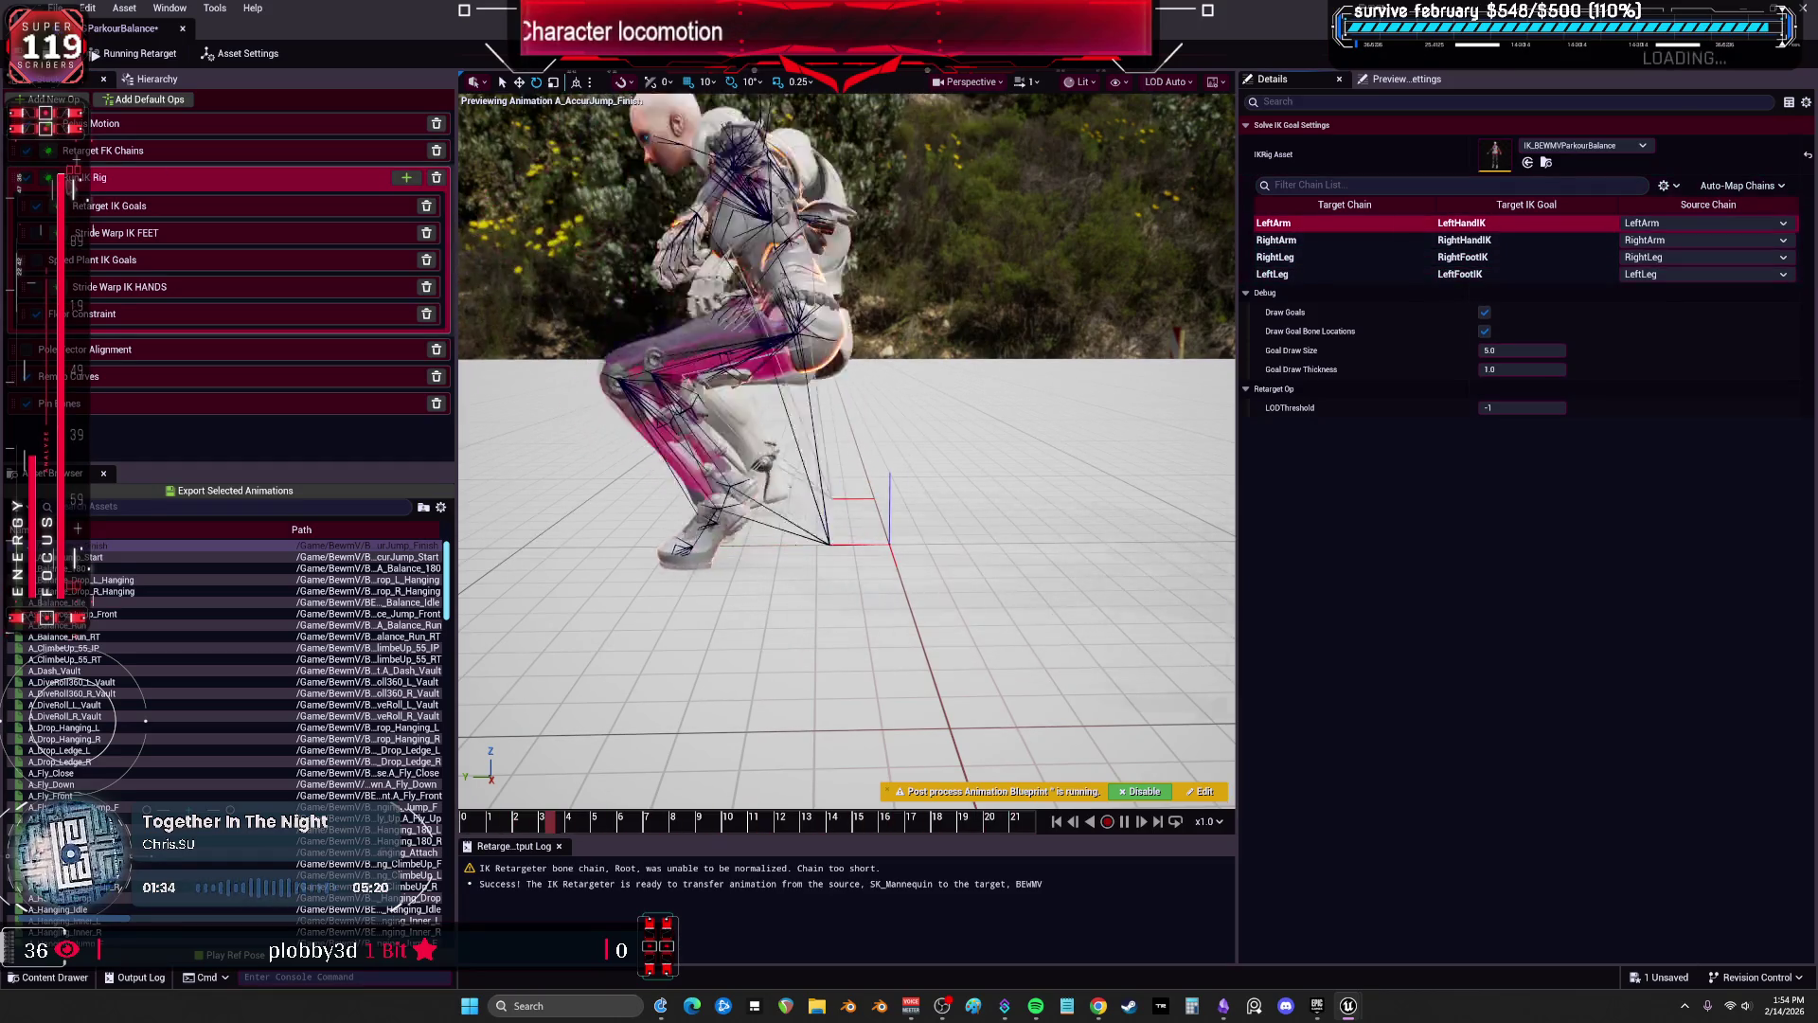
Turn off IK for the LeftArm and RightArm goals and keep RightLeg's Blend to Source at 1.0.
left_click(121, 214)
left_click(1420, 182)
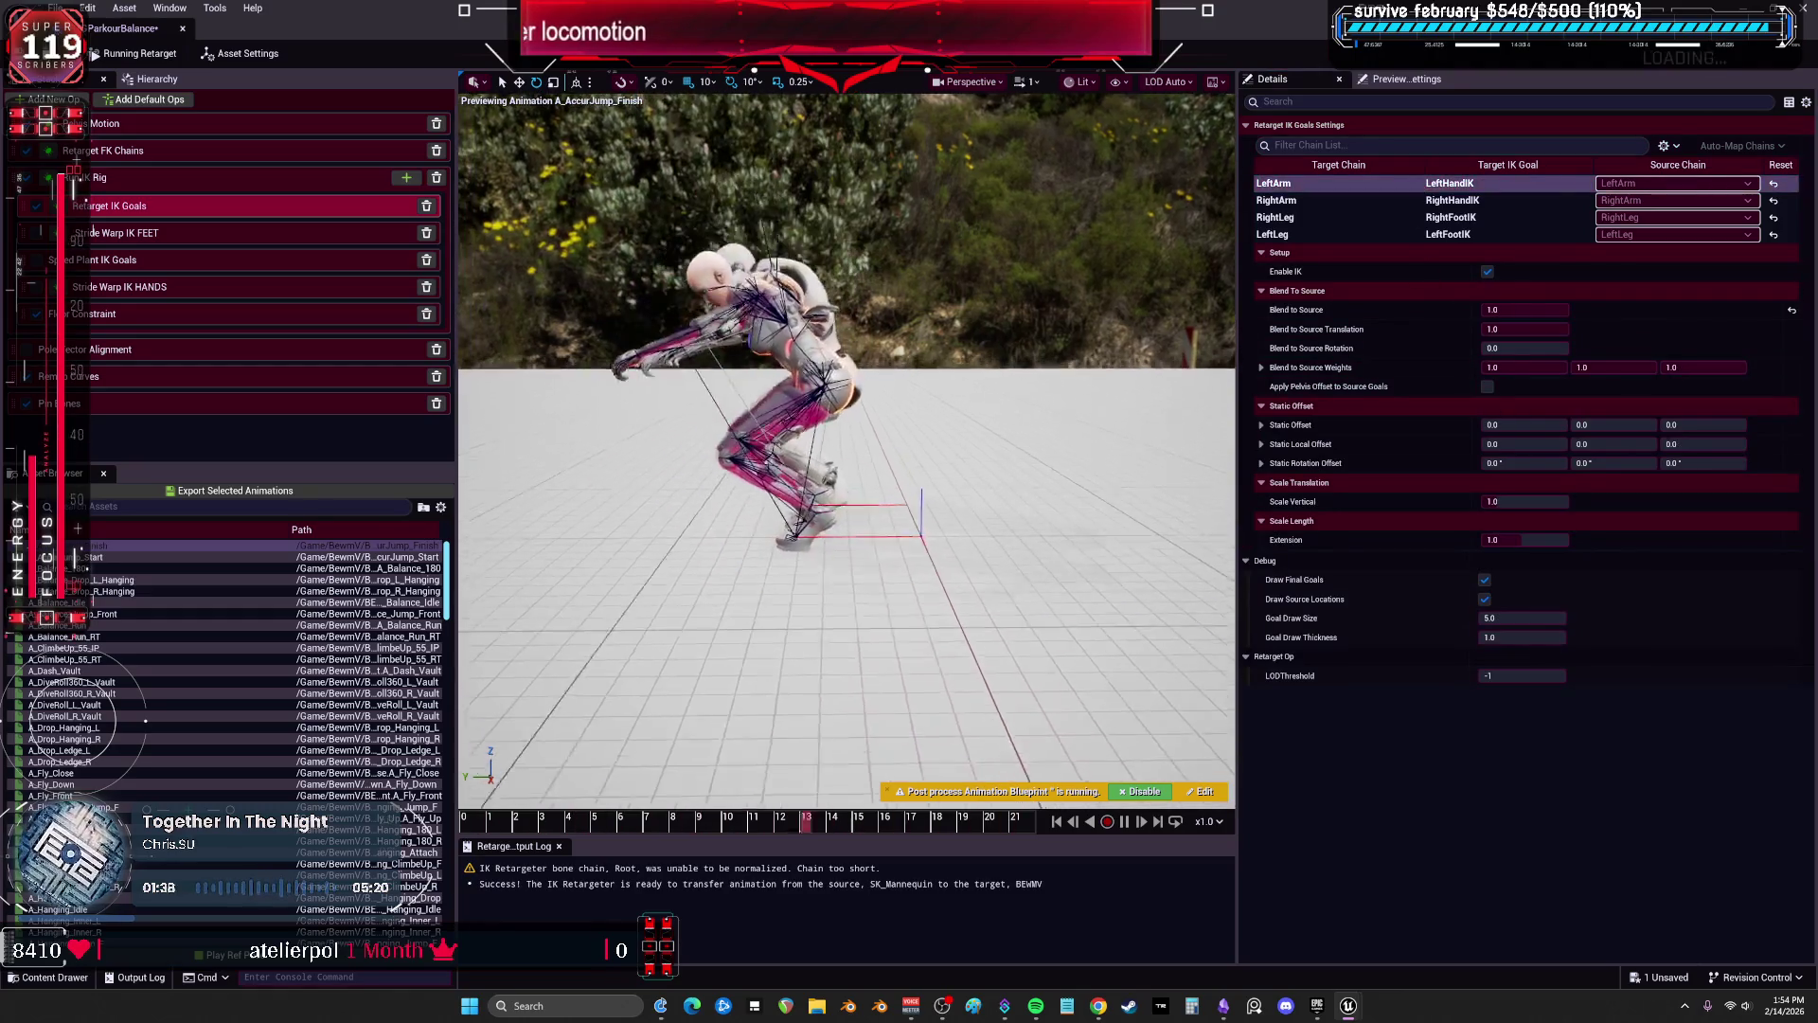
key("Down")
left_click(1488, 271)
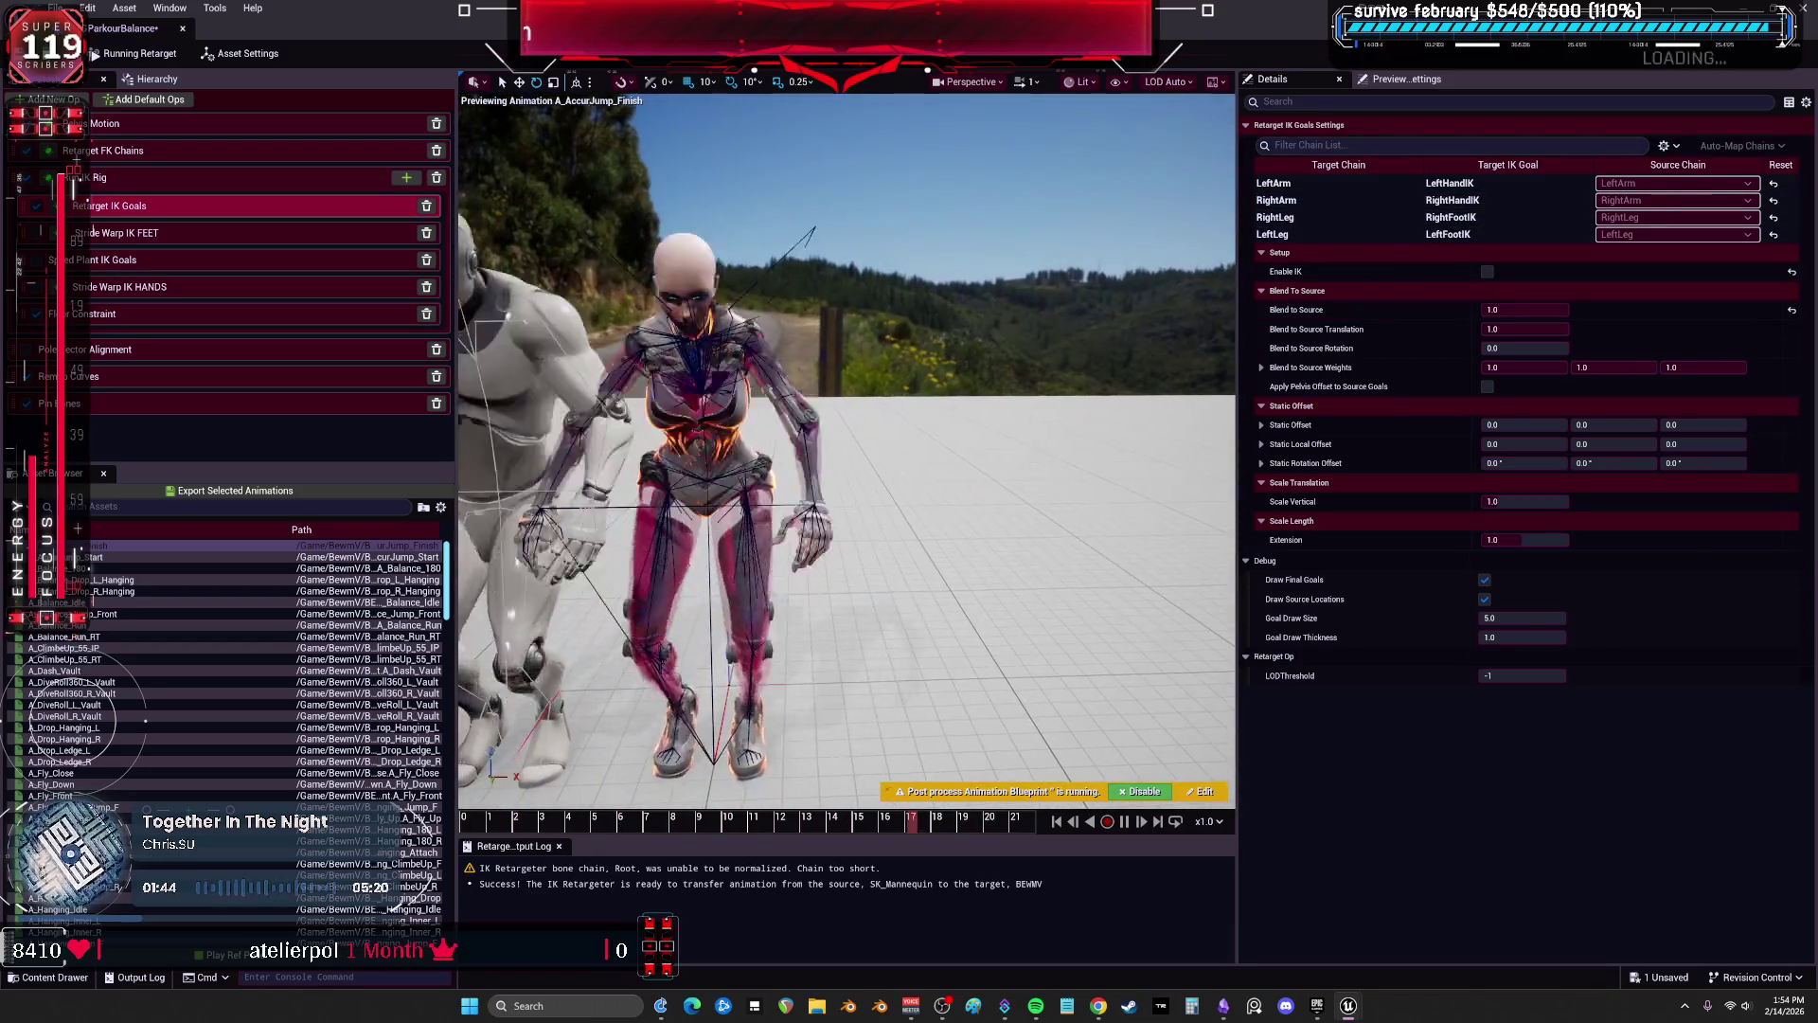
mouse_move(625, 822)
left_mouse_down()
mouse_move(502, 824)
mouse_move(1097, 788)
left_mouse_up()
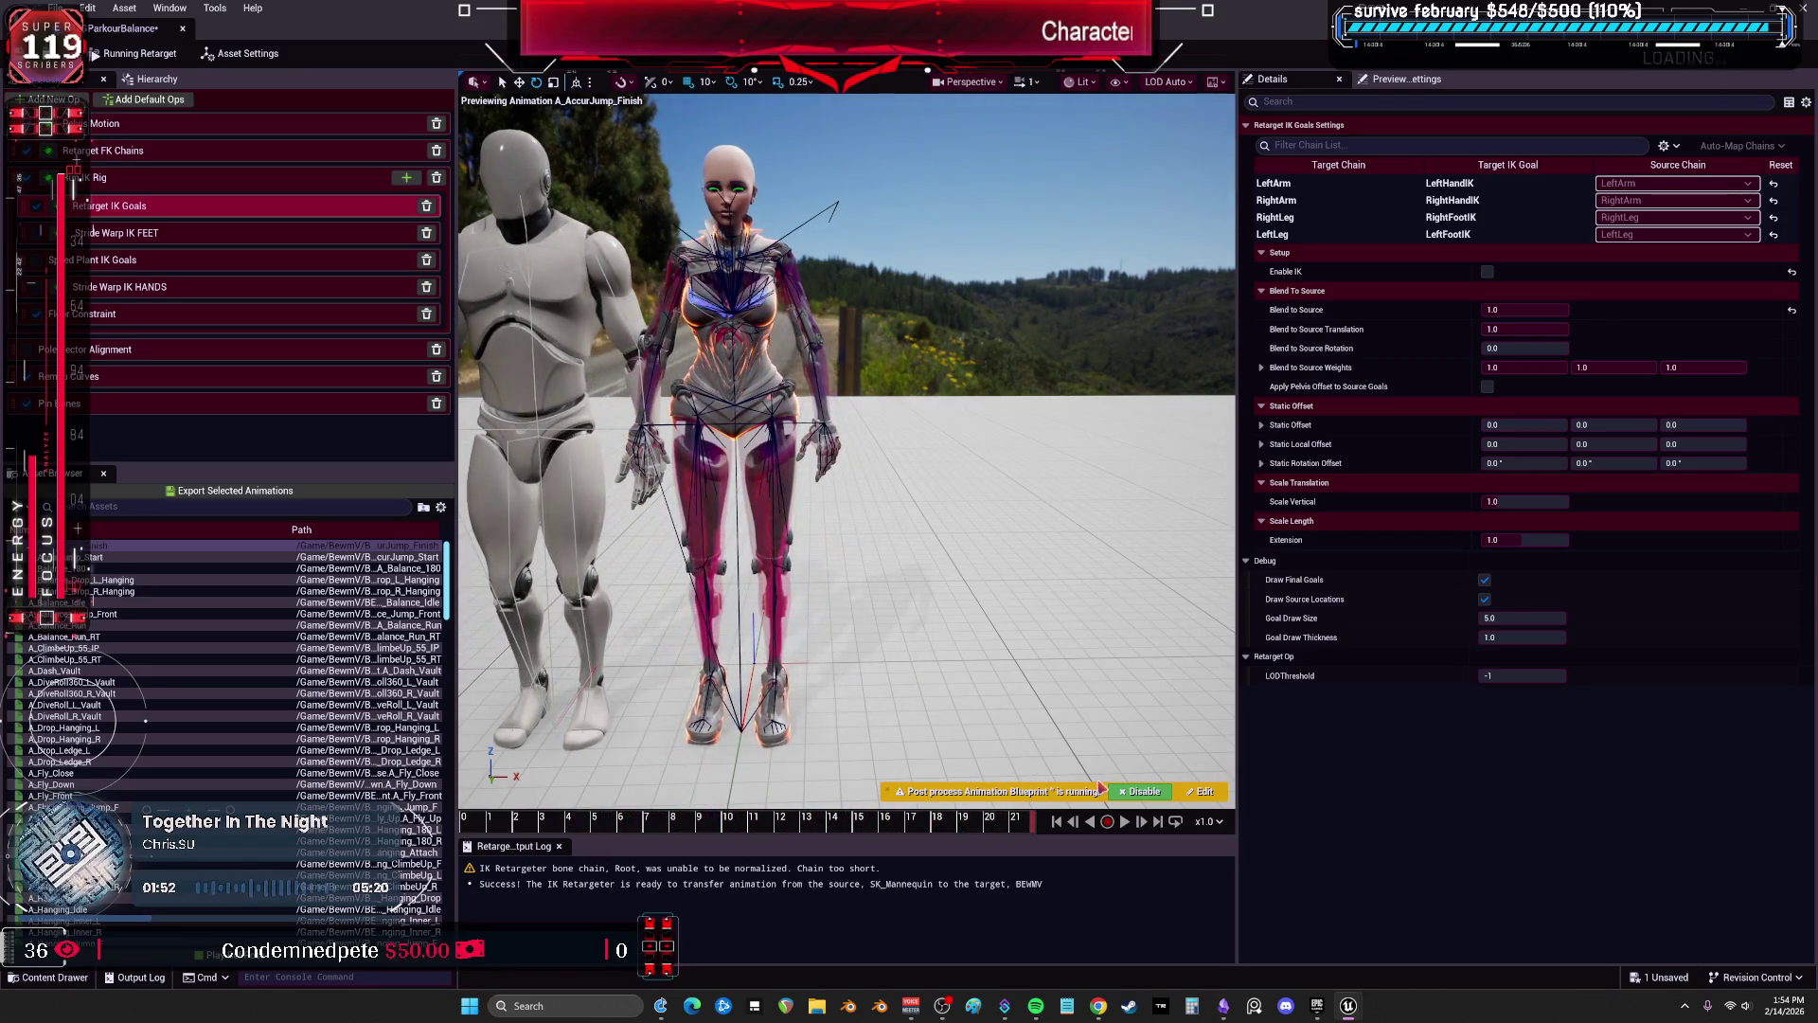
left_click(1275, 217)
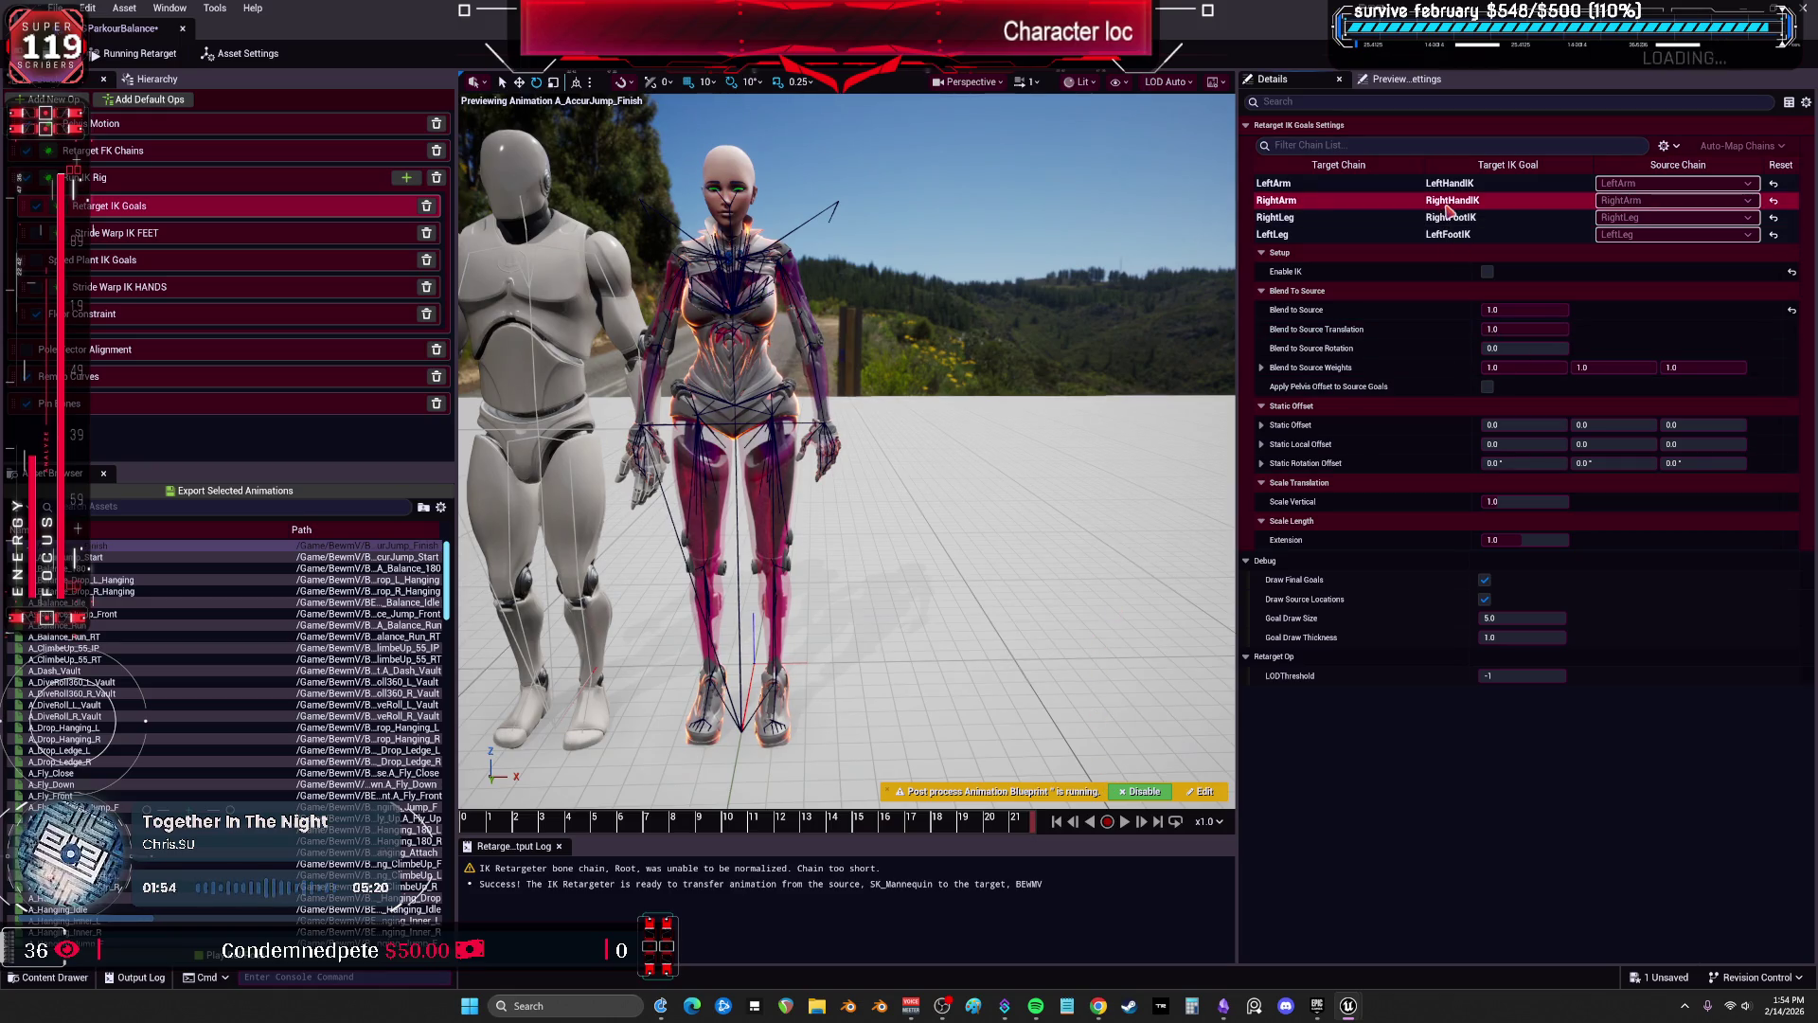
left_click(1499, 310)
key("Return")
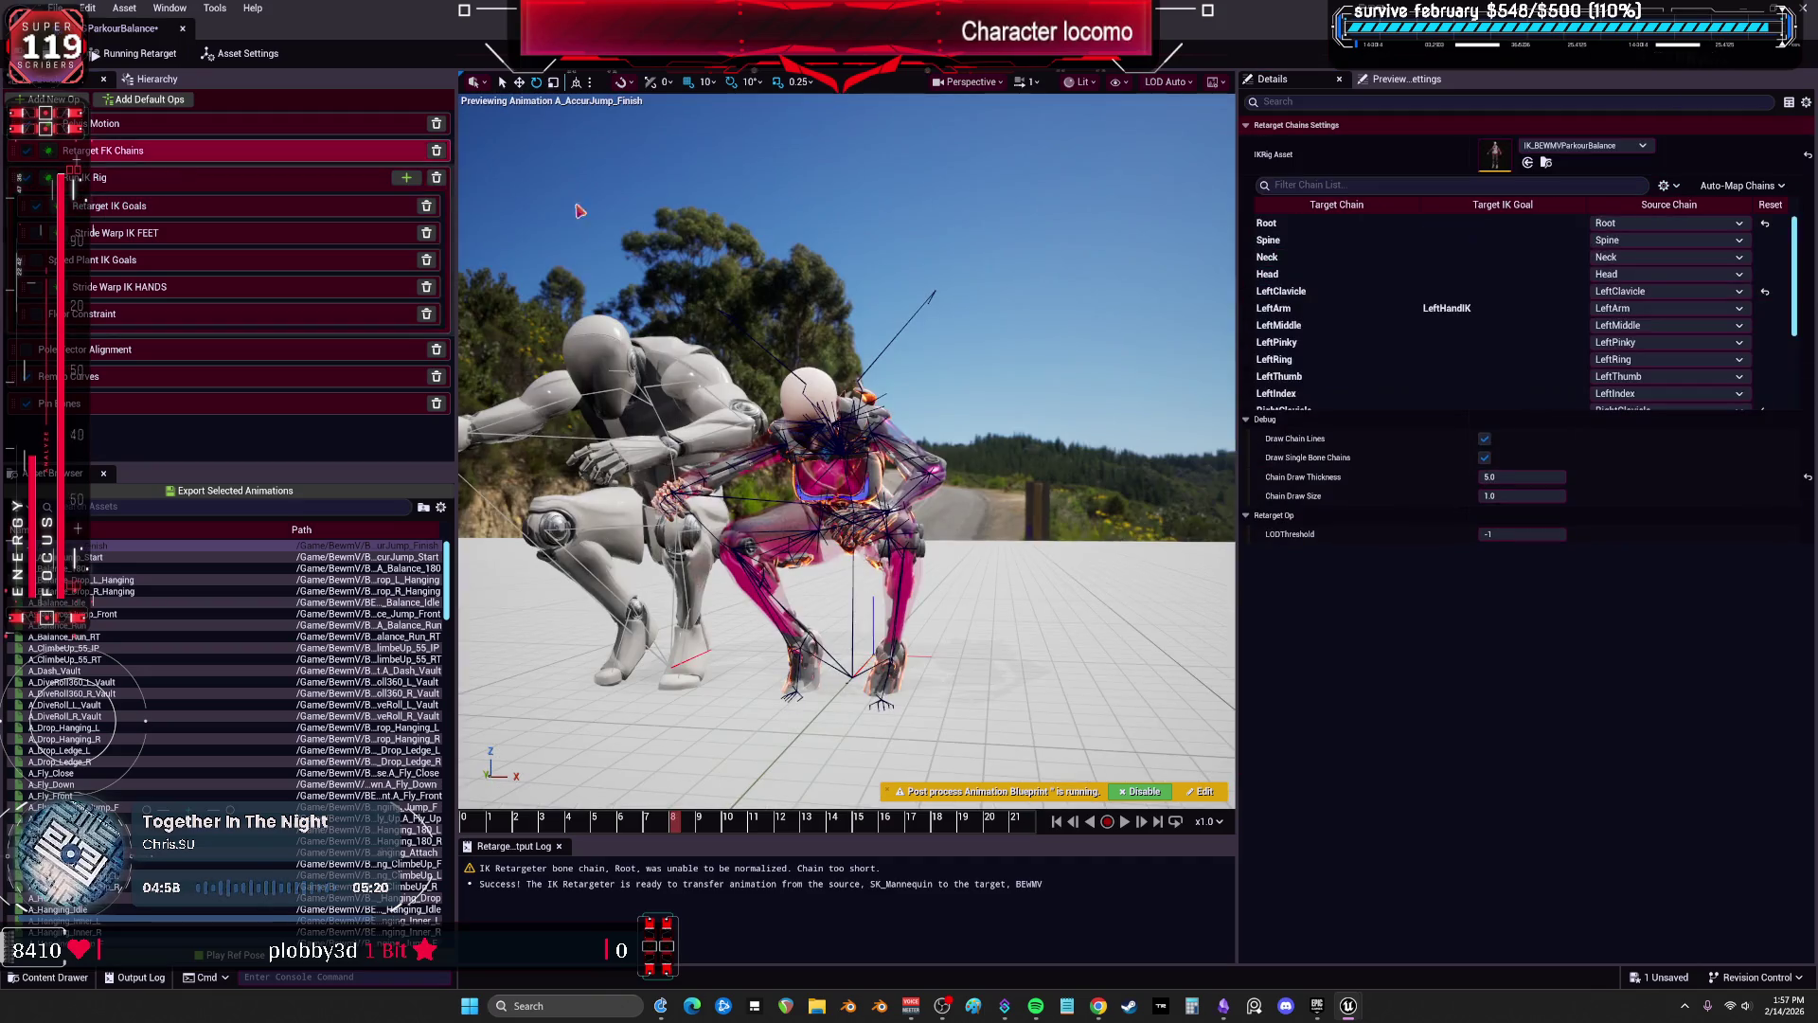
left_click(1357, 224)
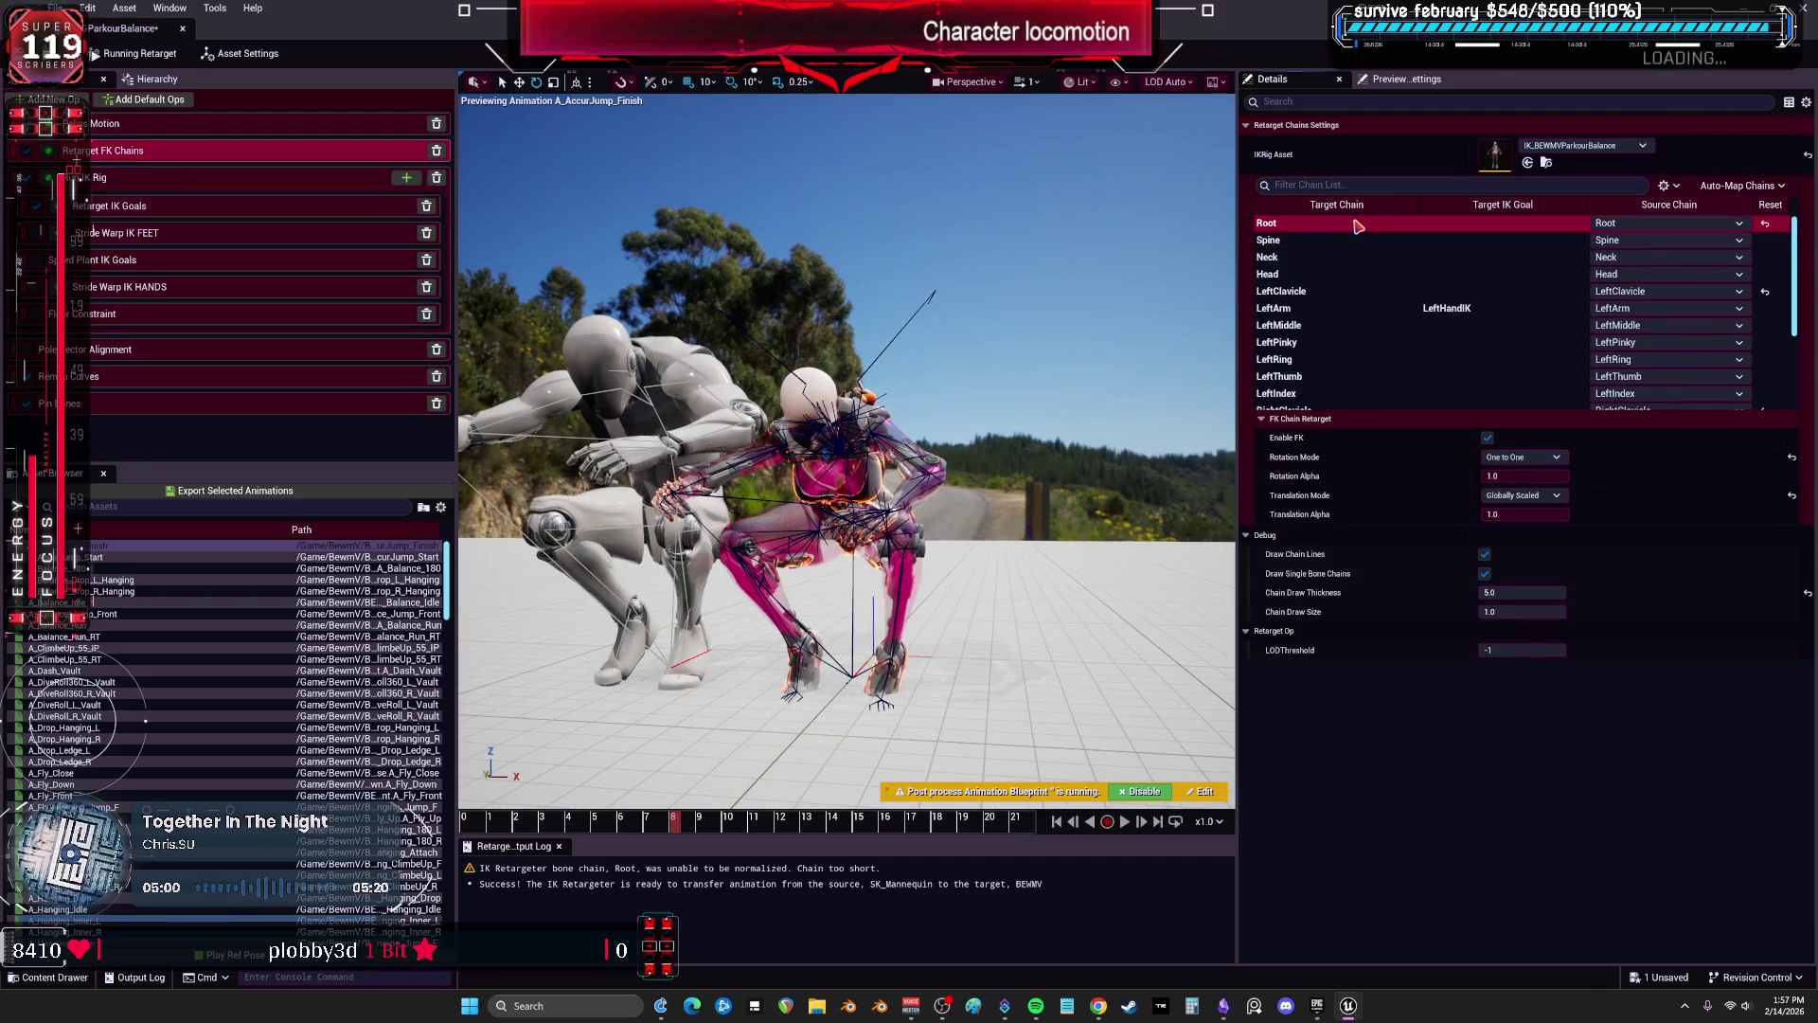
scroll(1345, 379, "down", 3)
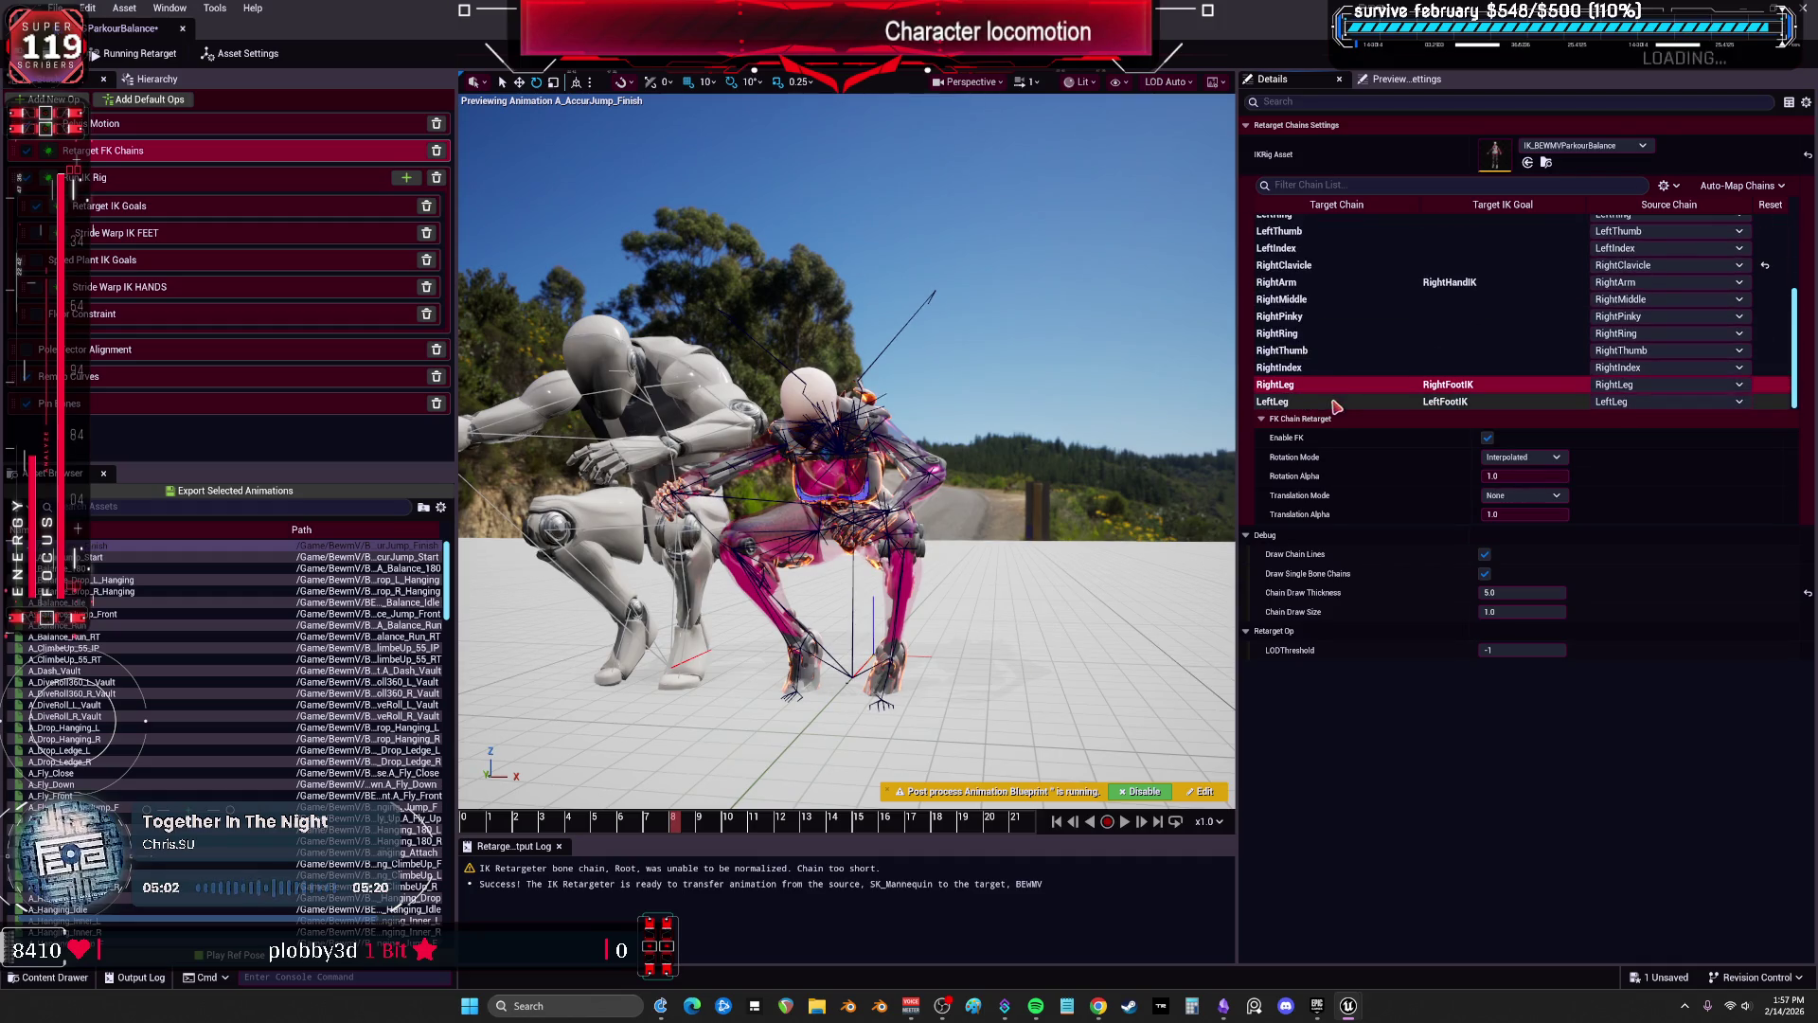
left_click(1524, 457)
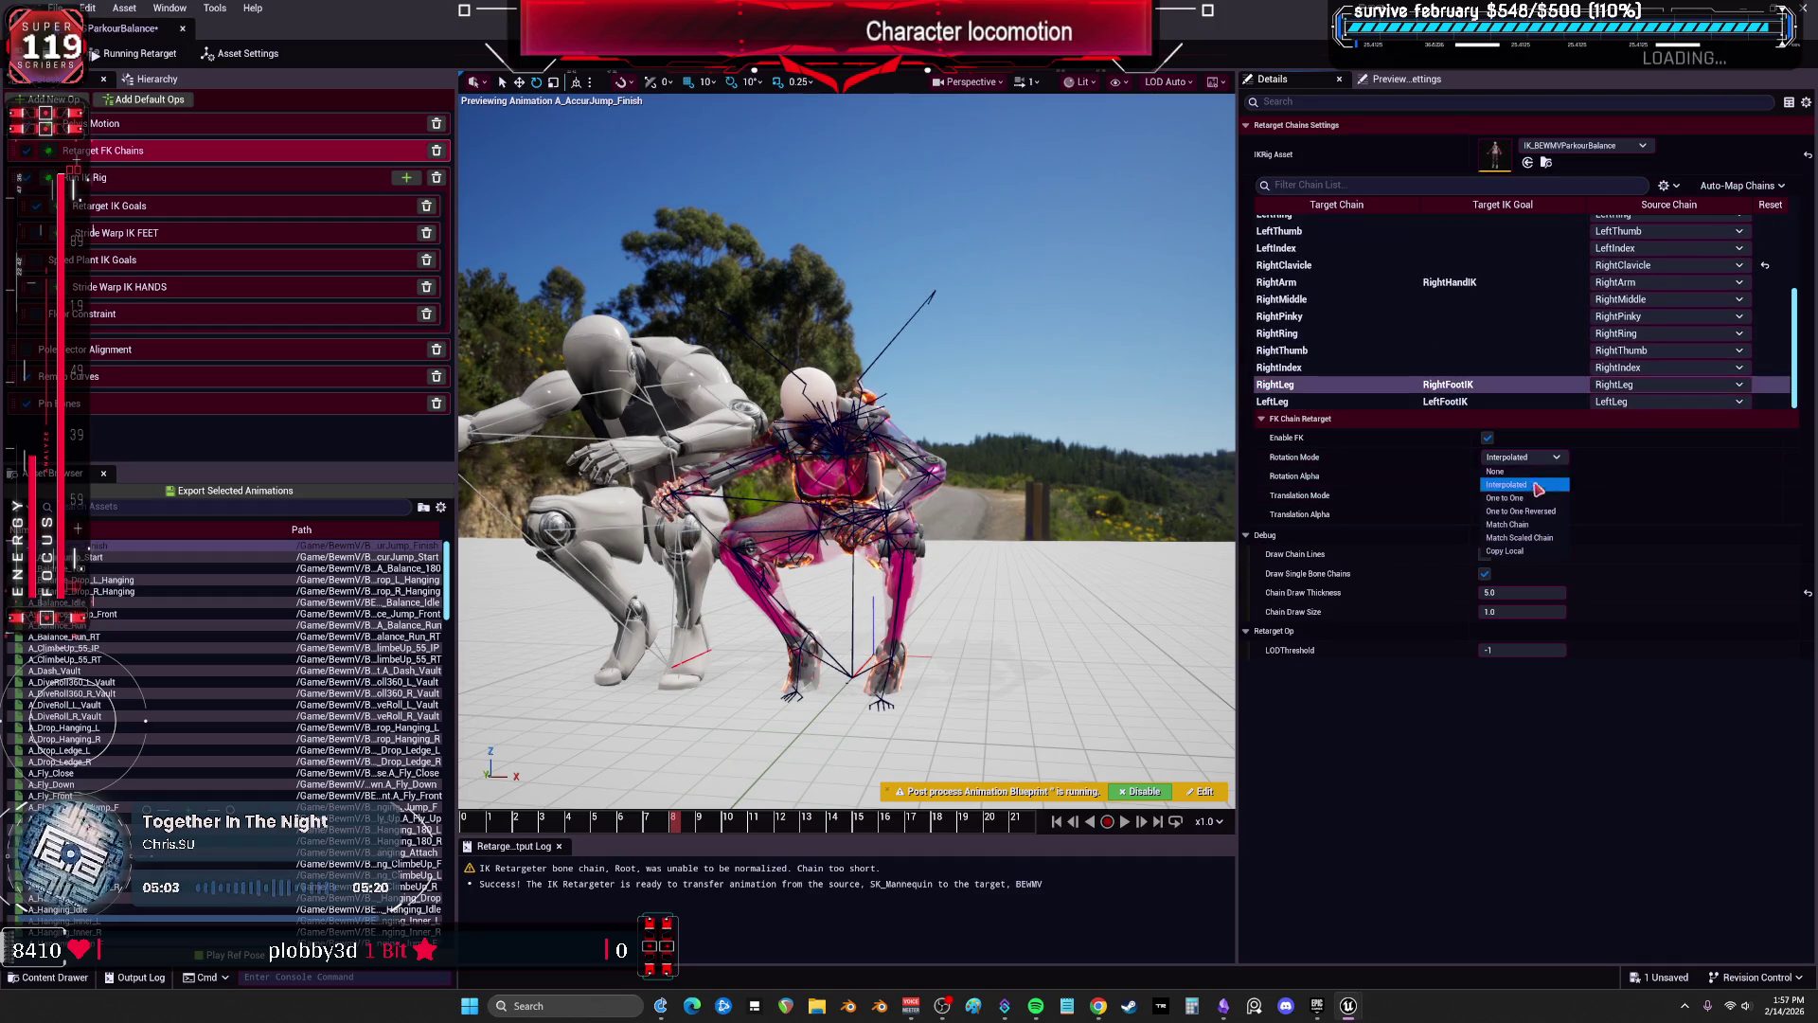
left_click(1531, 557)
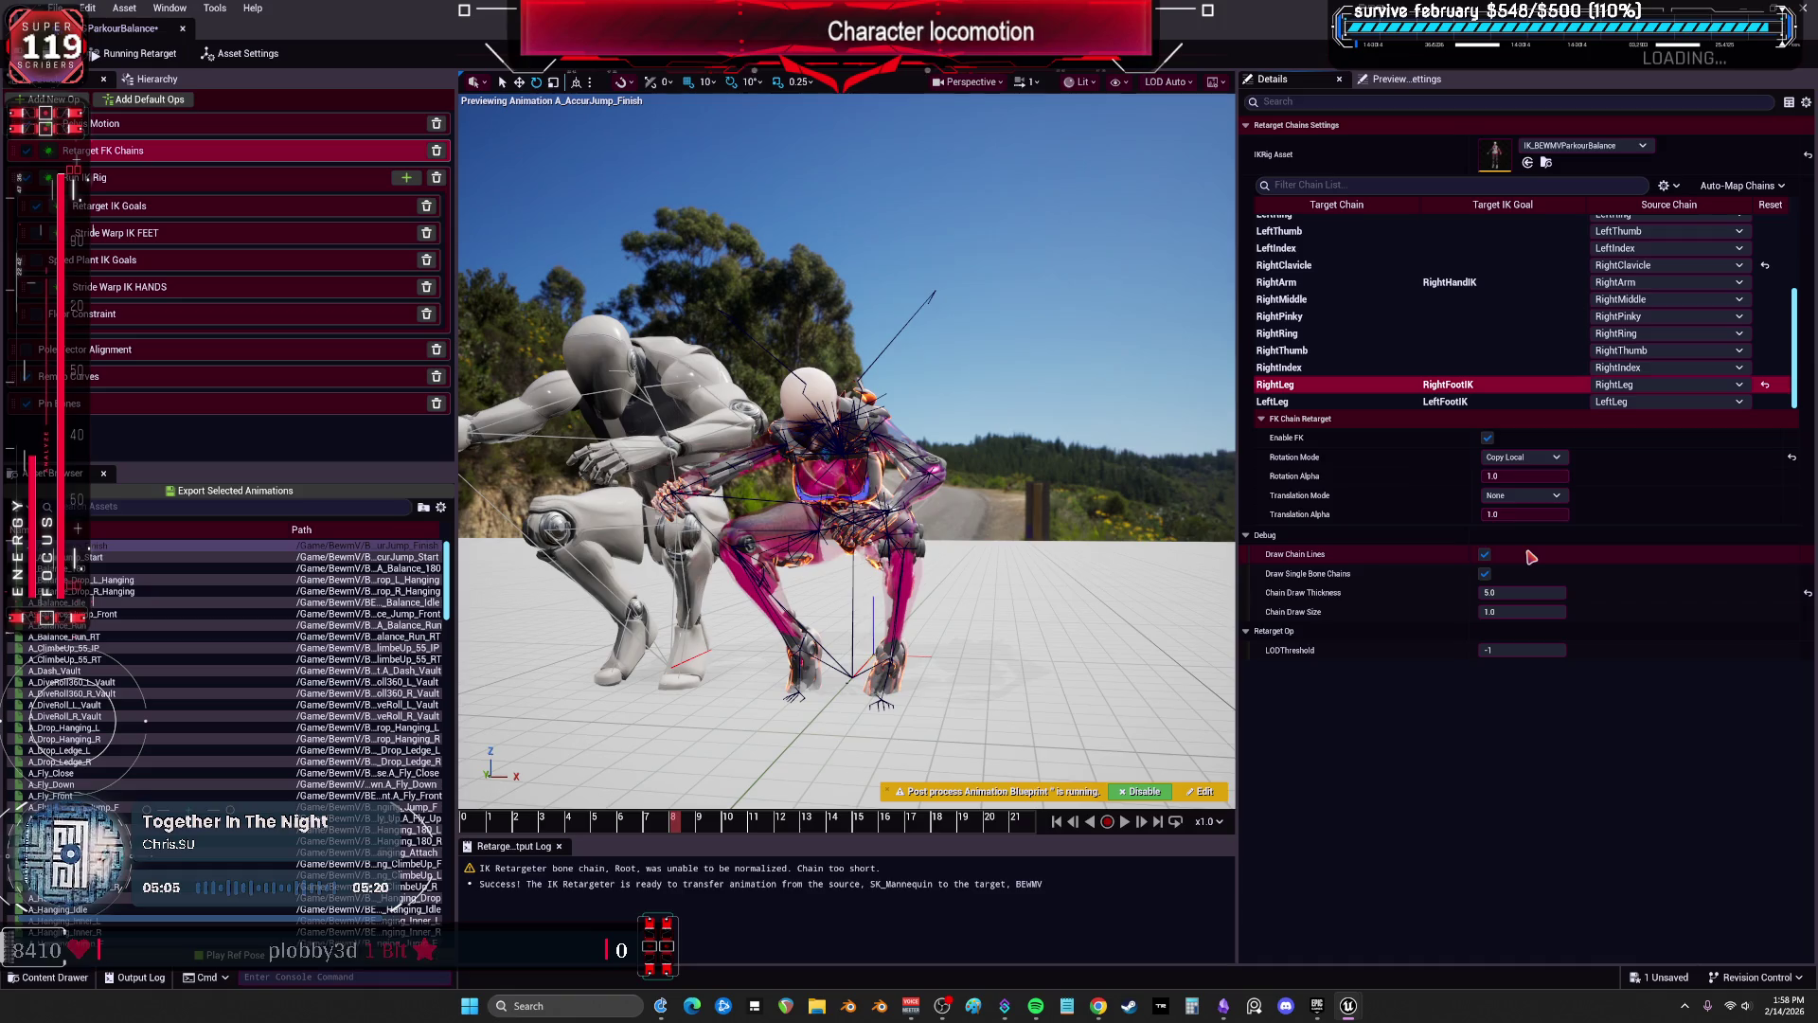
left_click(1475, 404)
left_click(1522, 457)
left_click(1524, 552)
scroll(847, 450, "up", 10)
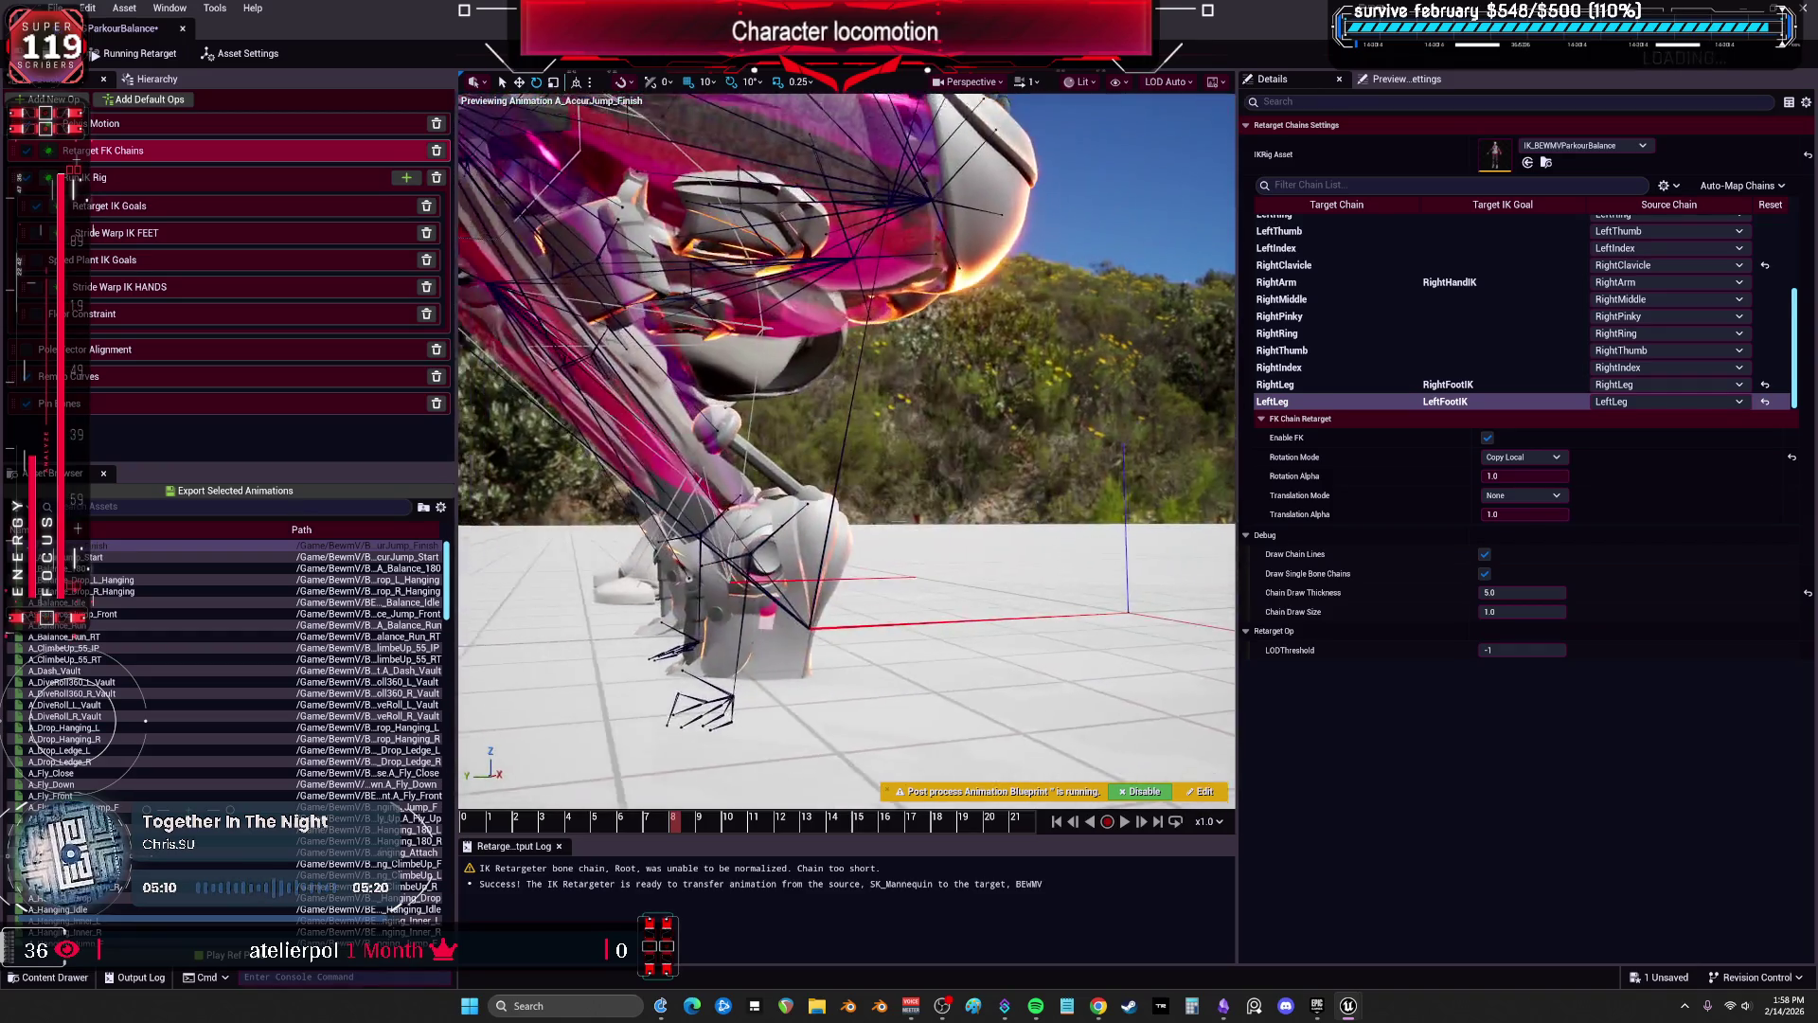
scroll(848, 450, "up", 5)
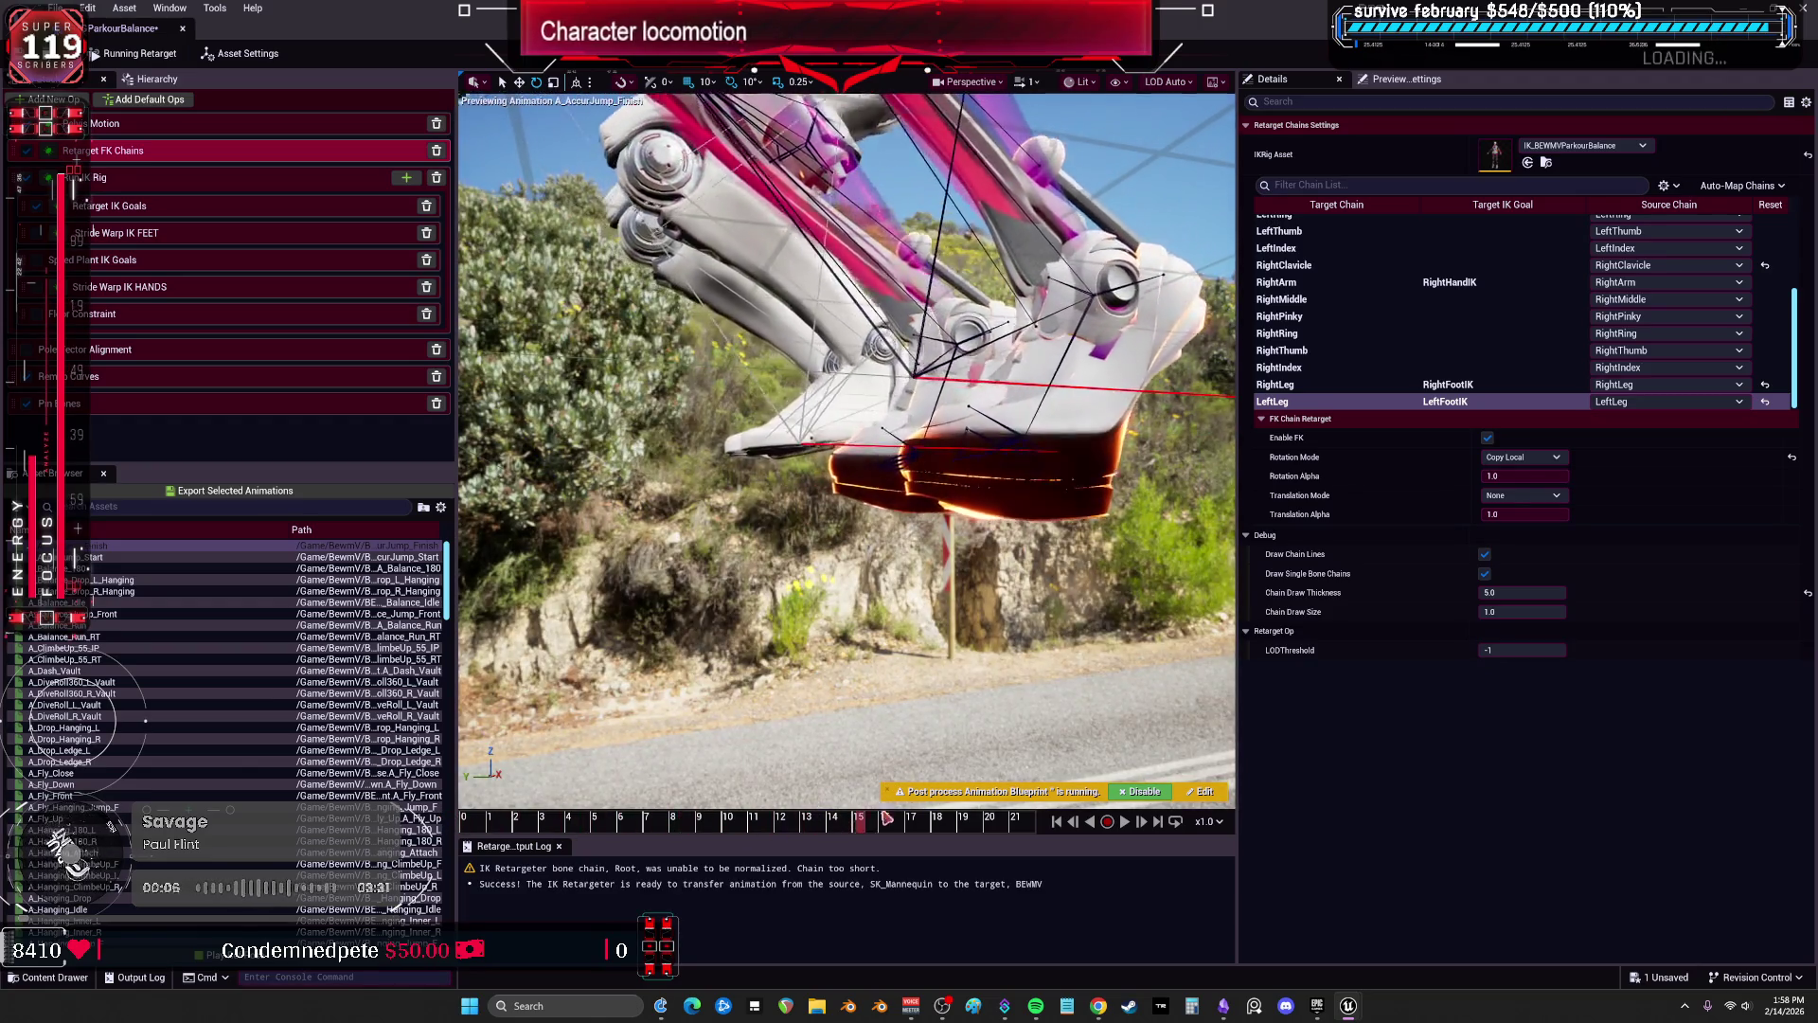
left_click(1521, 458)
left_click(1510, 470)
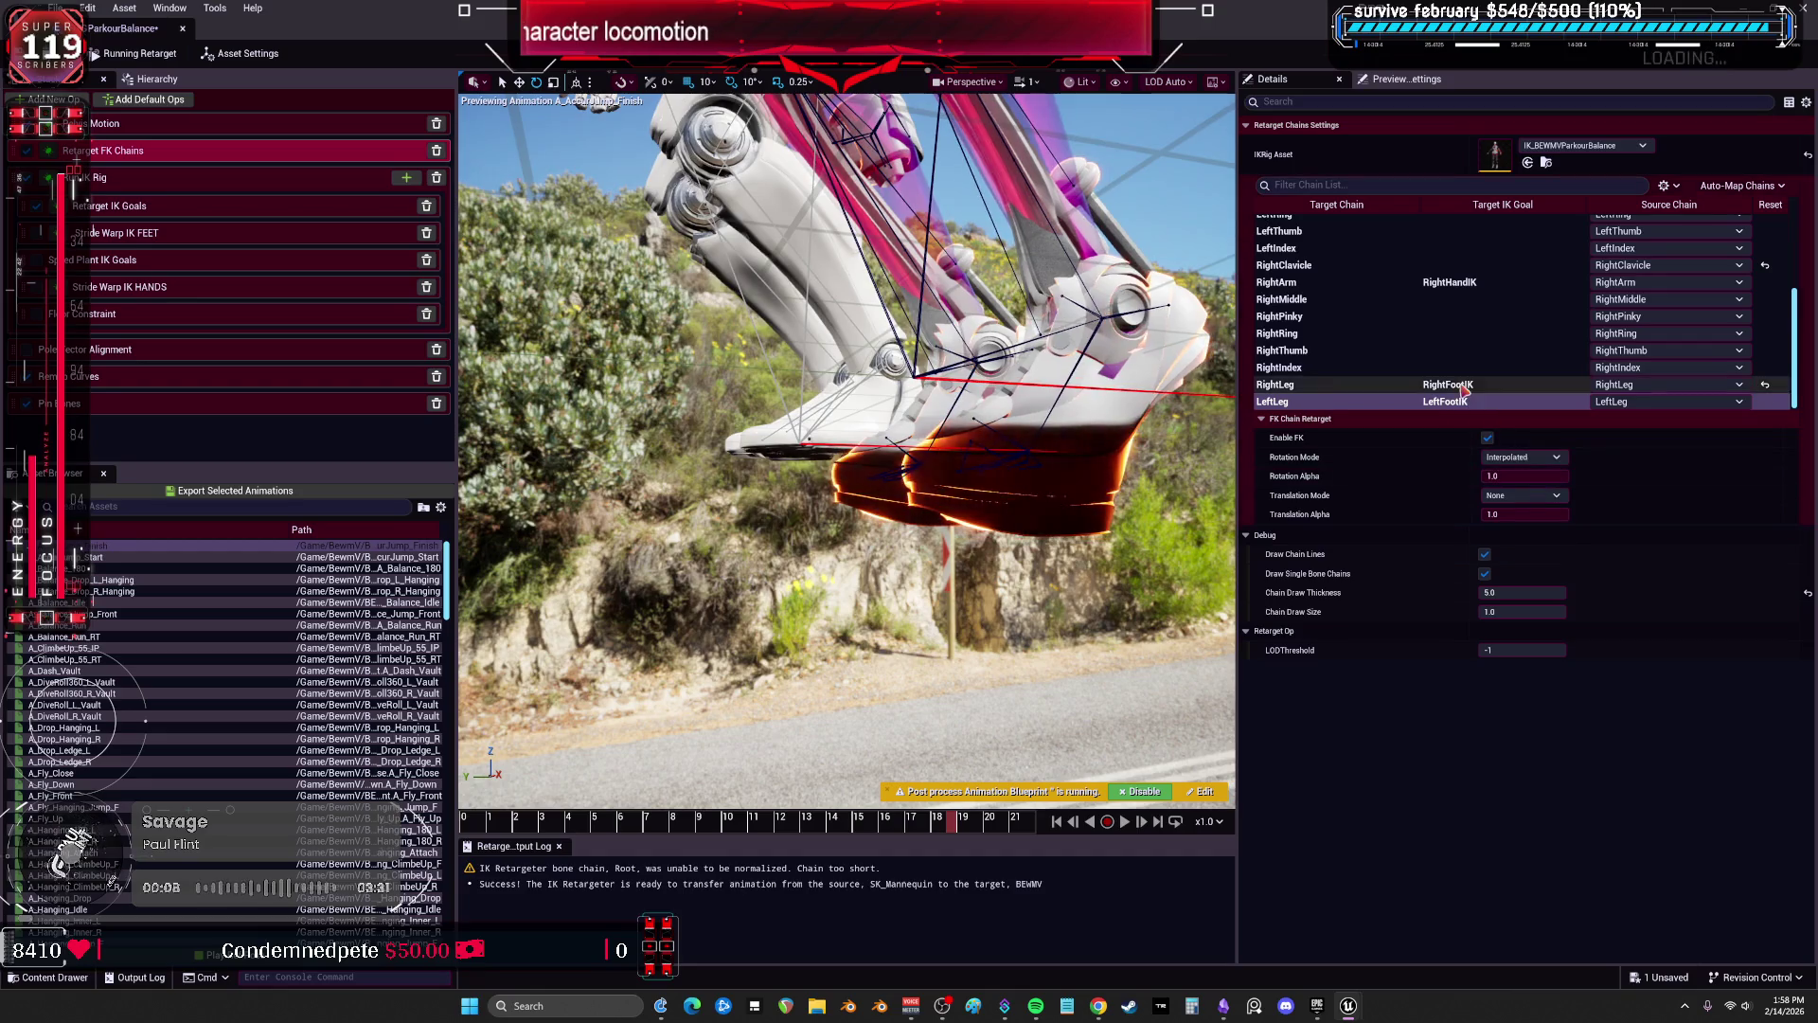
left_click(1464, 386)
left_click(882, 823)
left_click_drag(882, 829, 721, 815)
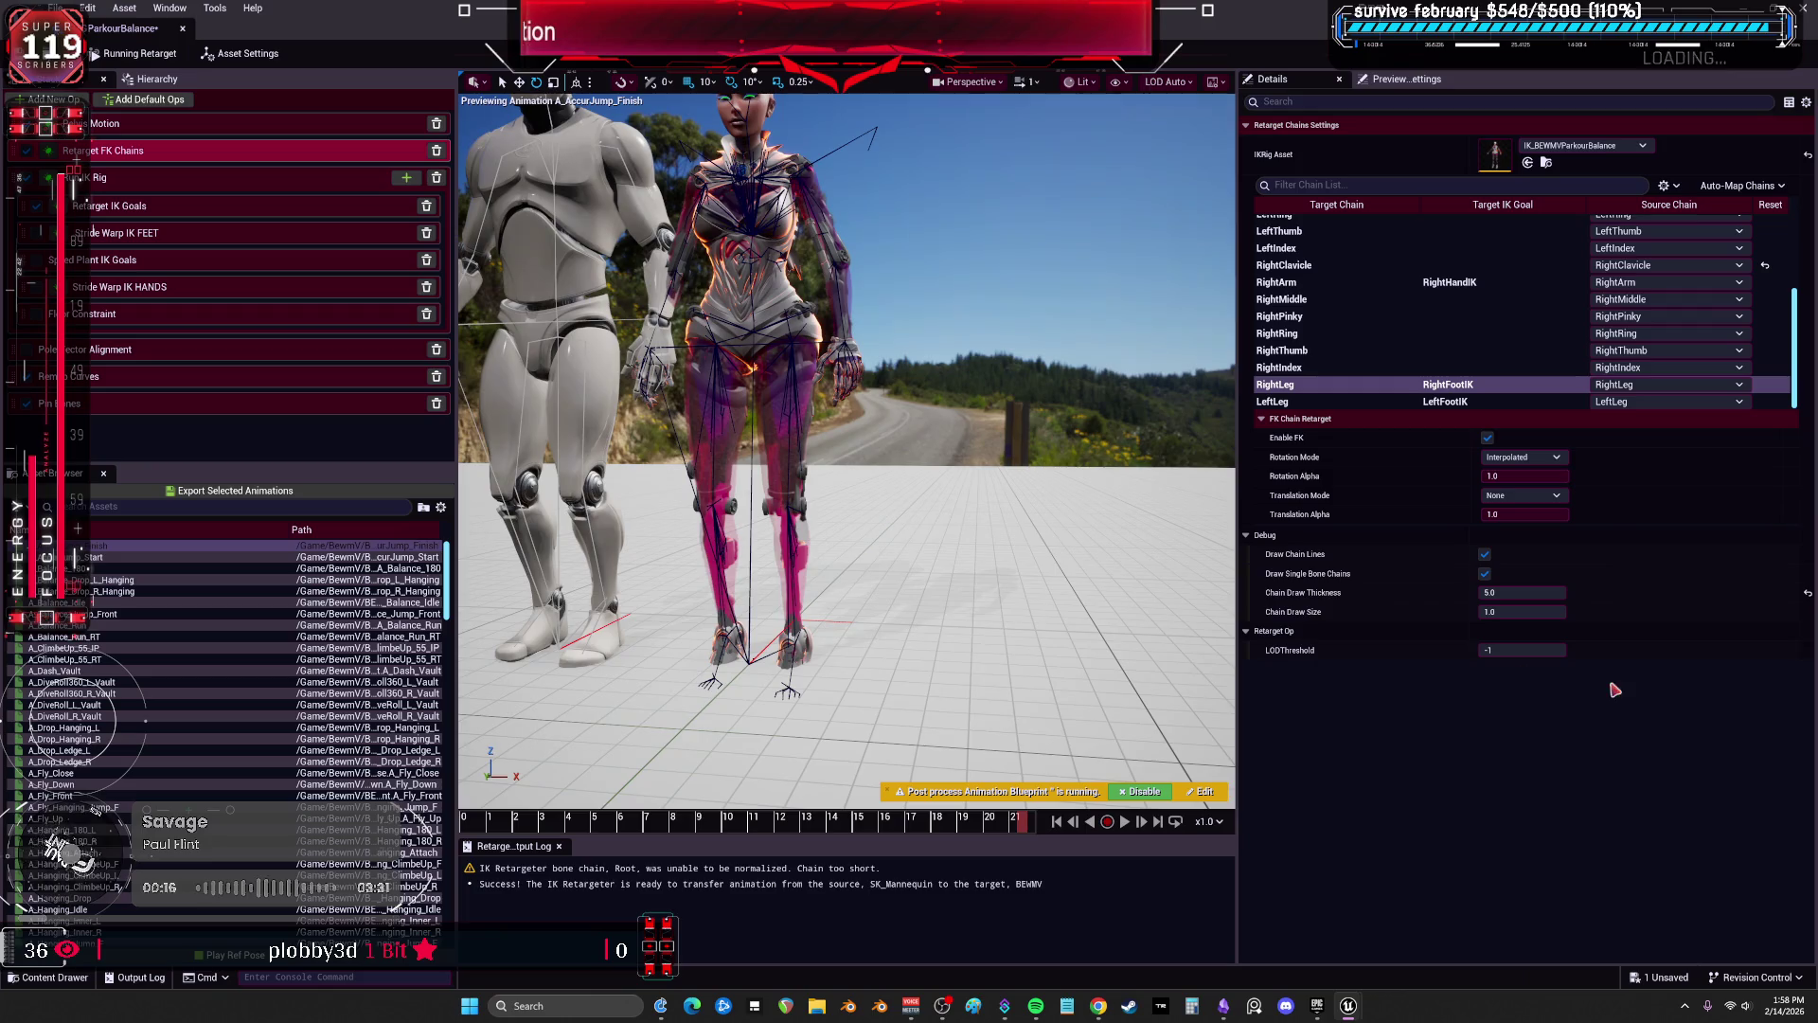
Review the IK goal and Stride Warp FEET ops, then enable the Floor Constraint op.
left_click(152, 187)
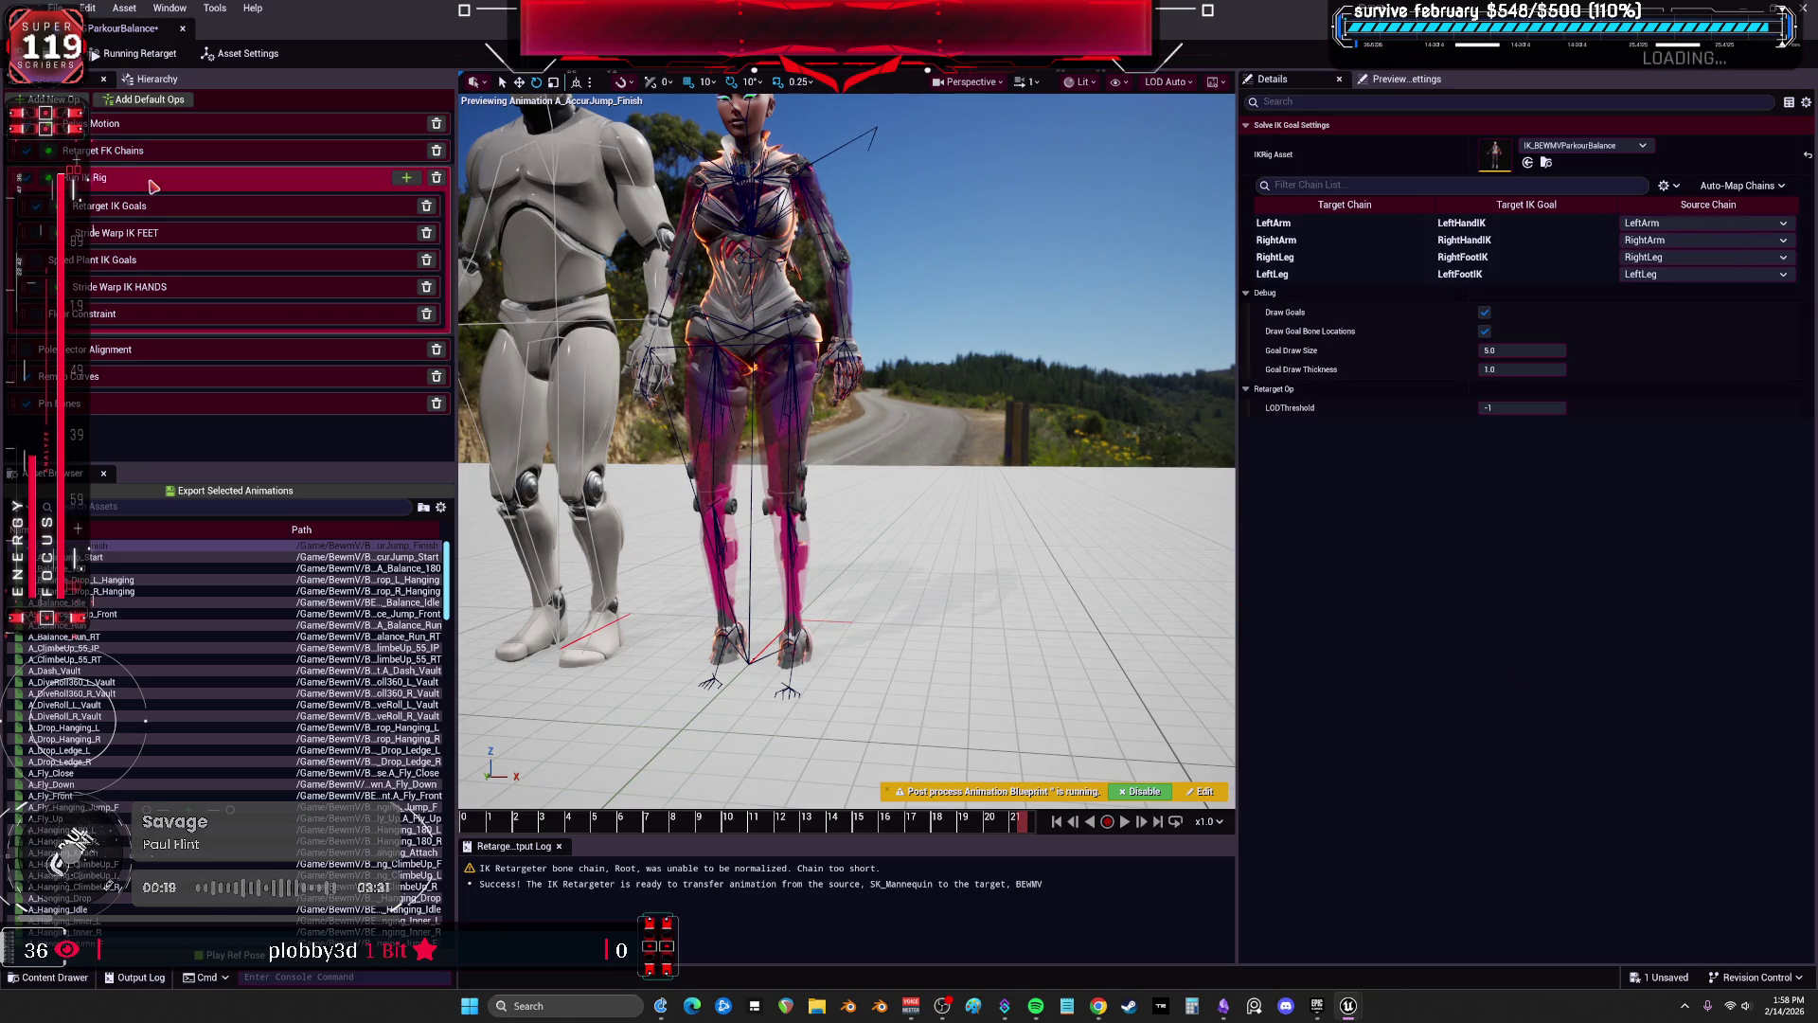
left_click(192, 212)
left_click(202, 233)
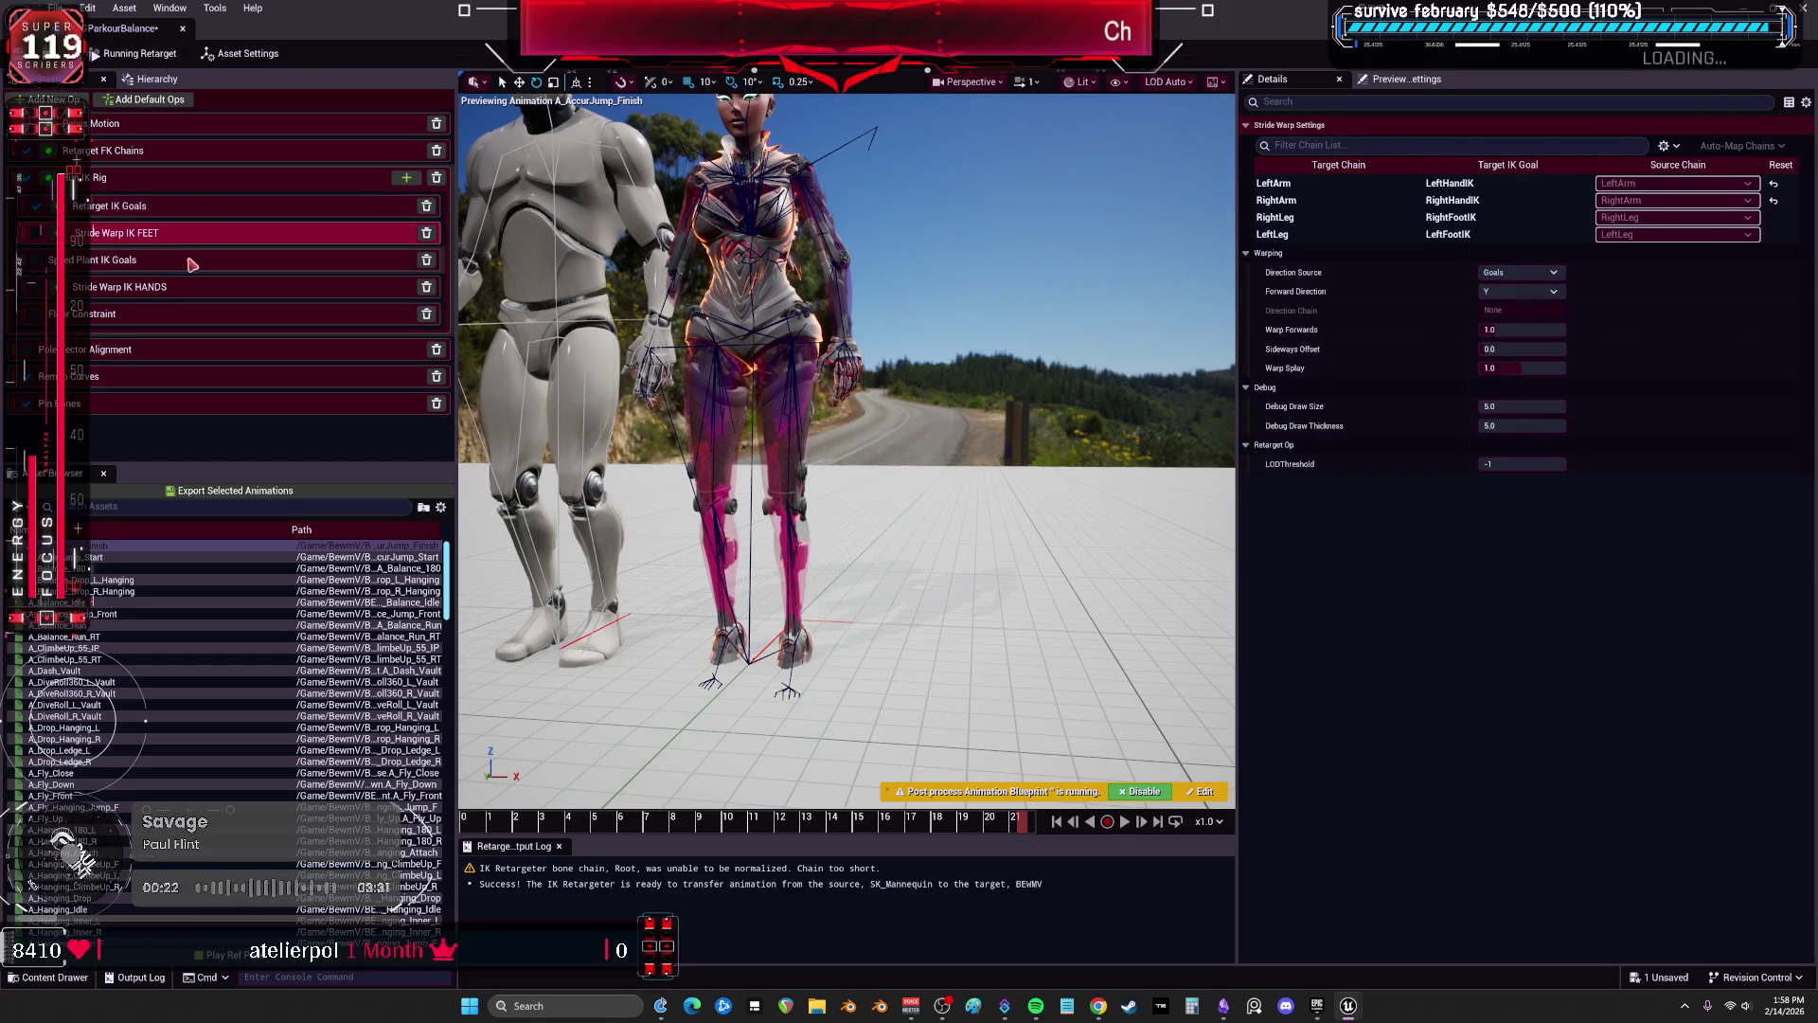
left_click(152, 348)
left_click(117, 317)
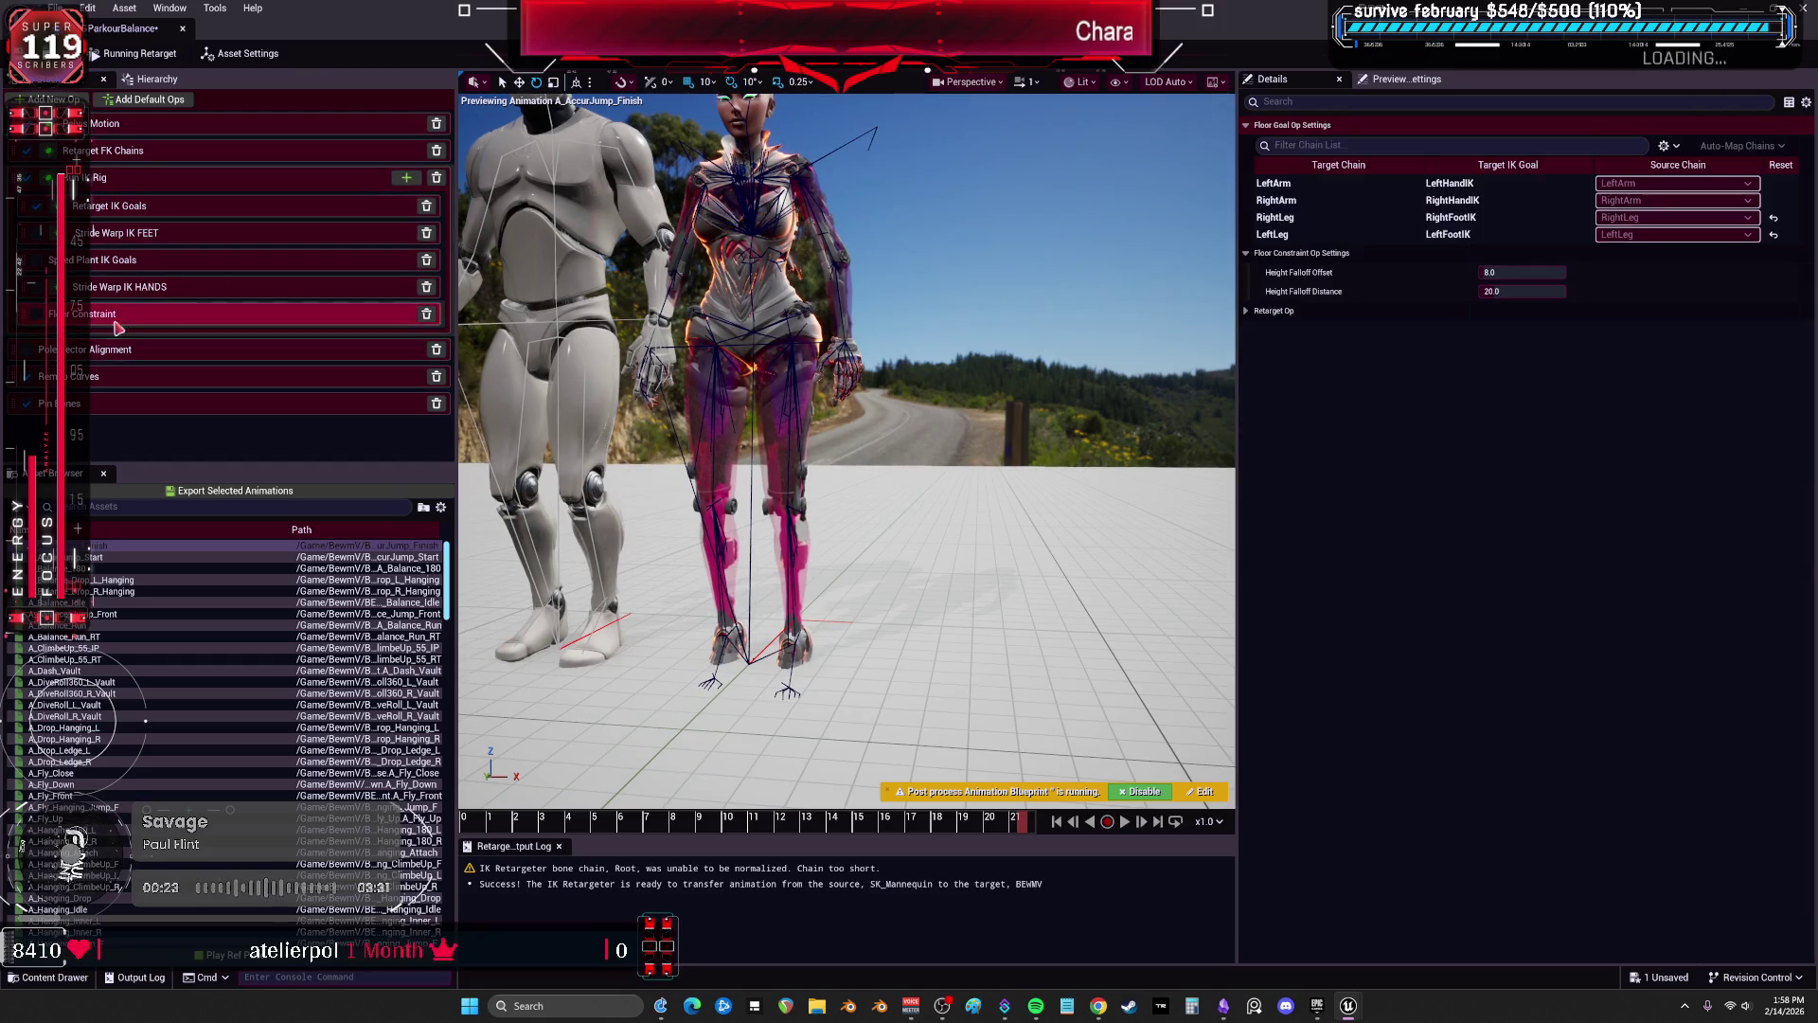
left_click(37, 315)
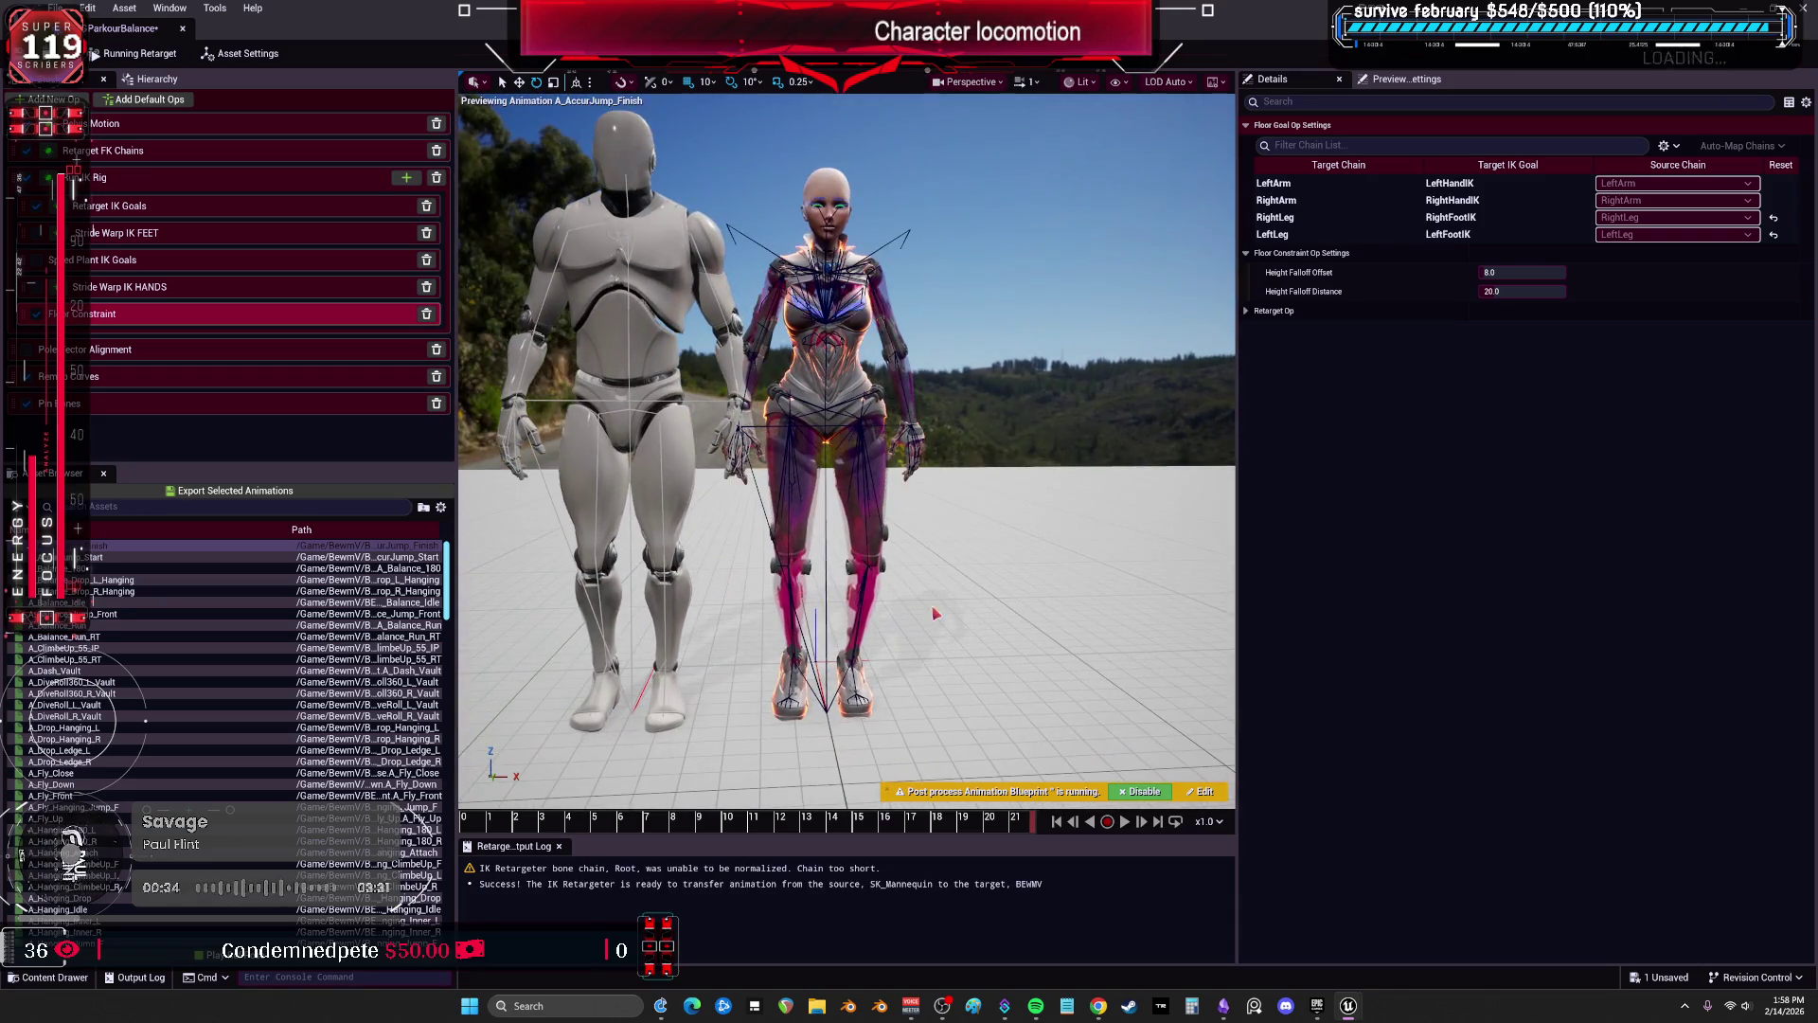
left_click(359, 124)
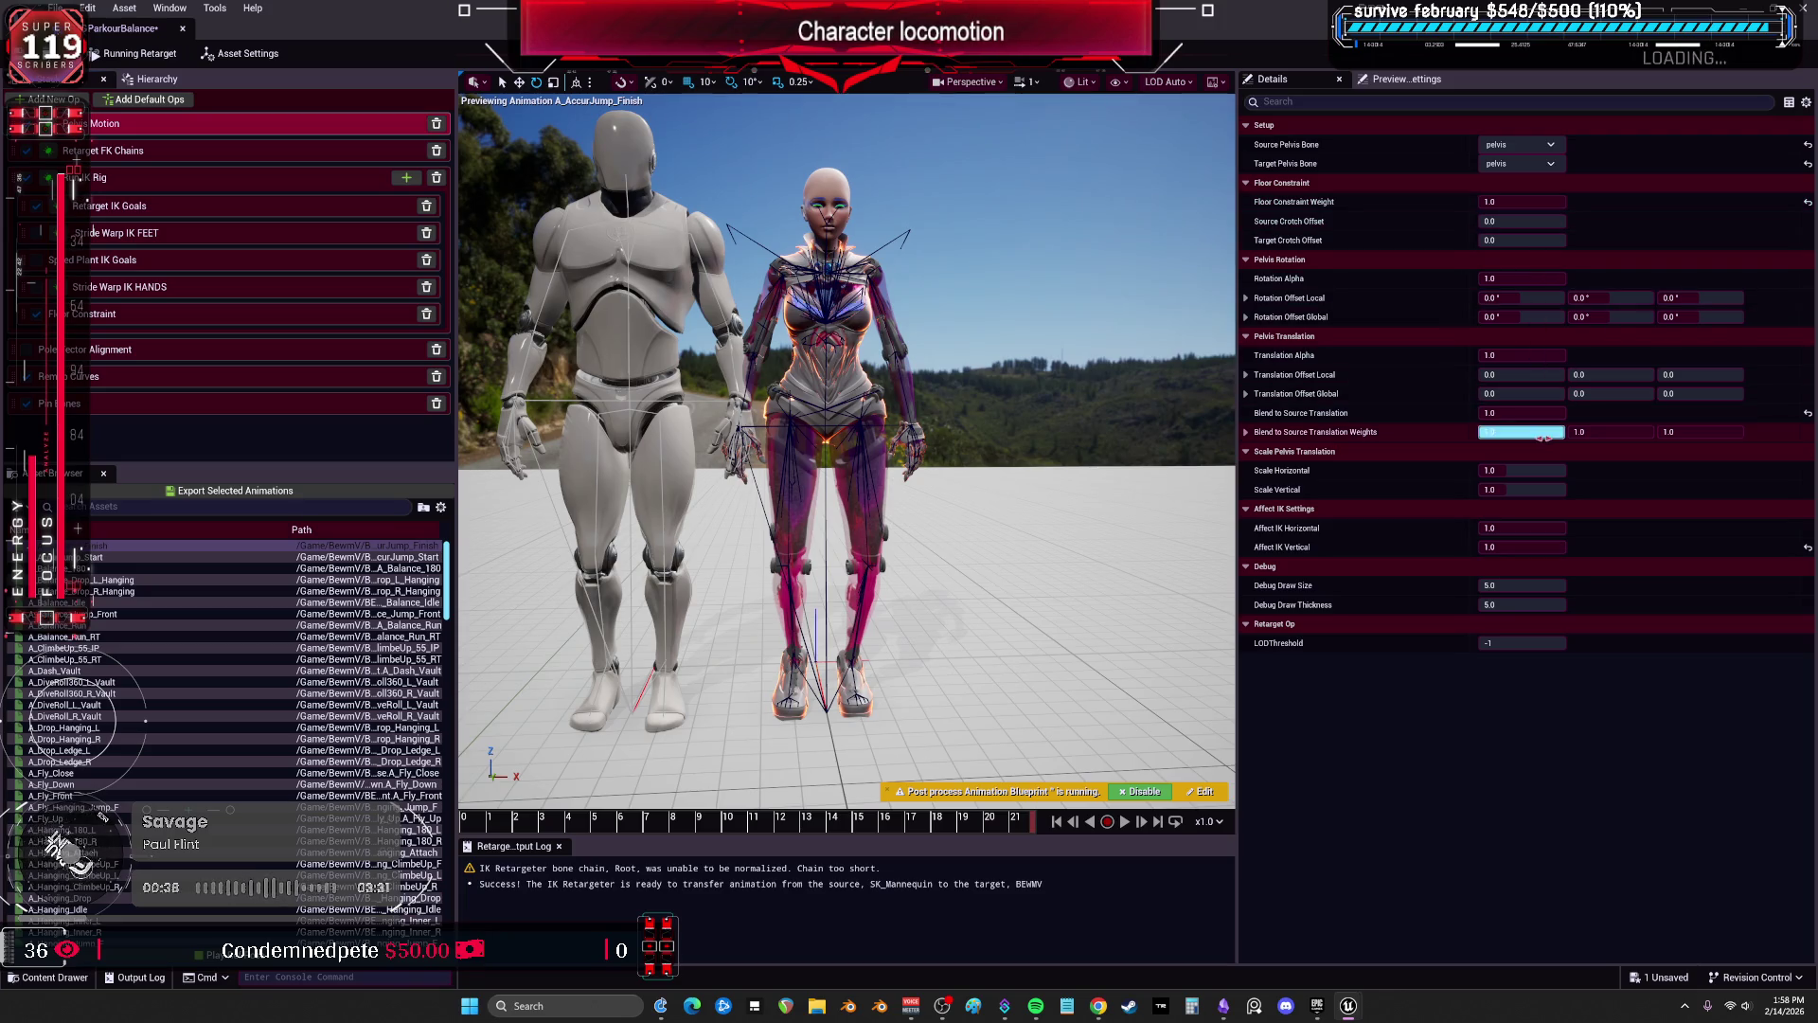
Test Pelvis Motion values, ending with Blend to Source Translation 0.0 and Translation Alpha 1.0.
left_click_drag(1539, 355, 1491, 355)
left_click_drag(1115, 407, 505, 102)
left_click_drag(1492, 355, 1431, 364)
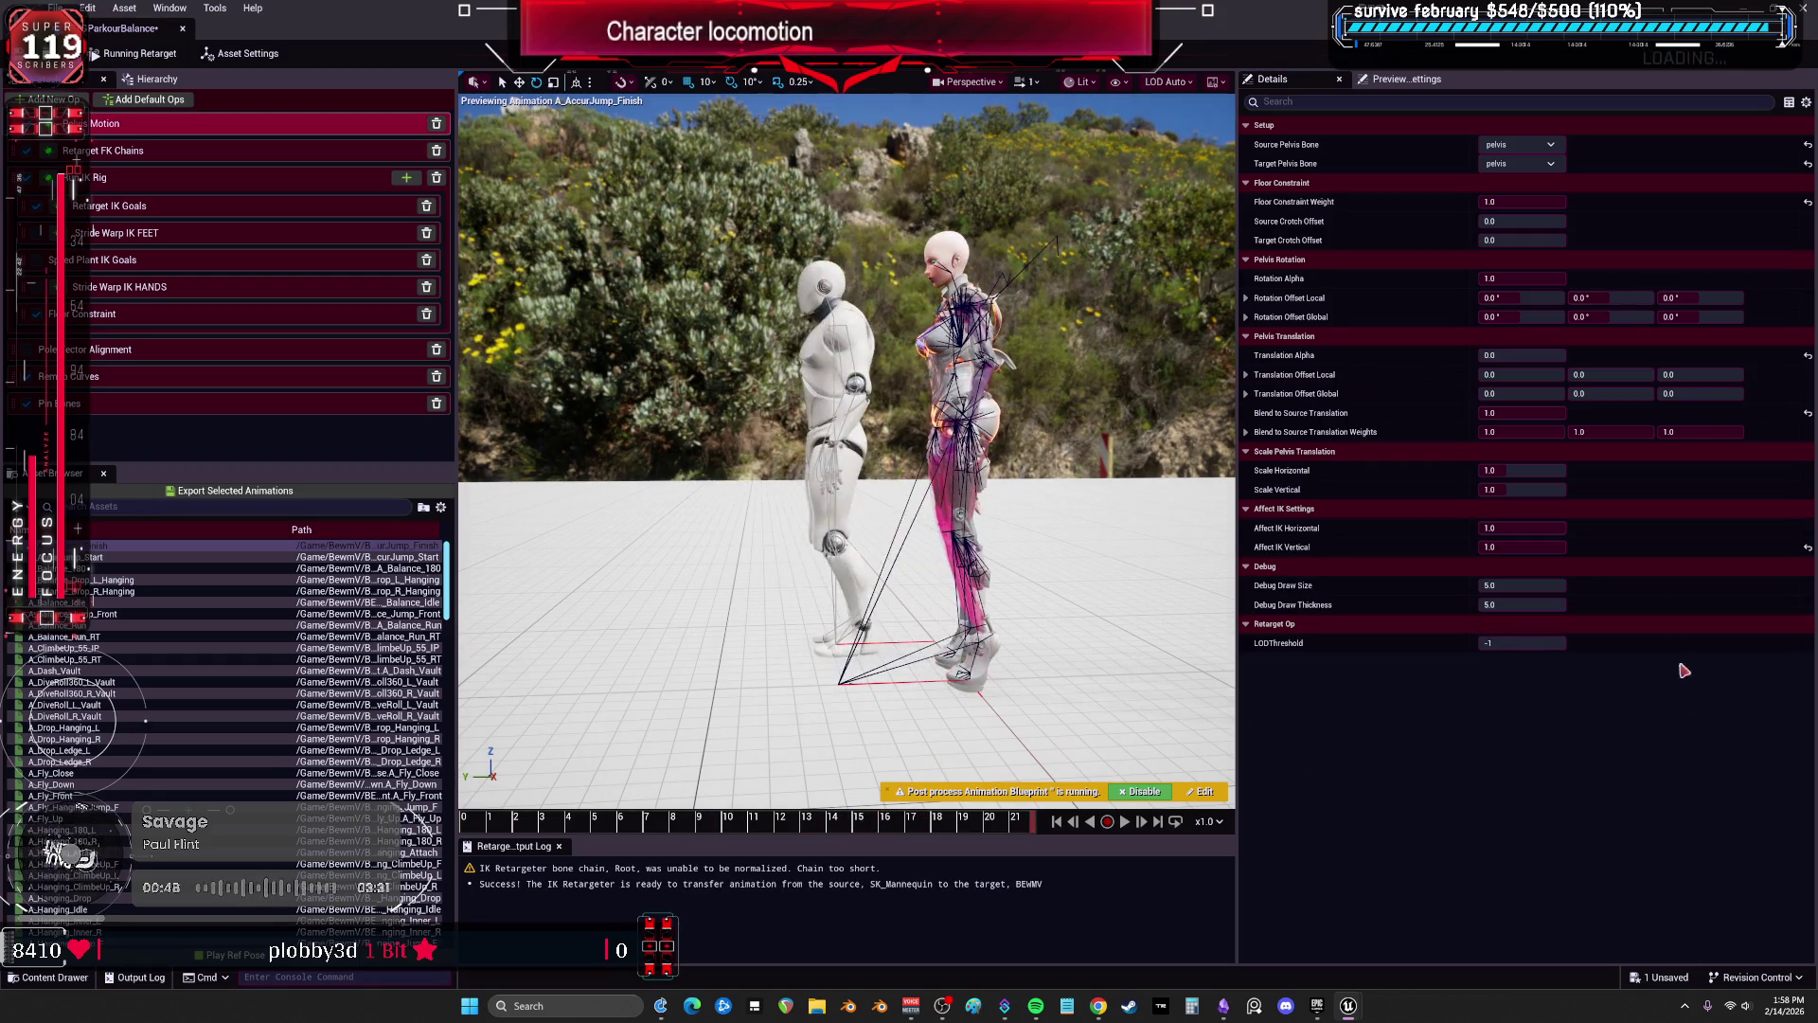
mouse_move(1514, 355)
left_mouse_down()
mouse_move(1553, 355)
mouse_move(1496, 413)
left_mouse_up()
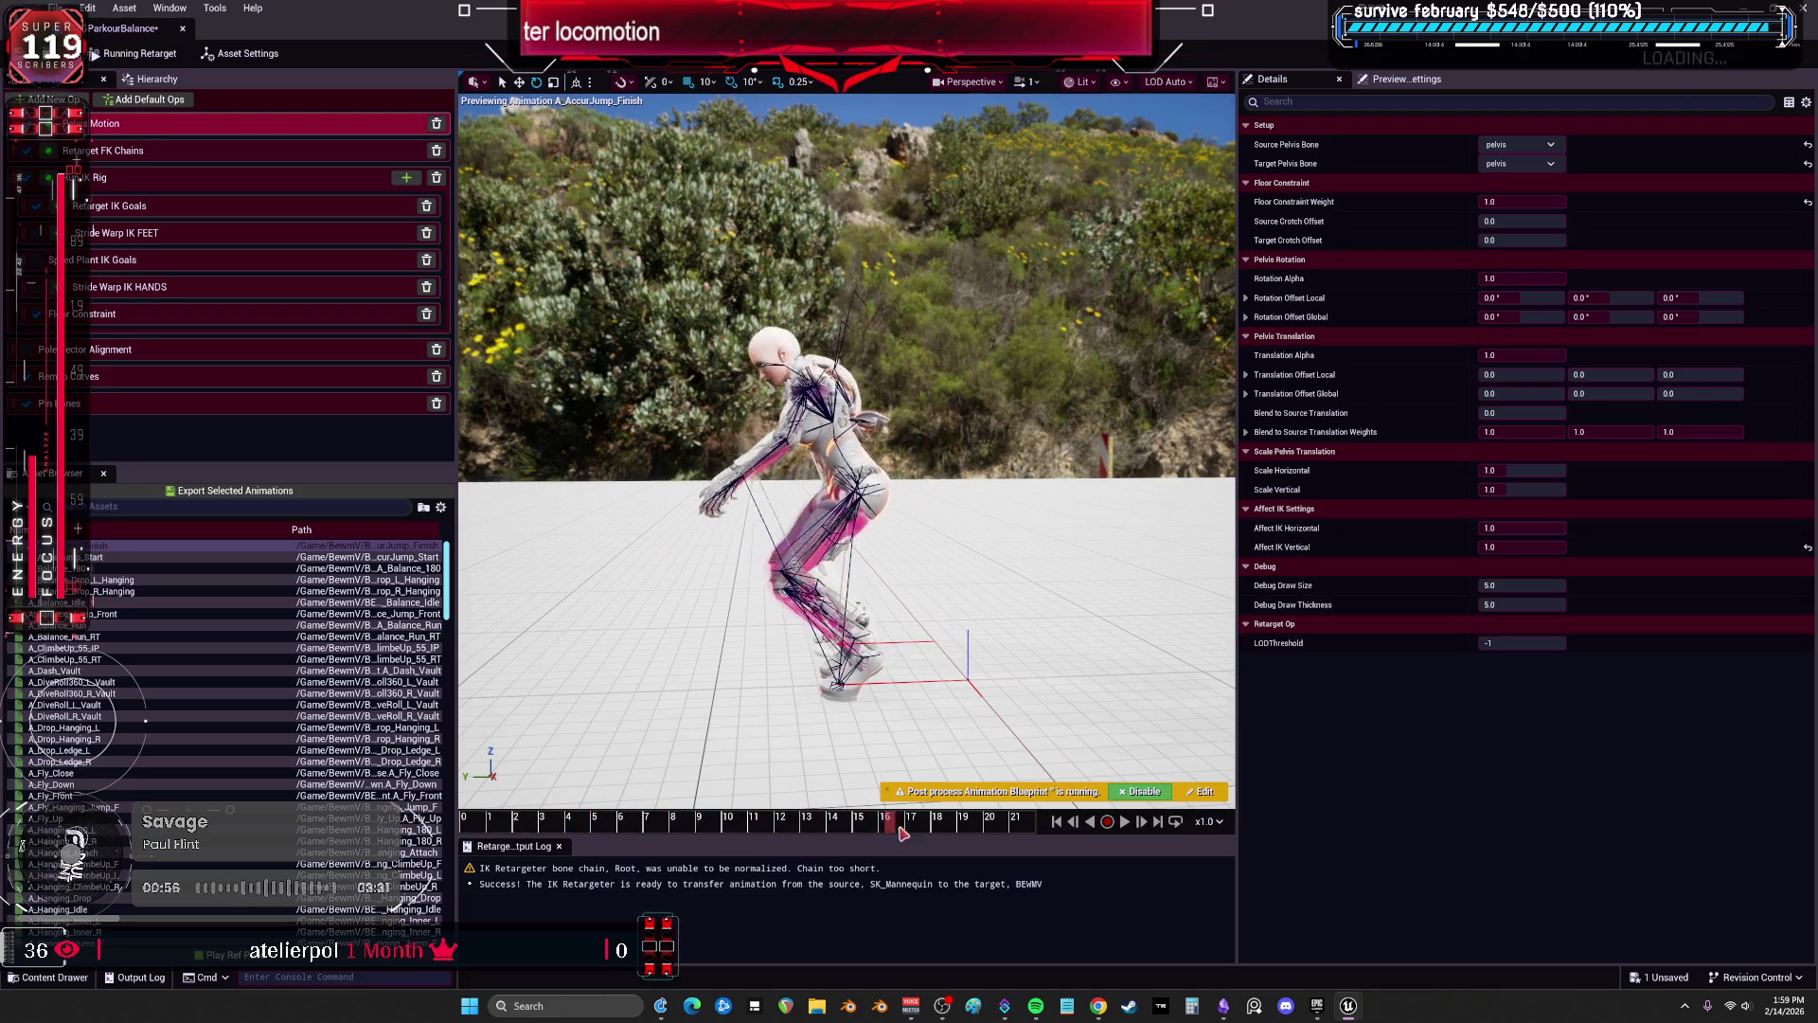
mouse_move(946, 568)
left_mouse_down()
mouse_move(738, 568)
mouse_move(720, 550)
left_mouse_up()
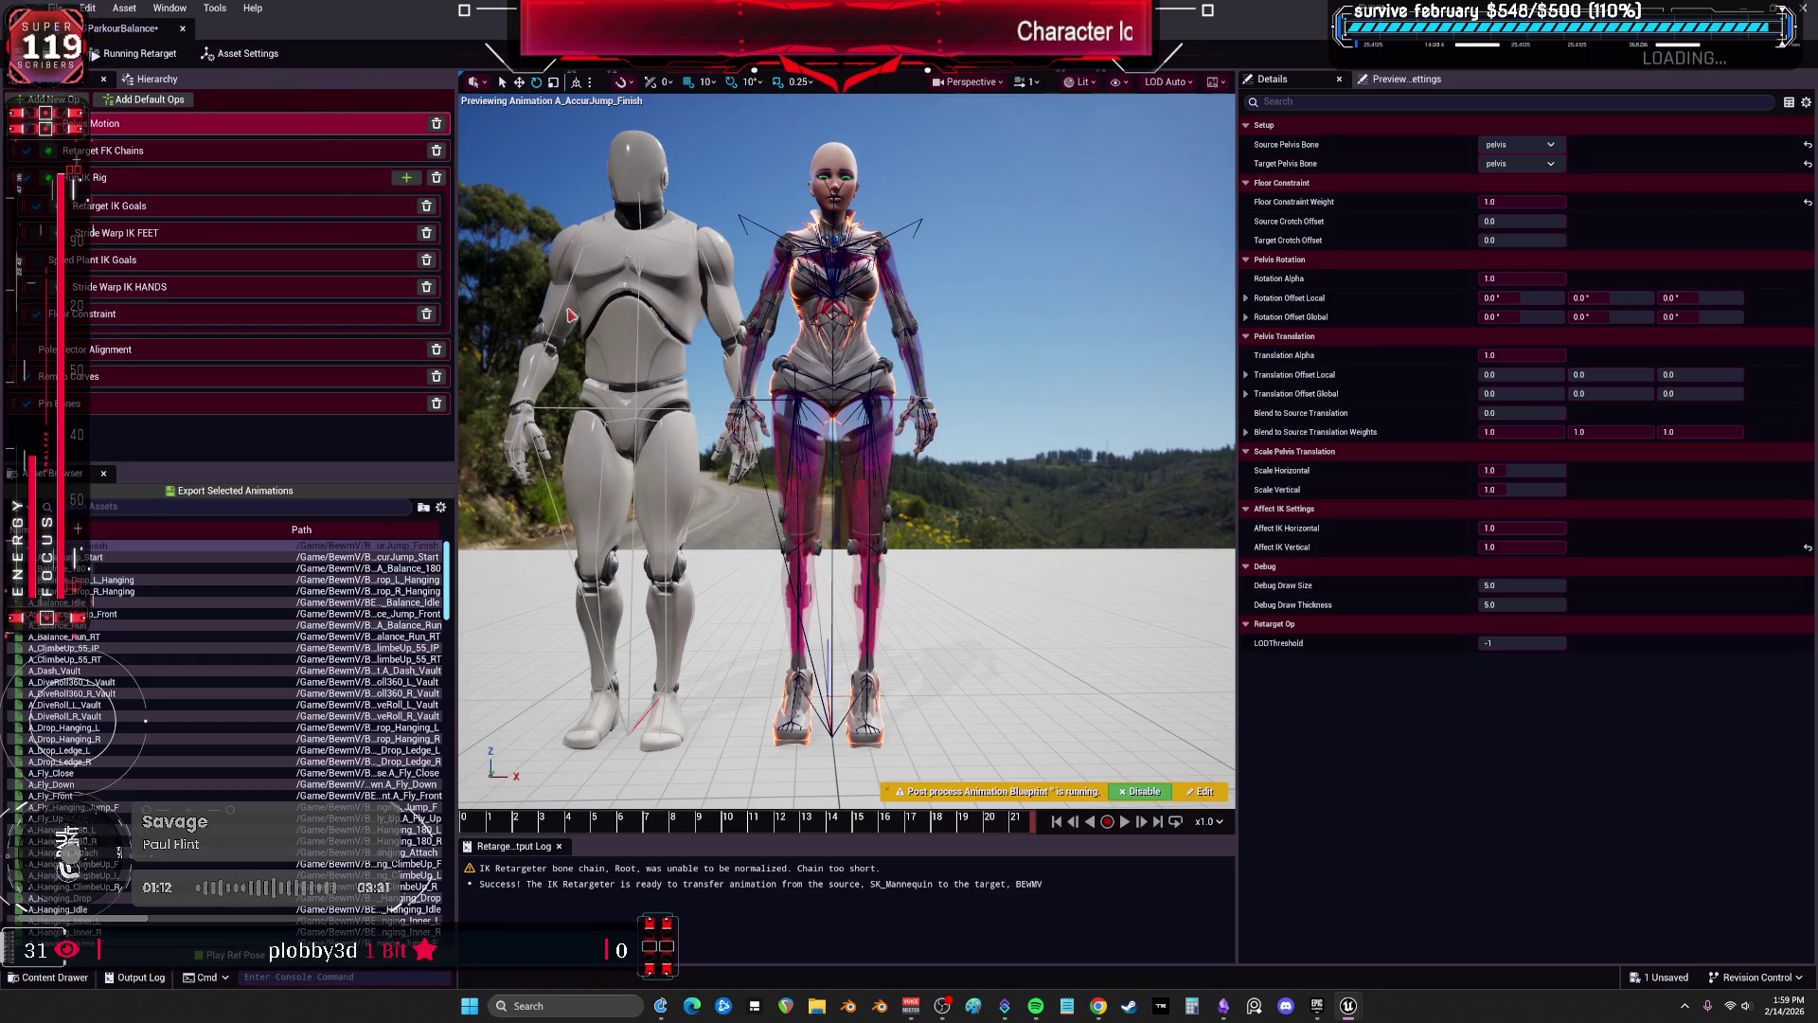
left_click(115, 187)
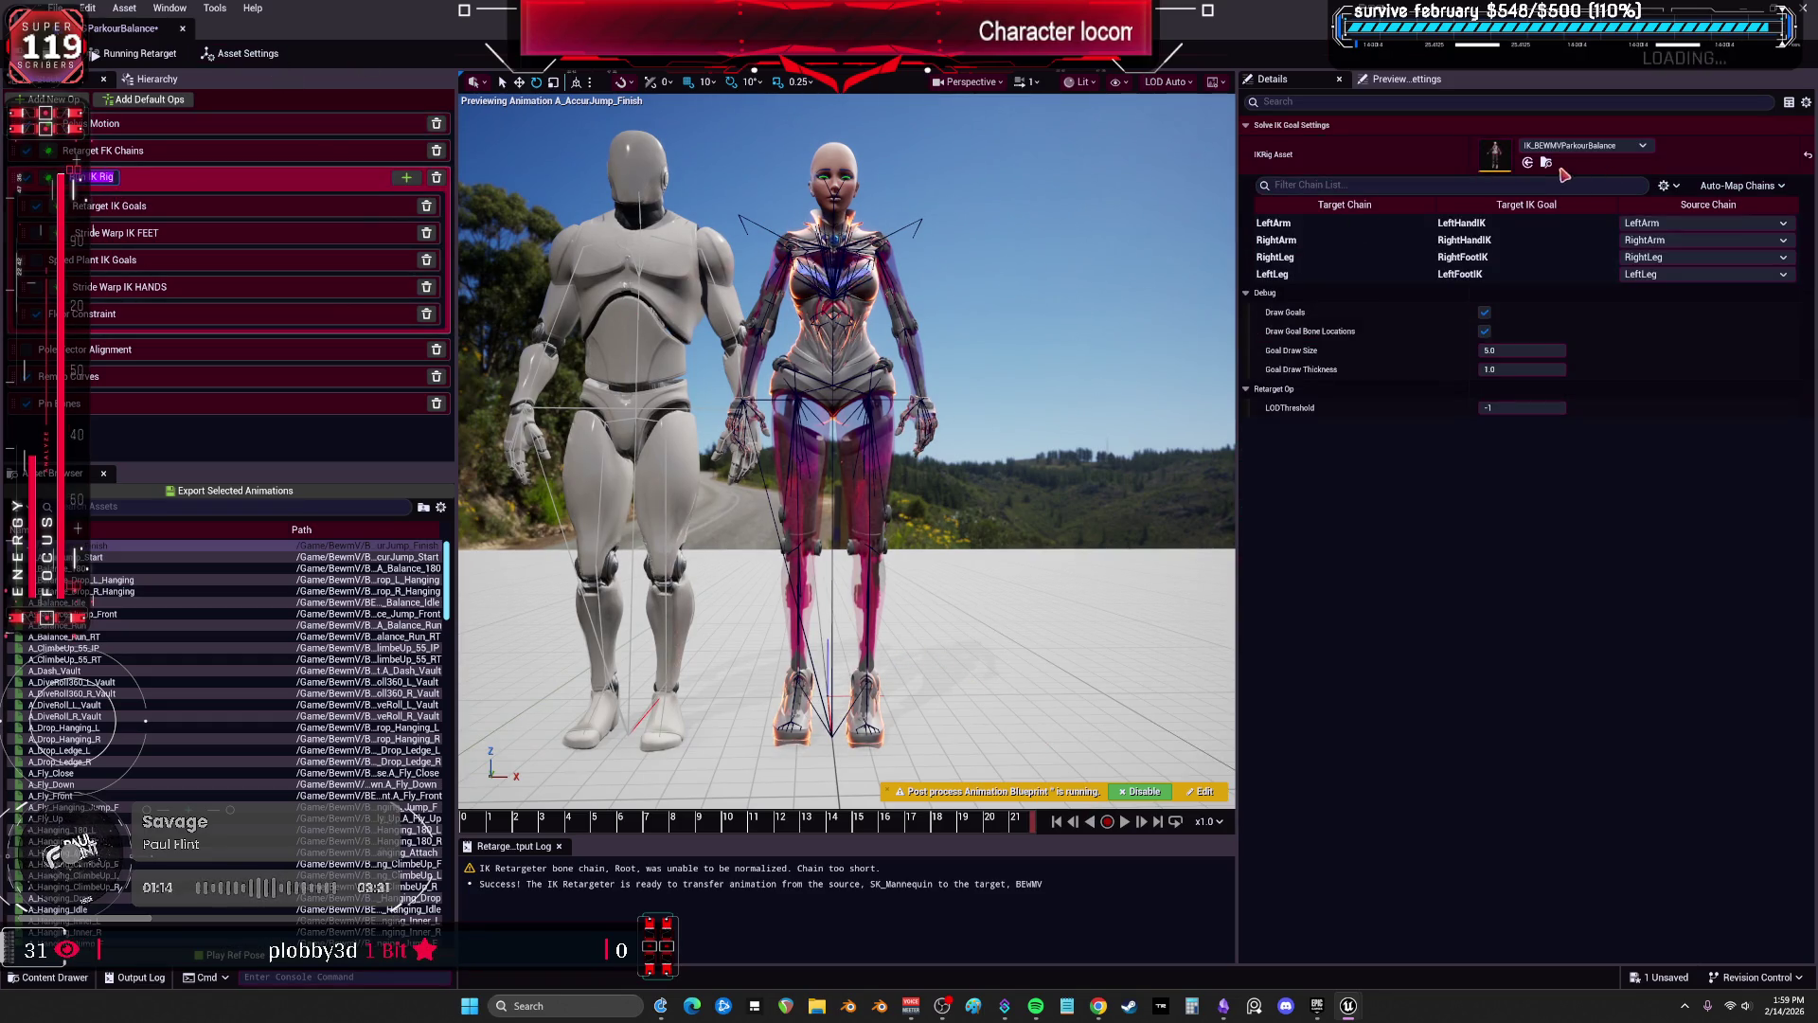
Open the target IK rig and give the foot_l bone a rotation stiffness of 0.65.
double_click(1496, 158)
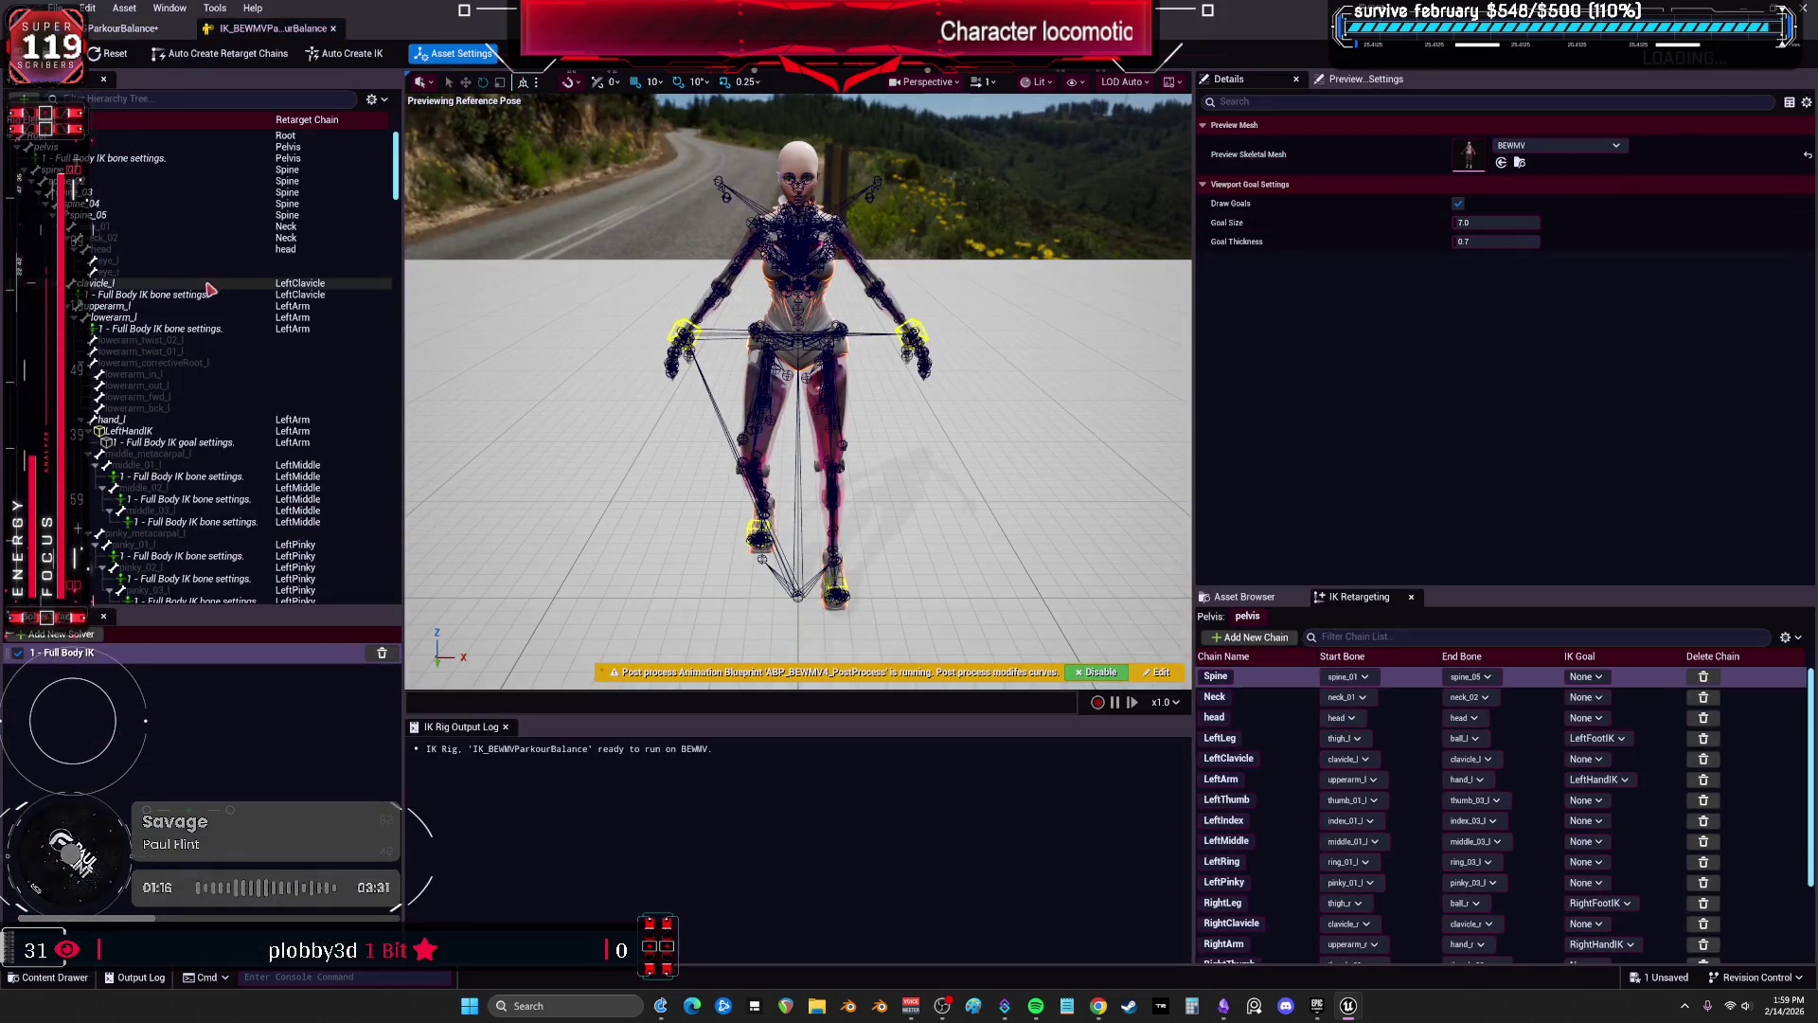
left_click_drag(402, 178, 389, 557)
left_click(178, 277)
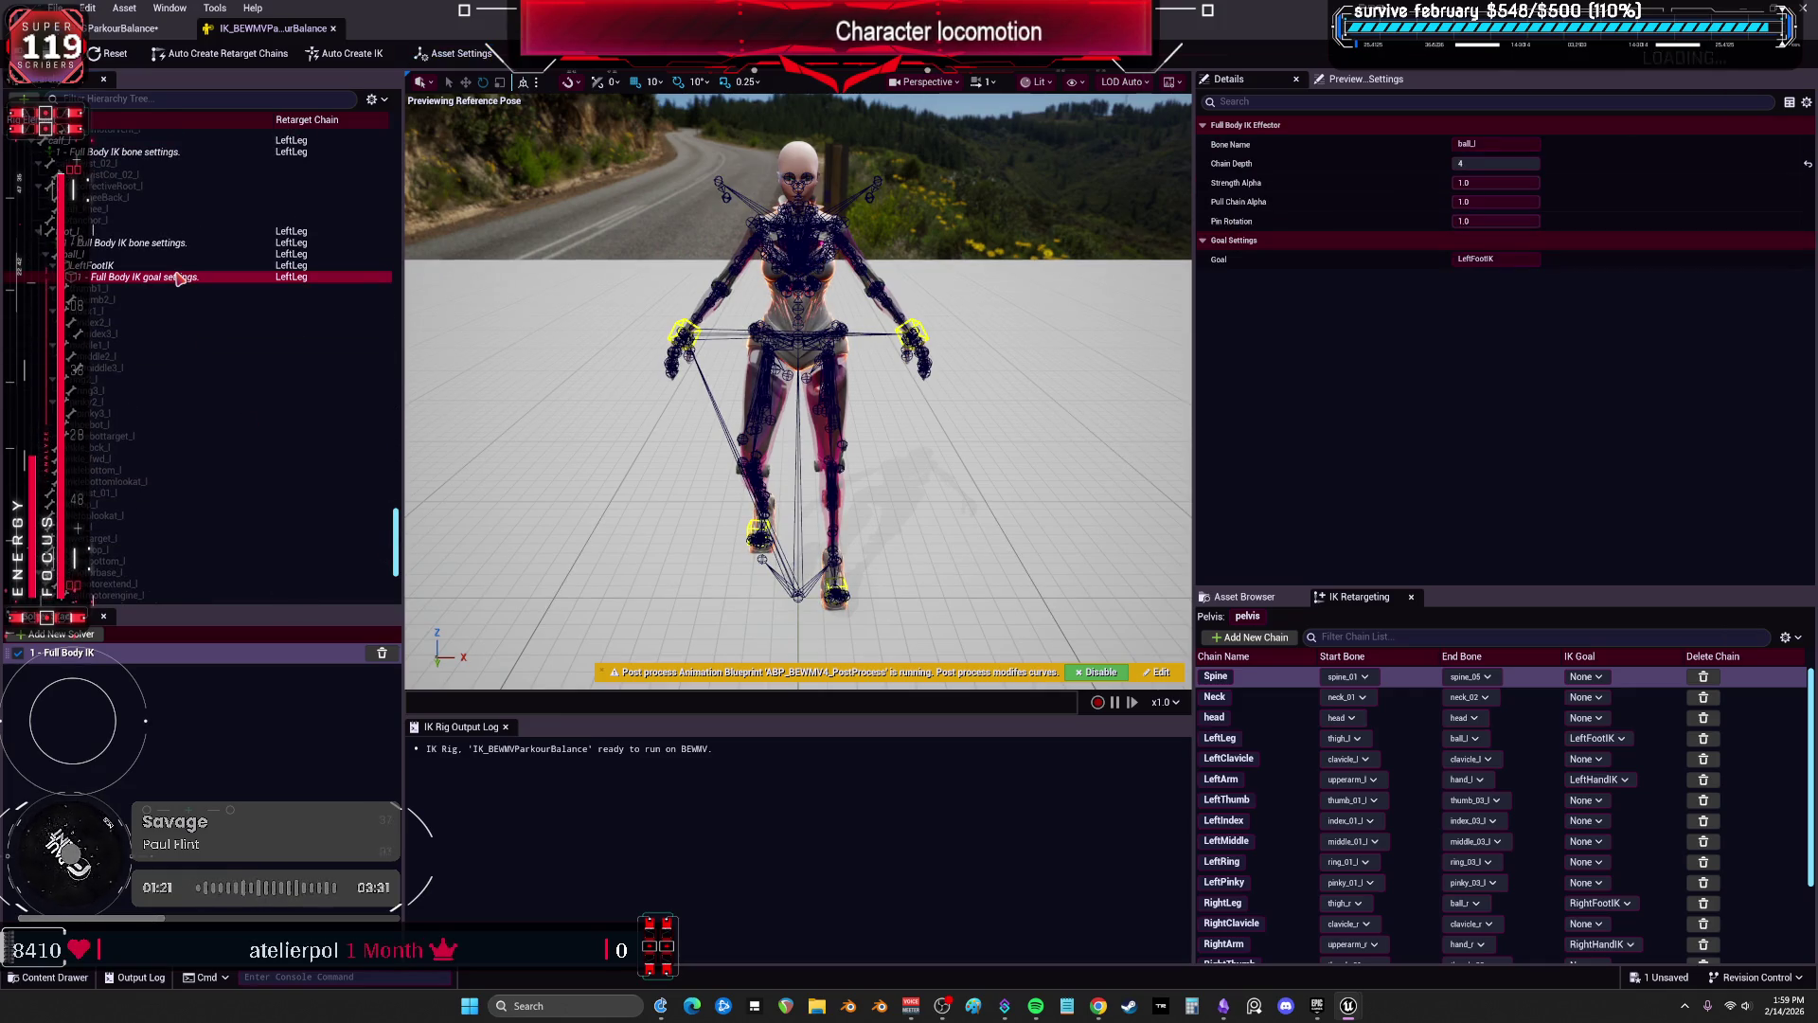
left_click(152, 266)
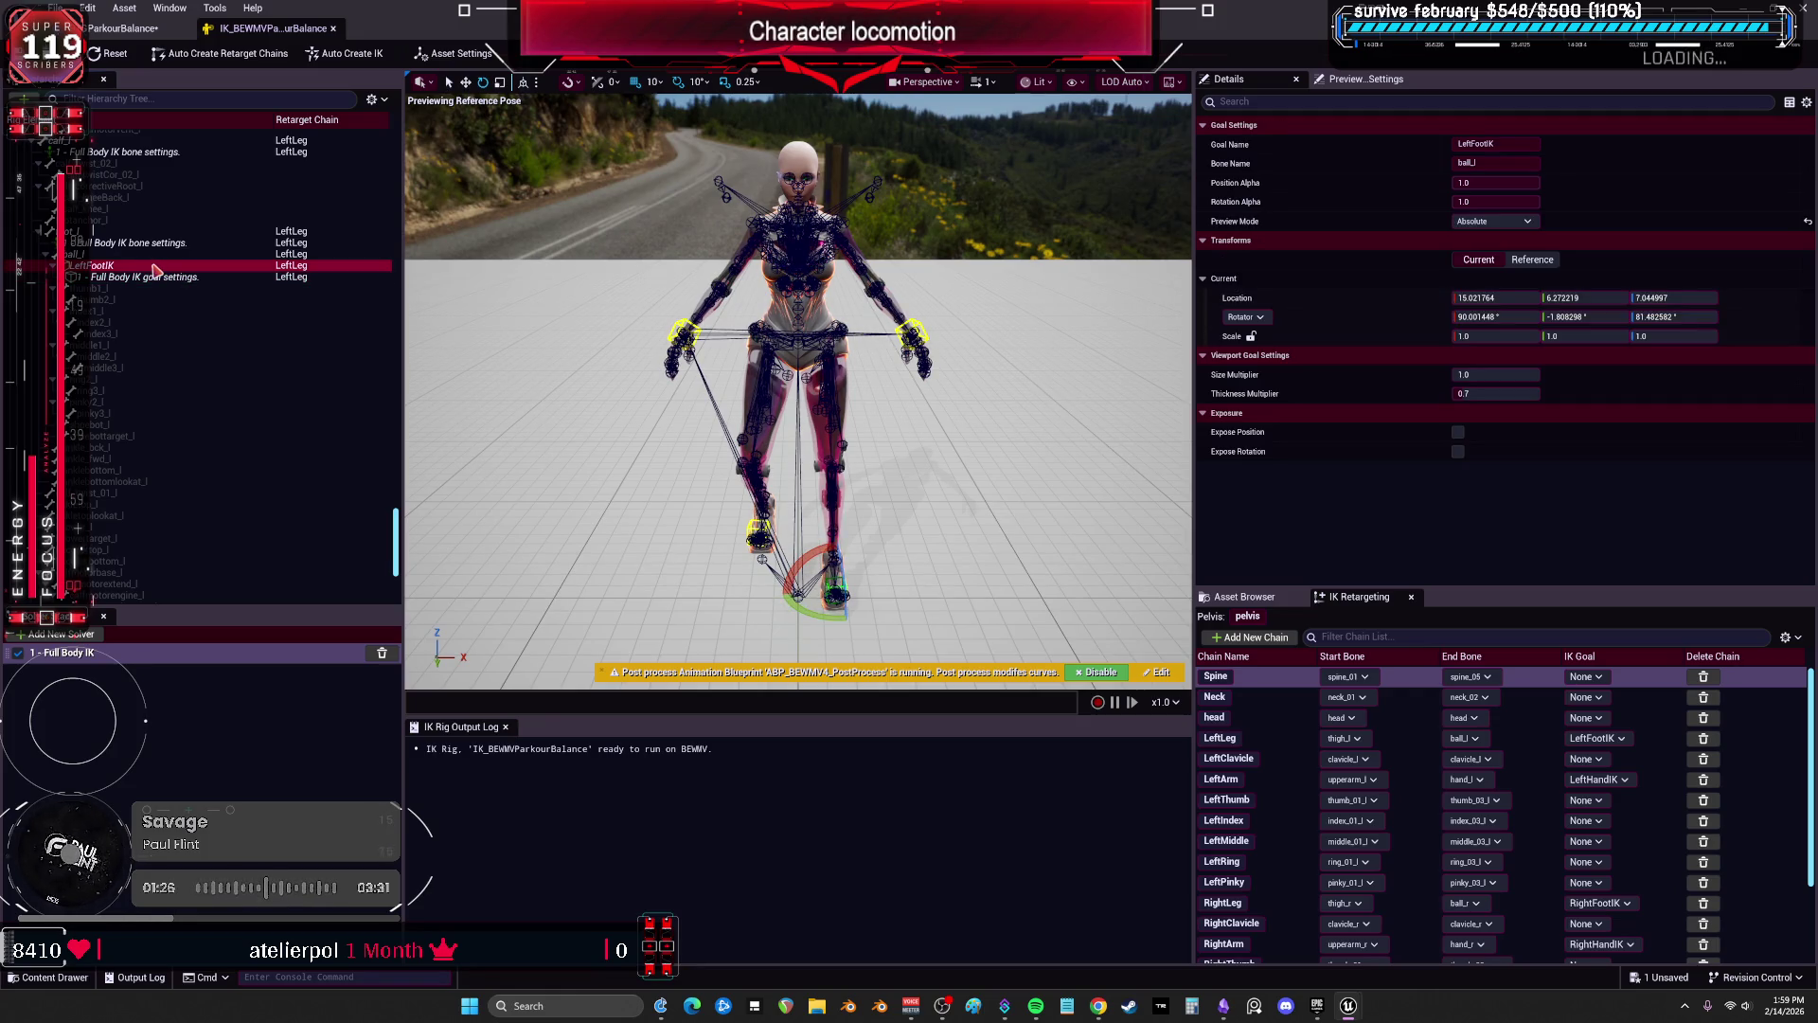
left_click(142, 243)
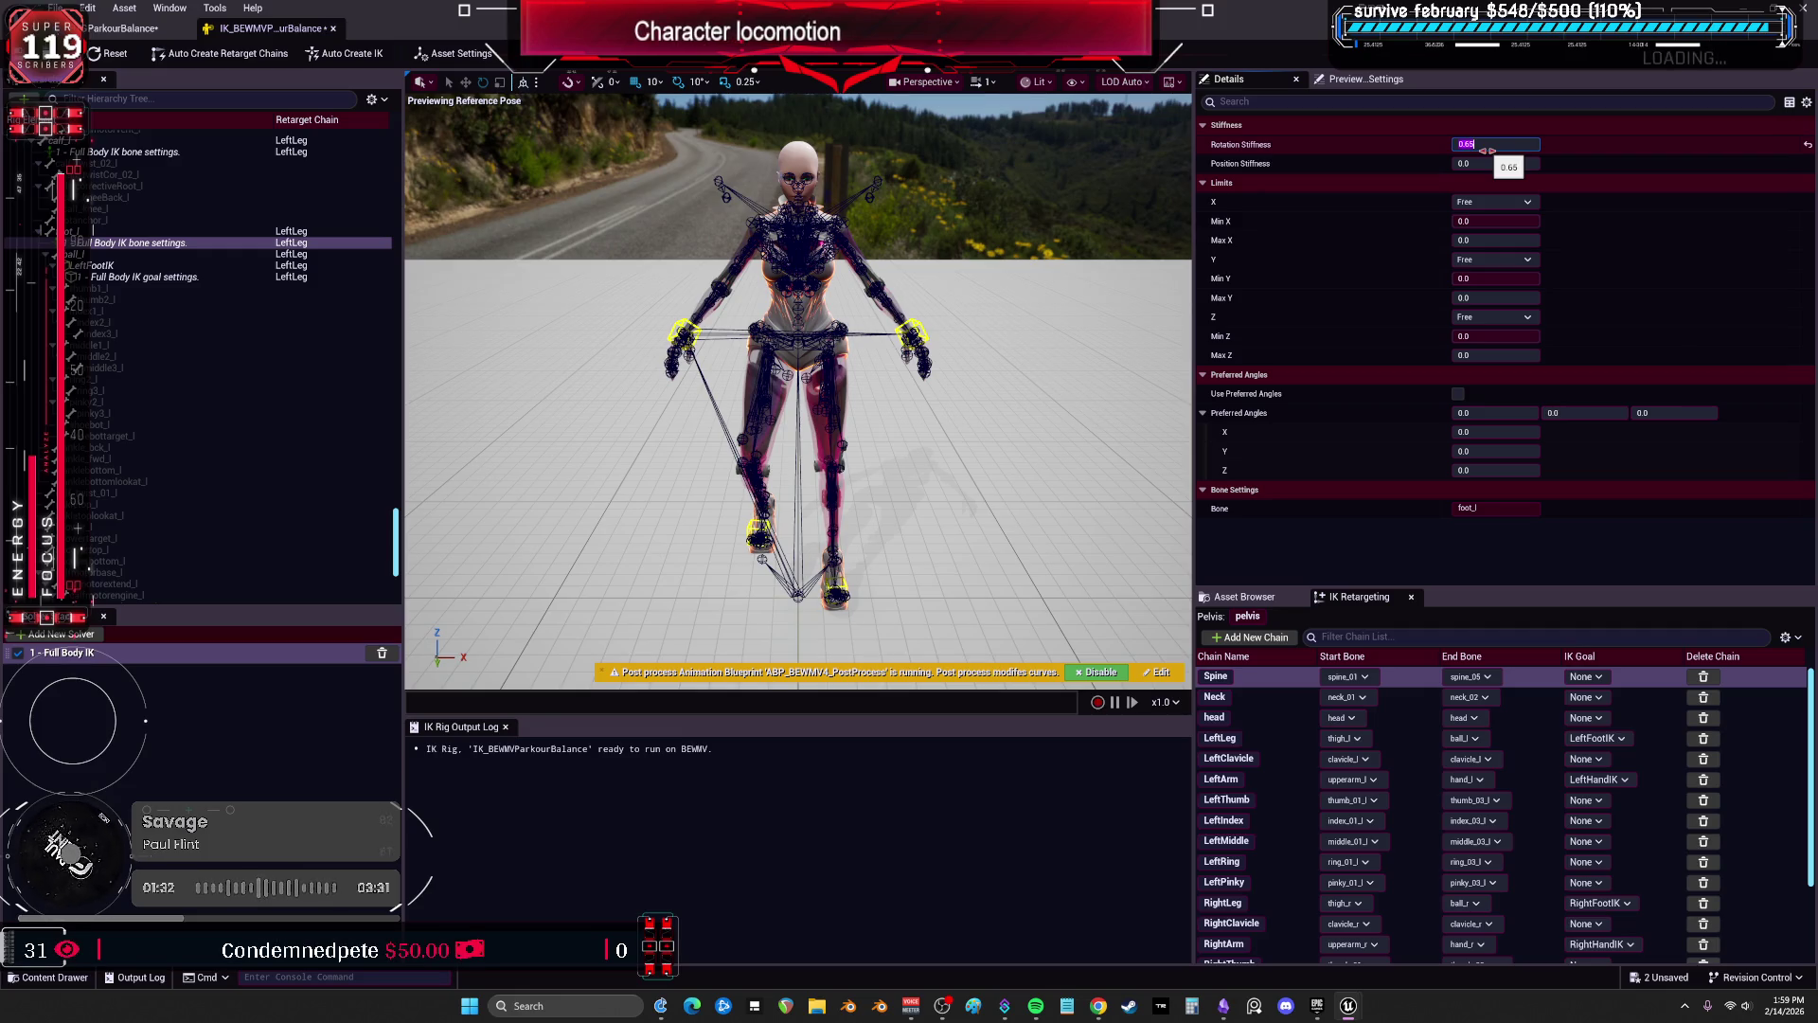
left_click(123, 27)
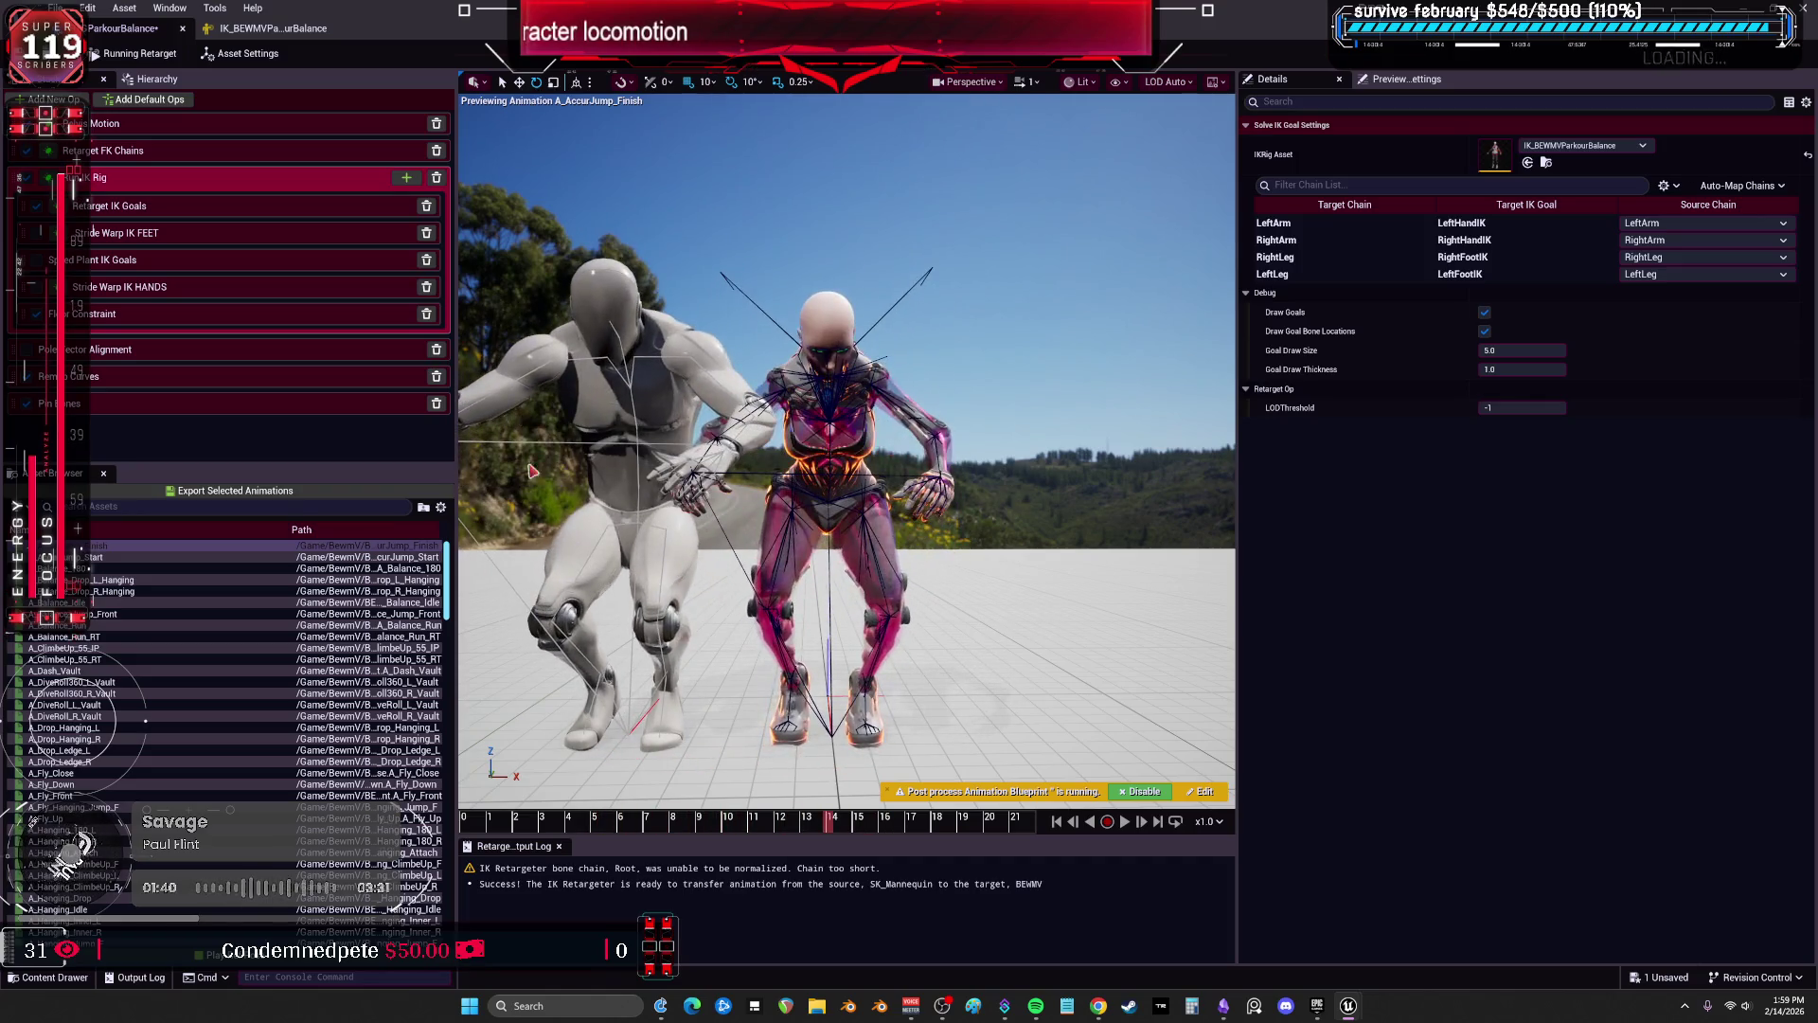
Set the right foot bone's rotation stiffness to 0.65, then preview A_AccurJump_Start in the retargeter.
left_click(258, 27)
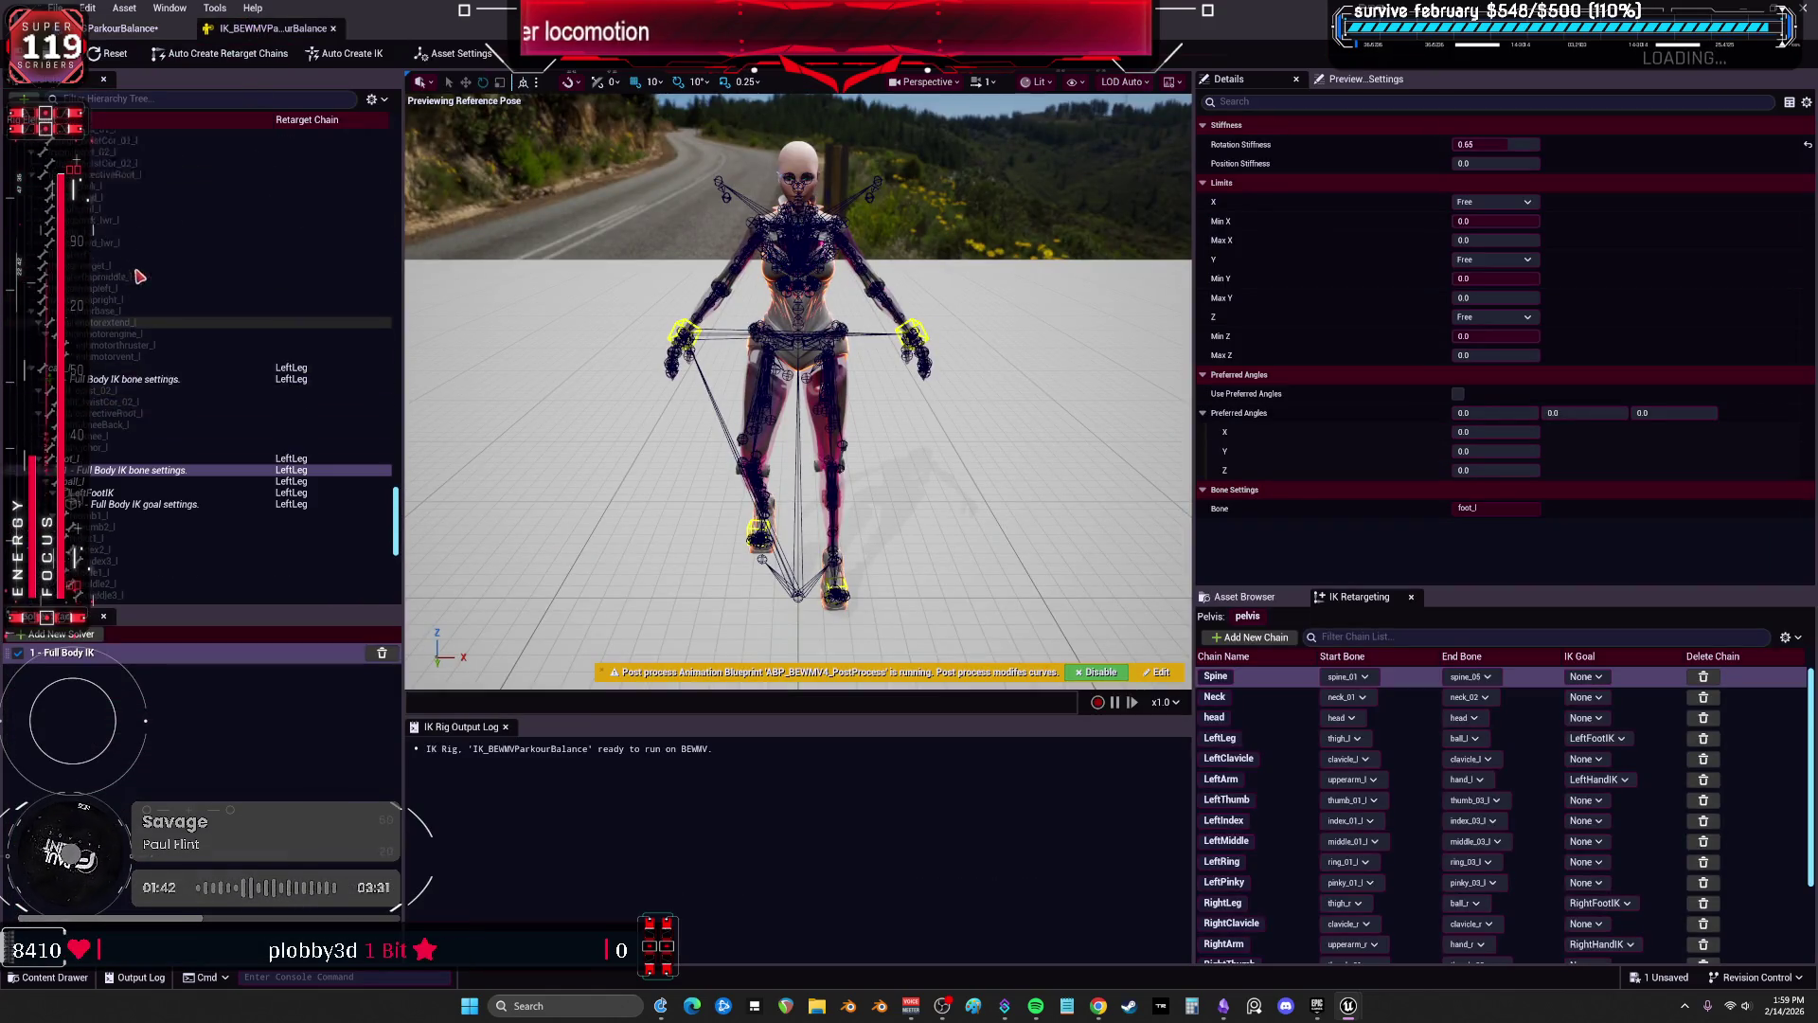
scroll(242, 351, "up", 5)
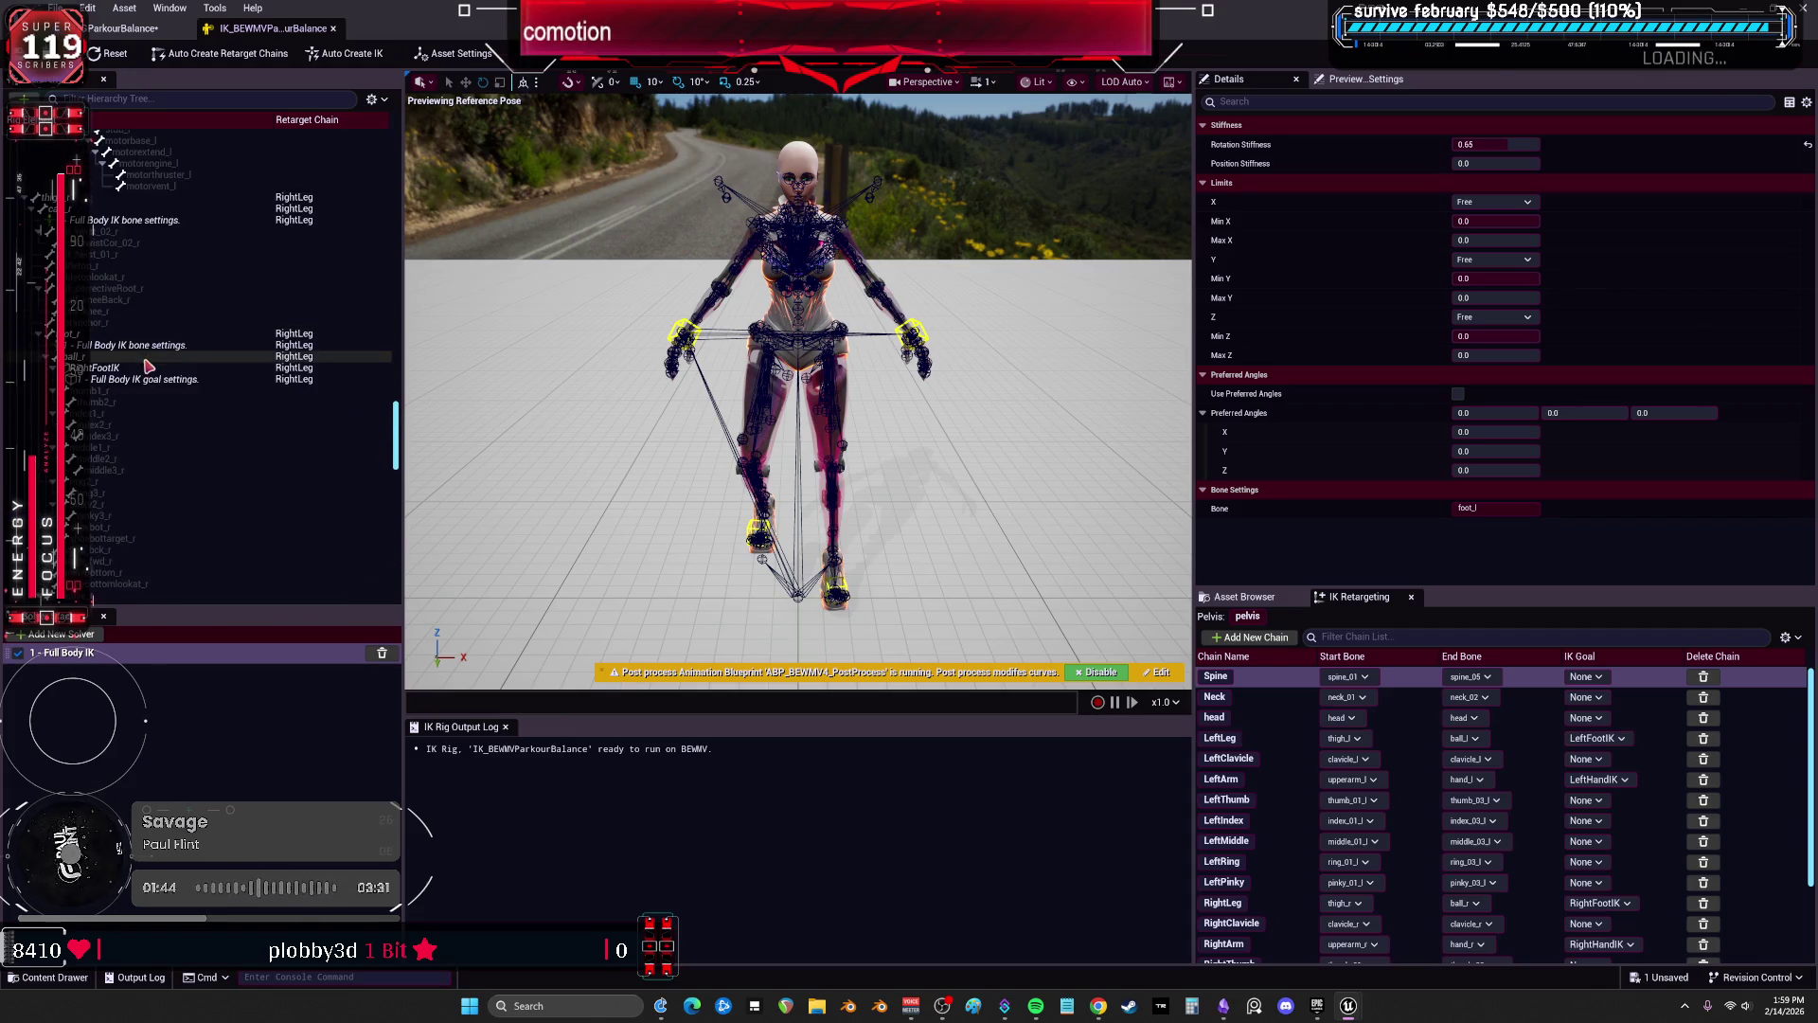
left_click(147, 344)
left_click(1486, 144)
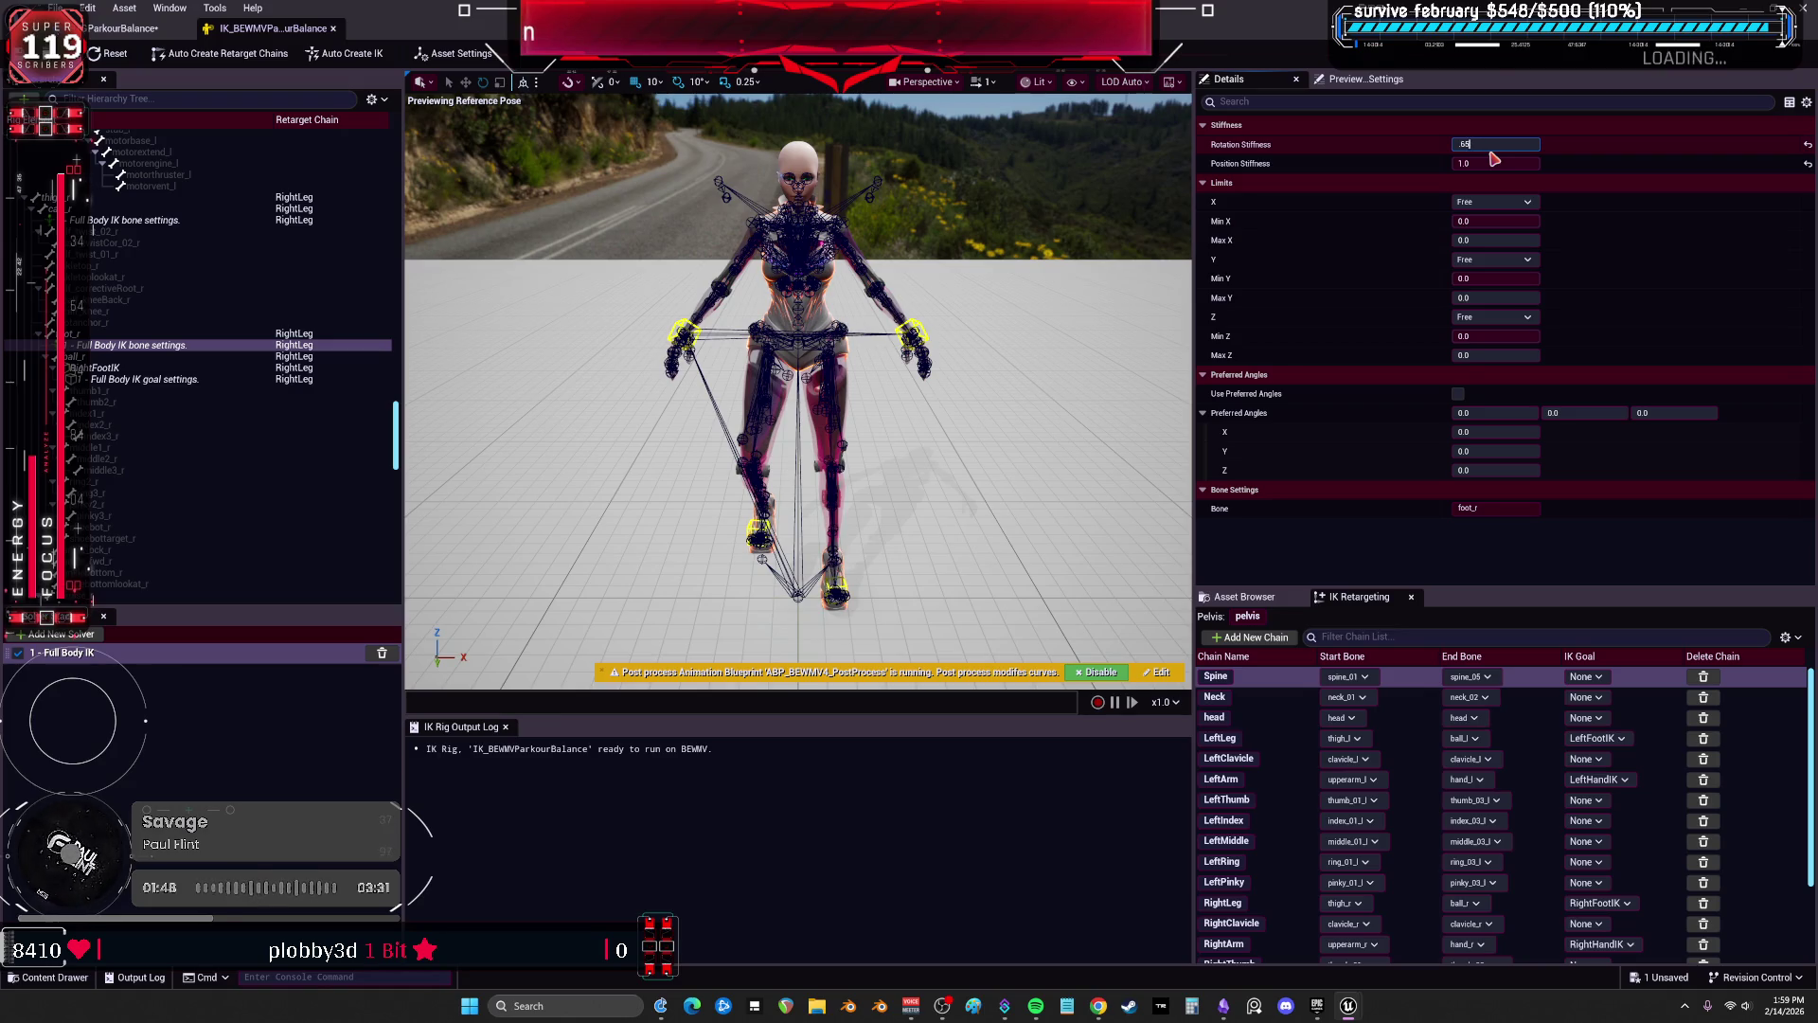
left_click(1488, 165)
type("0")
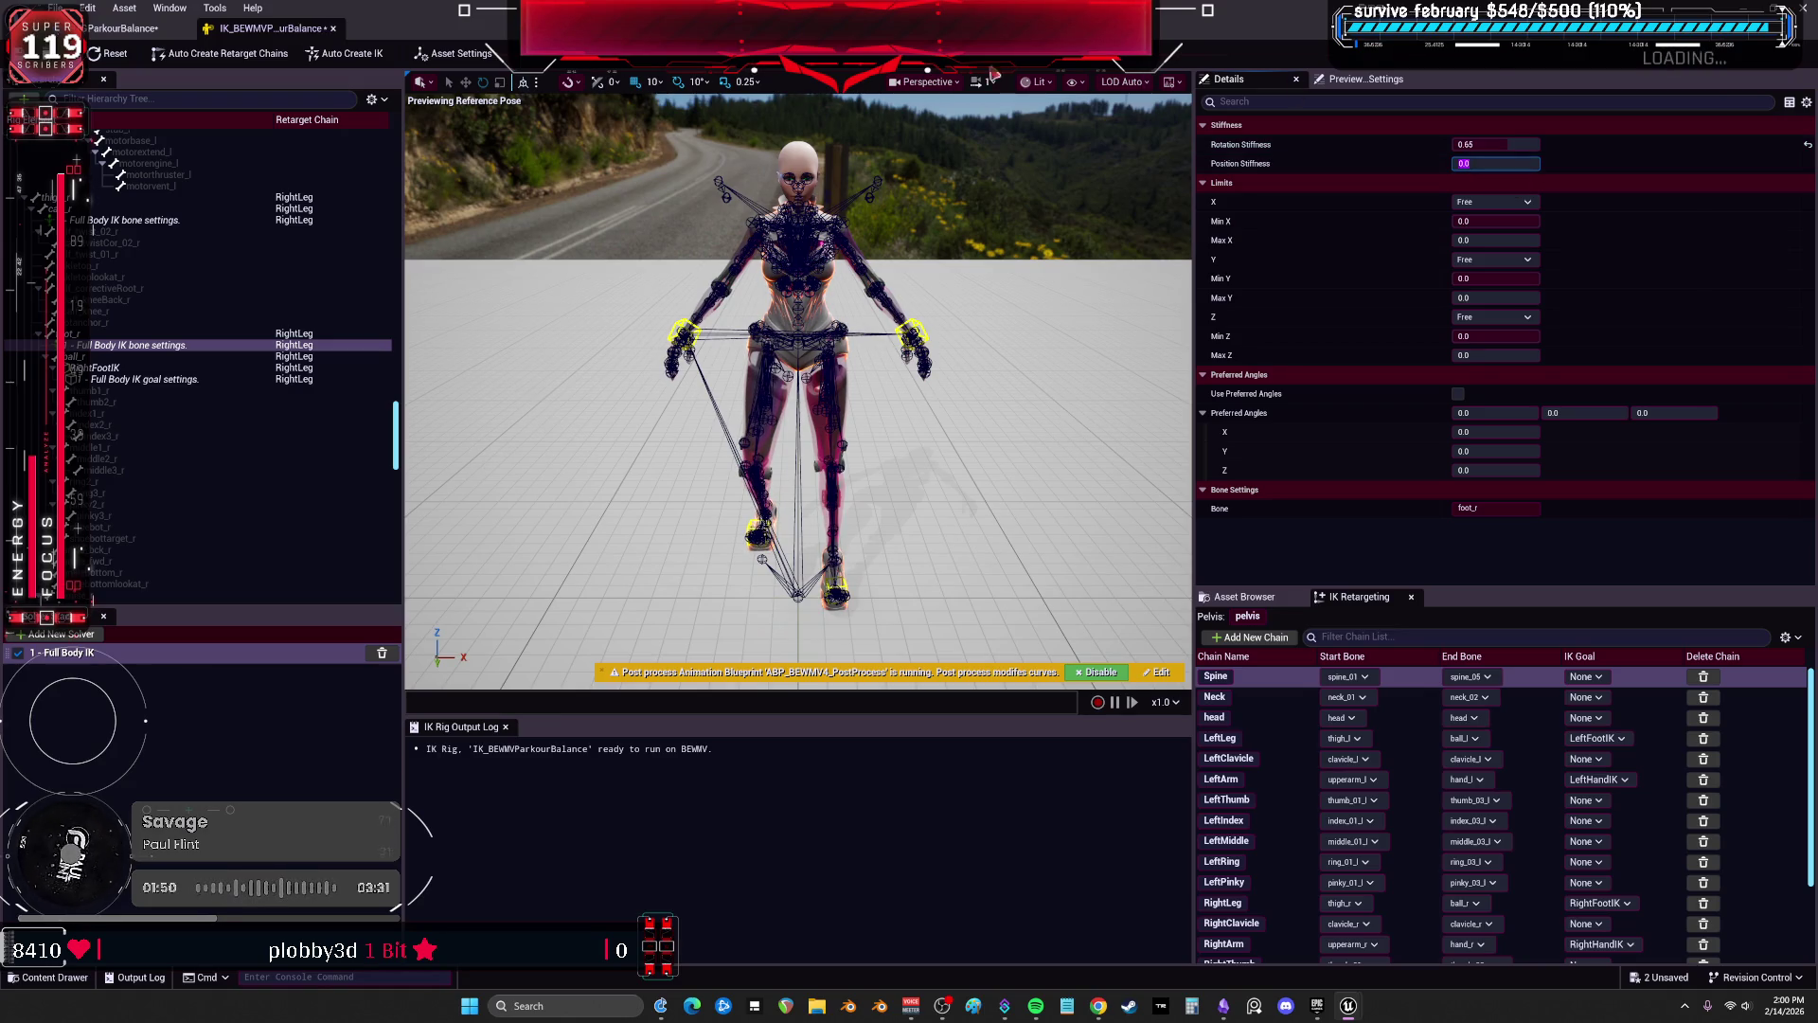
left_click(114, 30)
mouse_move(855, 838)
left_mouse_down()
mouse_move(615, 822)
mouse_move(748, 791)
mouse_move(706, 782)
mouse_move(1122, 782)
left_mouse_up()
left_click(106, 558)
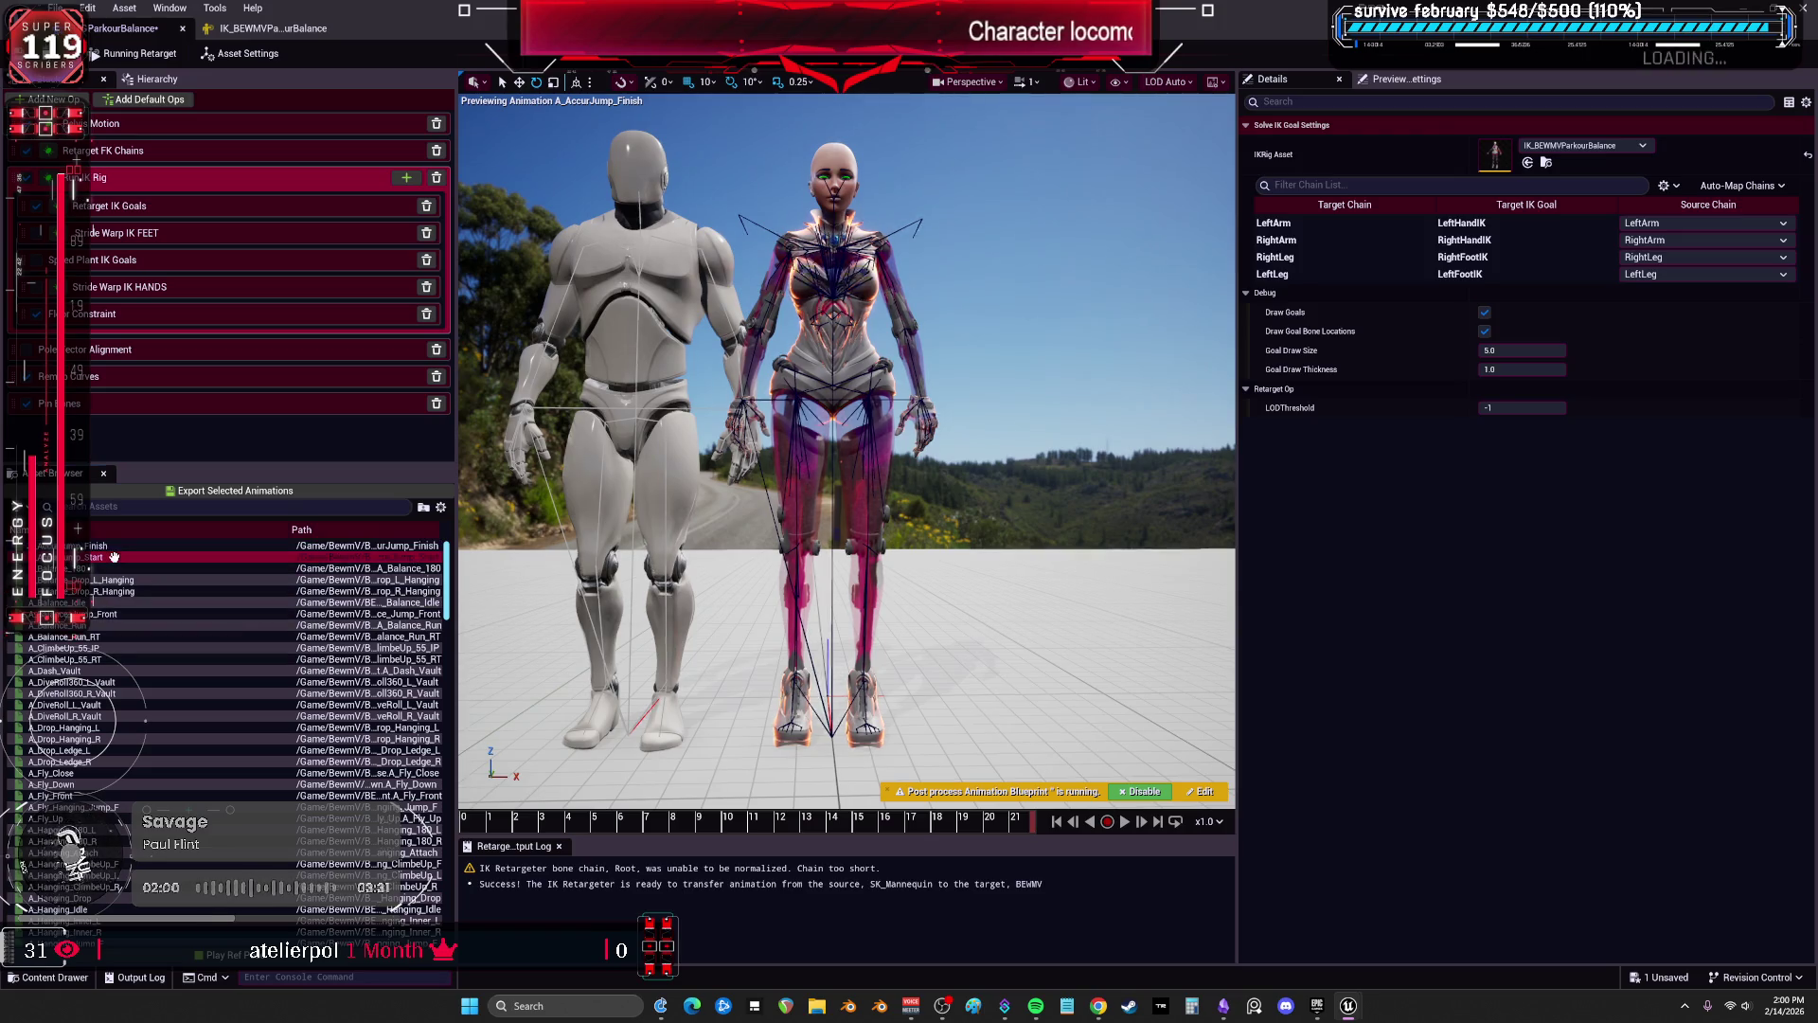
Preview A_Balance_180 from an angled side view and select the Floor Constraint op.
left_click_drag(996, 592, 996, 592)
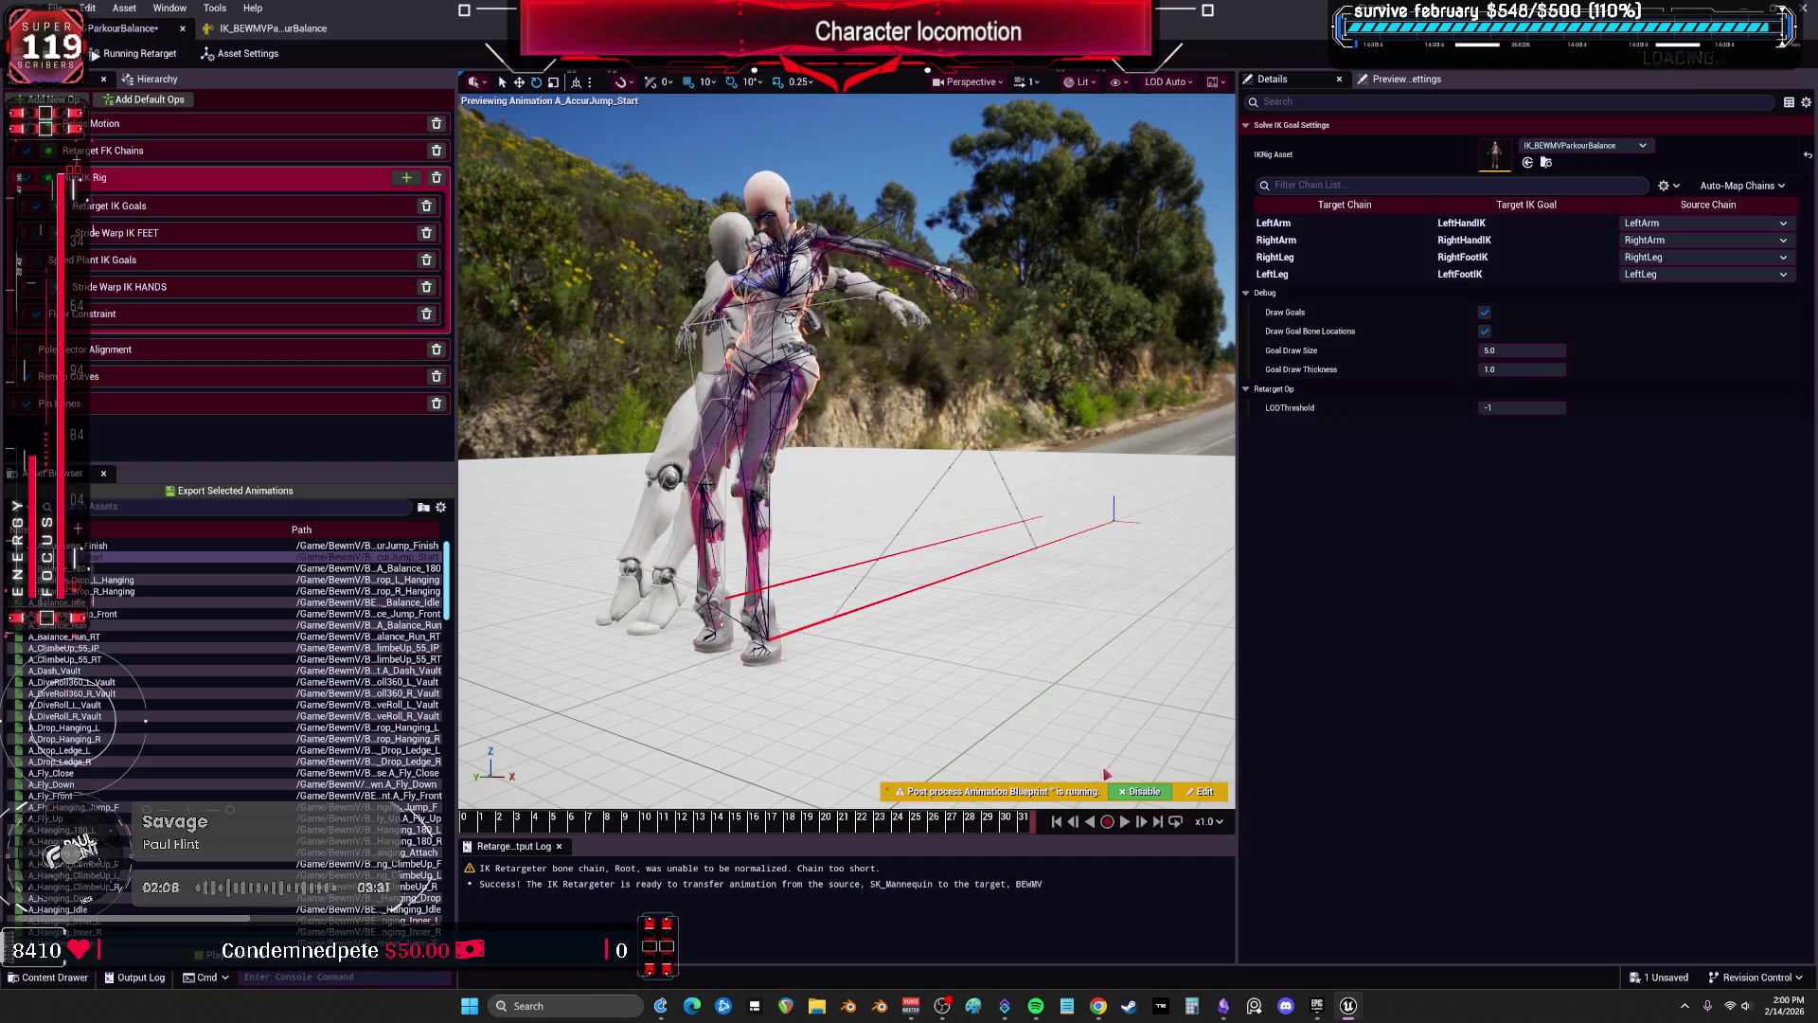
left_click(142, 568)
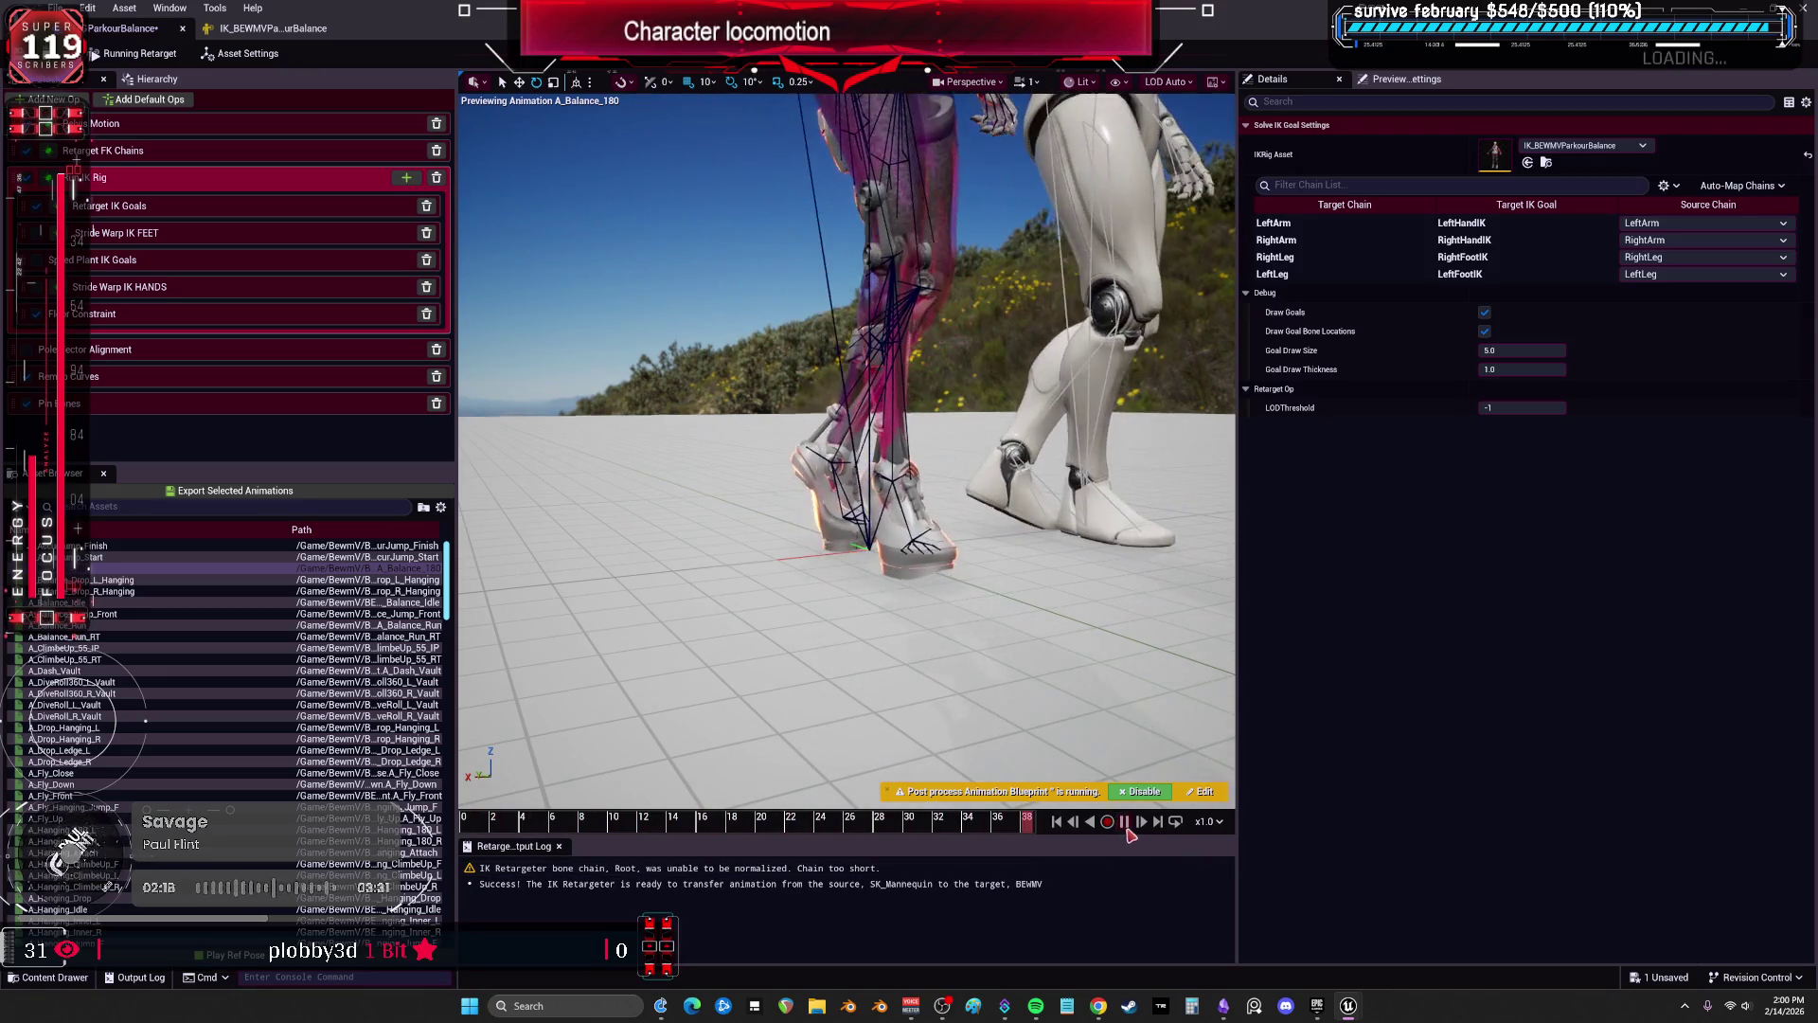
left_click(107, 321)
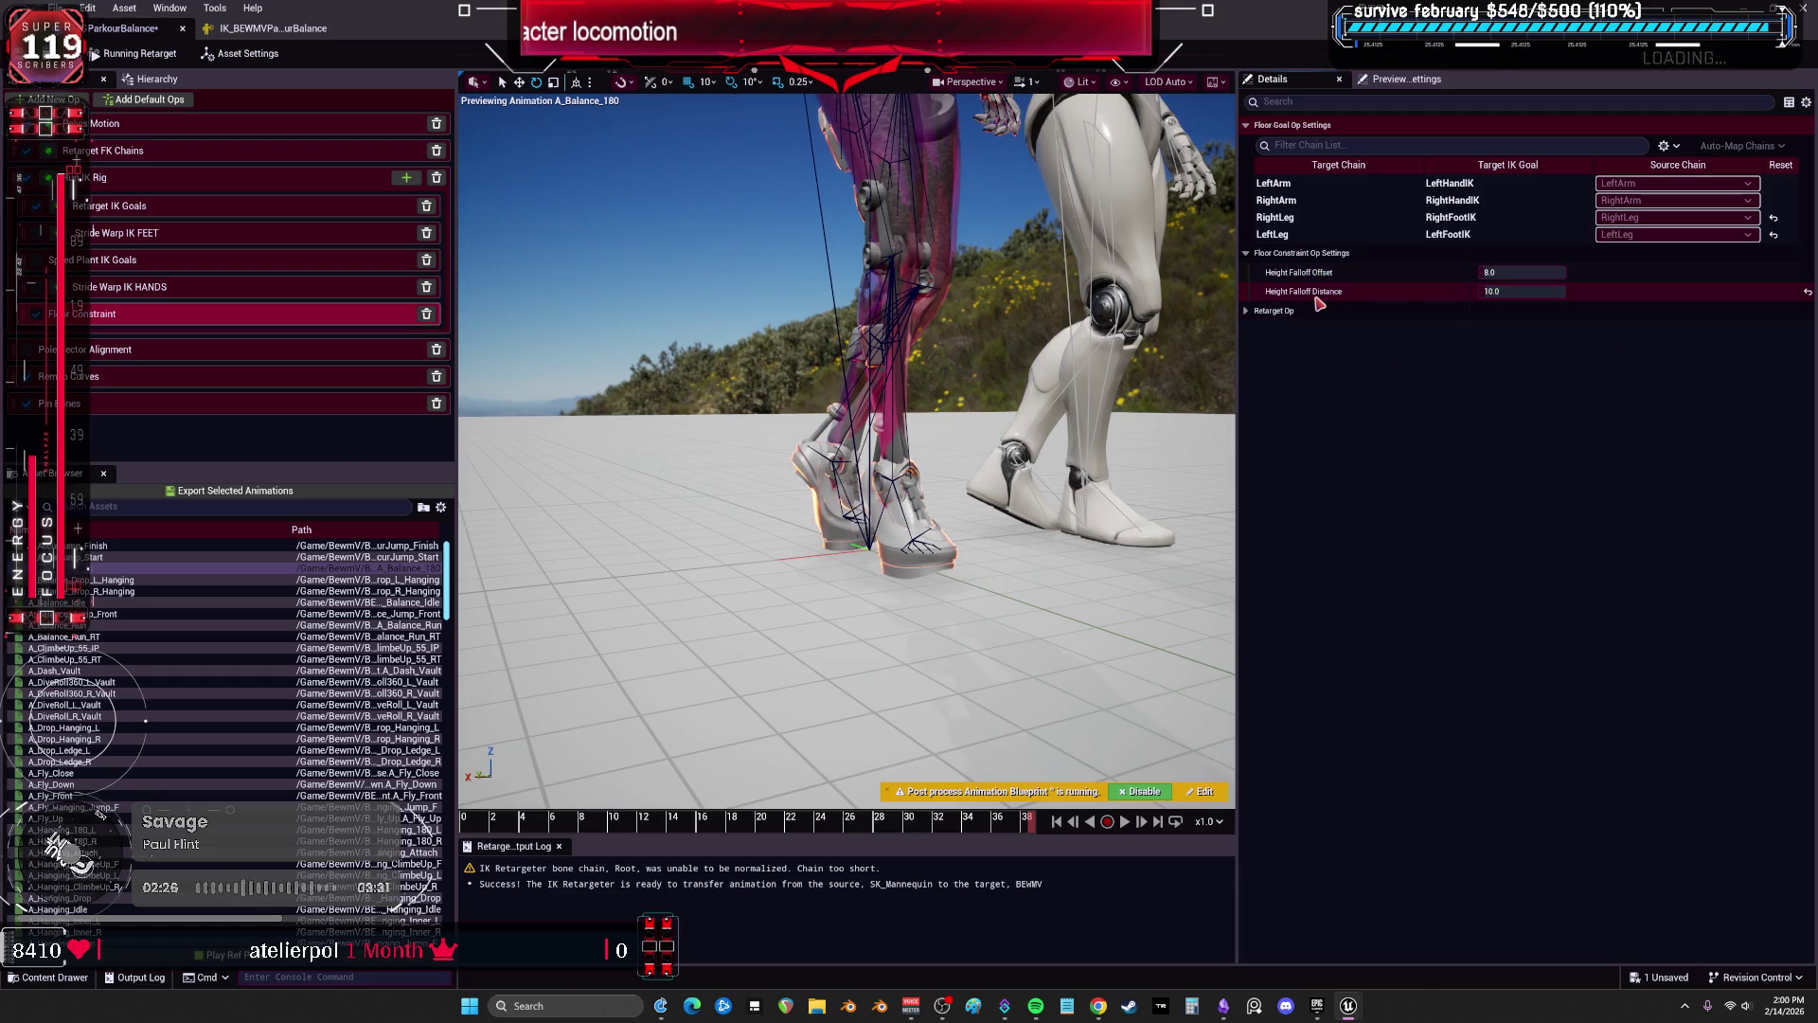
Set Height Falloff Offset to 4.0, then step to A_Balance_Idle and view it up close.
mouse_move(1322, 299)
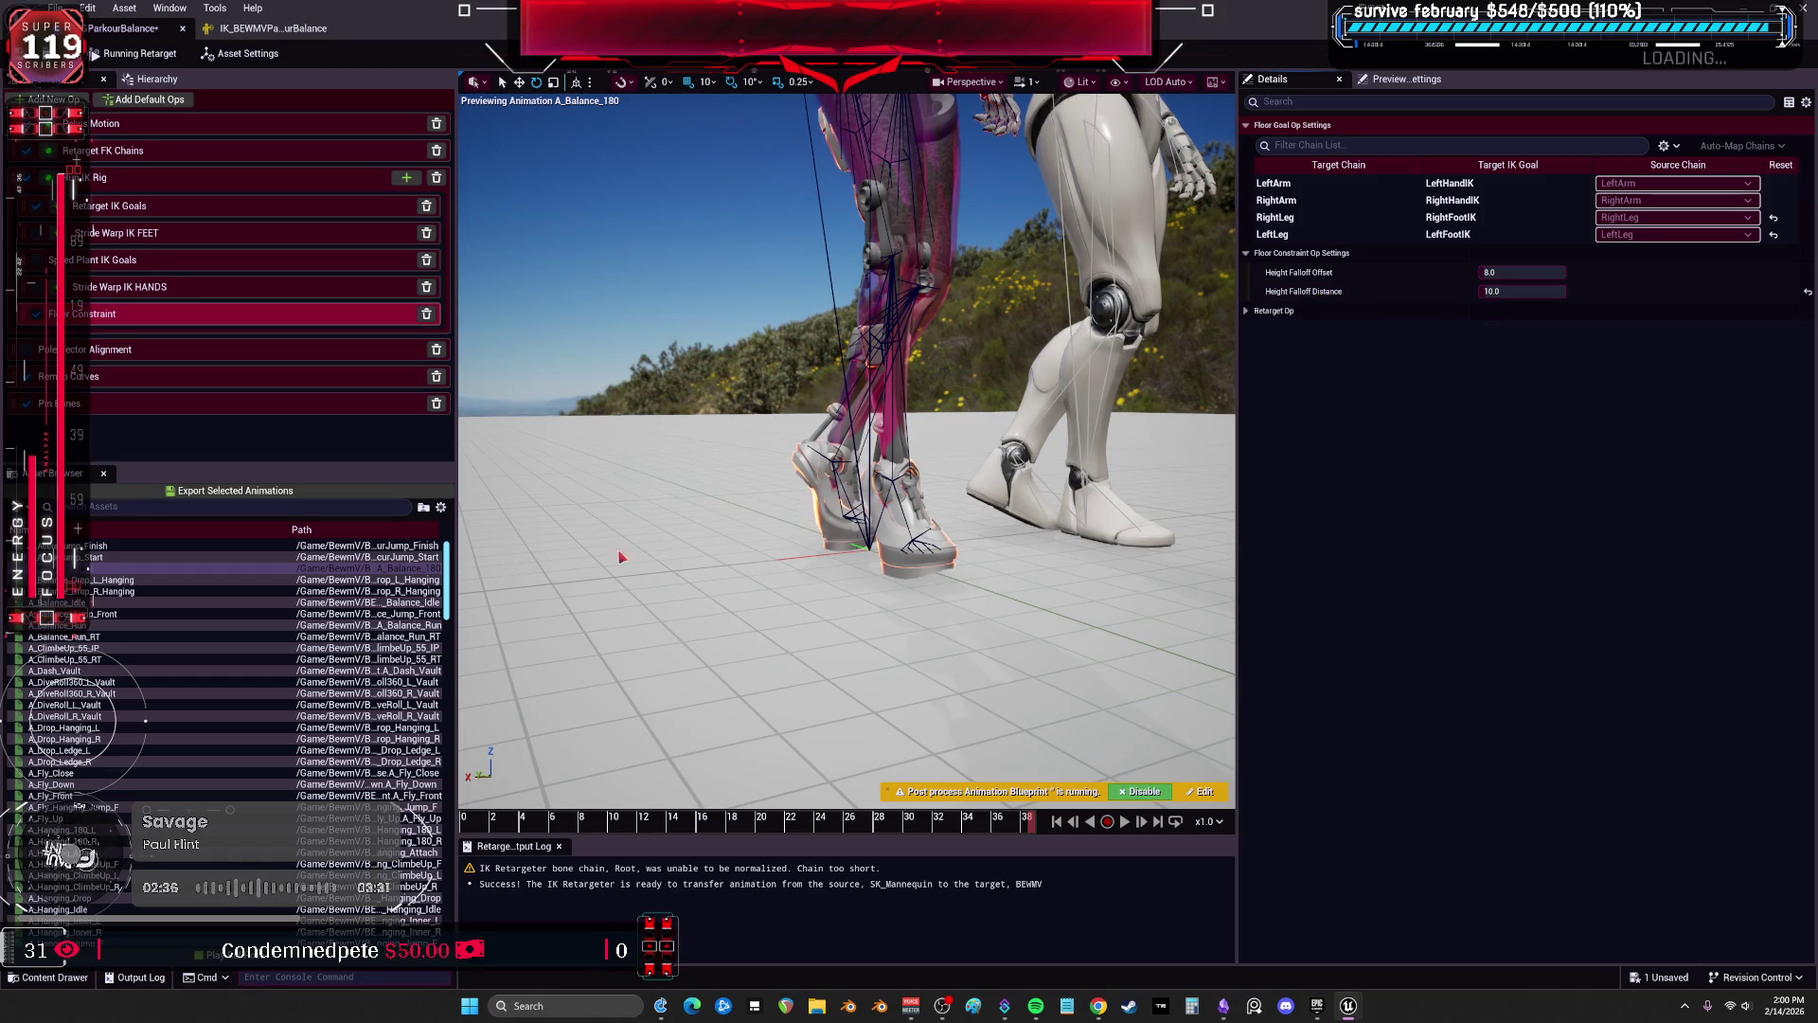
mouse_move(1284, 272)
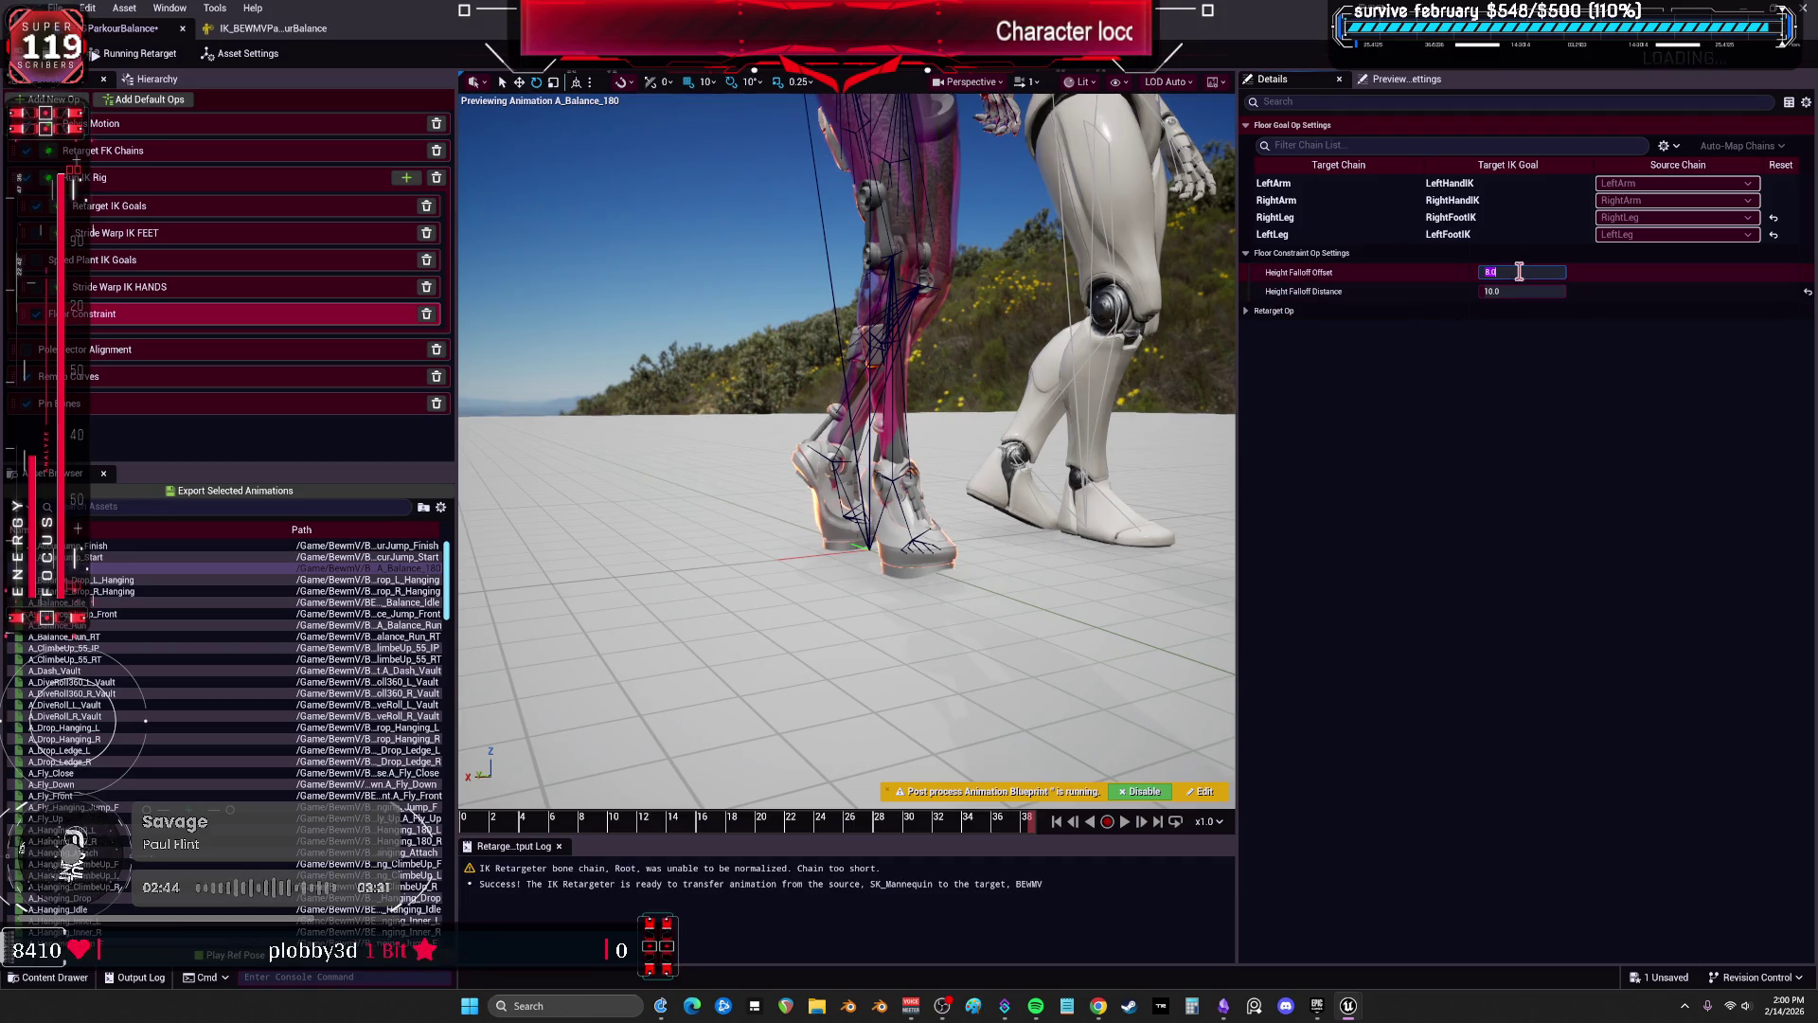
key("Down")
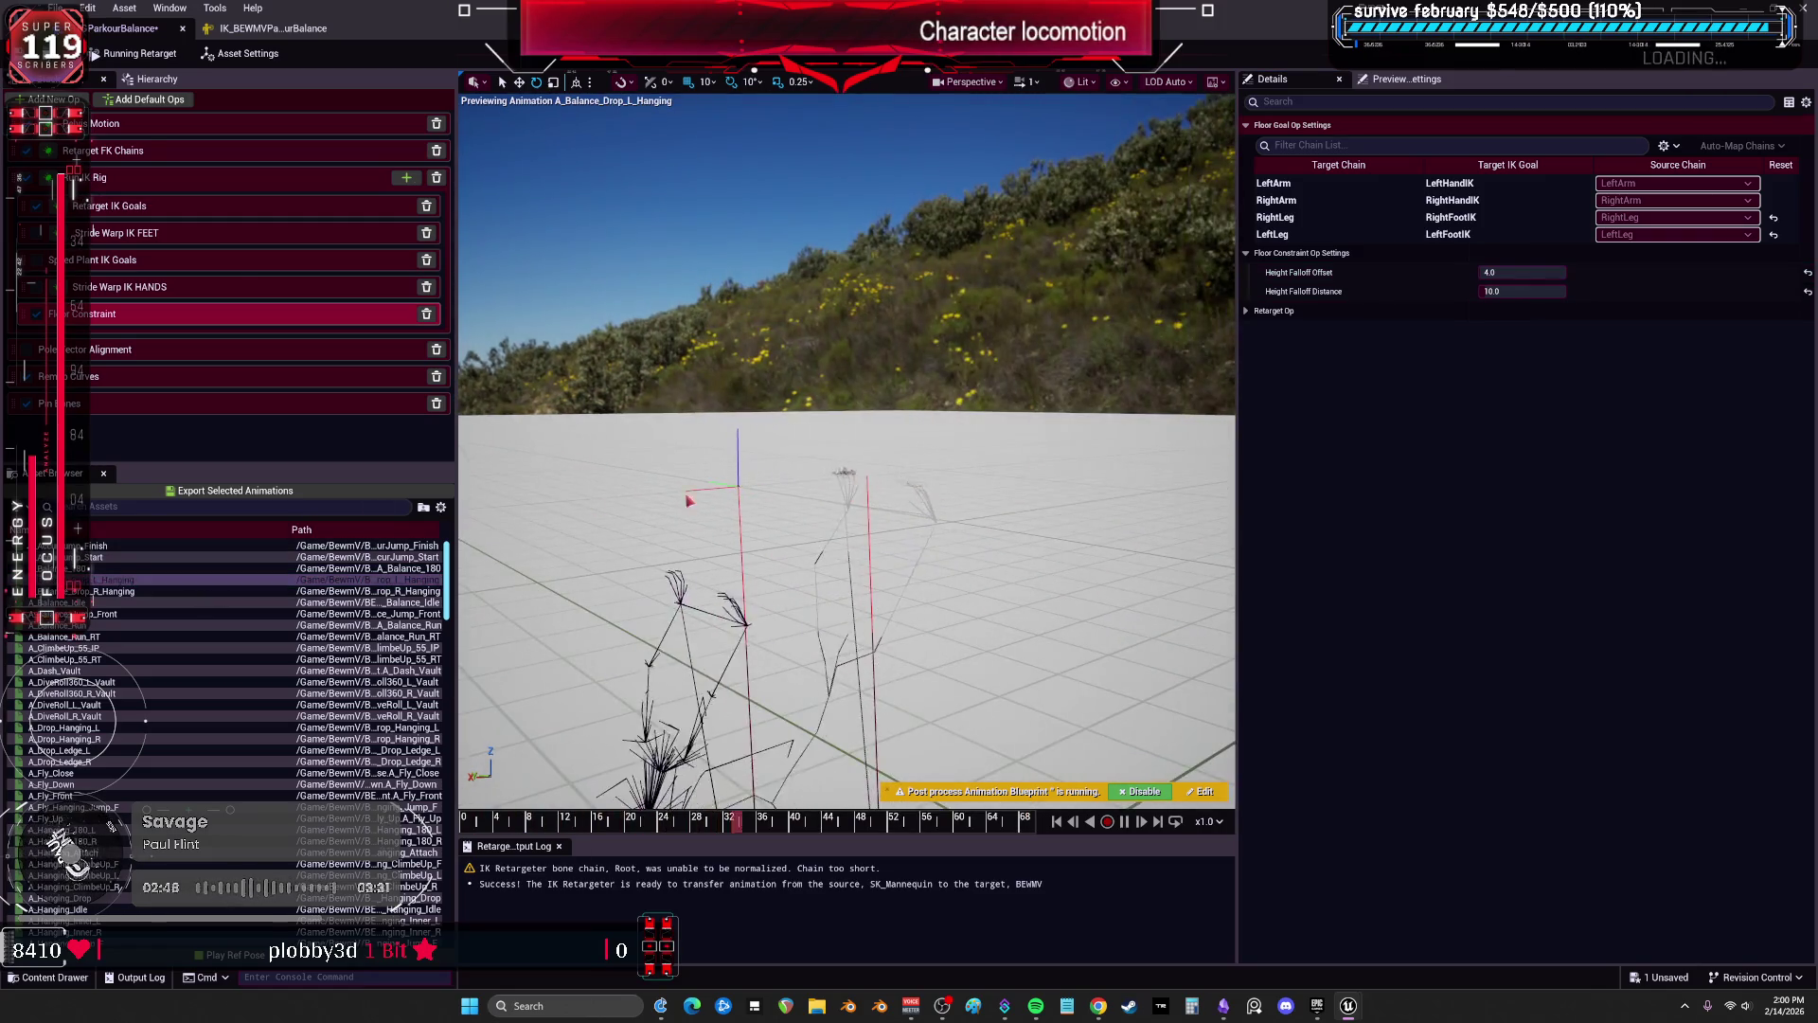
key("Down")
key("Down")
mouse_move(674, 465)
left_mouse_down()
mouse_move(720, 454)
mouse_move(625, 454)
mouse_move(786, 436)
left_mouse_up()
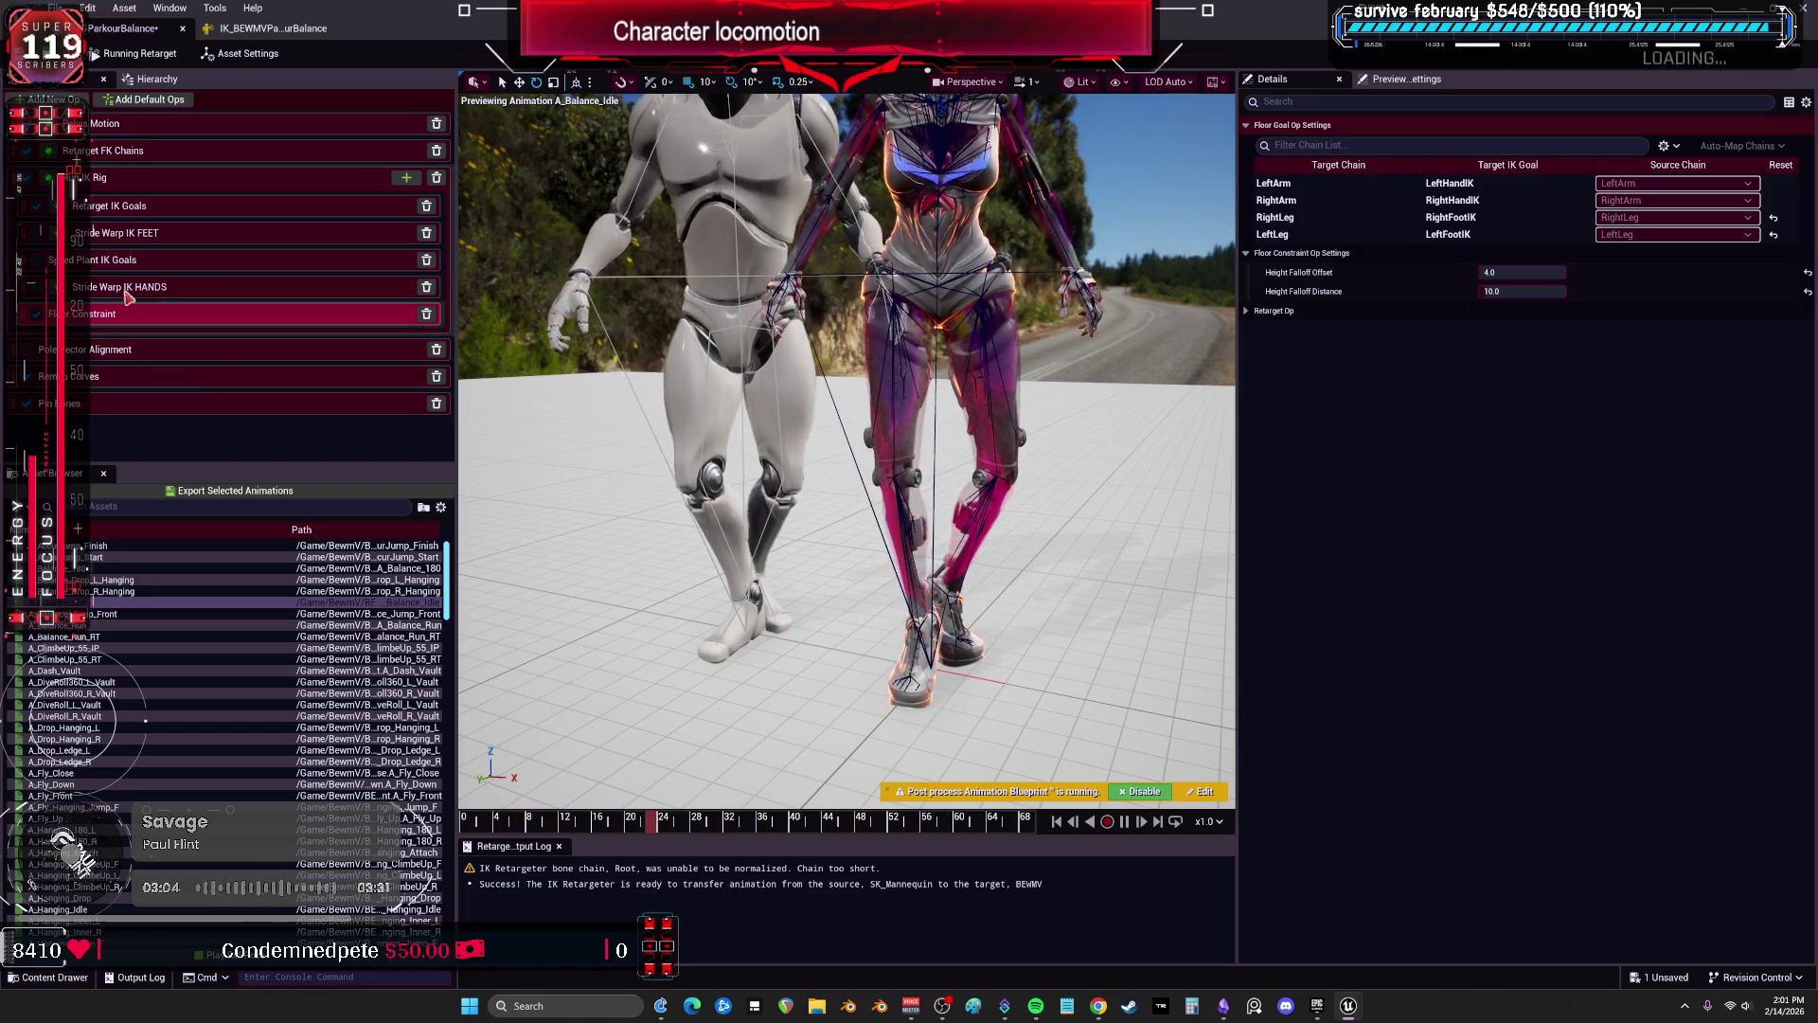
Turn off Apply Pelvis Offset for the RightLeg and LeftLeg IK goals, save, and preview A_Balance_Jump_Front.
left_click(102, 208)
left_click(1345, 200)
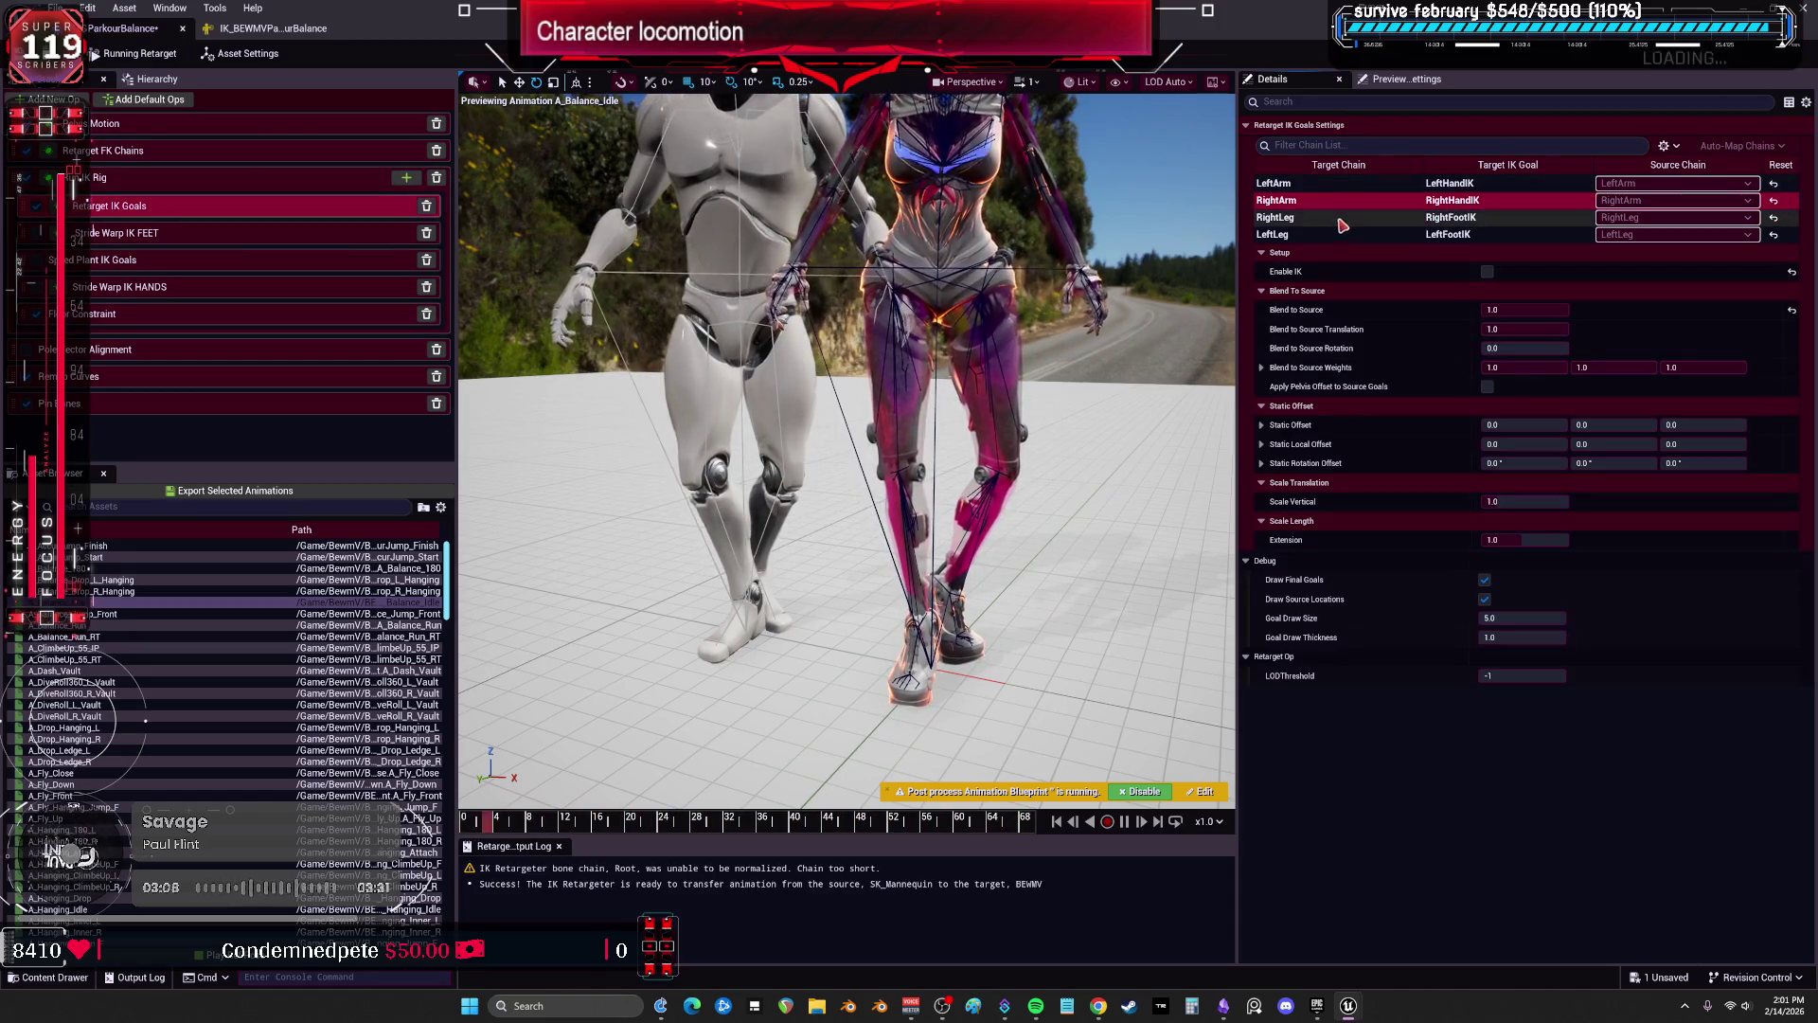
left_click(1330, 218)
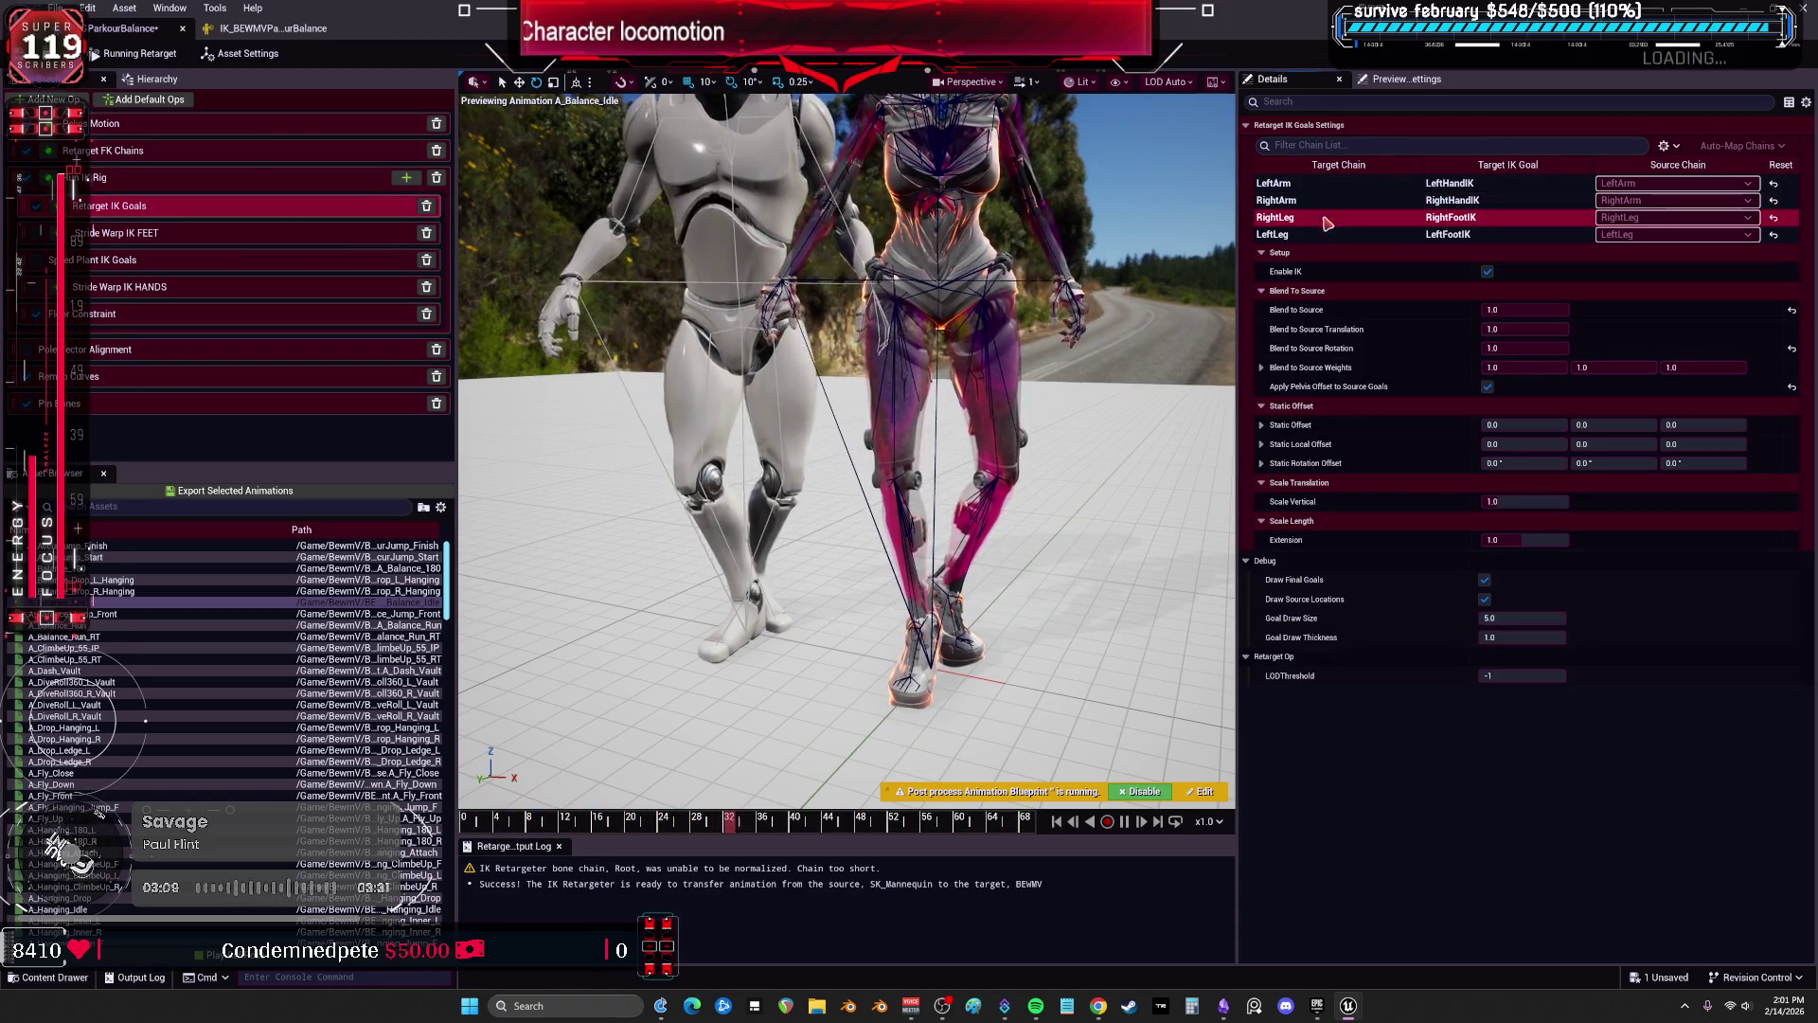
left_click(1487, 386)
left_click(1371, 238)
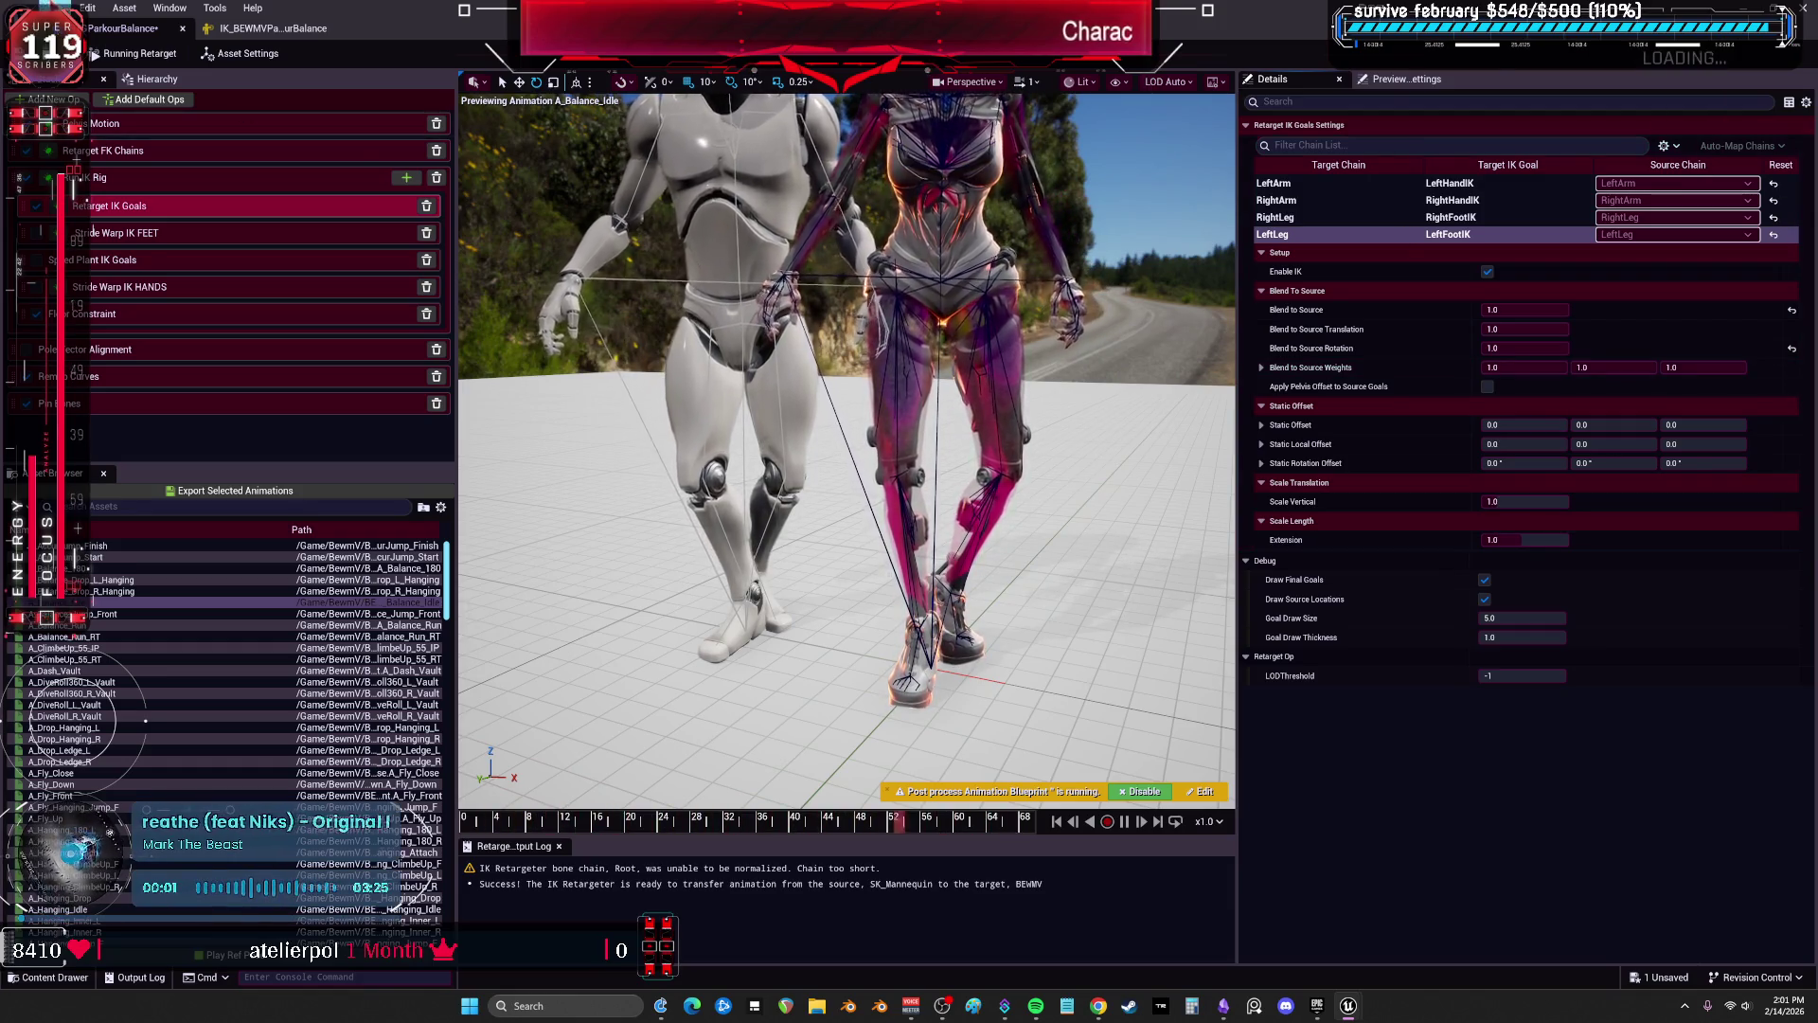
key("ctrl+s")
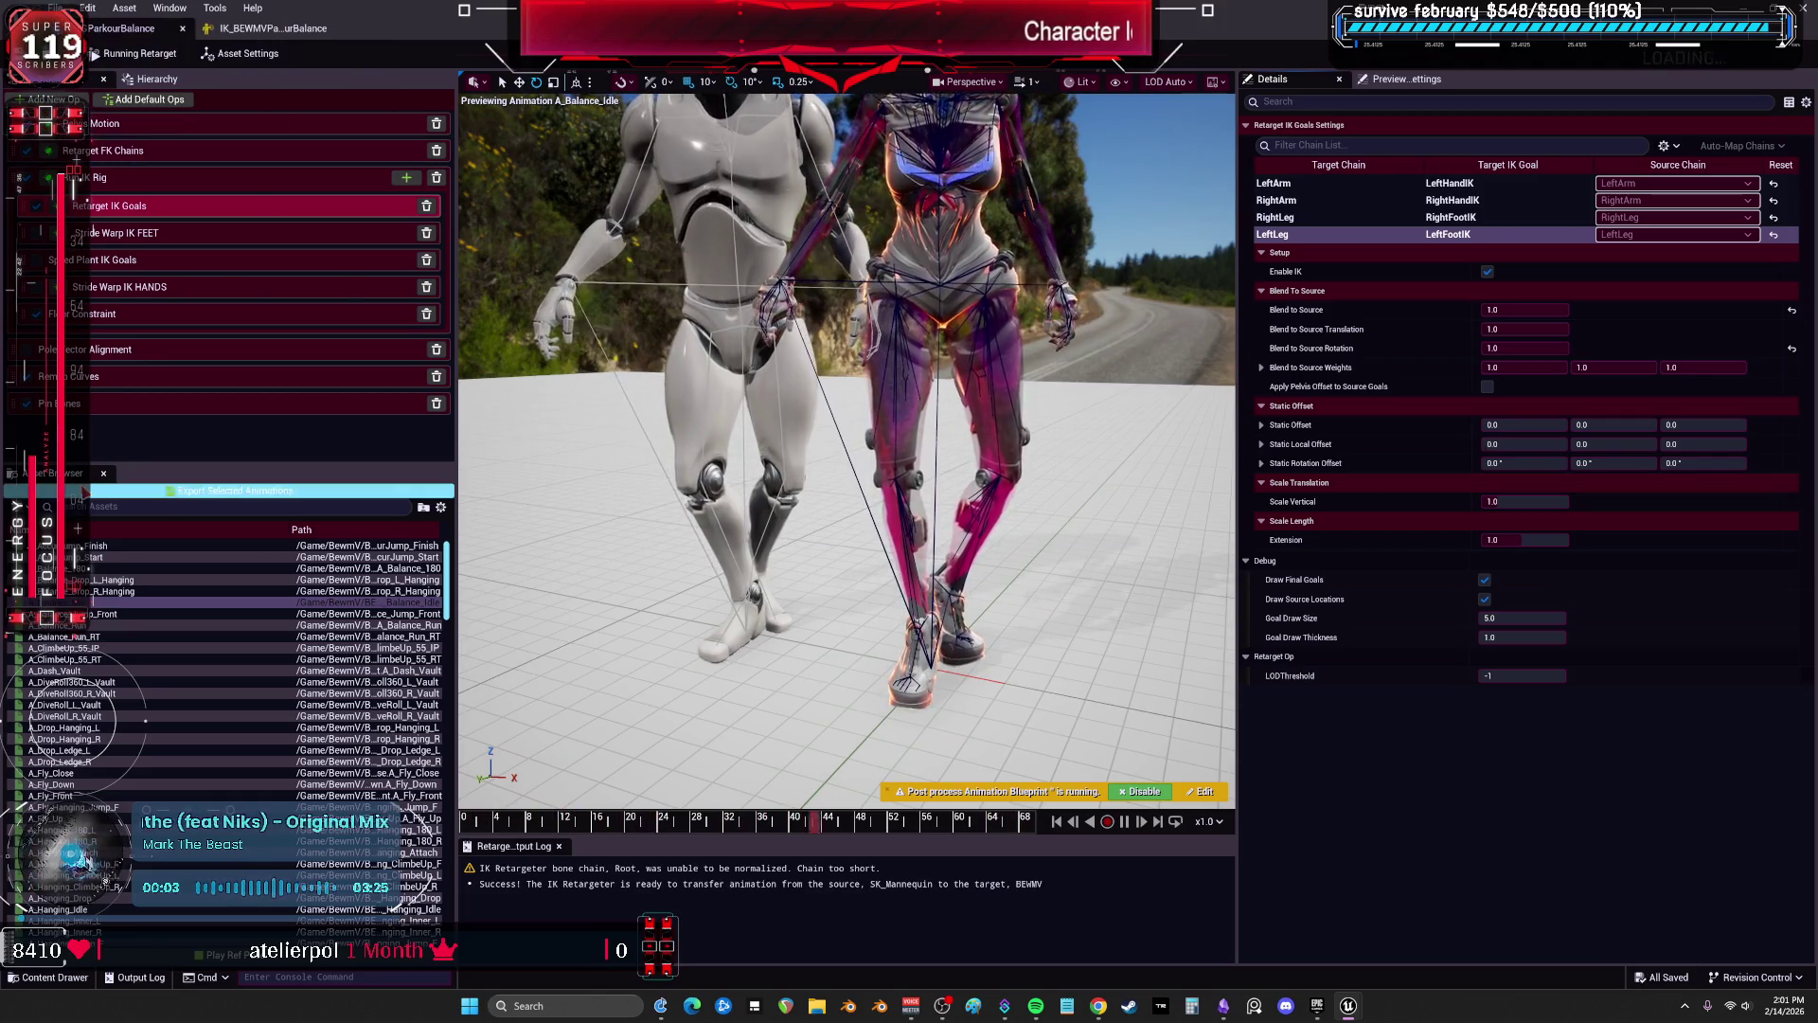
left_click(104, 614)
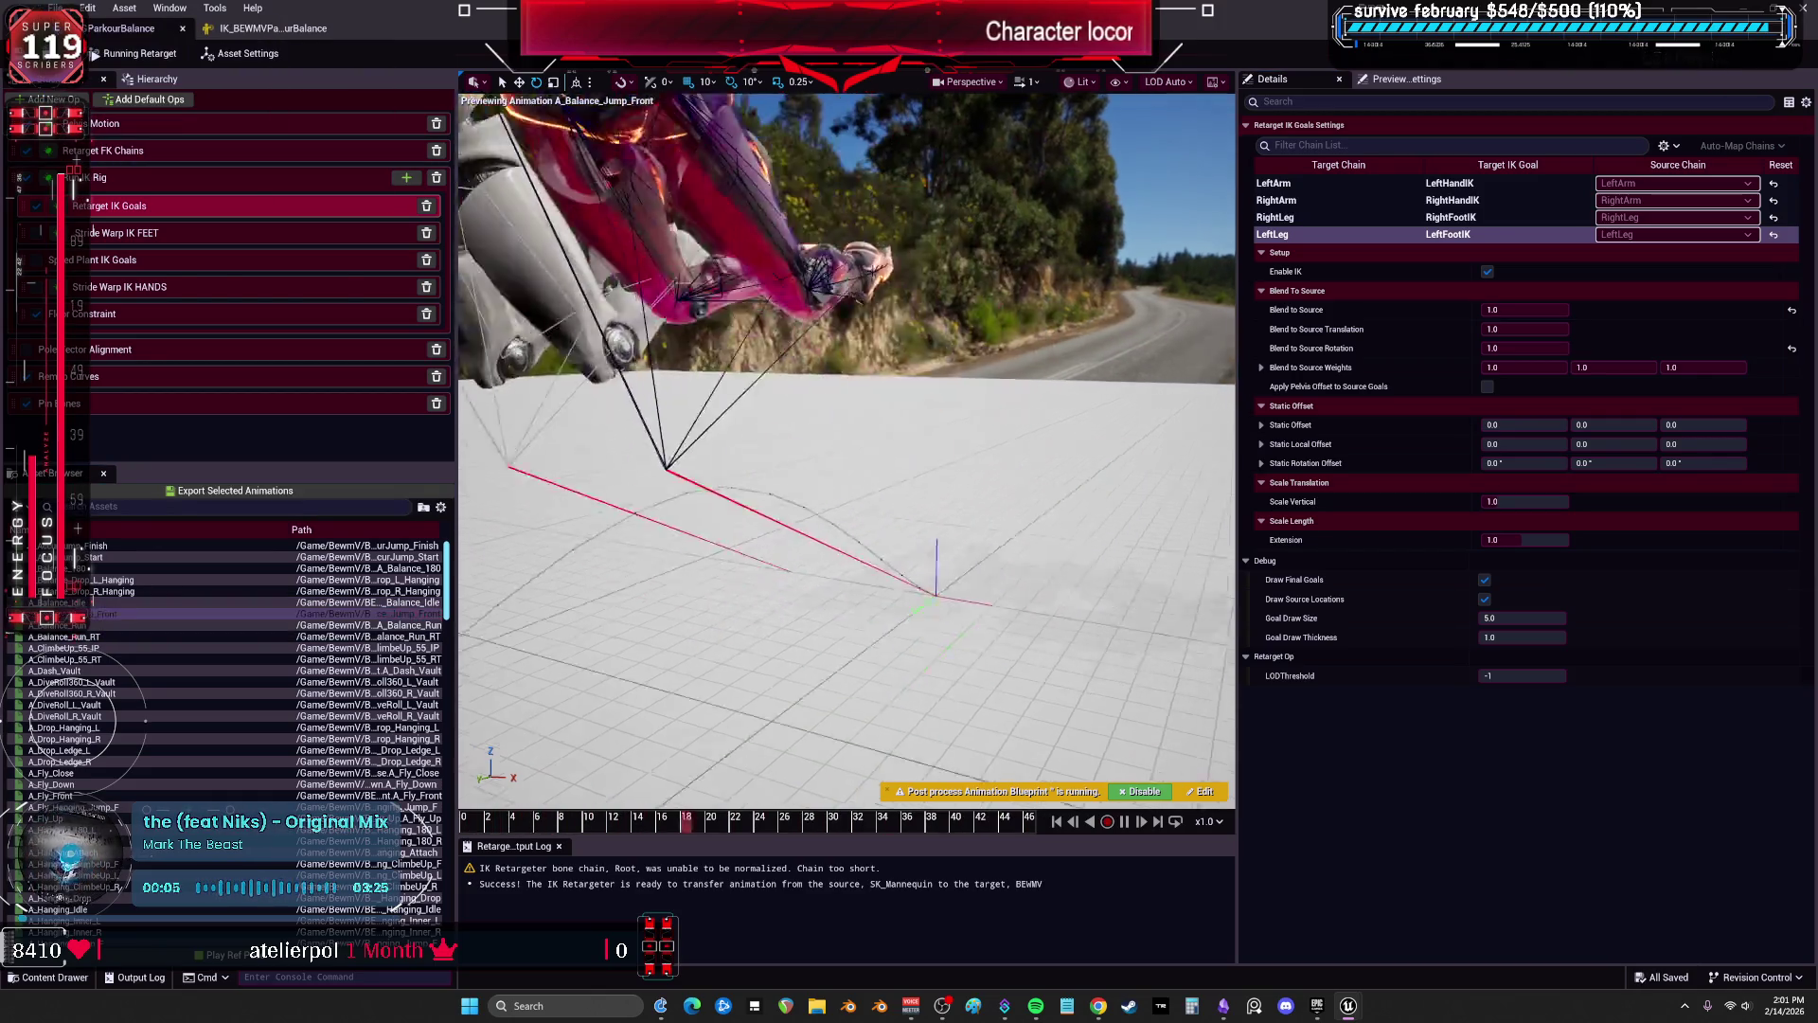
Pause the jump at frame 32 with a close-up of the feet, then show the IK goal settings.
left_click(1006, 602)
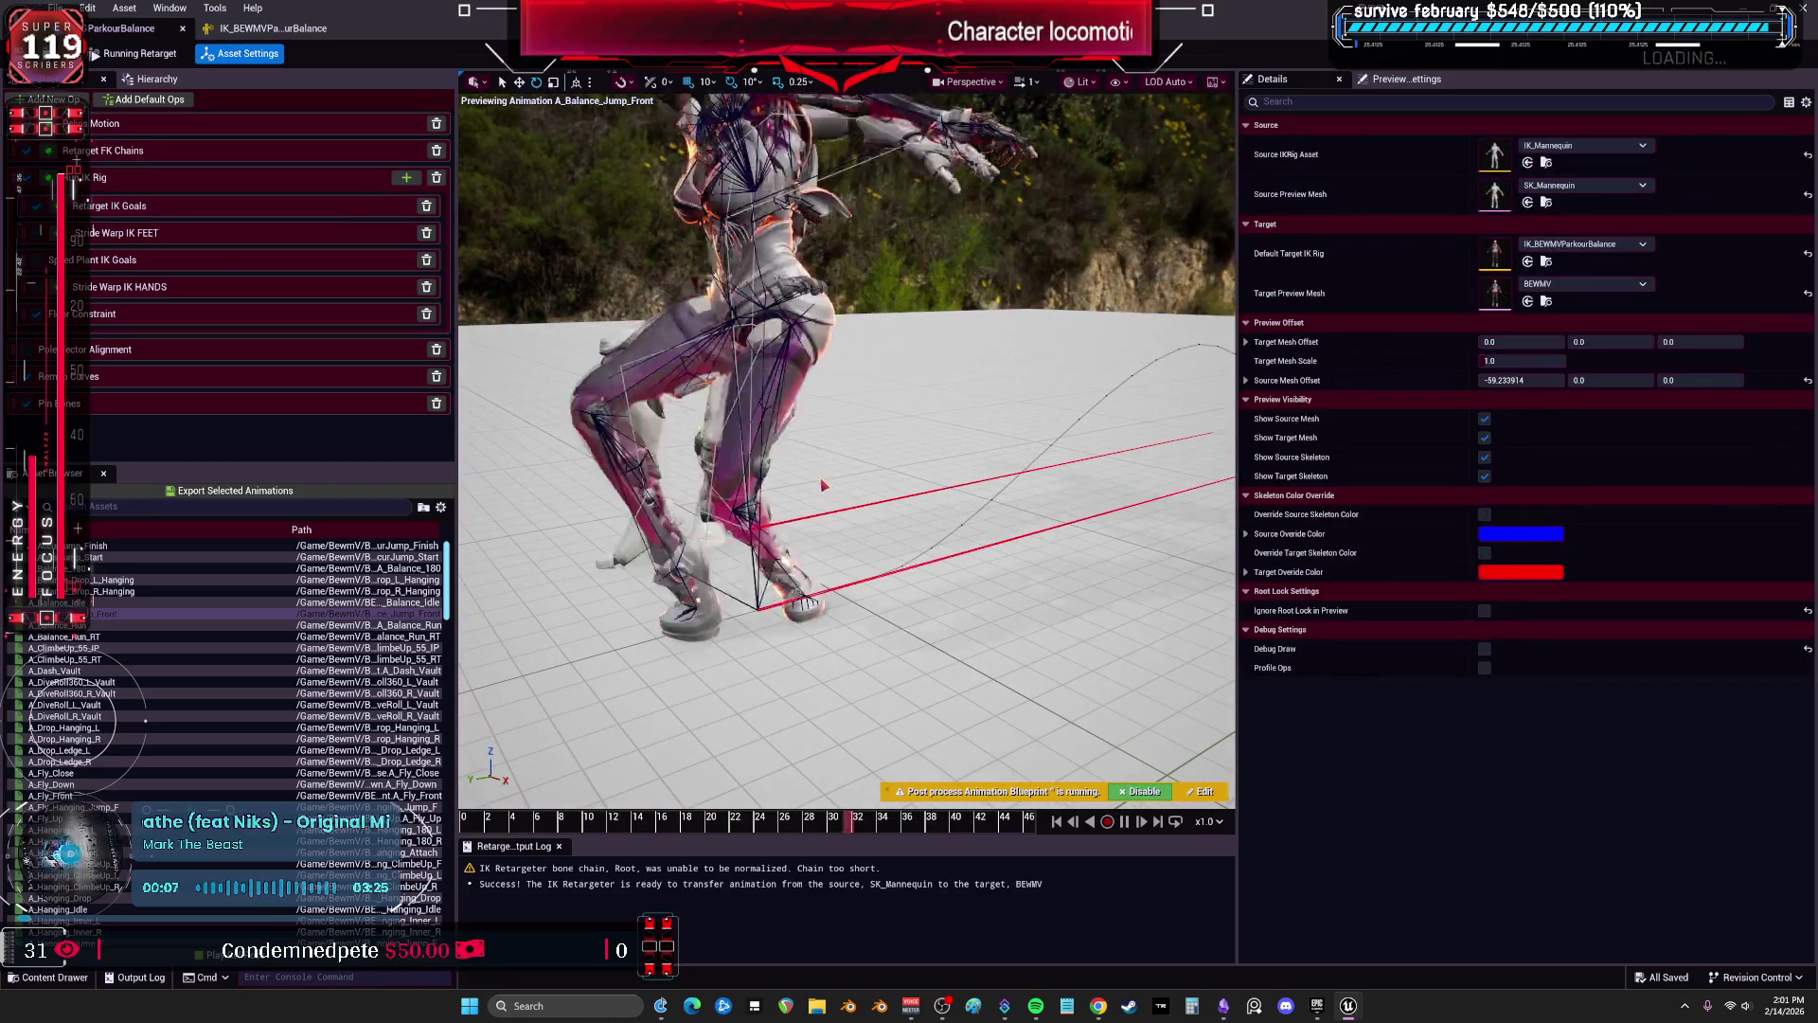
key("space")
scroll(847, 449, "up", 5)
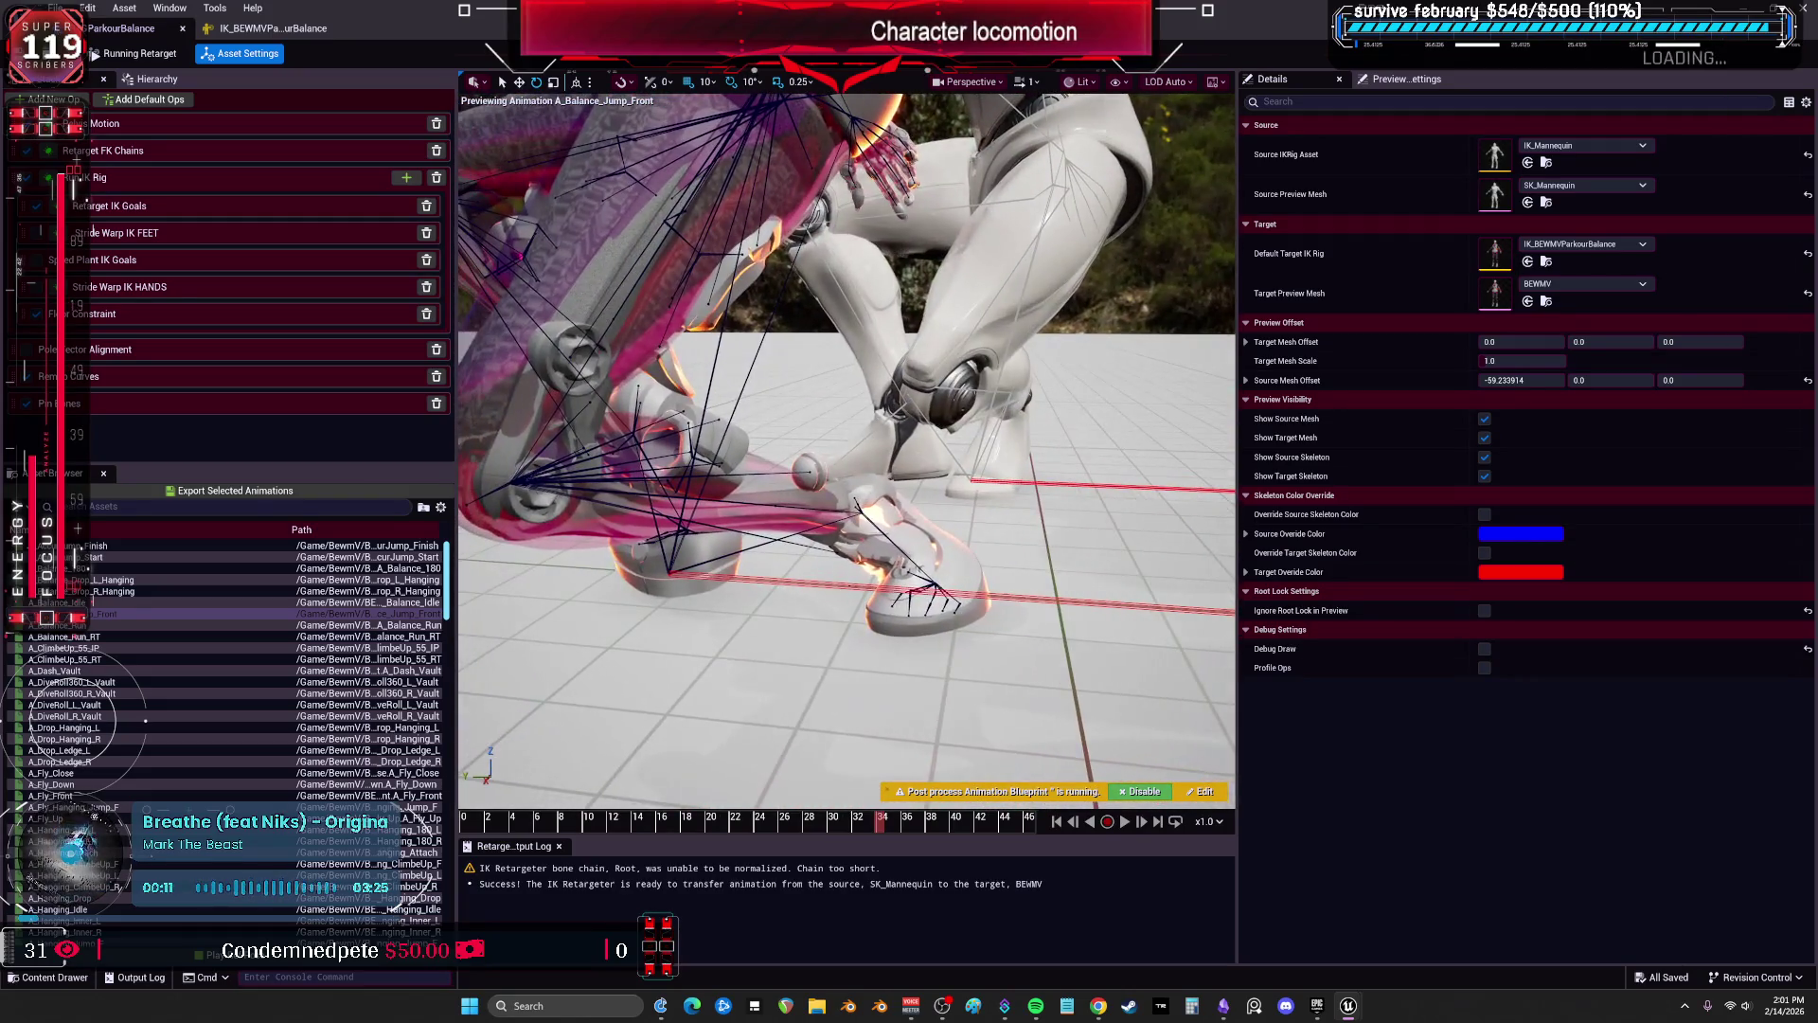
mouse_move(1025, 785)
left_mouse_down()
mouse_move(956, 776)
mouse_move(1025, 785)
left_mouse_up()
mouse_move(897, 826)
left_mouse_down()
mouse_move(838, 826)
mouse_move(856, 826)
left_mouse_up()
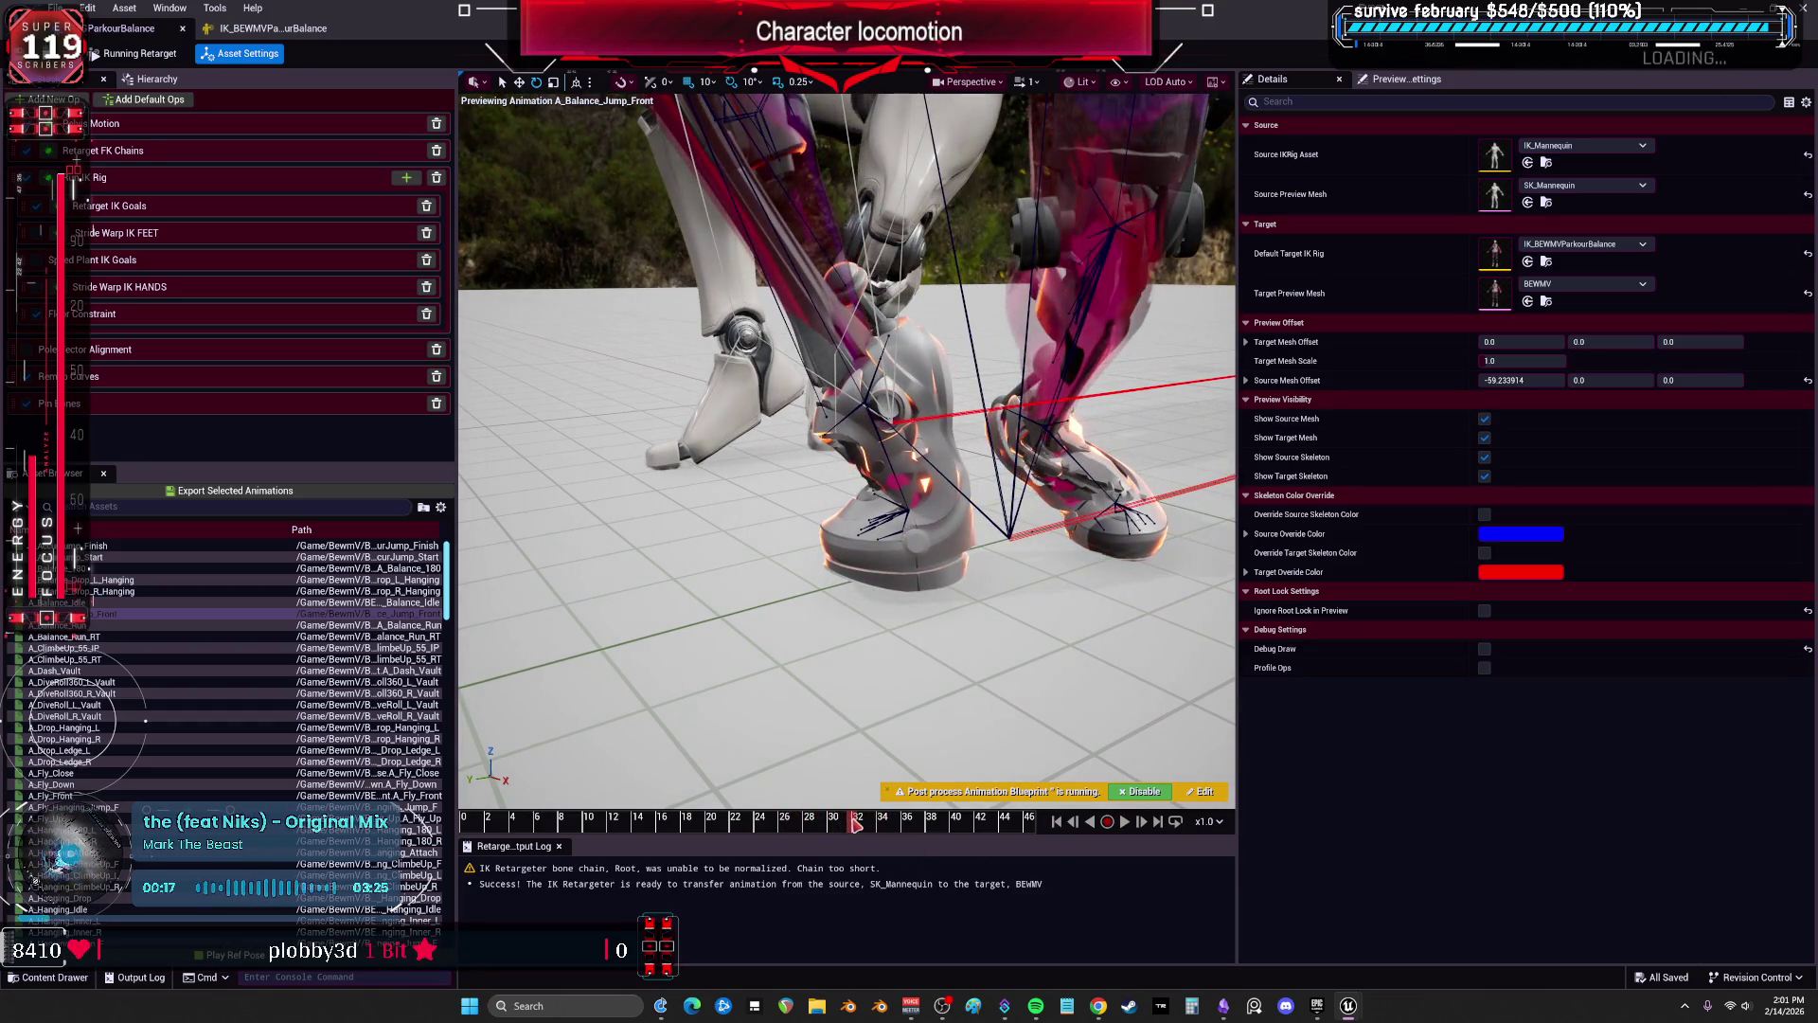
left_click_drag(934, 699, 894, 693)
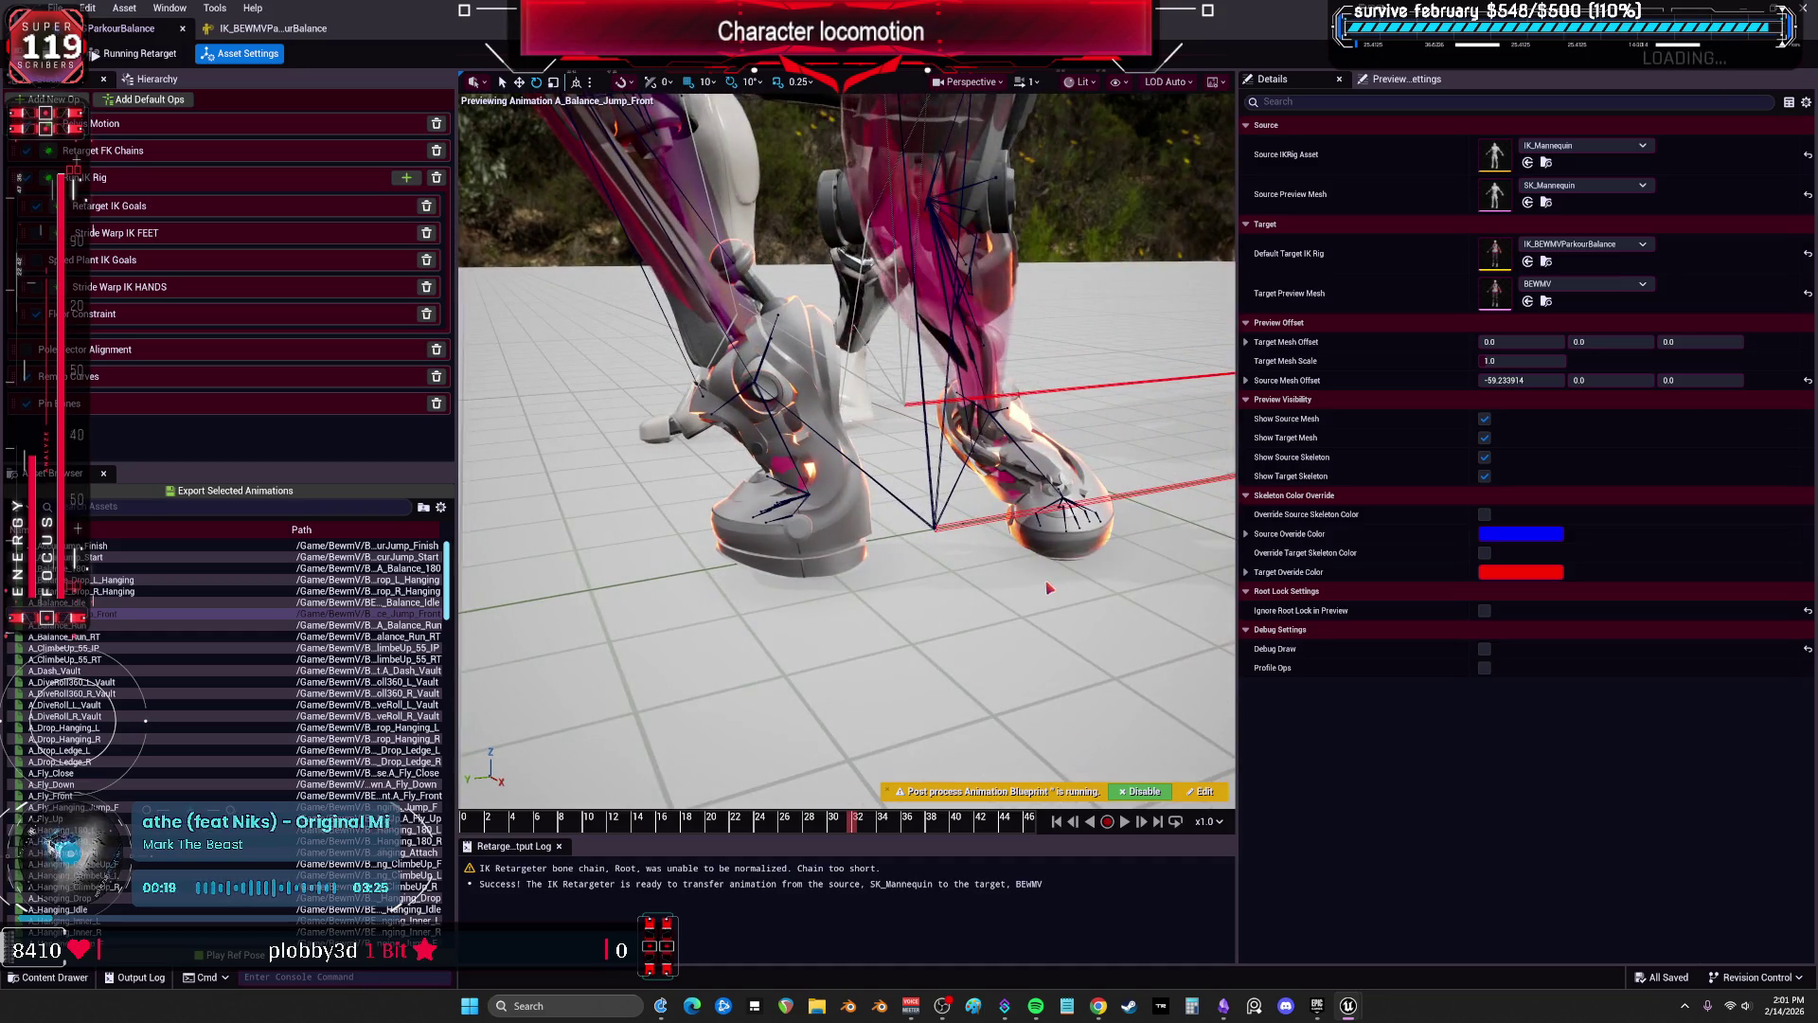
left_click(123, 205)
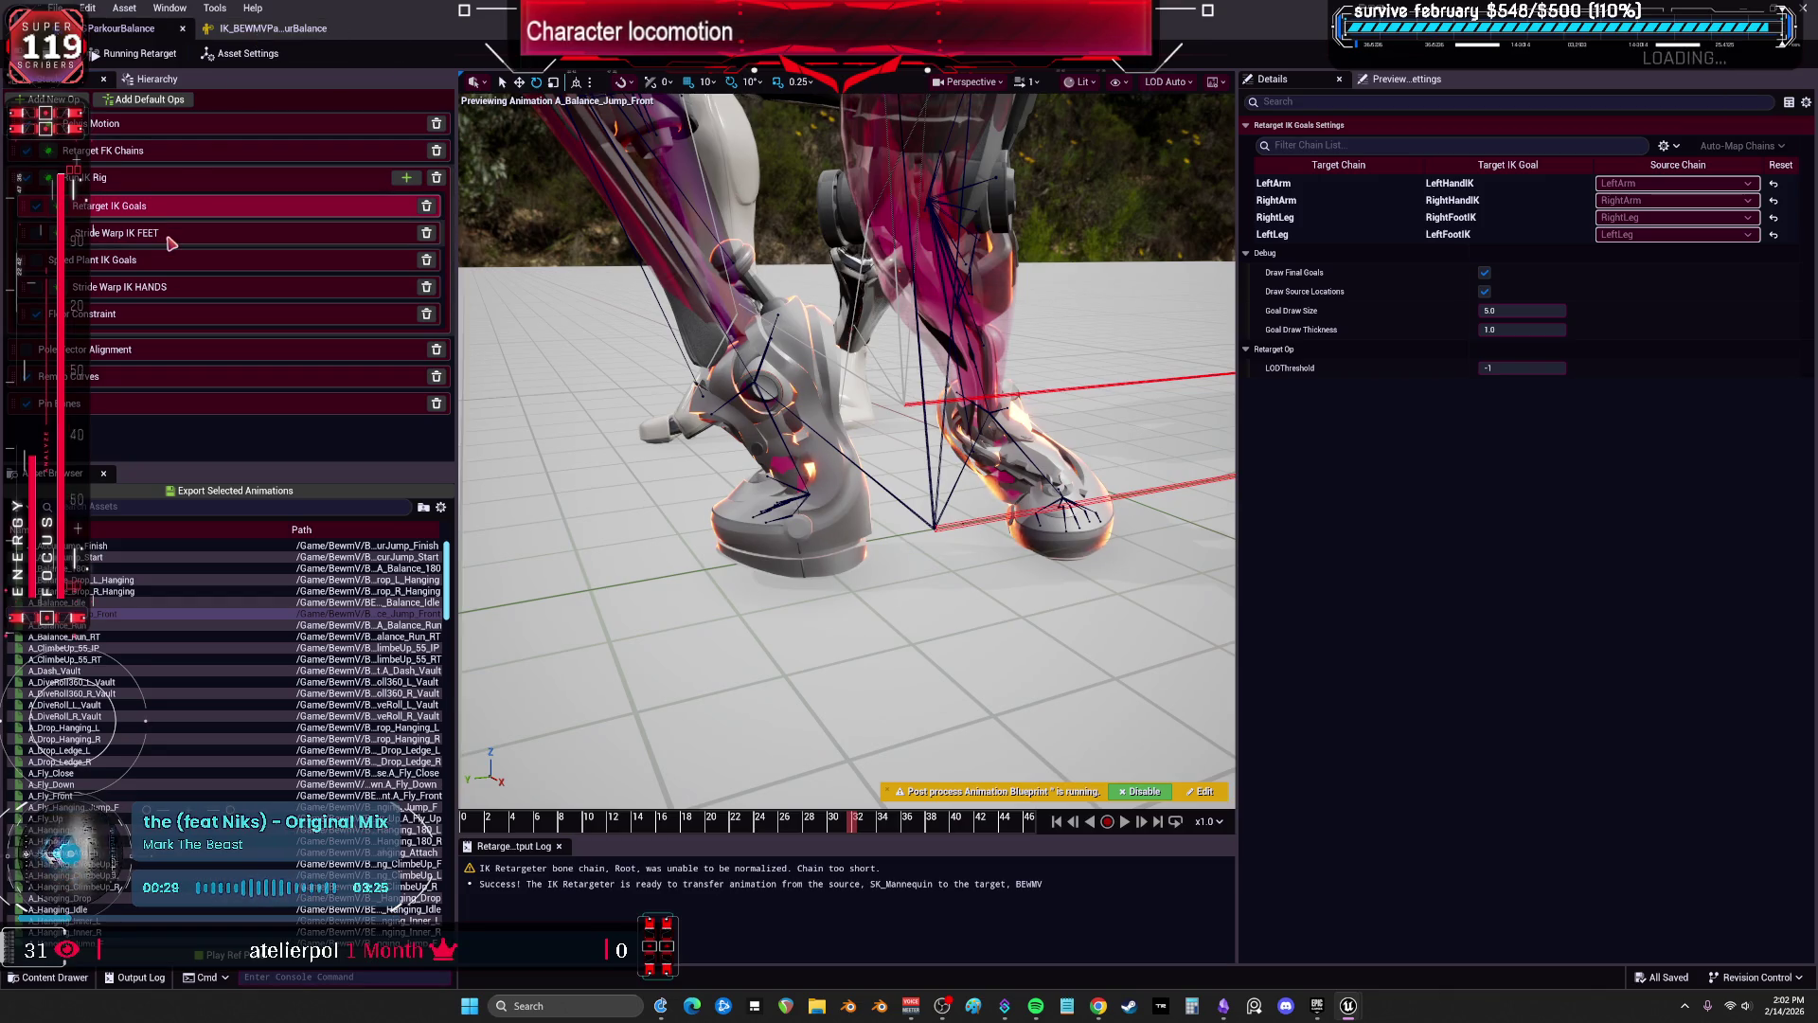
left_click(156, 167)
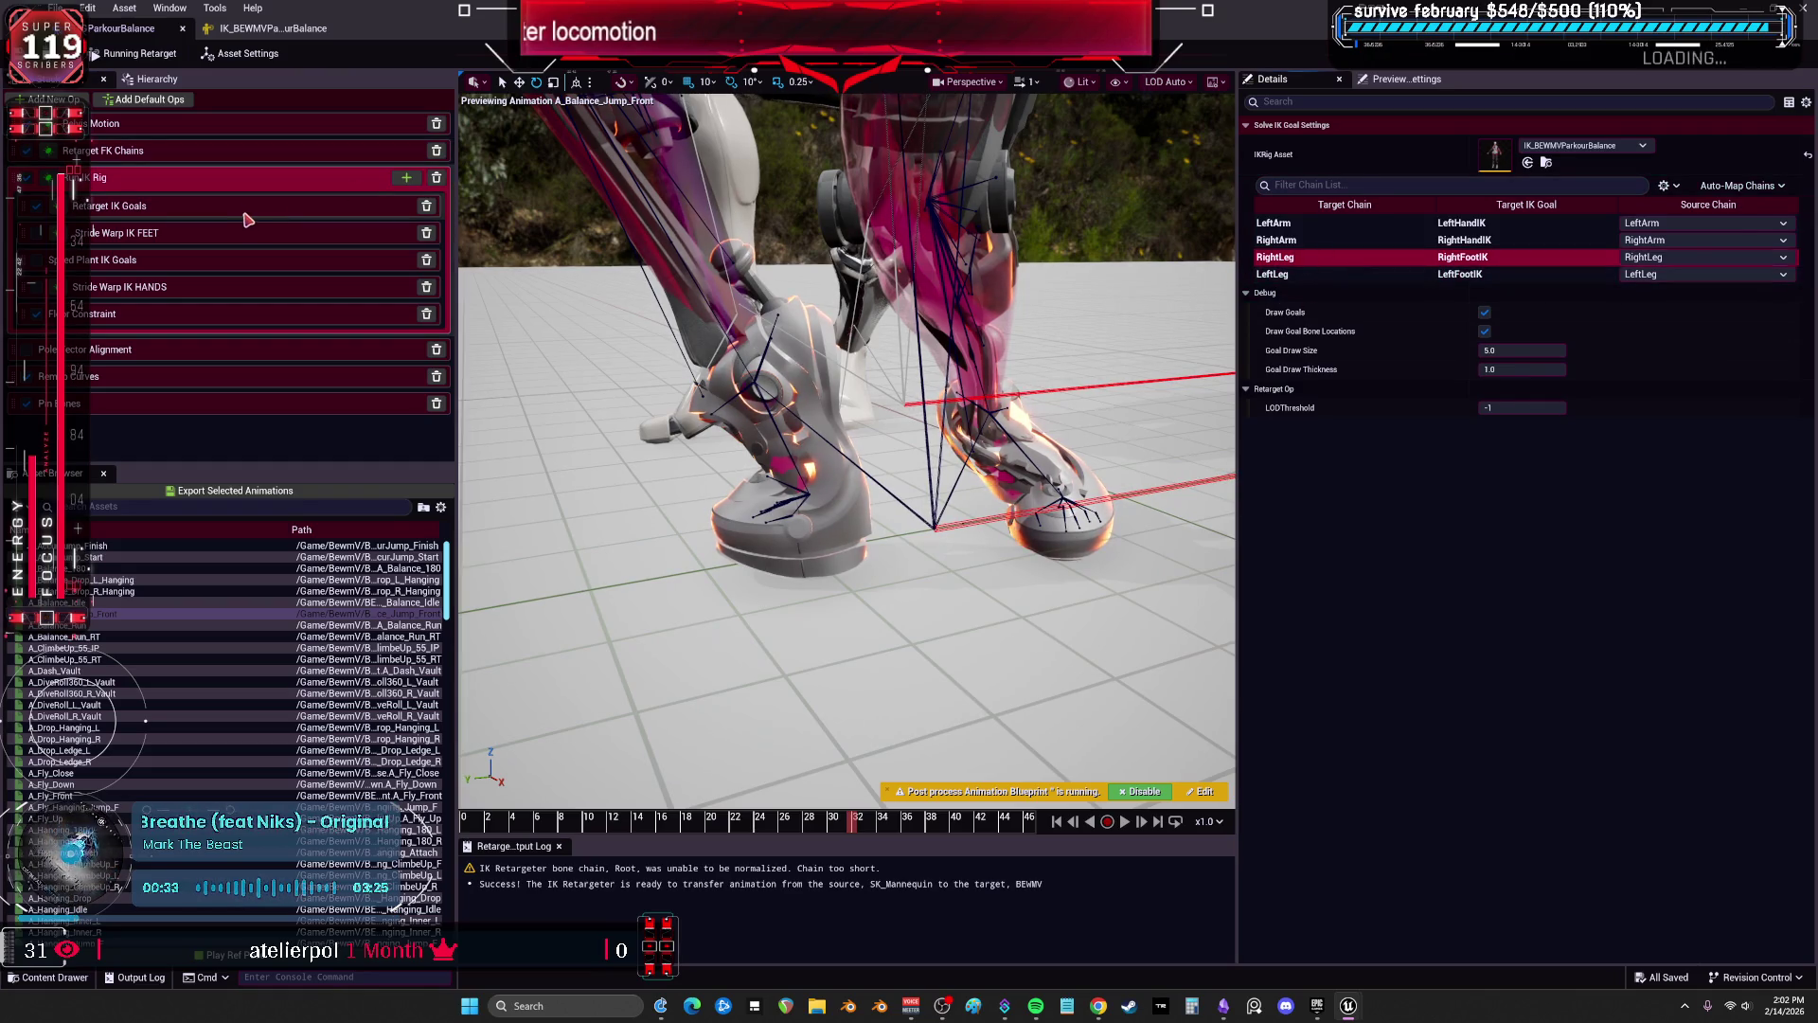
Keep LeftLeg Blend to Source Rotation at 1.0 and set Blend to Source Translation to about 0.998.
left_click(273, 208)
left_click(1299, 233)
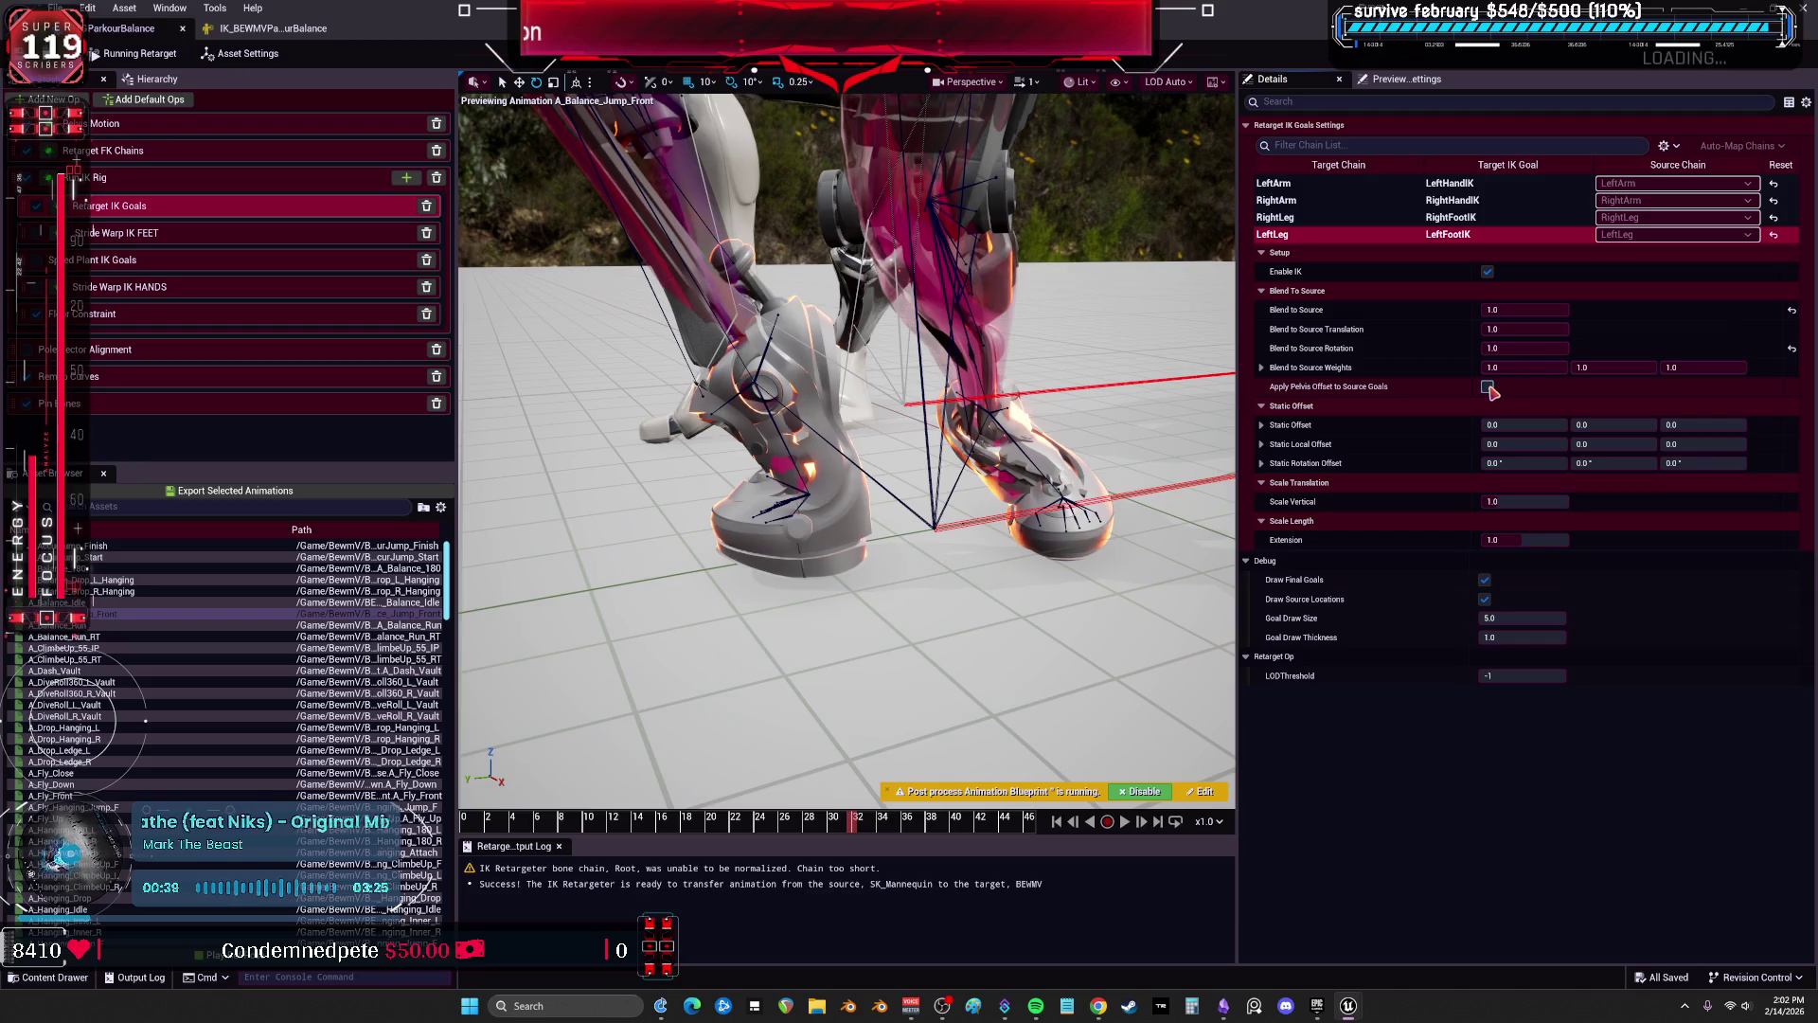
left_click_drag(1515, 349, 1486, 349)
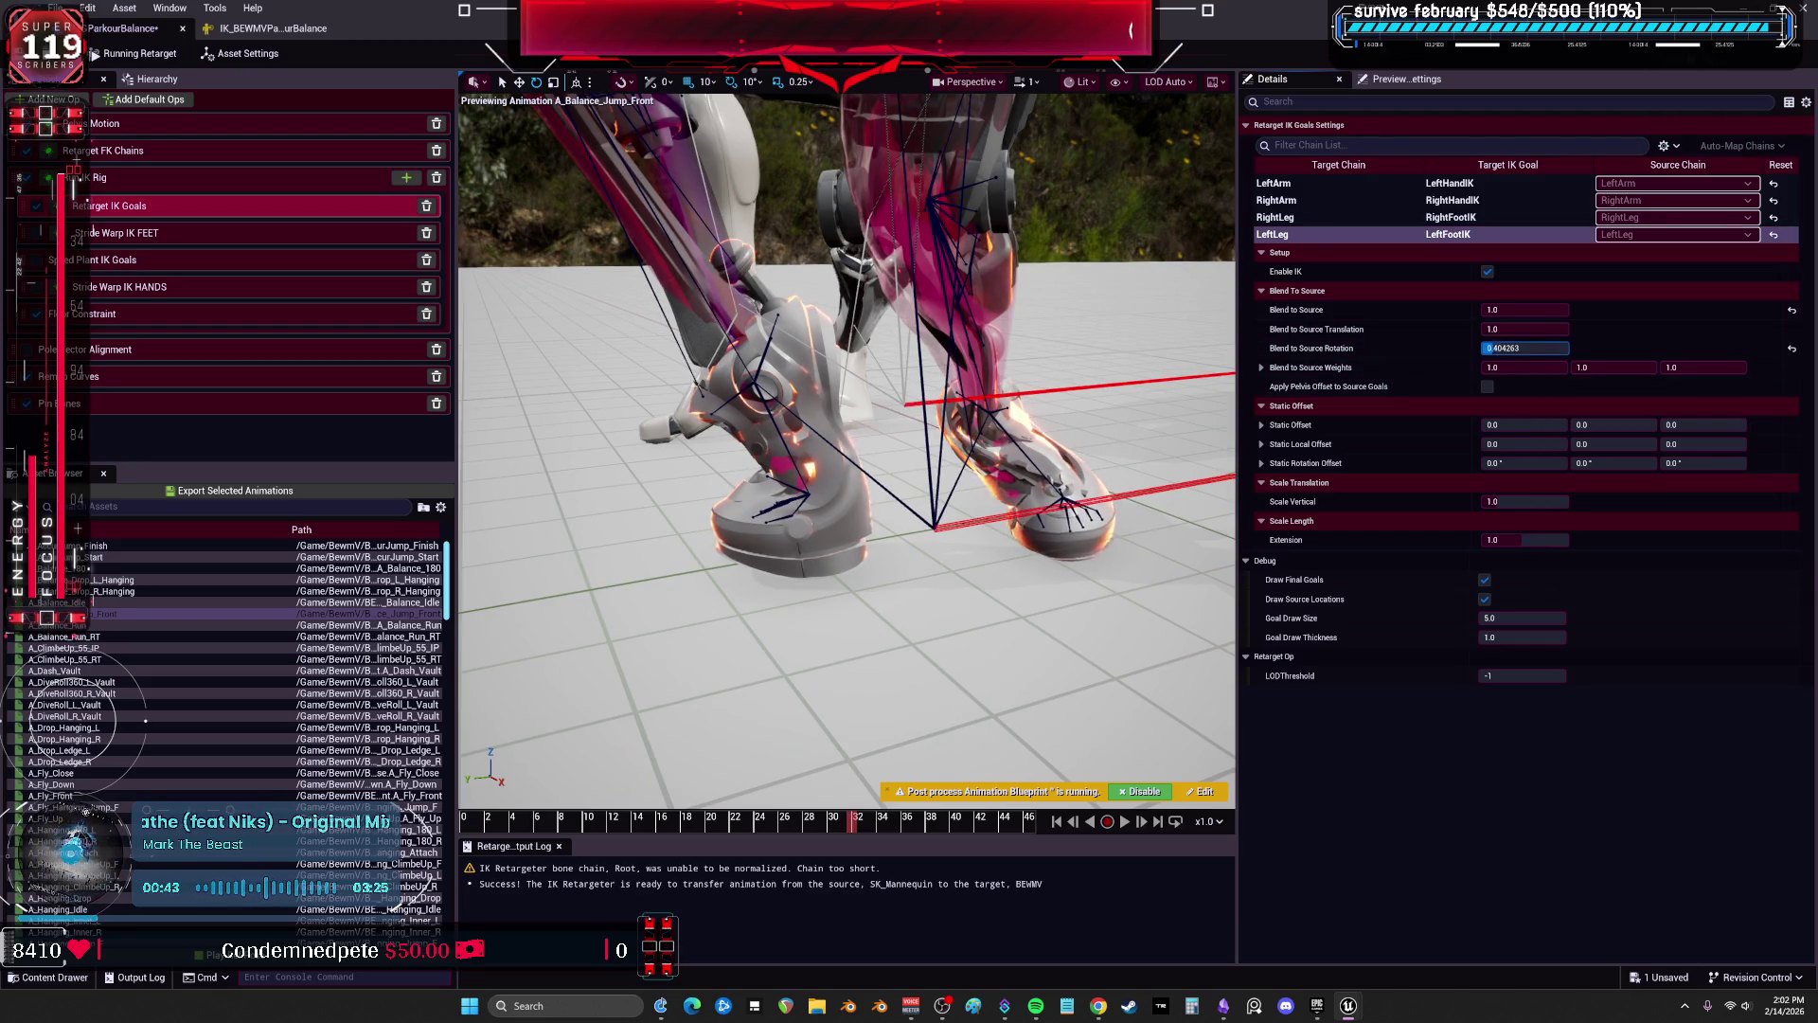
left_click_drag(1524, 348, 1518, 391)
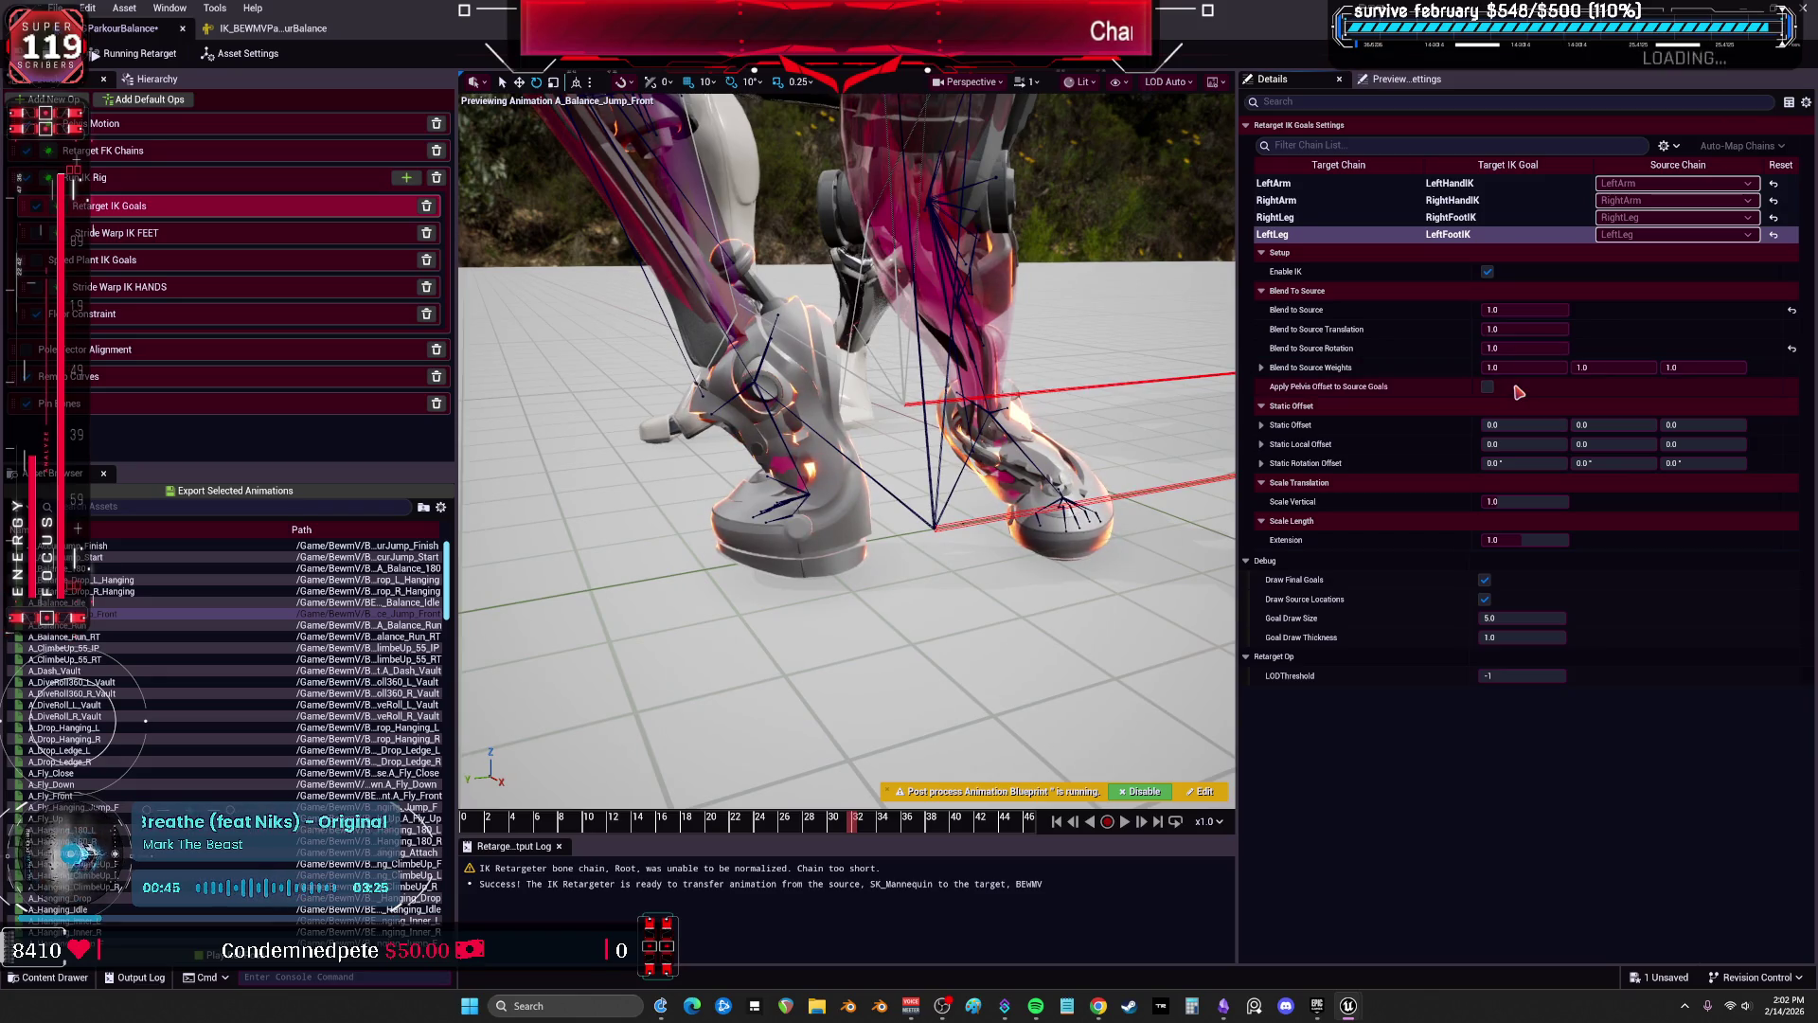
mouse_move(1525, 329)
left_mouse_down()
mouse_move(1484, 329)
mouse_move(1553, 329)
mouse_move(1483, 309)
mouse_move(1568, 310)
left_mouse_up()
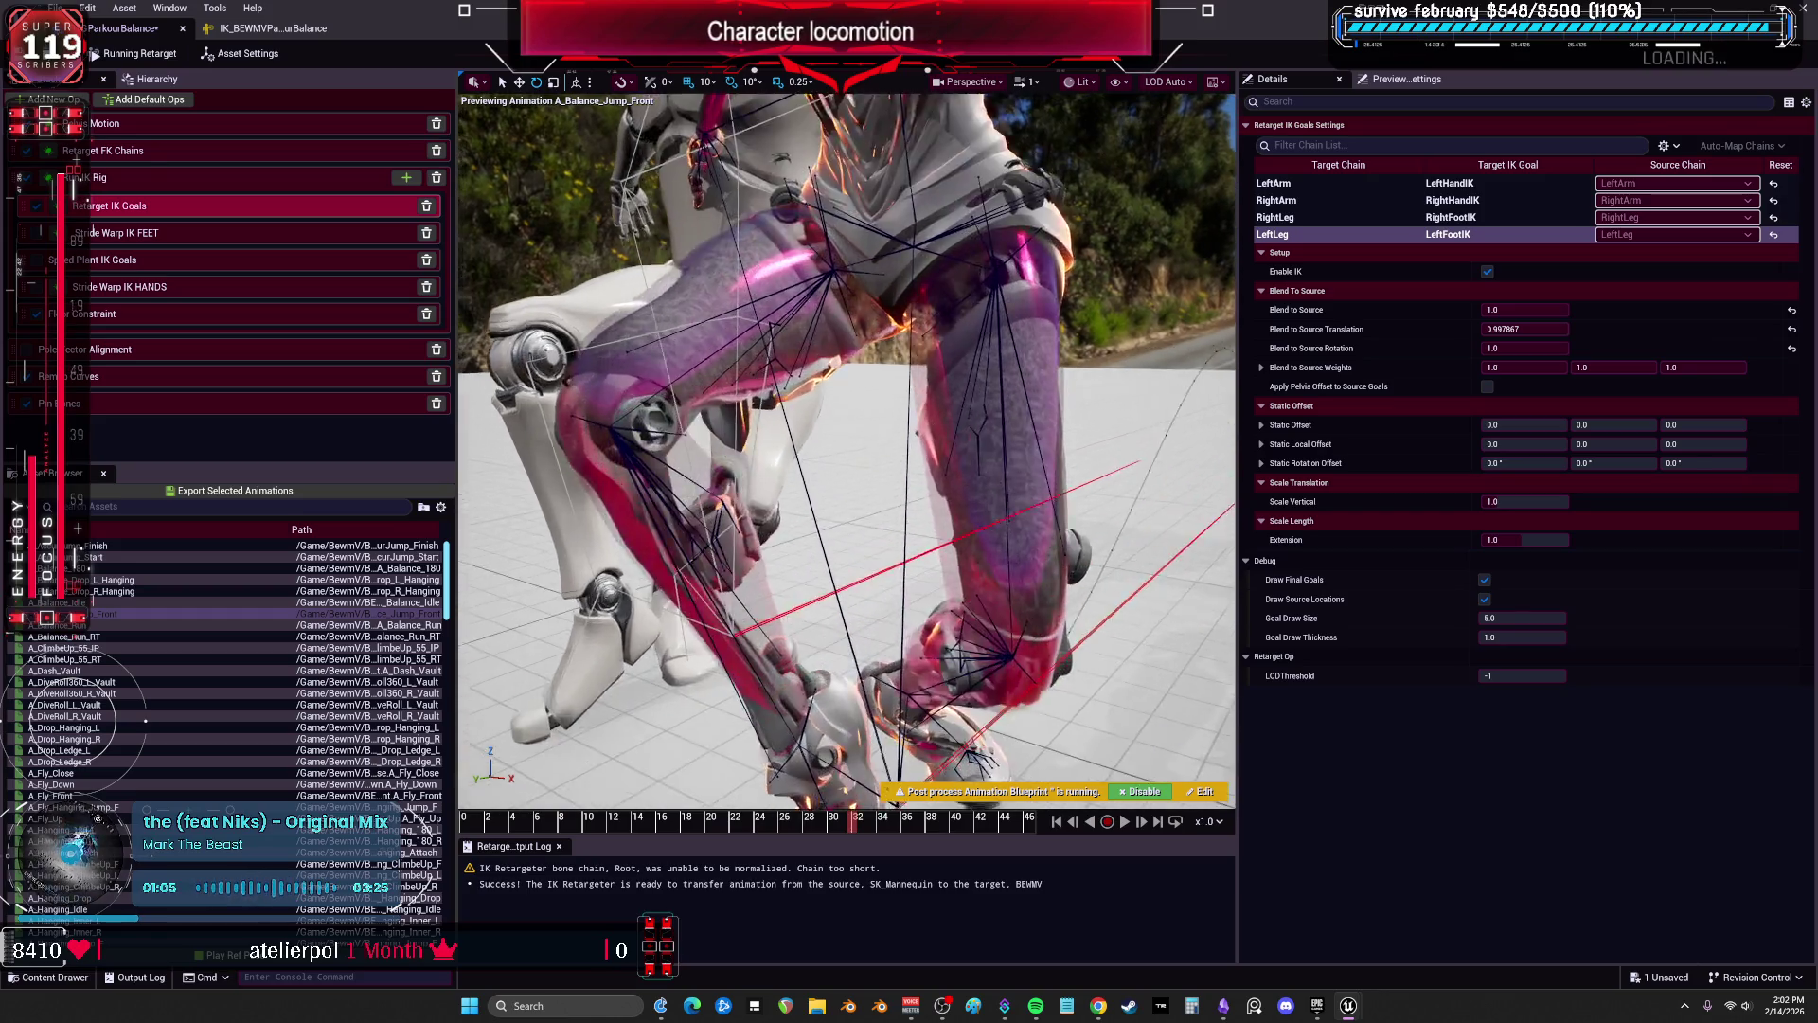
left_click(237, 28)
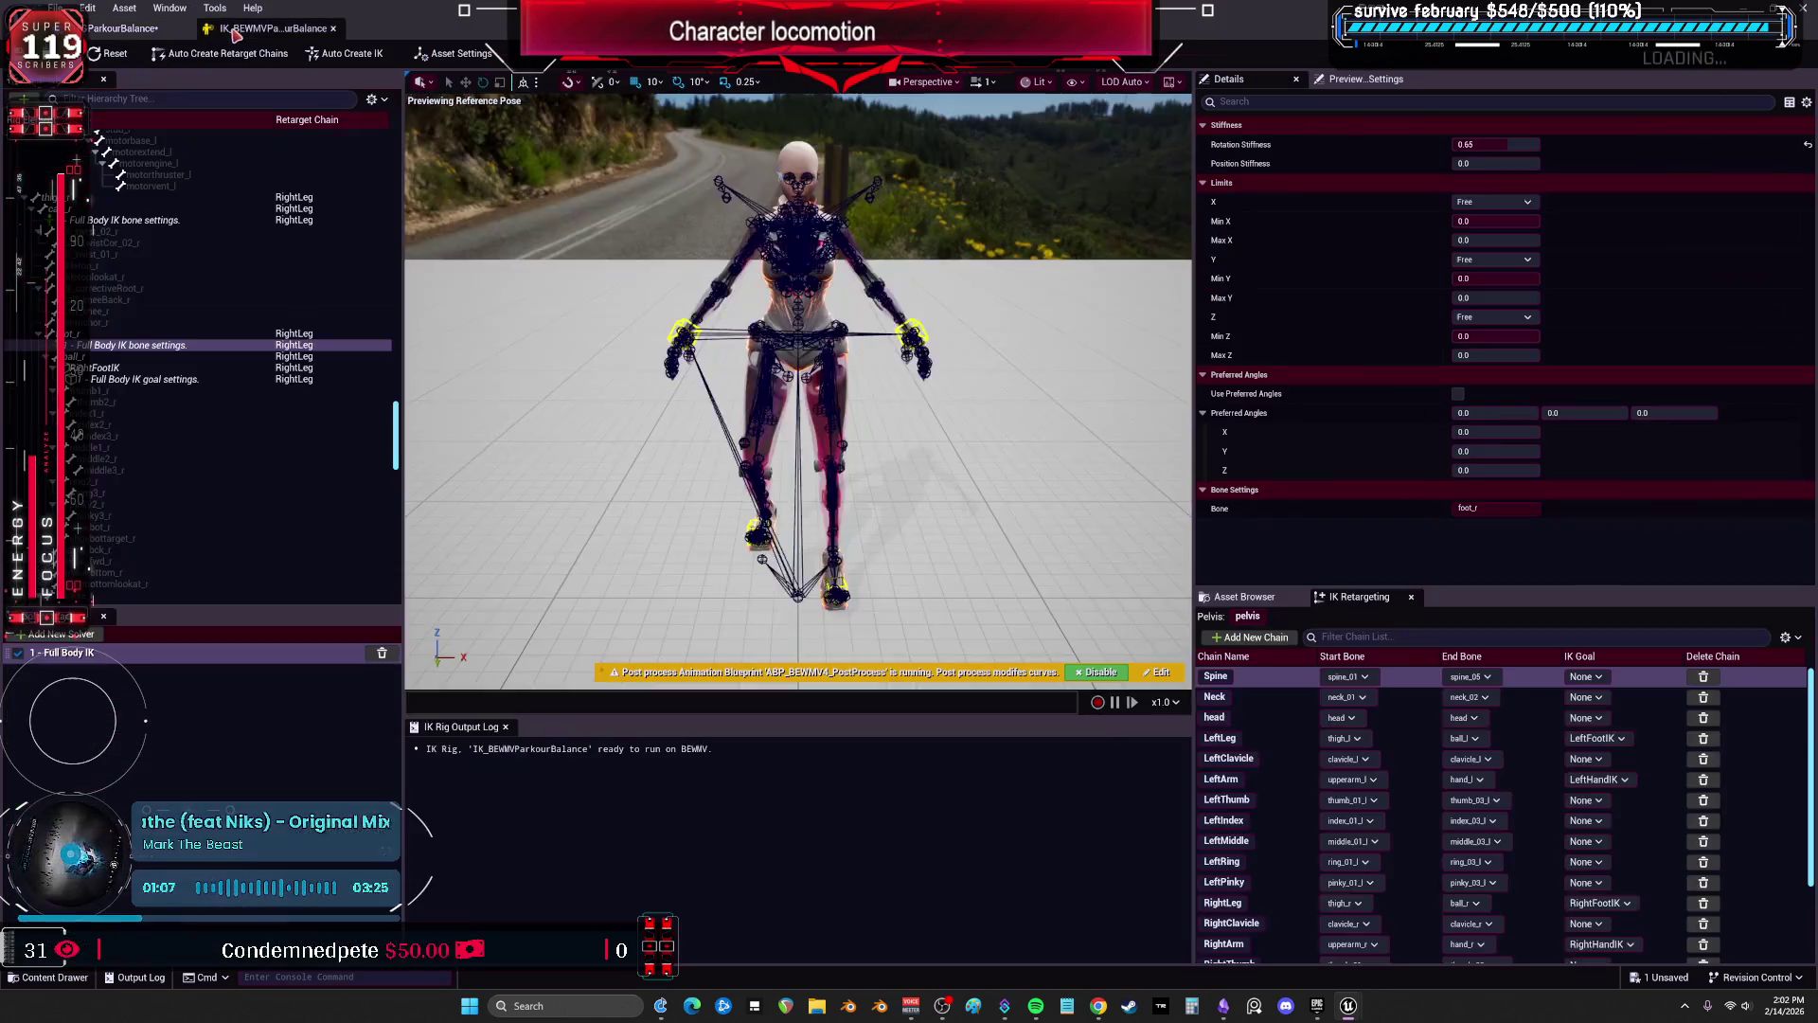
Edit rotation stiffness on the right and left foot bones' Full Body IK settings and save the rig.
left_click(150, 368)
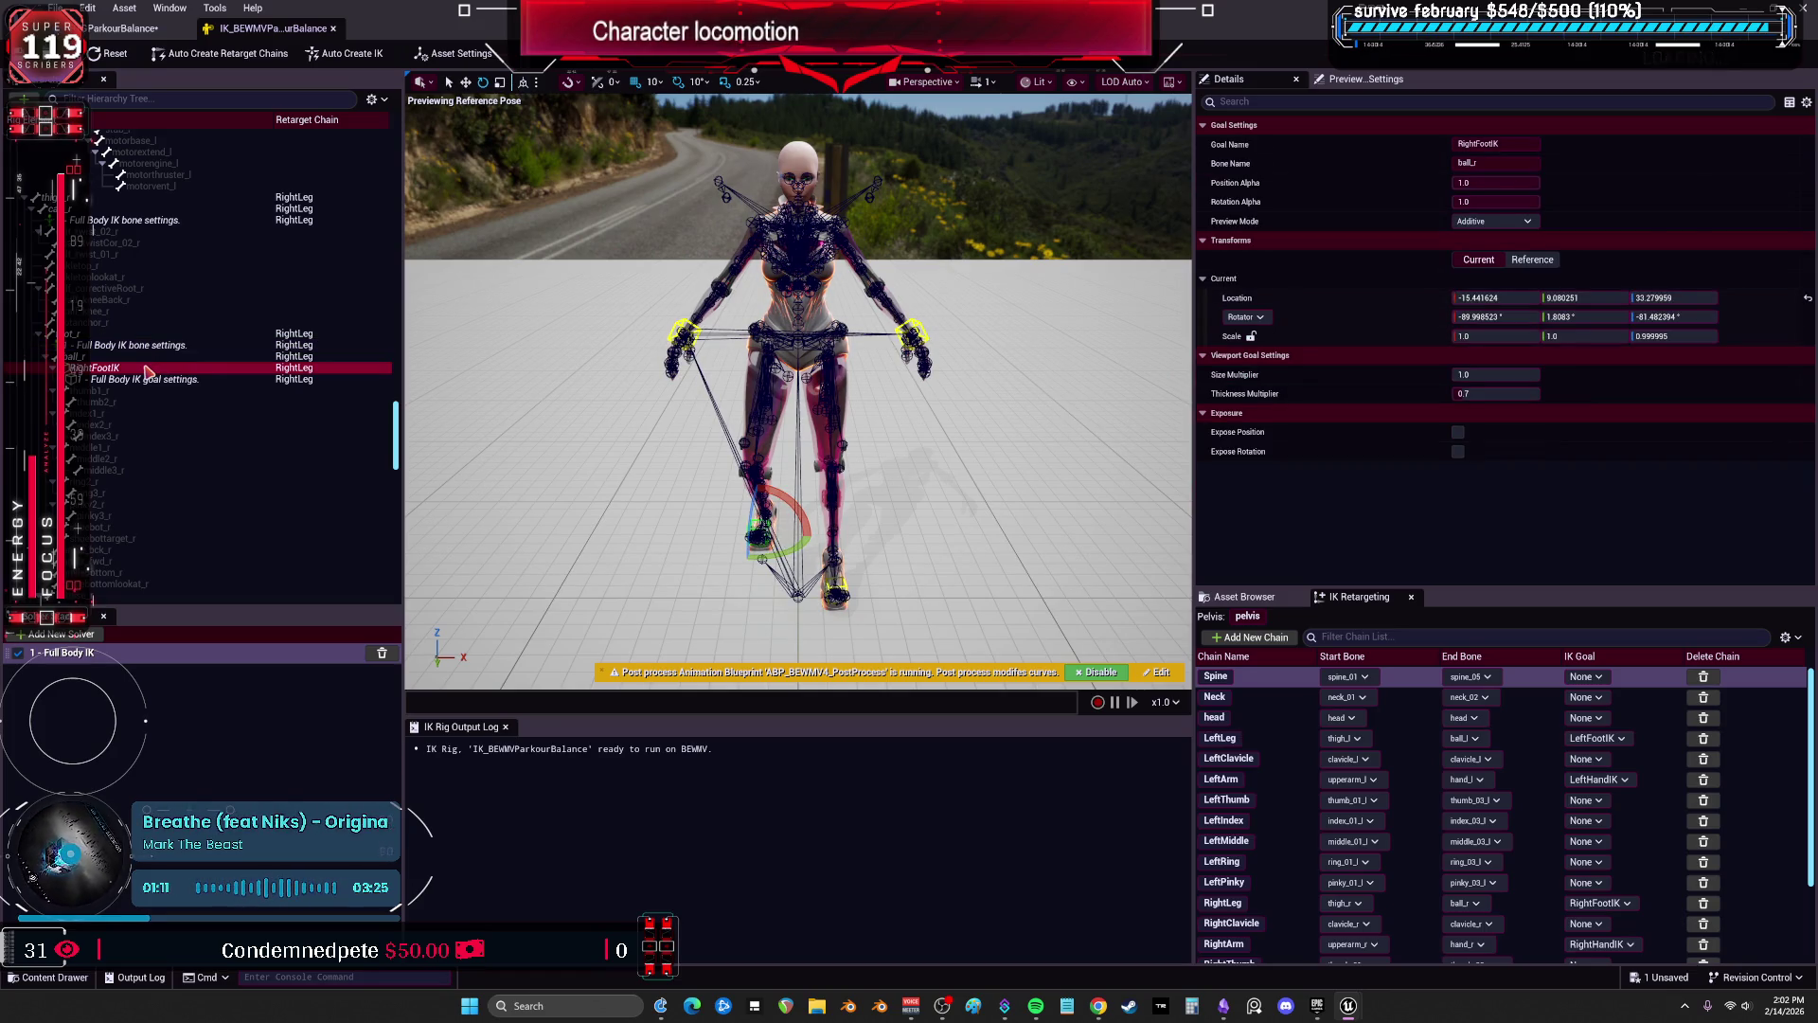
left_click(148, 347)
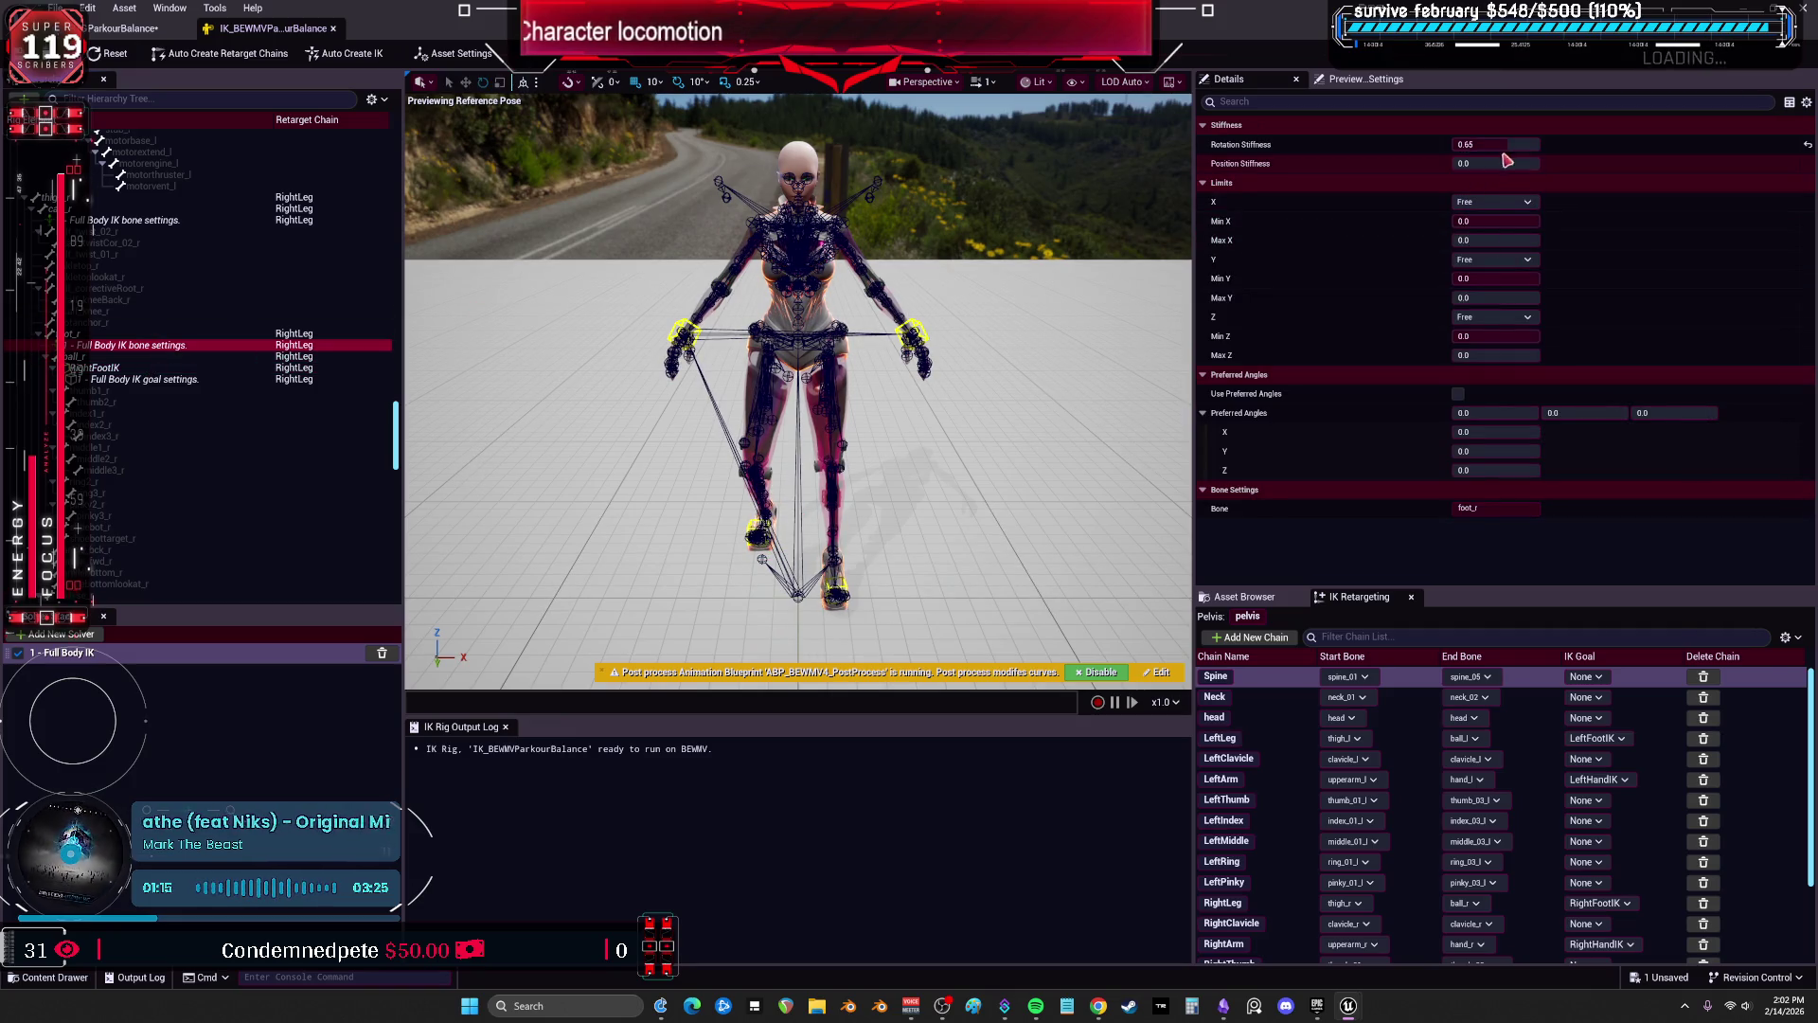
left_click(1522, 143)
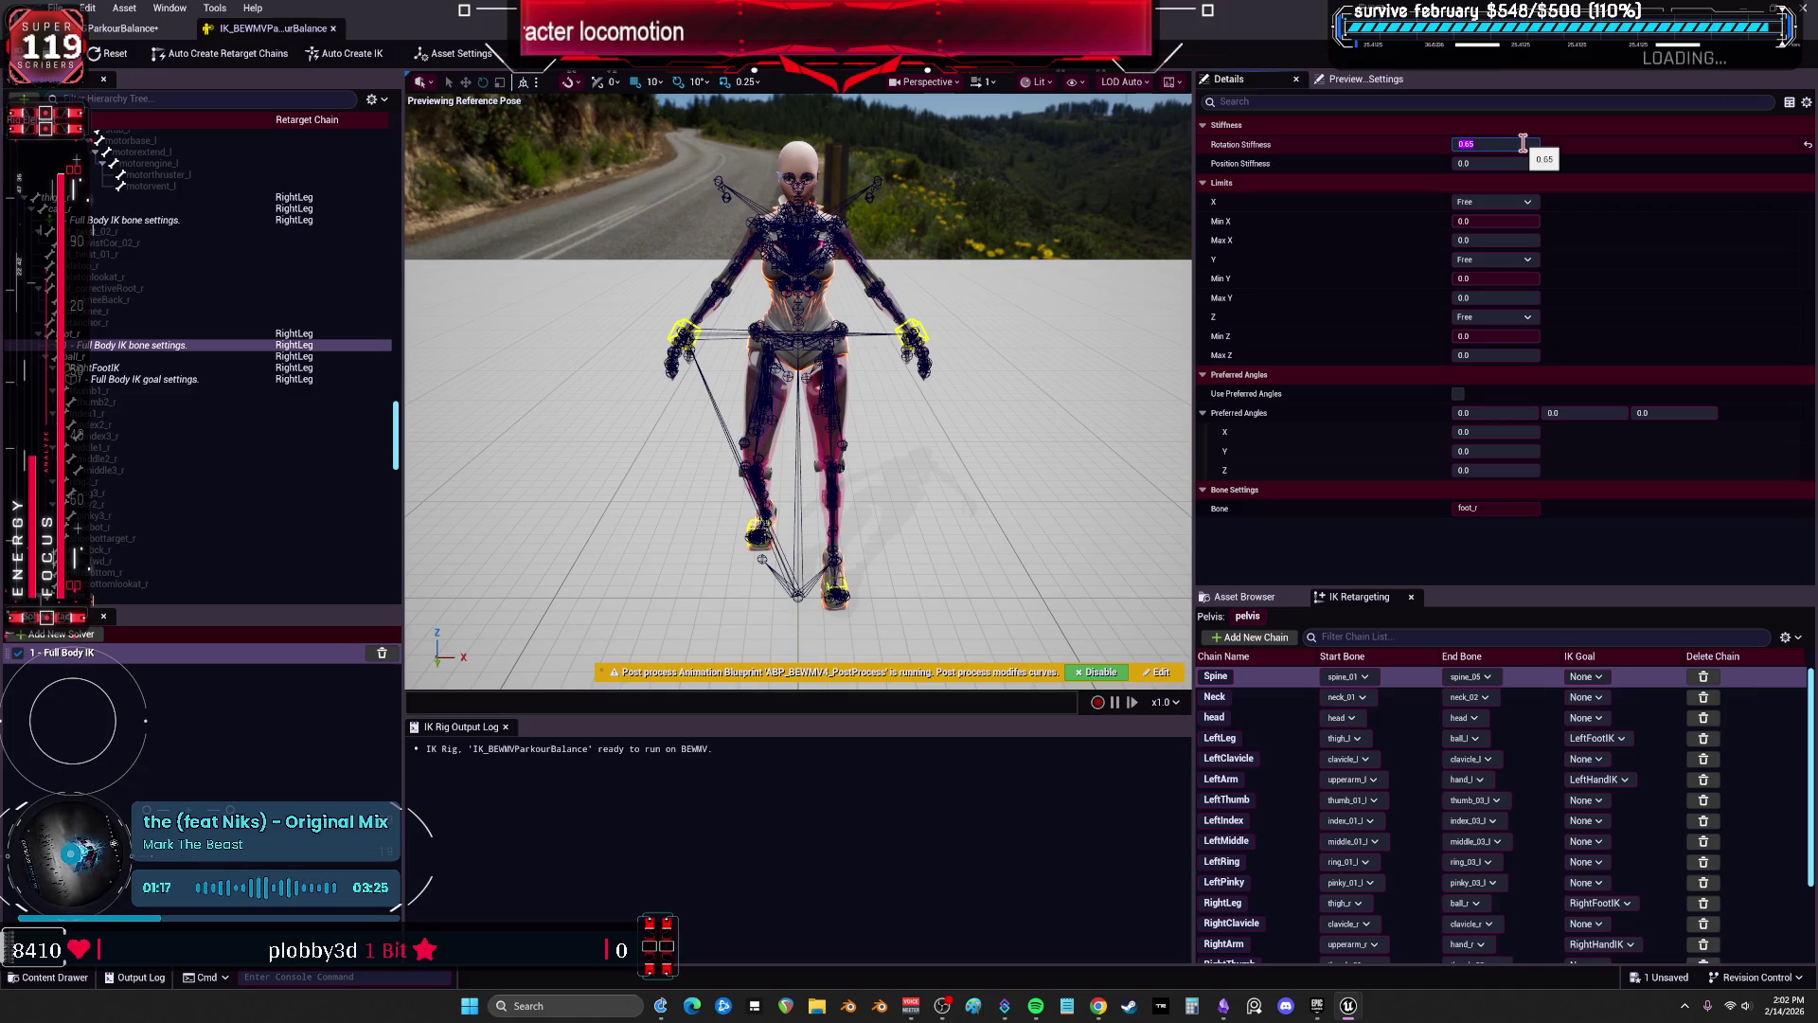
scroll(301, 458, "down", 5)
scroll(301, 459, "down", 5)
left_click(144, 361)
left_click(1515, 144)
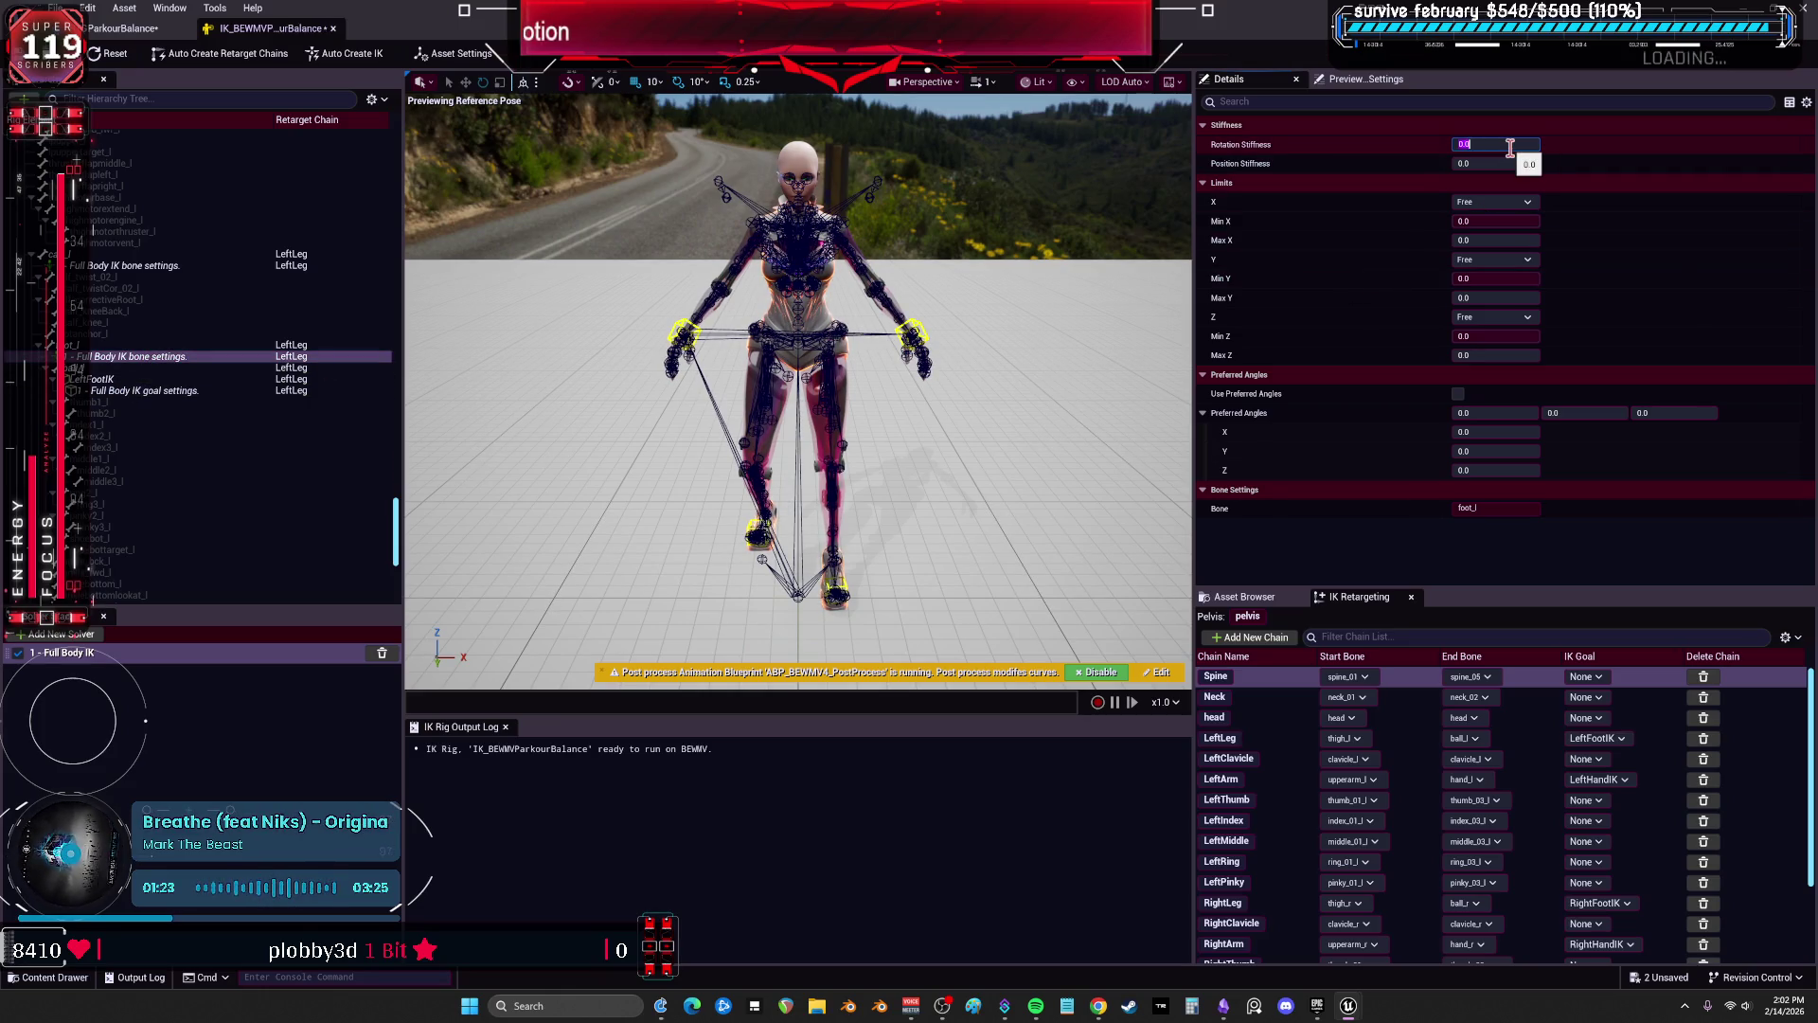
key("ctrl+s")
Compare the retargeted jump against the IK rig repeatedly, previewing near frame 40.
left_click(121, 27)
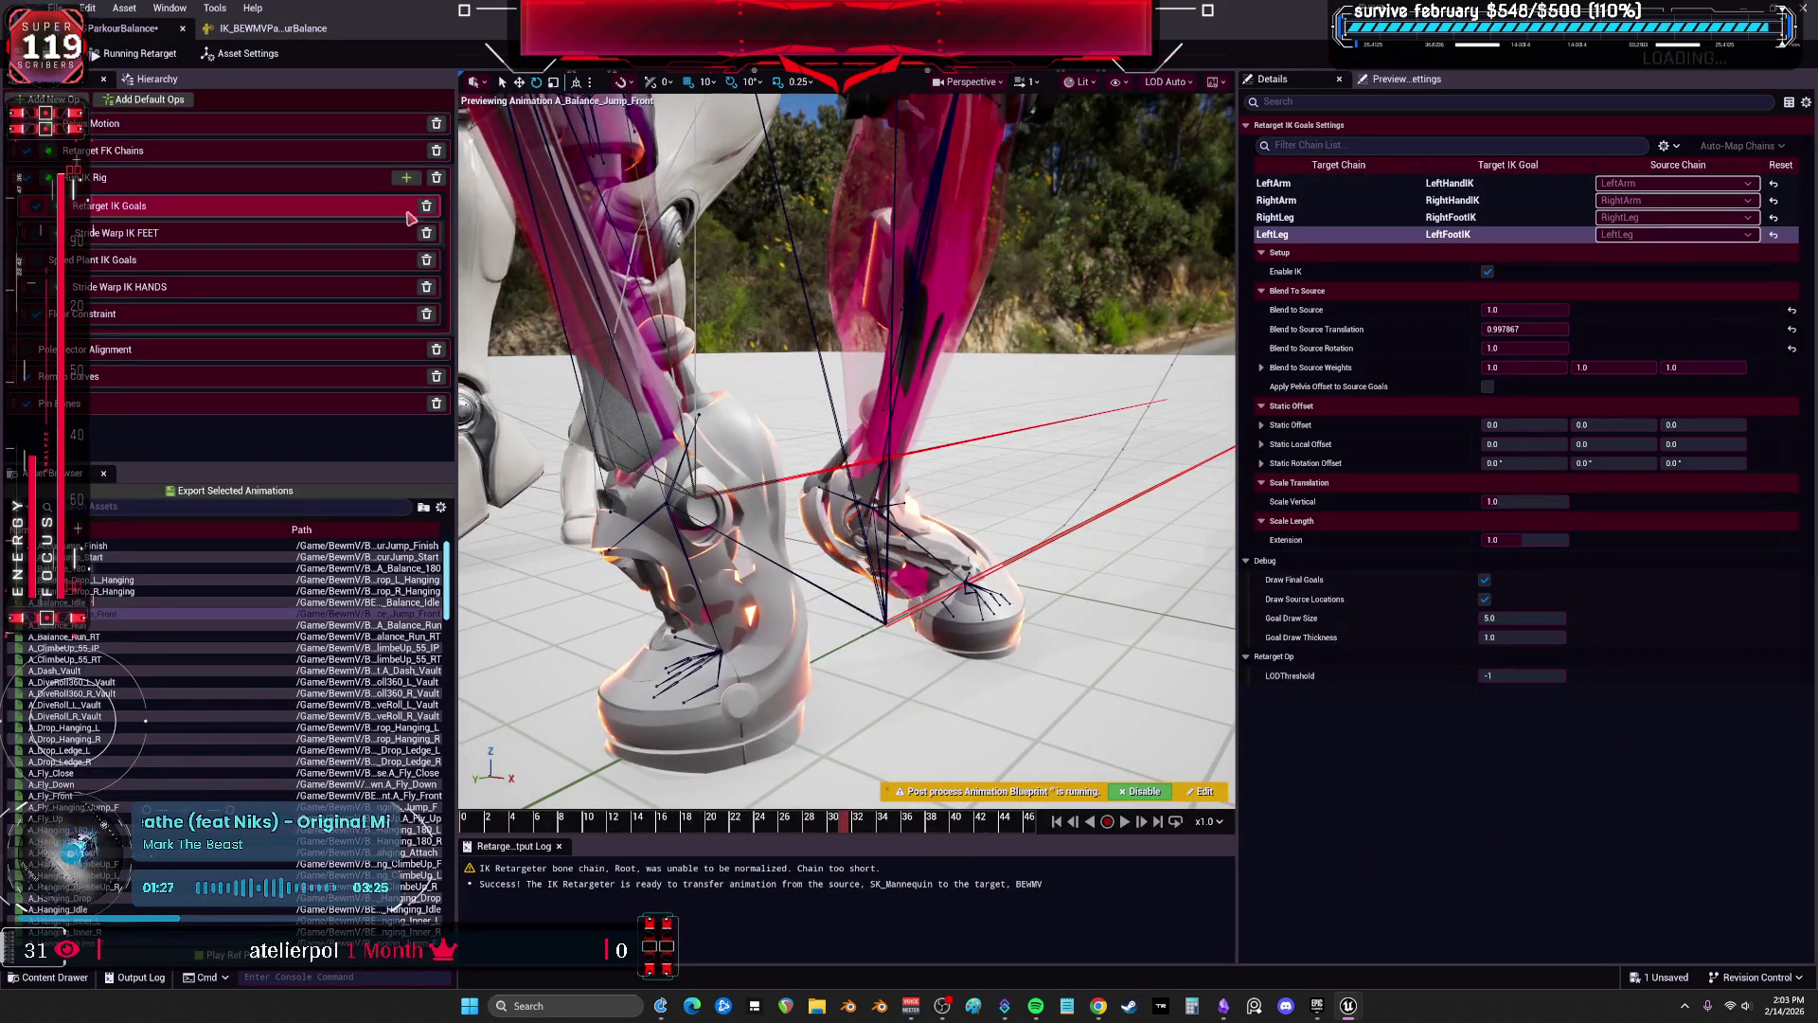
left_click(321, 31)
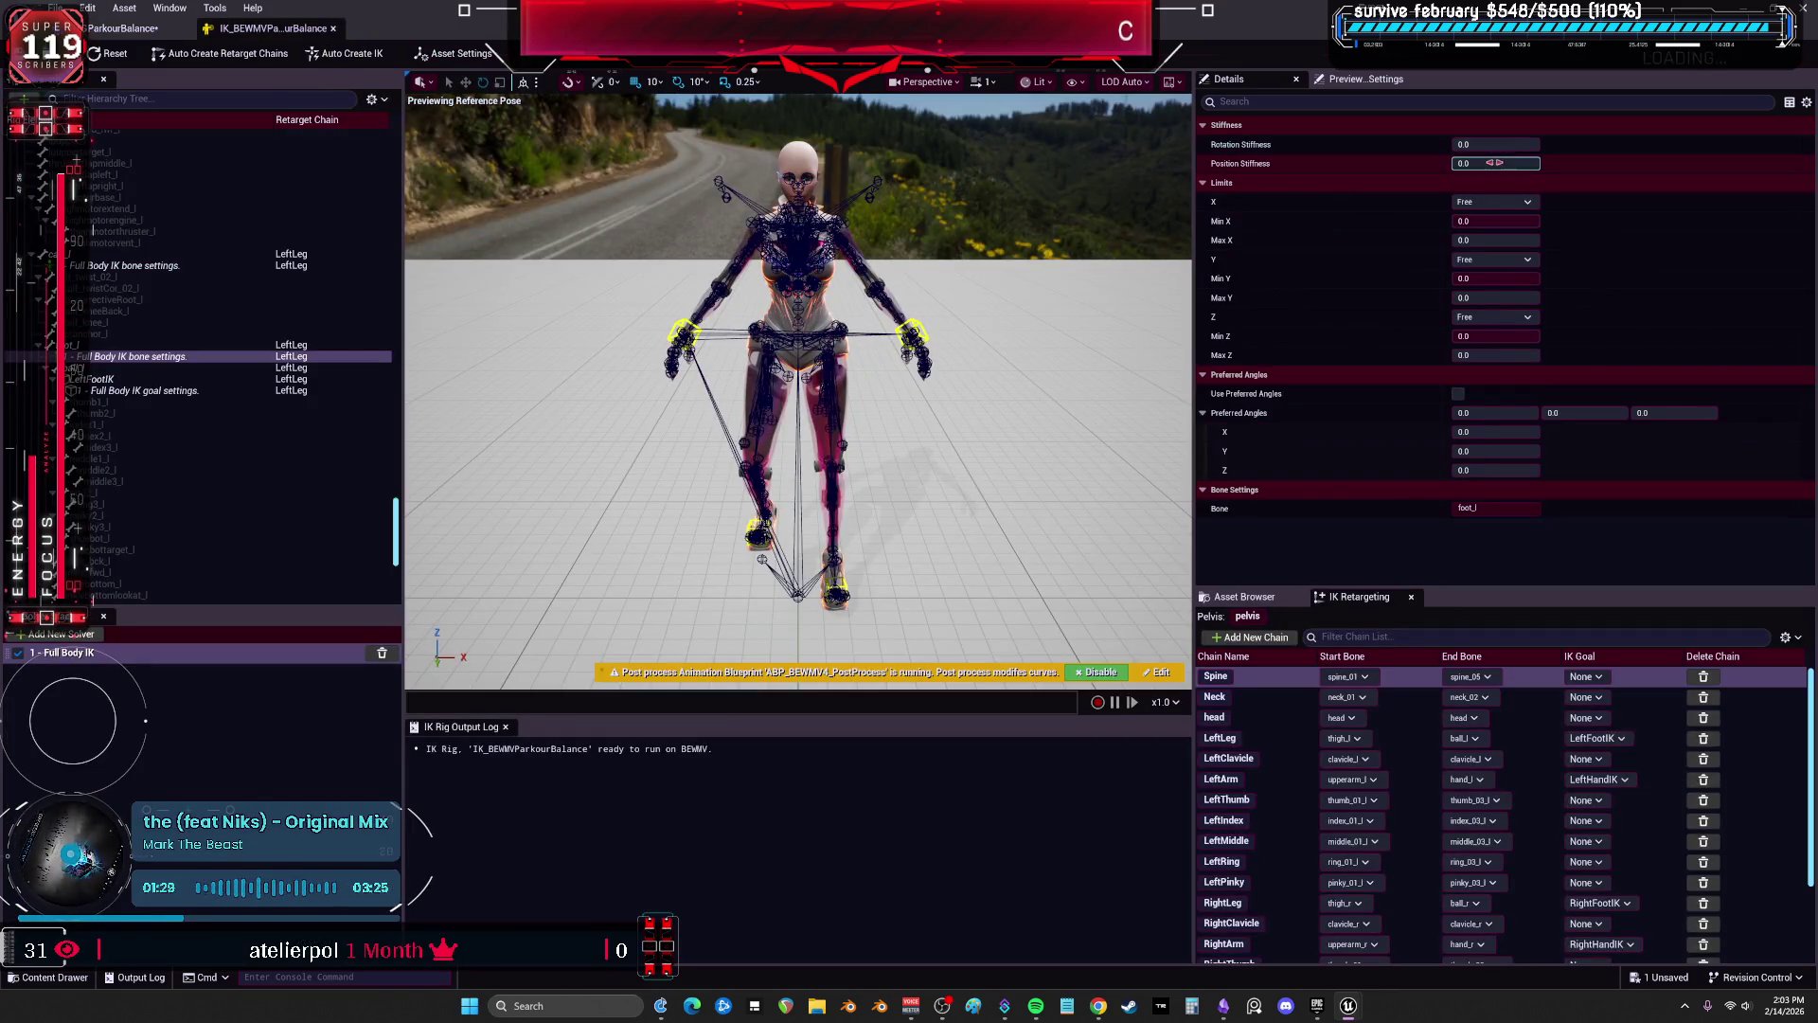
left_click(132, 29)
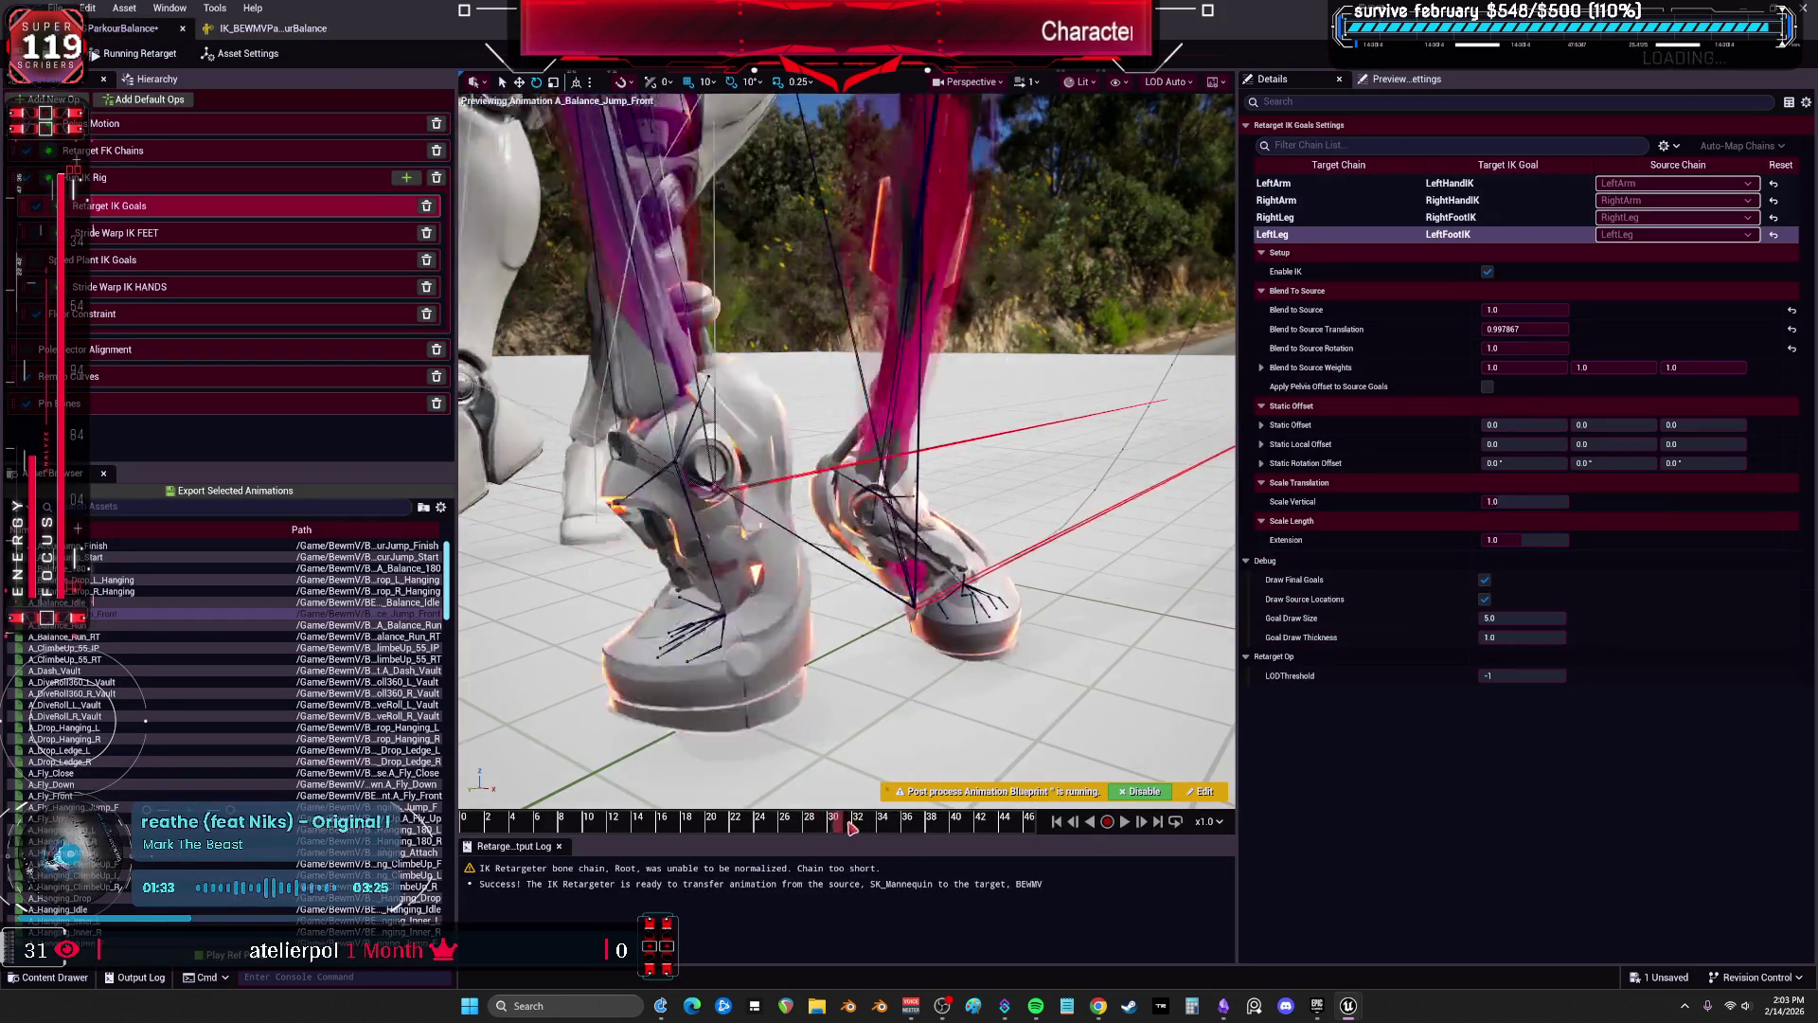
left_click(282, 32)
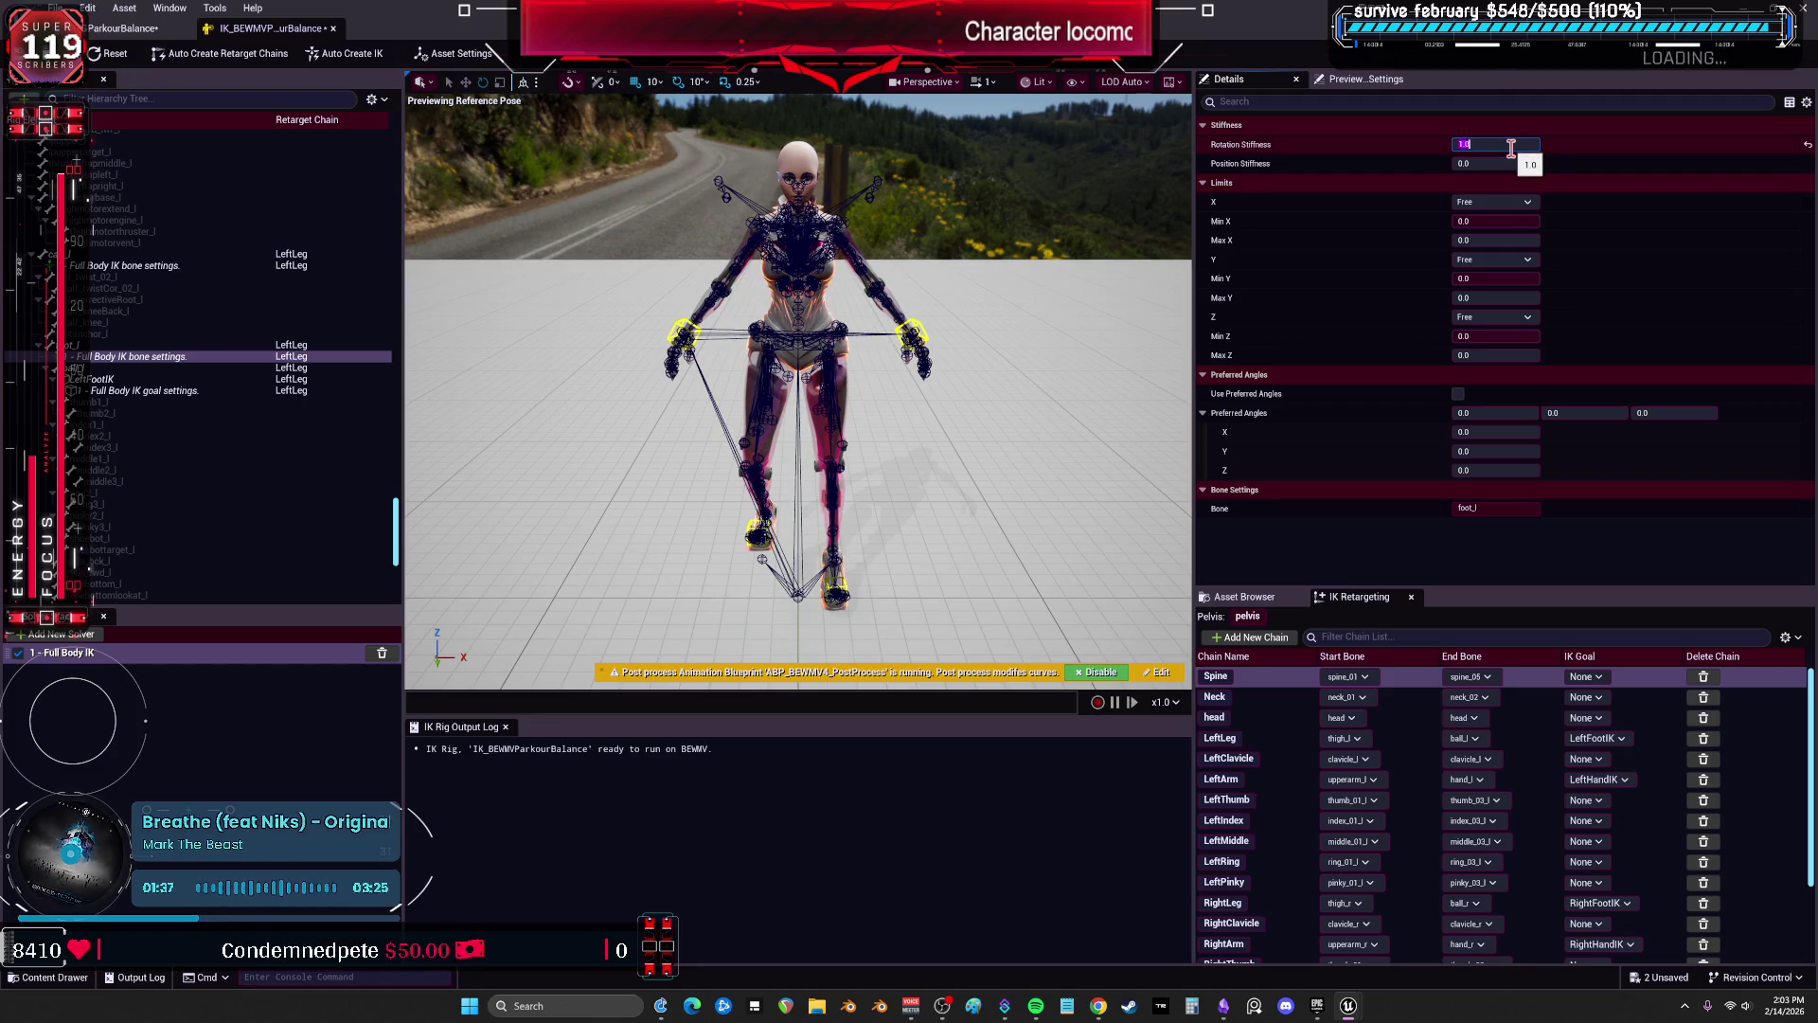
left_click(123, 28)
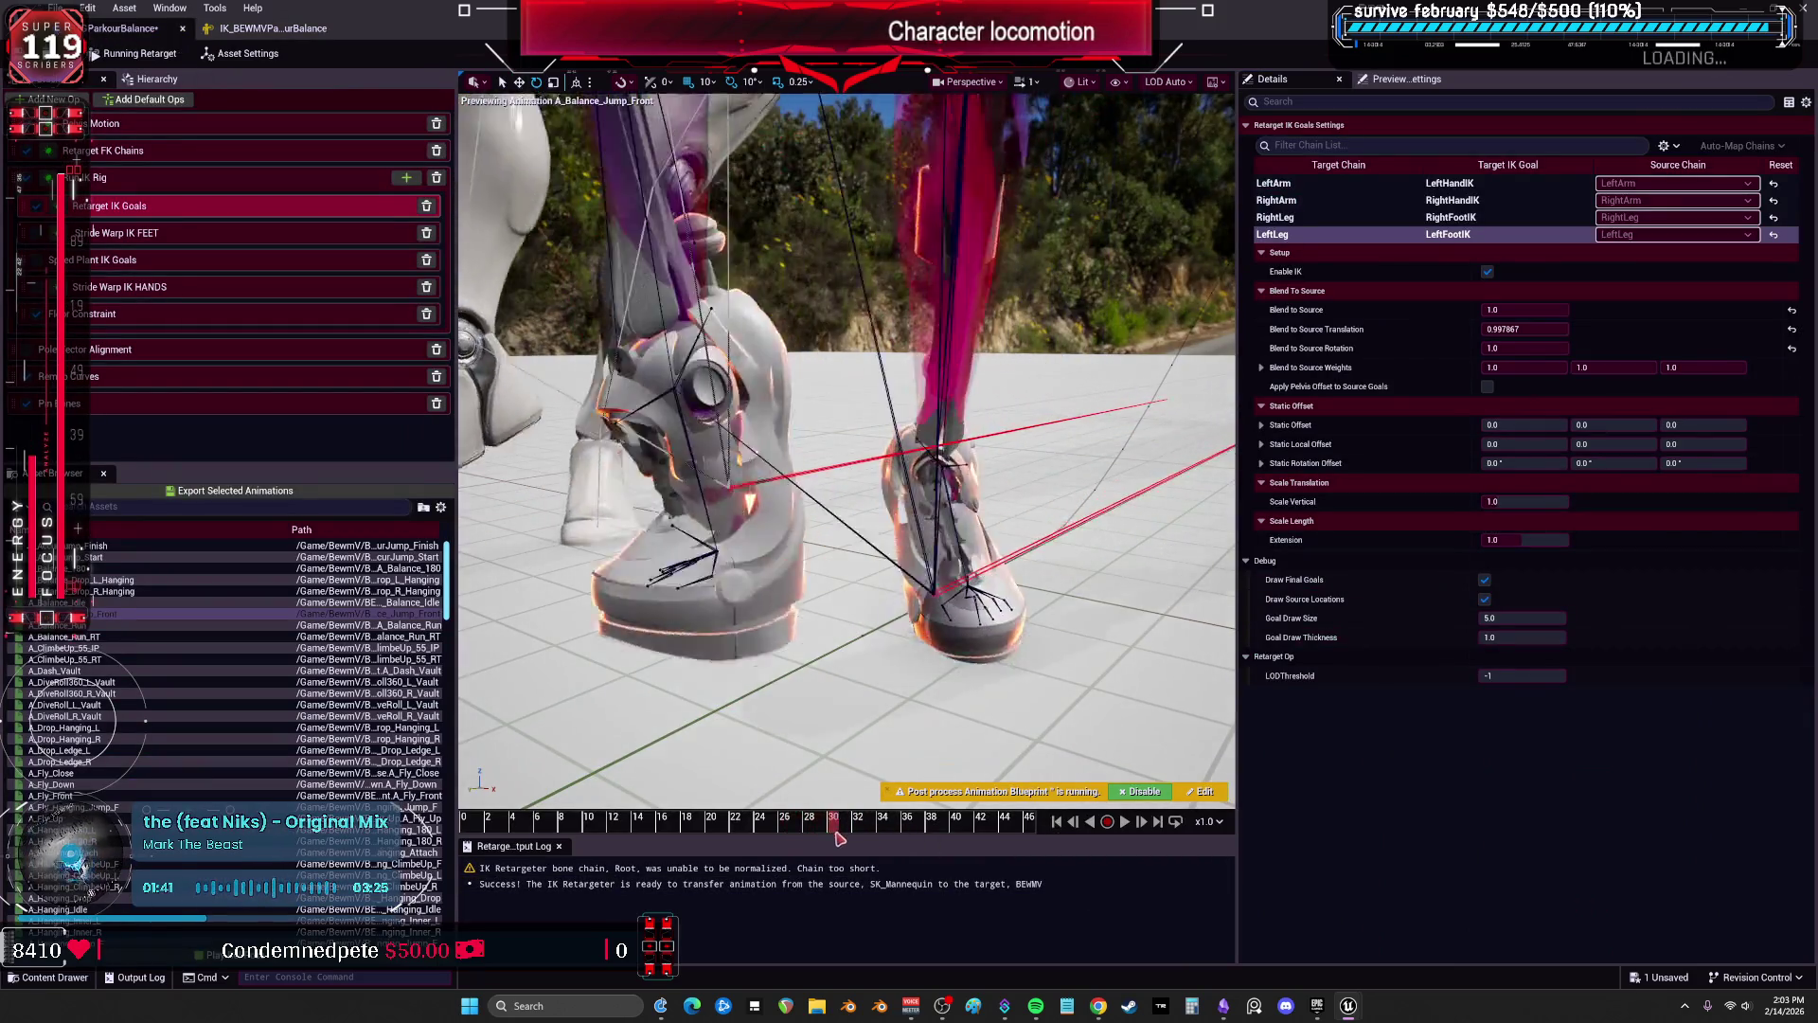
left_click(284, 29)
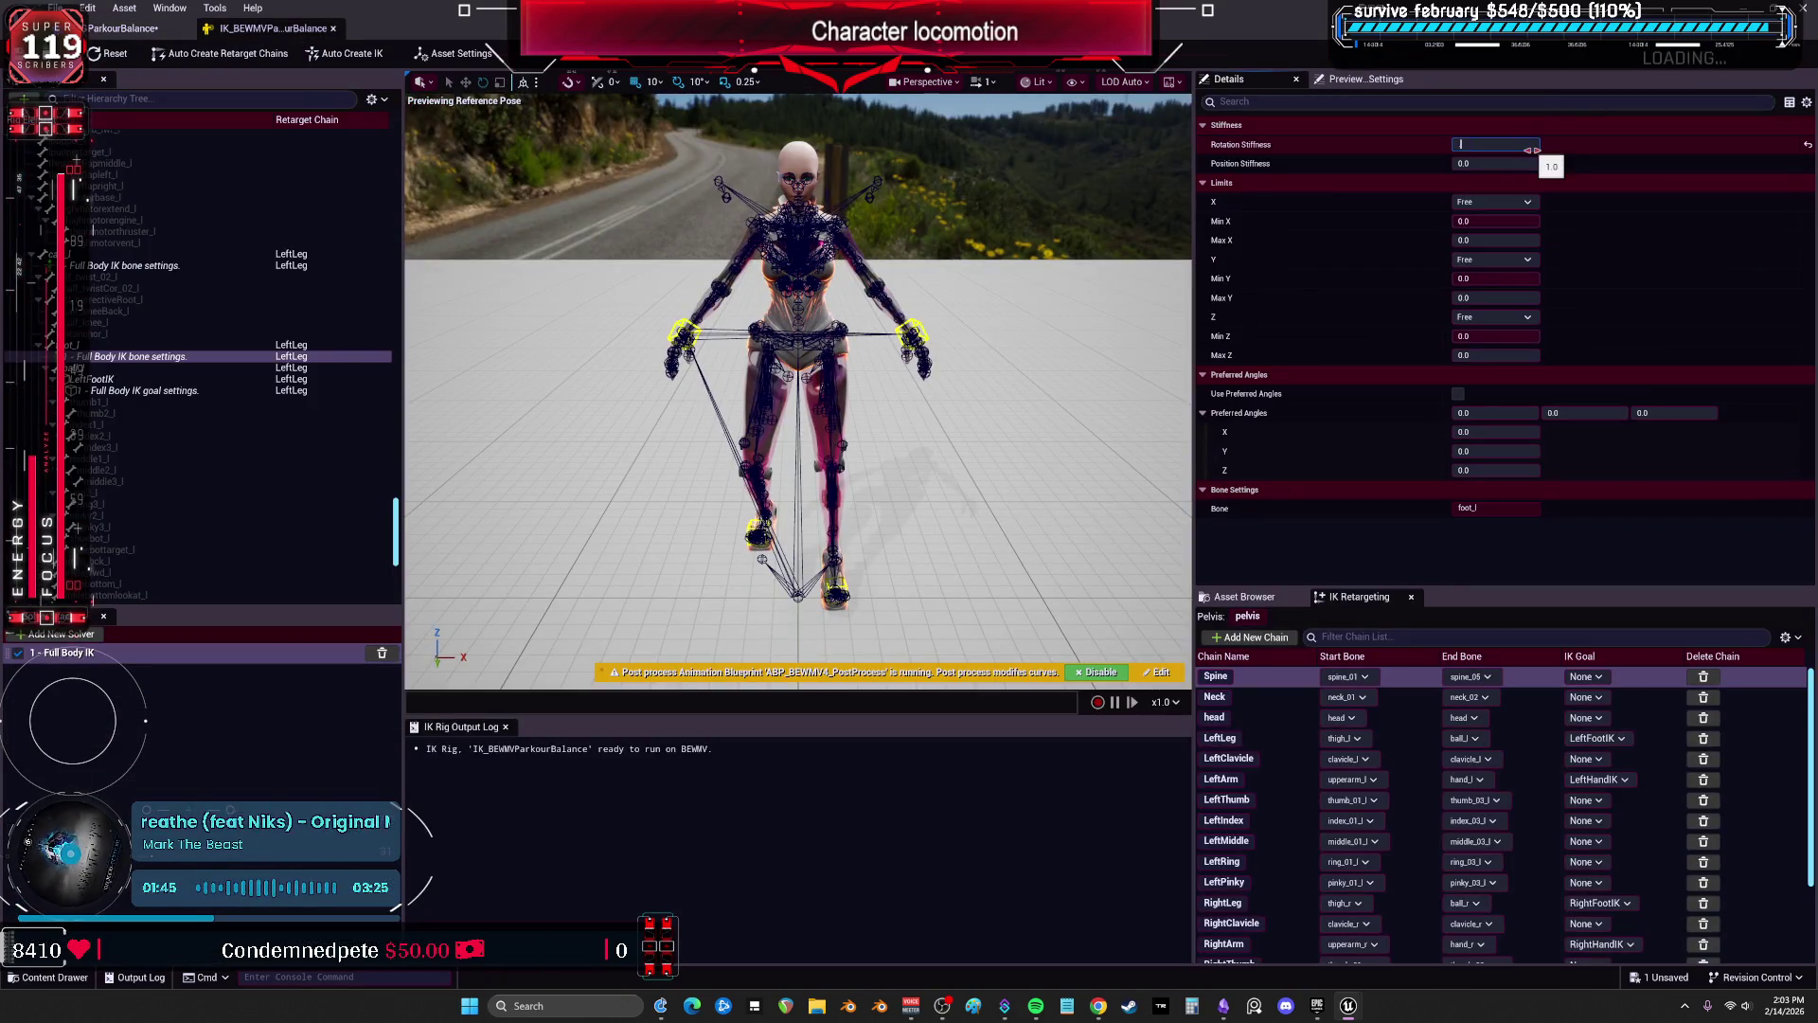
left_click(104, 31)
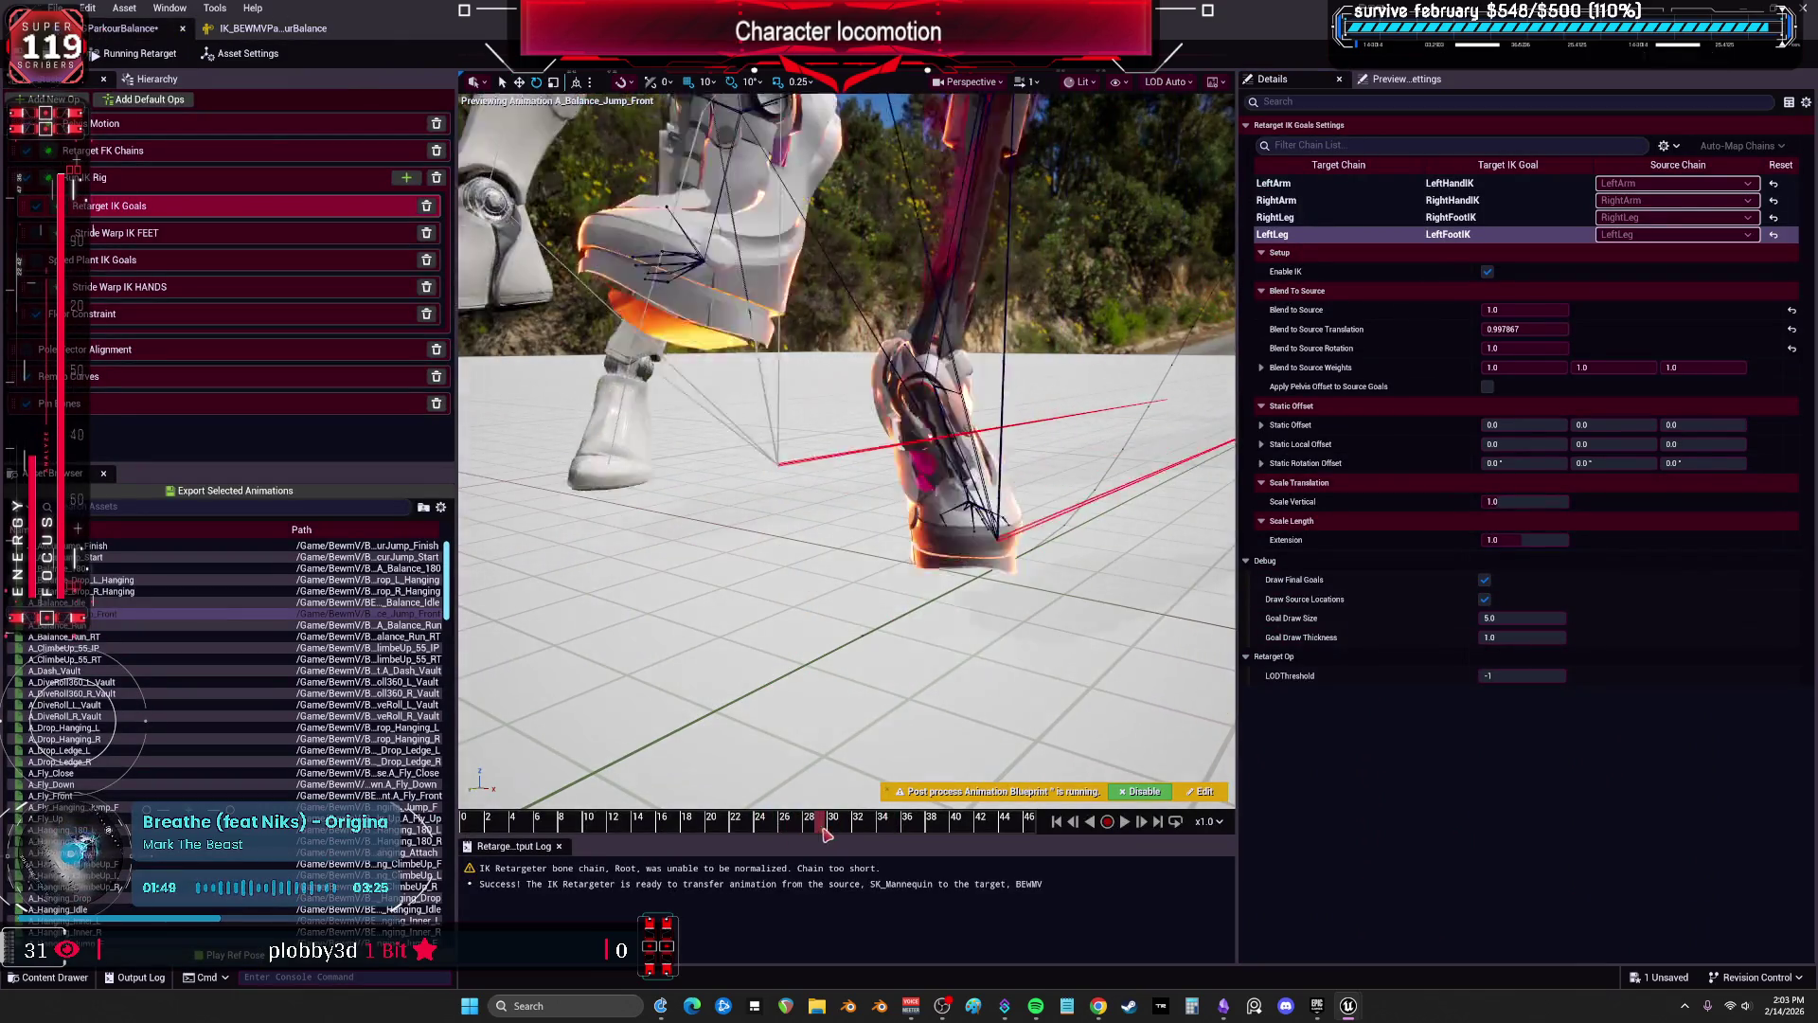
left_click_drag(862, 827, 965, 820)
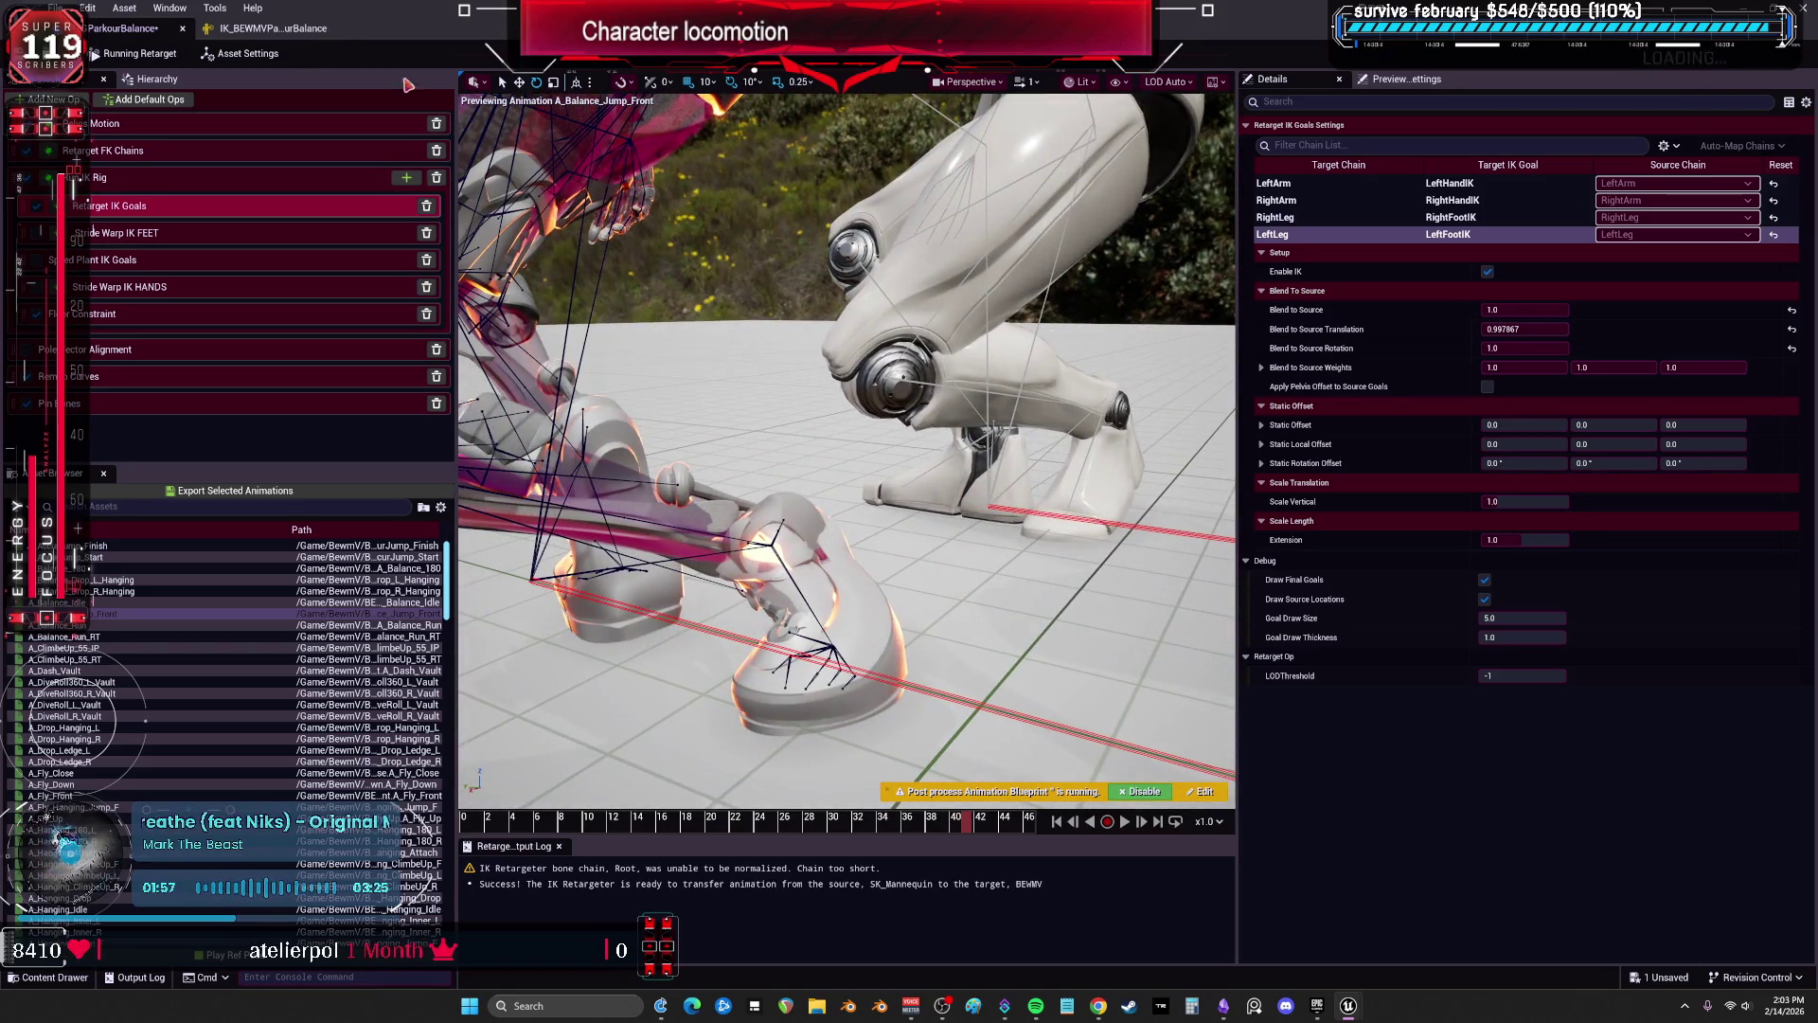
left_click(252, 31)
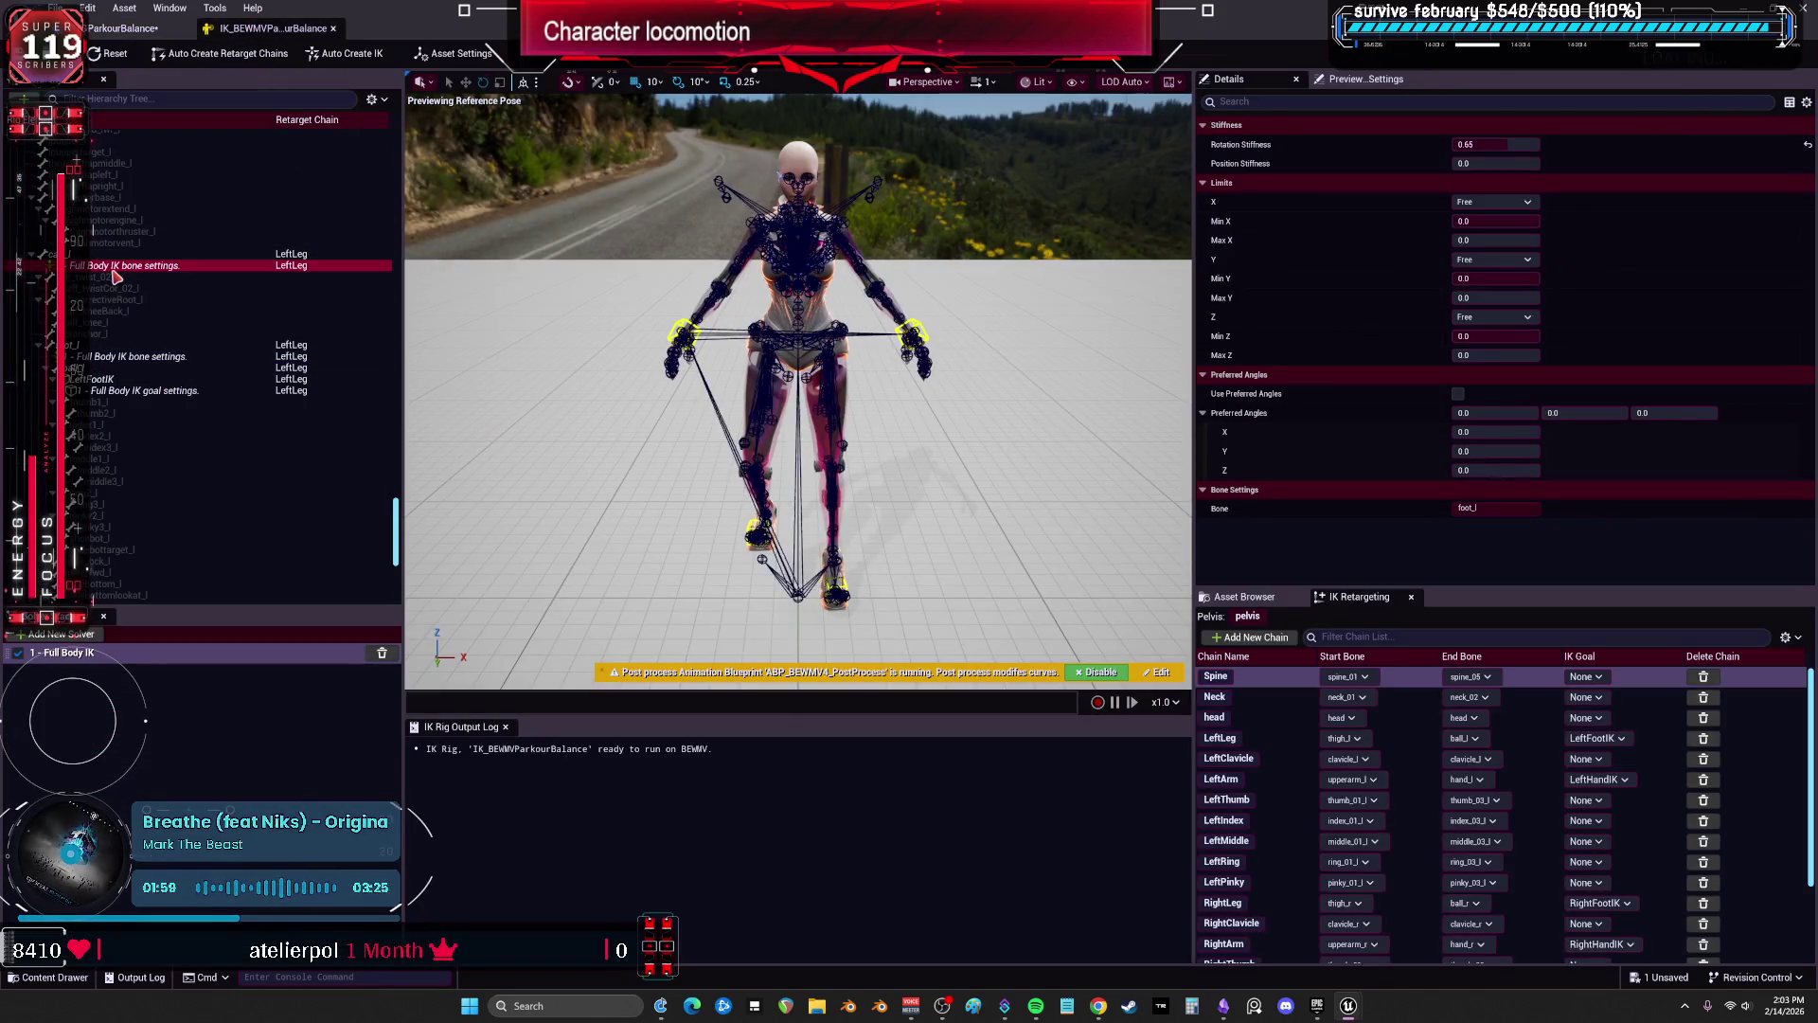
Change calf_l's Y rotation limit and check the retargeted preview.
left_click(1496, 260)
left_click(1482, 279)
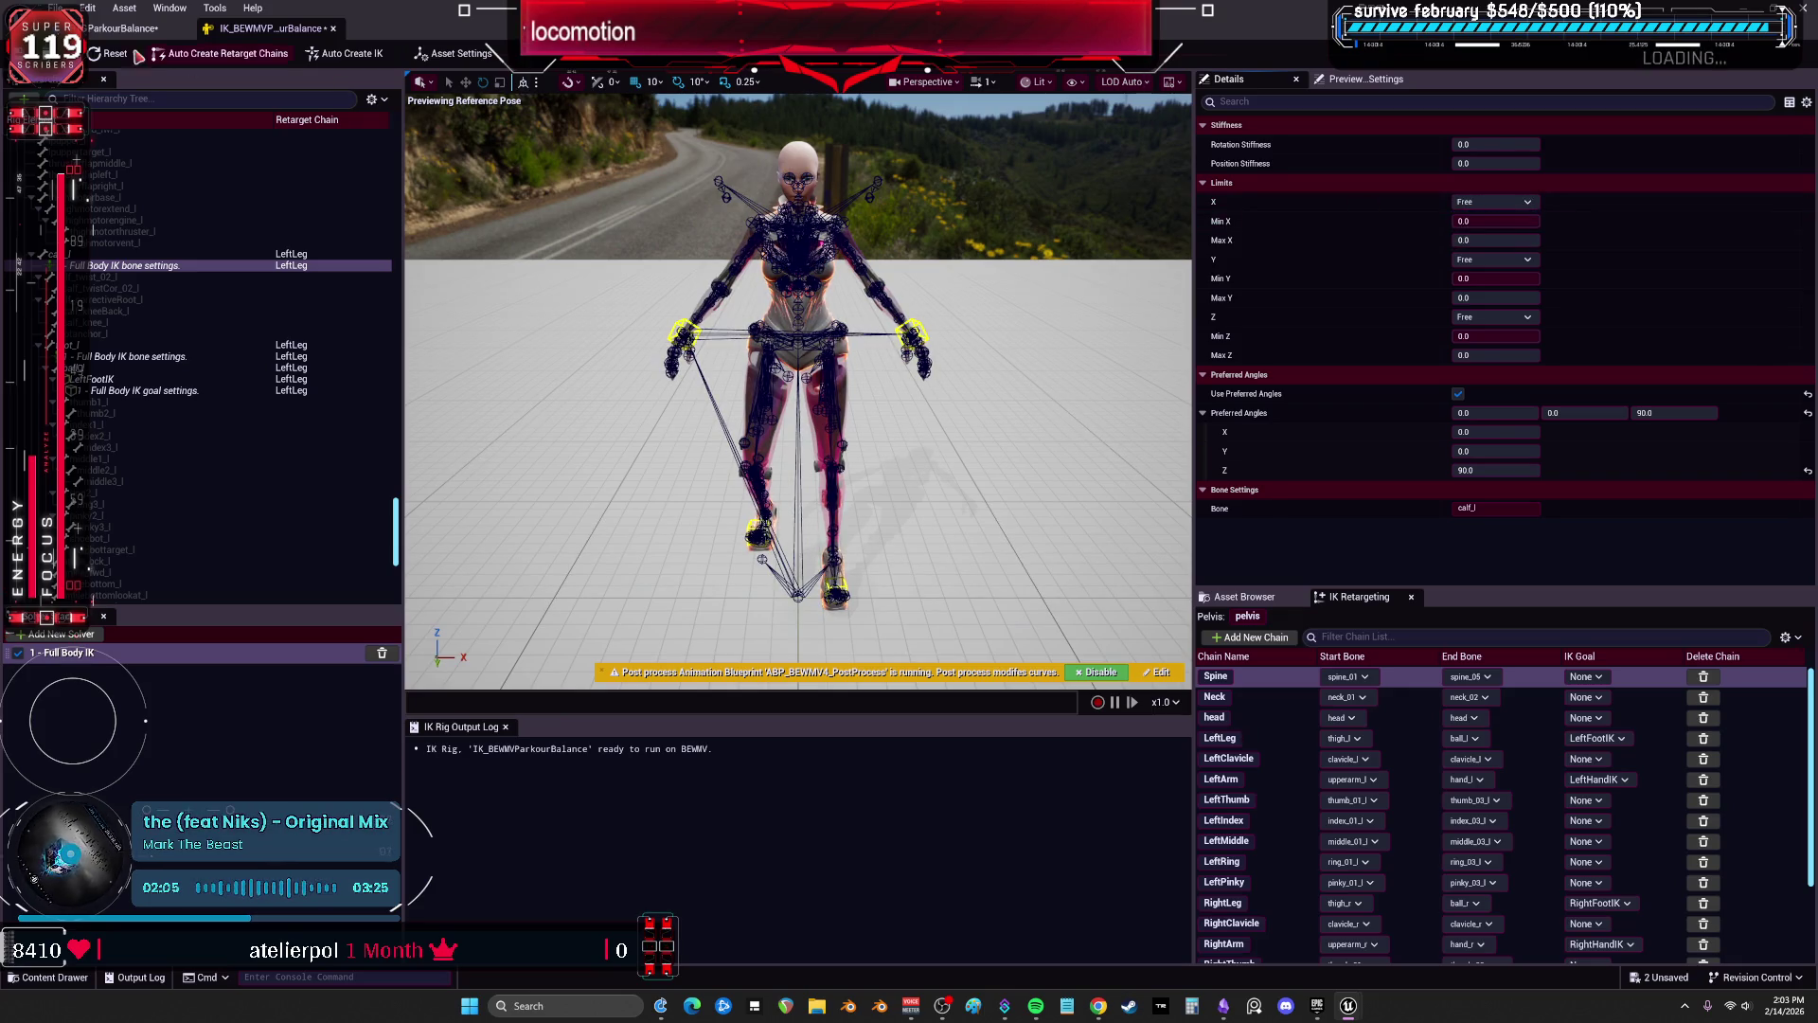
left_click(122, 28)
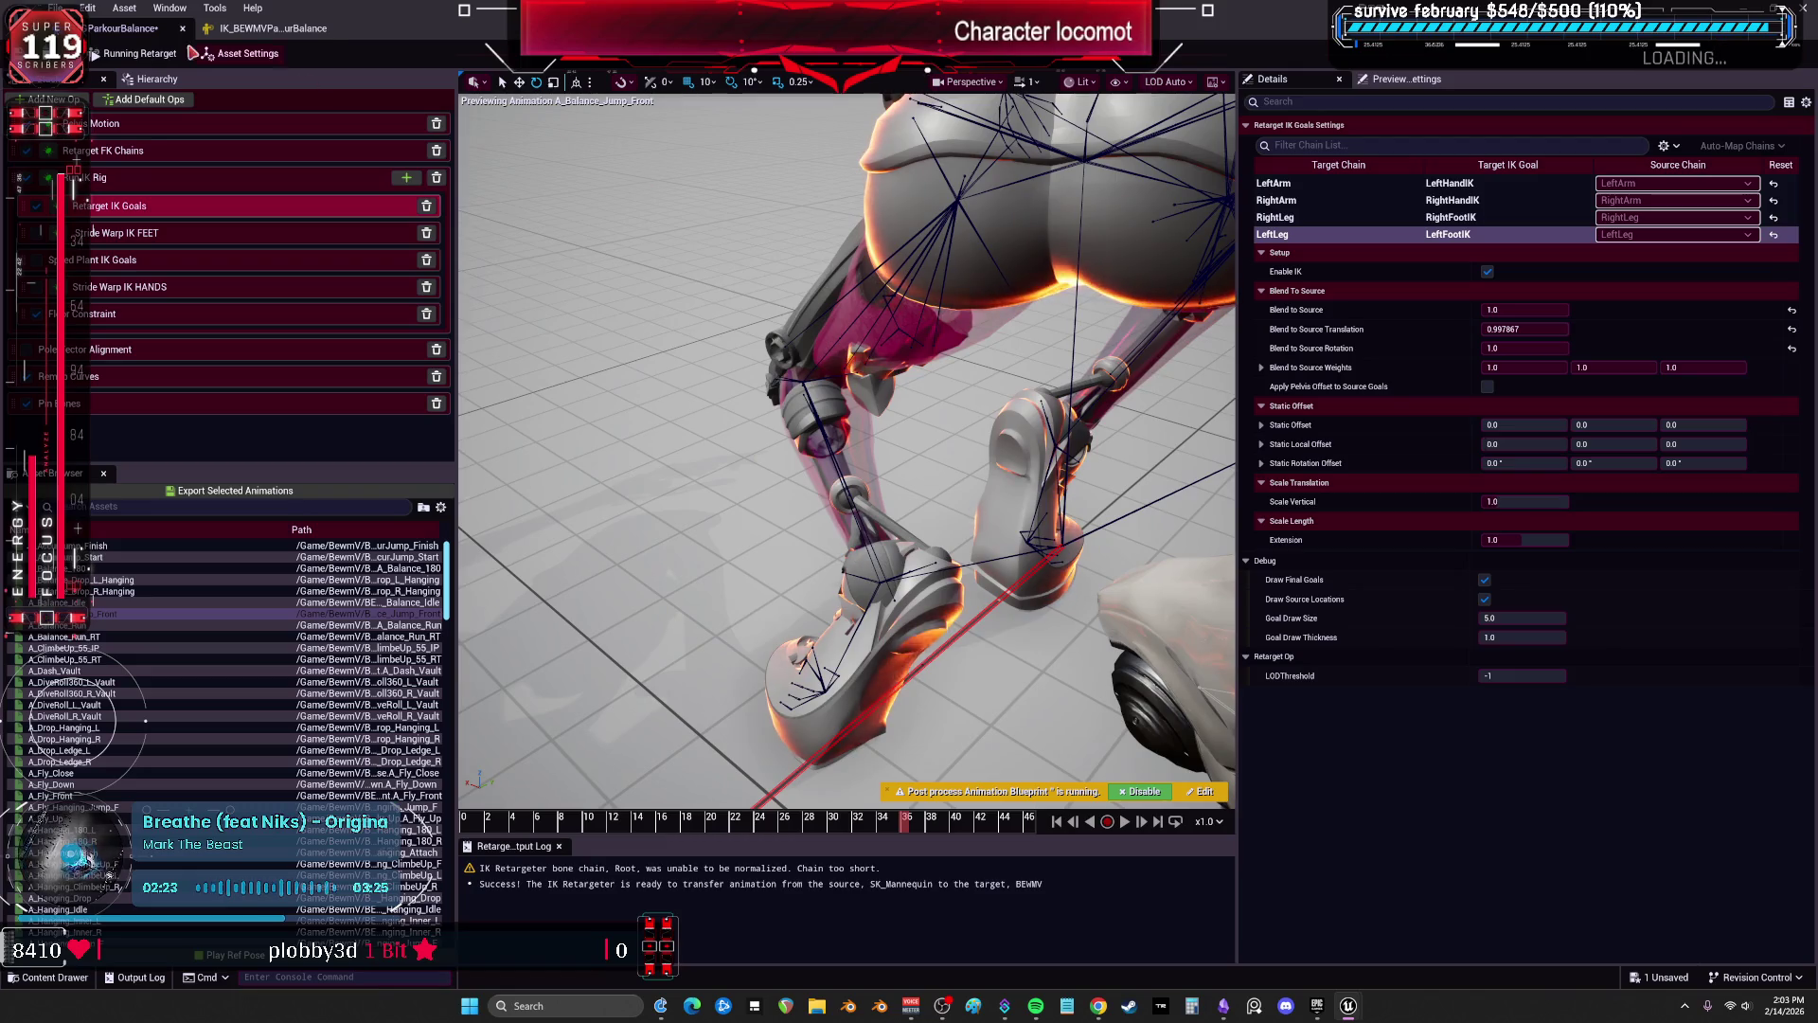
Lock calf_l's X rotation and inspect the legs up close around frame 28 of the jump.
left_click(270, 29)
left_click(1494, 202)
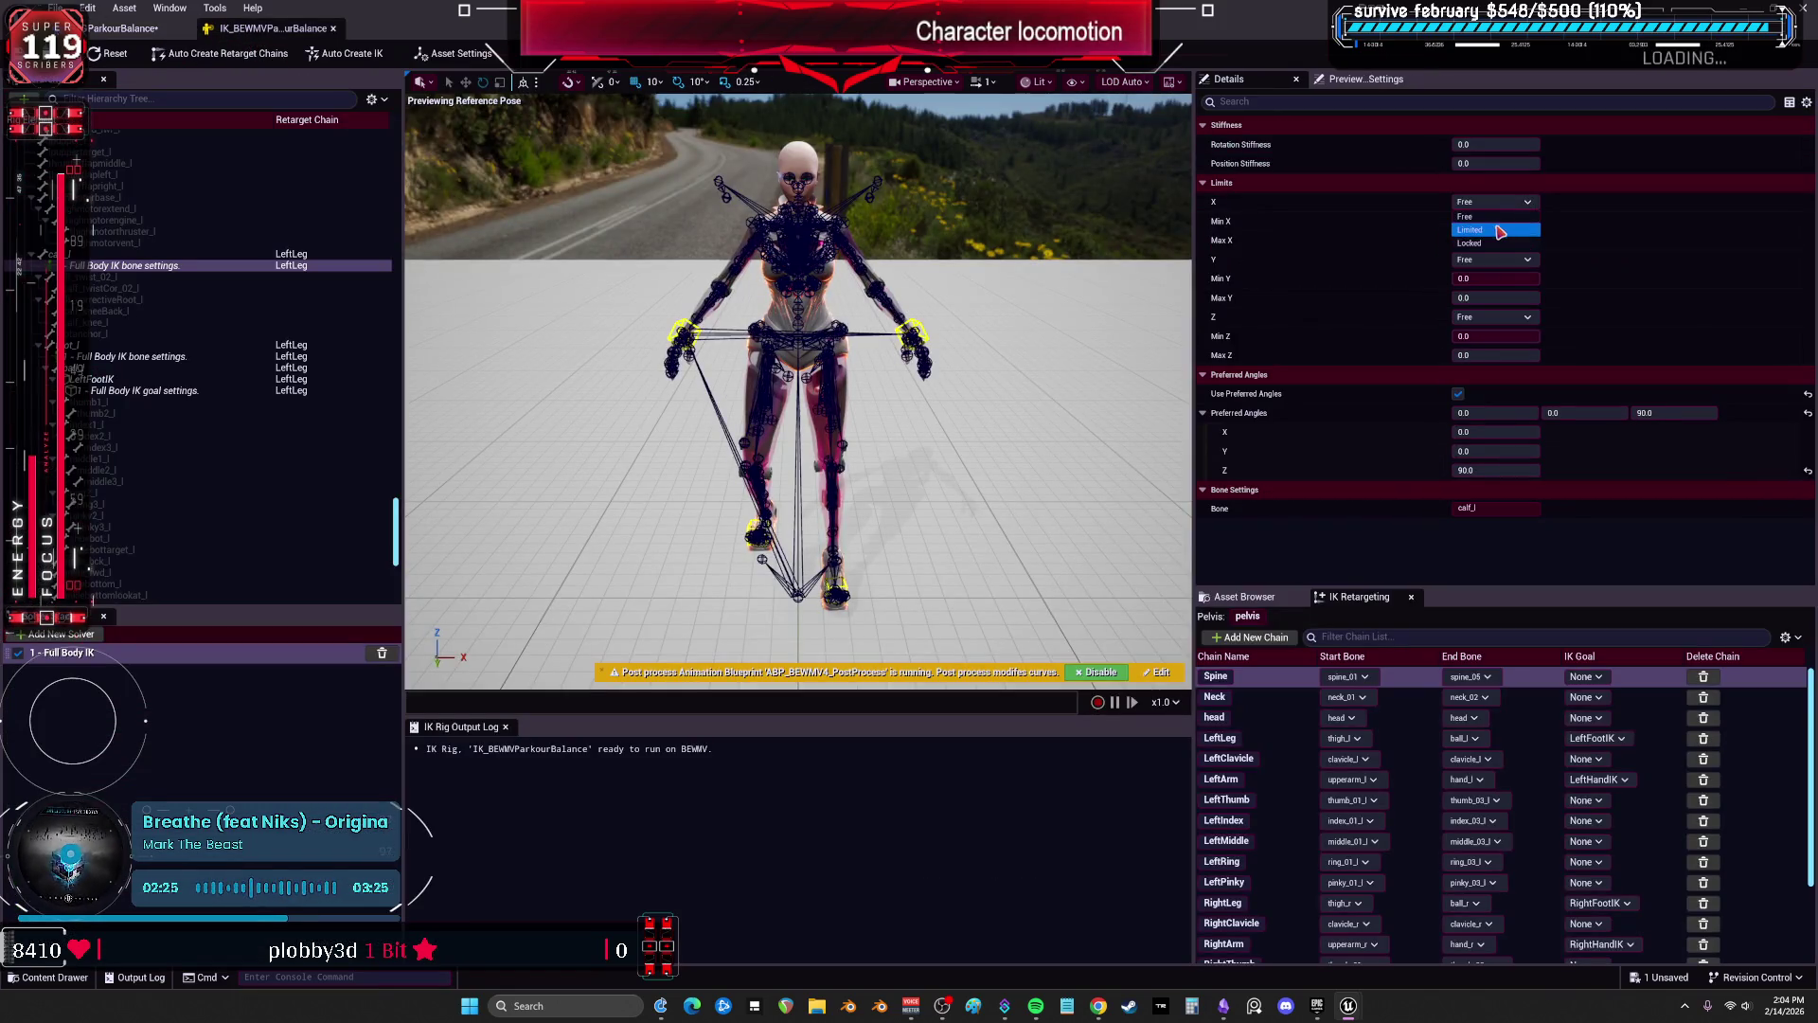
left_click(1494, 243)
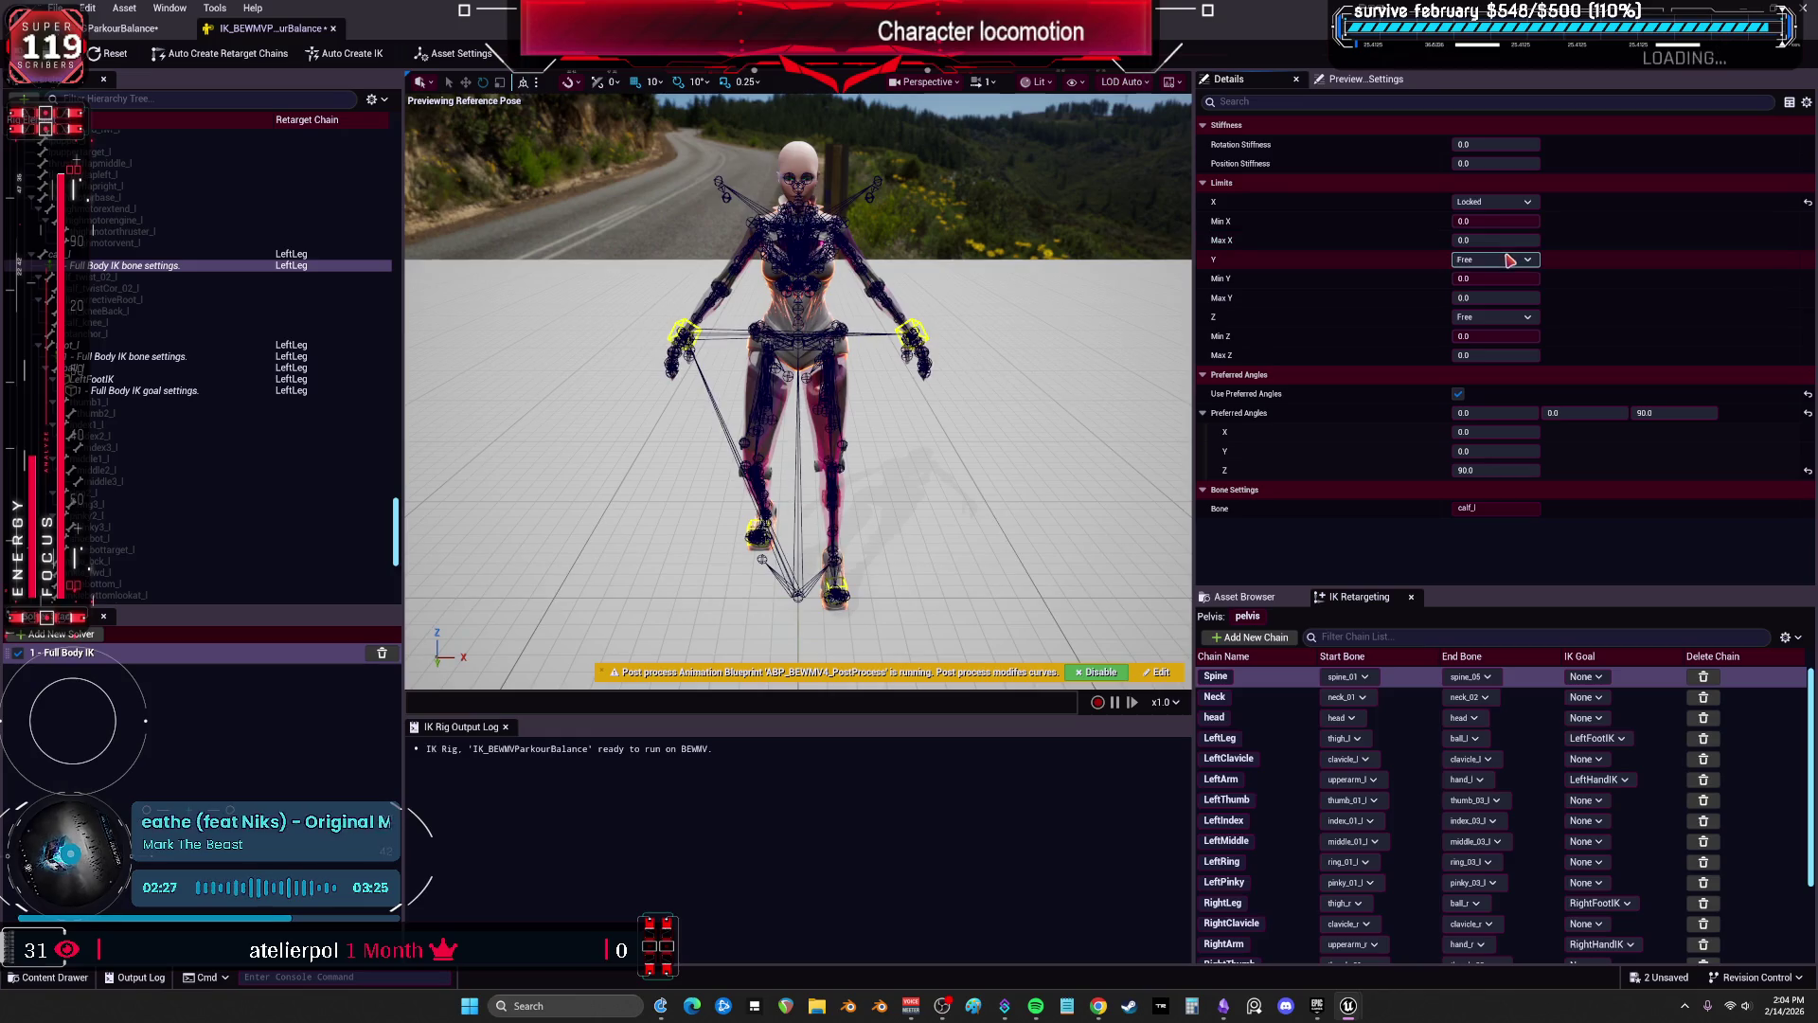
left_click(1496, 260)
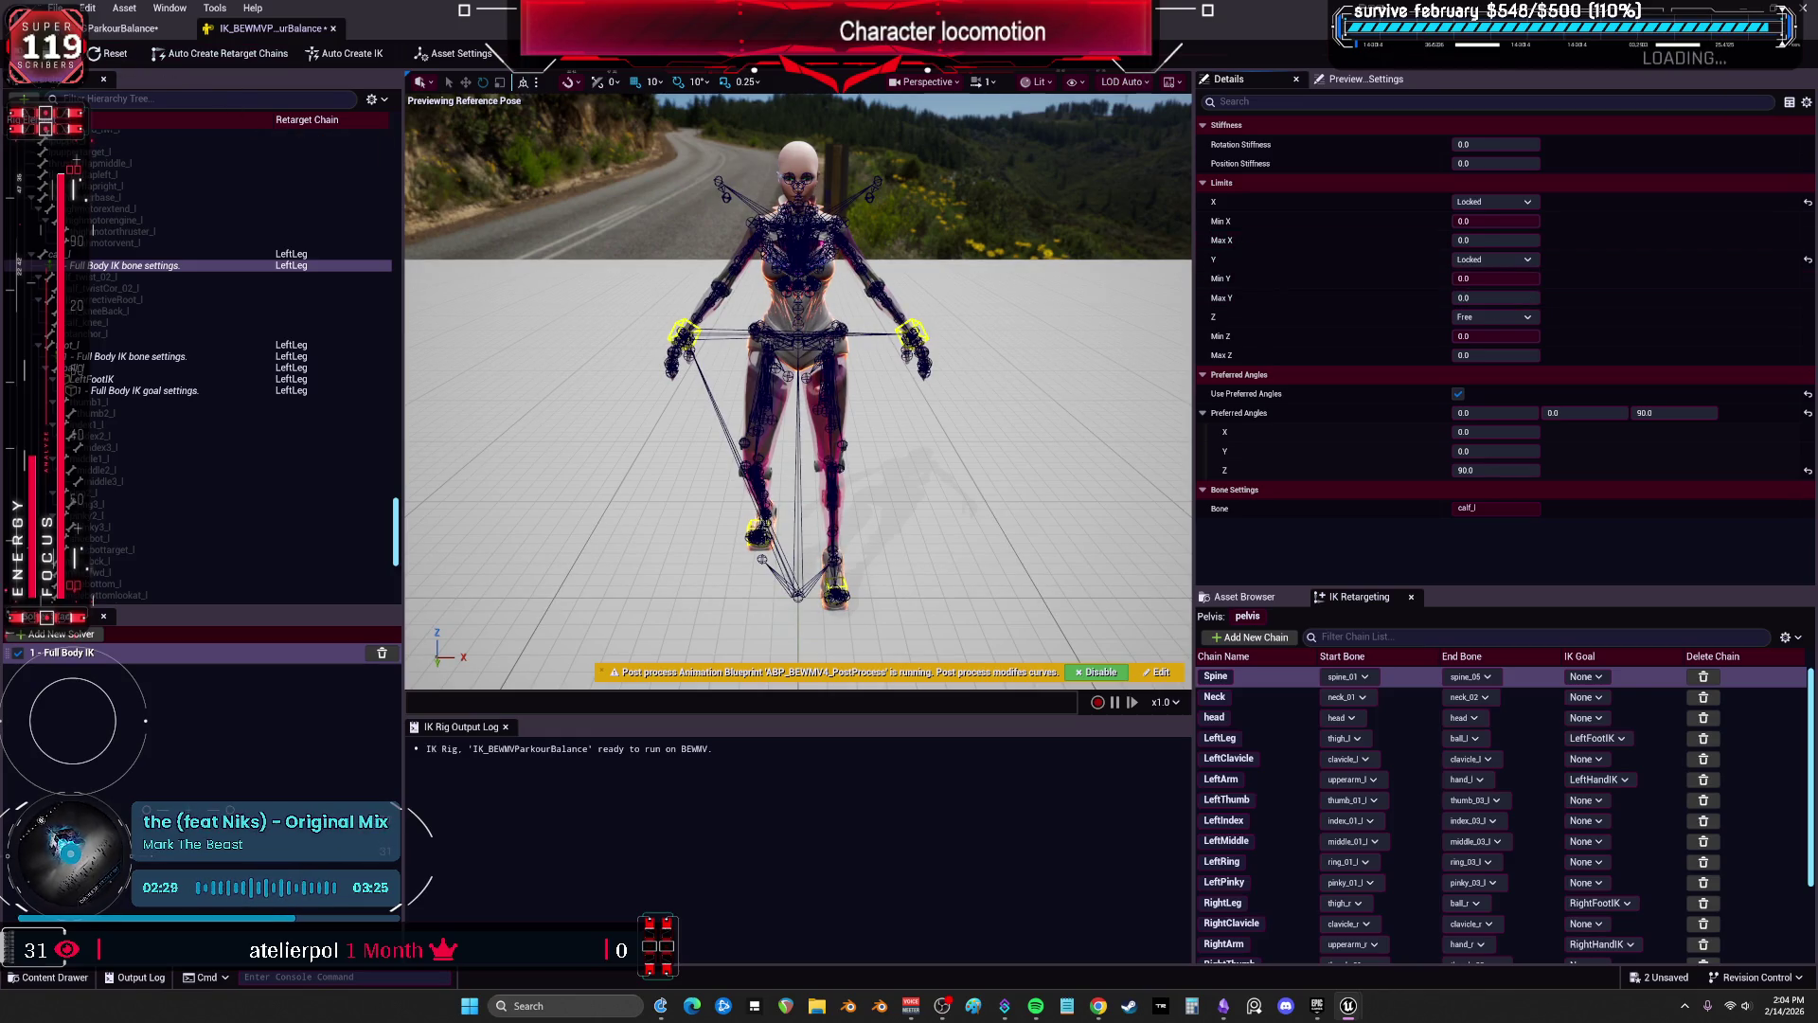
left_click(111, 36)
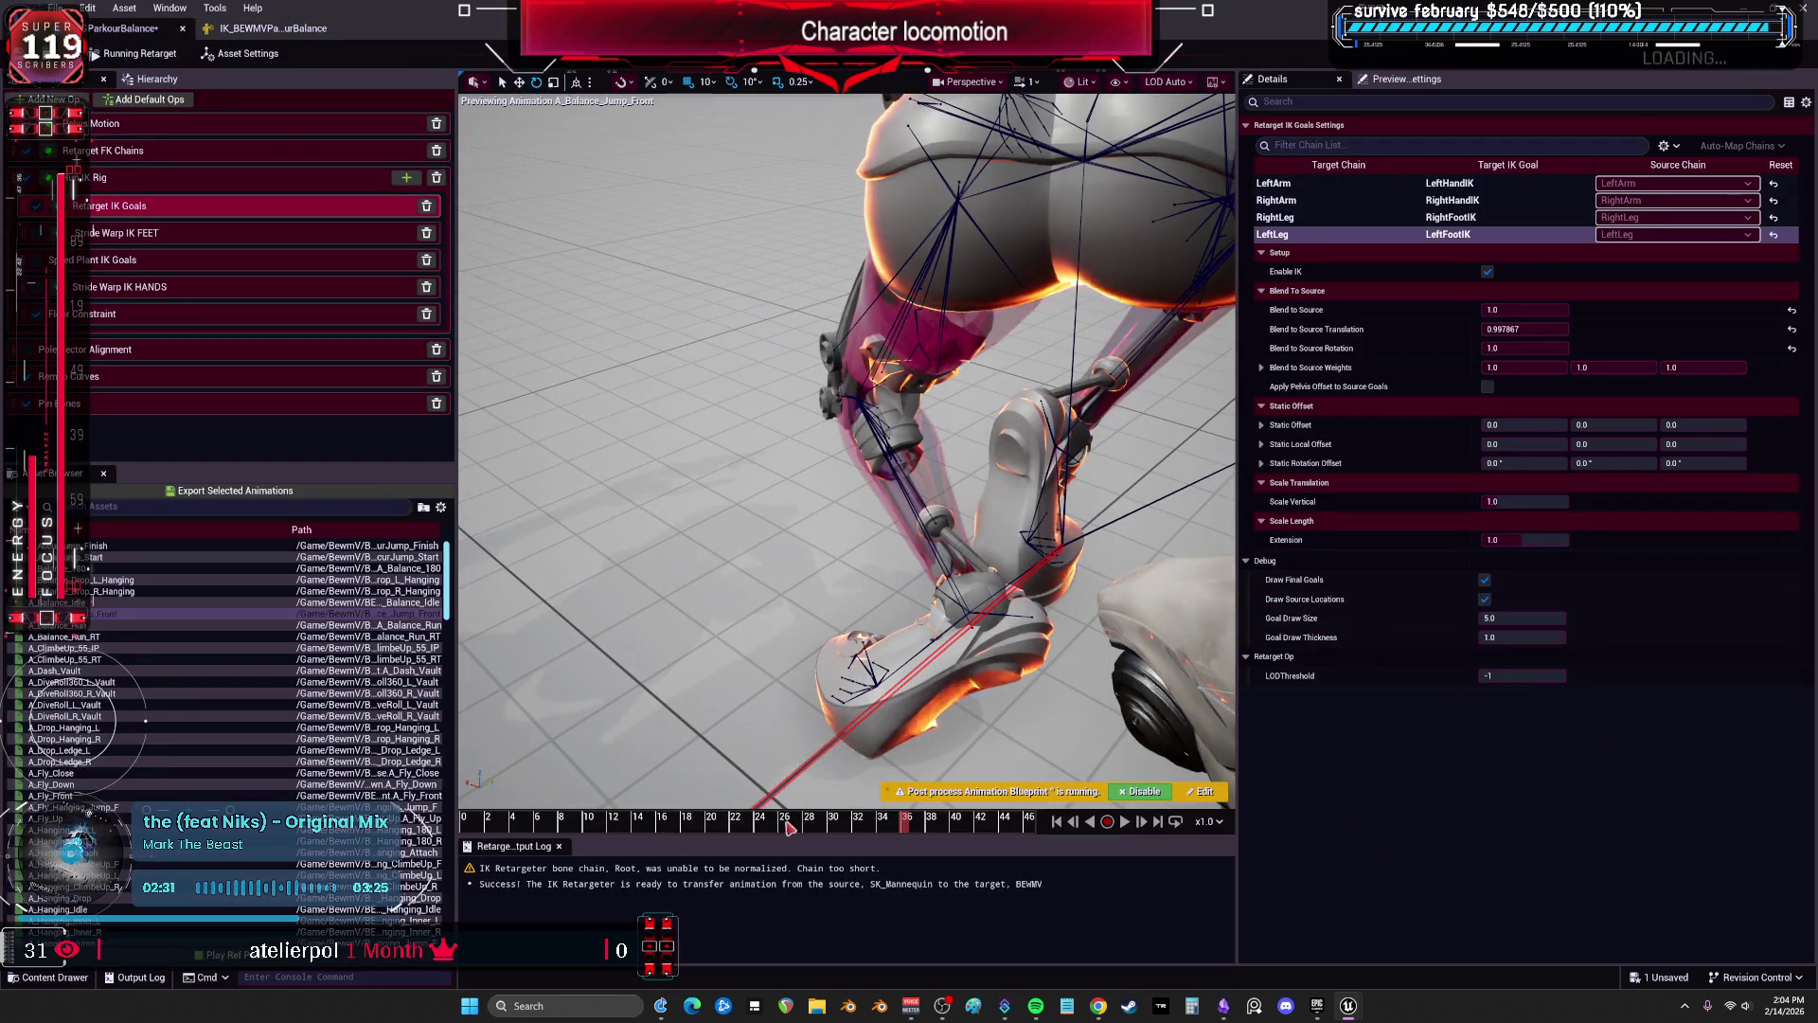
mouse_move(906, 816)
left_mouse_down()
mouse_move(817, 803)
mouse_move(853, 805)
left_mouse_up()
left_click_drag(826, 434, 871, 398)
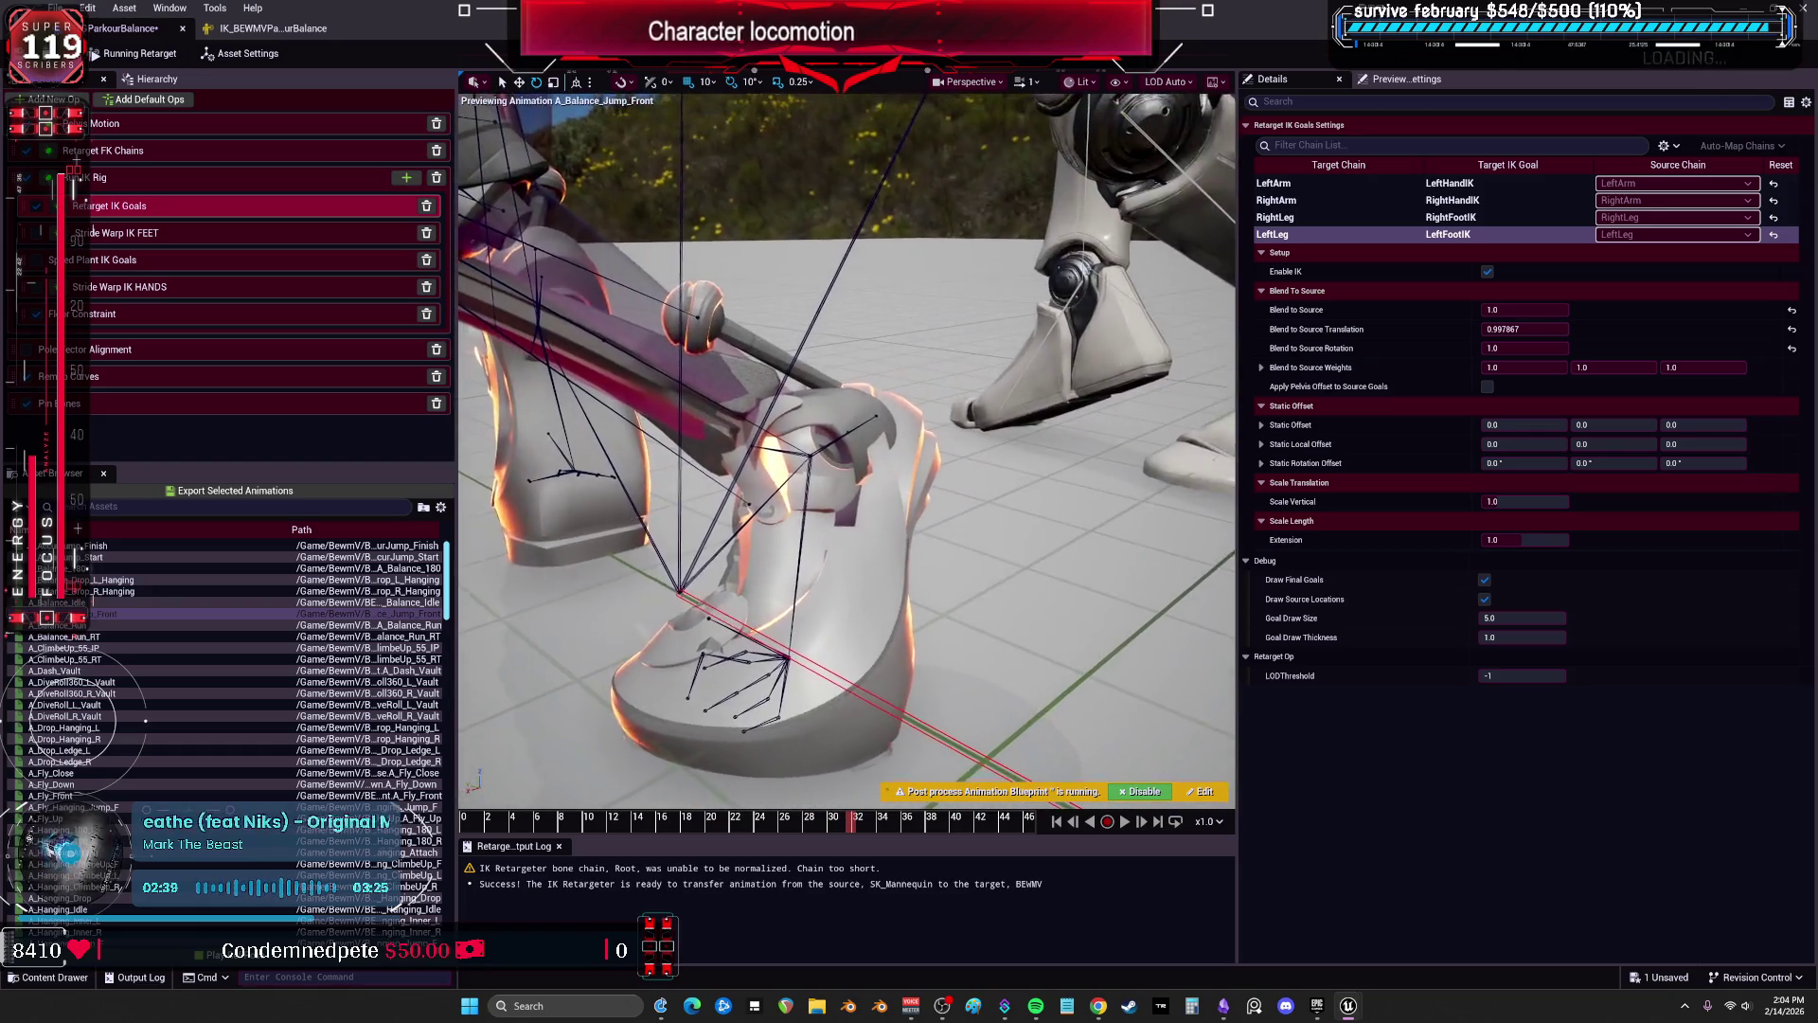
left_click(292, 31)
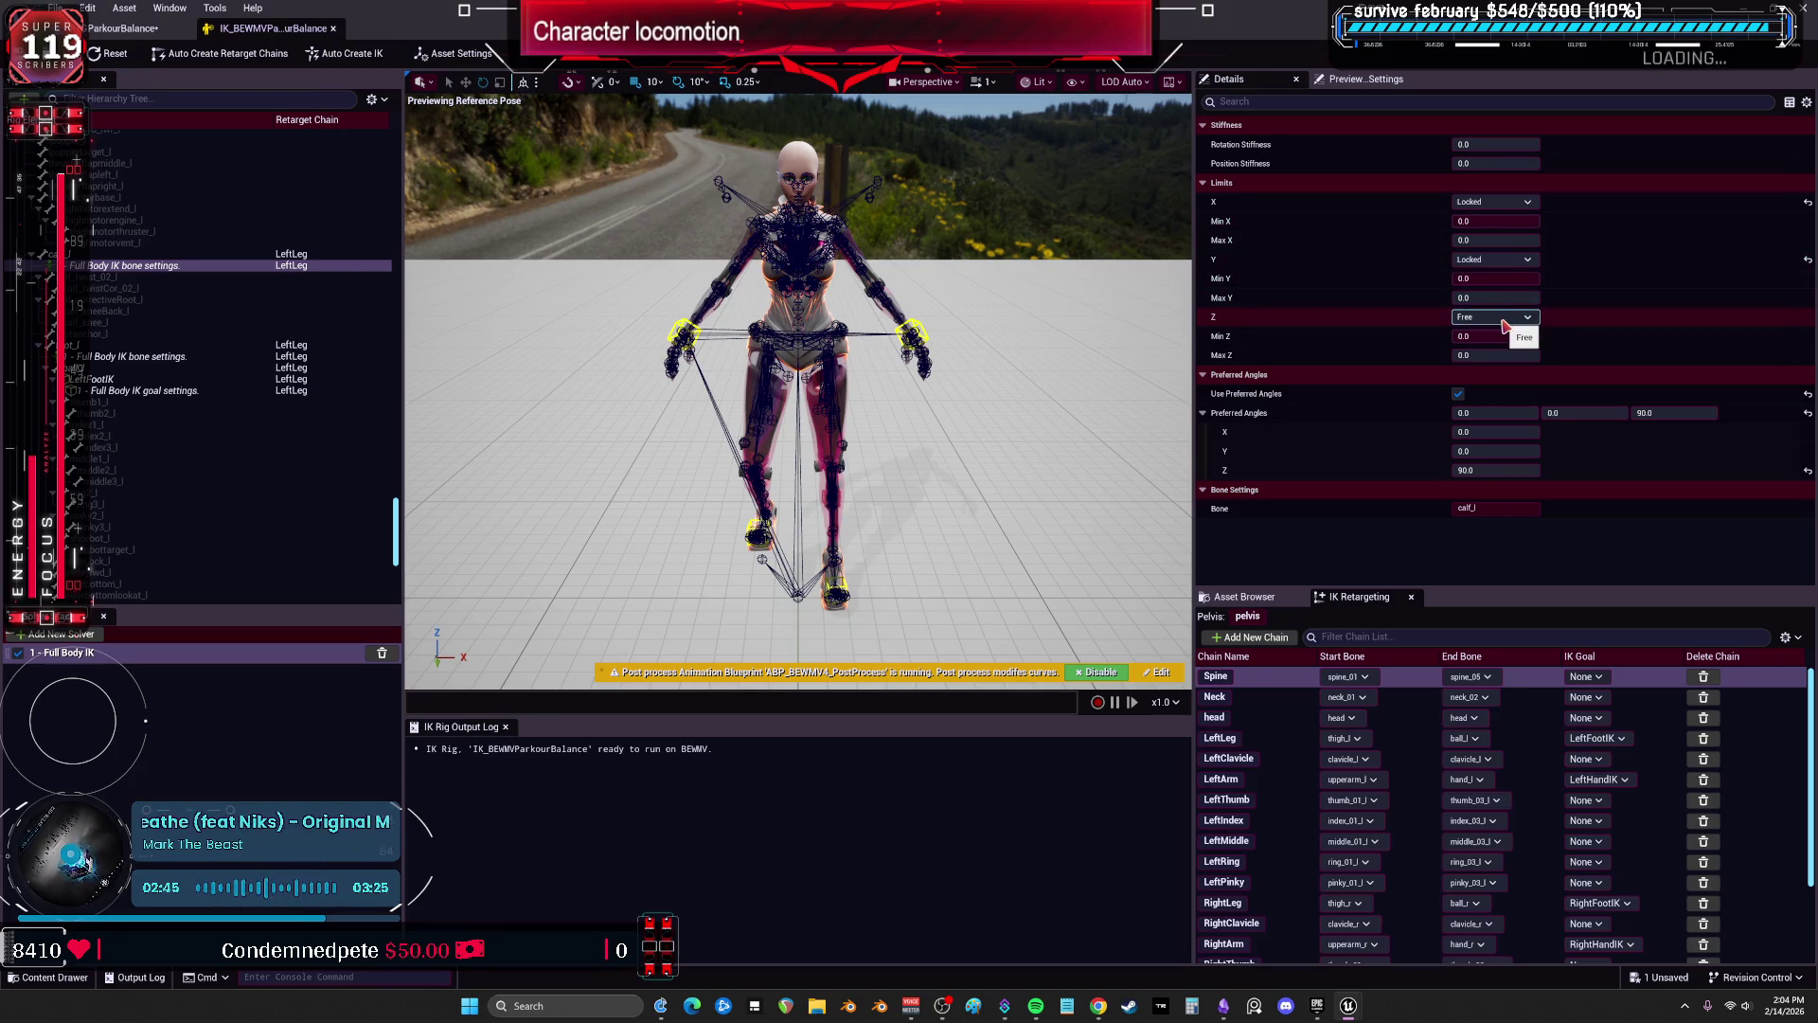
Set calf_l's X and Y limits to Free and check the retargeted jump at frame 32.
left_click(1494, 260)
left_click(1503, 287)
left_click(1506, 201)
left_click(1470, 230)
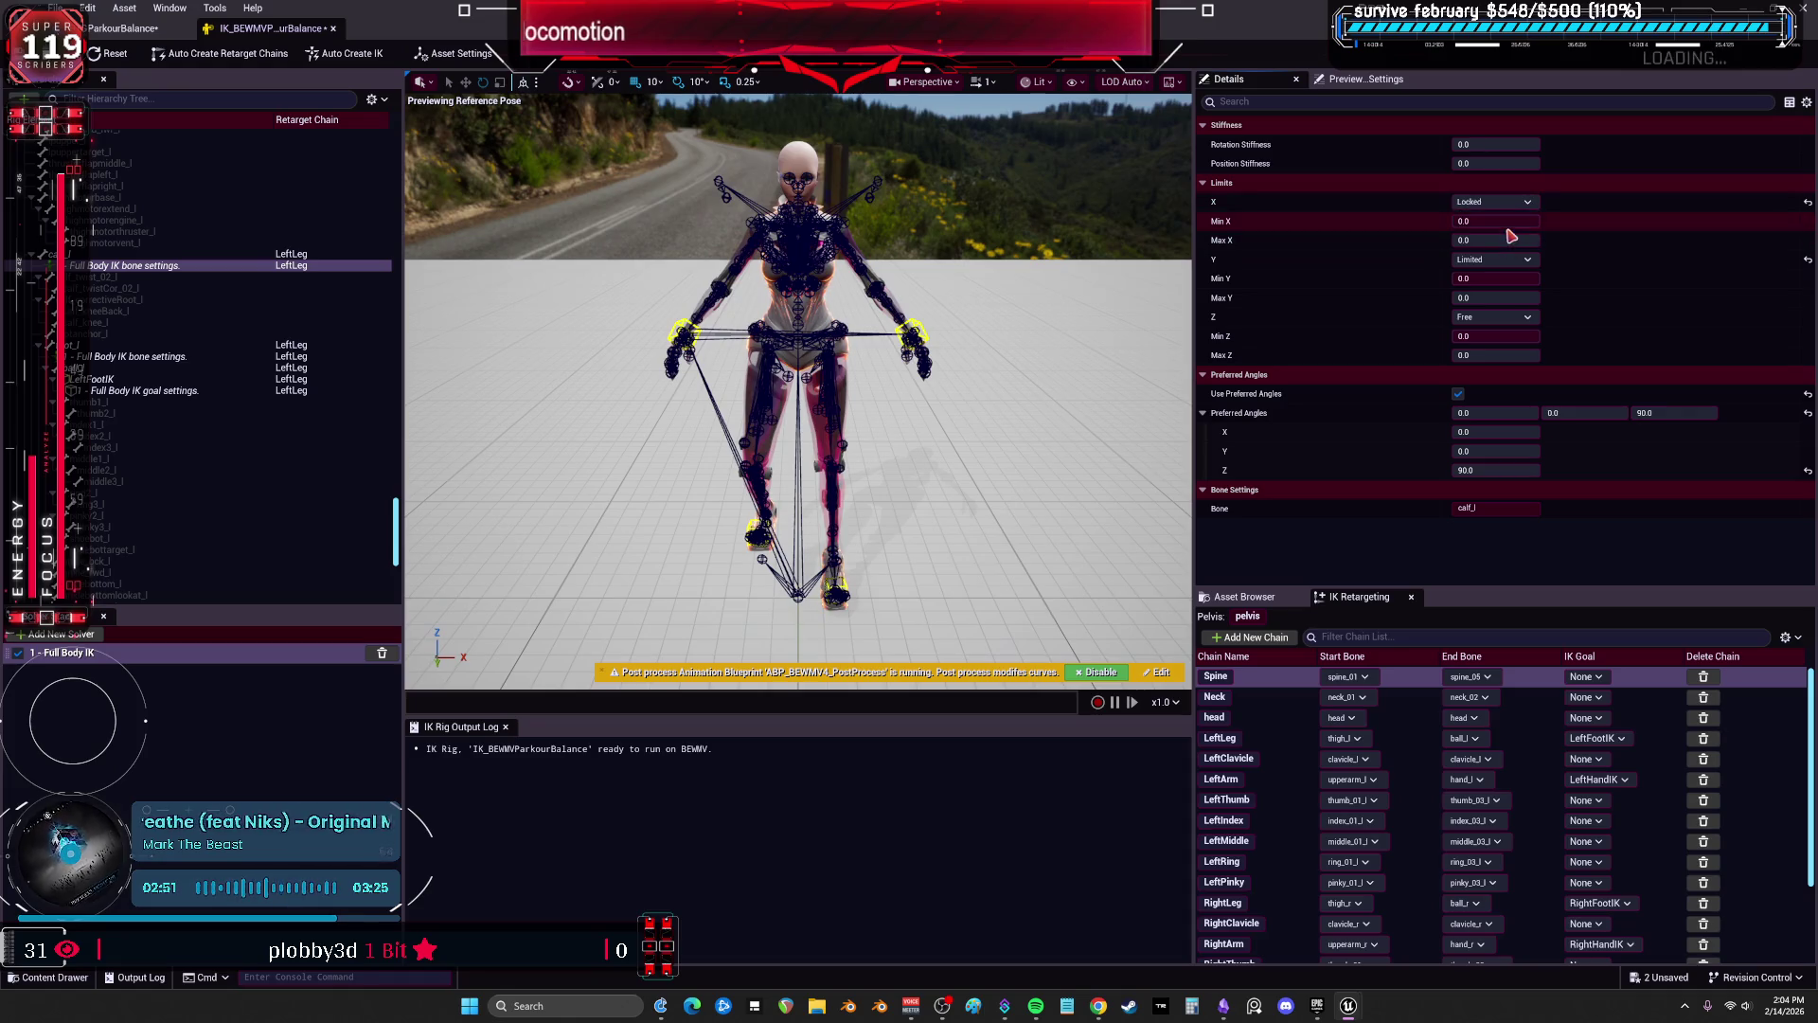
left_click(1494, 202)
left_click(1477, 216)
left_click(1507, 261)
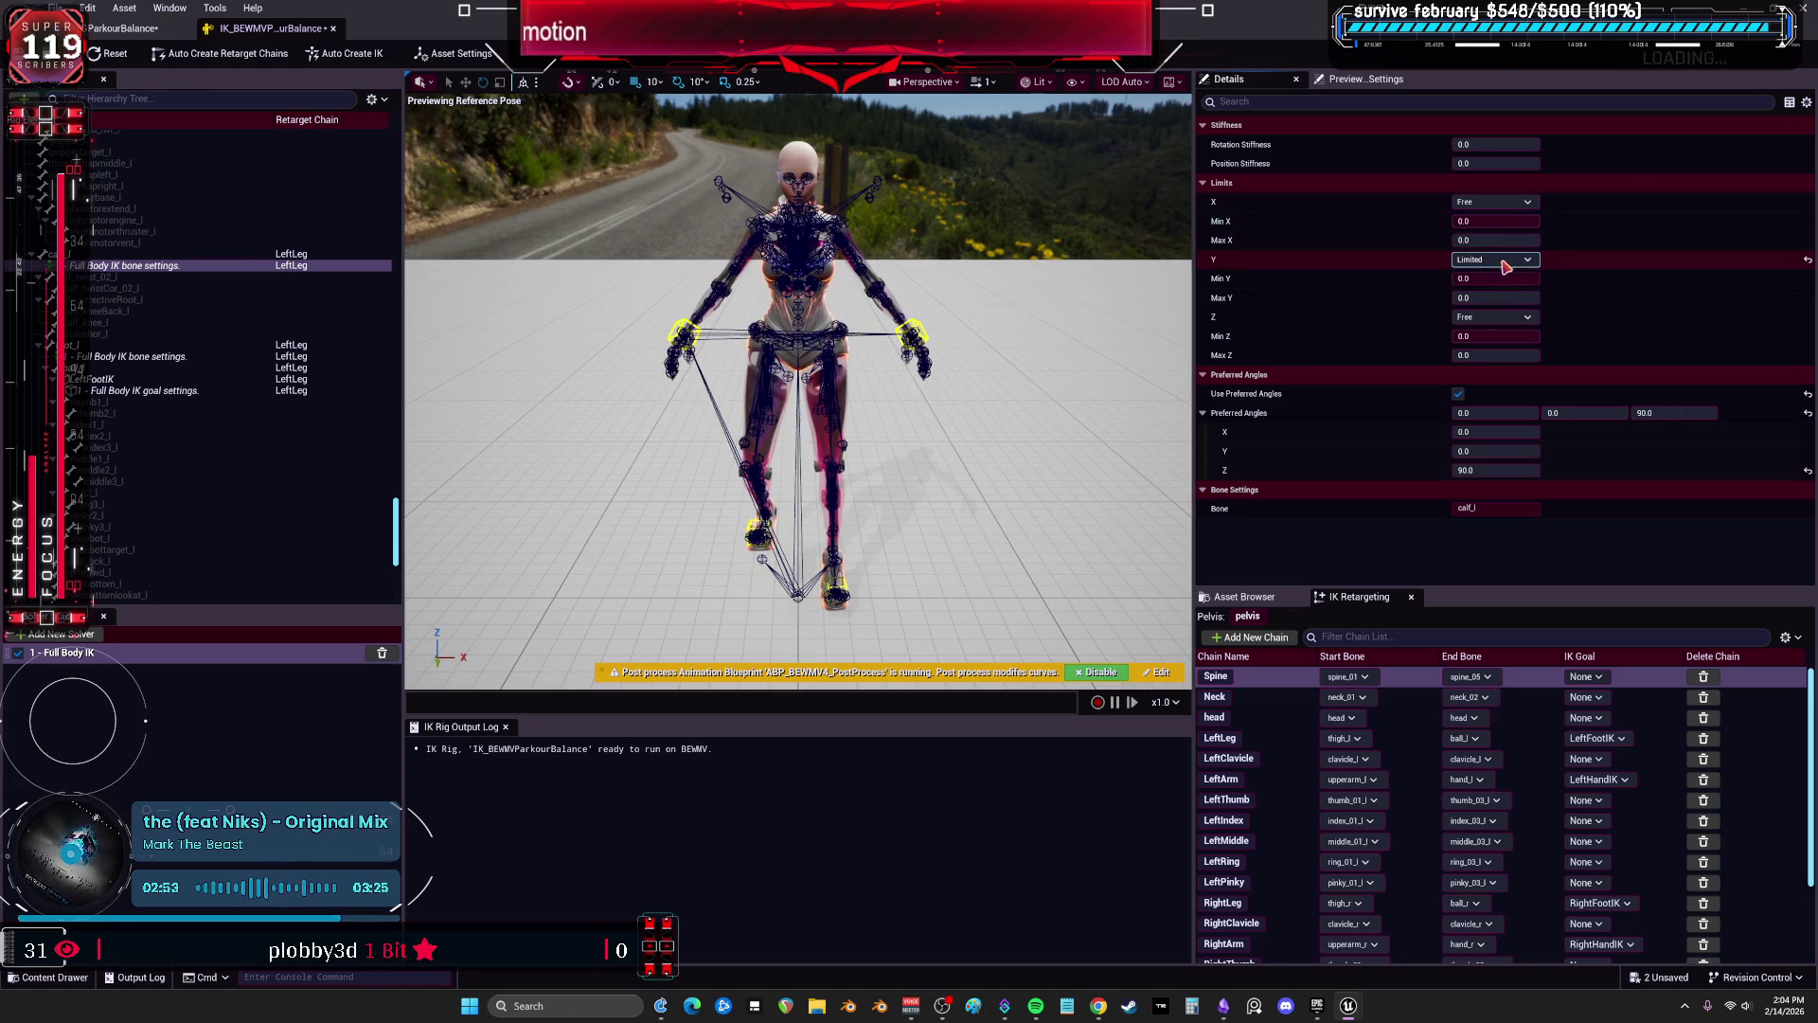
left_click(1501, 275)
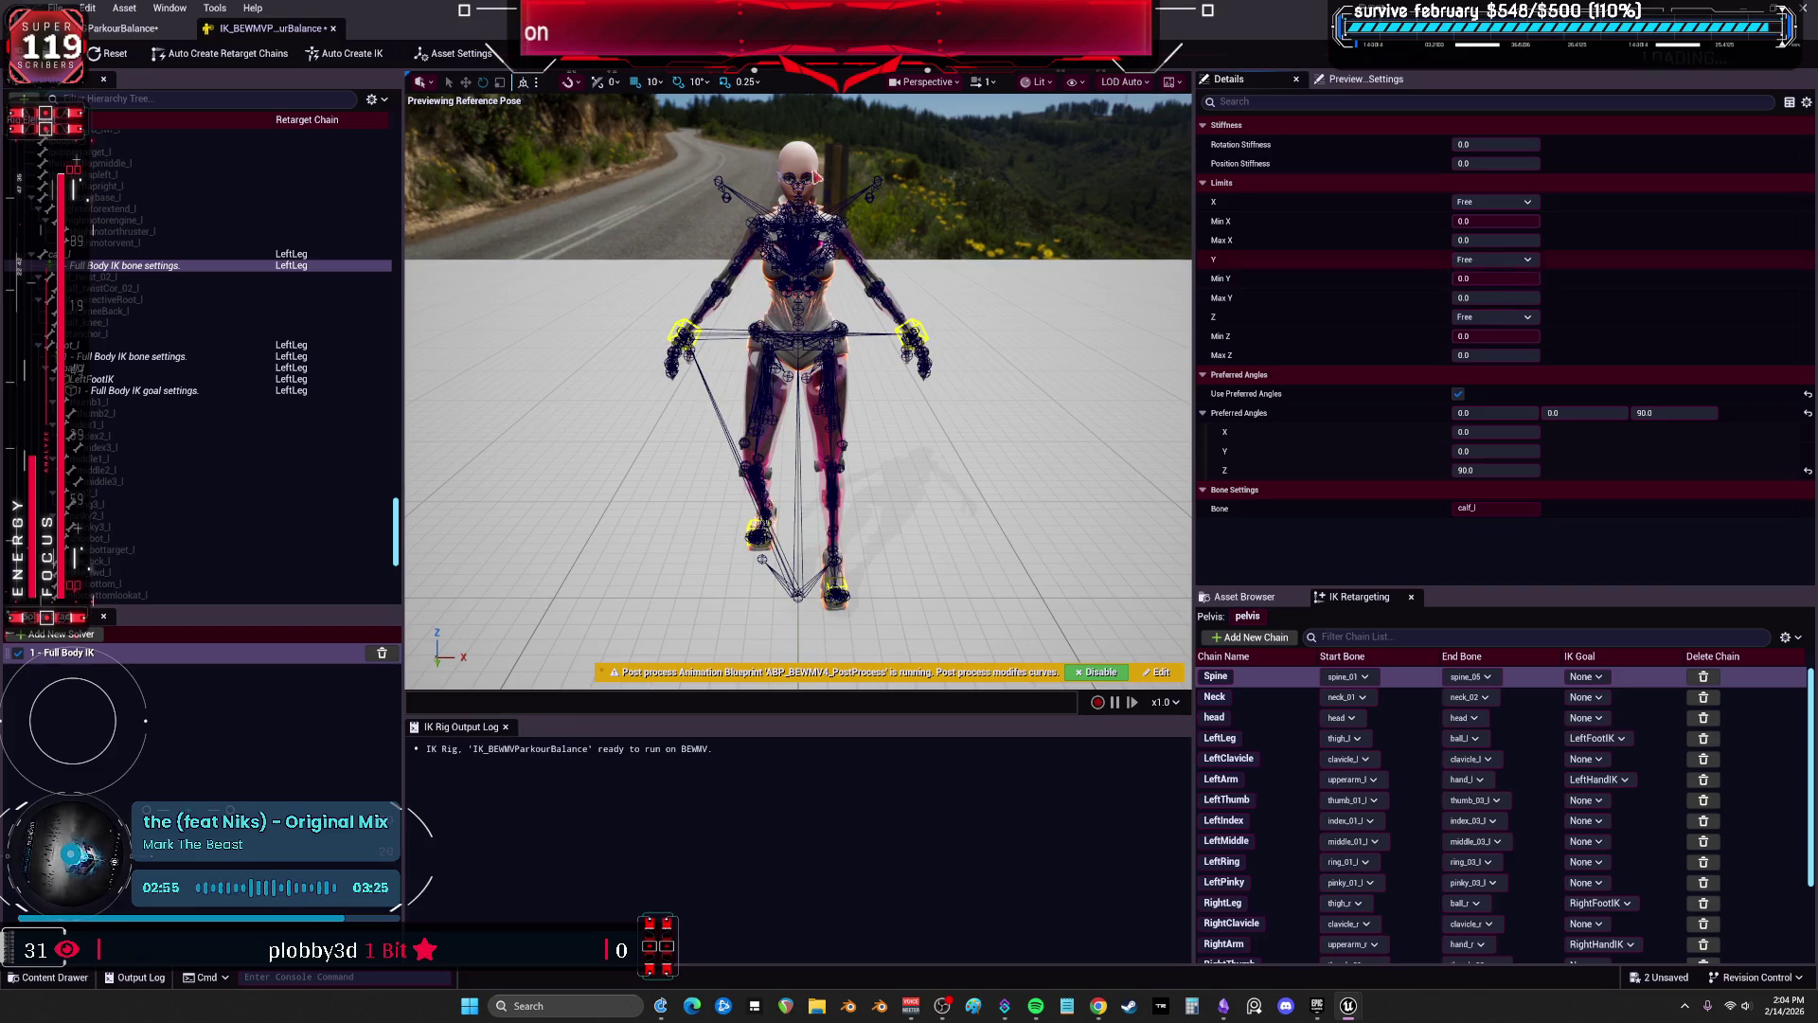
left_click(122, 38)
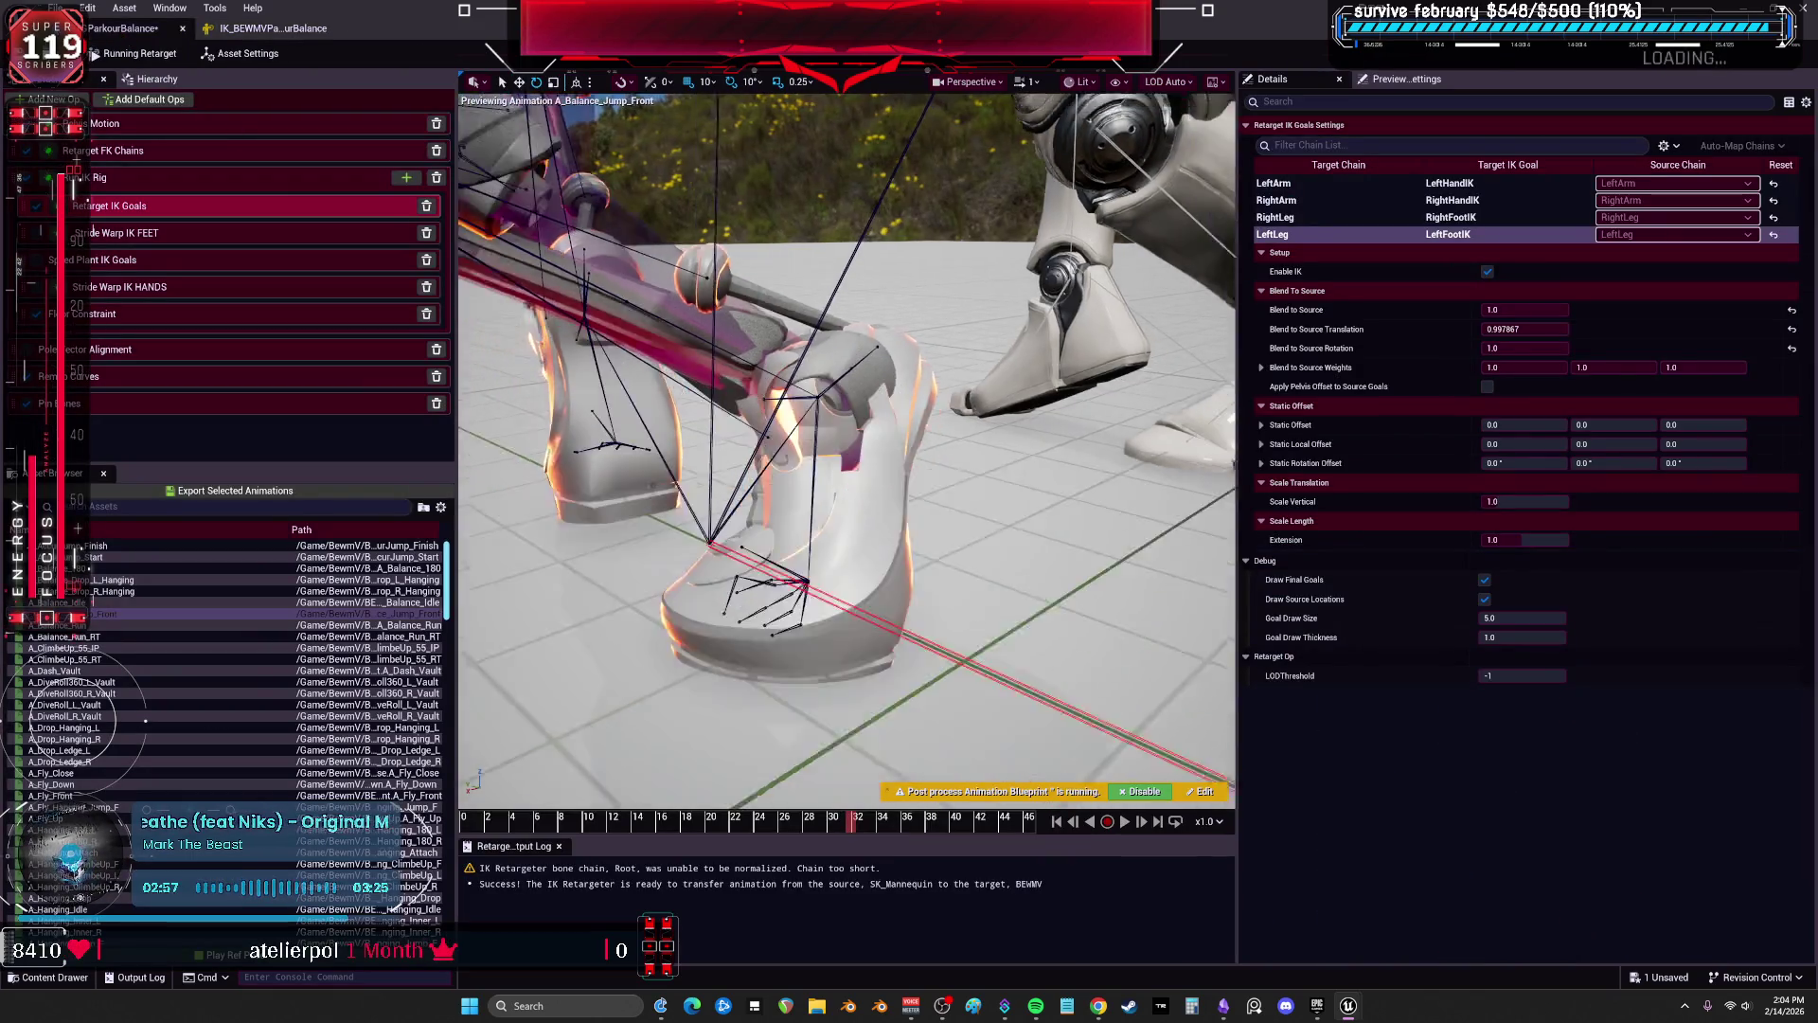
mouse_move(838, 835)
left_mouse_down()
mouse_move(757, 835)
mouse_move(937, 845)
left_mouse_up()
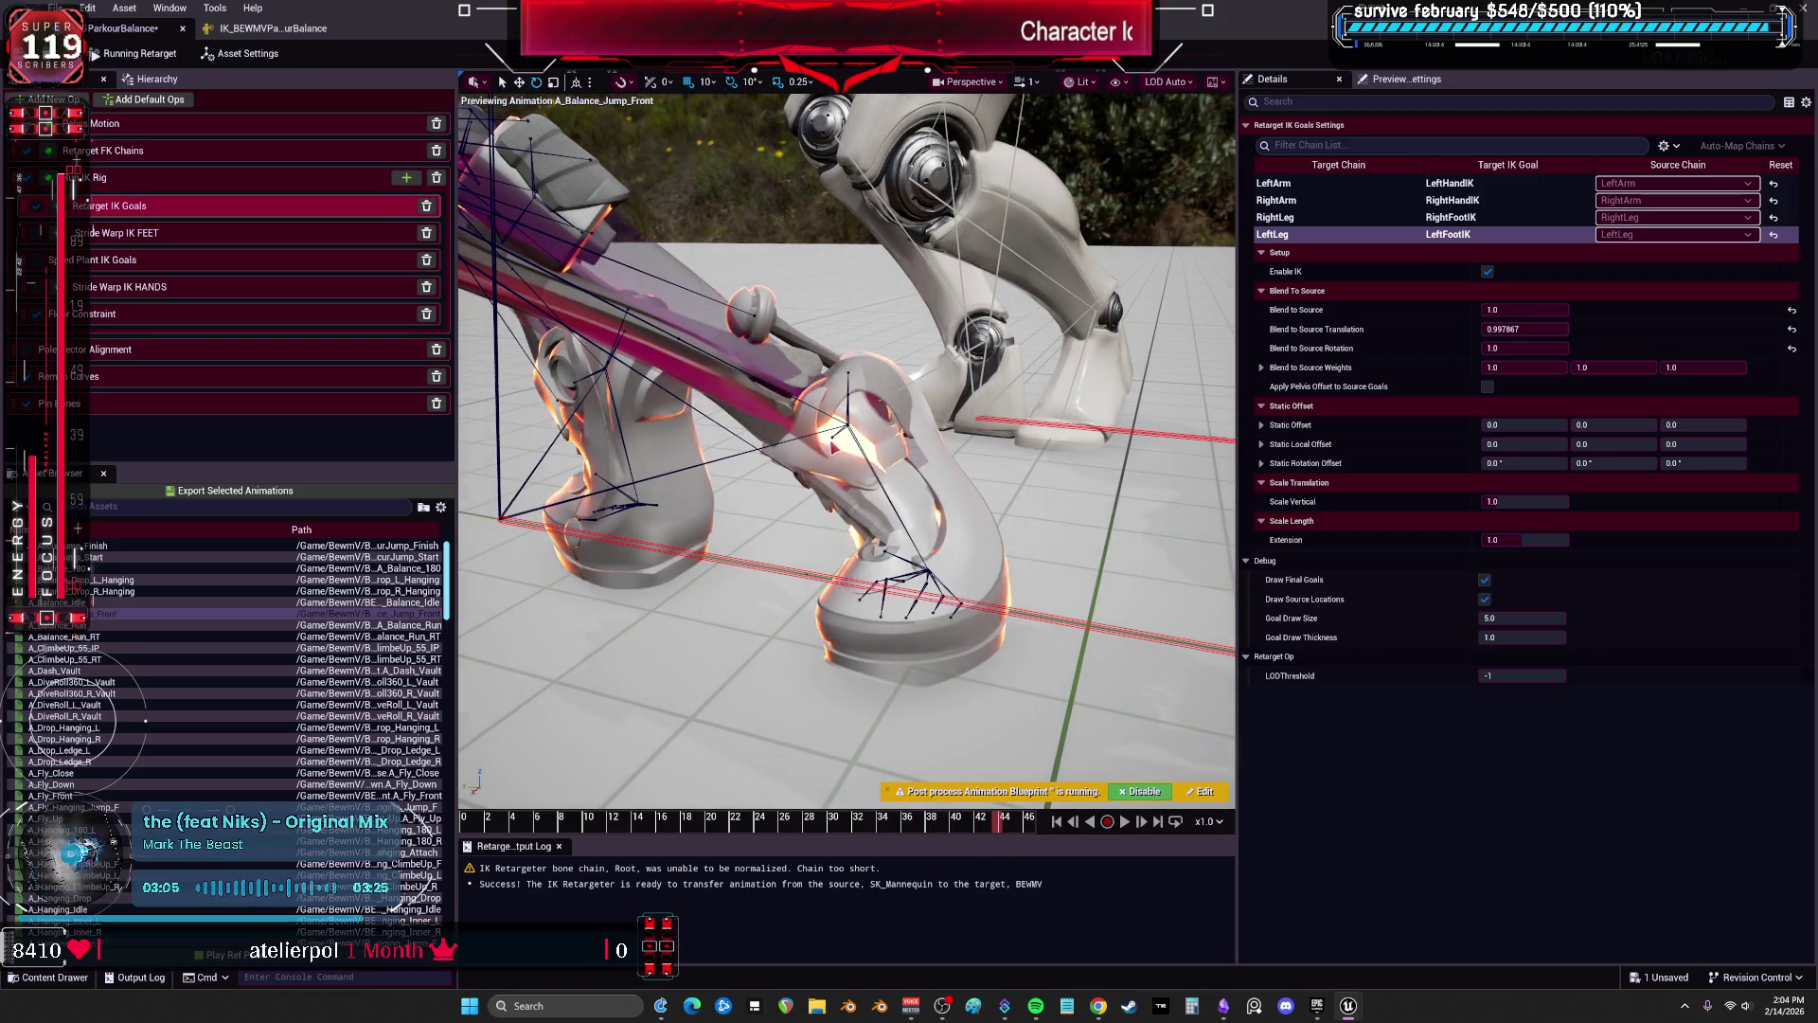
mouse_move(599, 236)
left_mouse_down()
mouse_move(625, 303)
mouse_move(1013, 317)
left_mouse_up()
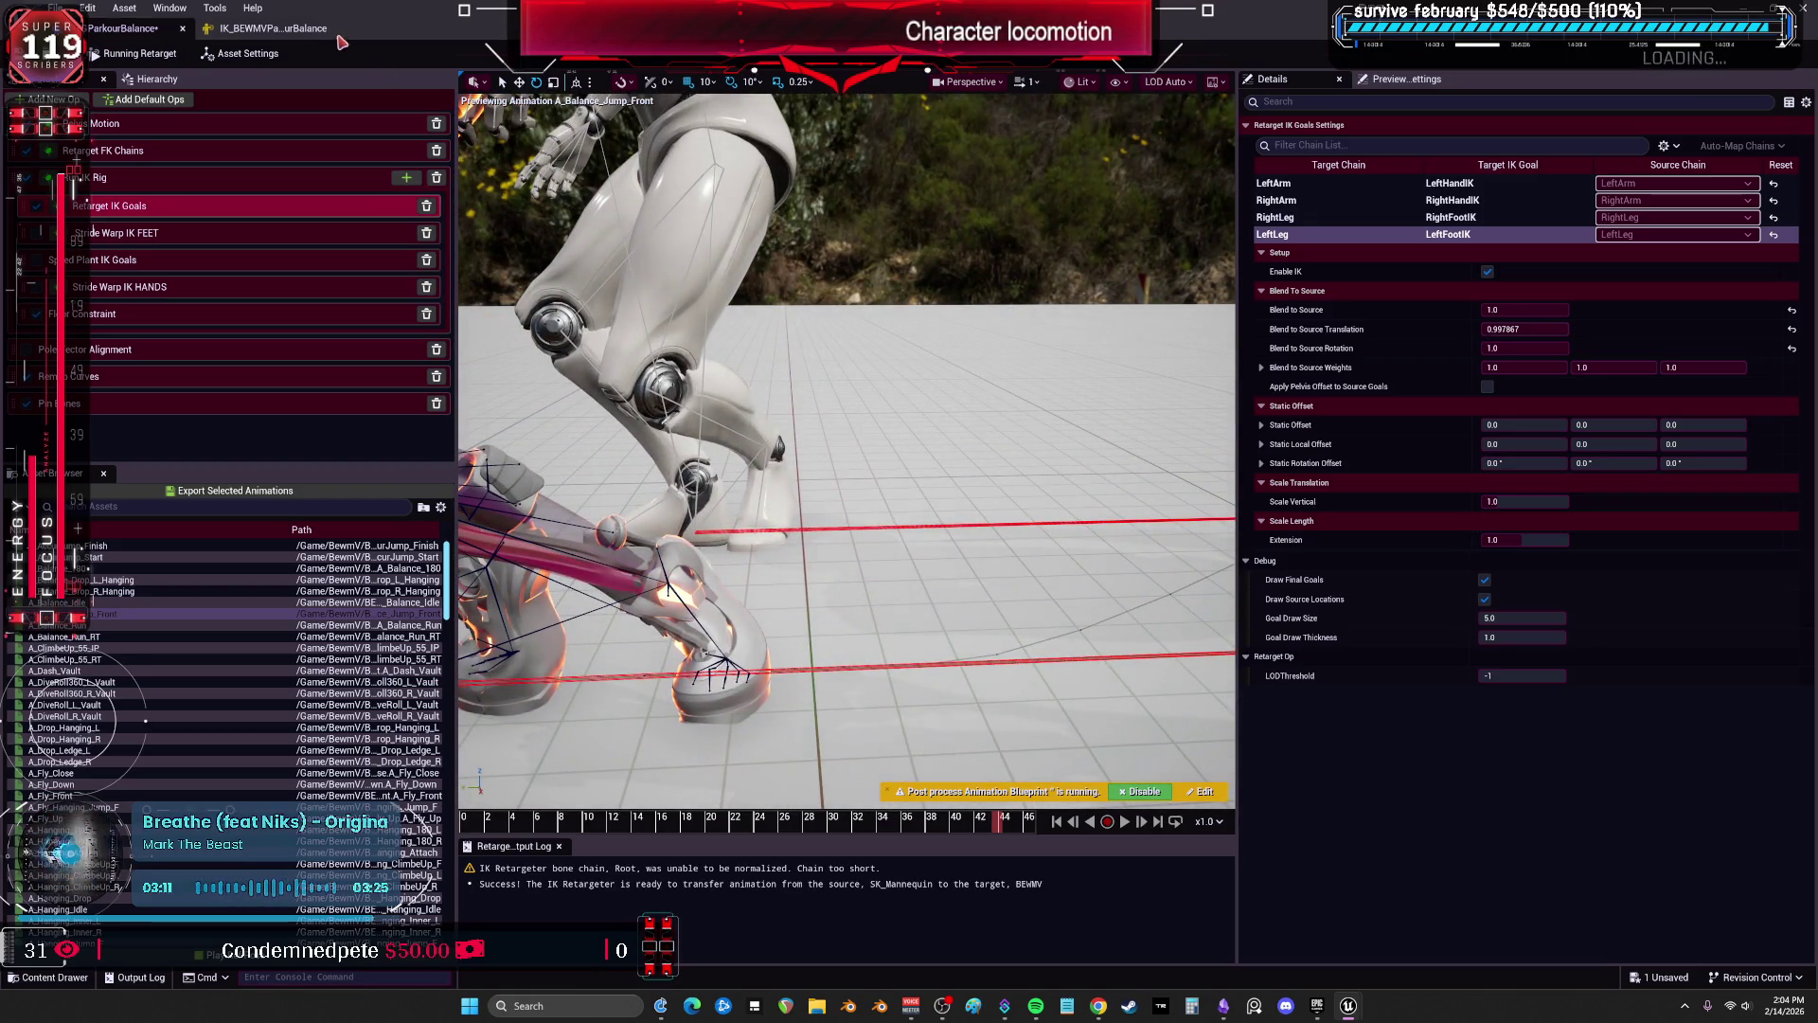
Filter the IK rig hierarchy to bone settings only, then restore Show All Types.
left_click(305, 31)
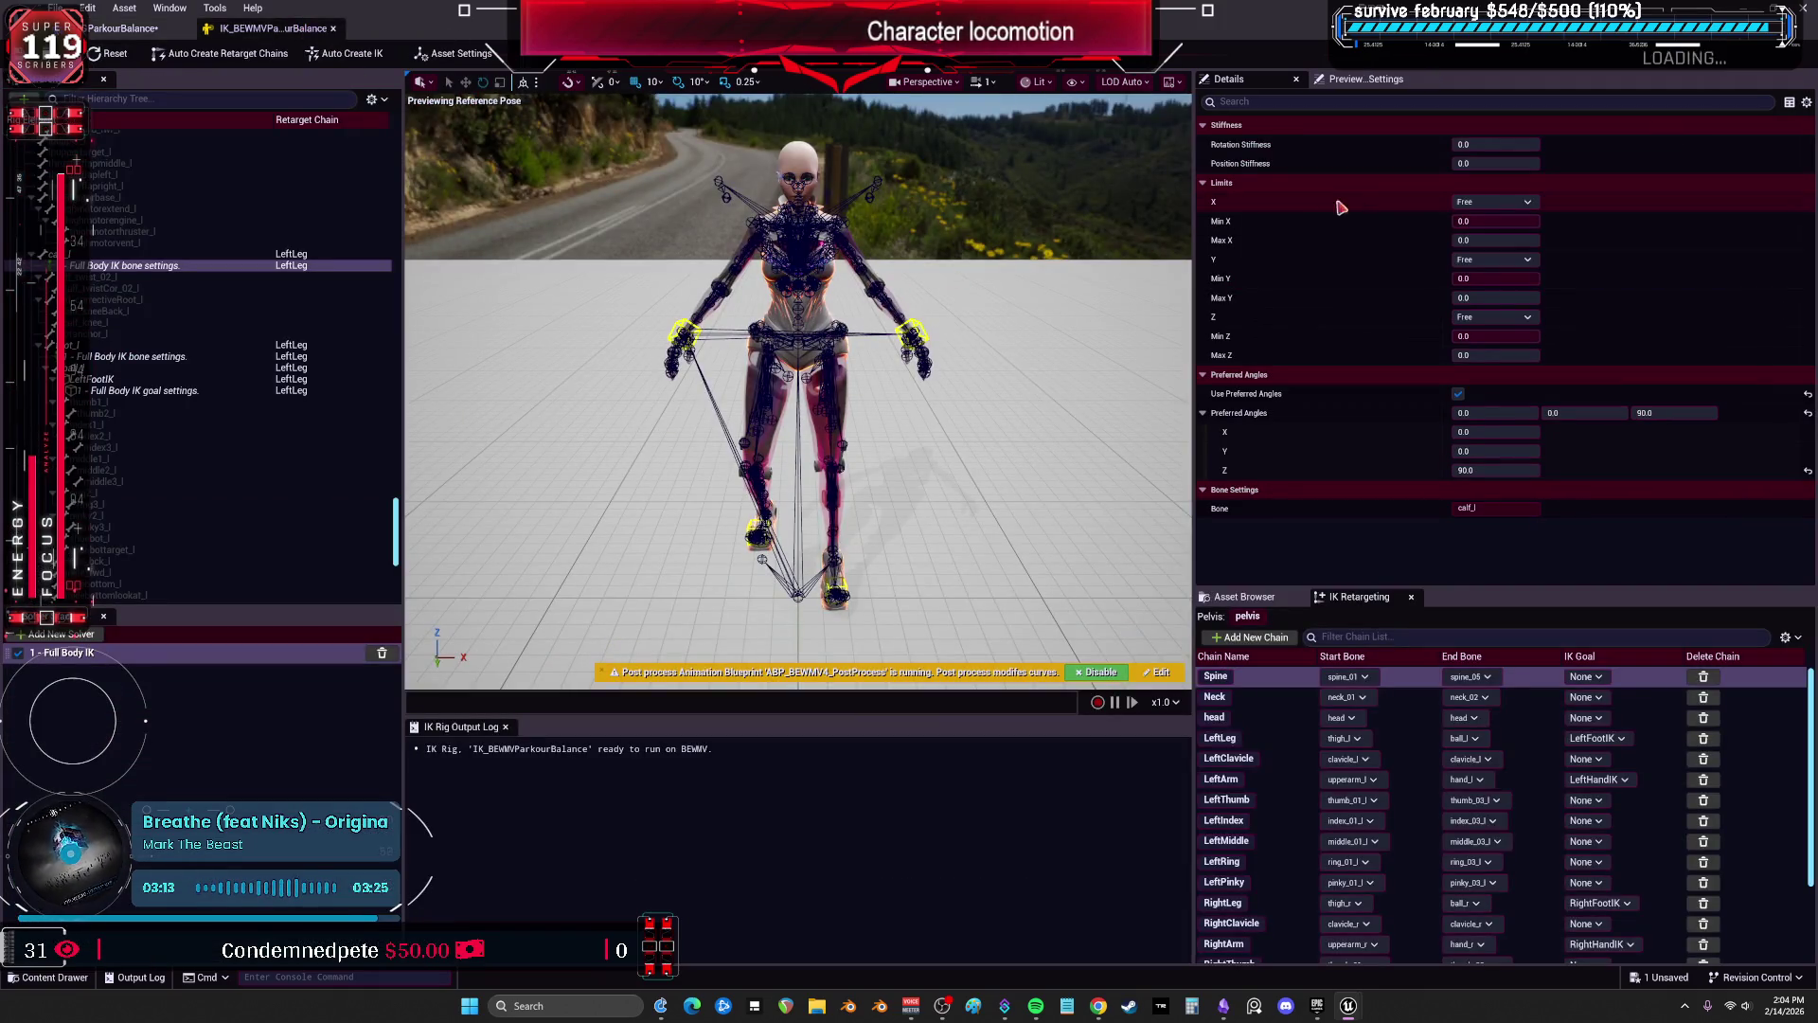
scroll(388, 507, "up", 5)
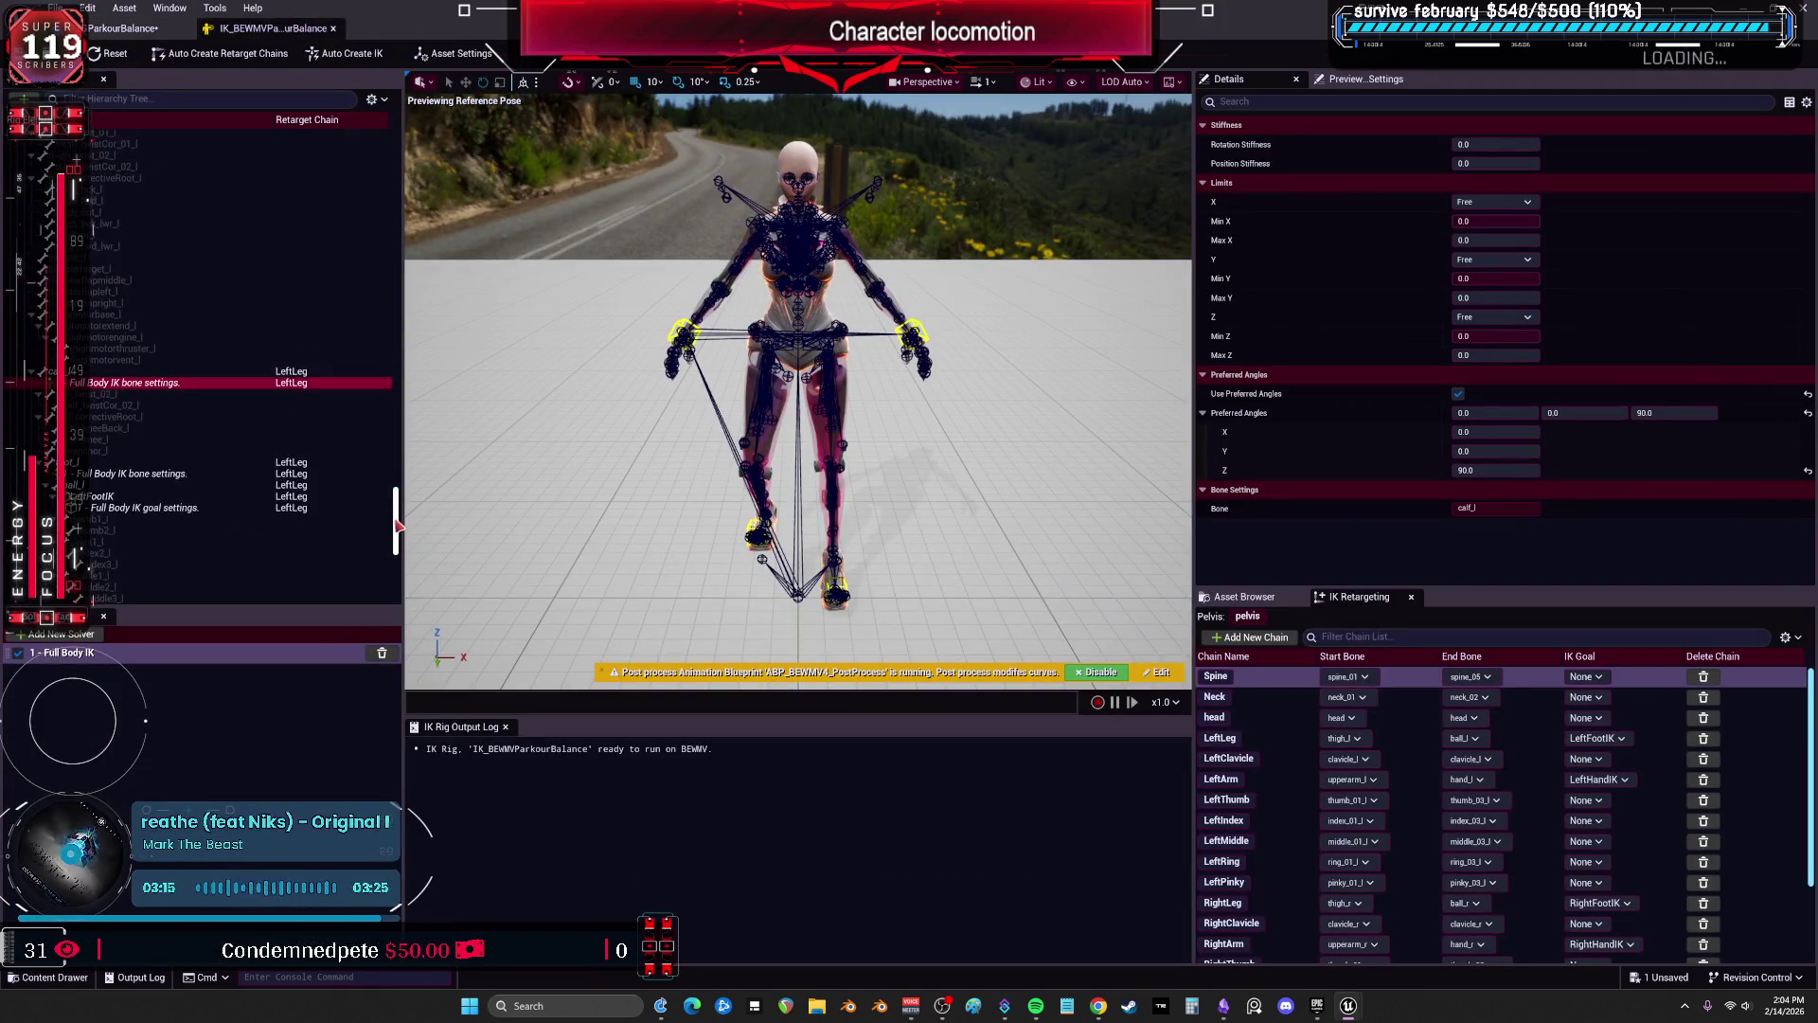
left_click(374, 98)
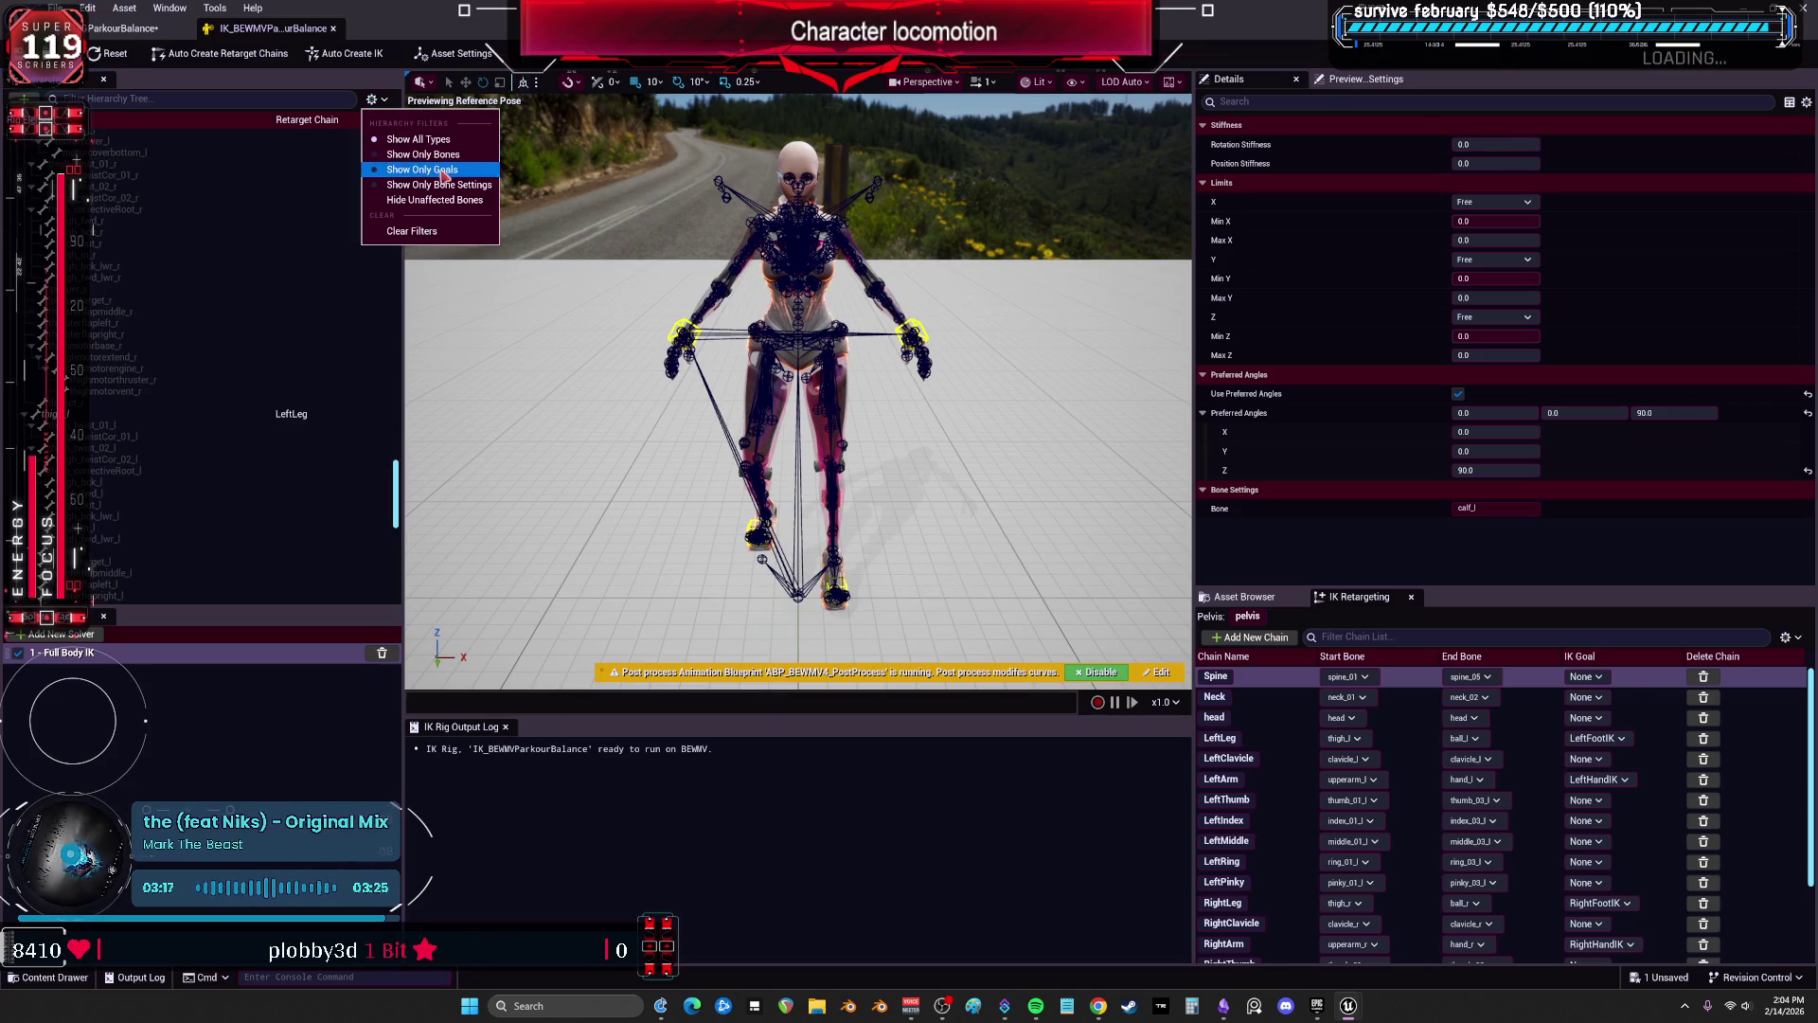
left_click(466, 187)
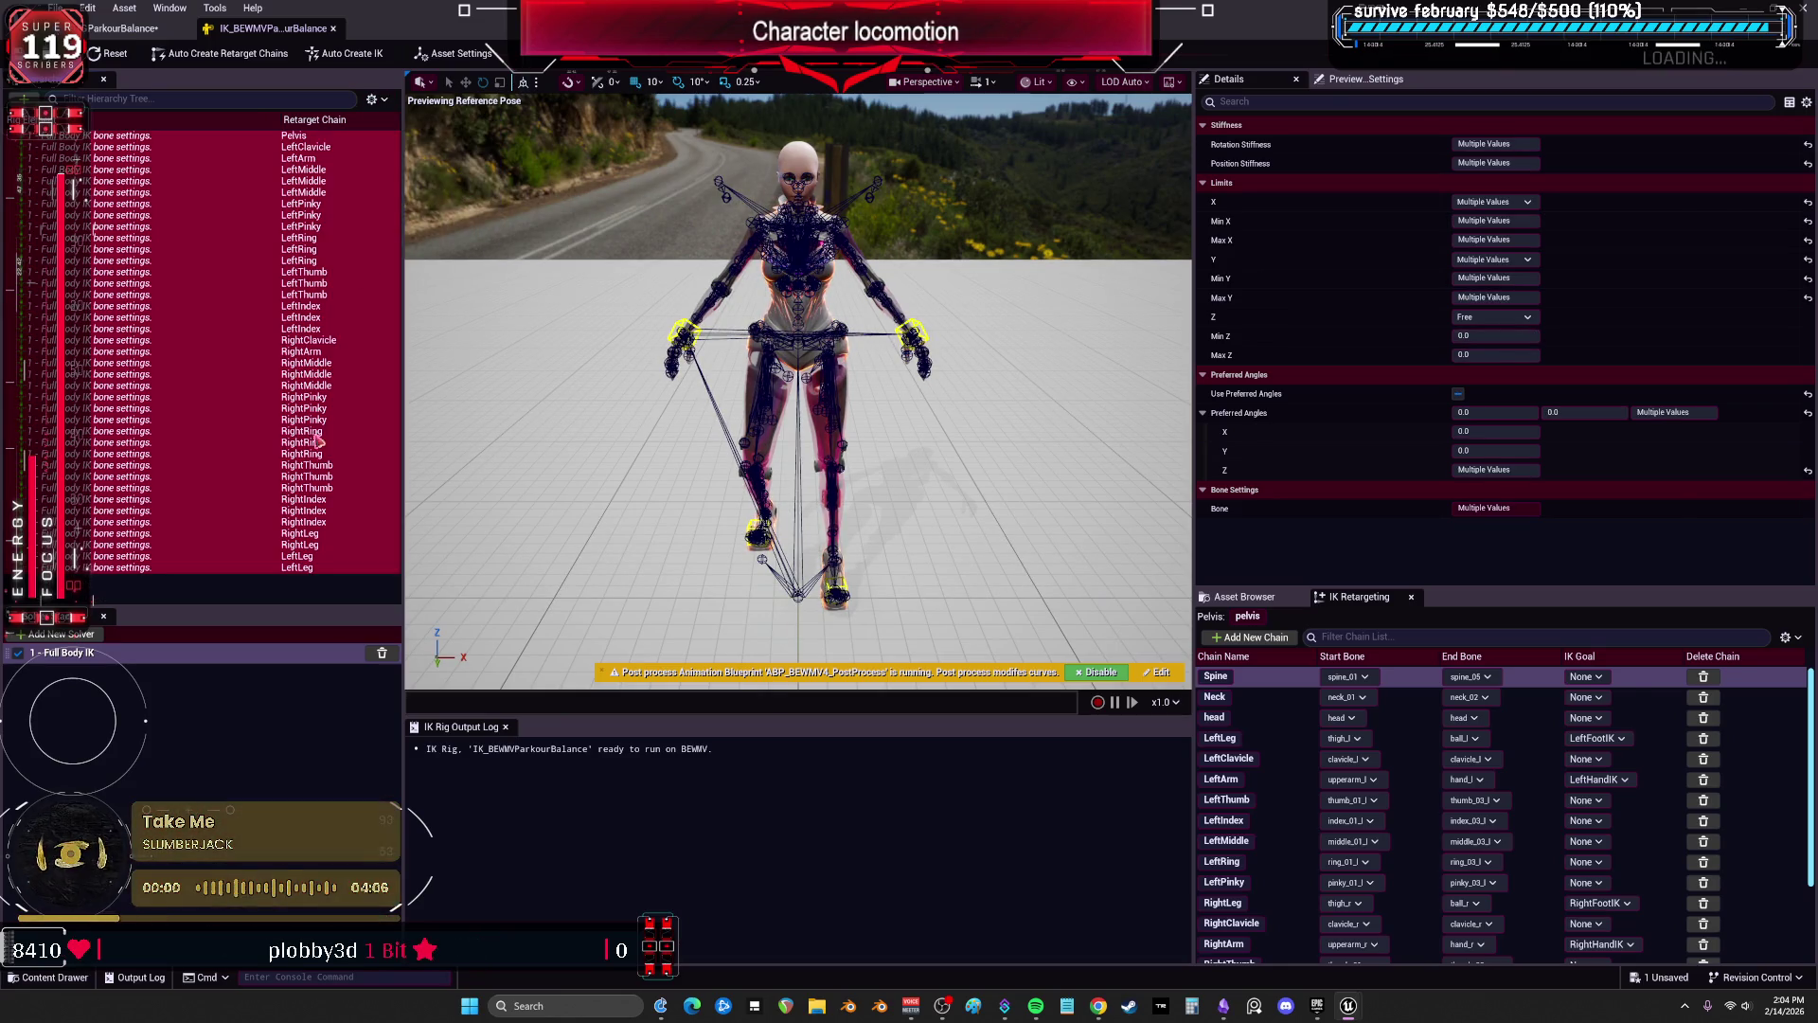
left_click(308, 591)
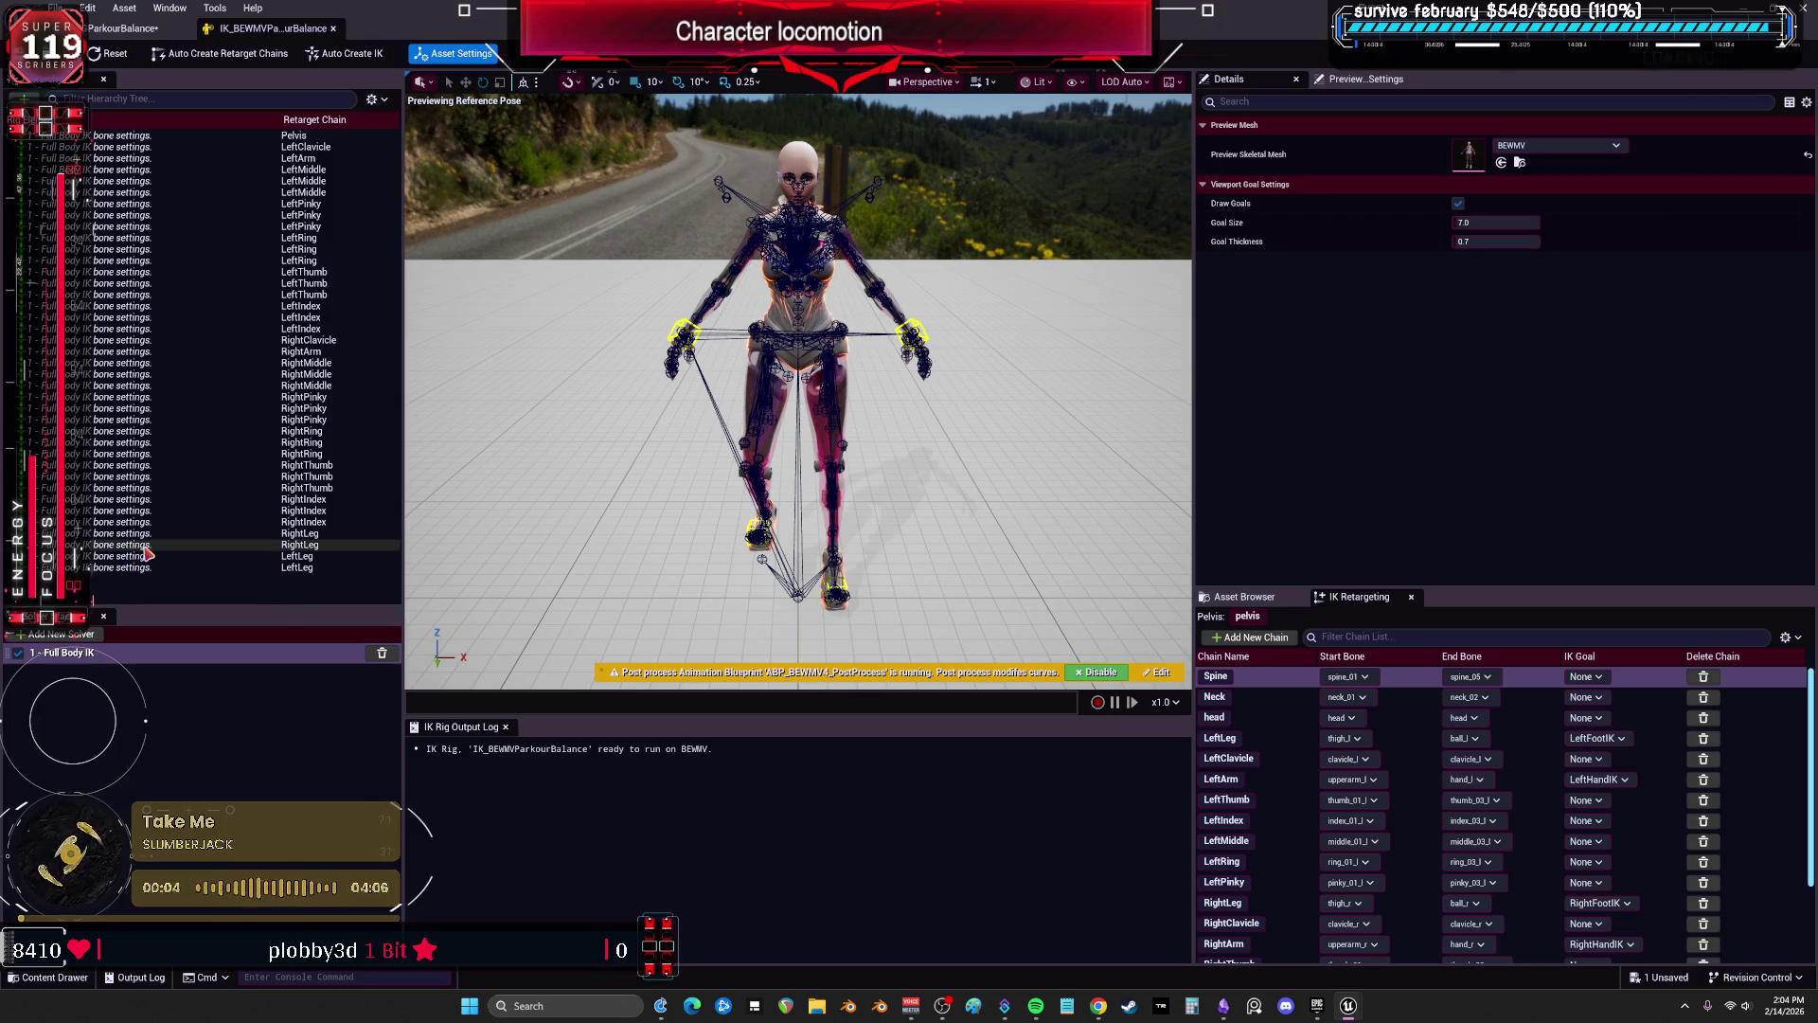
left_click(372, 98)
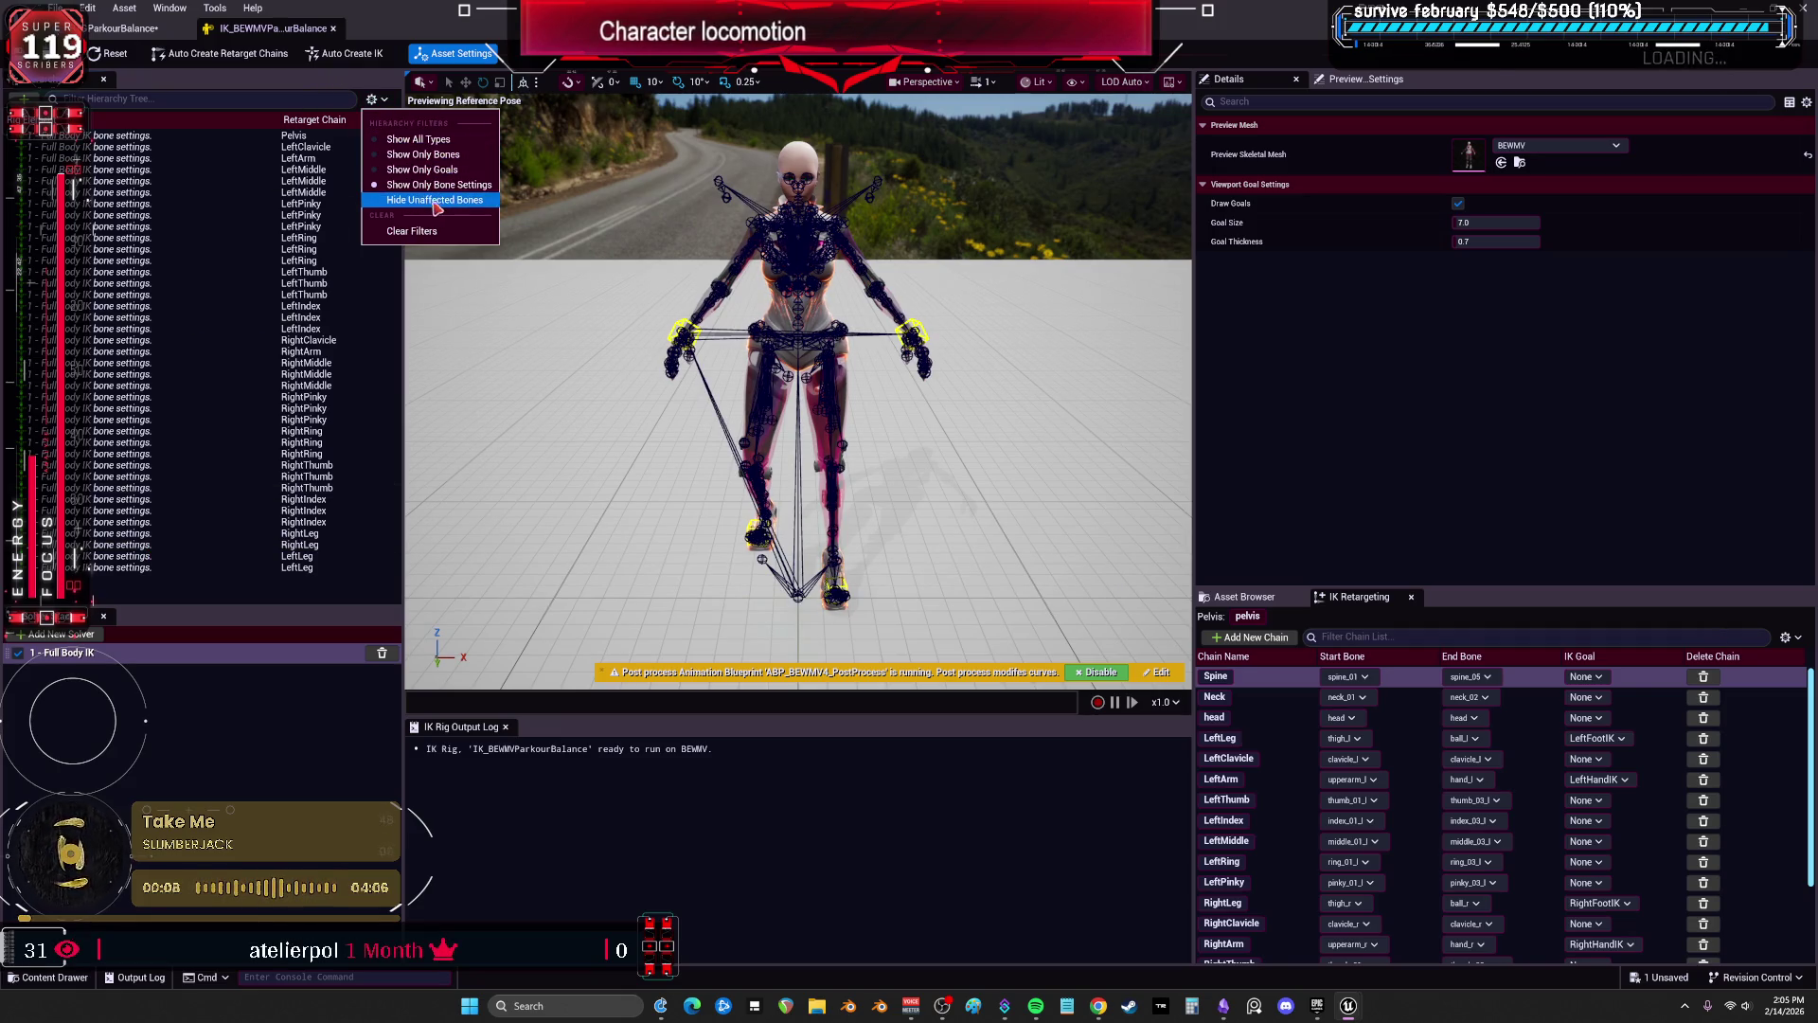
left_click(435, 200)
left_click(372, 99)
left_click(412, 185)
left_click(372, 98)
left_click(412, 186)
left_click(372, 99)
left_click(412, 187)
left_click(372, 98)
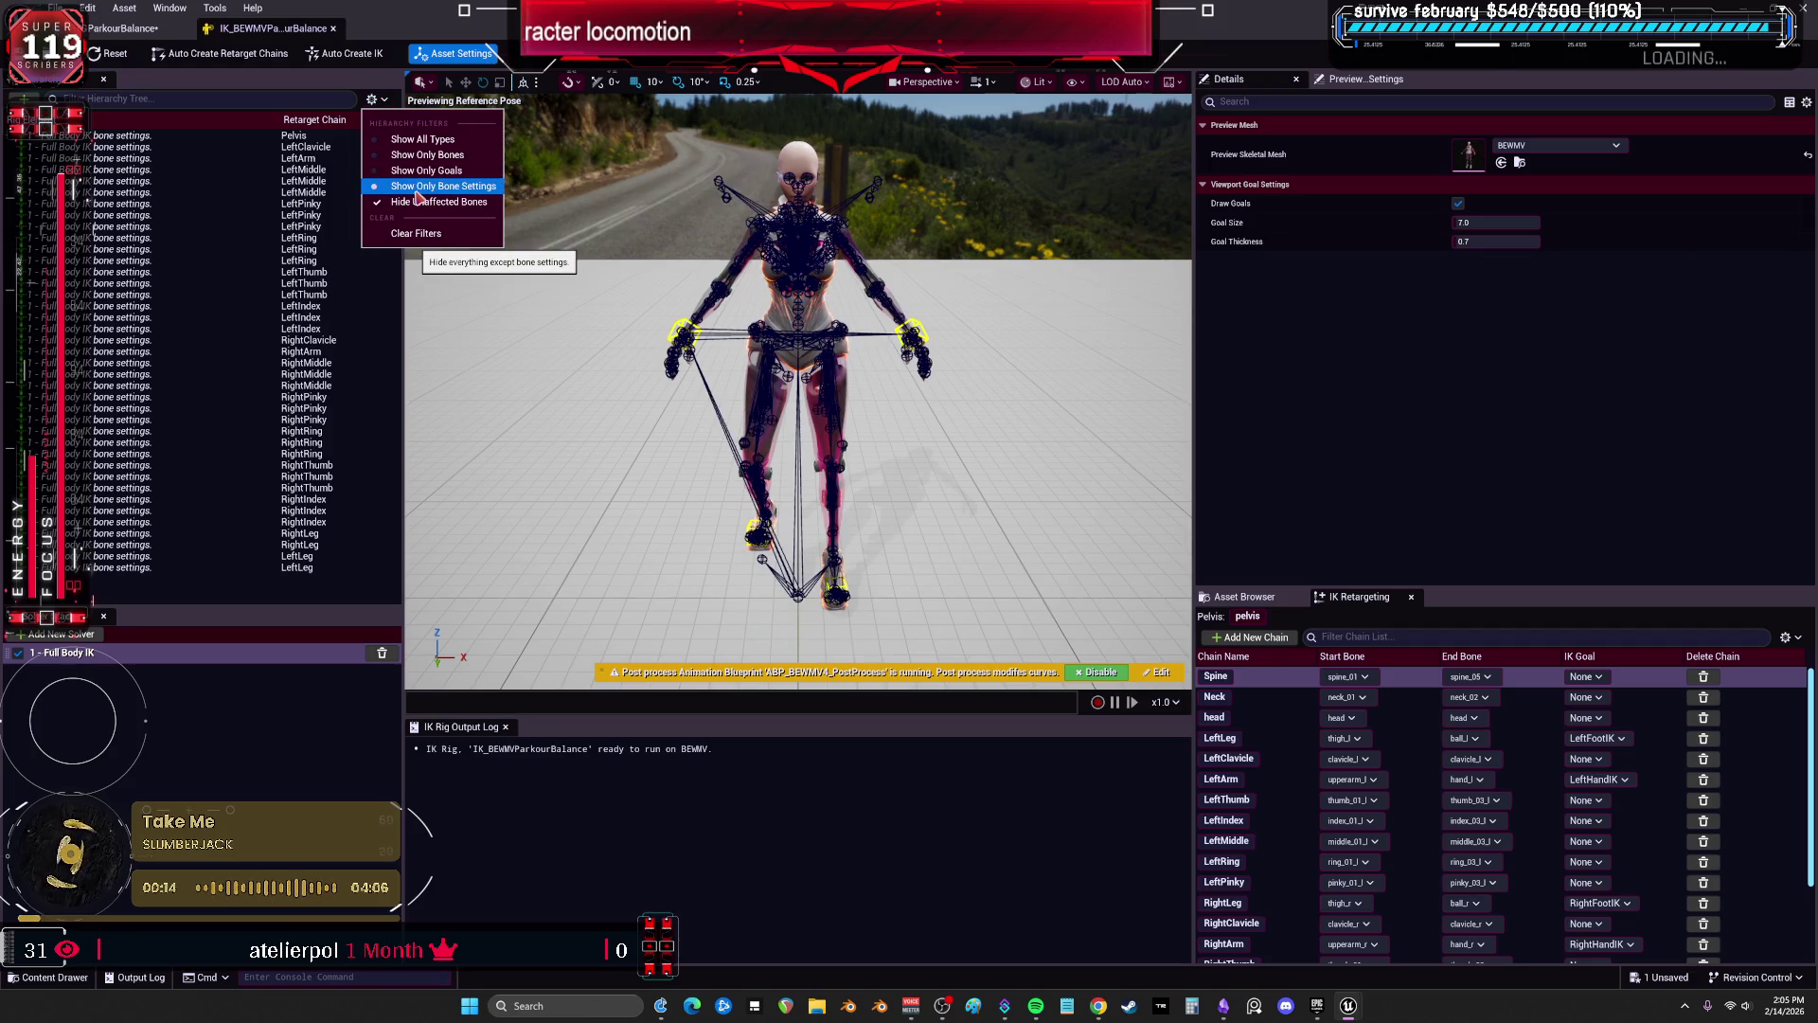
left_click(417, 140)
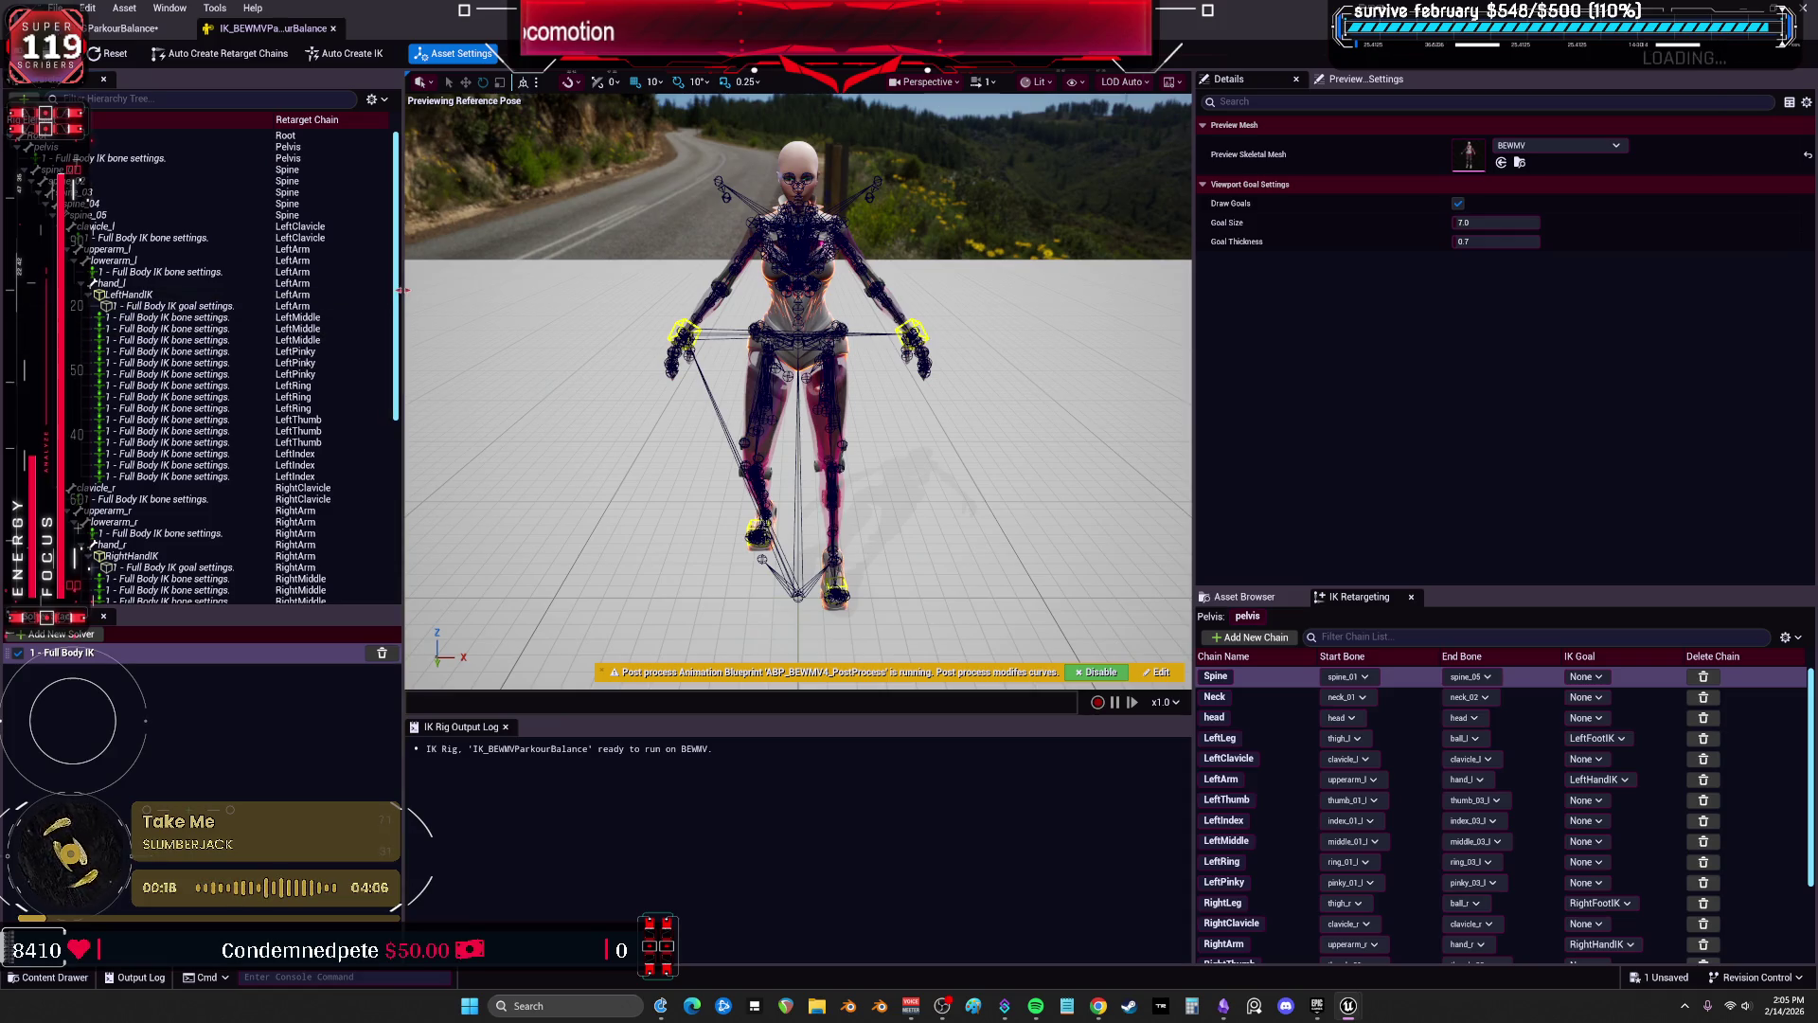
Compare the LeftLeg goal, LeftFootIK, foot_l, calf_l and calf_r settings in the hierarchy.
scroll(403, 335, "down", 3)
scroll(403, 335, "down", 10)
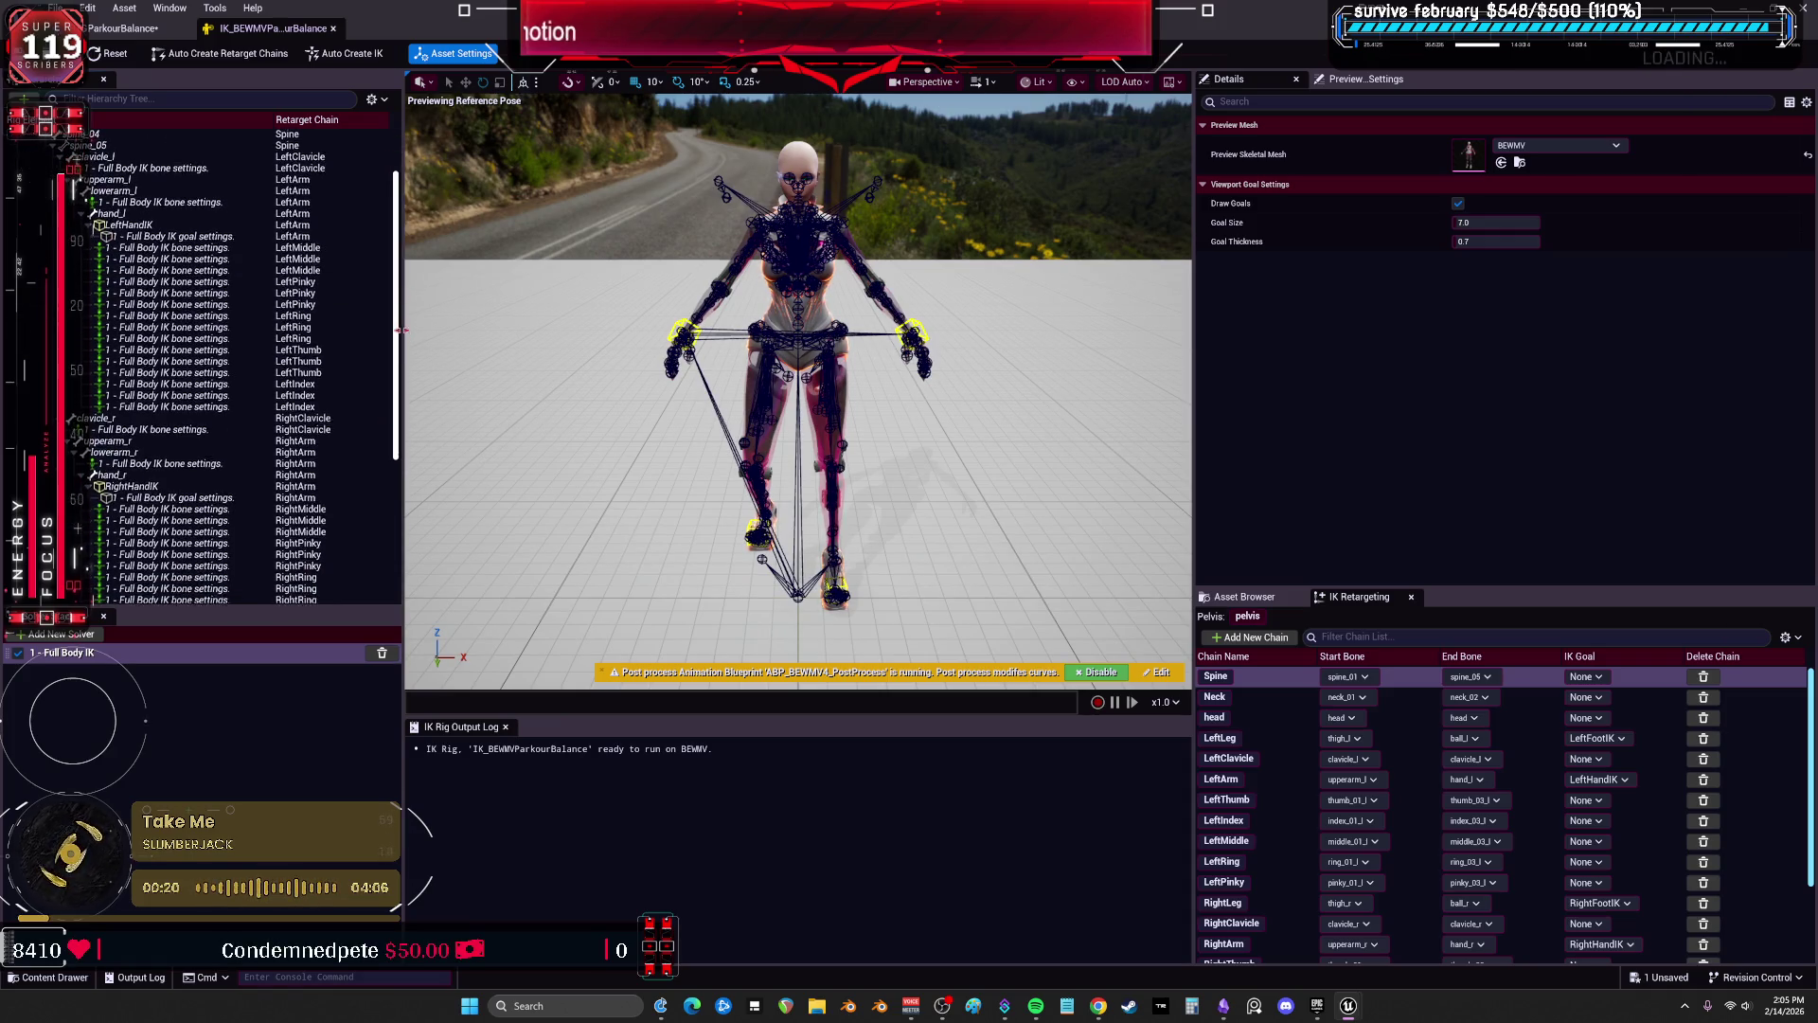
left_click(151, 598)
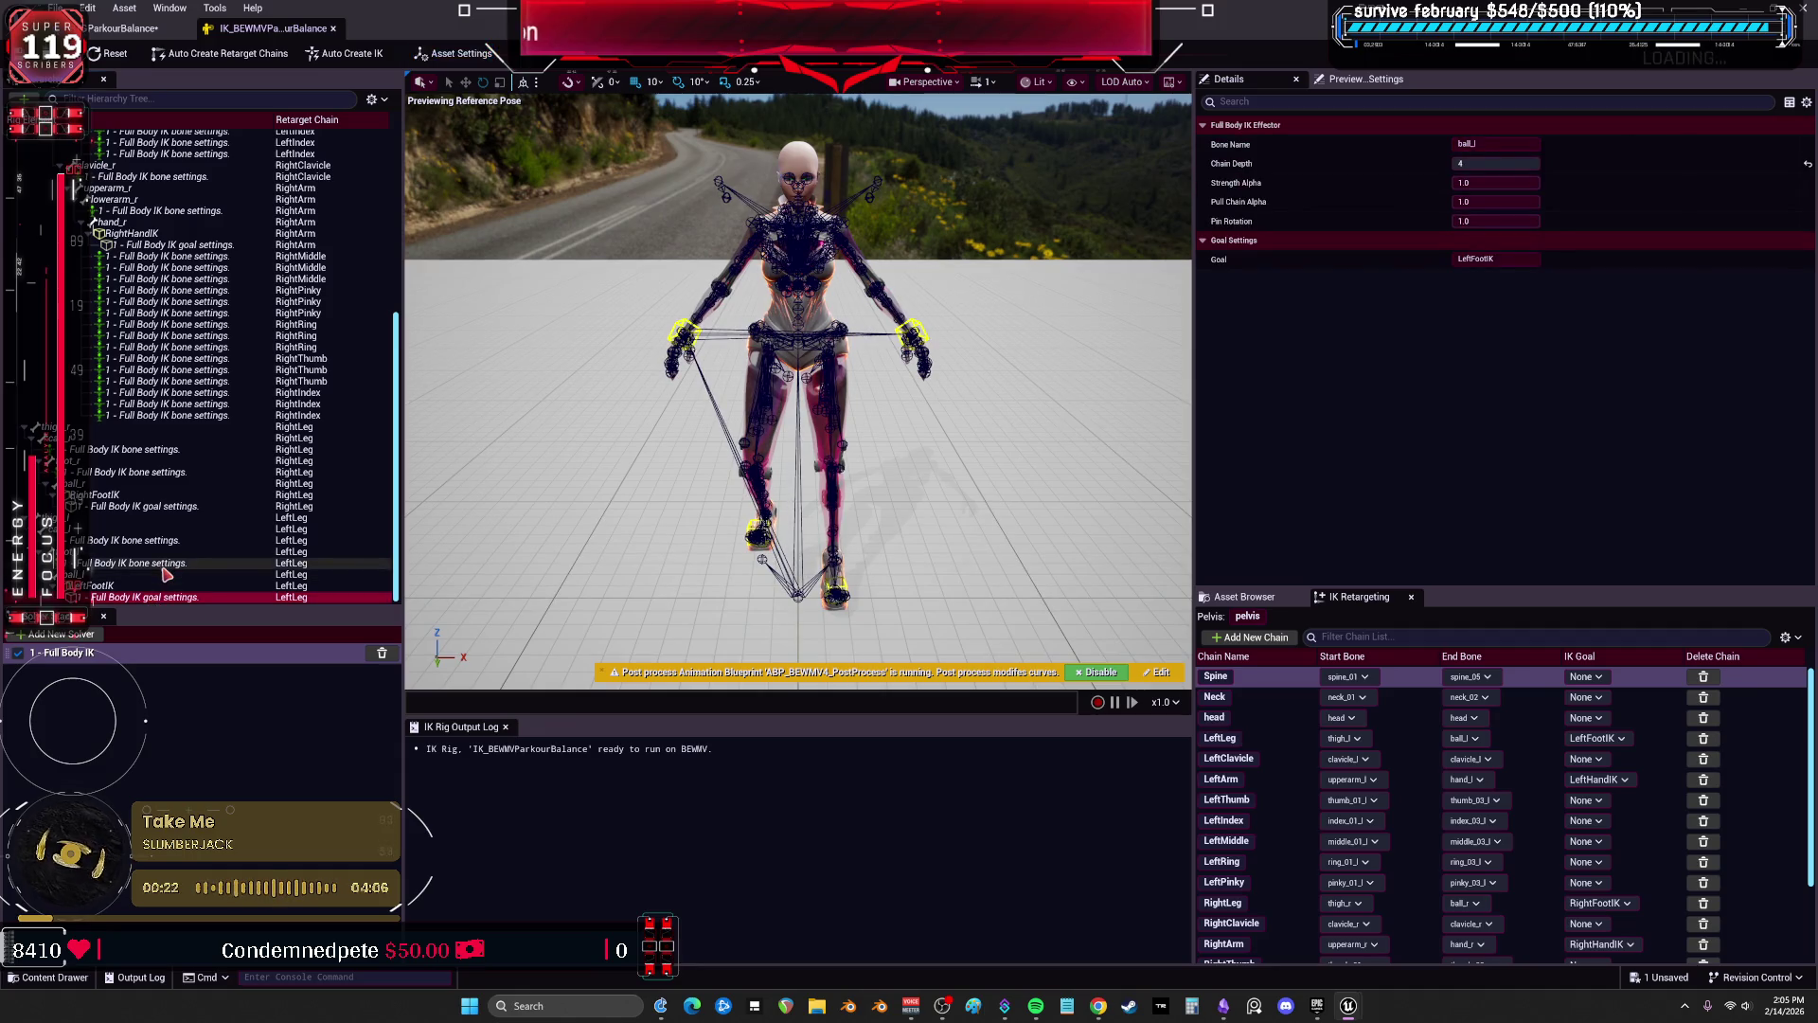
left_click(139, 585)
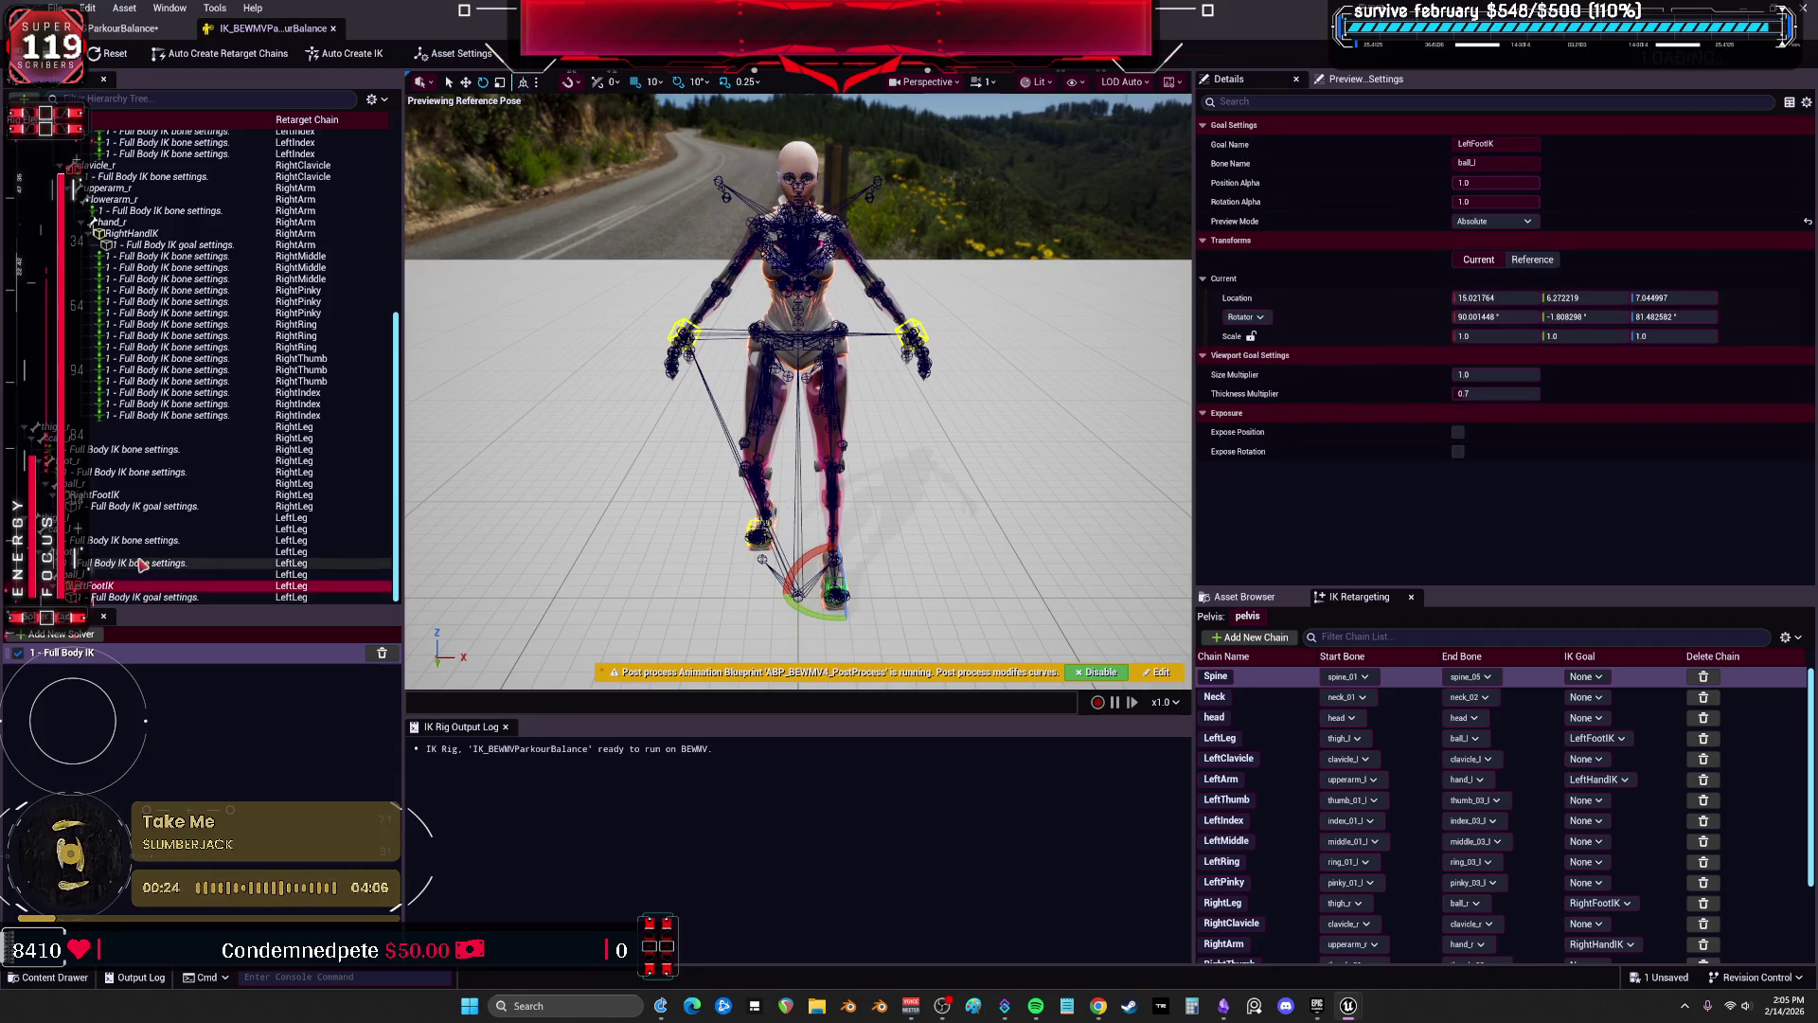
left_click(142, 565)
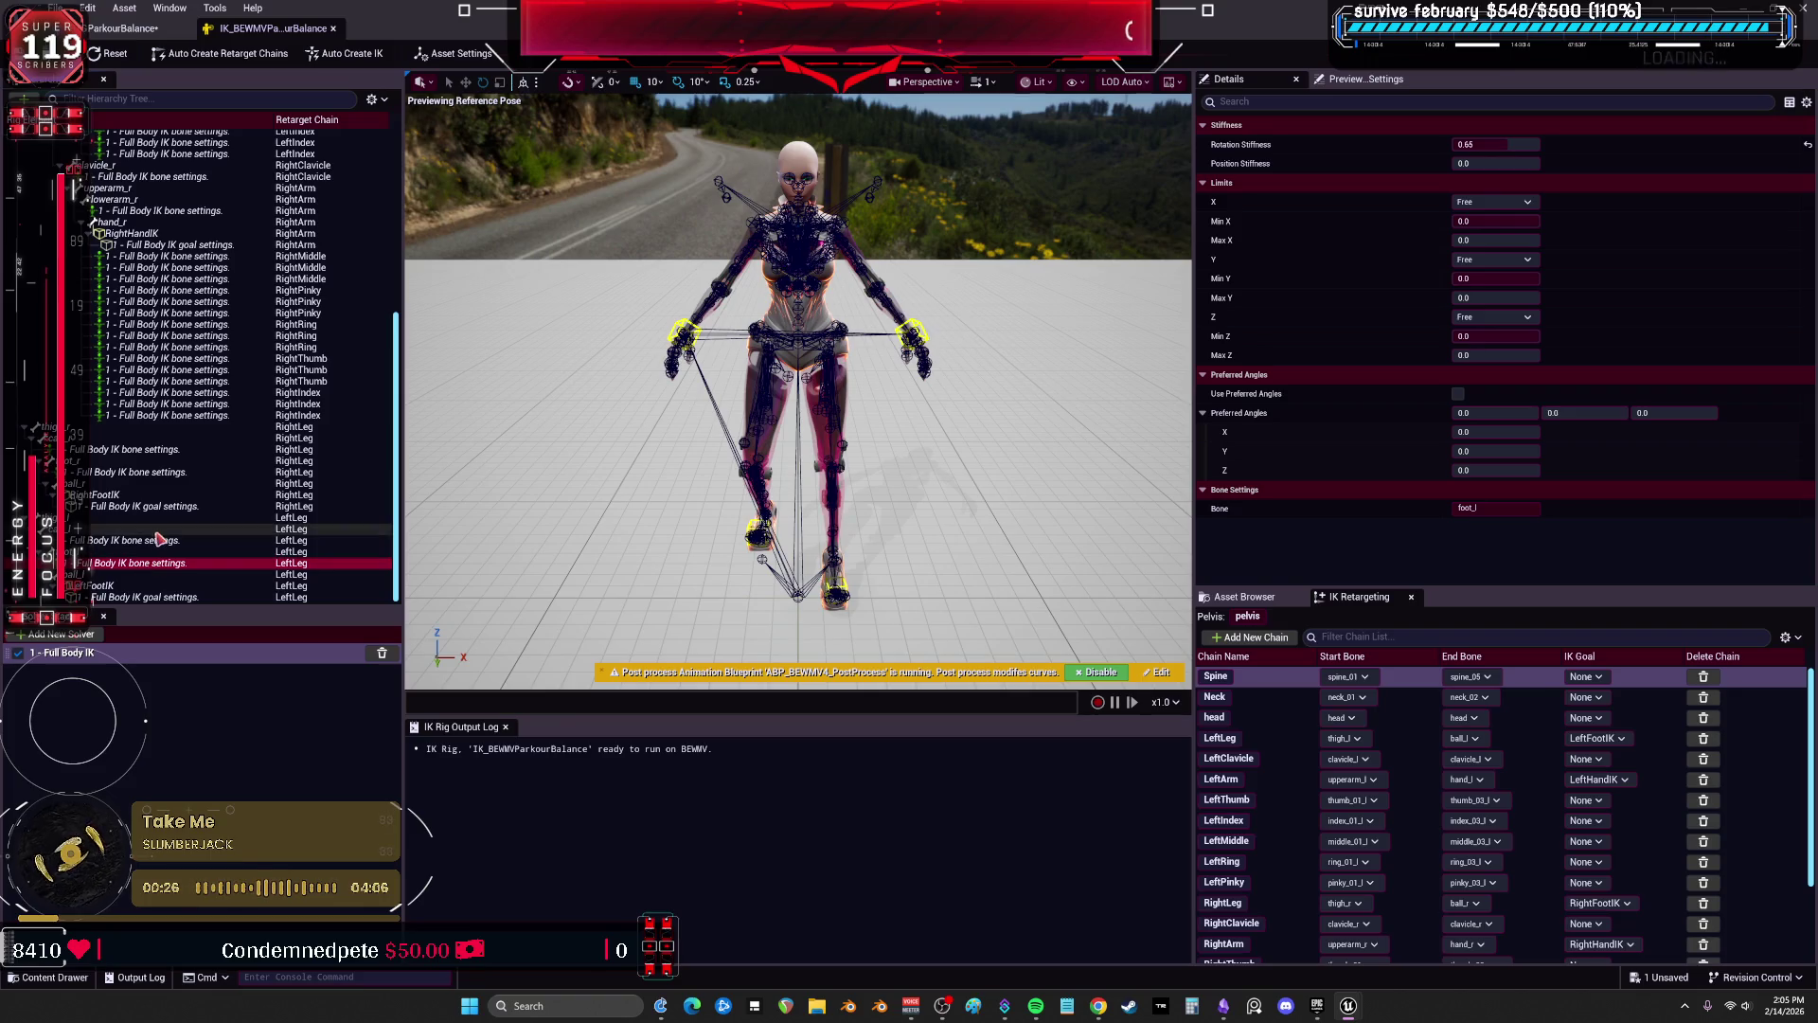
left_click(161, 450)
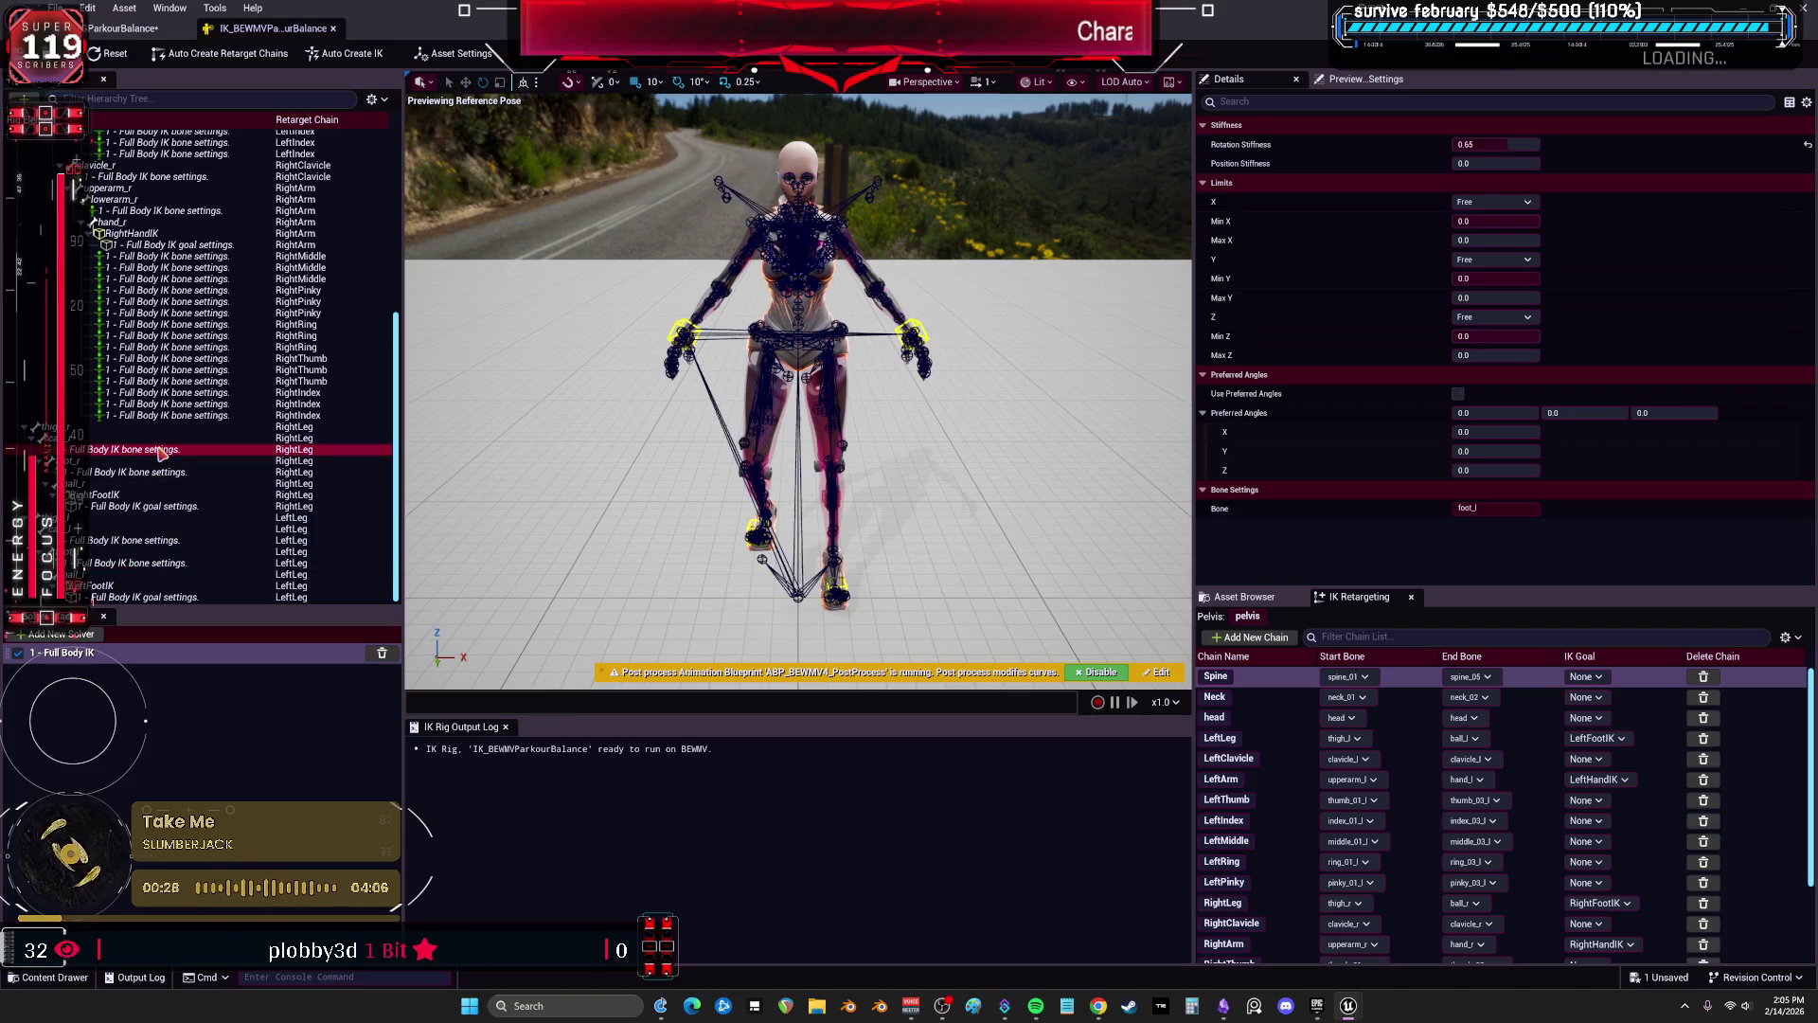
left_click(155, 541)
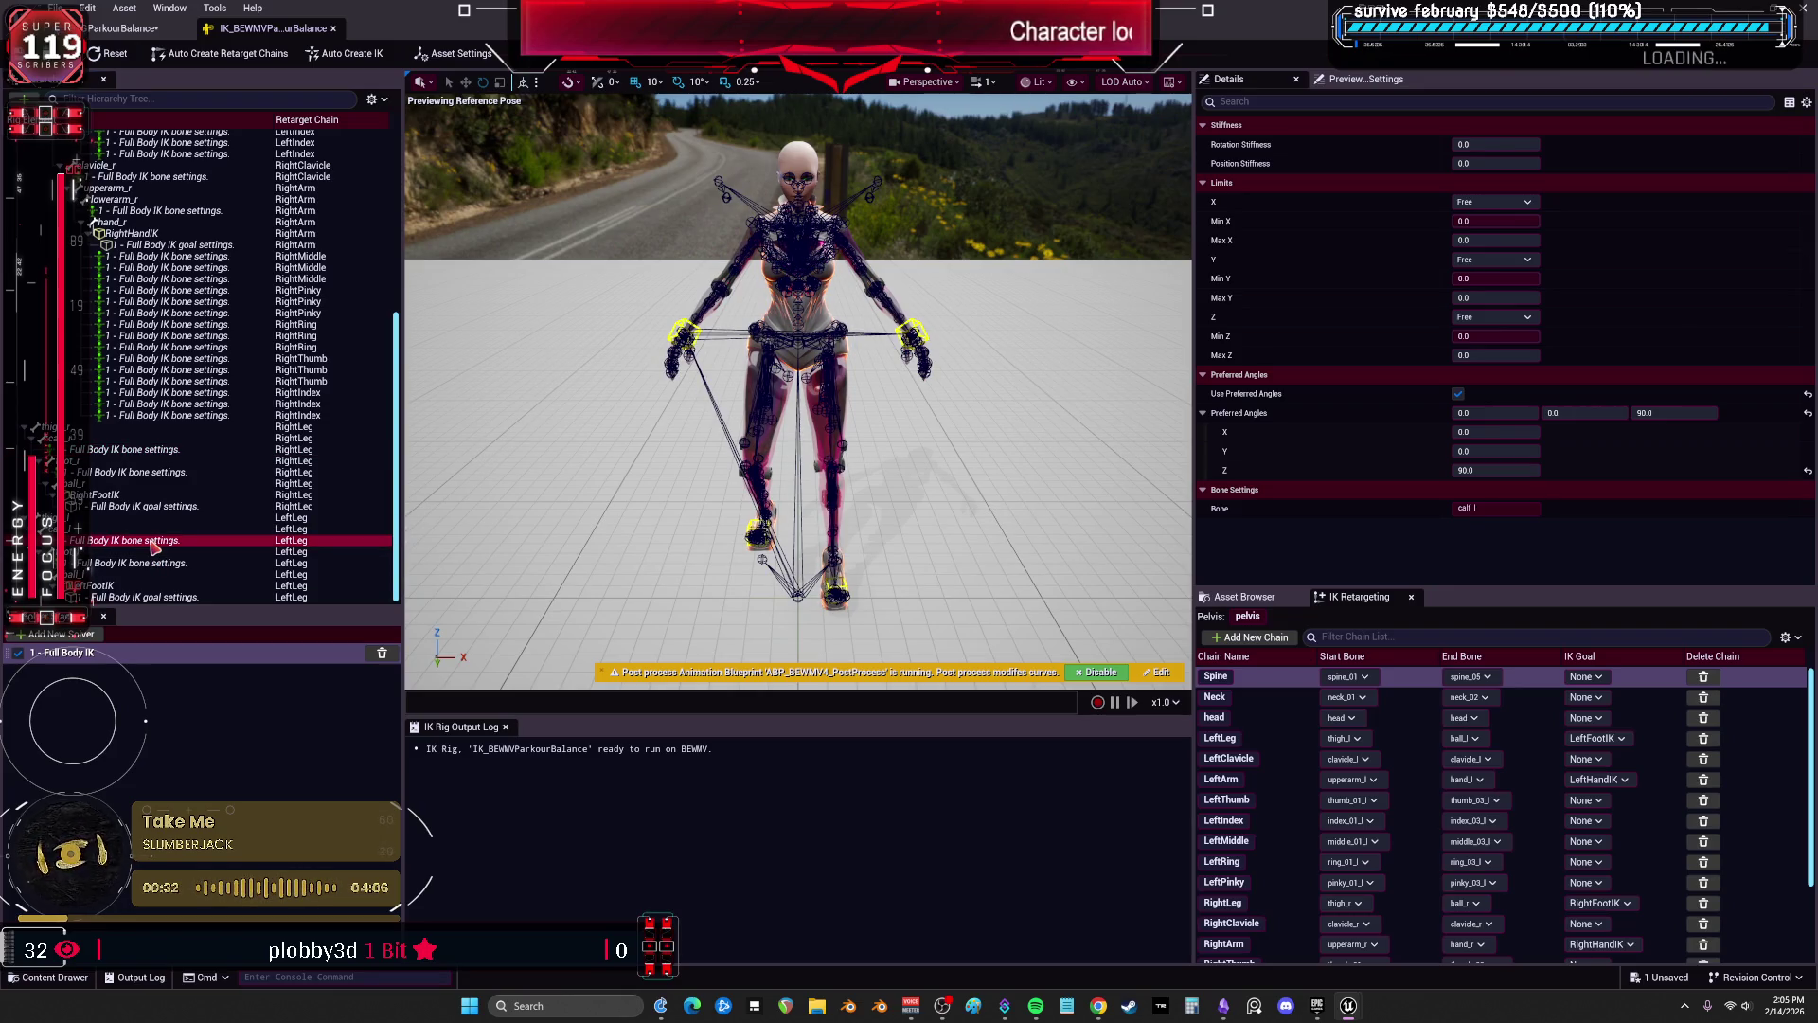
left_click(163, 450)
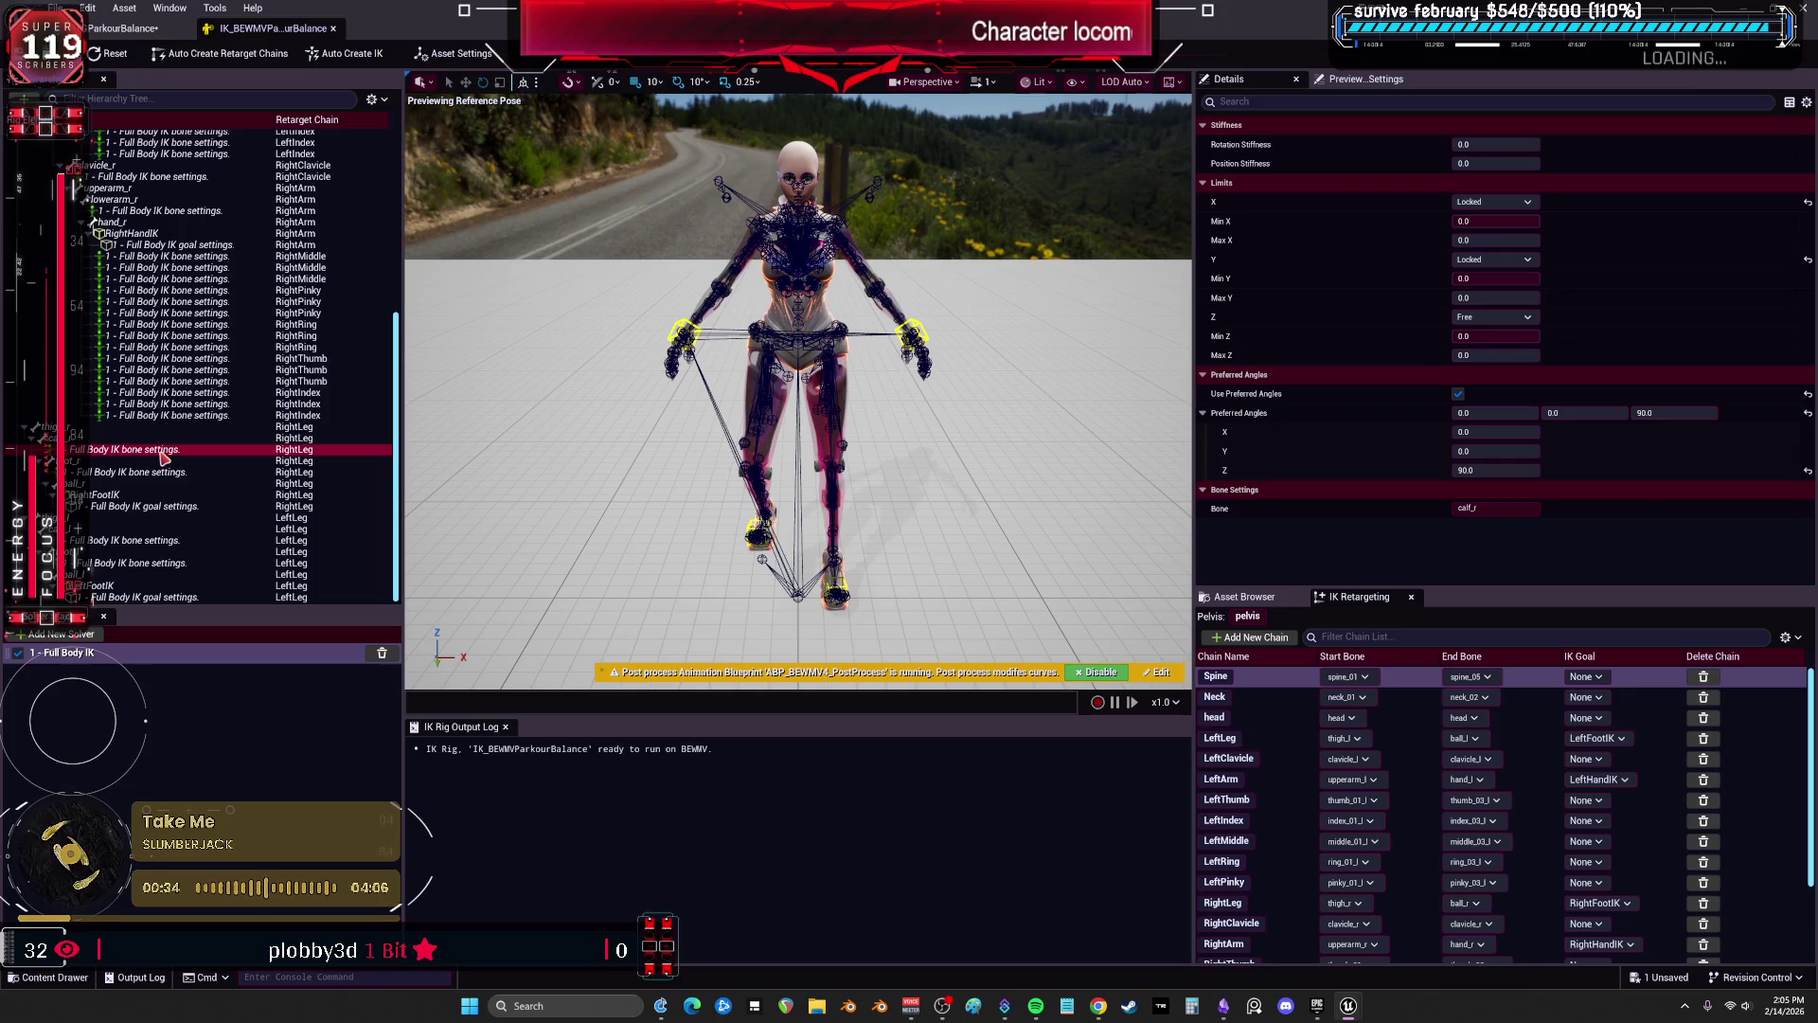
left_click(149, 542)
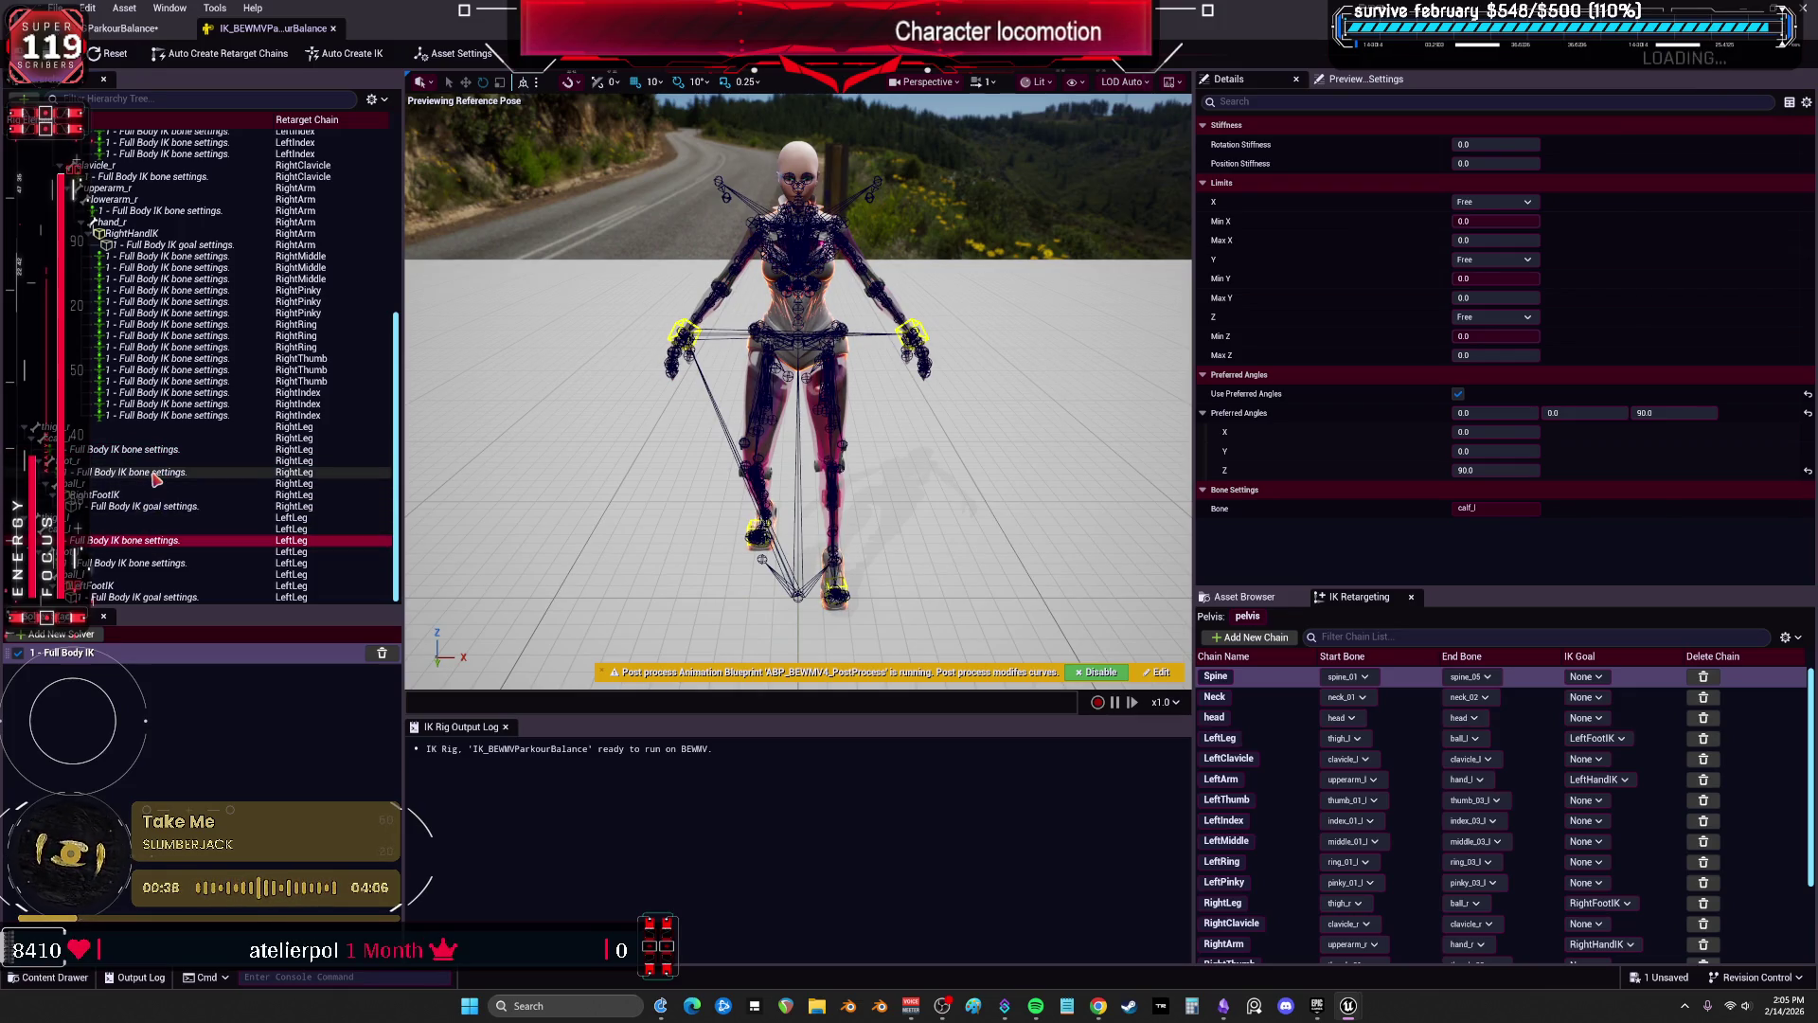
left_click(158, 563)
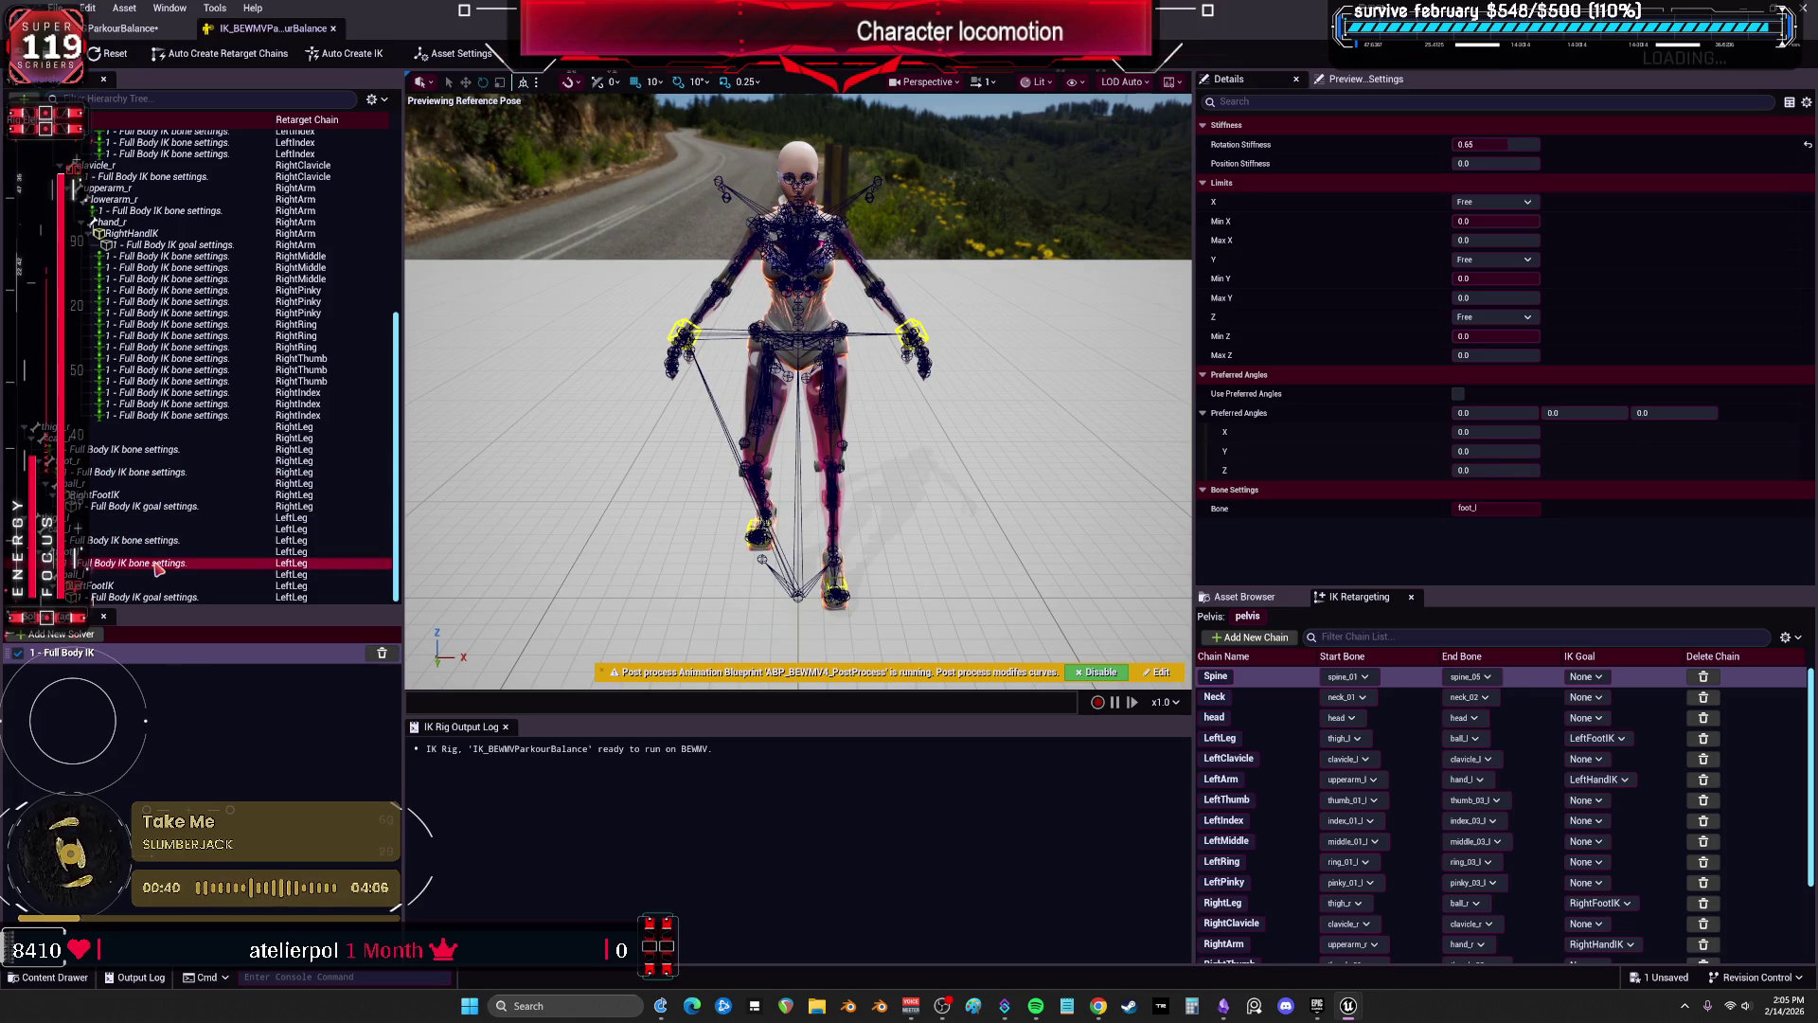
left_click(148, 541)
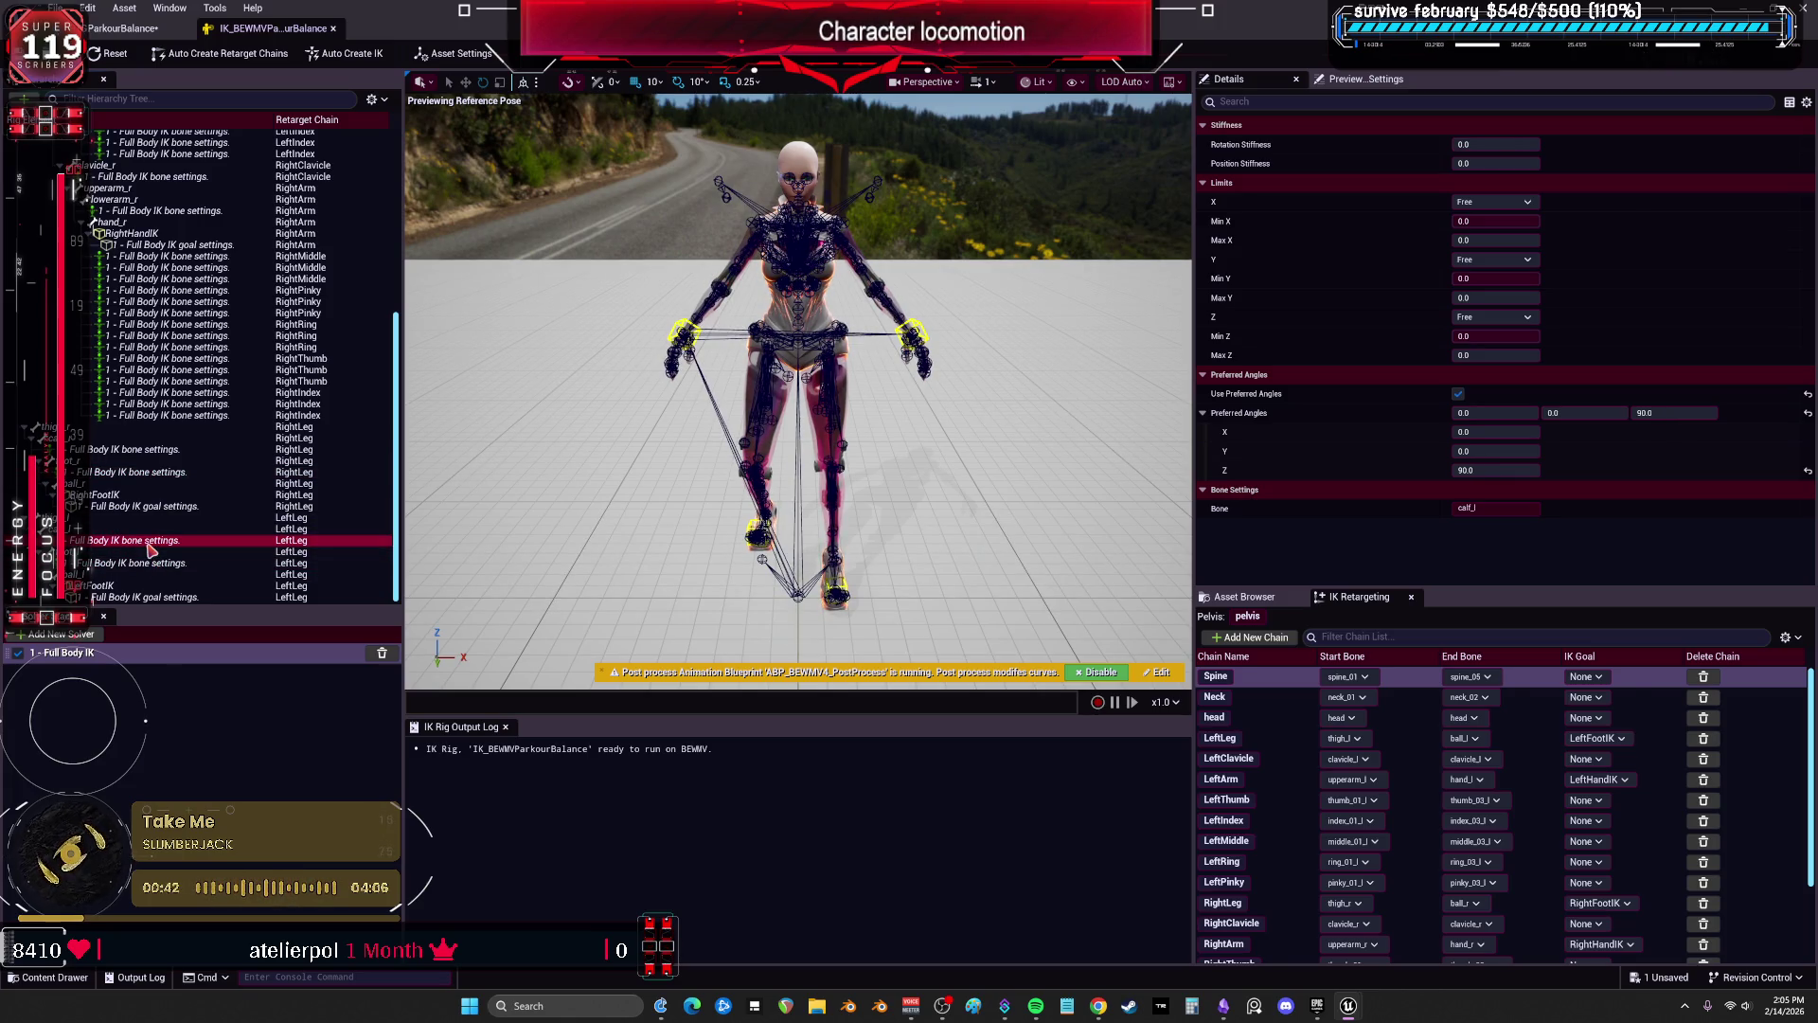
left_click(158, 451)
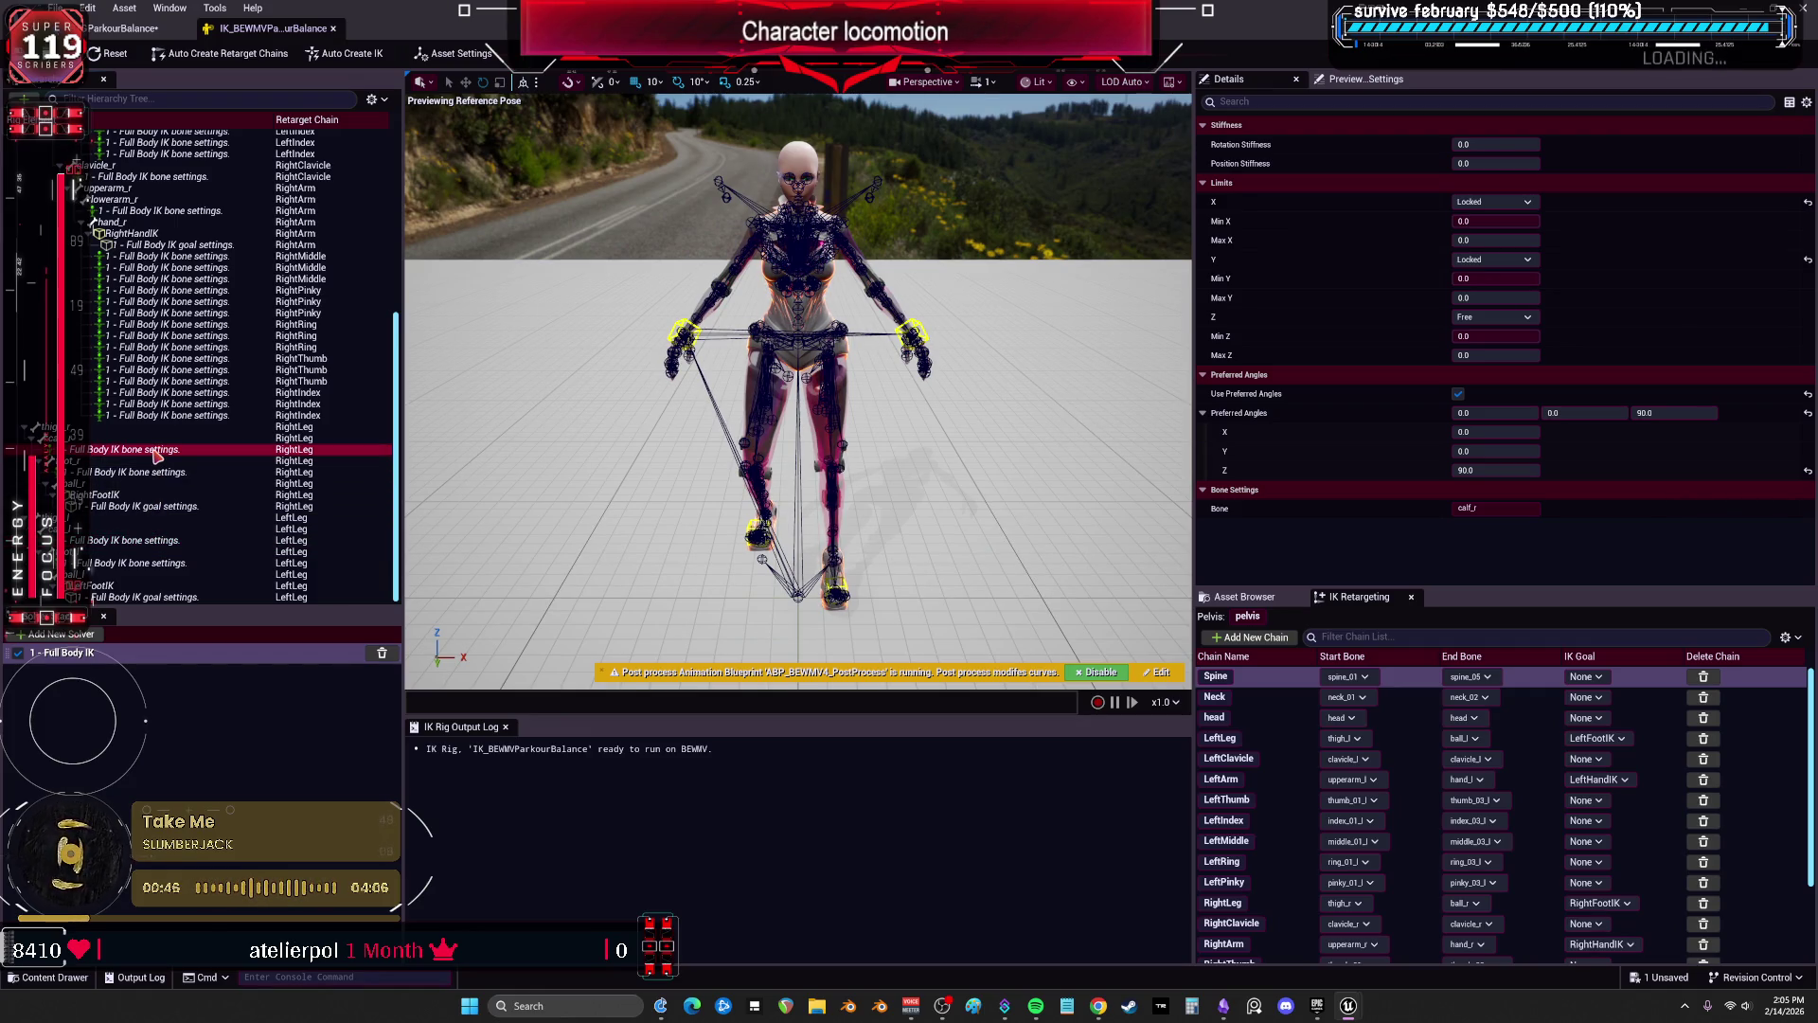
left_click(147, 541)
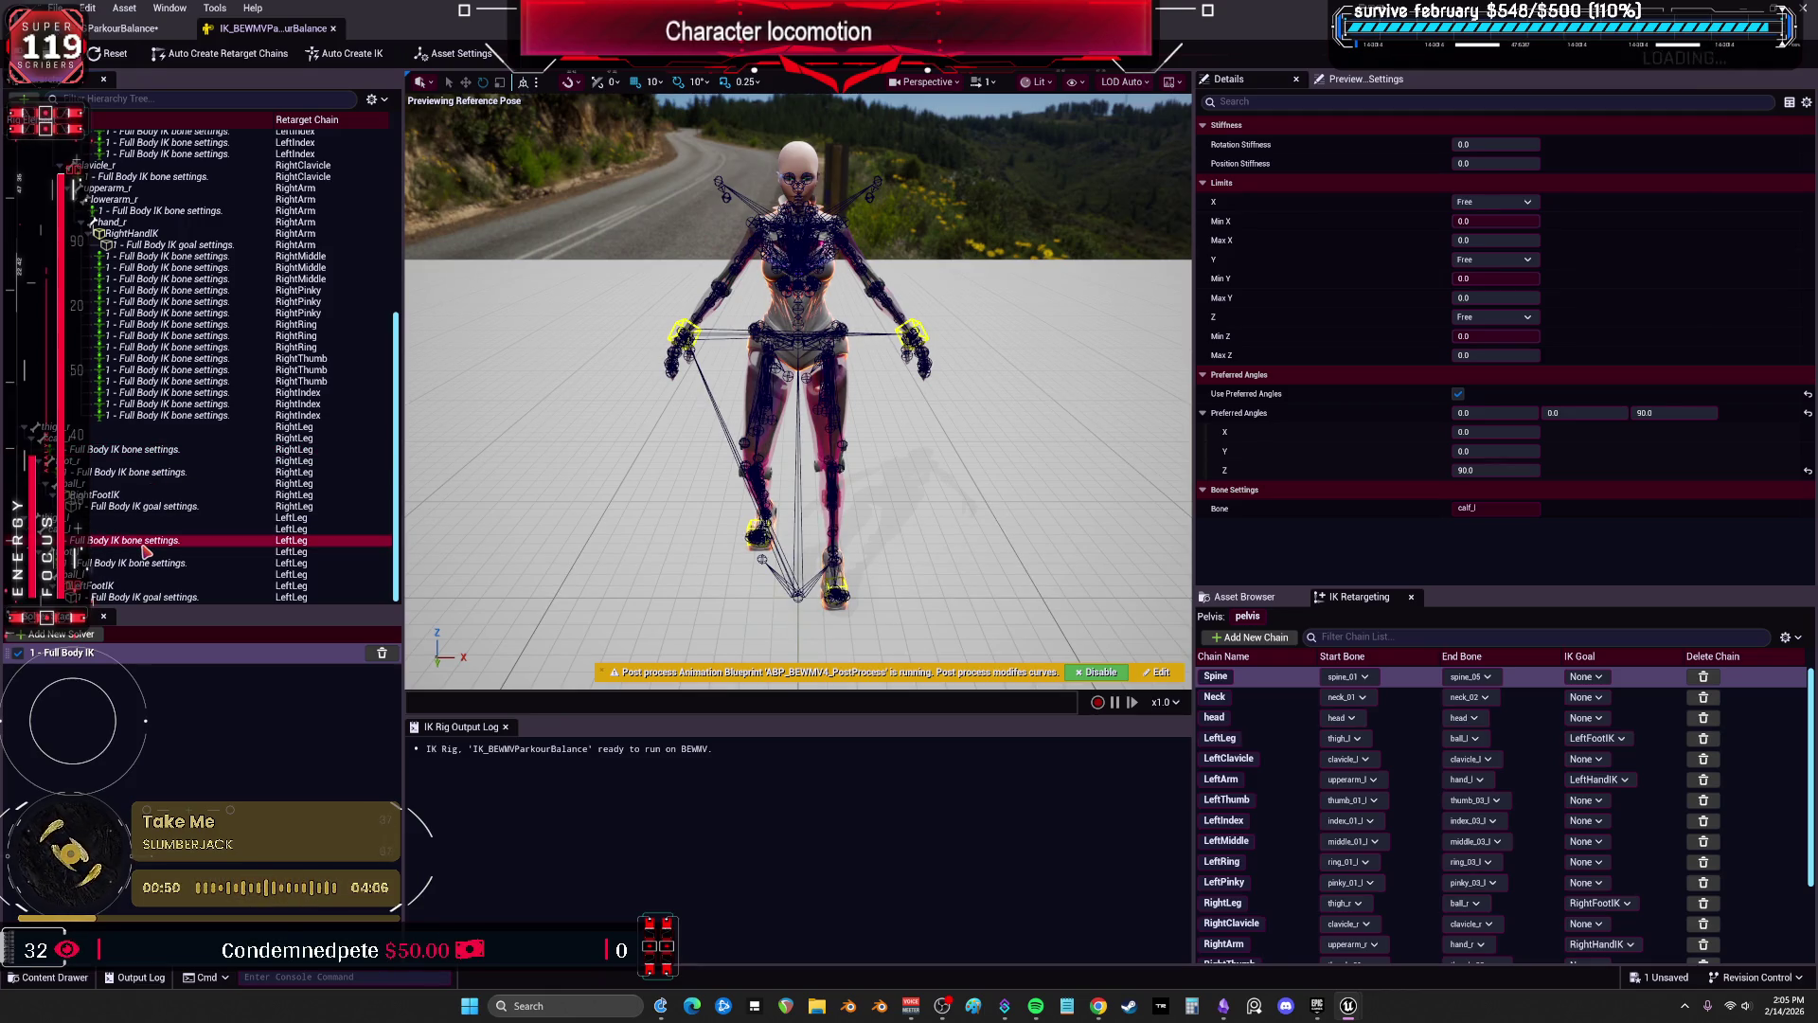
left_click(152, 451)
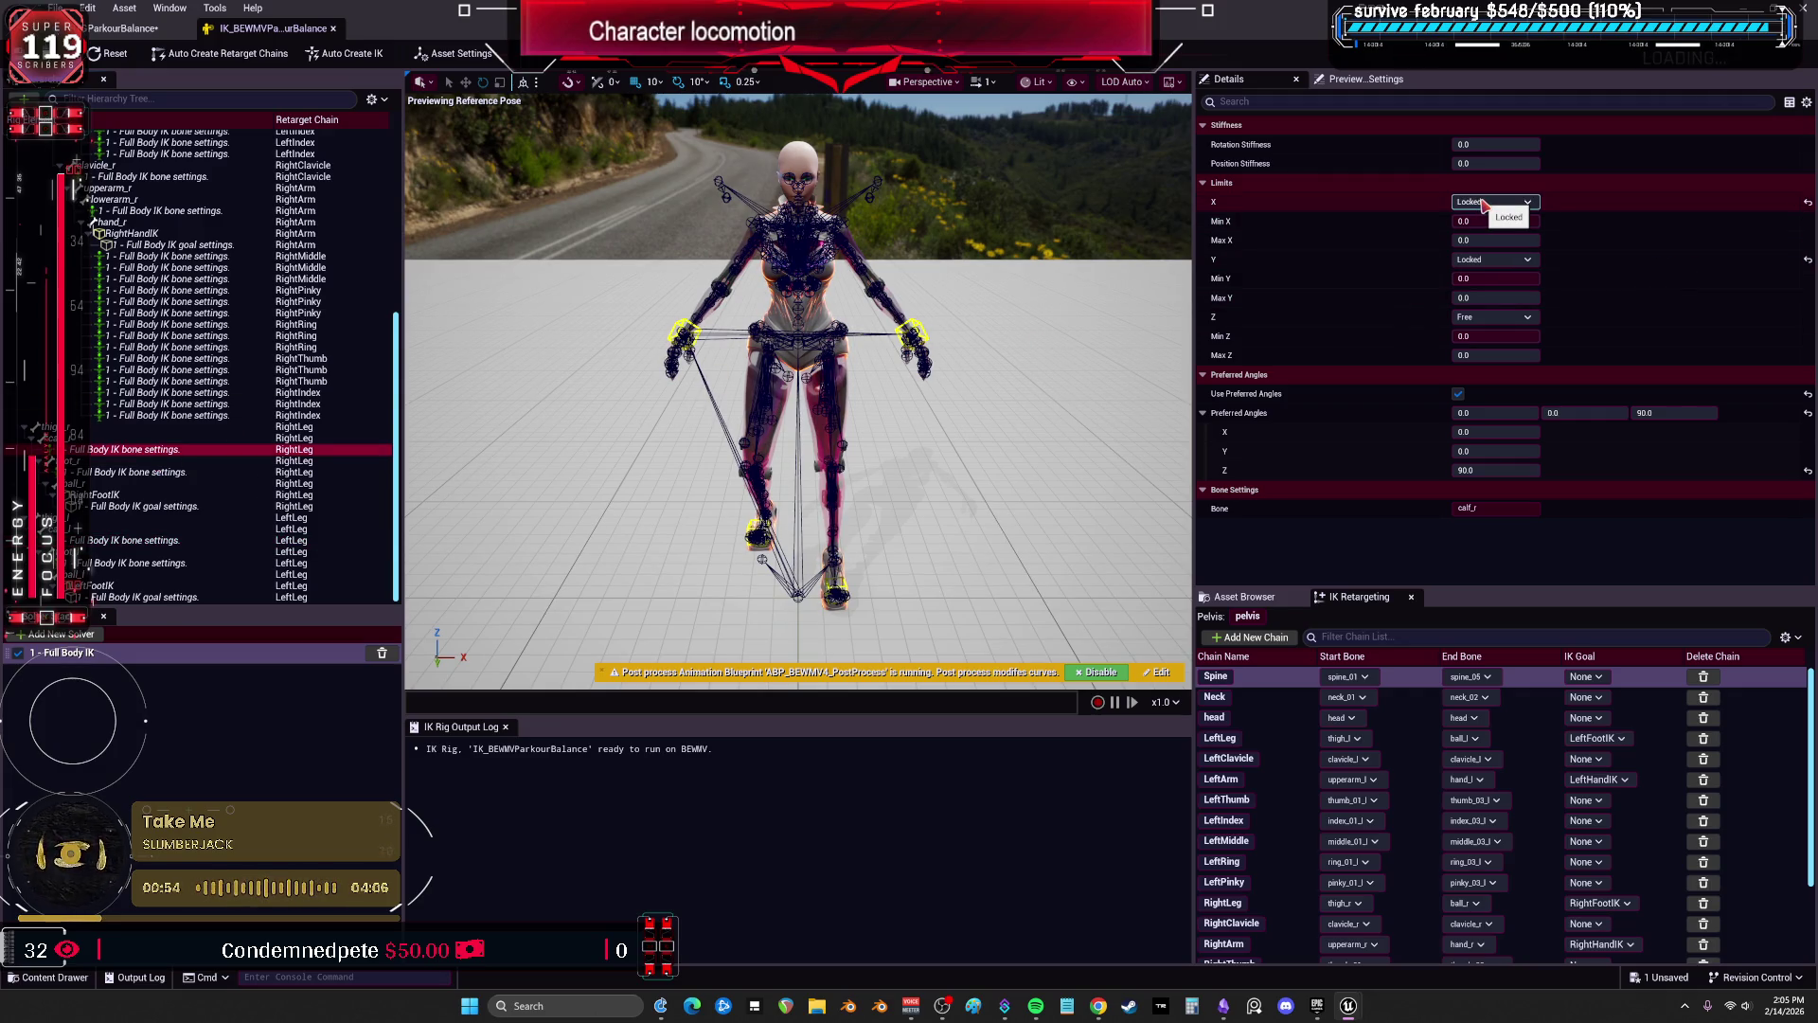
Set calf_r's X and Y limits to Free to match calf_l, then return to the retargeter.
left_click(1485, 202)
left_click(1487, 217)
left_click(1494, 260)
left_click(1494, 274)
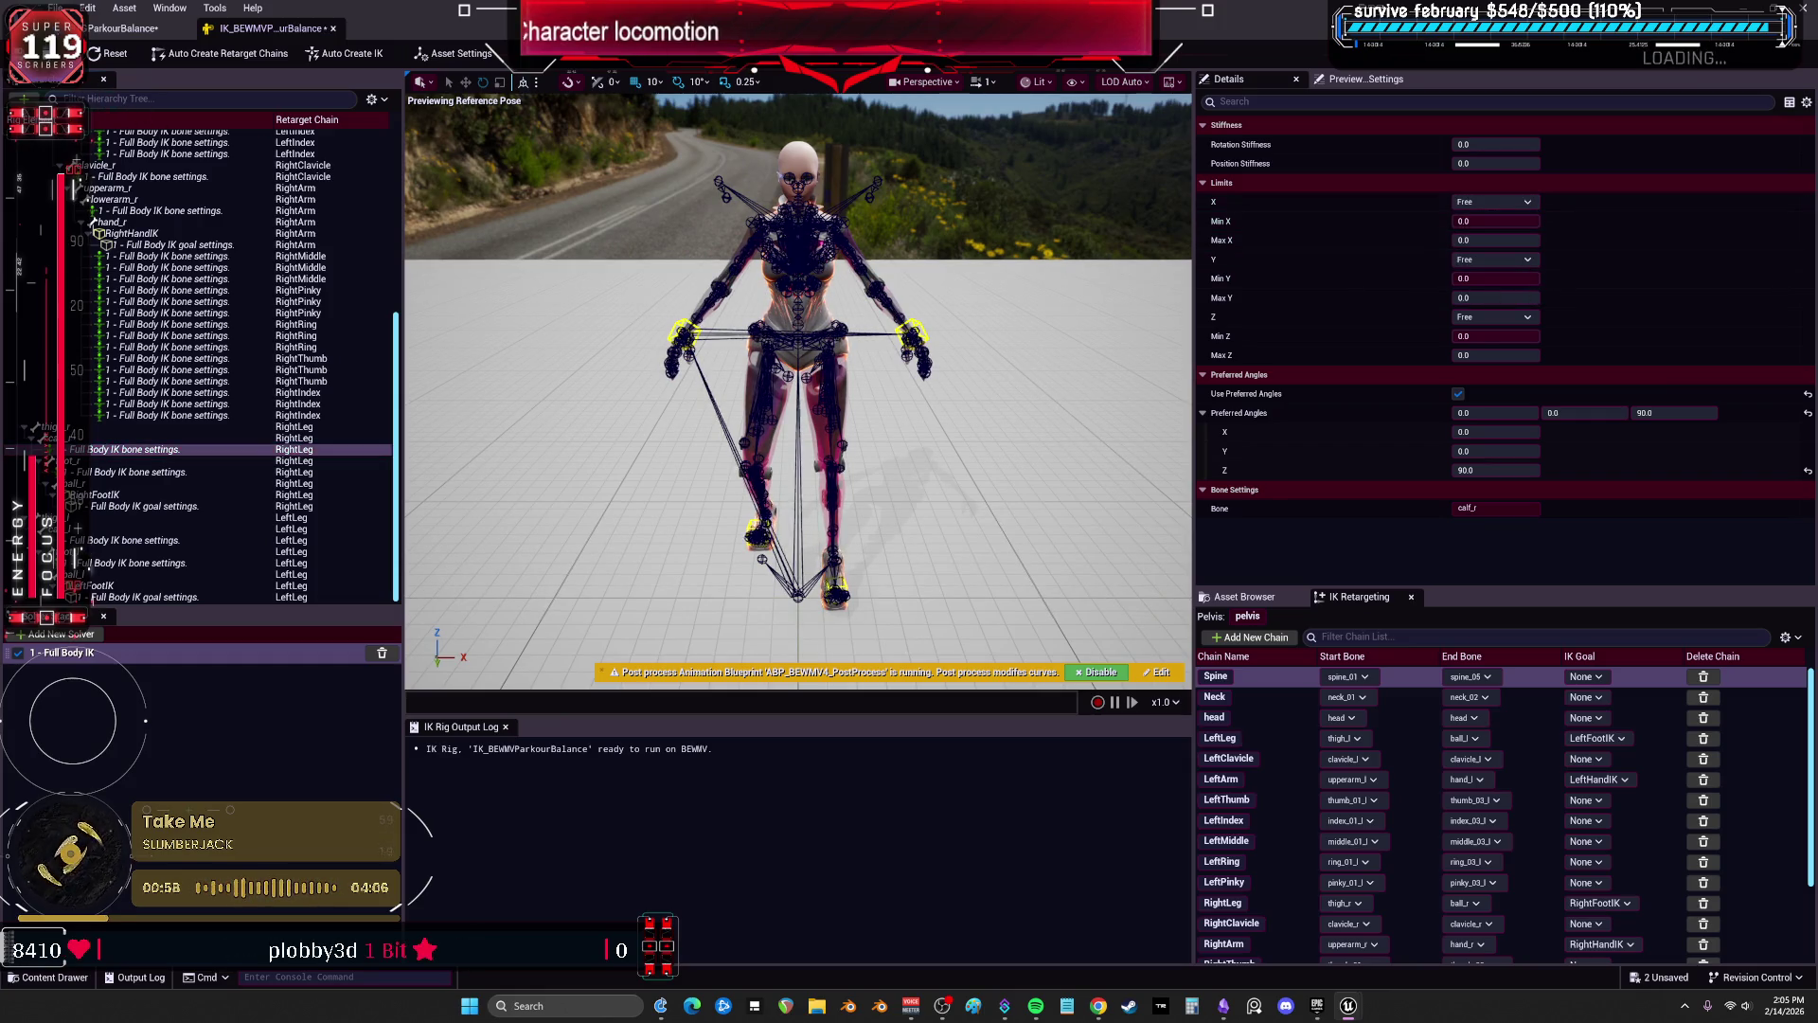
left_click(122, 30)
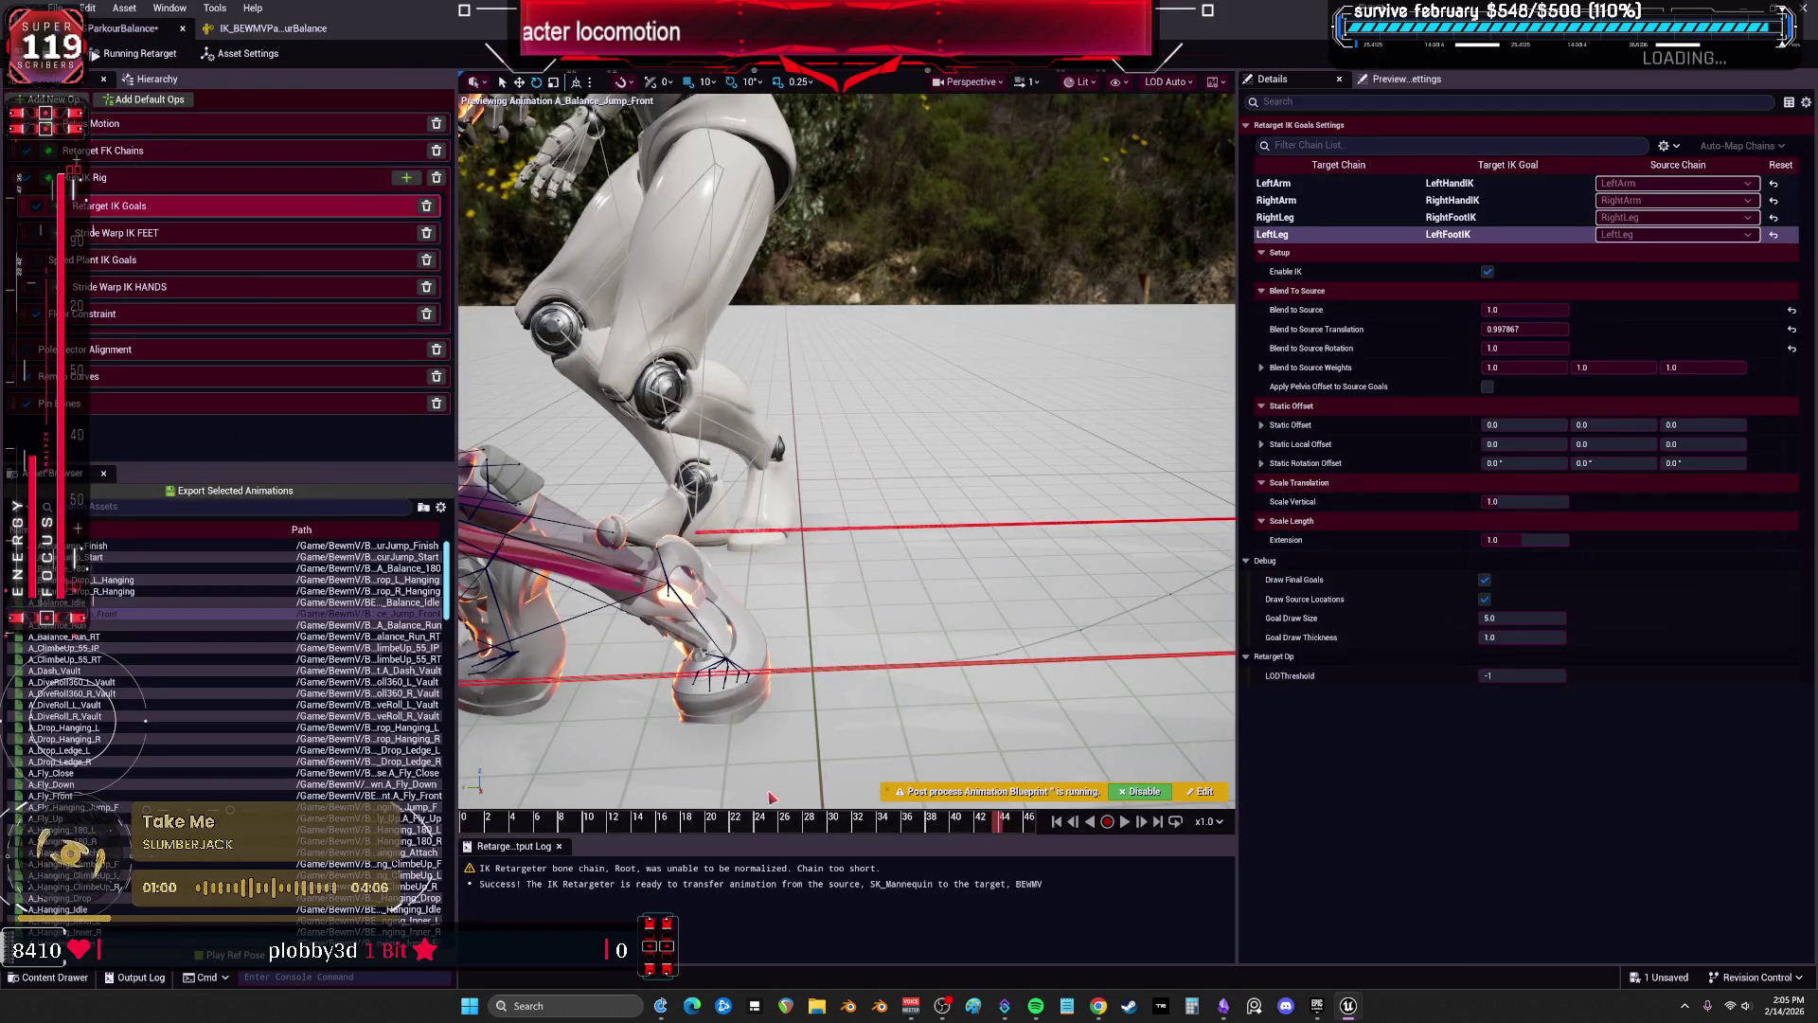
Select both leg Full Body IK bone settings and try Rotation Stiffness 5, Position Stiffness 1.0.
left_click(273, 28)
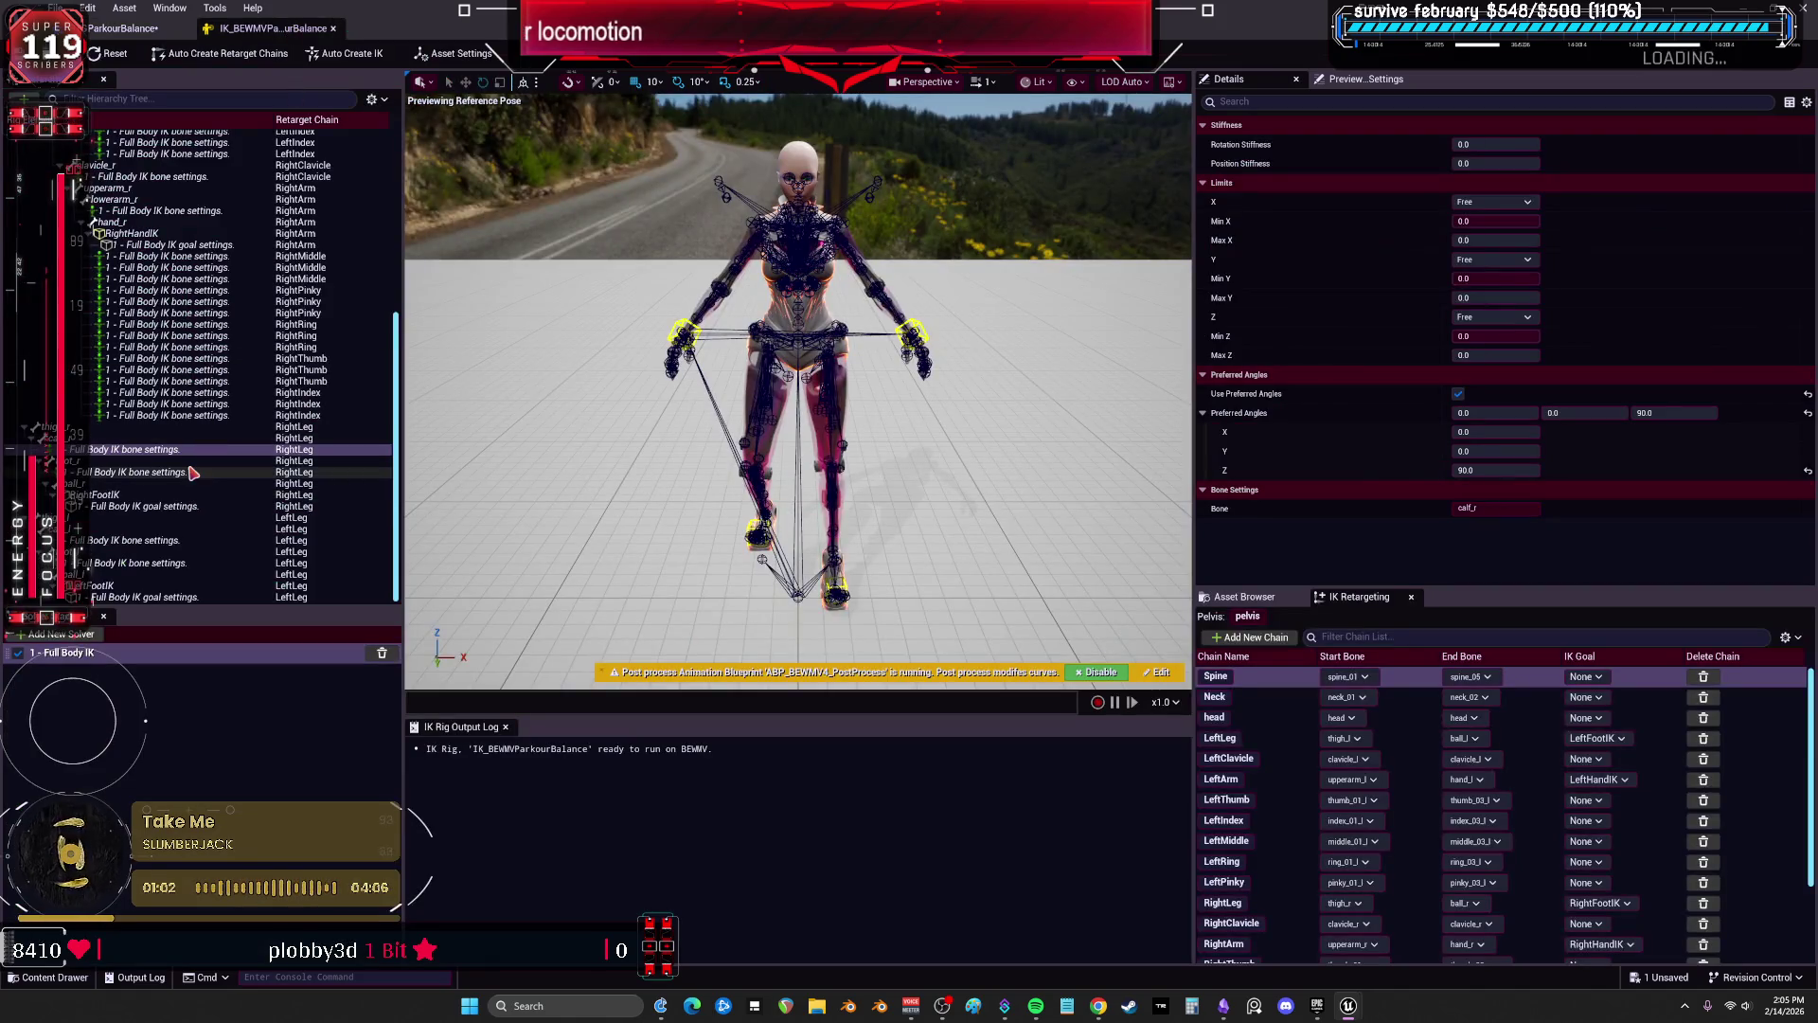
left_click(152, 540, "ctrl")
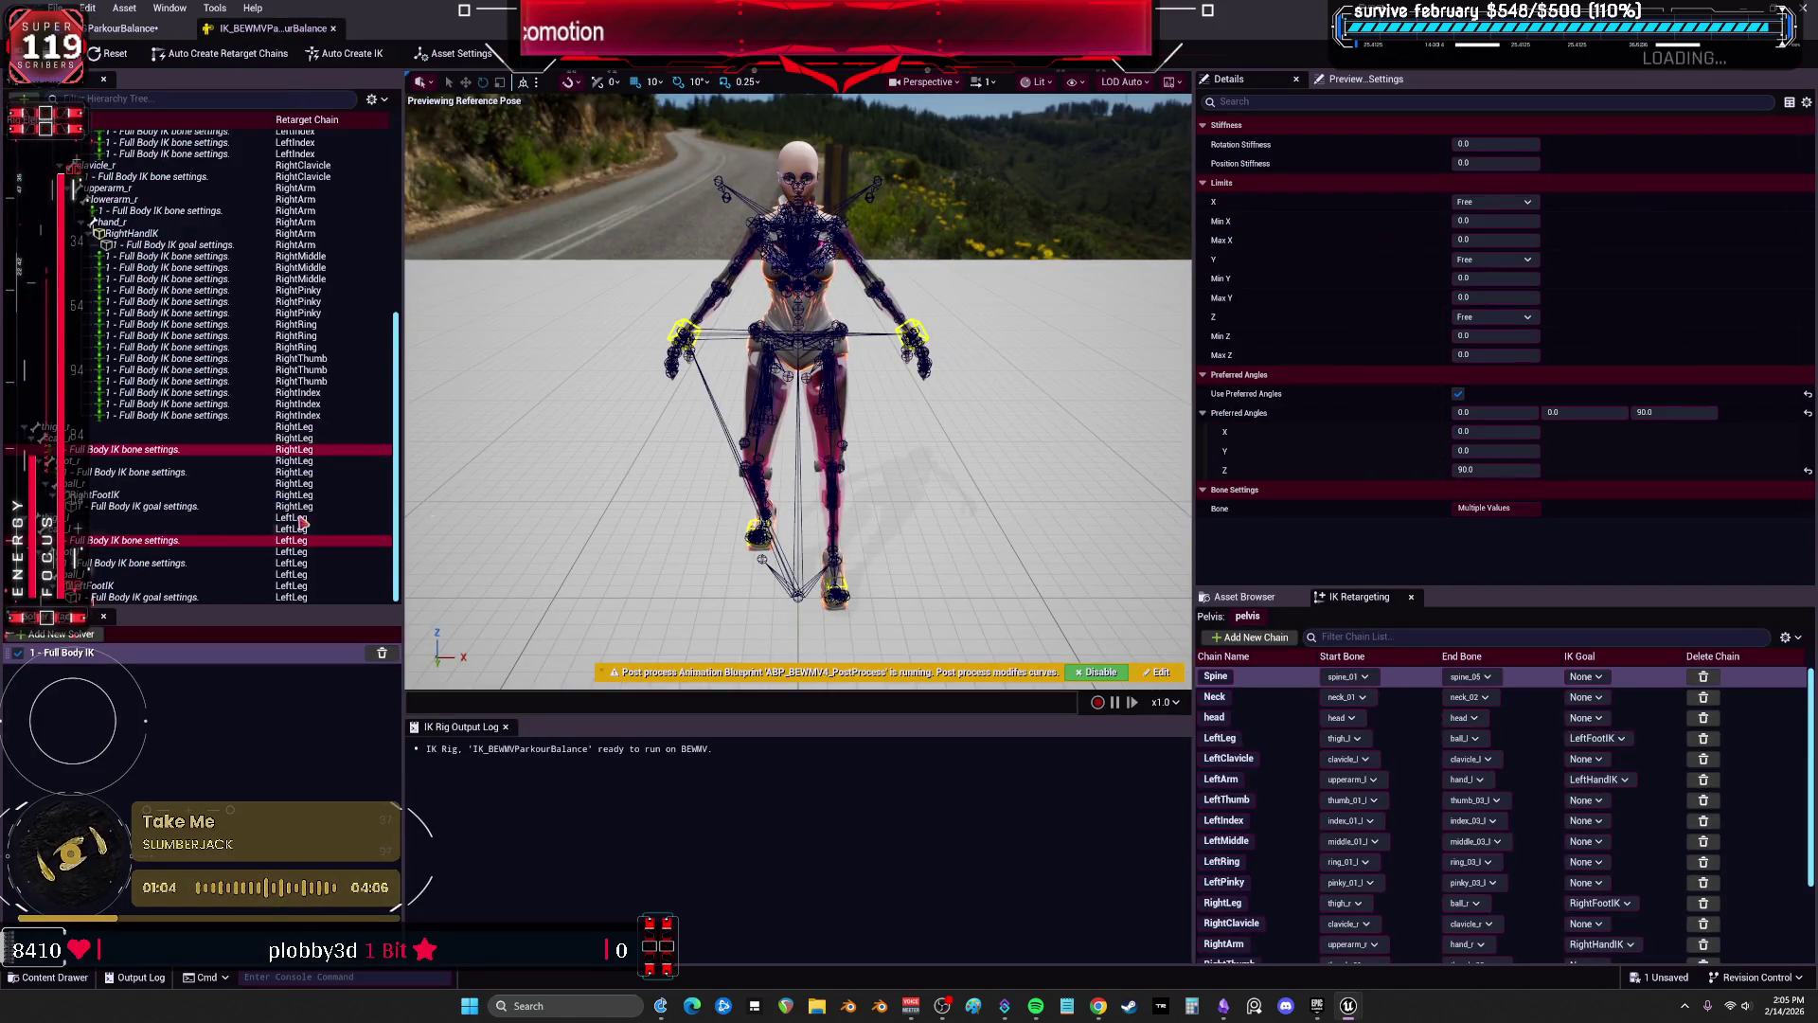
left_click(1521, 144)
type("5")
key("Tab")
type("1.0")
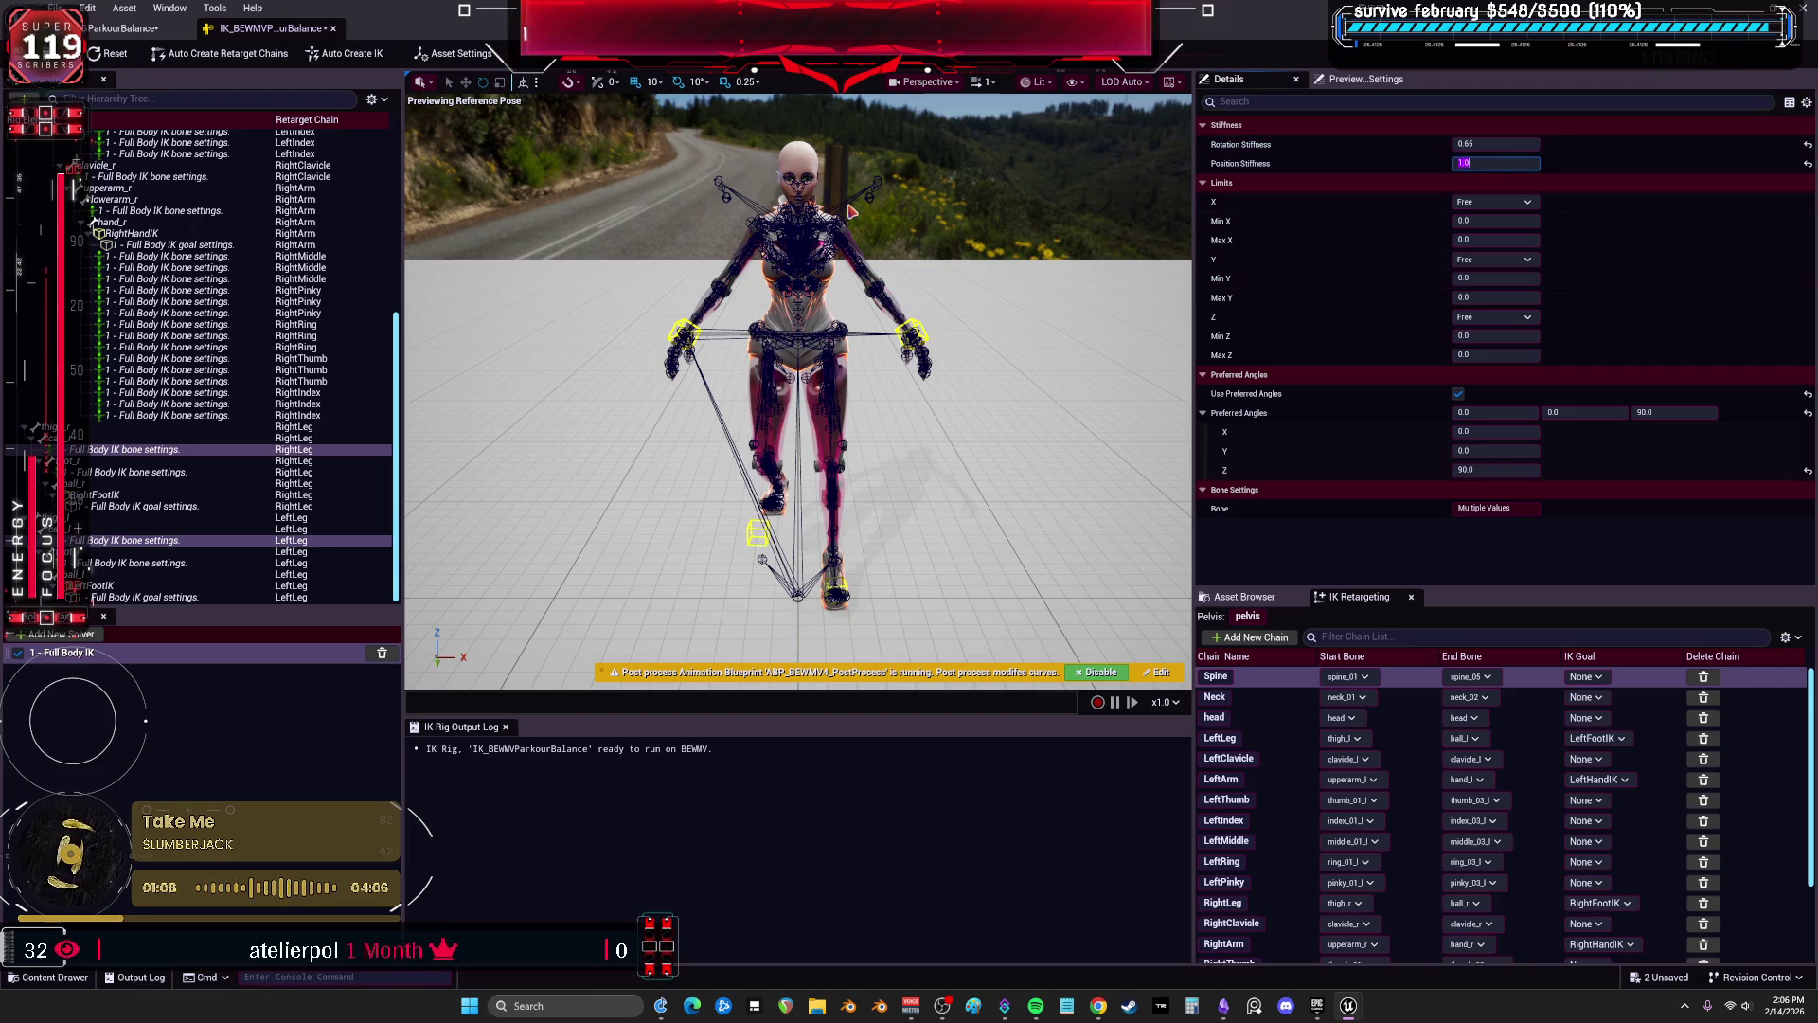
left_click(114, 28)
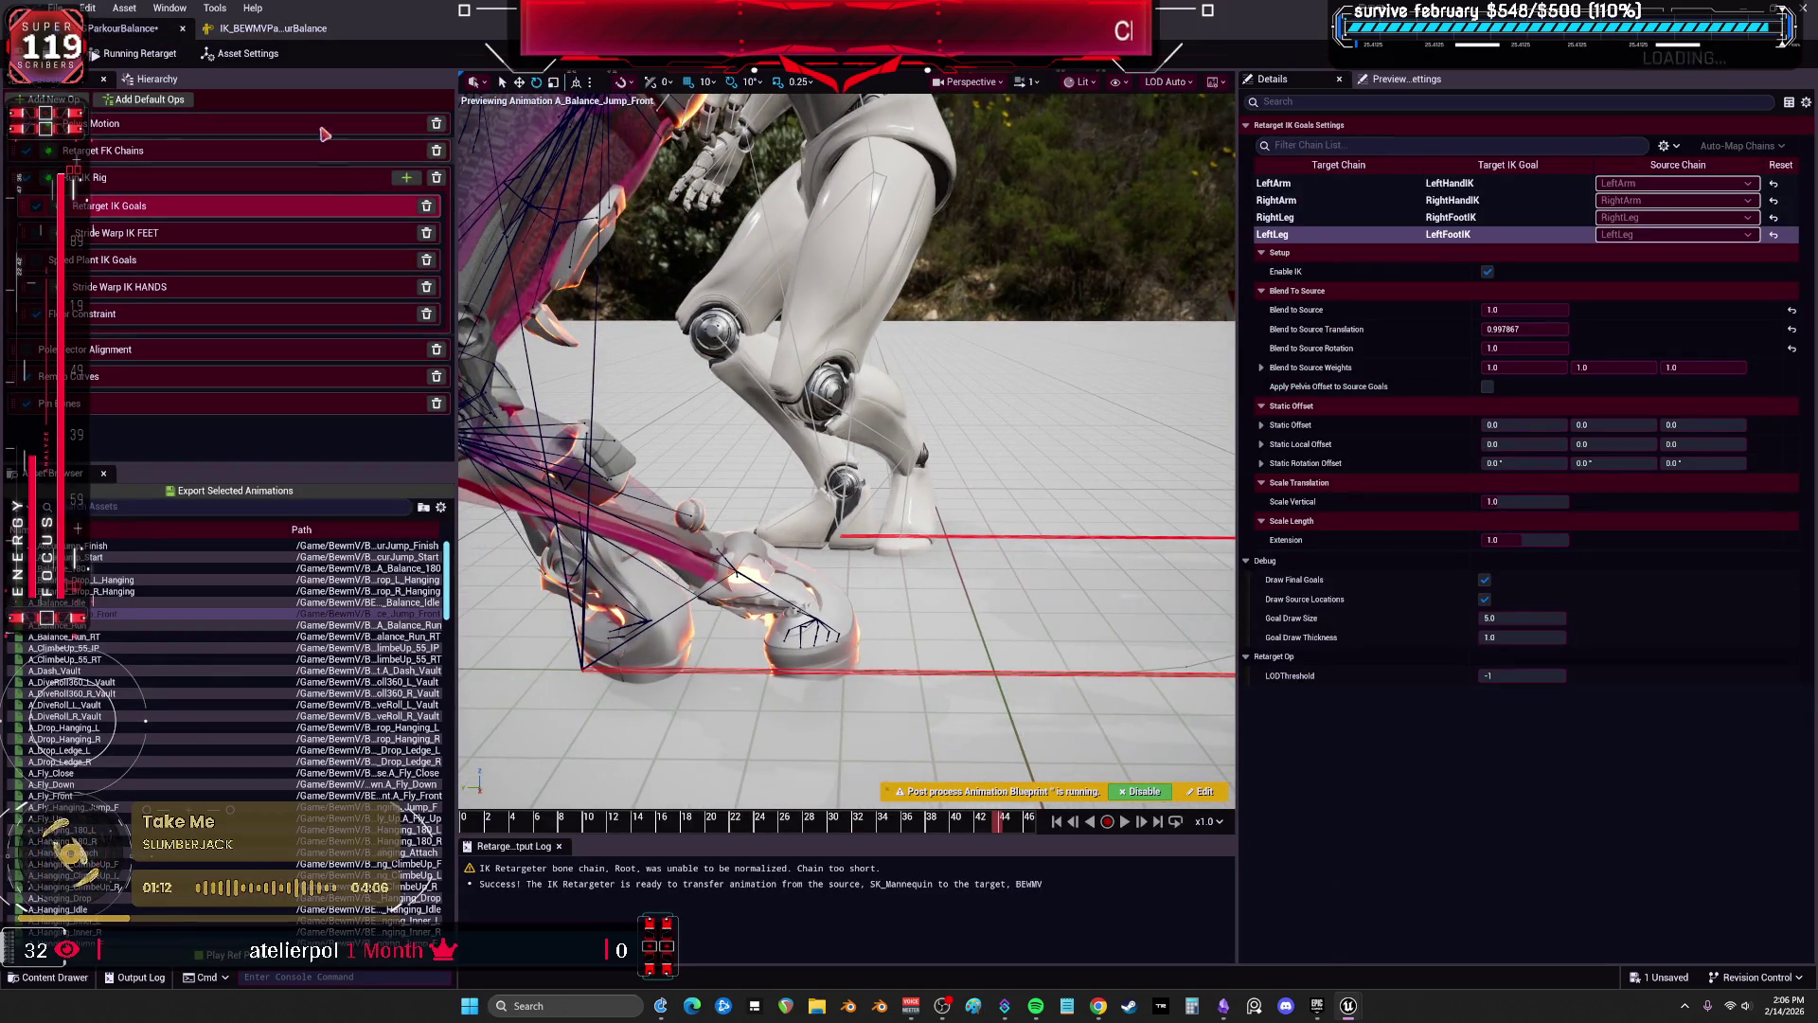
Set Position Stiffness to 0 and Rotation Stiffness to 0.2, then review the jump near frame 28.
left_click(289, 29)
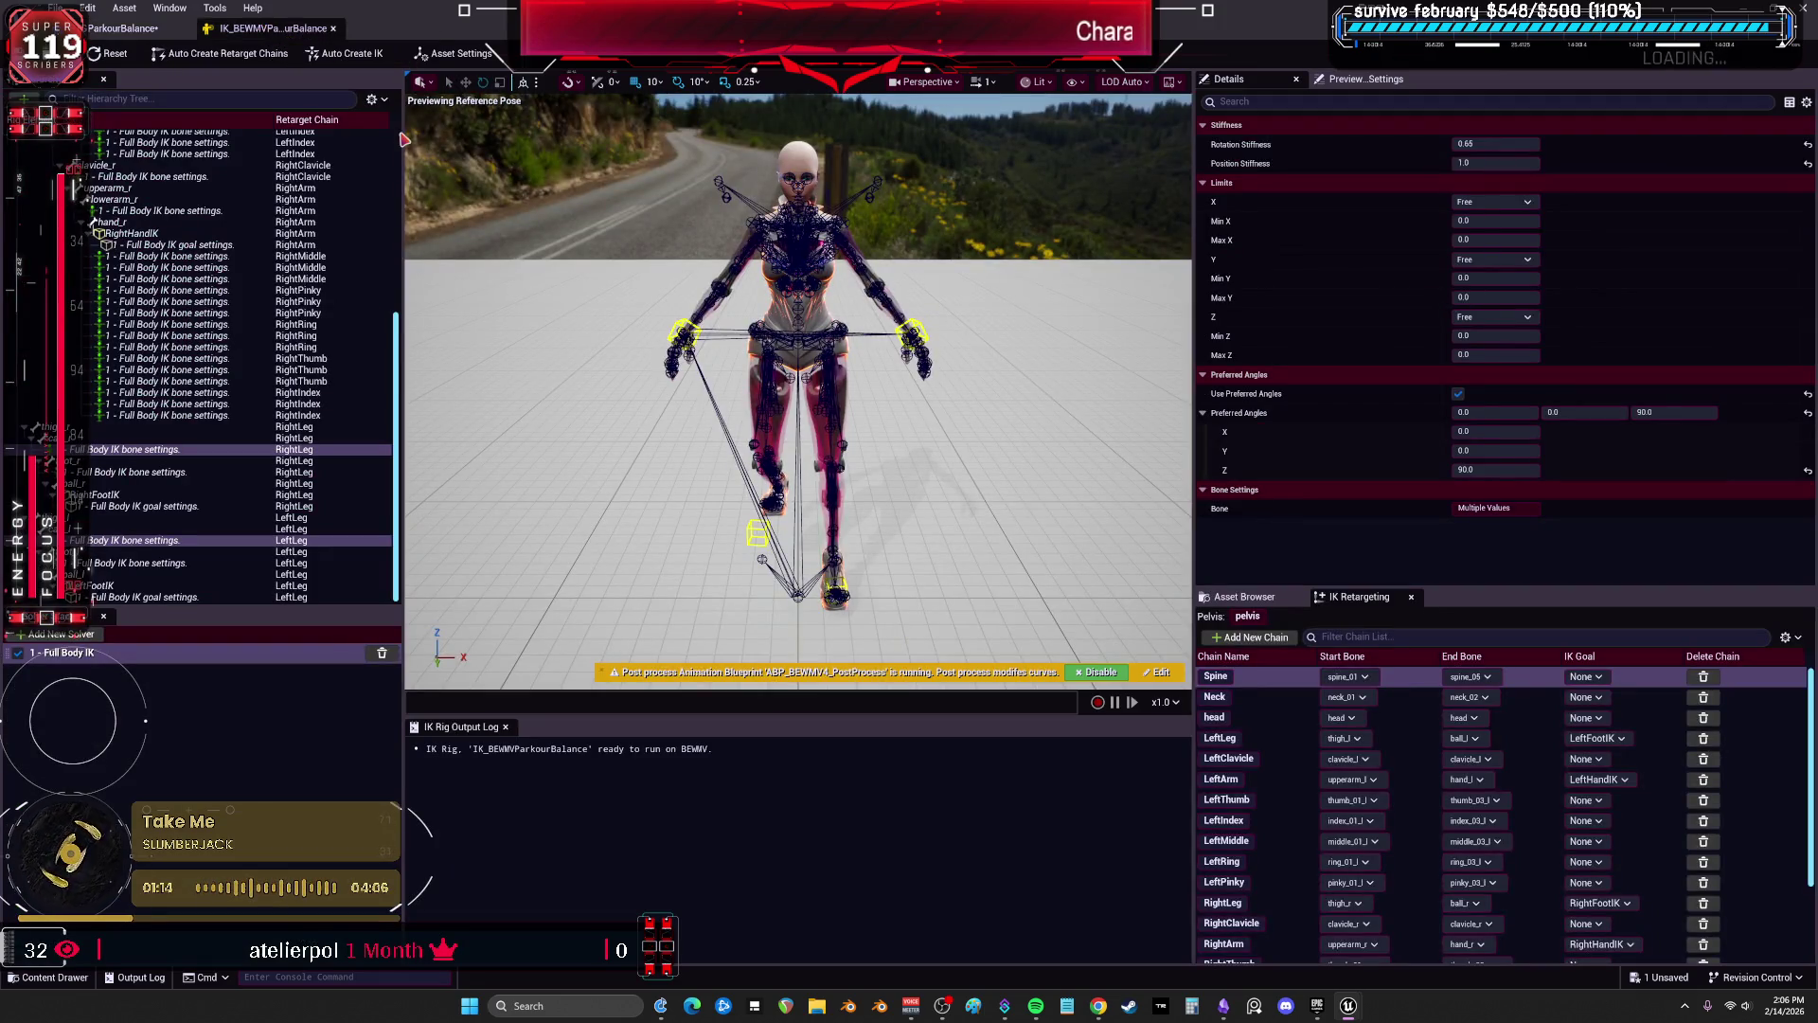
left_click(1496, 163)
type("0")
key("Return")
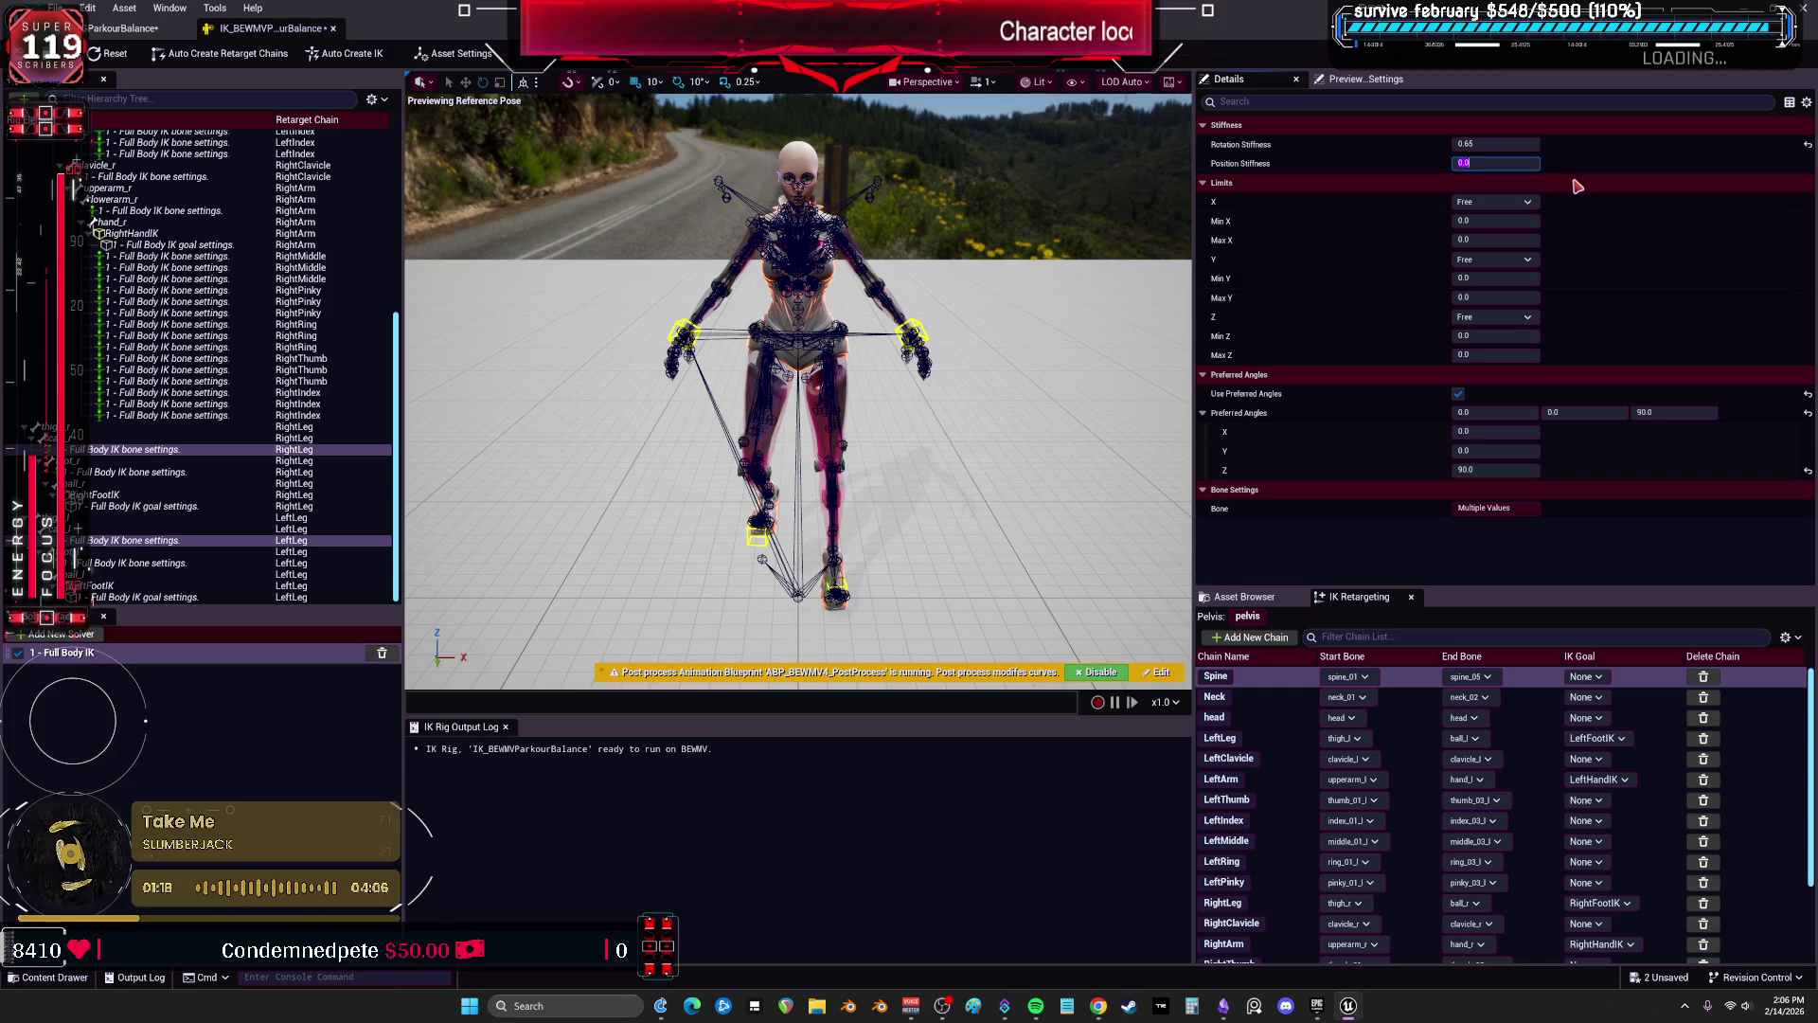
left_click(109, 29)
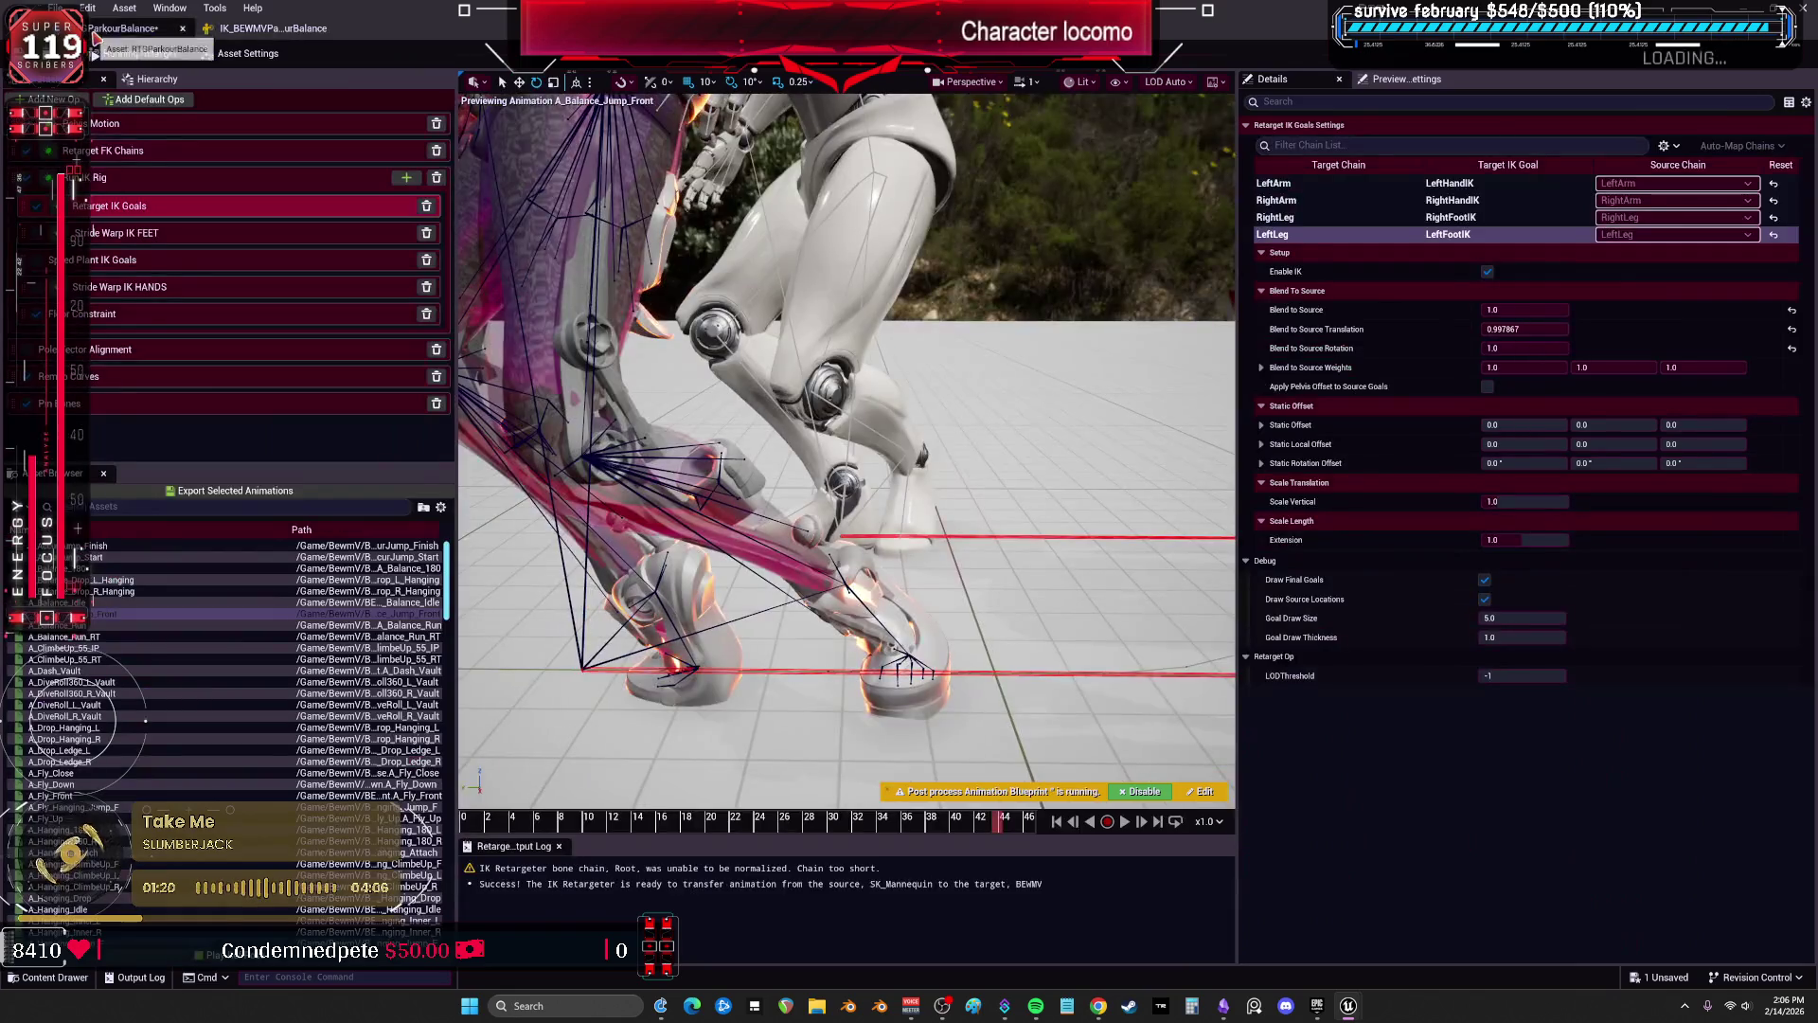
left_click(299, 28)
left_click(1477, 144)
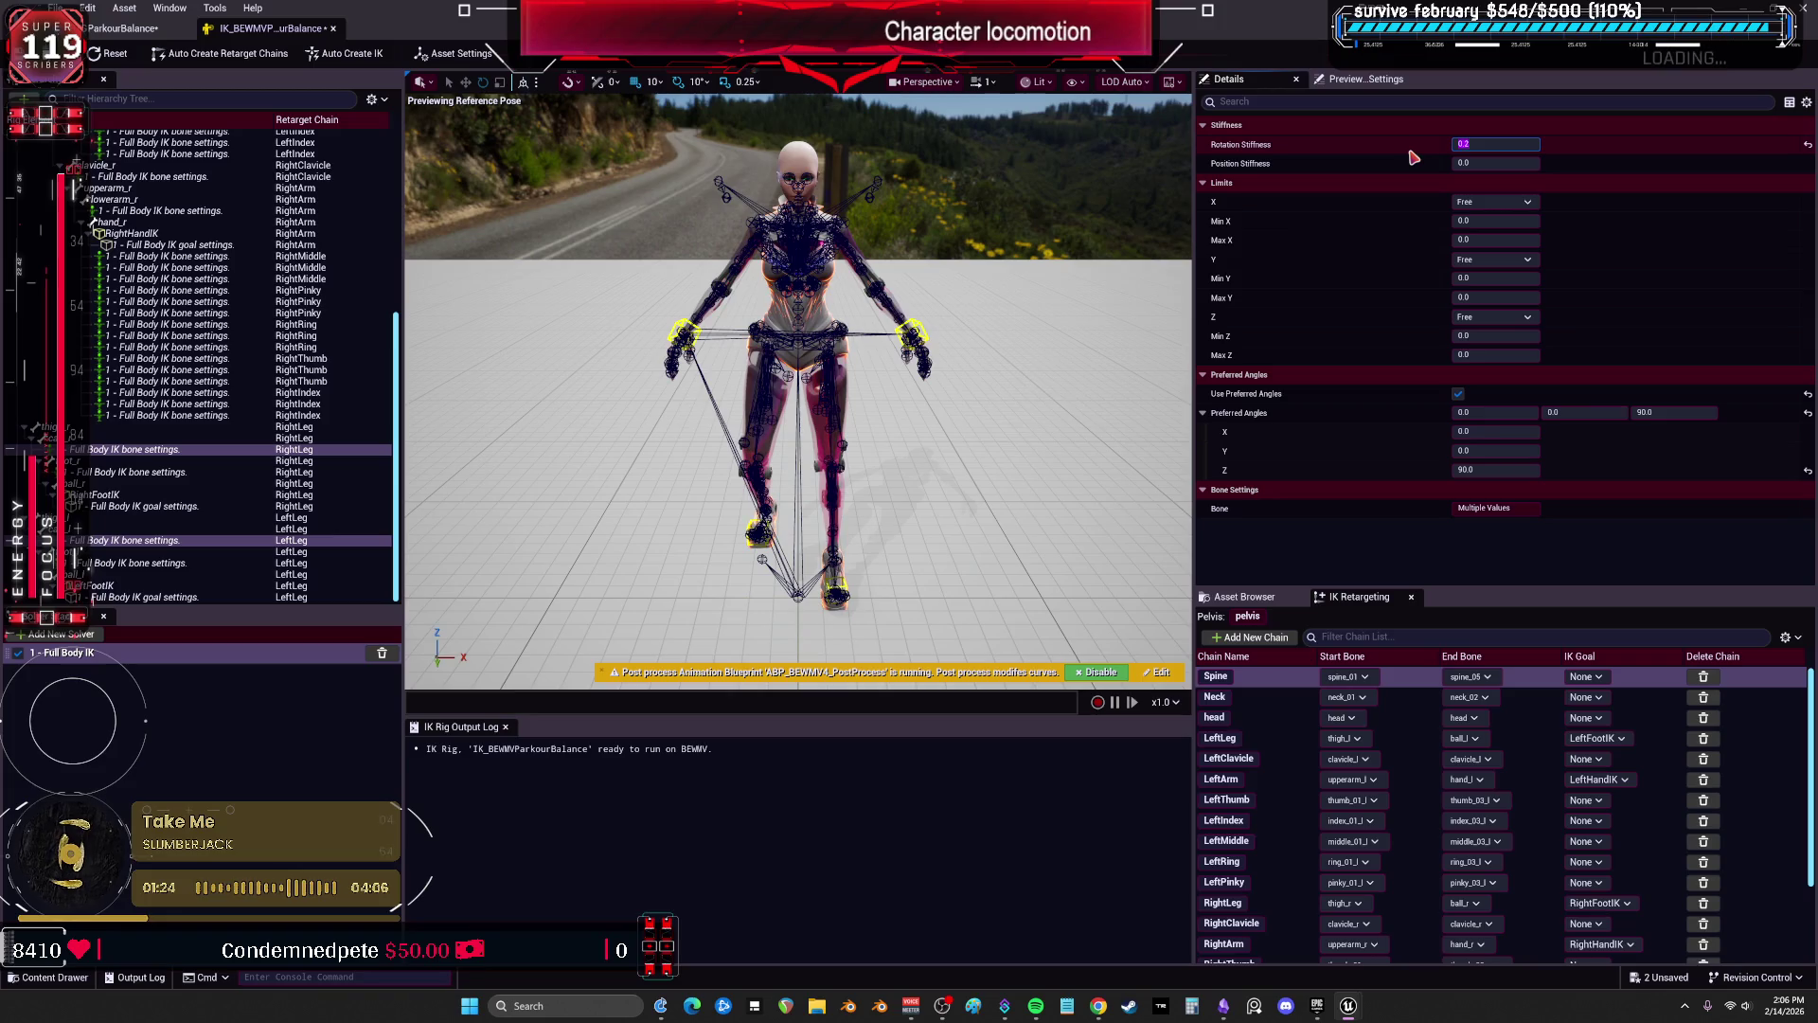
left_click(109, 30)
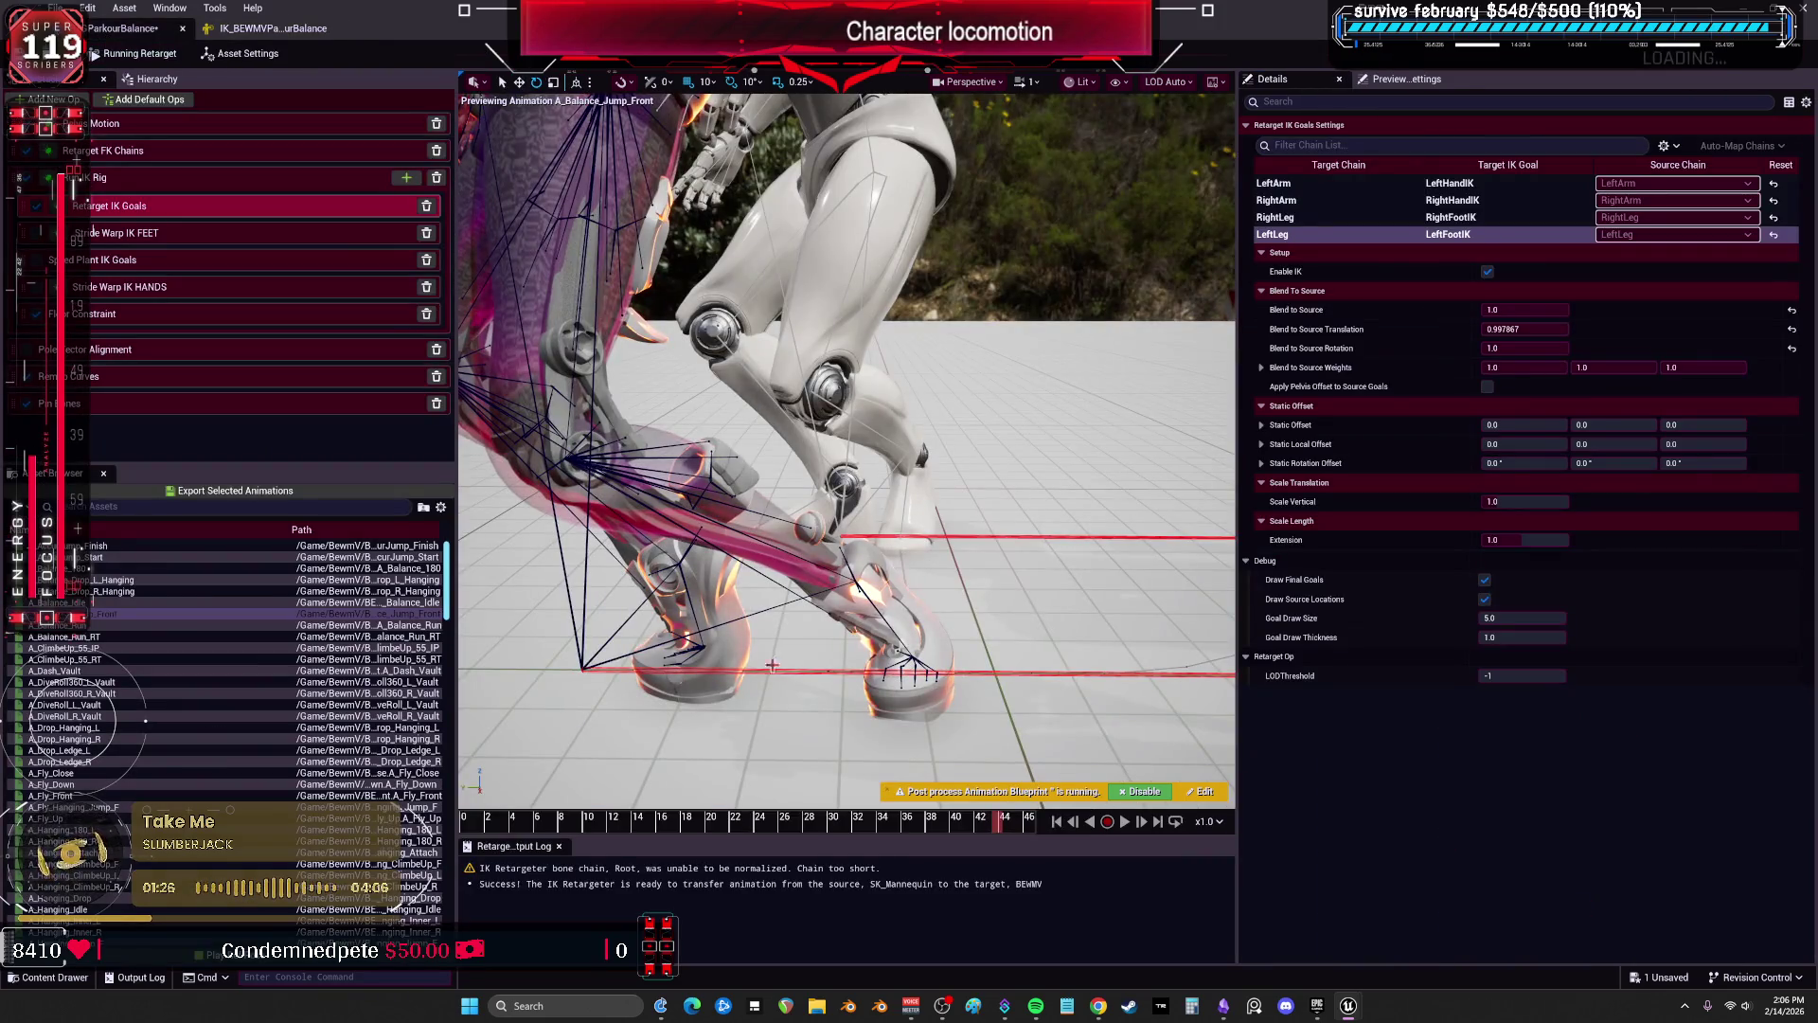
mouse_move(959, 833)
left_mouse_down()
mouse_move(822, 816)
mouse_move(998, 826)
mouse_move(857, 822)
left_mouse_up()
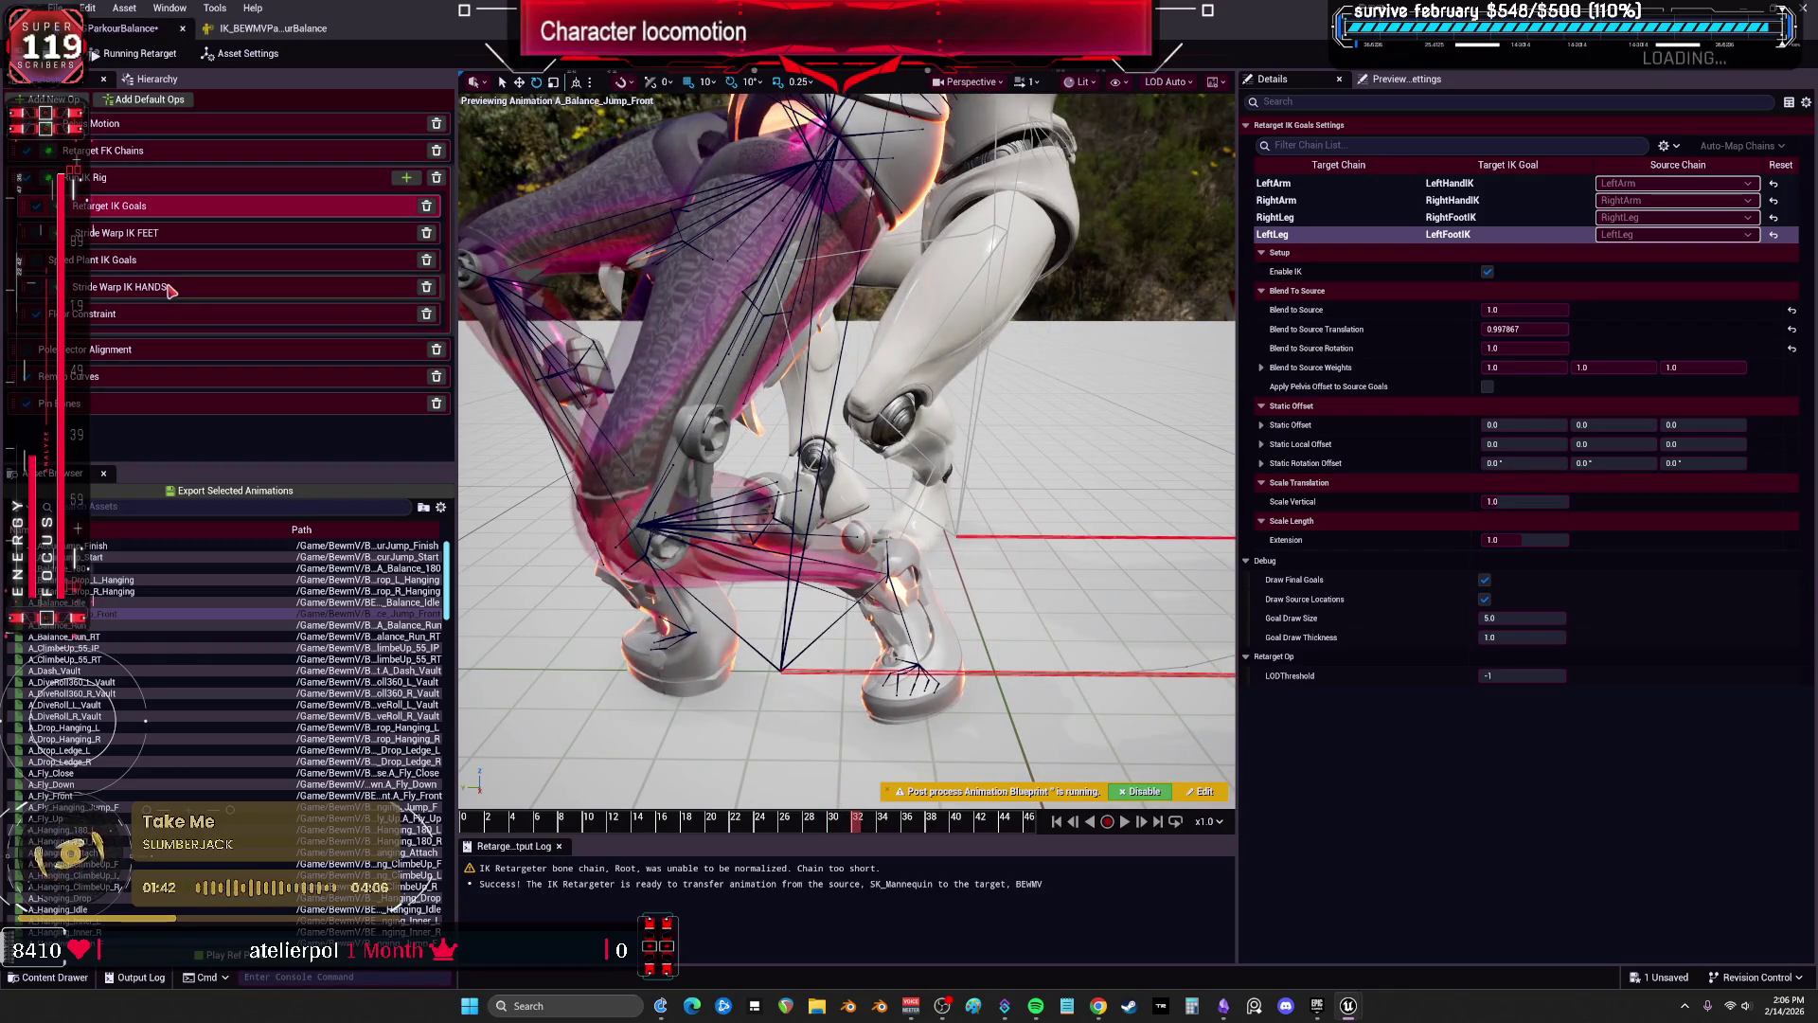
Play A_Balance_180 on the retargeted character with the camera moved close to its feet.
left_click(152, 568)
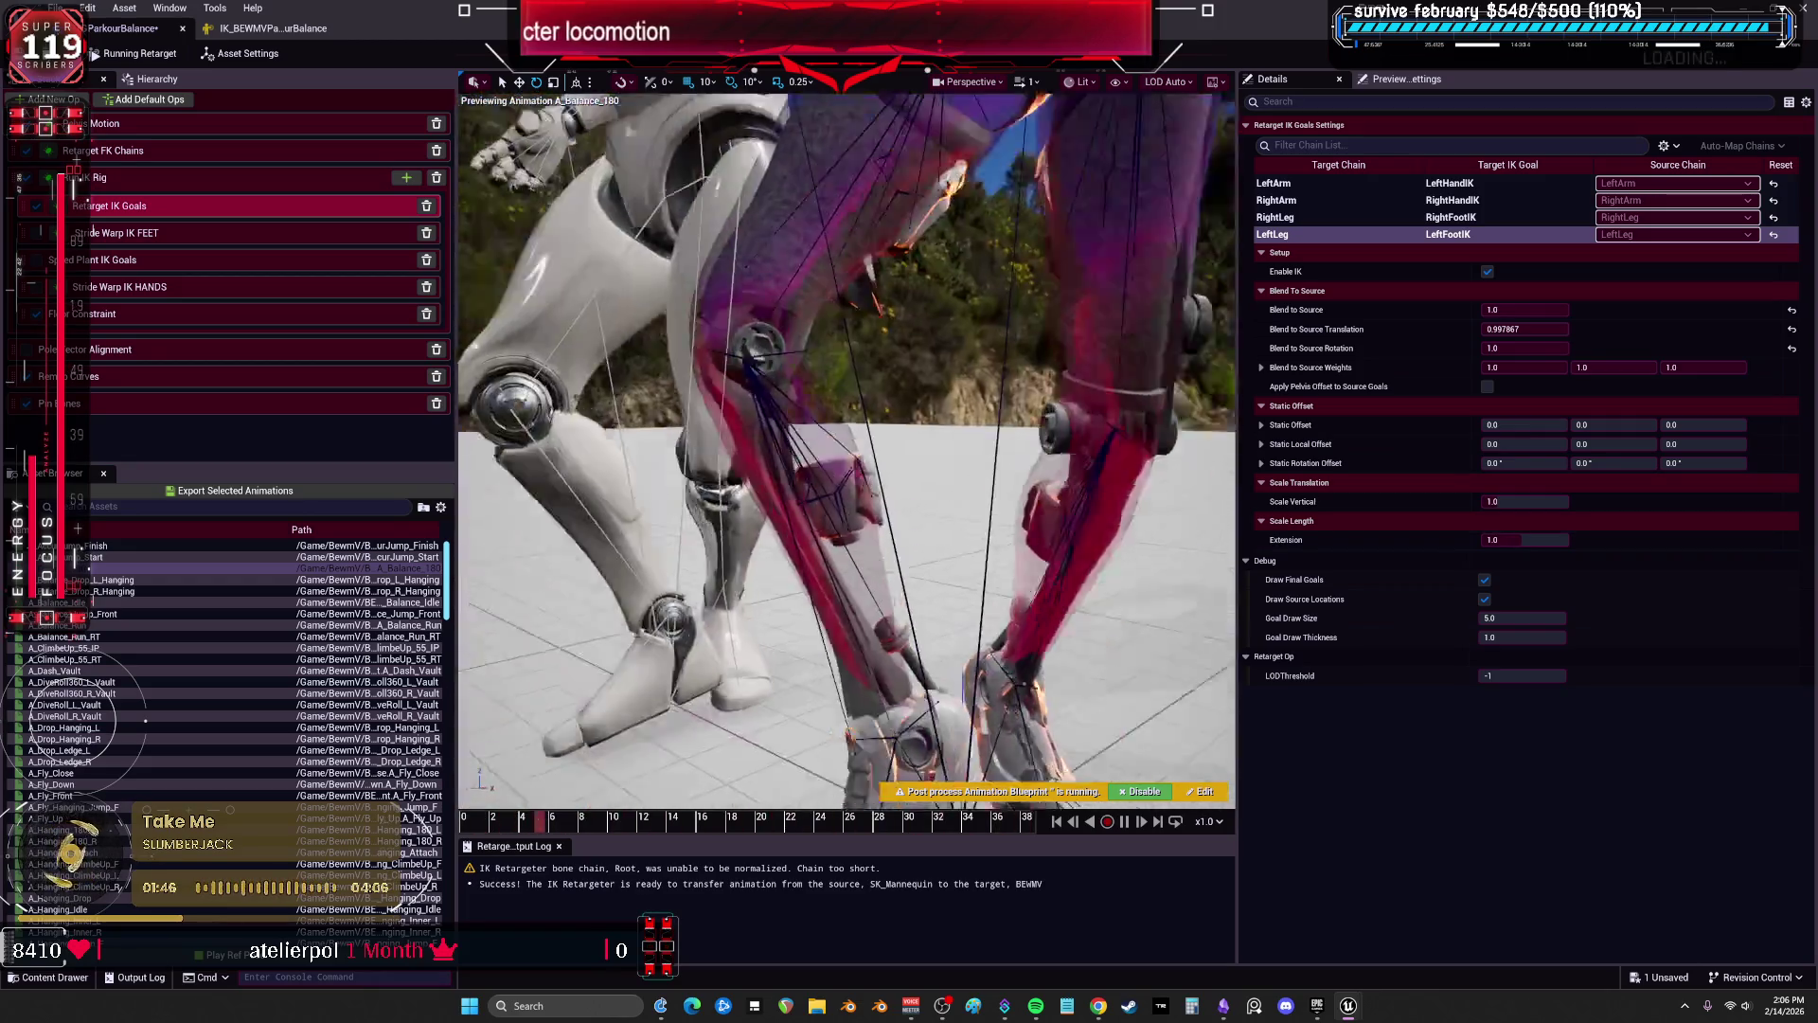
left_click_drag(669, 459, 669, 459)
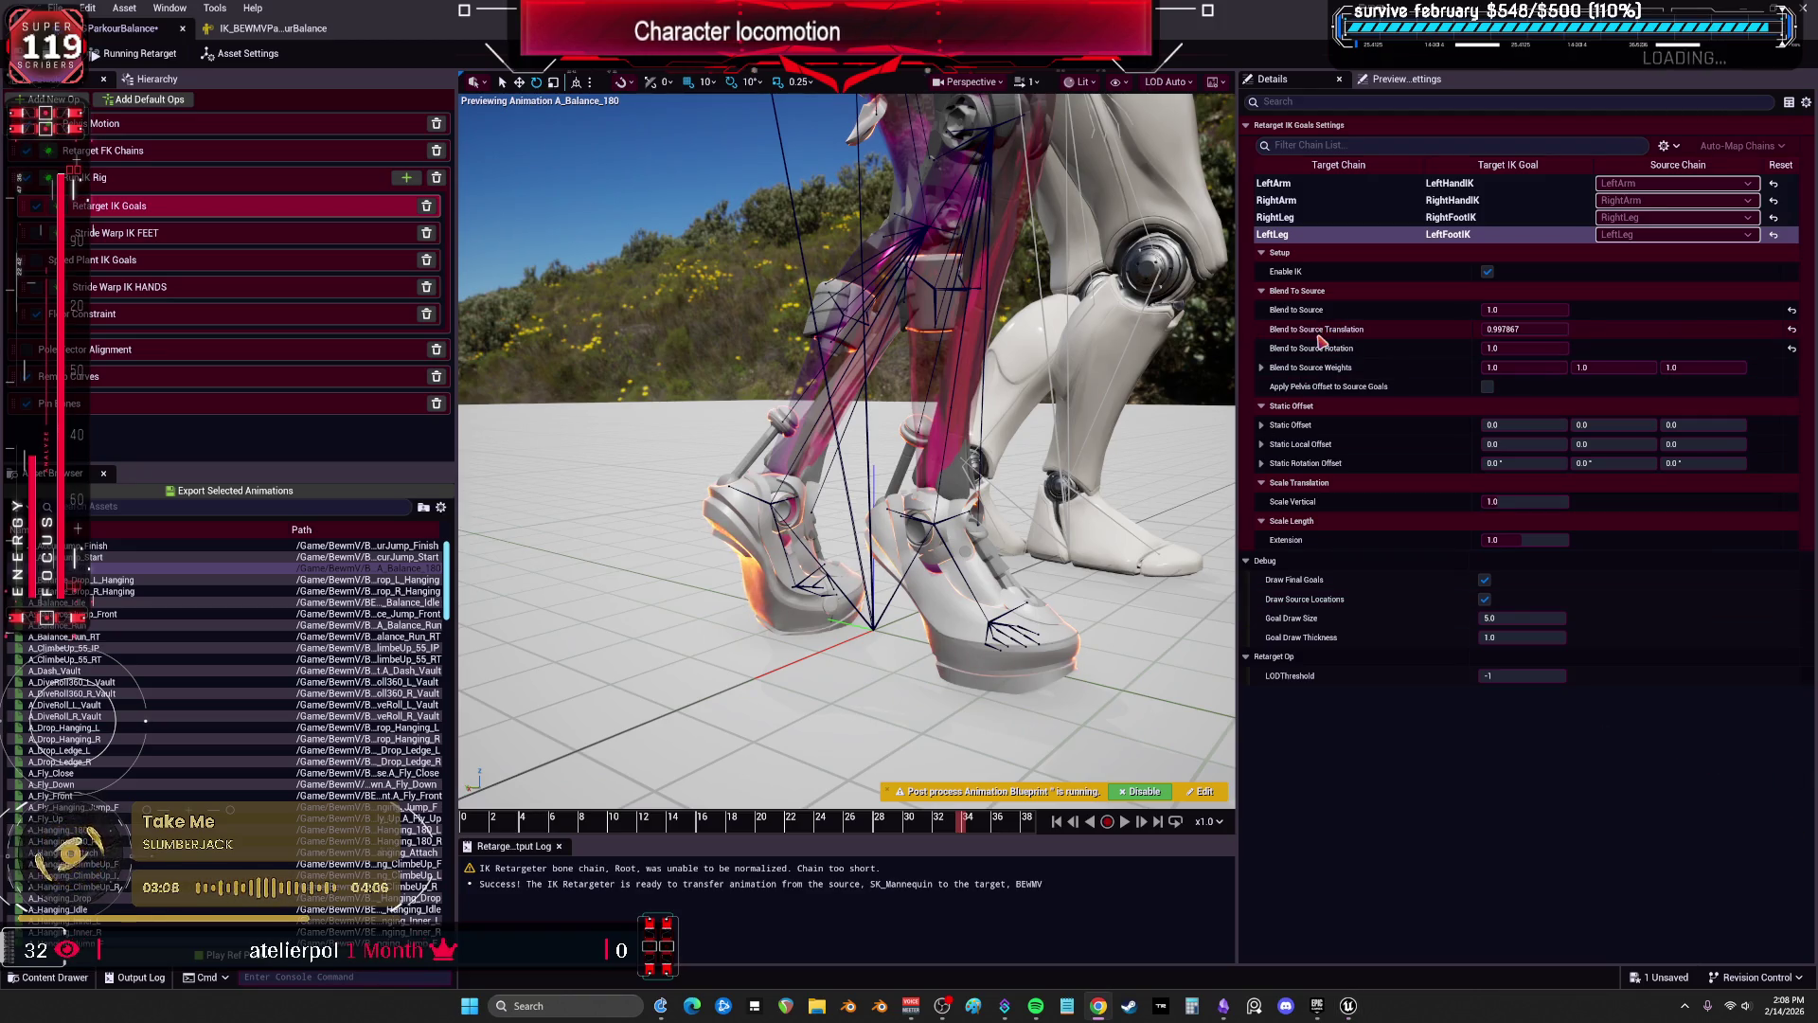
left_click(1515, 329)
Set the LeftLeg goal's Blend to Source Translation to 1.0 and preview A_AccurJump_Finish.
type("1")
key("Return")
left_click(142, 545)
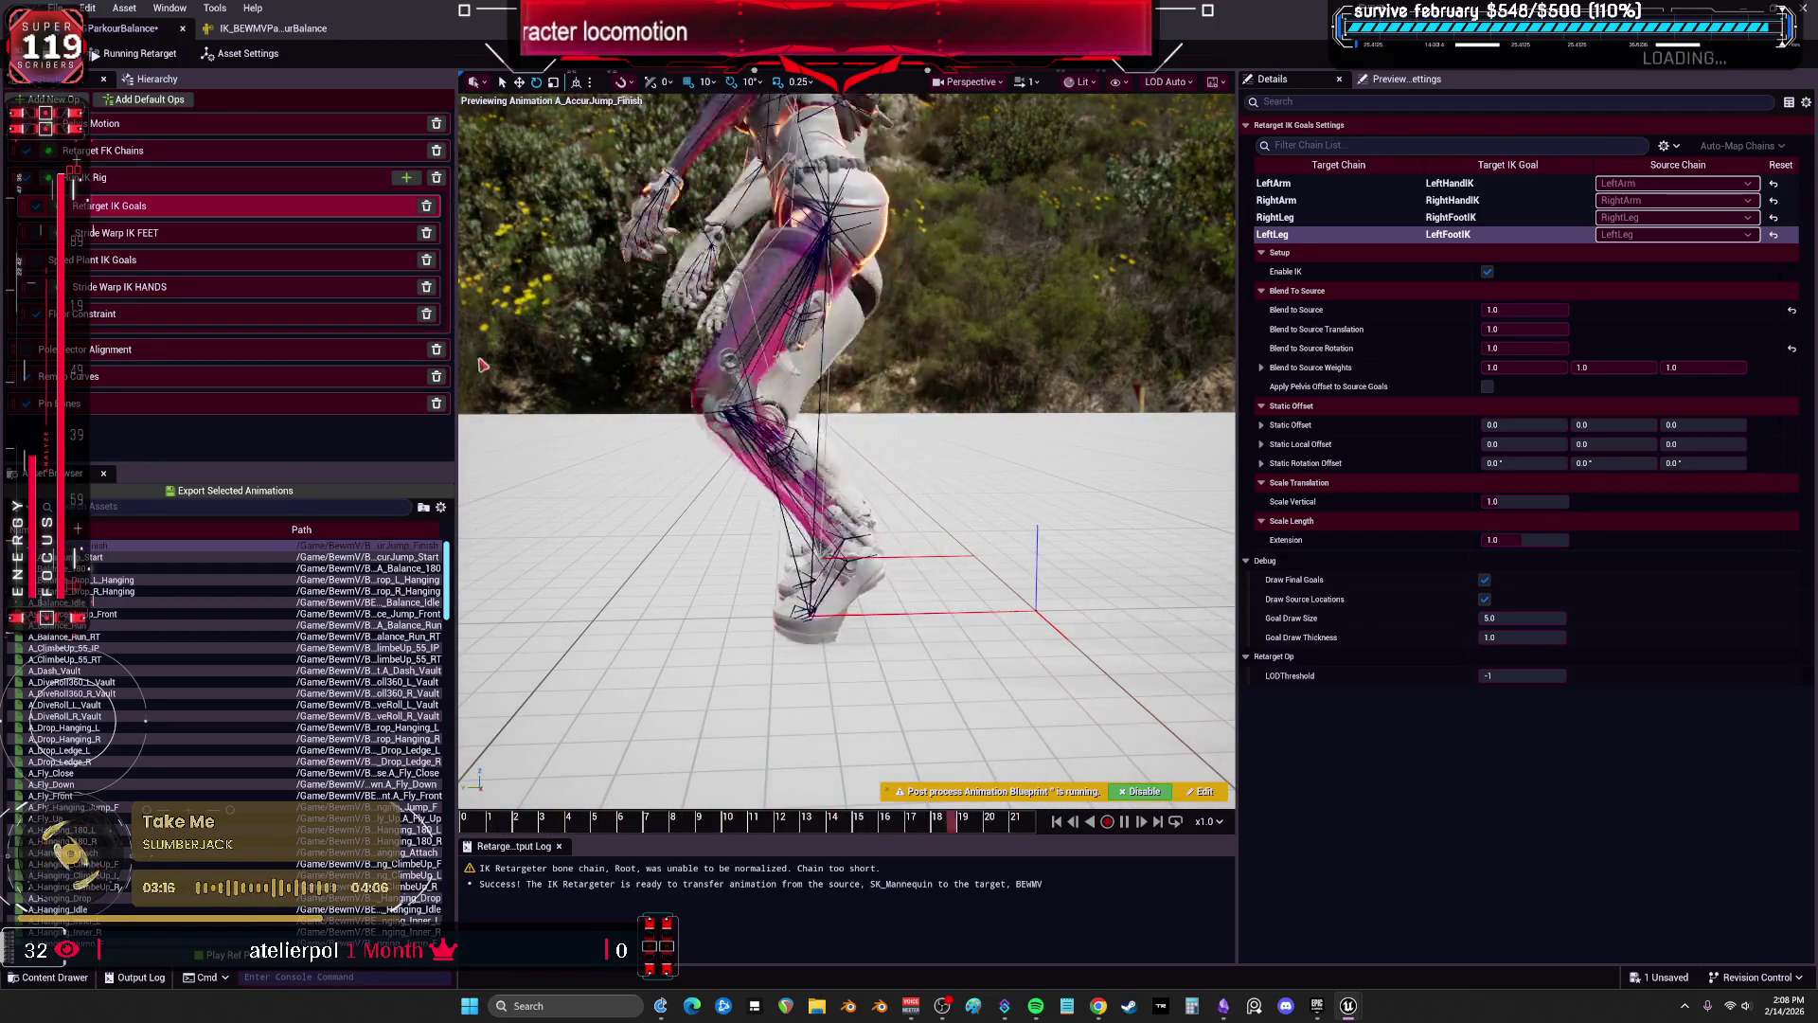
Set the leg bones' Position and Rotation Stiffness to 0 in the IK rig and recheck the jump.
left_click(273, 34)
left_click(1506, 163)
key("shift+Tab")
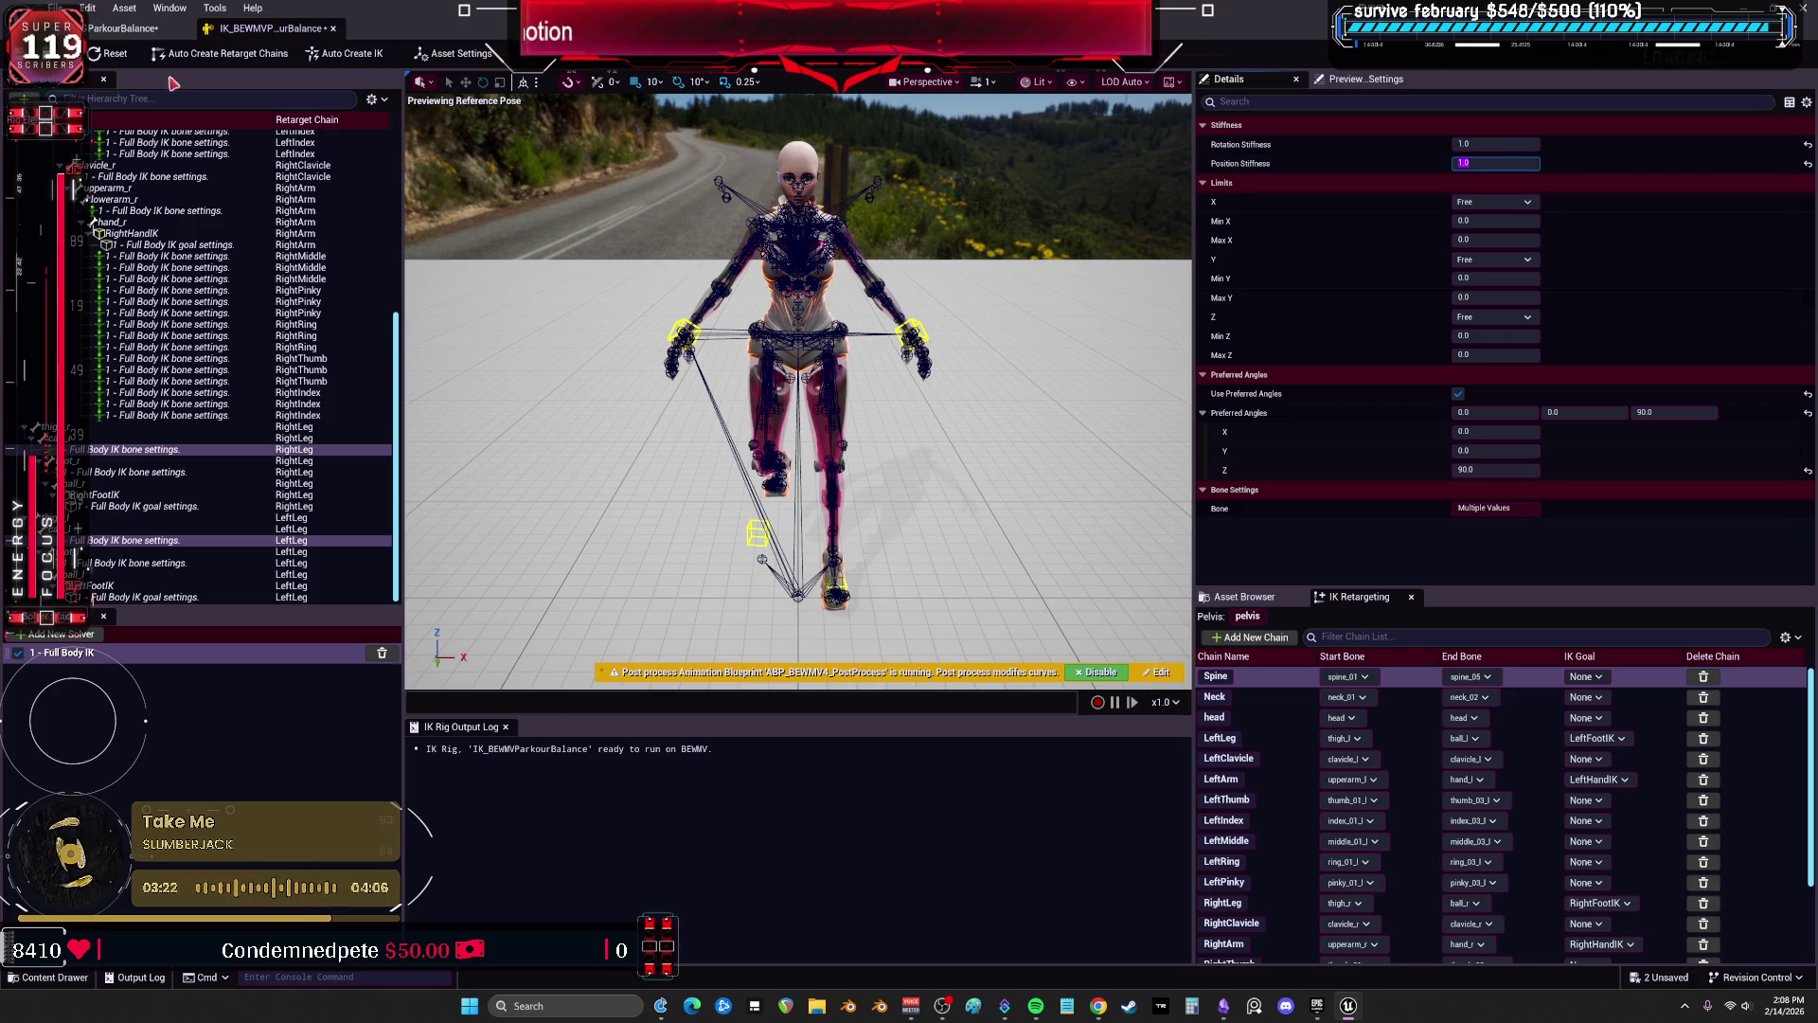
left_click(128, 29)
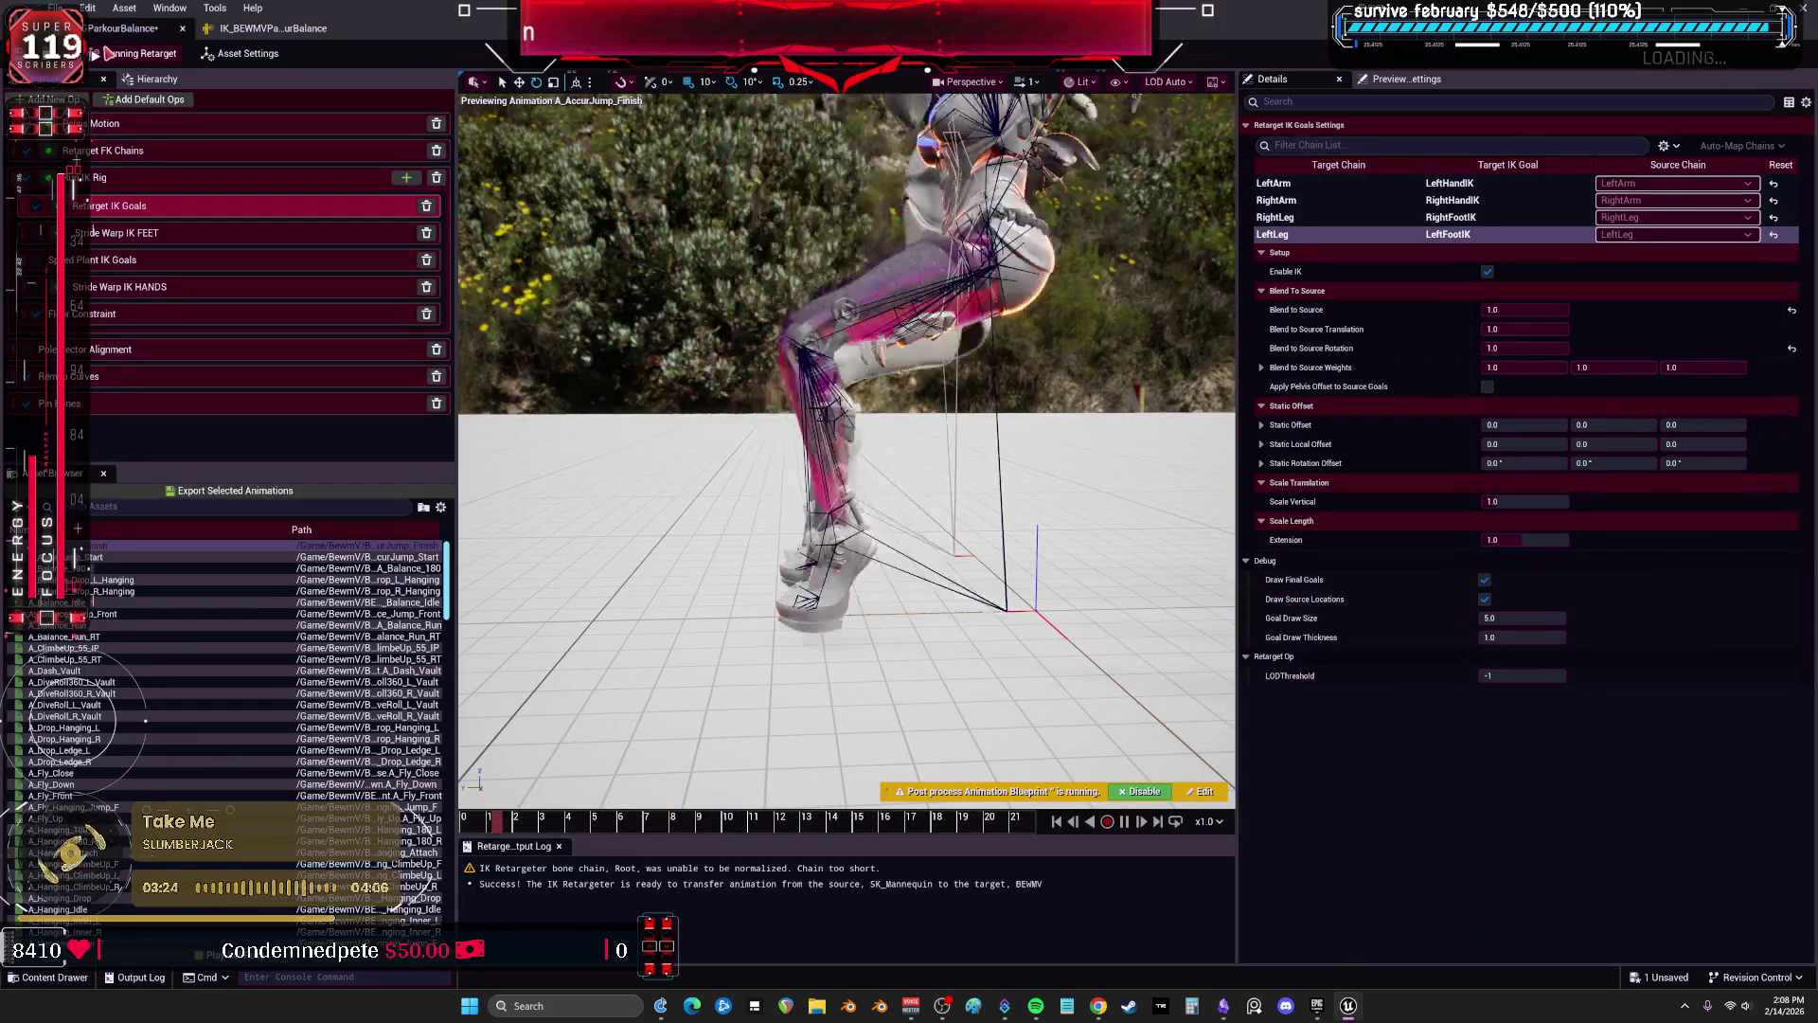
left_click(232, 28)
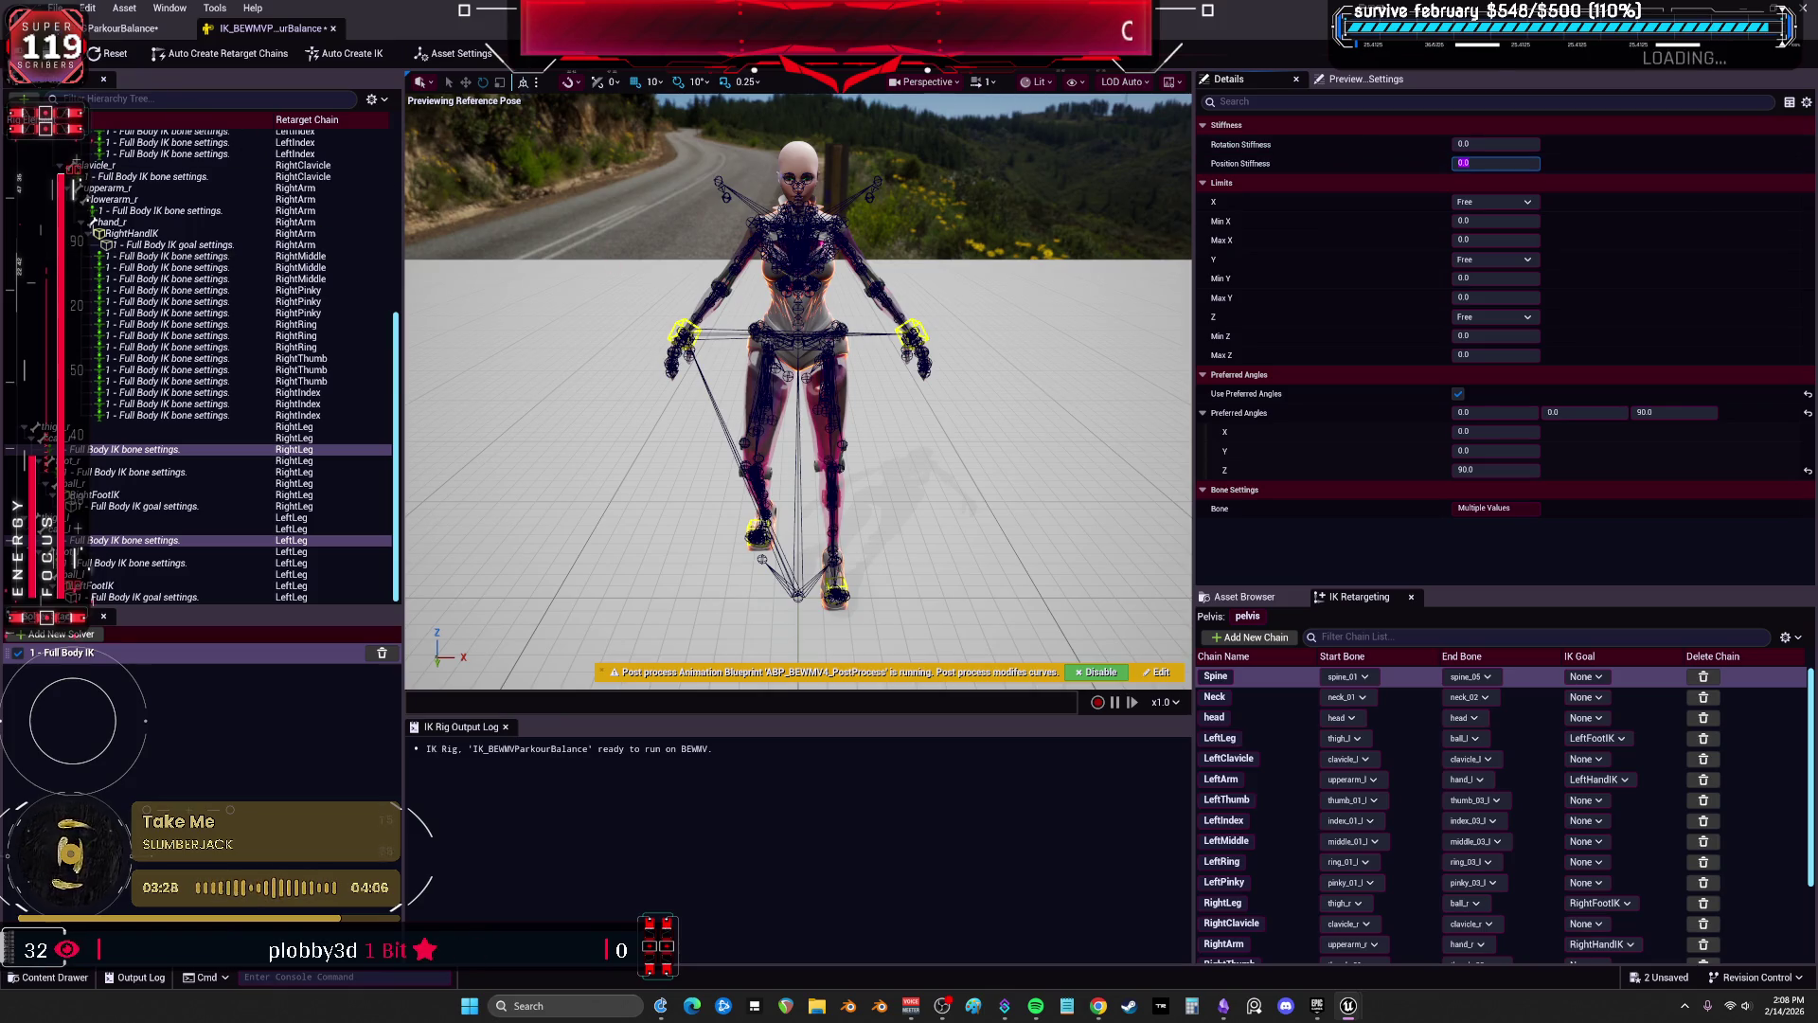
left_click(98, 29)
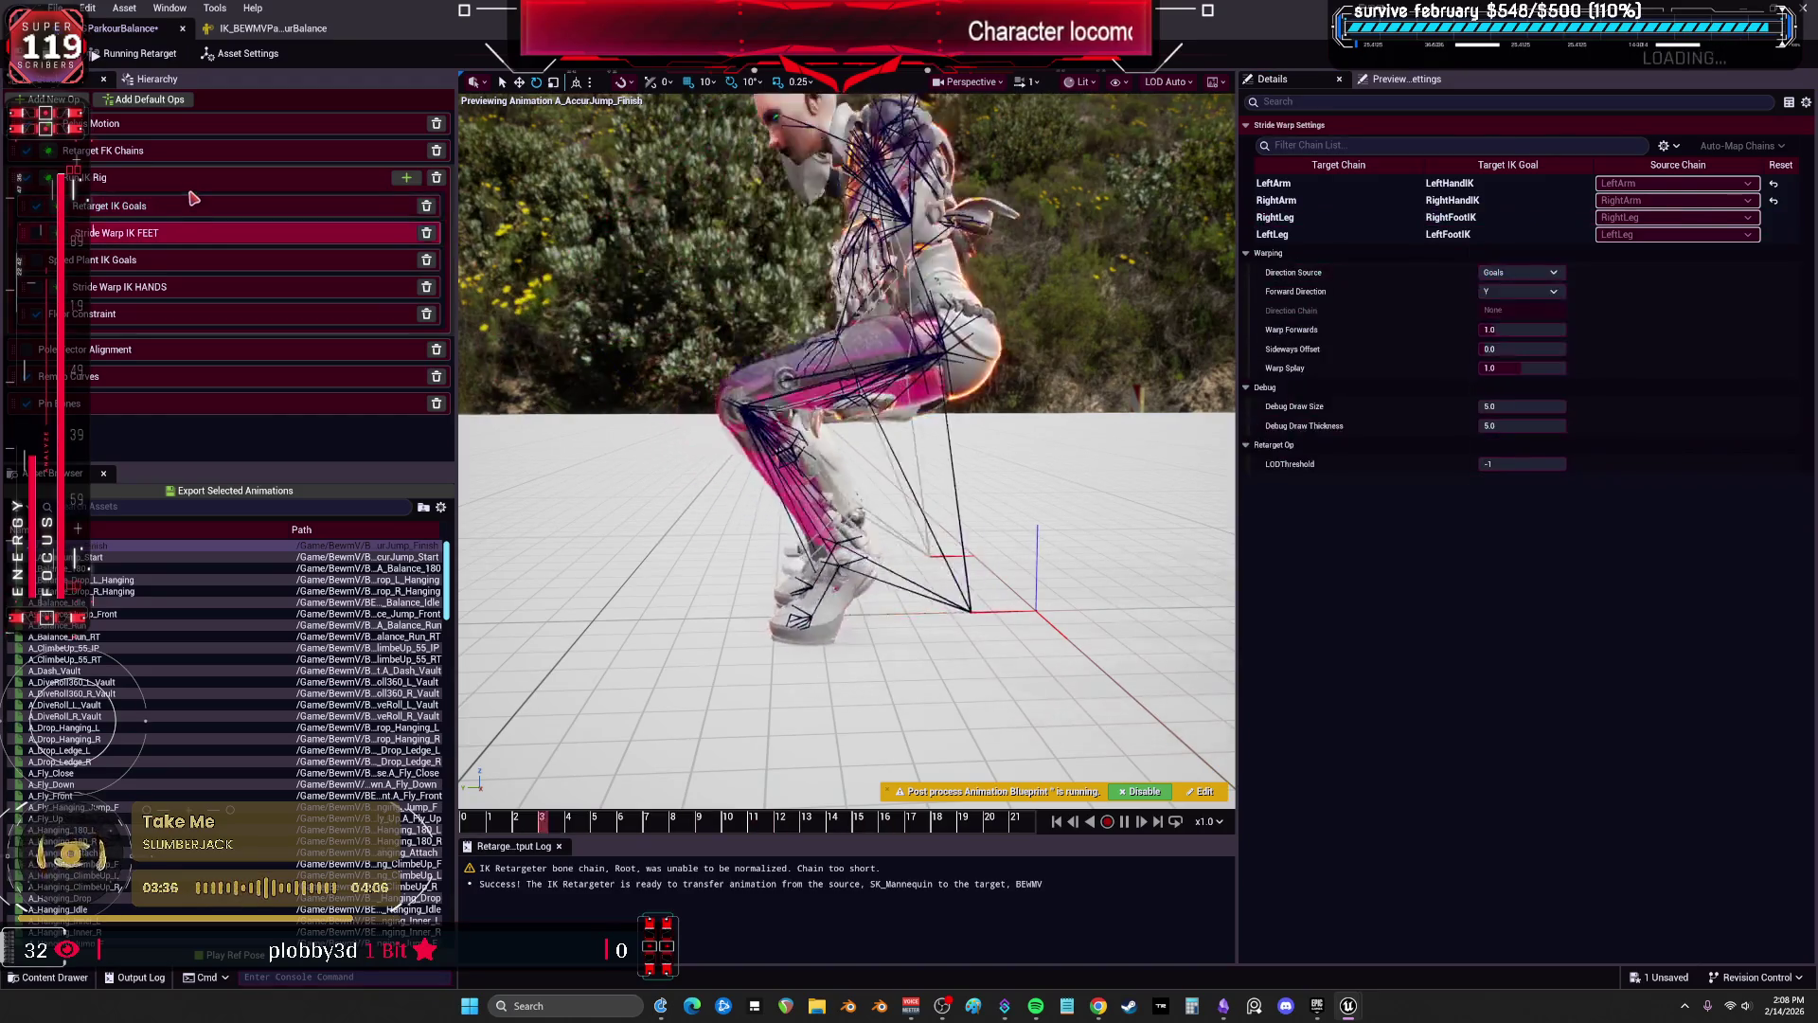
Review the IK goal and FK chain settings, and try raising pelvis Blend to Source Translation before returning it to 0.
left_click(193, 188)
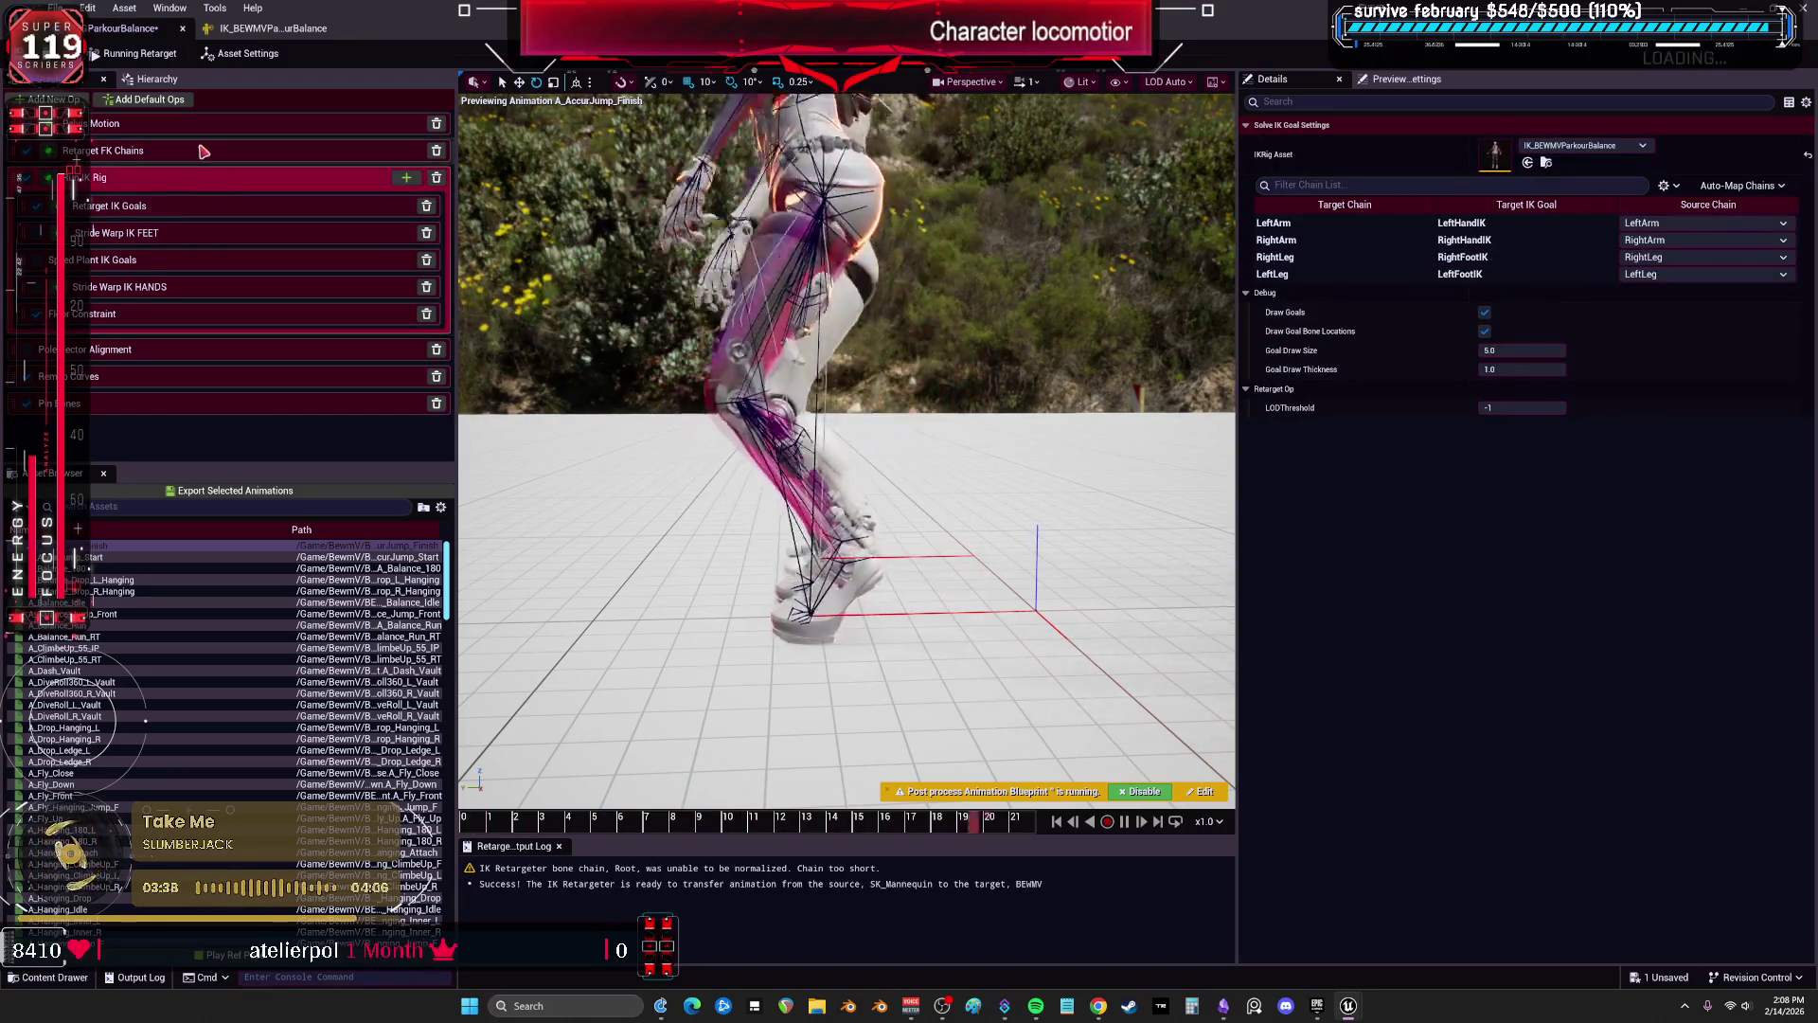
left_click(212, 152)
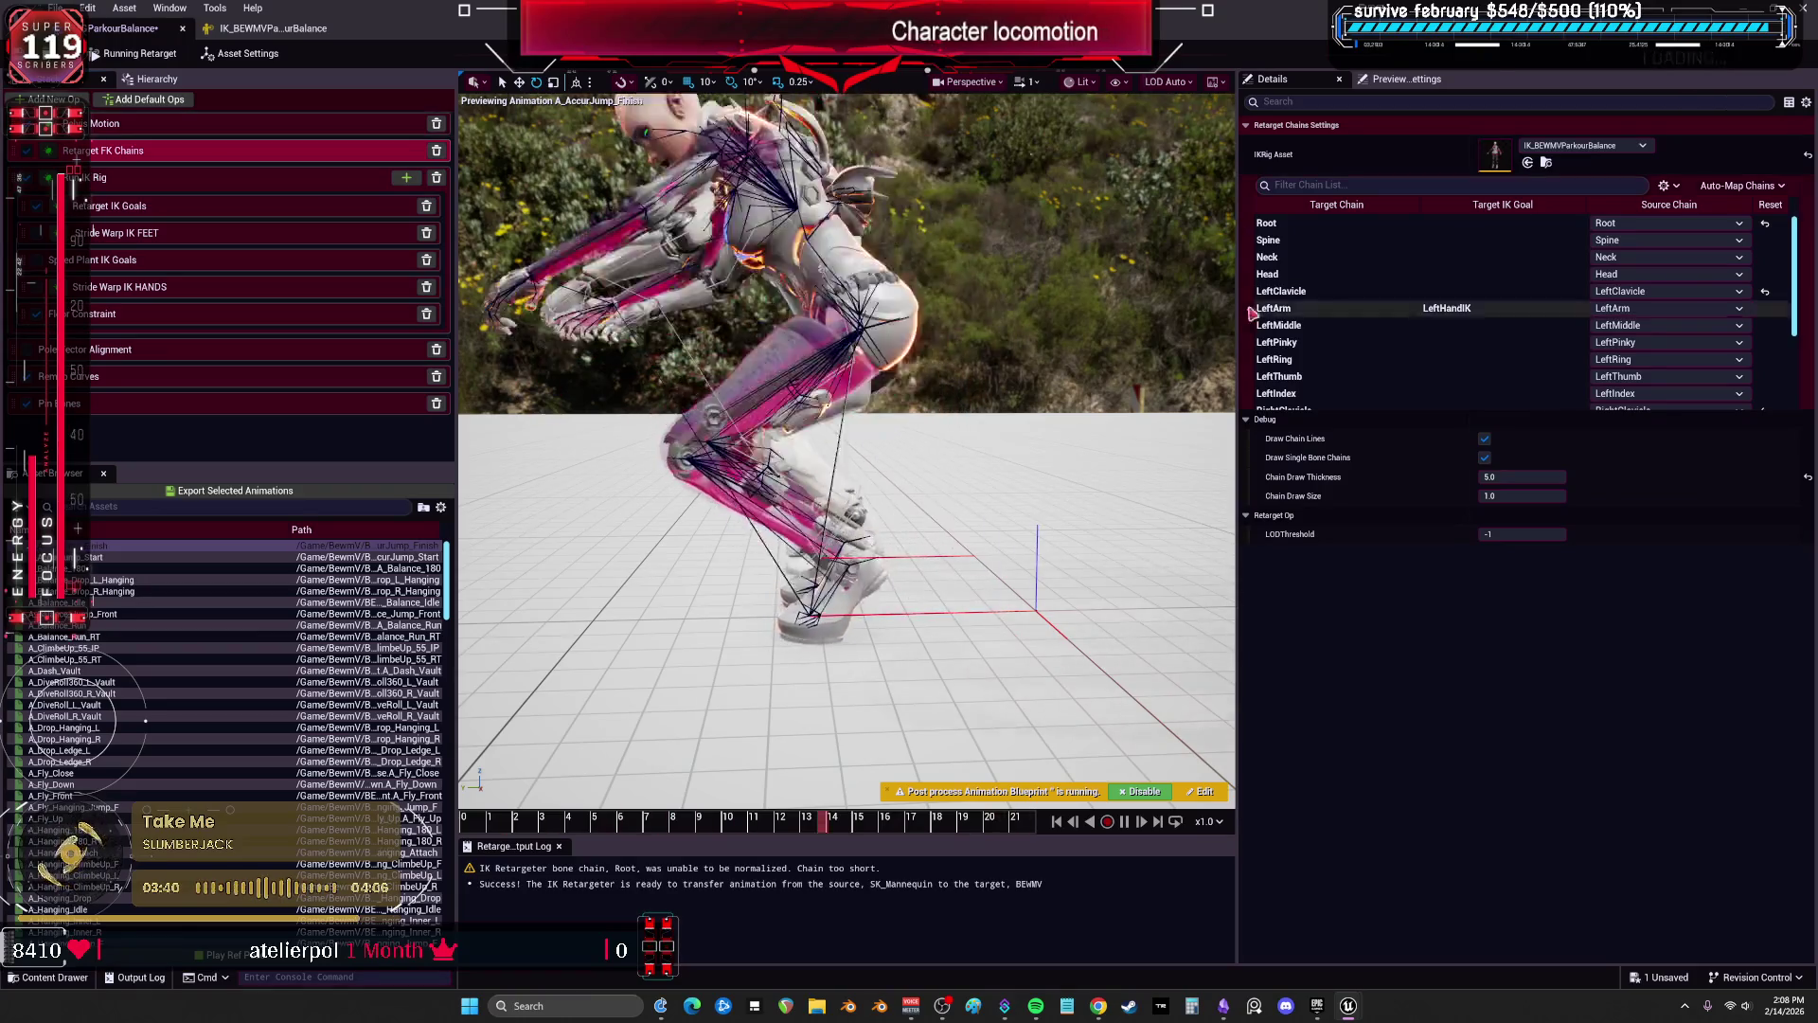
scroll(1373, 360, "down", 3)
left_click(1367, 401)
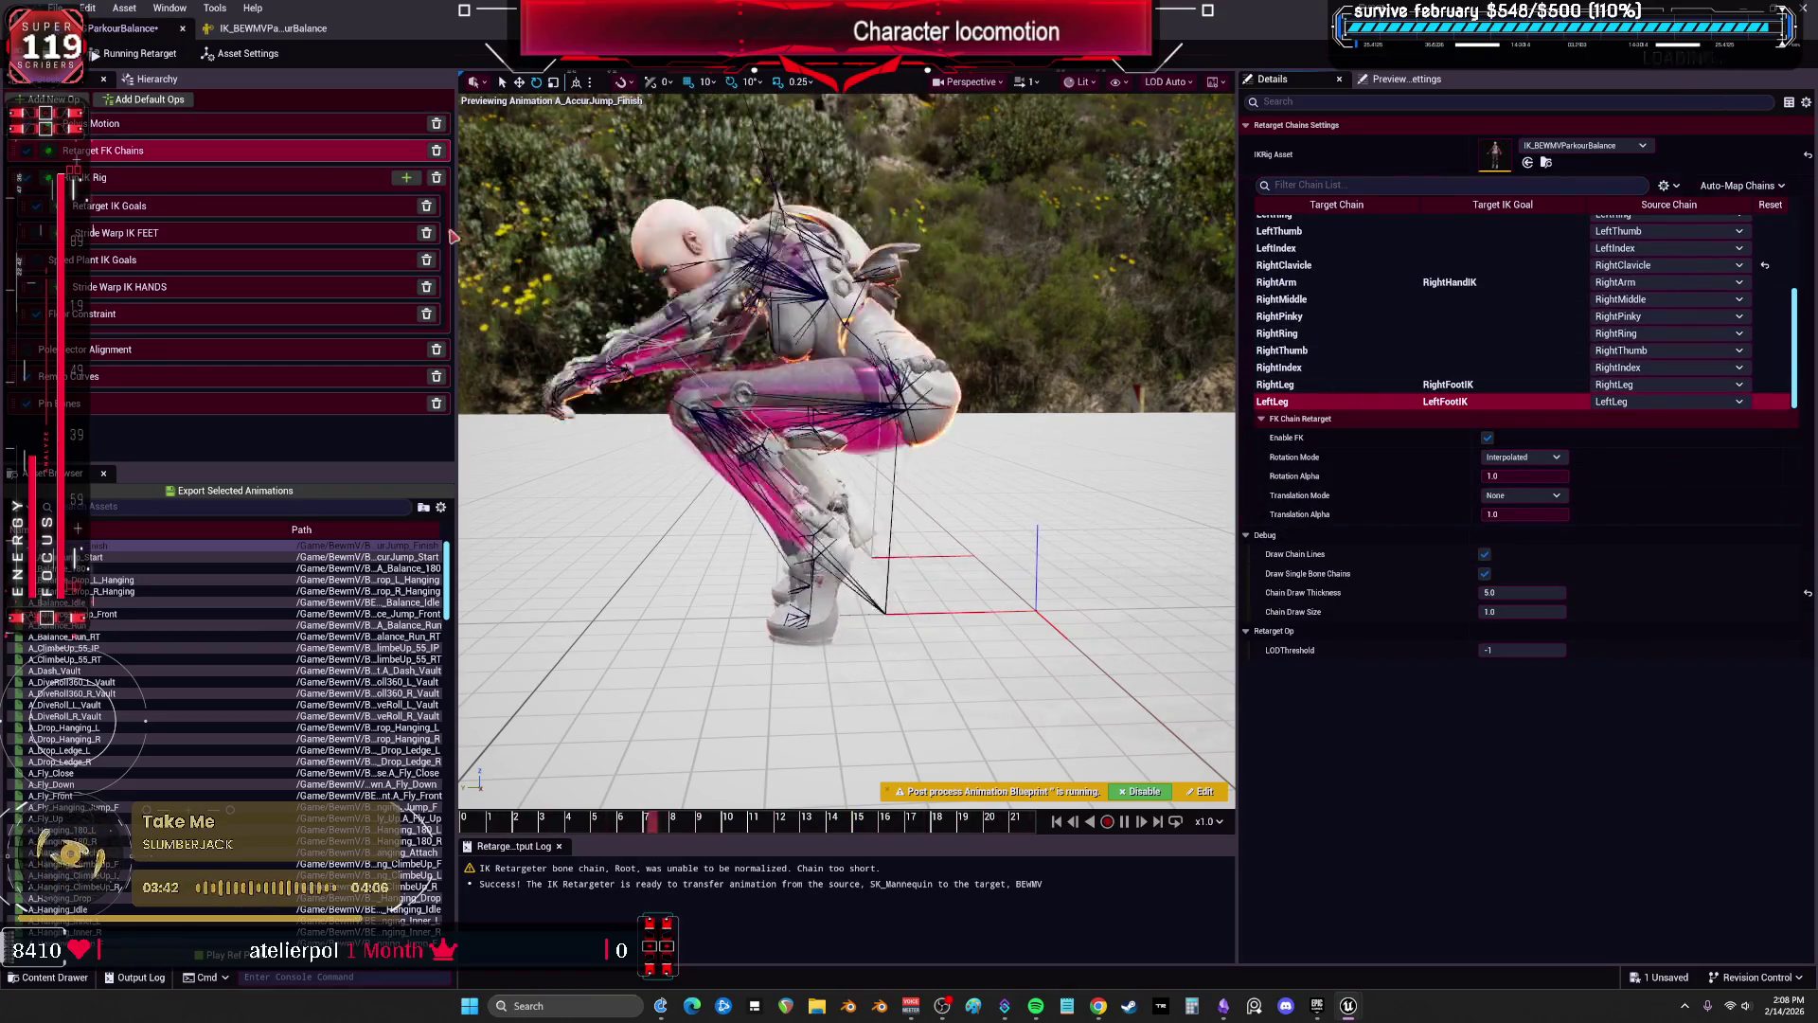
left_click(174, 131)
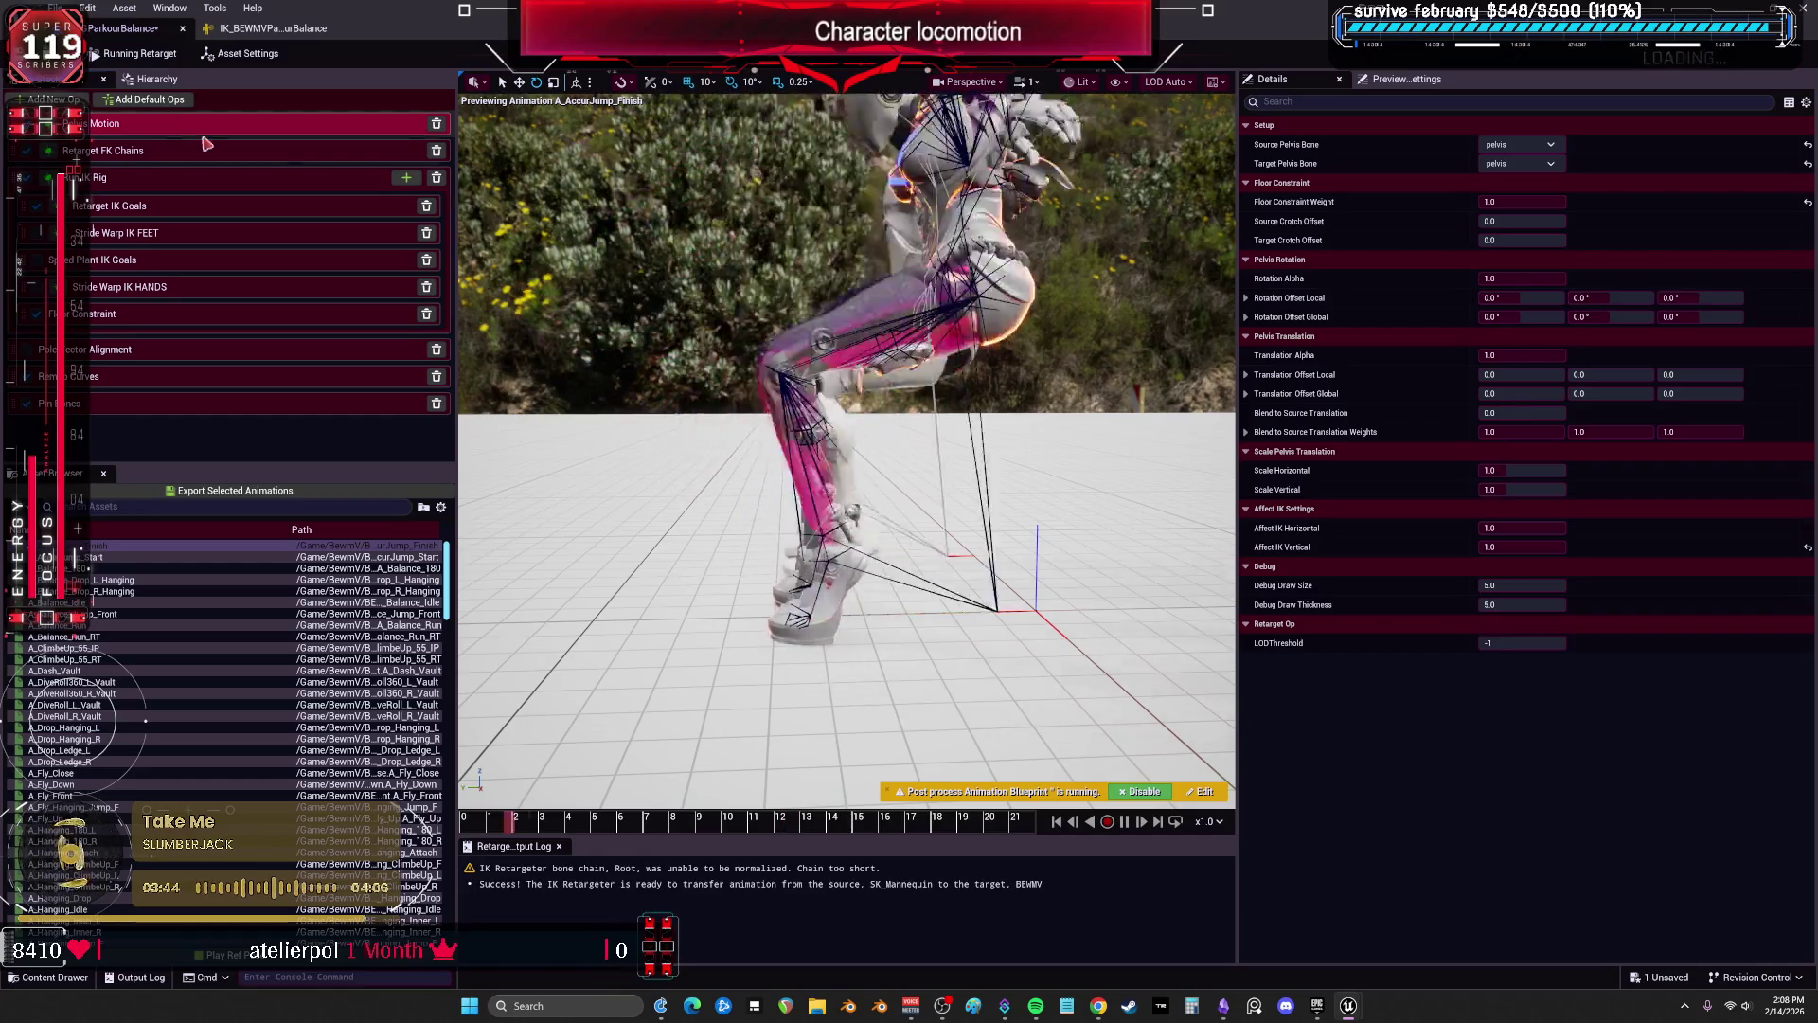
left_click_drag(1513, 418, 1536, 418)
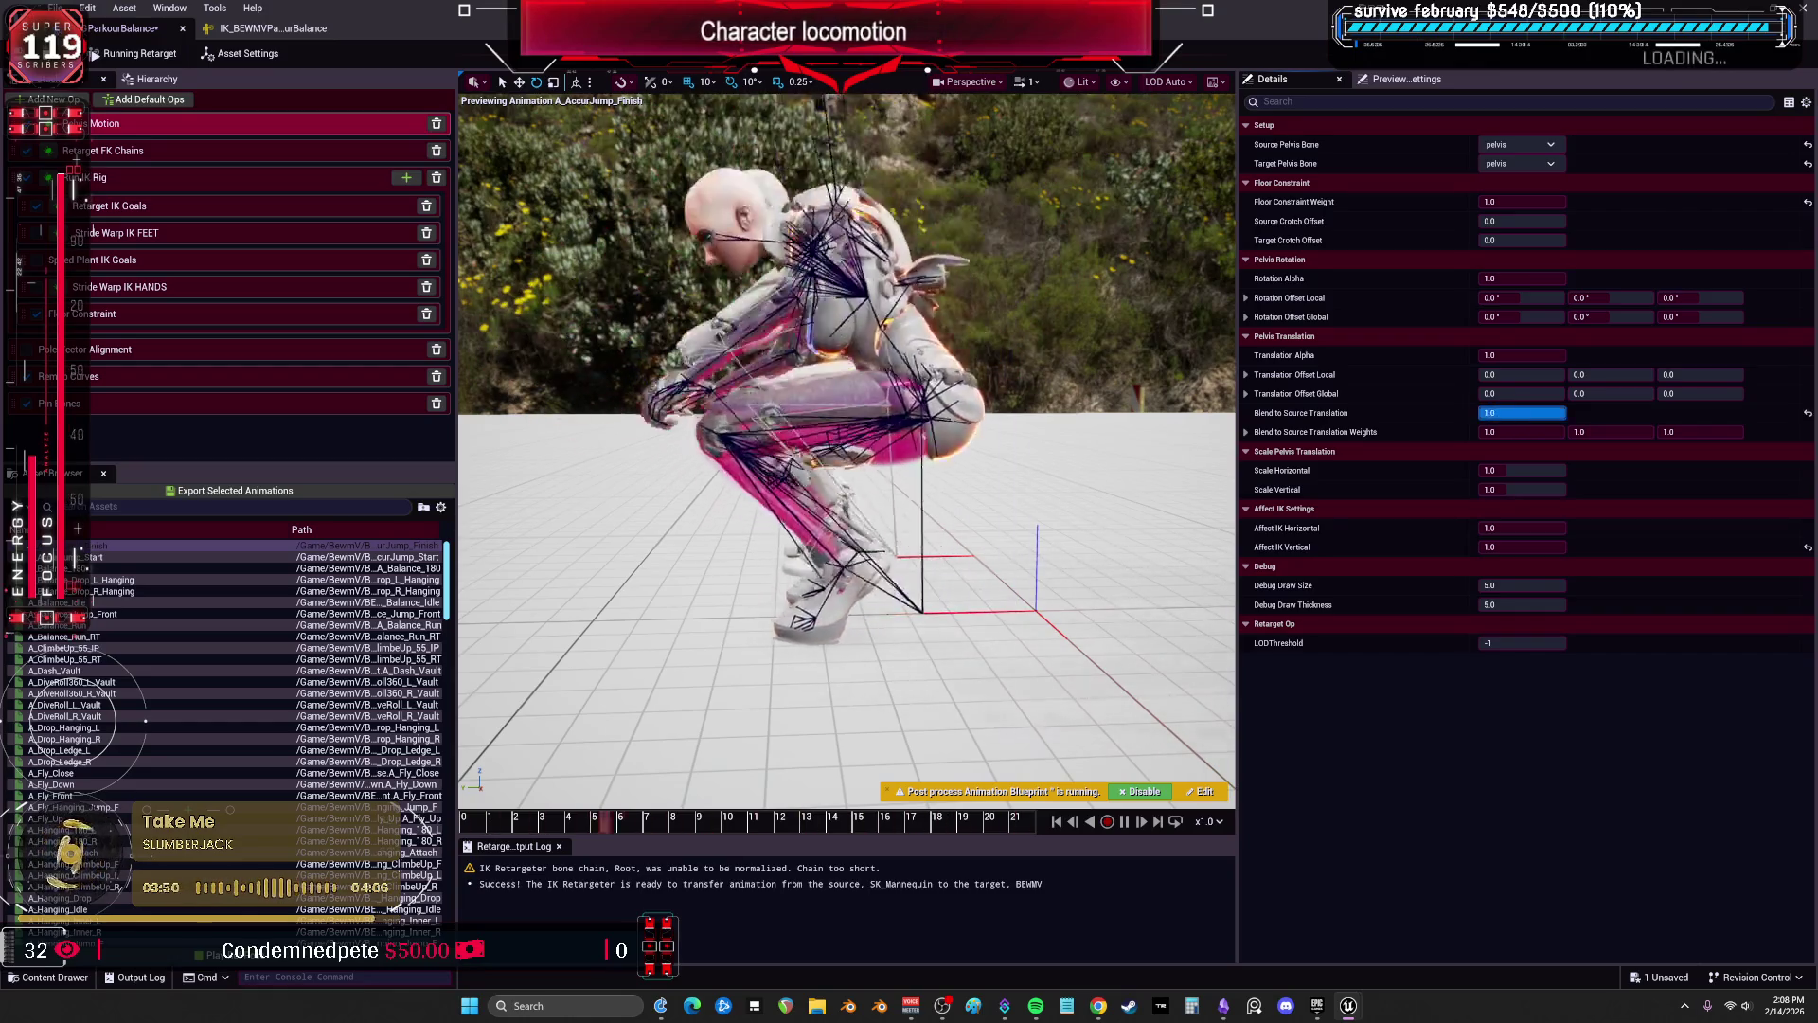
left_click_drag(1553, 419, 1533, 418)
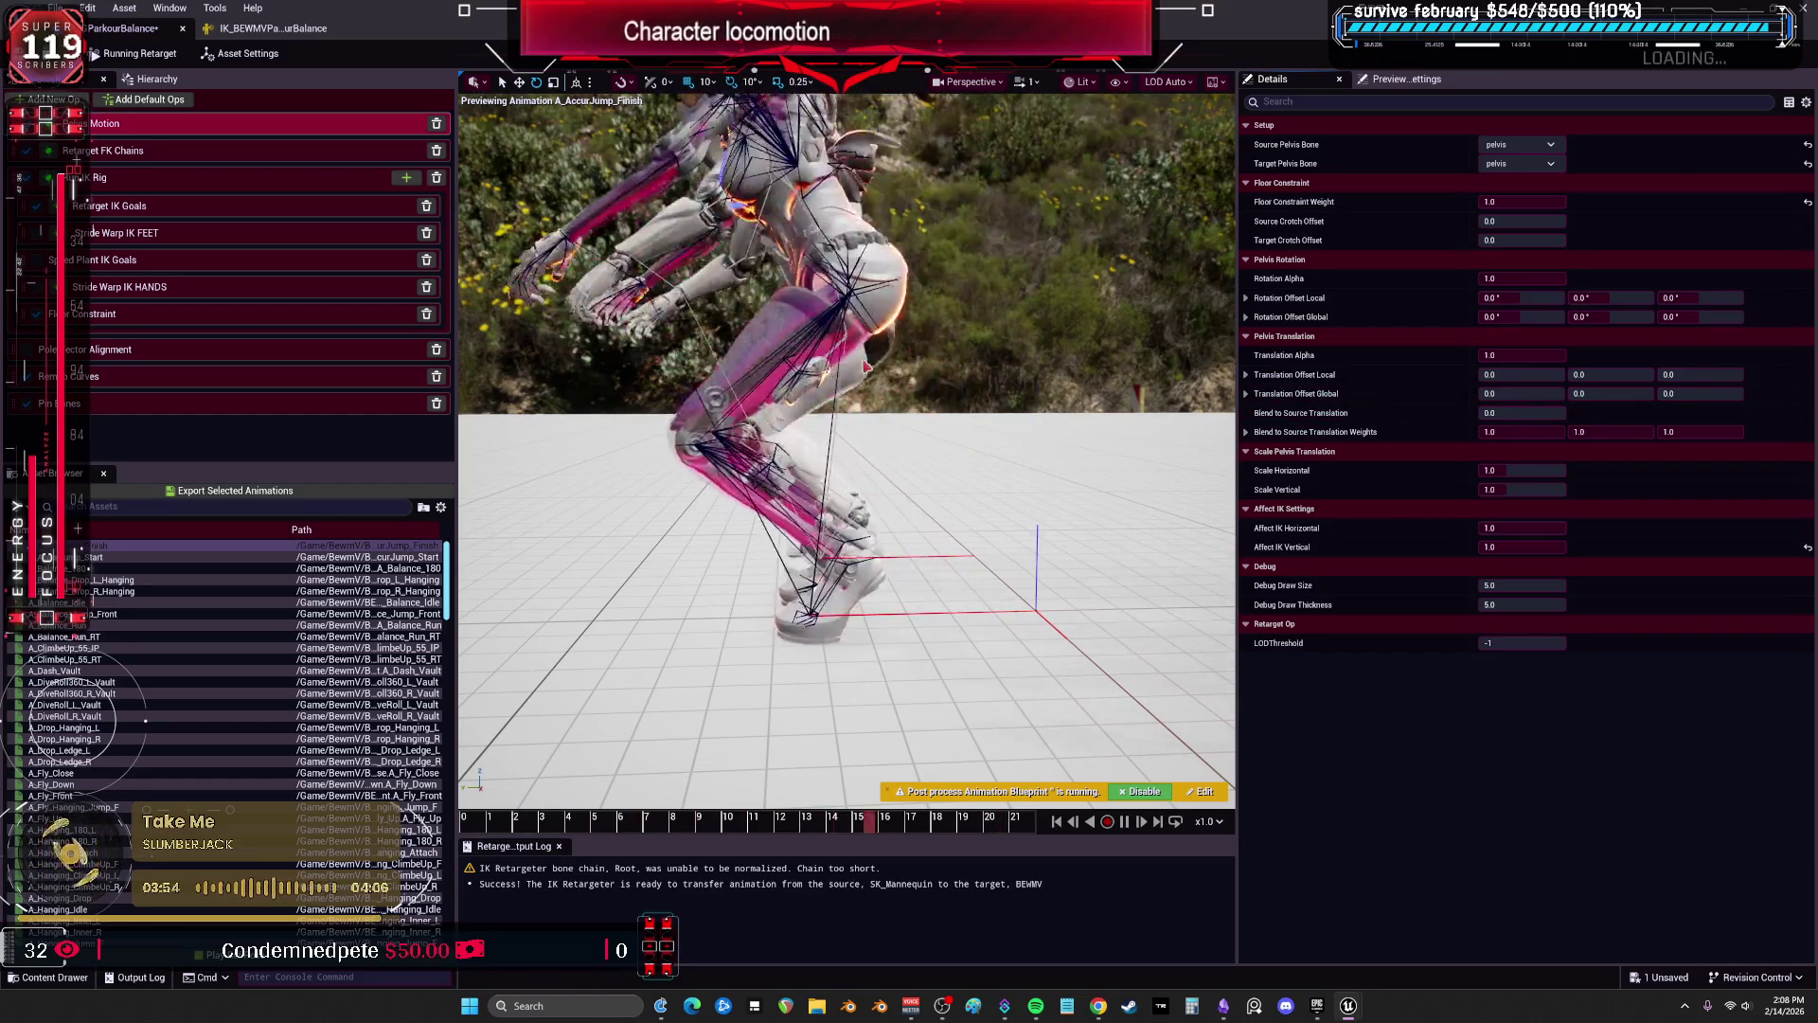
key("Down")
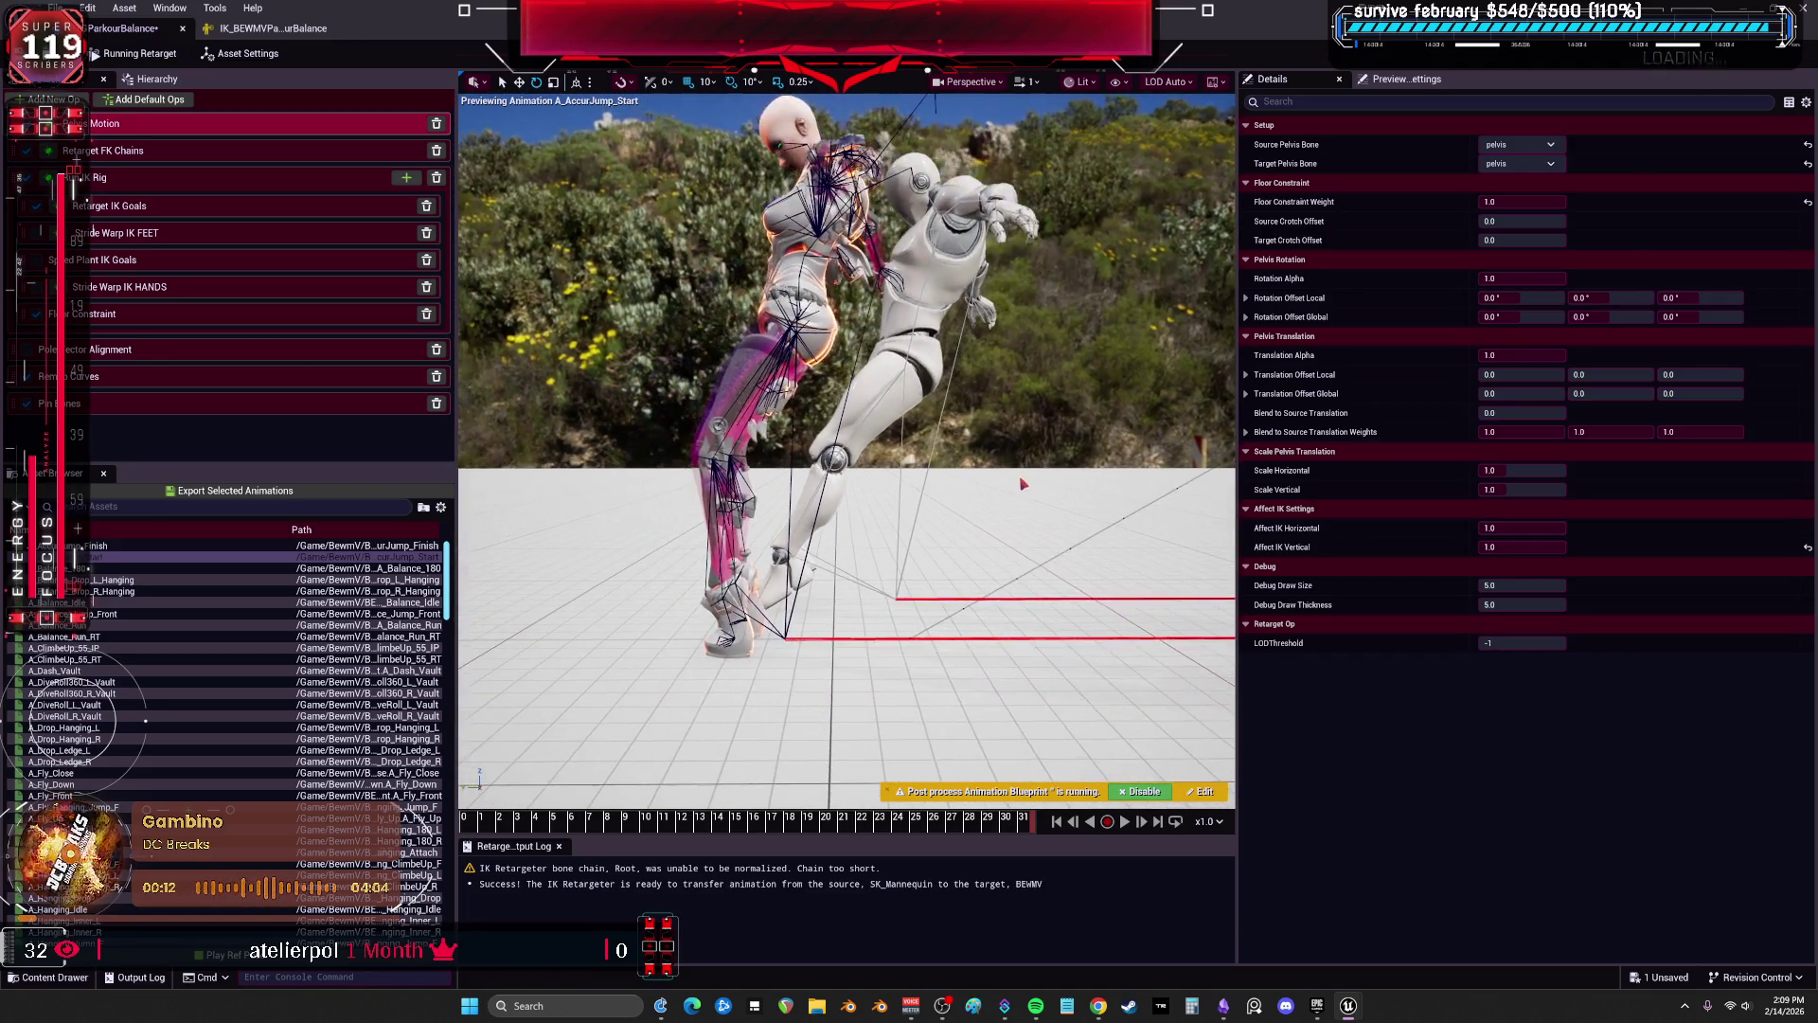
Preview A_Balance_180, A_Balance_Drop_L_Hanging, A_AccurJump_Start and A_Balance_Idle, ending on the Pelvis Motion settings.
left_click(149, 180)
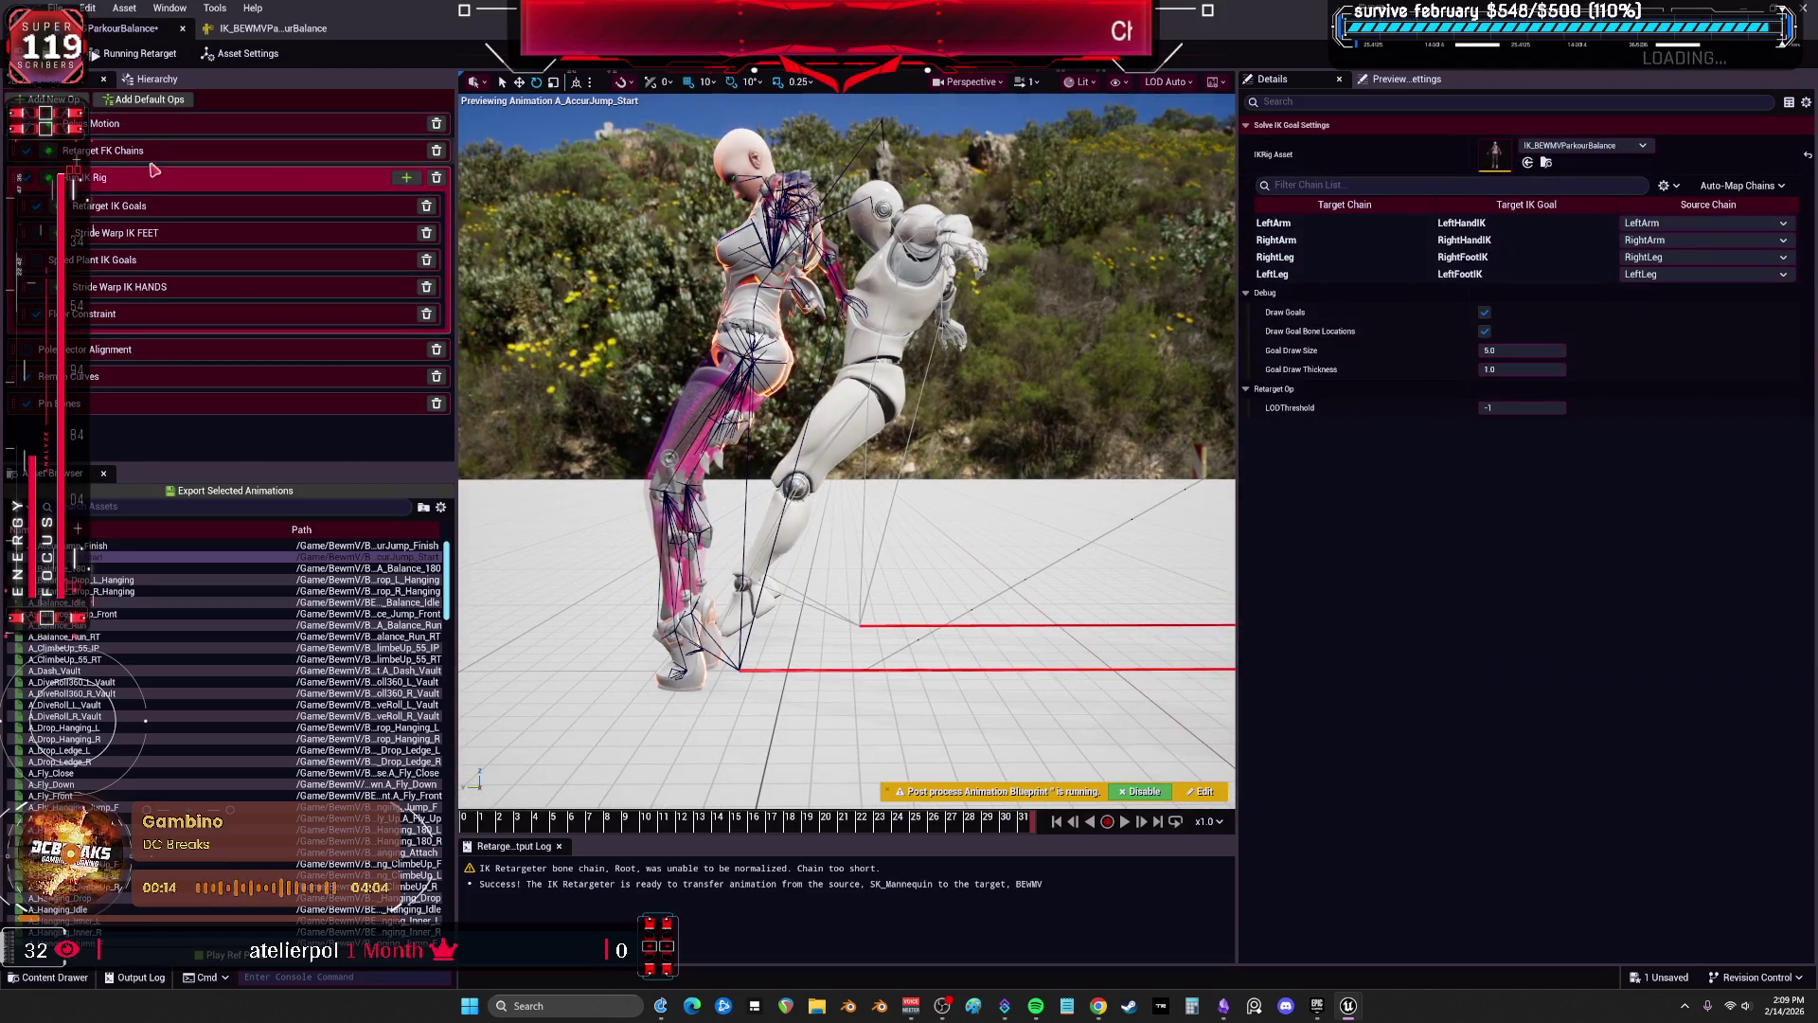
left_click(142, 568)
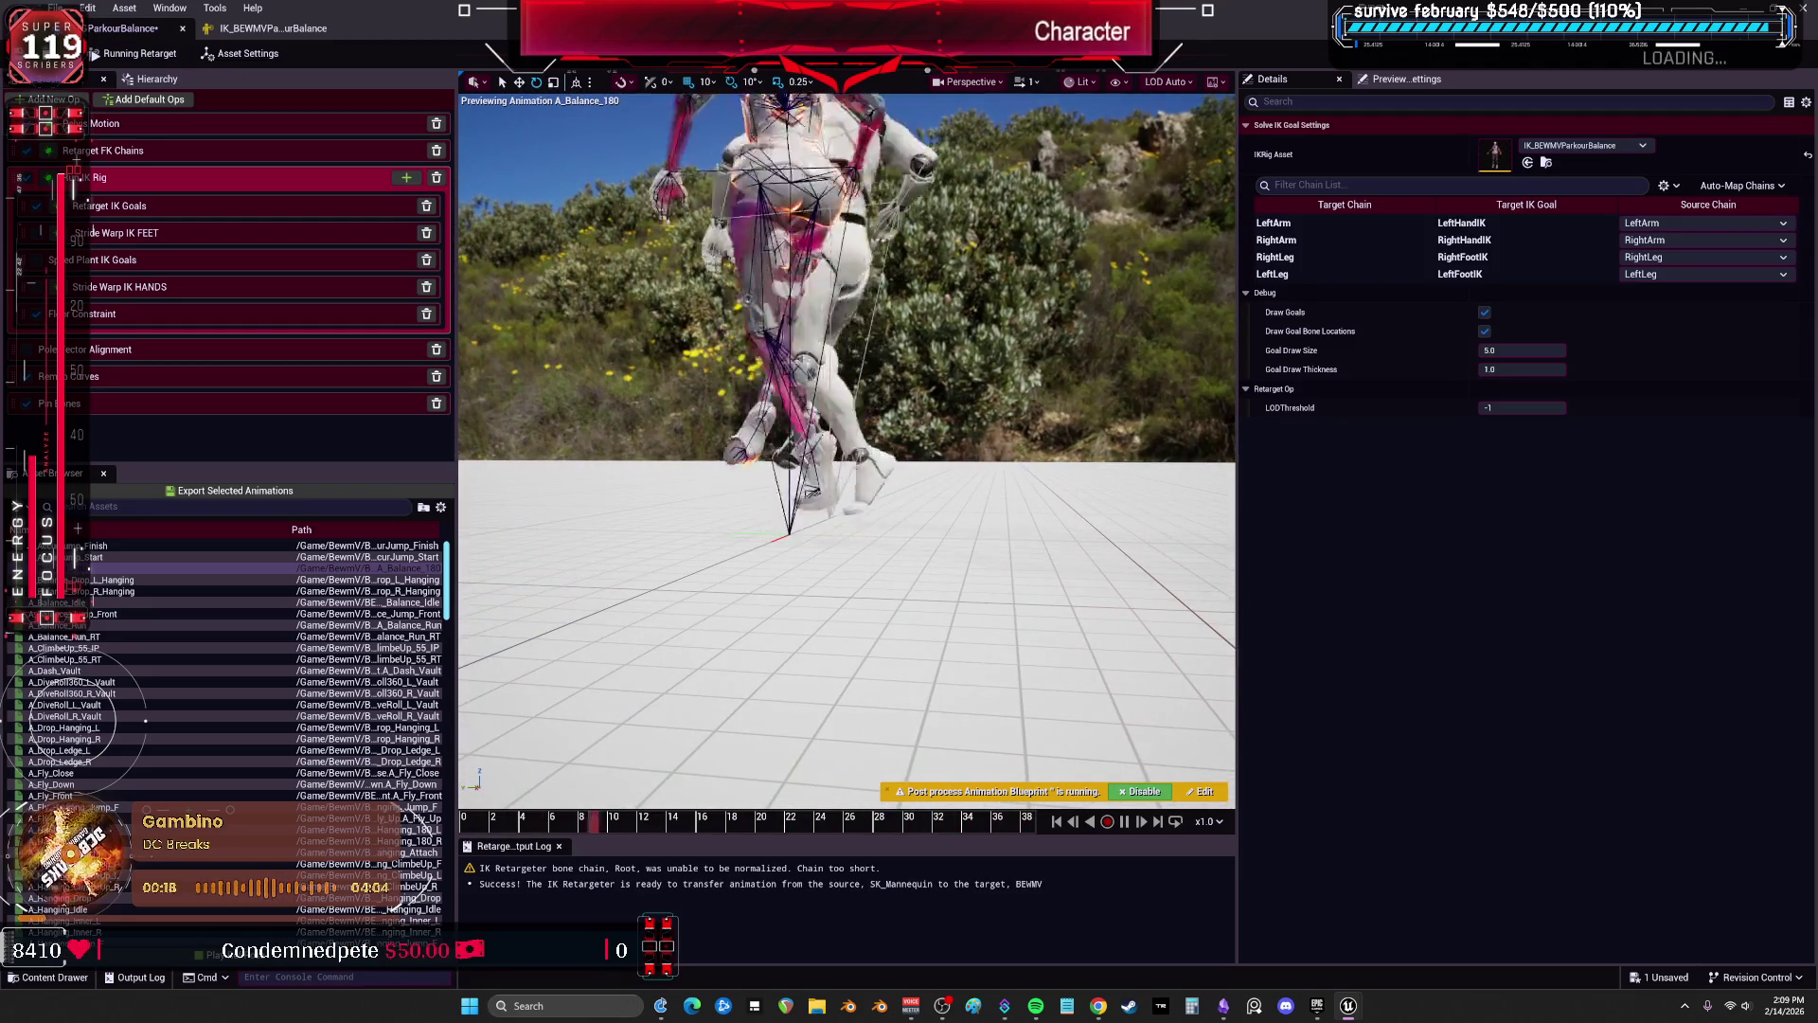
left_click(104, 579)
left_click(94, 557)
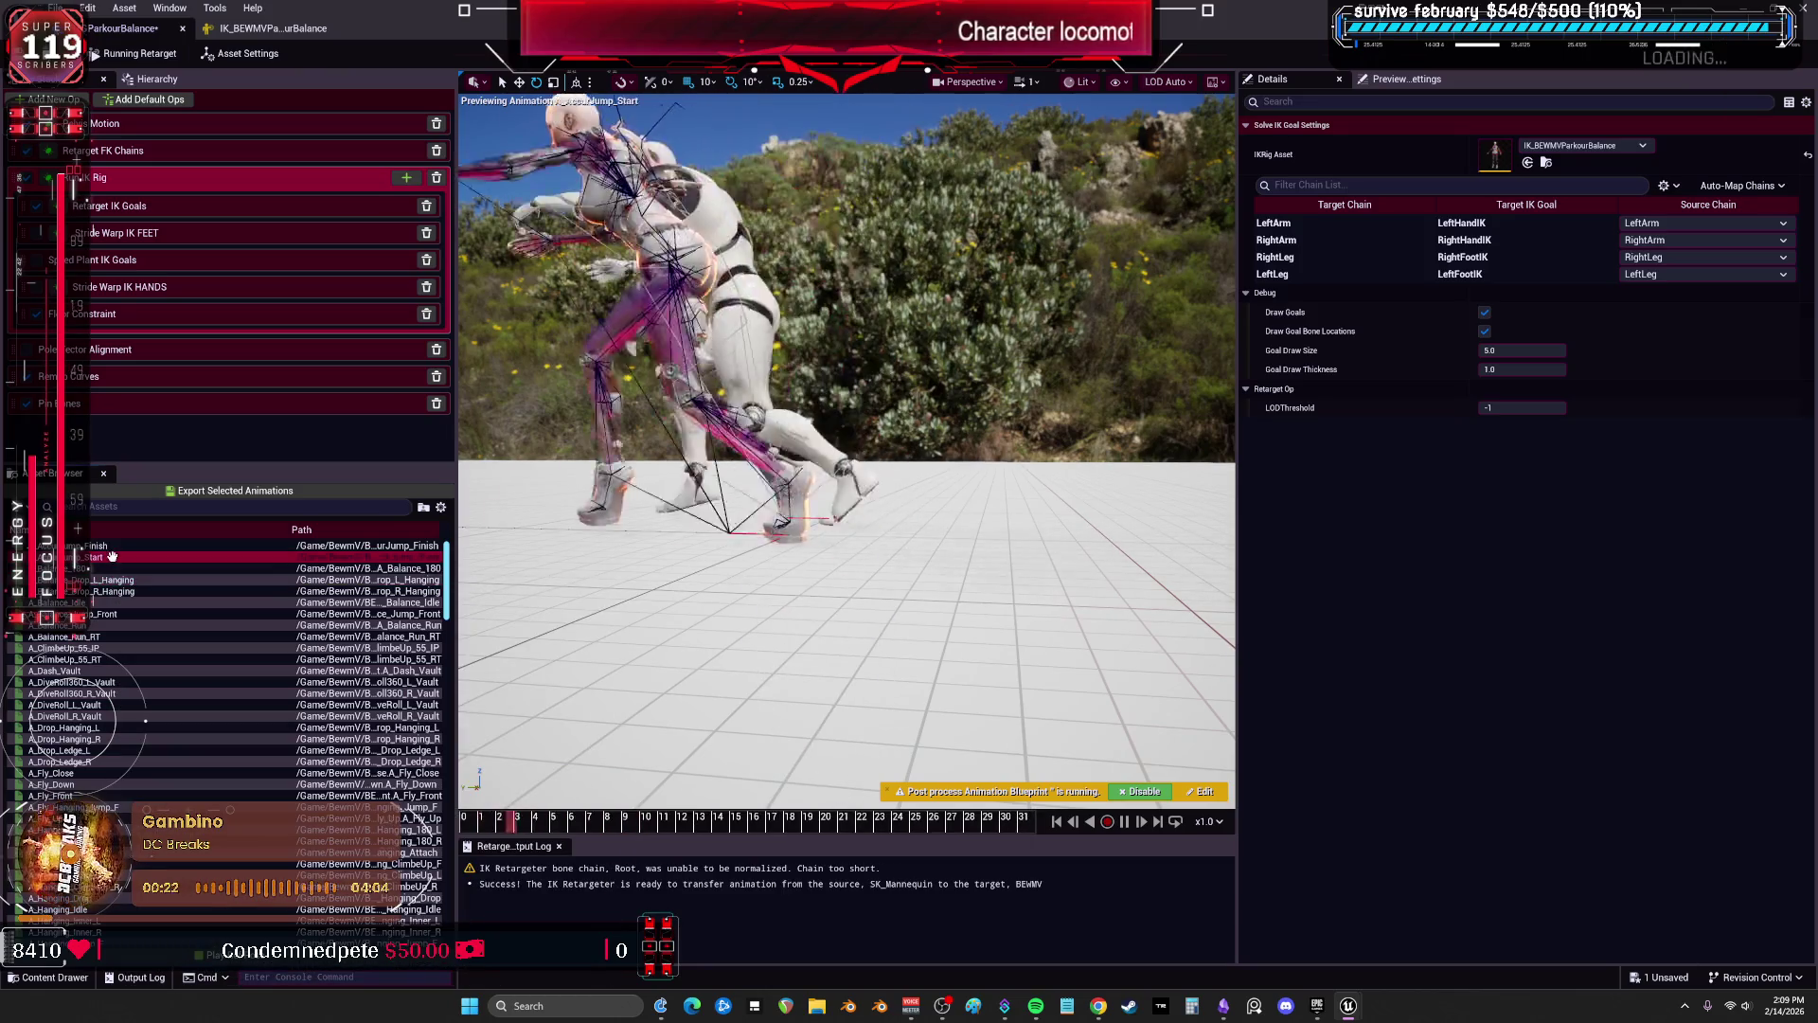
left_click(94, 602)
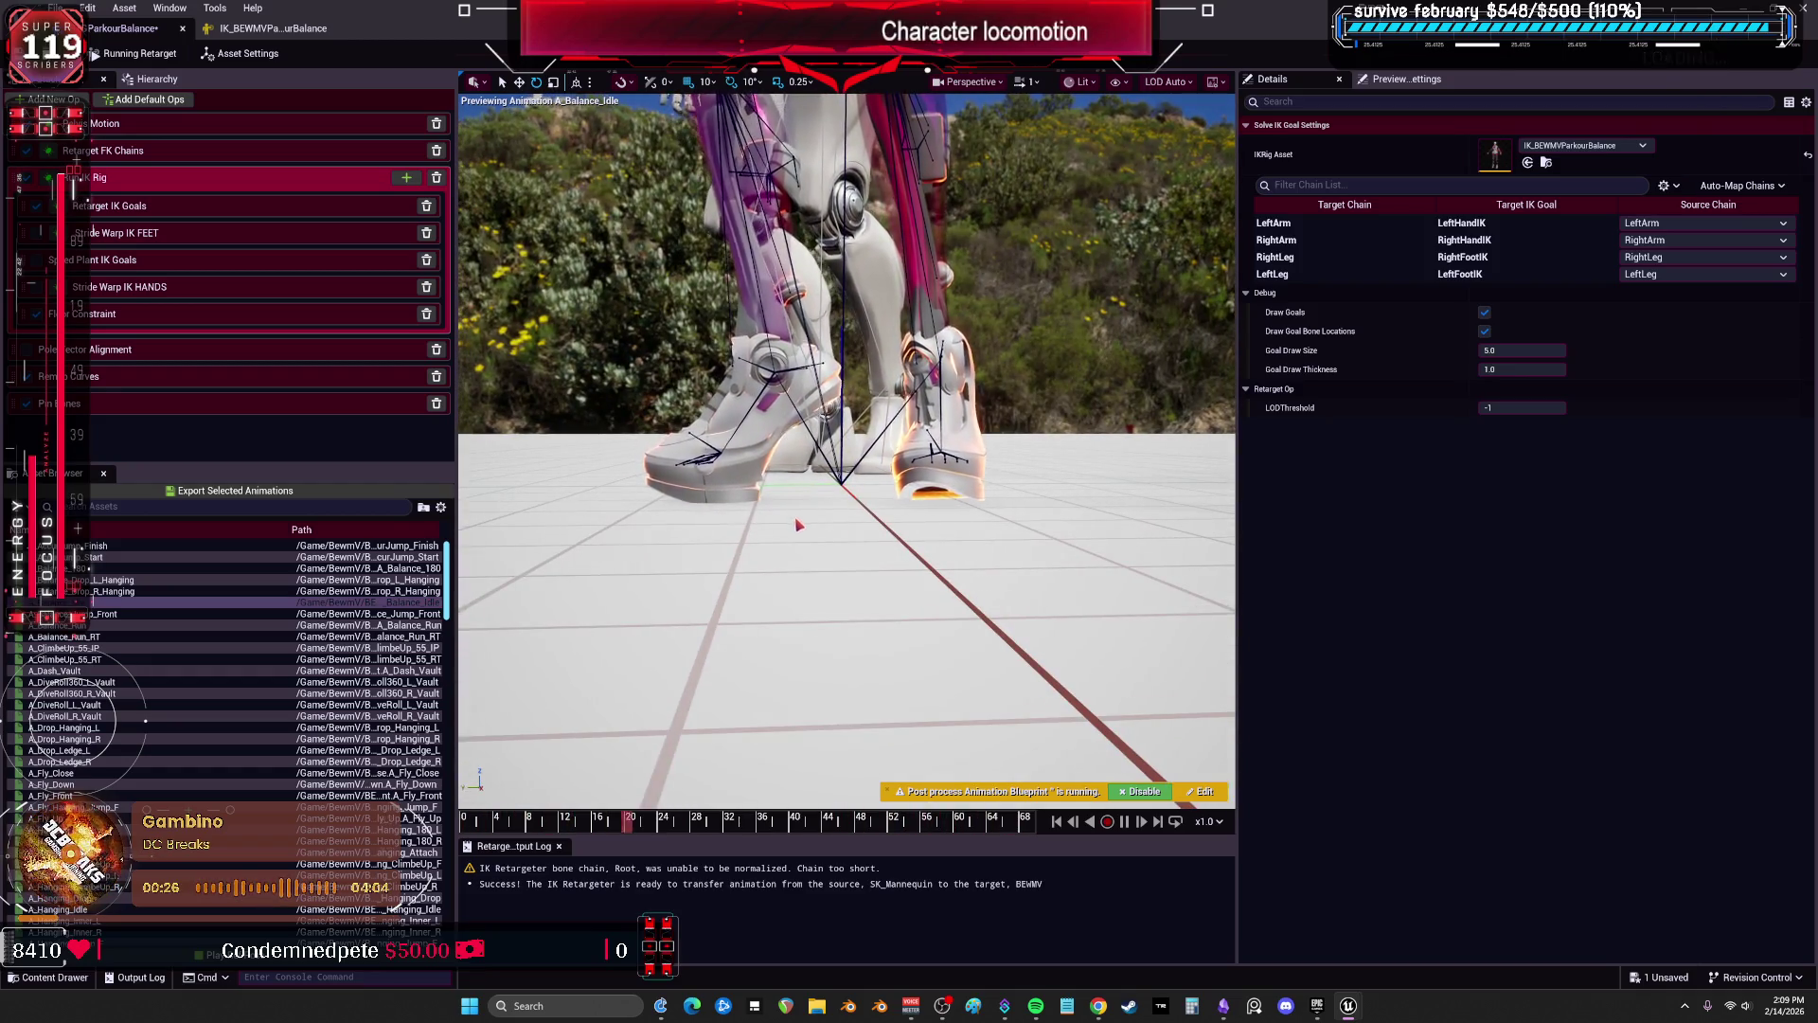
scroll(798, 524, "down", 3)
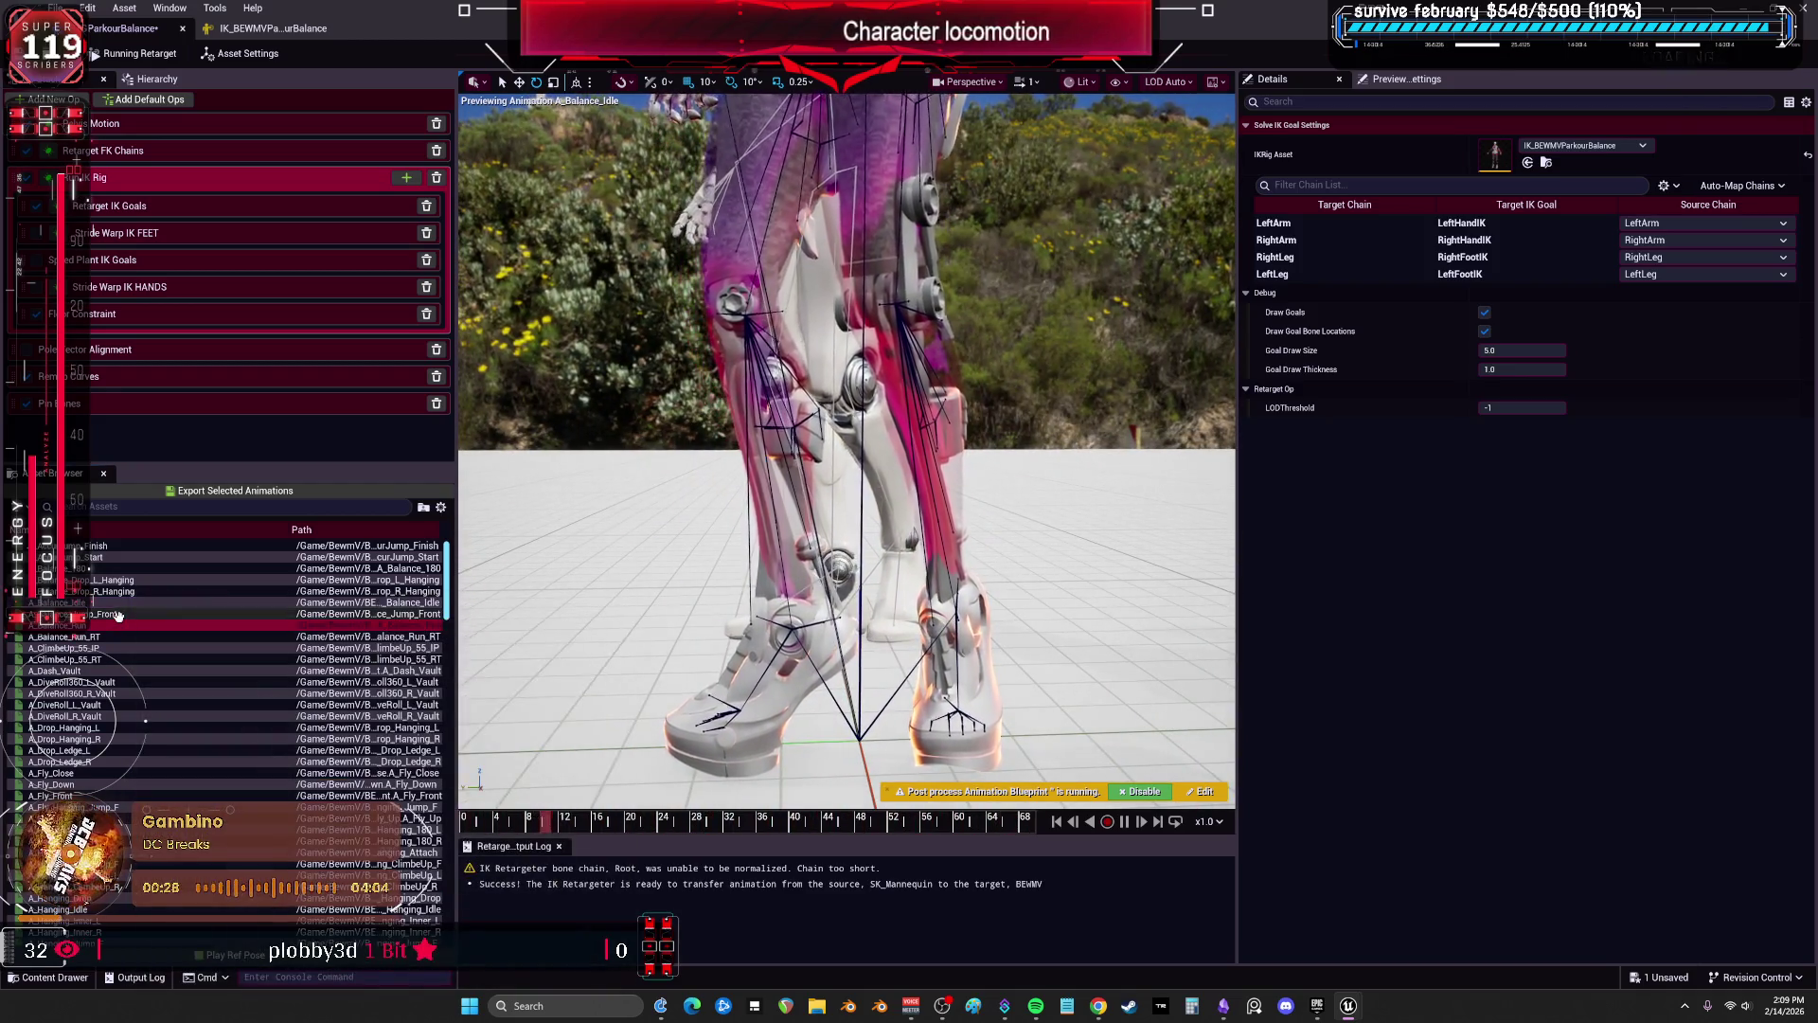
left_click(236, 123)
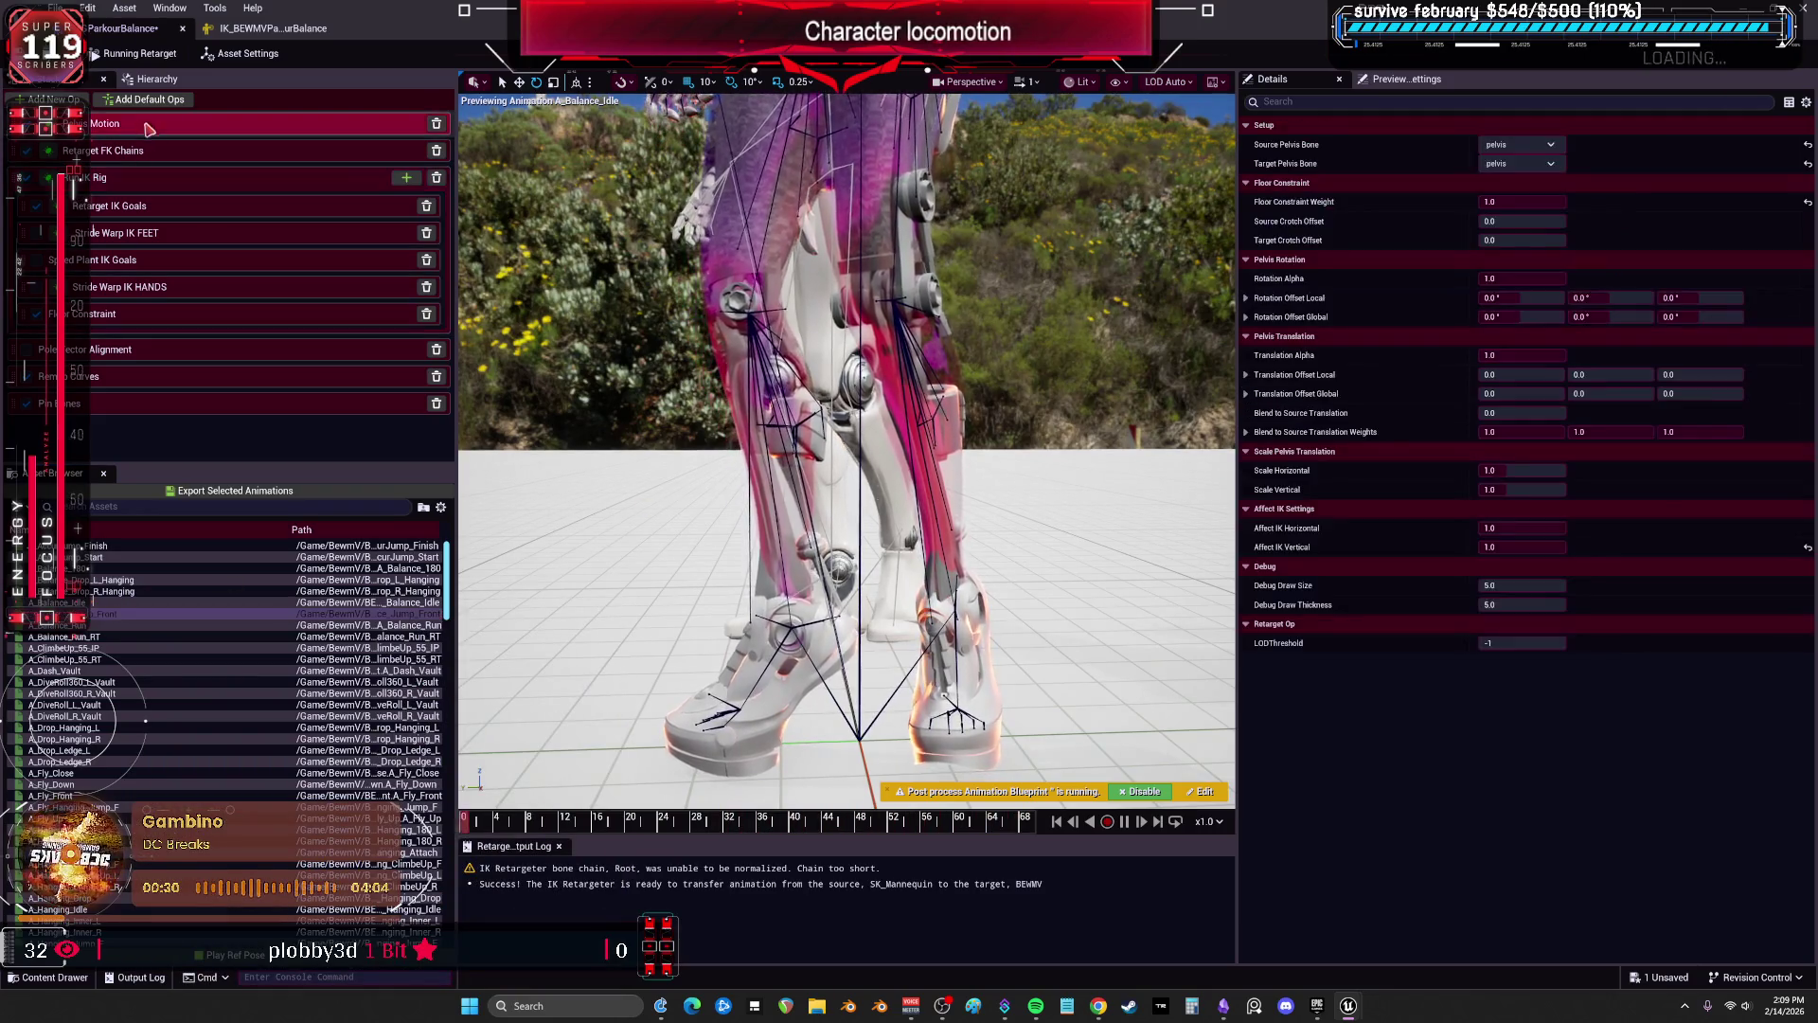
Keep pelvis translation alpha at 1.0, set Global Z Translation Offset to -6.0, and preview A_AccurJump_Start.
left_click(1631, 297)
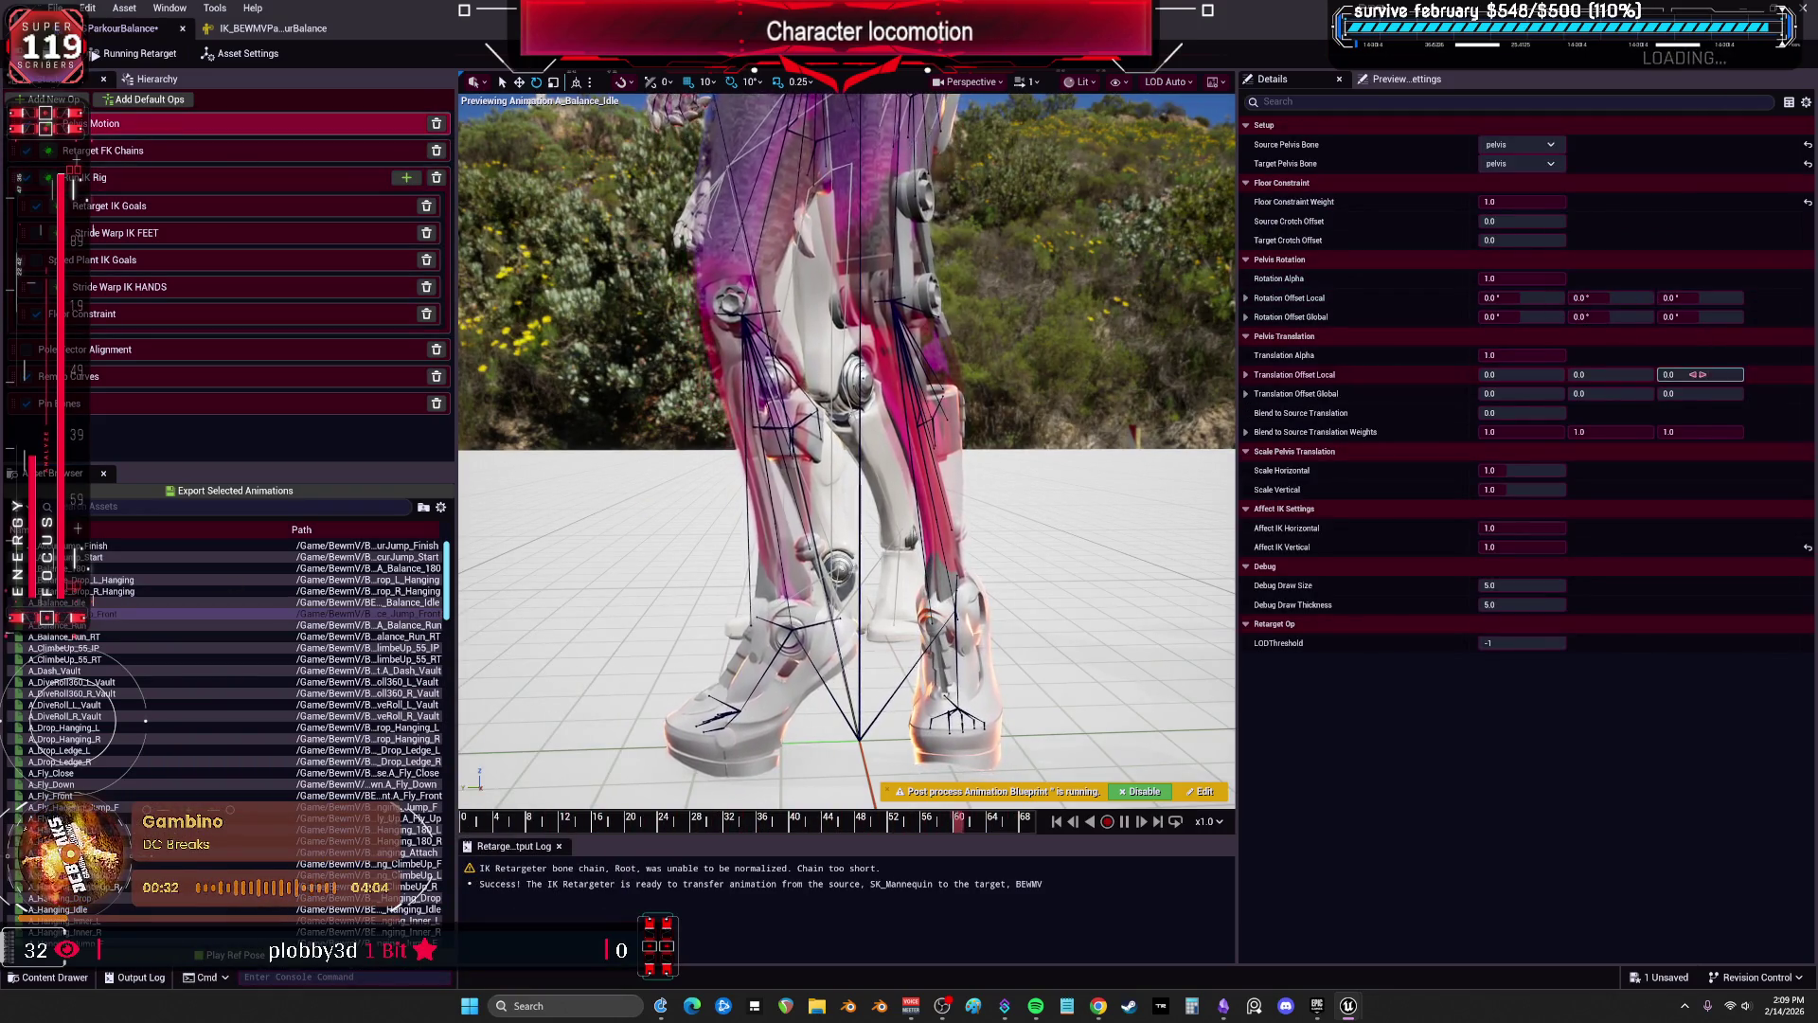
left_click(1549, 358)
key("Return")
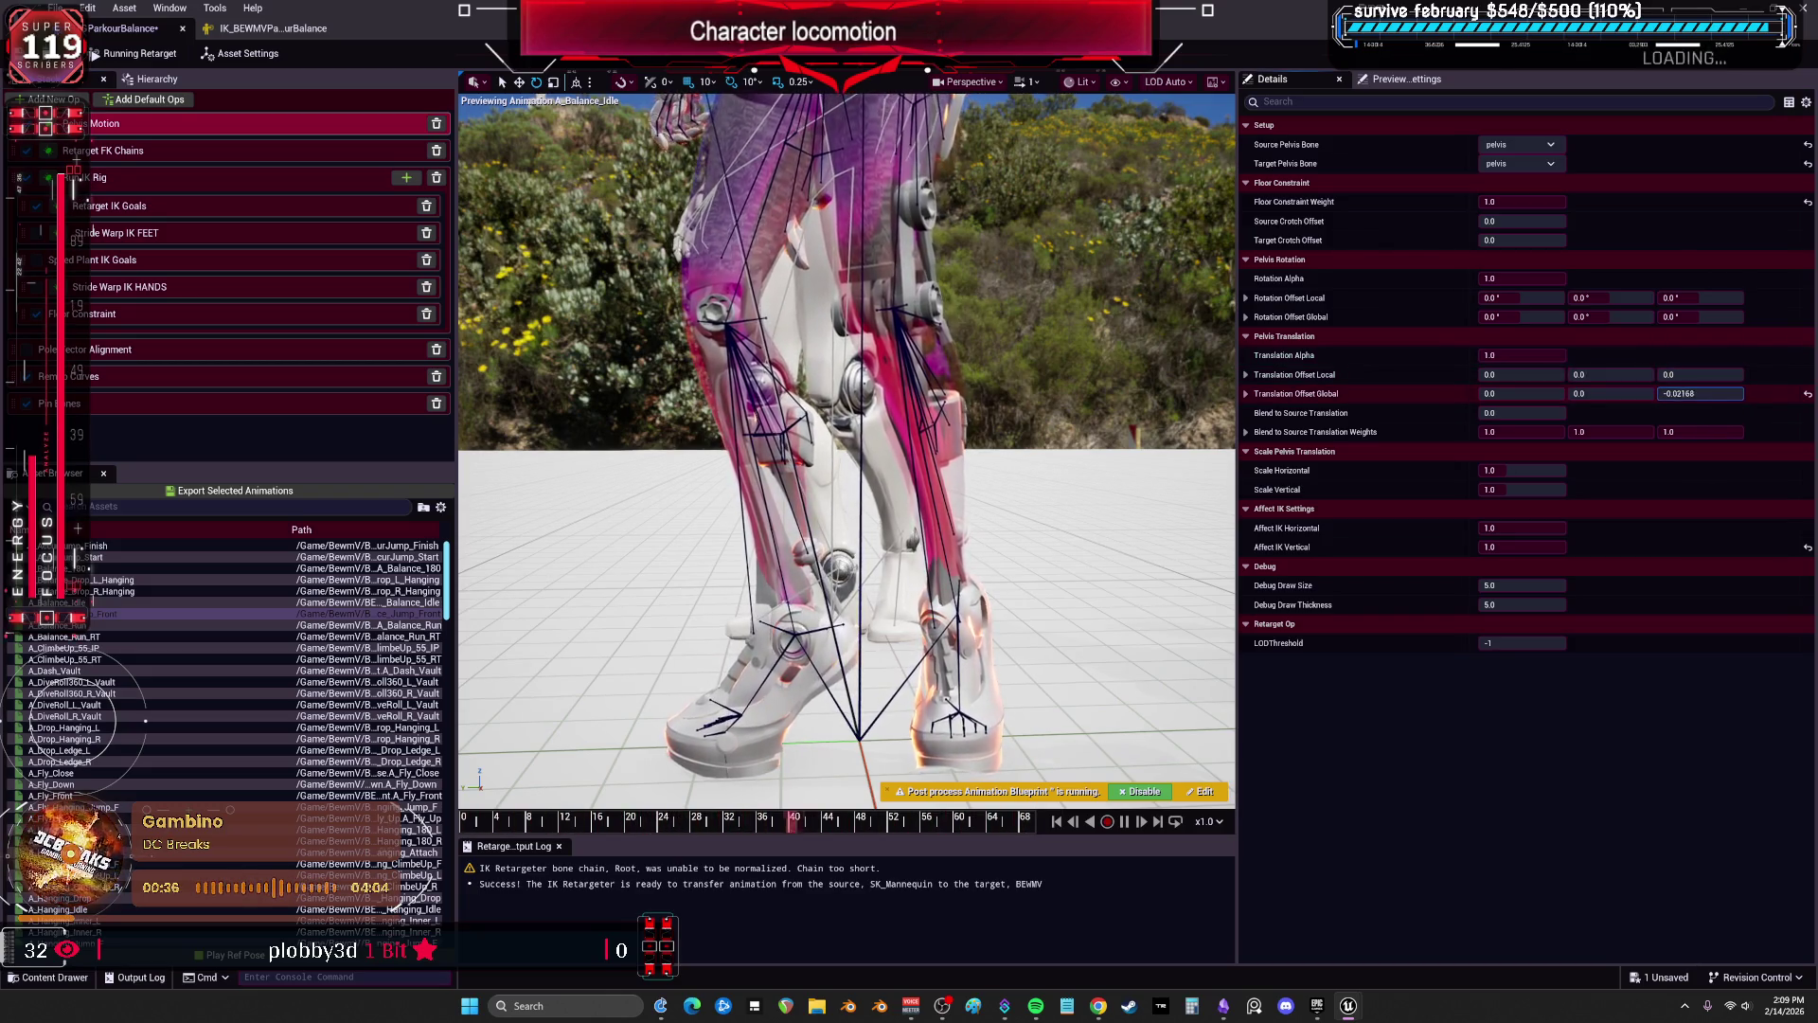
left_click_drag(1699, 393, 1667, 393)
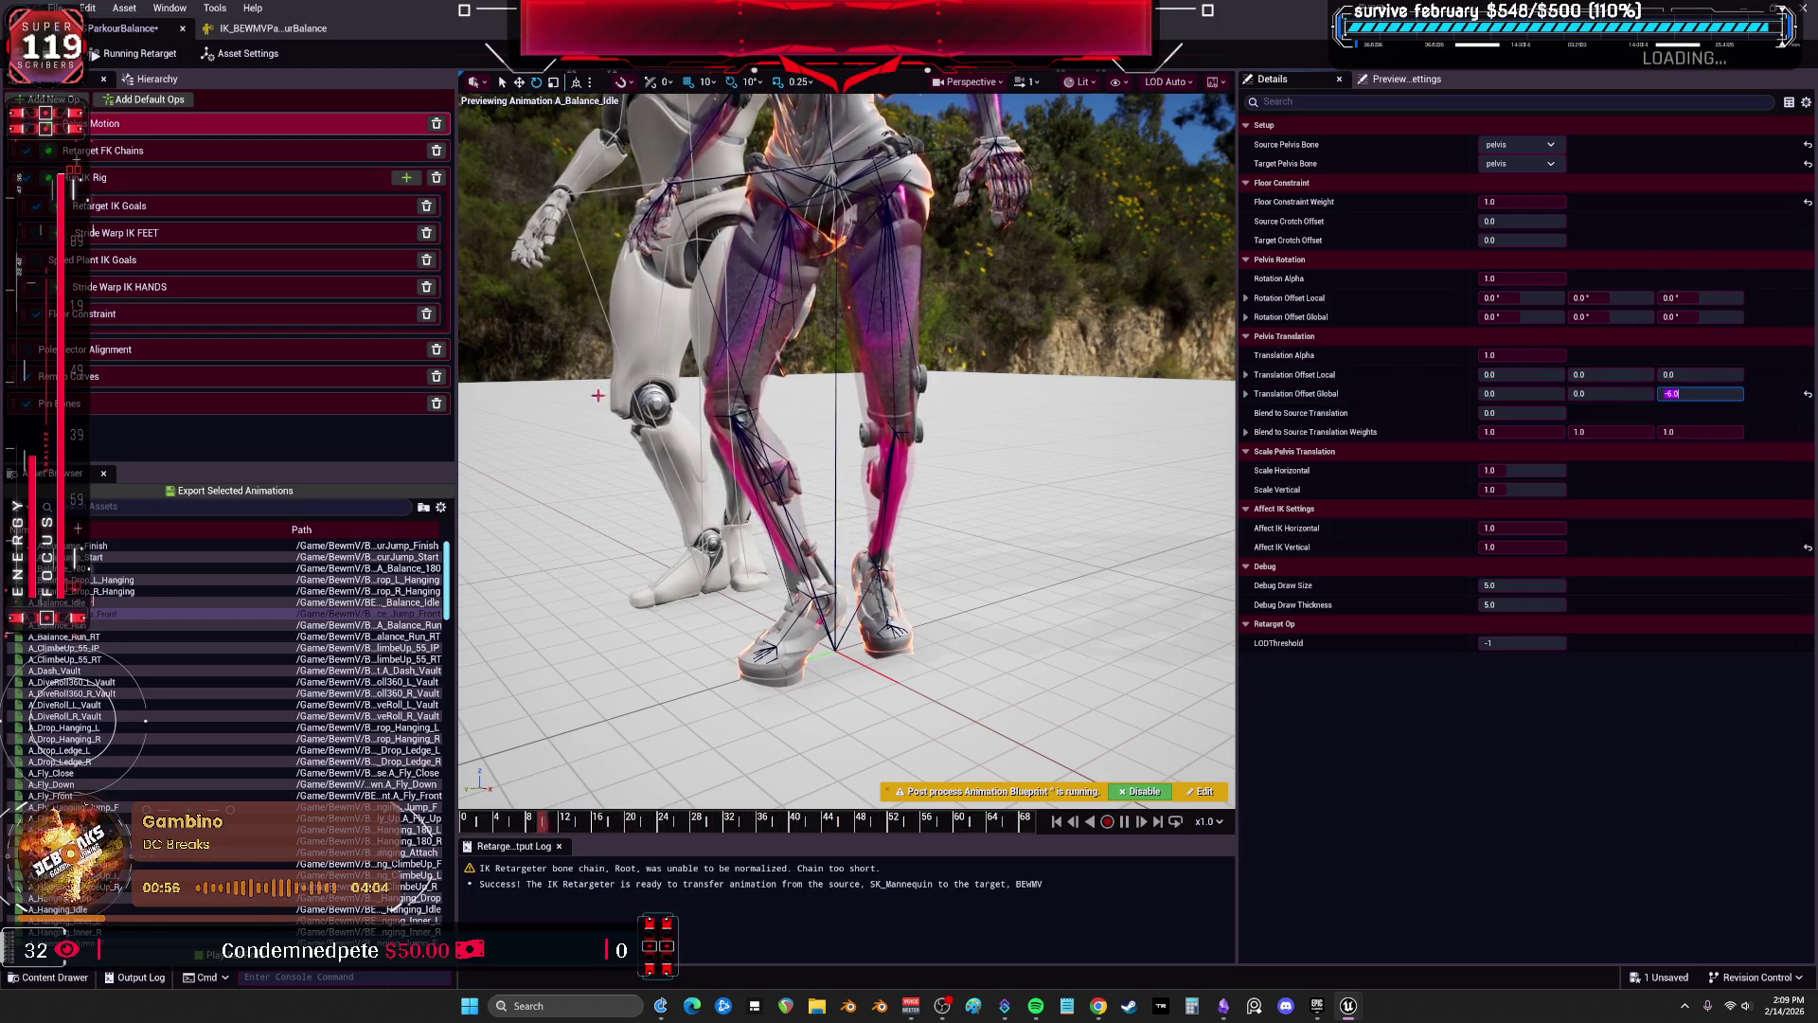
left_click(95, 557)
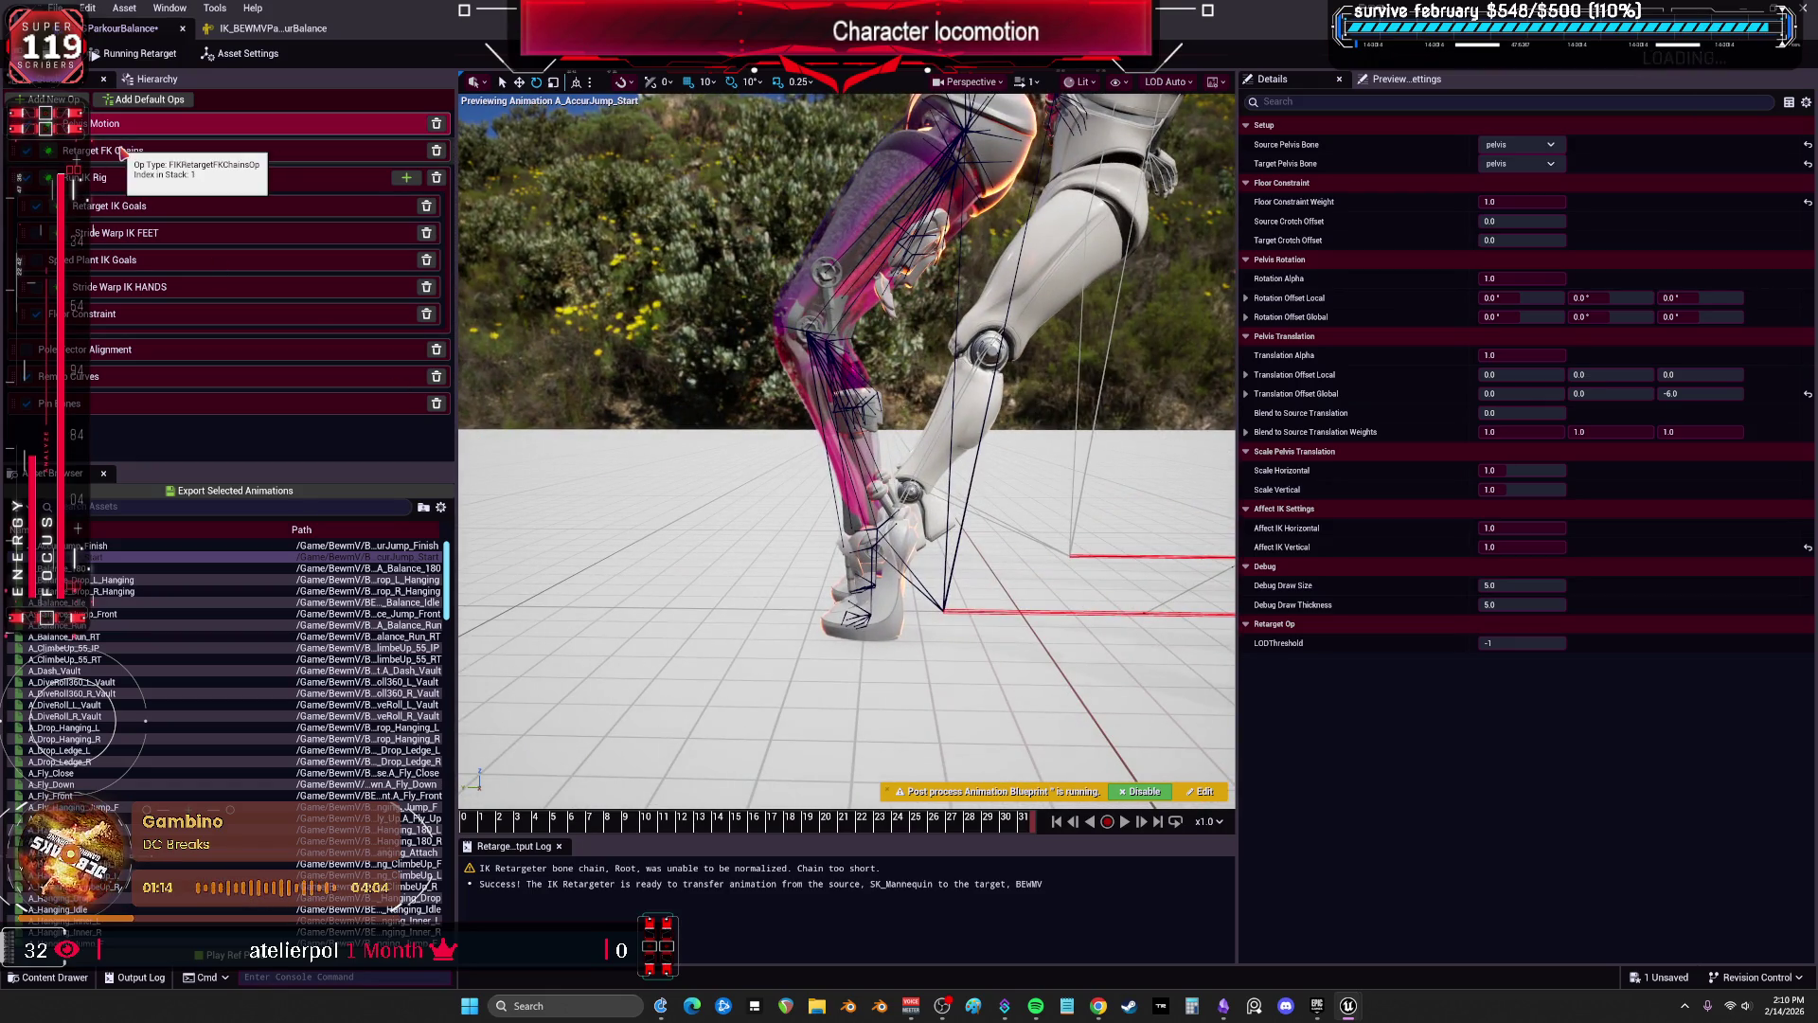
Preview A_Balance_180, A_Balance_Idle, A_Balance_Jump_Front and A_Balance_Run with the FK Chains and IK ops selected.
left_click(121, 151)
left_click(99, 568)
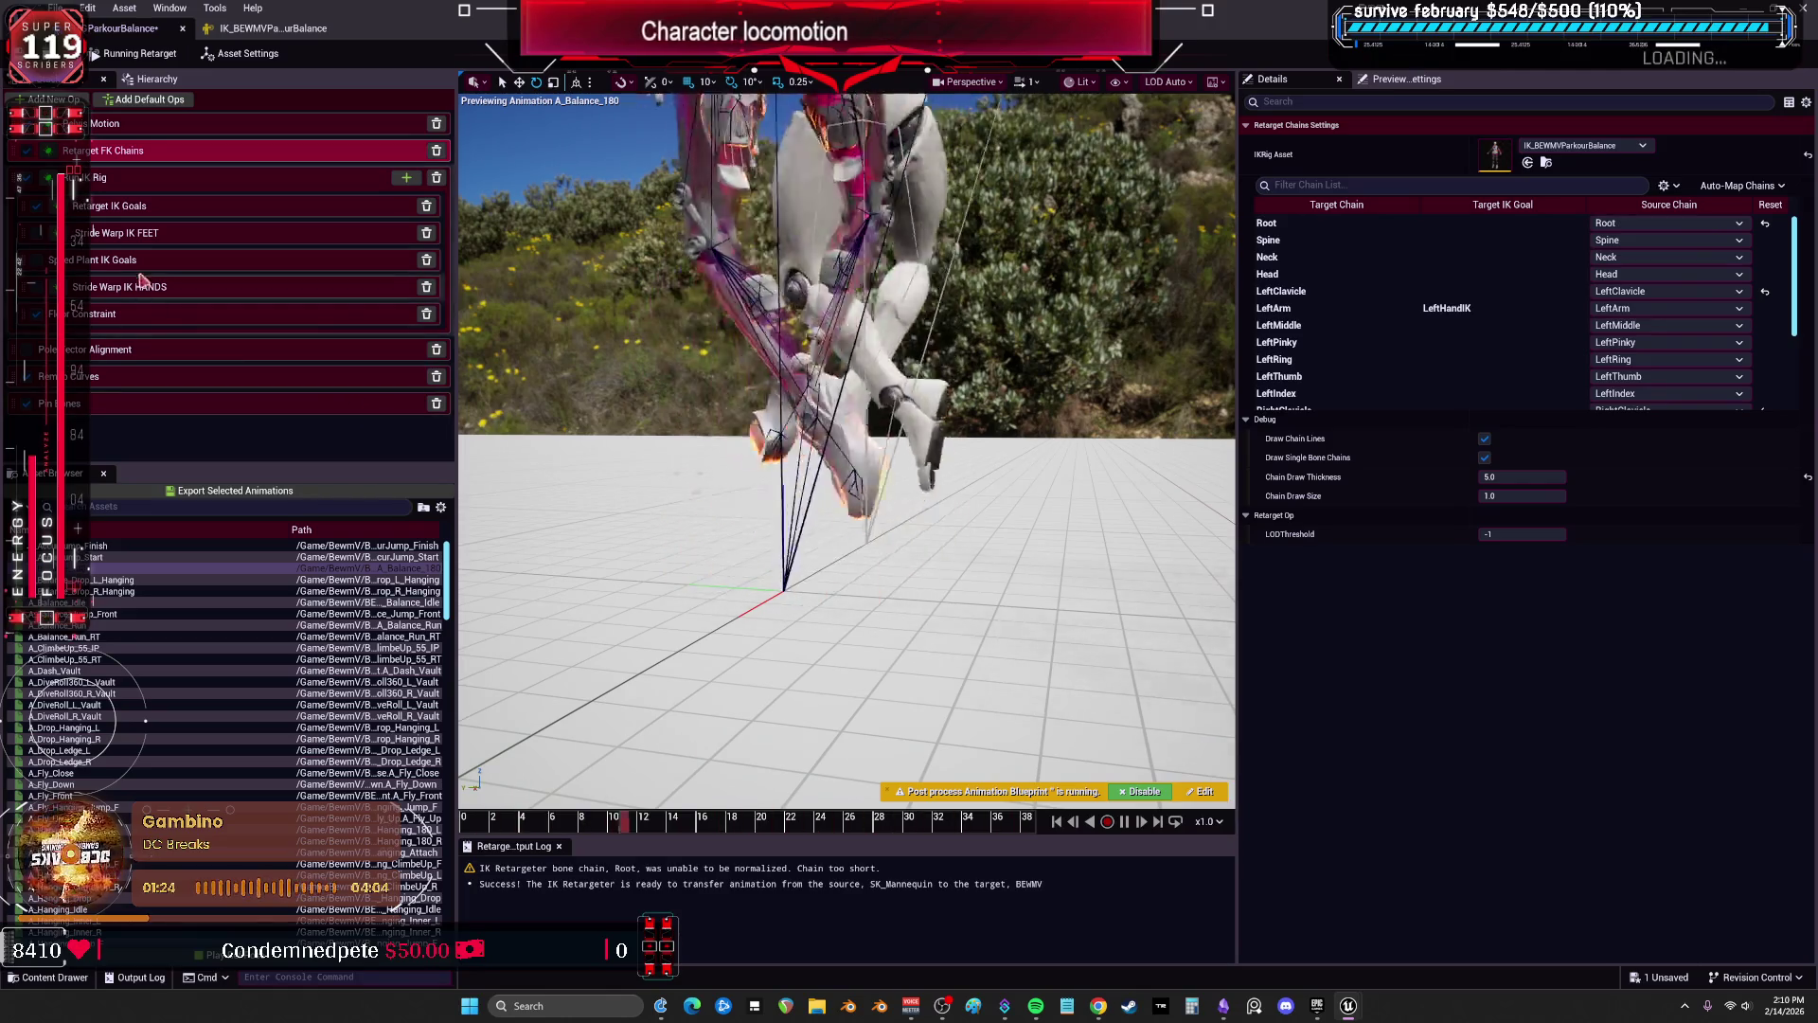
left_click(129, 179)
left_click(142, 602)
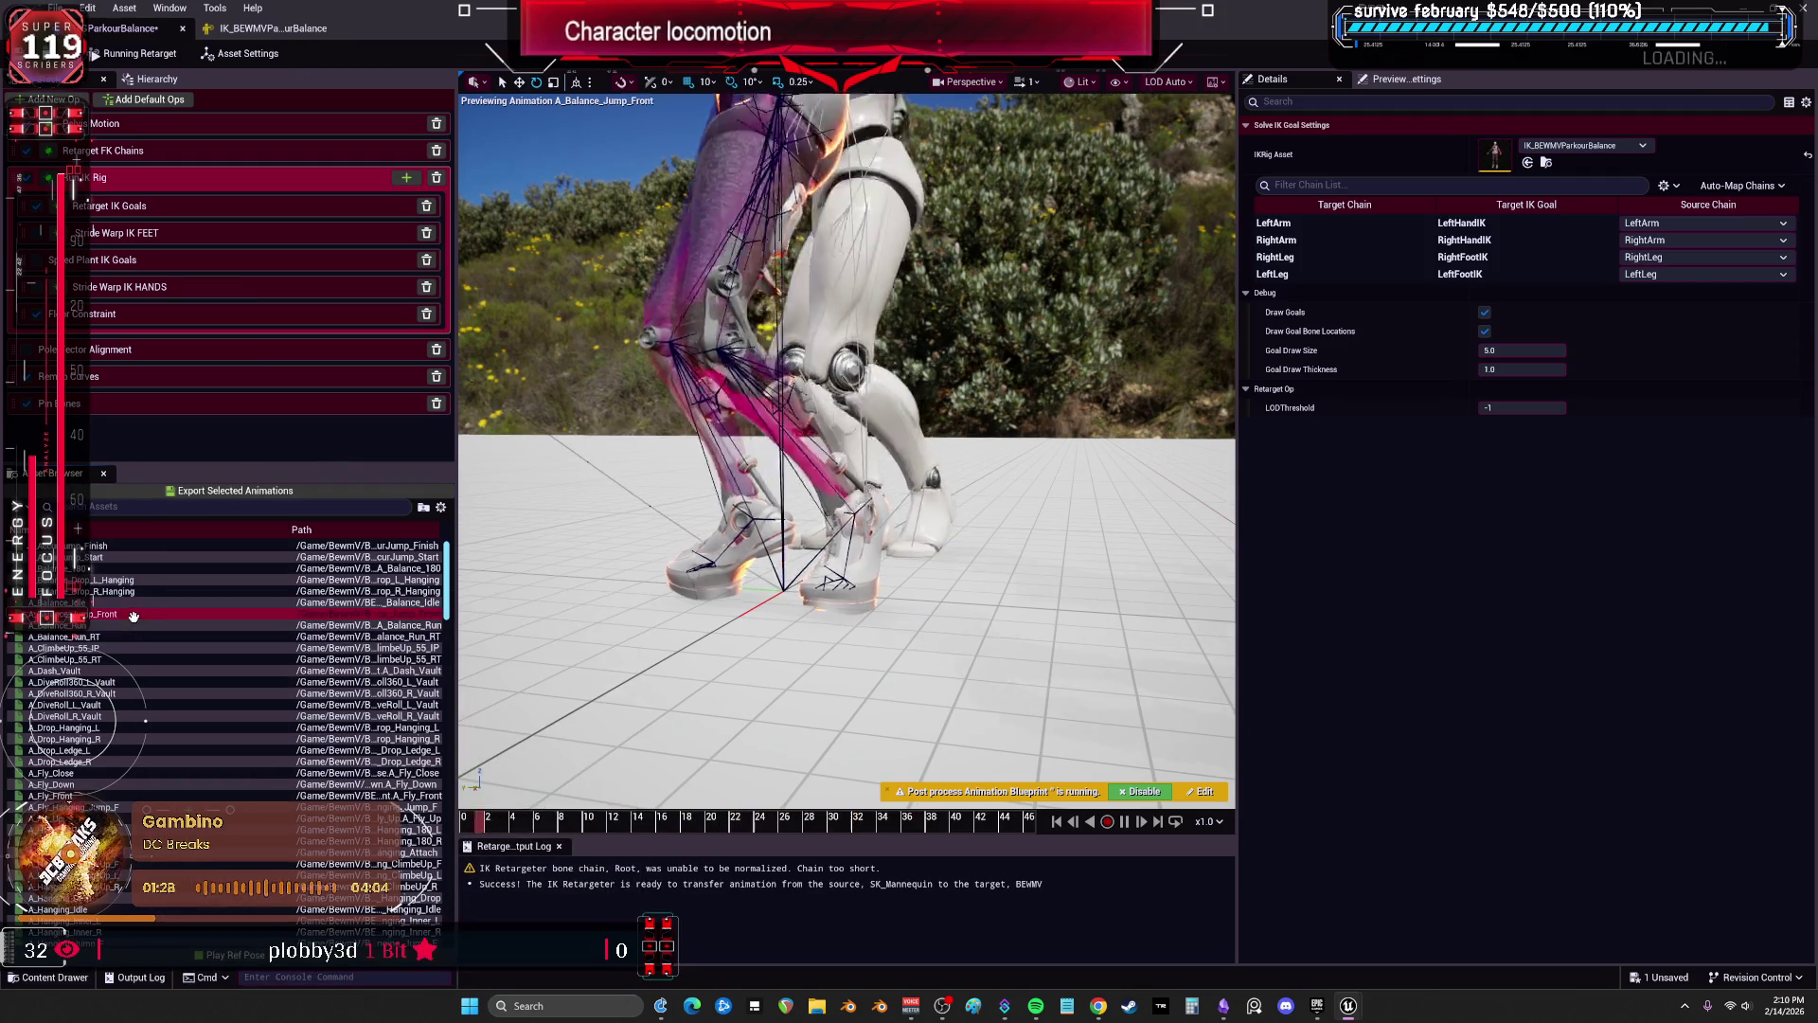
left_click(163, 613)
left_click(166, 627)
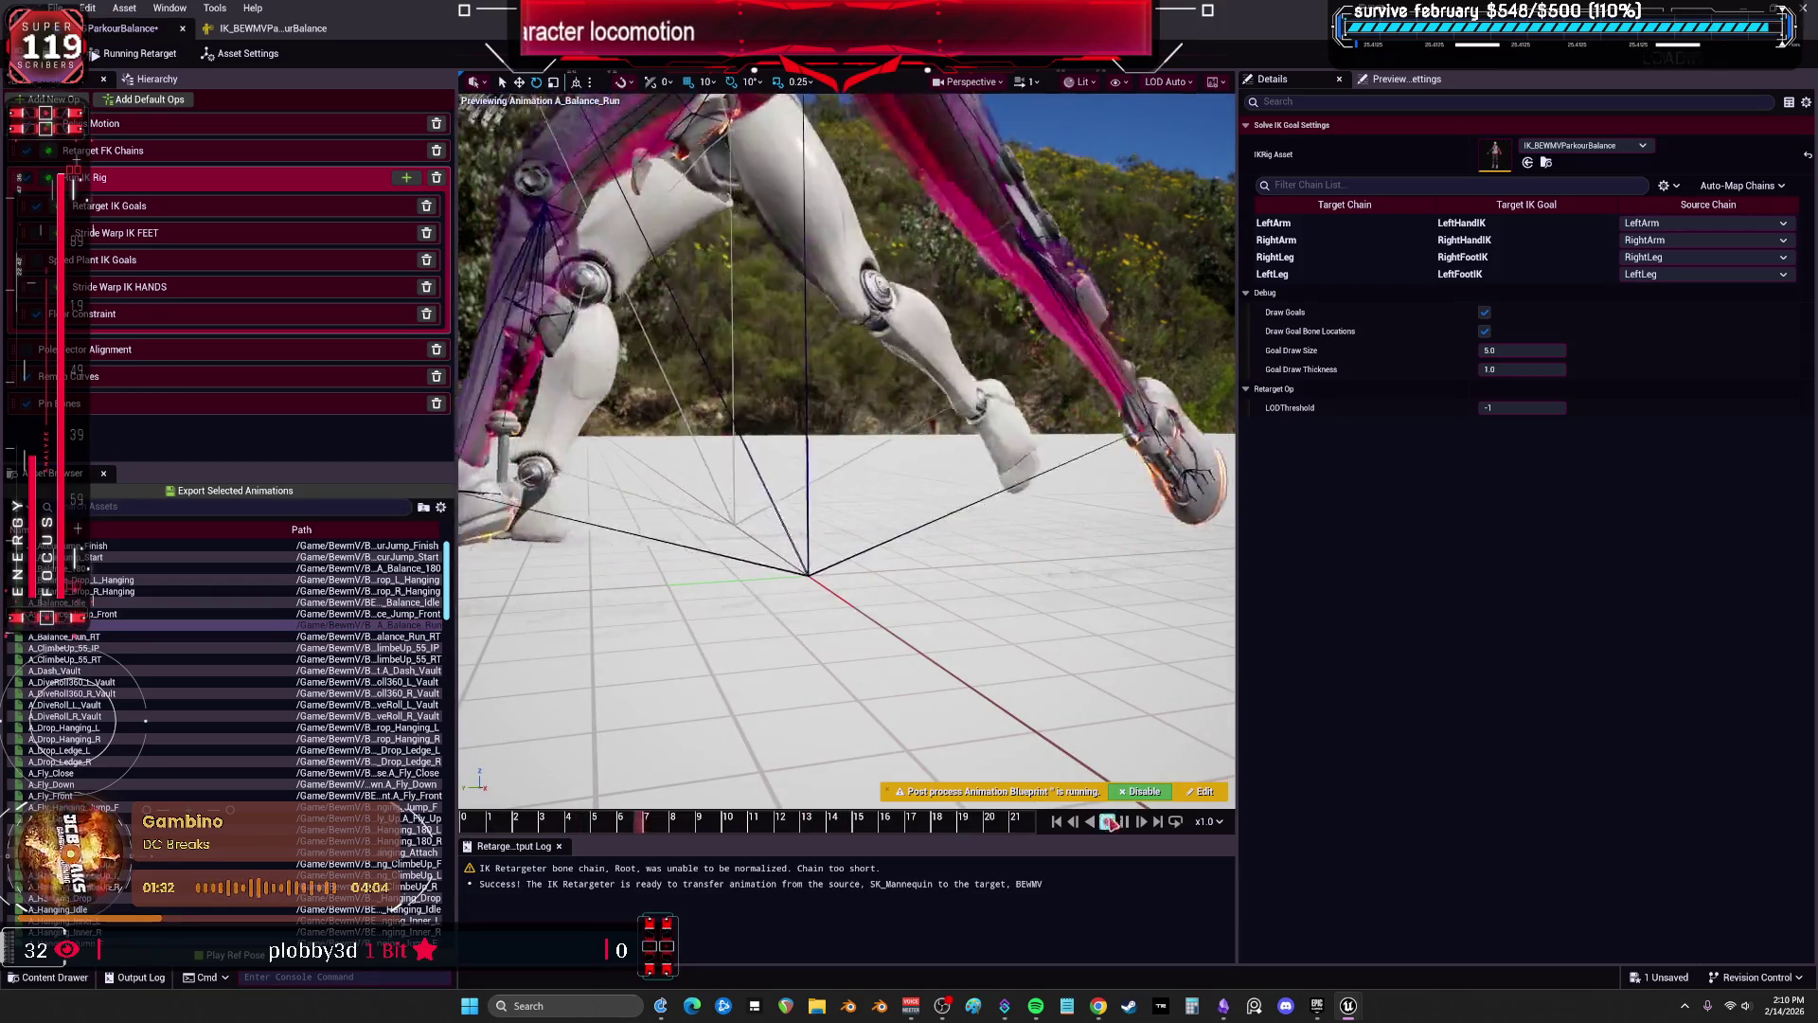
Slow playback to x0.25 and orbit behind the character to watch the balance run.
left_click(1208, 821)
left_click(1224, 675)
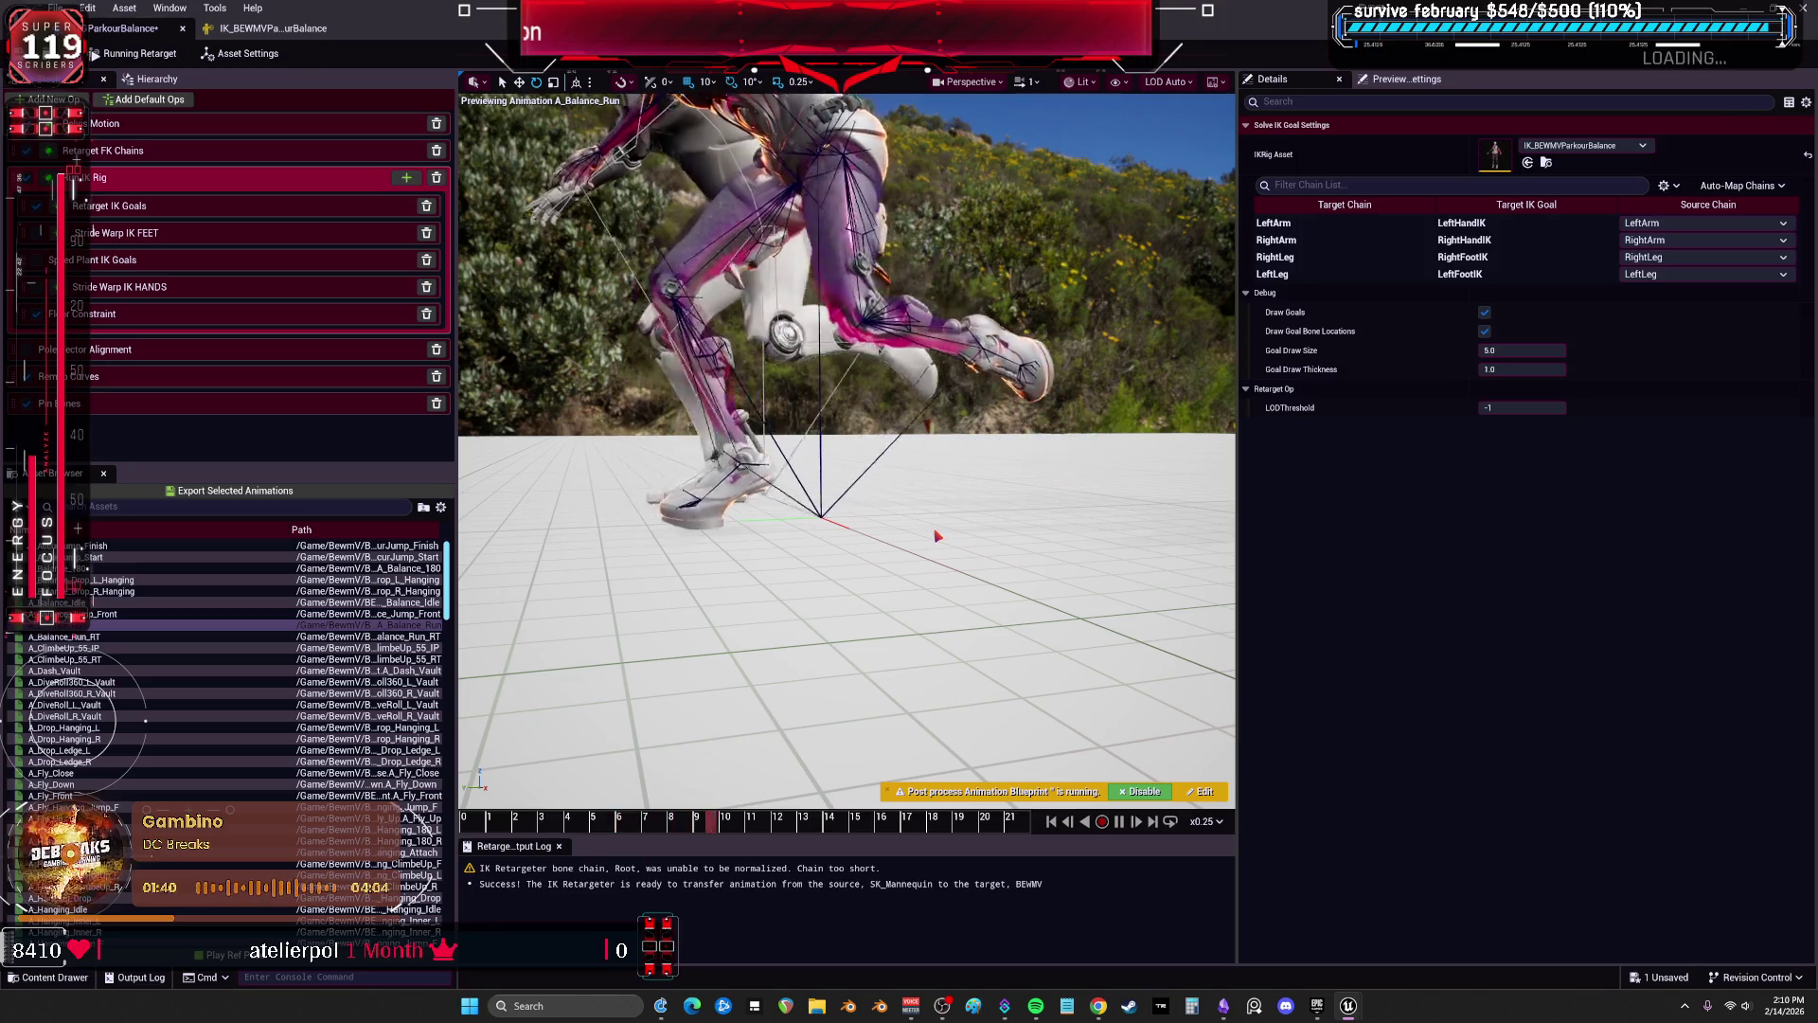
left_click_drag(937, 536, 1089, 536)
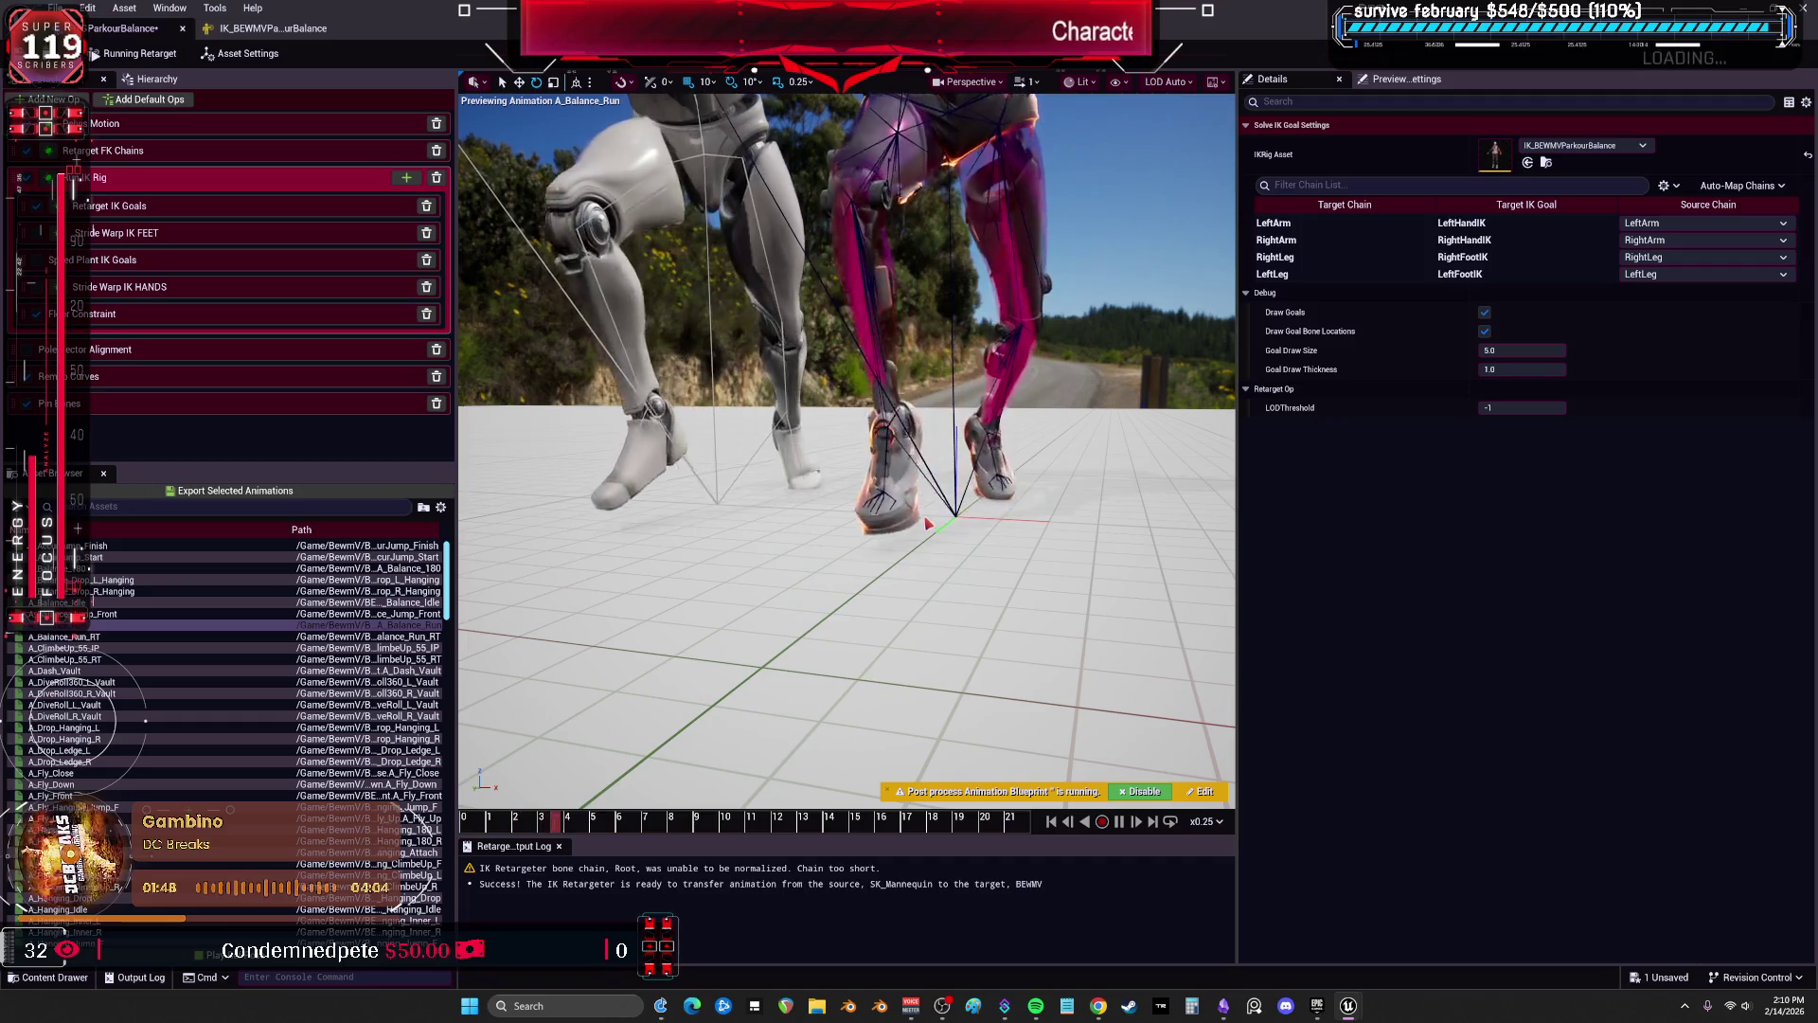
left_click(238, 31)
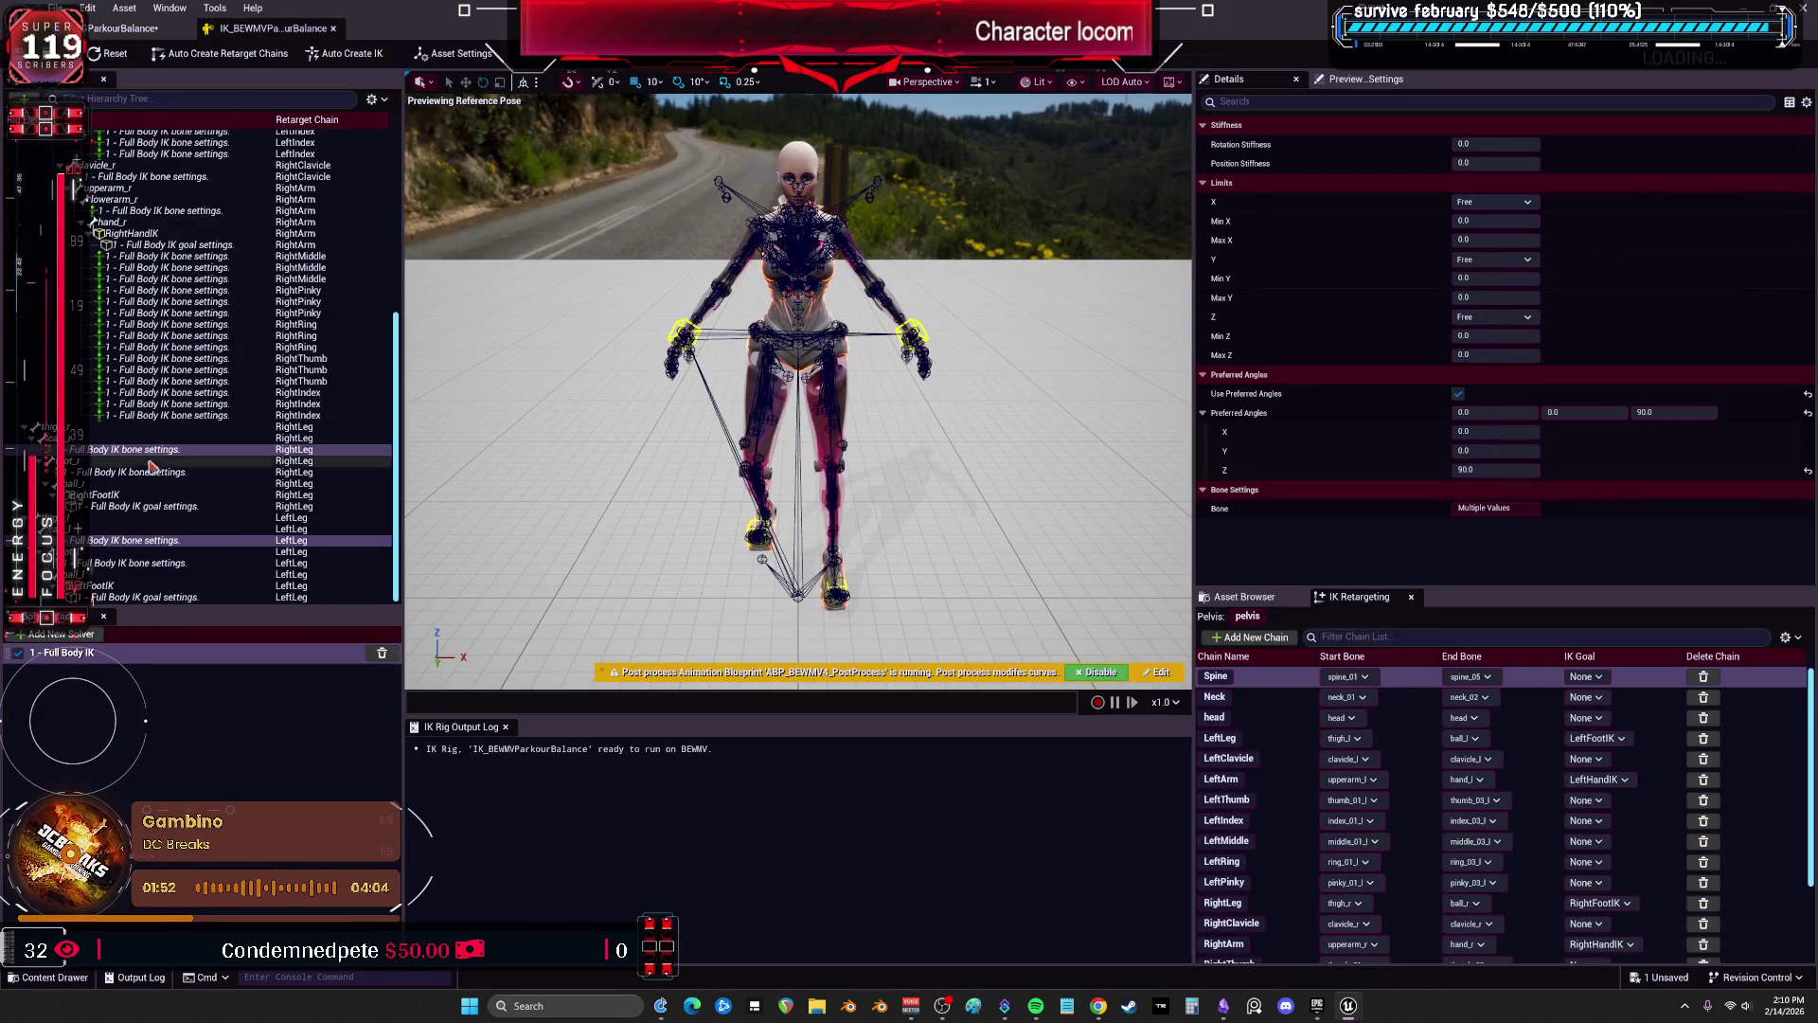
Inspect the LeftFootIK and RightFootIK goals, ball_r, and both legs' Full Body IK bone settings.
left_click(99, 586)
left_click(123, 496)
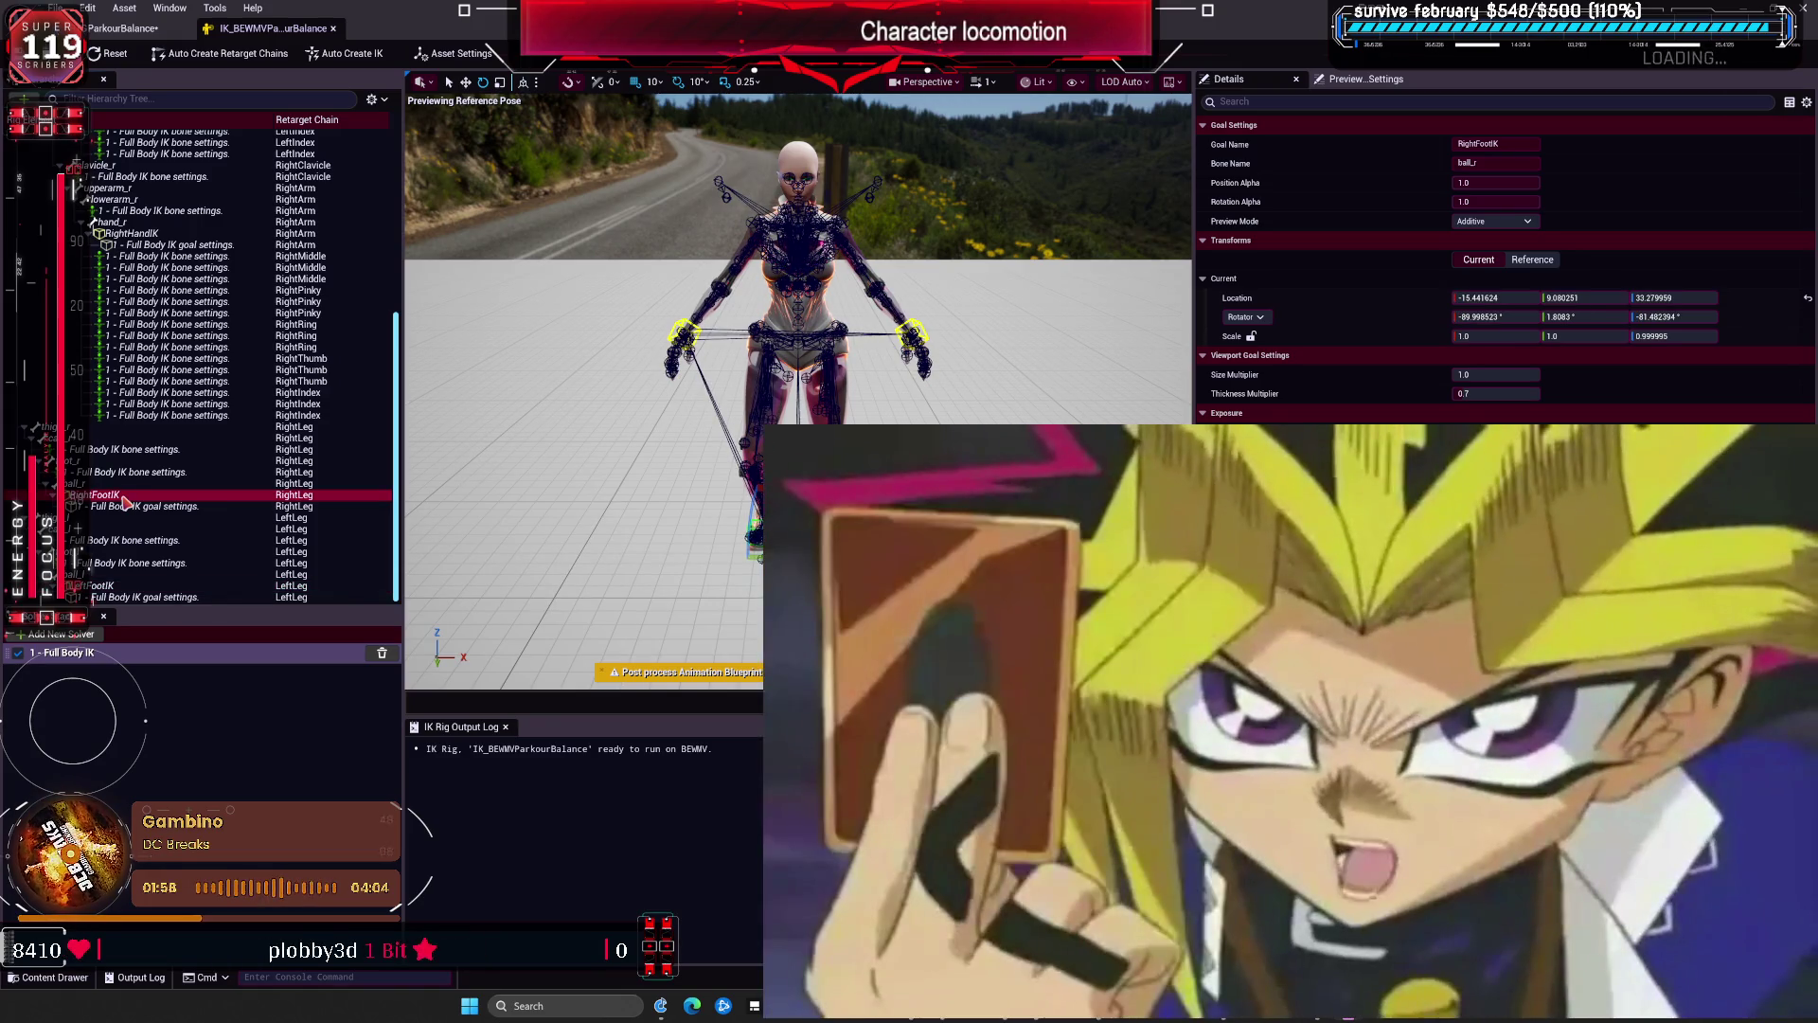
left_click(100, 485)
left_click(123, 563)
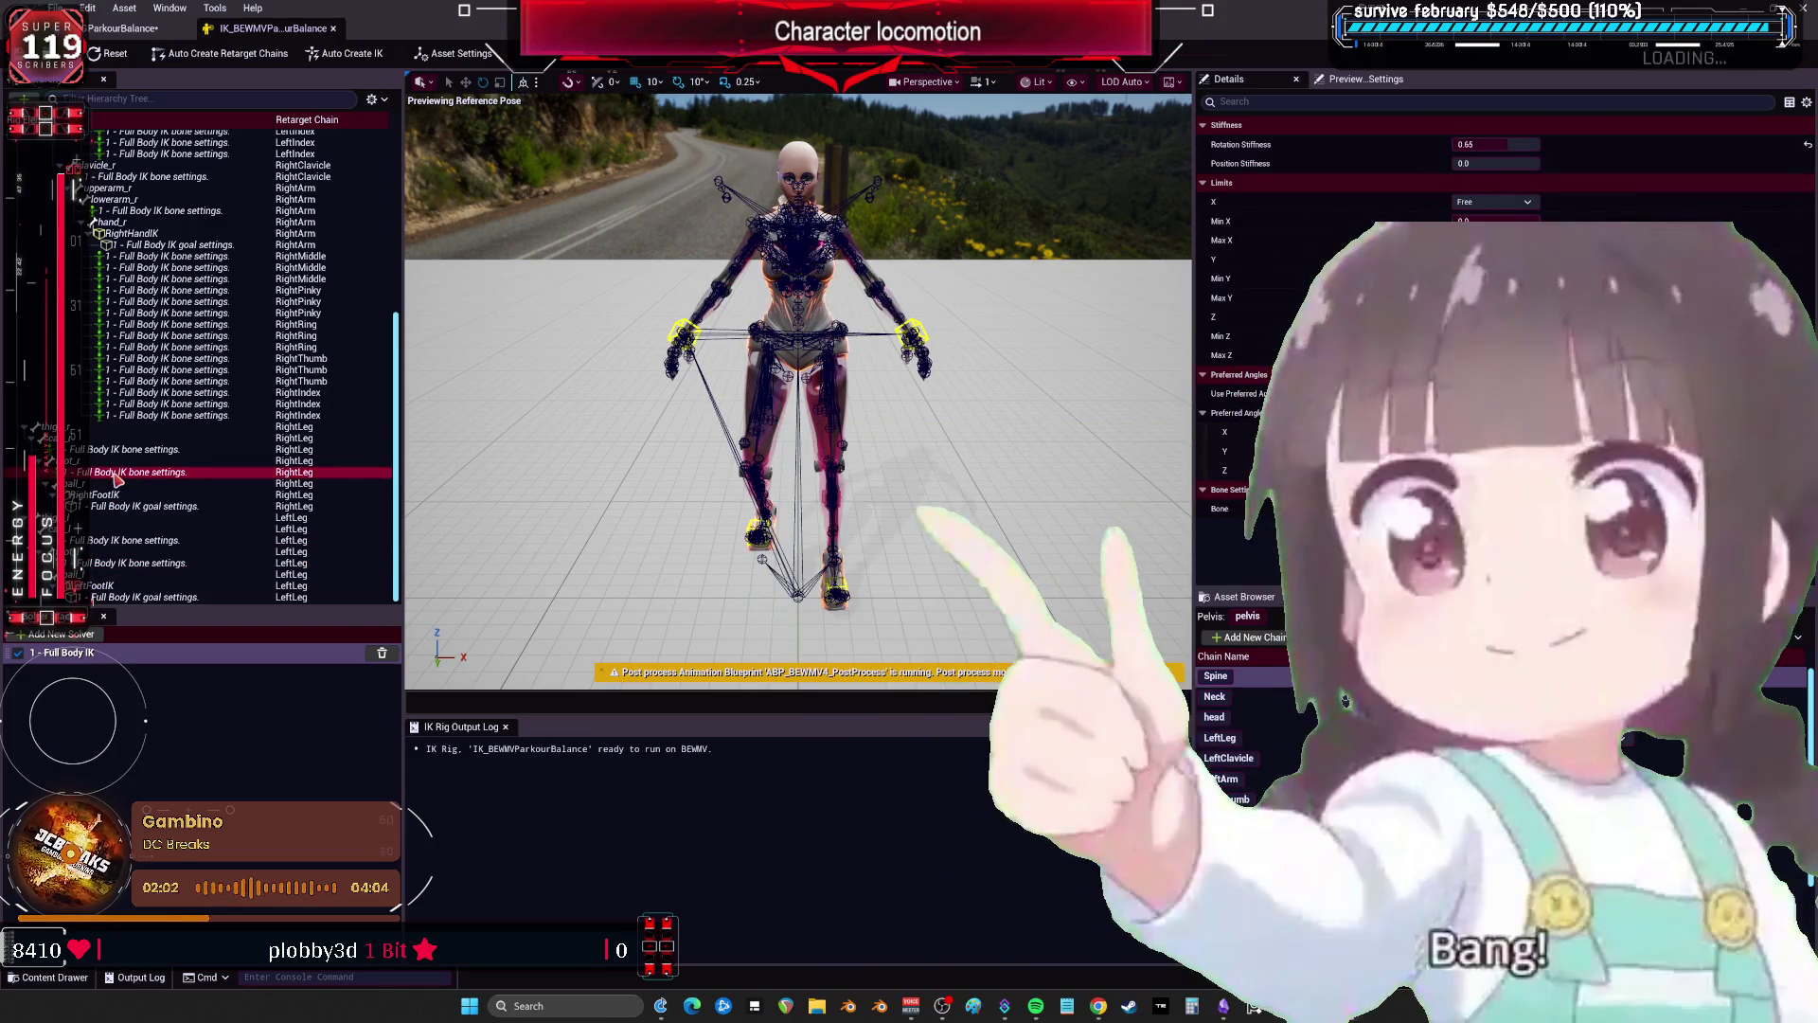
left_click(128, 452)
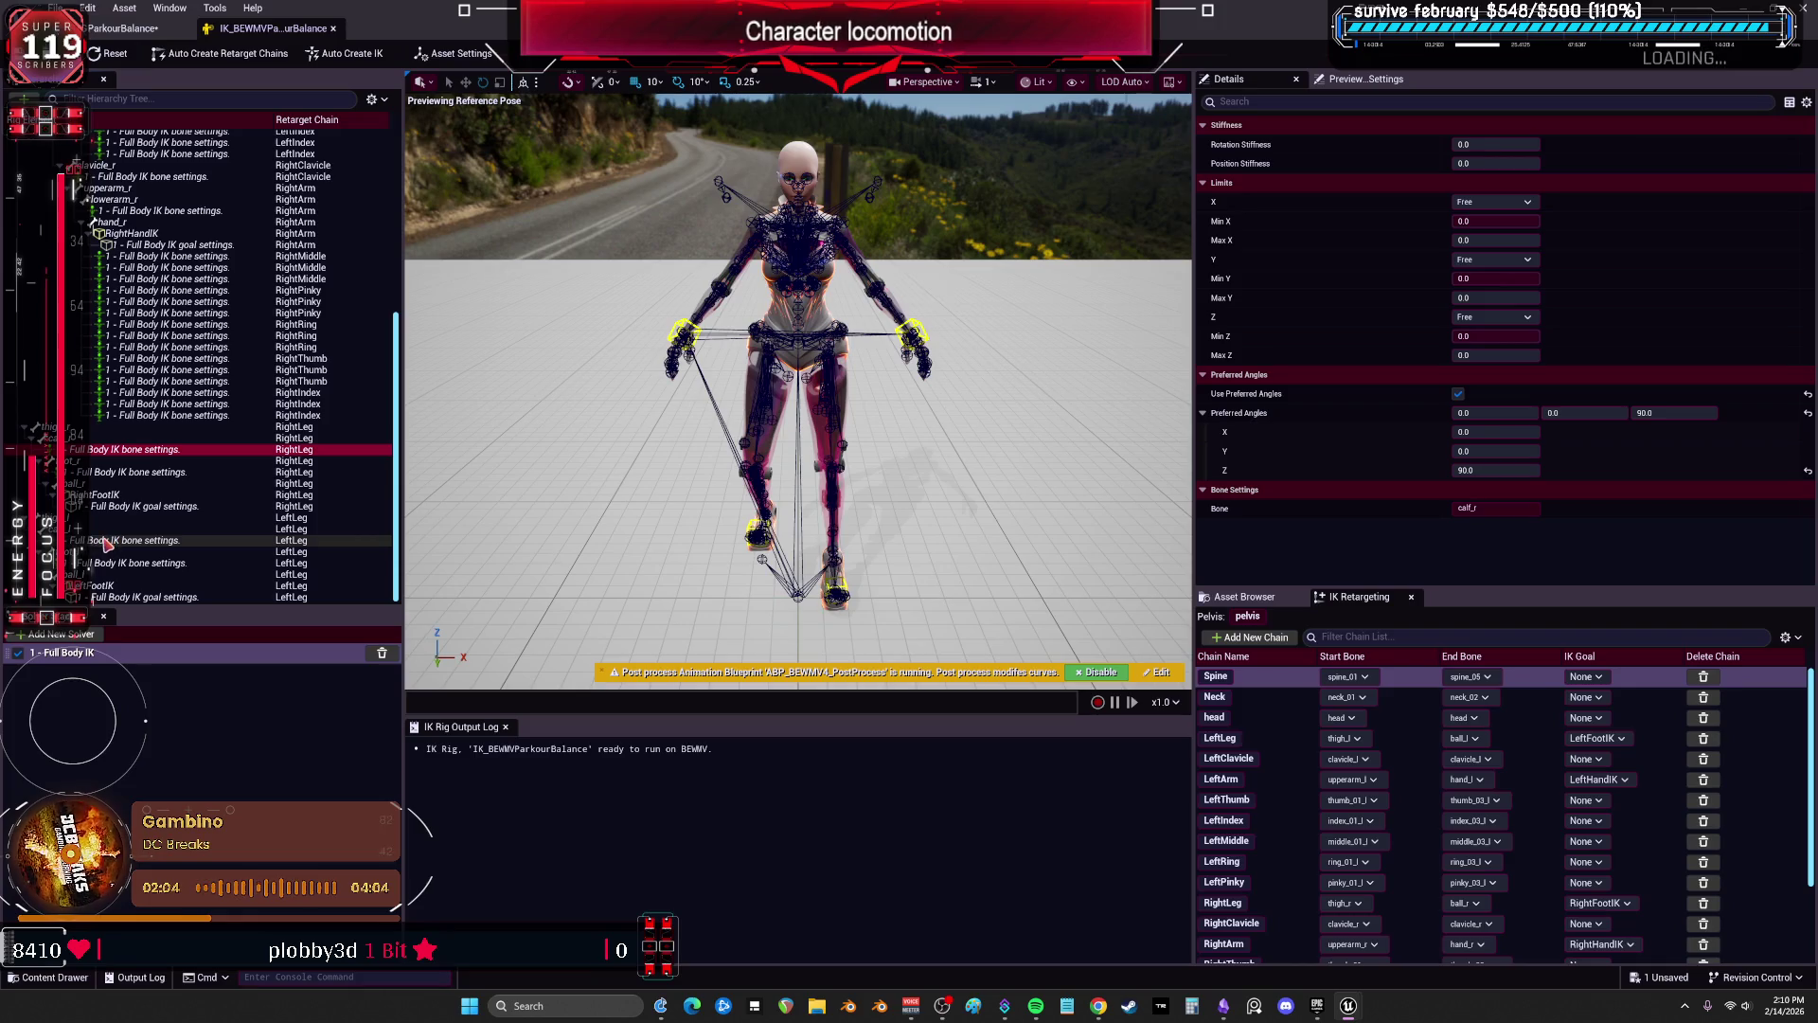
left_click(121, 28)
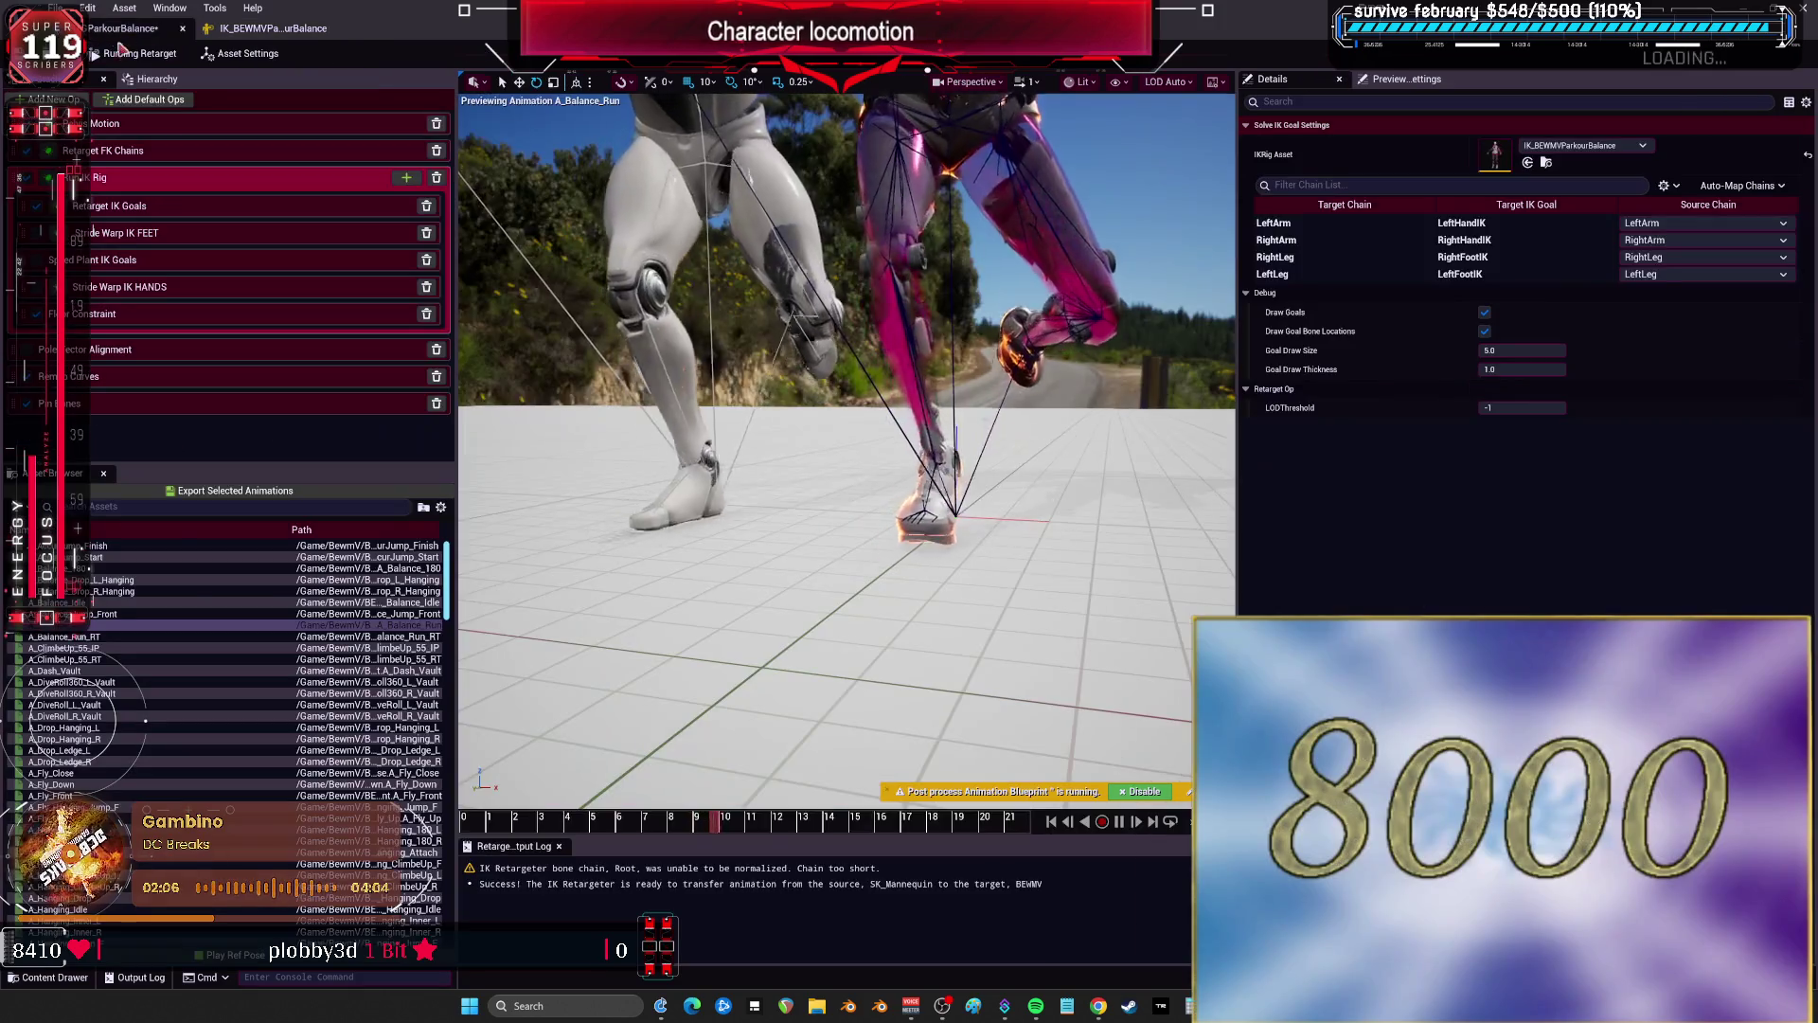
Play A_Balance_Run_RT from the retargeter's Asset Browser on BEWMV.
left_click(98, 641)
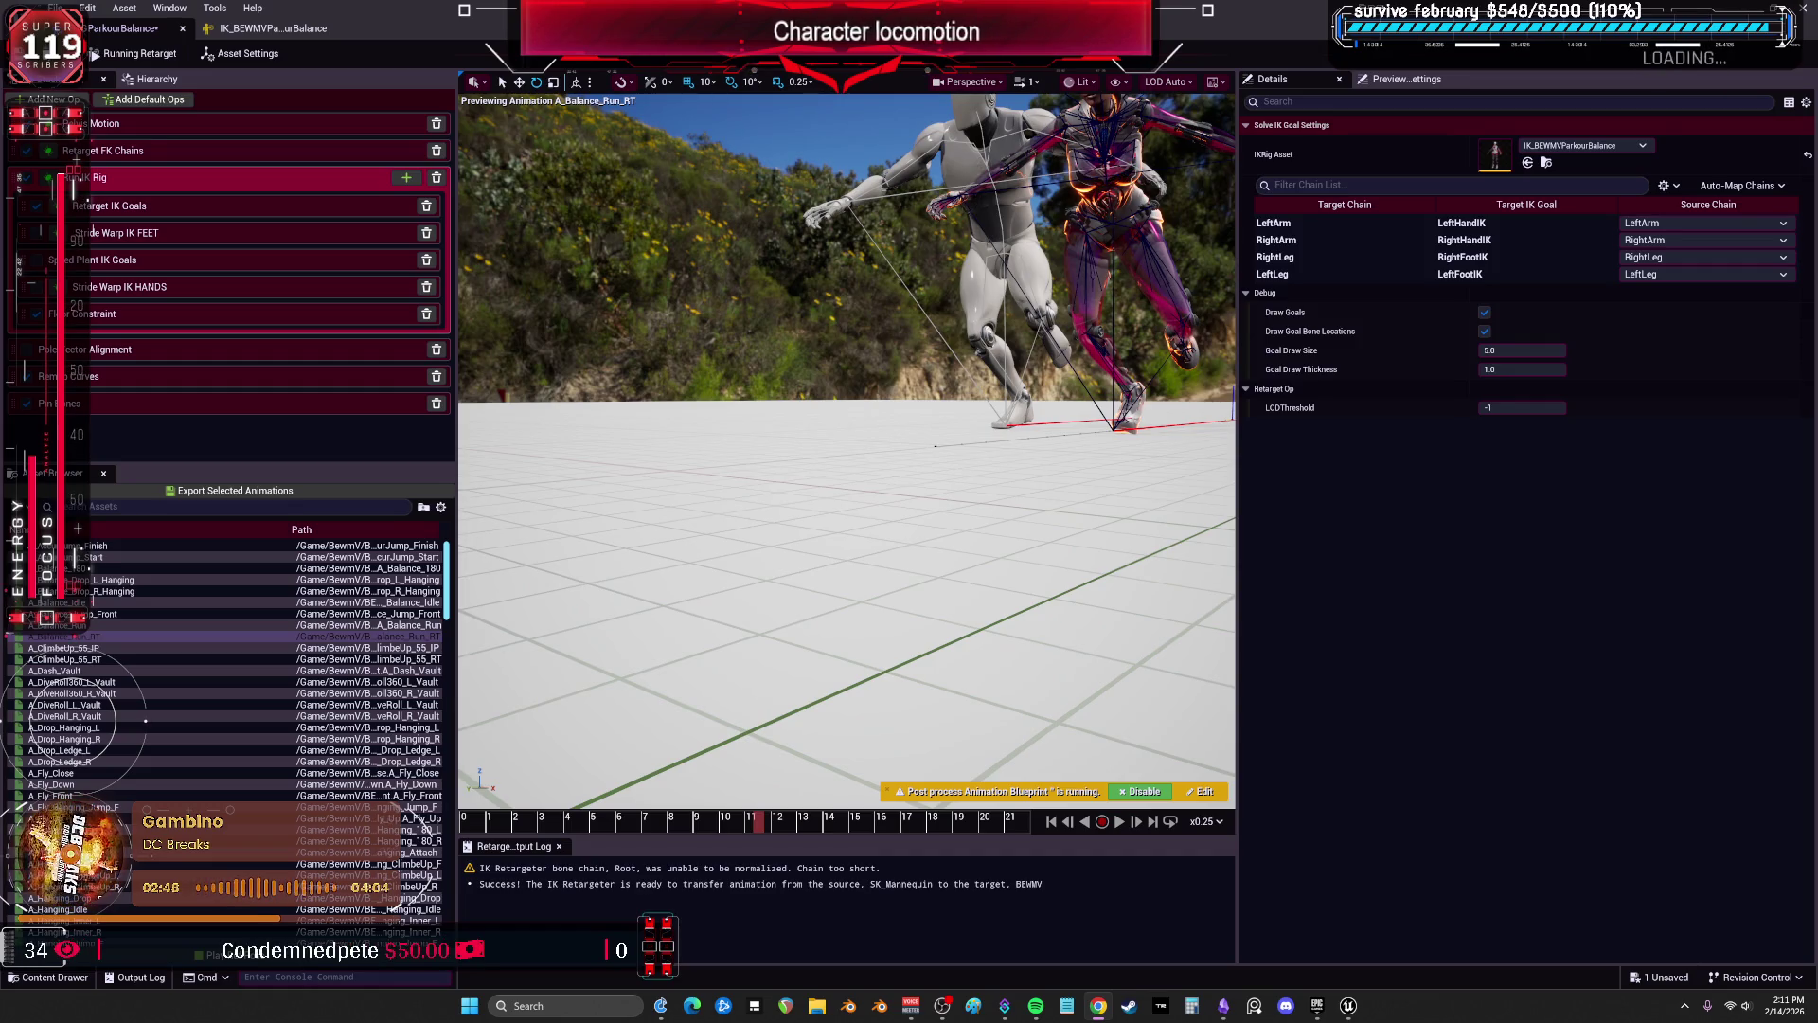
Skip the music track, then multi-select the jump and balance rows from A_AccurJump_Start through A_Balance_Run_RT.
mouse_move(1037, 1003)
left_click(1058, 964)
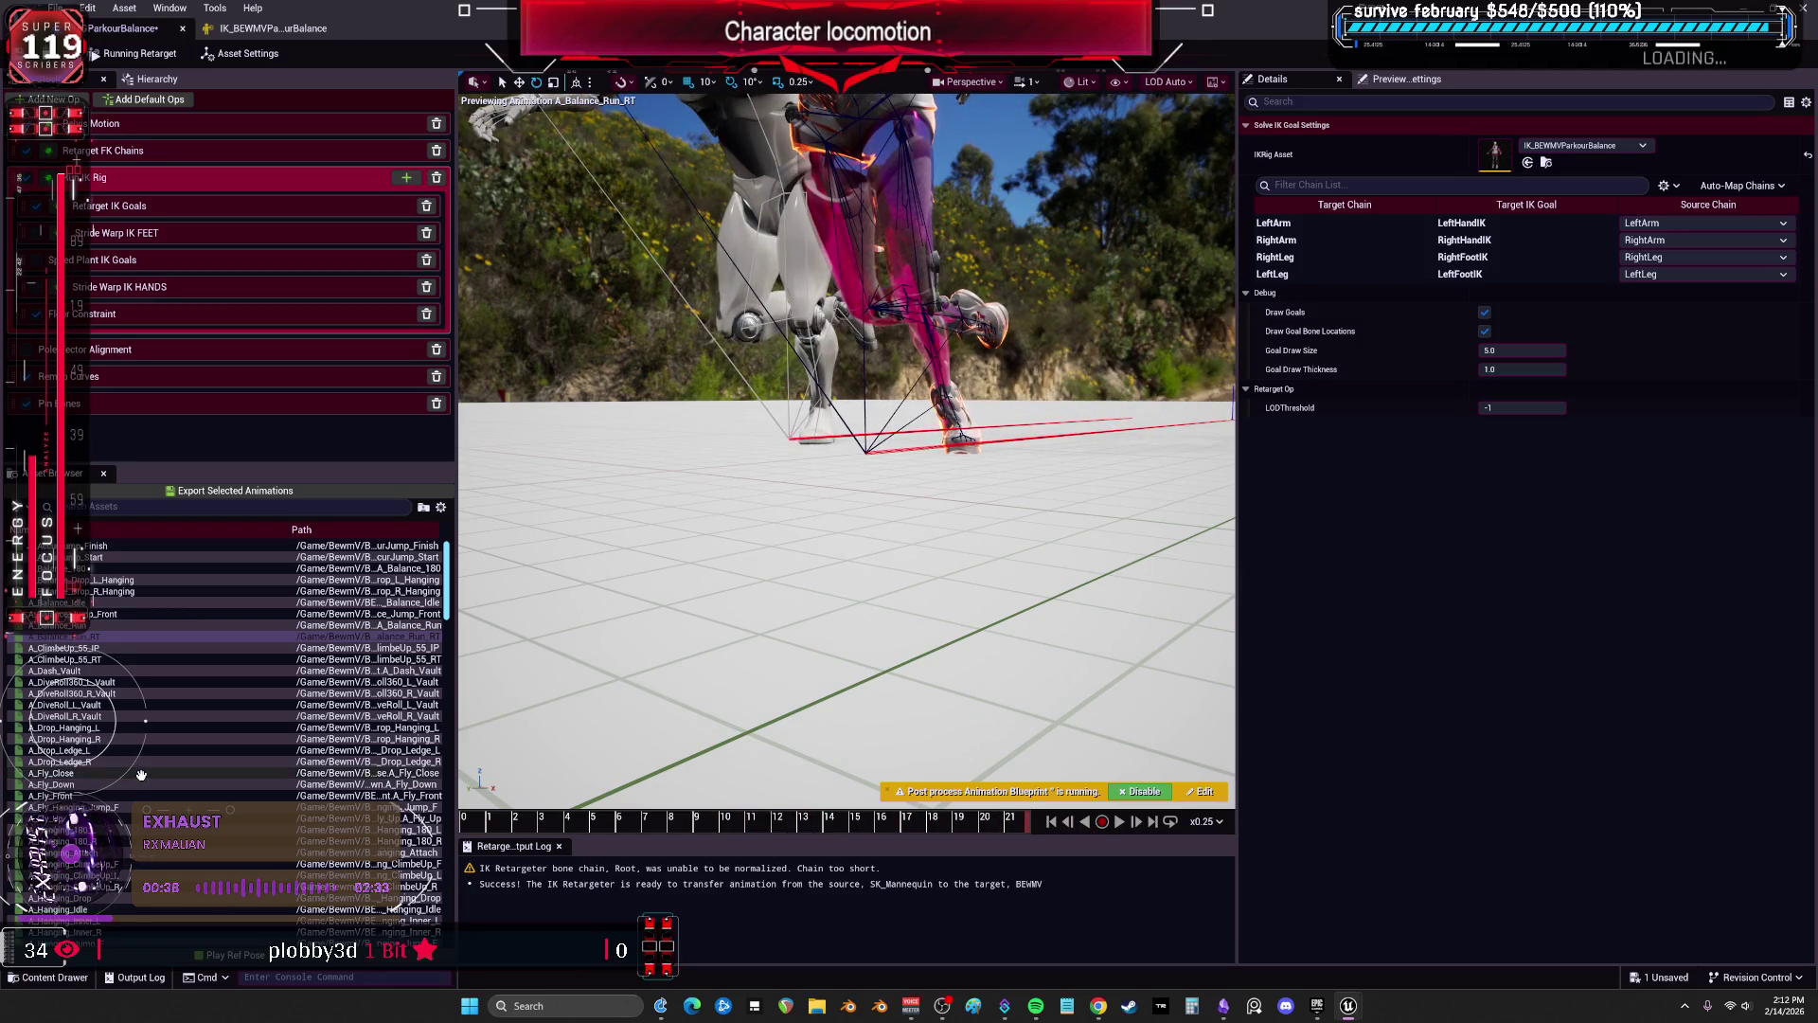
left_click(112, 557)
left_click(112, 603, "ctrl")
left_click(111, 614, "ctrl")
left_click(112, 625, "ctrl")
left_click(112, 636, "ctrl")
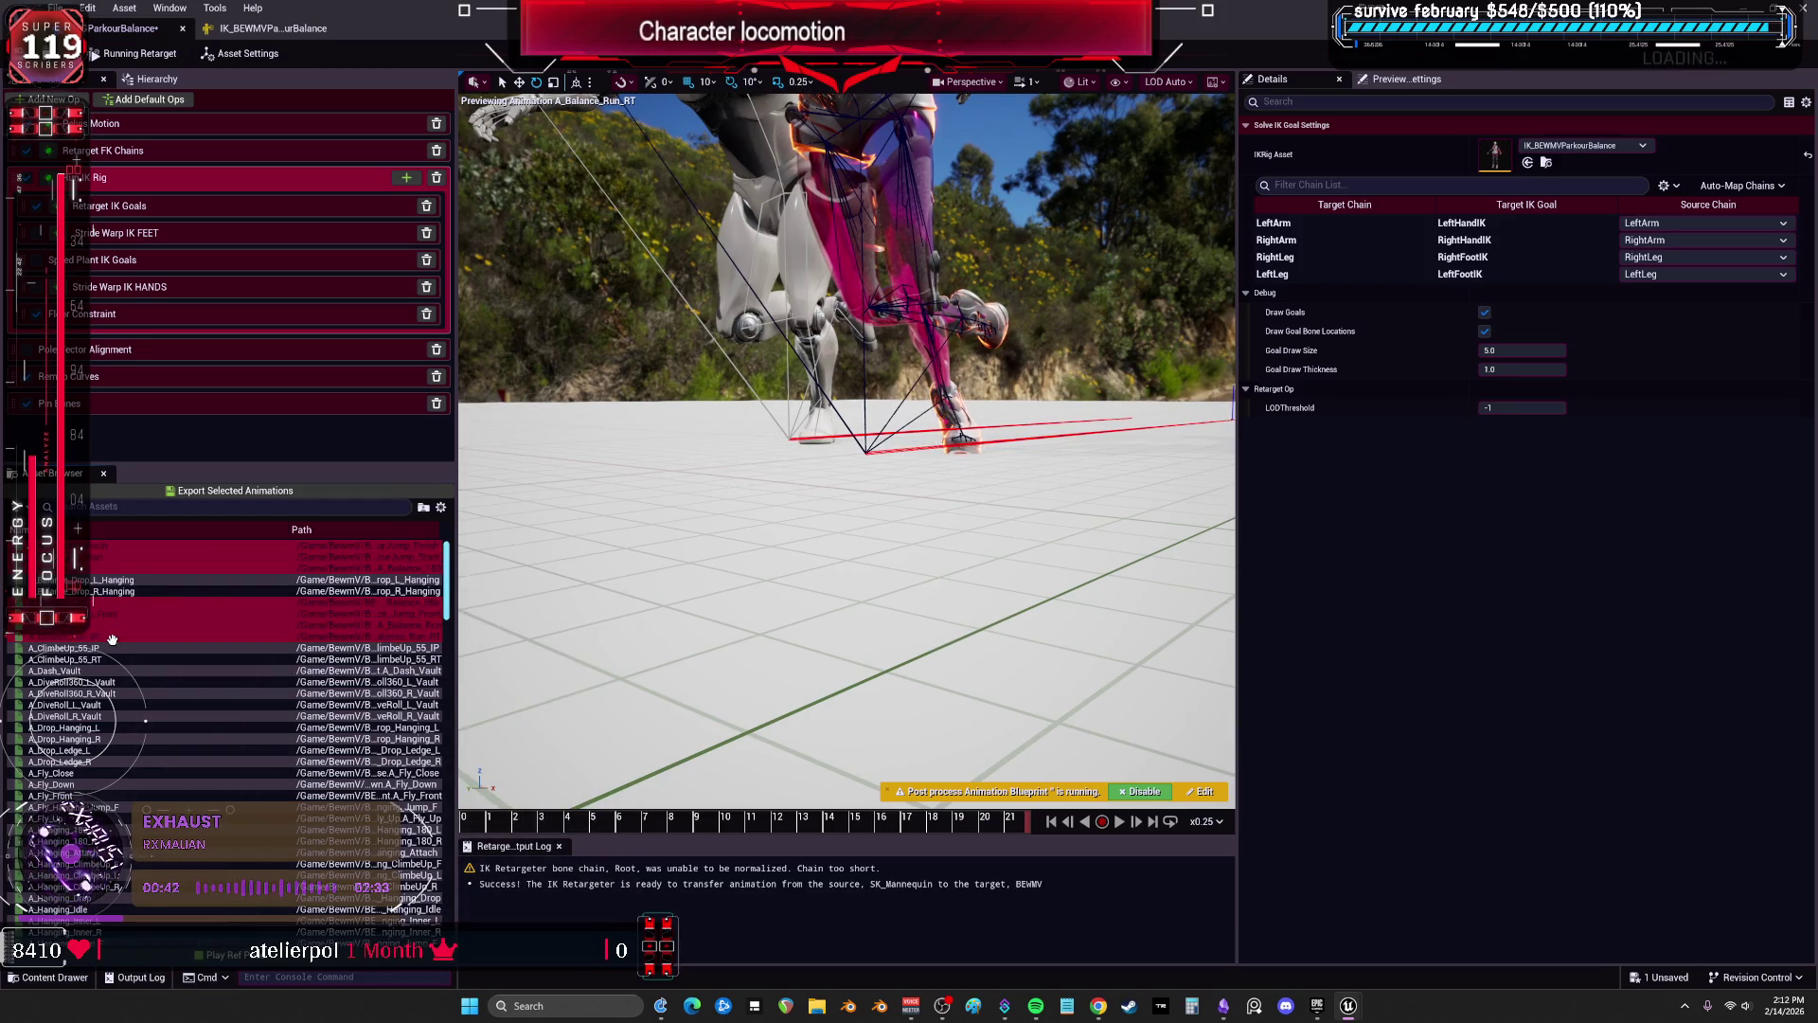
Batch-export the selected animations to the AdvancedParkour Balance folder with the _V_B1 suffix.
left_click(237, 492)
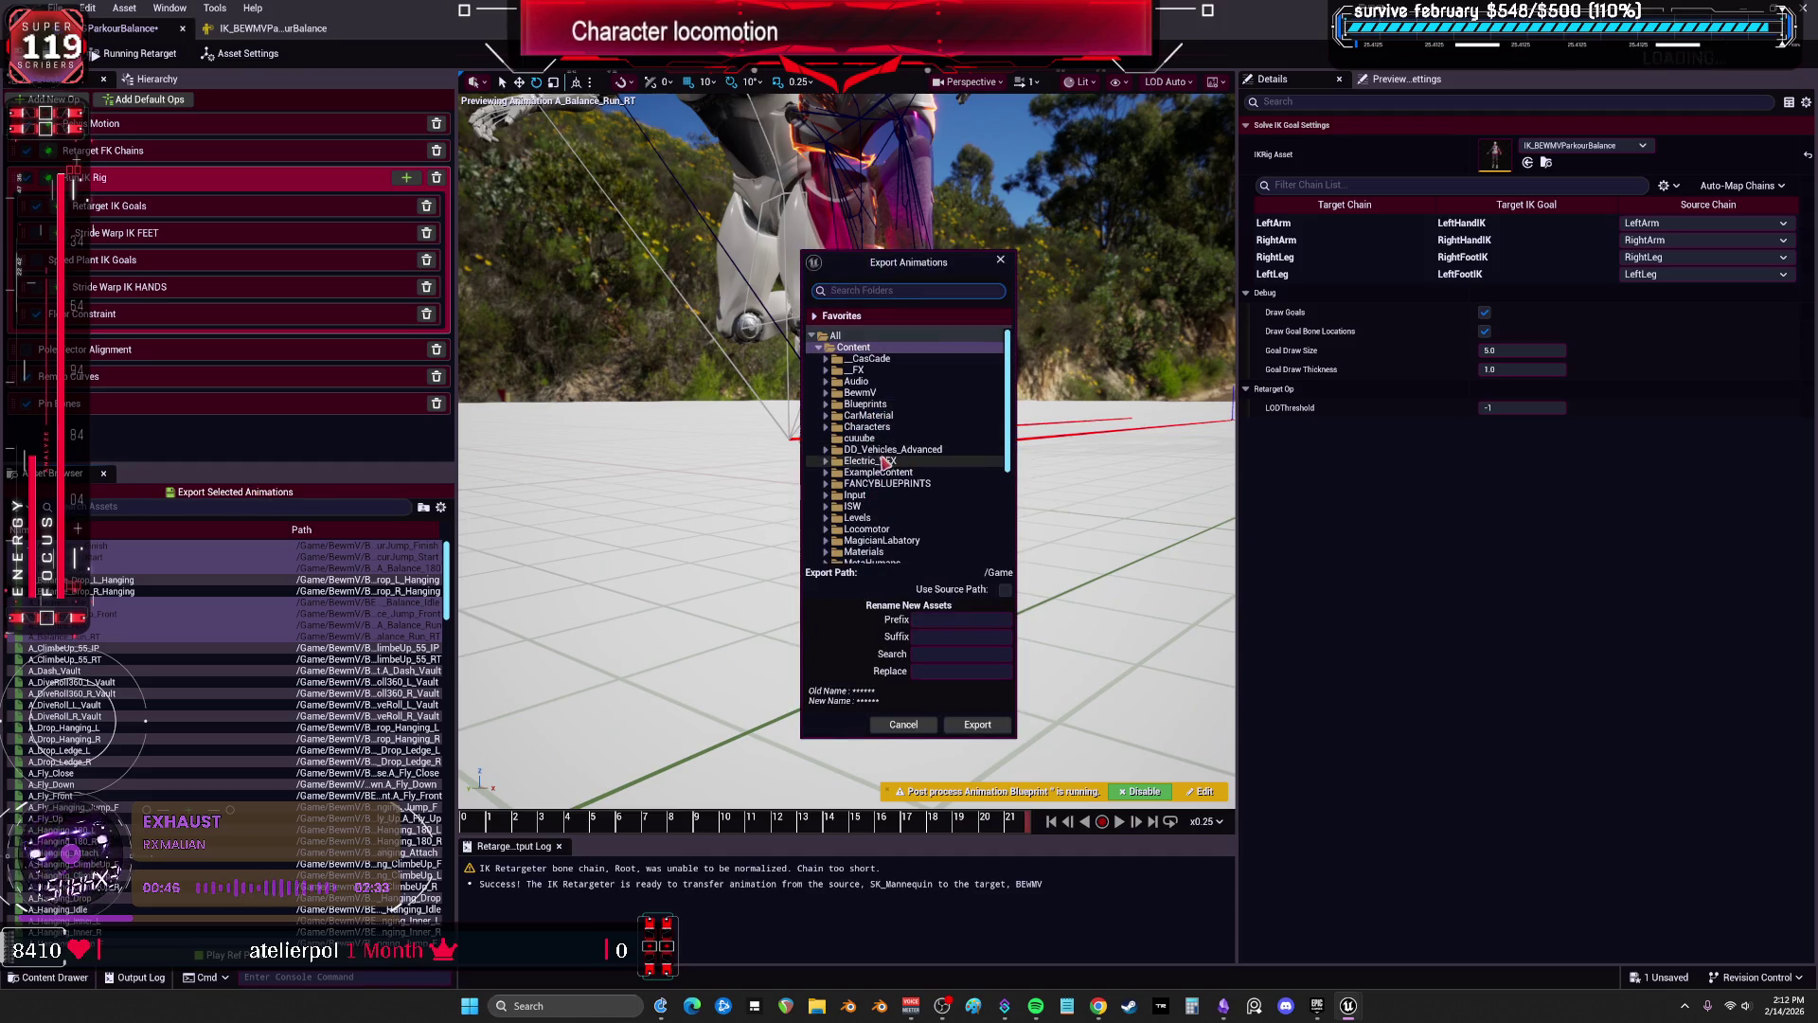
left_click(825, 392)
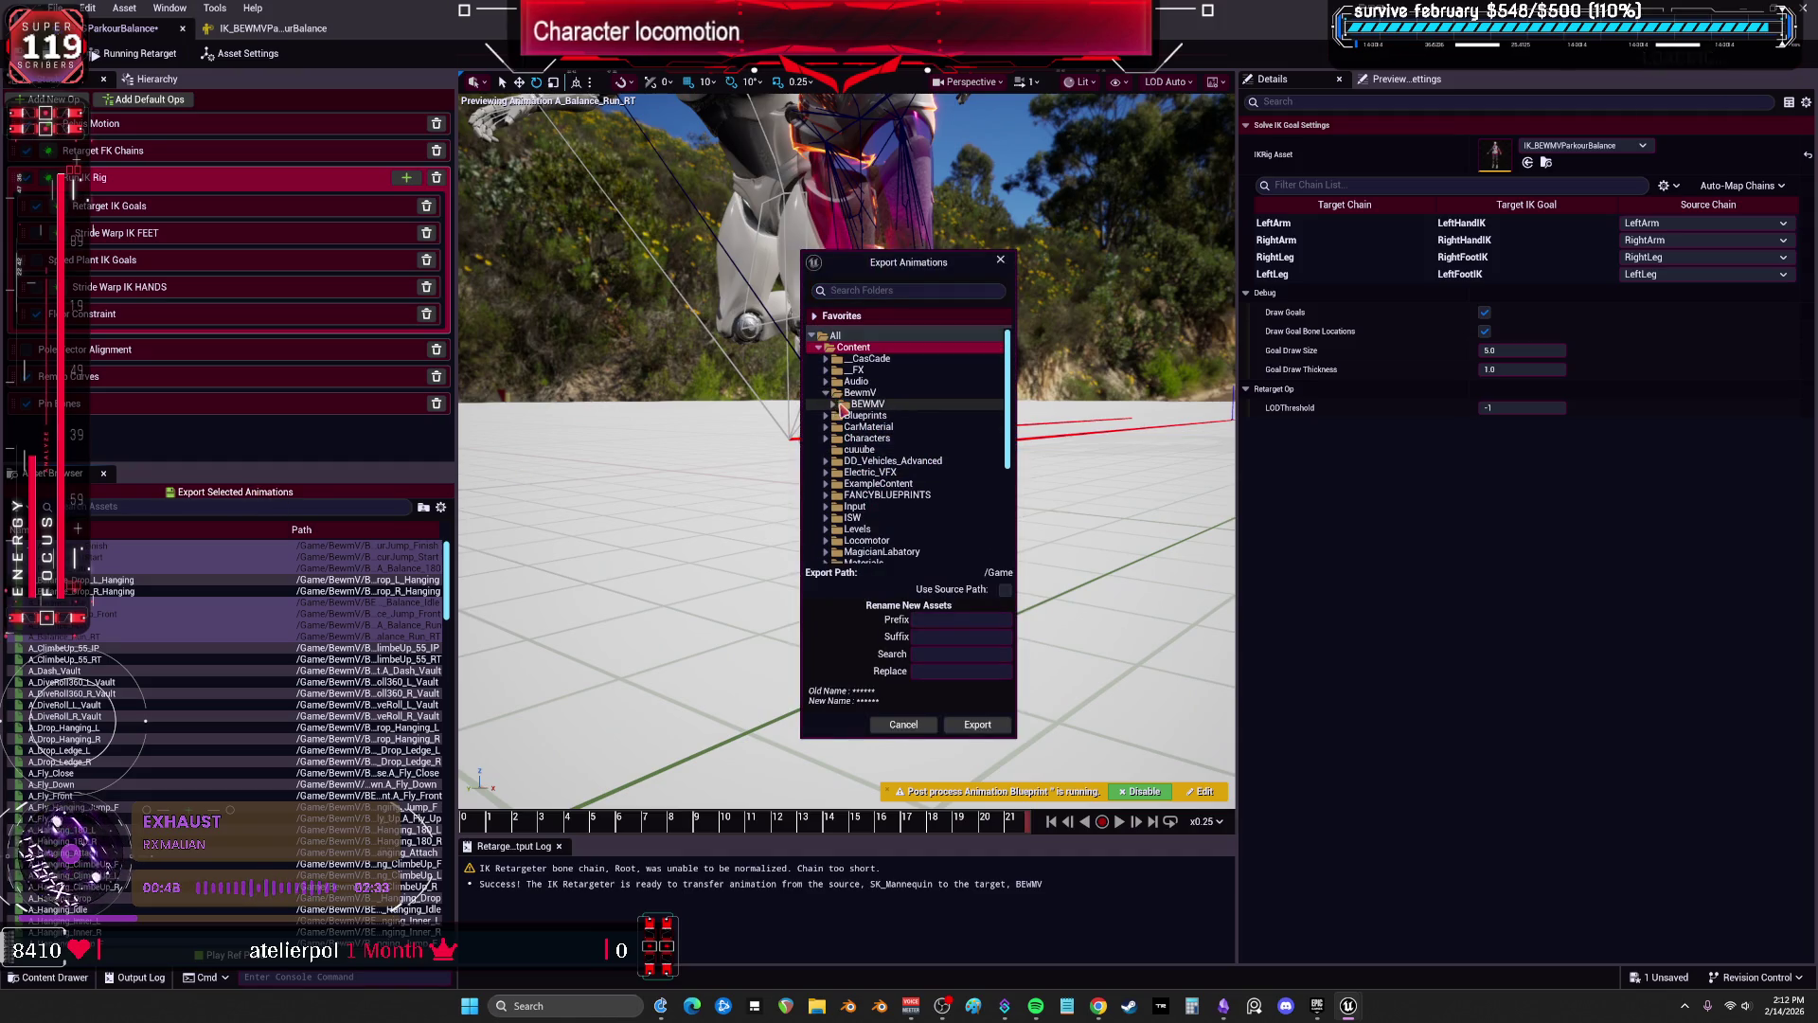
left_click(835, 404)
left_click(841, 427)
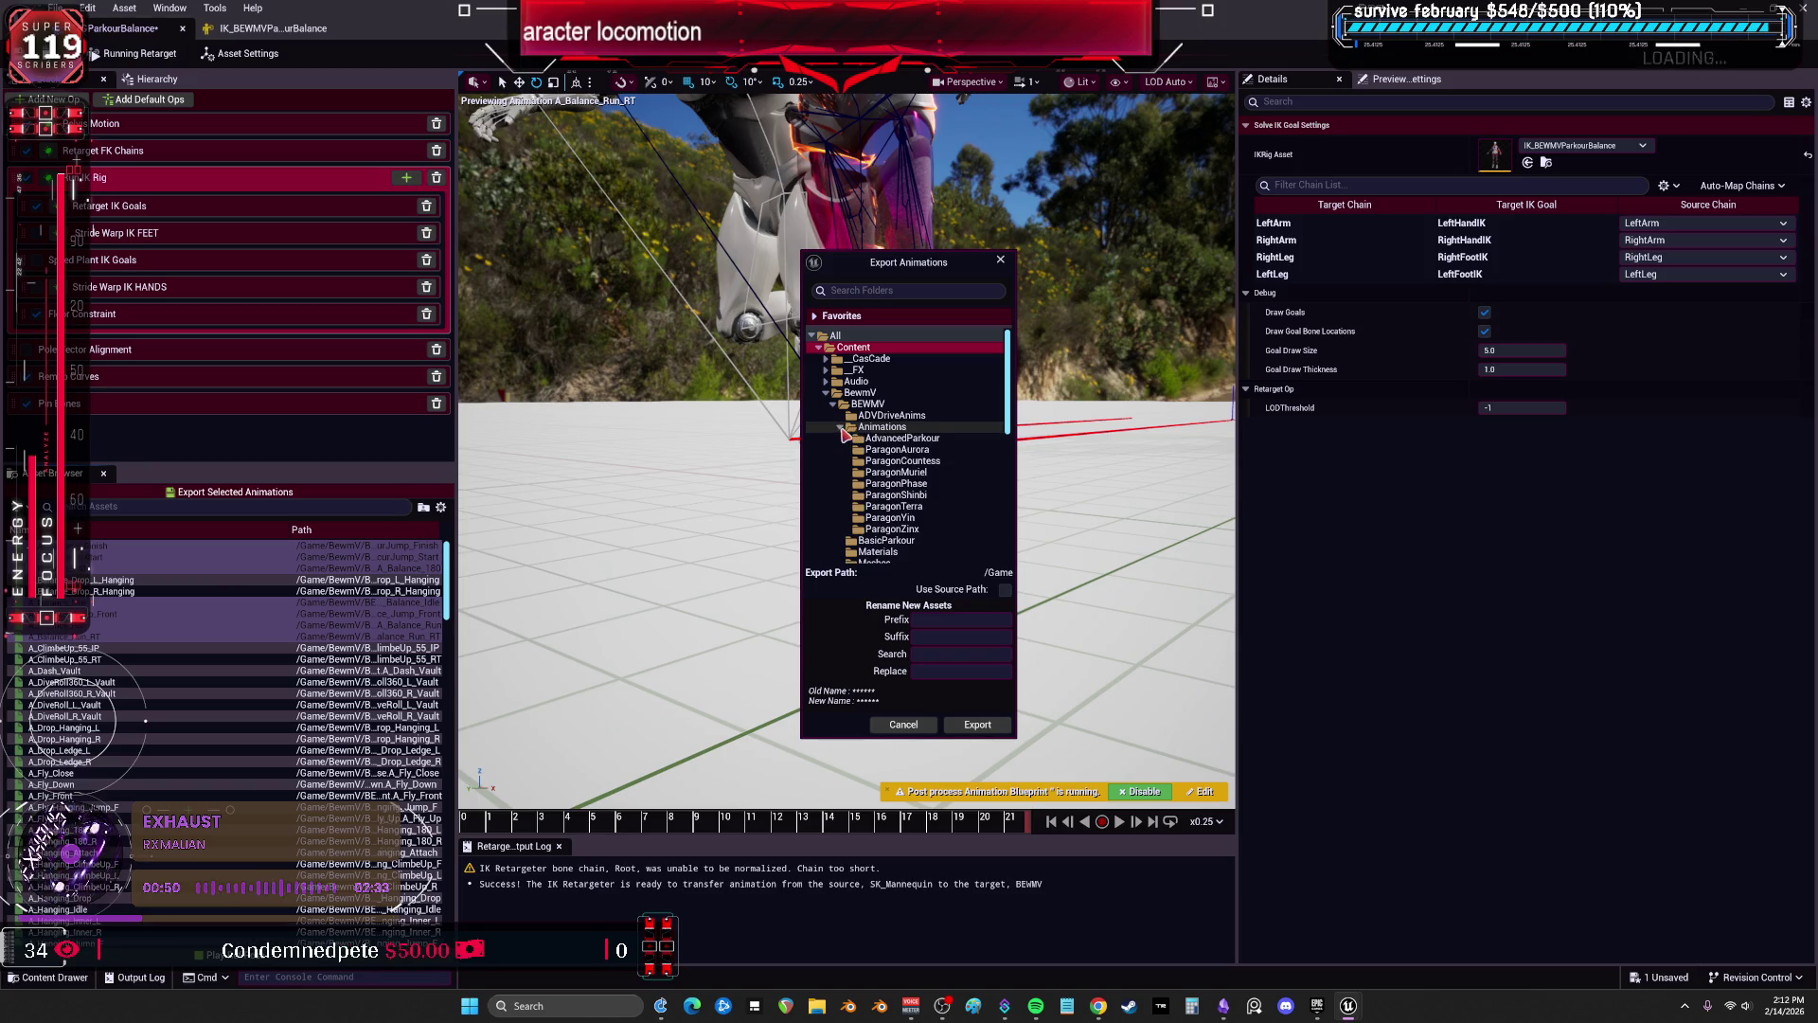
scroll(909, 535, "down", 2)
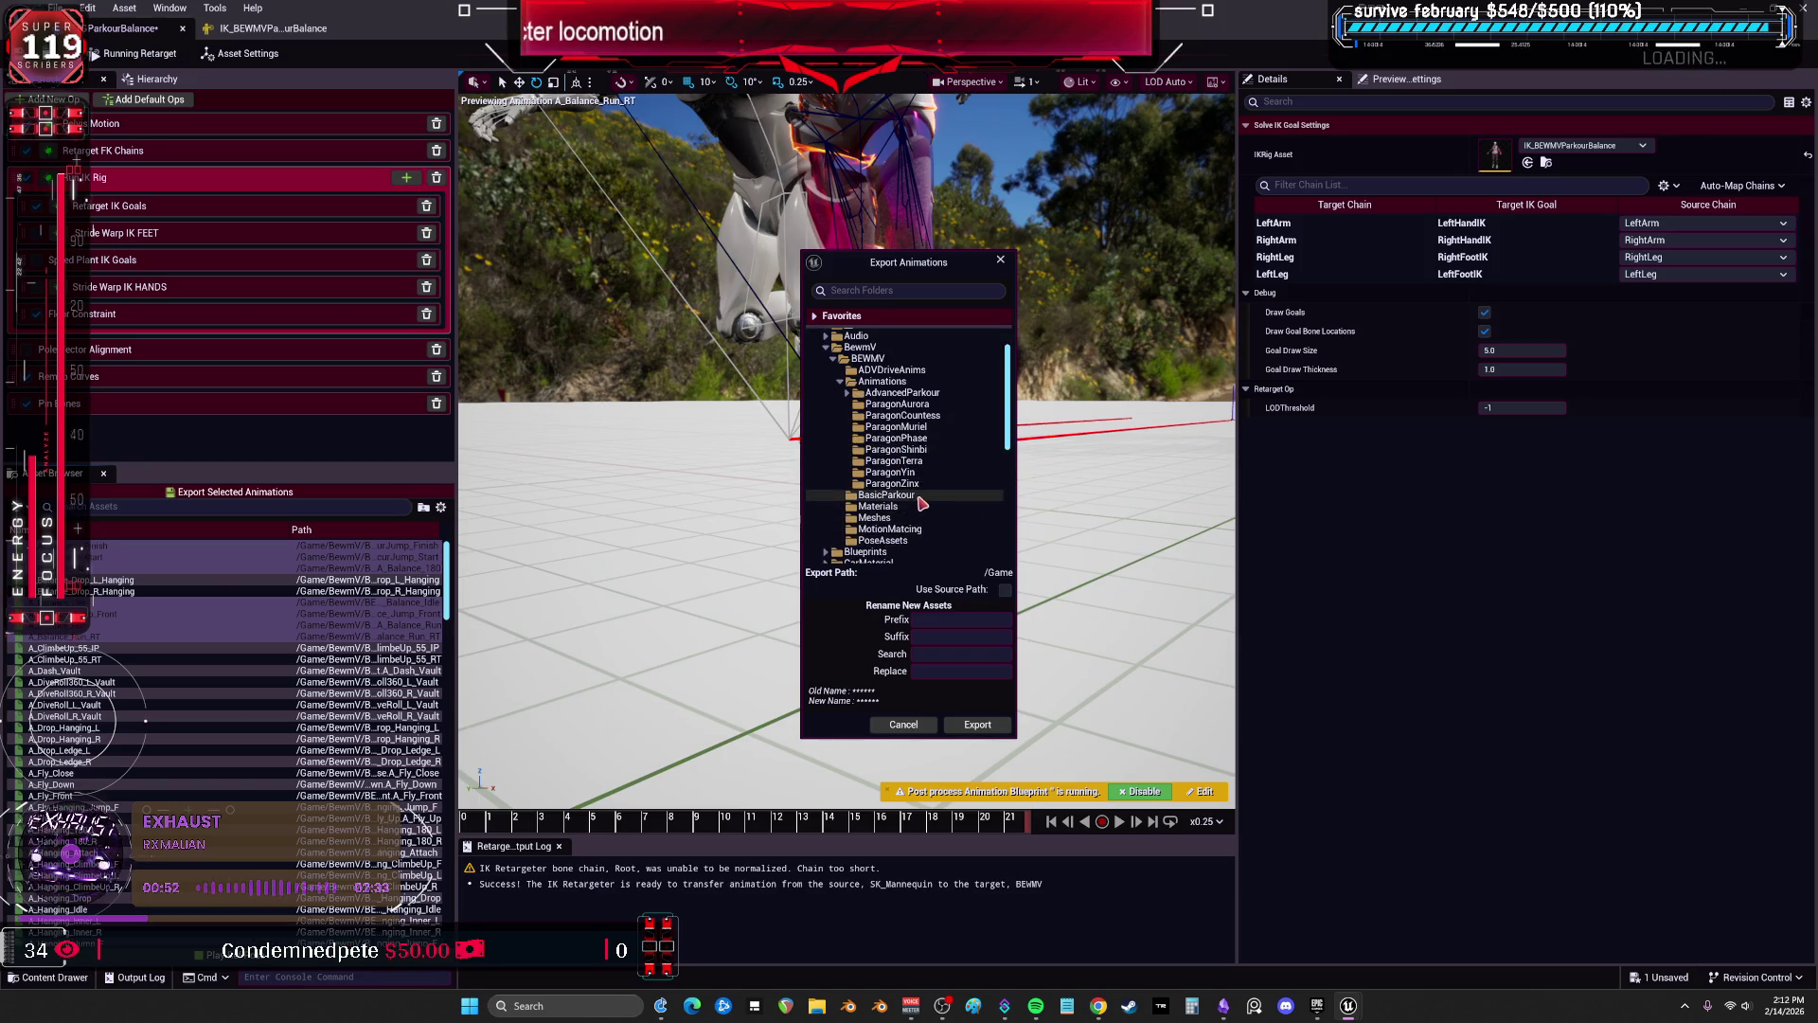
left_click(847, 392)
left_click(888, 405)
type("_V_B1")
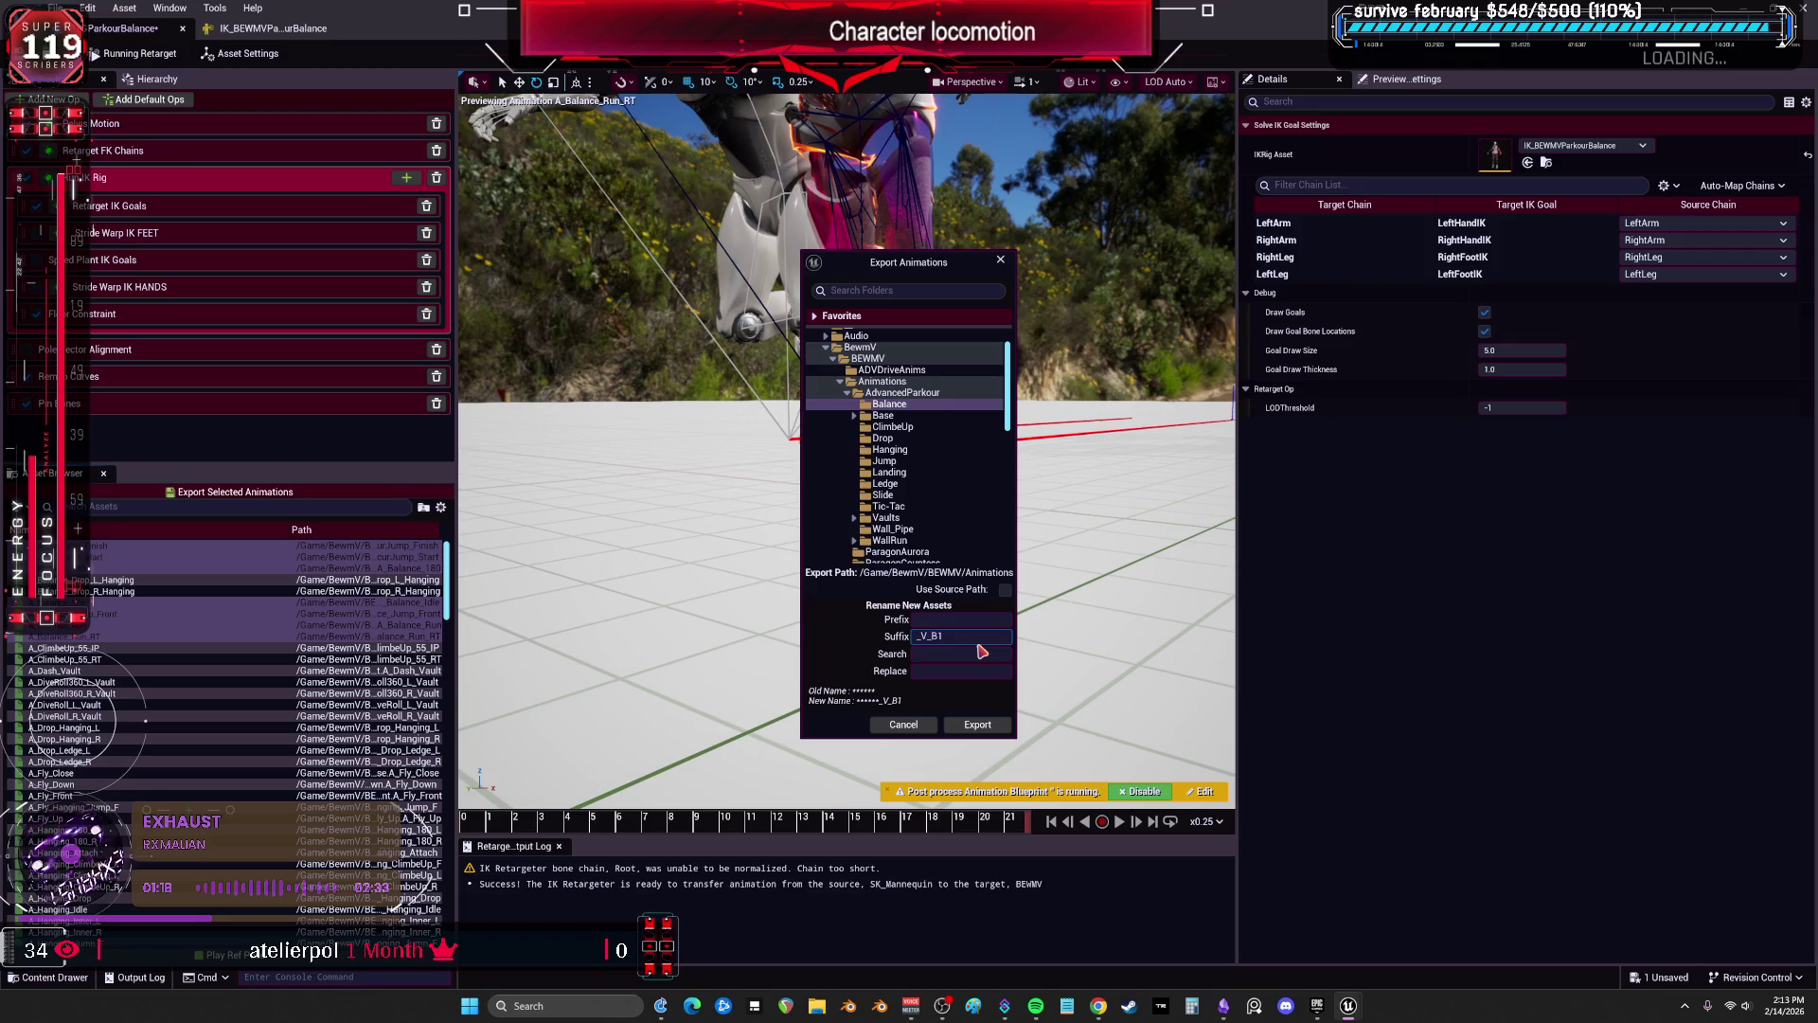
left_click(966, 729)
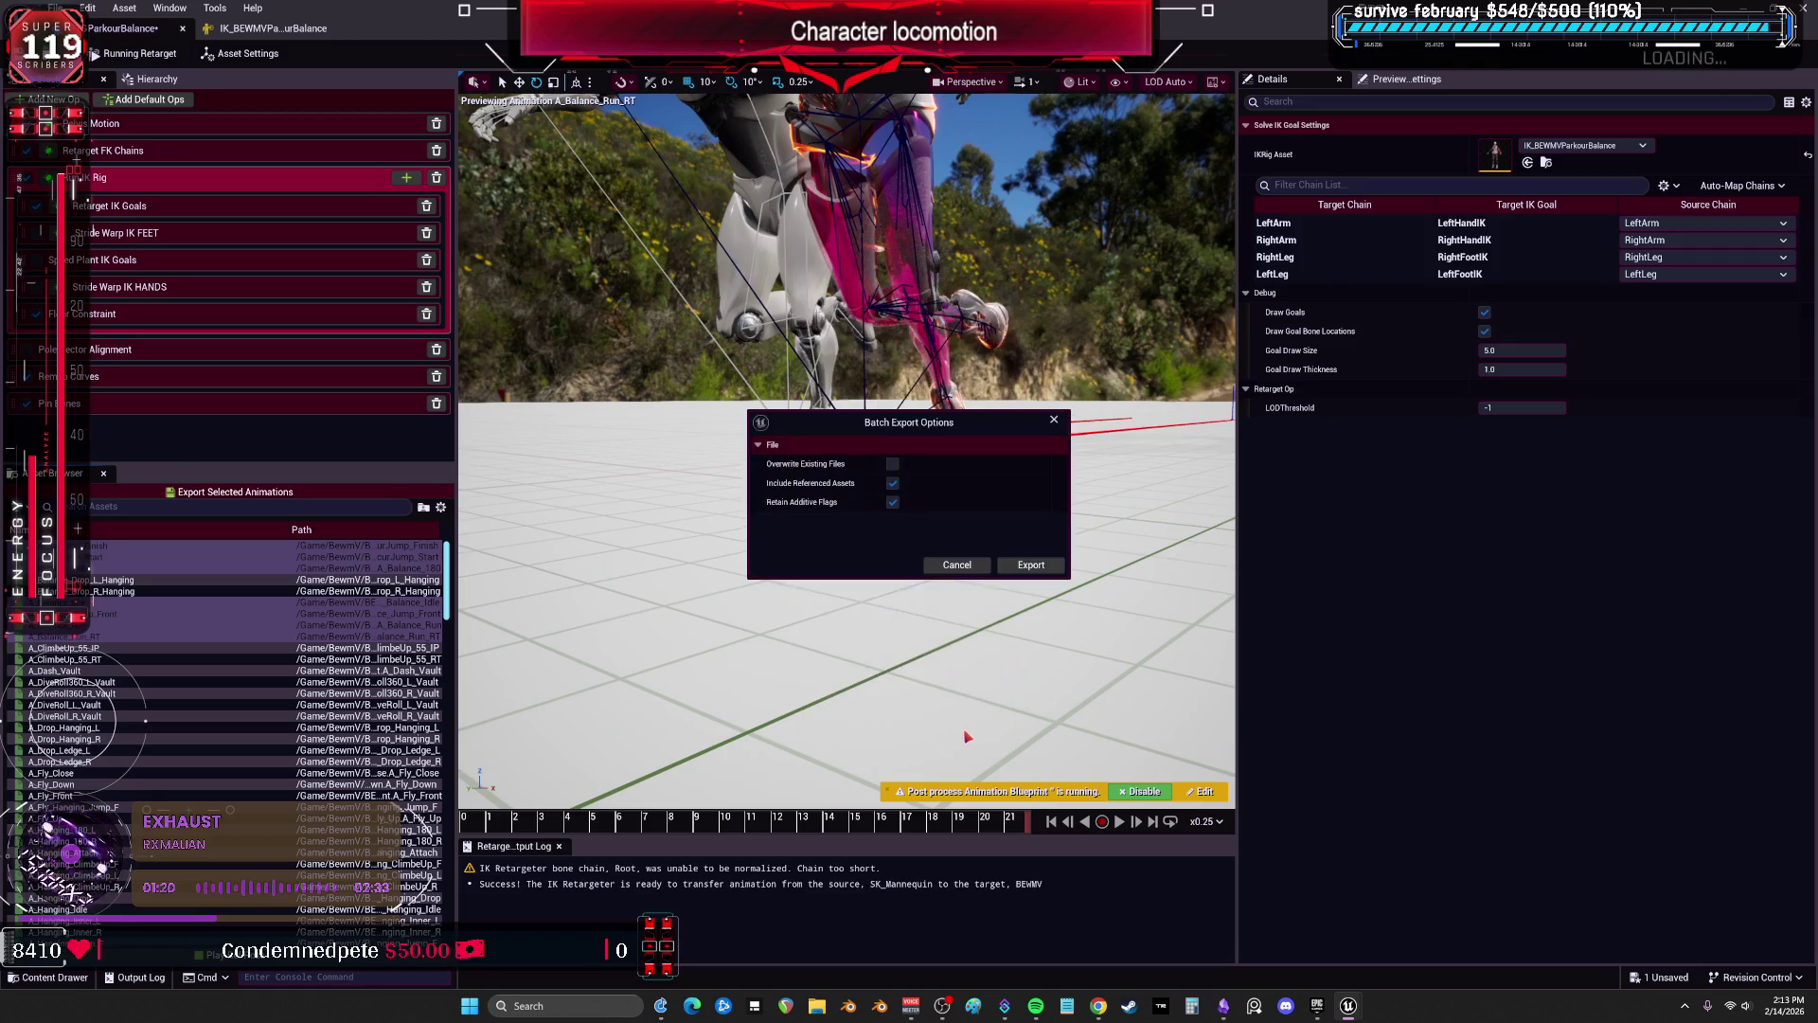
left_click(1044, 565)
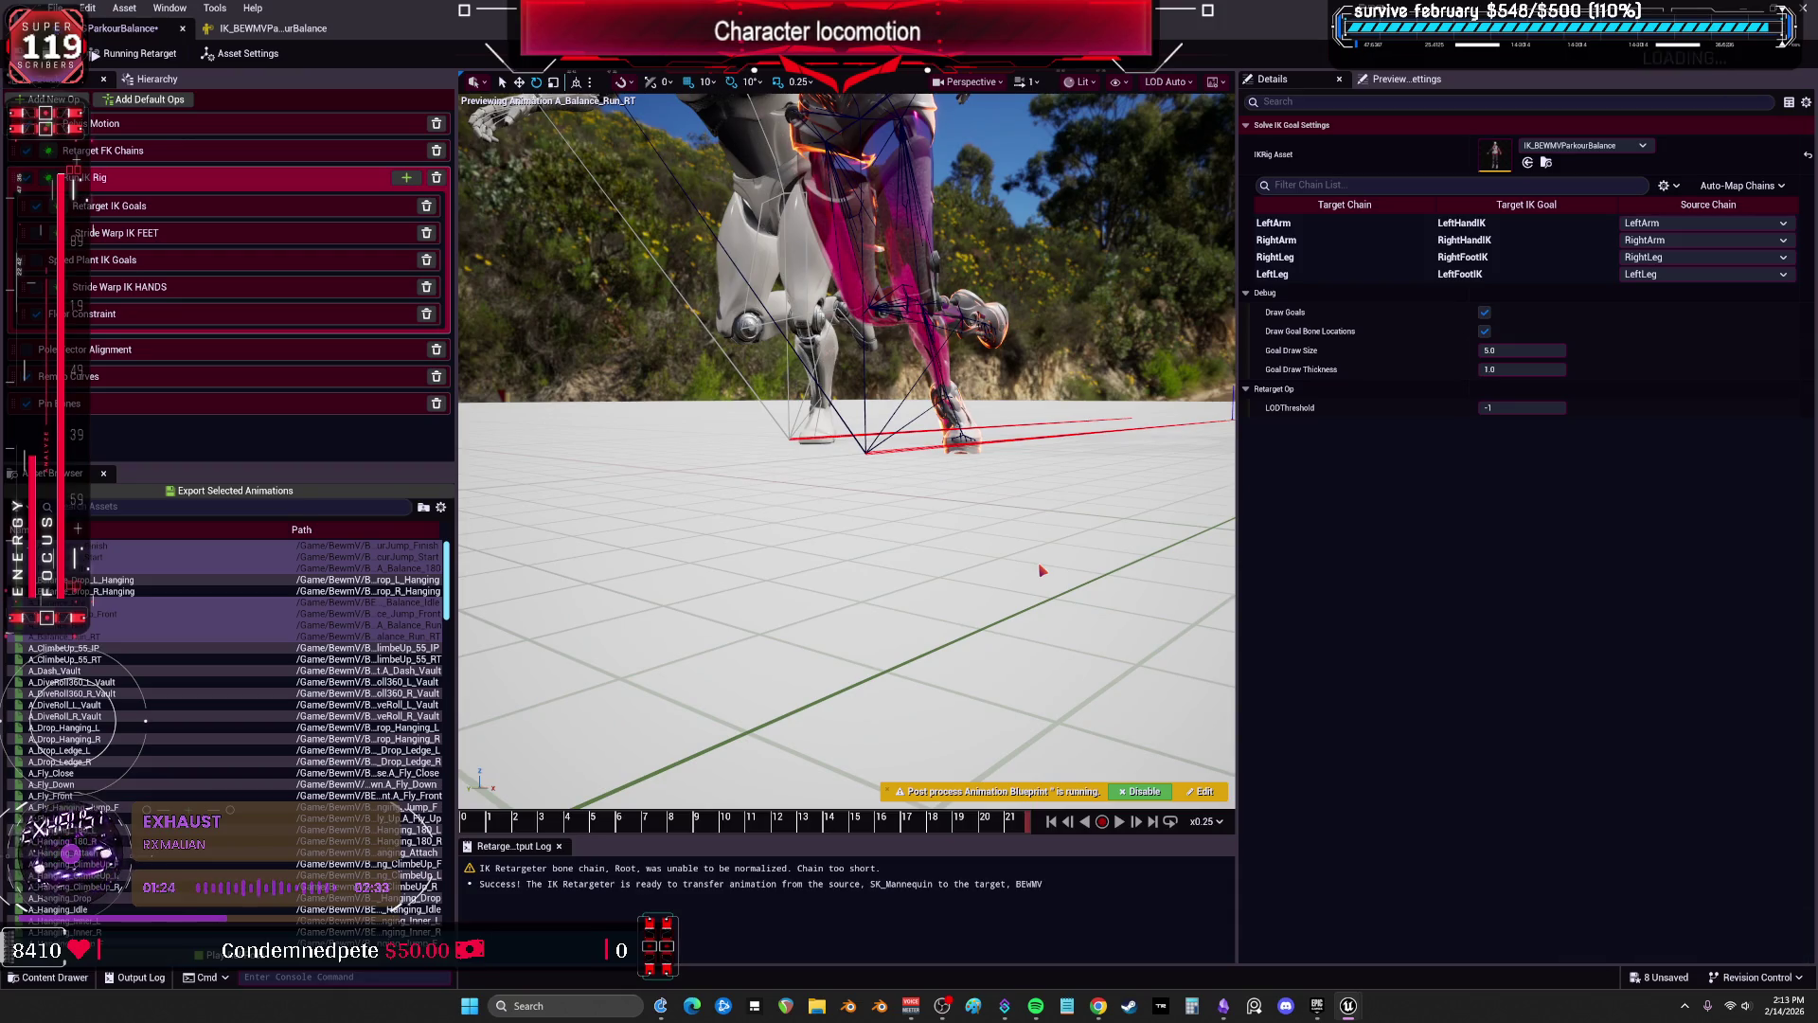
Save all modified assets and restore the retargeter window to reveal the level editor.
left_click(57, 7)
left_click(217, 54)
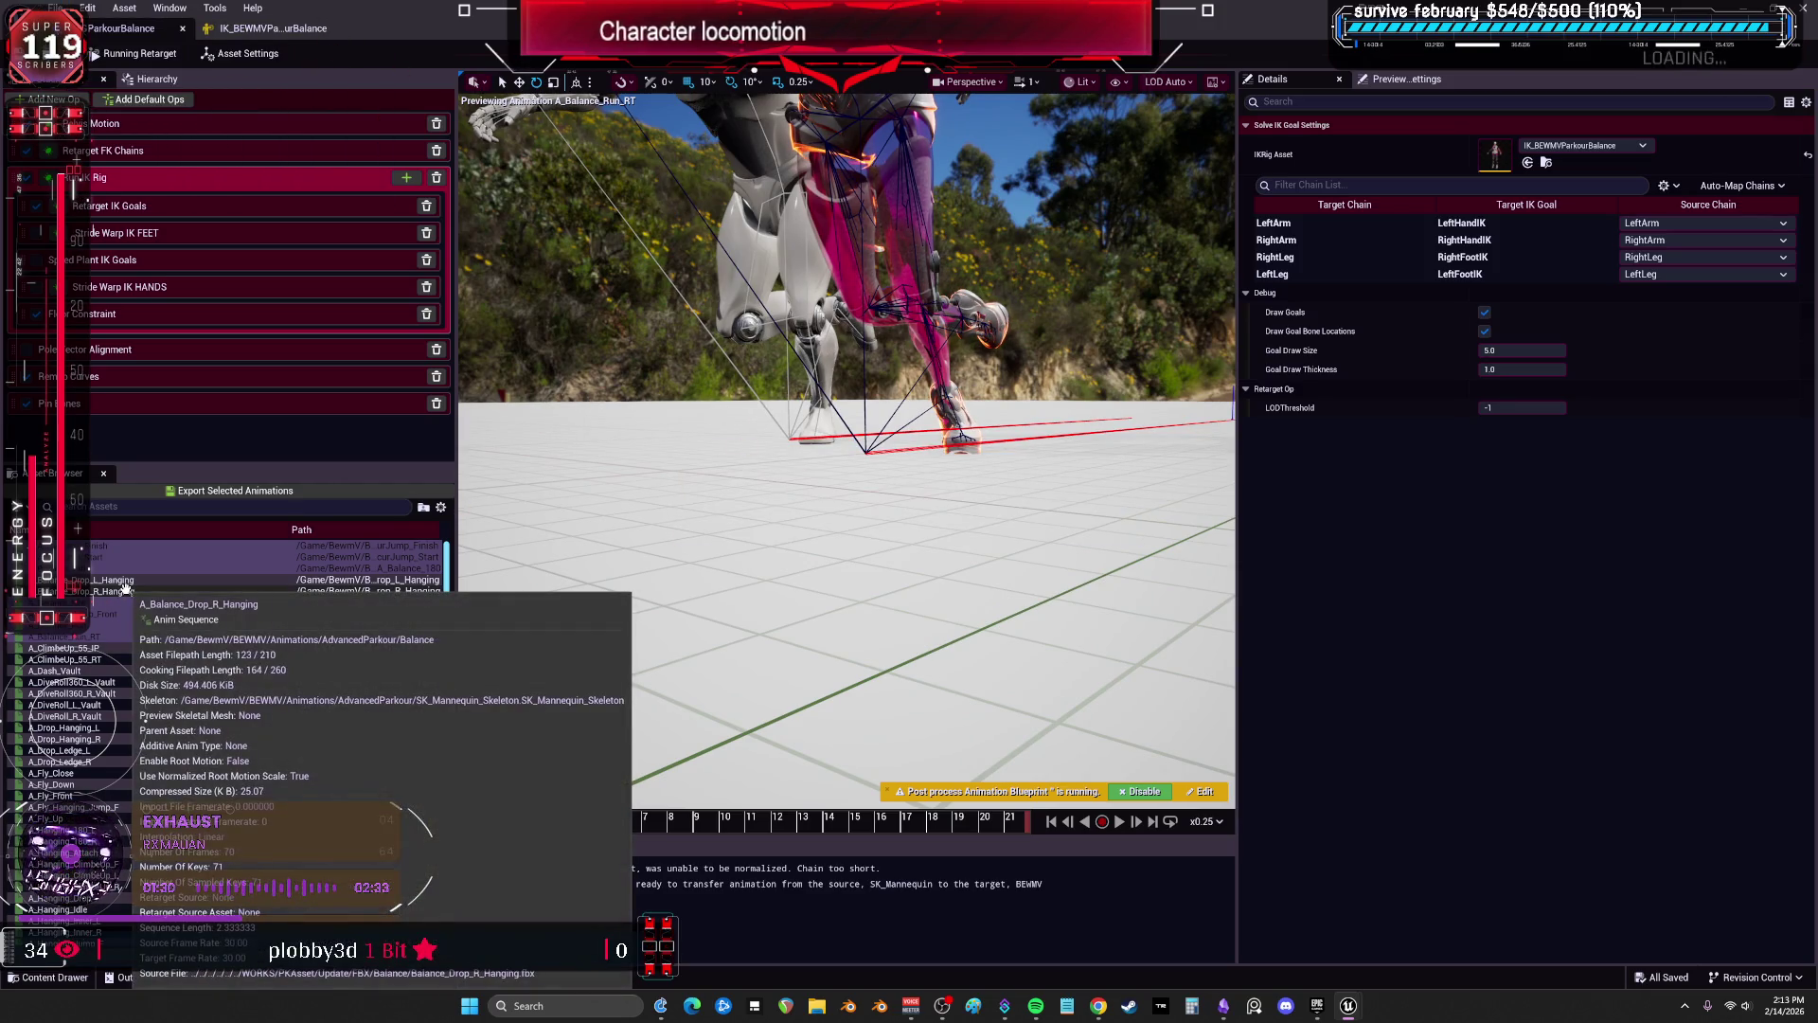
key("super+Down")
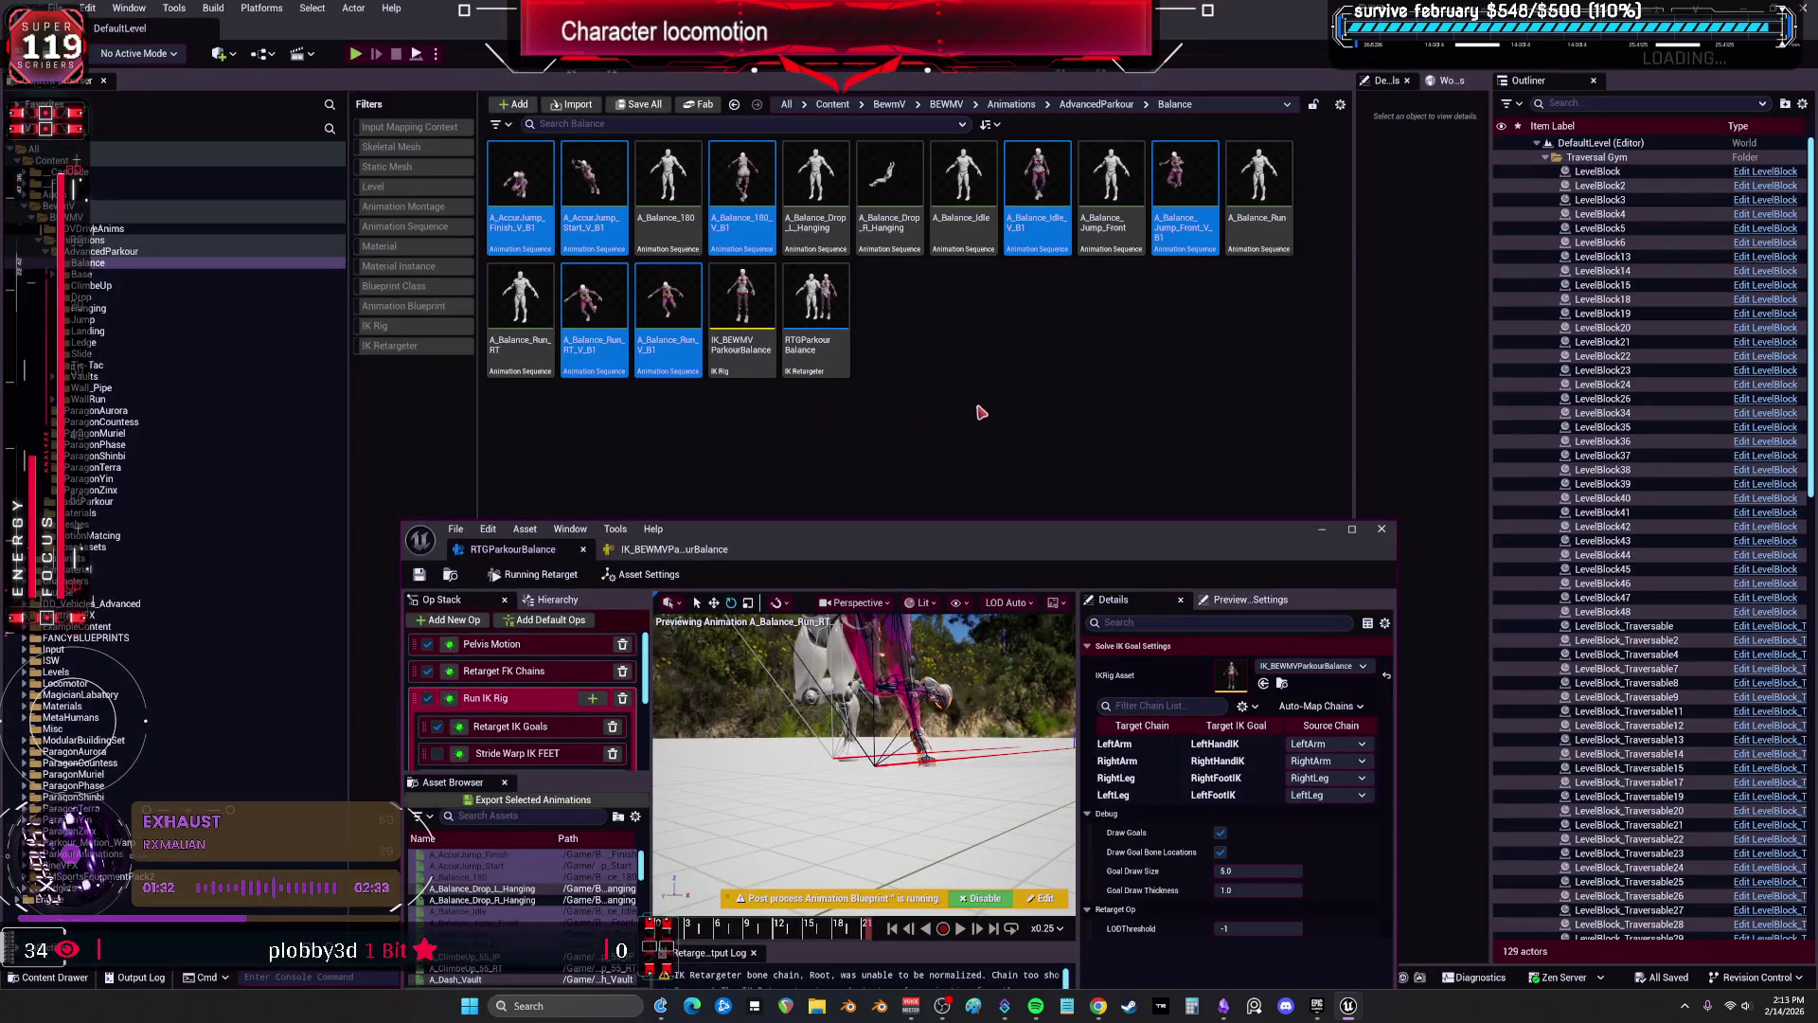
Rename the IK rig to IK_BEWMVParkourBalanceB1, duplicate it as IK_BEWMVParkourBalanceB2, and open the copy.
left_click(982, 409)
left_click(742, 313)
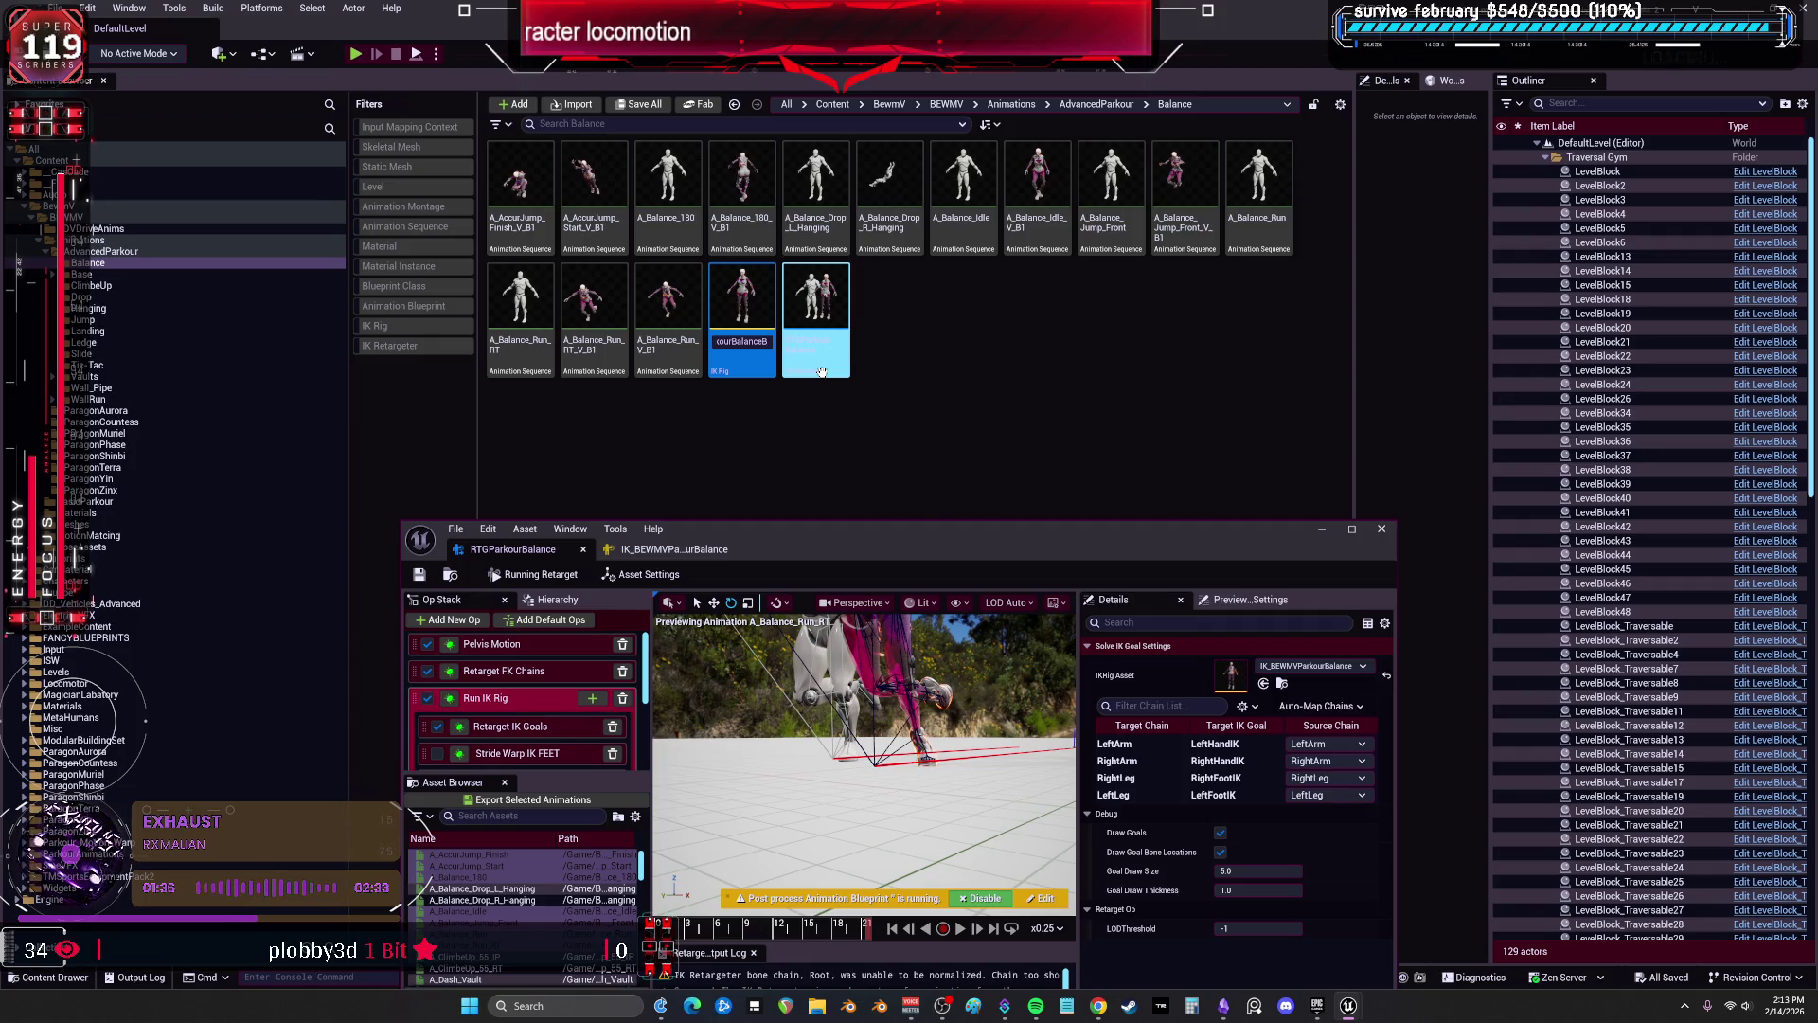
key("Return")
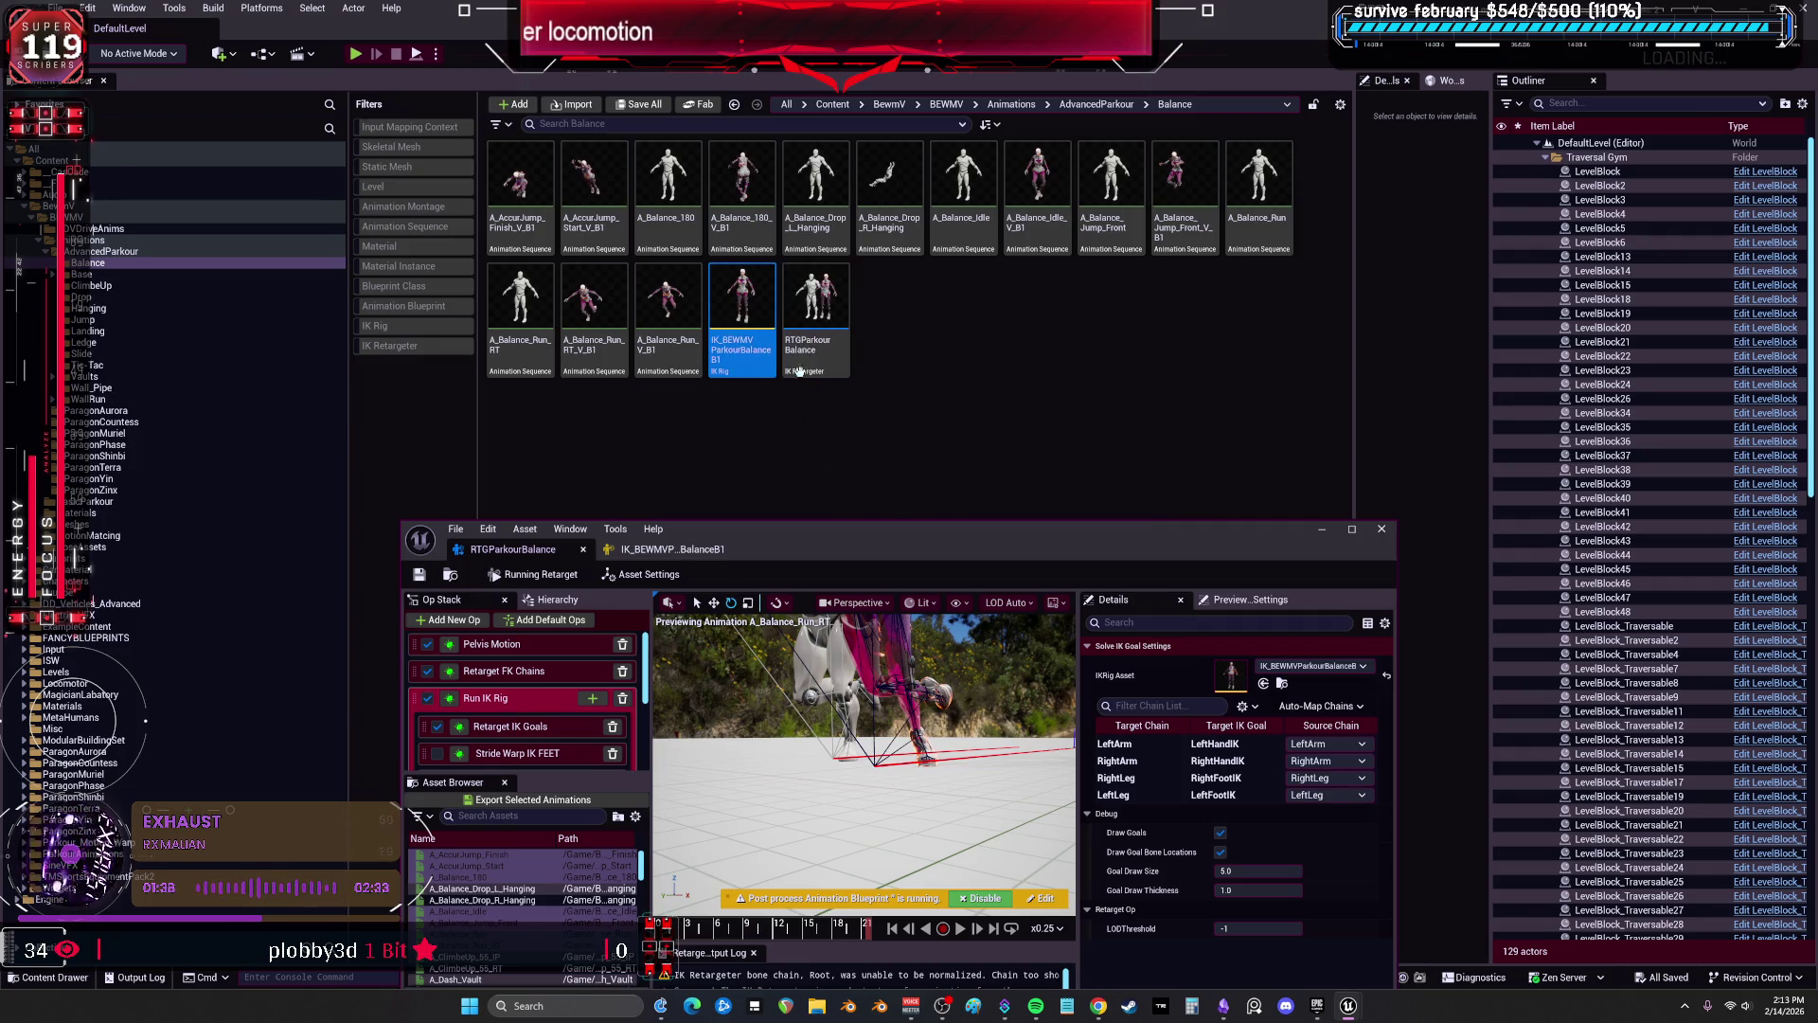
key("ctrl+c")
key("ctrl+v")
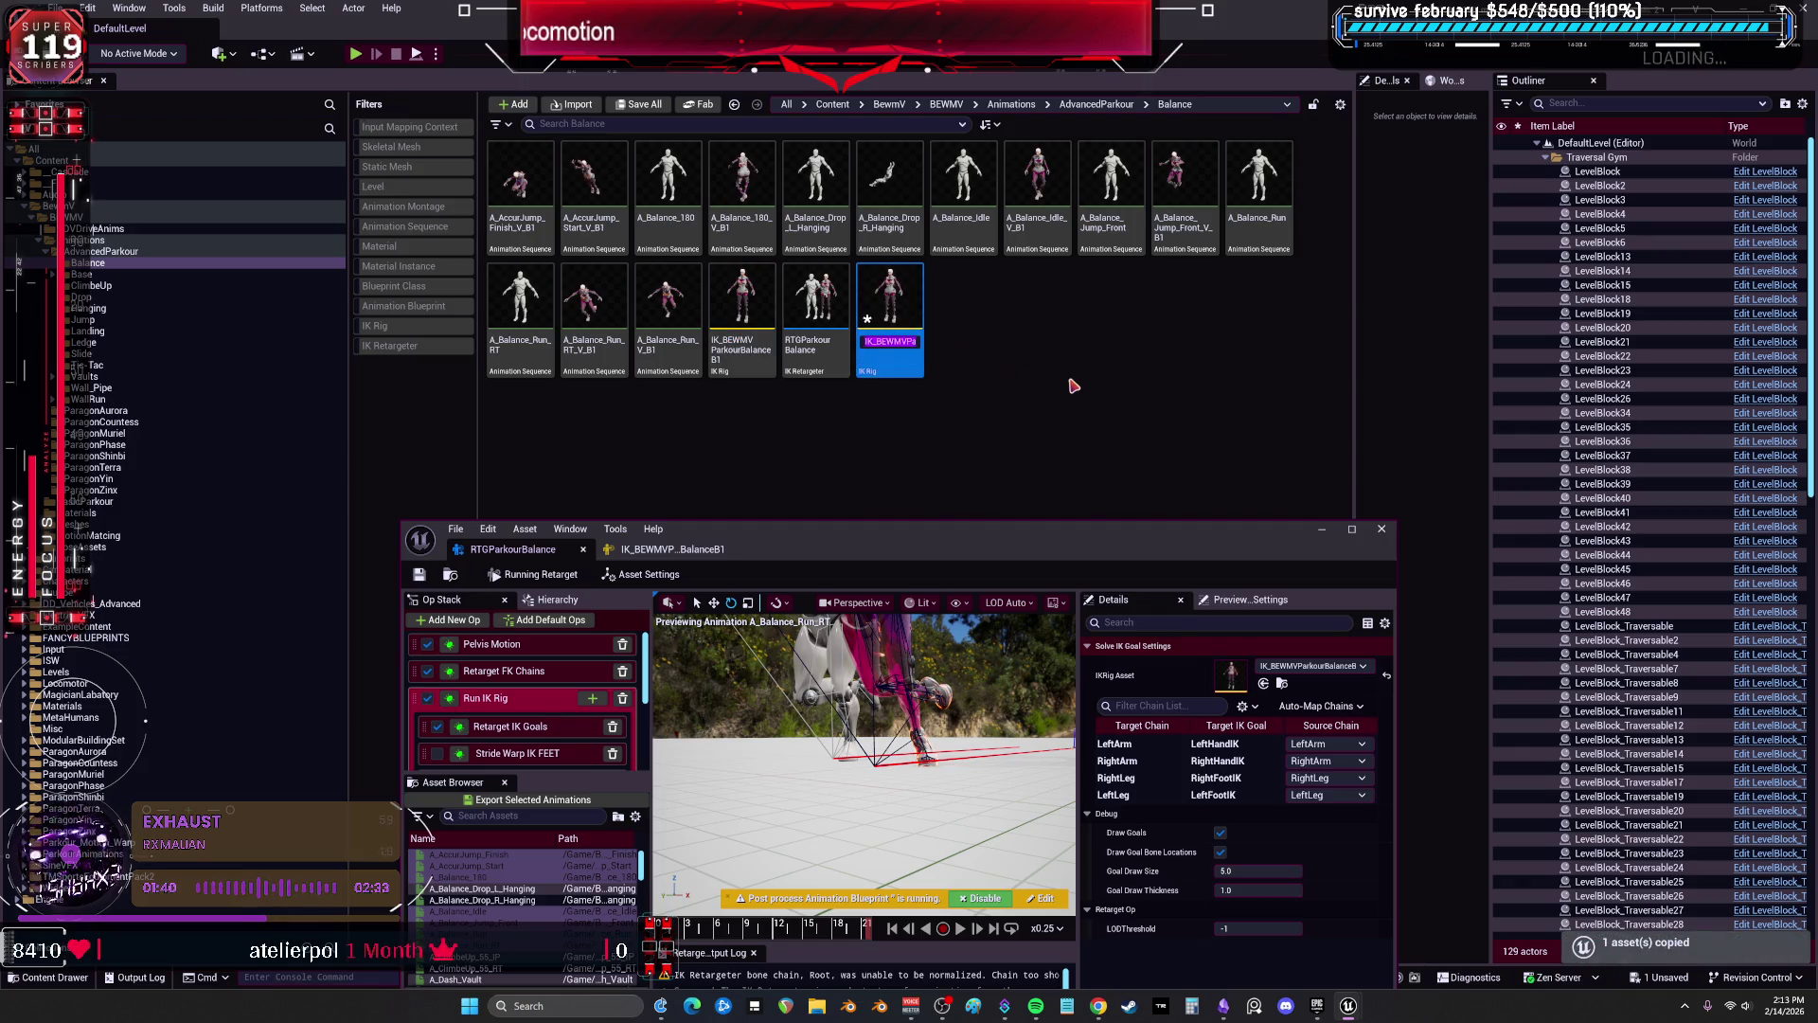
left_click(1150, 405)
double_click(884, 301)
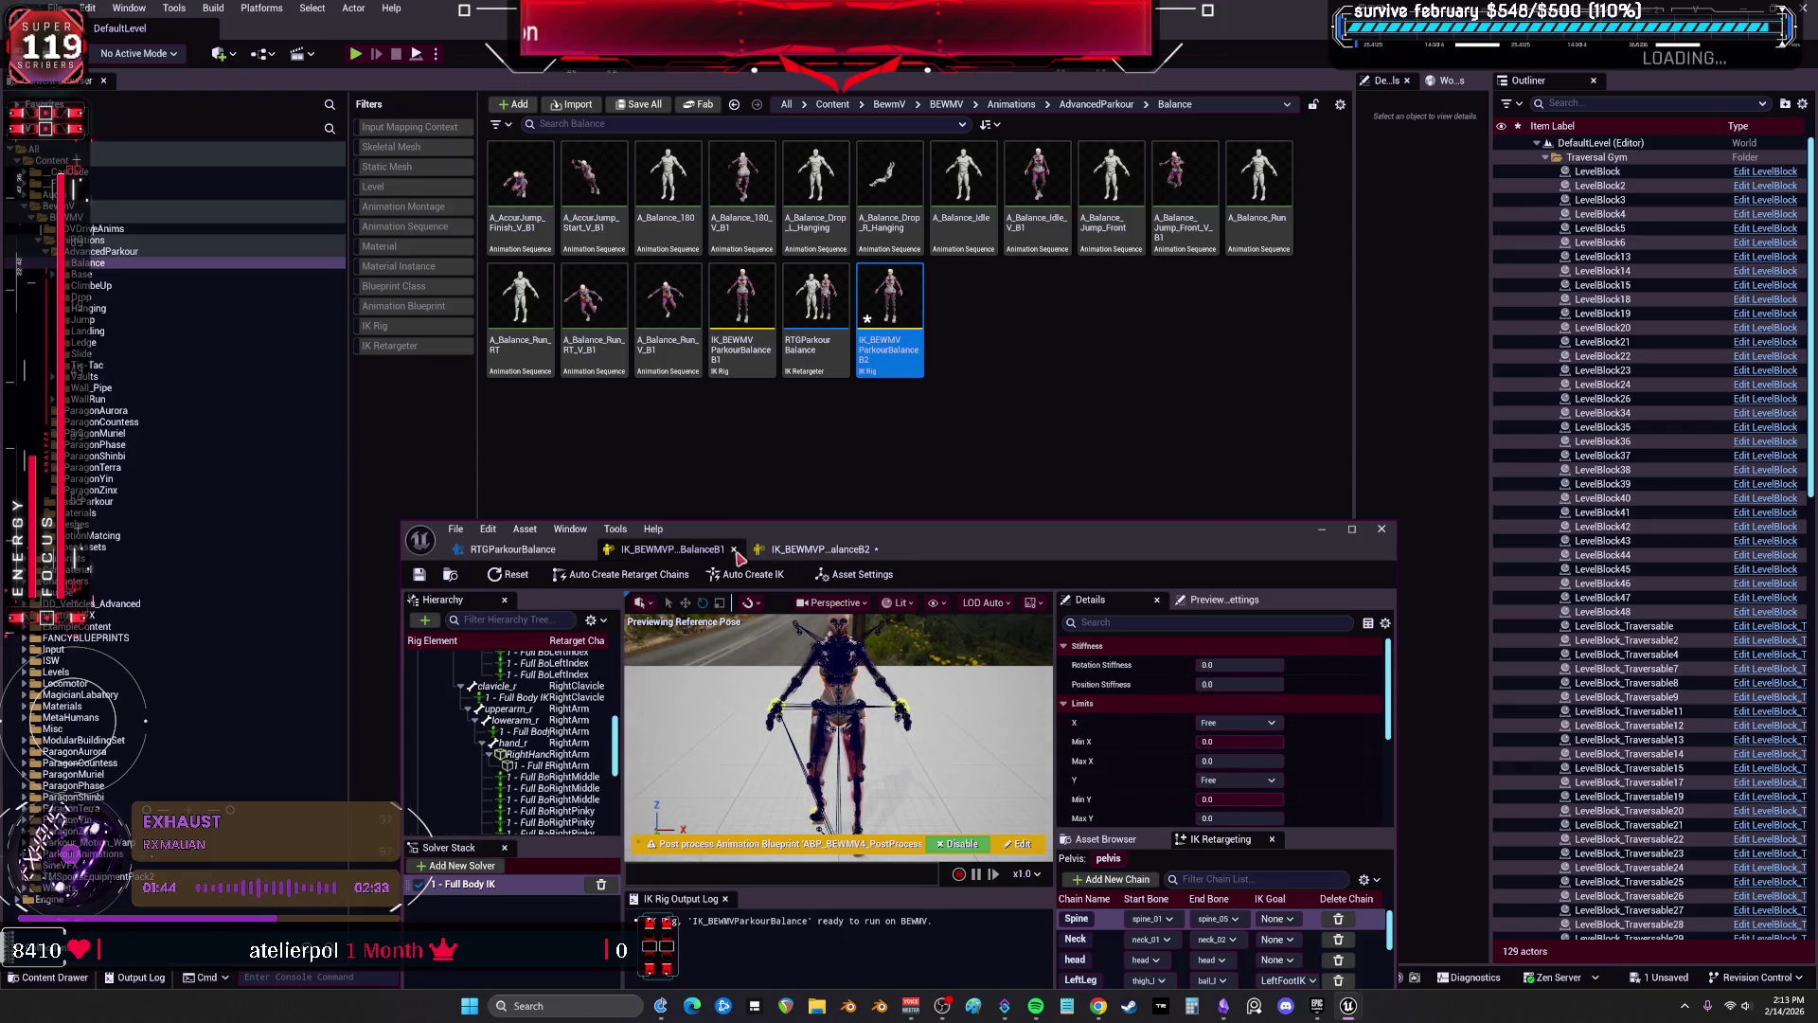
double_click(819, 551)
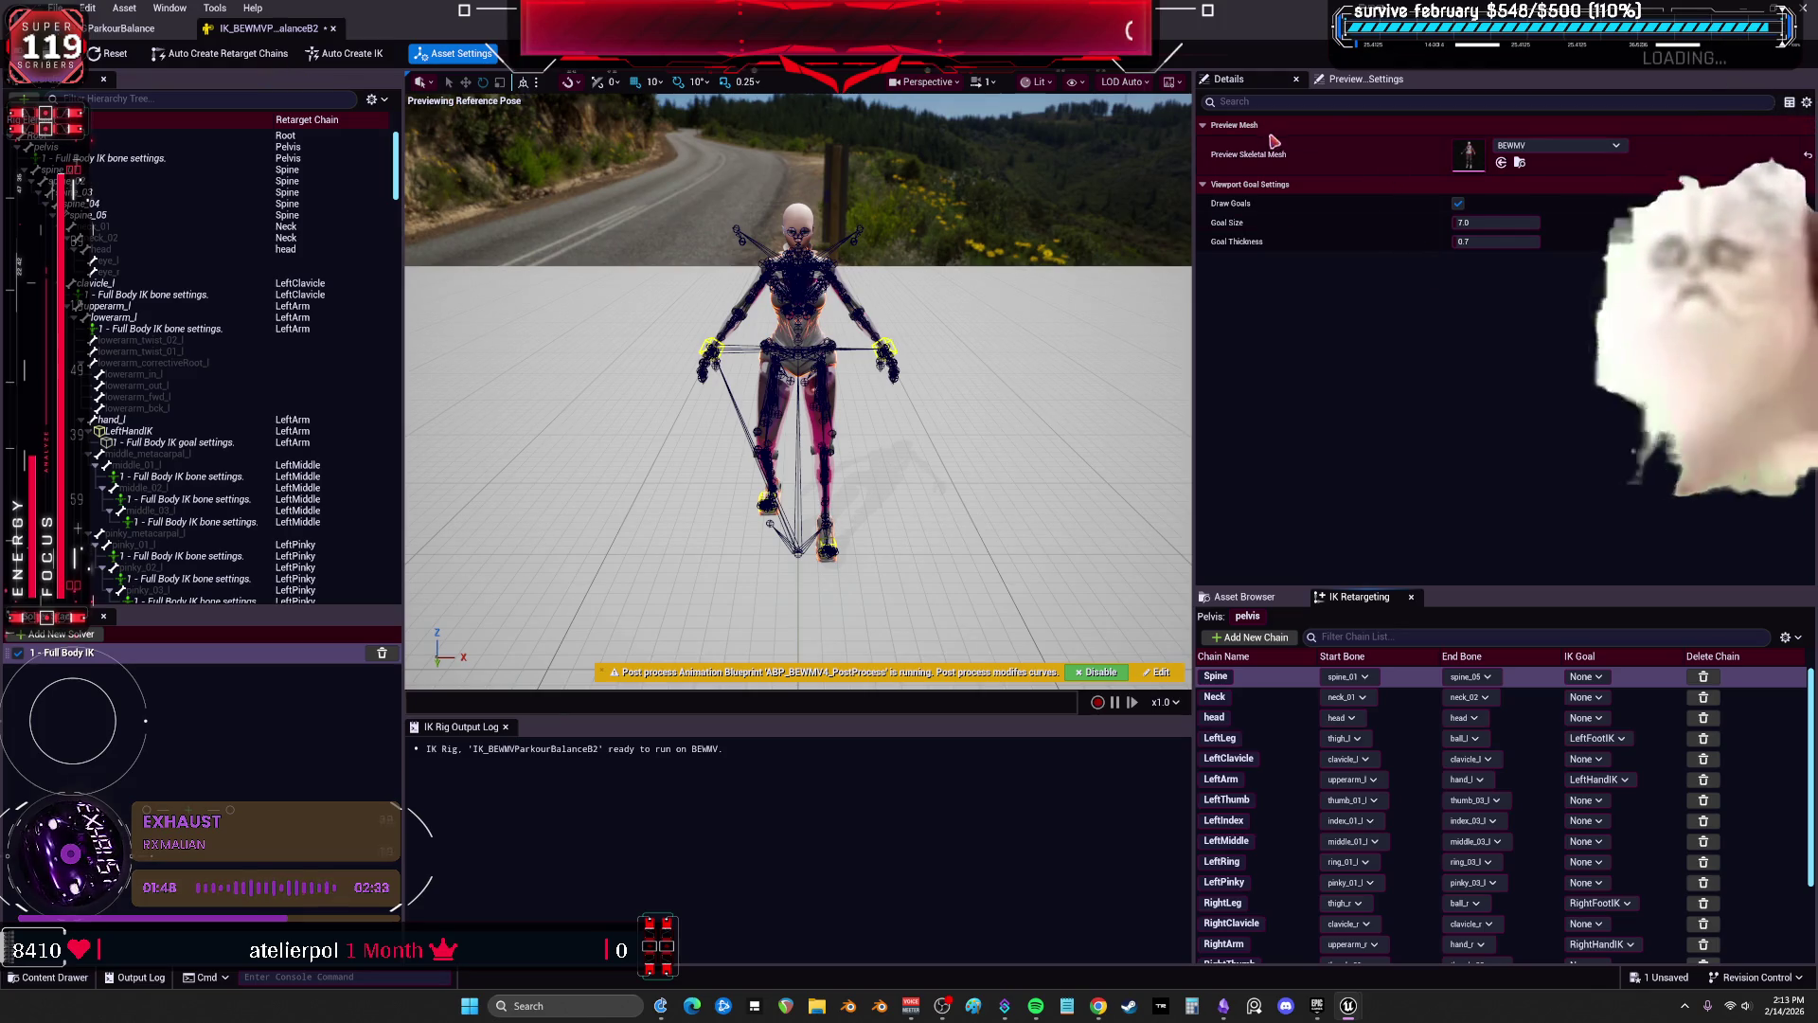
left_click_drag(954, 372, 638, 194)
double_click(663, 9)
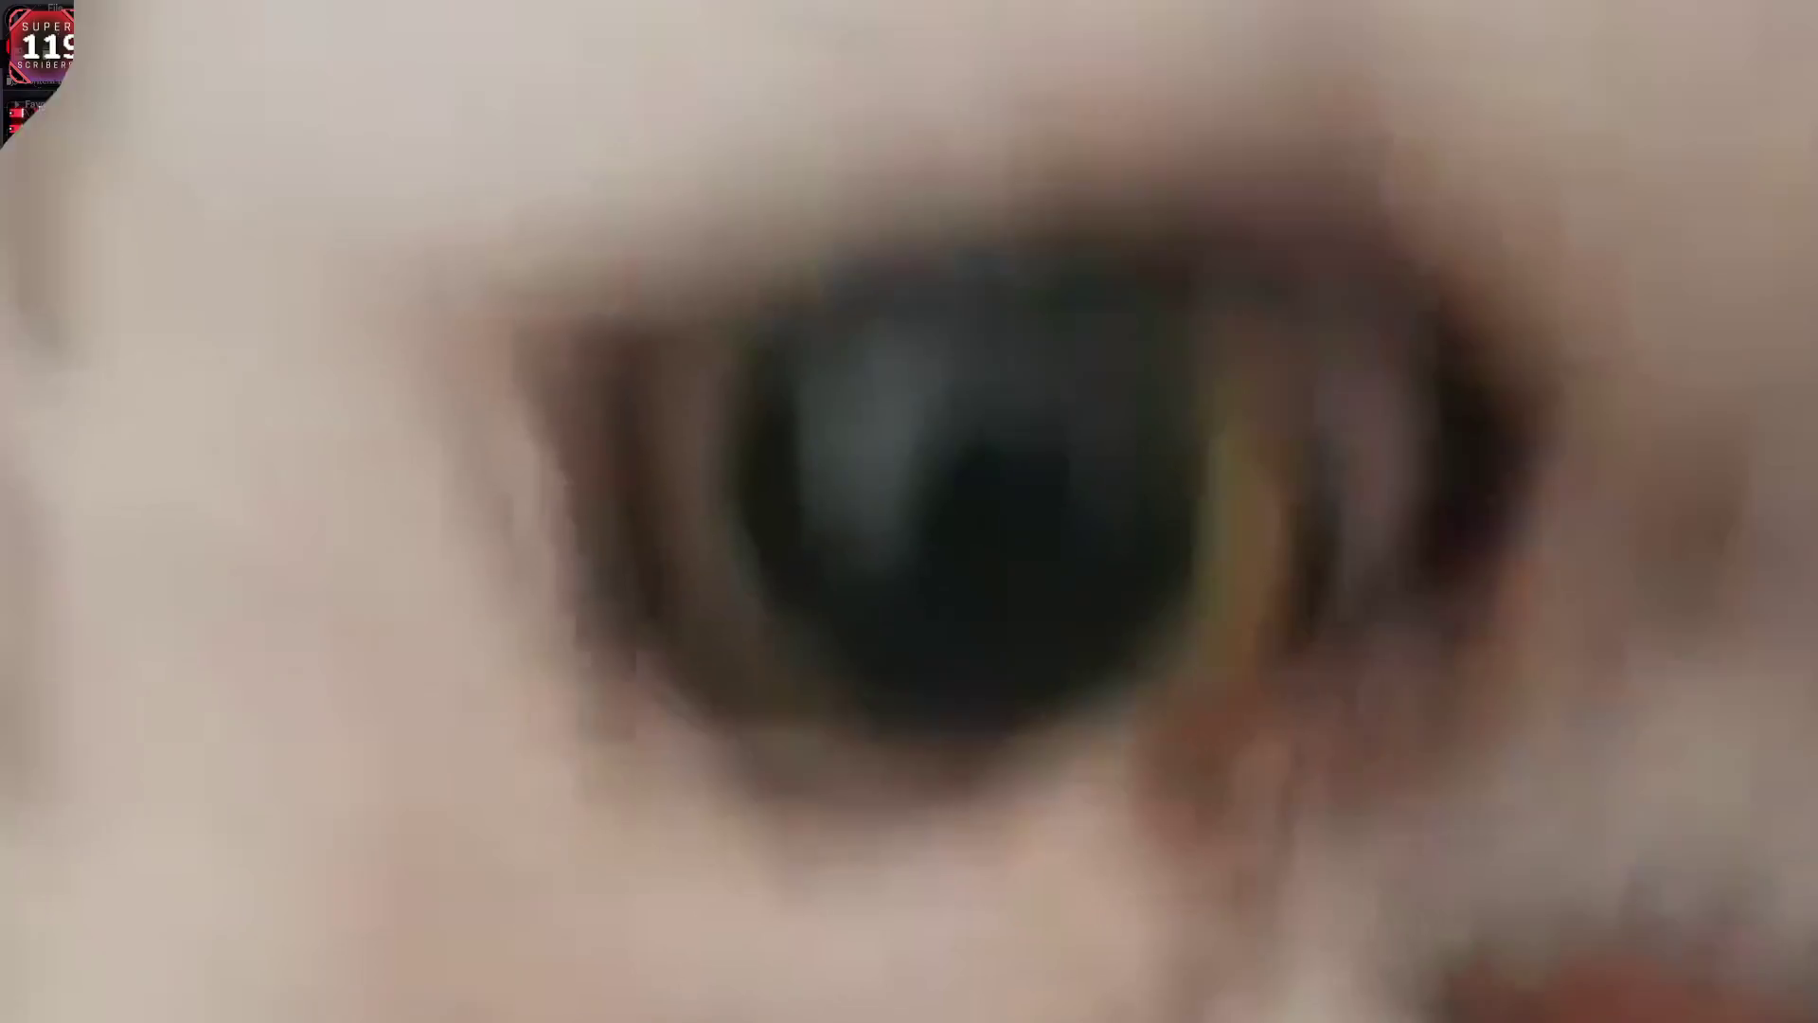
Duplicate RTGParkourBalance as RTGParkourBalanceB2, rename the original to B1, and open B2 full screen.
key("ctrl+d")
key("BackSpace")
type("B2")
key("Return")
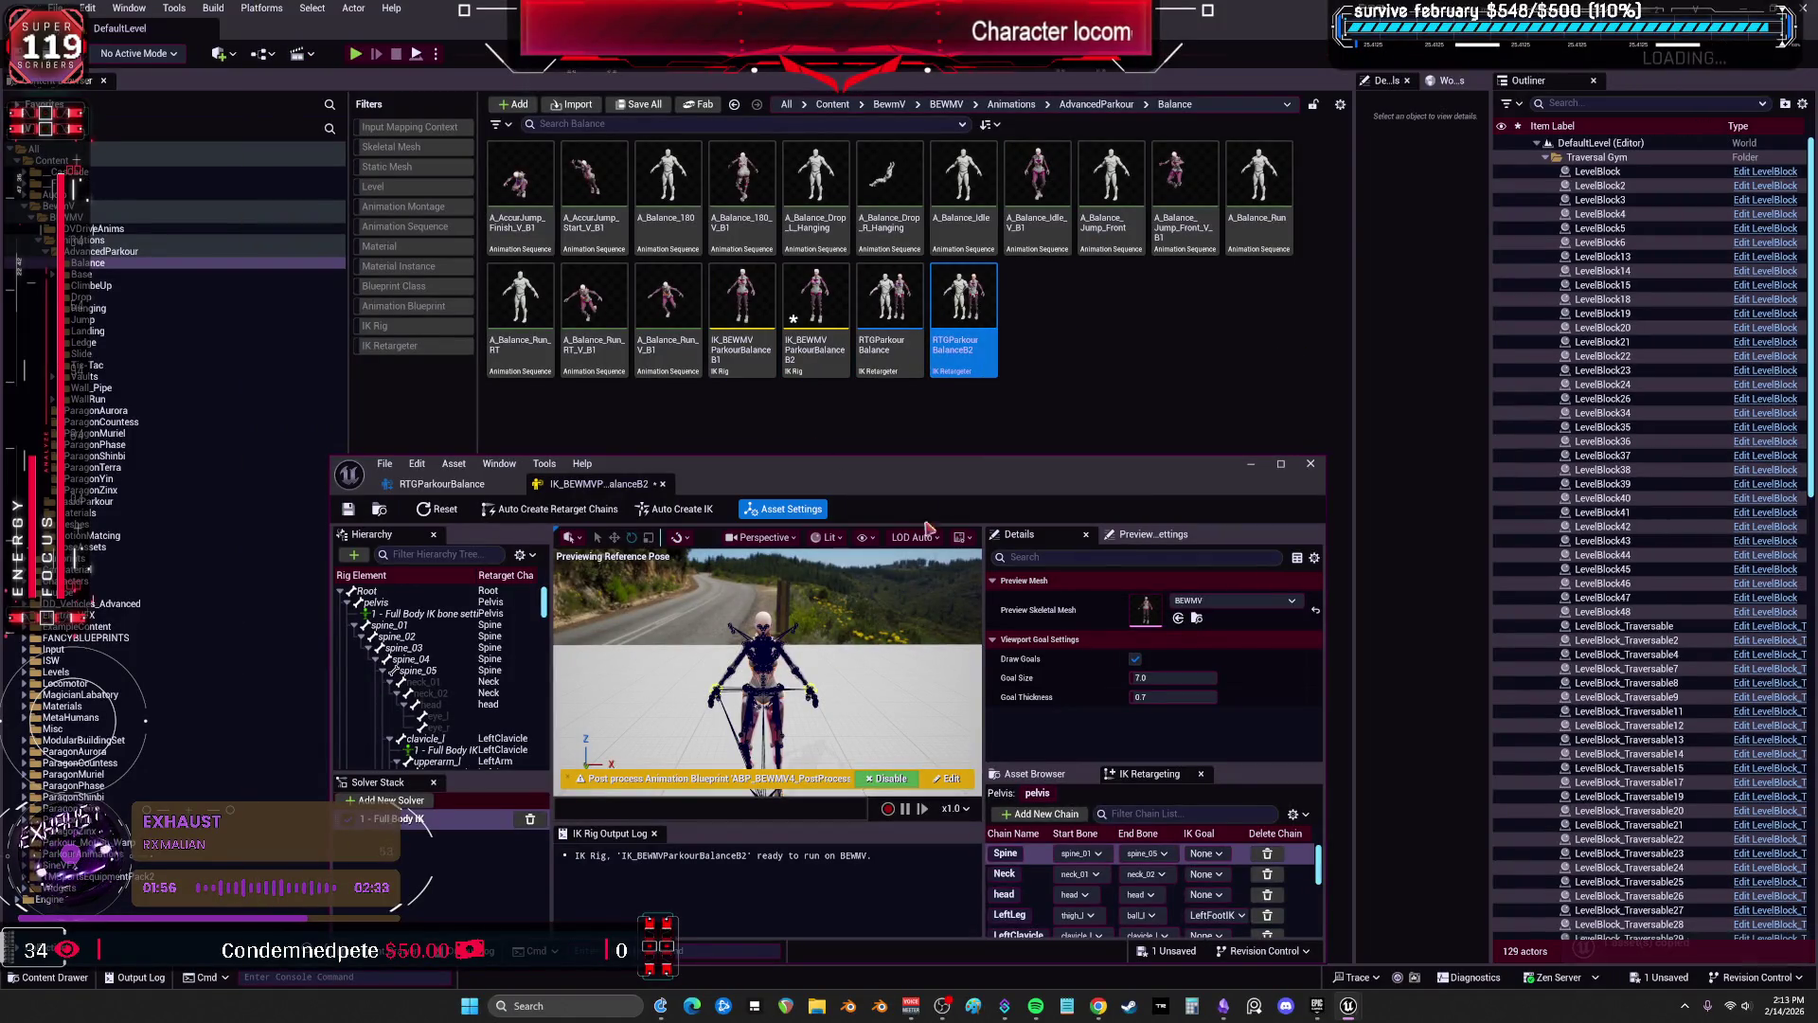
left_click(895, 359)
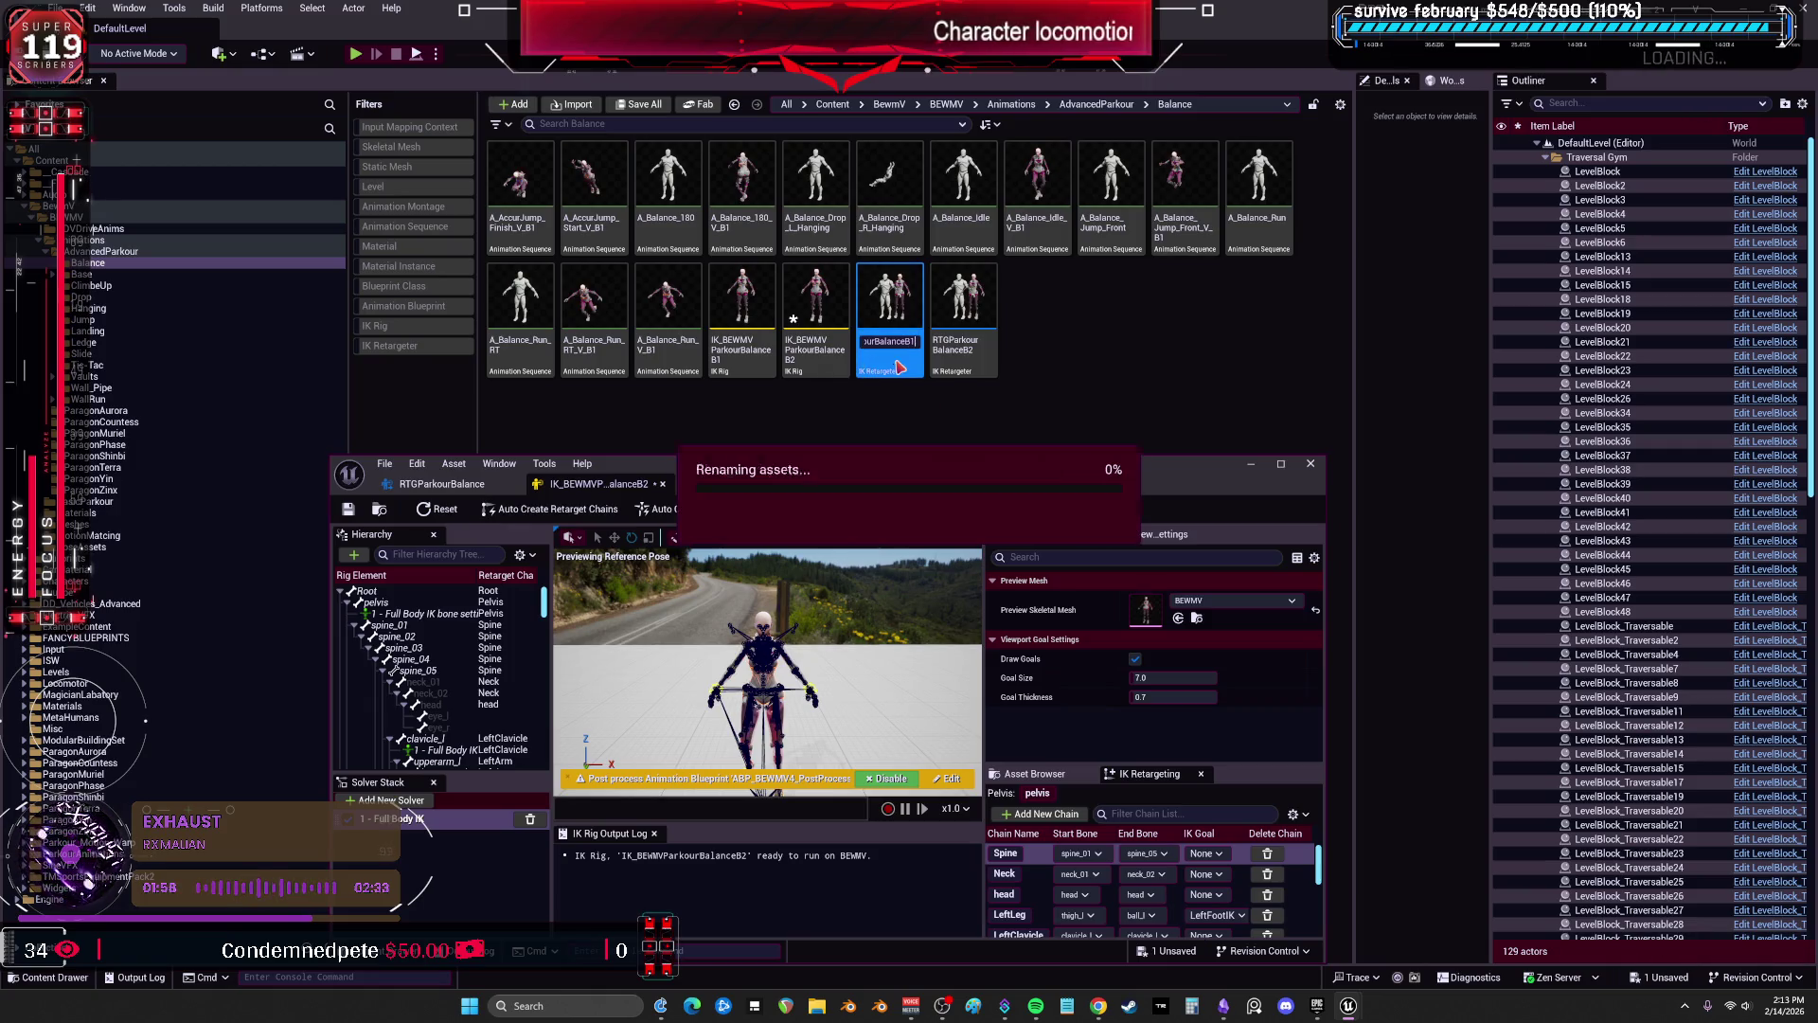
left_click(964, 316)
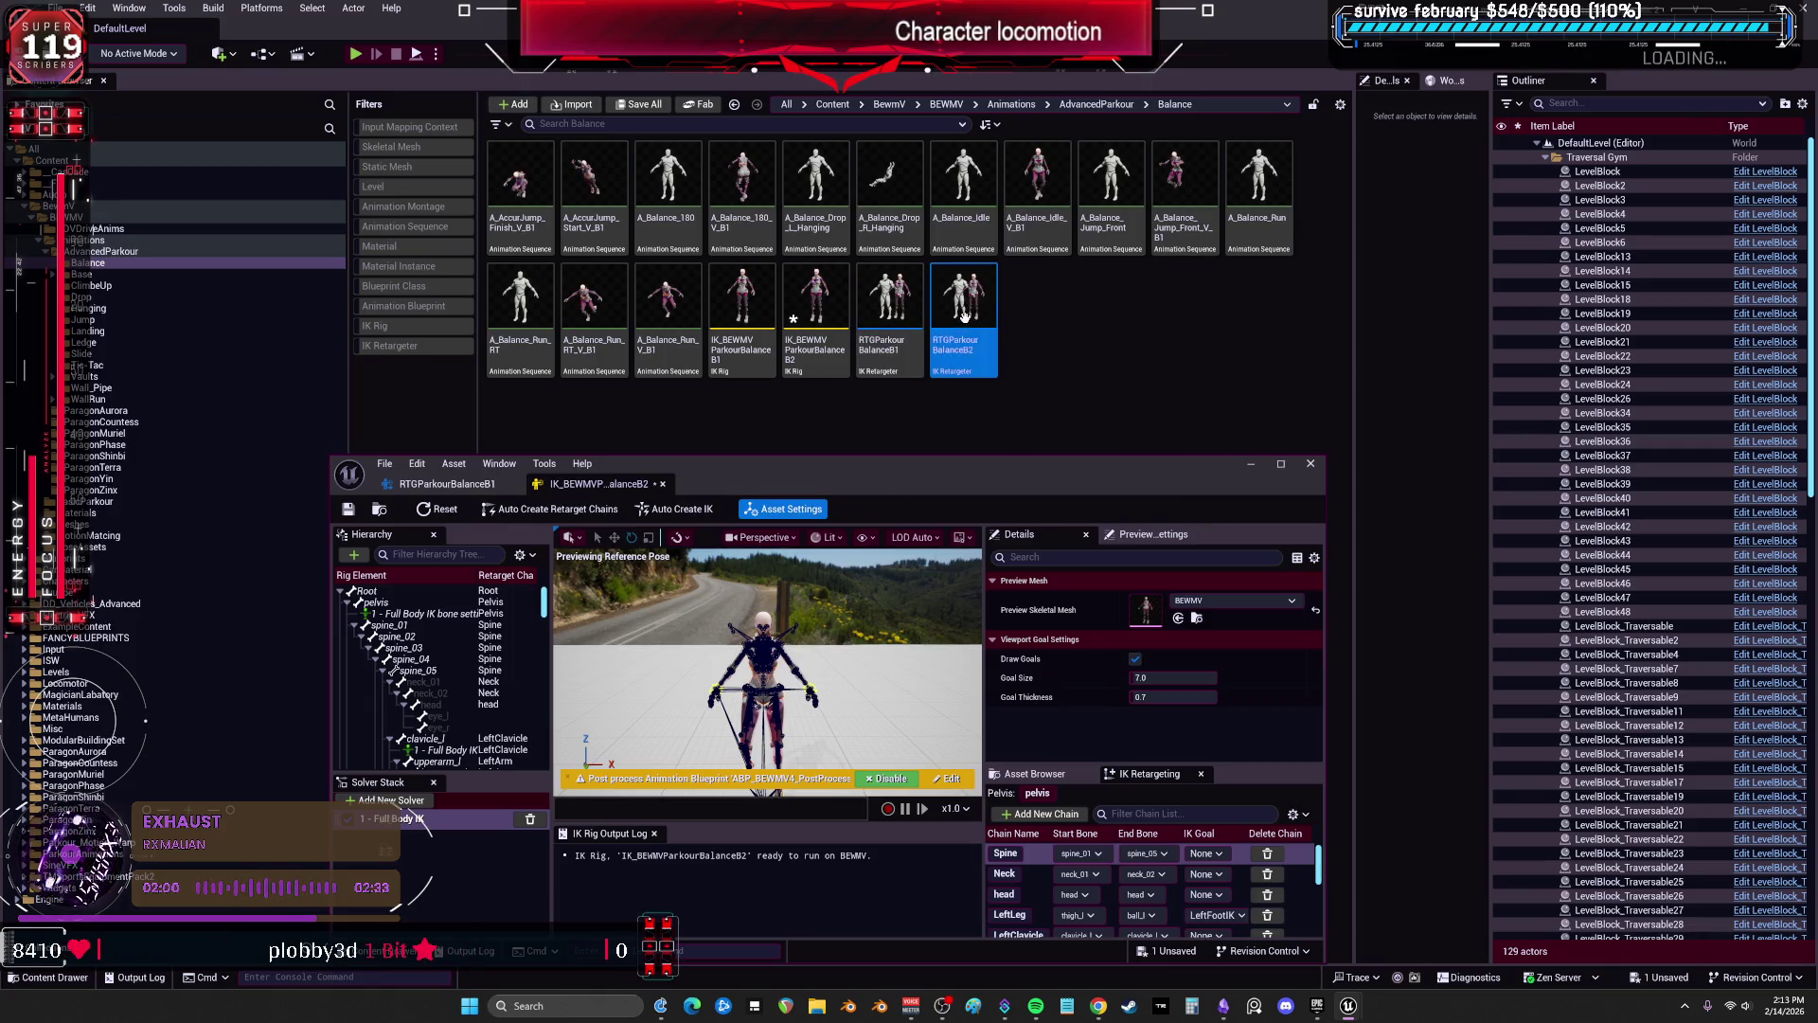
left_click(492, 488)
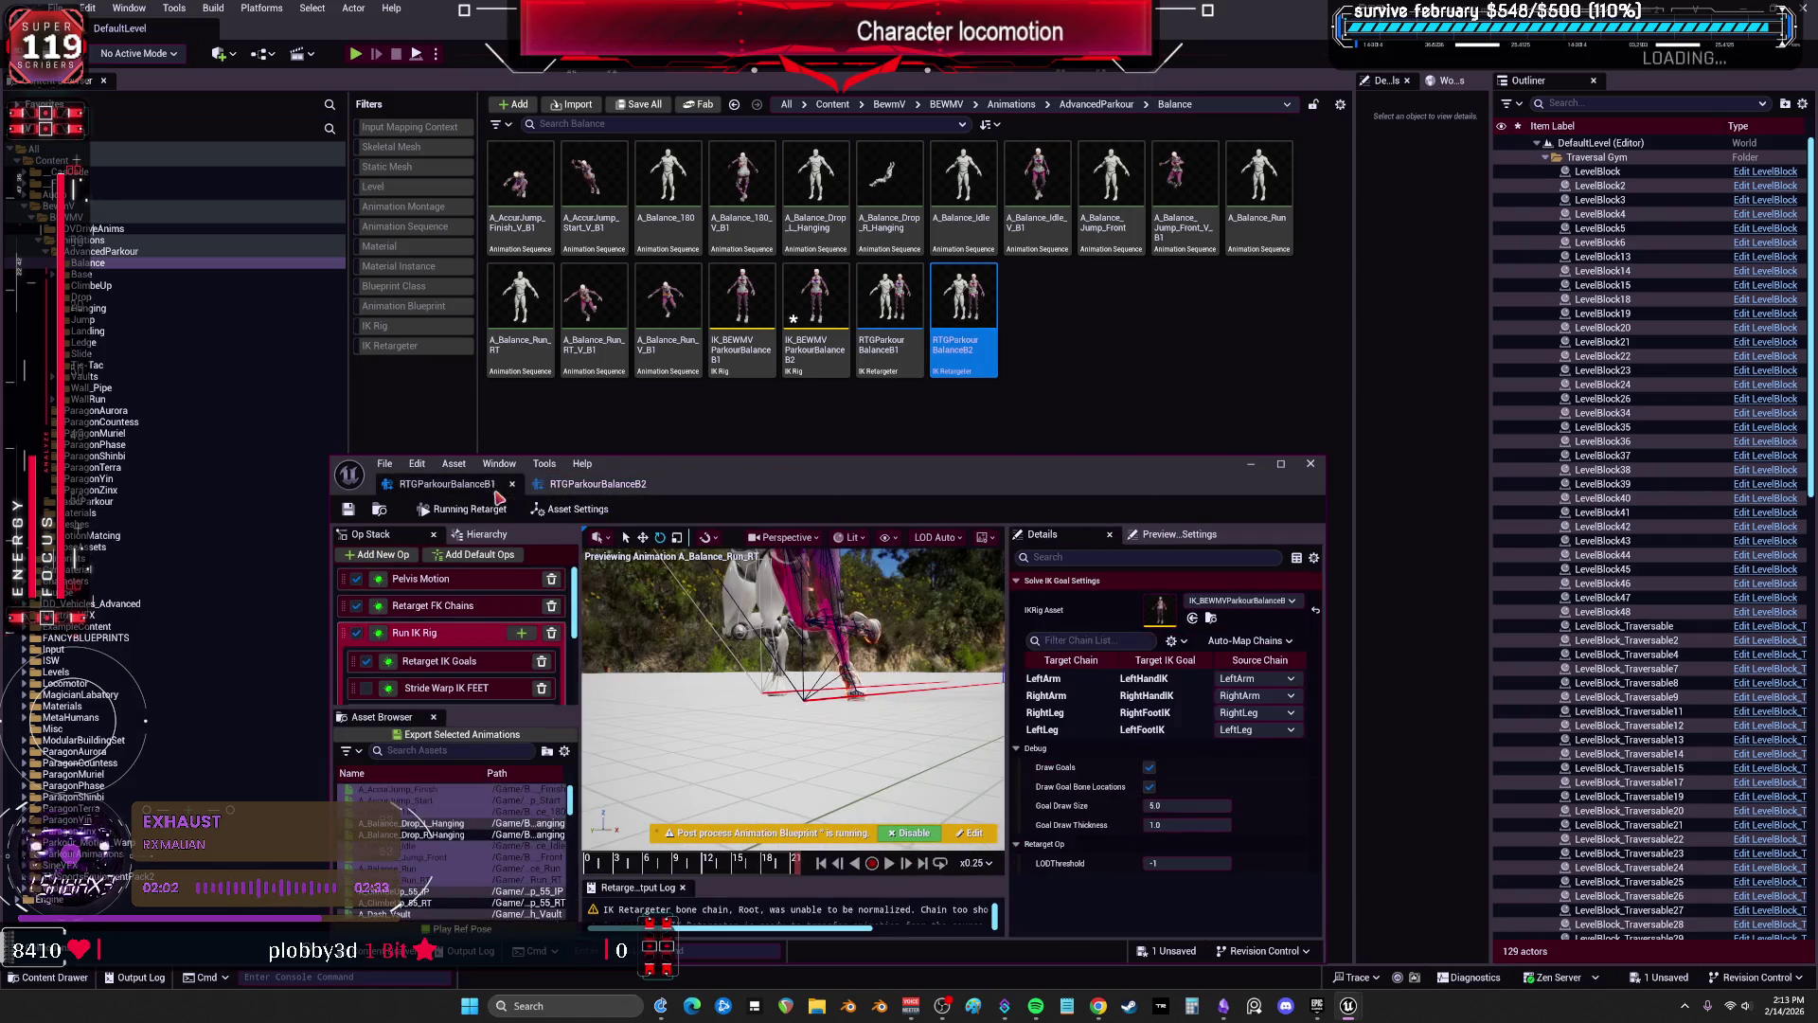
double_click(560, 489)
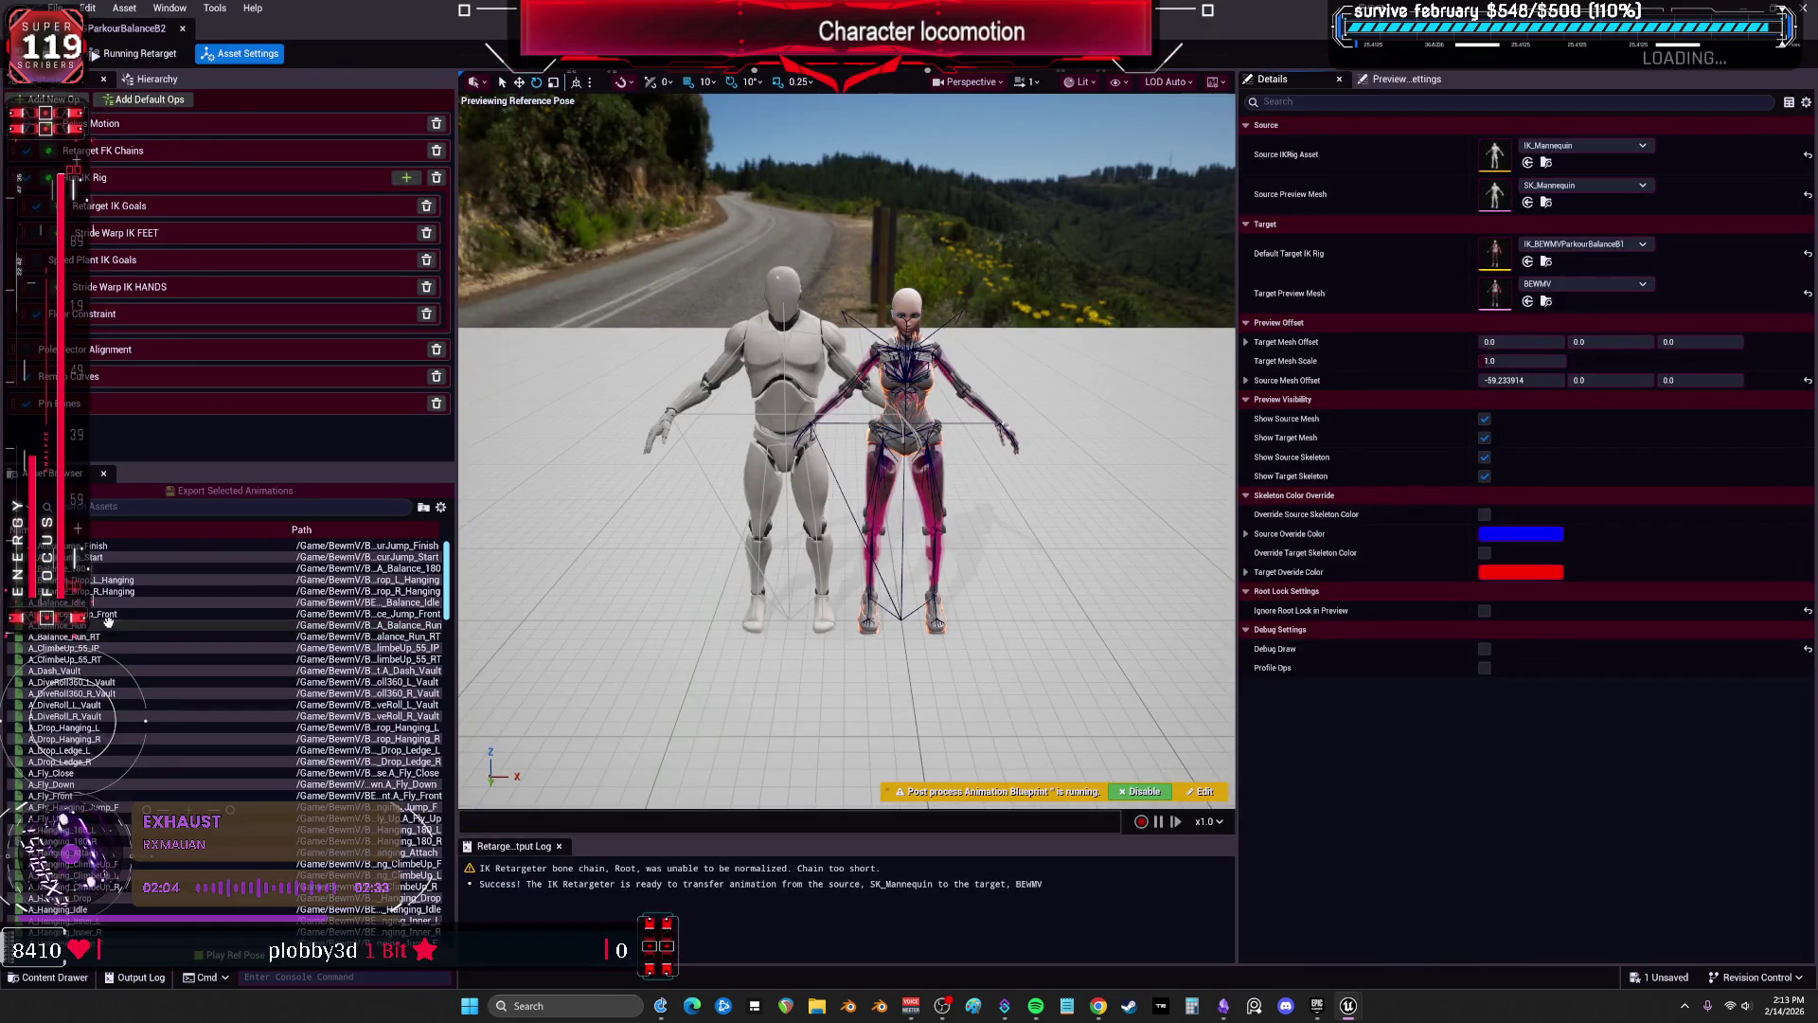
Preview A_Balance_Drop_L_Hanging on both characters and show the Retarget FK Chains settings.
left_click(131, 581)
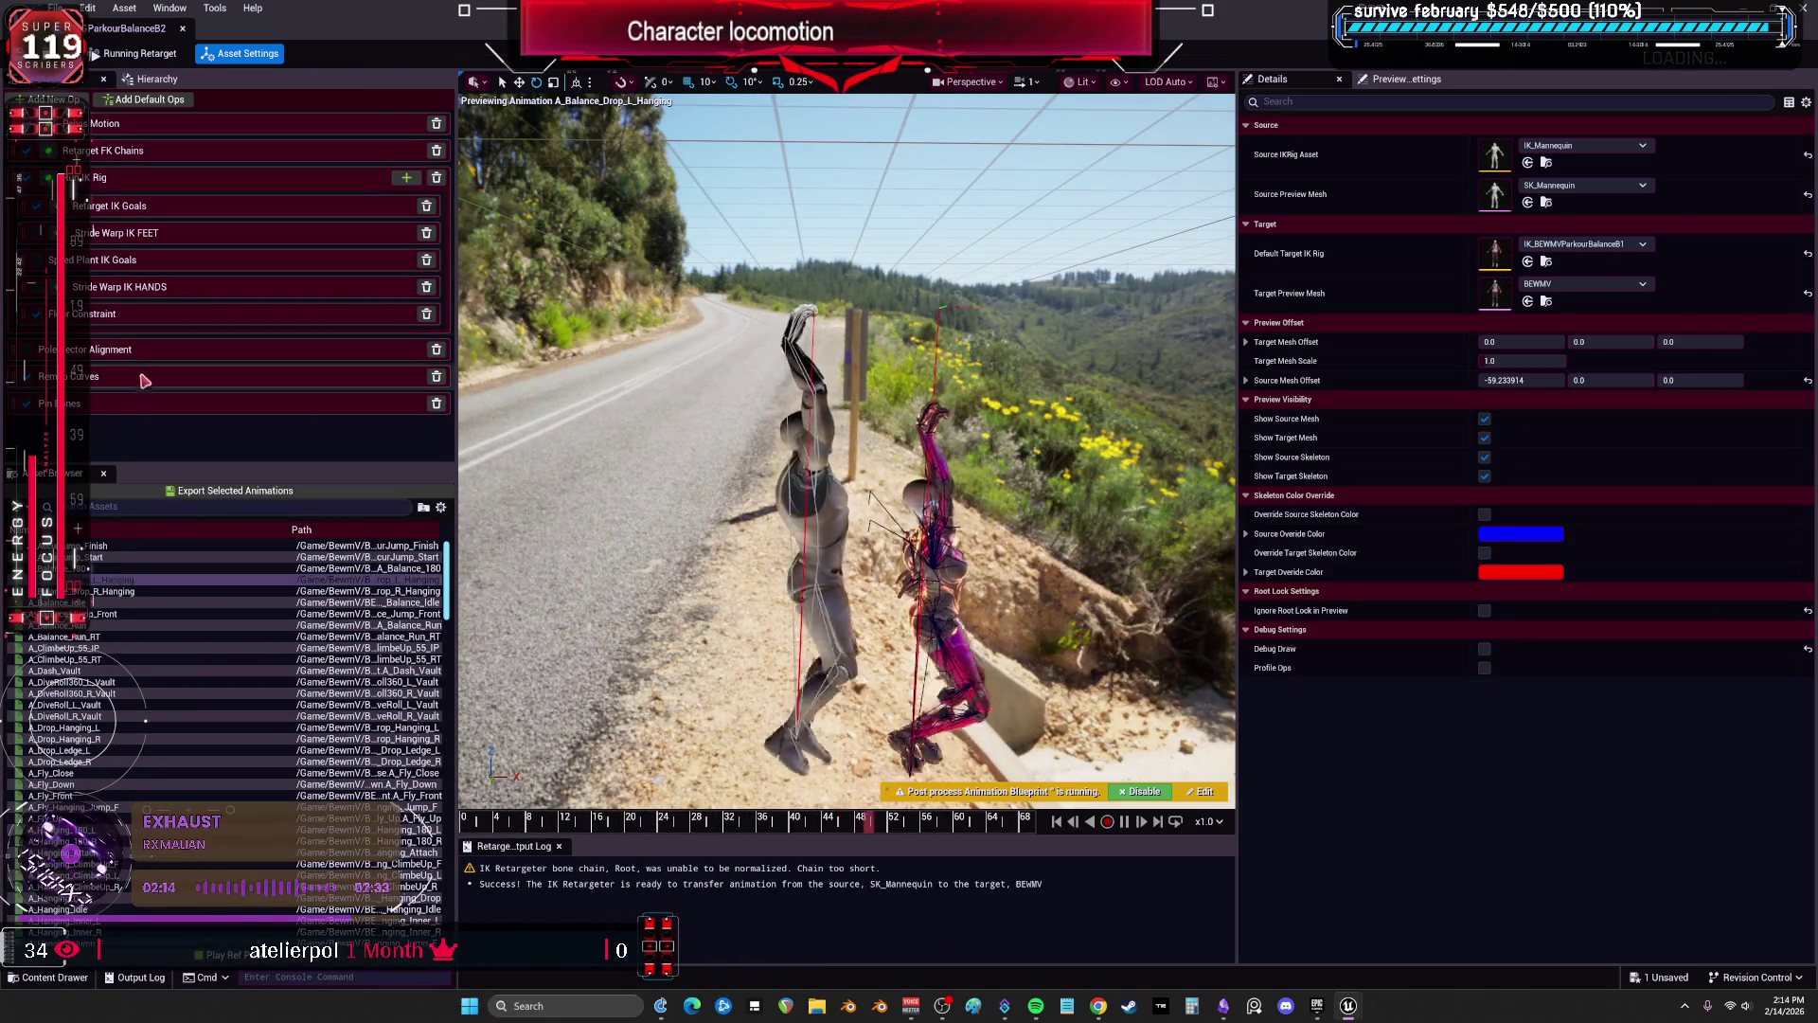
left_click(151, 154)
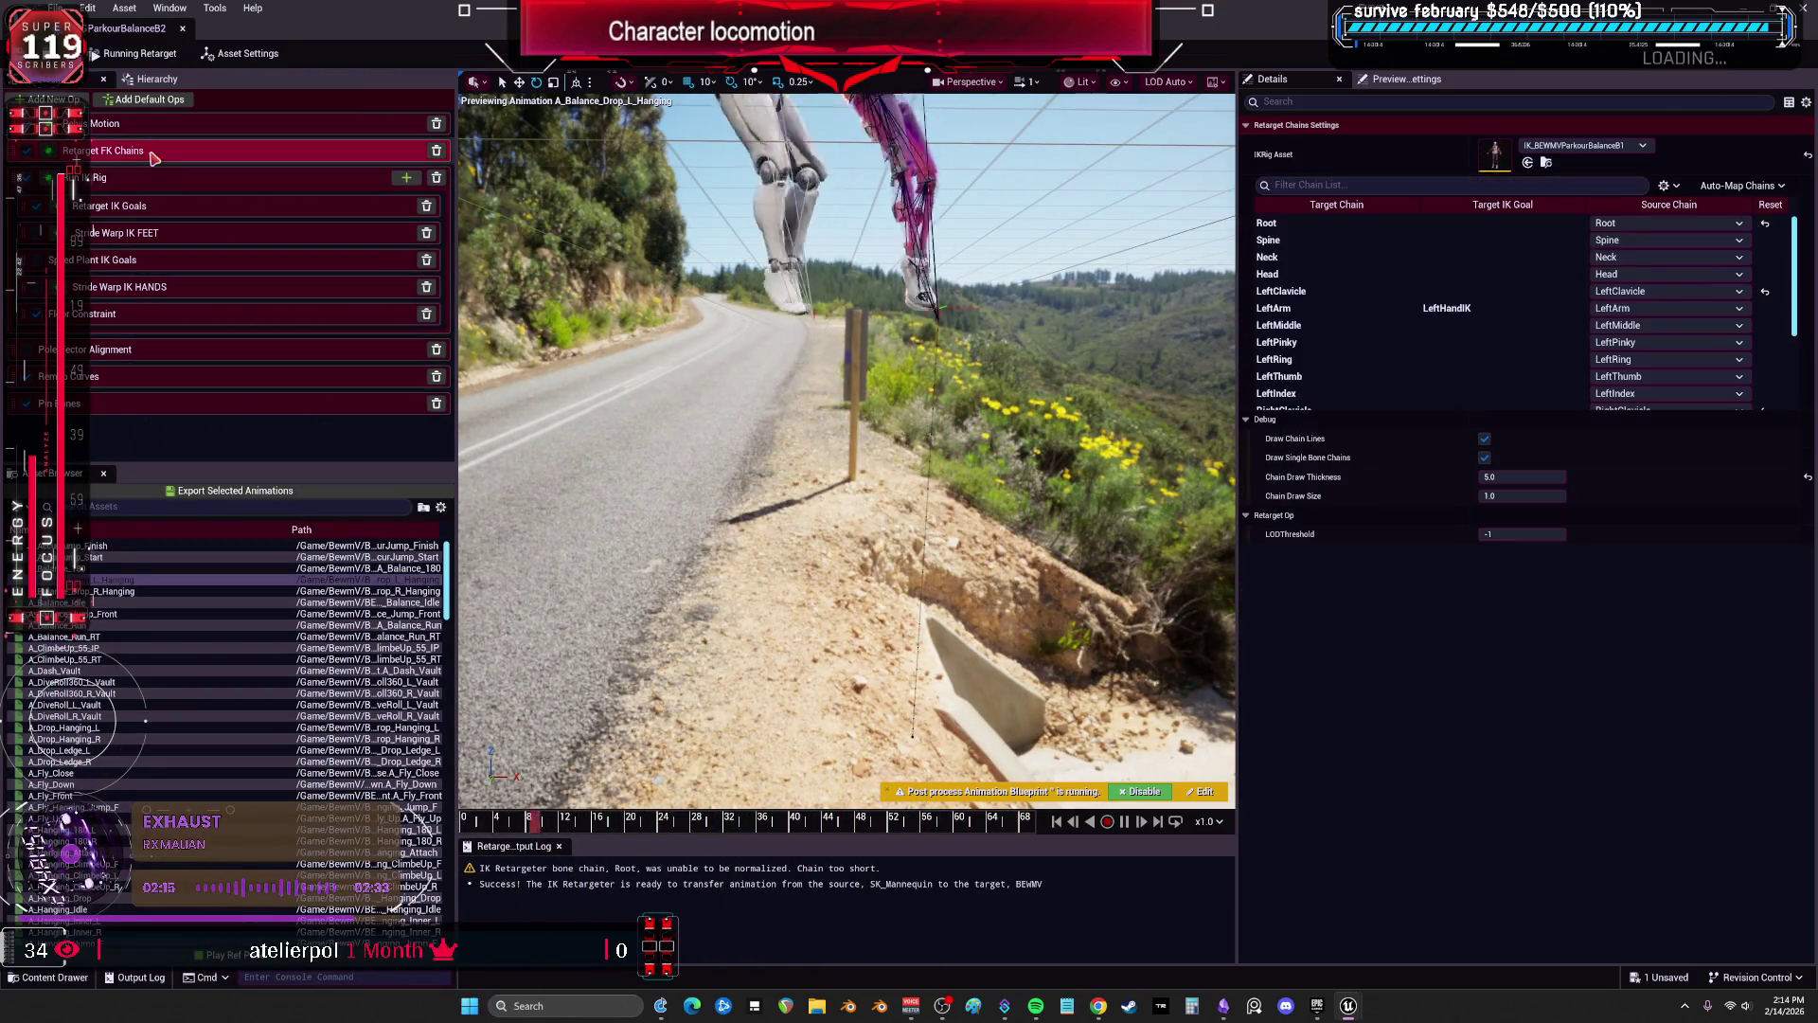
Set LeftArm and RightArm chain Translation Mode to Globally Scaled.
left_click(1339, 308)
left_click(1522, 495)
left_click(1515, 531)
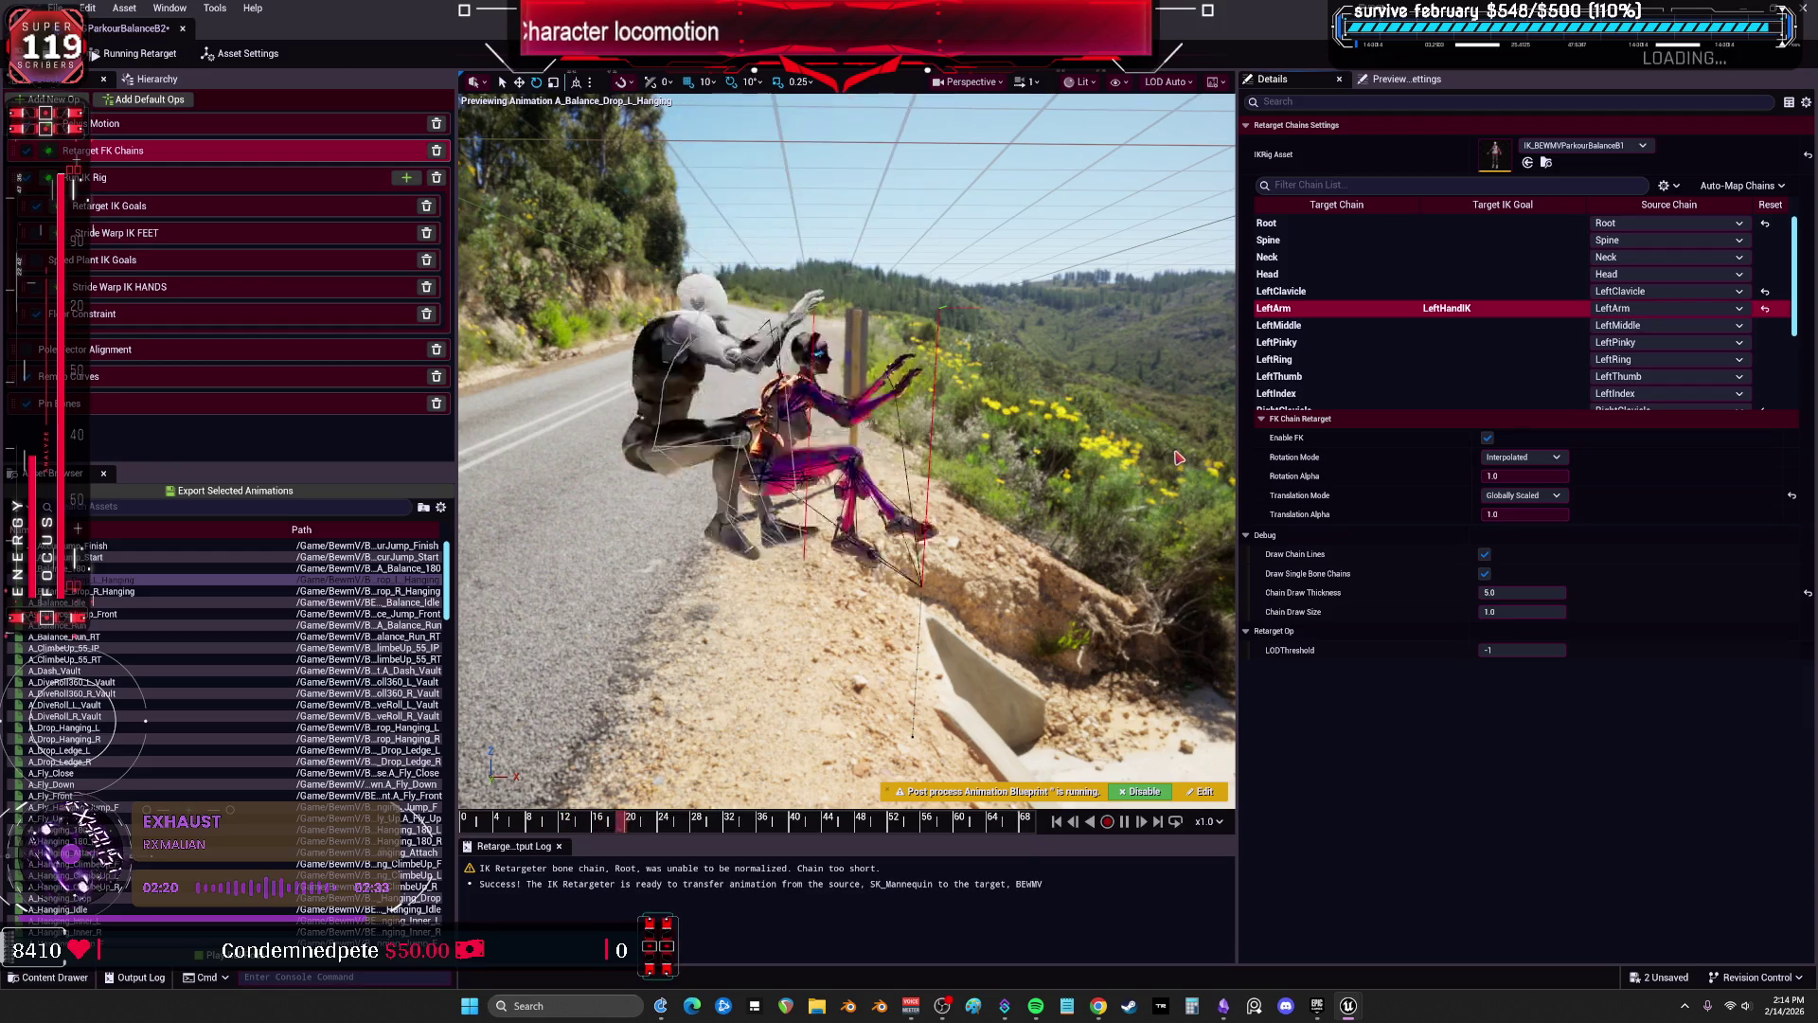
scroll(1307, 350, "down", 2)
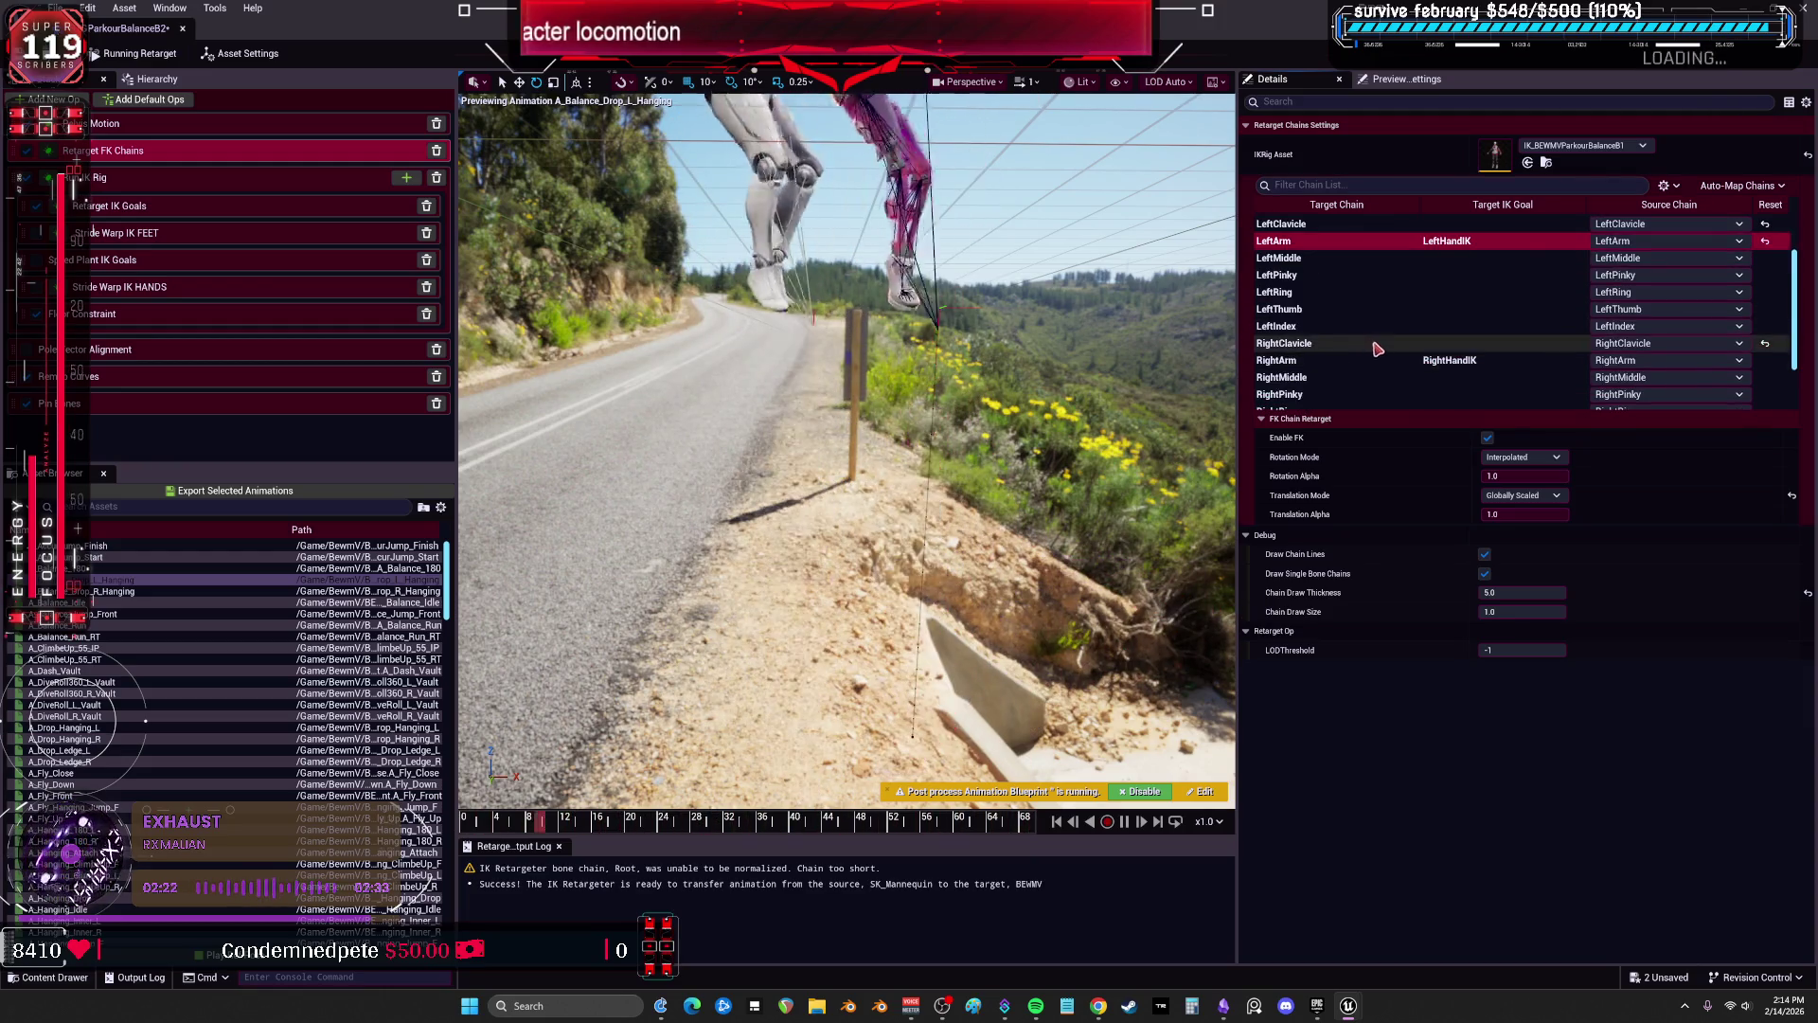
left_click(1307, 360)
left_click(1522, 496)
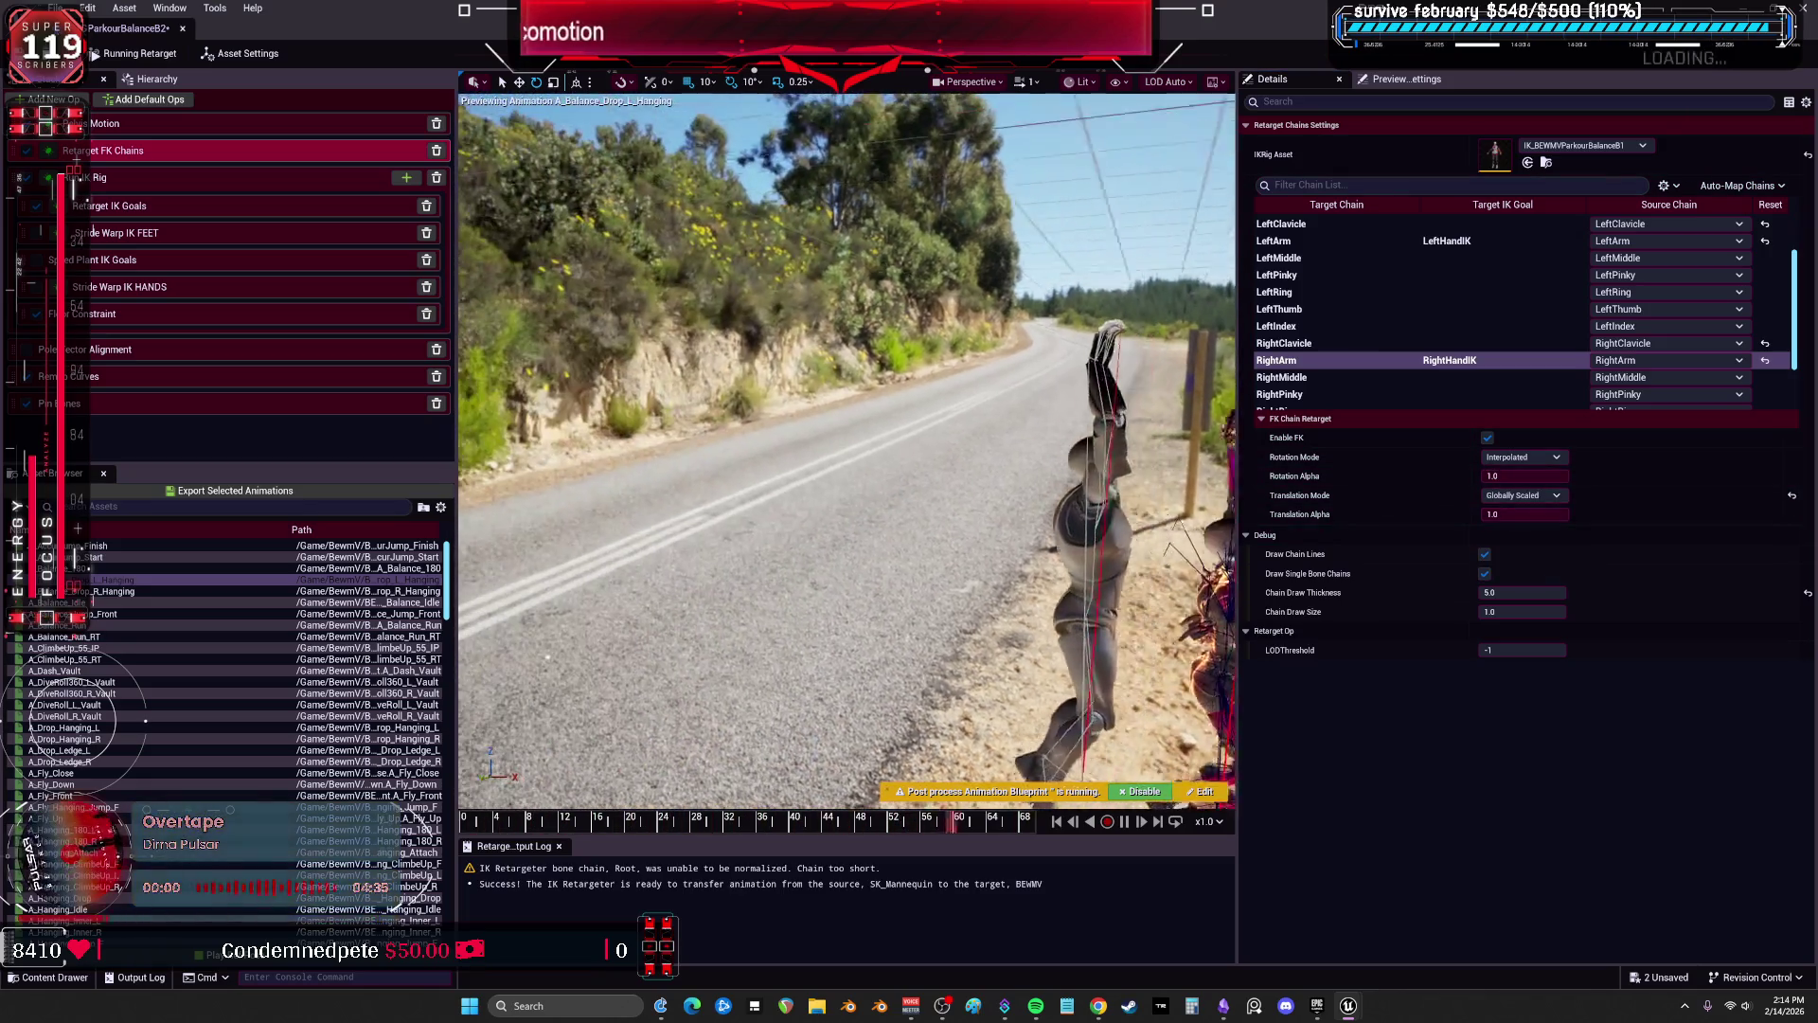
Make the Root chain's rotation One to One and translation Orient and Scale.
scroll(1421, 302, "up", 3)
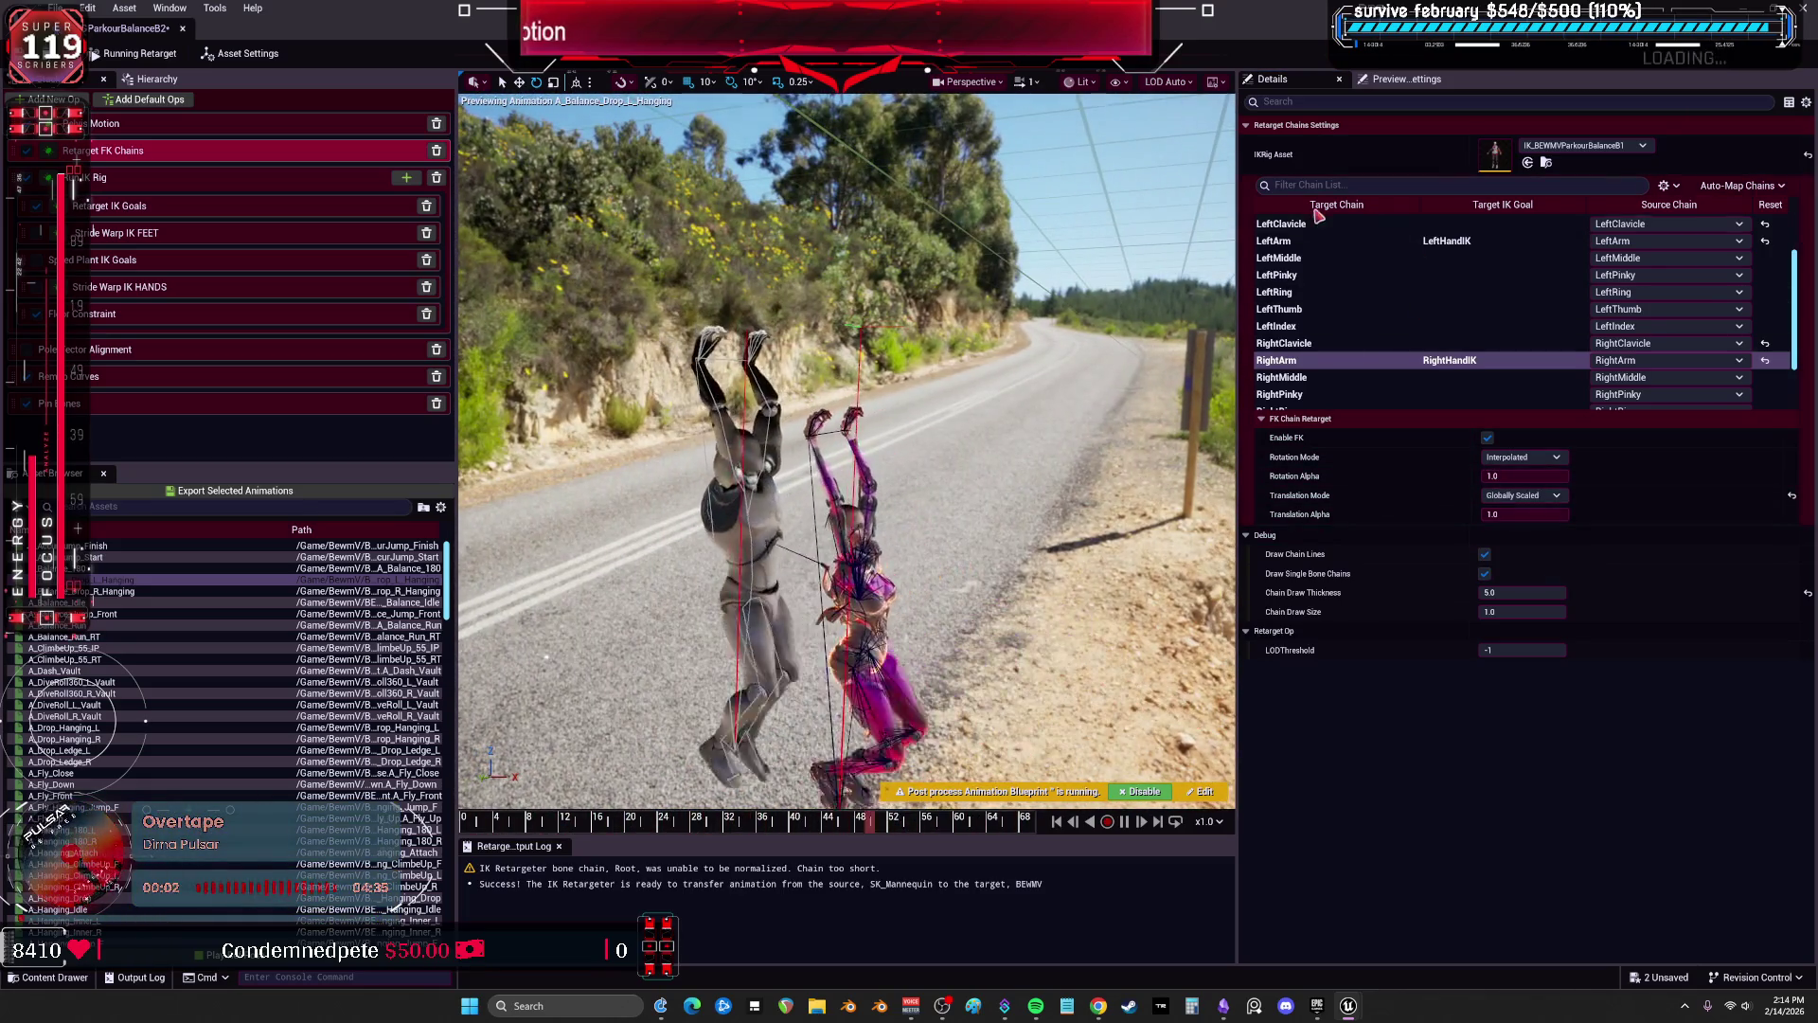
left_click(1266, 223)
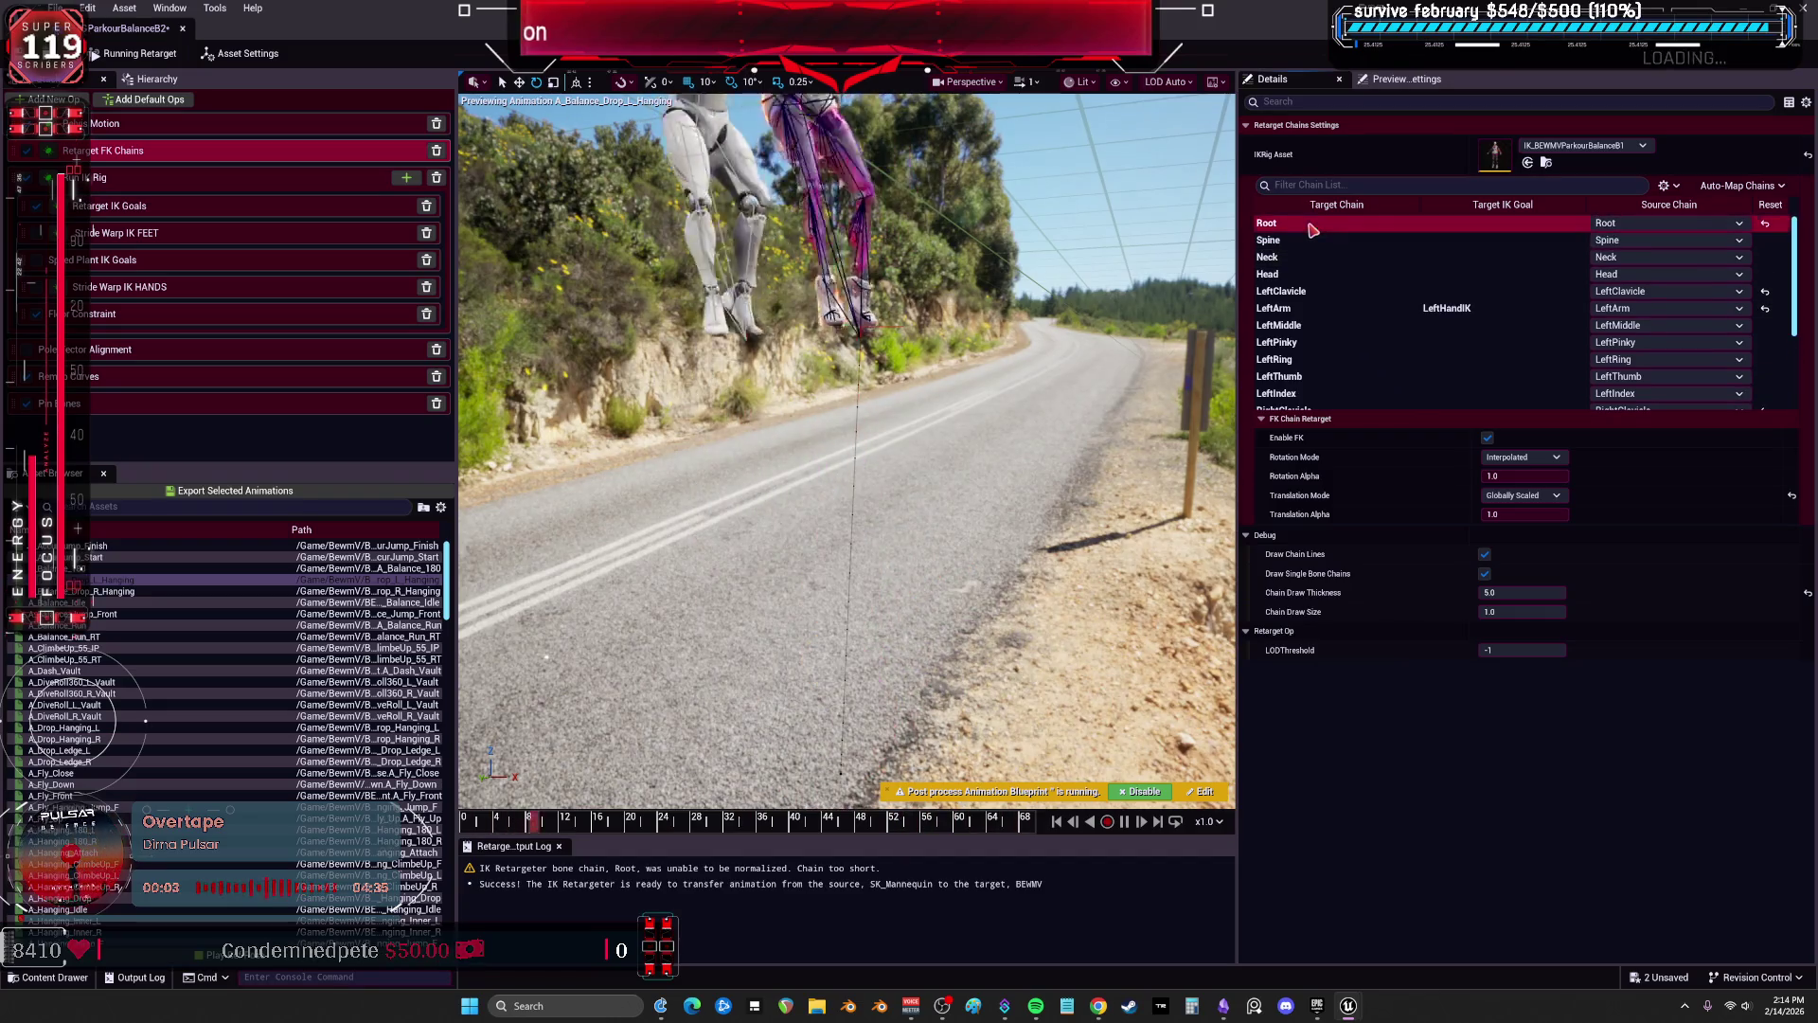
left_click(1522, 495)
left_click(1550, 513)
left_click(1553, 576)
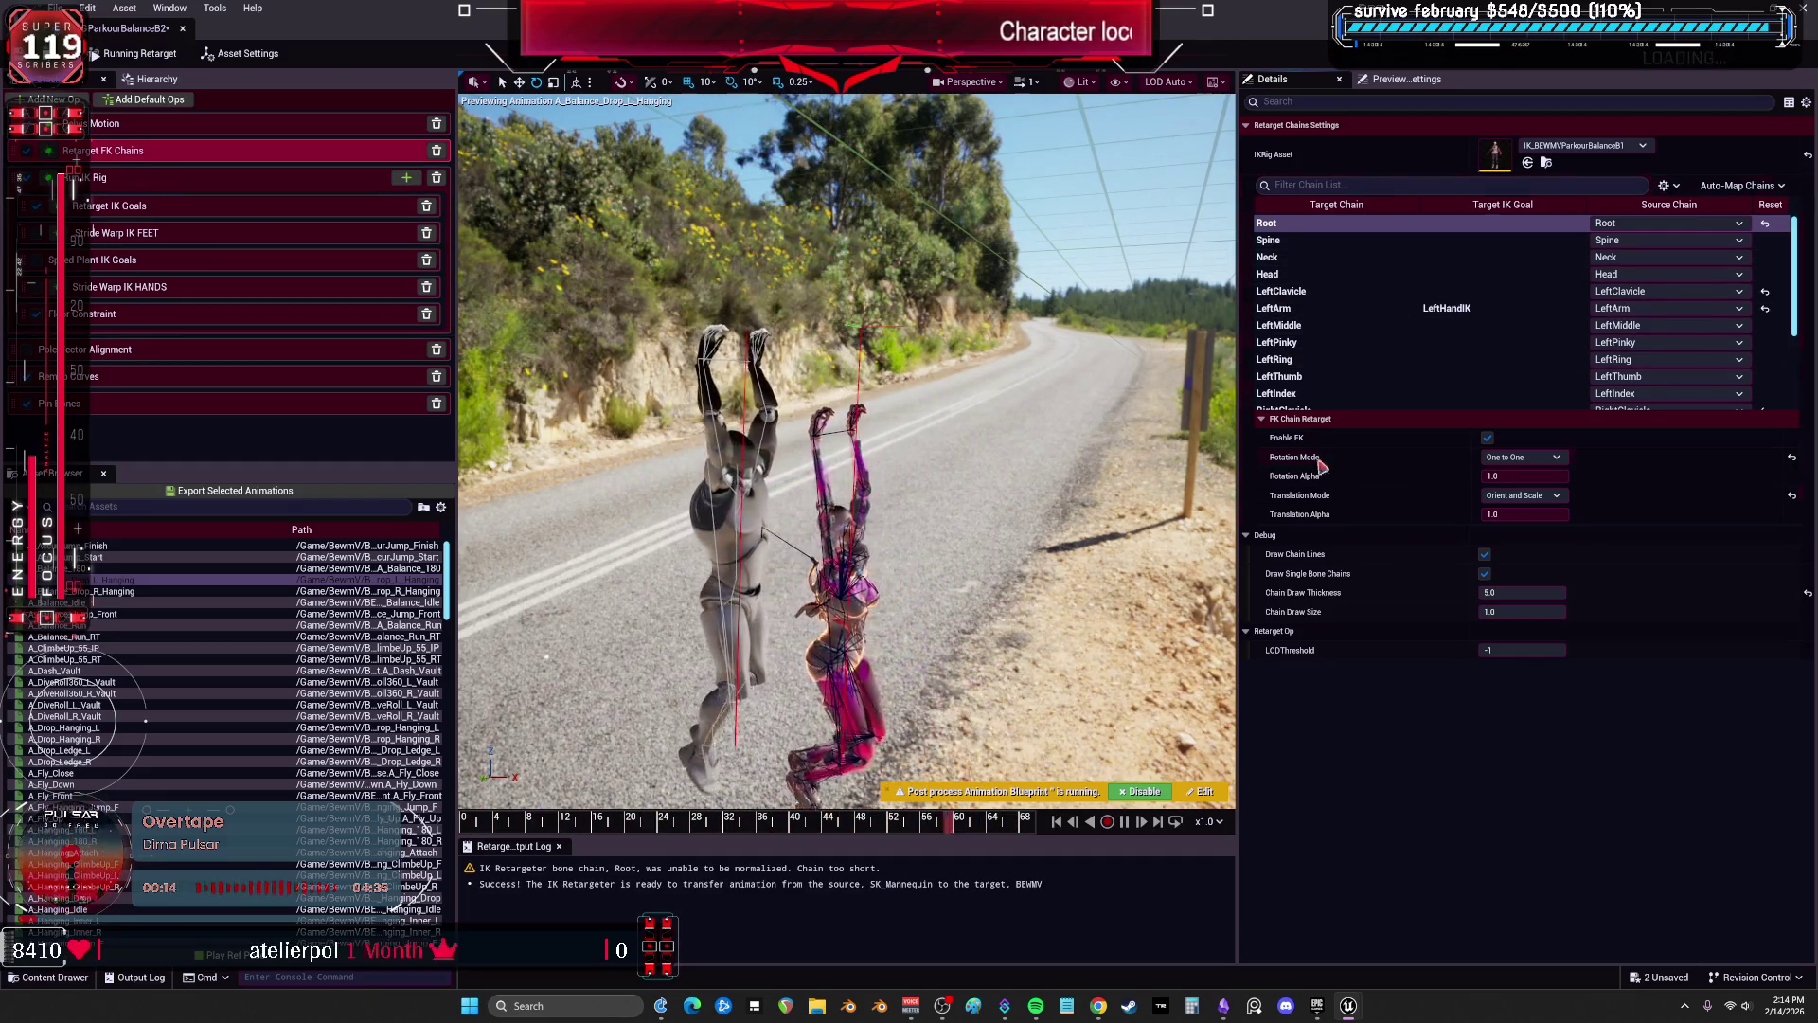
Review the RightLeg and LeftLeg FK chain settings, then view the Retarget IK Goals settings.
scroll(1420, 360, "down", 3)
left_click(1439, 385)
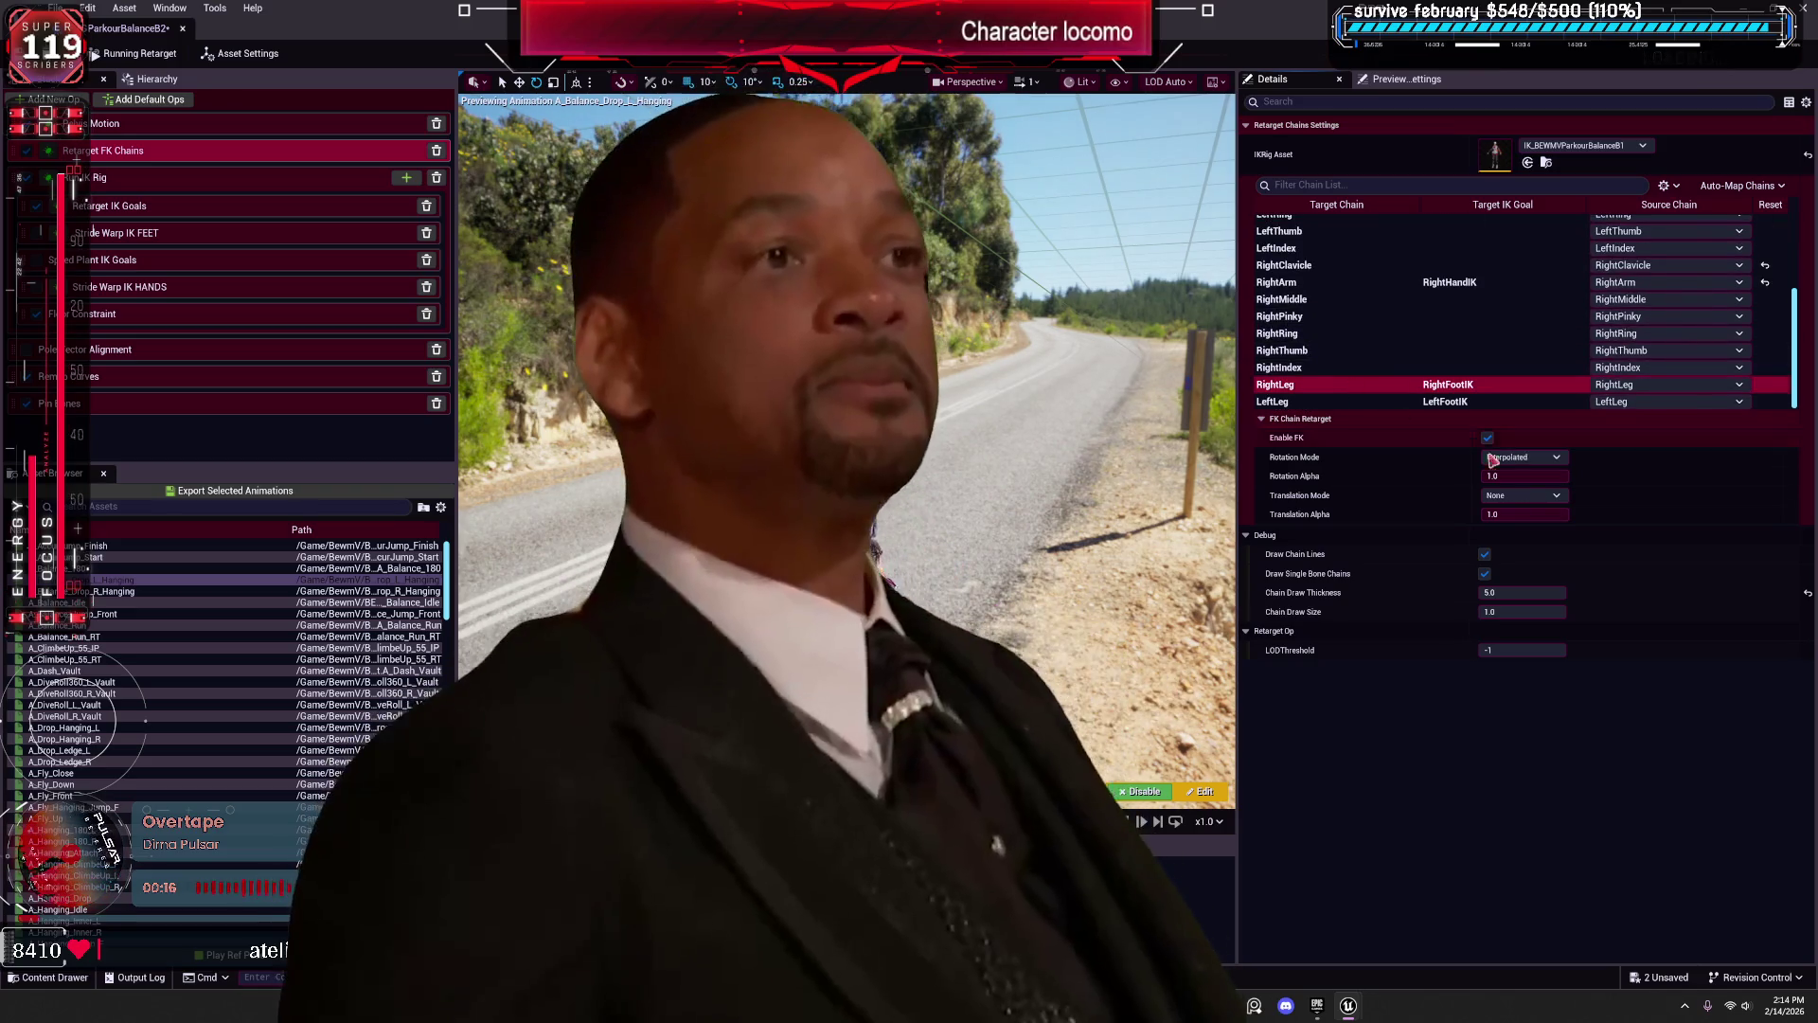
left_click(1445, 401)
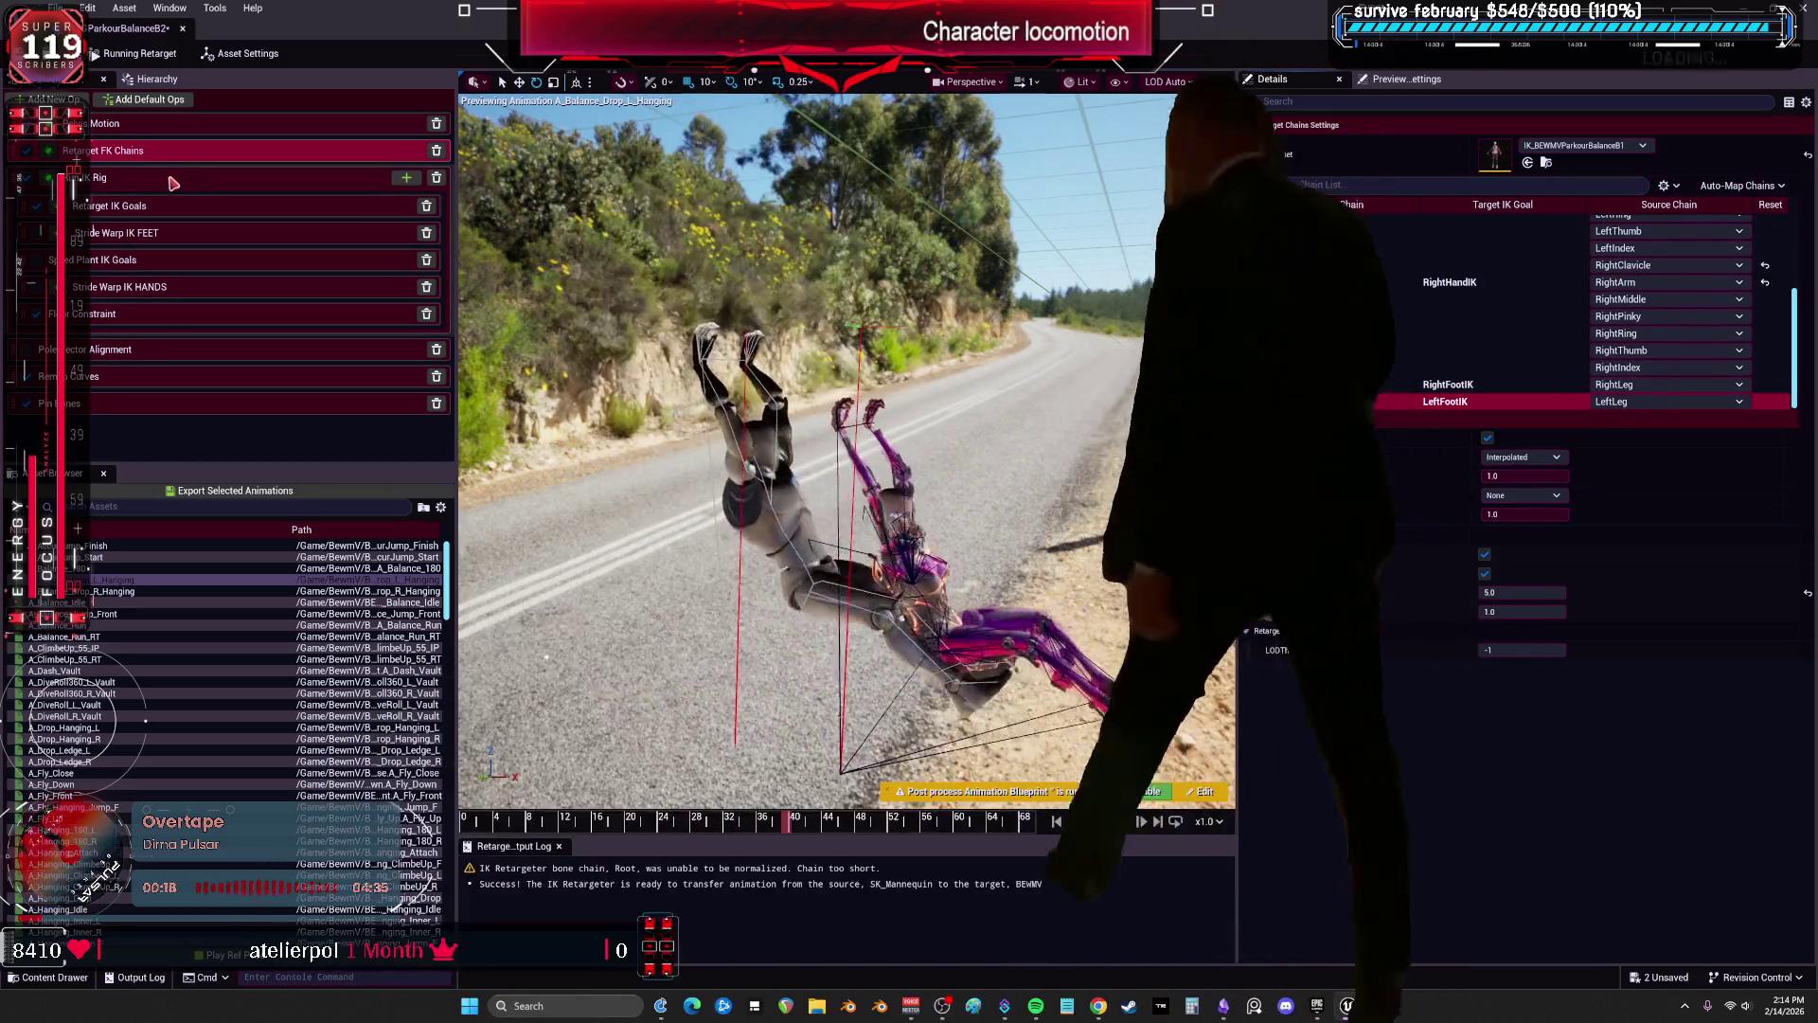
left_click(170, 205)
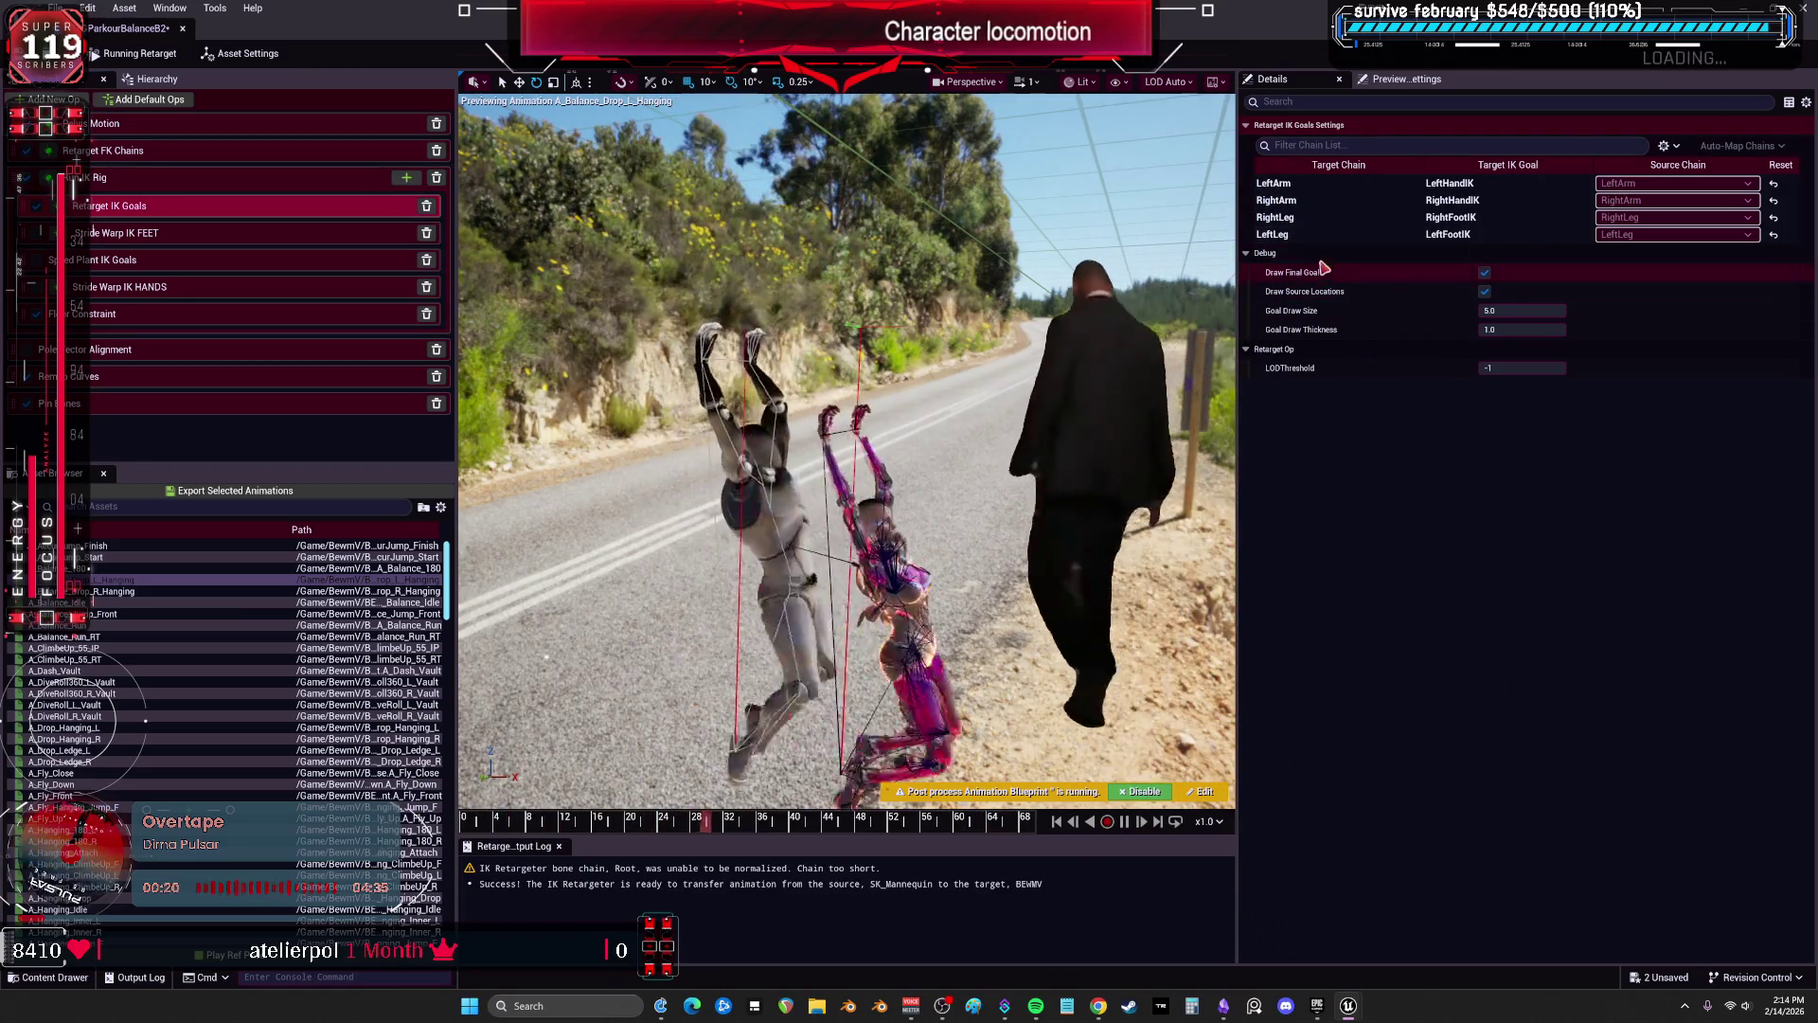
Turn off Enable IK on the goals and set Blend to Source Rotation to 1.0.
left_click(1359, 200)
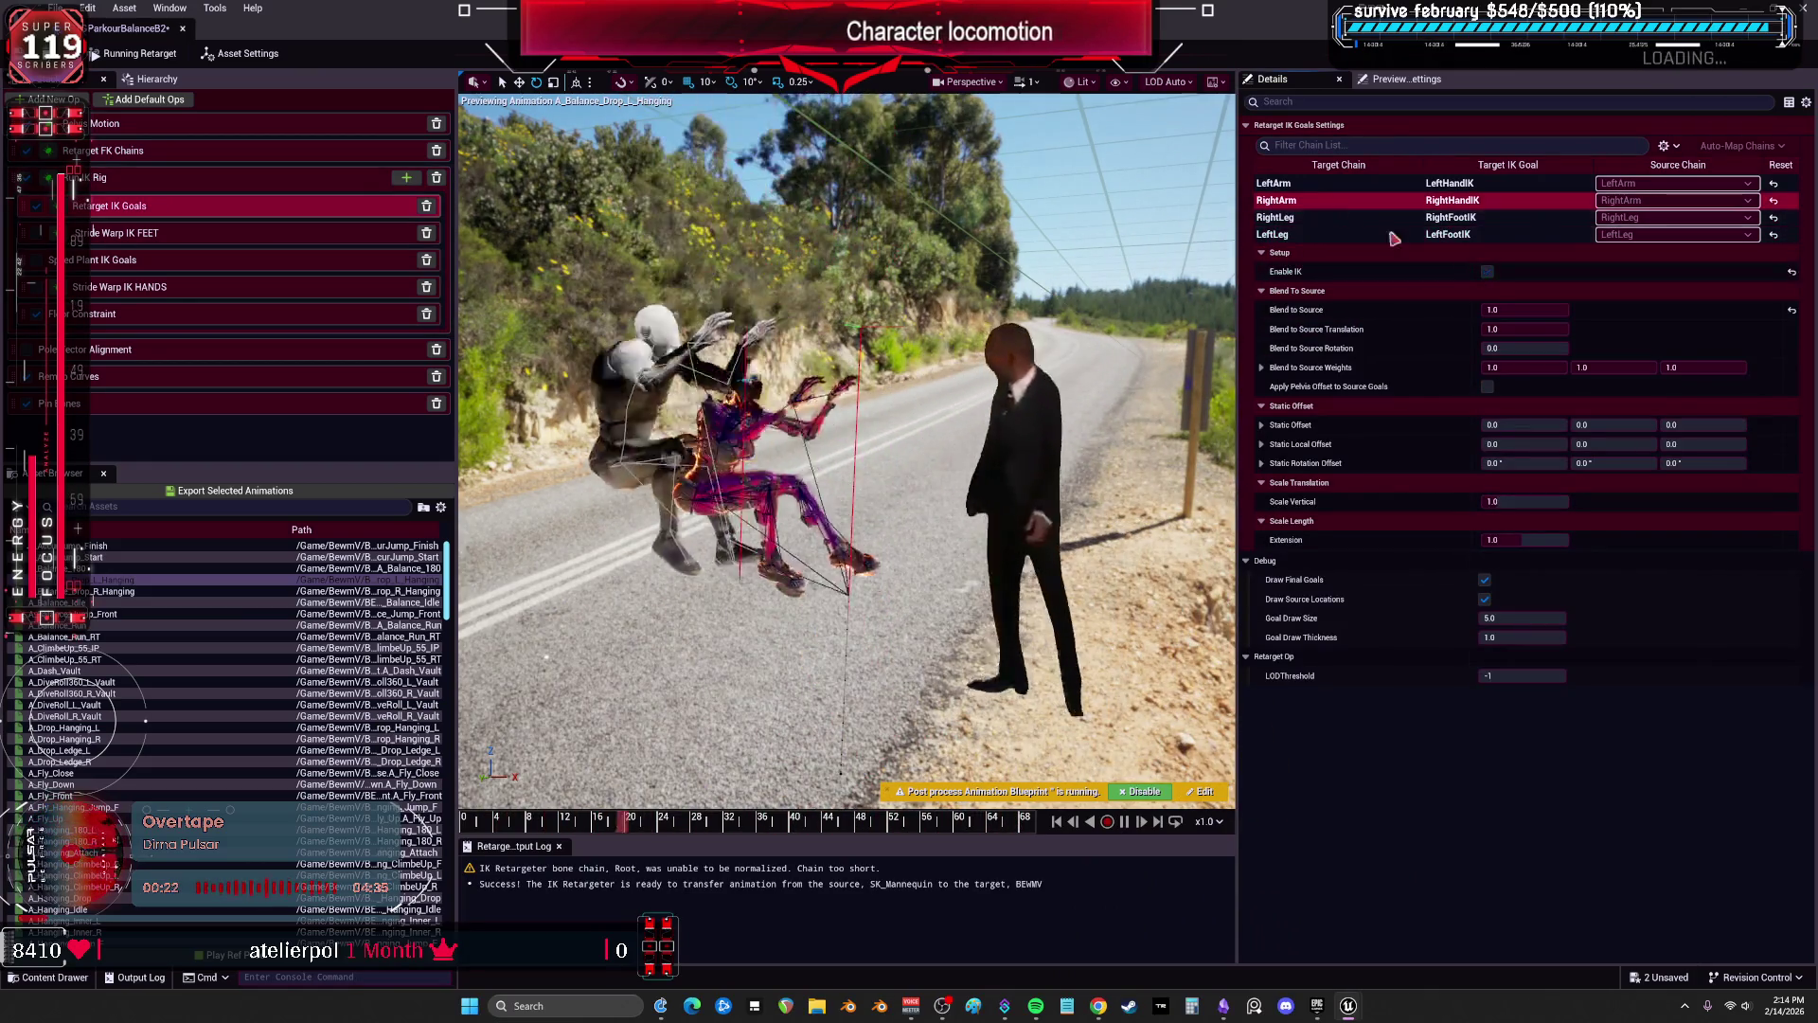
left_click(1488, 272)
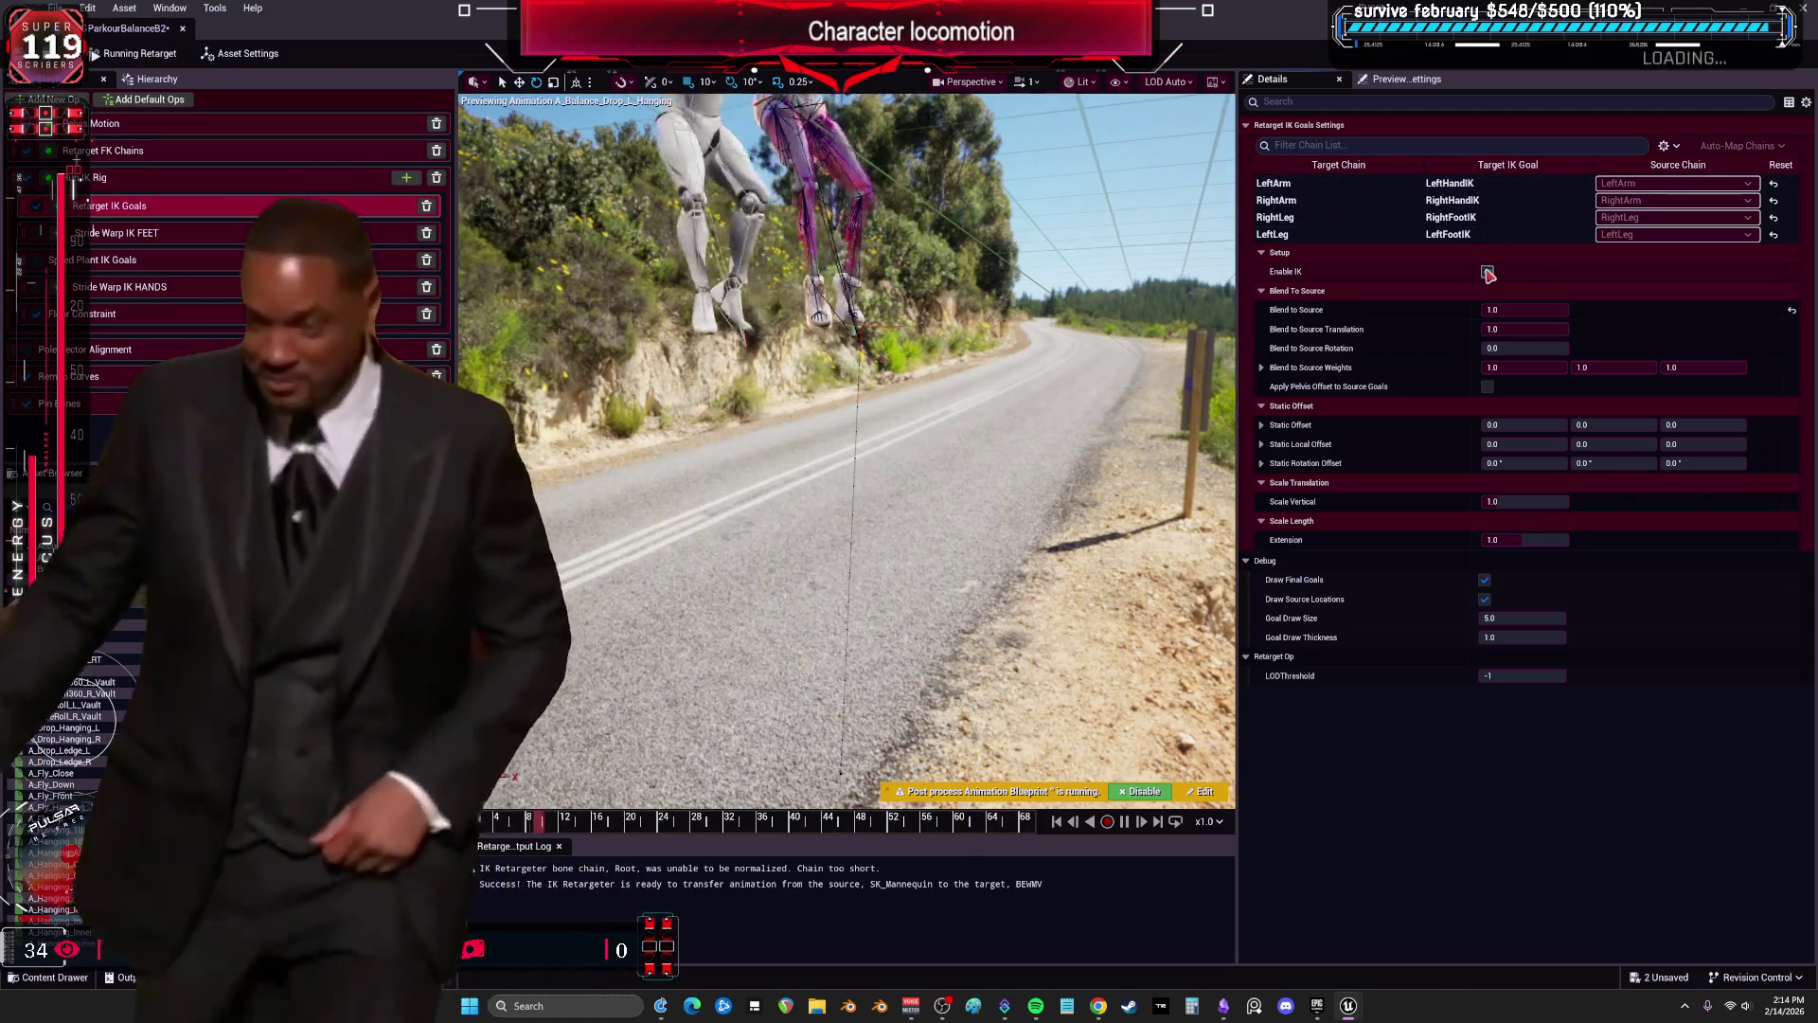
left_click(1363, 234)
left_click(1488, 272)
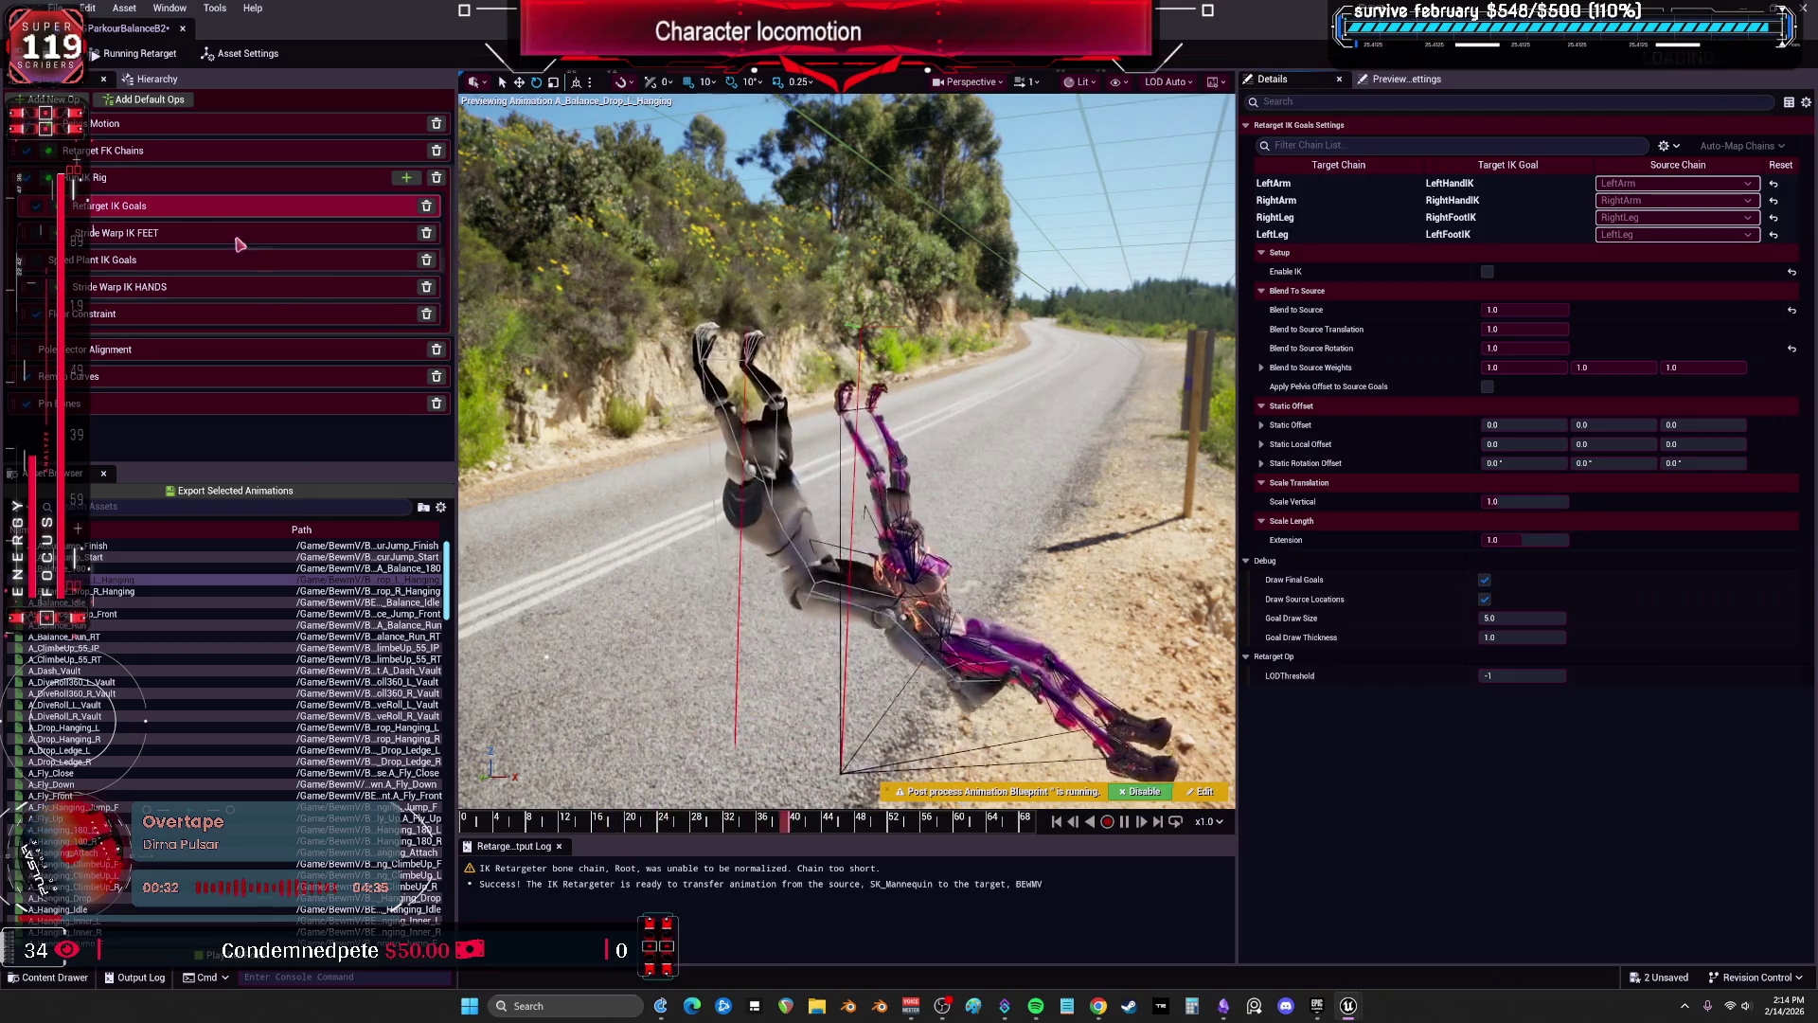
Raise pelvis Blend to Source Translation to 1.0 and reset the target crotch offset to 0.
left_click(171, 124)
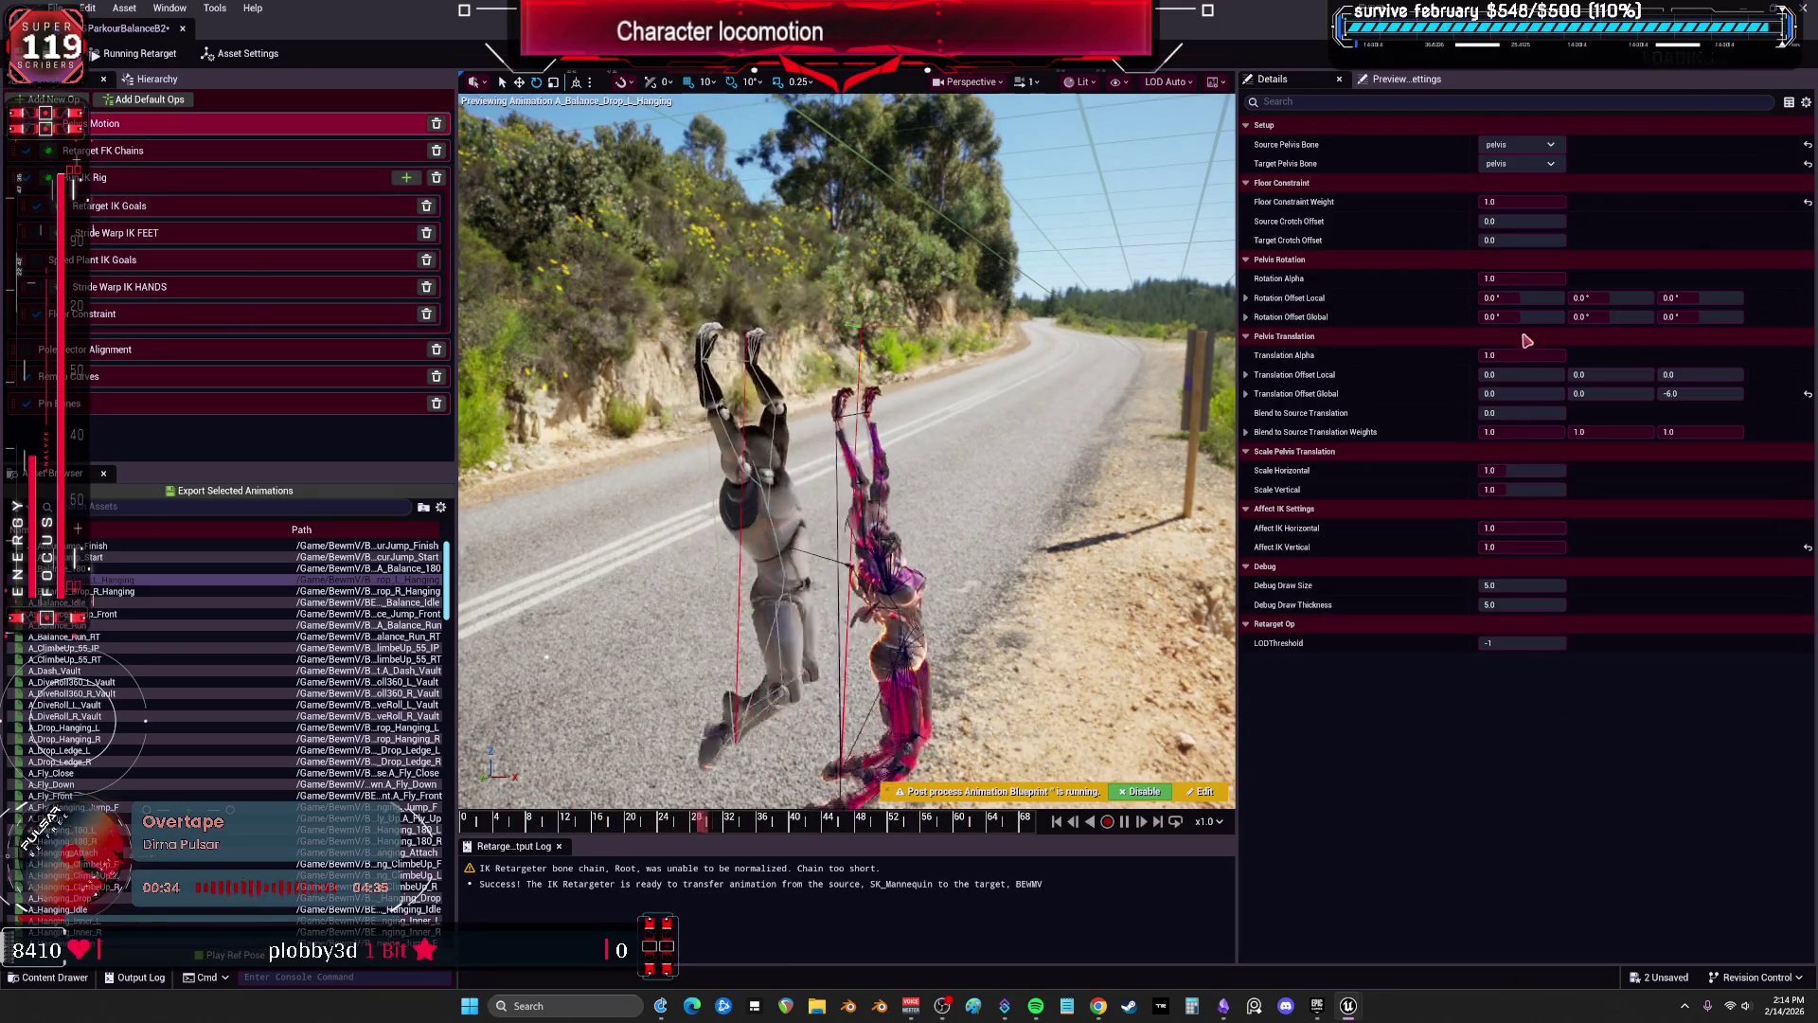
left_click_drag(1507, 414, 1567, 415)
left_click_drag(1505, 220, 1553, 239)
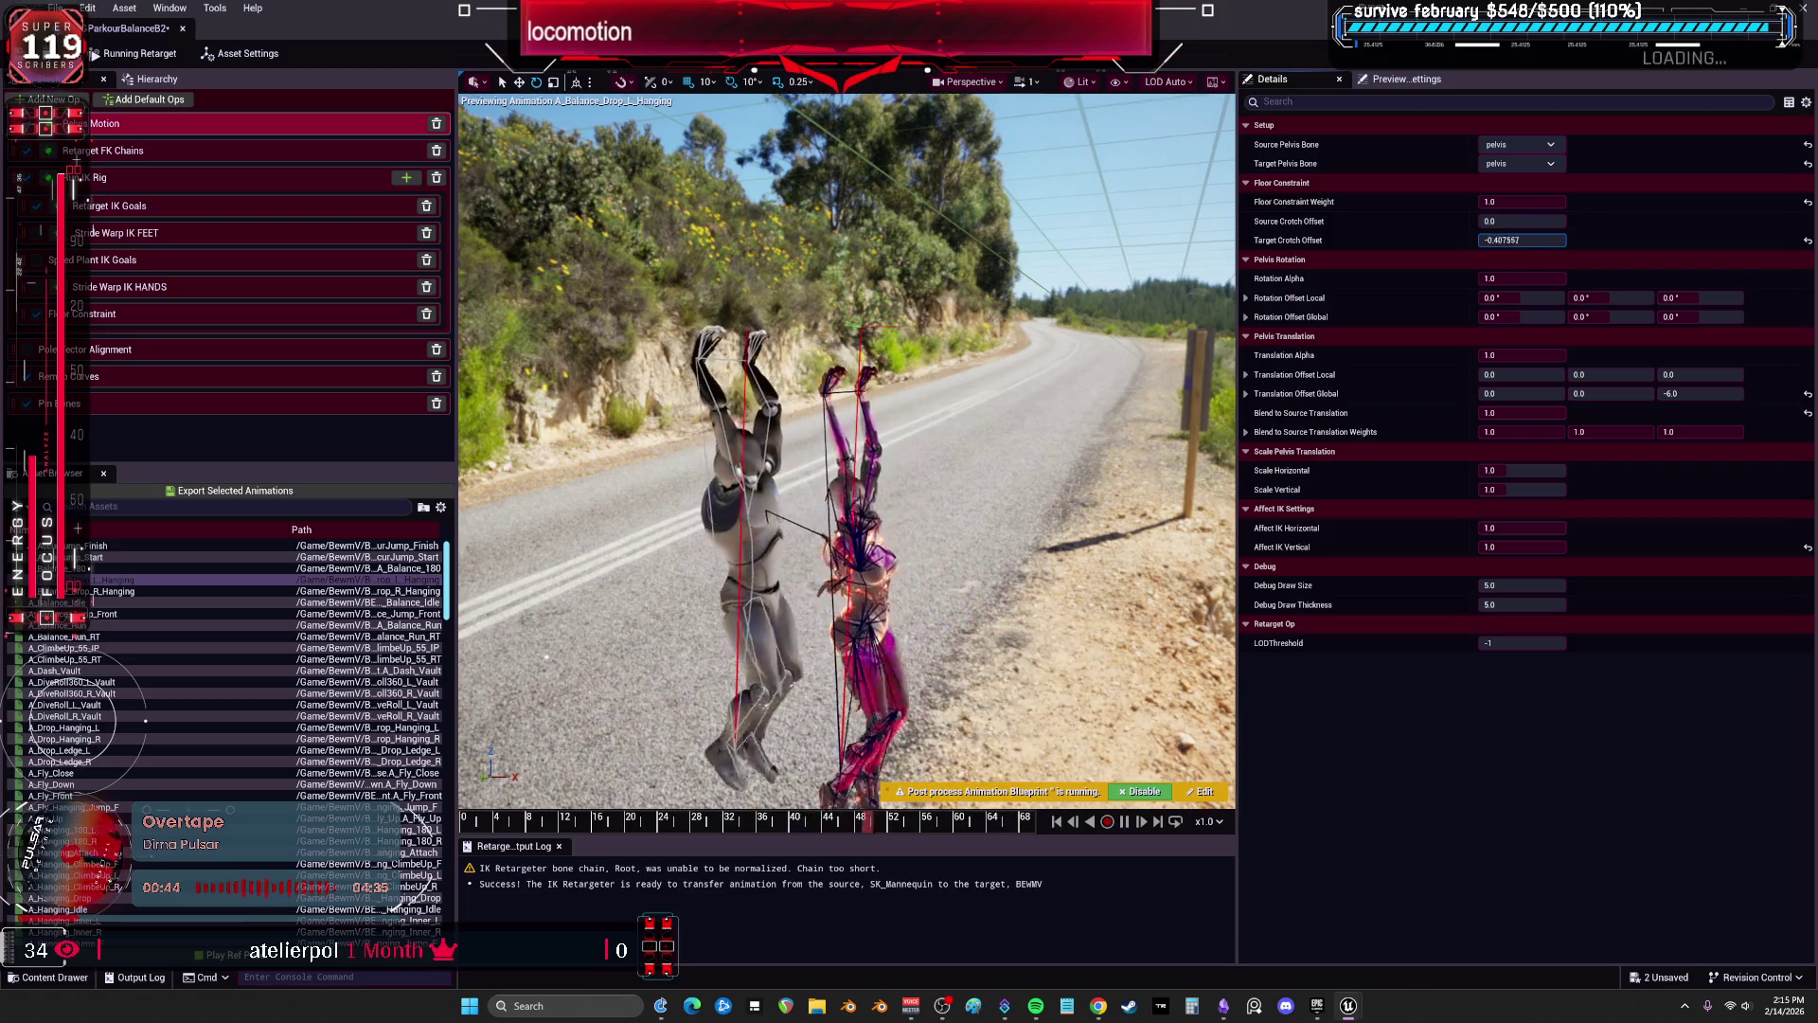
left_click(1808, 239)
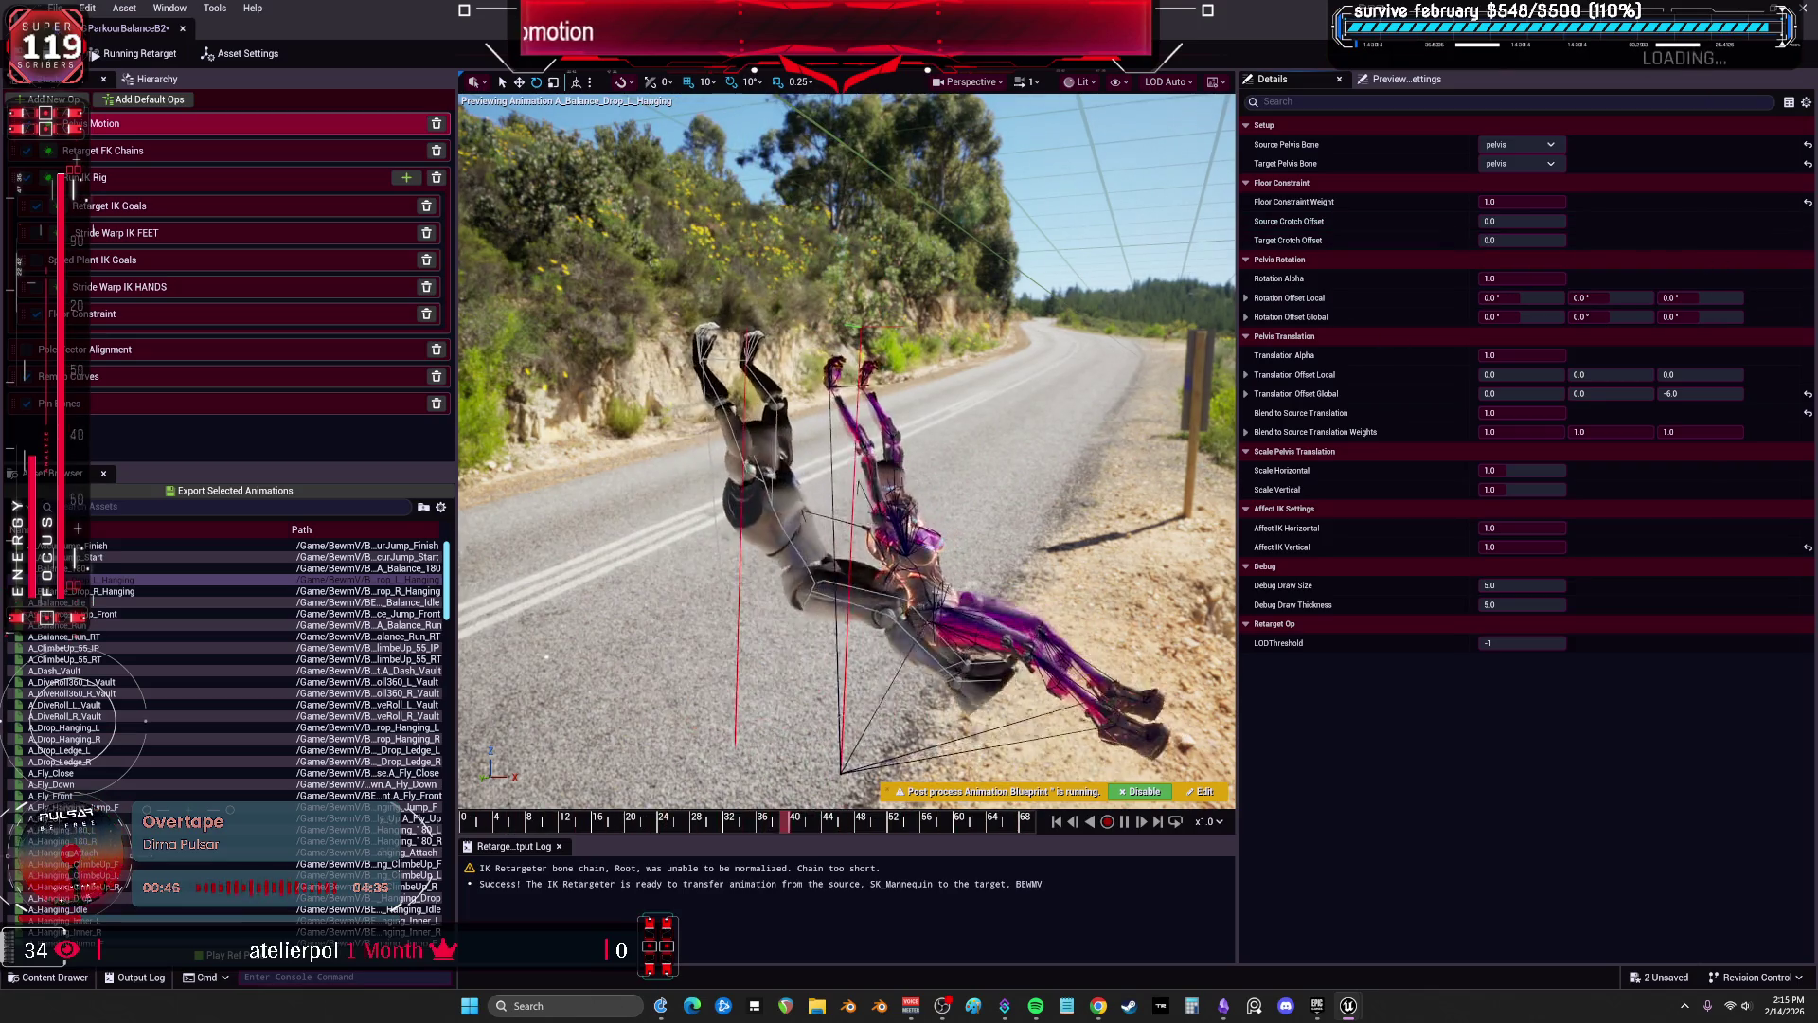
left_click(94, 314)
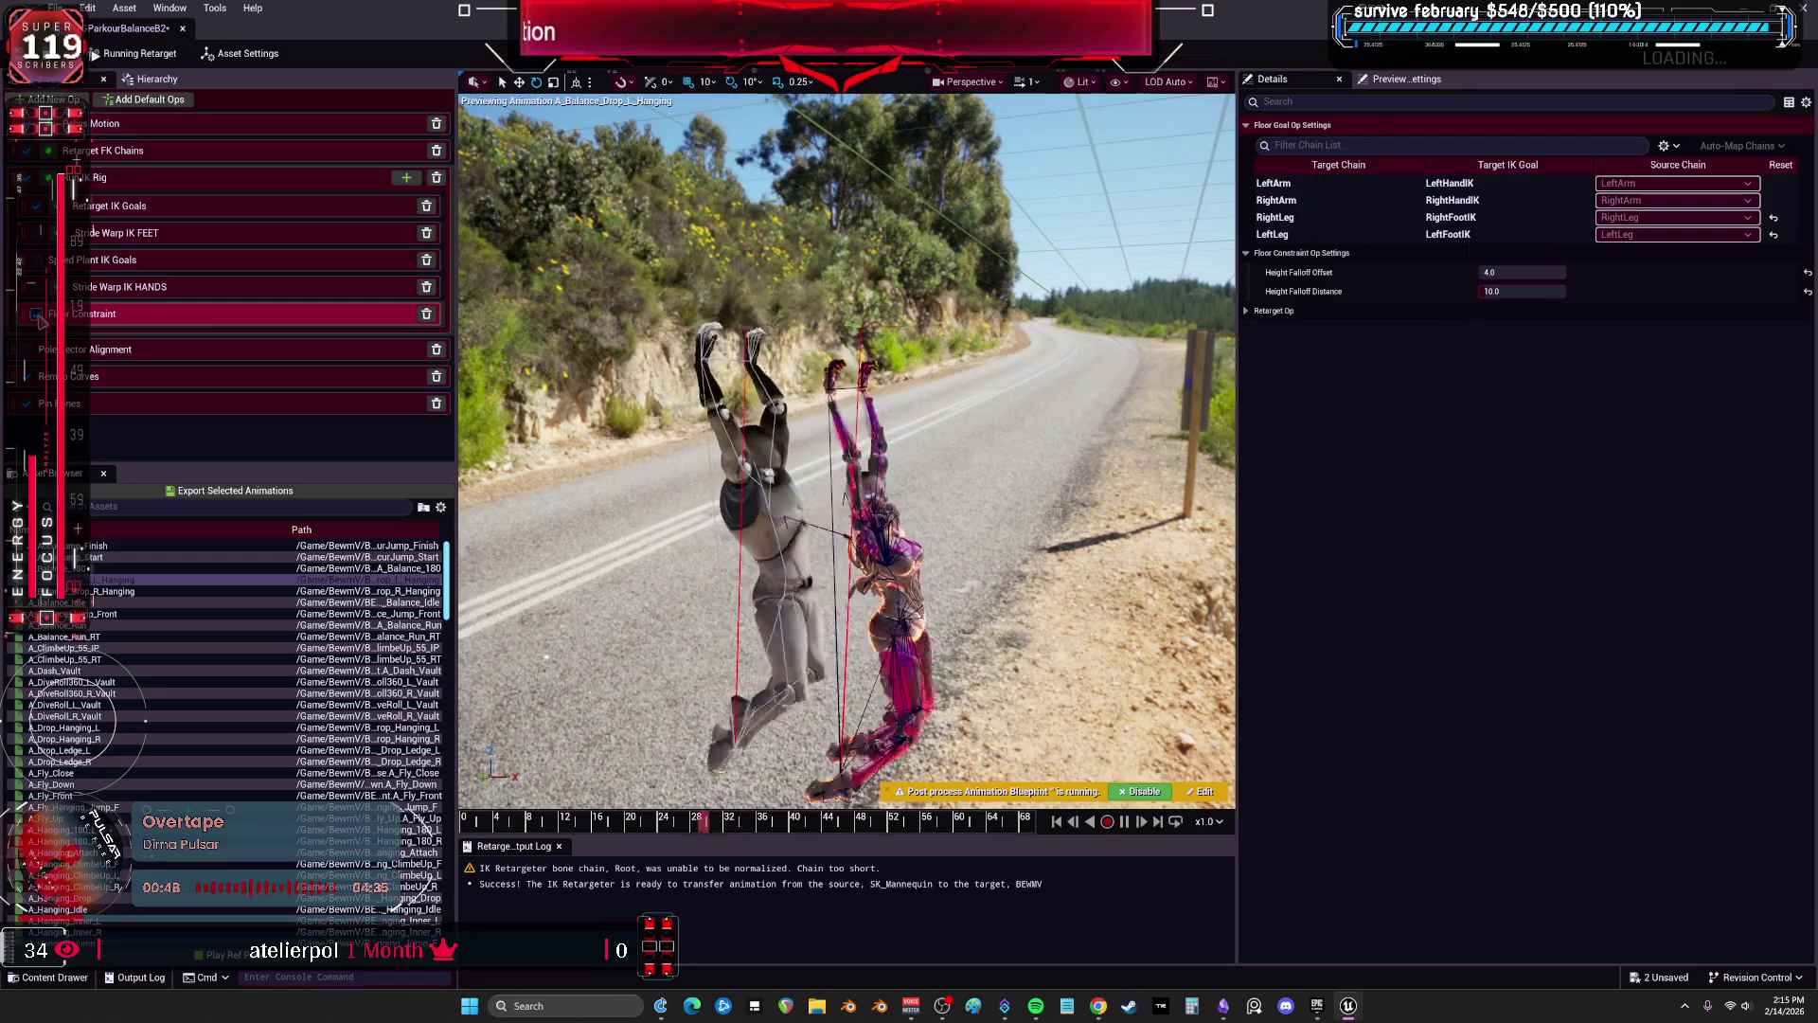
Review the IK goal and IK solve settings, including the LeftLeg goal mapping.
left_click(43, 208)
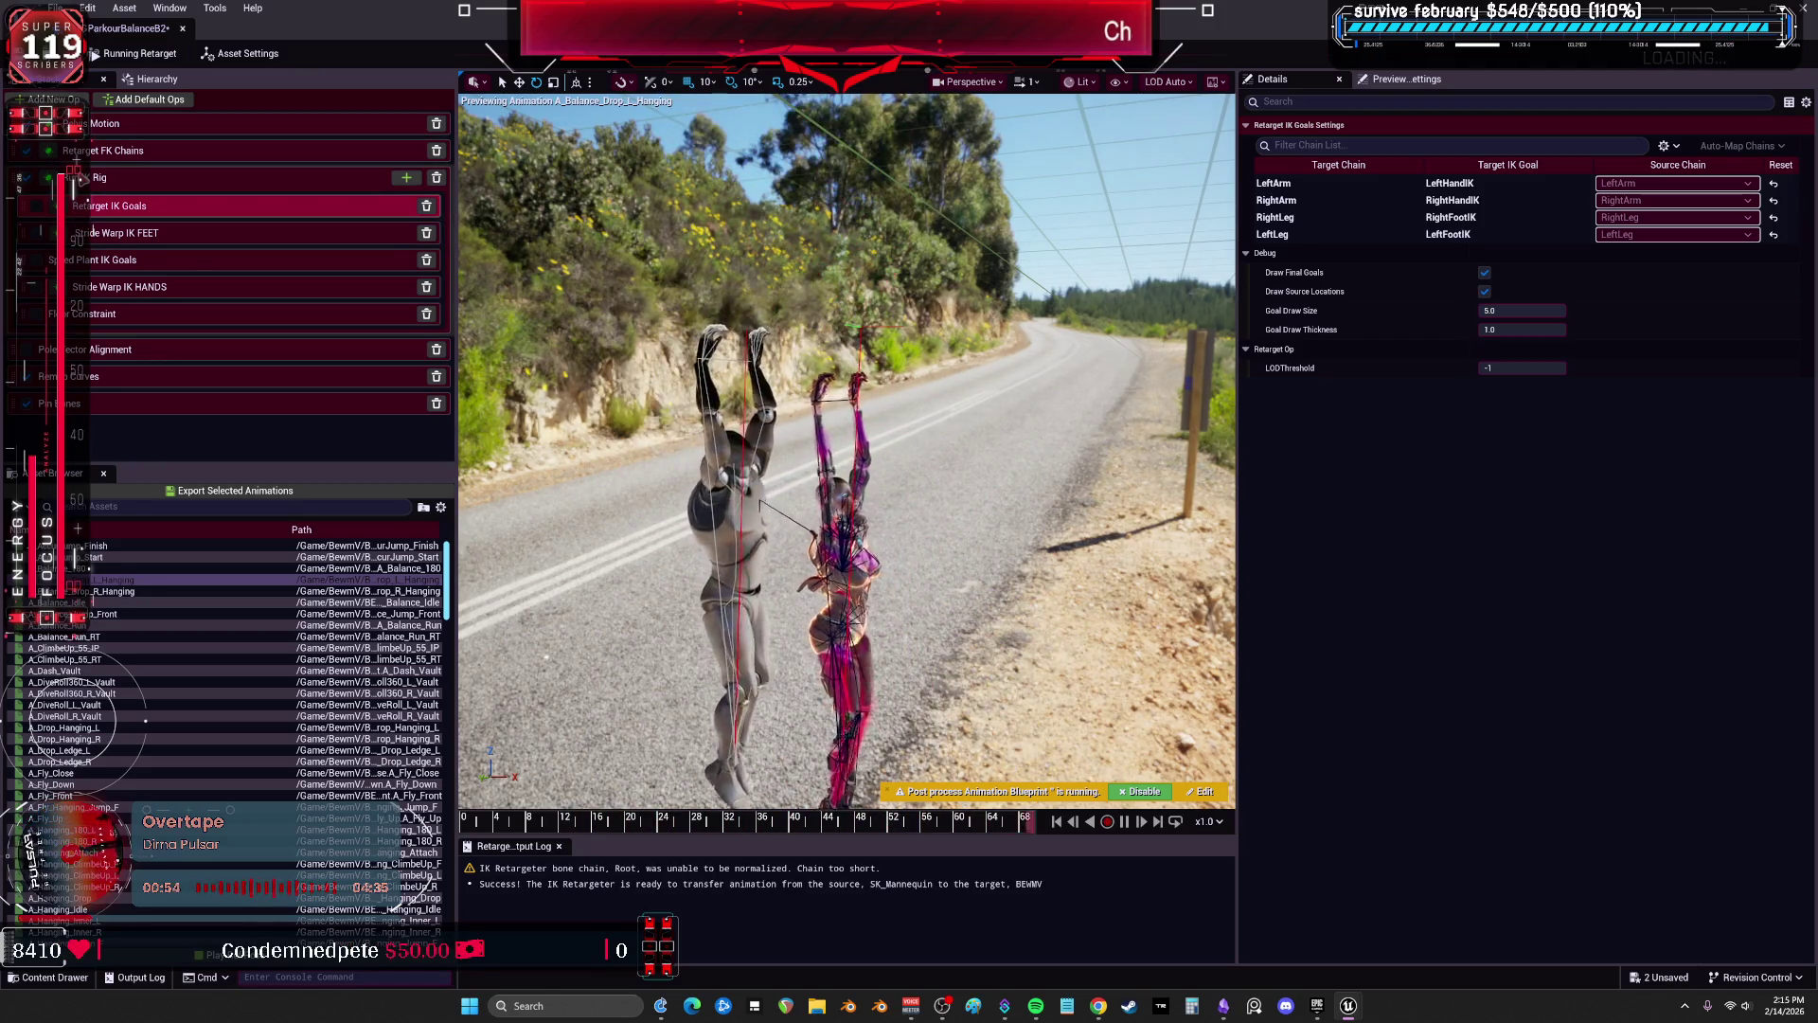
left_click(83, 178)
left_click(1333, 252)
left_click(1326, 274)
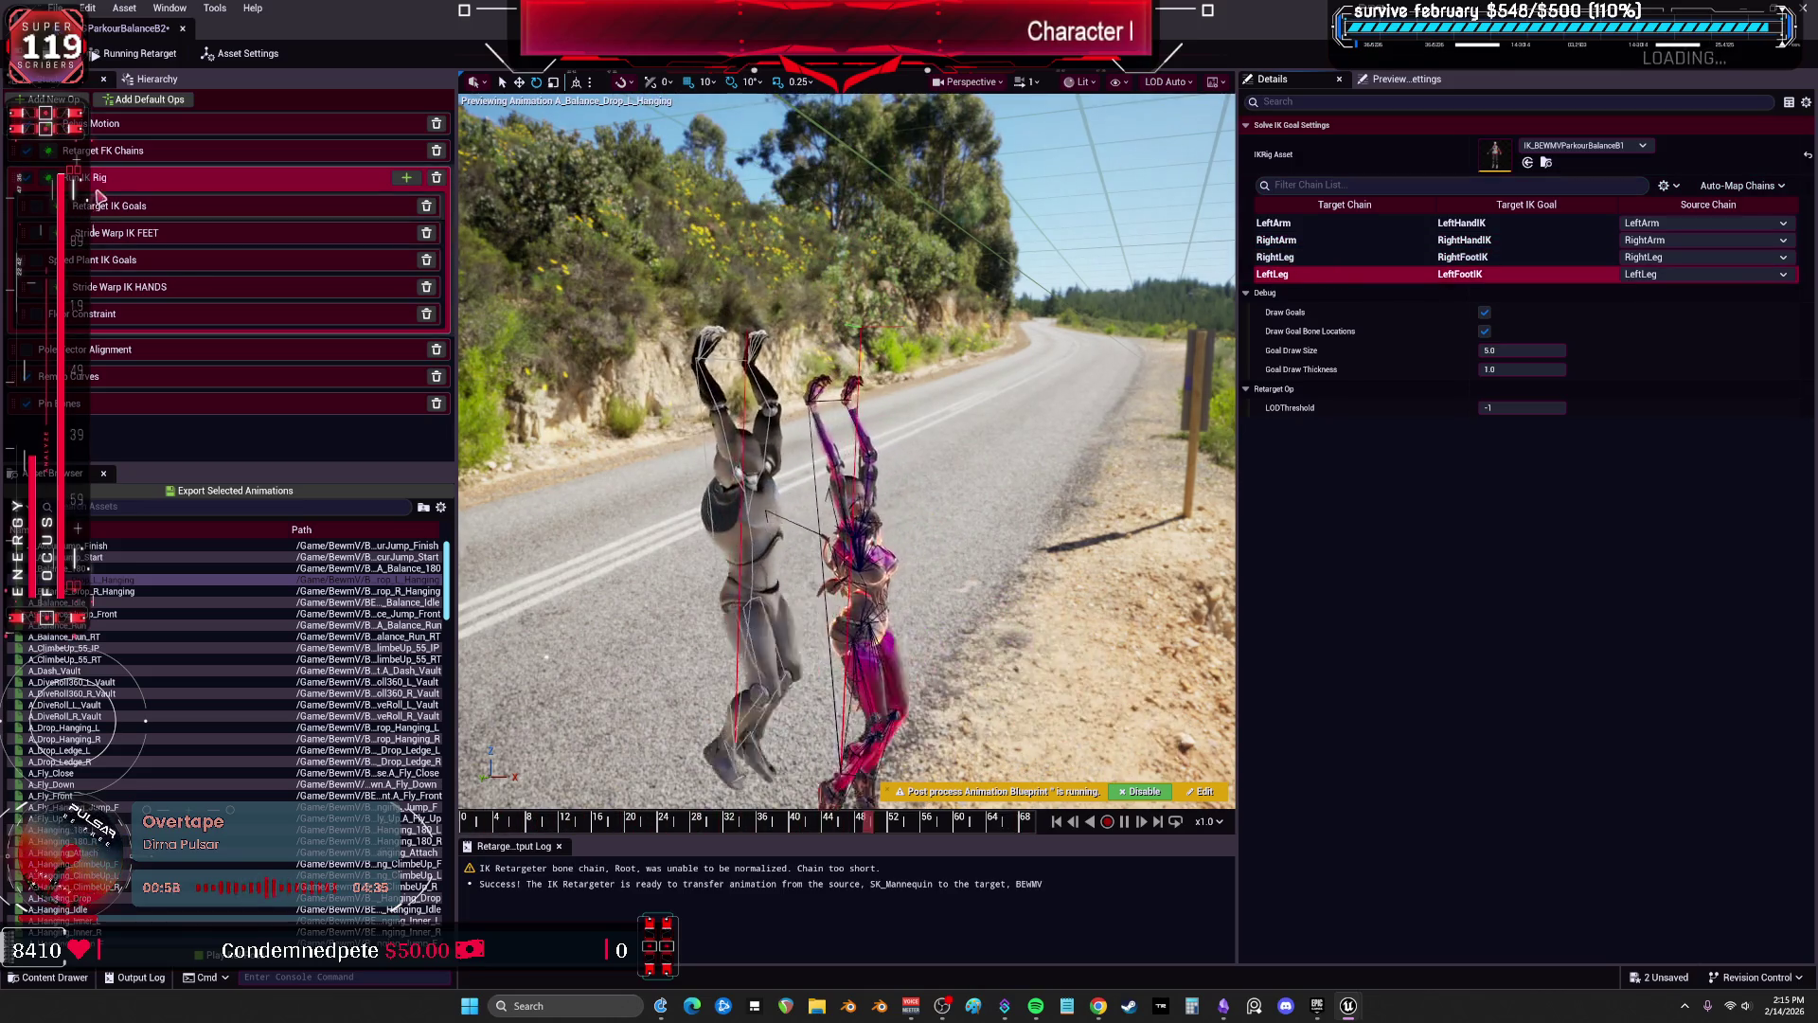
left_click(105, 151)
left_click(1346, 226)
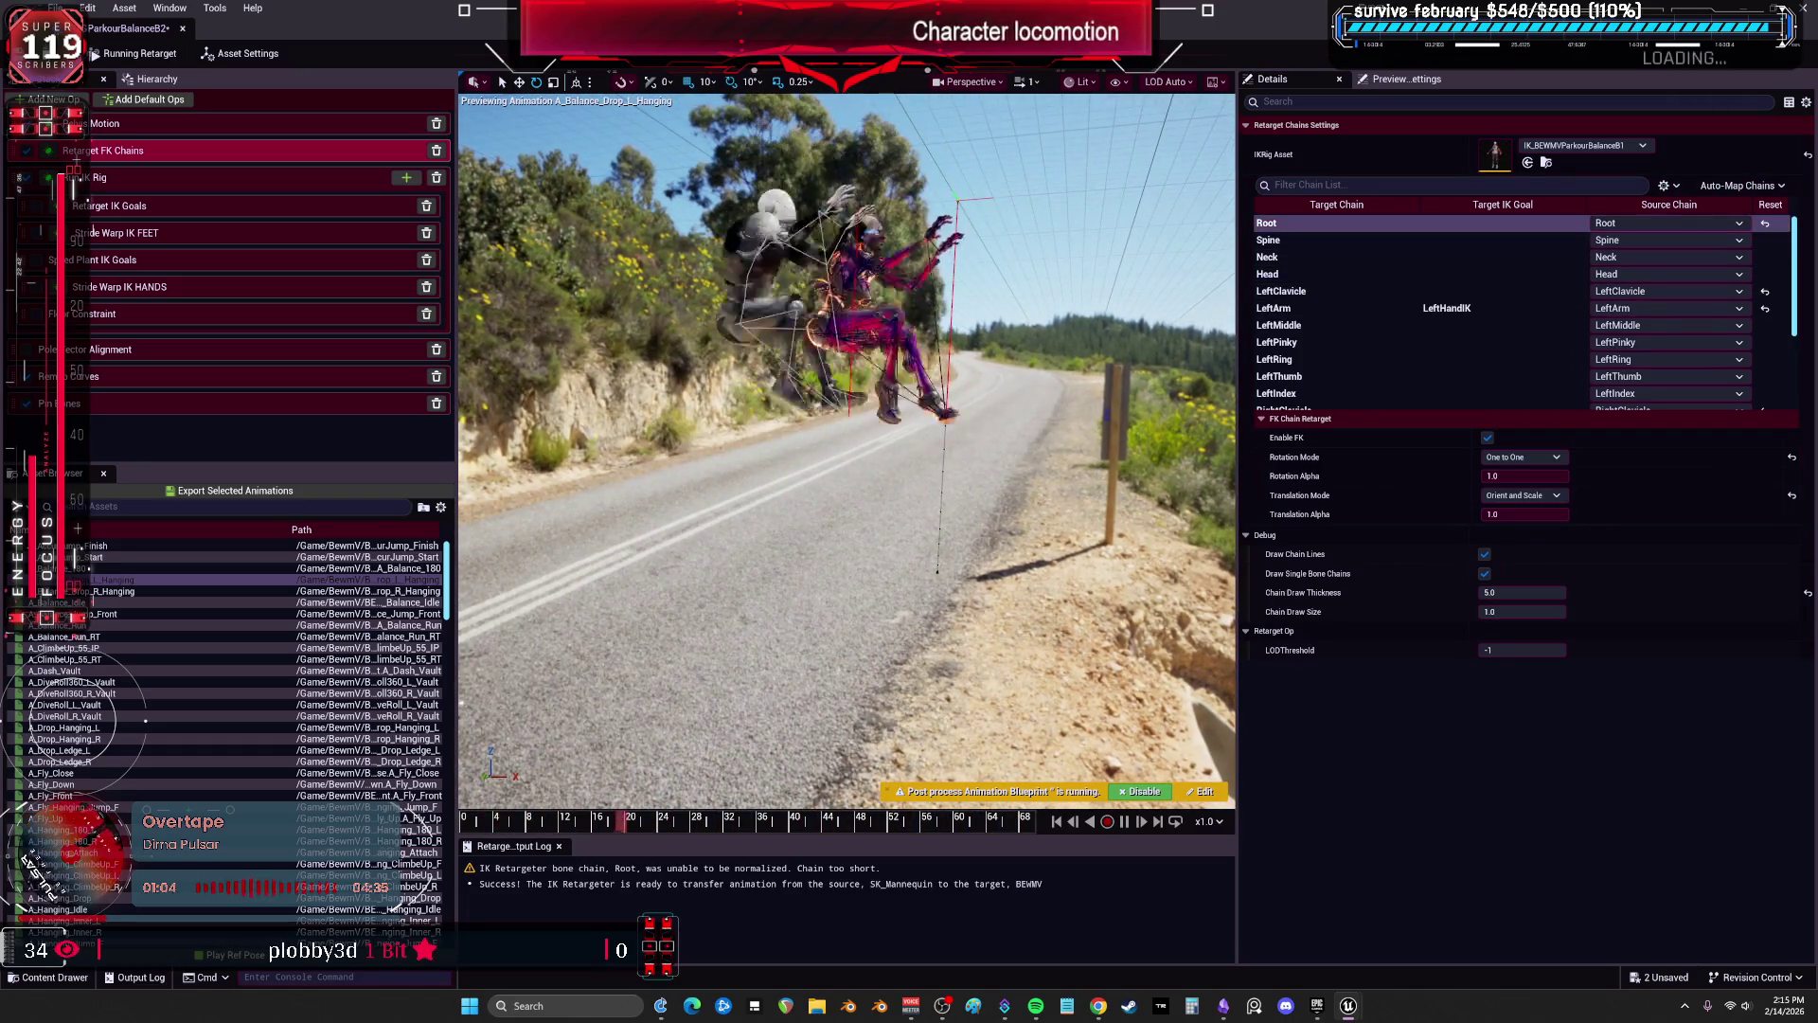
Set the Root chain's Rotation Mode to Interpolated and Translation Mode to Globally Scaled.
left_click(1522, 456)
left_click(1515, 471)
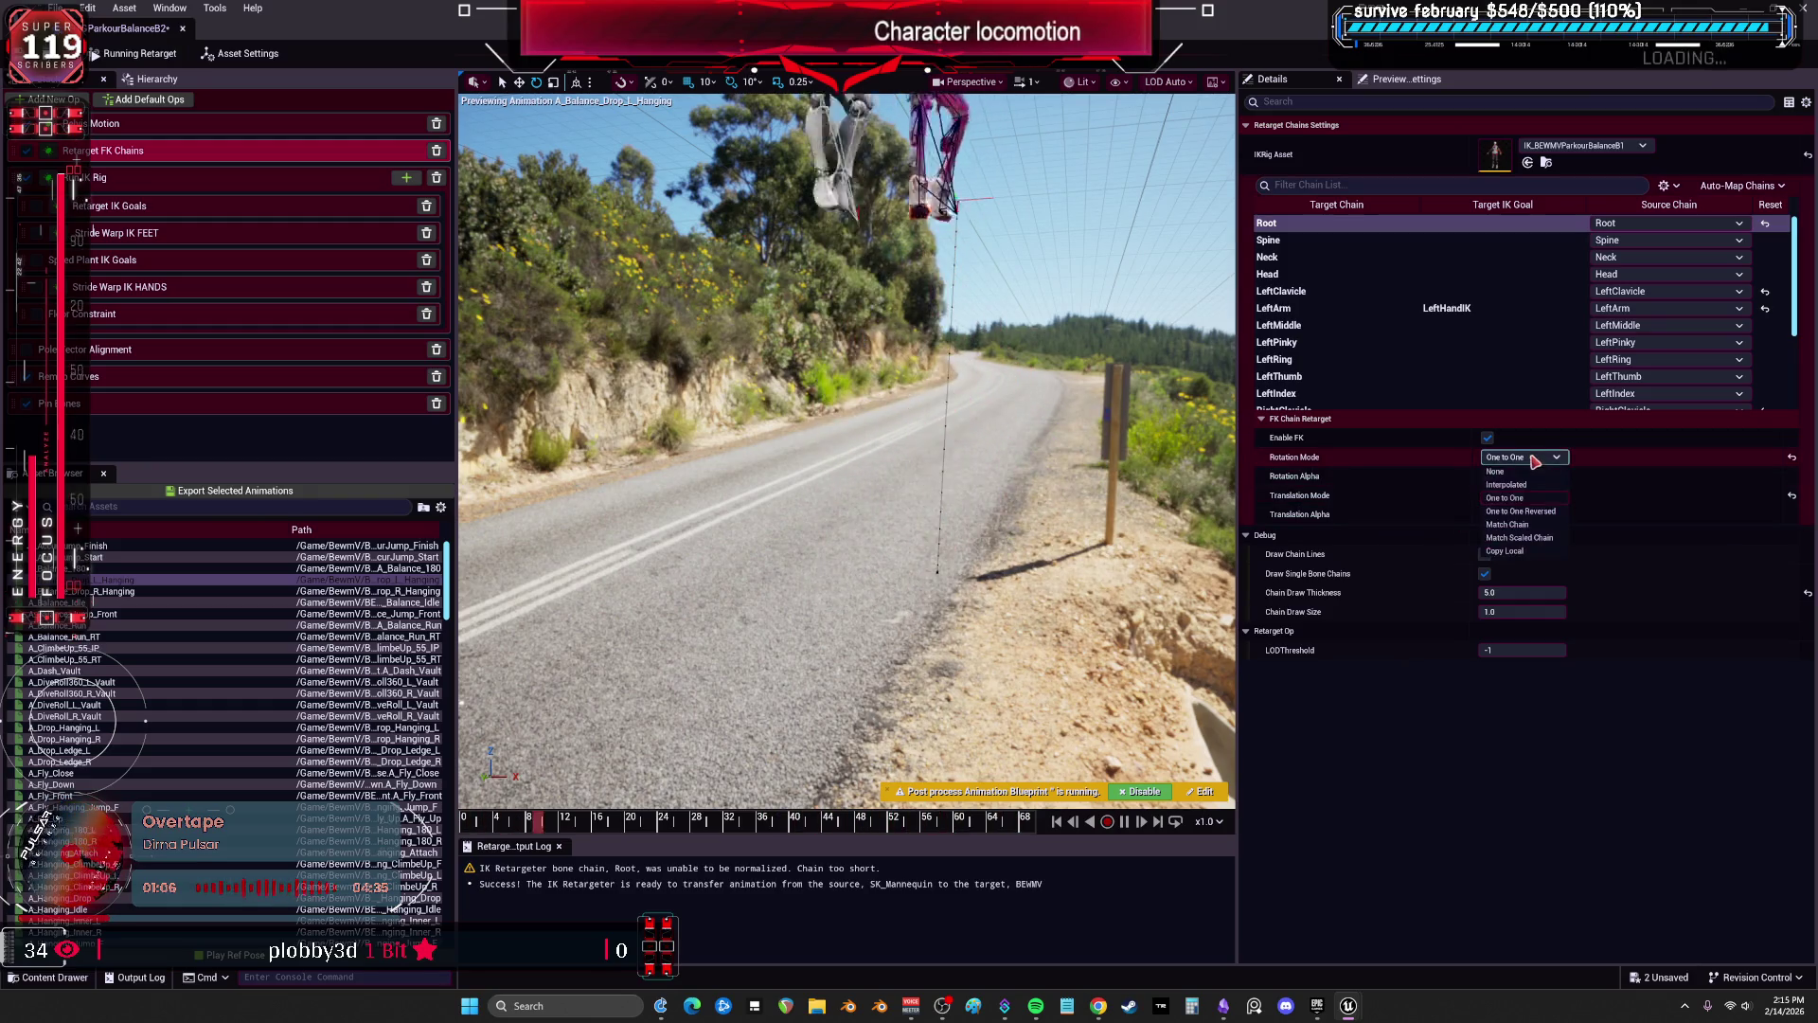
left_click(1524, 496)
left_click(1512, 522)
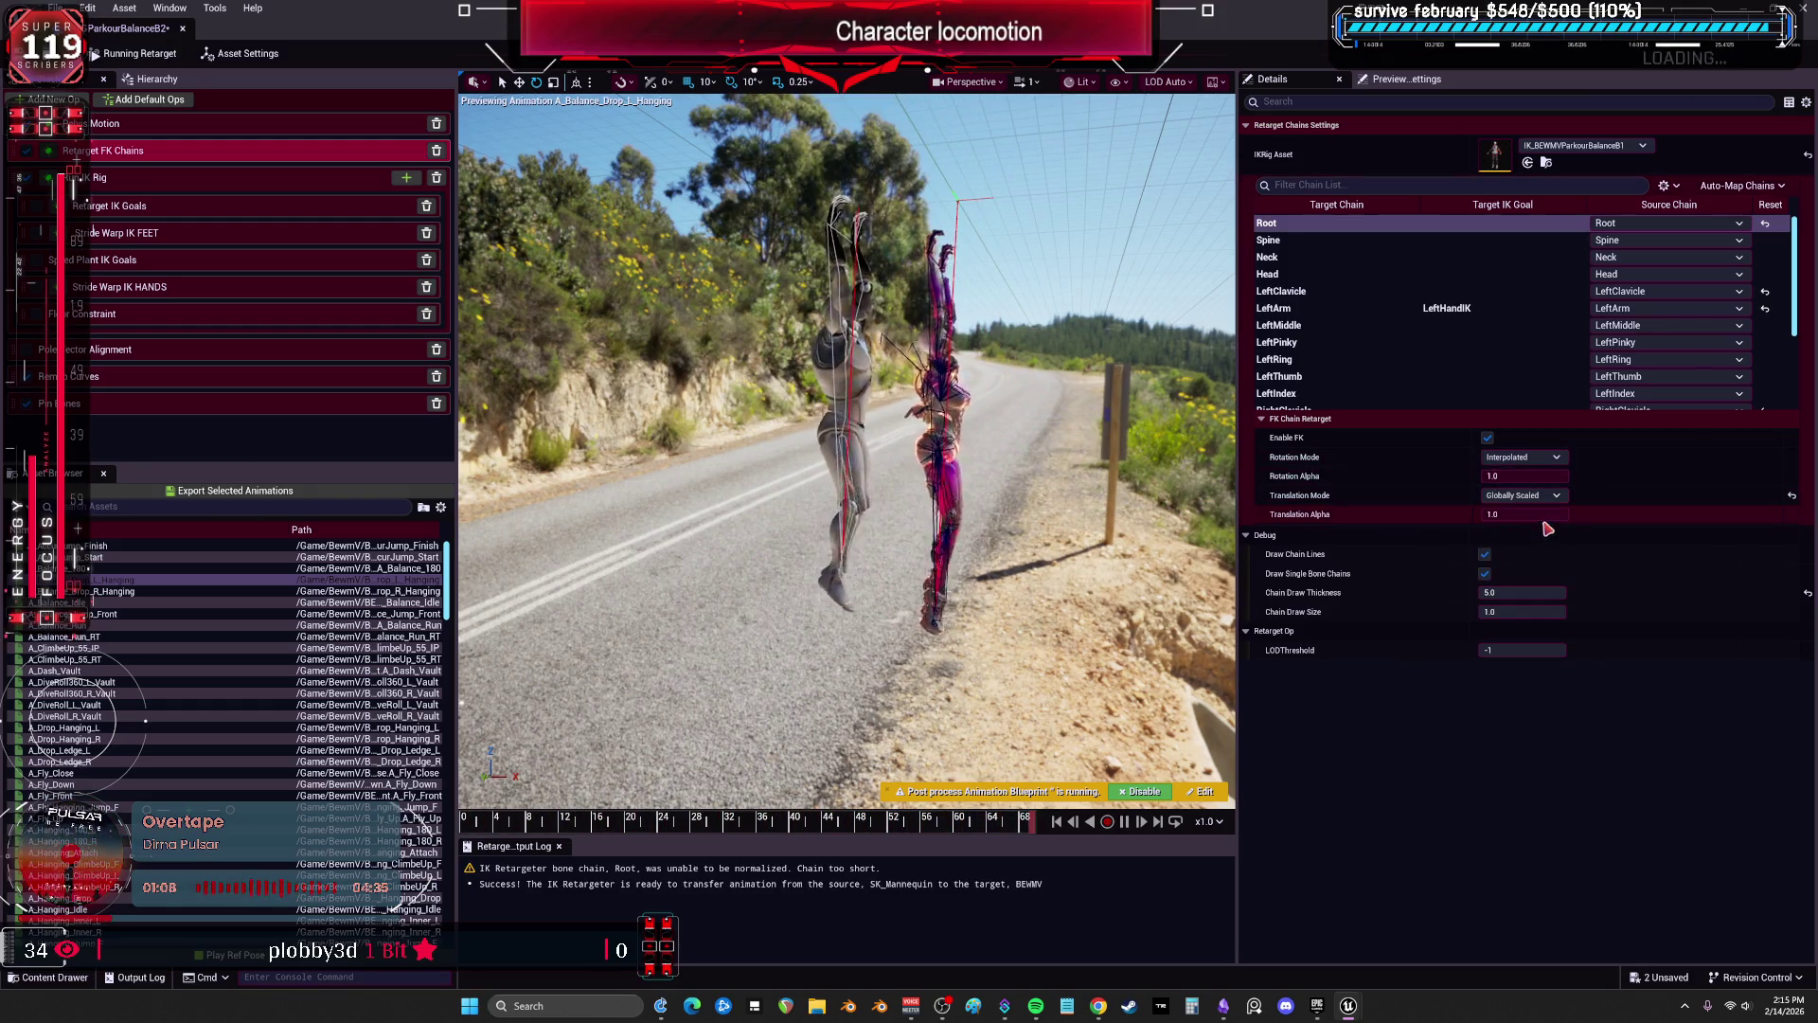
left_click_drag(1519, 512, 1515, 505)
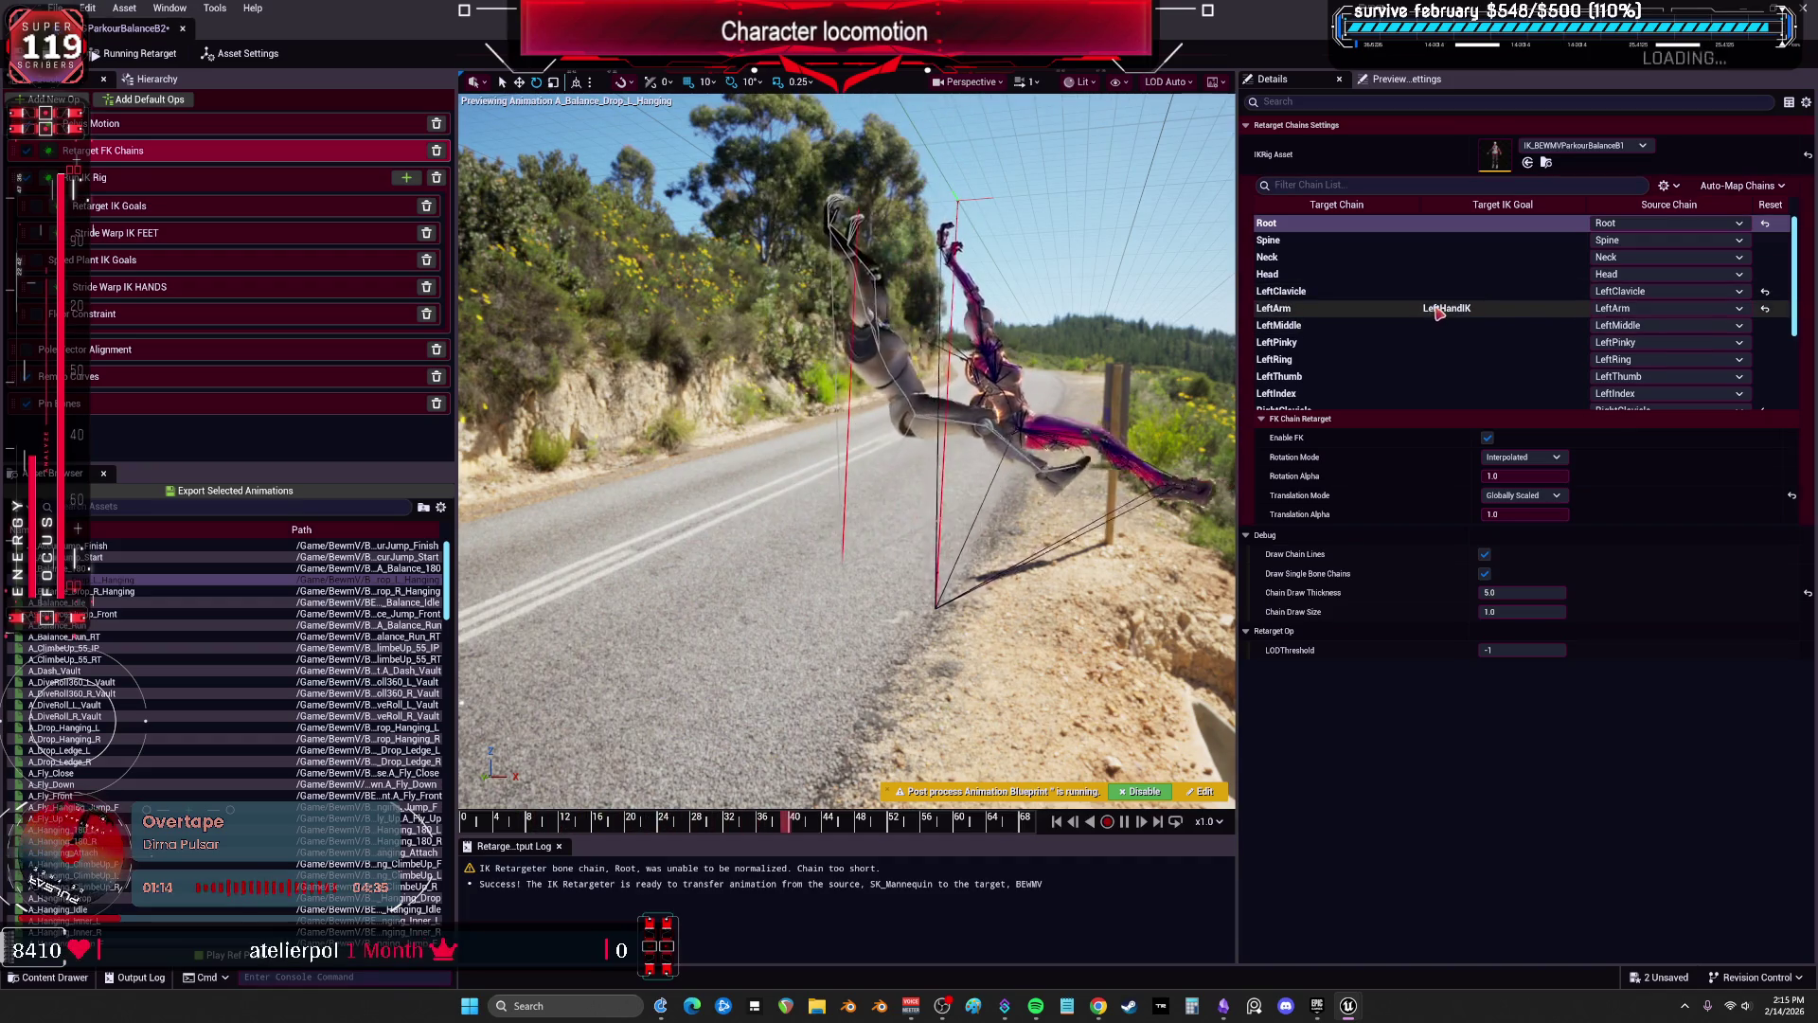
Check the RightArm and RightLeg chains, then begin editing a Pelvis Motion offset value.
scroll(1459, 328, "down", 3)
left_click(1449, 282)
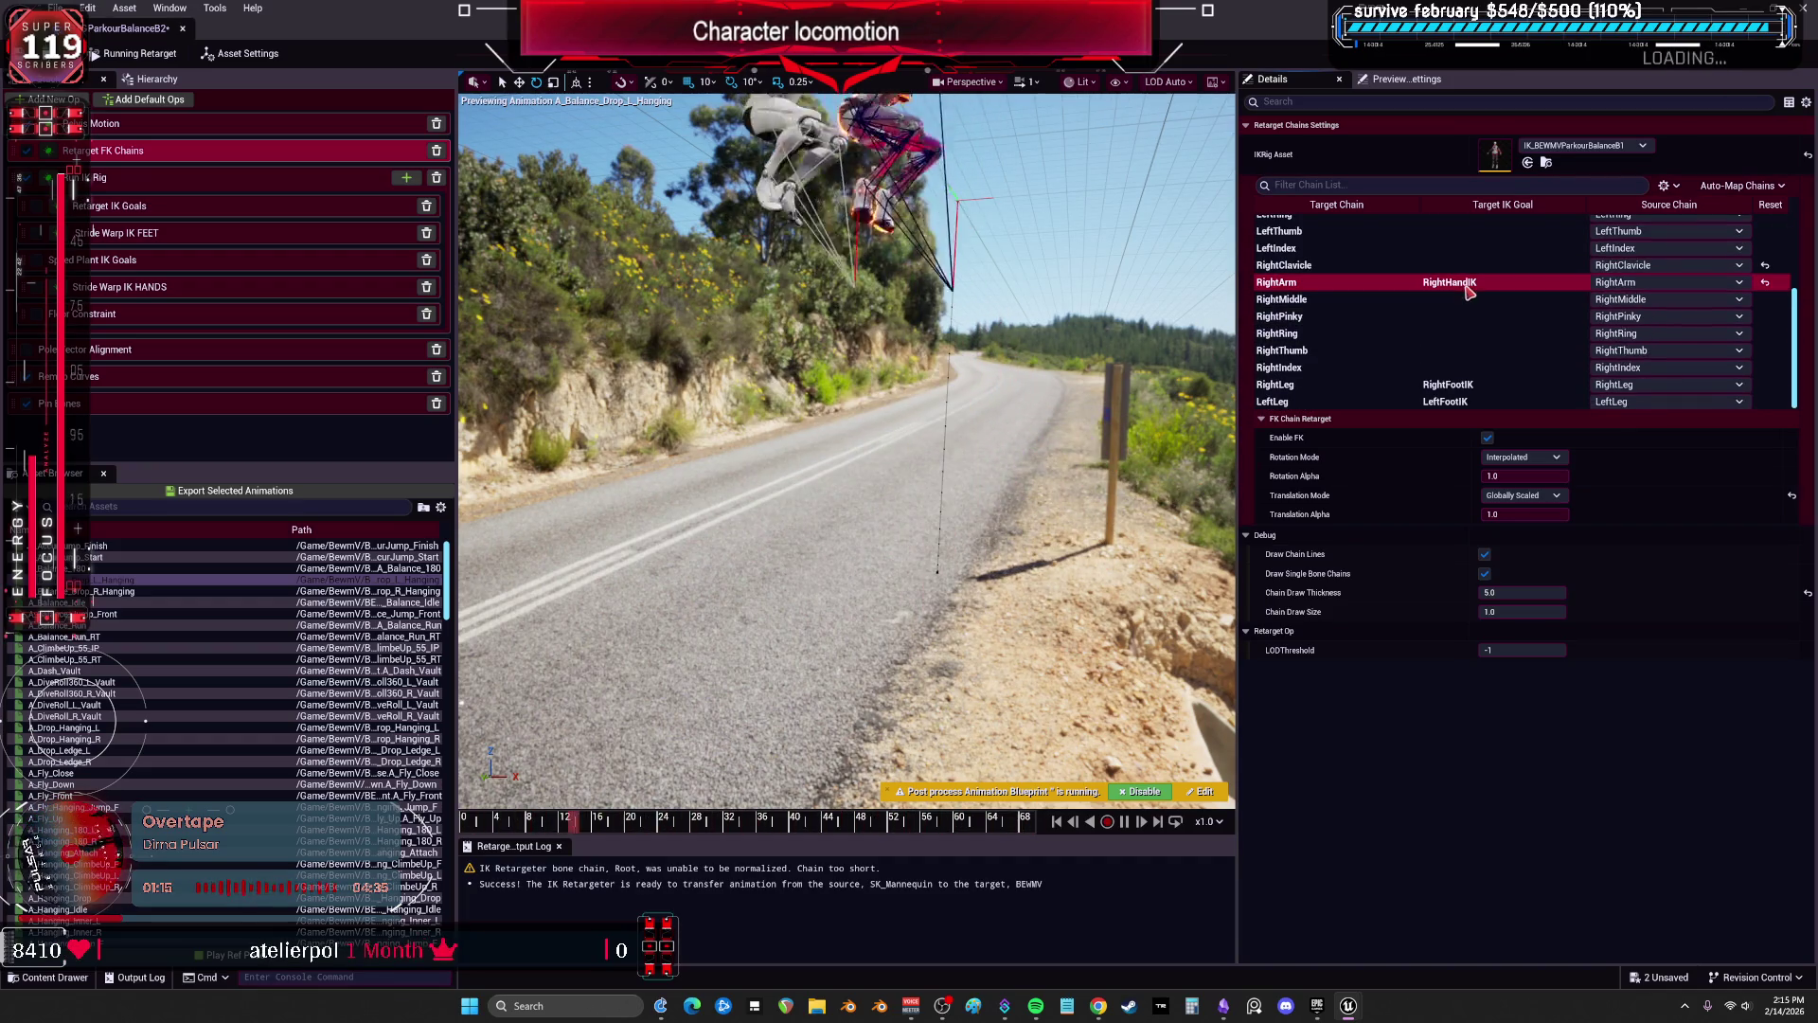
left_click(1458, 385)
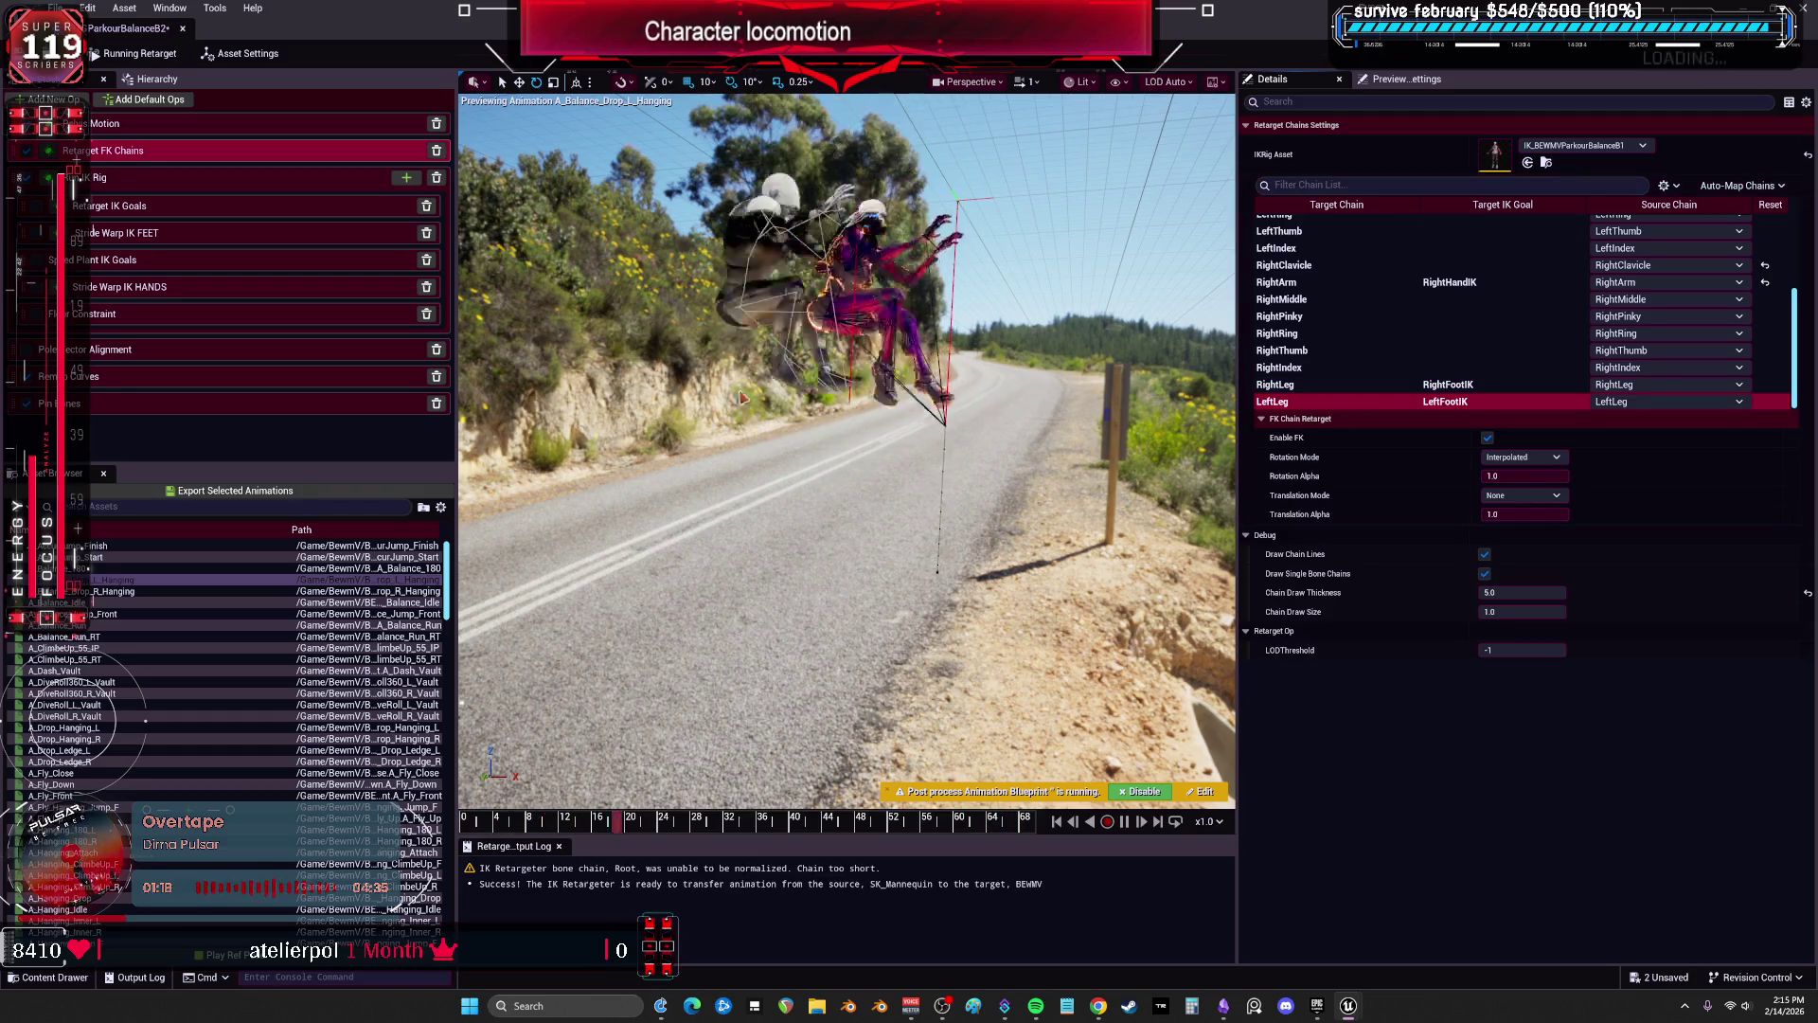
left_click(232, 178)
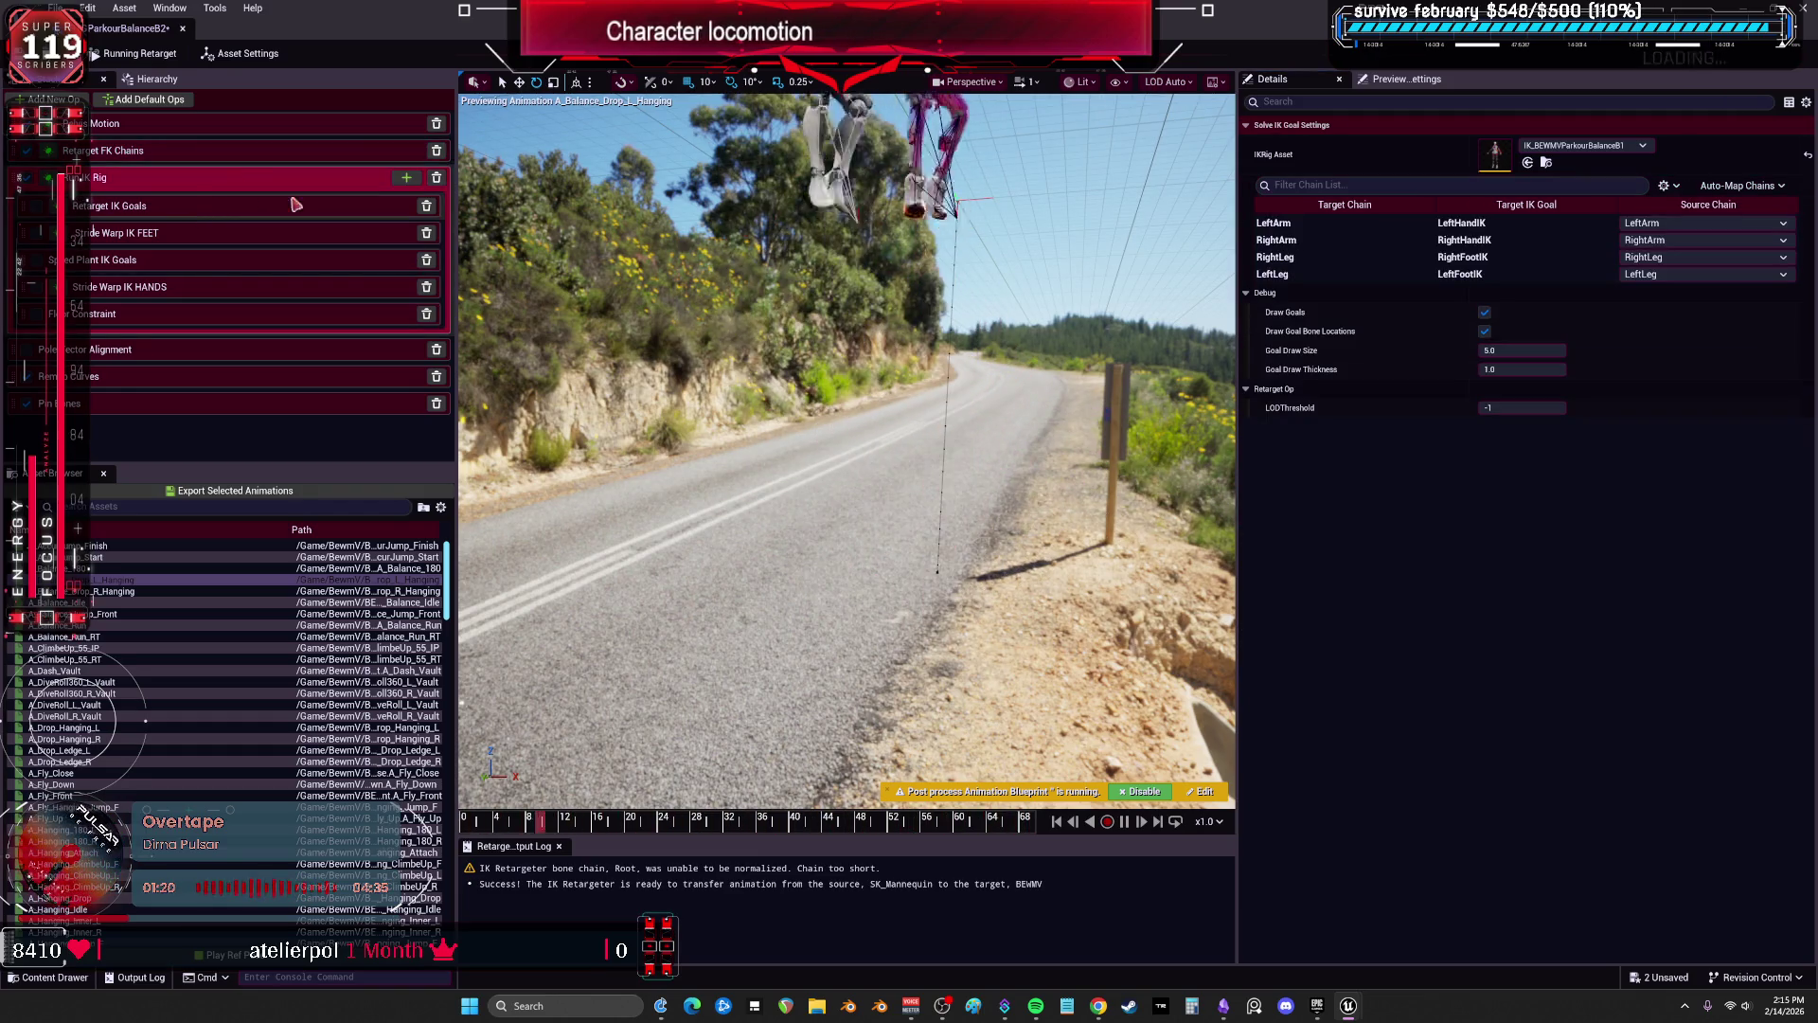
left_click(106, 207)
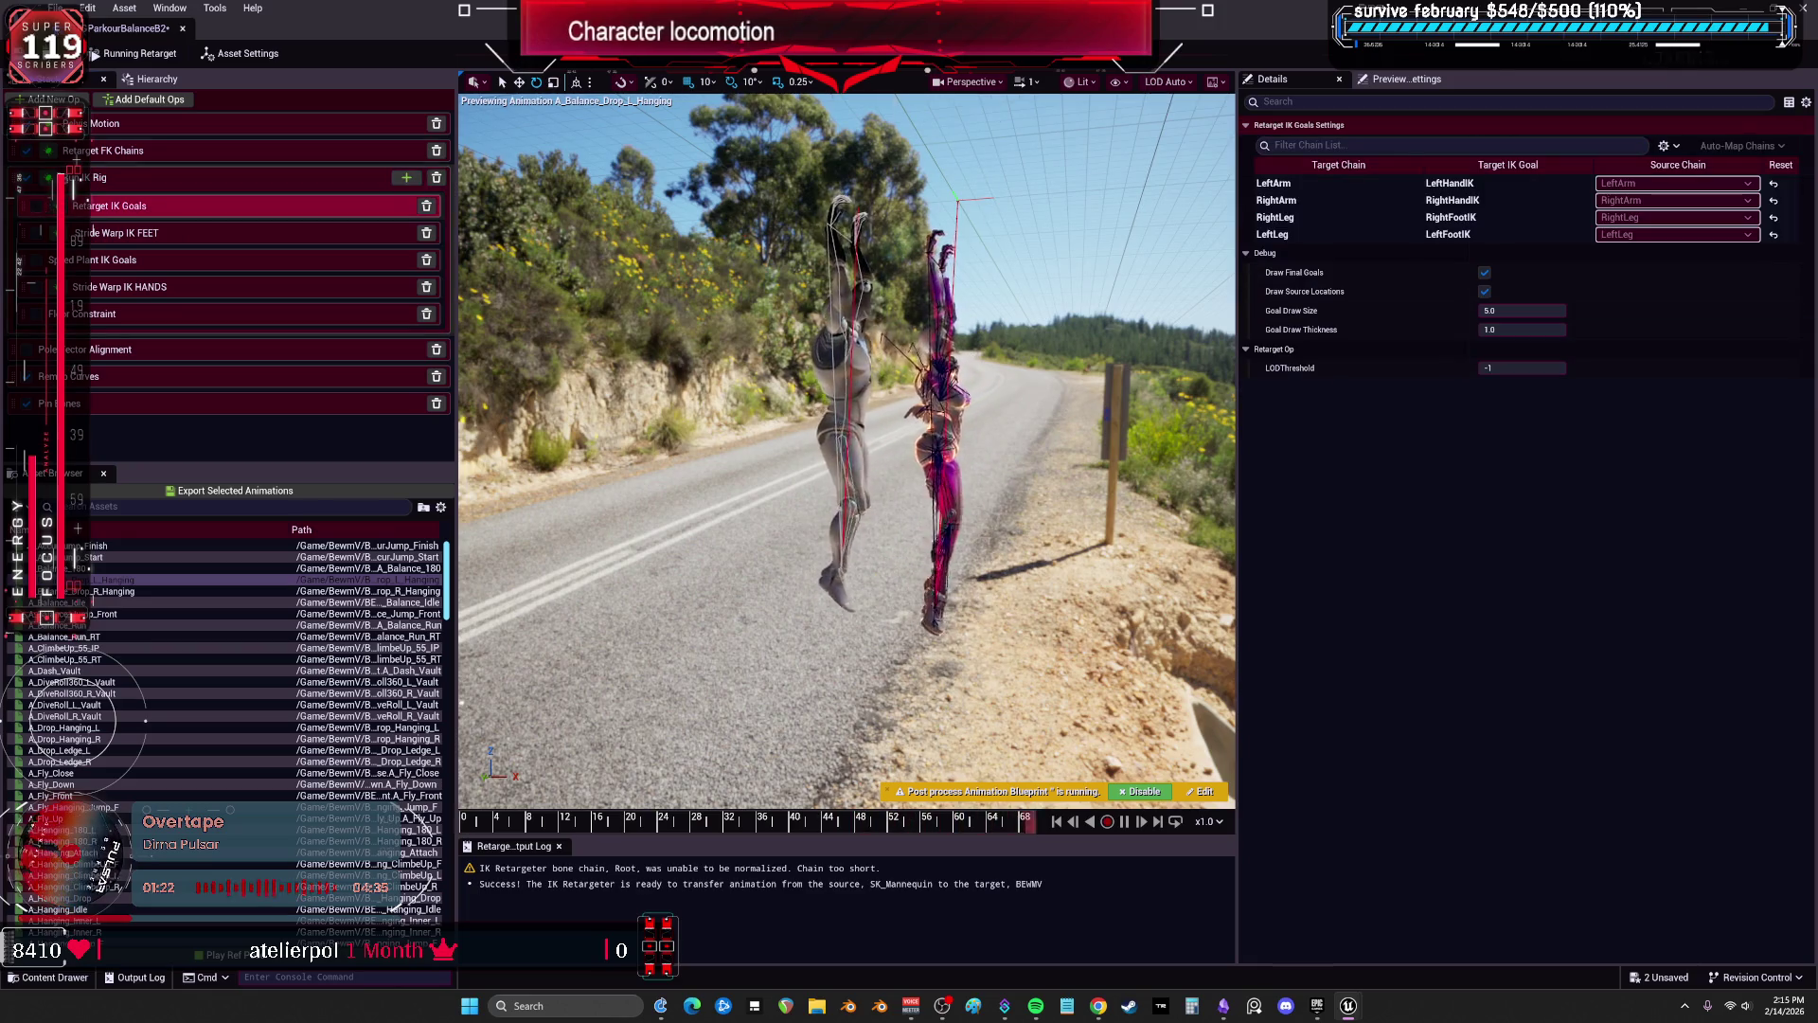
left_click(135, 124)
left_click(1498, 297)
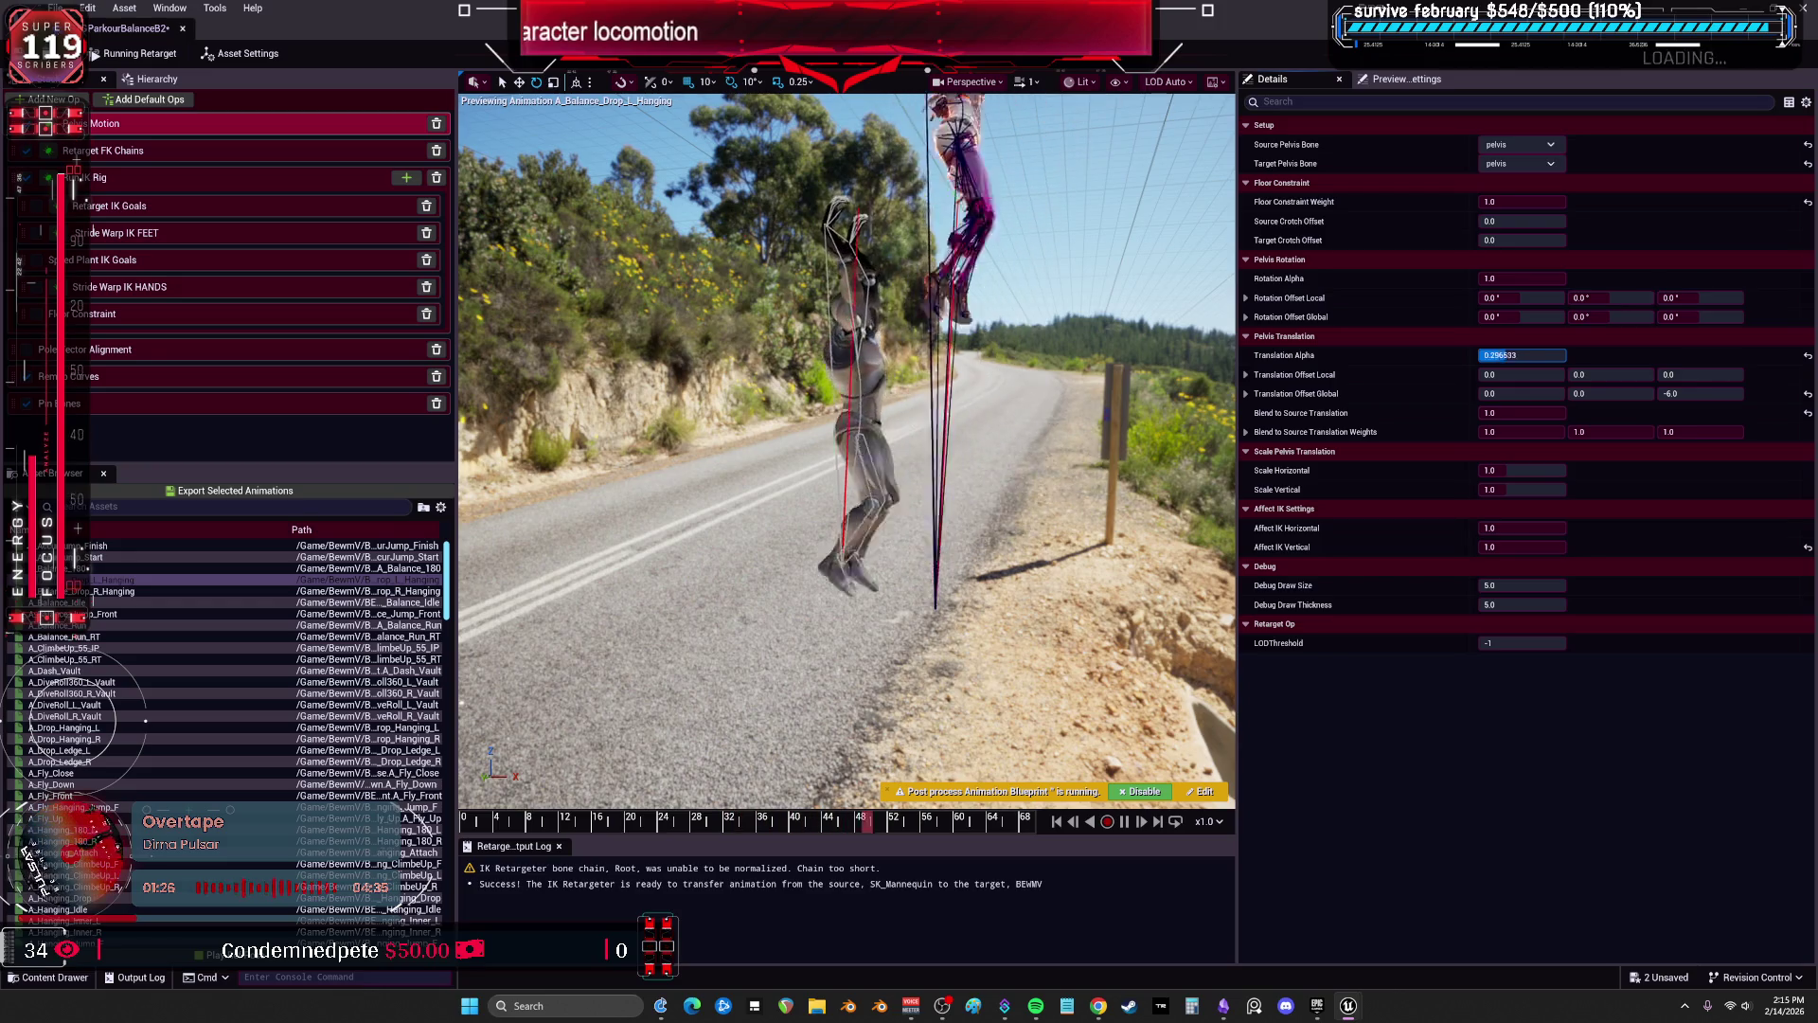
Lower pelvis Translation Alpha, raise Blend to Source Translation to about 0.55, and view the asset settings.
left_click_drag(1522, 355, 1489, 355)
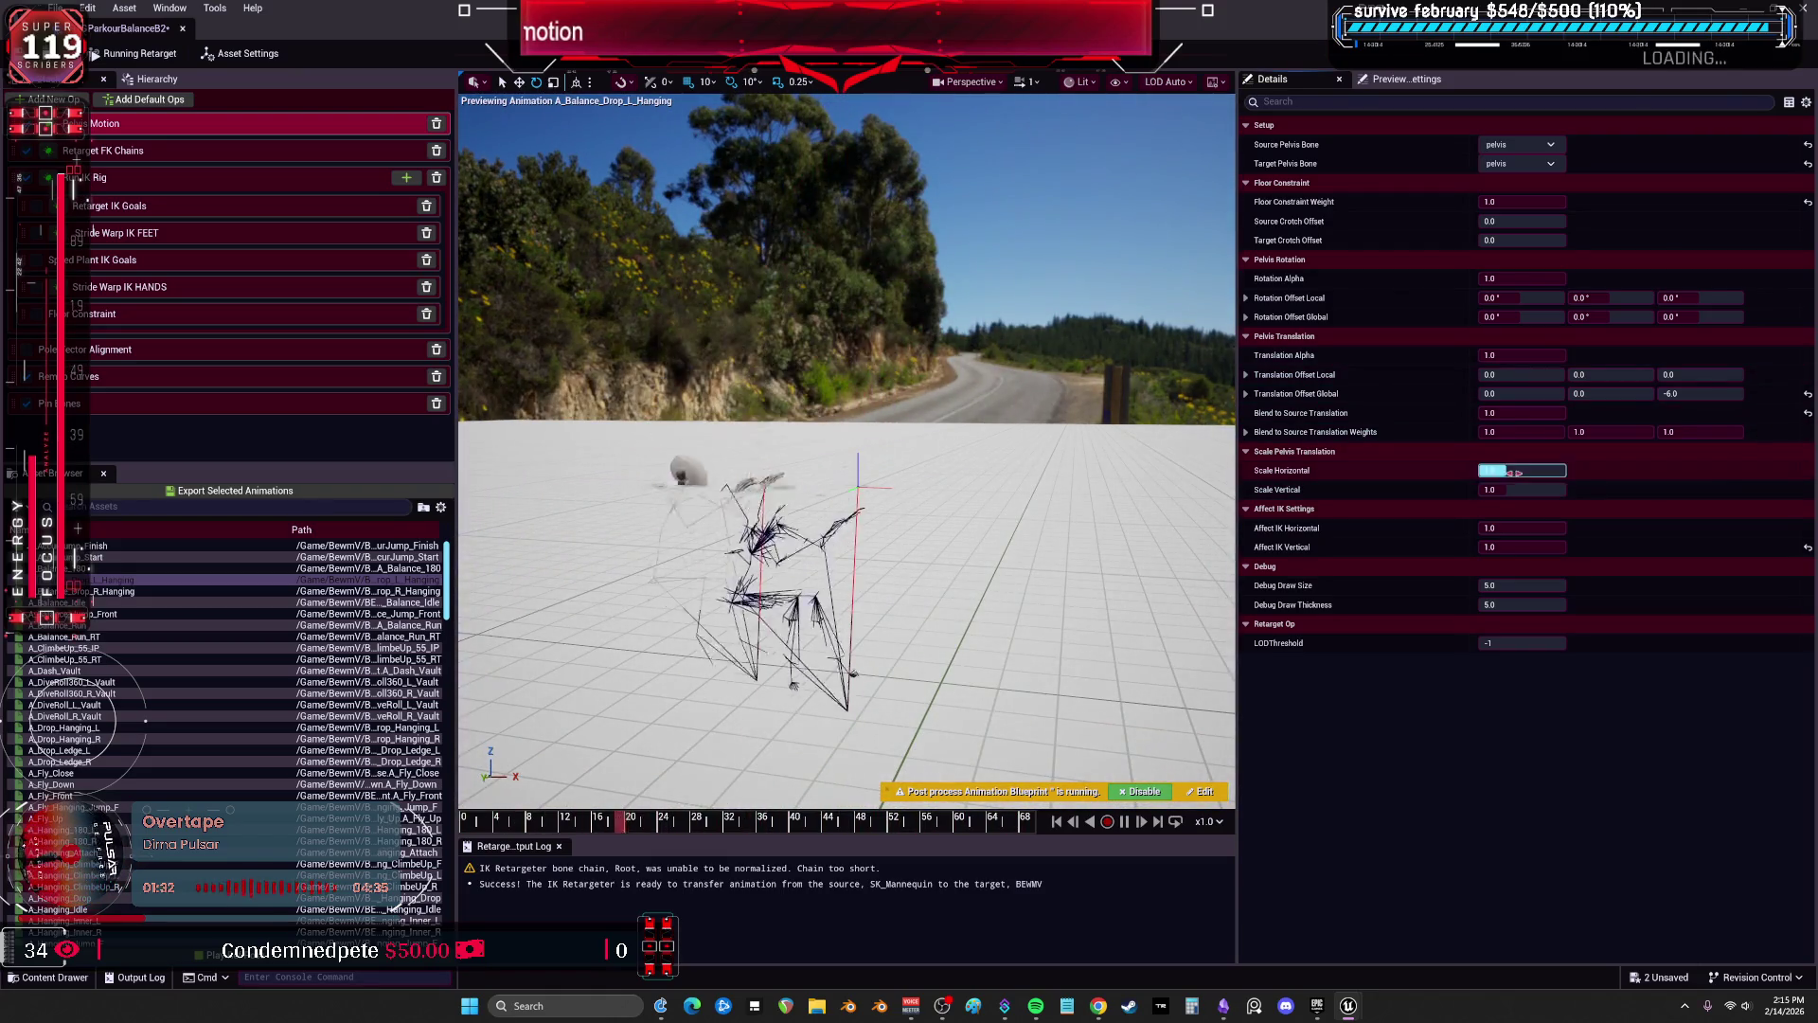
left_click(1532, 414)
type("0")
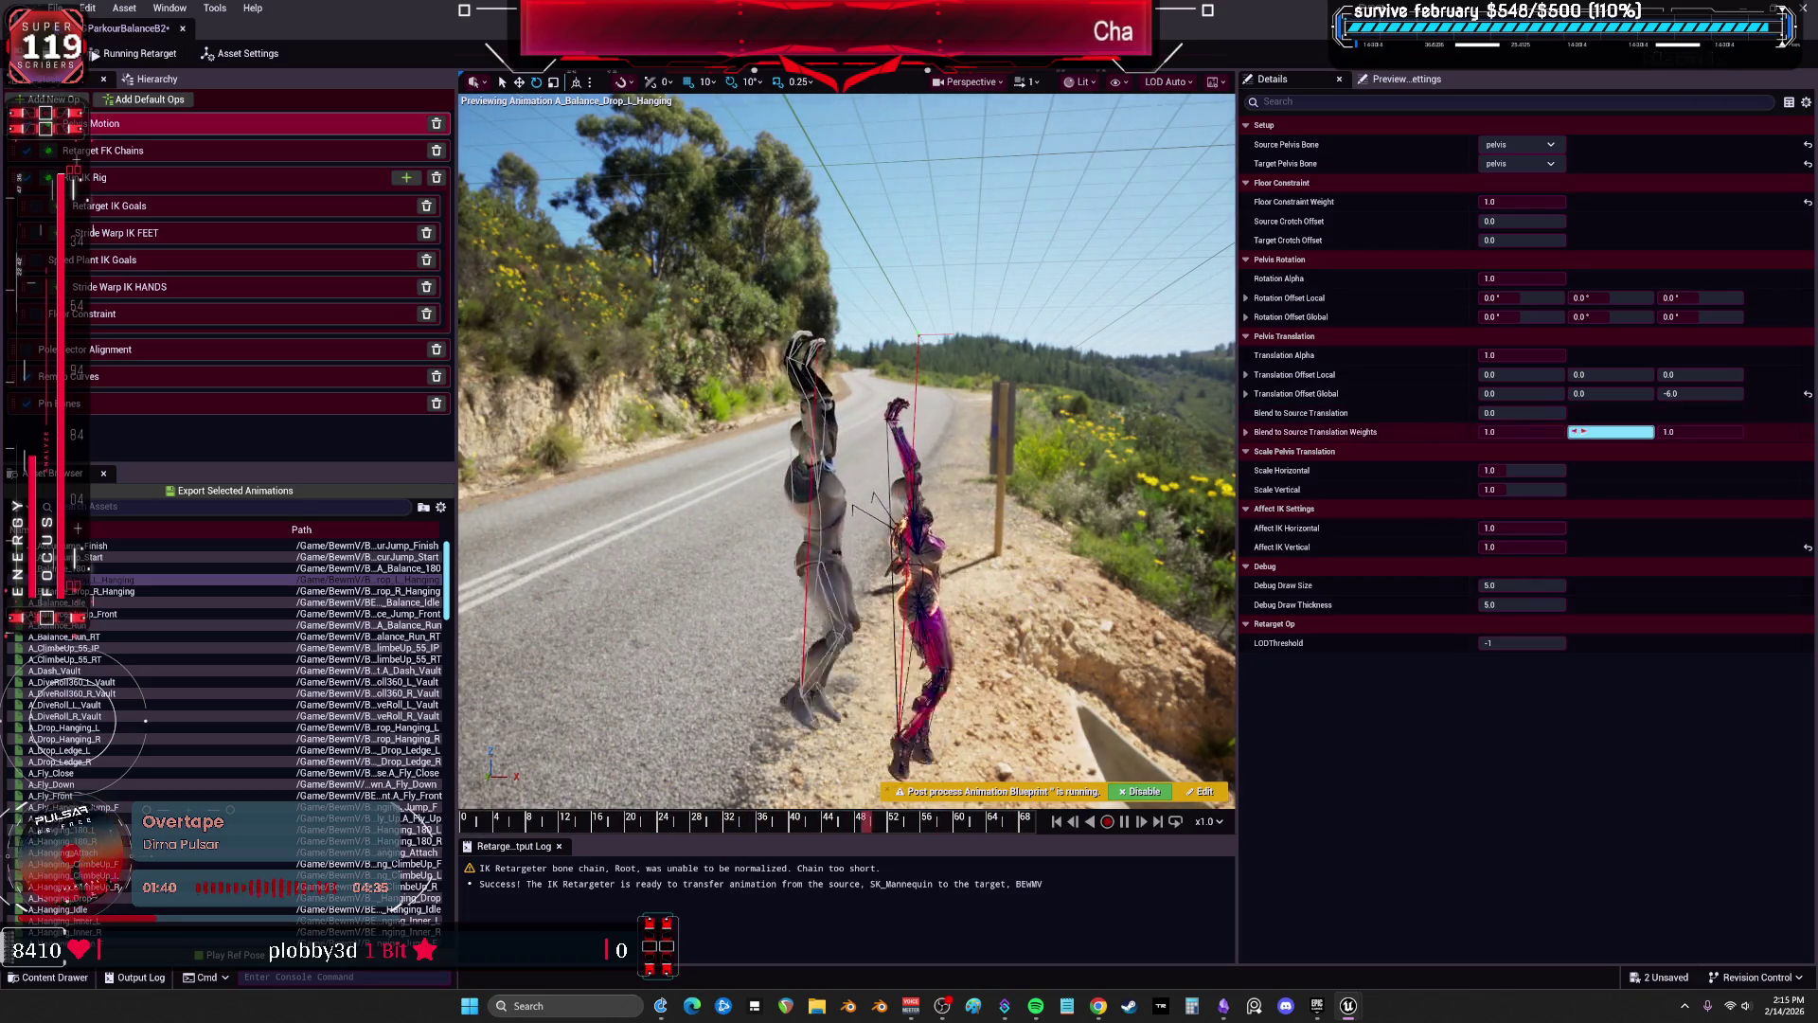
left_click_drag(1576, 414, 1628, 414)
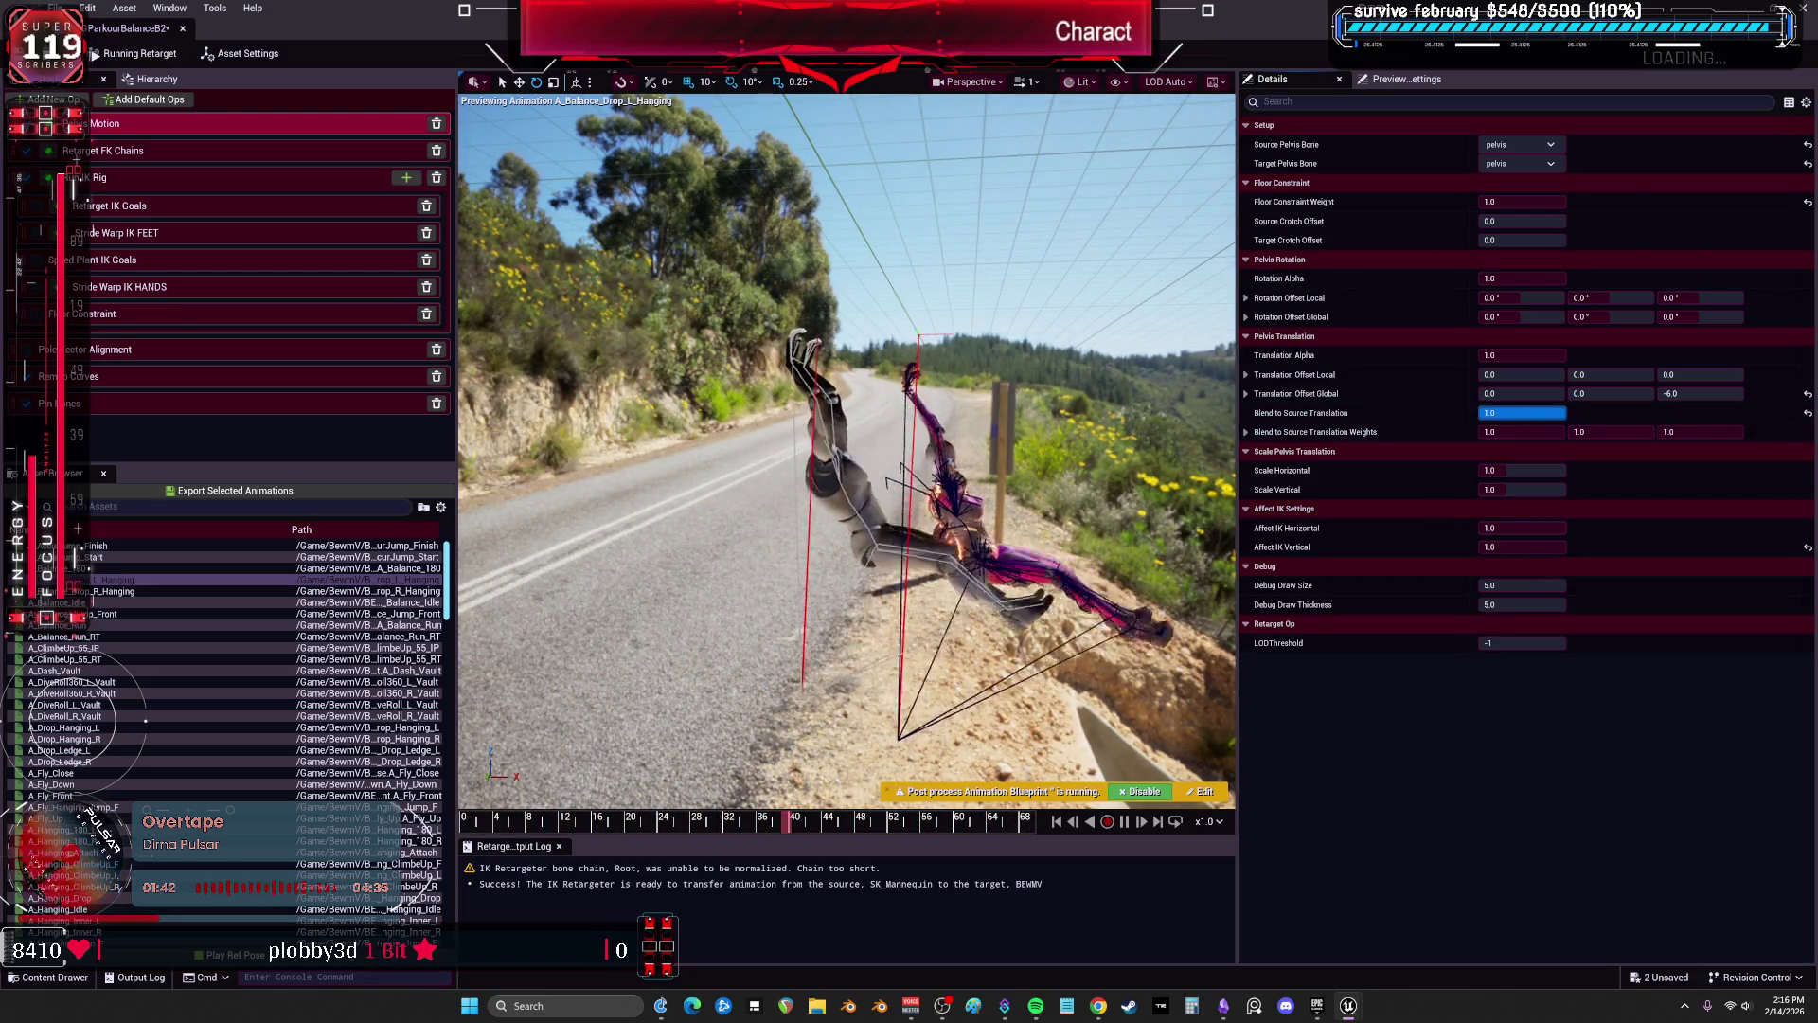
left_click(1407, 78)
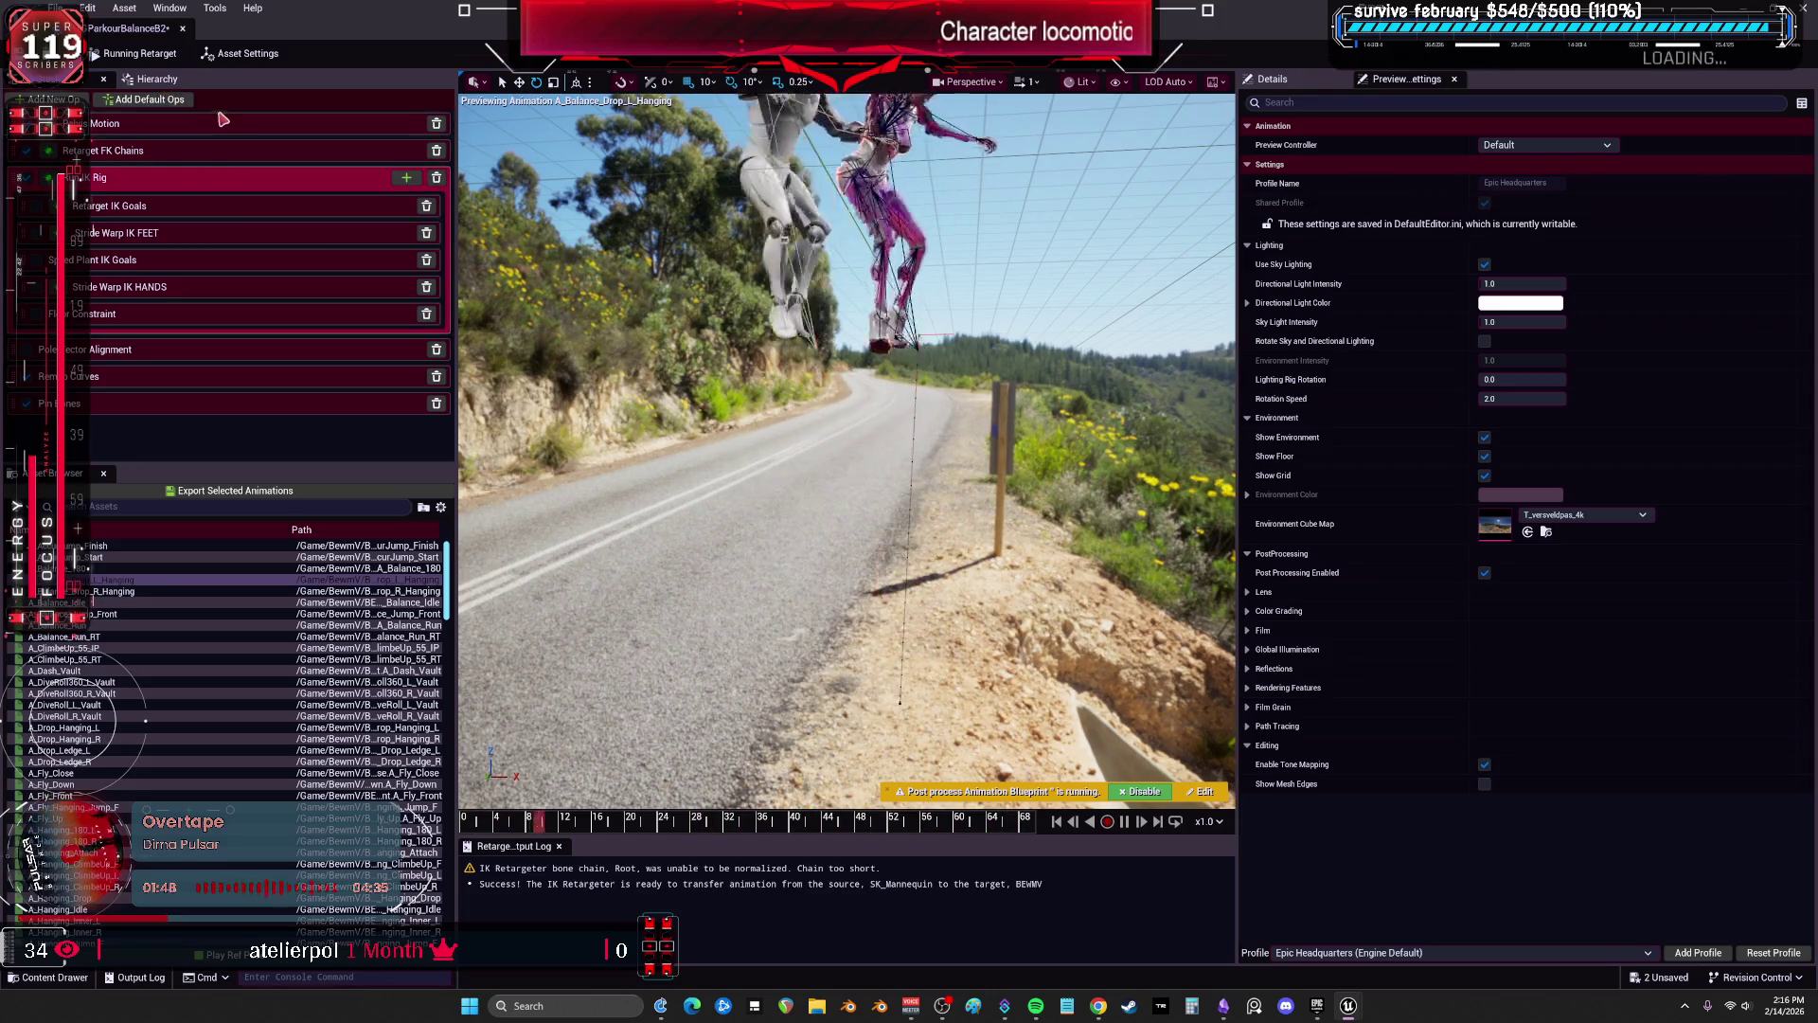
left_click(242, 53)
Assign IK_BEWMVParkourBalanceB2 as the default target IK rig for all ops.
left_click(1308, 83)
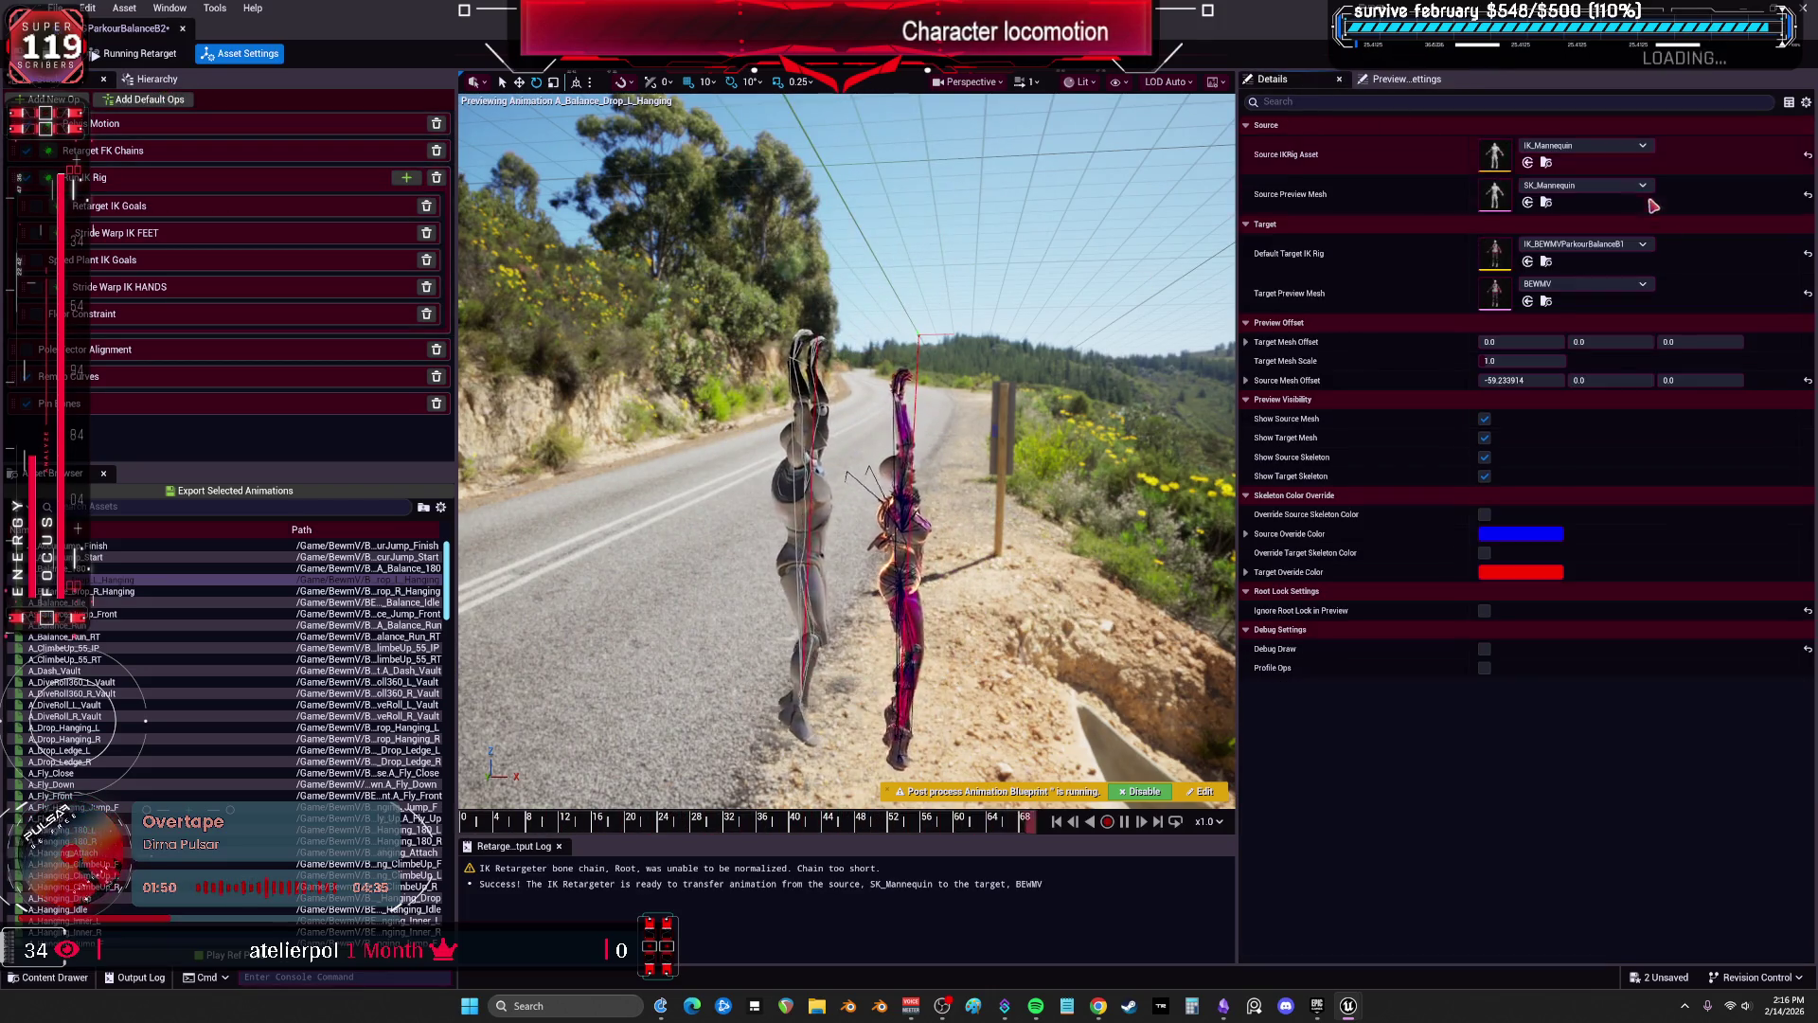
left_click(1583, 245)
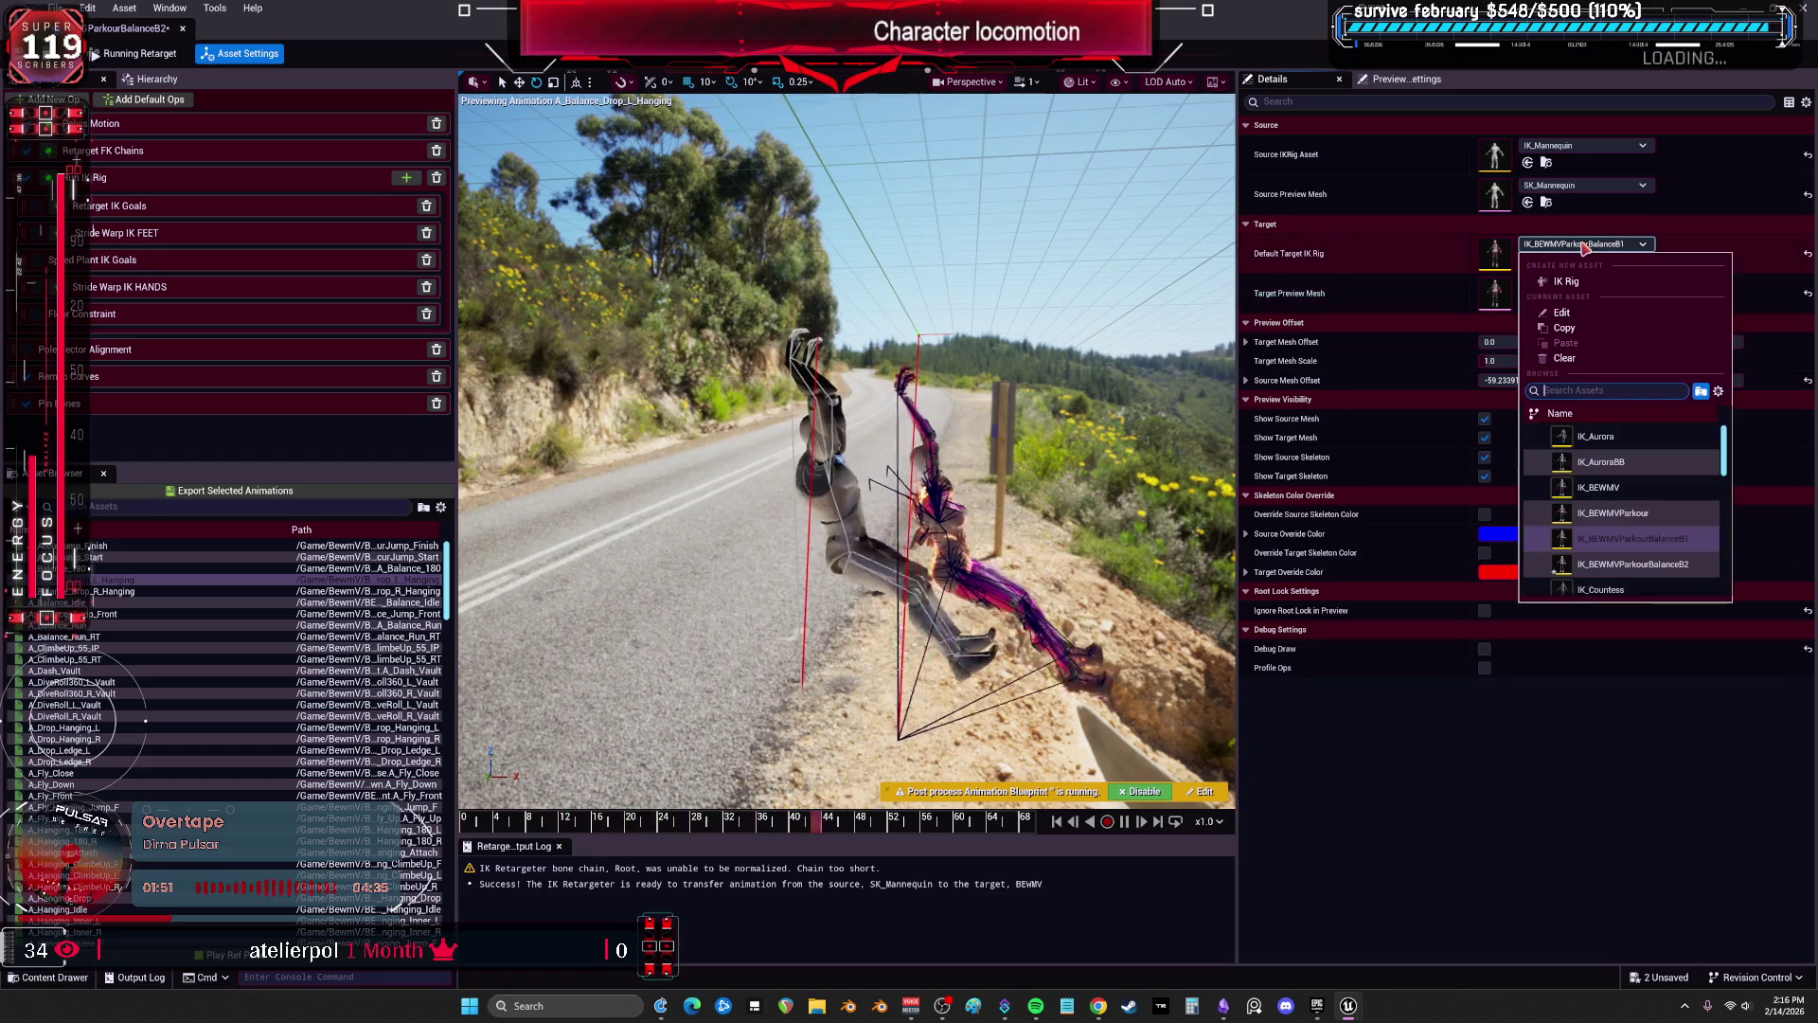
left_click(1681, 565)
left_click(984, 518)
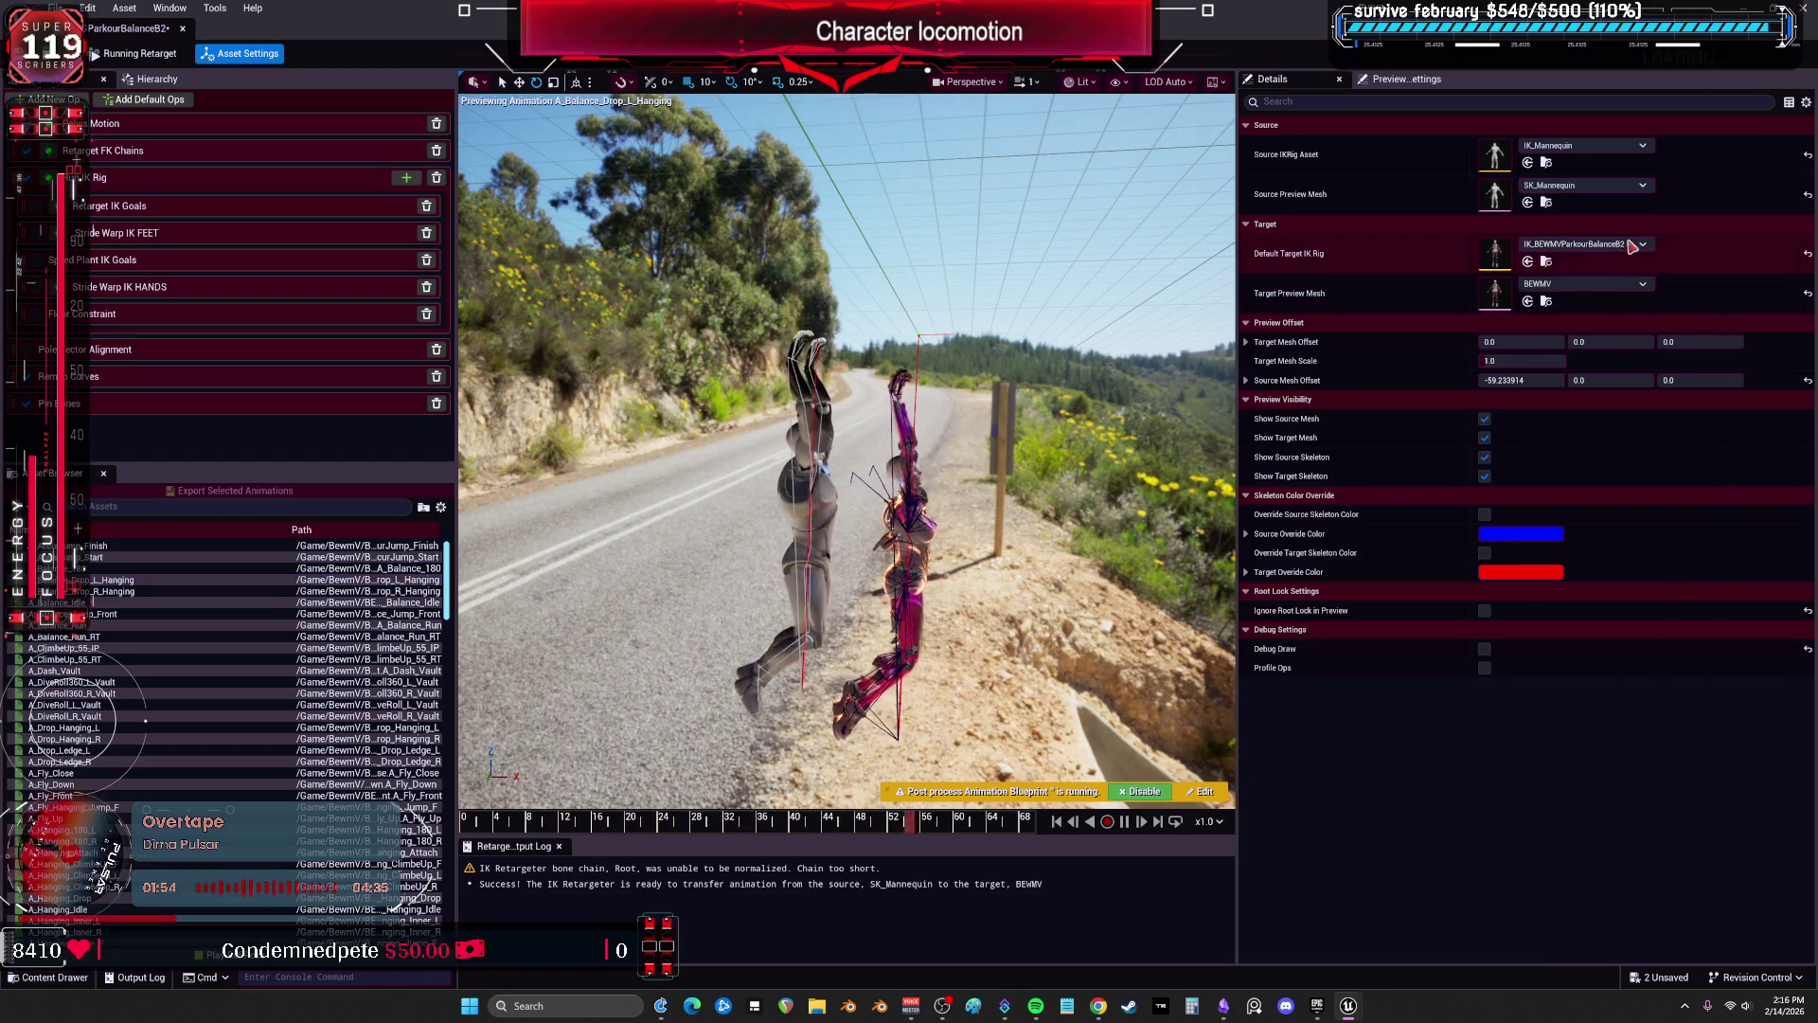
left_click(185, 131)
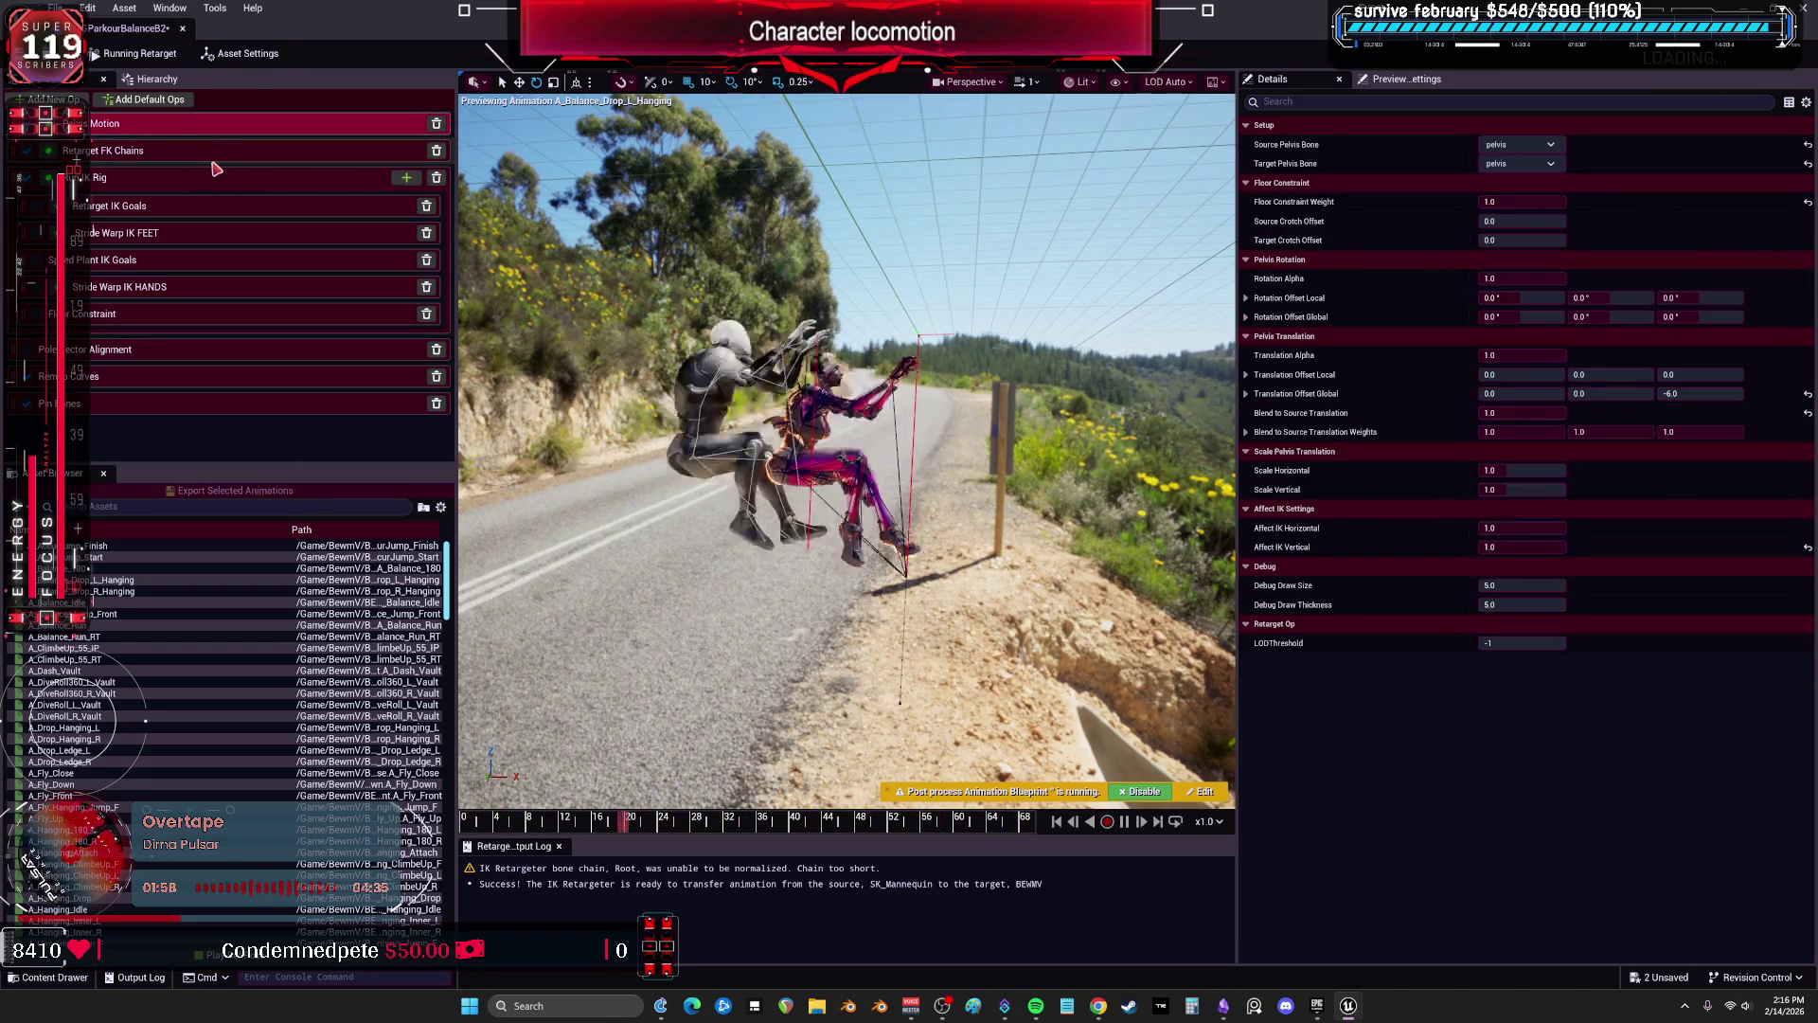
Point the Retarget FK Chains and Run IK Rig ops' IKRig Asset at the B2 rig.
left_click(212, 154)
left_click(1528, 162)
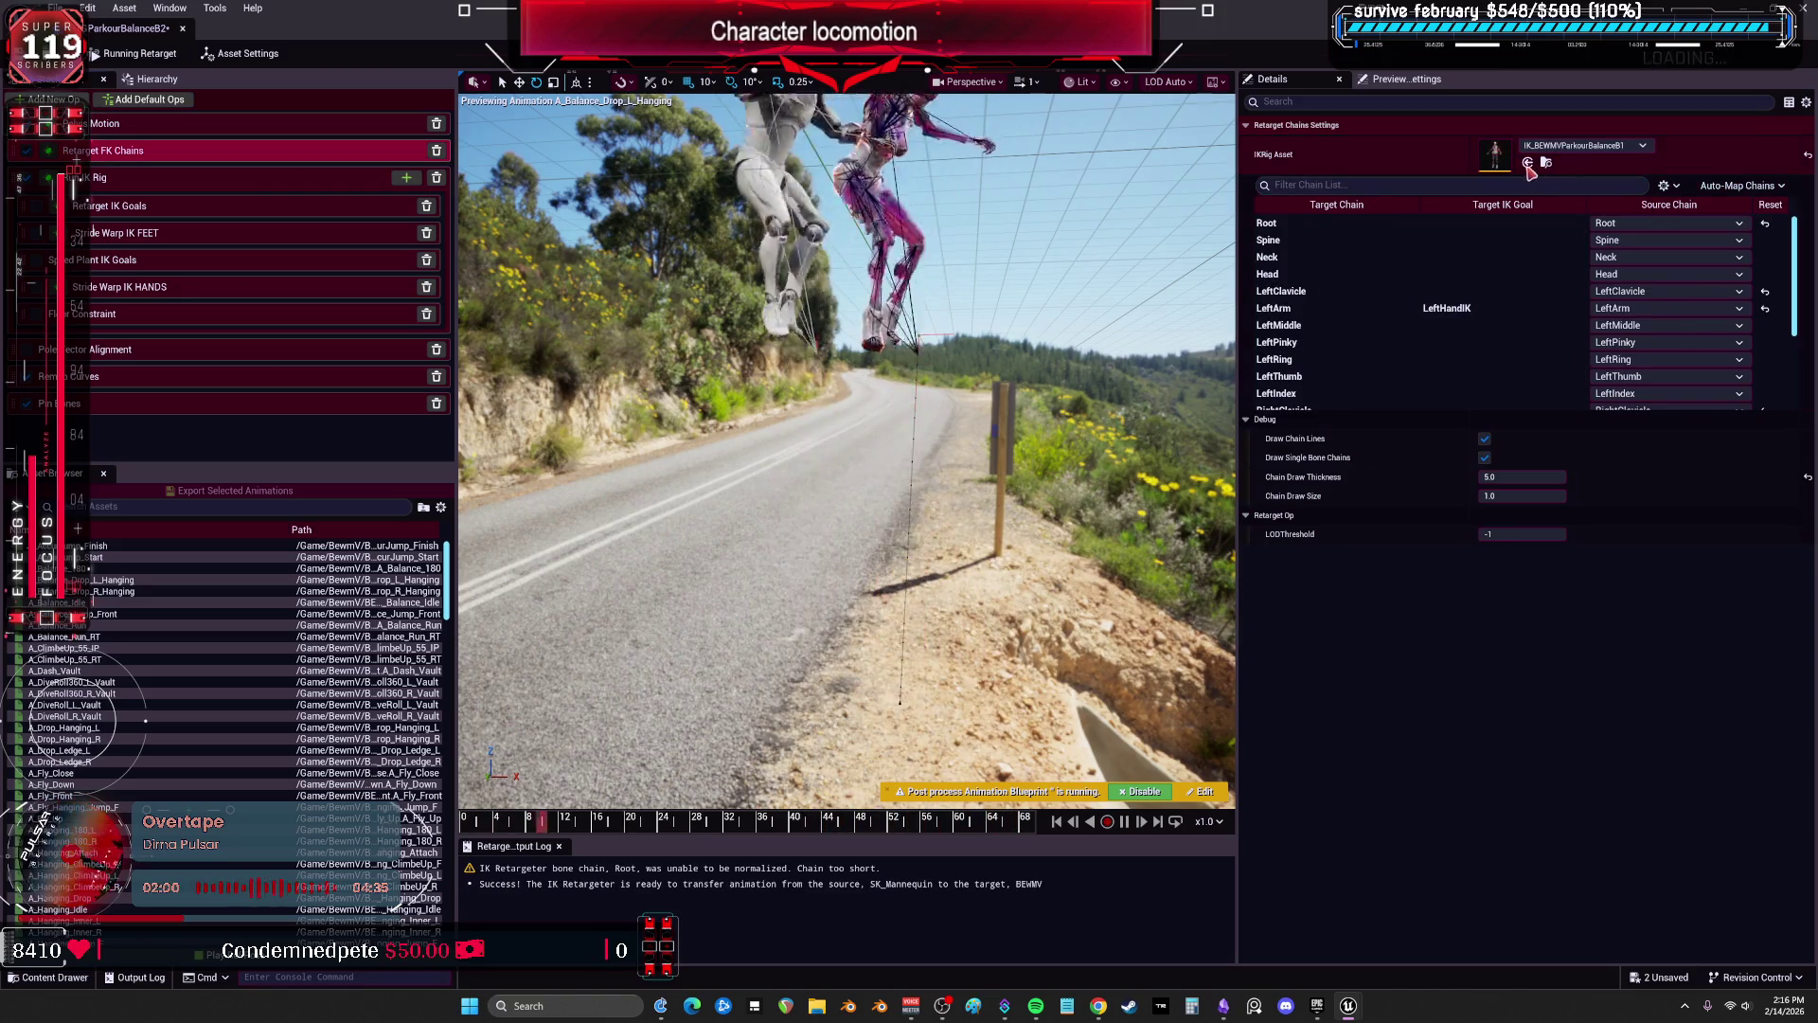
left_click(168, 180)
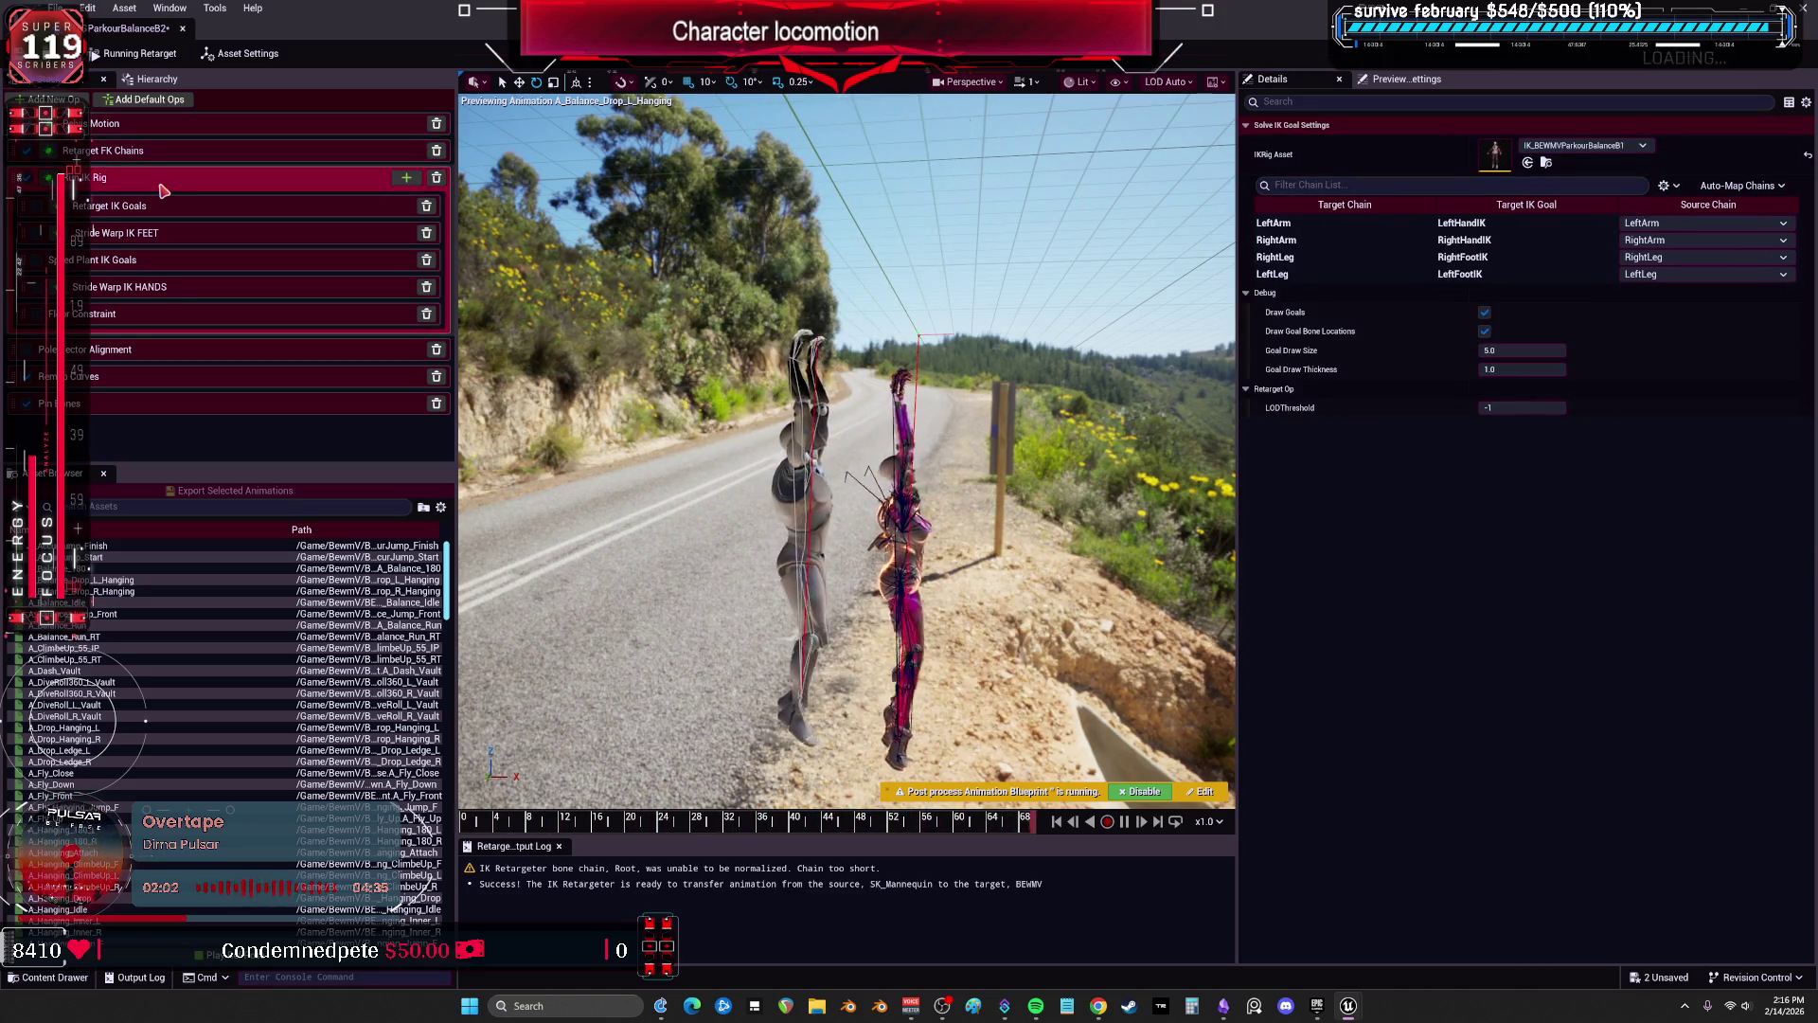
left_click(1527, 162)
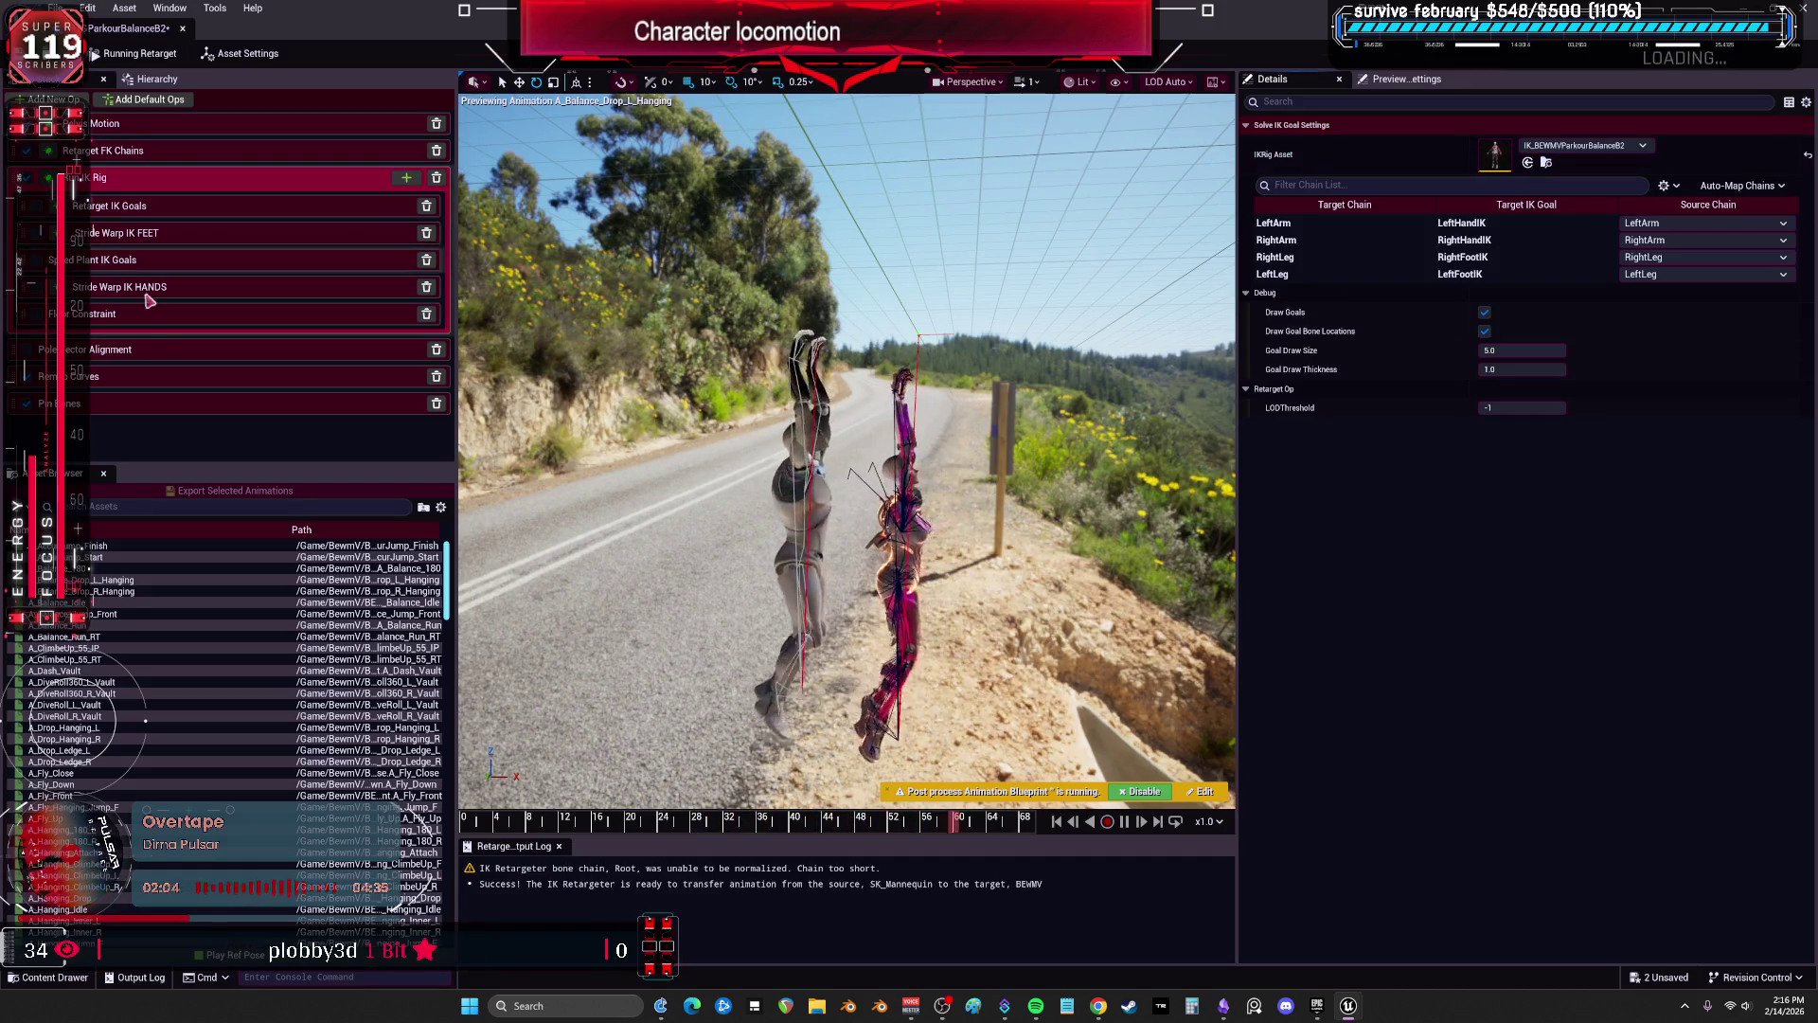
Review the Pole Vector Alignment, Remap Curves and Pin Bones op settings.
left_click(132, 351)
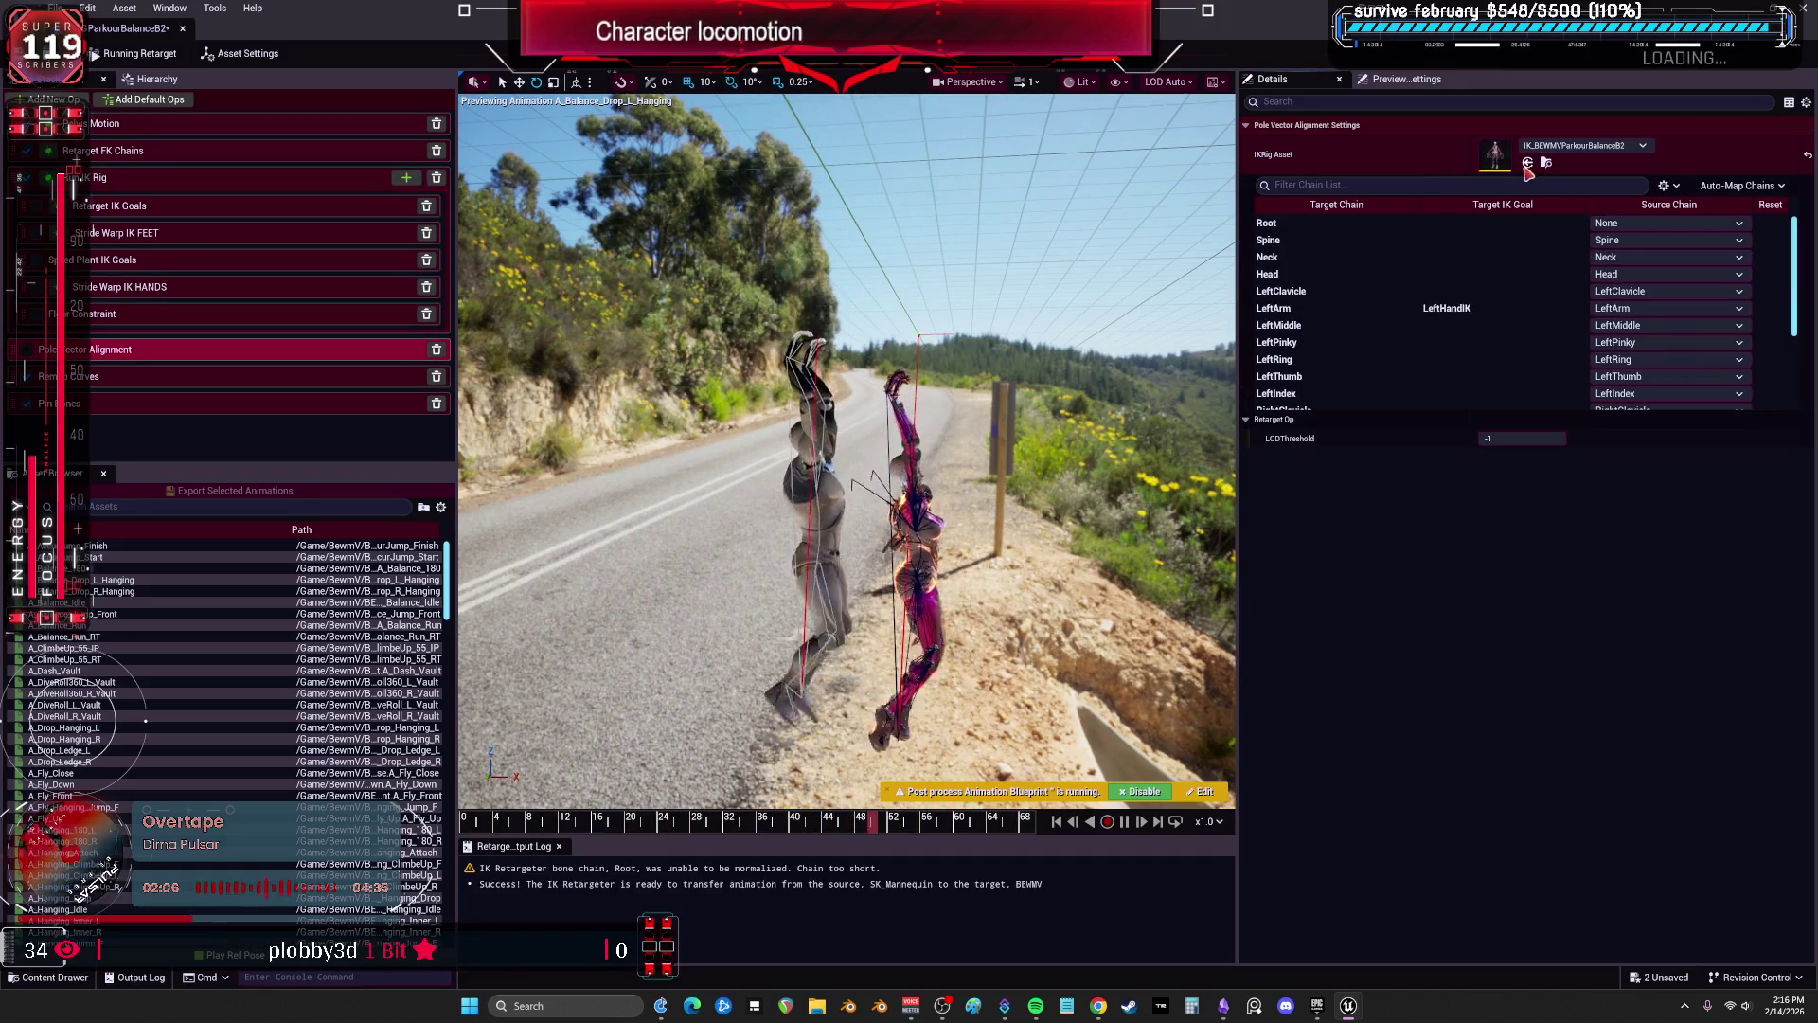
left_click(156, 377)
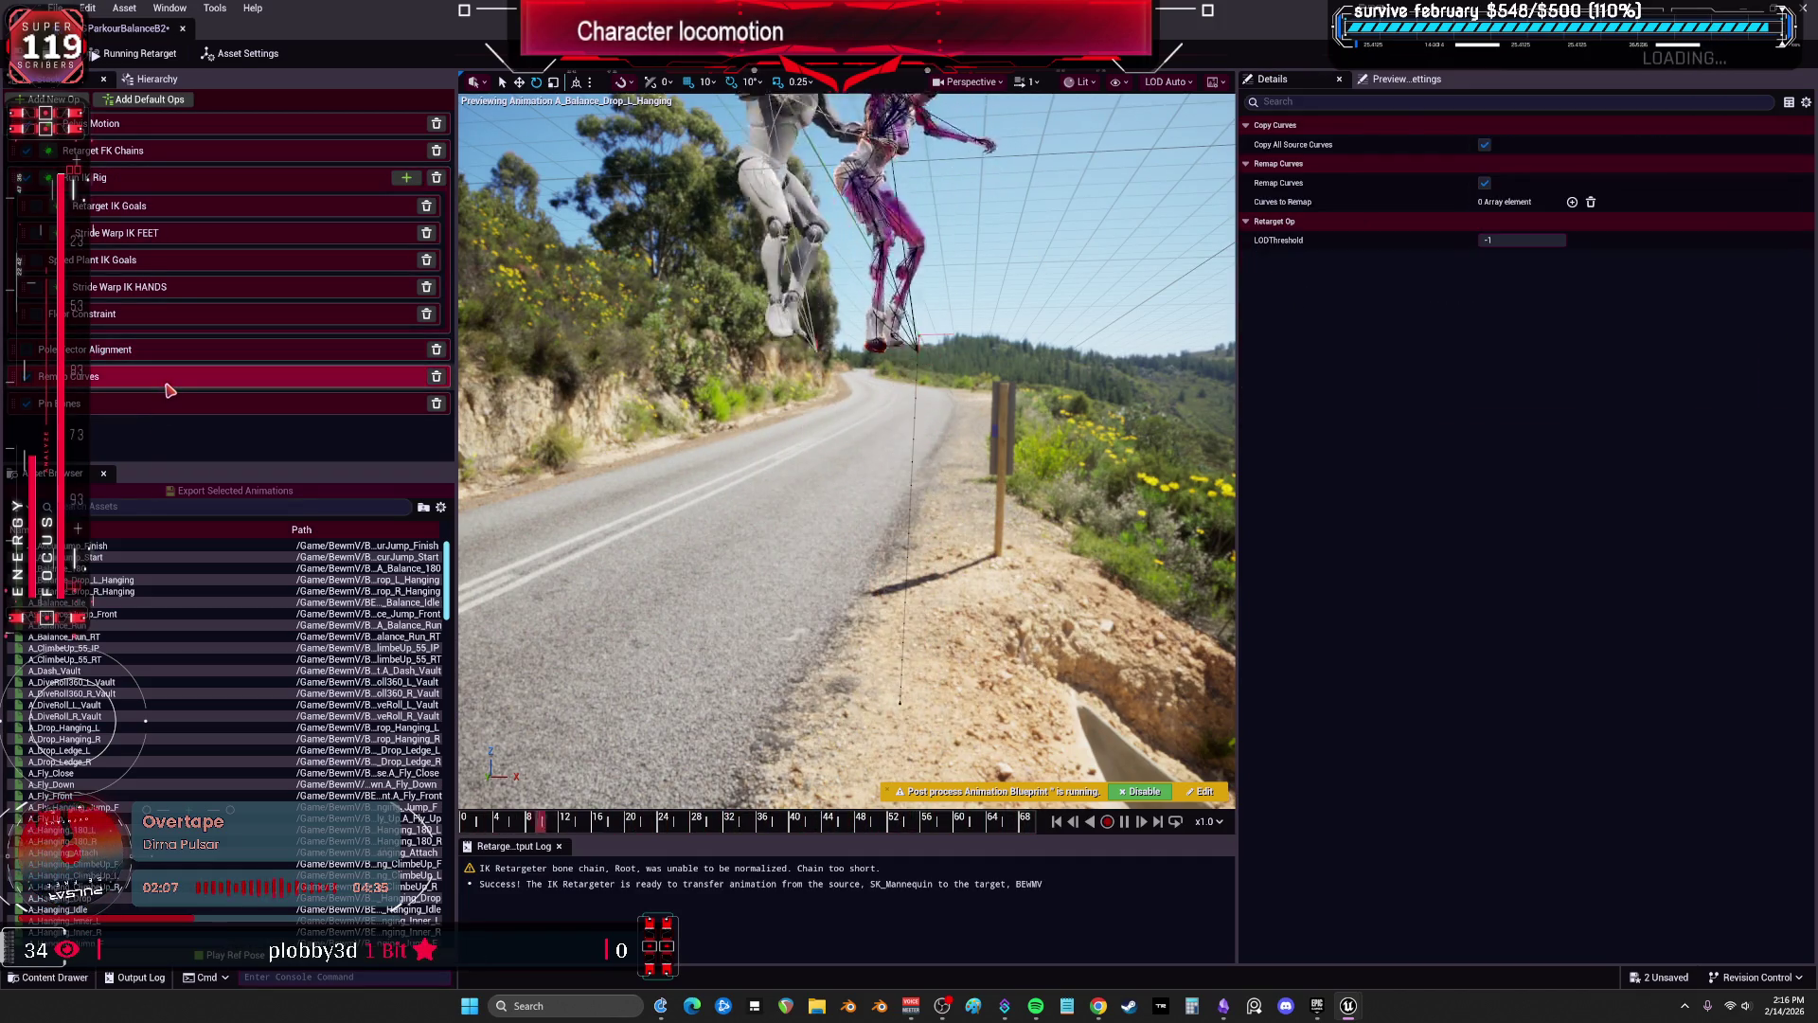
left_click(278, 405)
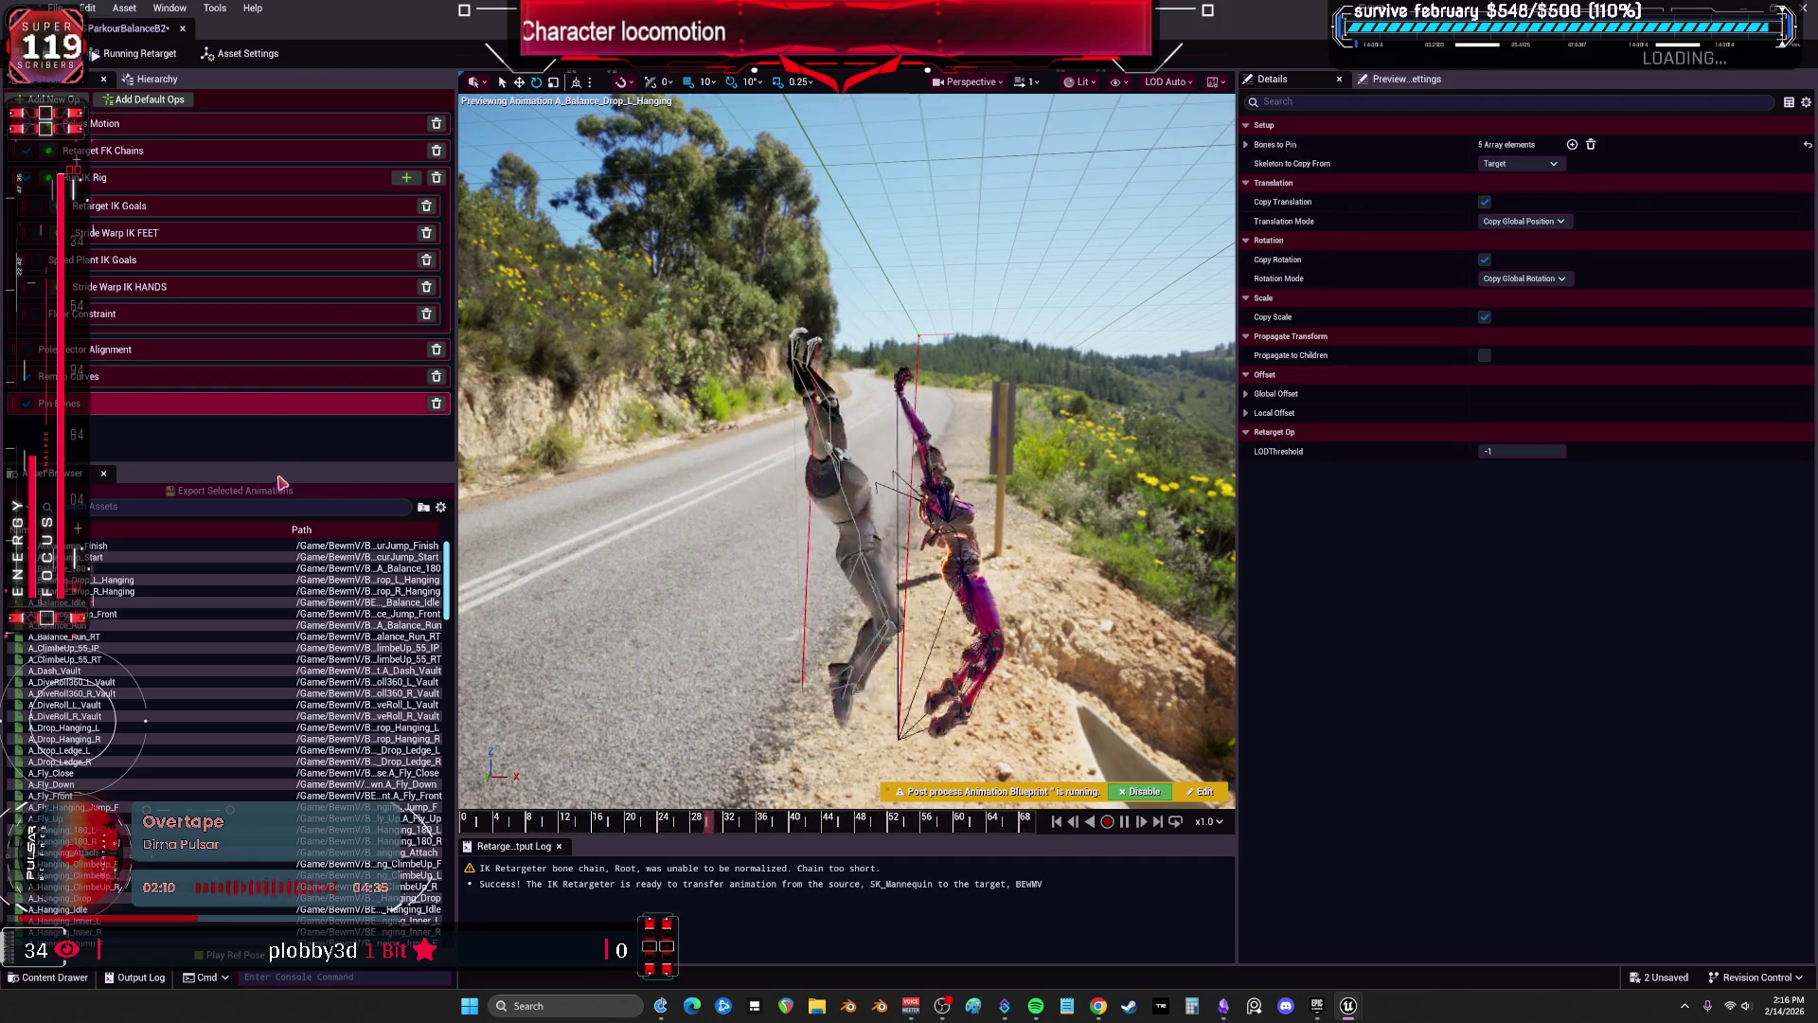
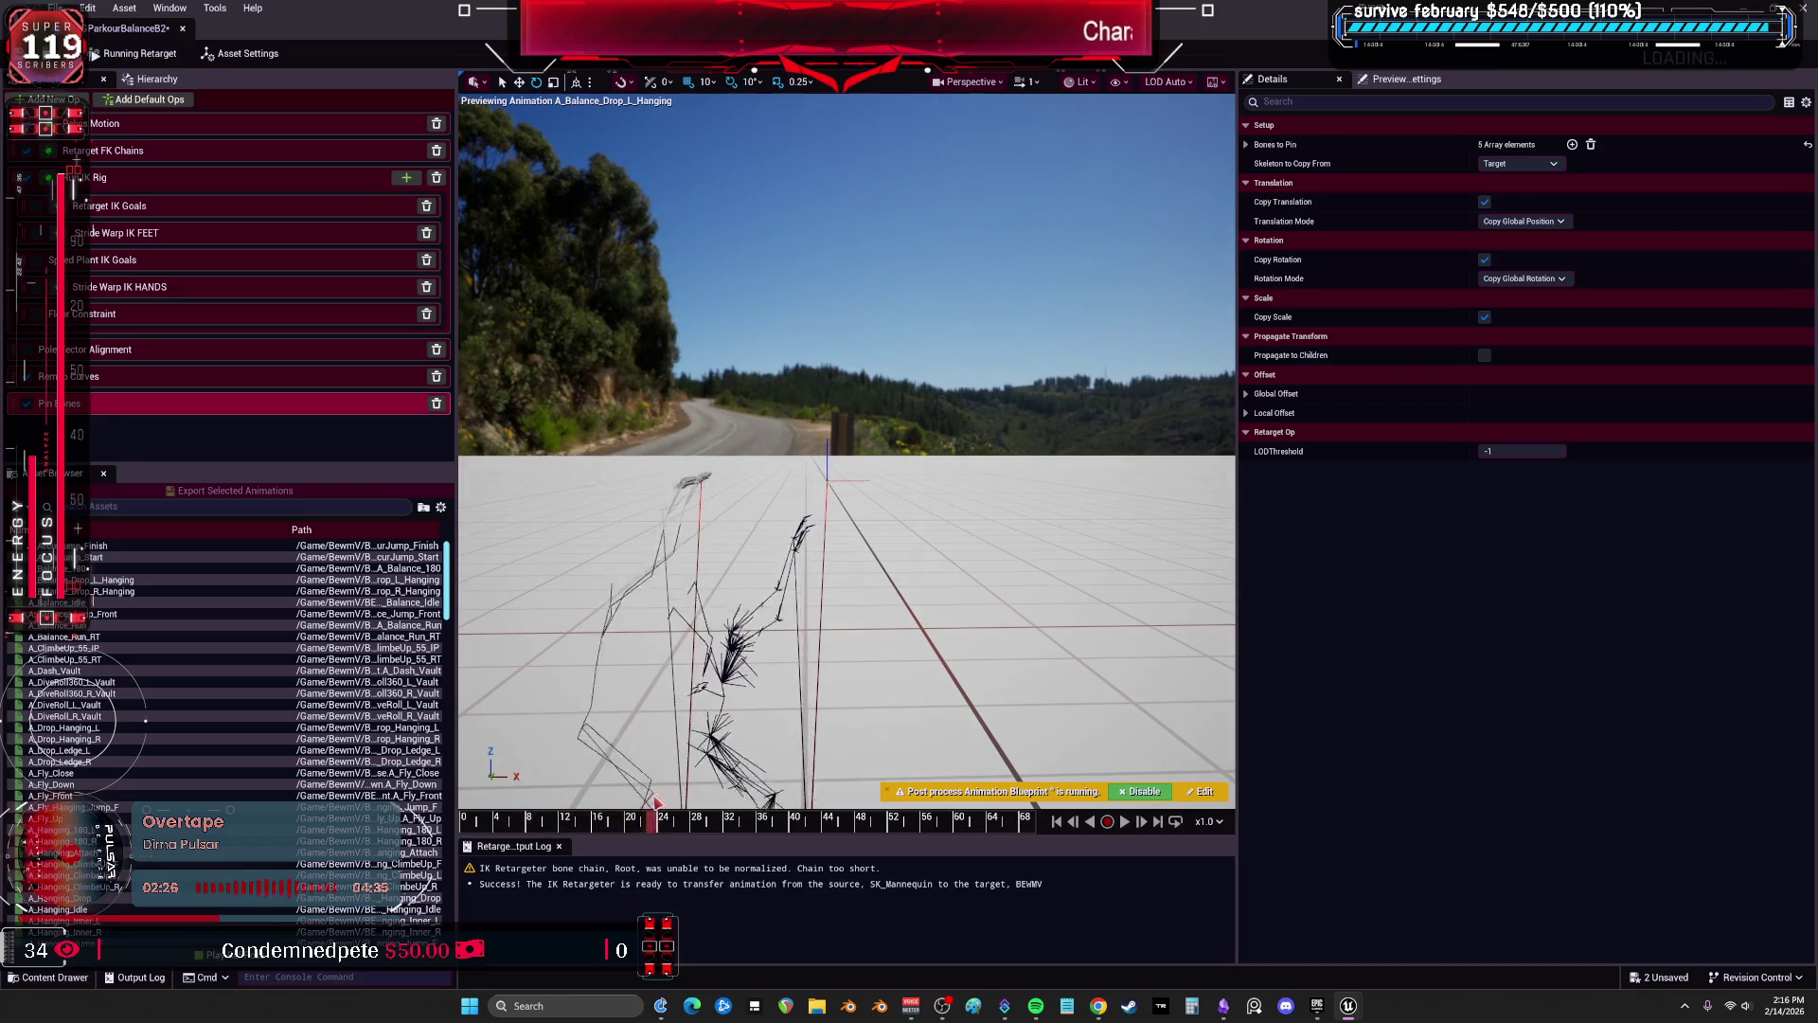
Review the Pelvis Motion and FK Chains ops, then open the IK_BEWMVParkourBalanceB2 IK Rig.
mouse_move(678, 824)
left_mouse_down()
mouse_move(647, 816)
mouse_move(736, 844)
left_mouse_up()
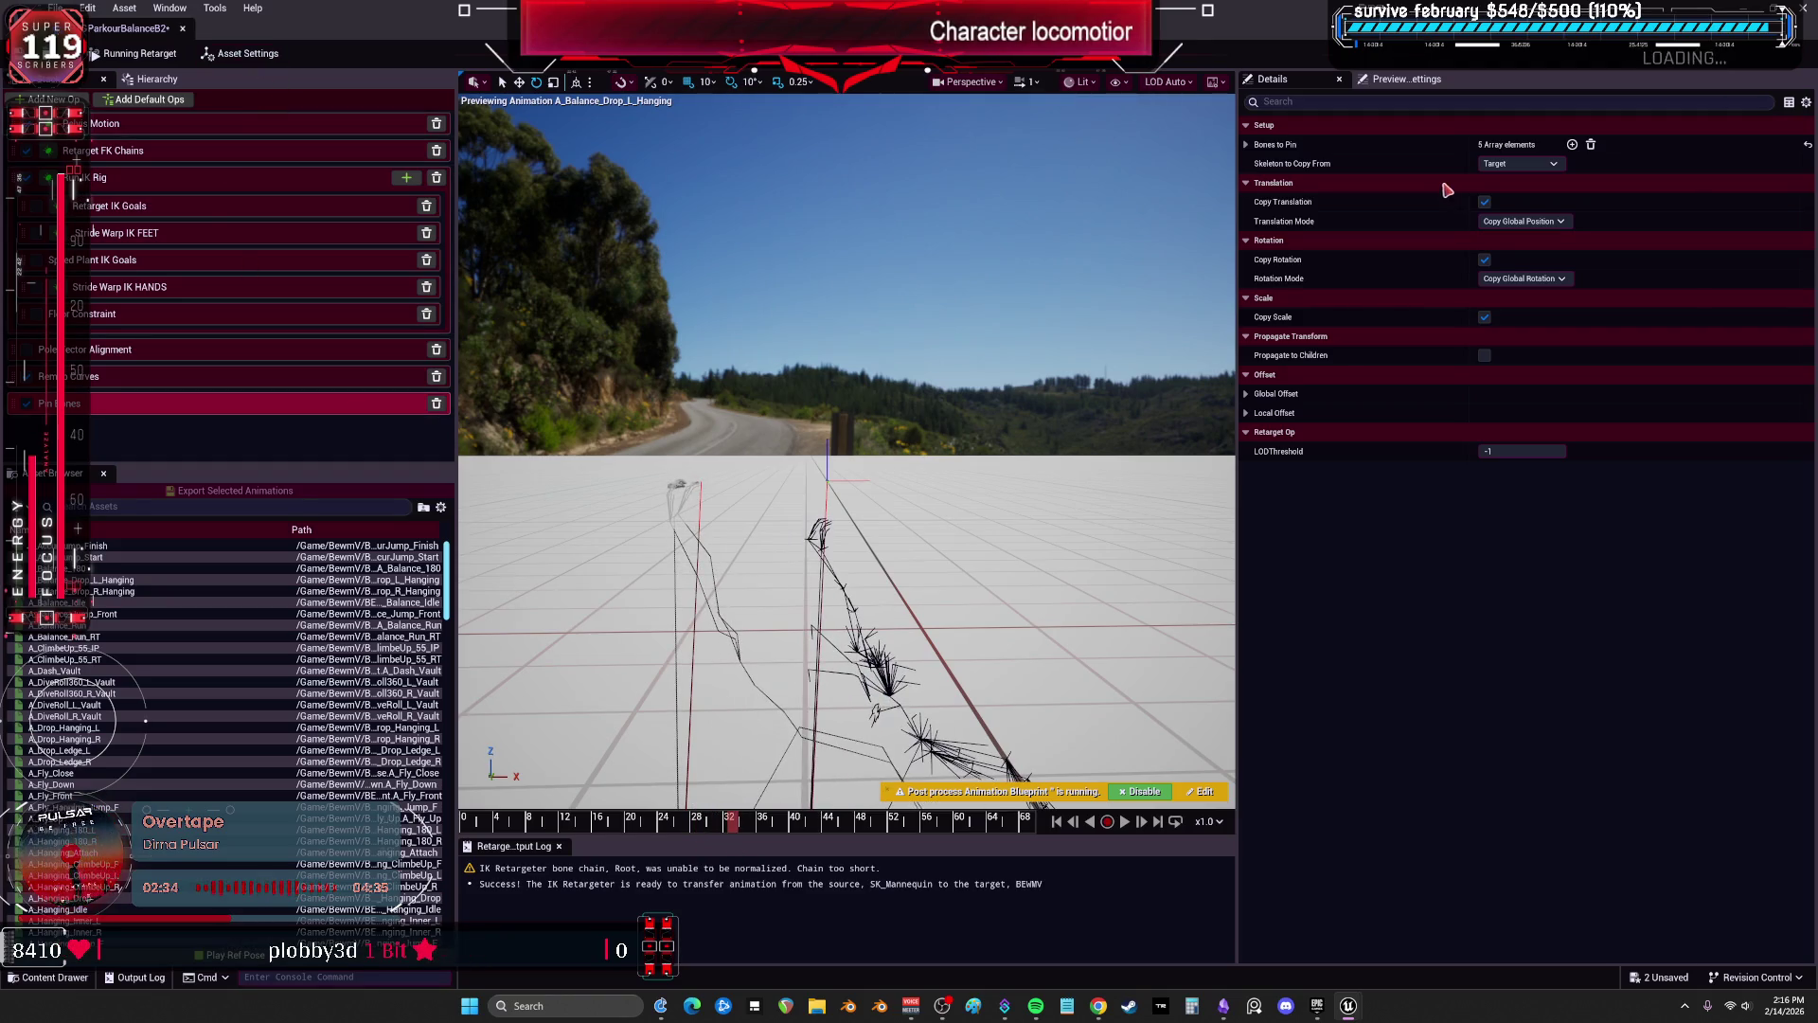
left_click(300, 125)
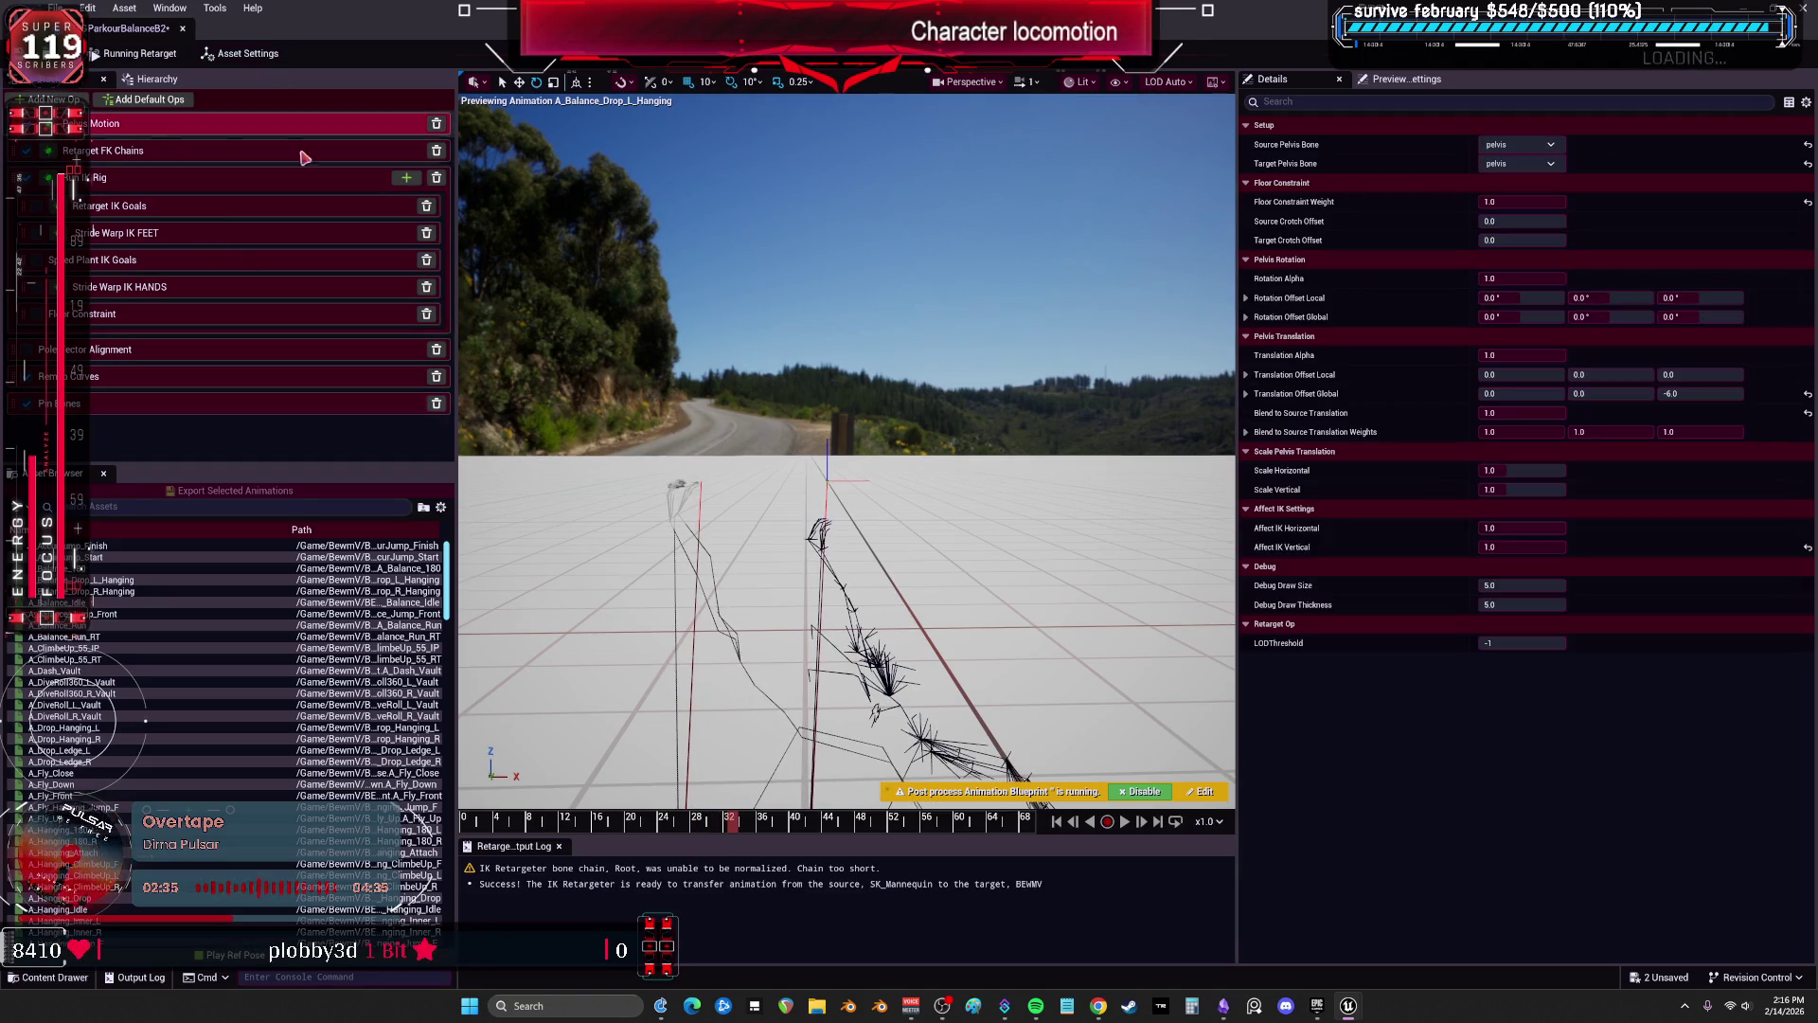
left_click(208, 151)
double_click(1494, 163)
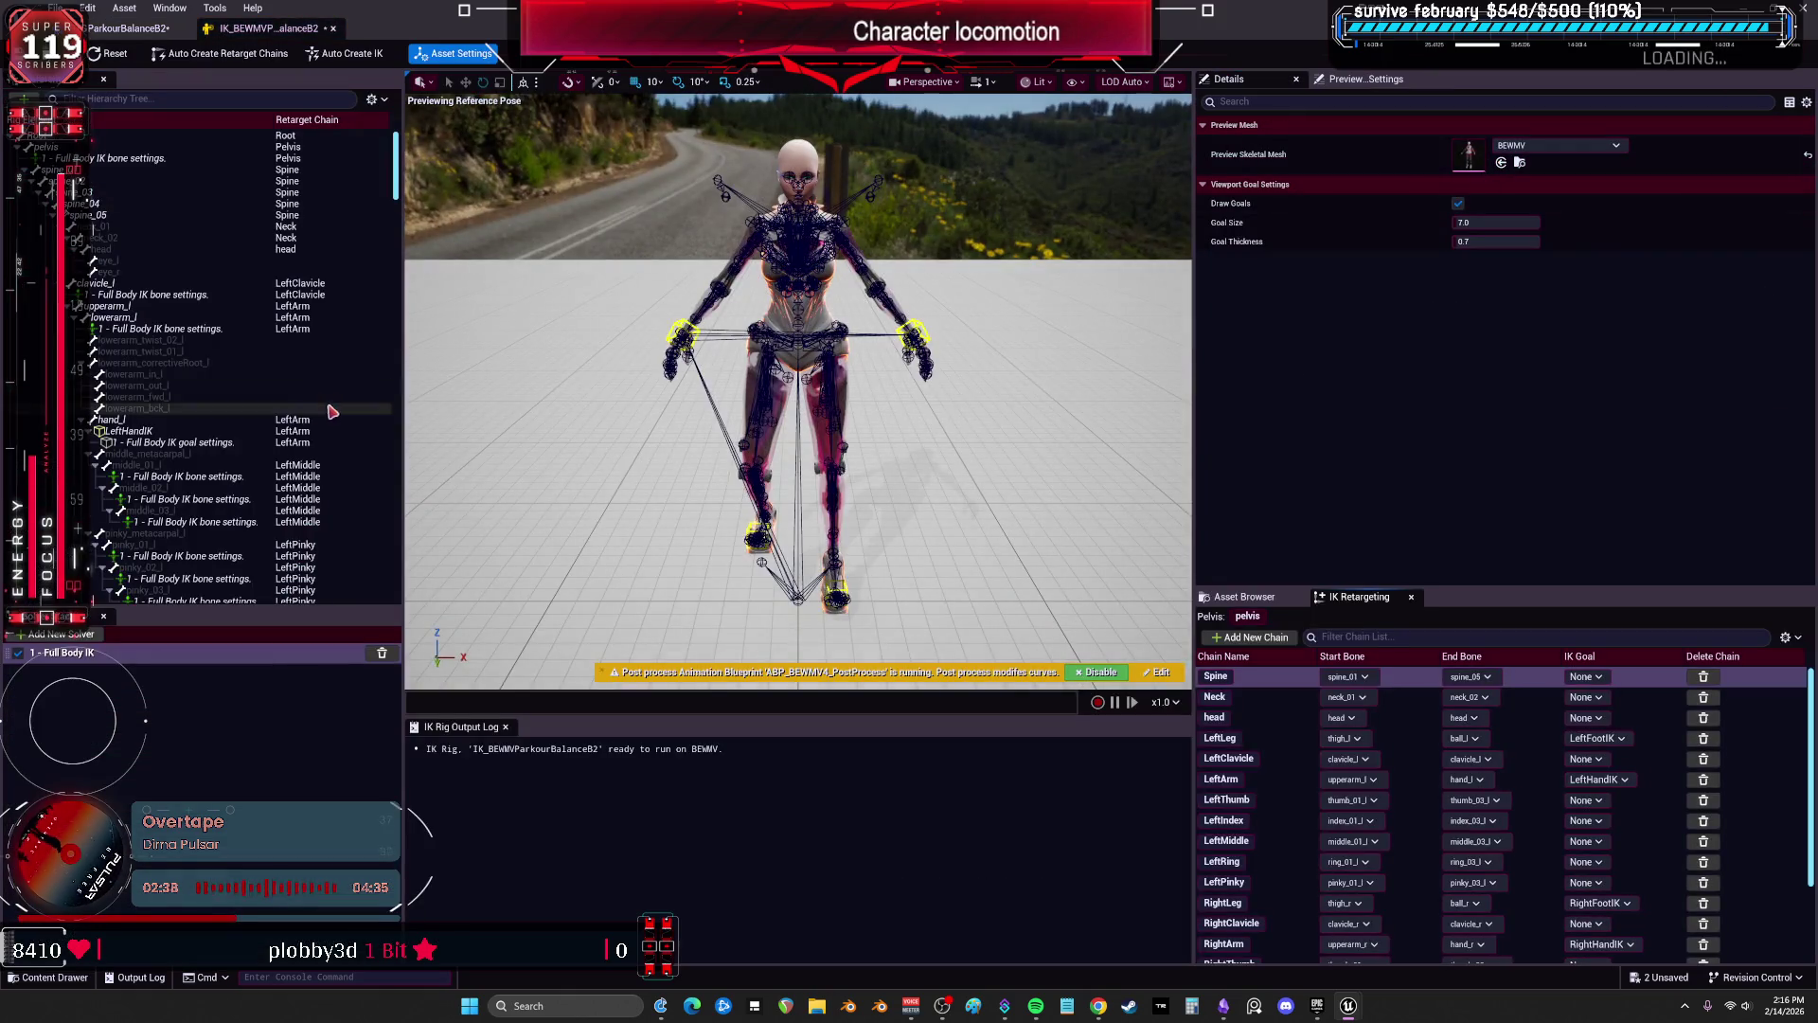
Lower the pelvis bone's rotation stiffness and check the retargeted result.
left_click(104, 159)
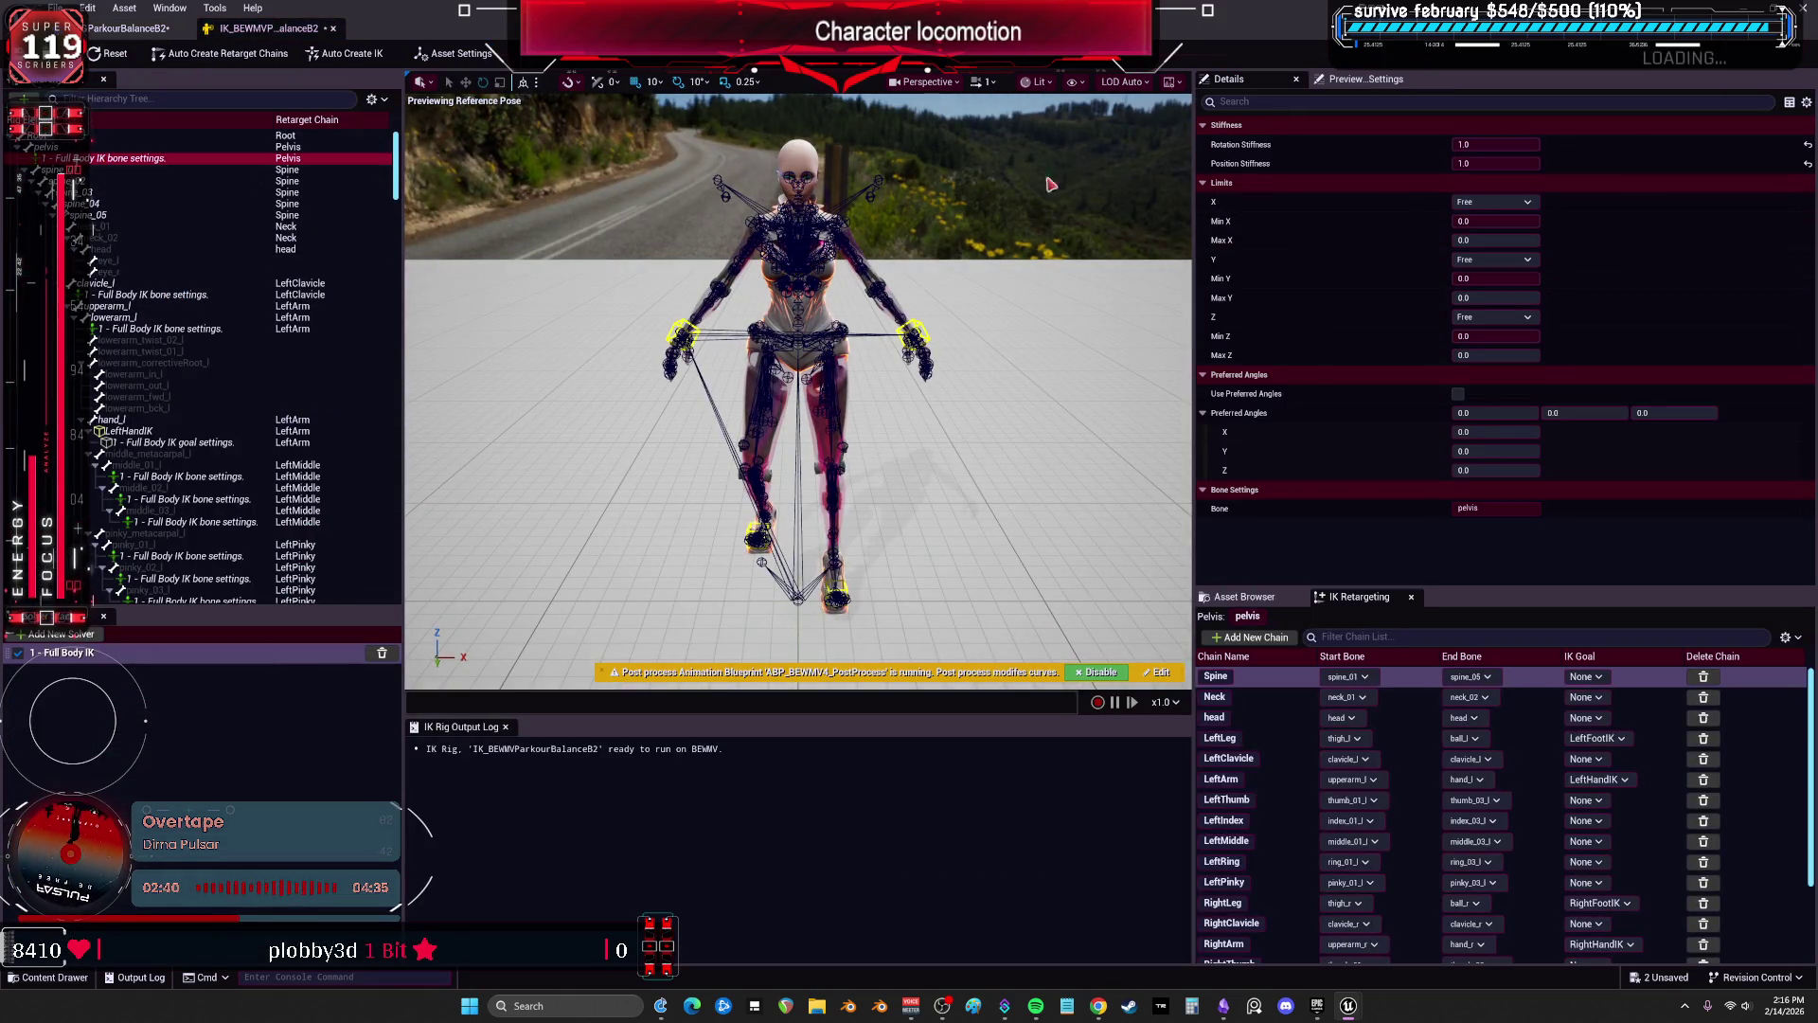
mouse_move(1515, 144)
left_mouse_down()
mouse_move(1491, 144)
mouse_move(1545, 179)
left_mouse_up()
left_click(128, 27)
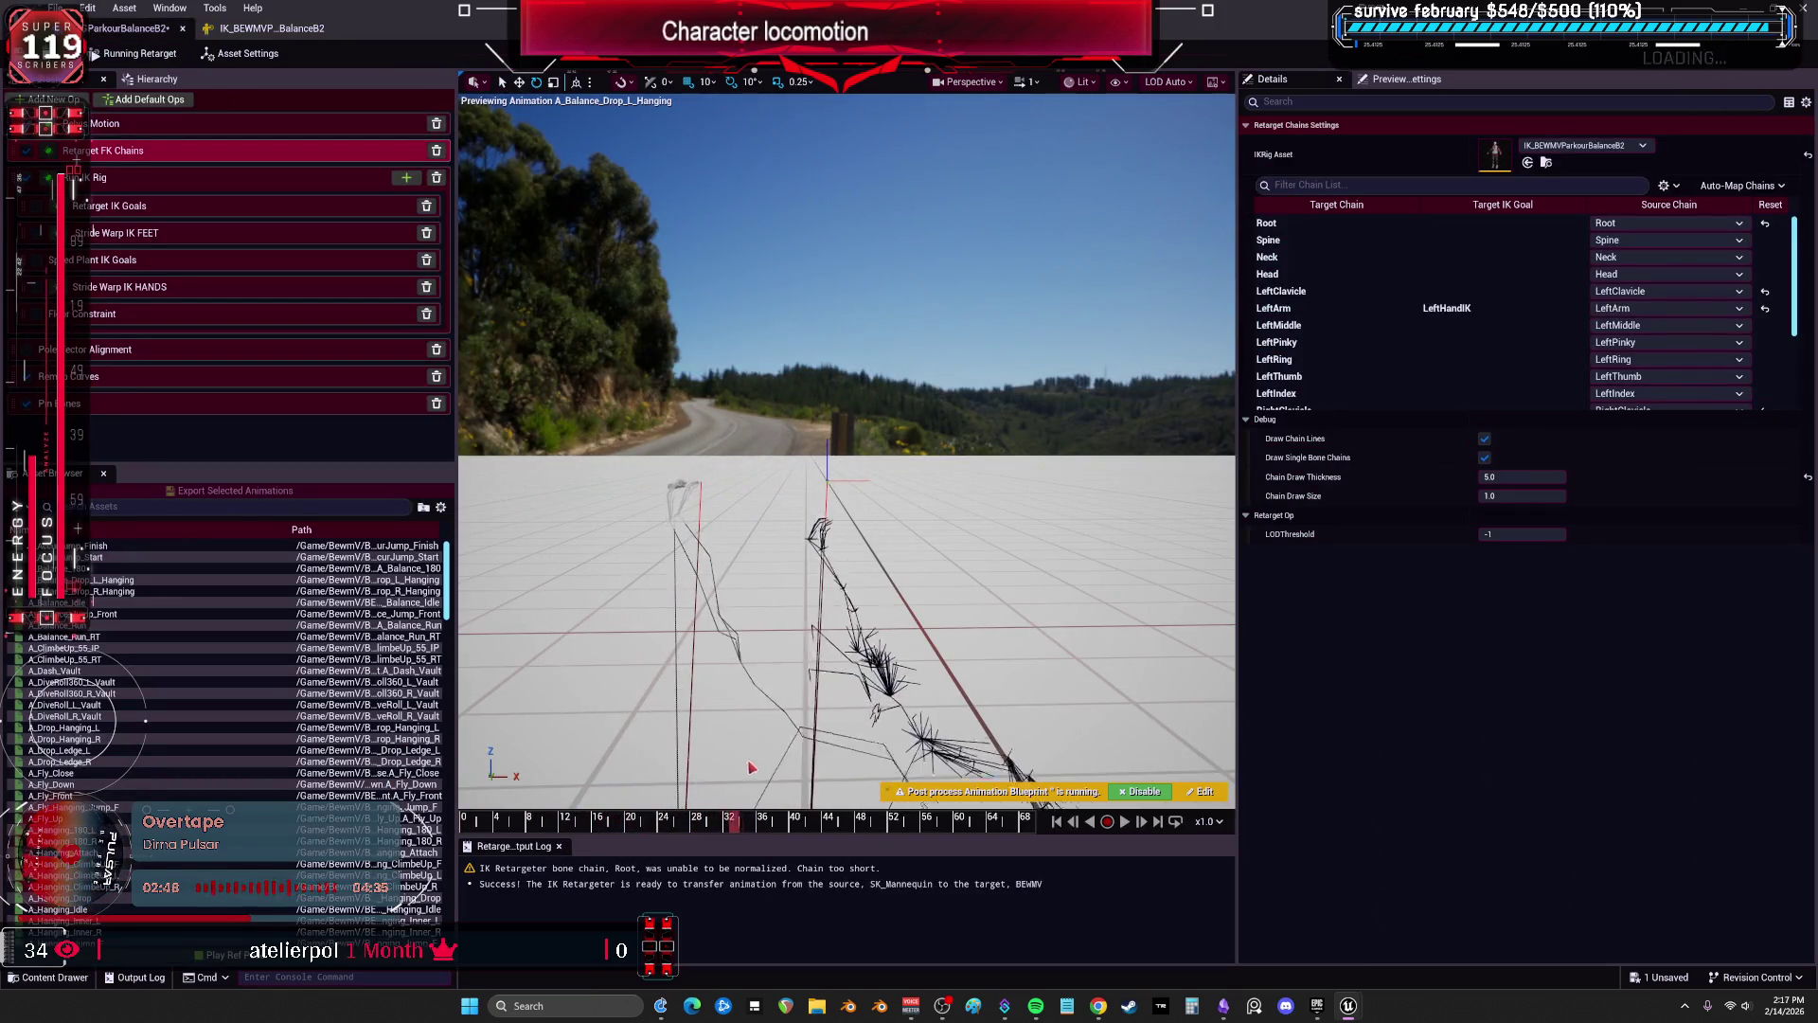
left_click(268, 27)
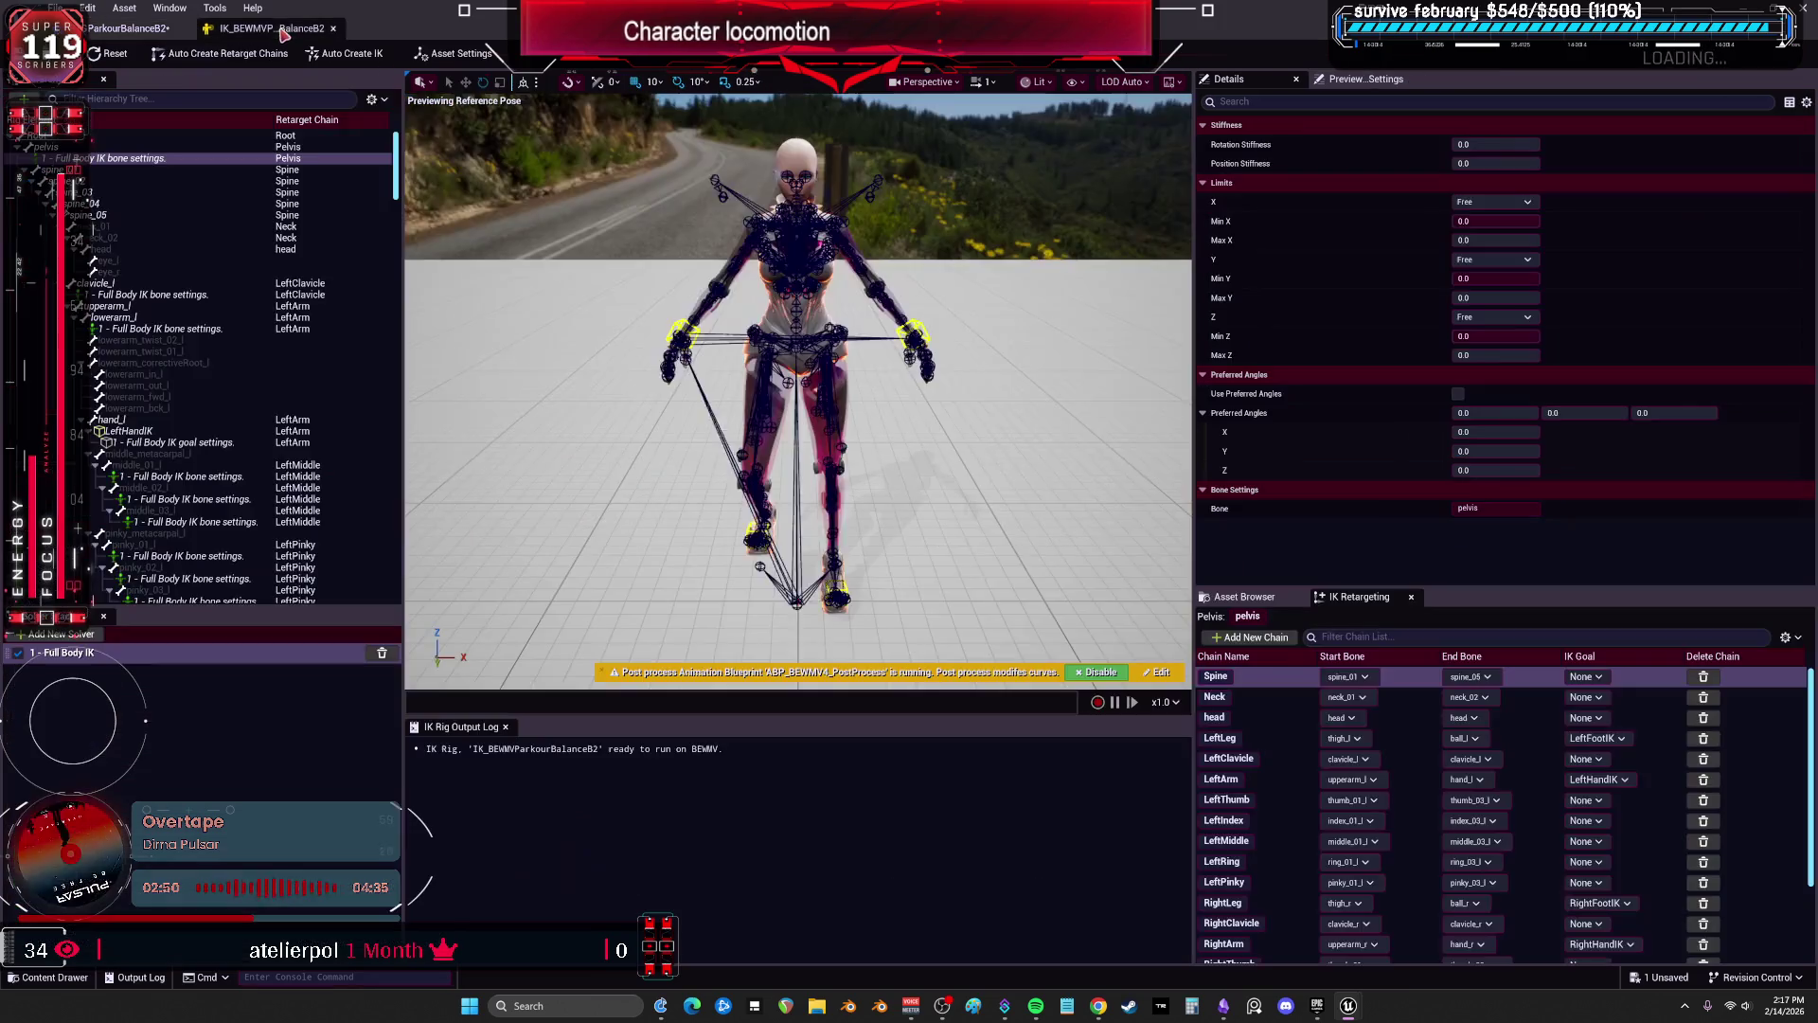
Inspect the left clavicle, left hand bone and LeftHandIK goal settings.
left_click(162, 296)
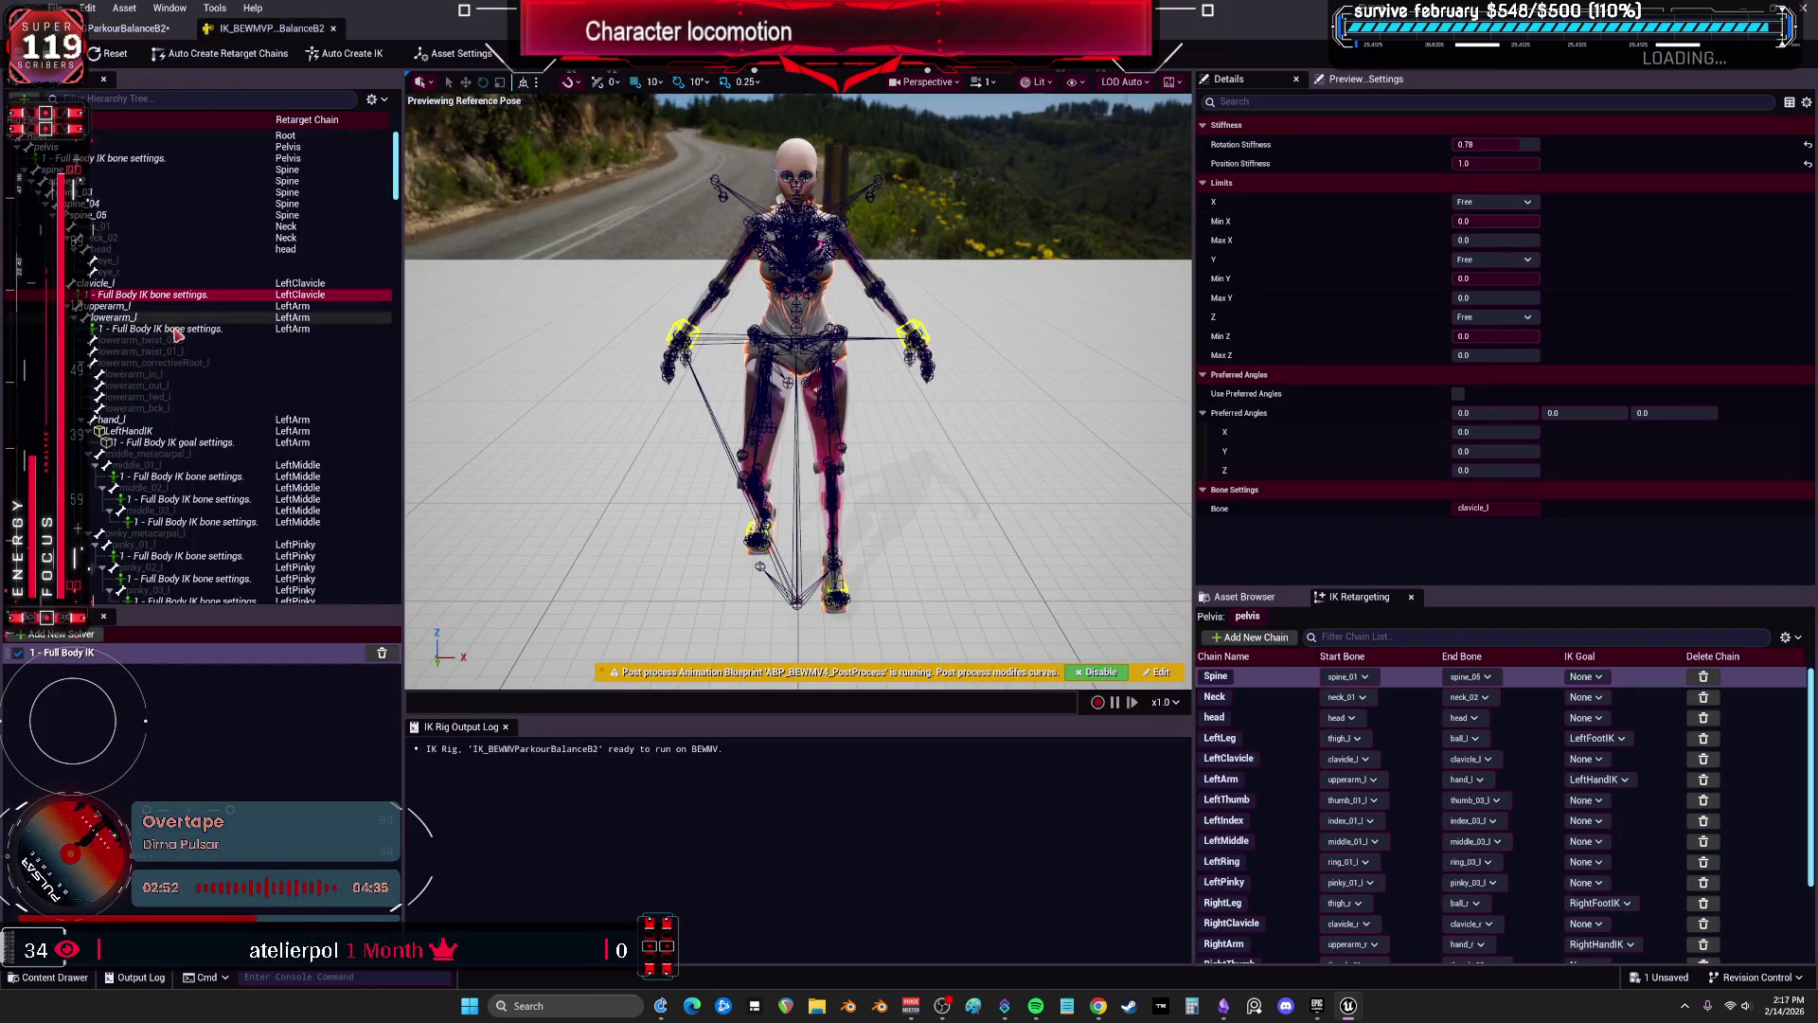
left_click(176, 443)
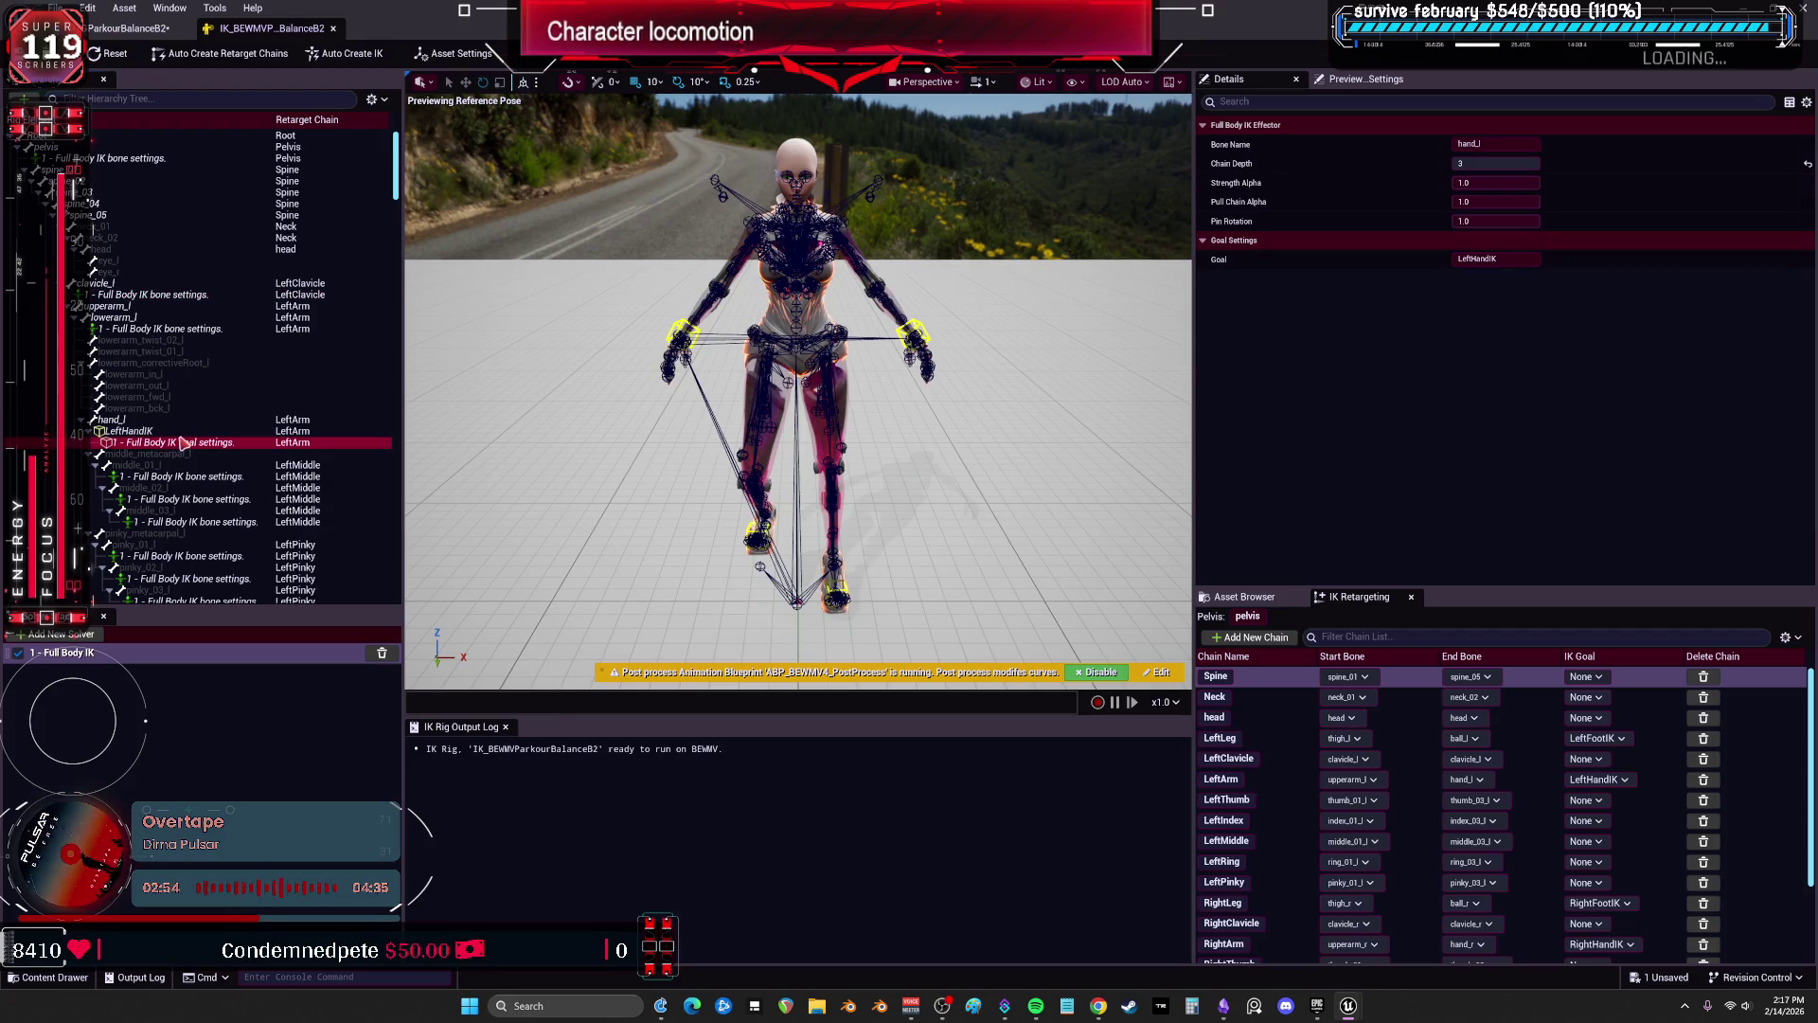
left_click(162, 430)
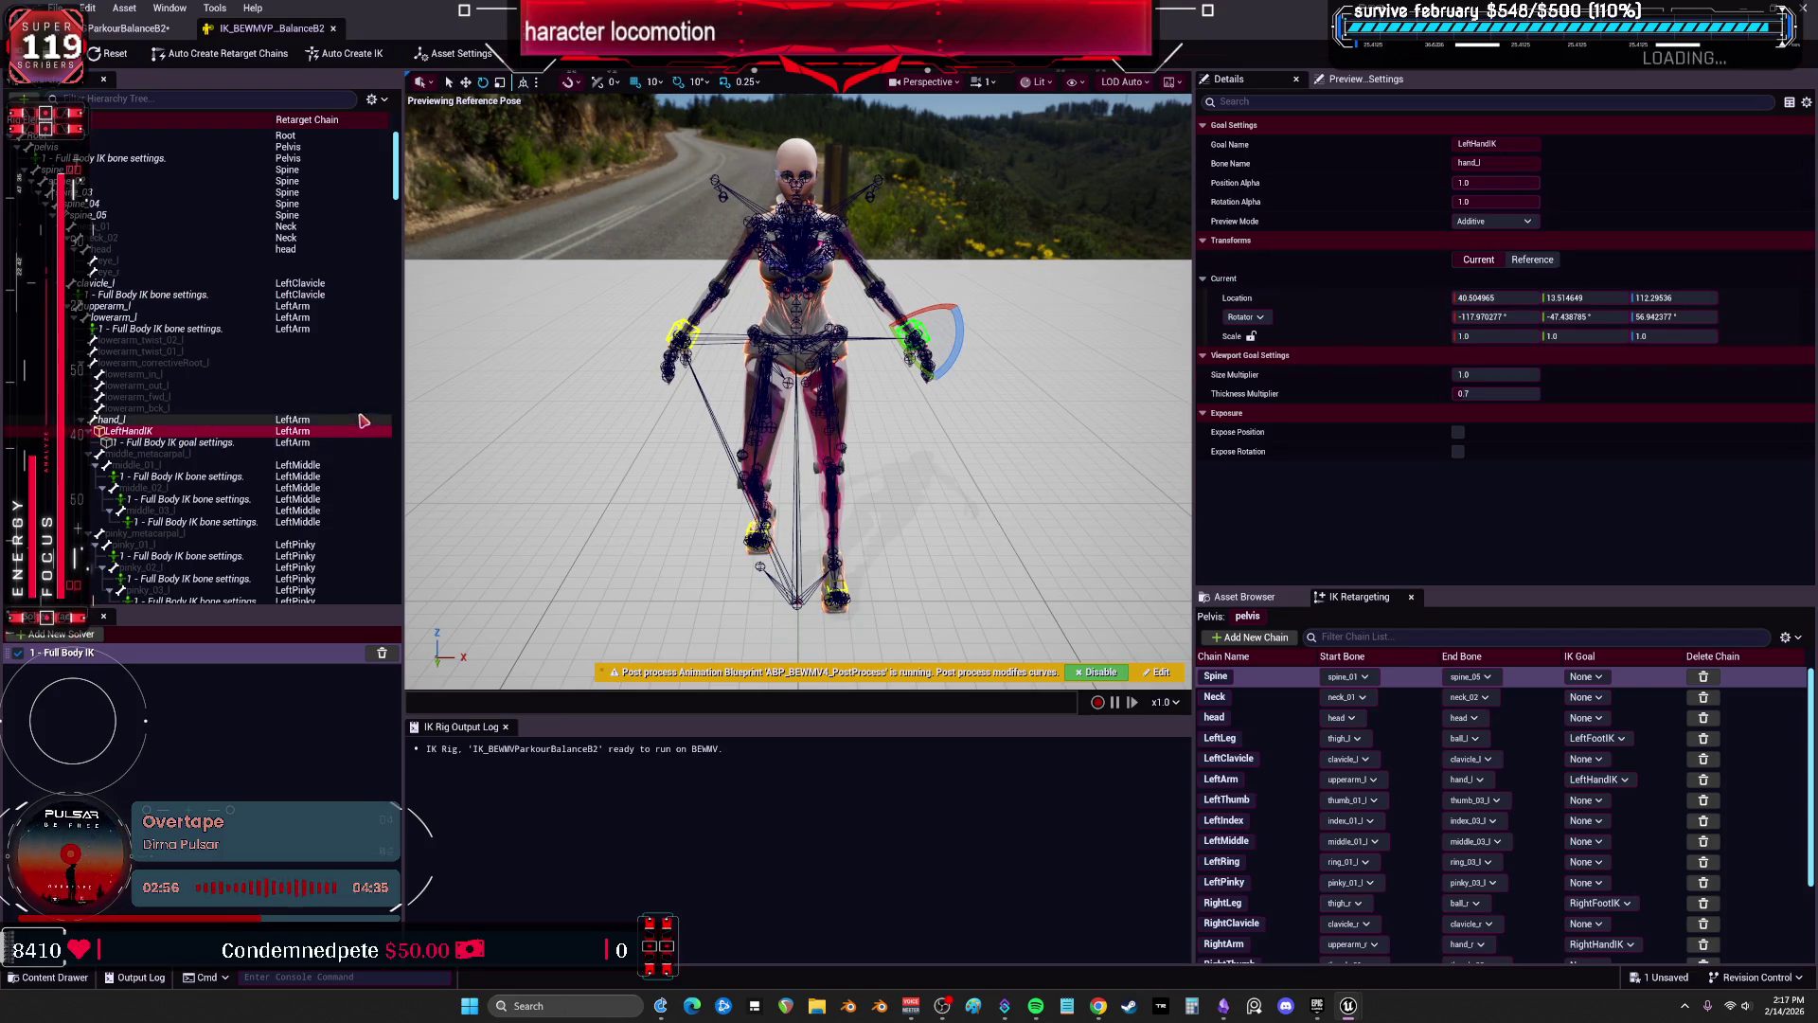
left_click(162, 419)
scroll(189, 426, "down", 10)
scroll(205, 423, "down", 15)
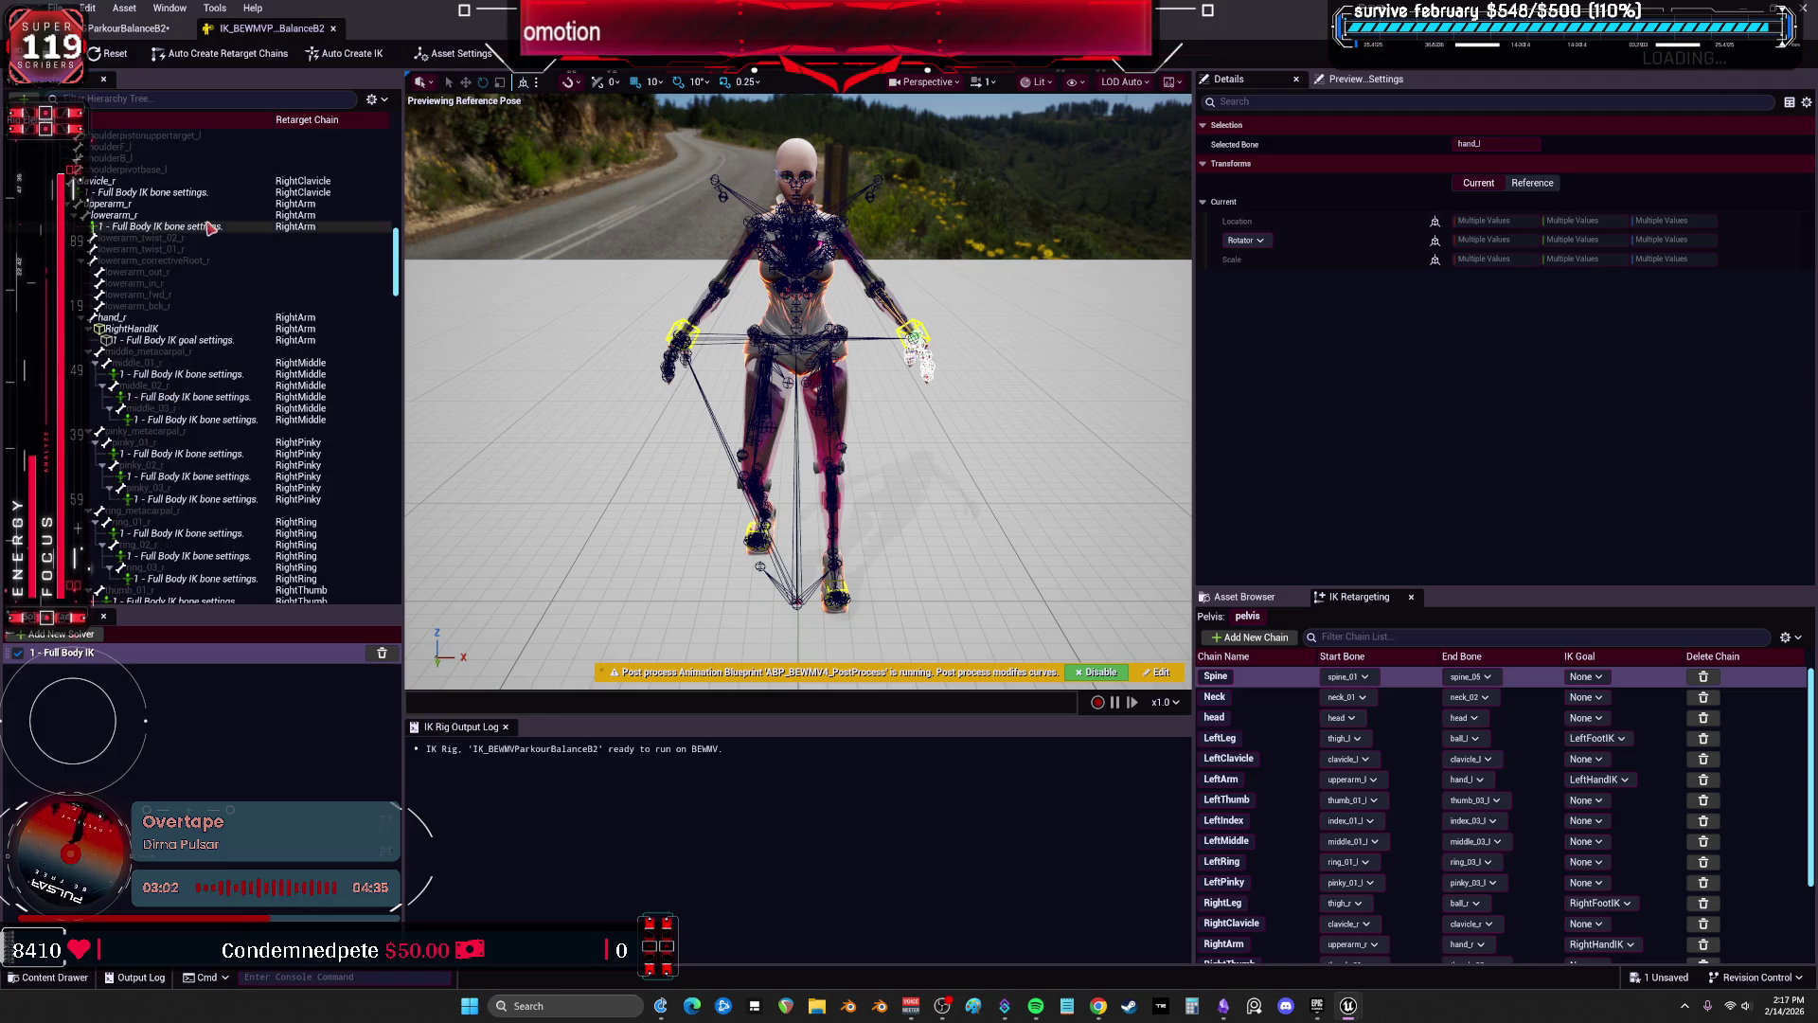
Set RightHandIK and LeftHandIK Preview Mode to Absolute and save the IK Rig.
left_click(210, 228)
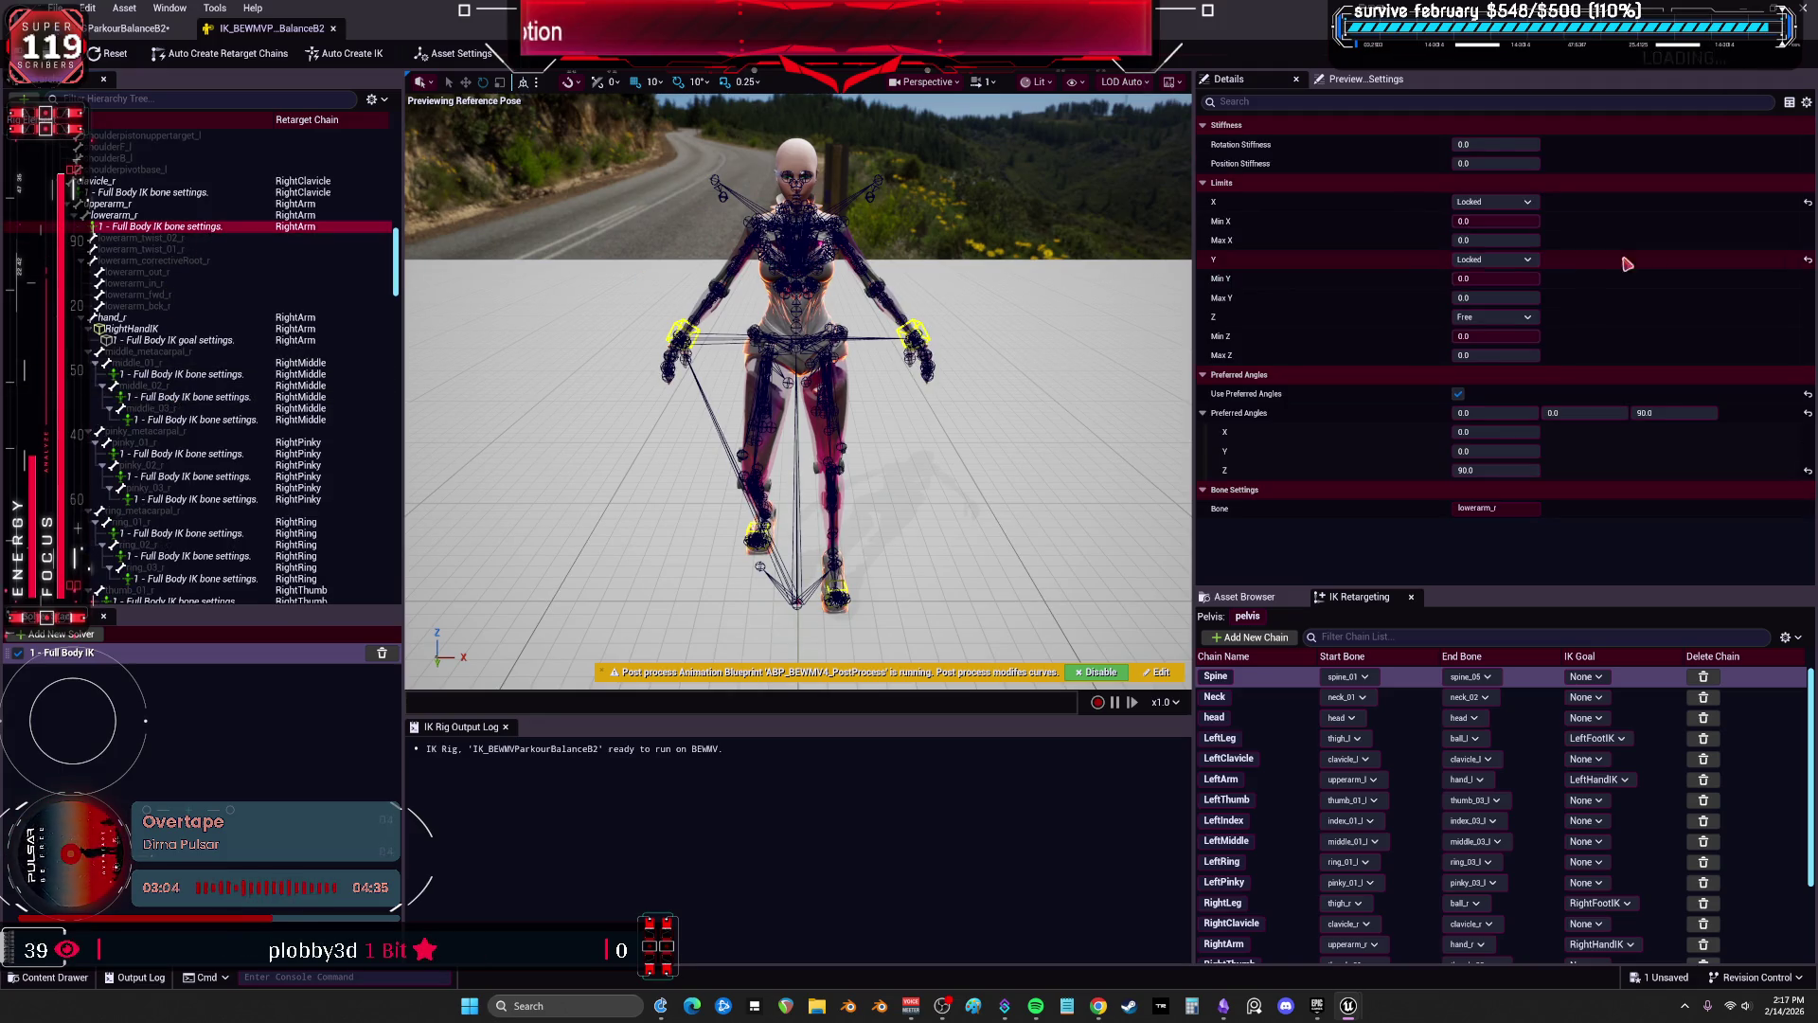
left_click(150, 331)
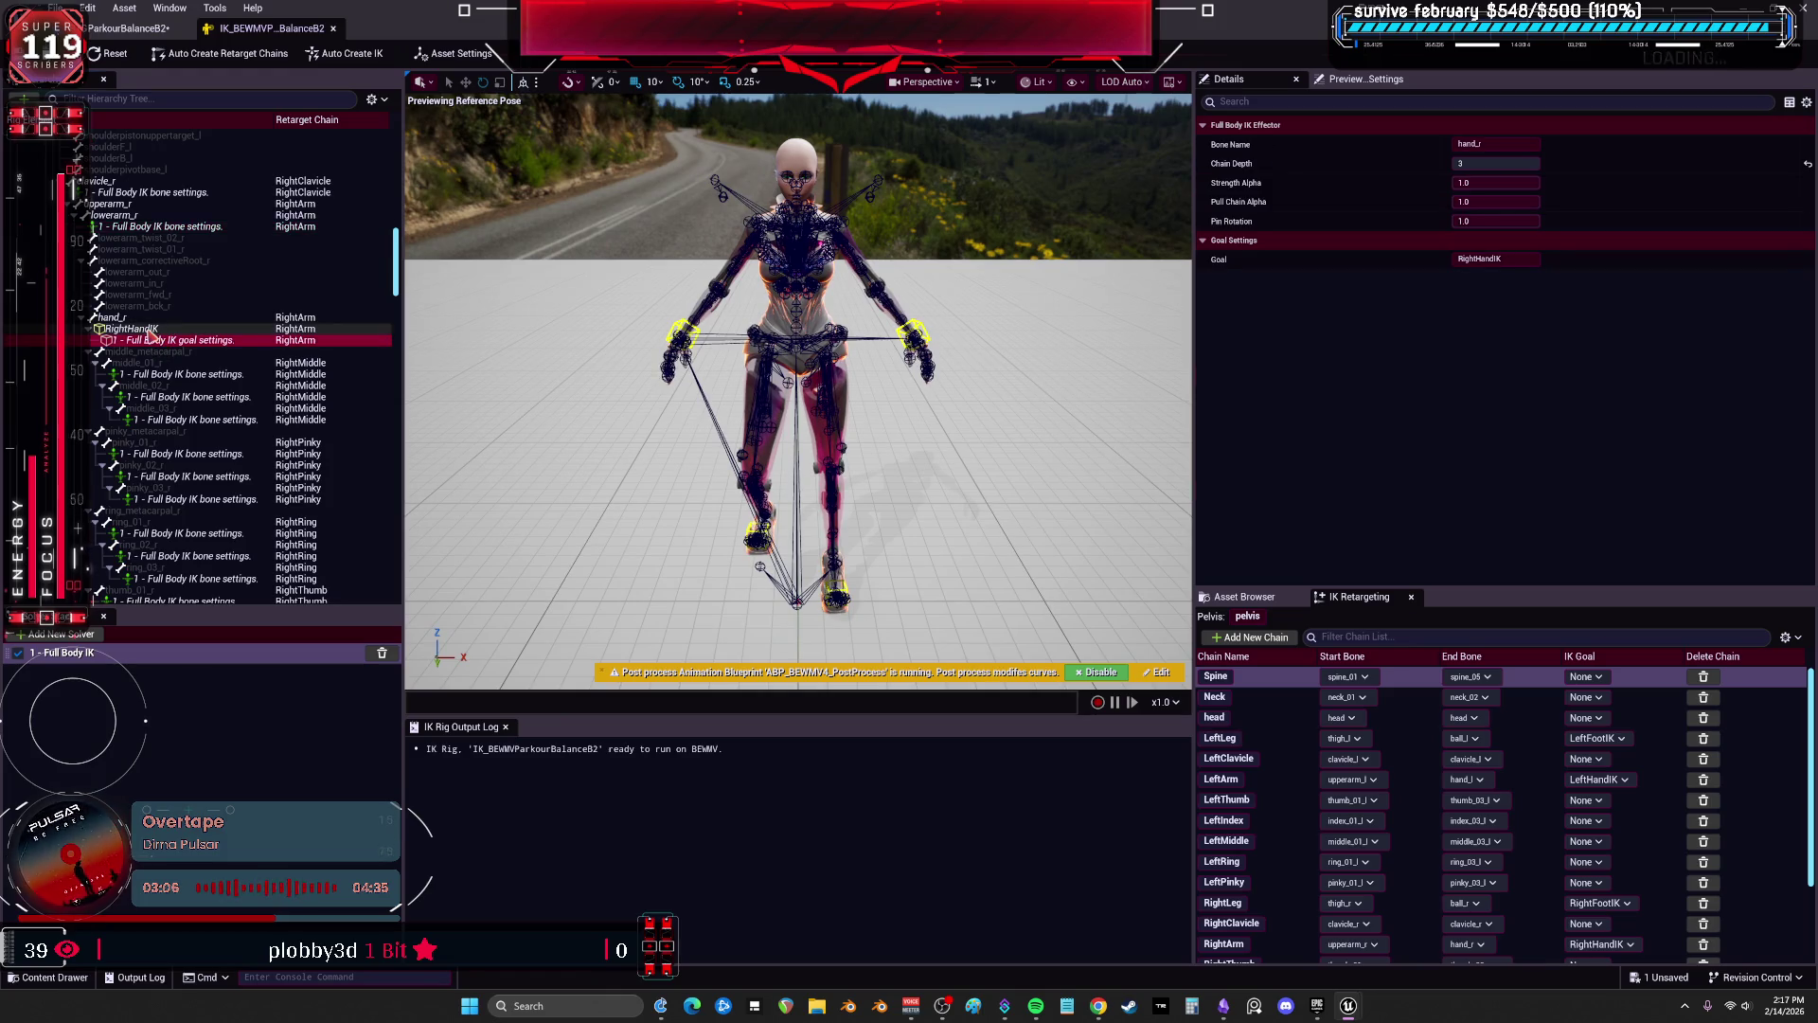
right_click(151, 333)
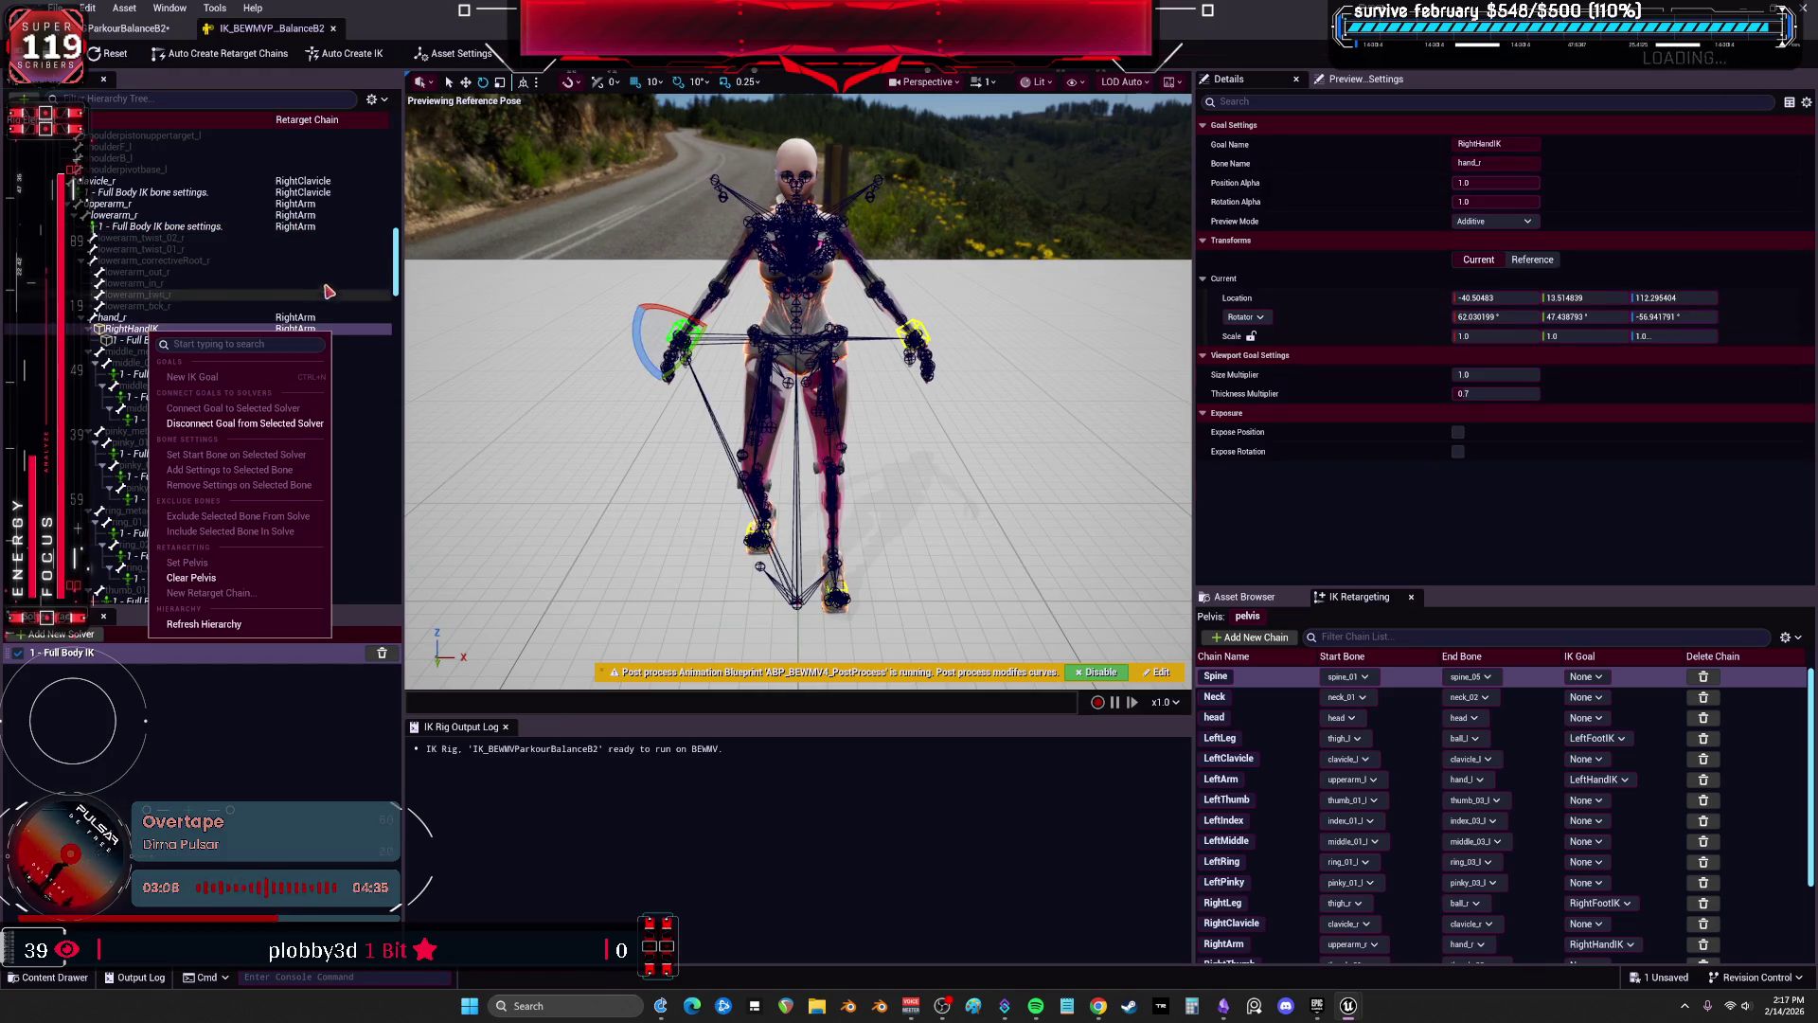
left_click(1518, 223)
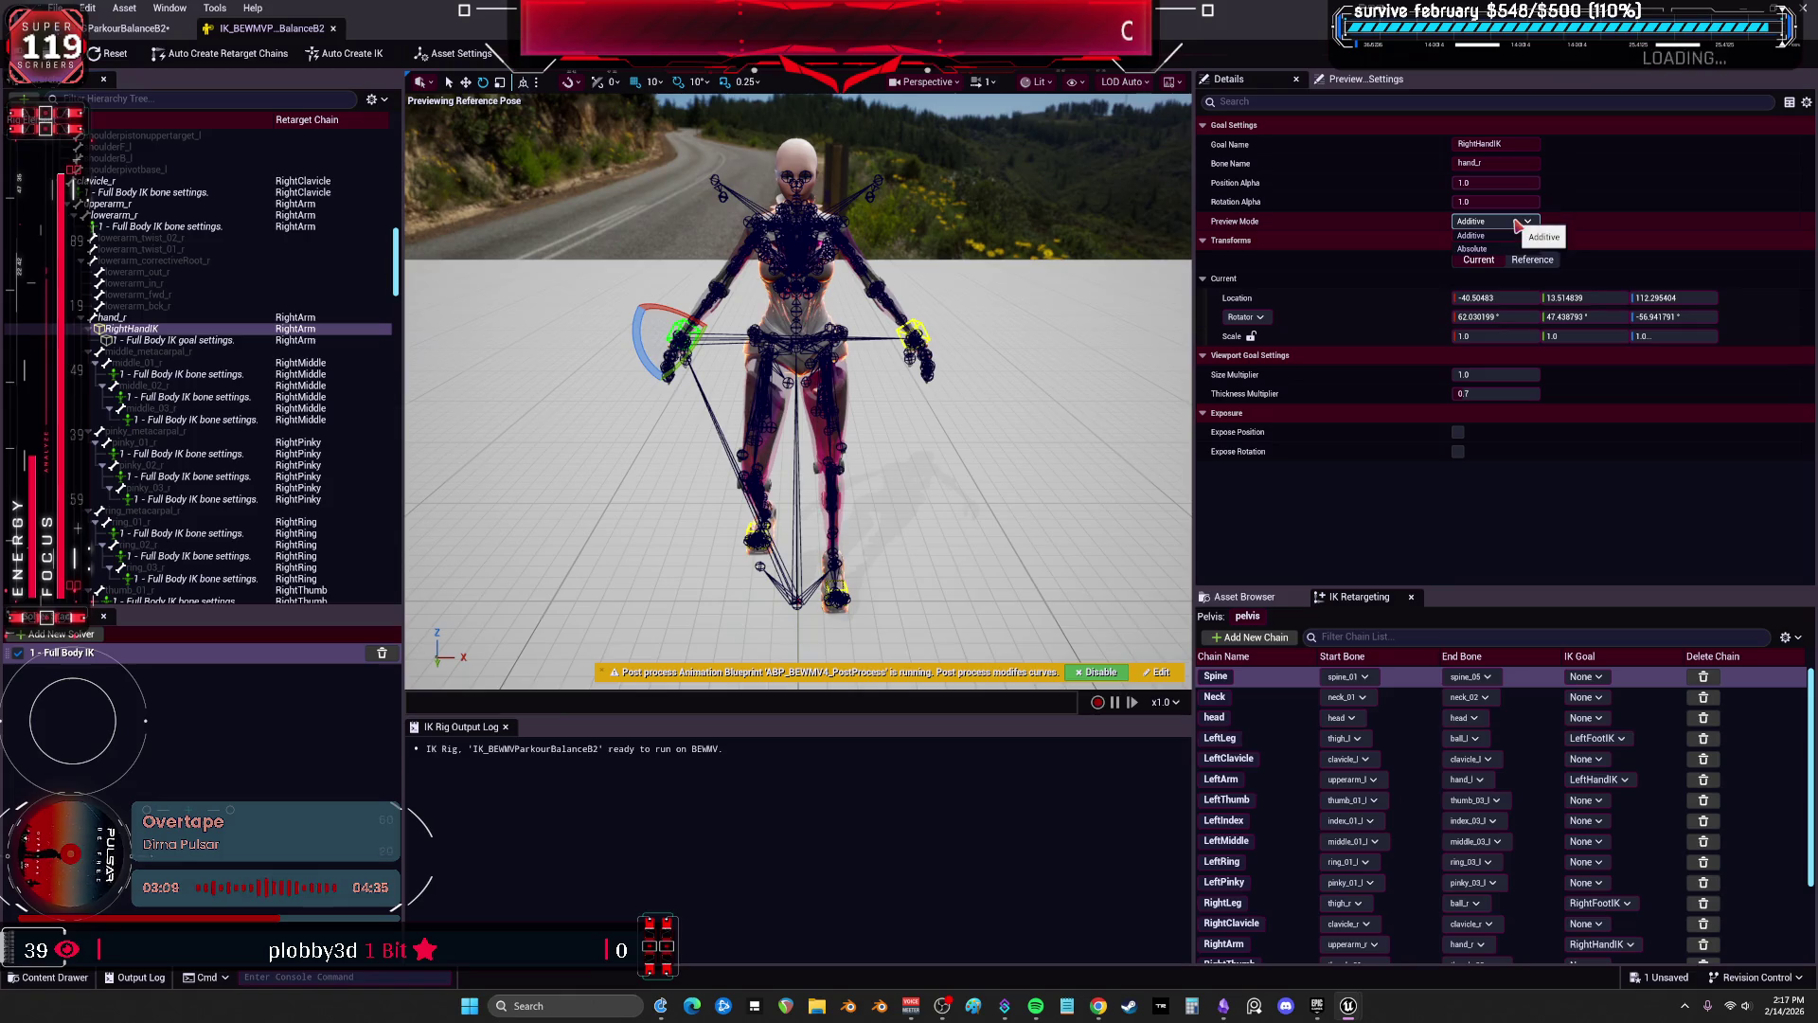
left_click(1476, 249)
scroll(190, 344, "up", 10)
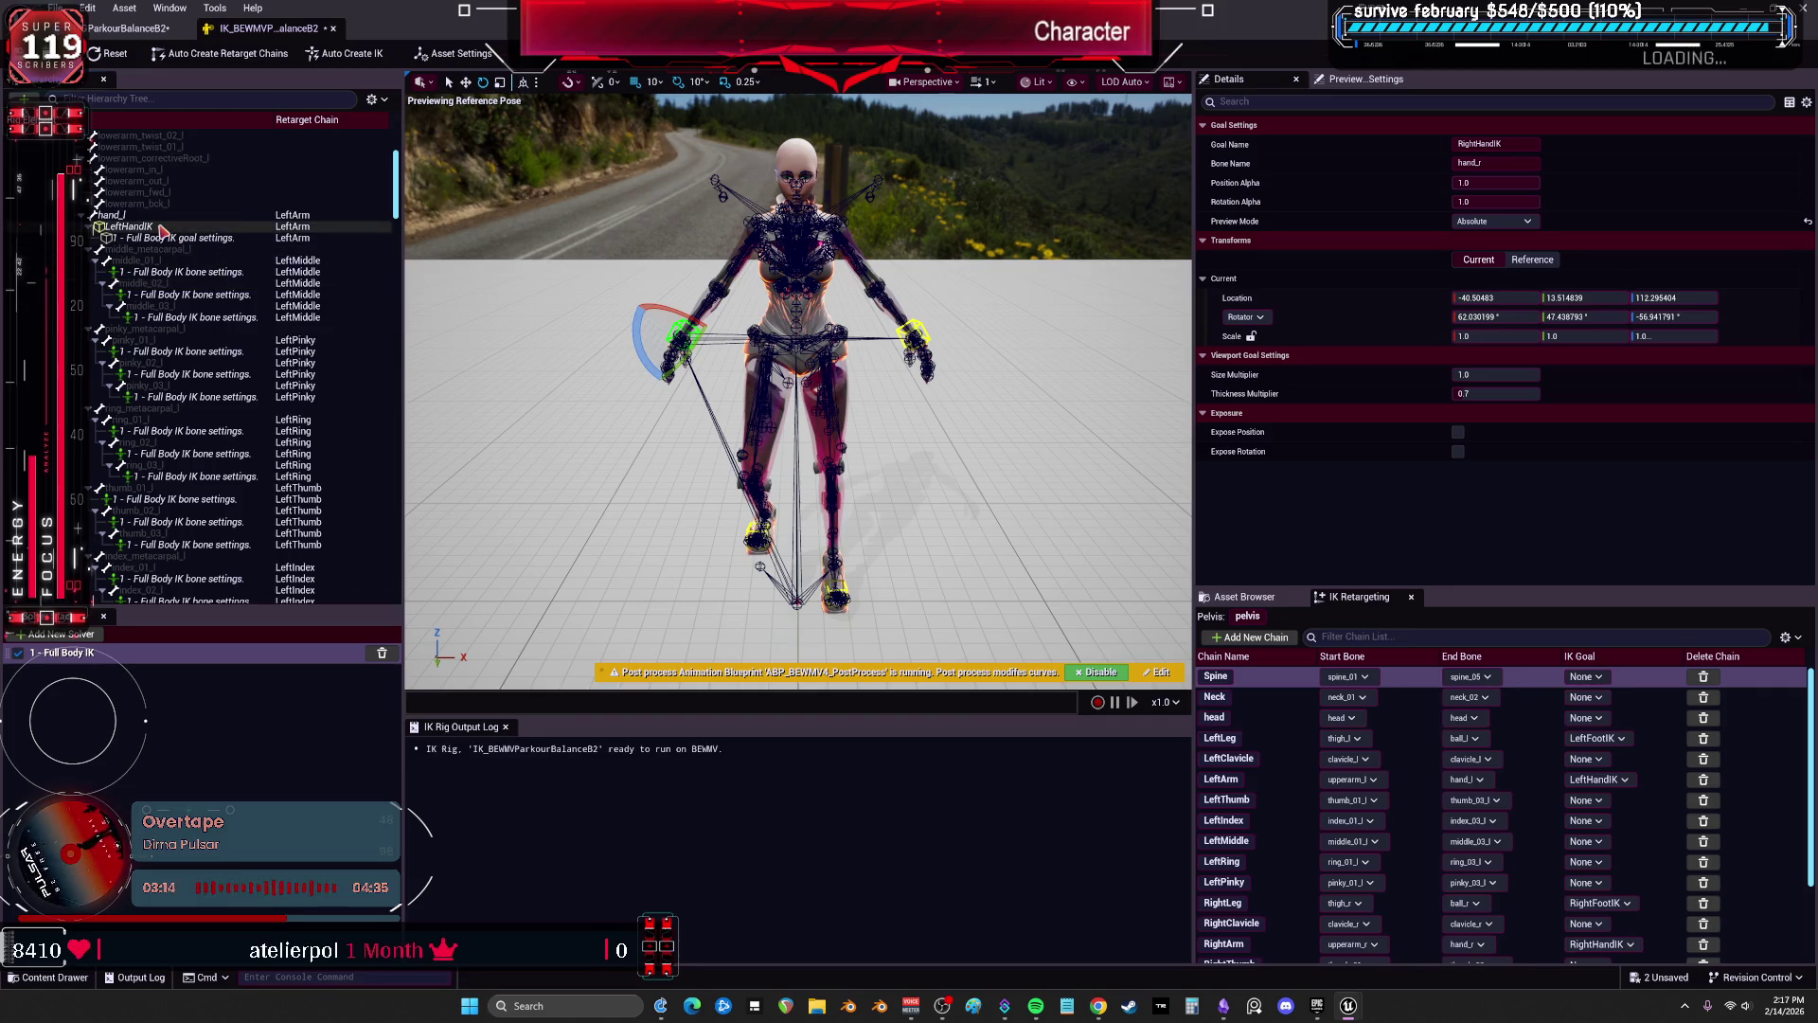
left_click(1490, 249)
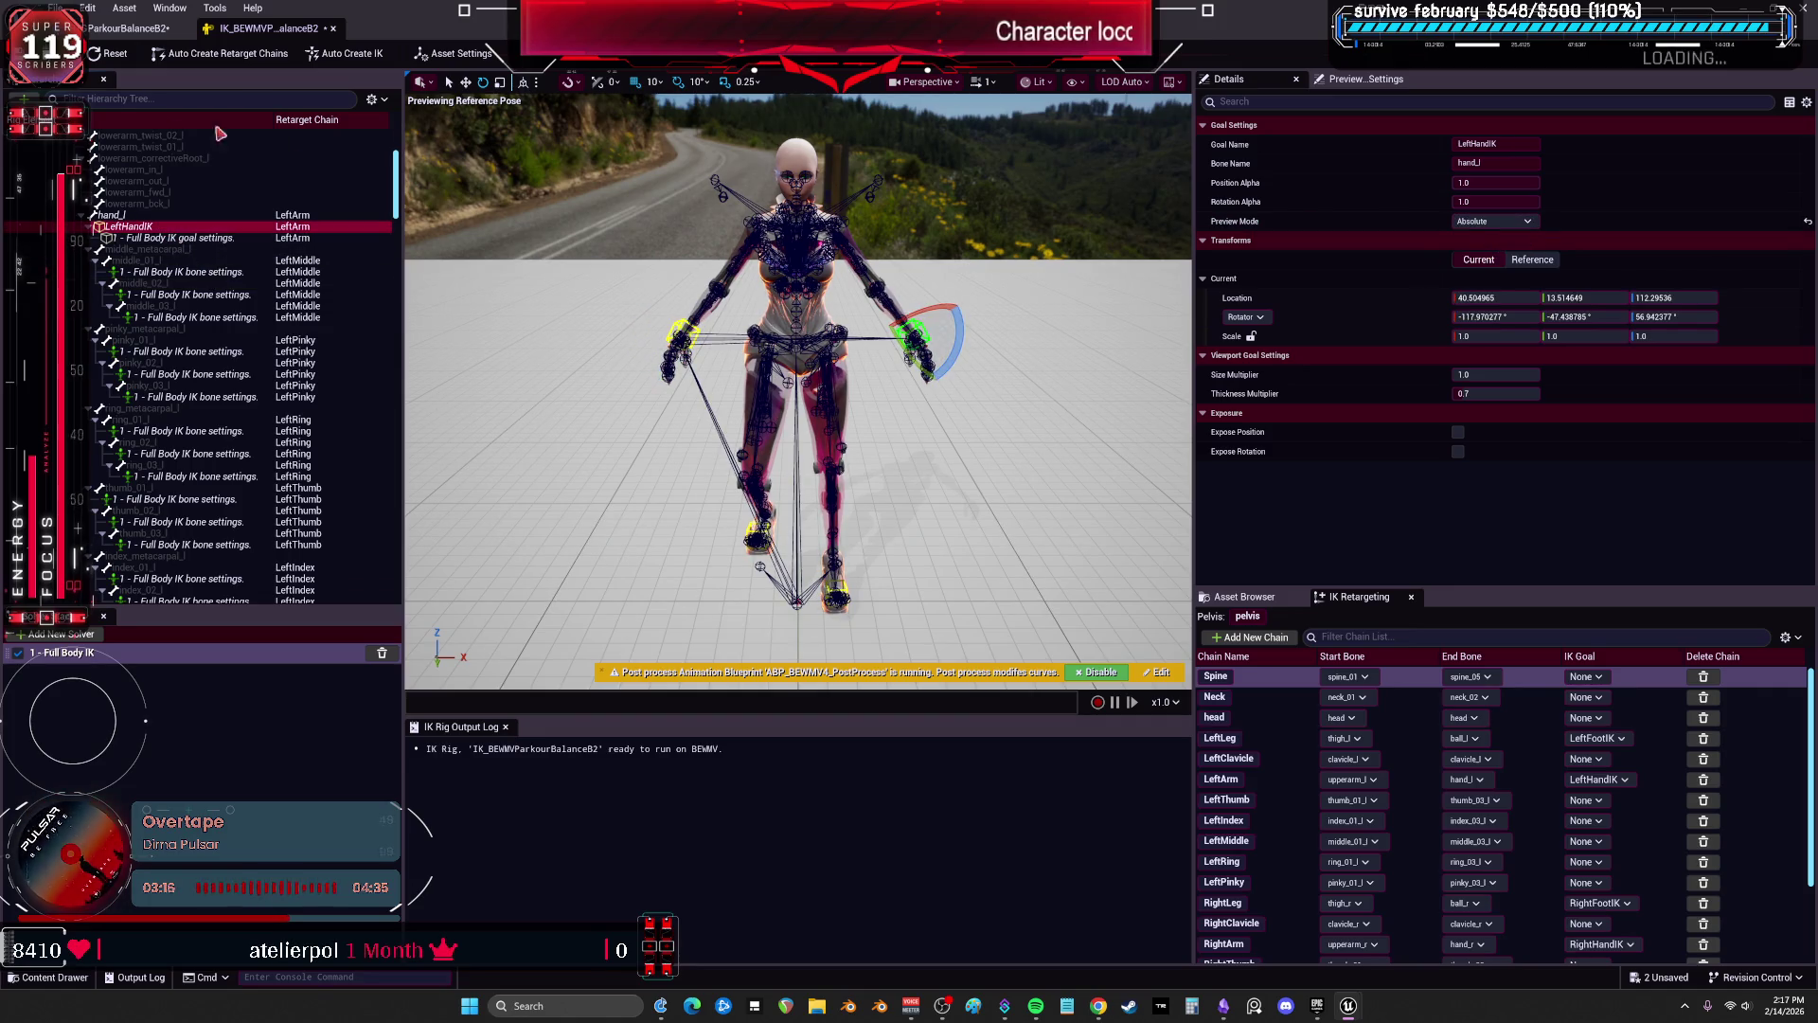
key("ctrl+s")
left_click(128, 27)
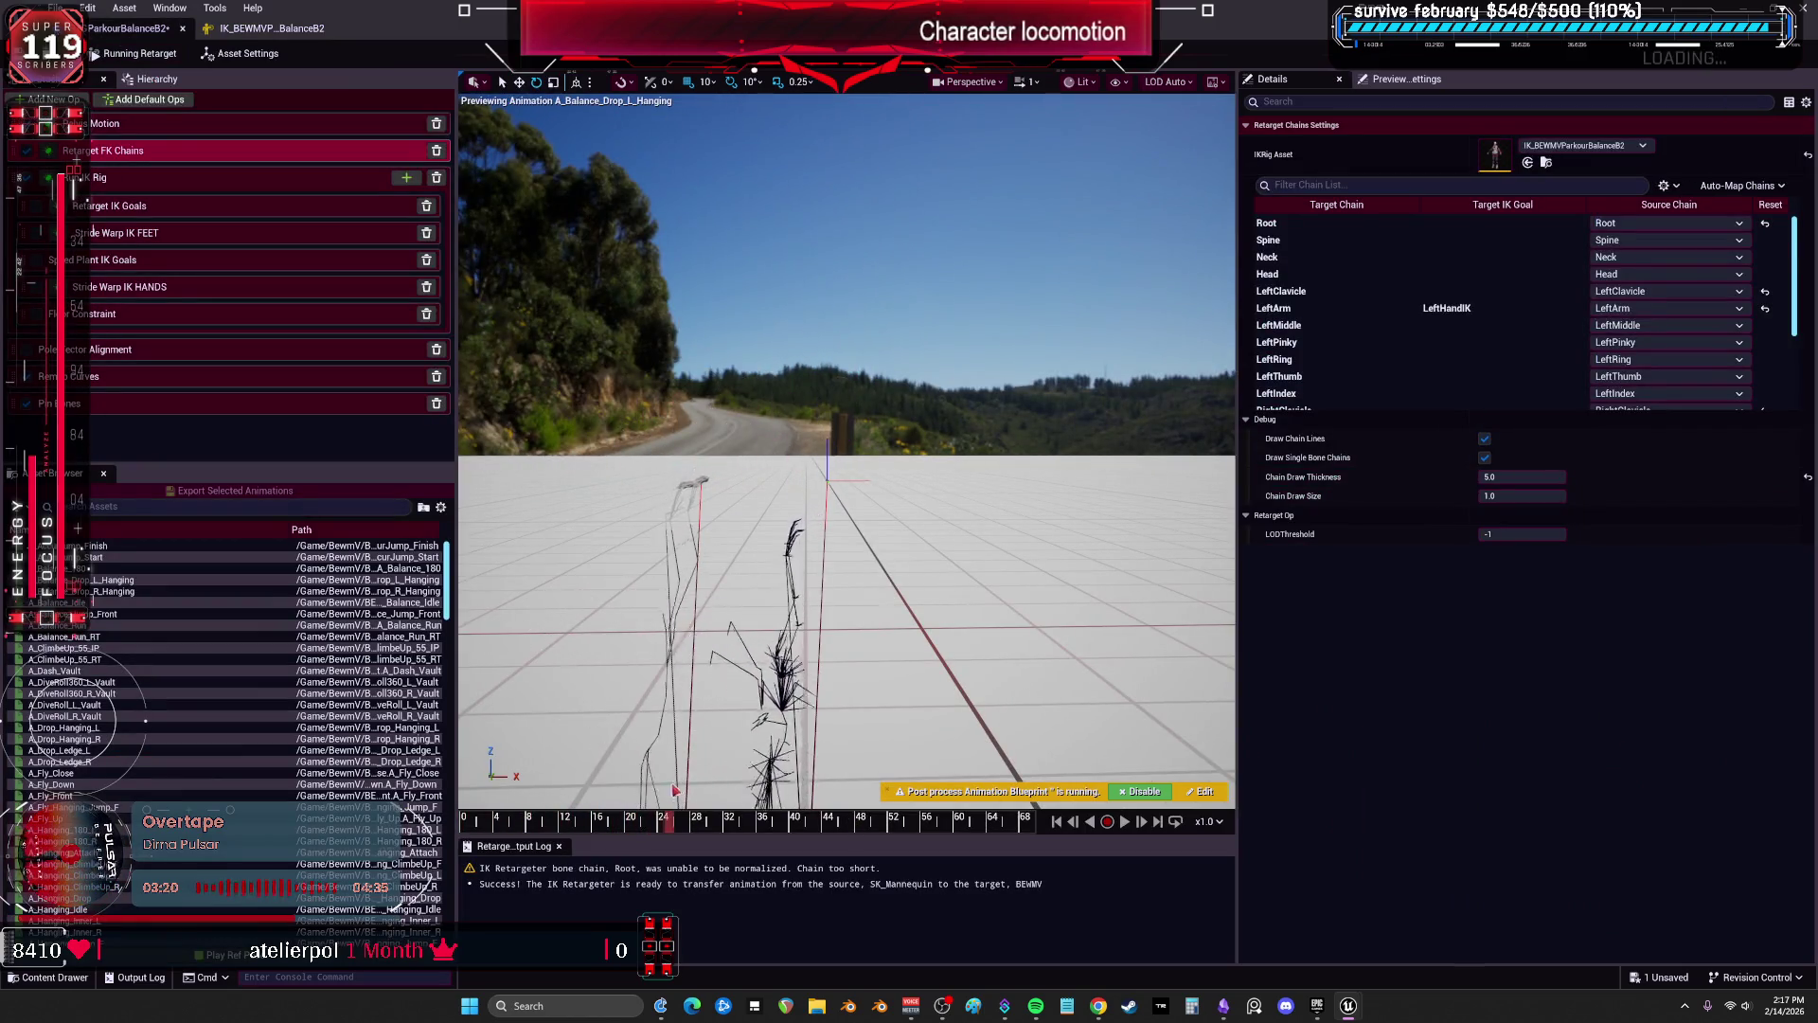
Scrub the hanging animation around frames 21–28 and show the Retarget IK Goals limb mappings.
left_click_drag(730, 785, 812, 789)
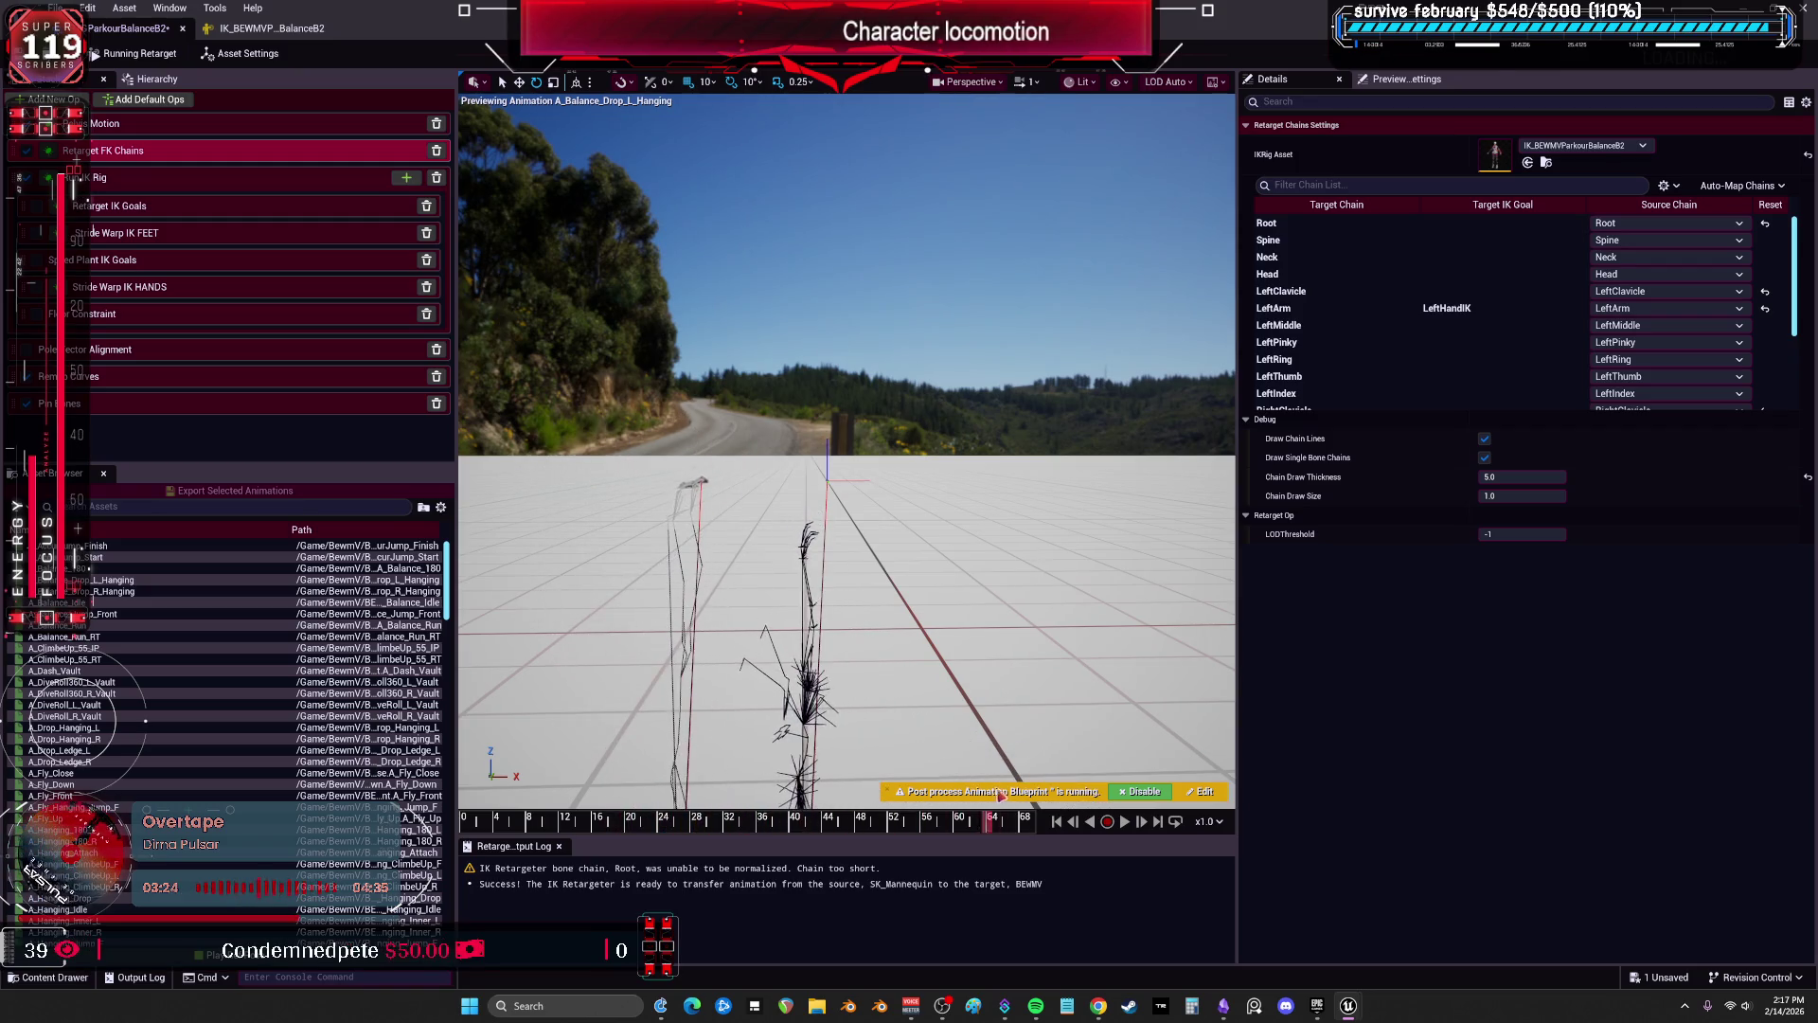
left_click_drag(662, 798, 647, 801)
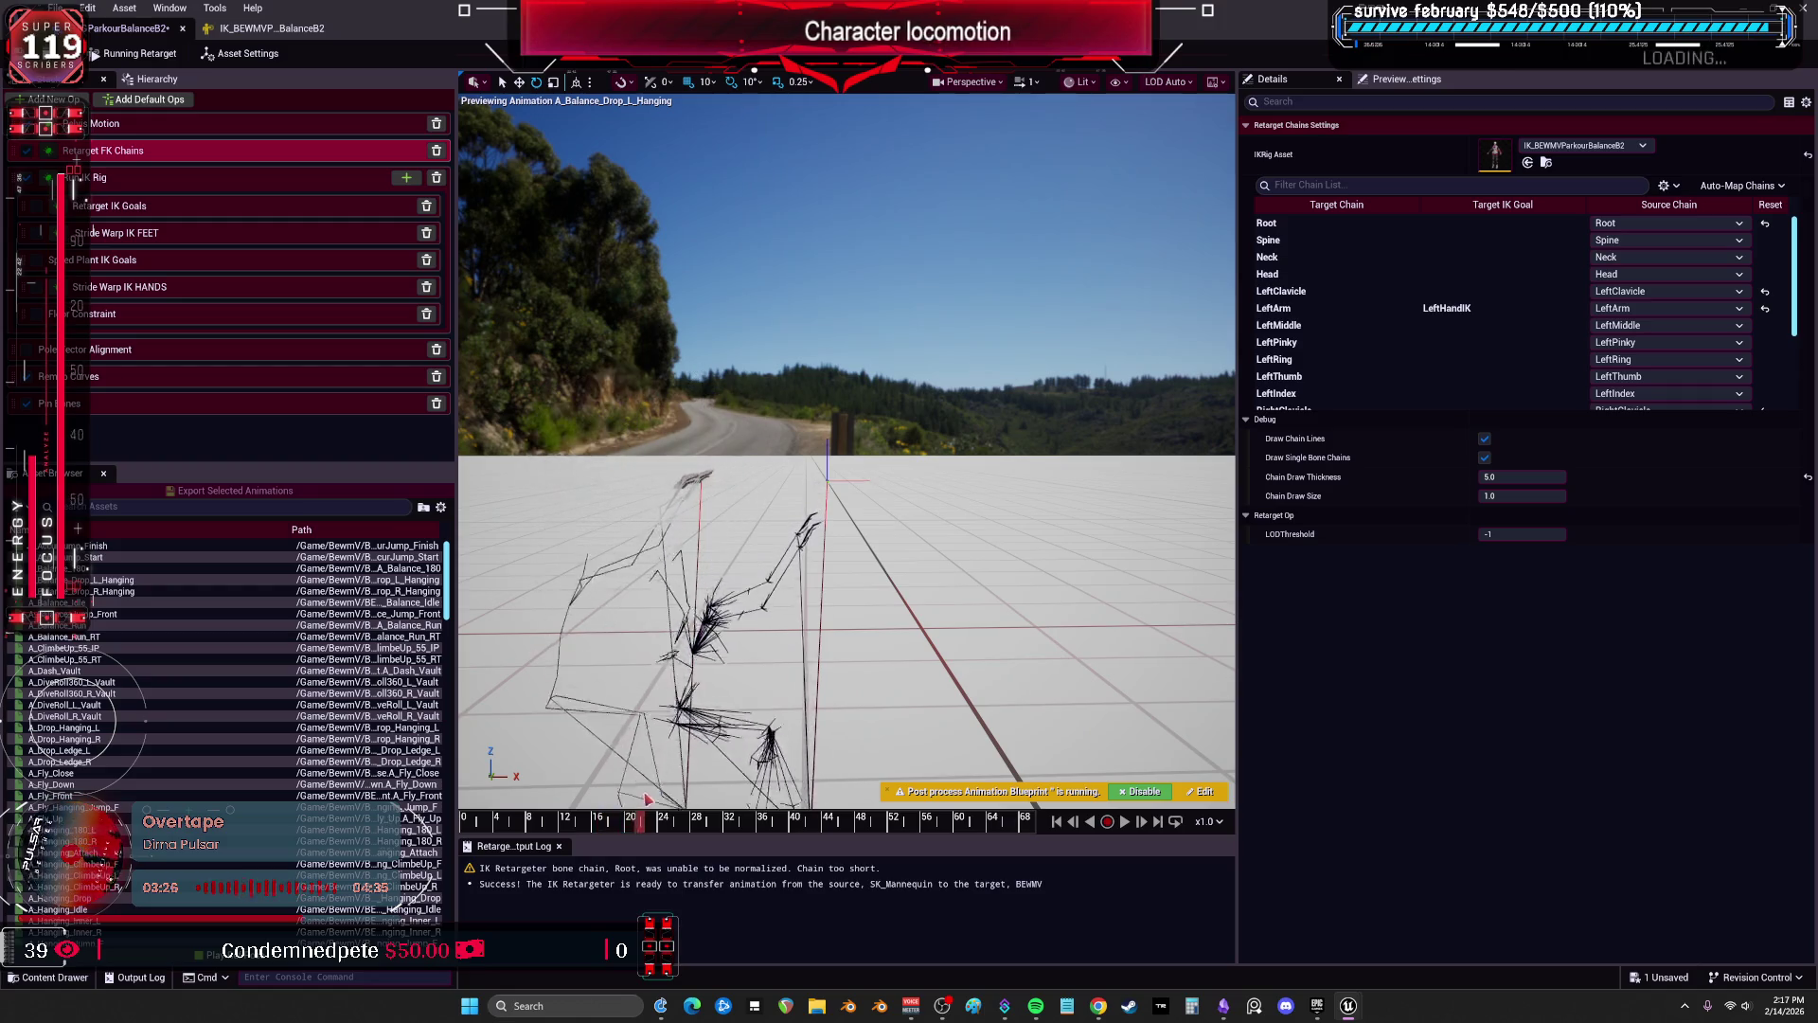
left_click(97, 178)
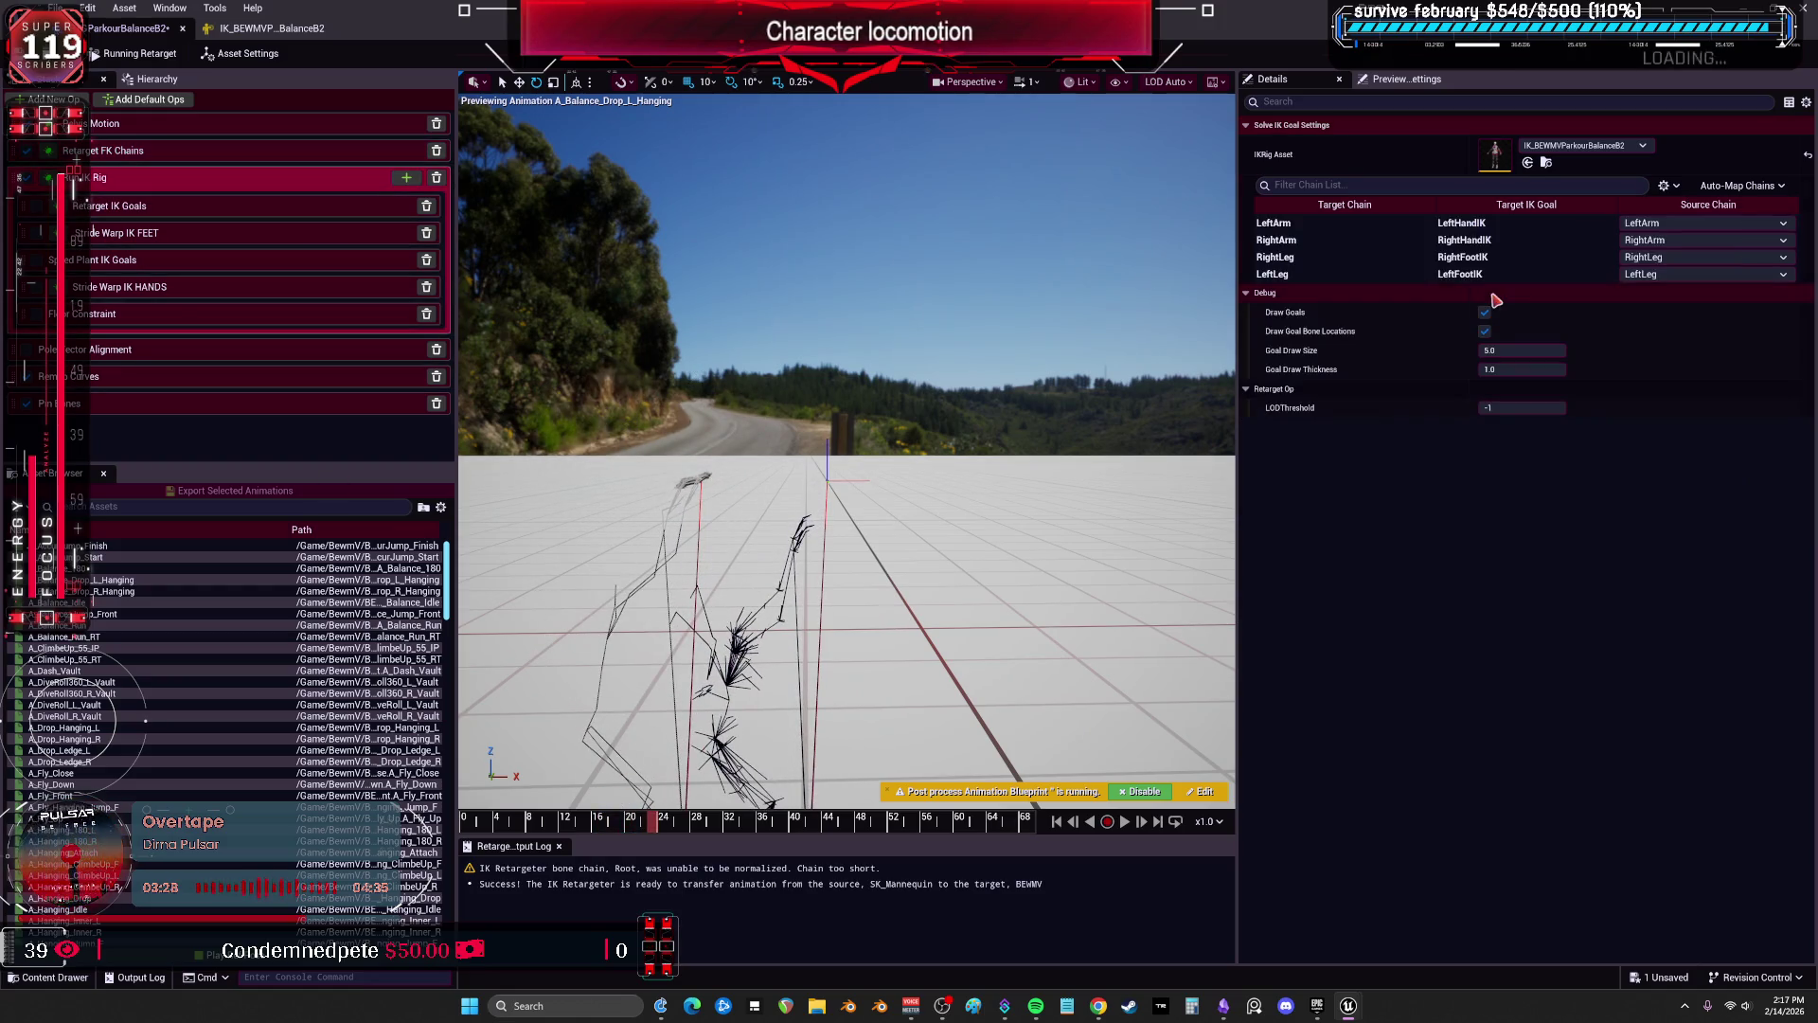
left_click(1361, 242)
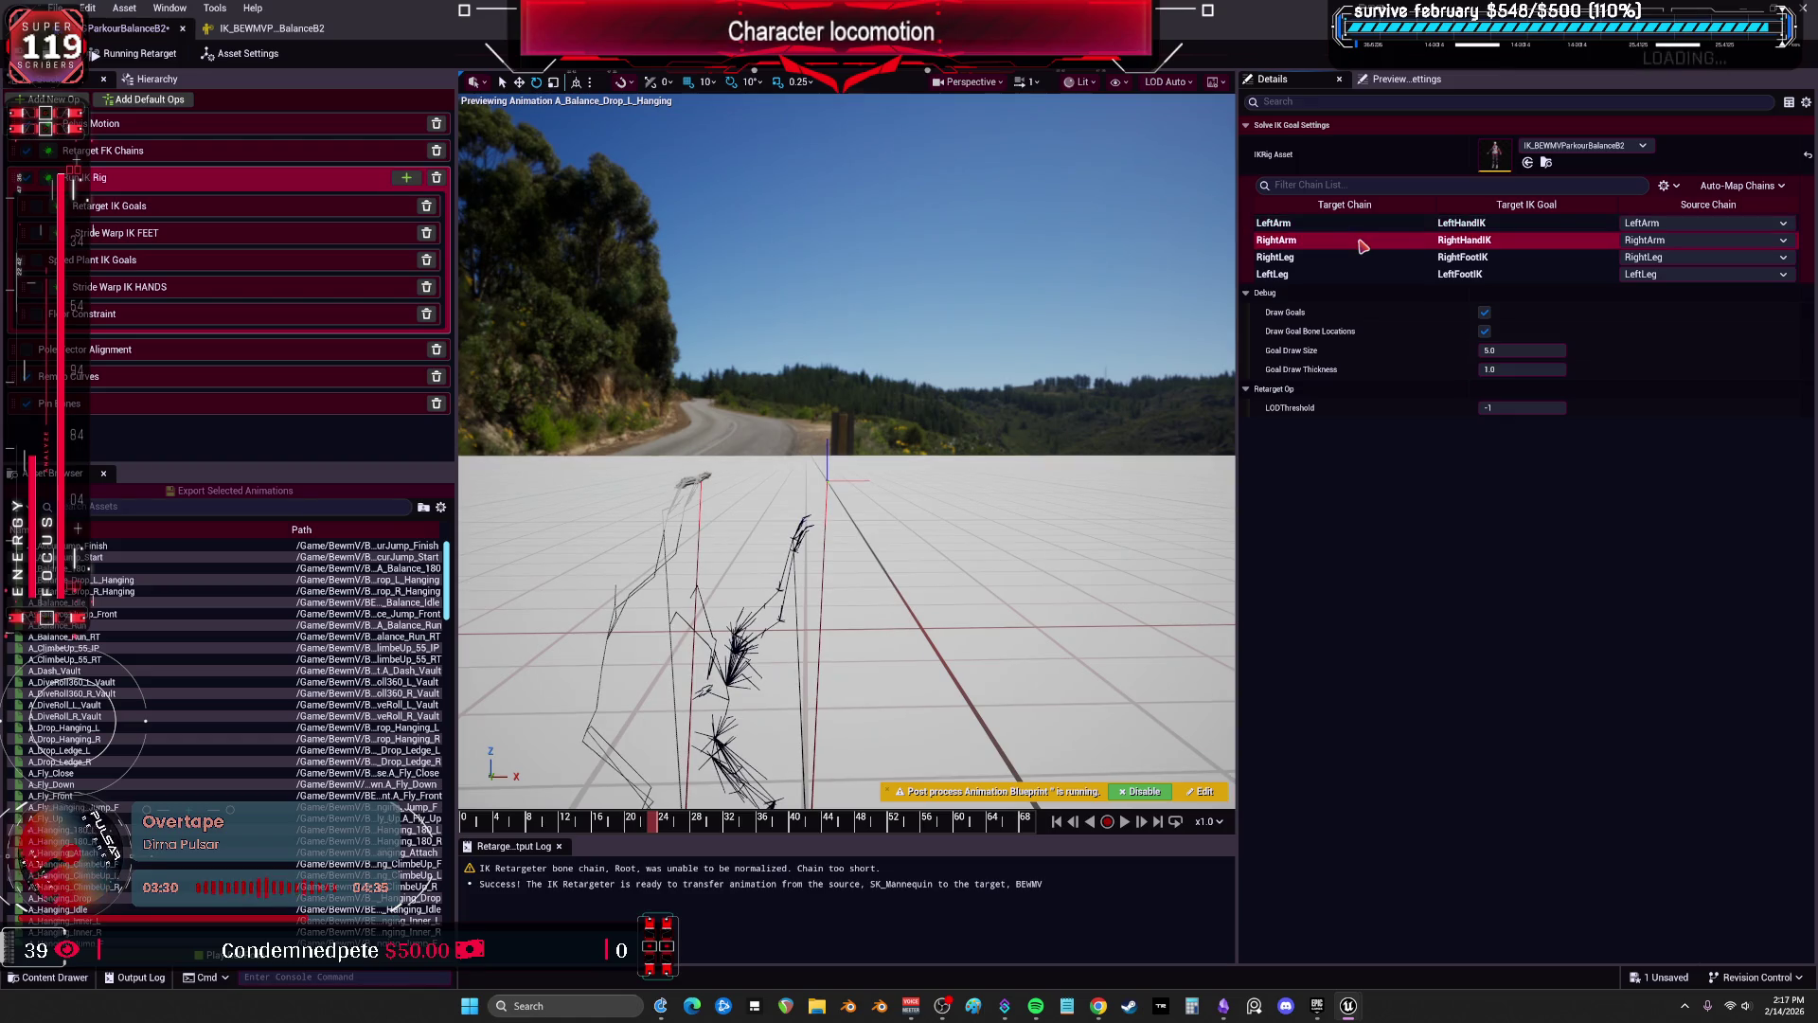
left_click(39, 214)
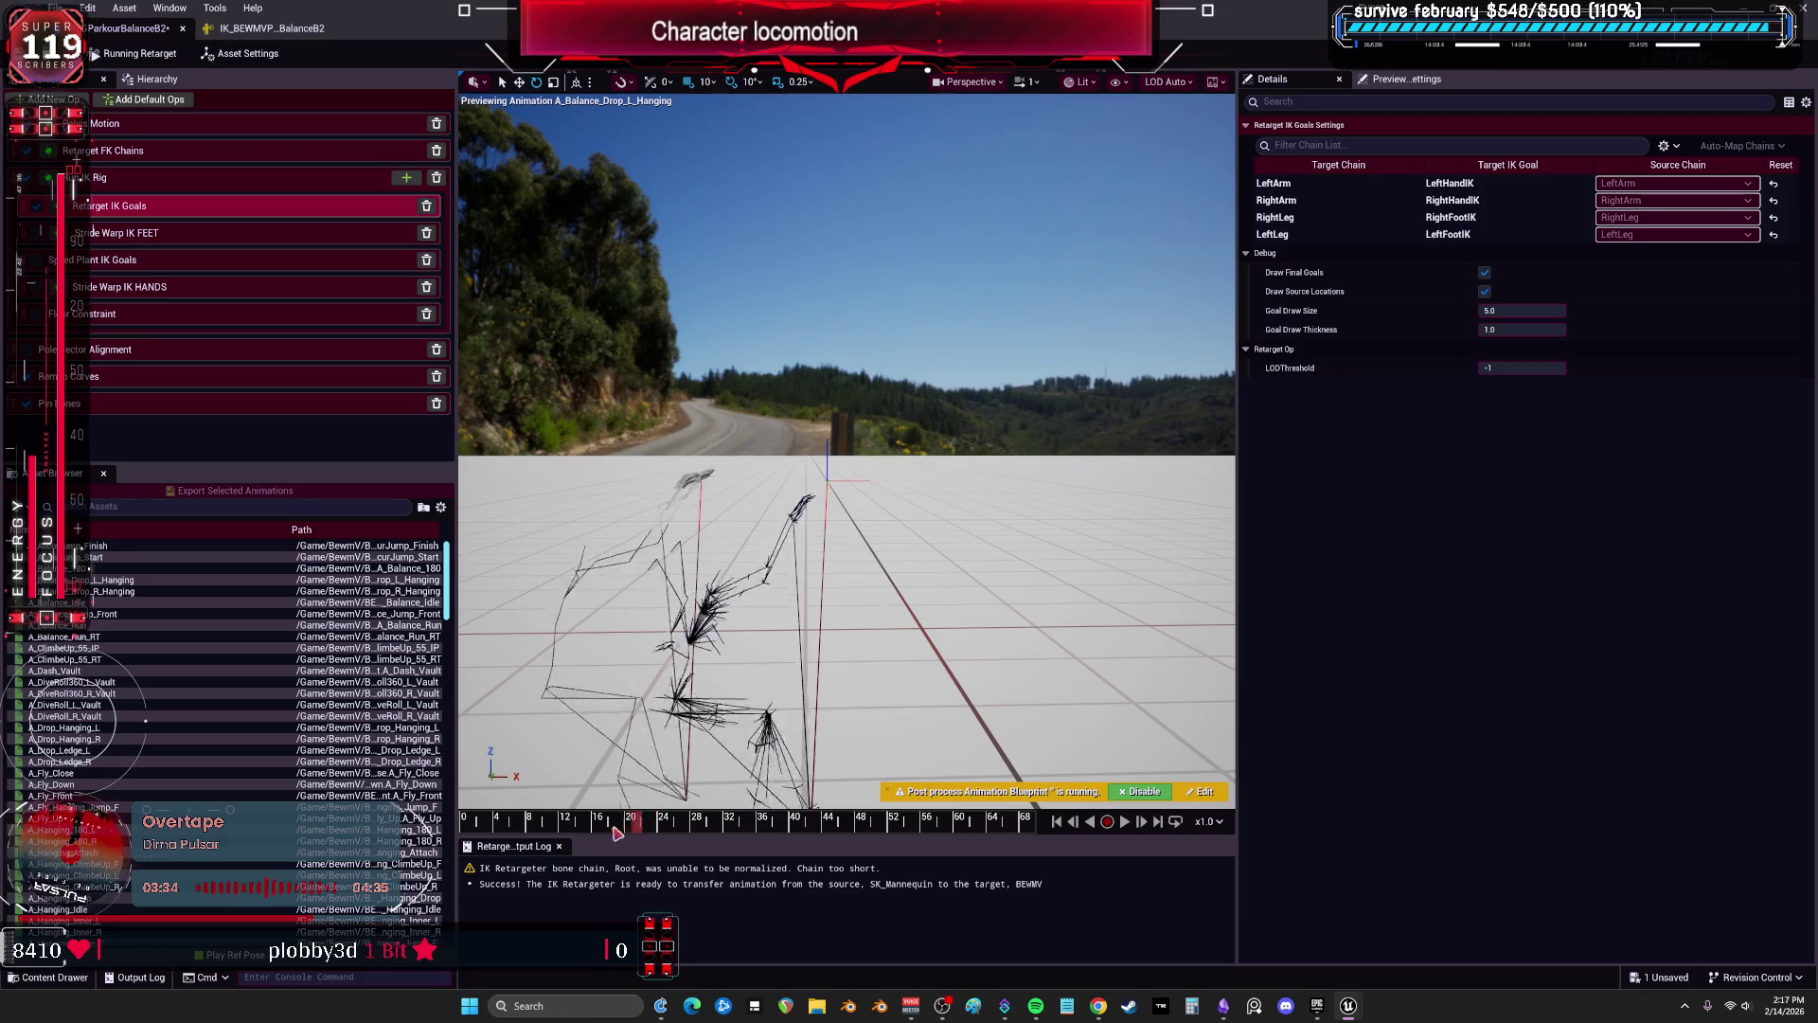
left_click(666, 818)
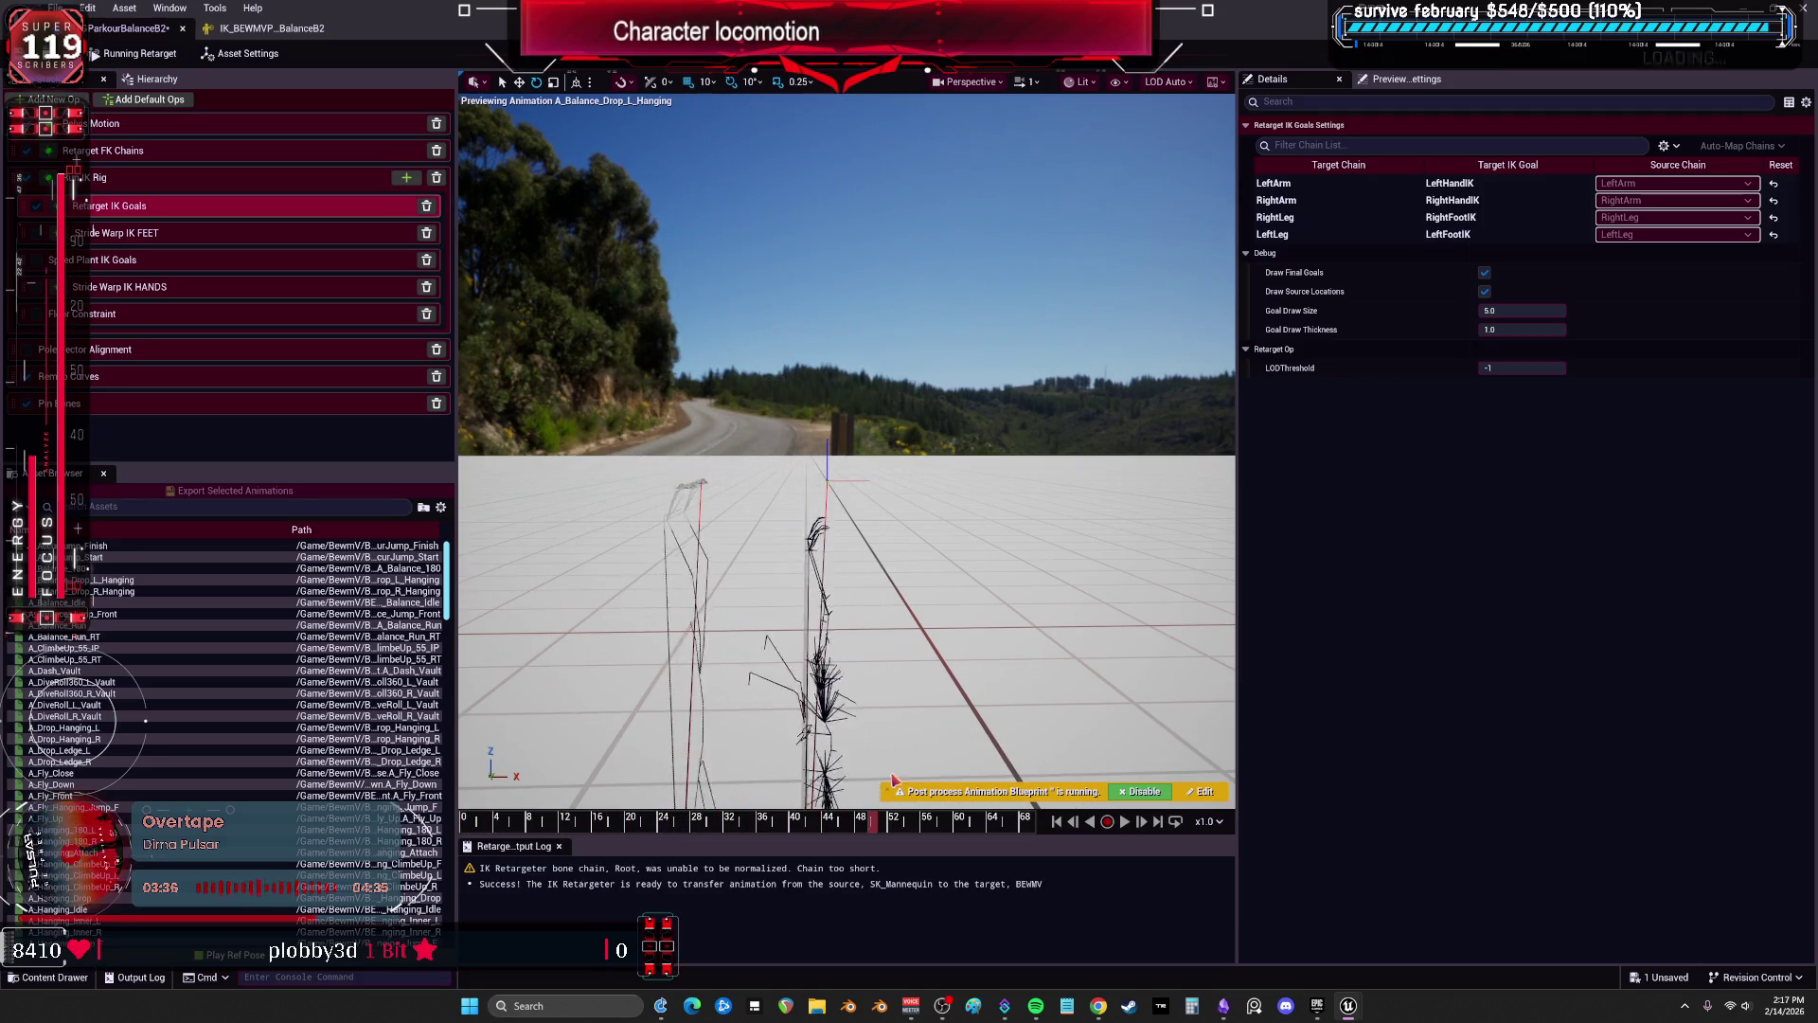
mouse_move(779, 781)
left_mouse_down()
mouse_move(698, 767)
mouse_move(850, 754)
mouse_move(822, 722)
mouse_move(1006, 584)
left_mouse_up()
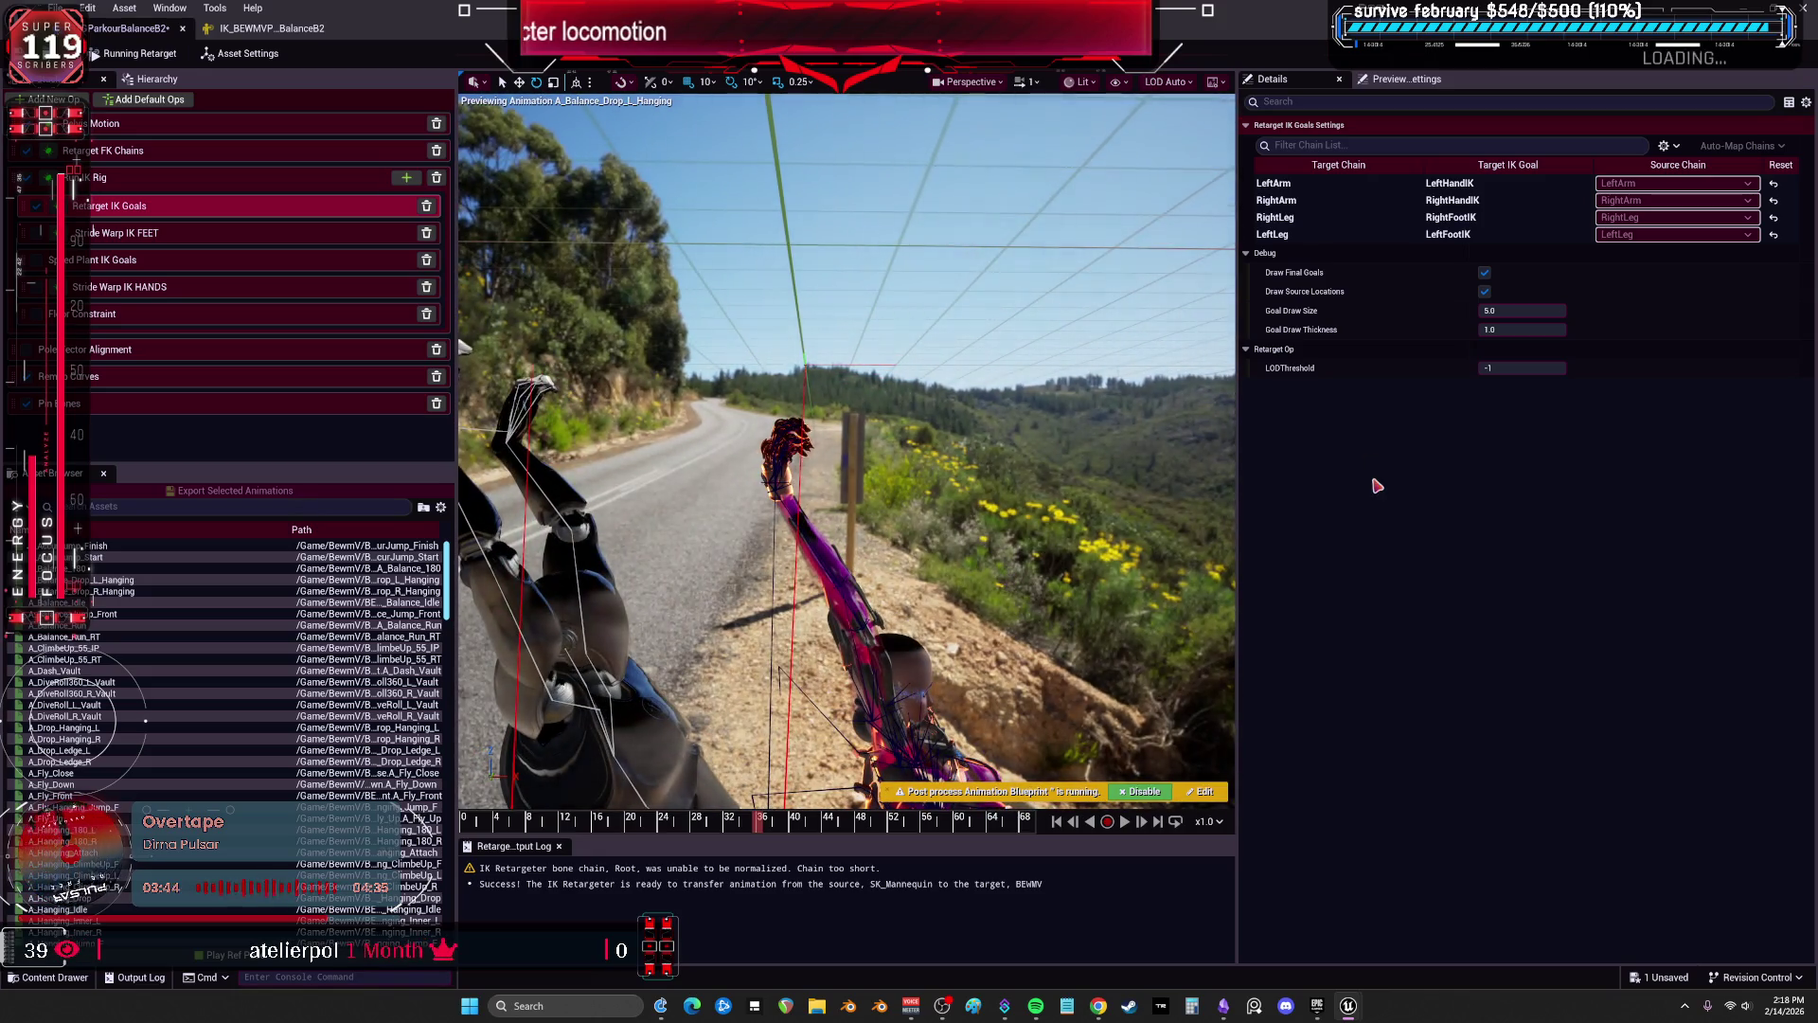
Reduce LeftArm's blend to source, zero its rotation blend, and set RightArm rotation blend near 0.6.
left_click(1474, 185)
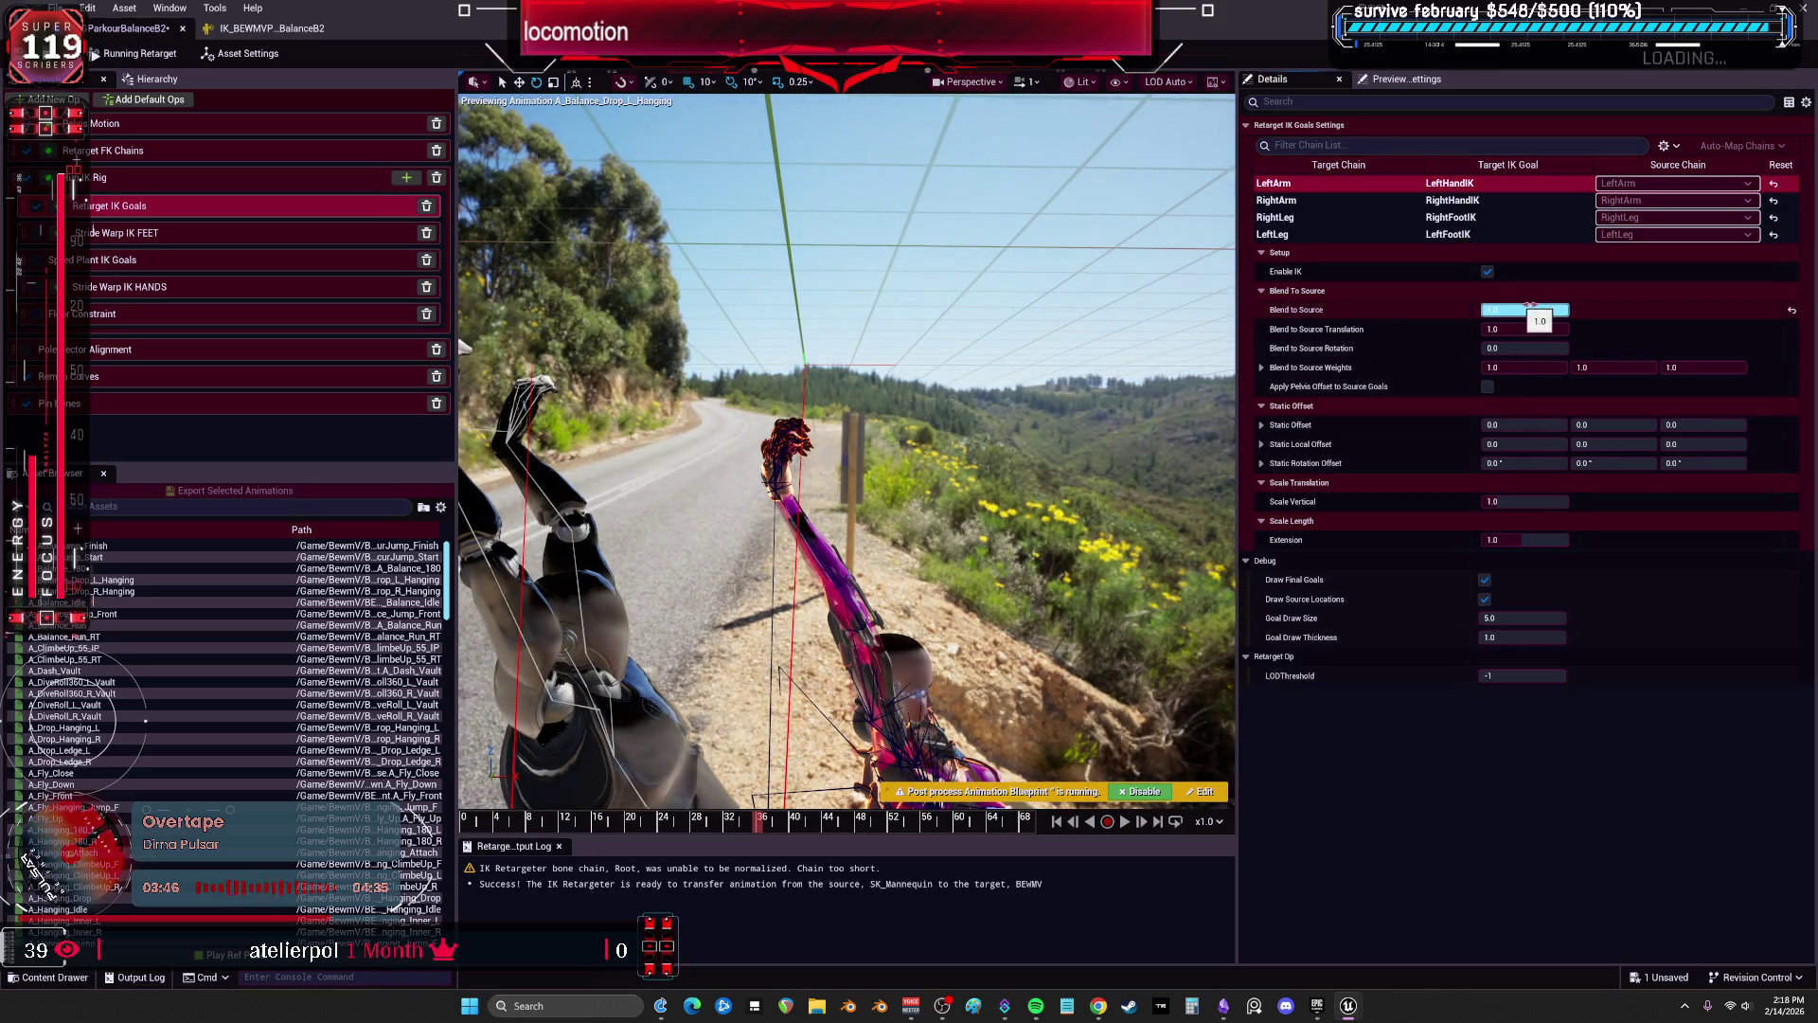
left_click_drag(1524, 310, 1505, 310)
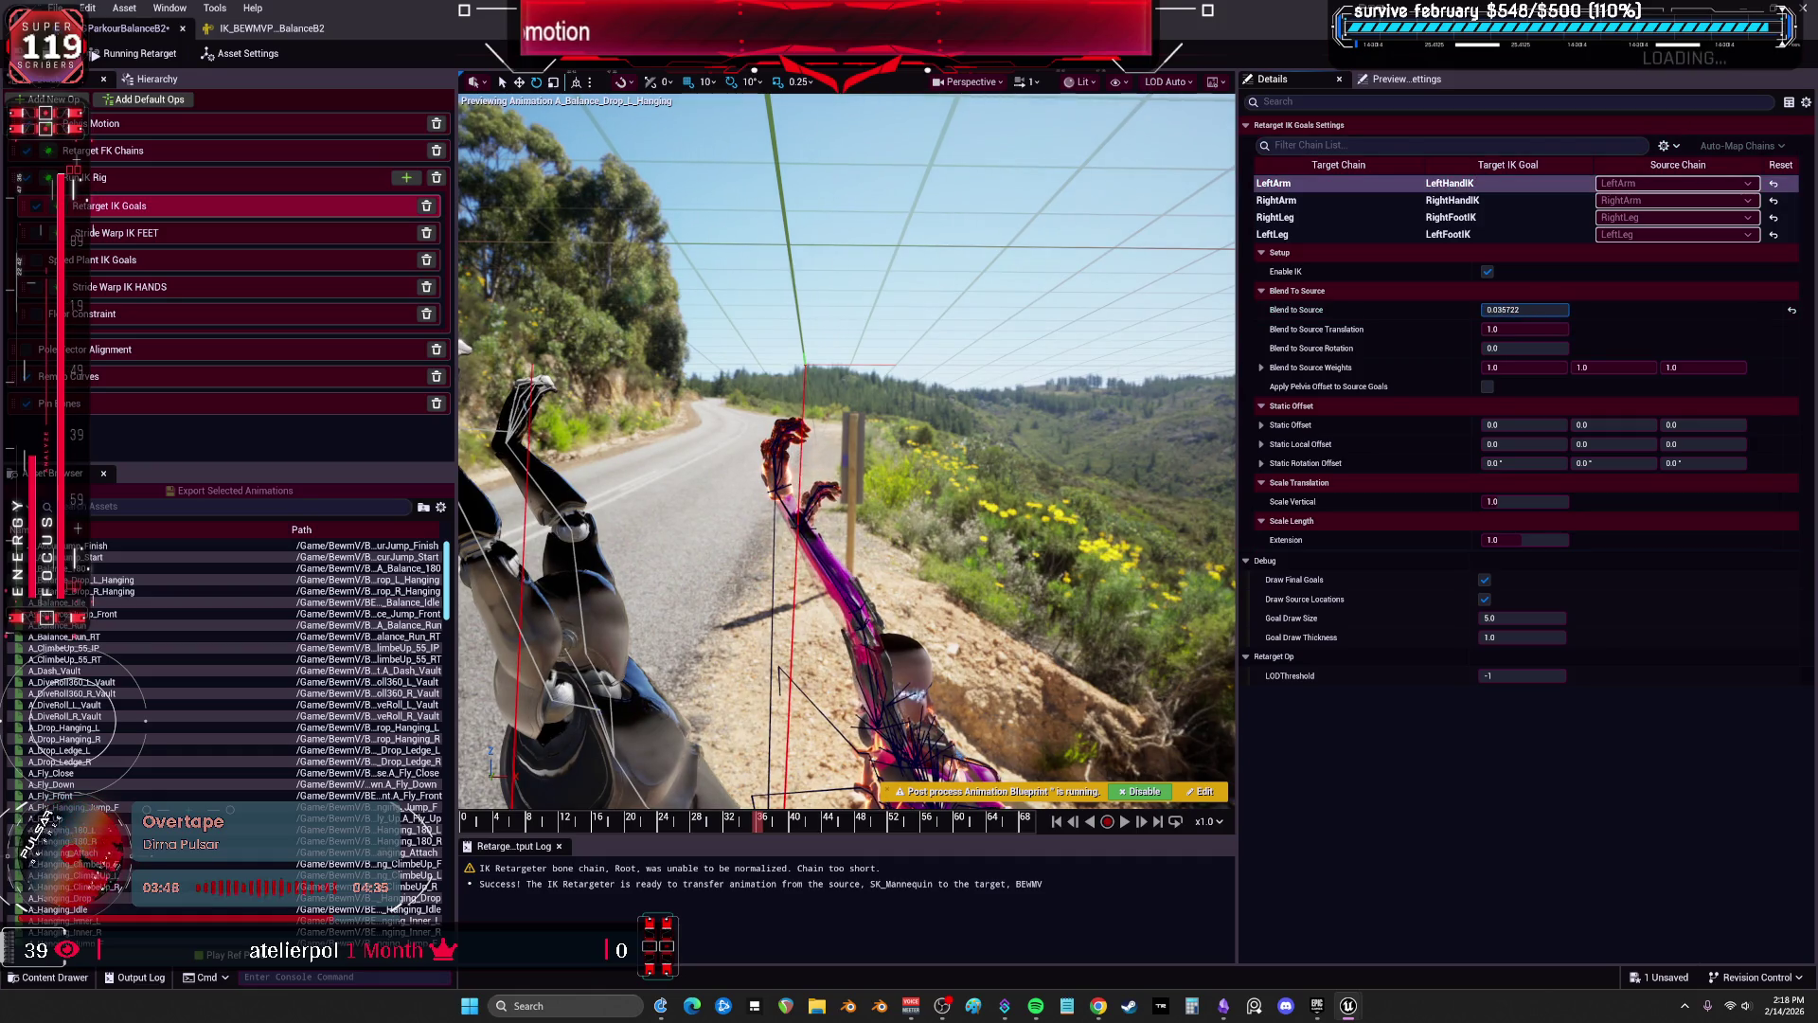
left_click(1492, 348)
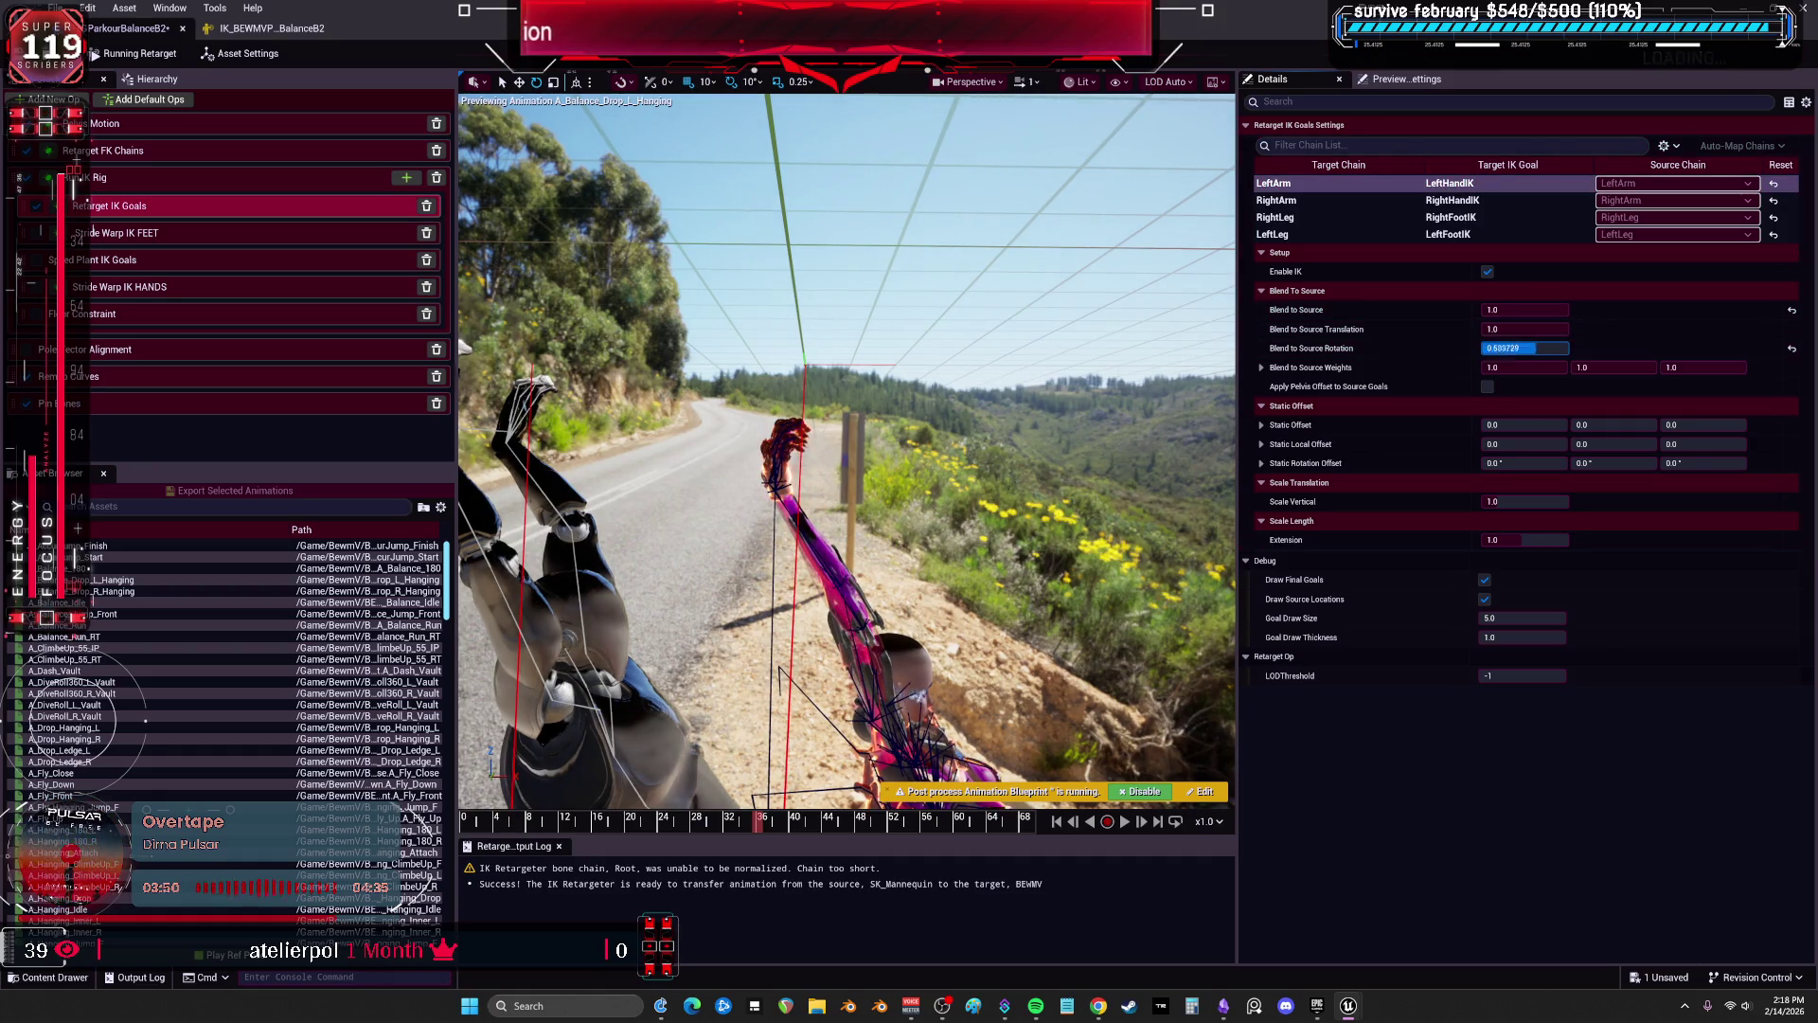
type("0")
left_click(1372, 200)
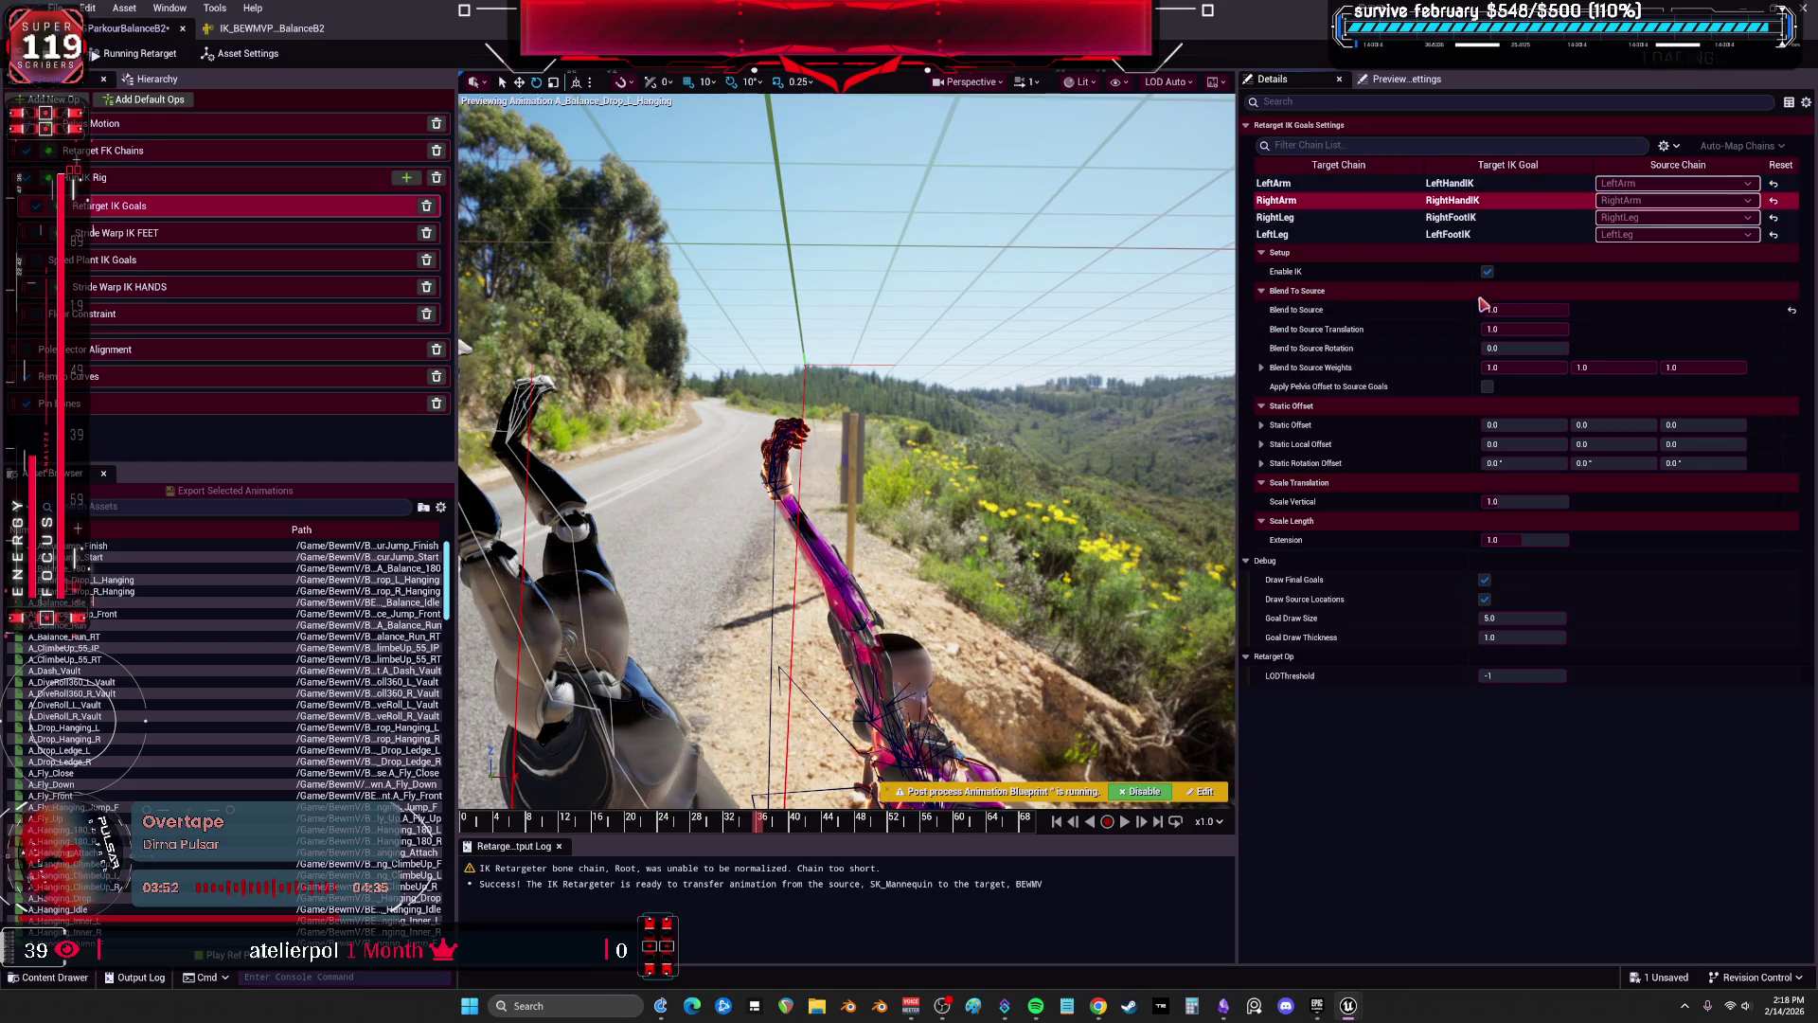
mouse_move(1499, 347)
left_mouse_down()
mouse_move(1568, 328)
mouse_move(1482, 329)
left_mouse_up()
left_click(1494, 183)
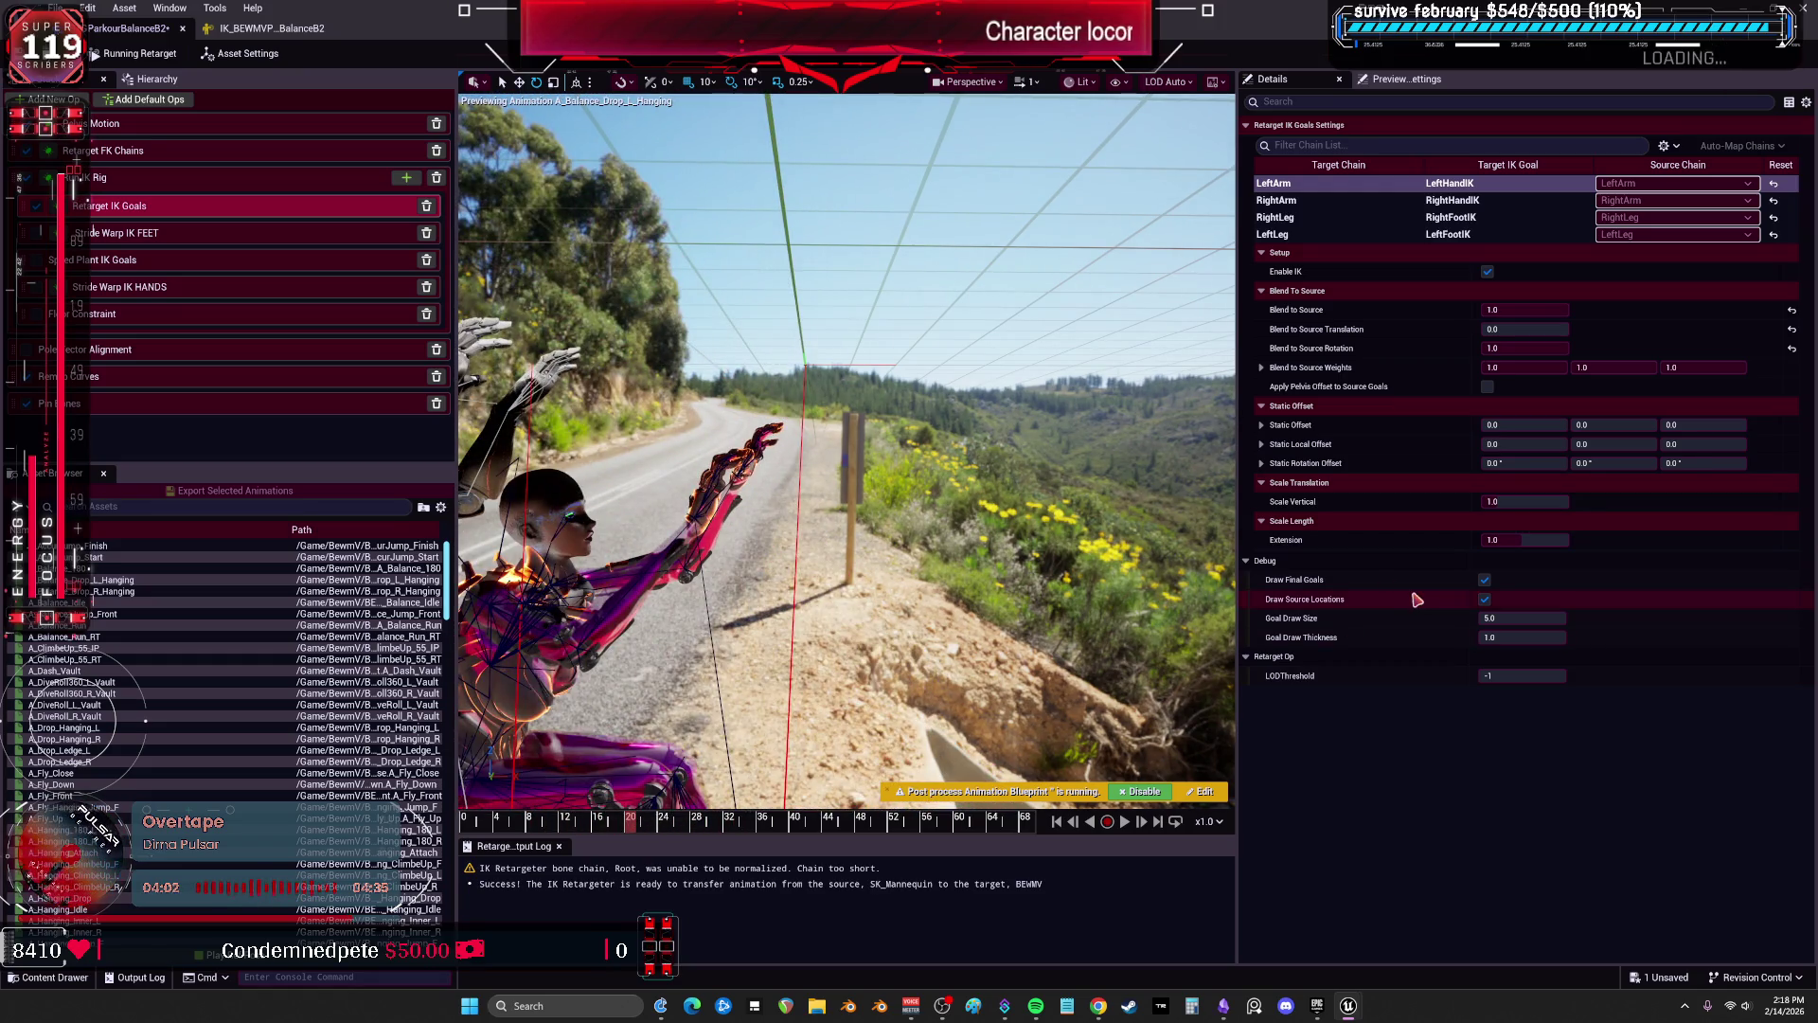
Blend RightArm fully to source translation (1.0) and enable Apply Pelvis Offset to Source Goals.
left_click(1471, 205)
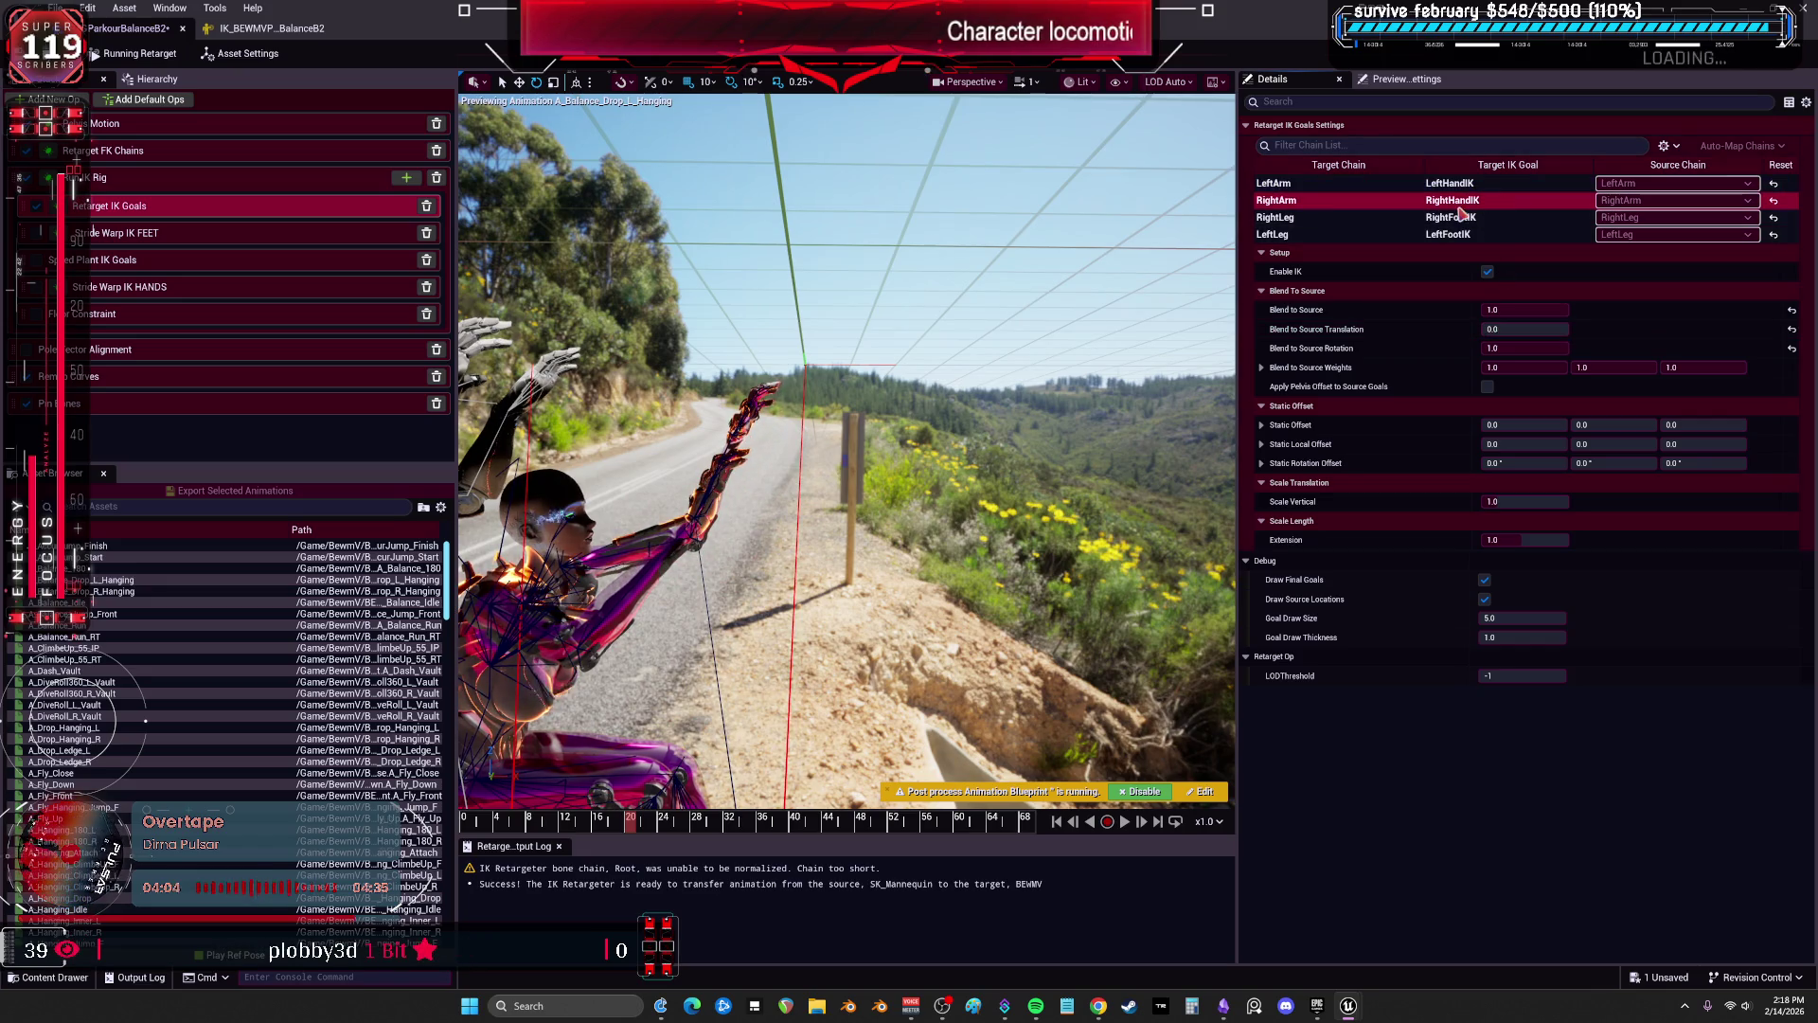
left_click_drag(1505, 329, 1567, 328)
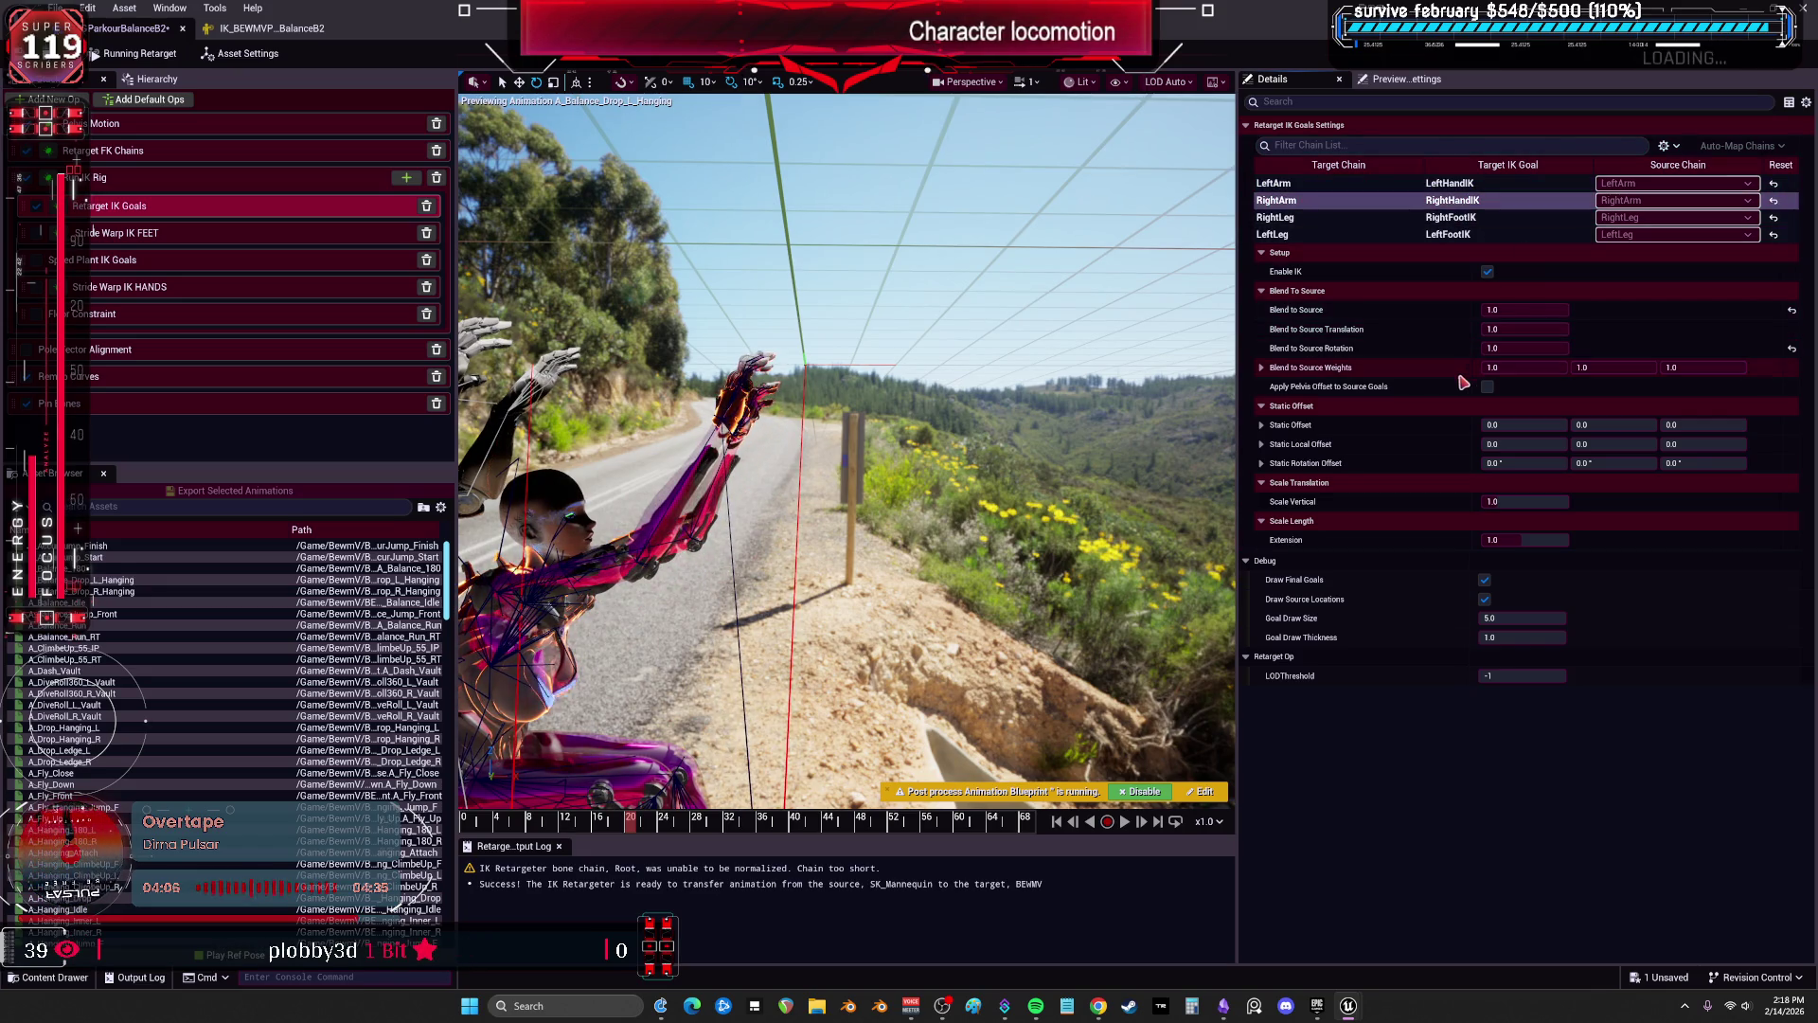
left_click(1488, 389)
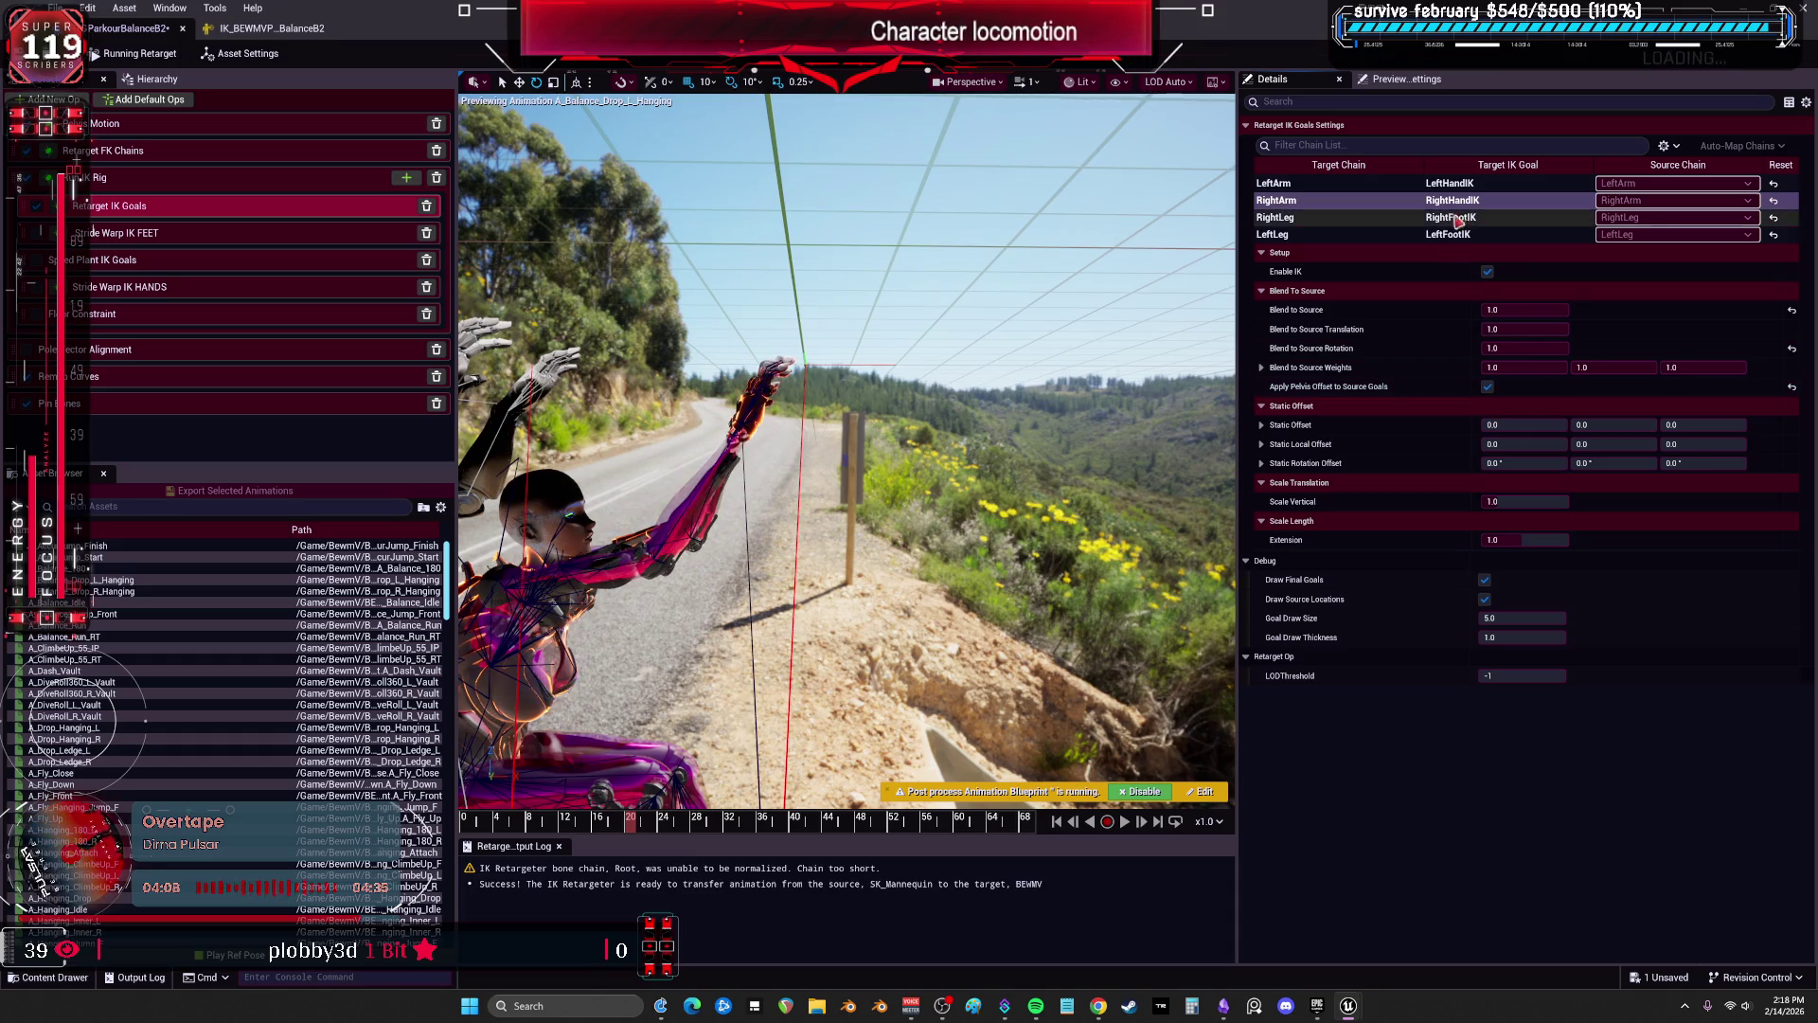
left_click(1487, 388)
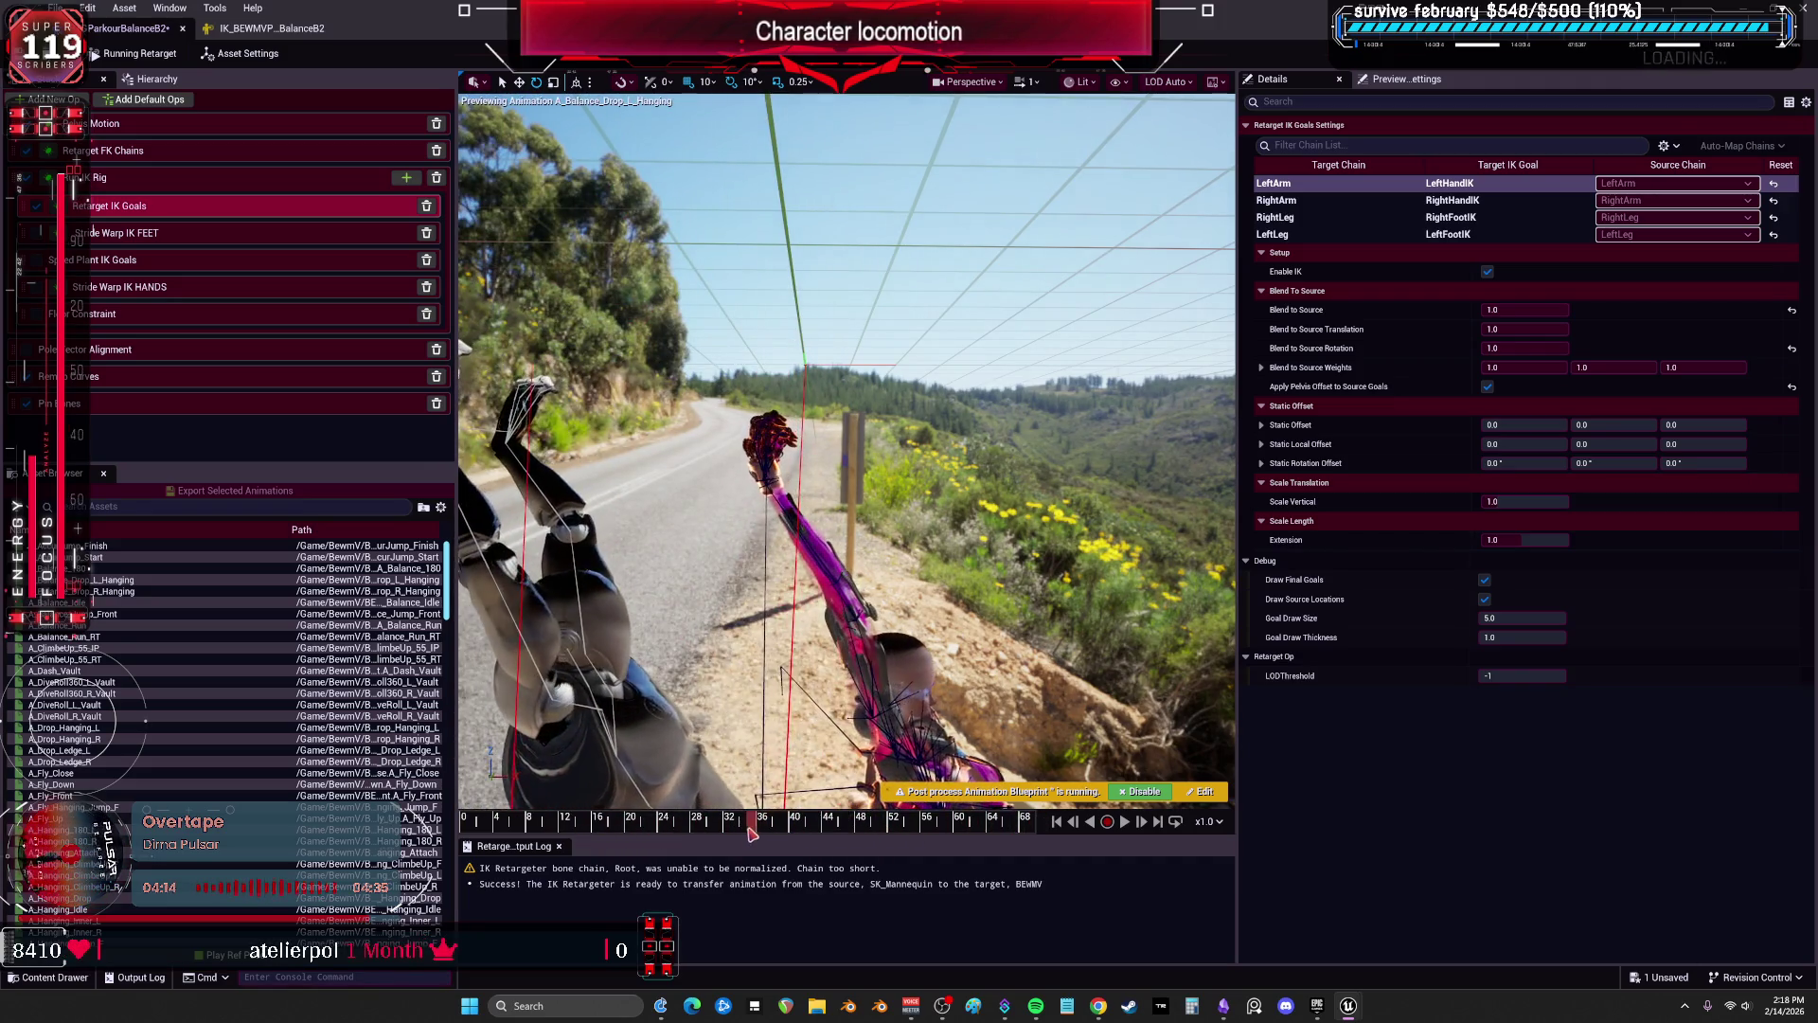
mouse_move(1323, 392)
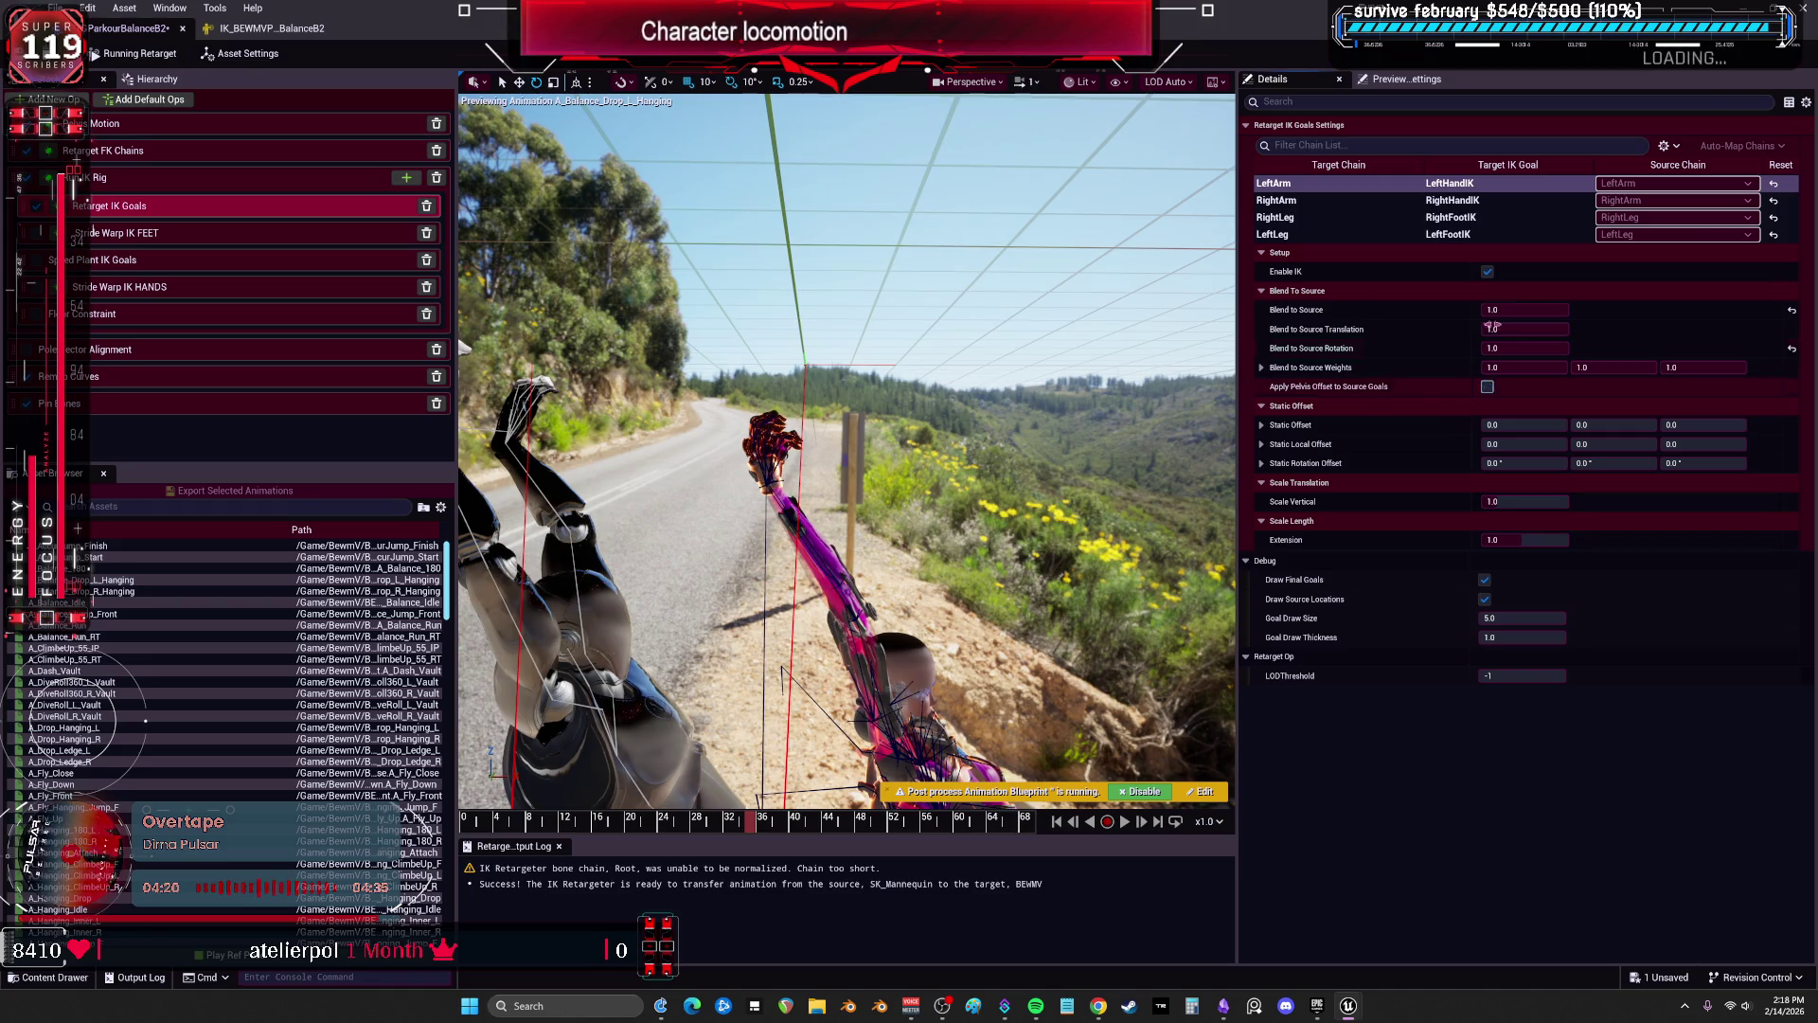
left_click(1400, 237)
left_click_drag(947, 426, 965, 493)
left_click_drag(1042, 397, 1059, 392)
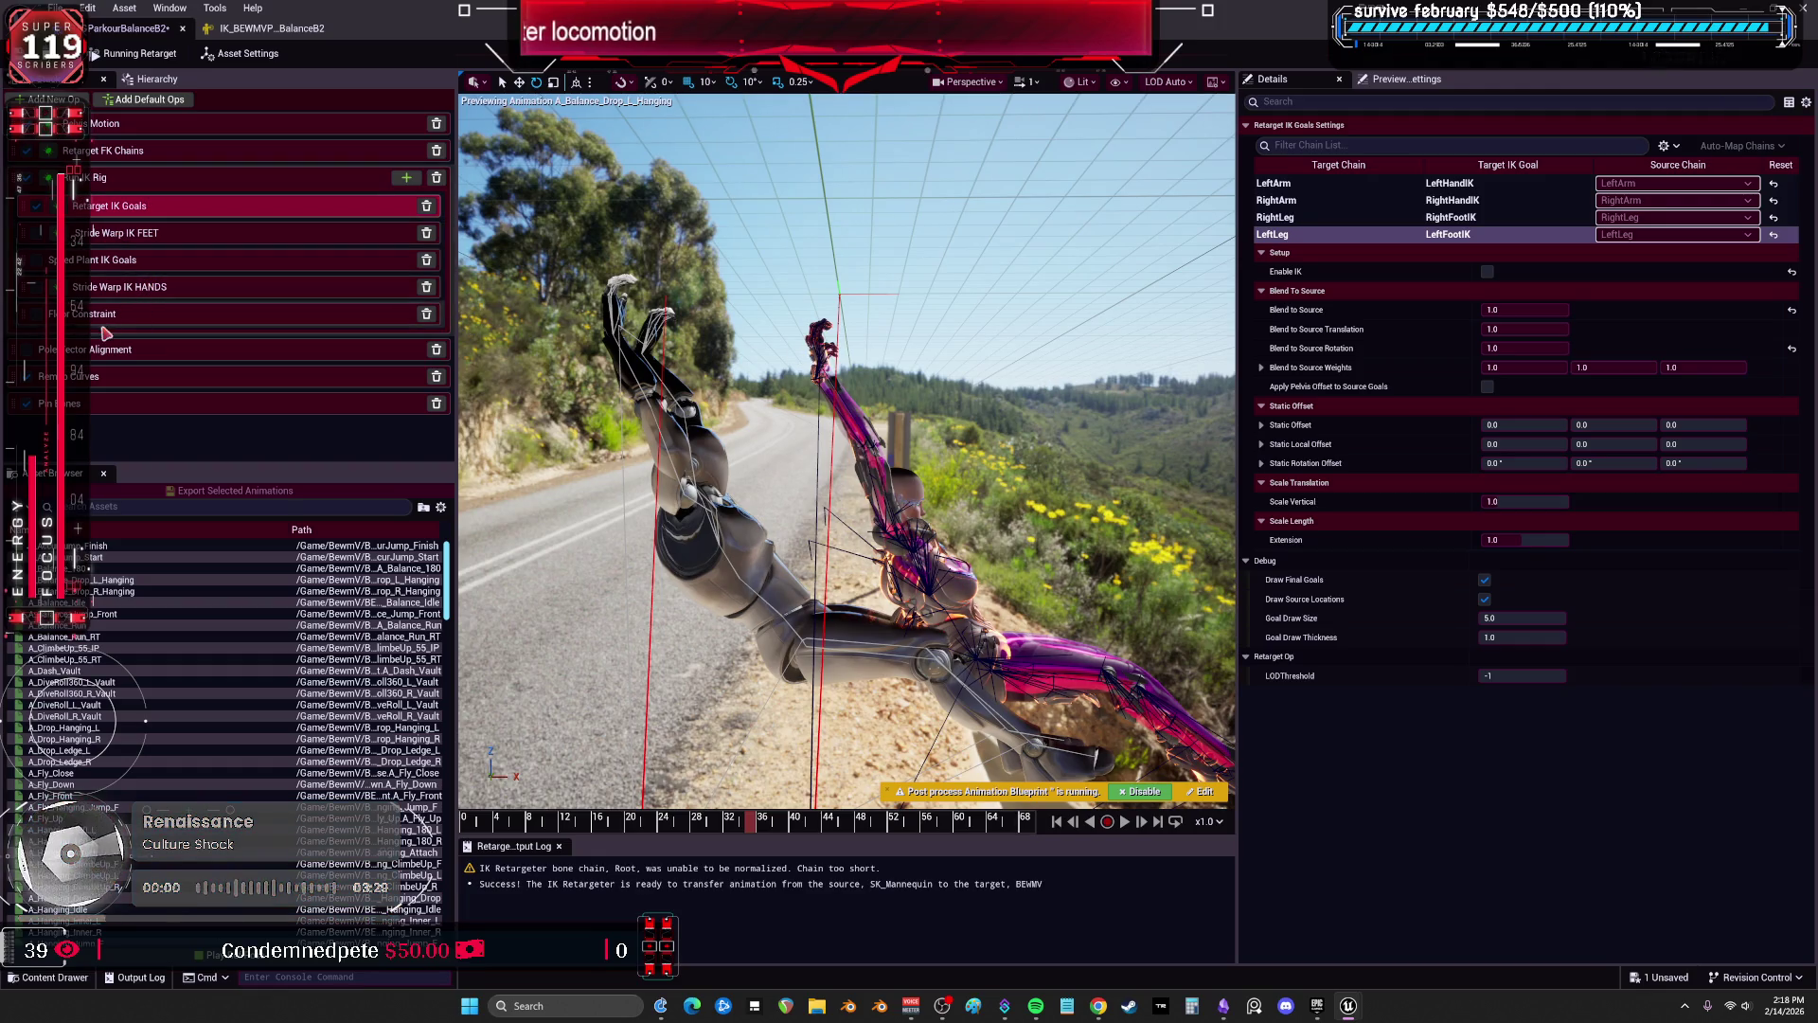
Give the LeftLeg Speed Plant IK Goals a Speed Threshold of 100 and Stiffness about 1625.
left_click(77, 295)
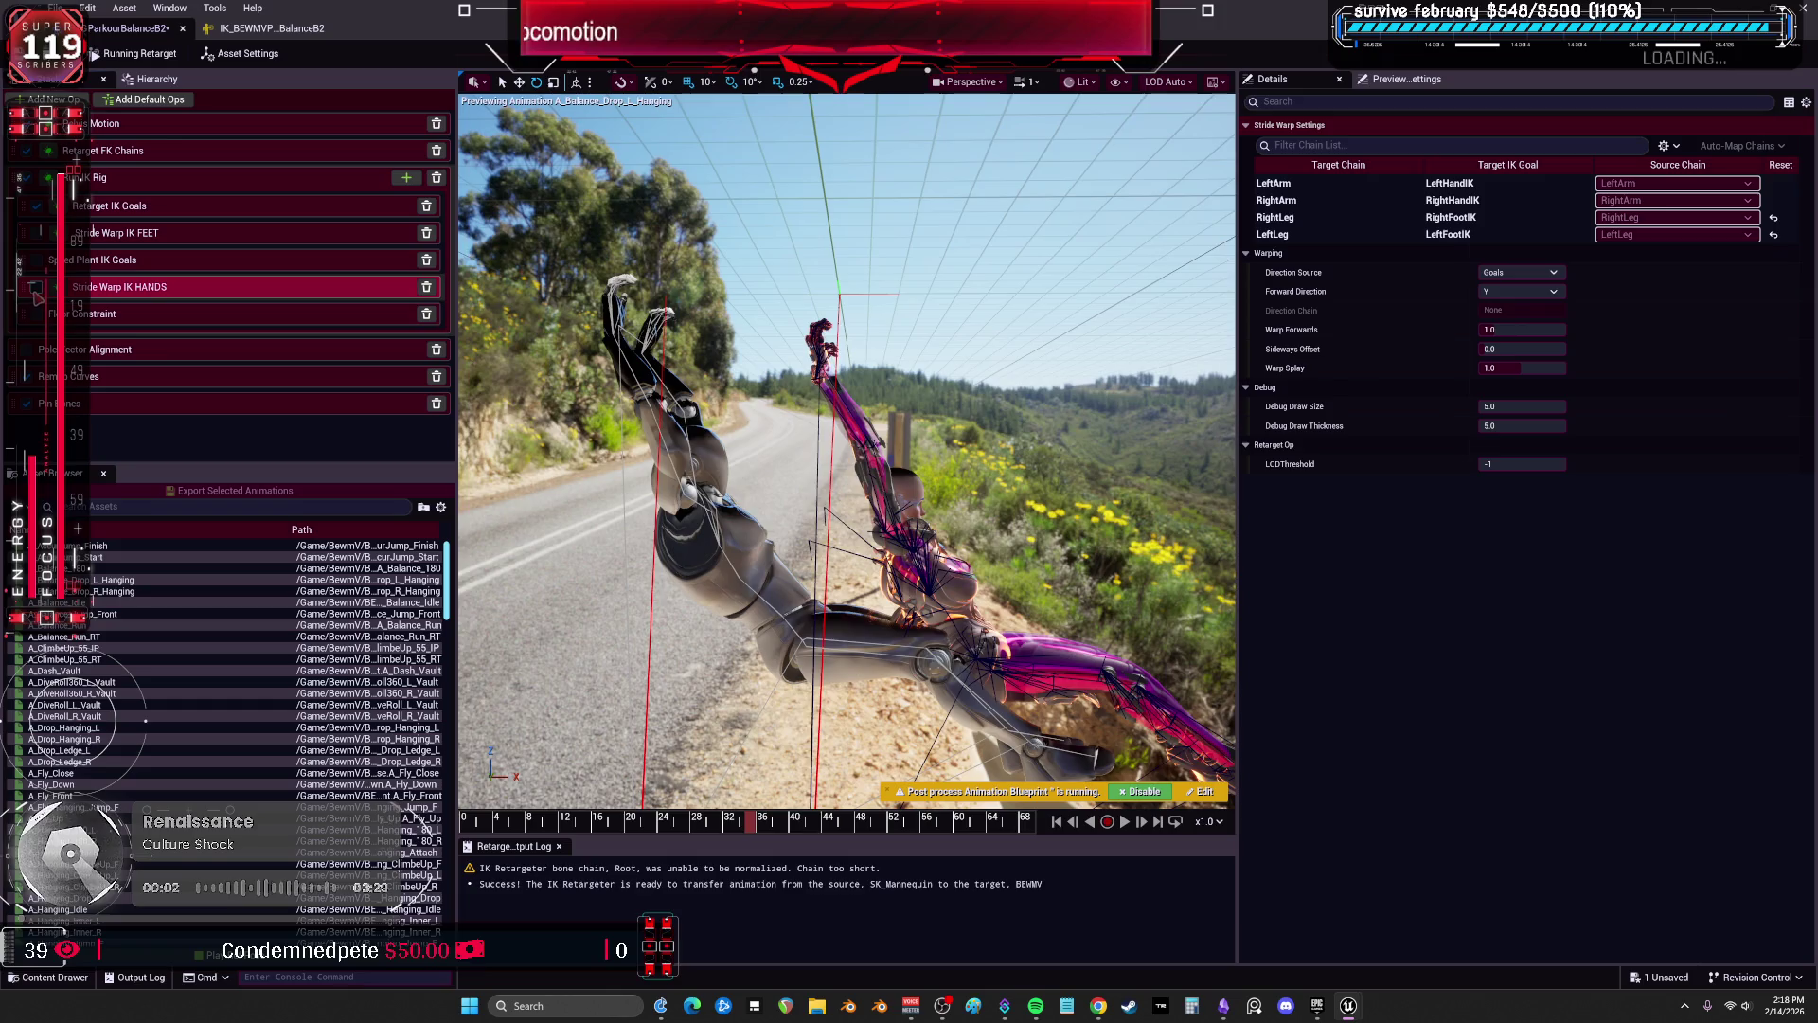
left_click(42, 265)
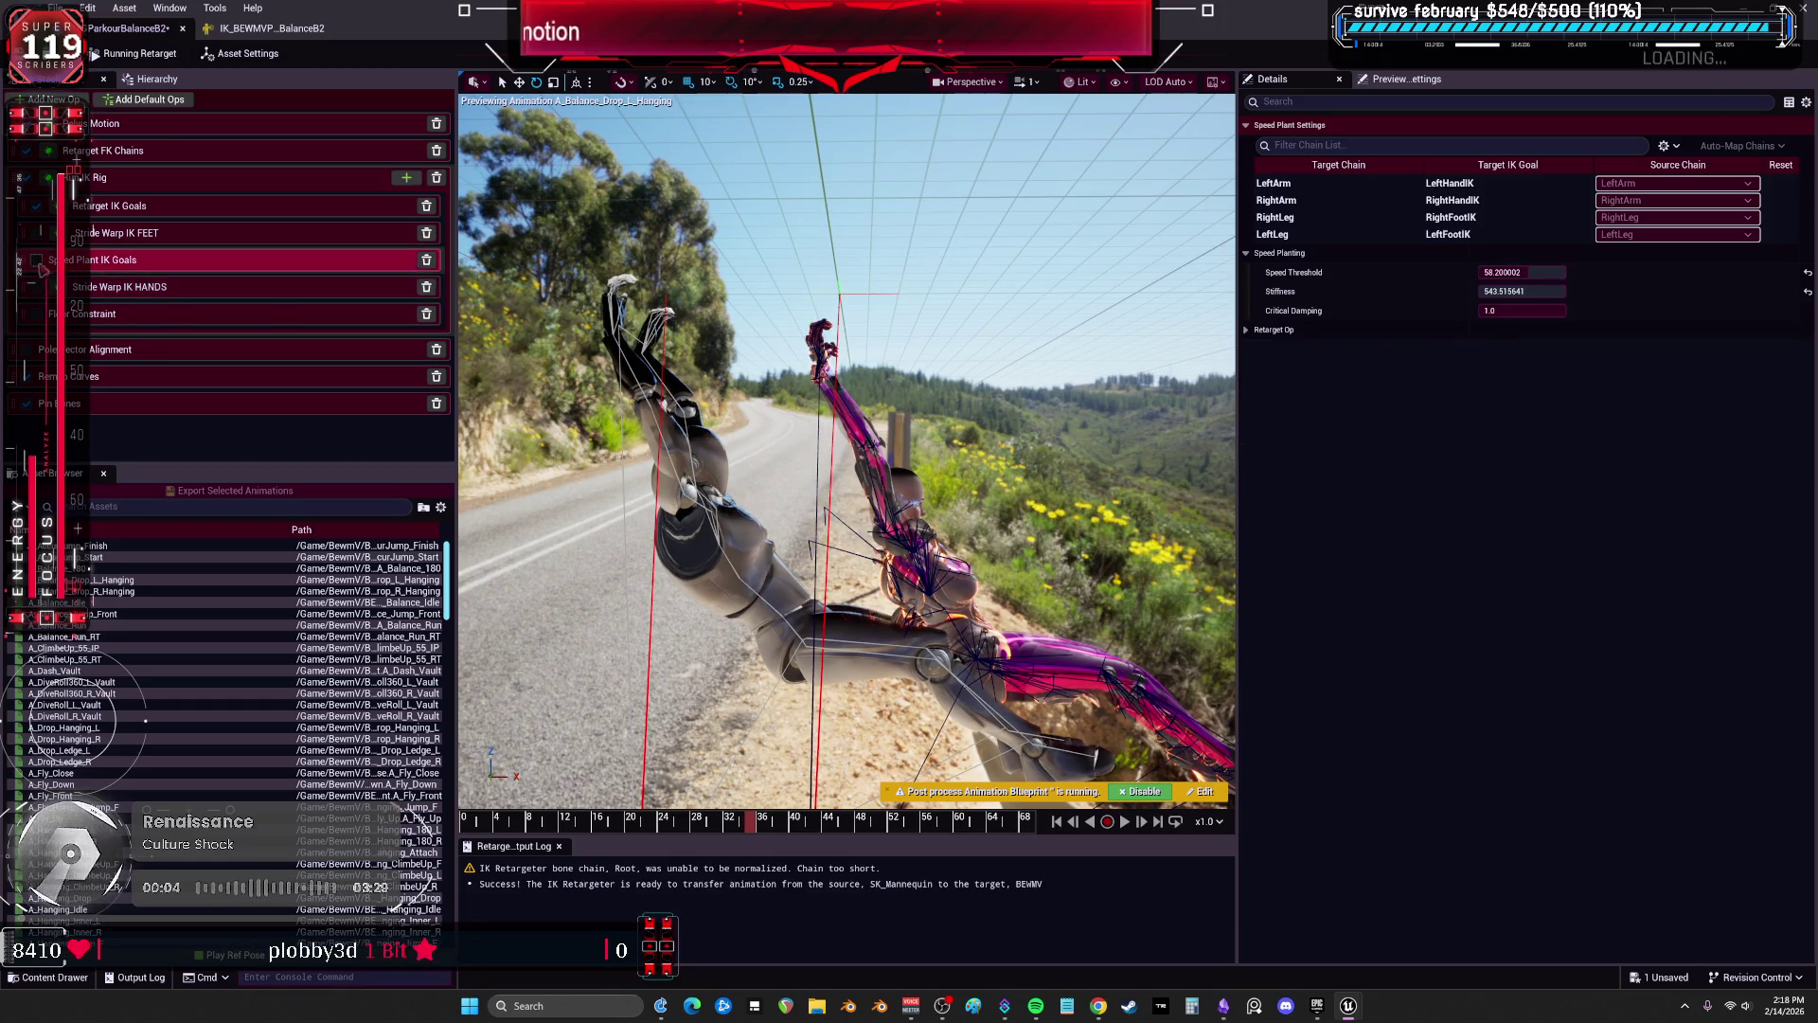
left_click(1344, 182)
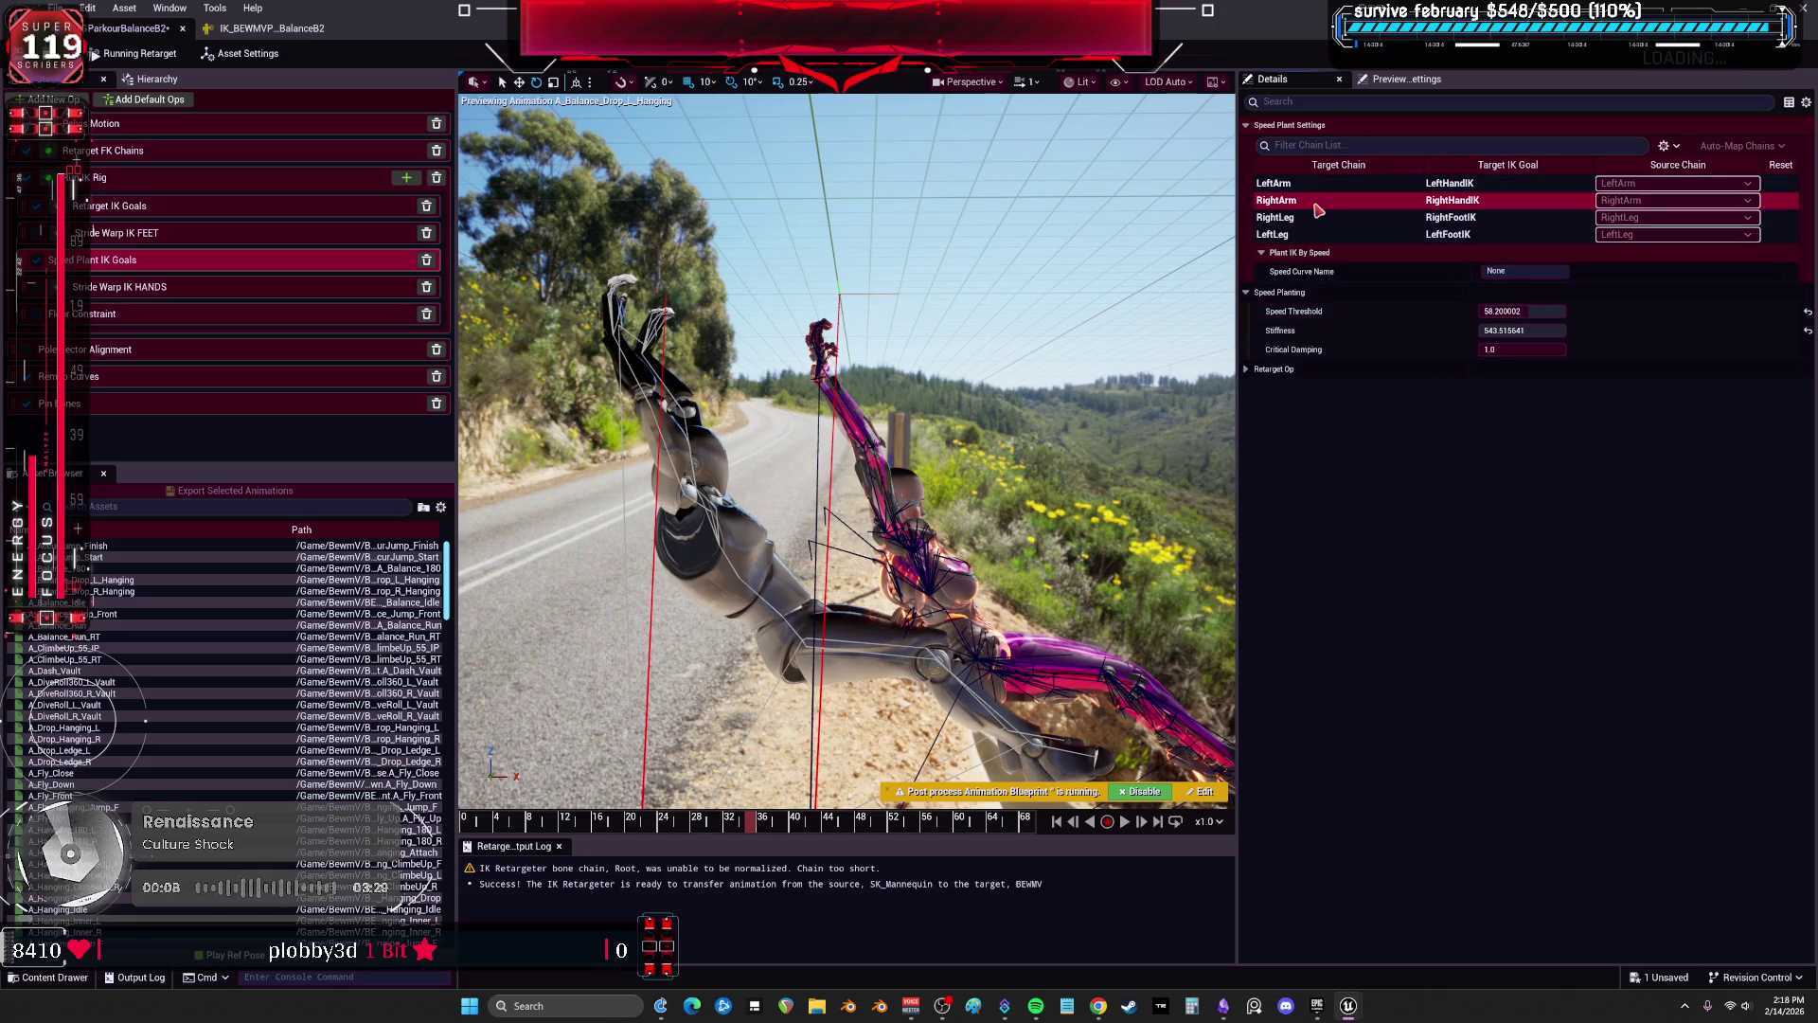
left_click(1323, 235)
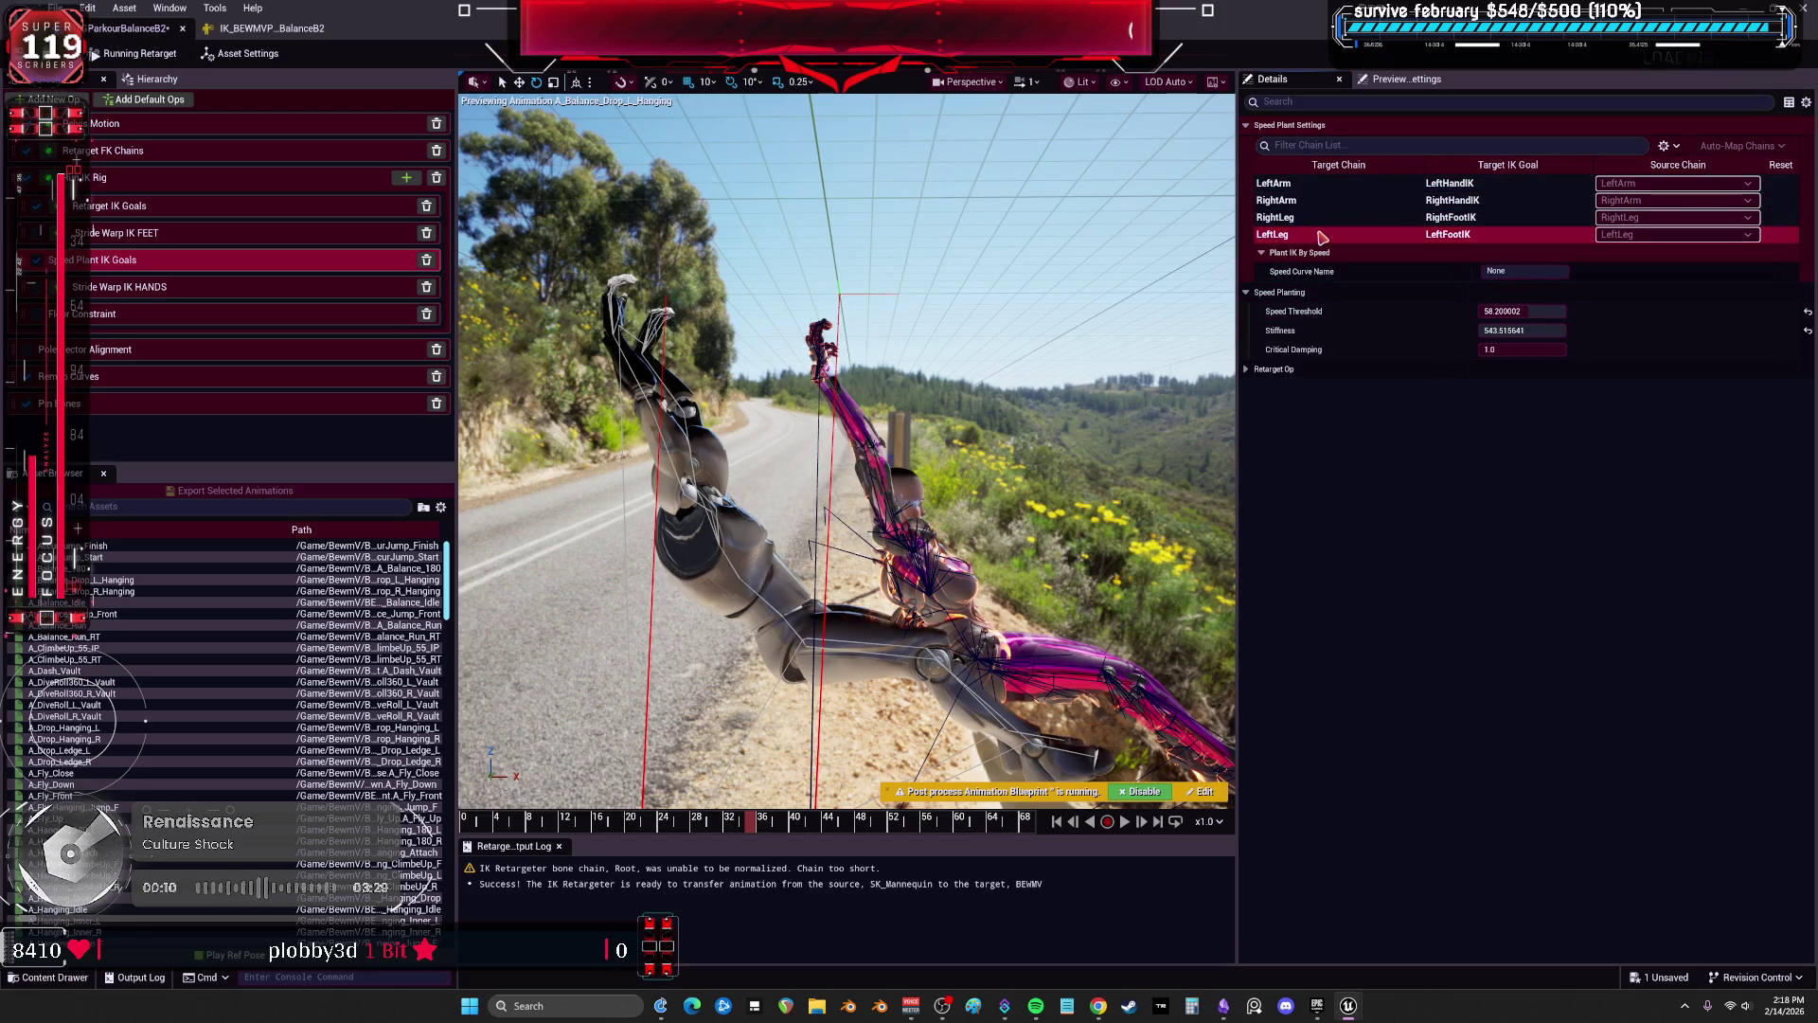
left_click(1806, 337)
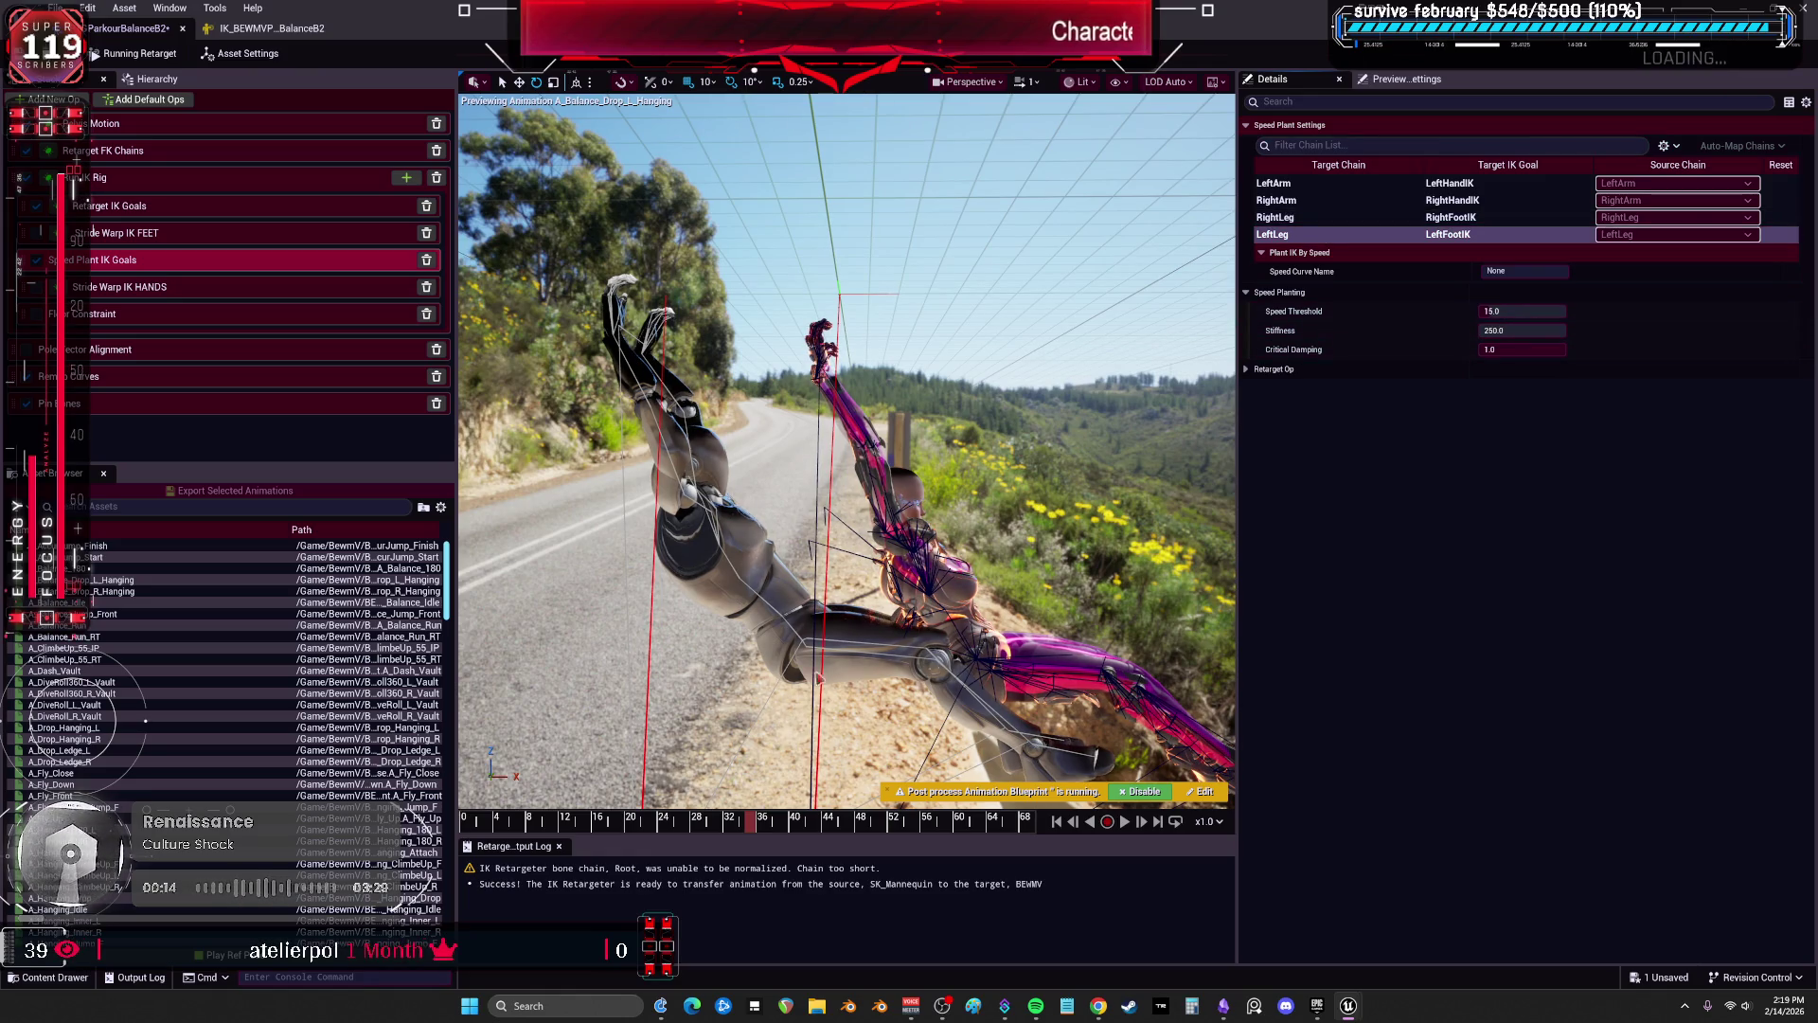
mouse_move(1307, 313)
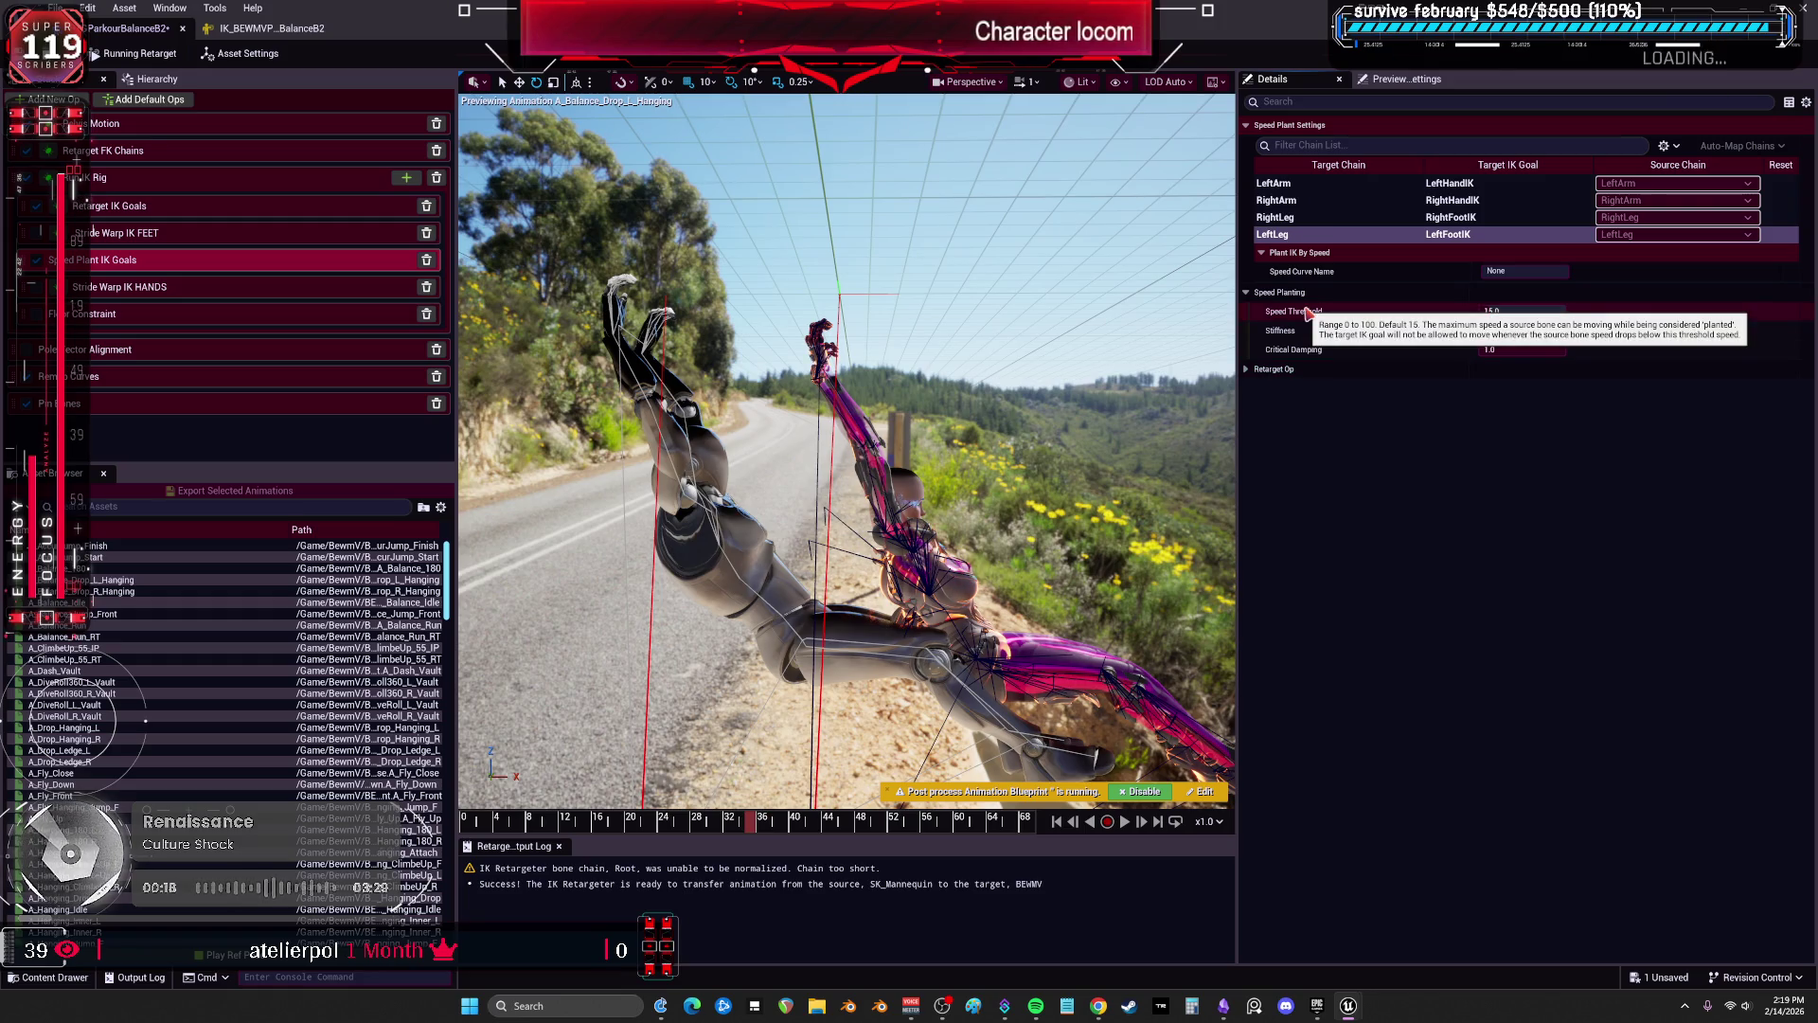
mouse_move(1511, 310)
left_mouse_down()
mouse_move(1567, 311)
mouse_move(1534, 330)
mouse_move(1563, 330)
left_mouse_up()
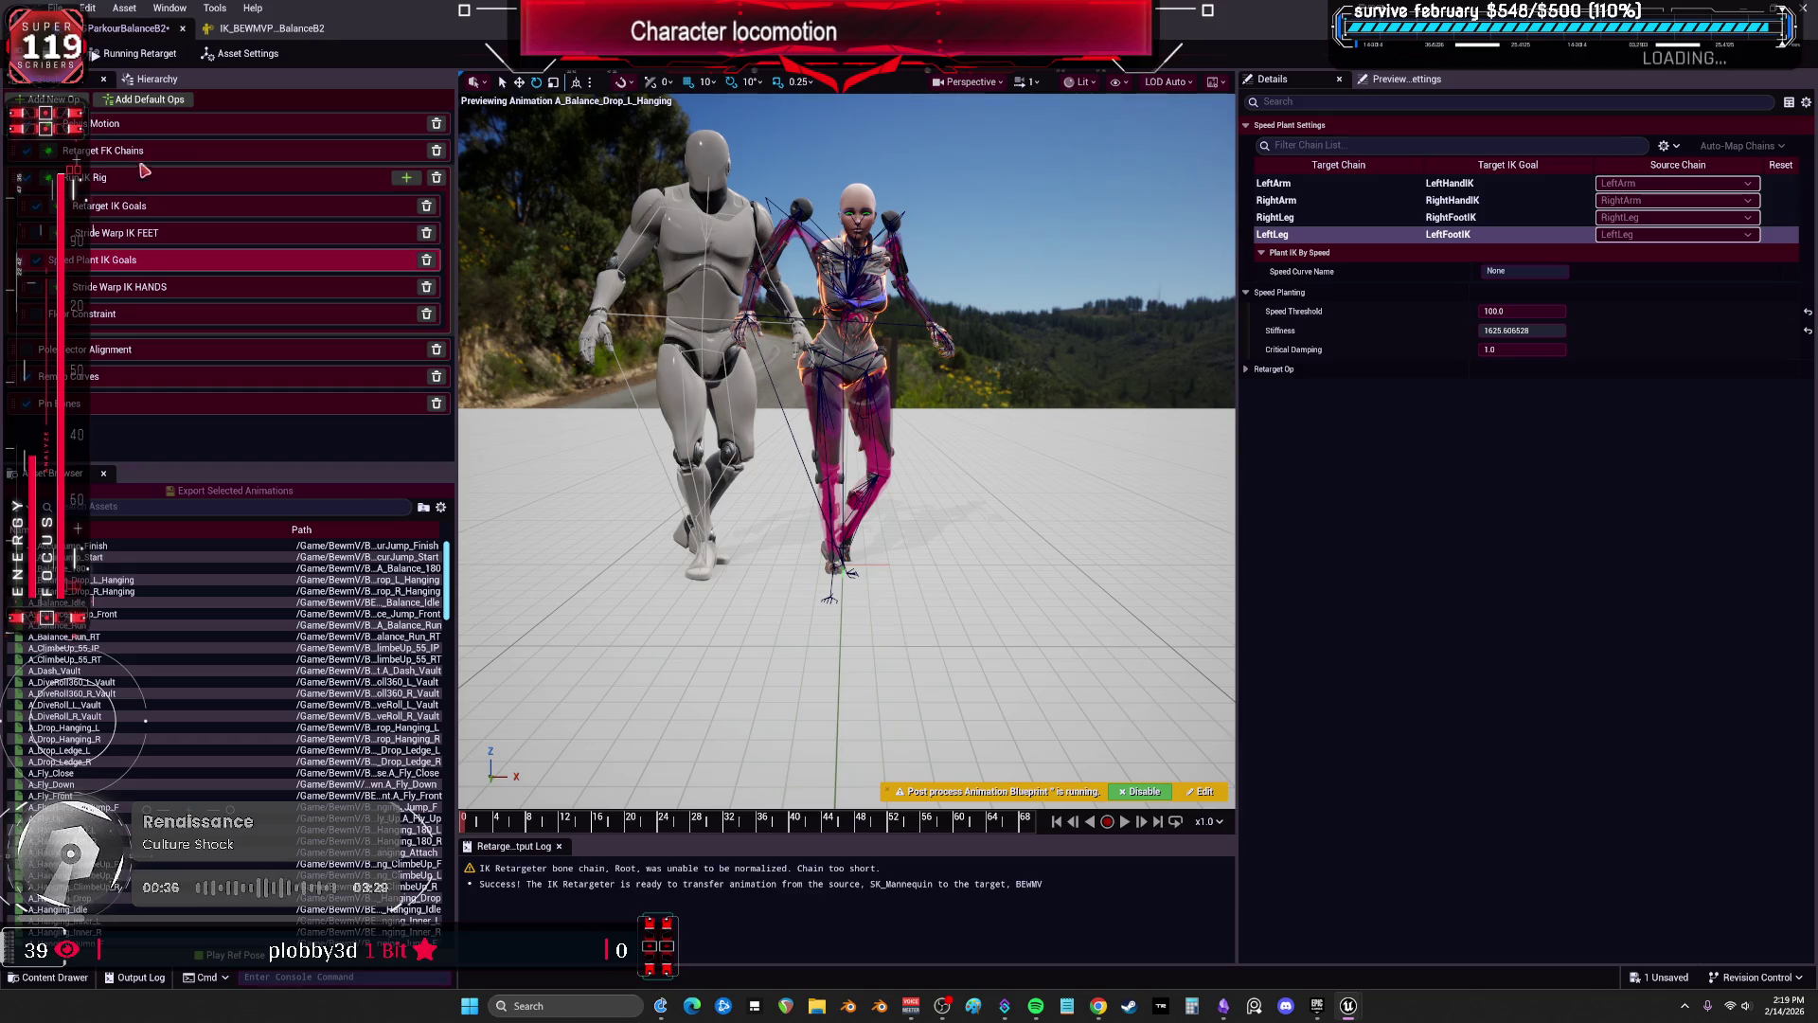
Reset the pelvis Translation Offset Global Z to 0.
left_click(157, 125)
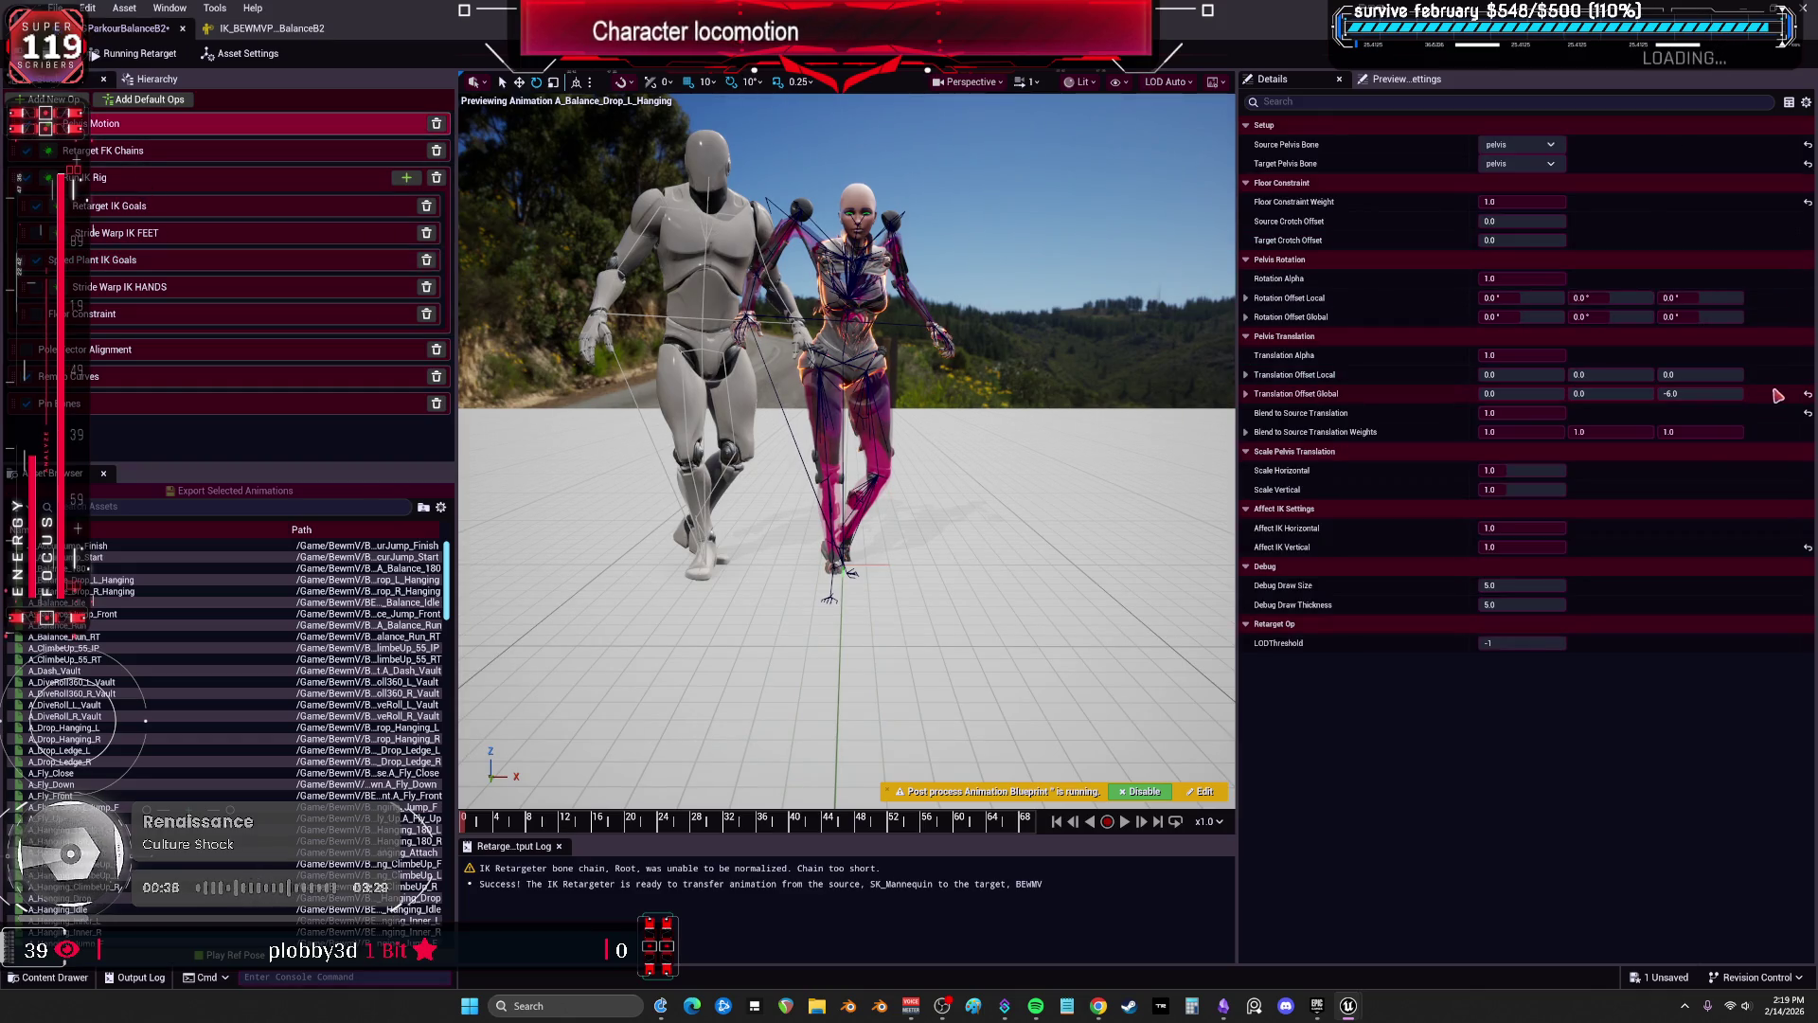
left_click(1807, 394)
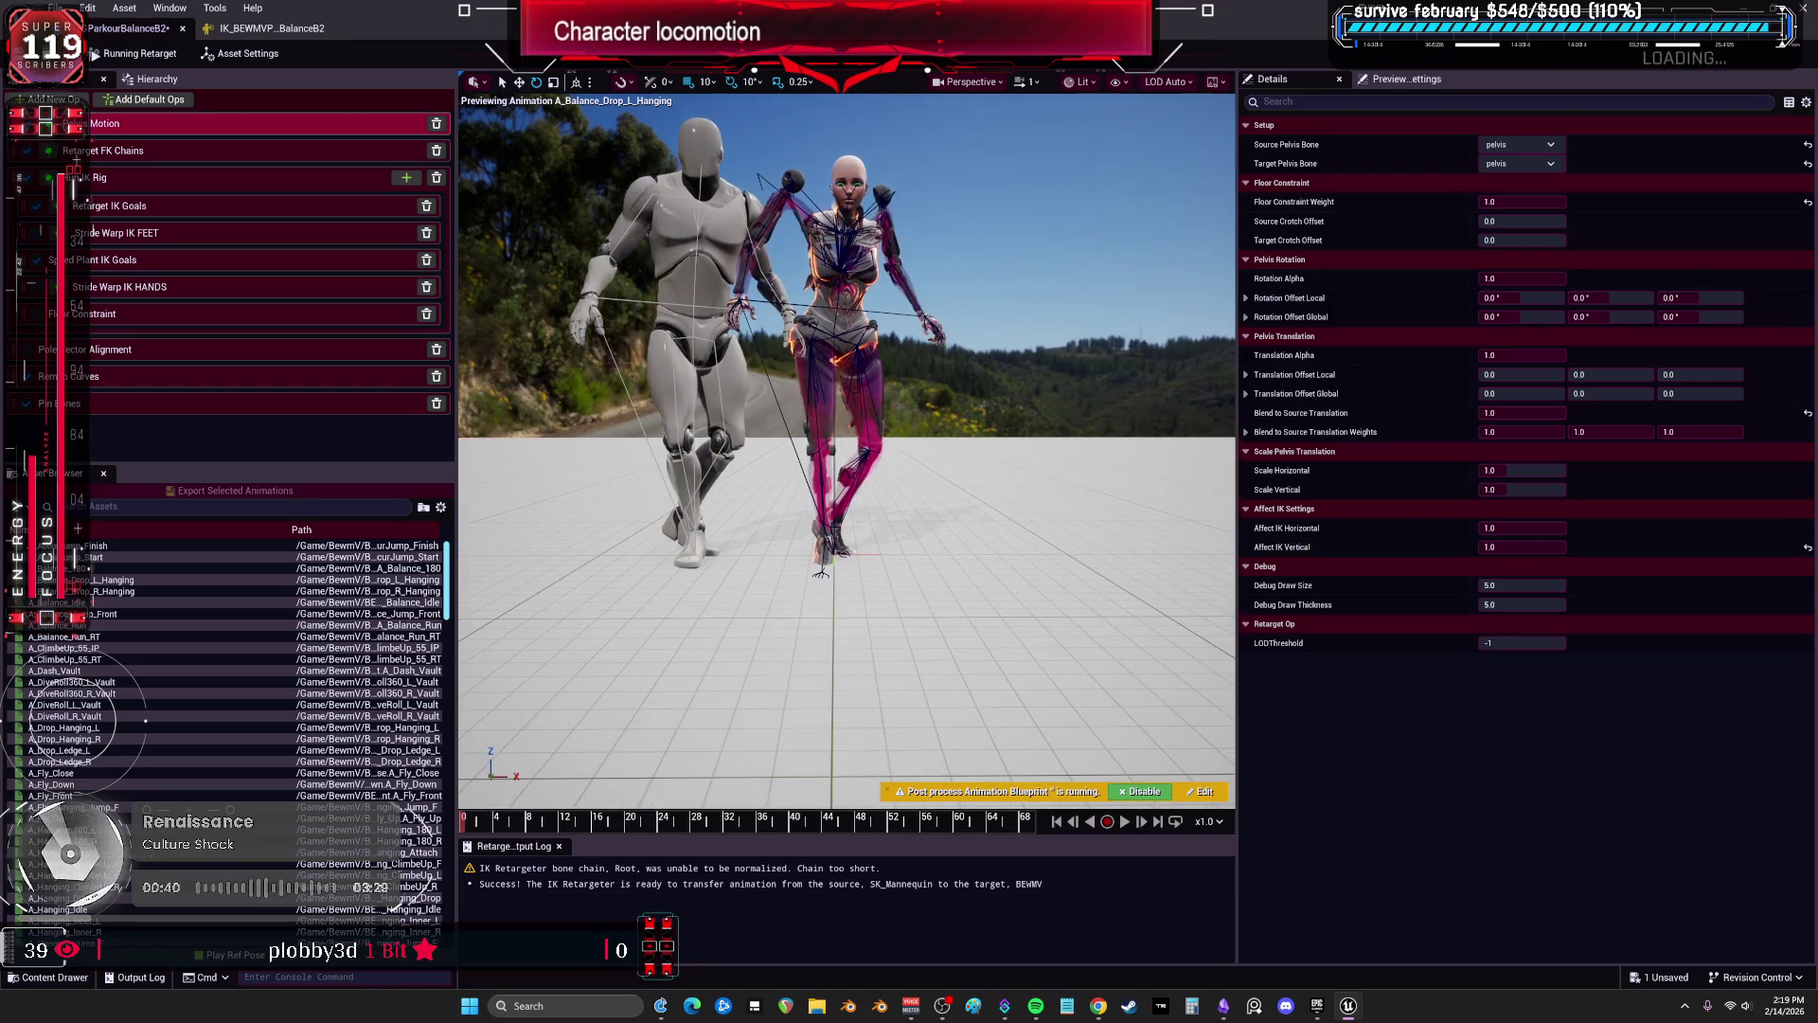
left_click(165, 152)
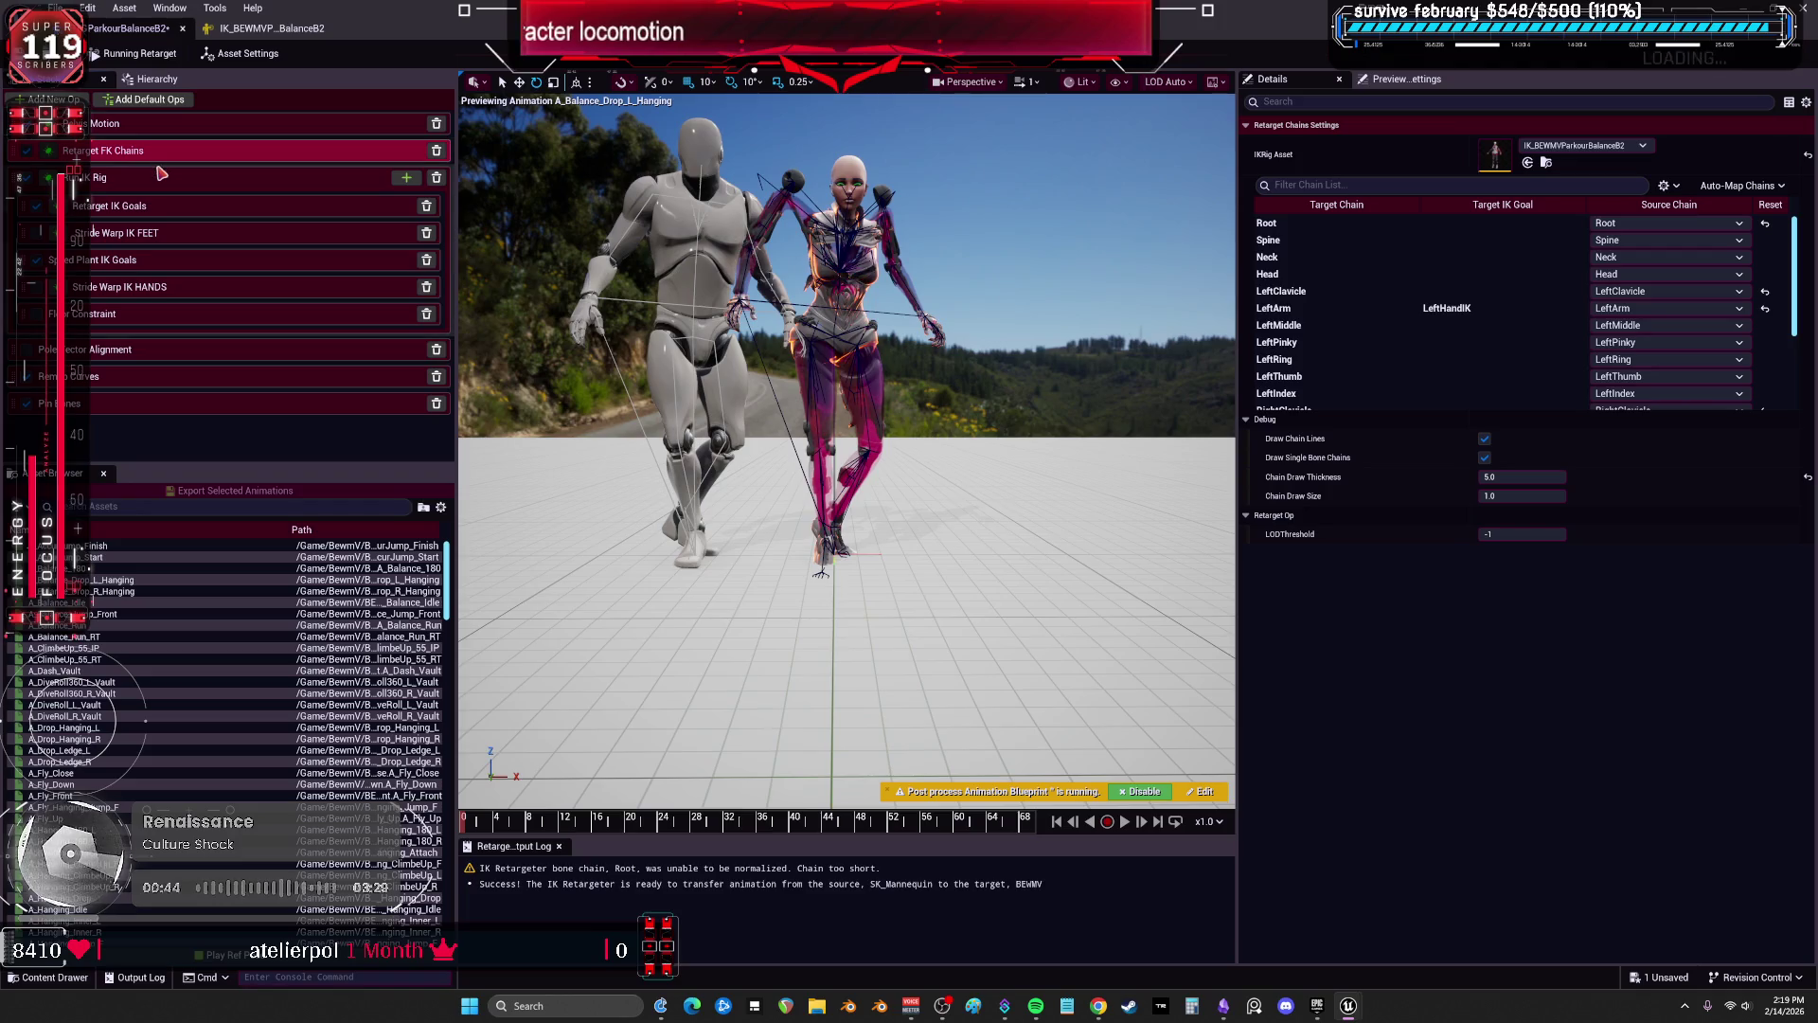
scroll(1360, 399, "down", 3)
scroll(1357, 383, "up", 3)
Set the LeftArm and RightArm FK chains to Translation Mode None and One to One rotation.
left_click(1363, 300)
left_click(1520, 495)
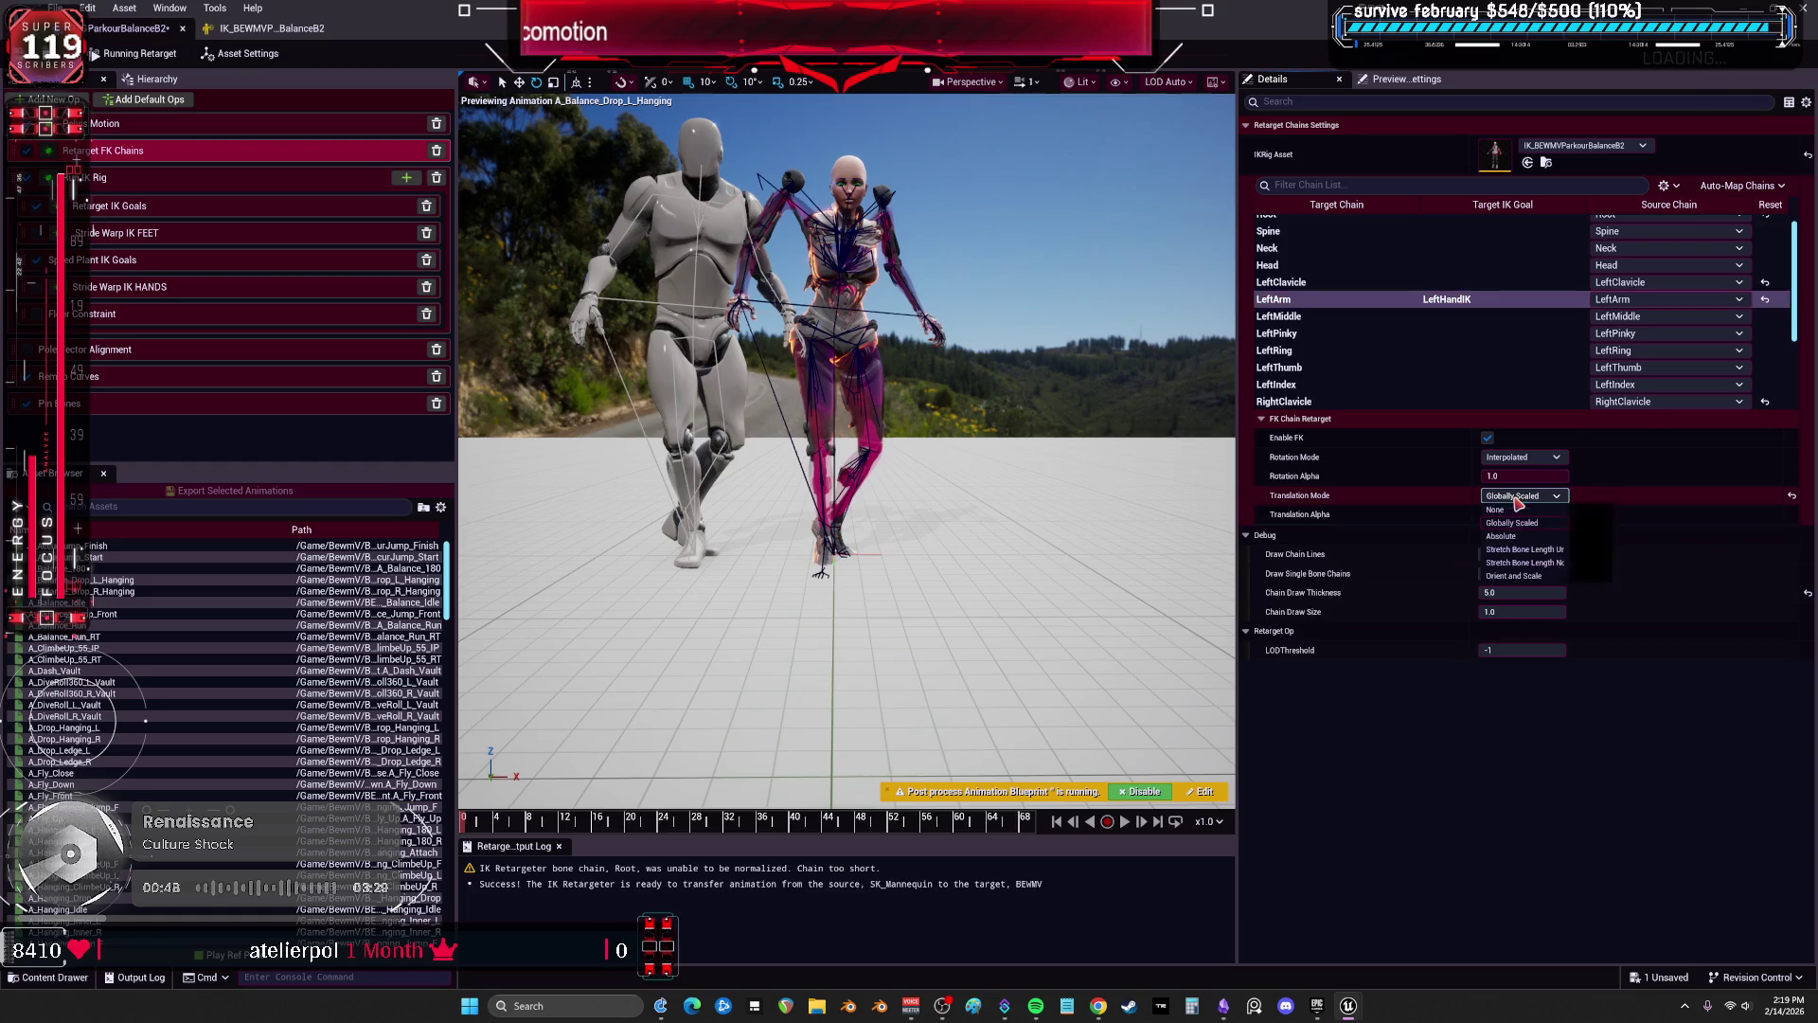
left_click(1513, 512)
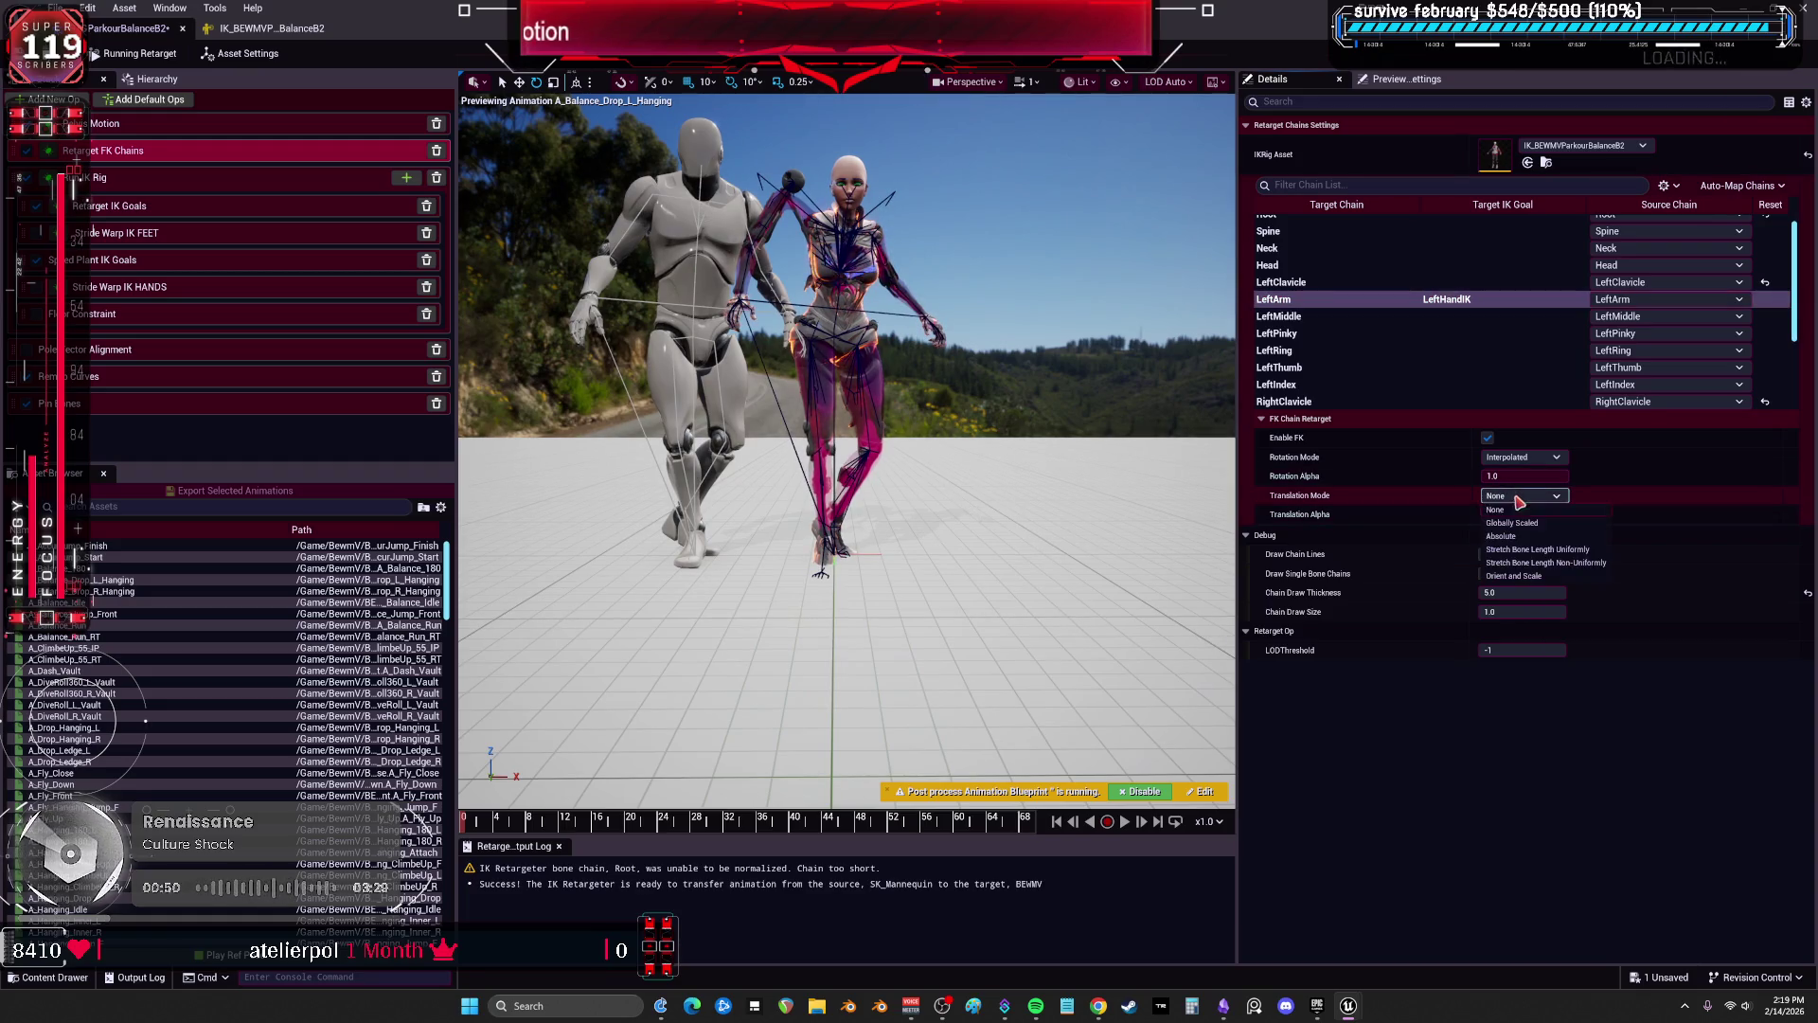
left_click(1506, 497)
scroll(1364, 331, "down", 3)
left_click(1368, 305)
left_click(1520, 457)
left_click(1518, 498)
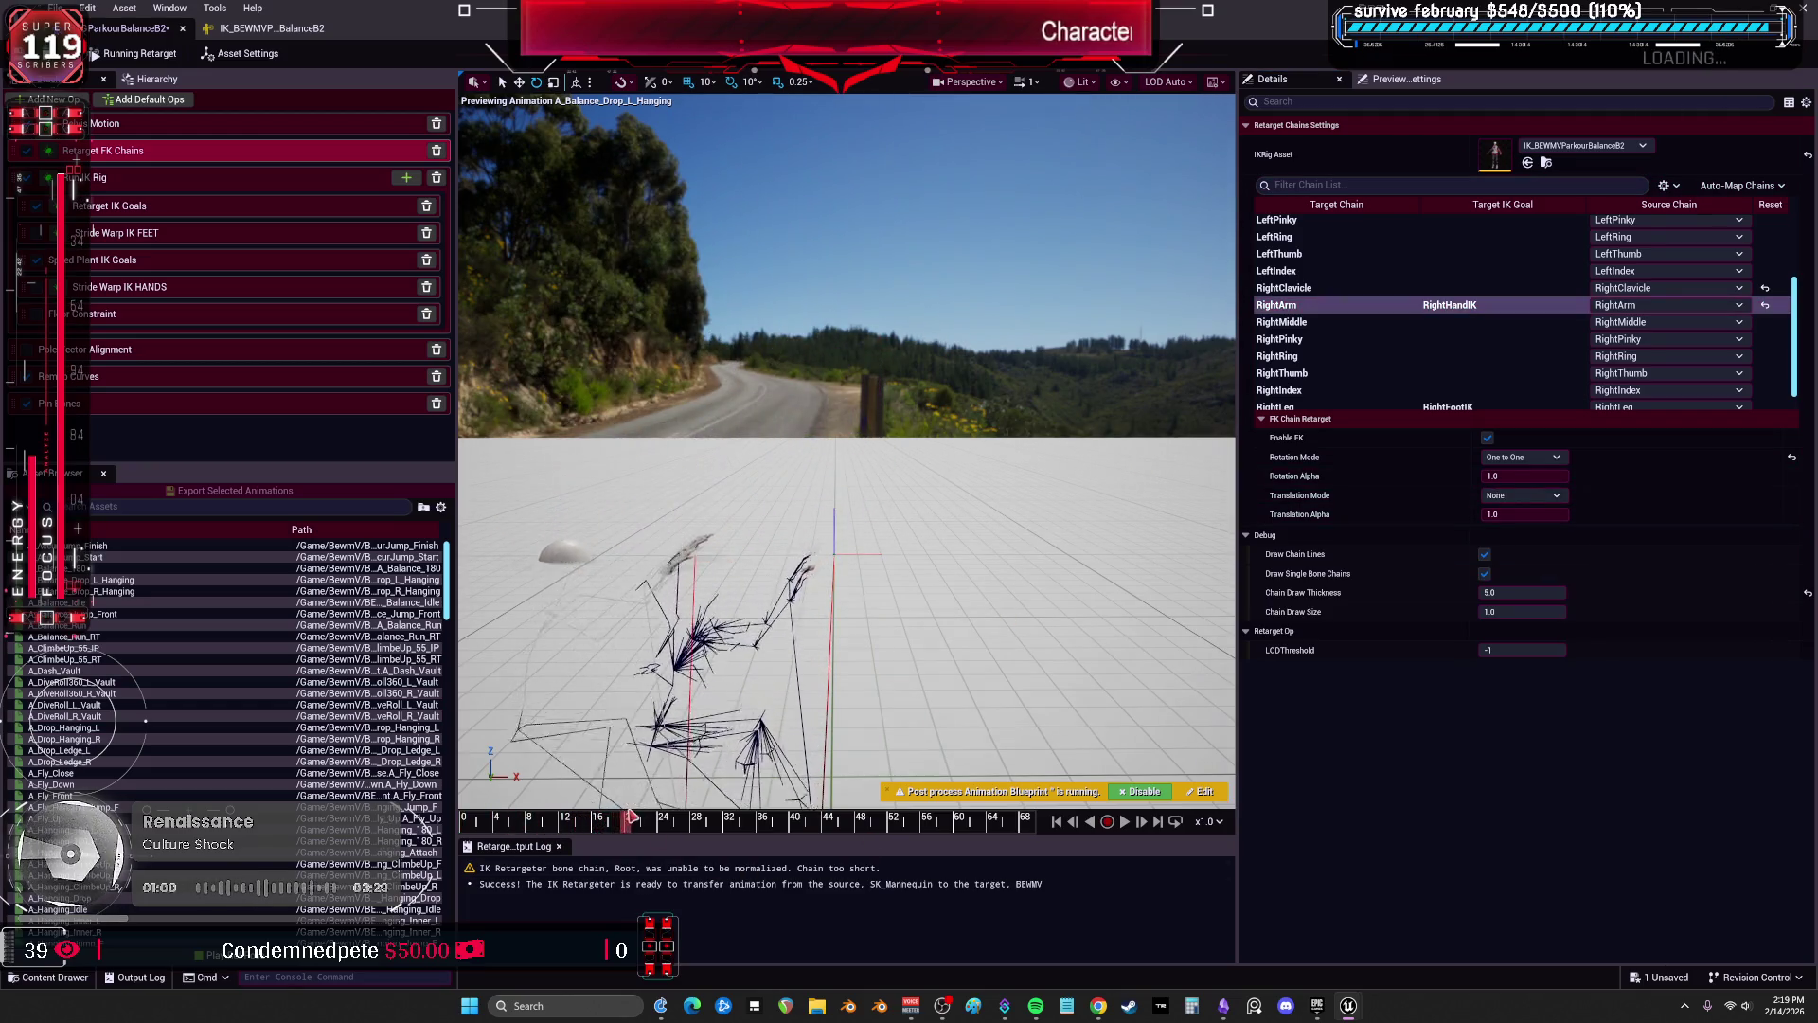
mouse_move(617, 812)
left_mouse_down()
mouse_move(650, 810)
mouse_move(630, 811)
left_mouse_up()
mouse_move(720, 681)
left_mouse_down()
mouse_move(720, 606)
mouse_move(847, 622)
left_mouse_up()
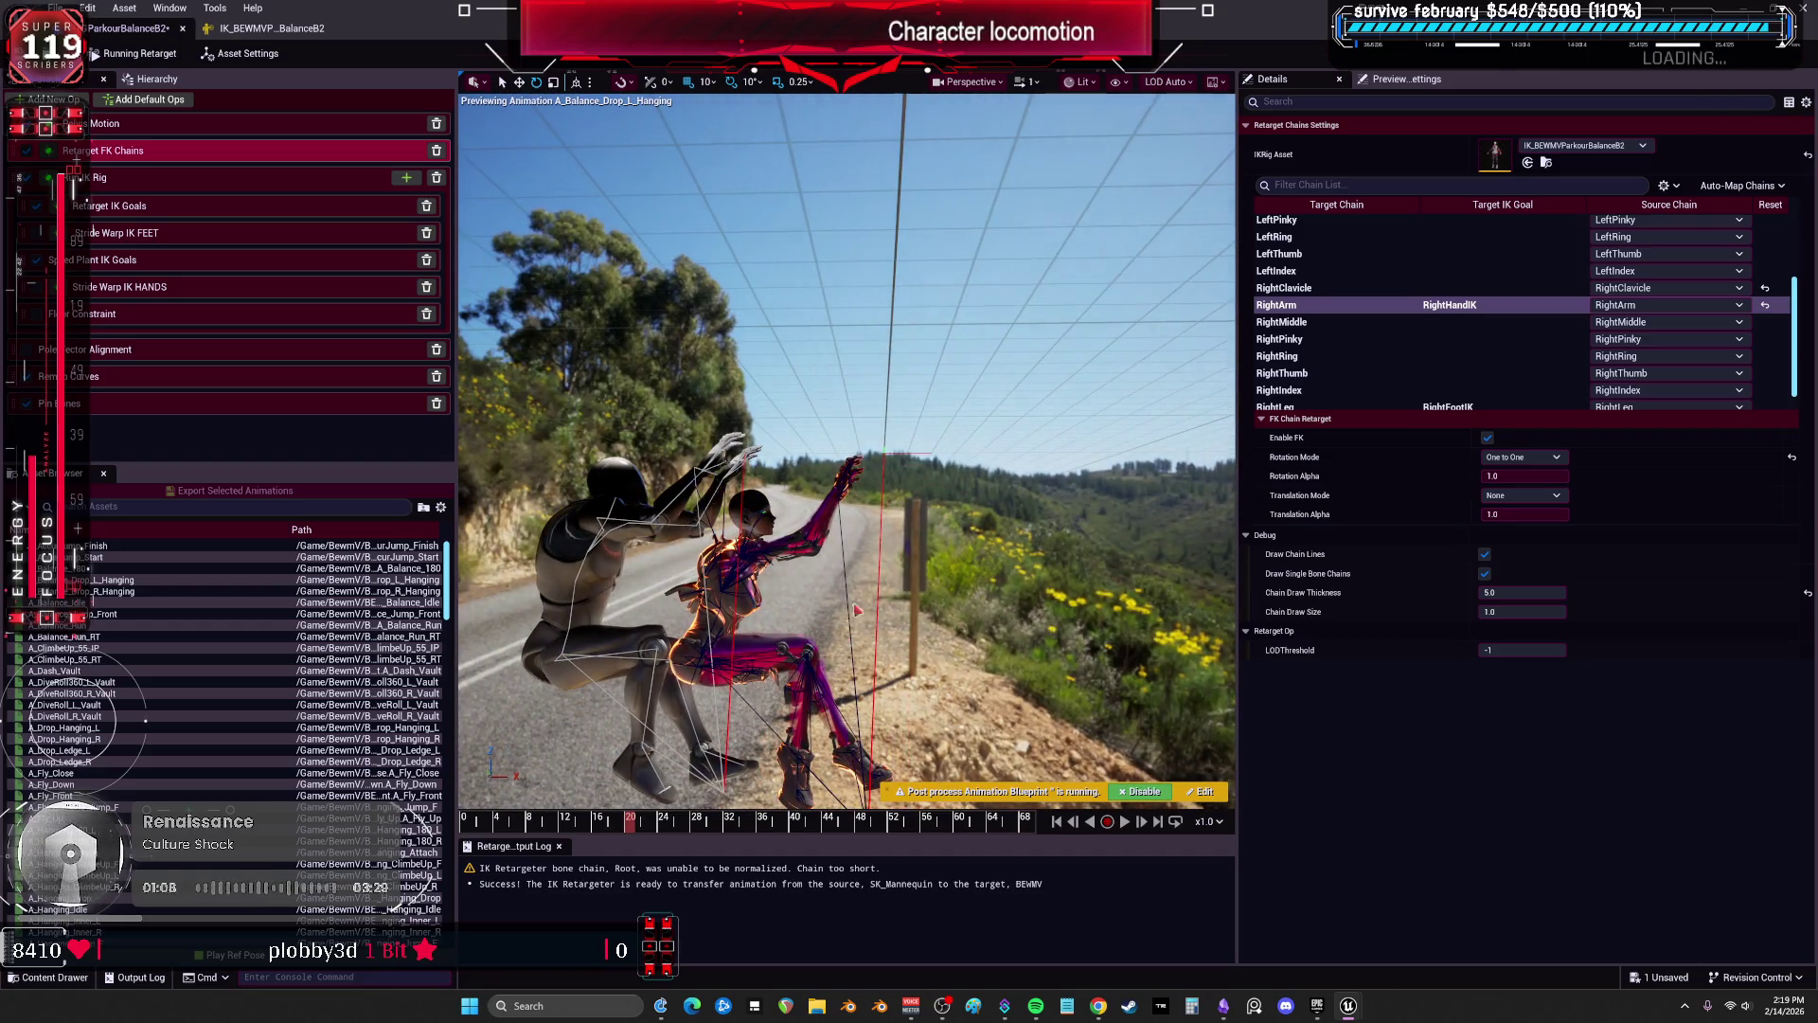
scroll(1325, 340, "up", 3)
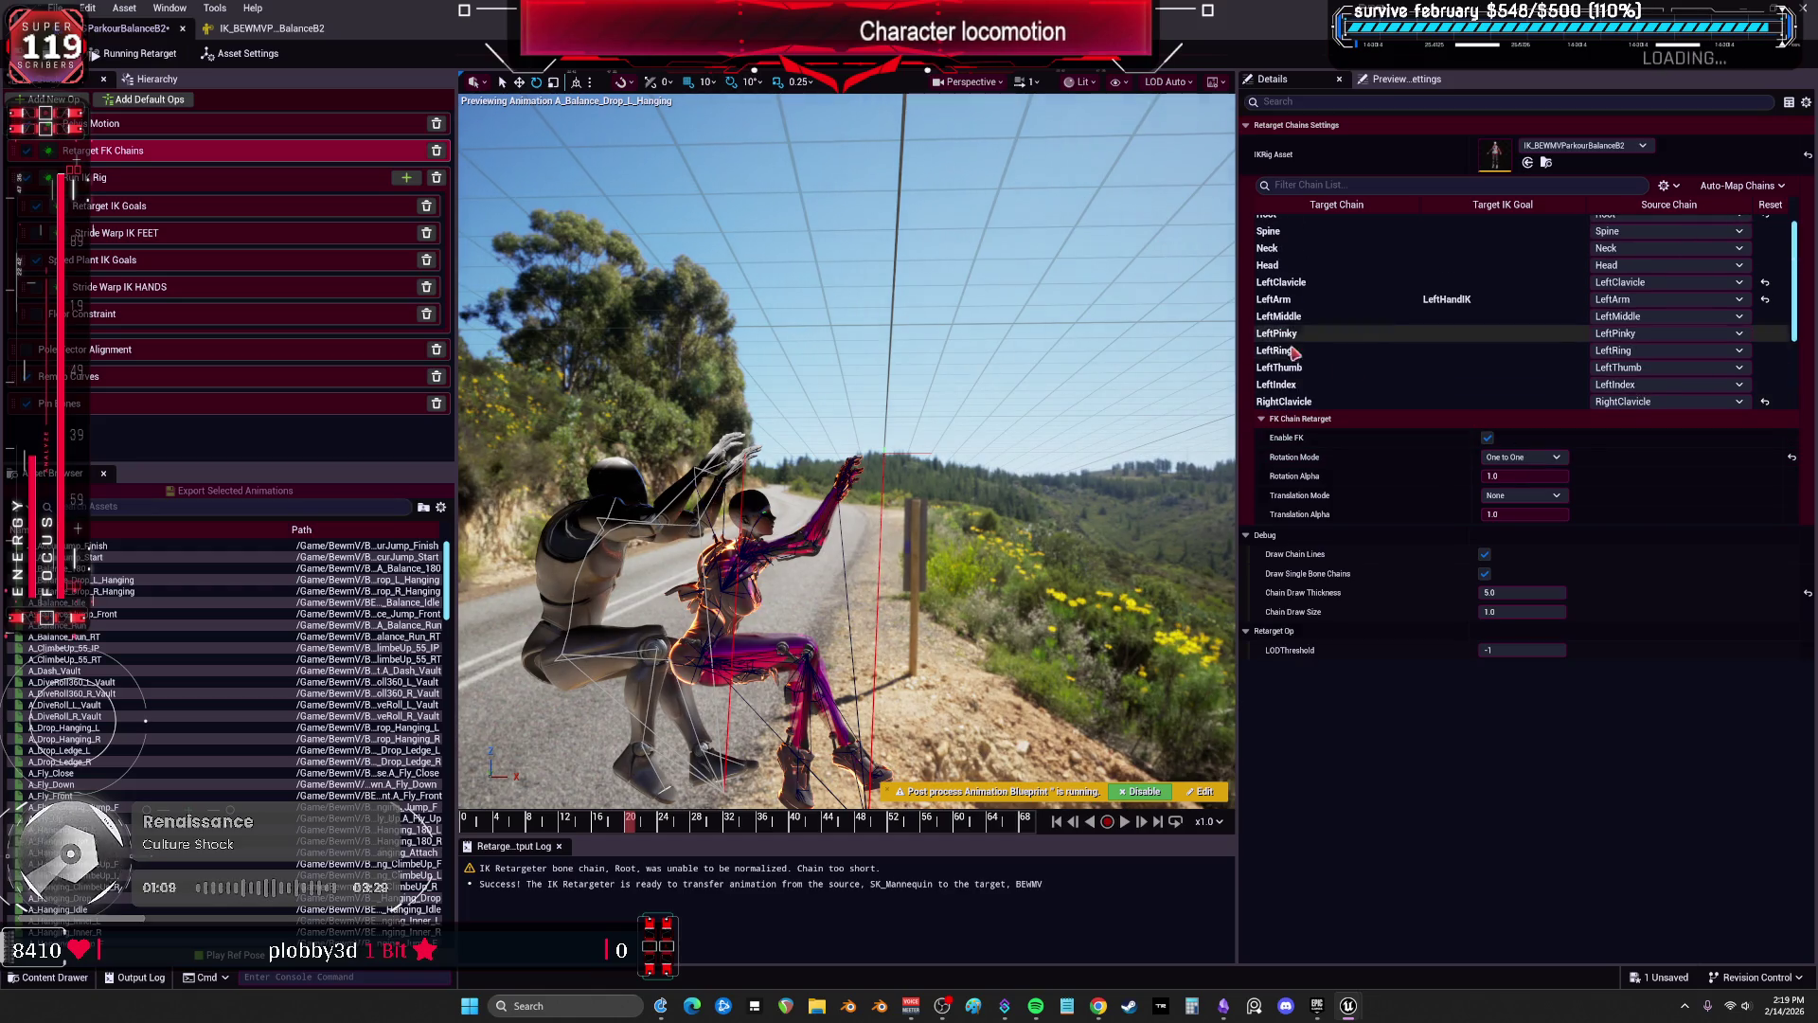
left_click(171, 125)
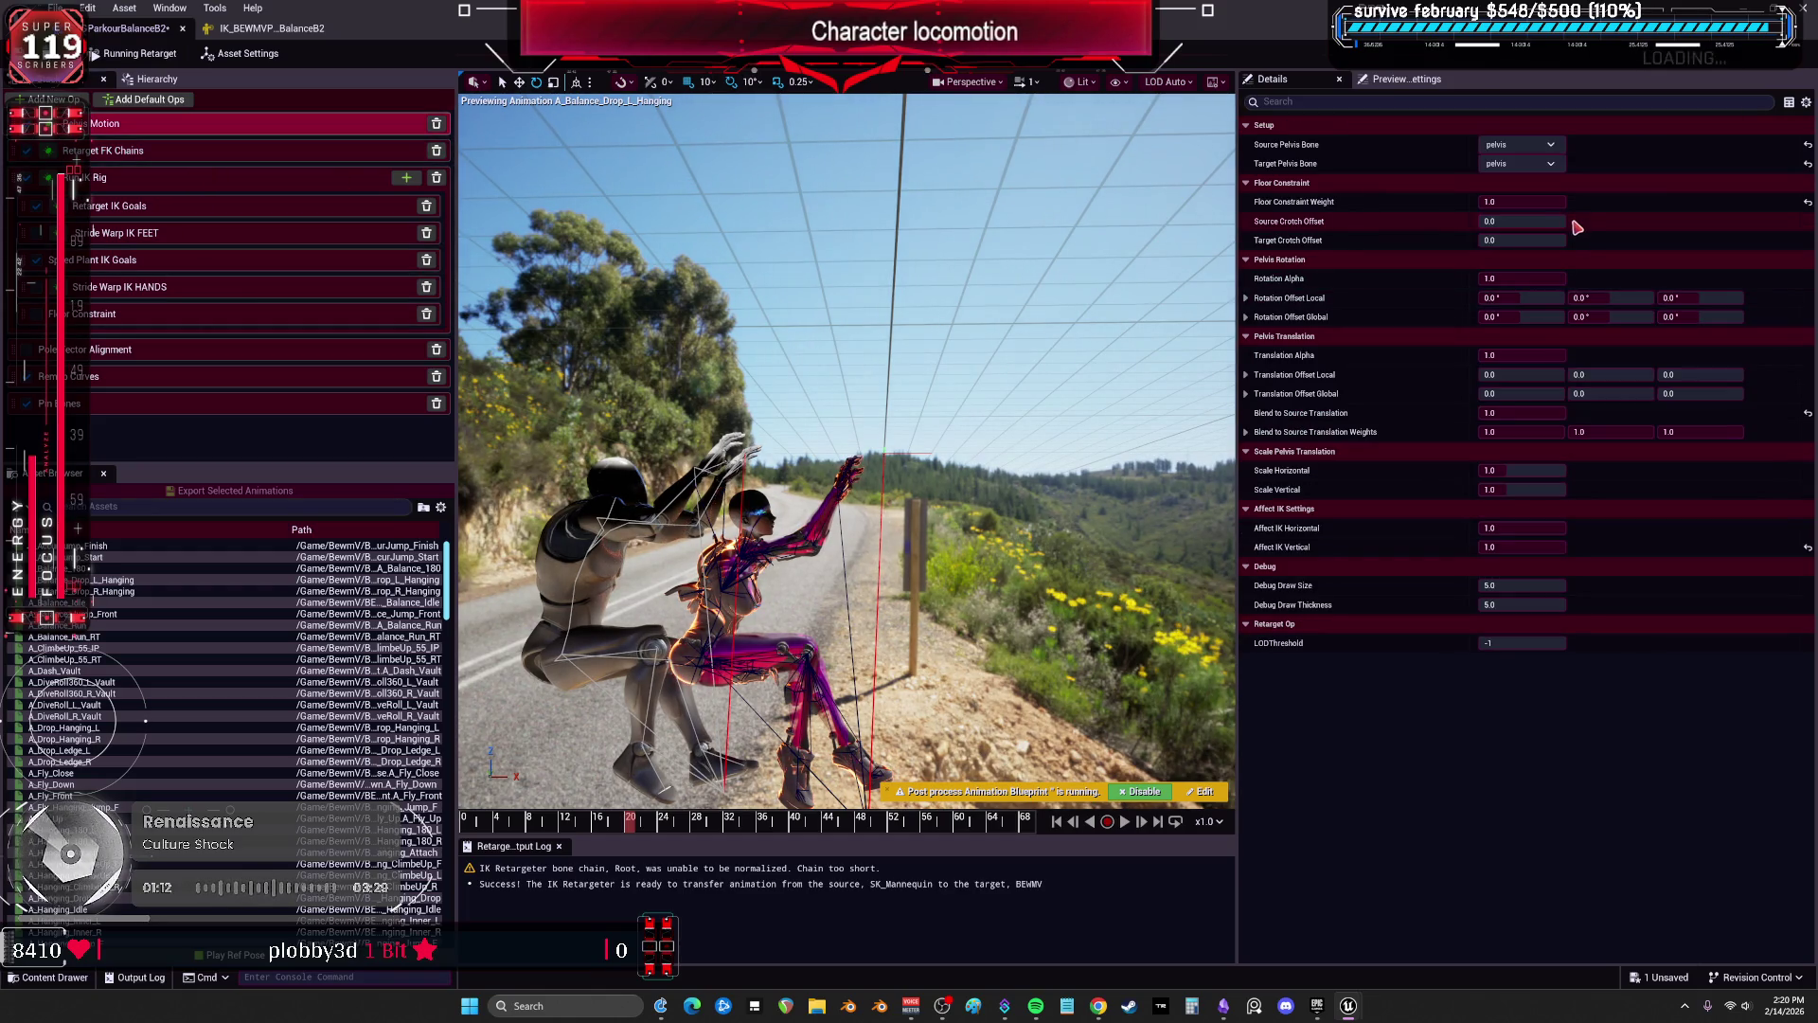
Reset pelvis Scale Horizontal to 1.0 and set Scale Vertical to 0.9.
left_click(1526, 355)
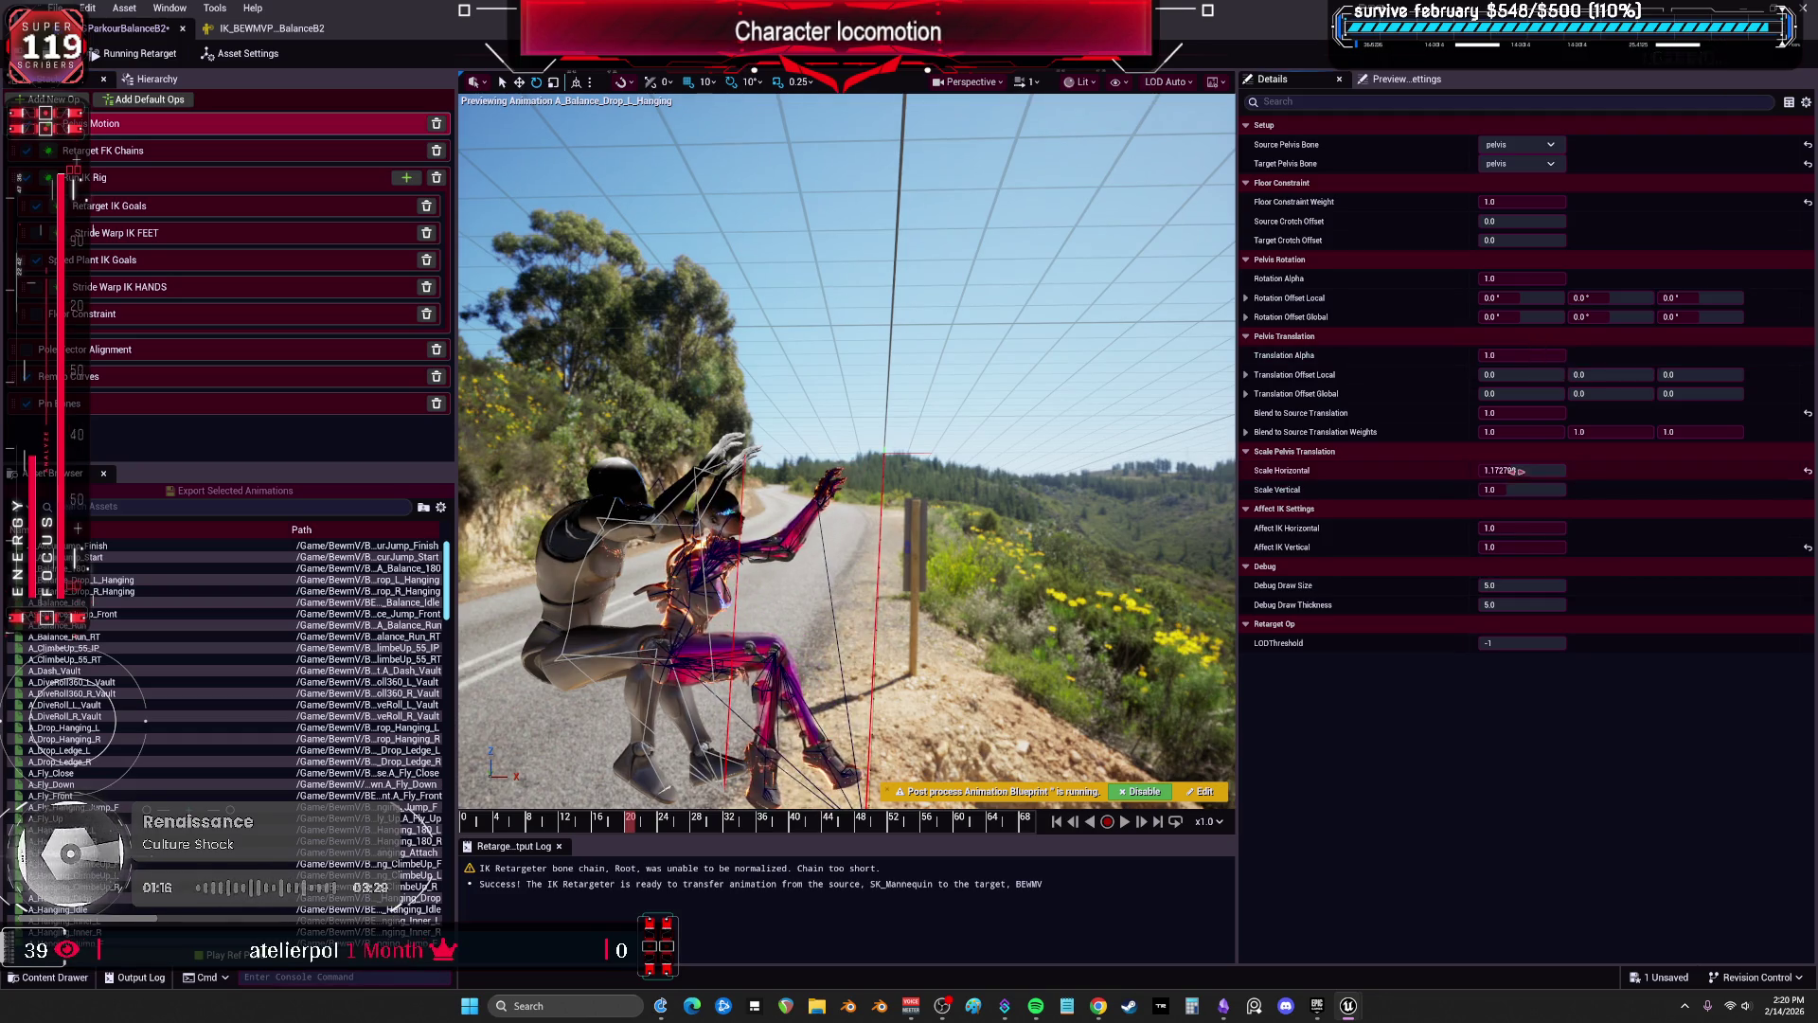
left_click(1798, 471)
left_click(1557, 493)
left_click_drag(1521, 489, 1562, 490)
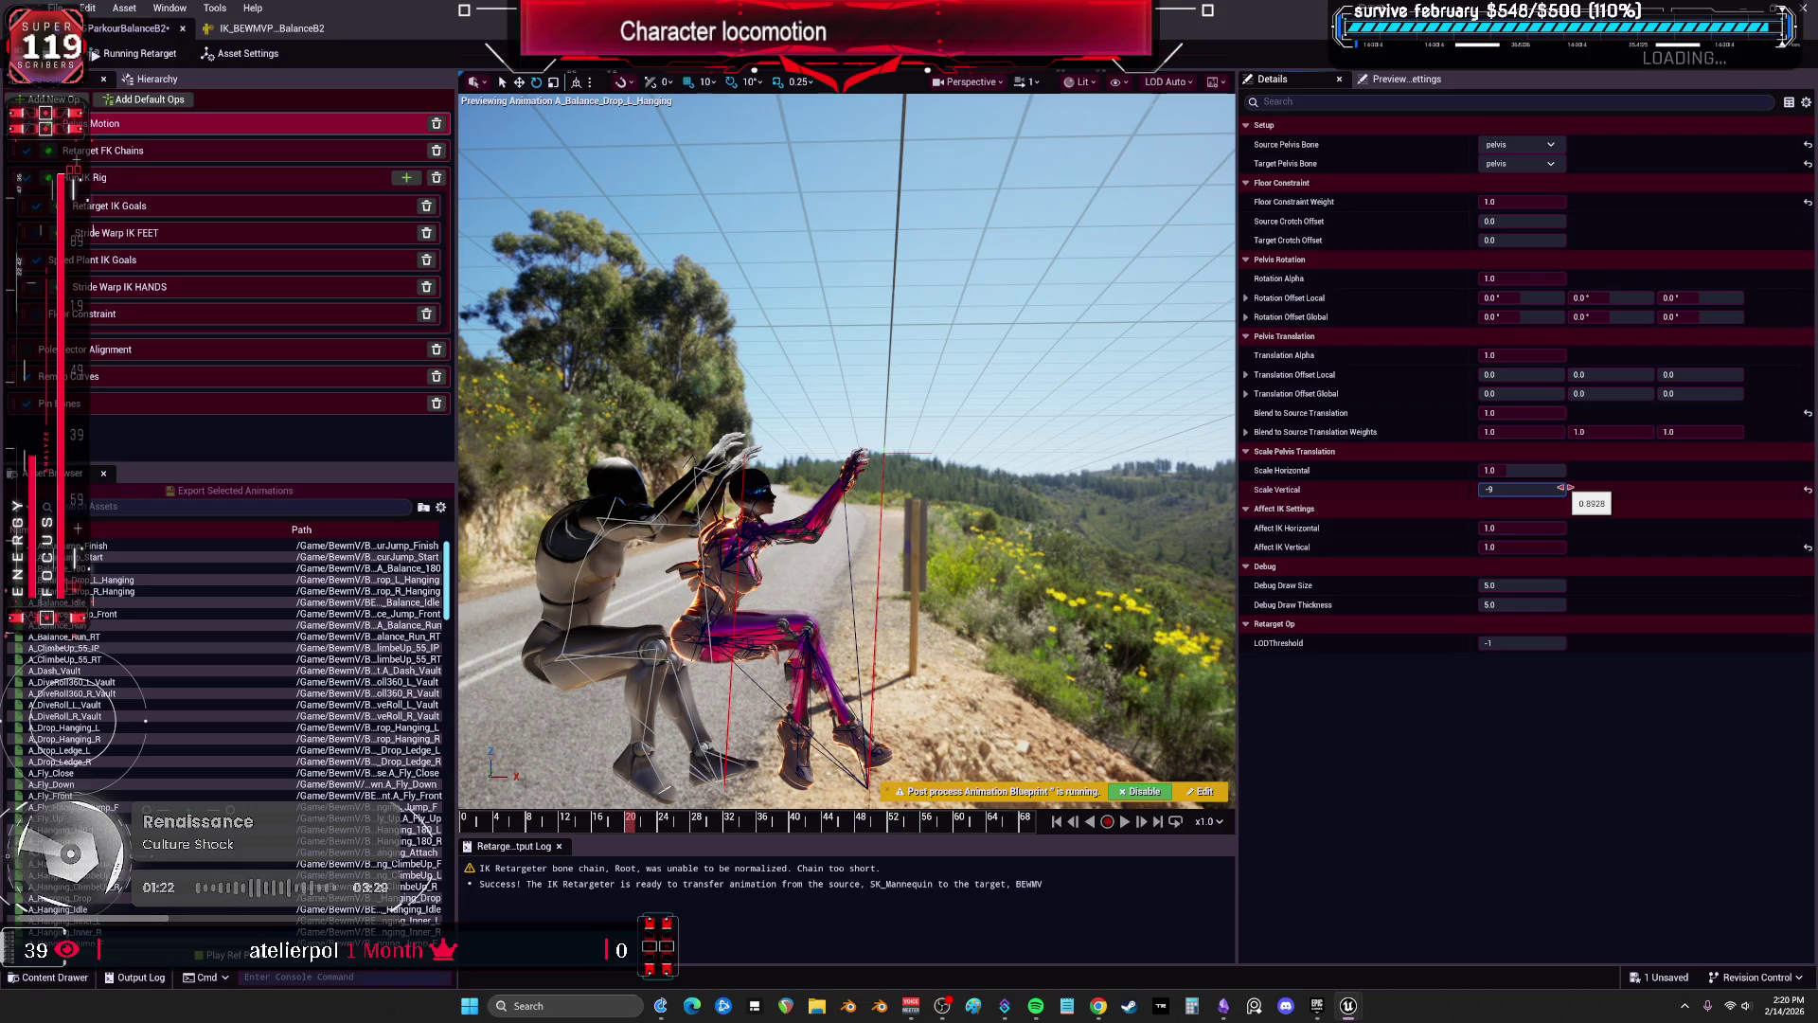
type("0.9")
key("Return")
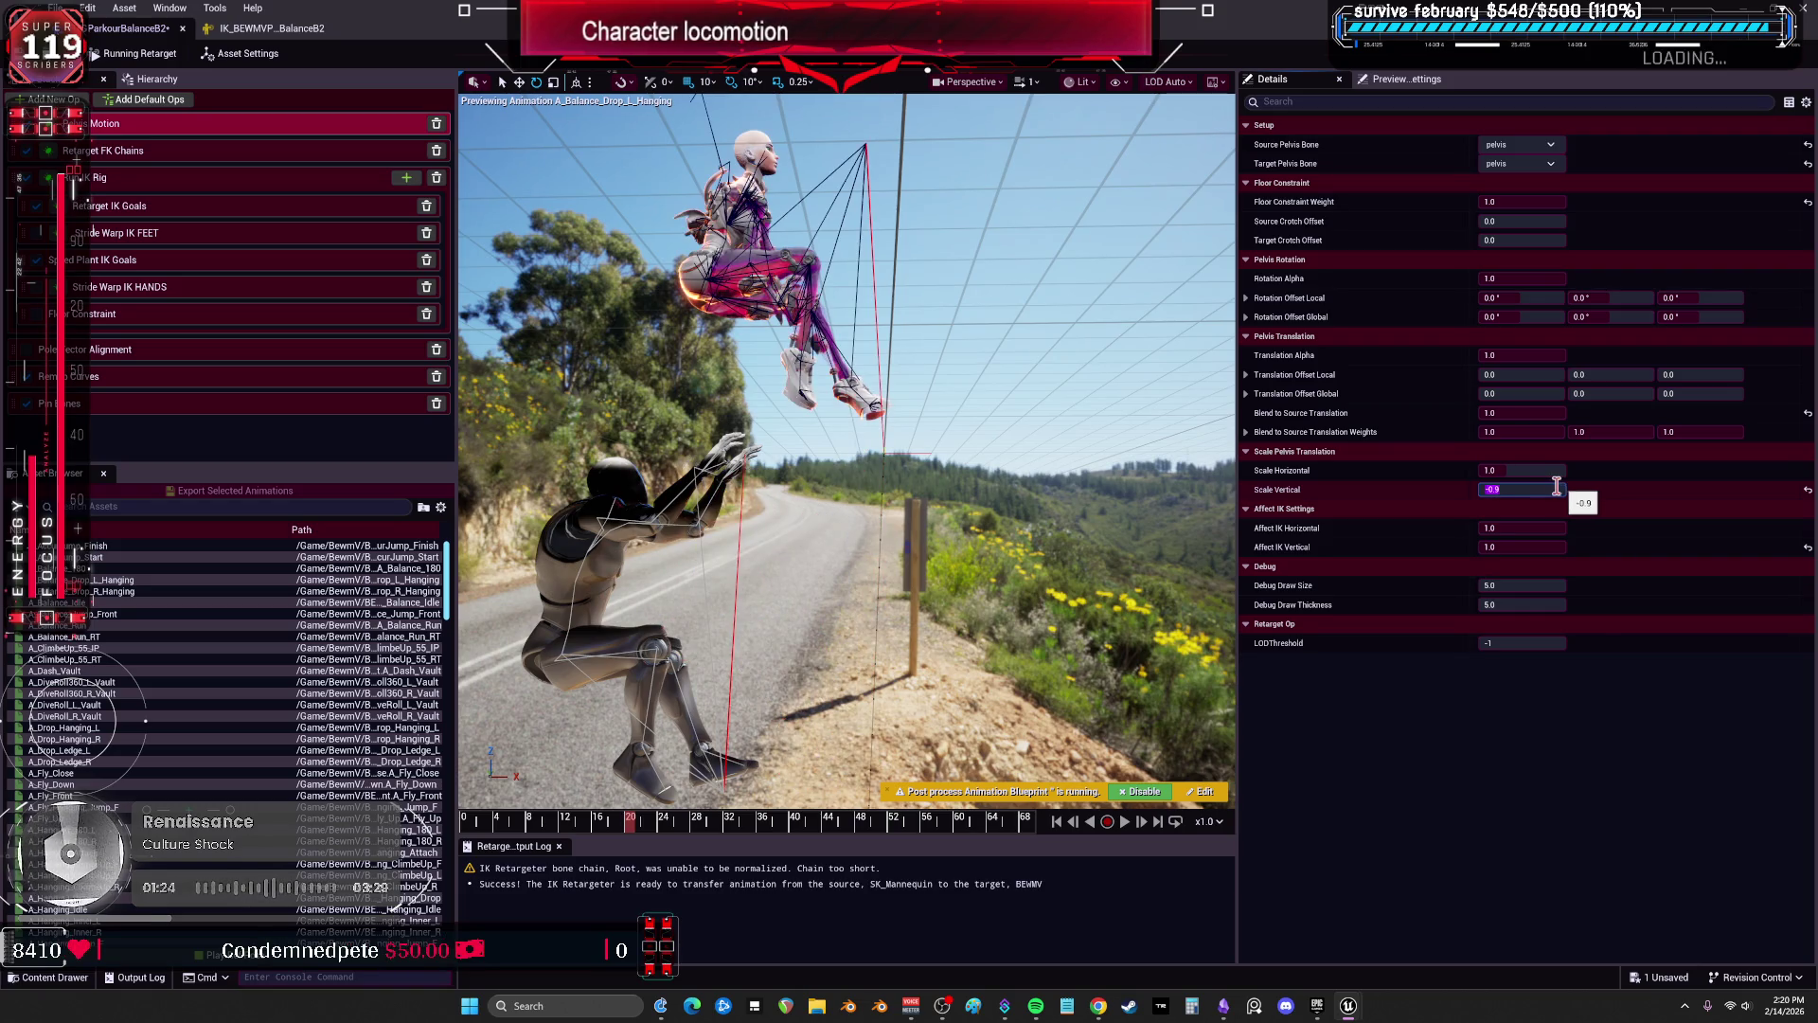
type("-")
key("Return")
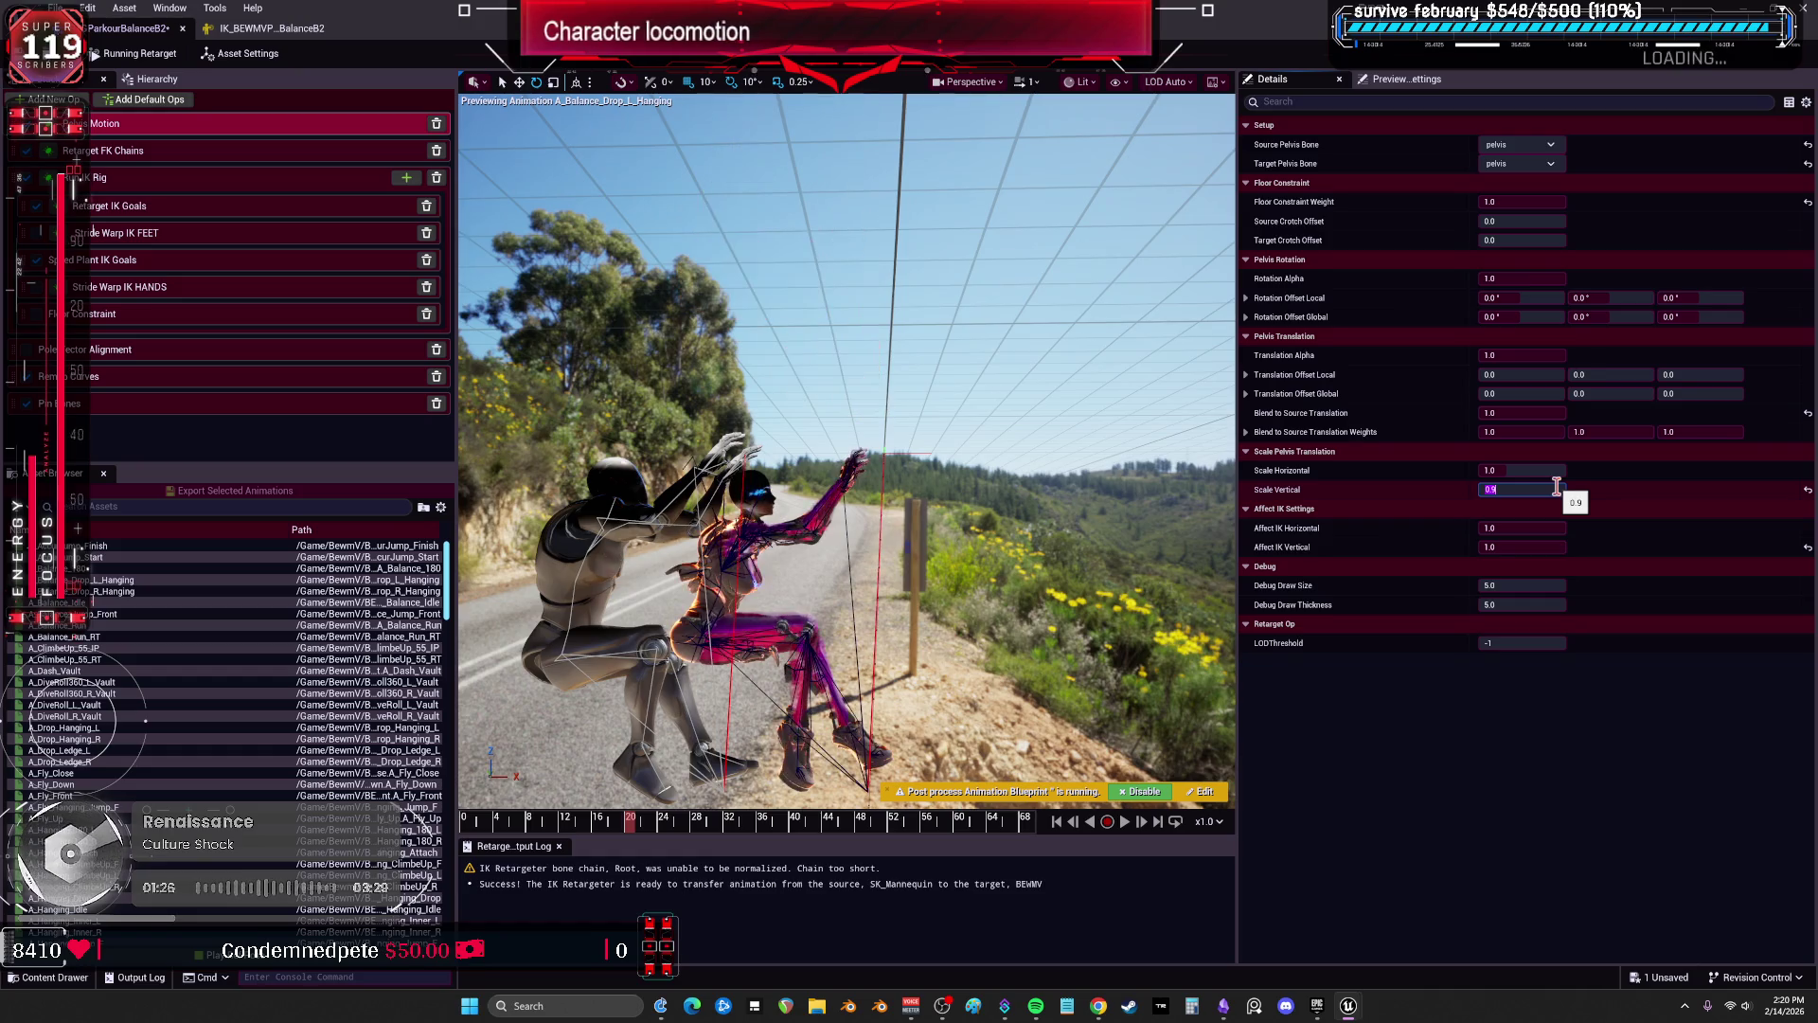
left_click(604, 827)
left_click_drag(606, 833, 1034, 823)
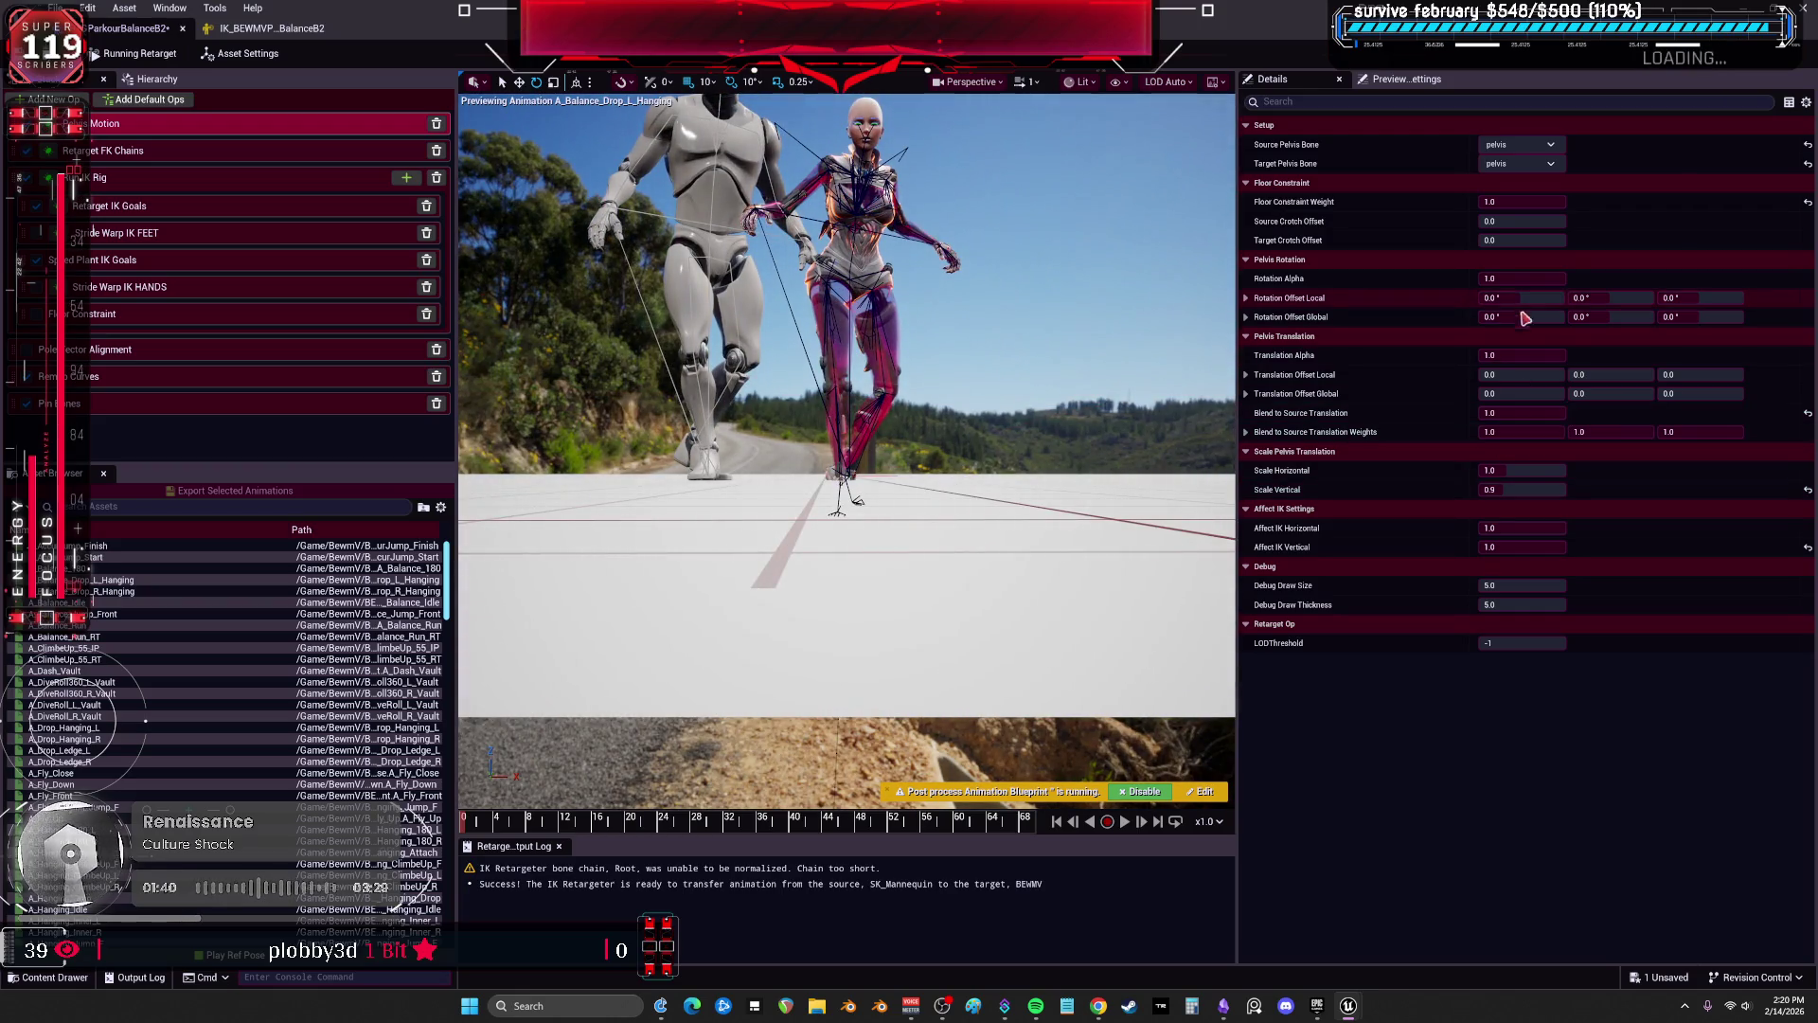
Switch the LeftLeg FK chain's Rotation Mode to Interpolated, keeping pelvis Translation Alpha at 1.0.
left_click(1526, 356)
key("Return")
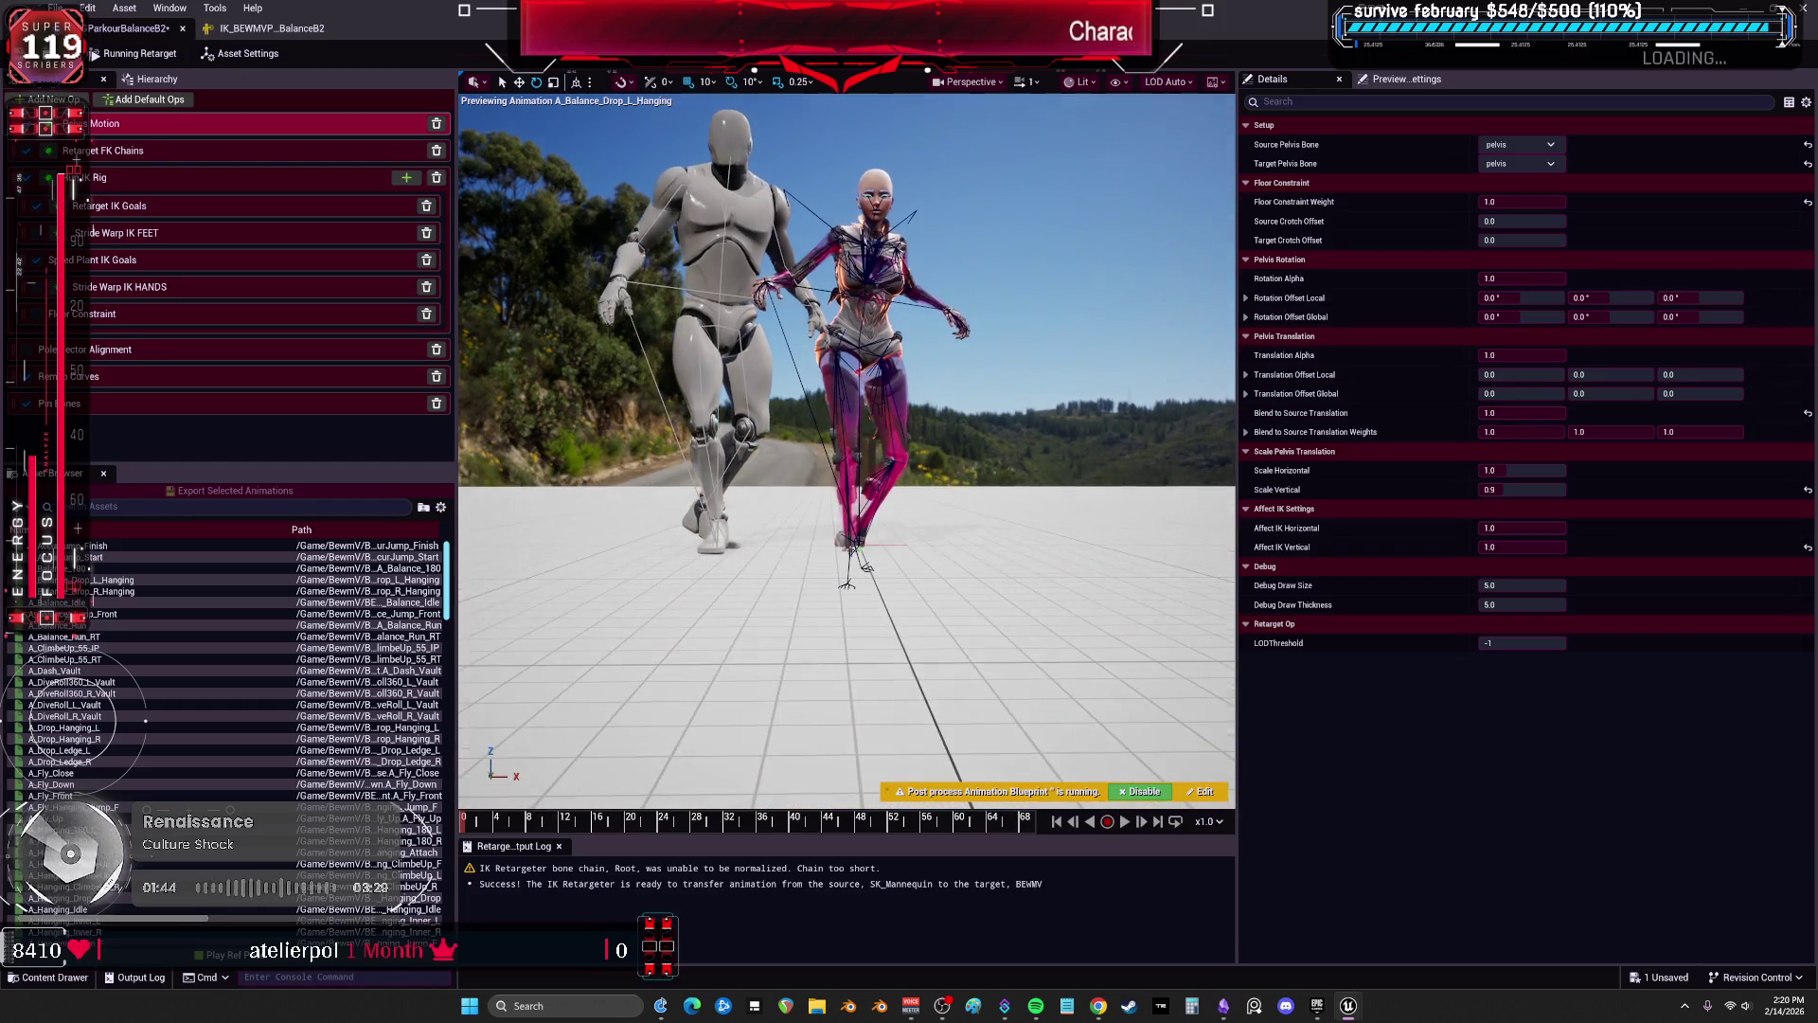
left_click(178, 153)
scroll(1364, 284, "down", 5)
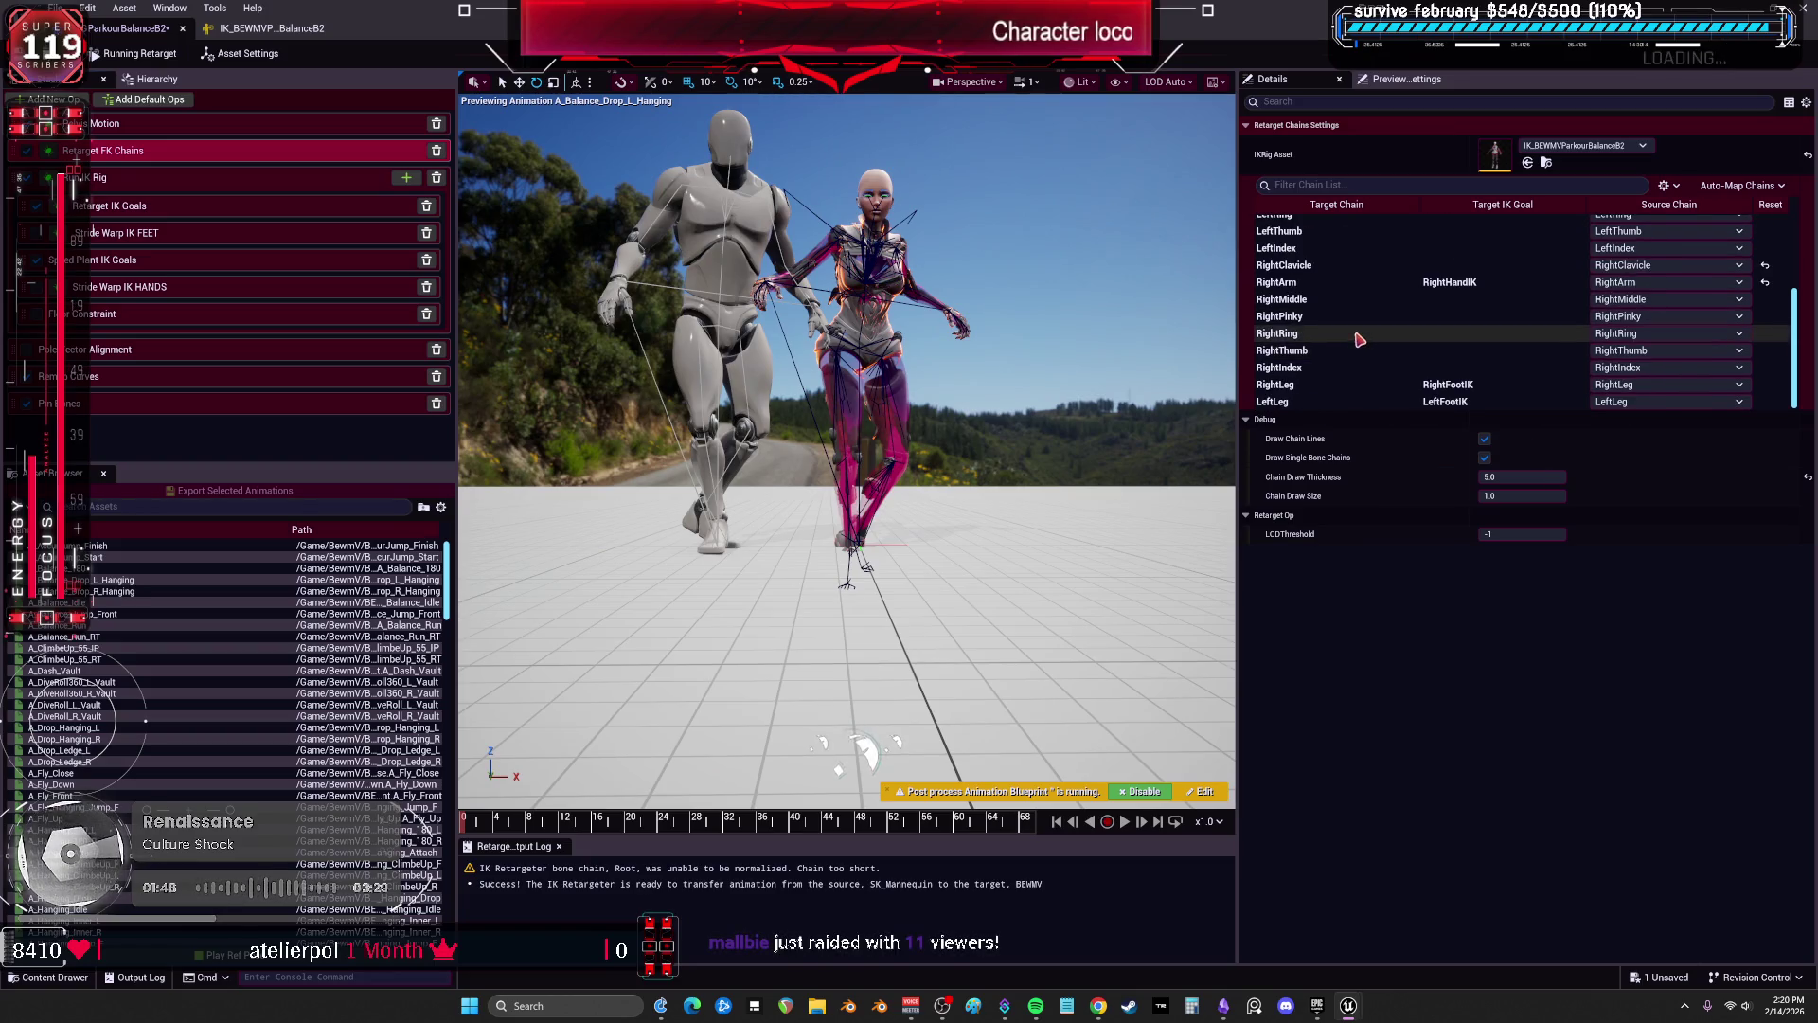
left_click(1318, 403)
left_click(1523, 456)
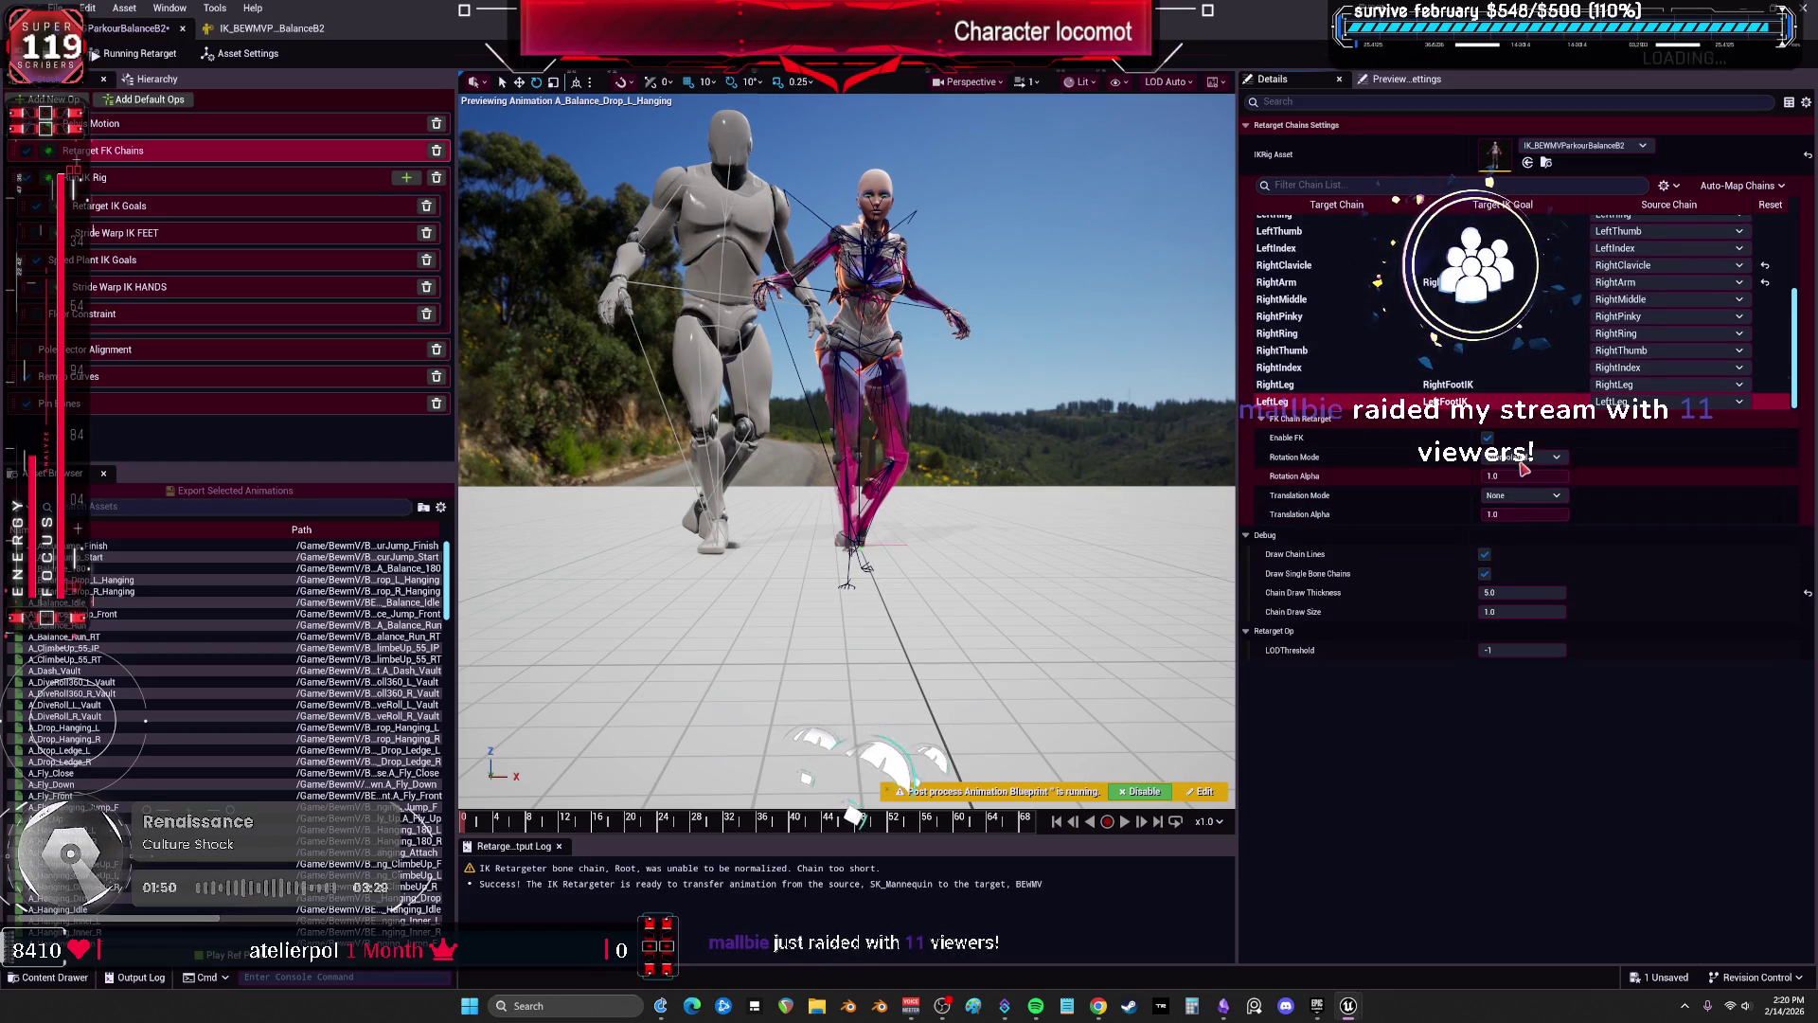
left_click(1521, 497)
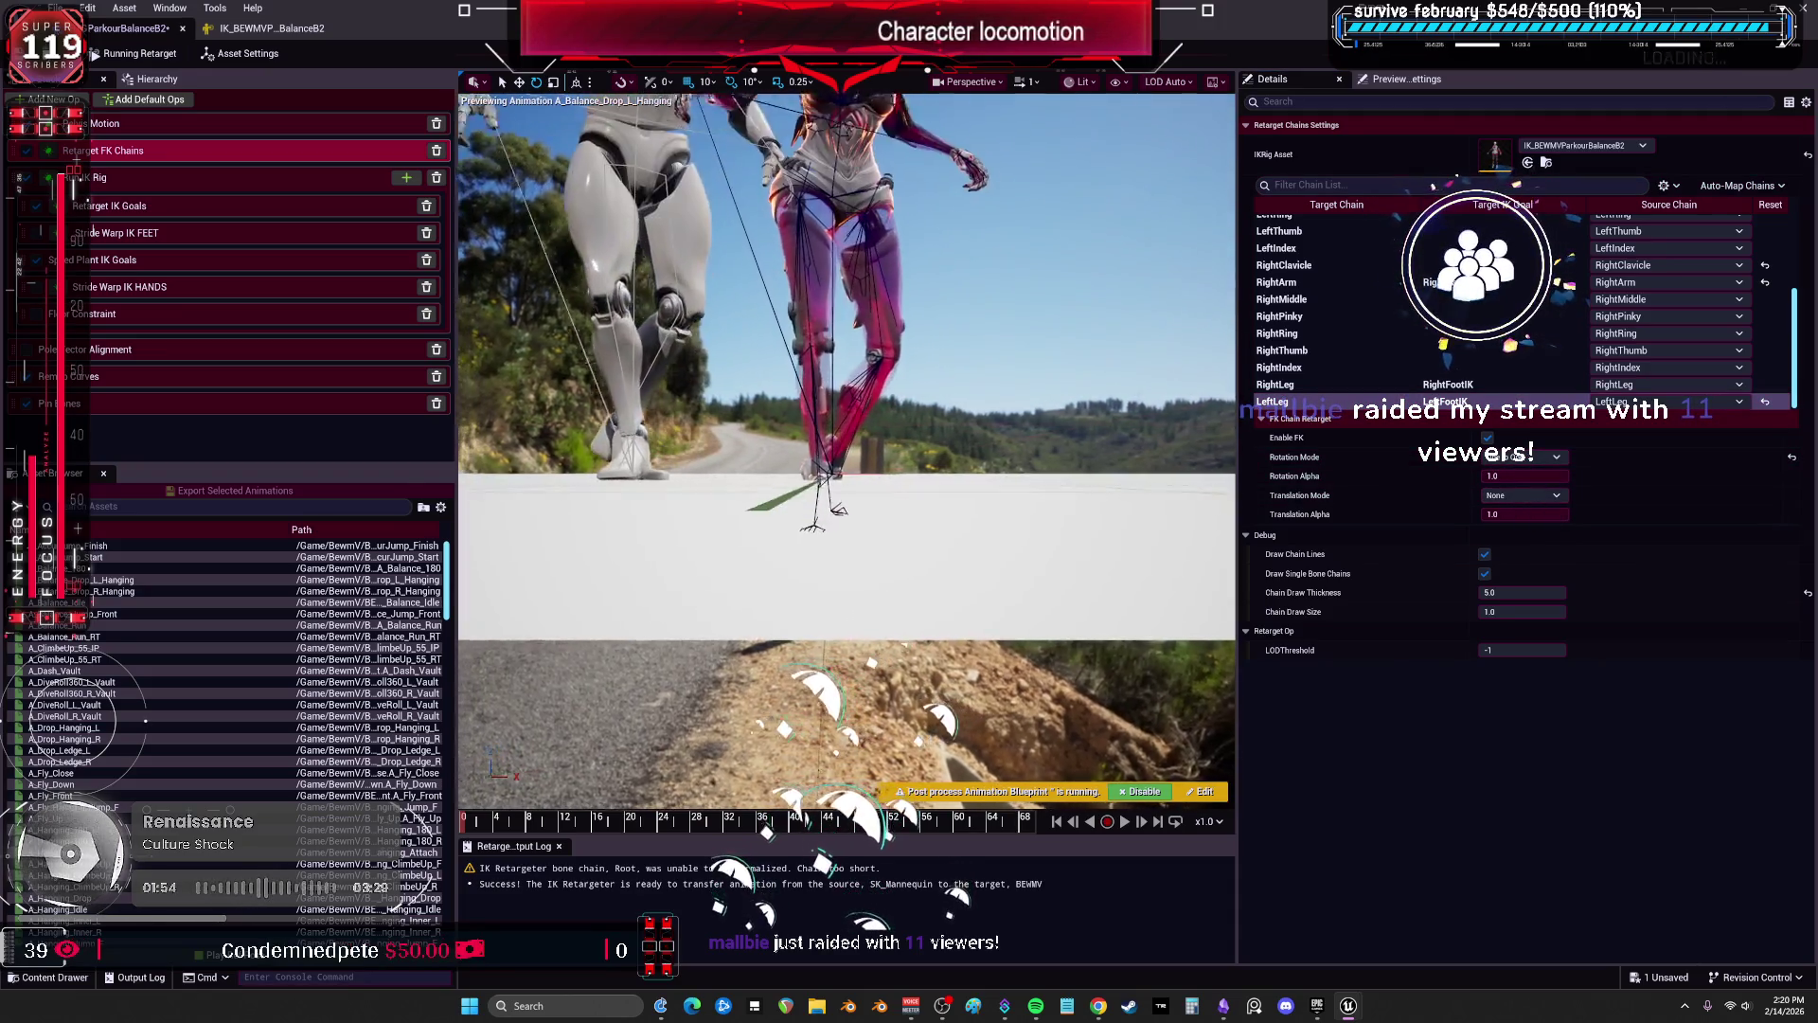
left_click(1551, 459)
left_click(1554, 471)
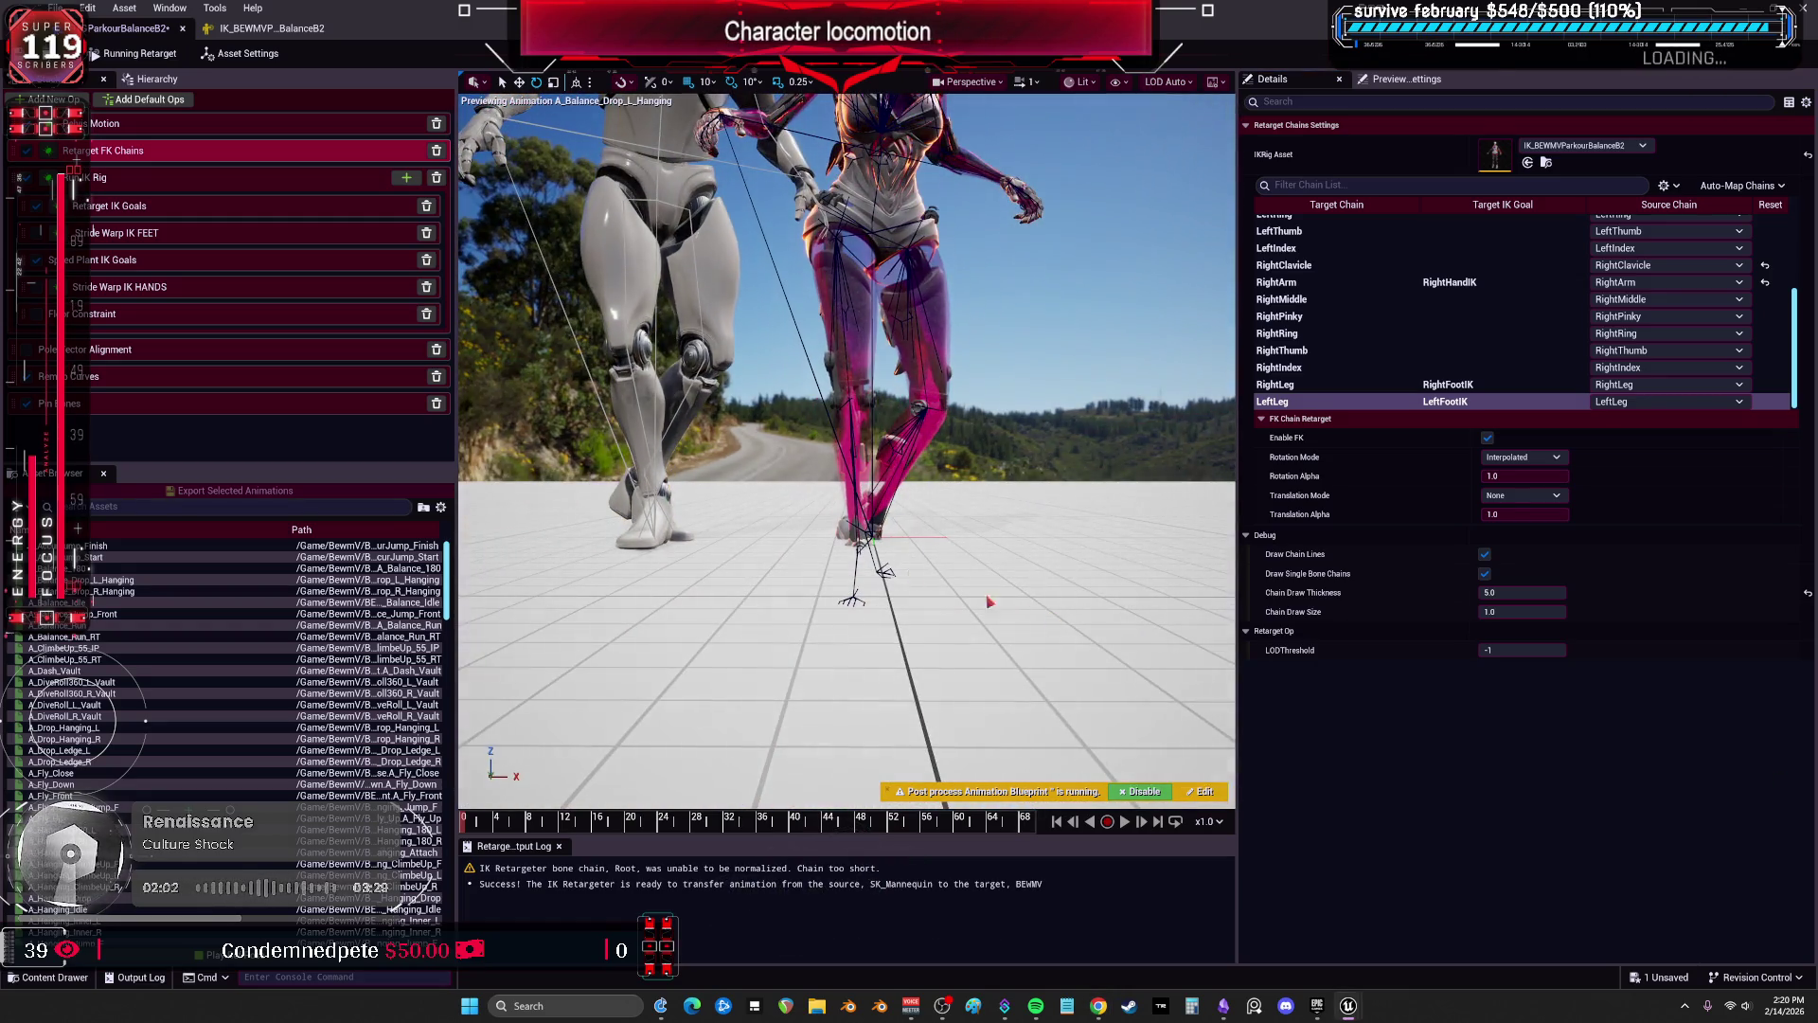
left_click(136, 126)
left_click(1686, 412)
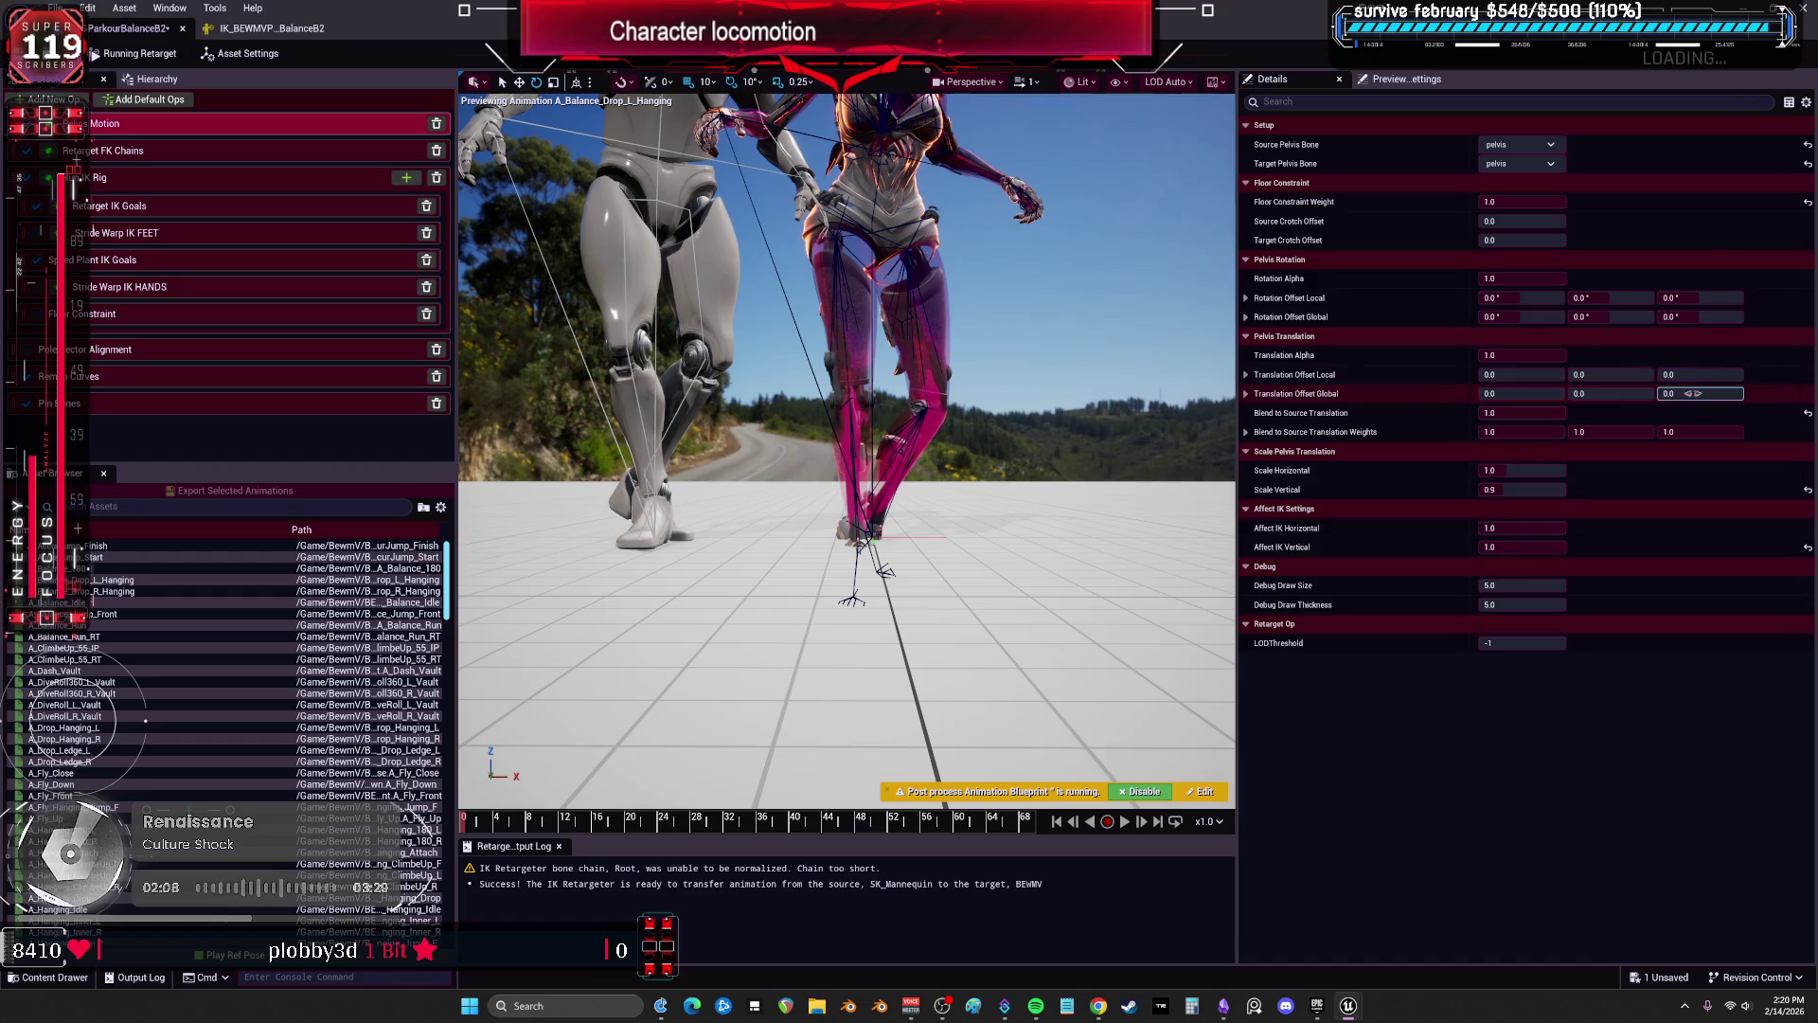
Lower the pelvis Global Z offset from 56.20 to 16.82 so the feet touch the floor.
left_click_drag(1700, 393, 1633, 393)
mouse_move(500, 831)
left_mouse_down()
mouse_move(862, 782)
mouse_move(1114, 778)
left_mouse_up()
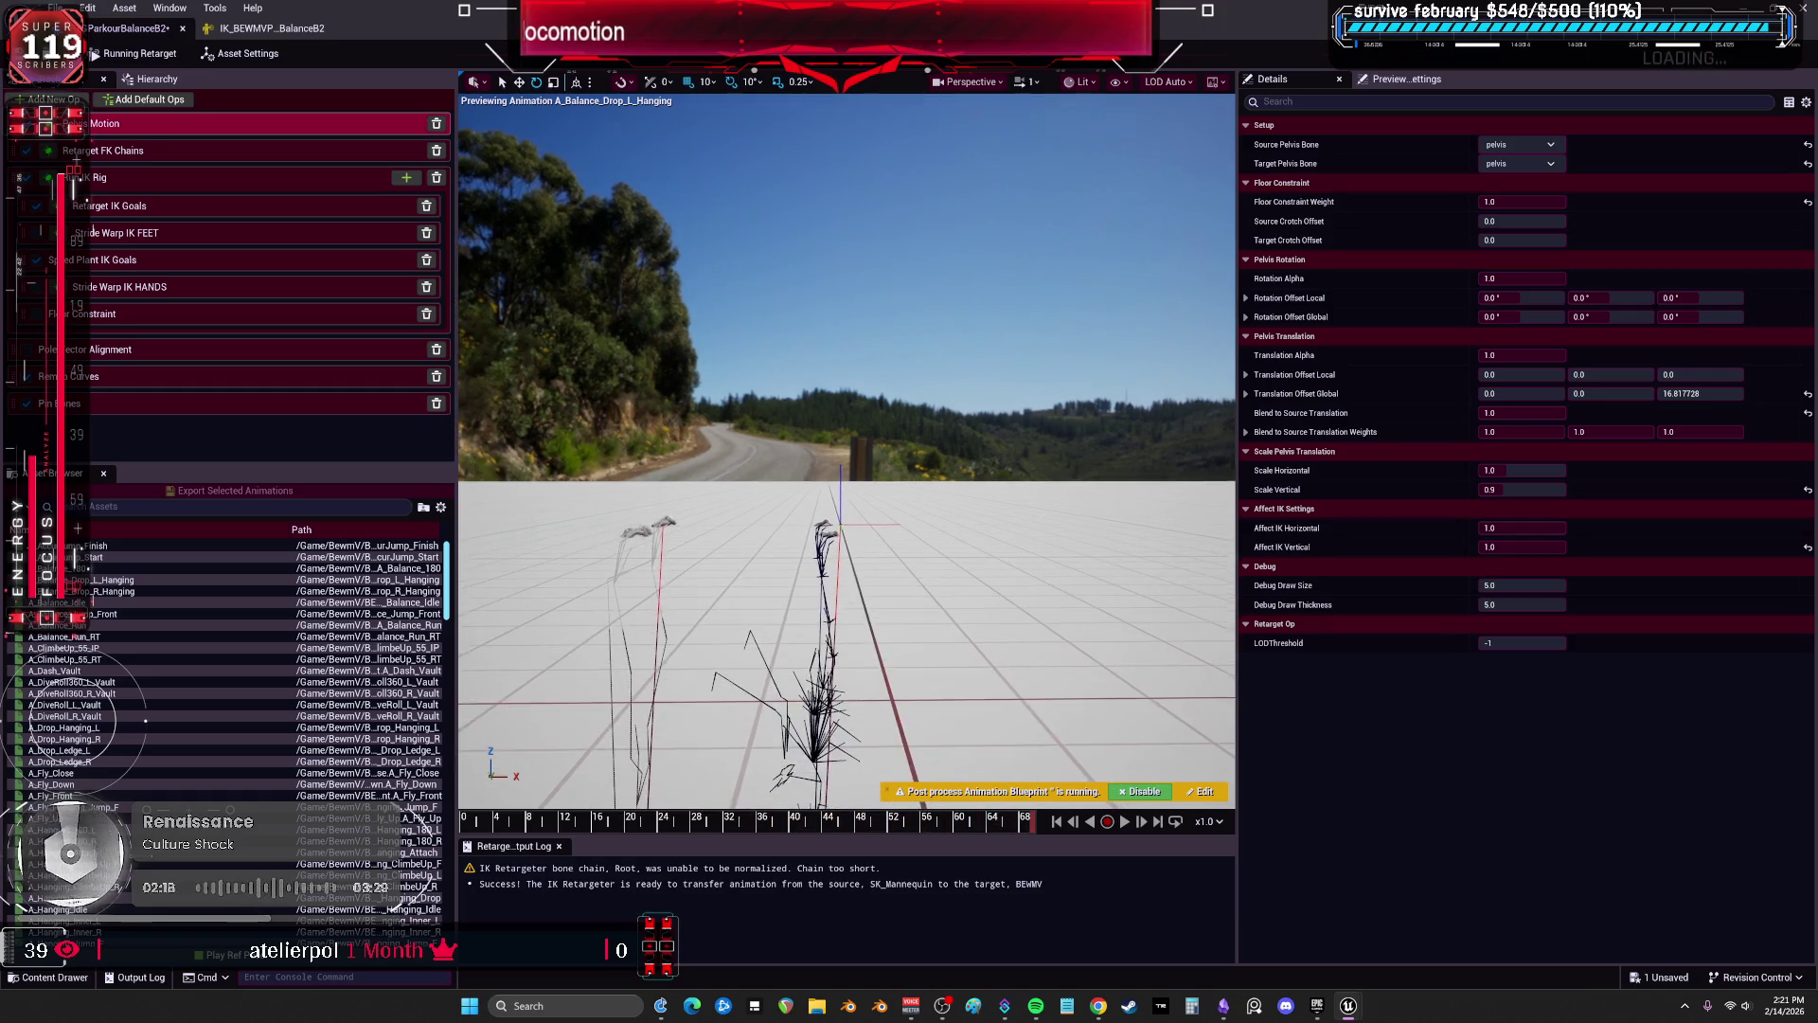
key("f")
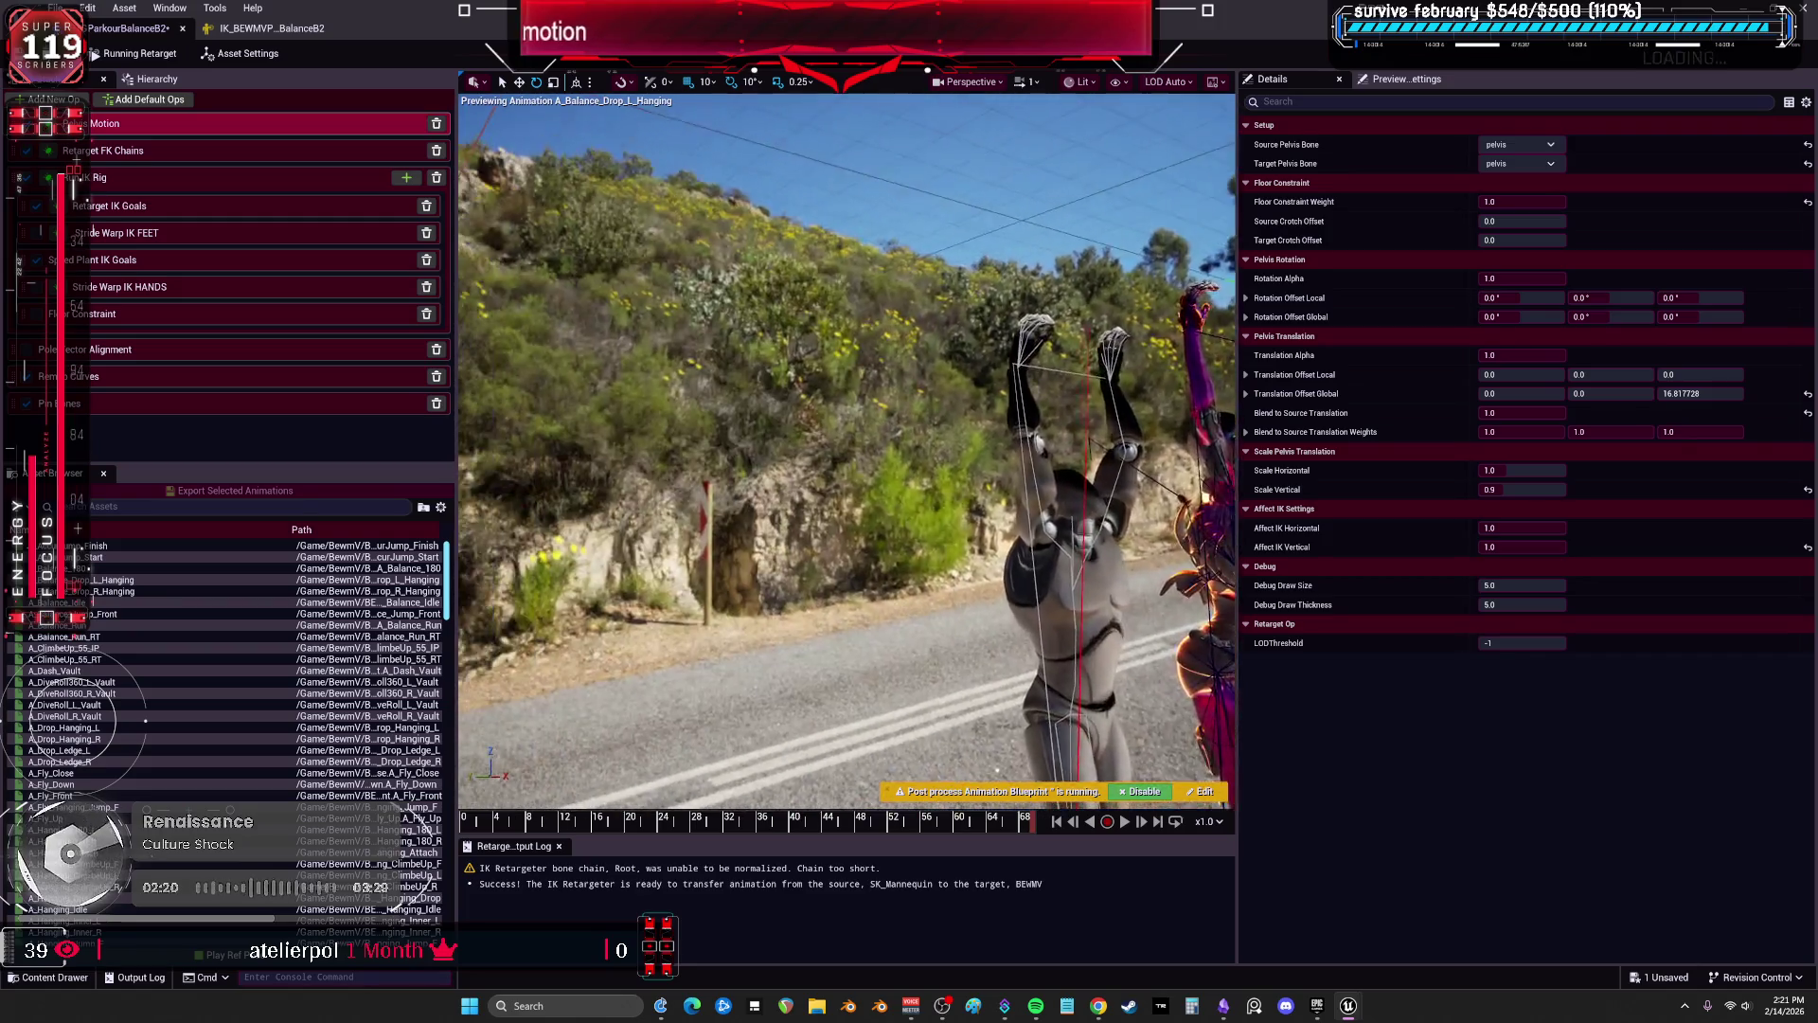
left_click_drag(1016, 591, 1016, 590)
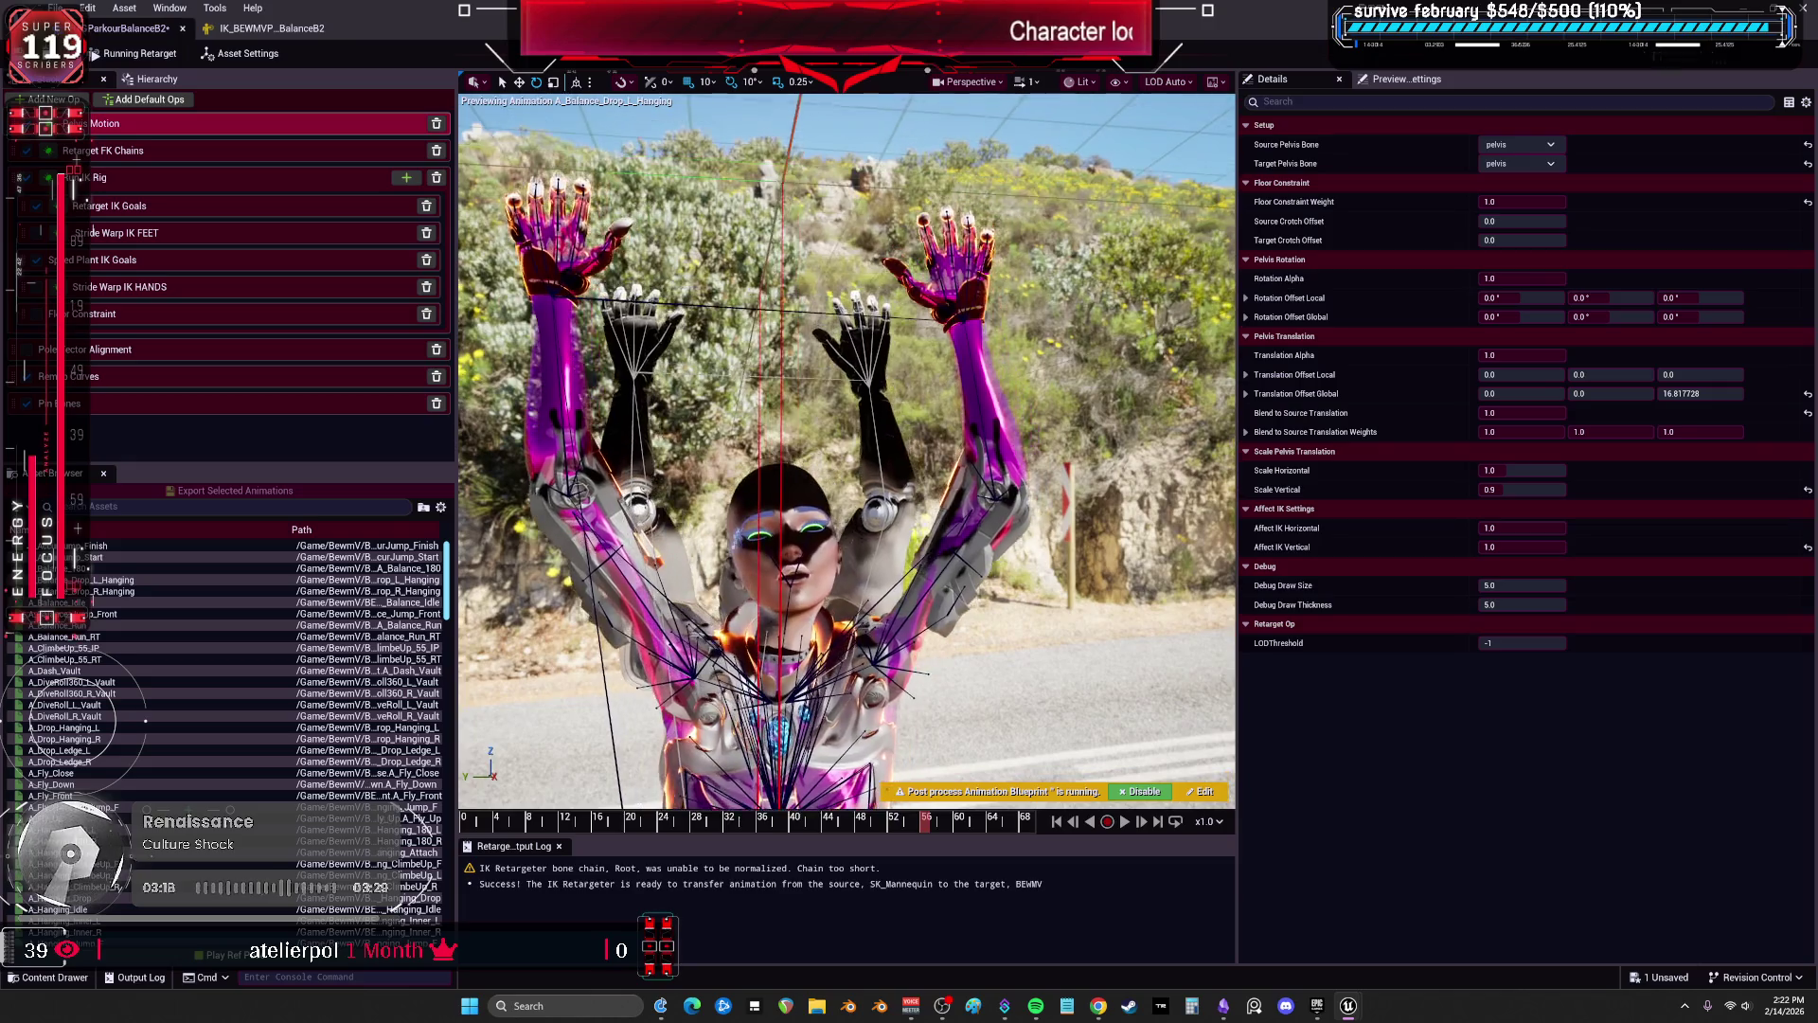
left_click(131, 179)
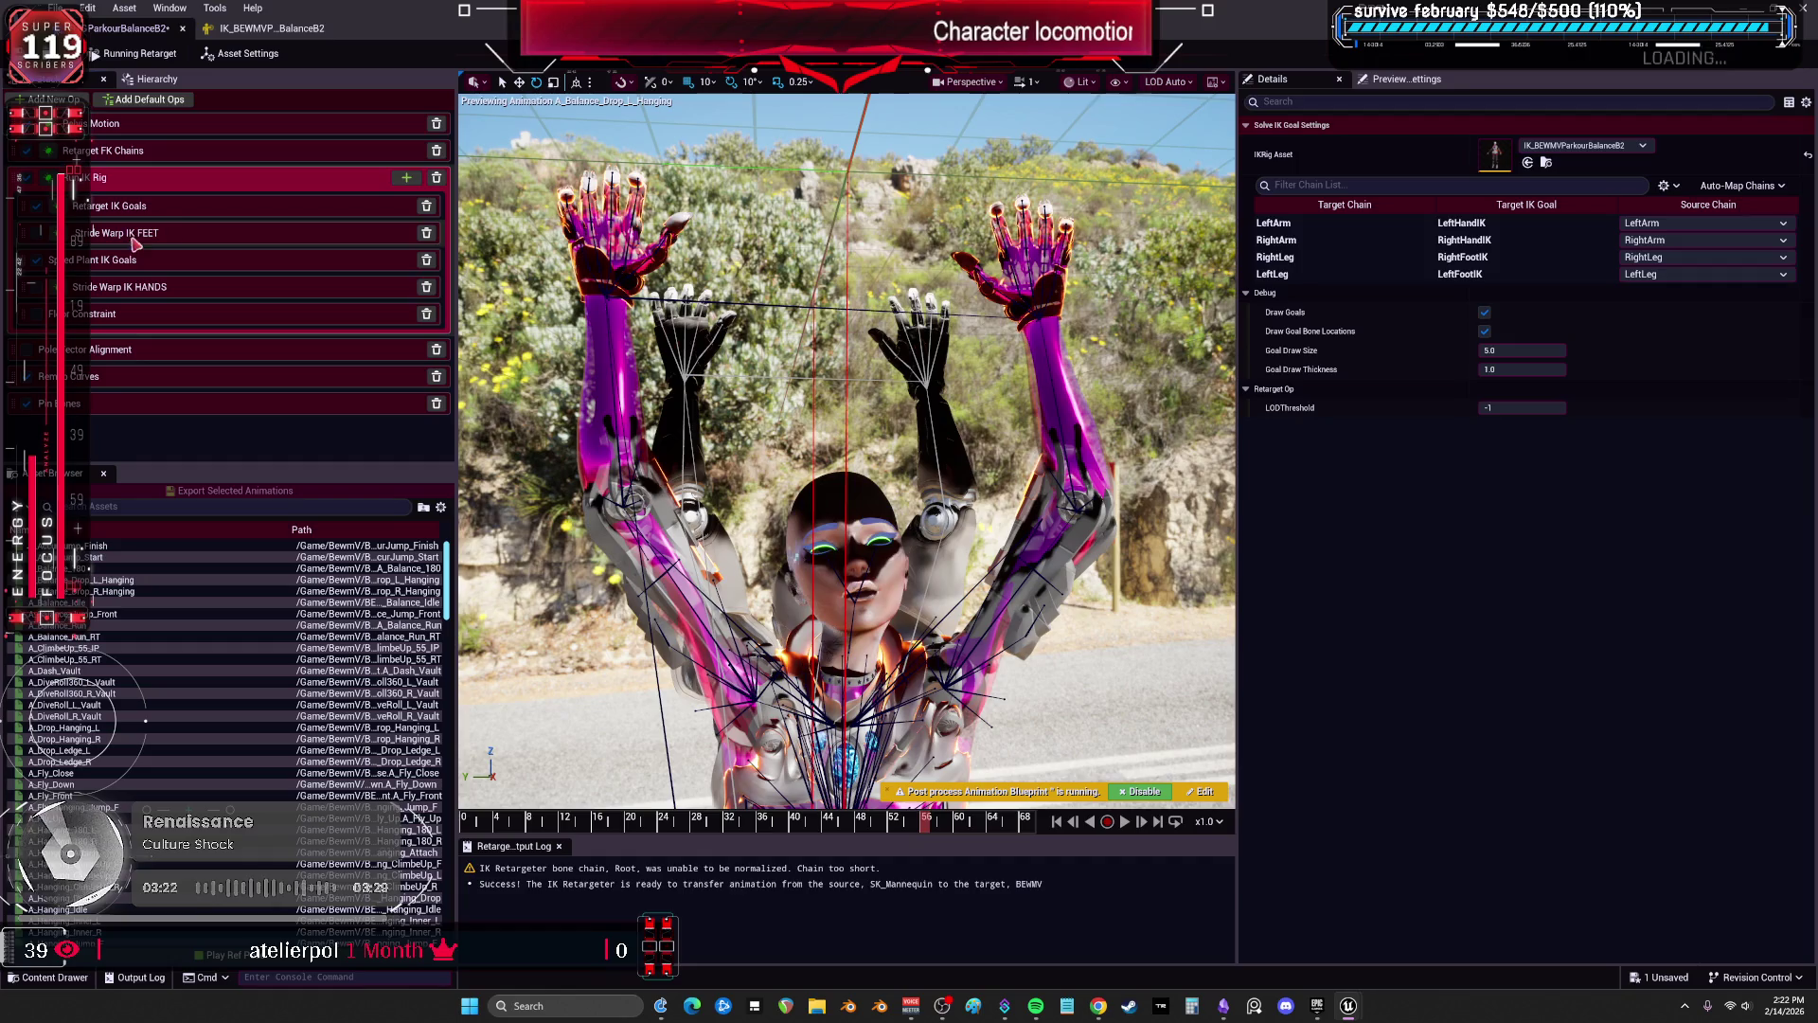
Give lowerarm_l rotation and position stiffness of 1.0 in the IK Rig.
left_click(110, 206)
left_click(275, 28)
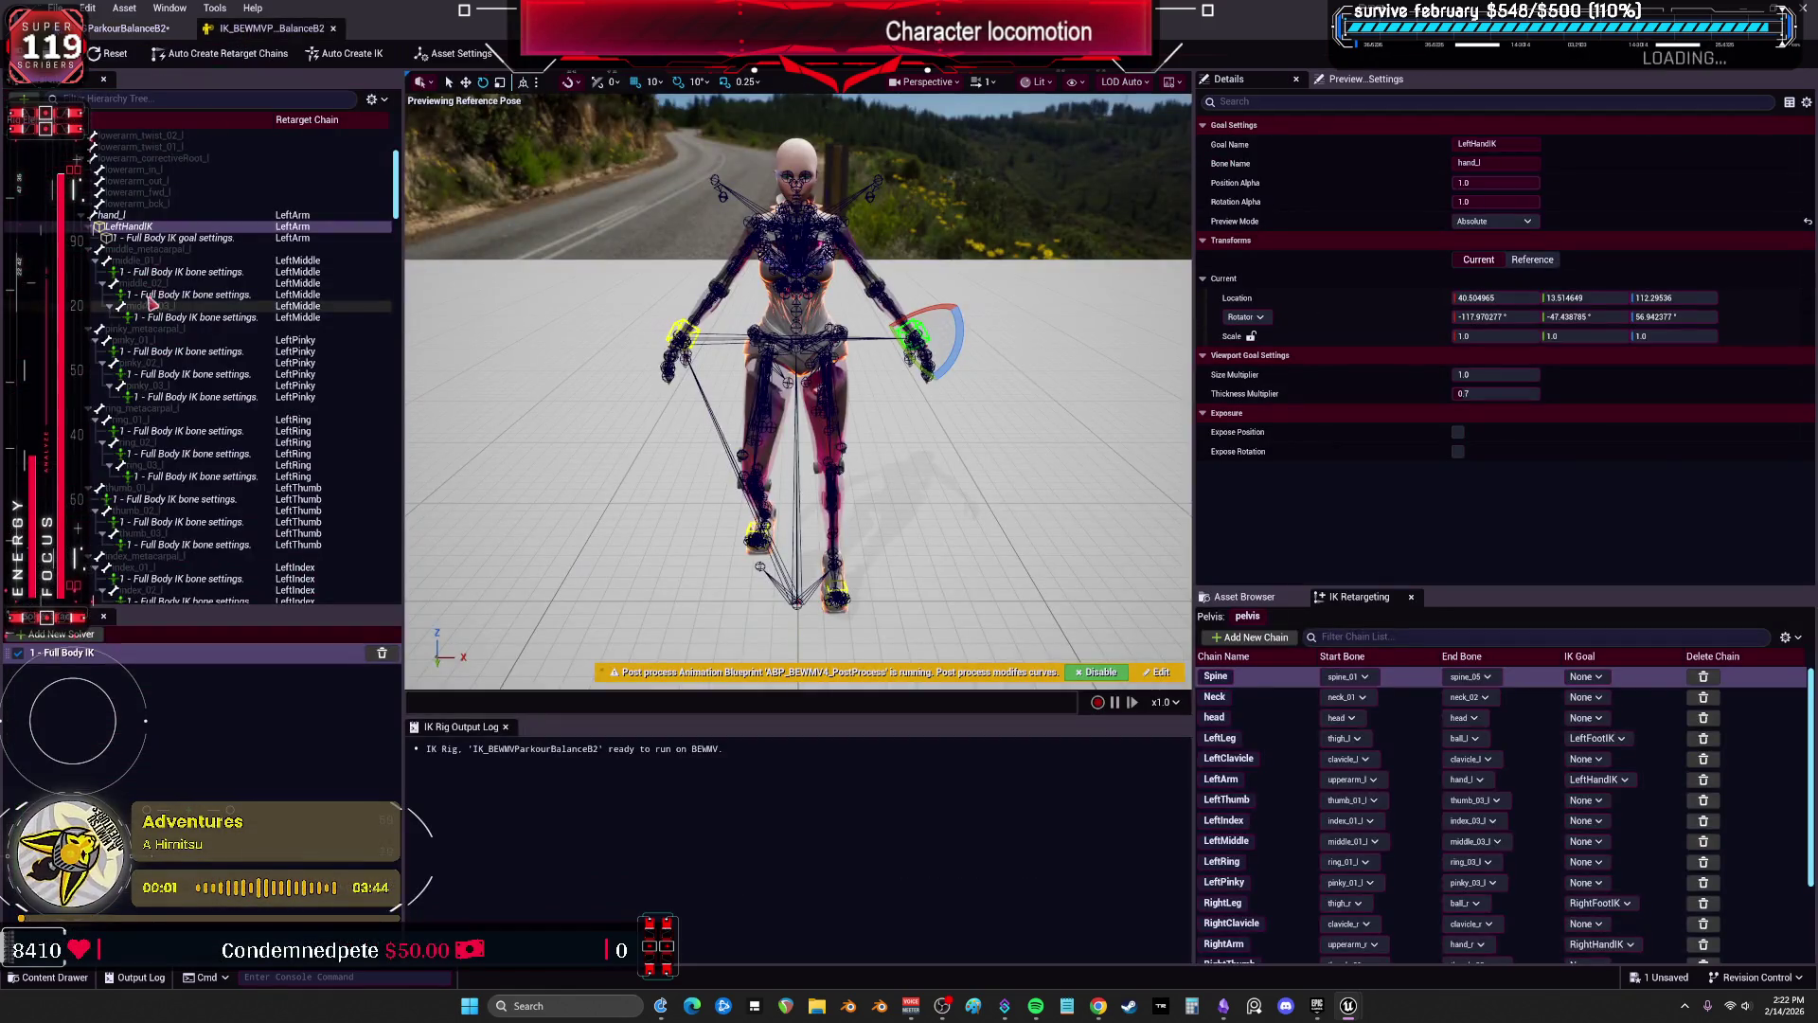
left_click(193, 250)
left_click(190, 227)
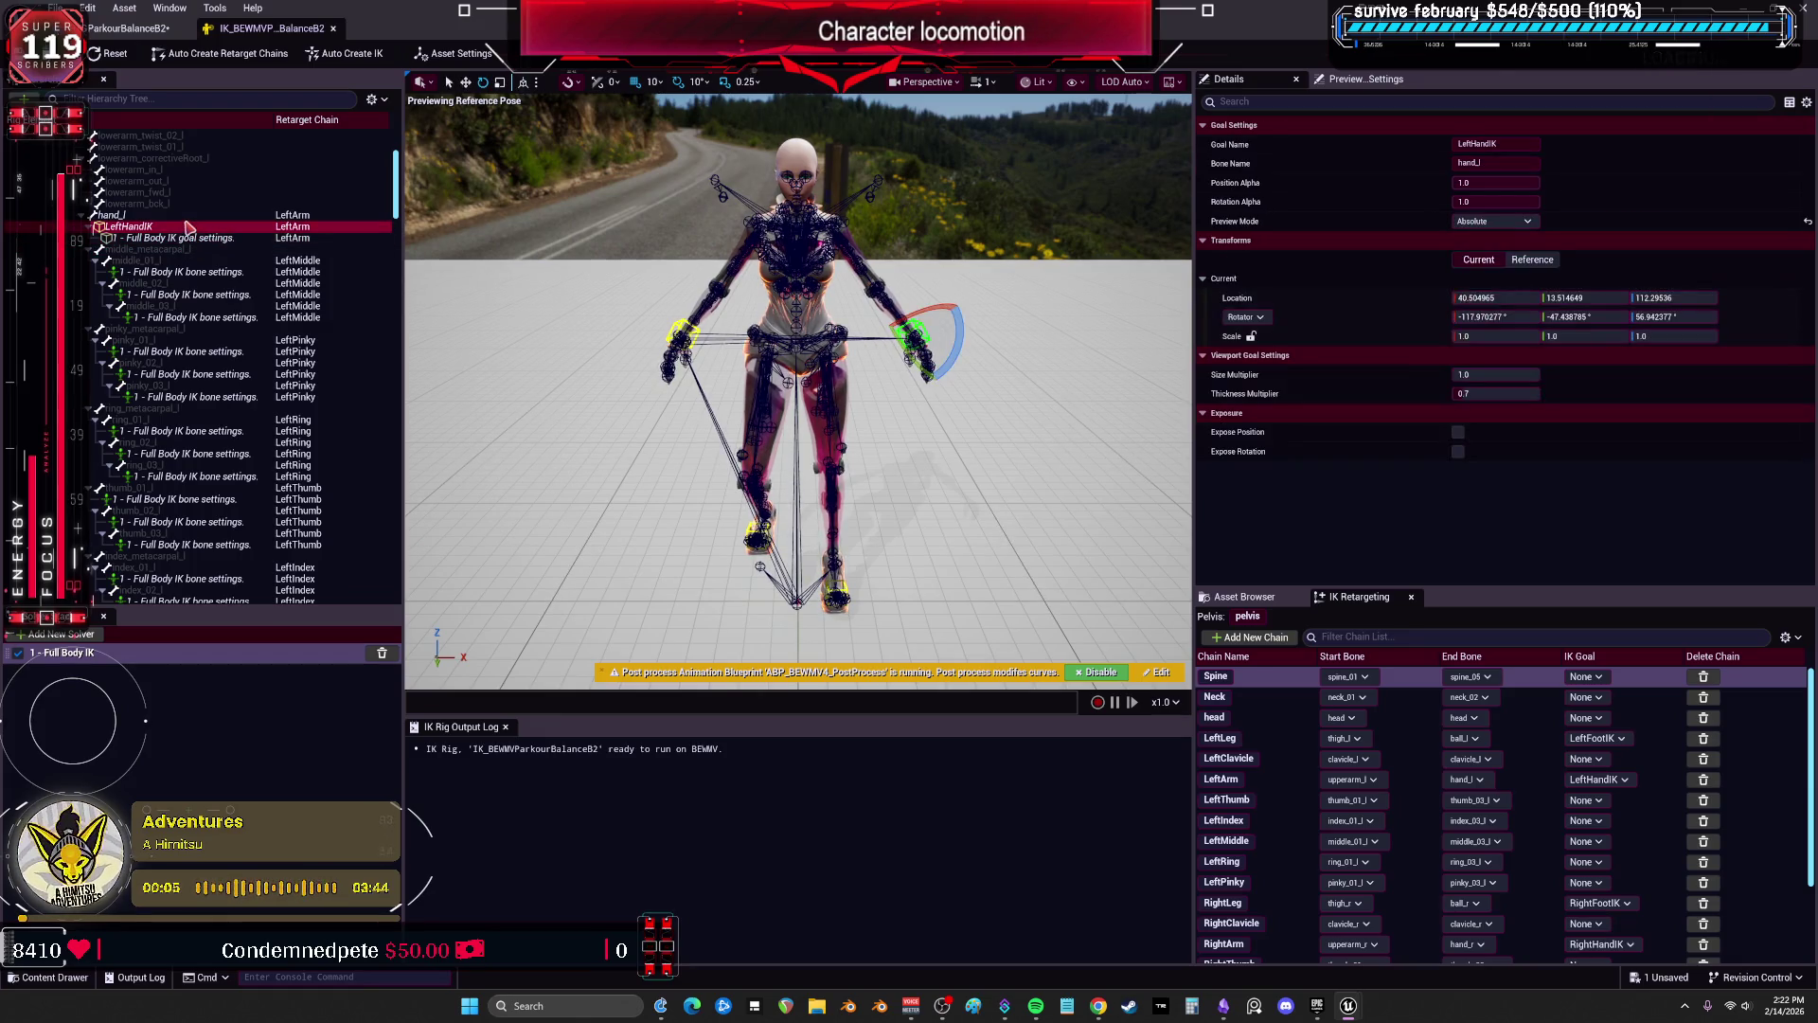
scroll(189, 228, "up", 2)
scroll(190, 229, "up", 1)
left_click(184, 281)
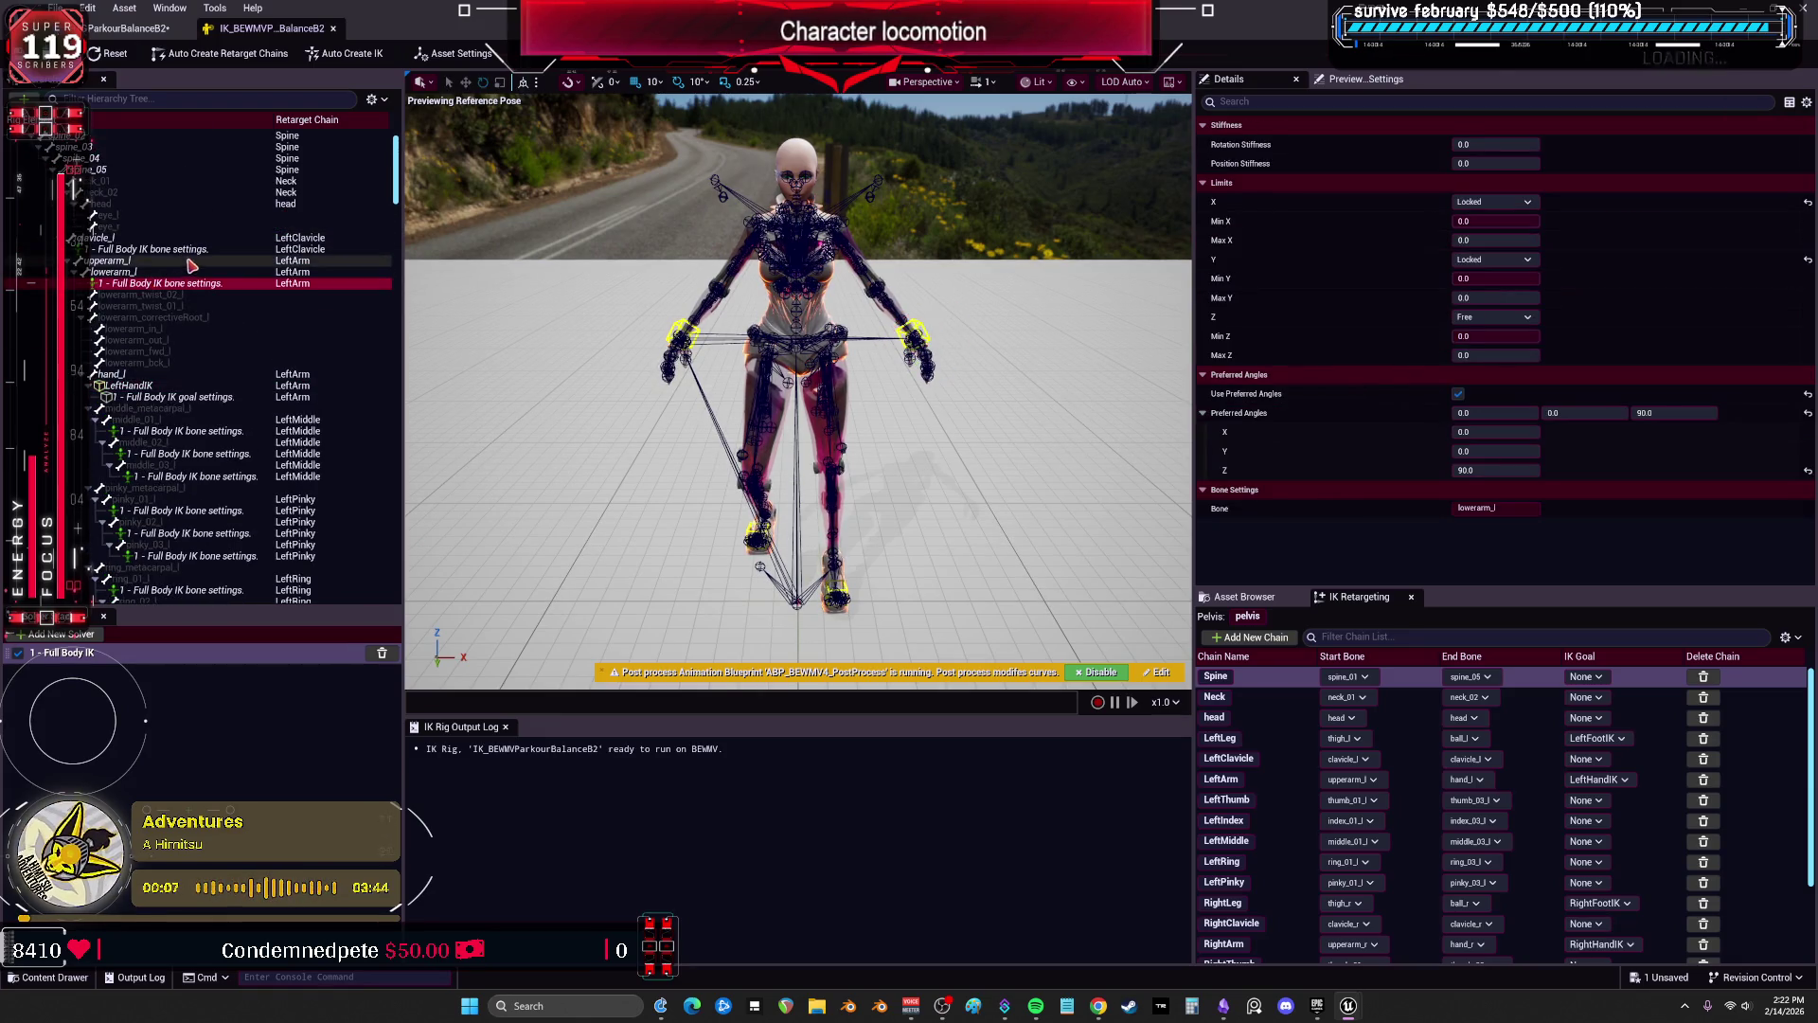
left_click_drag(1494, 144, 1525, 144)
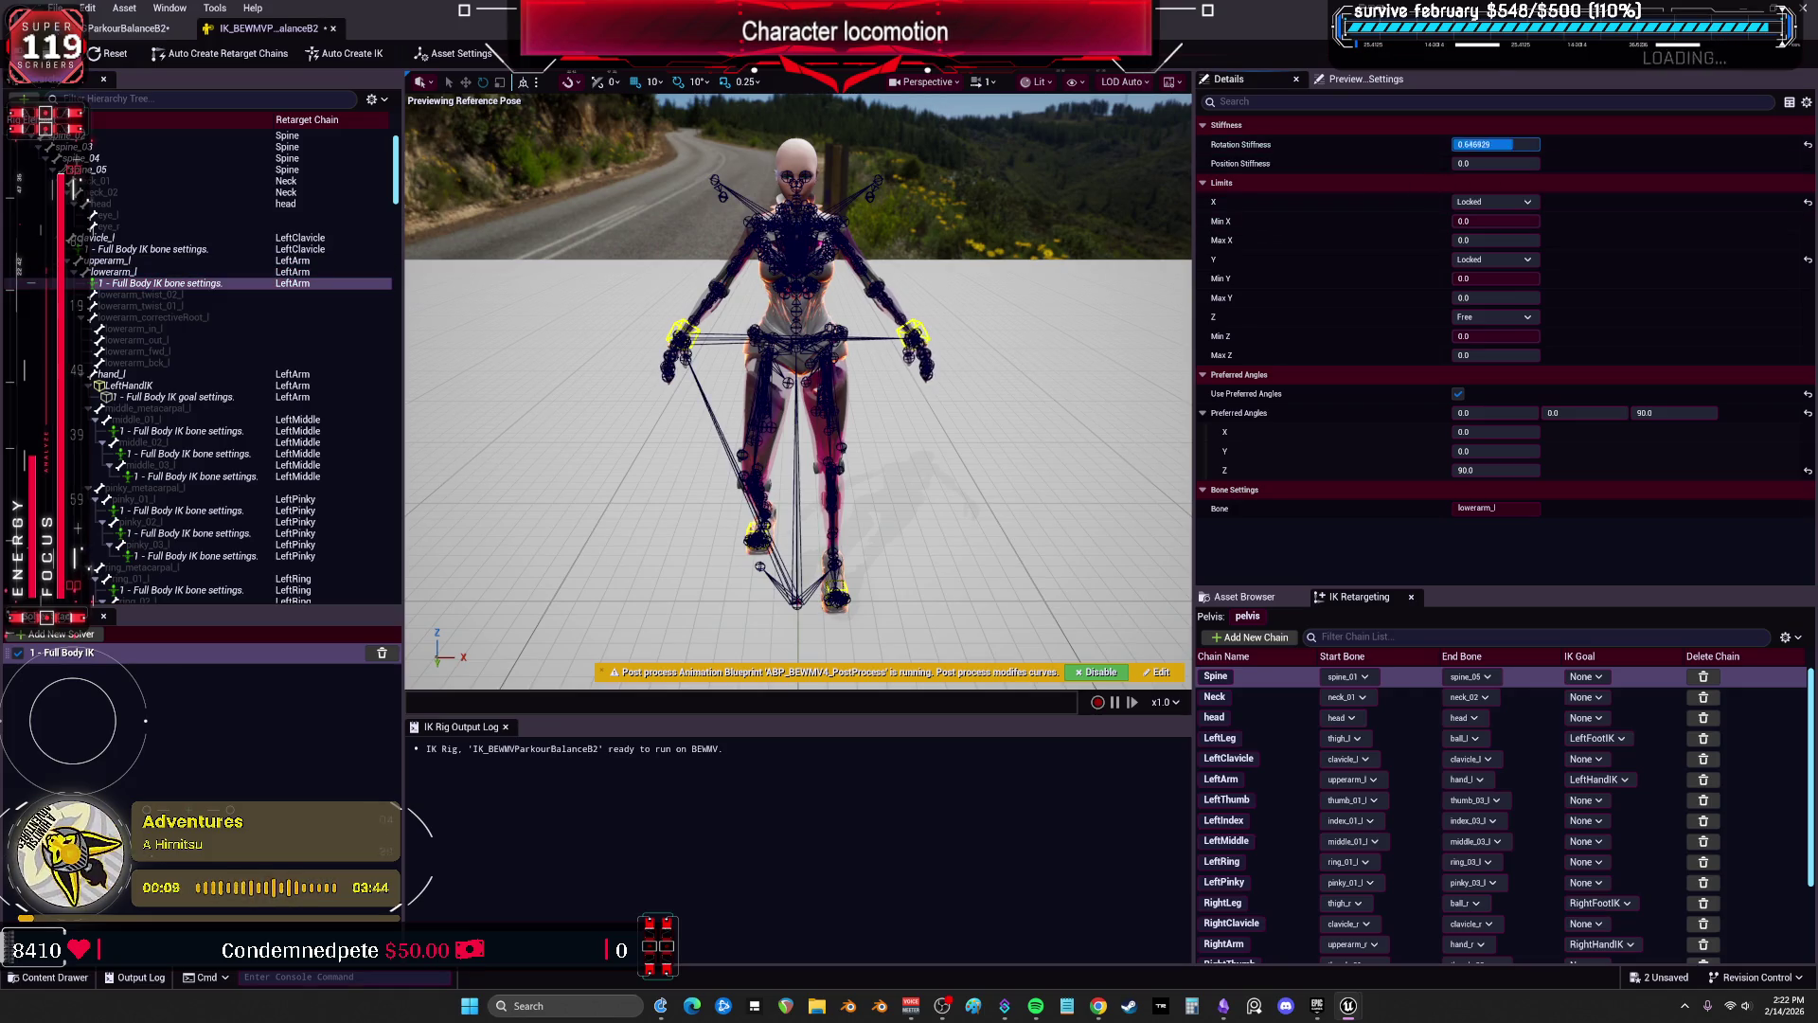
key("Tab")
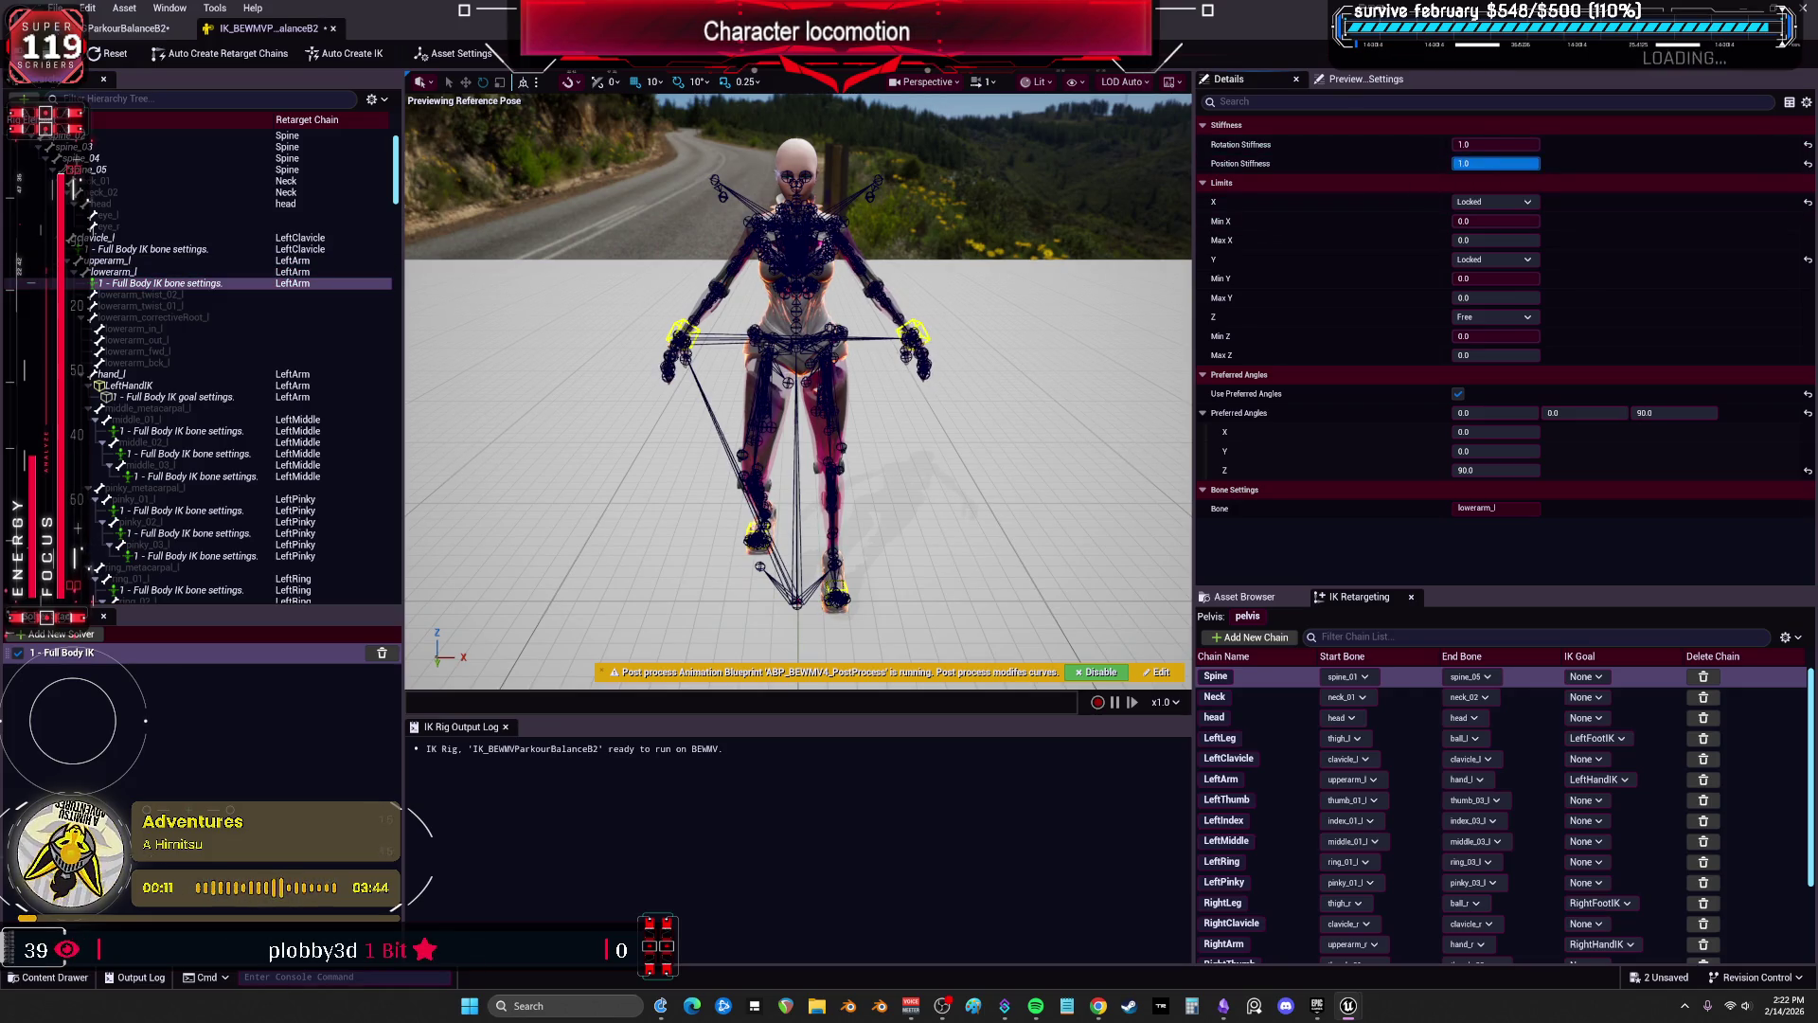
type("1")
key("Return")
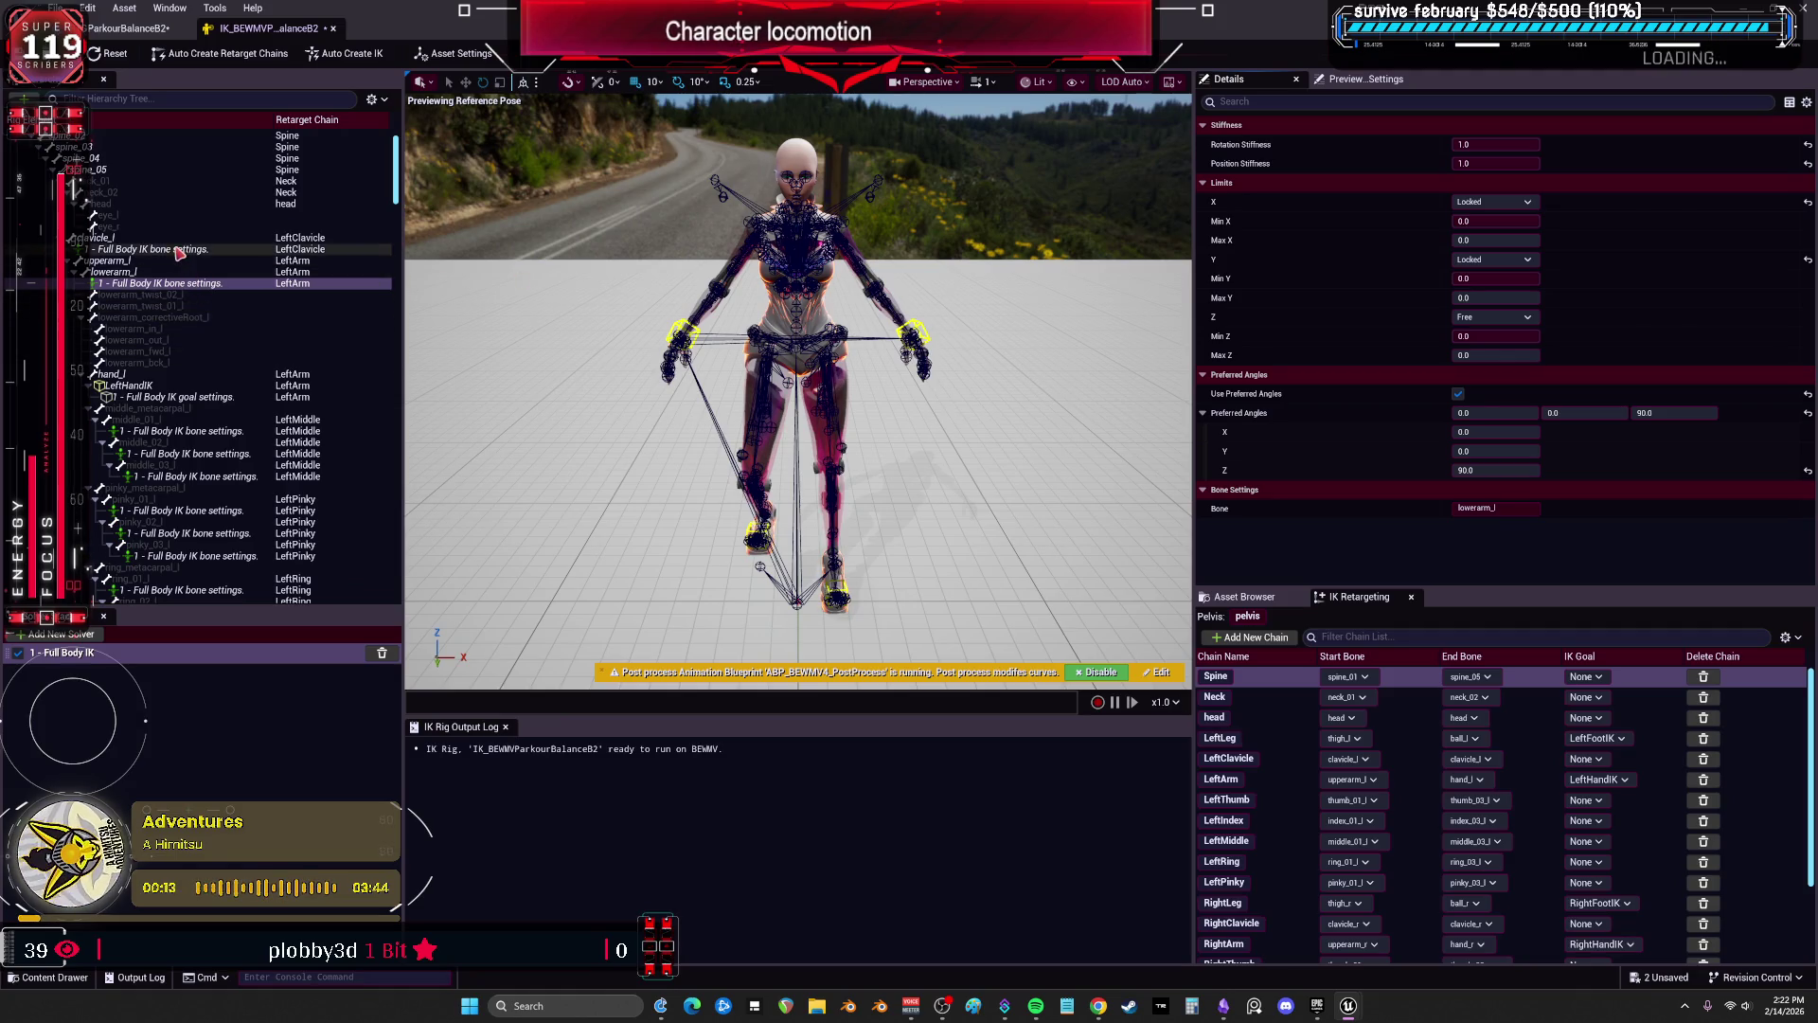
Give lowerarm_r the same 1.0 rotation and position stiffness.
scroll(162, 258, "down", 15)
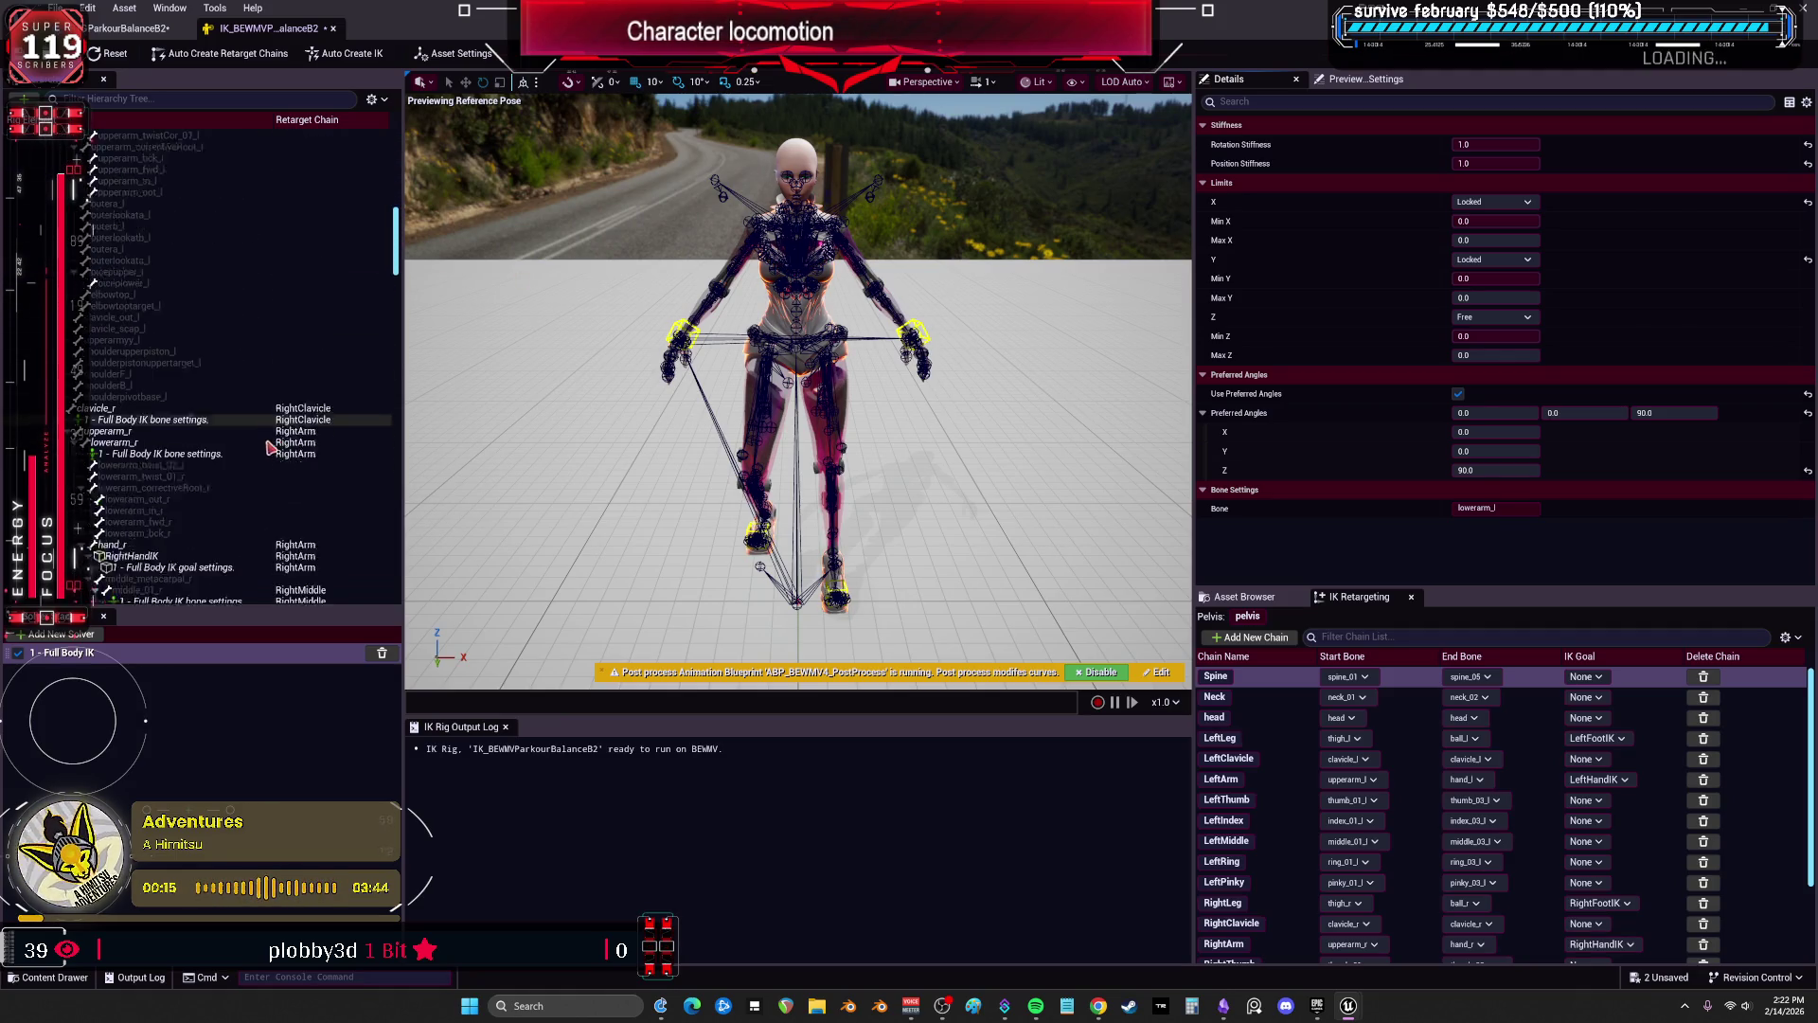
left_click(130, 384)
left_click(1496, 144)
key("Tab")
type("1")
key("Return")
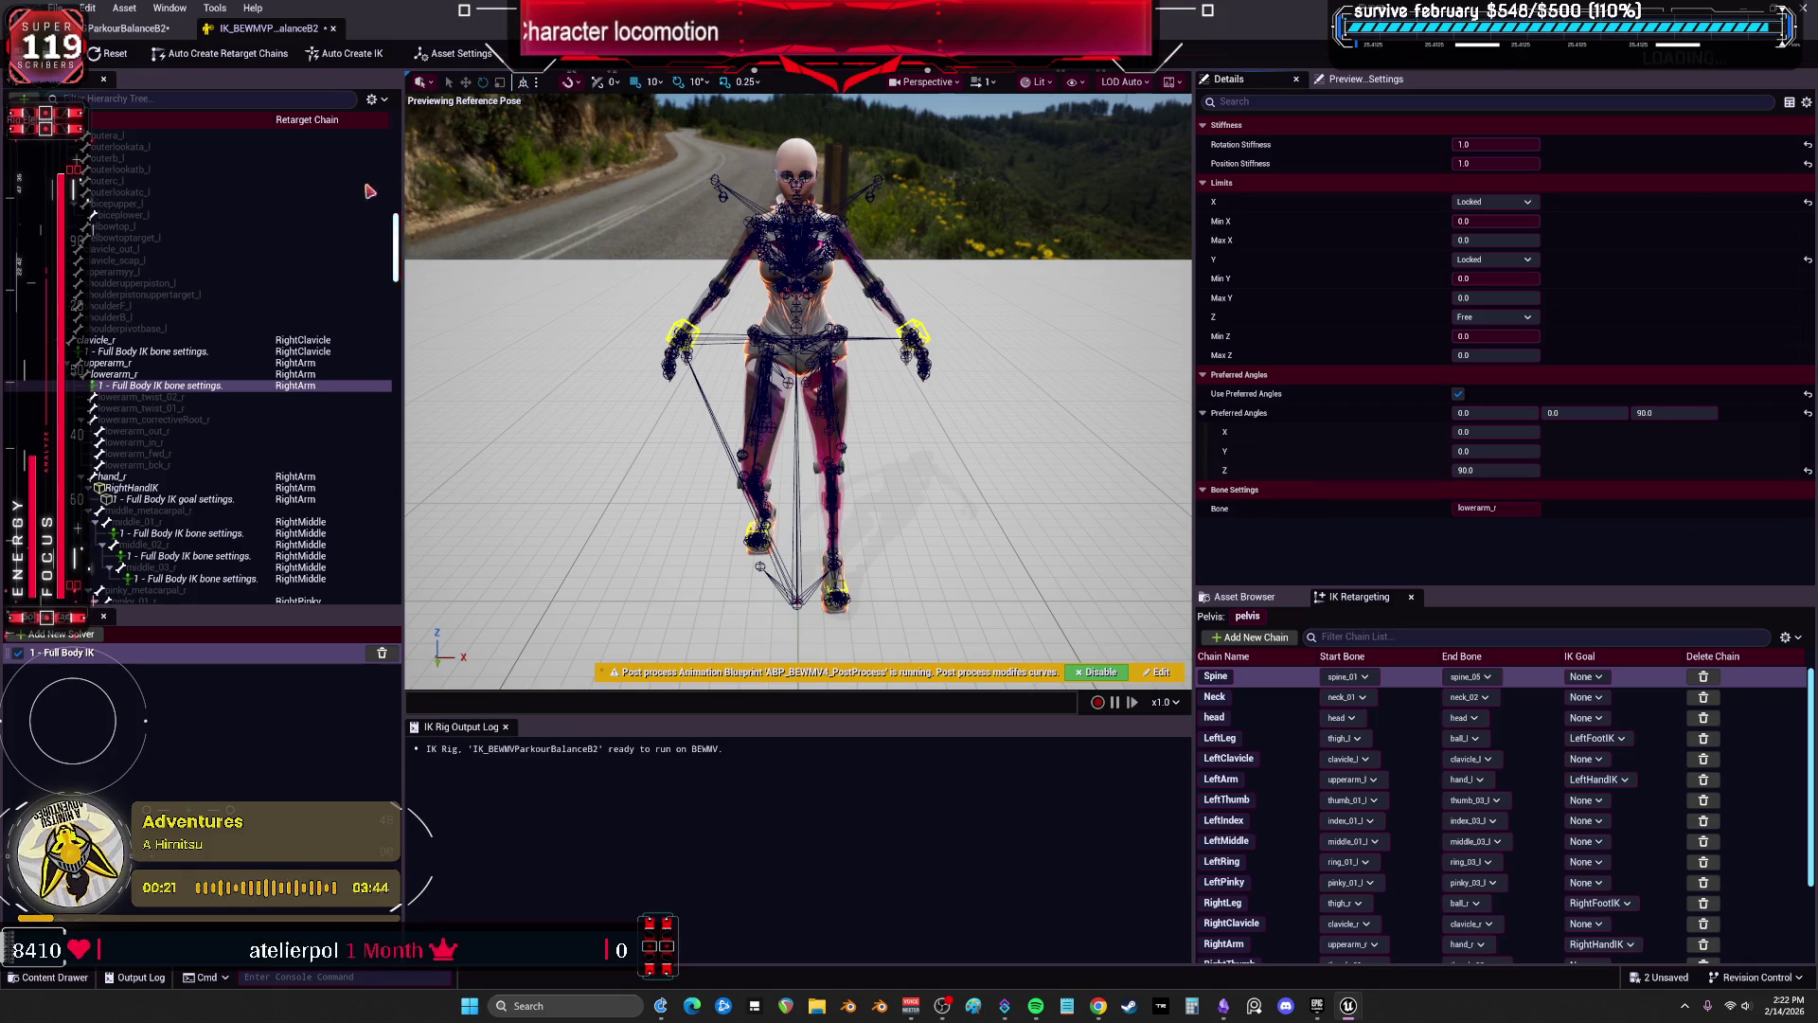
left_click(127, 27)
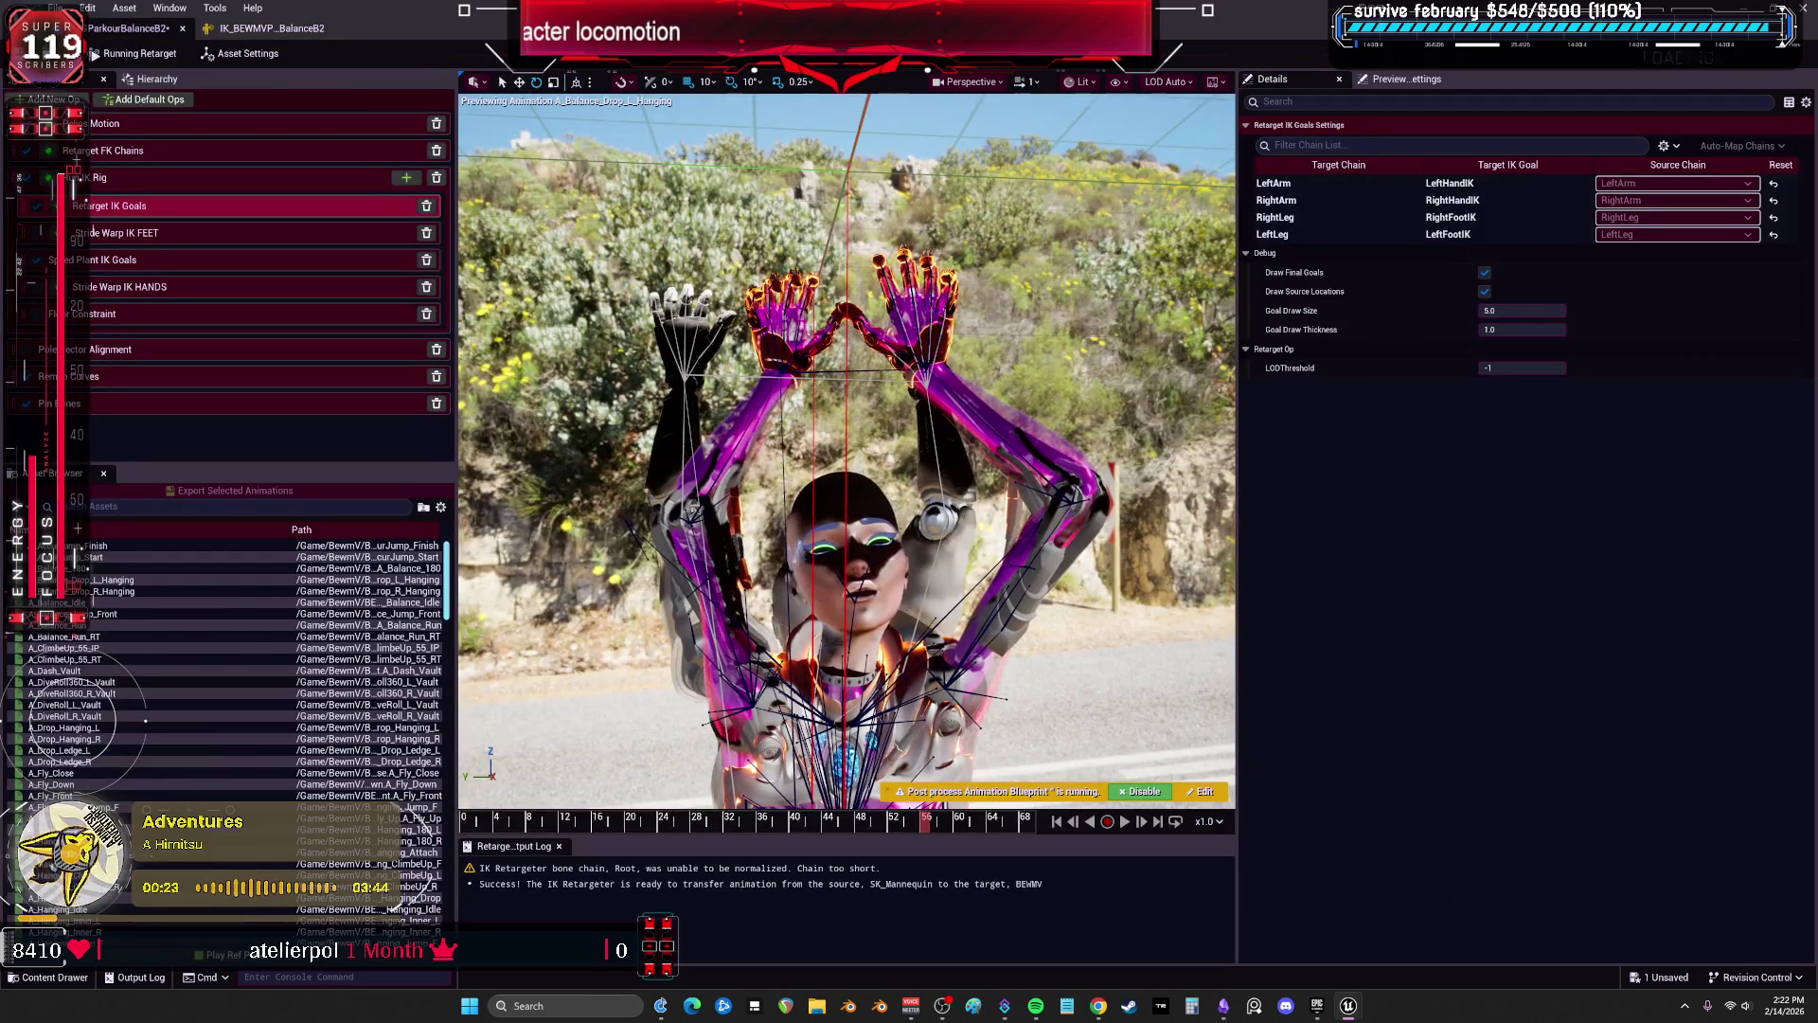
left_click(241, 53)
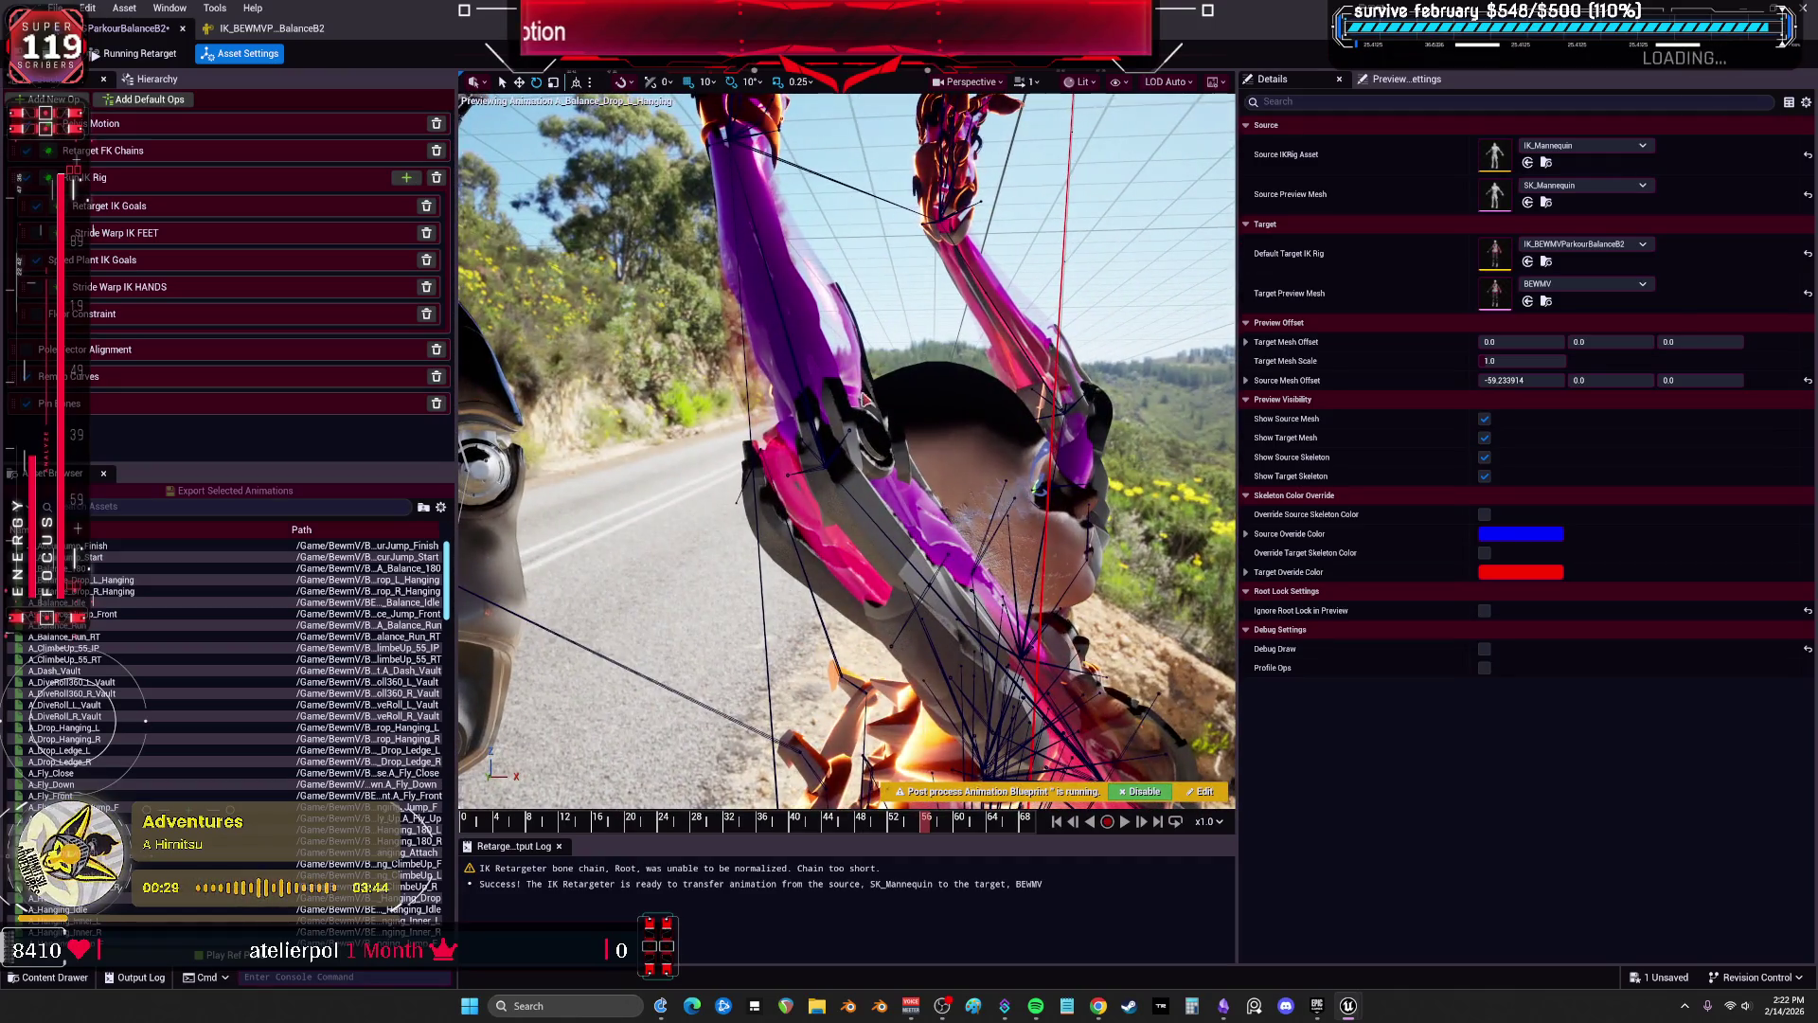
left_click(271, 28)
left_click(140, 375)
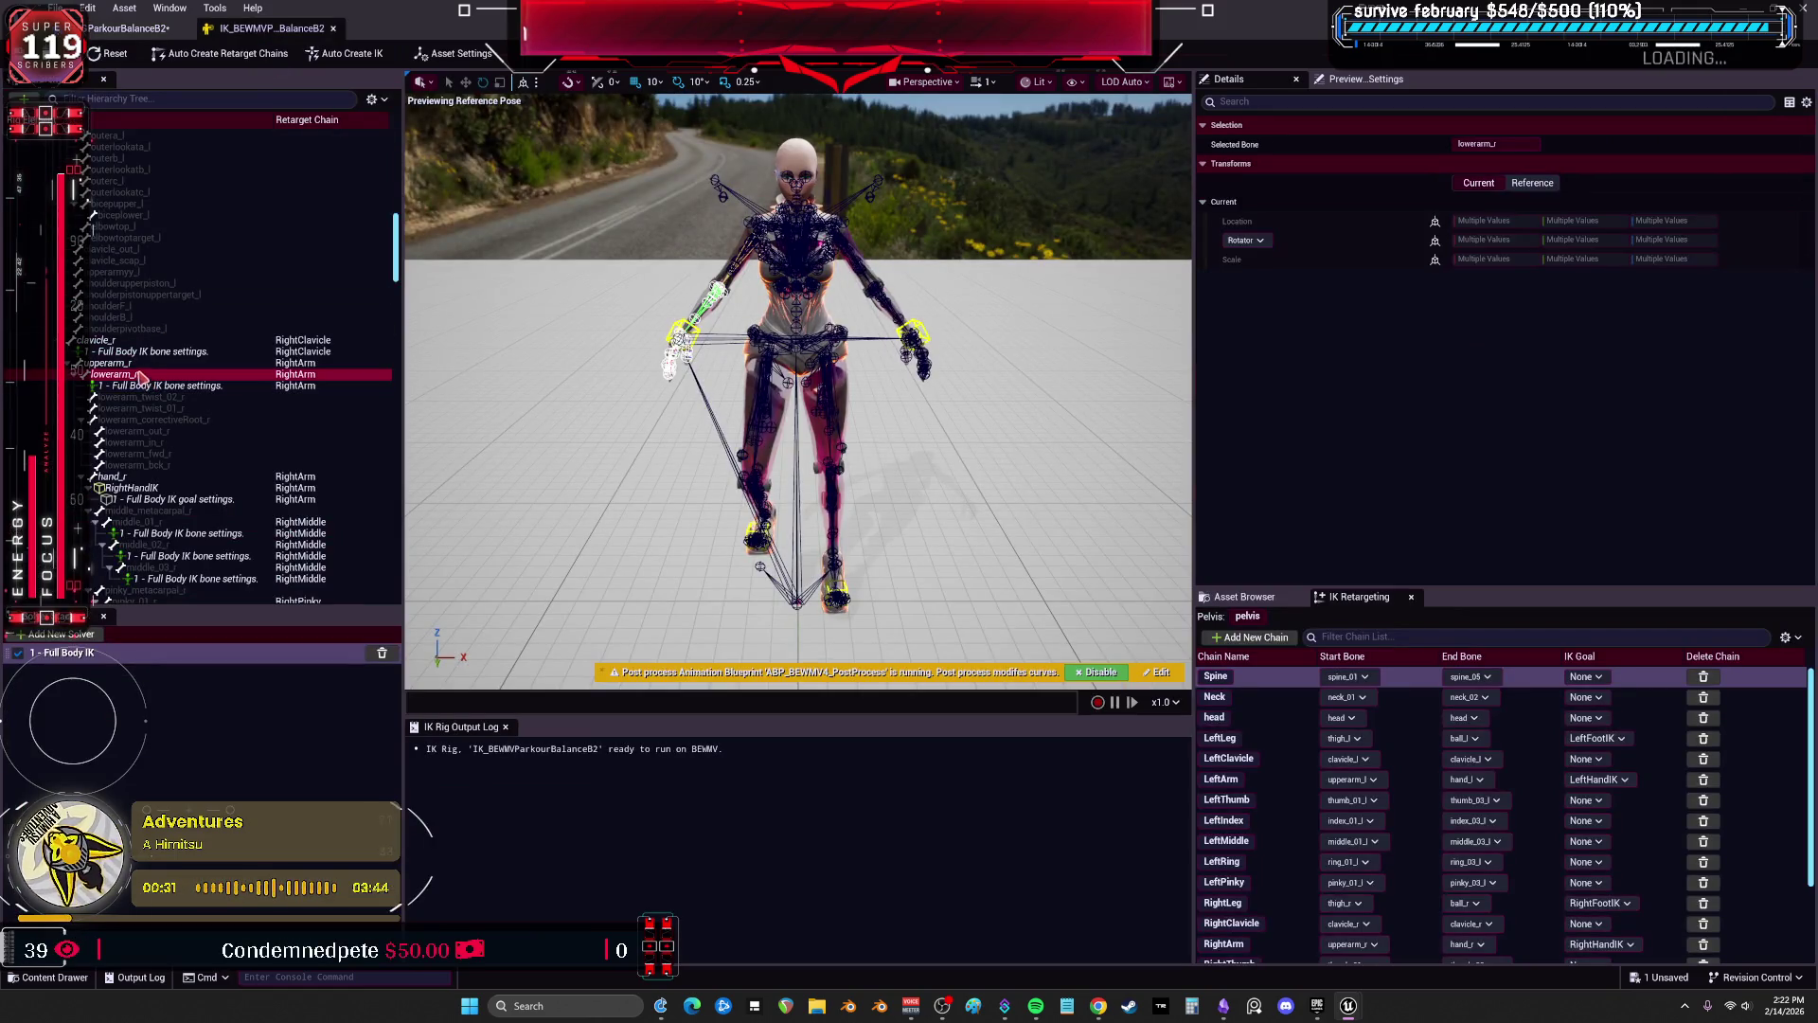
left_click(146, 387)
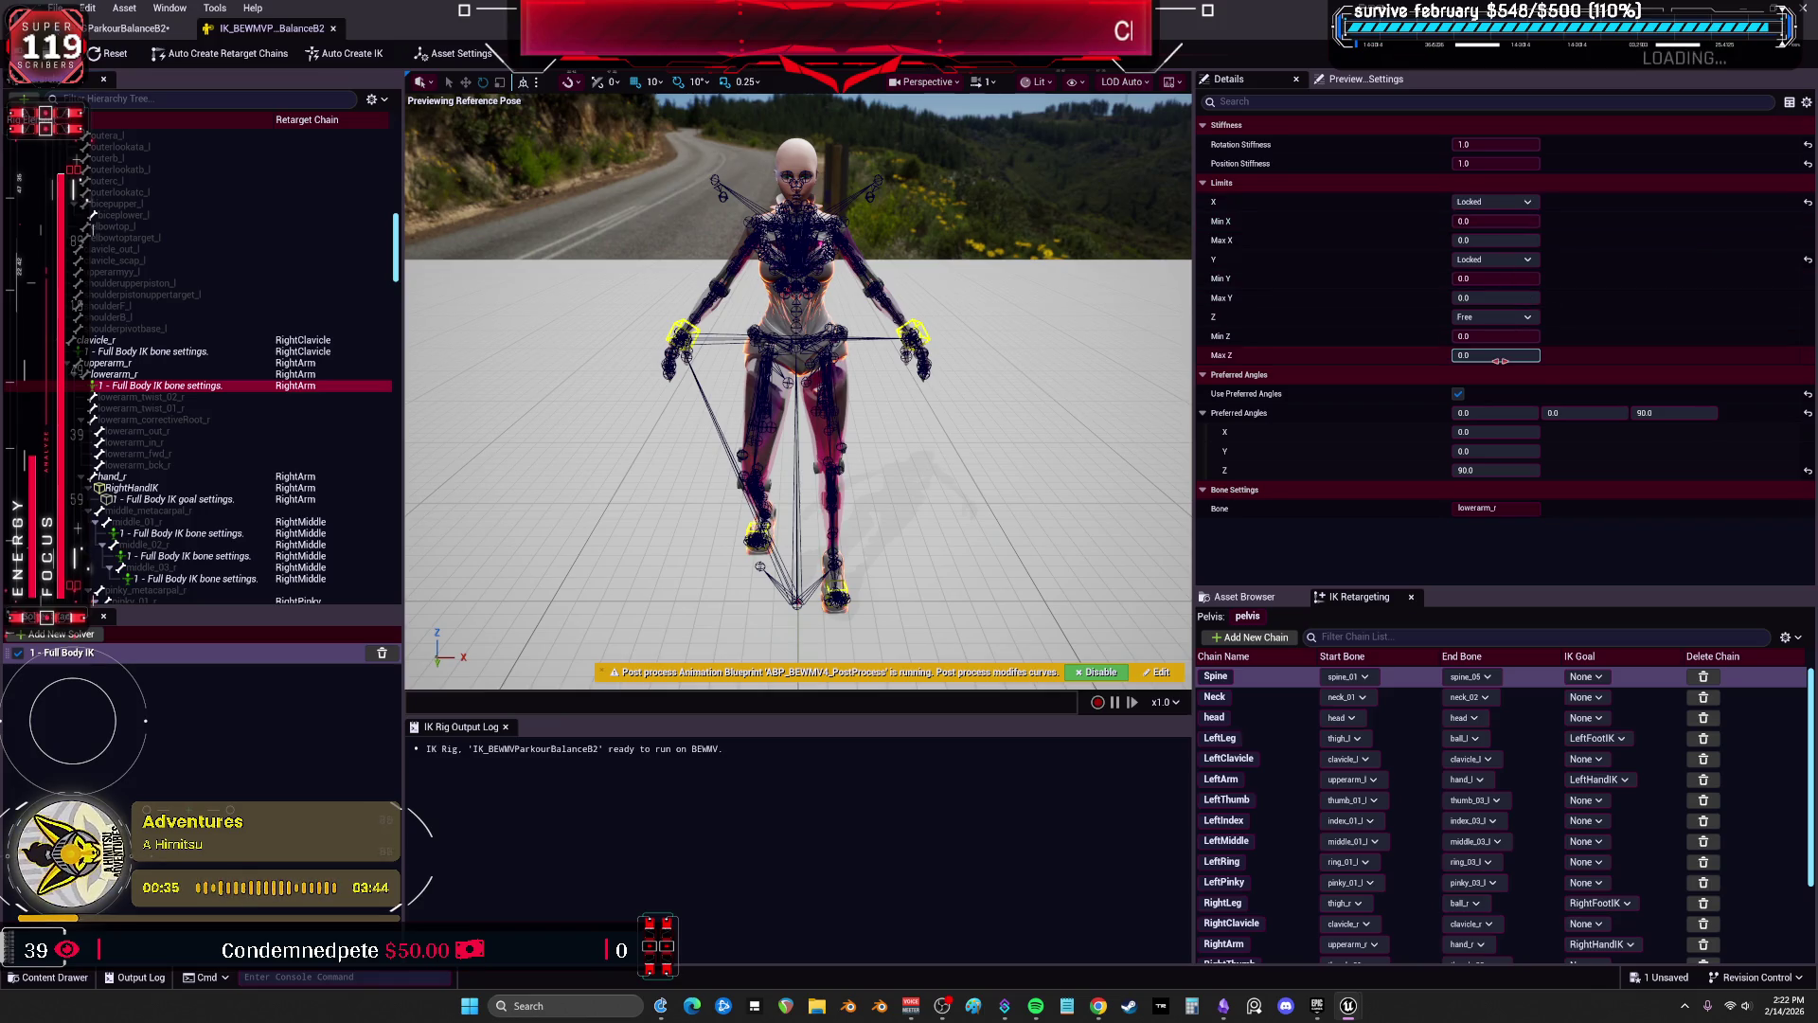
left_click(125, 365)
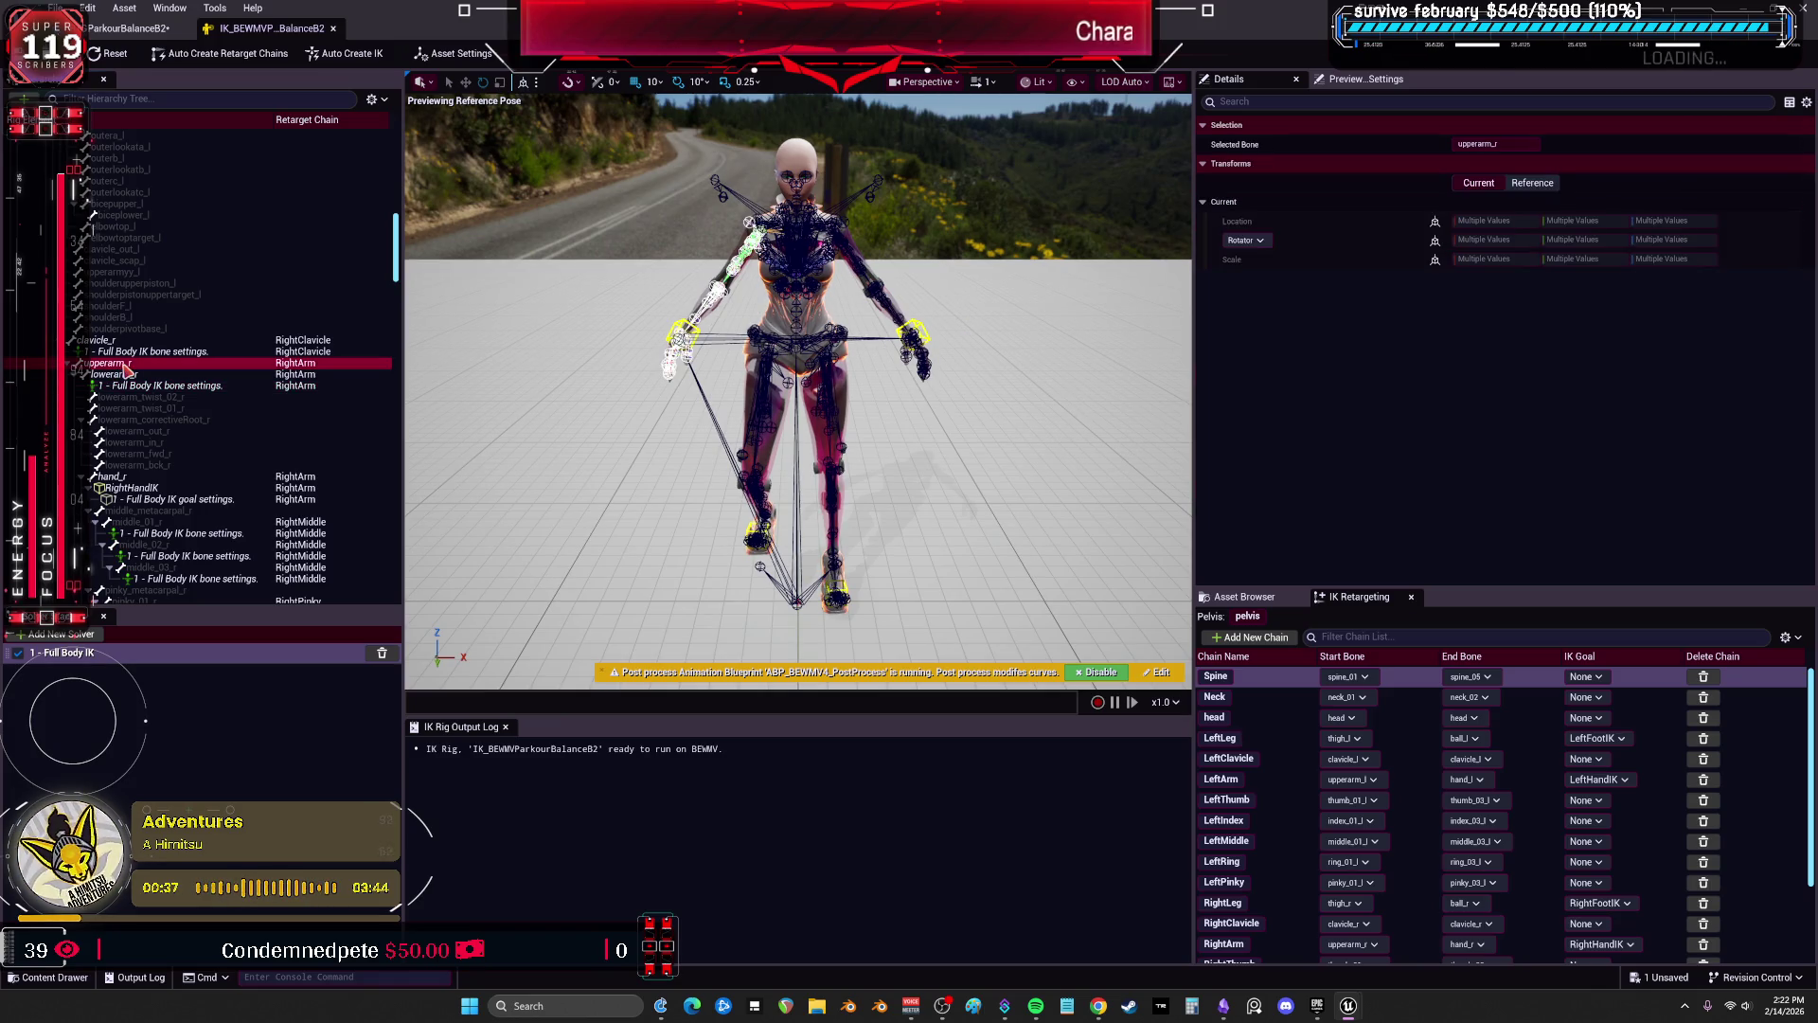
left_click(123, 377)
left_click(126, 386)
left_click(130, 376)
left_click(137, 385)
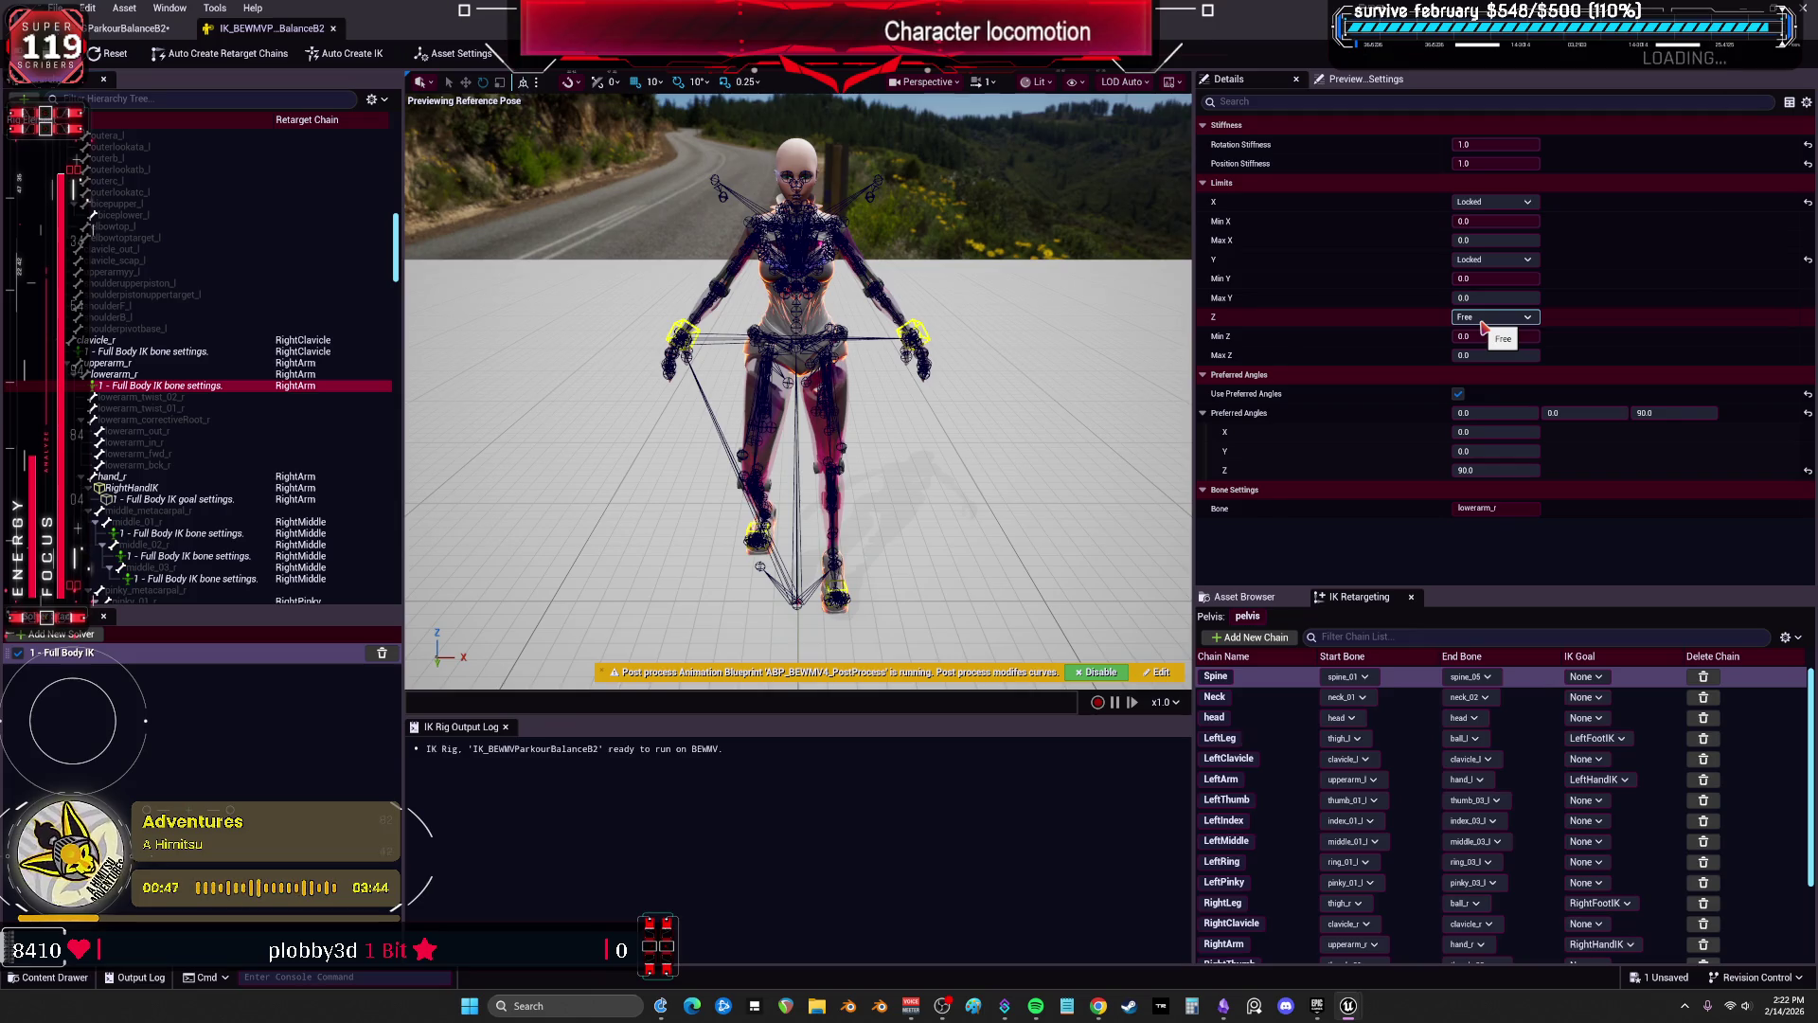
left_click(128, 28)
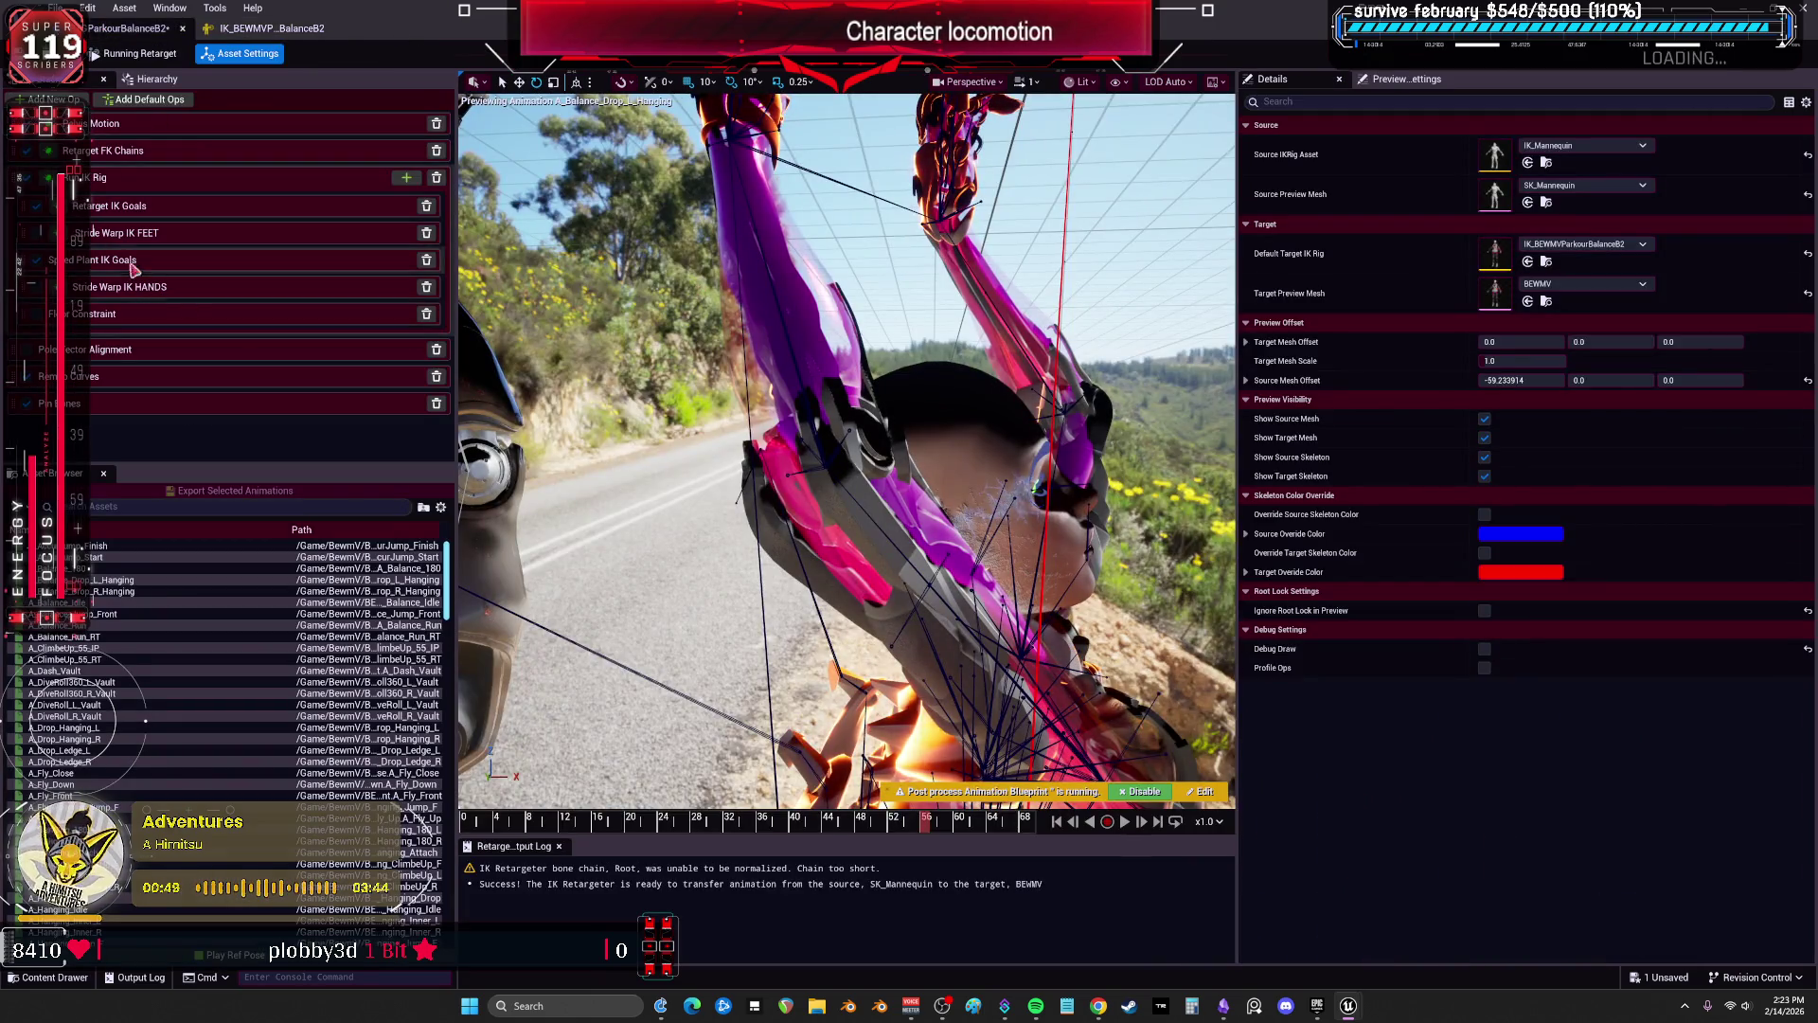
Disable the Speed Plant IK Goals op, then select the LeftLeg goal to view its blend settings.
left_click(132, 206)
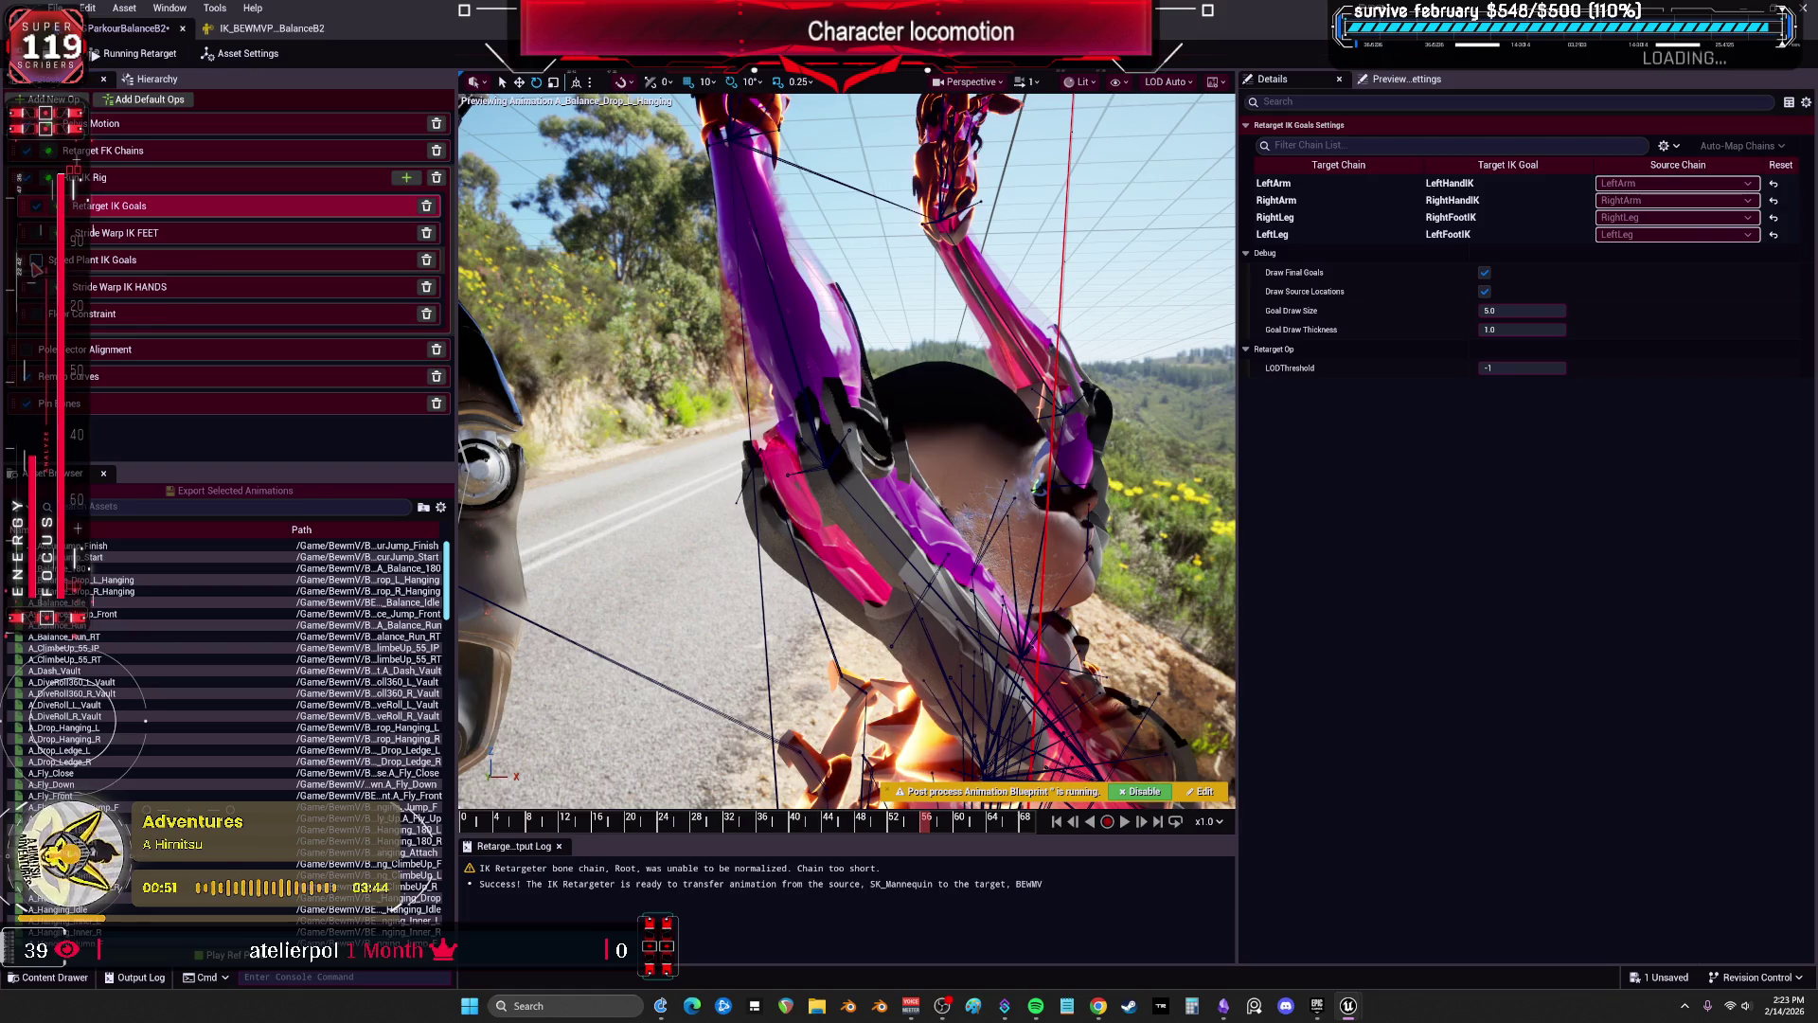
left_click(36, 260)
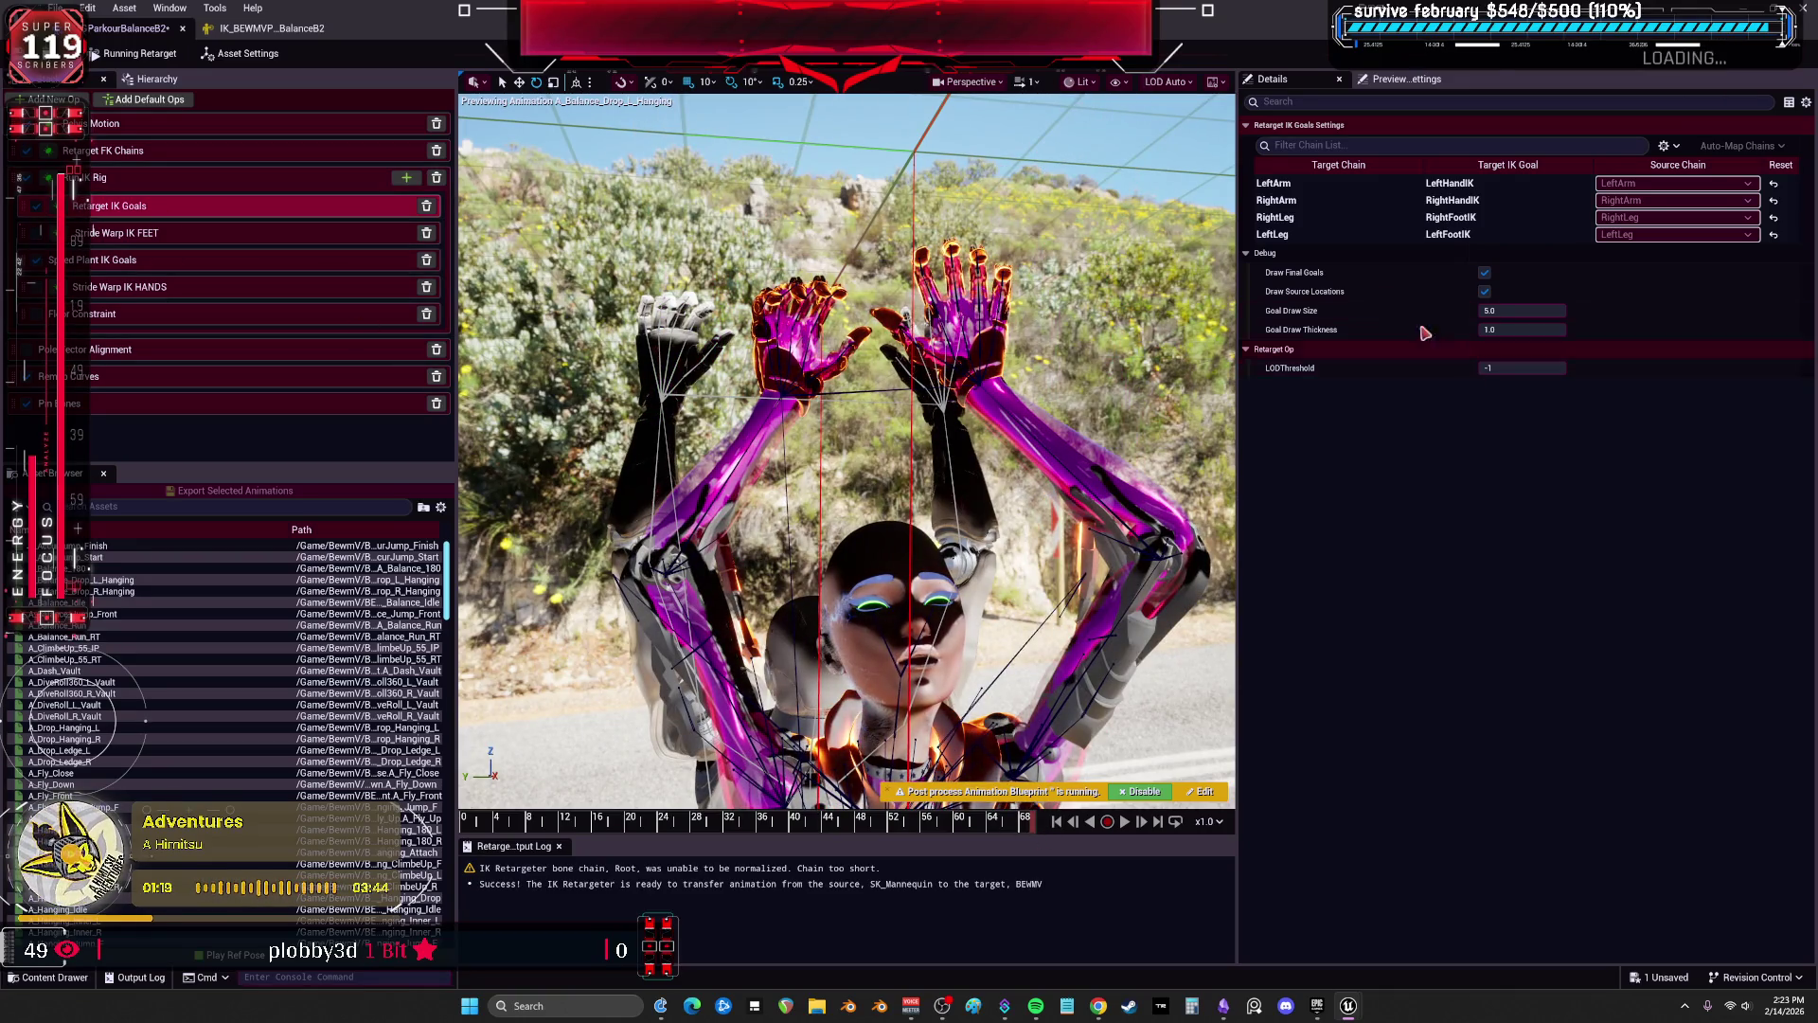
left_click(1302, 234)
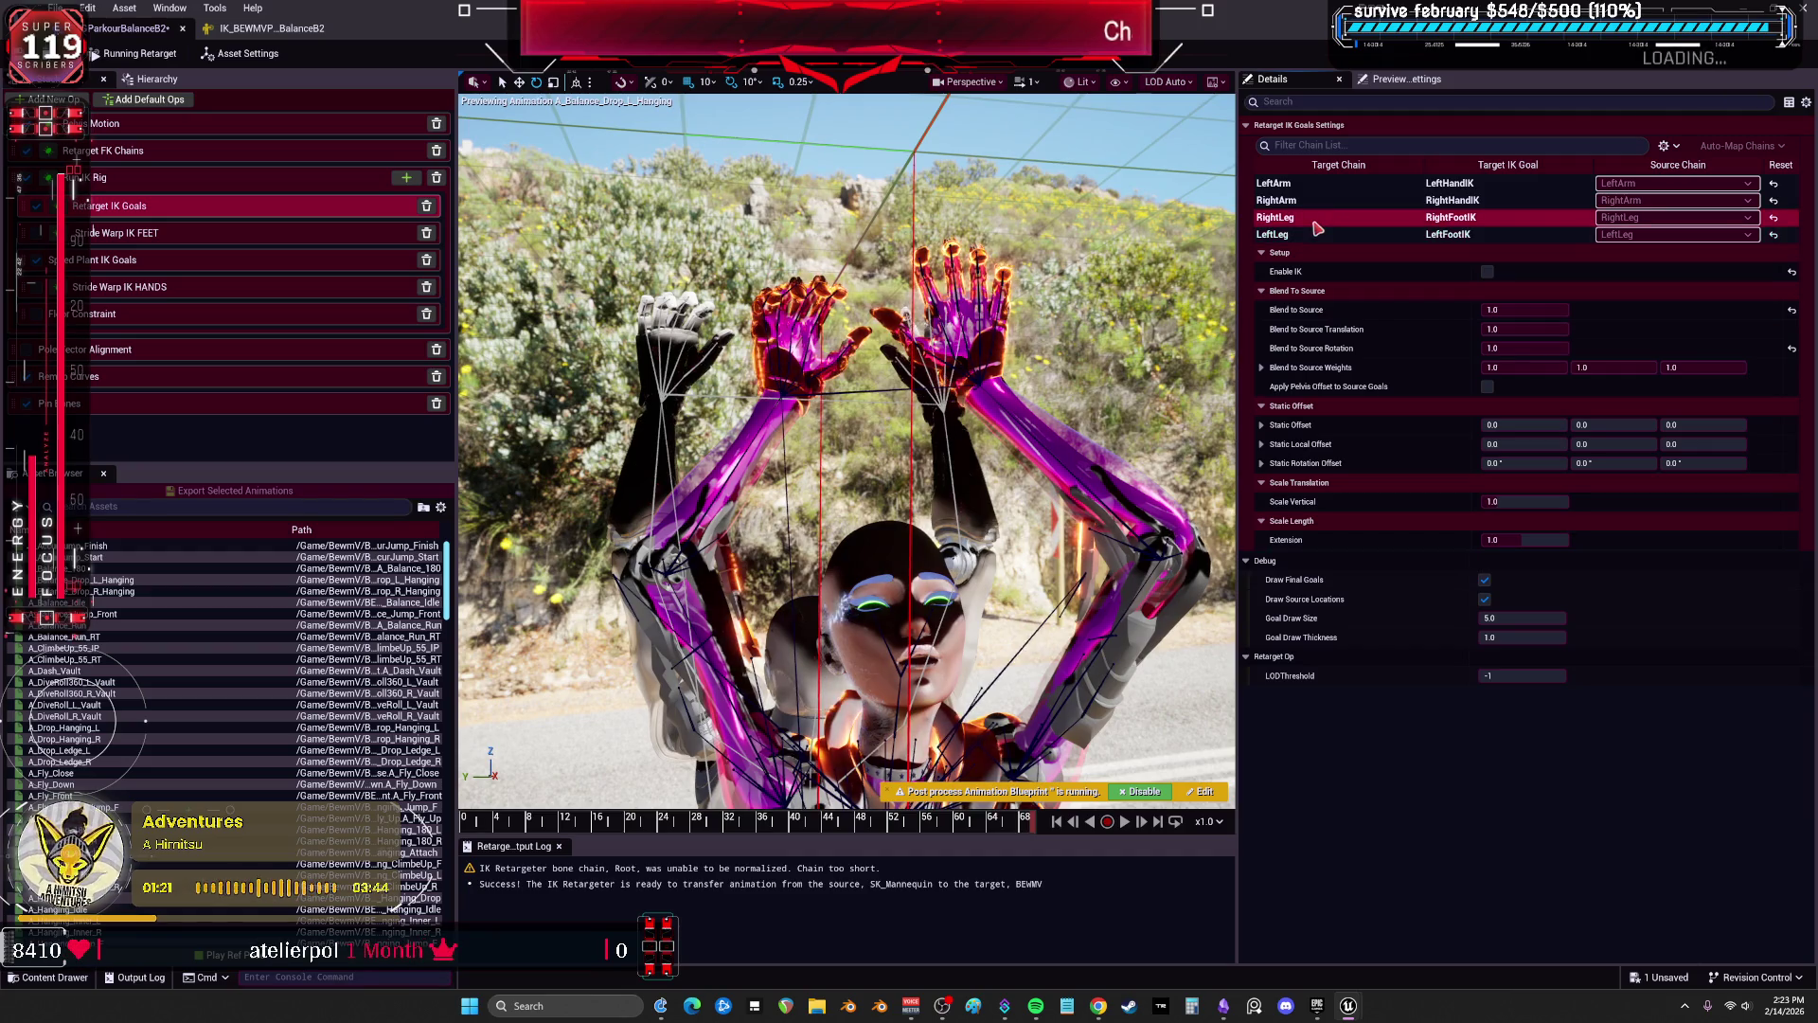
Lower the LeftArm and RightArm blend-to-source rotation, with LeftArm at about 0.63.
left_click(1326, 205)
left_click(1339, 184)
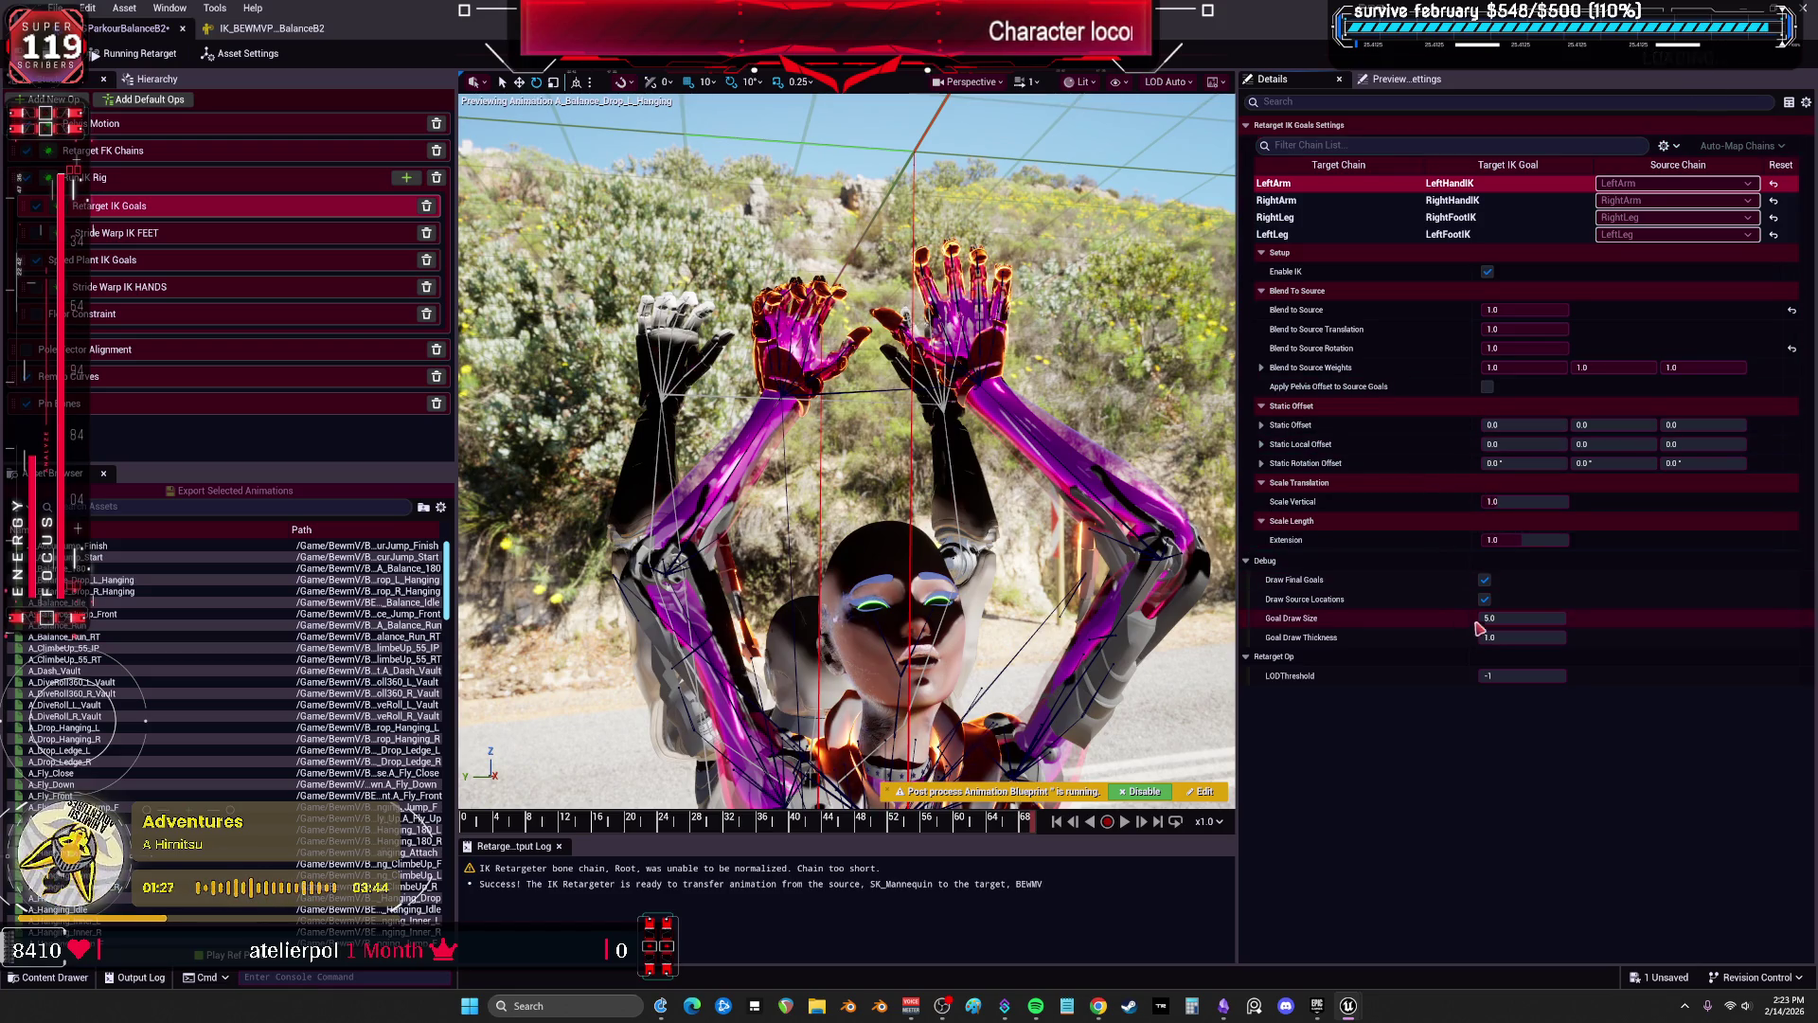
left_click(1519, 308)
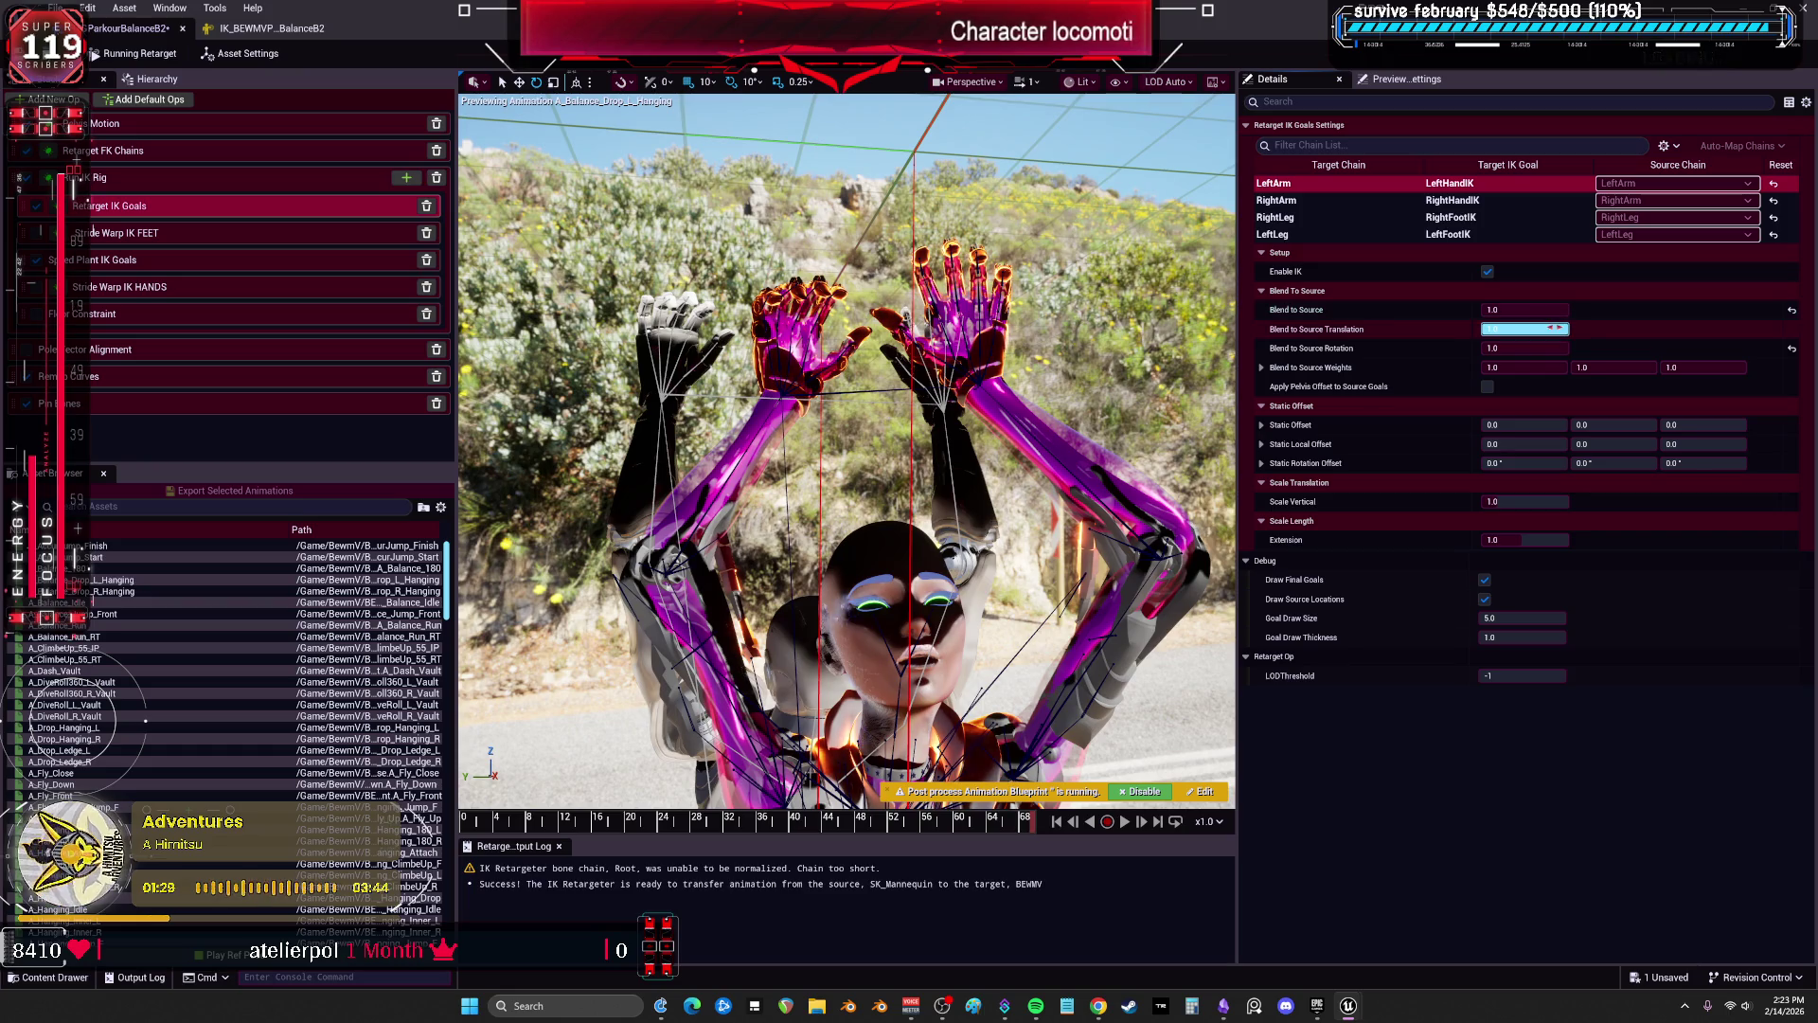
left_click_drag(1545, 347, 1513, 347)
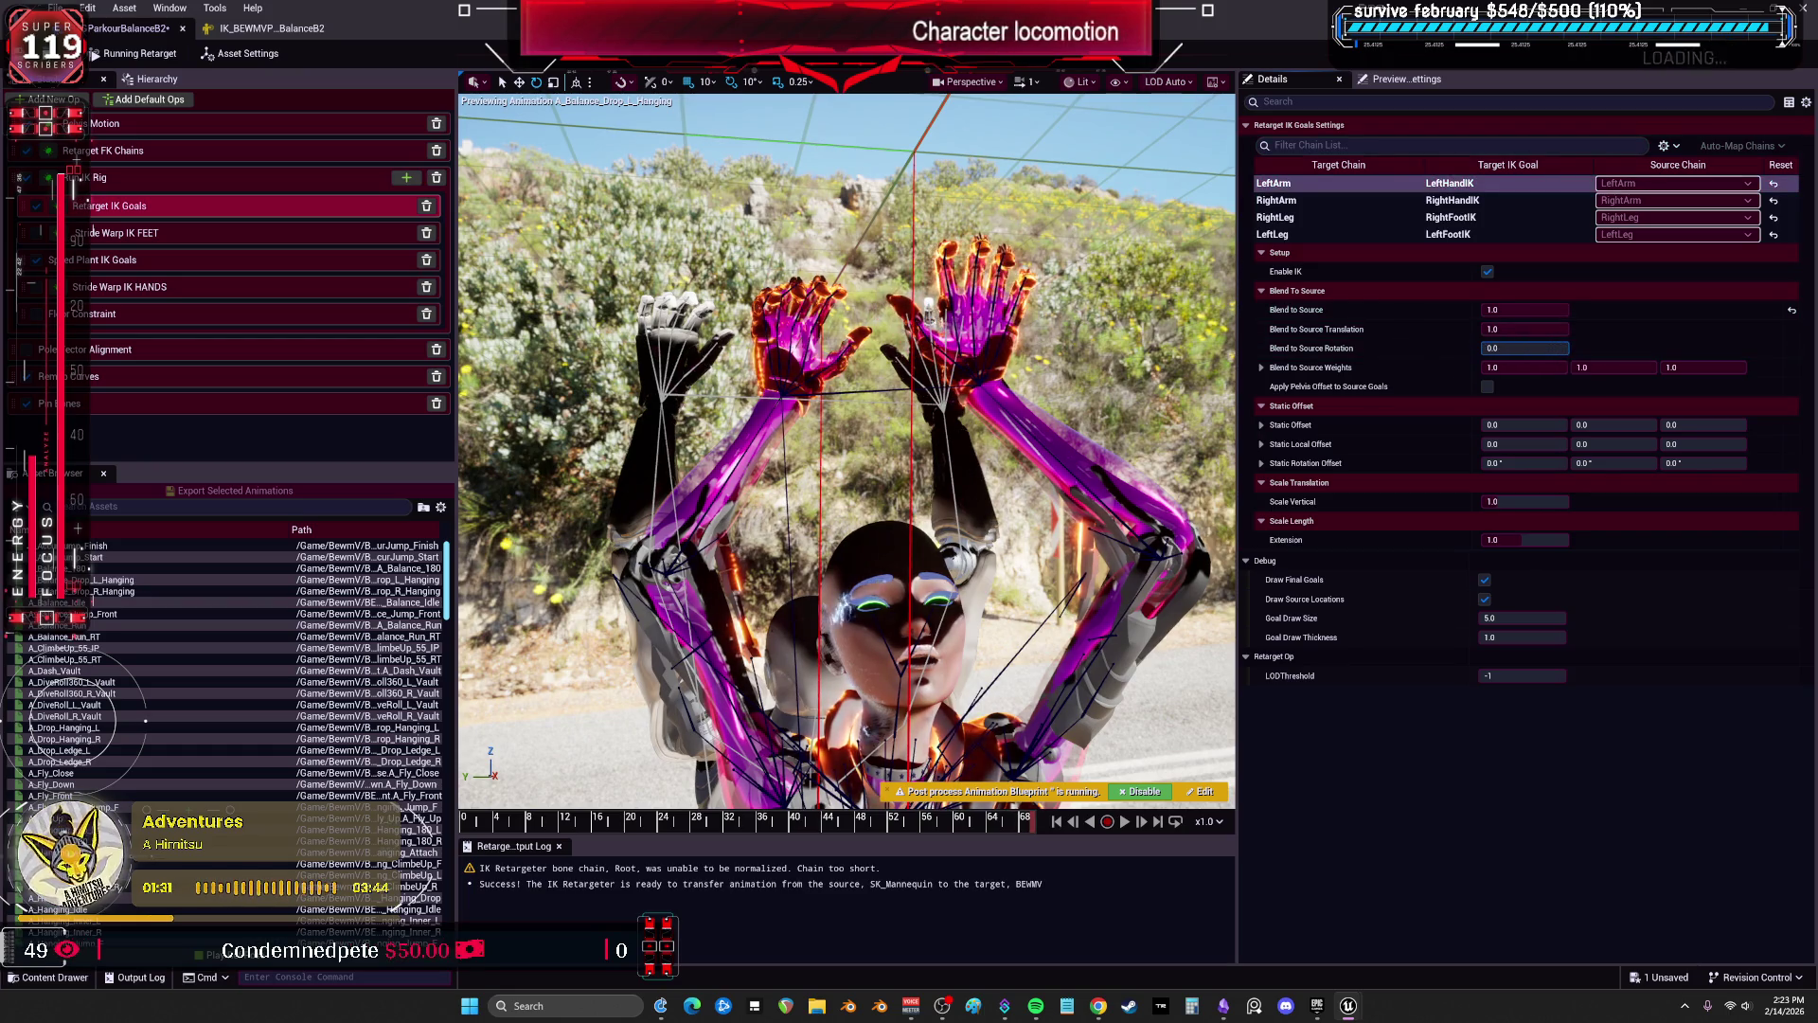
left_click(1325, 200)
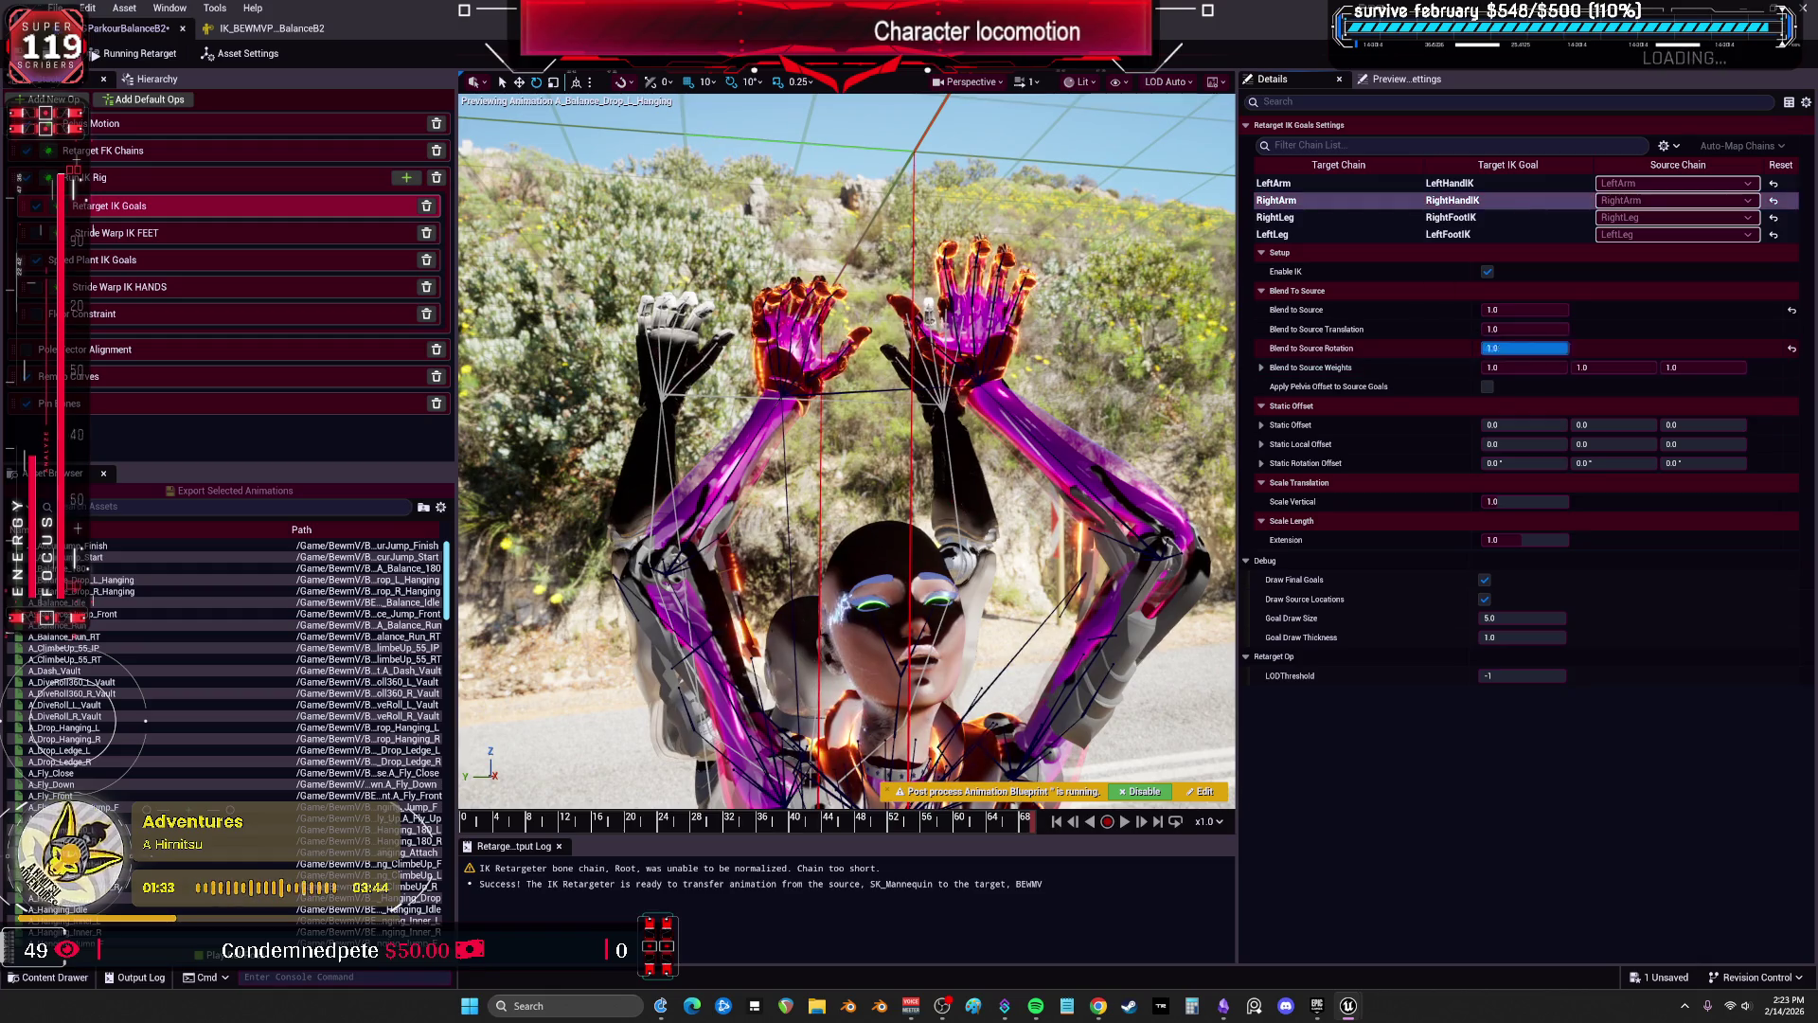
left_click(1520, 347)
type("0")
key("Return")
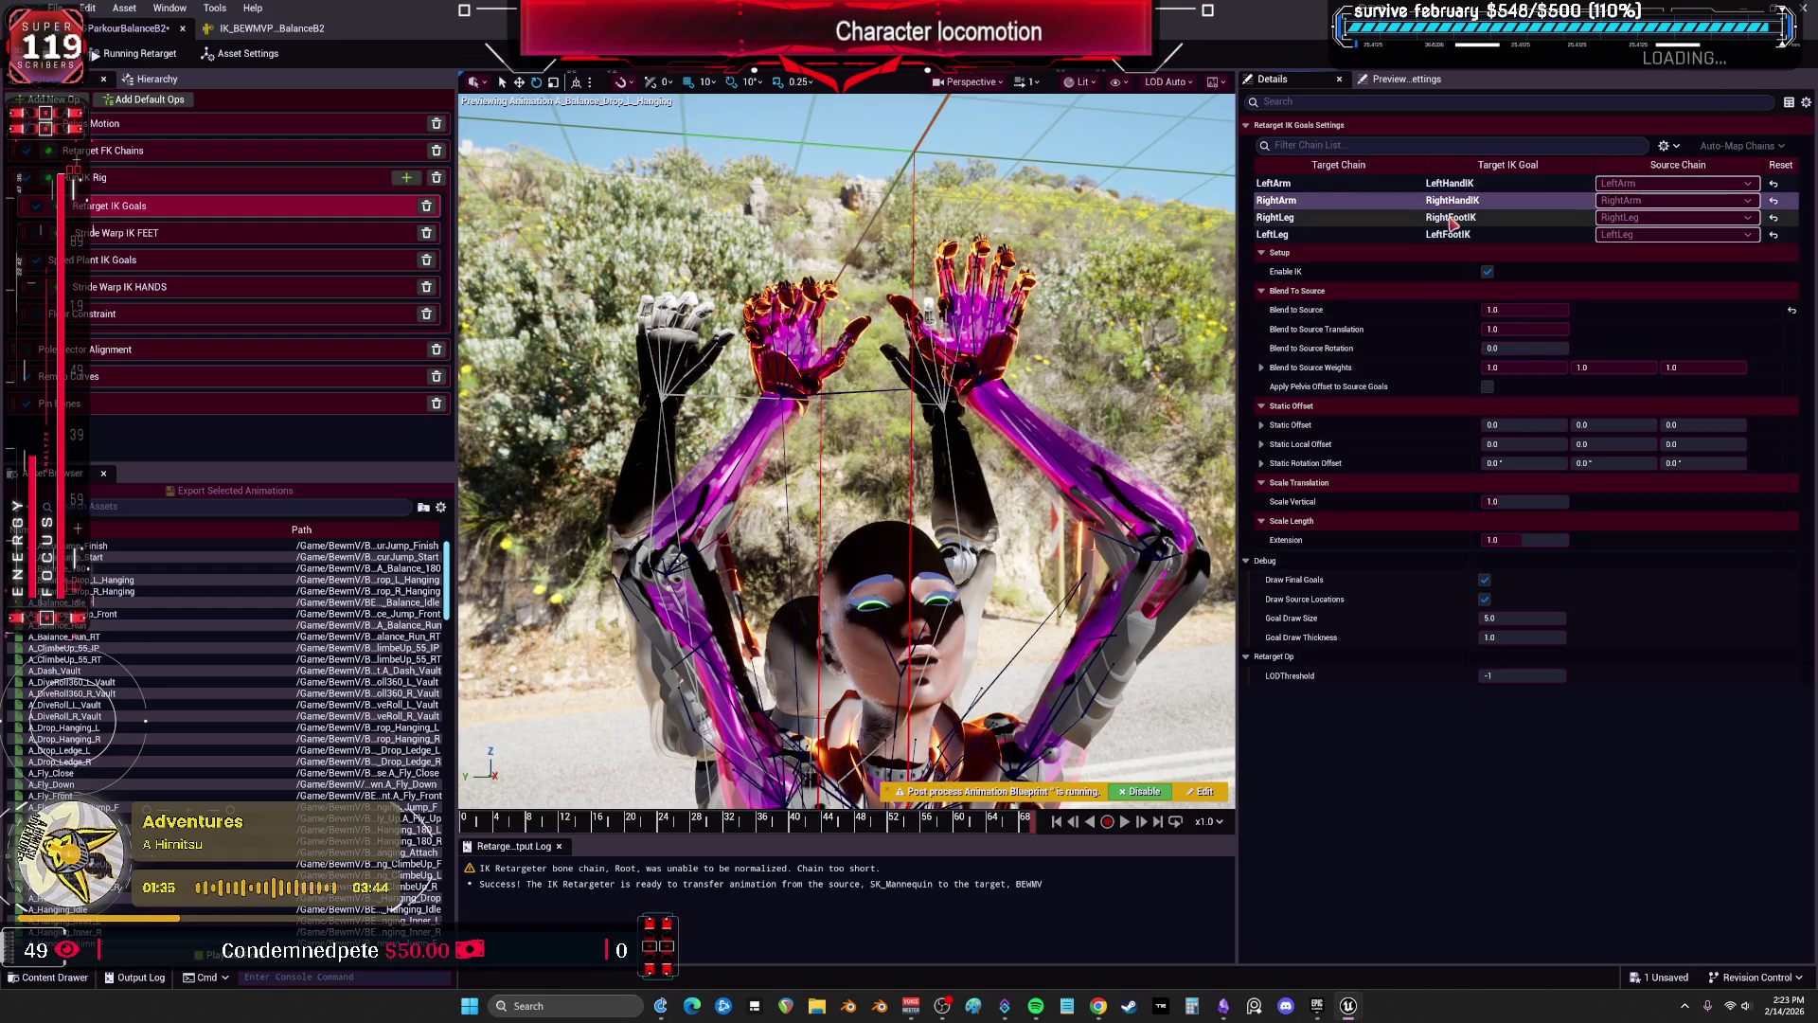
Lower the blend-to-source translation on the LeftArm and RightArm IK goals.
left_click(1273, 183)
mouse_move(1524, 329)
left_mouse_down()
mouse_move(1477, 329)
mouse_move(1562, 329)
mouse_move(1478, 328)
left_mouse_up()
left_click(1276, 200)
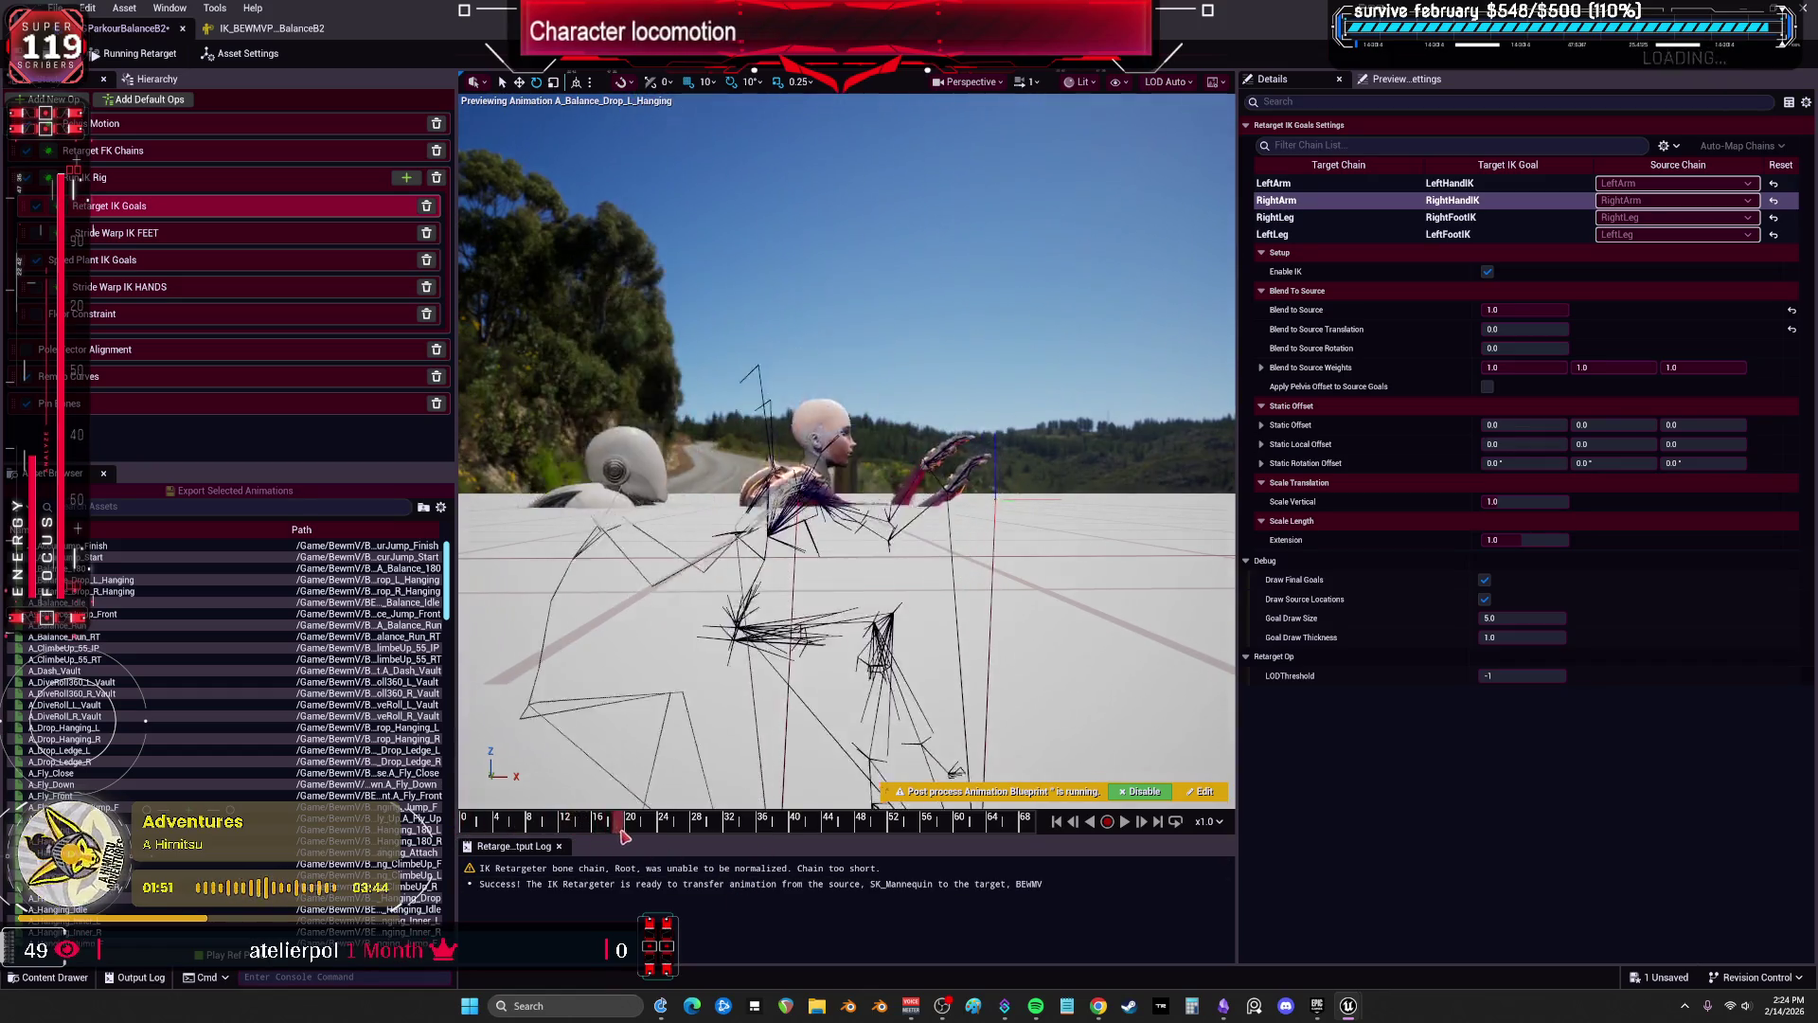
Scrub the timeline to check the hands in the hanging pose, then view the character reference image.
mouse_move(677, 837)
left_mouse_down()
mouse_move(793, 852)
mouse_move(682, 862)
left_mouse_up()
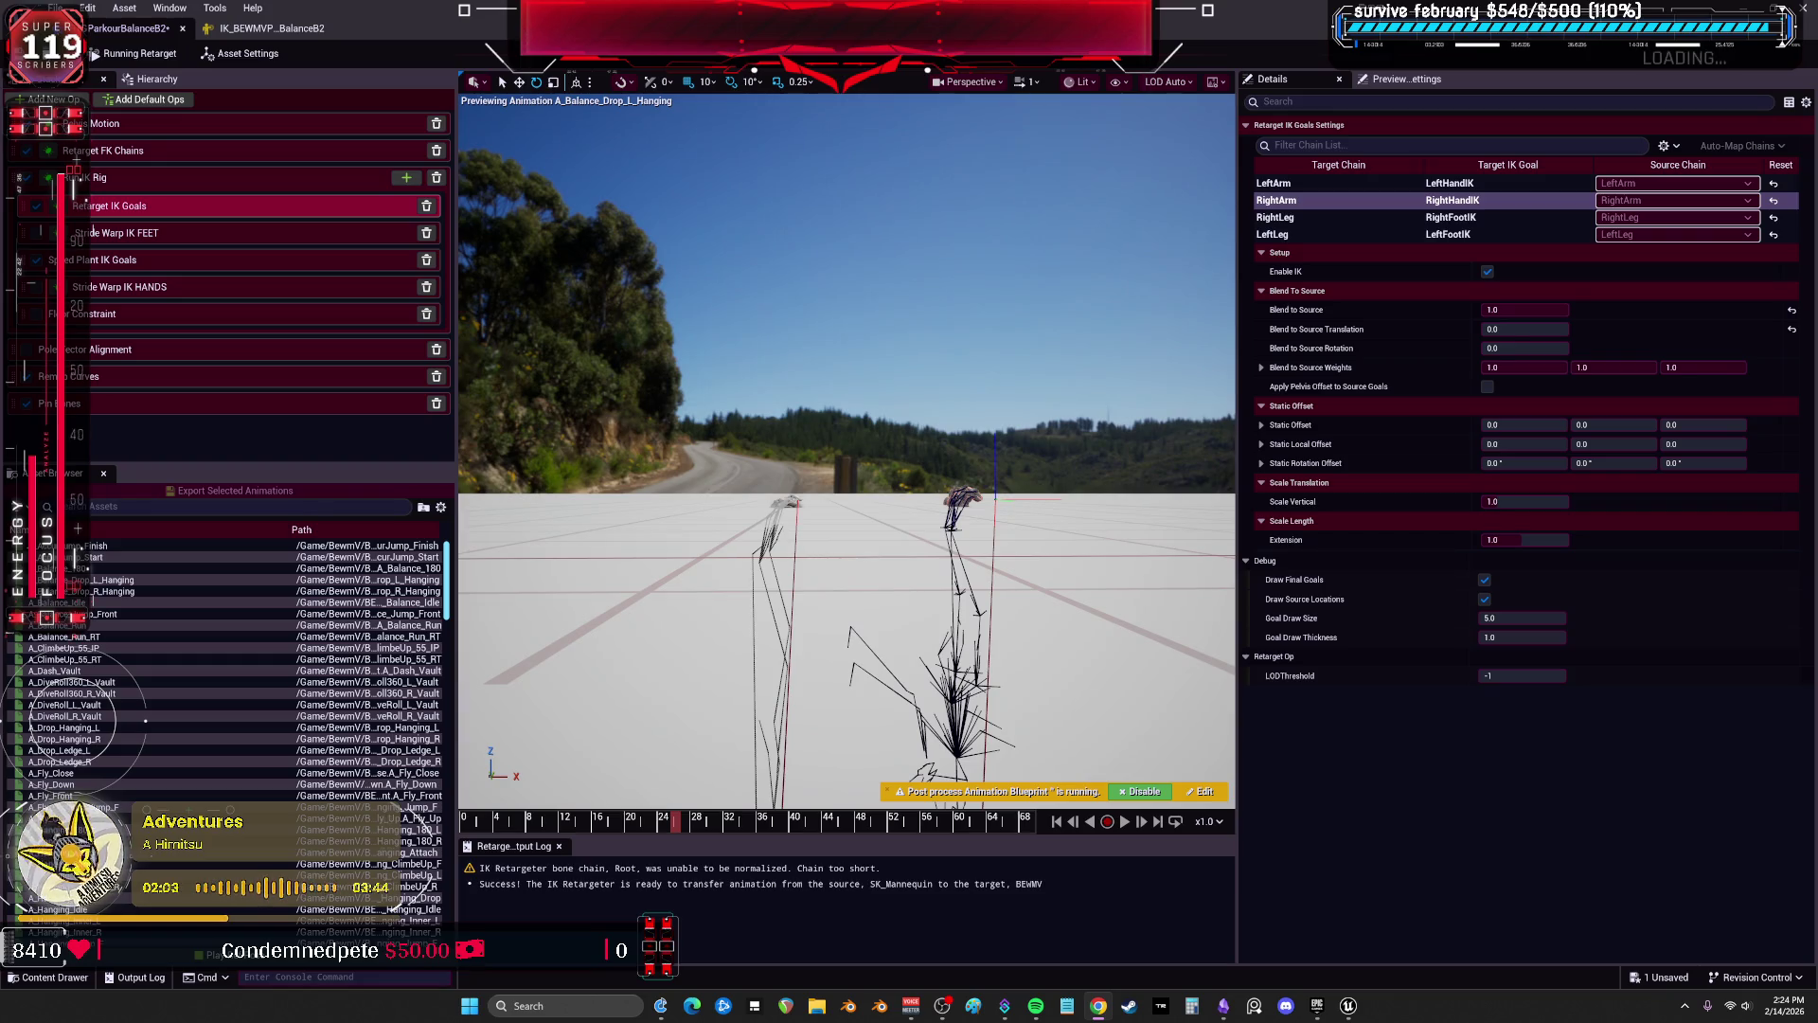
key("alt+Tab")
scroll(928, 644, "down", 3)
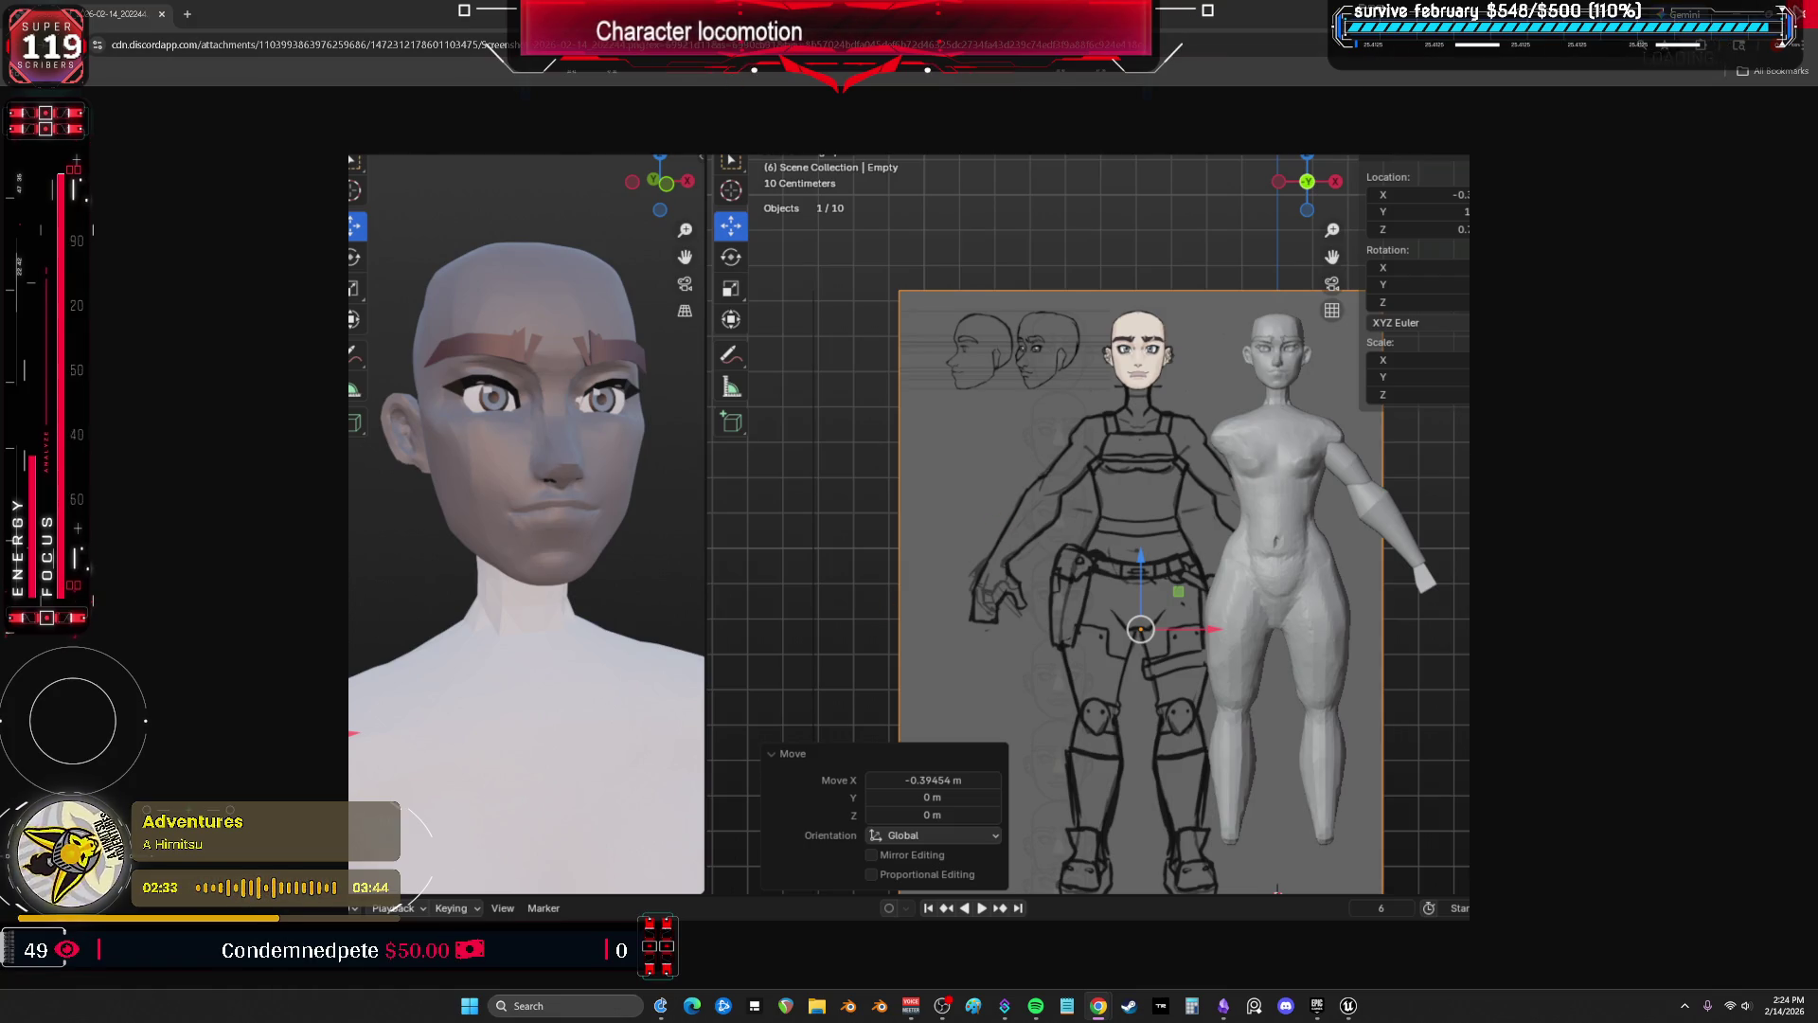
Leave the Blender reference screenshot and return to the Unreal IK Retargeter.
key("alt+Tab")
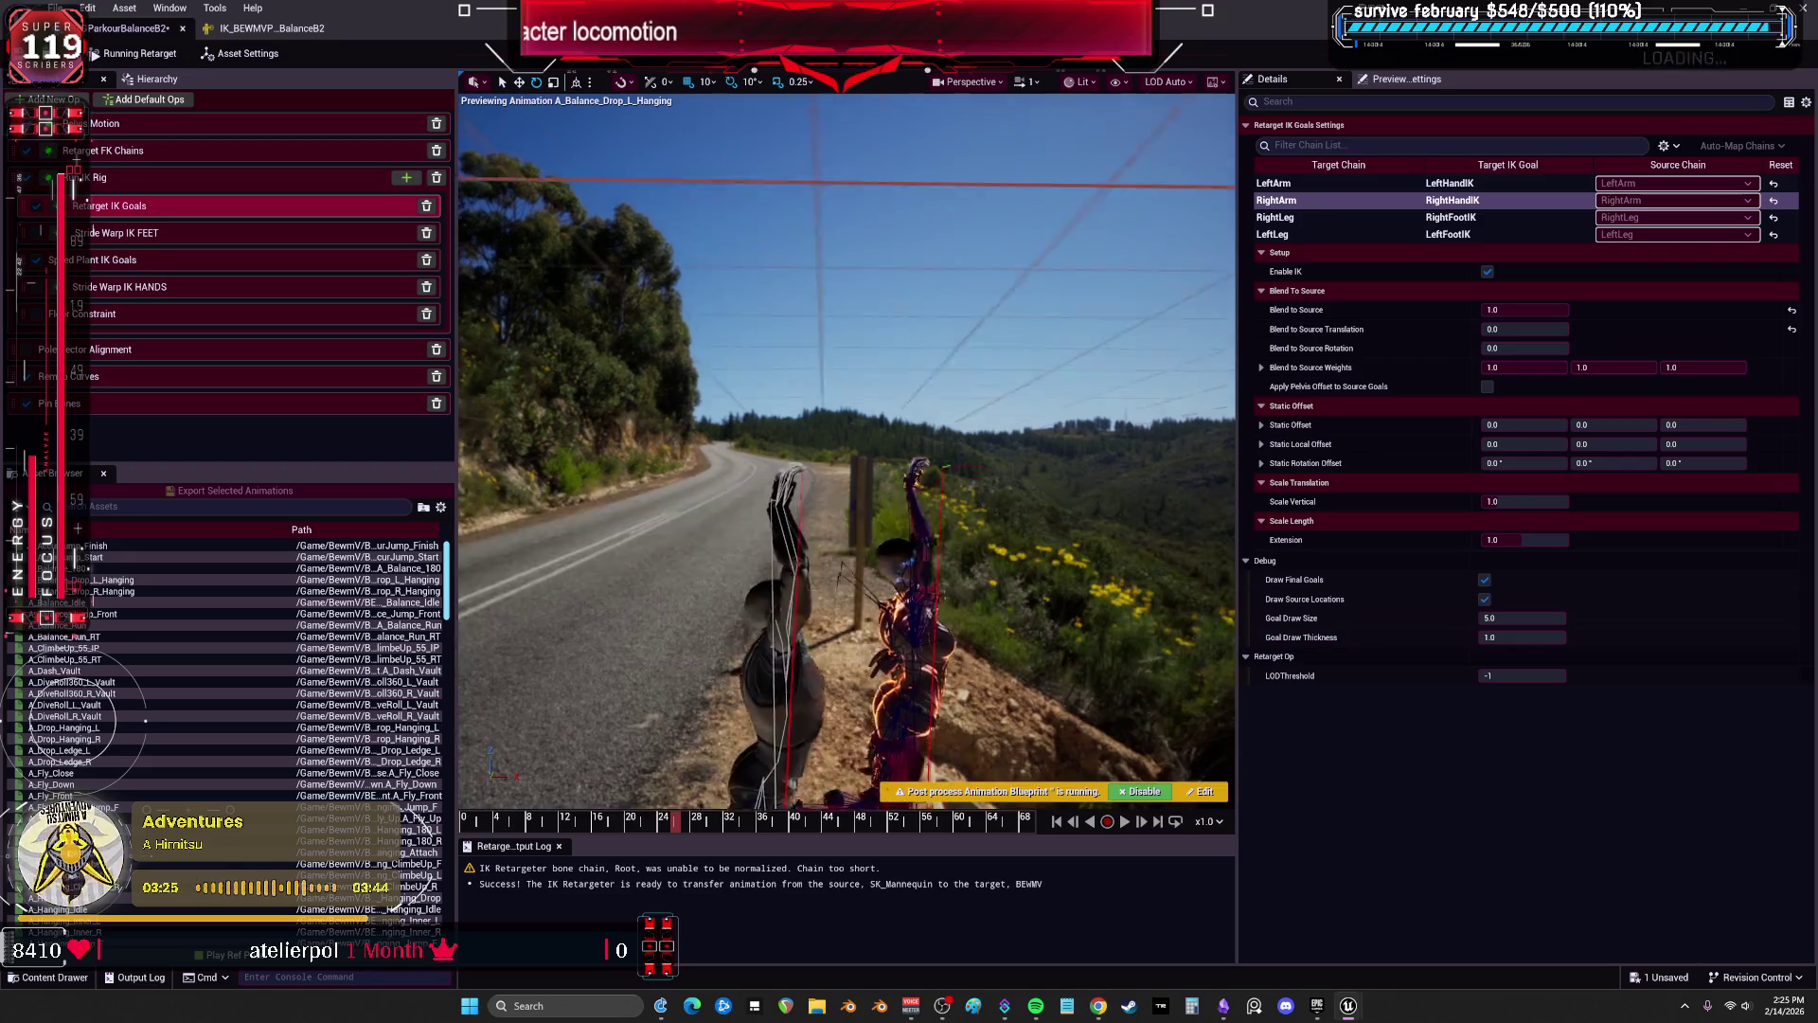
Add an FK Chains op to the retargeter stack and move it above Run IK Rig.
mouse_move(627, 836)
left_mouse_down()
mouse_move(584, 822)
mouse_move(729, 828)
mouse_move(630, 830)
mouse_move(729, 825)
mouse_move(674, 821)
mouse_move(688, 824)
left_mouse_up()
left_click(196, 184)
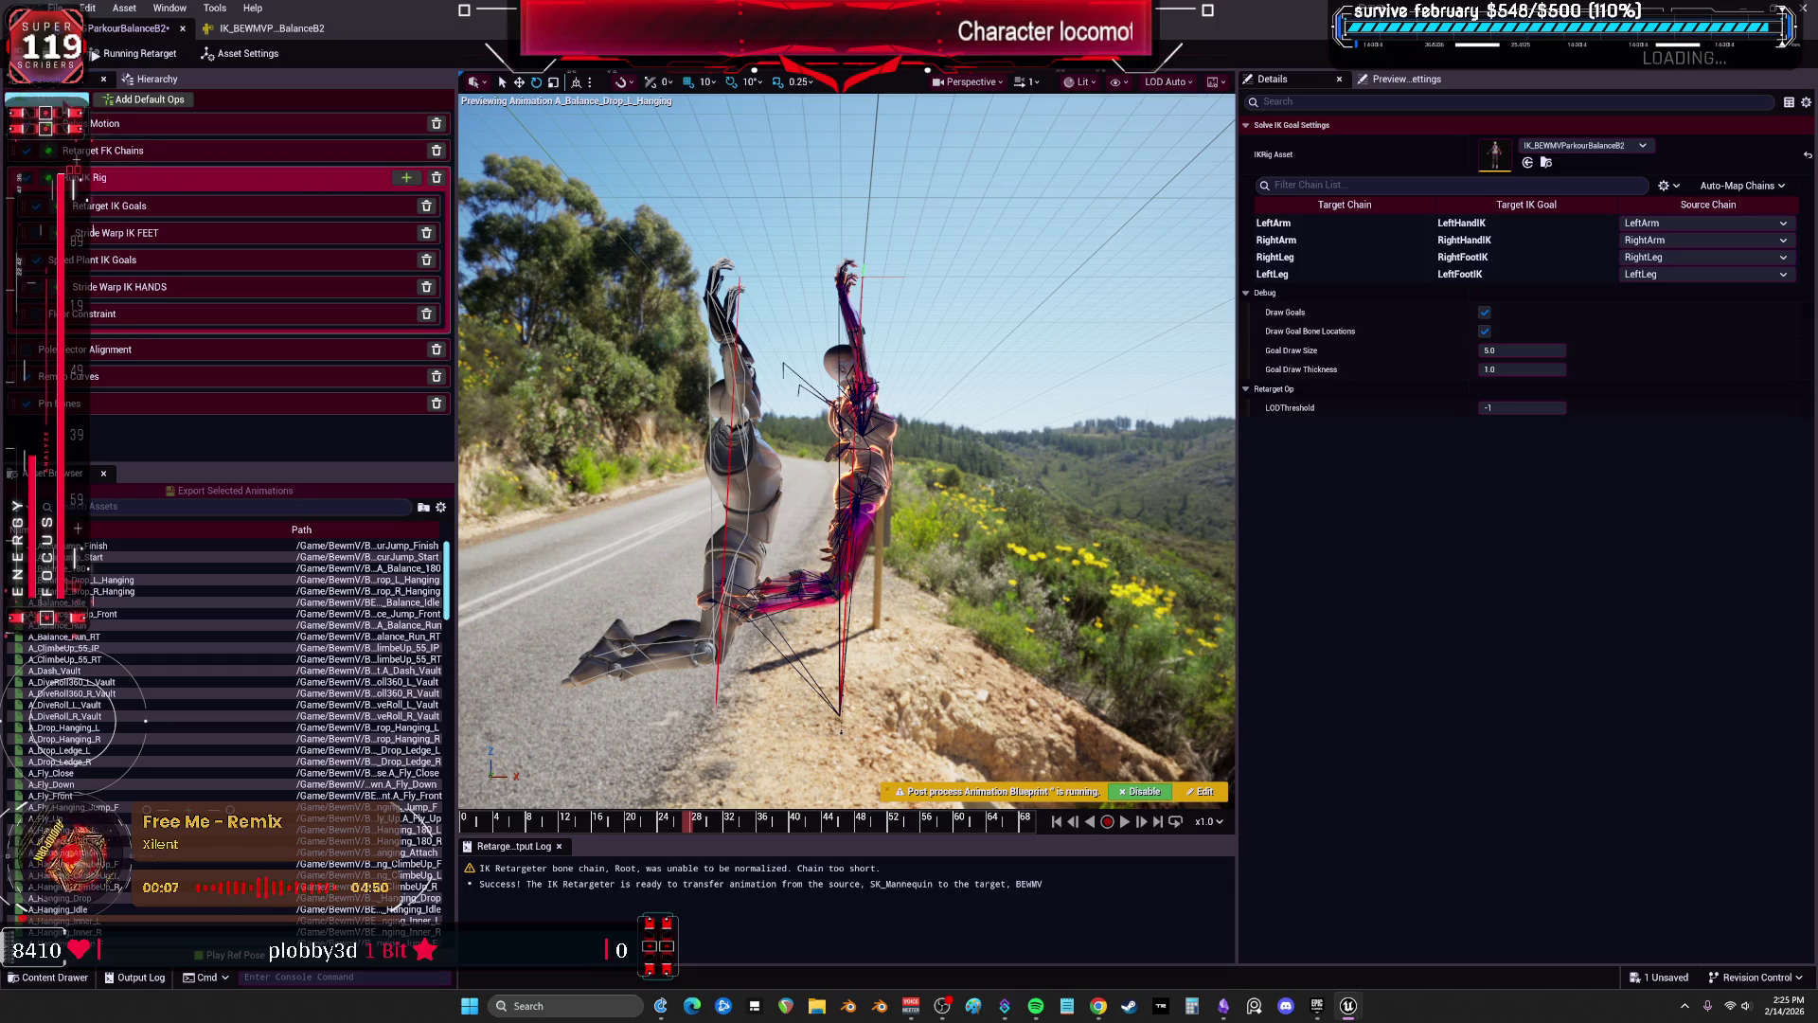
left_click(52, 98)
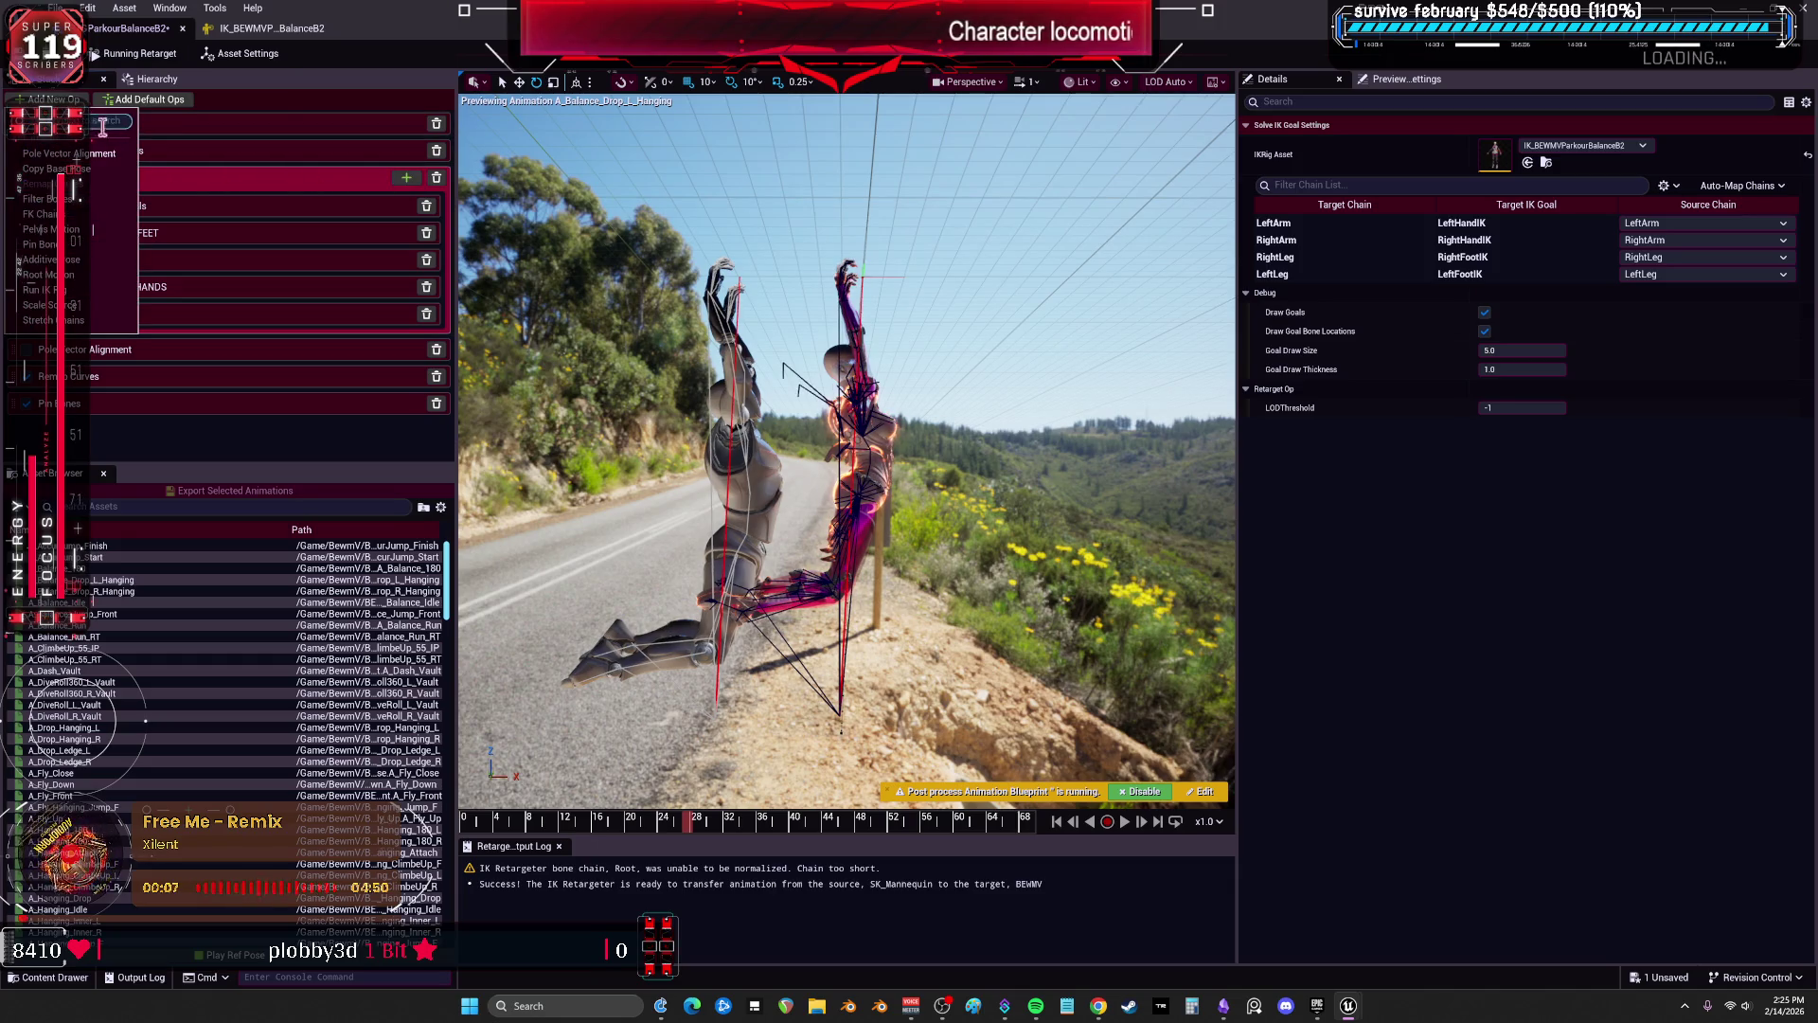
left_click(80, 215)
mouse_move(114, 430)
left_mouse_down()
mouse_move(118, 284)
mouse_move(156, 180)
mouse_move(134, 188)
left_mouse_up()
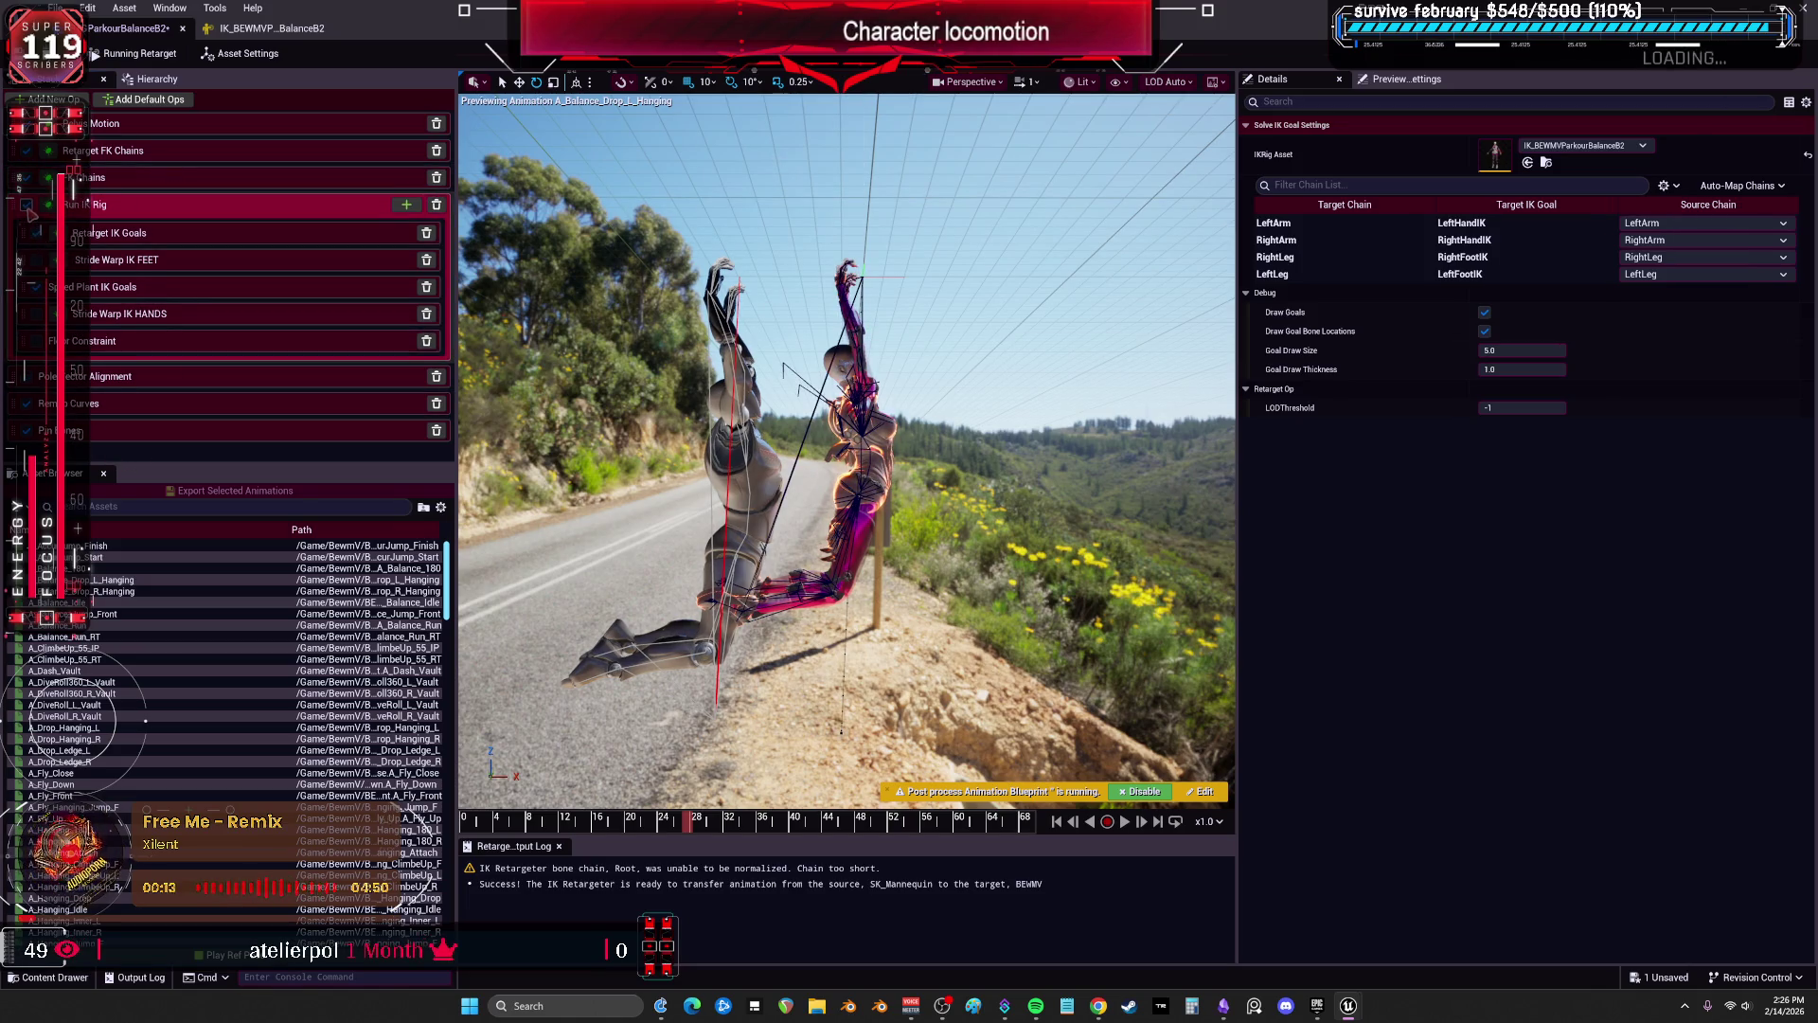
left_click(134, 186)
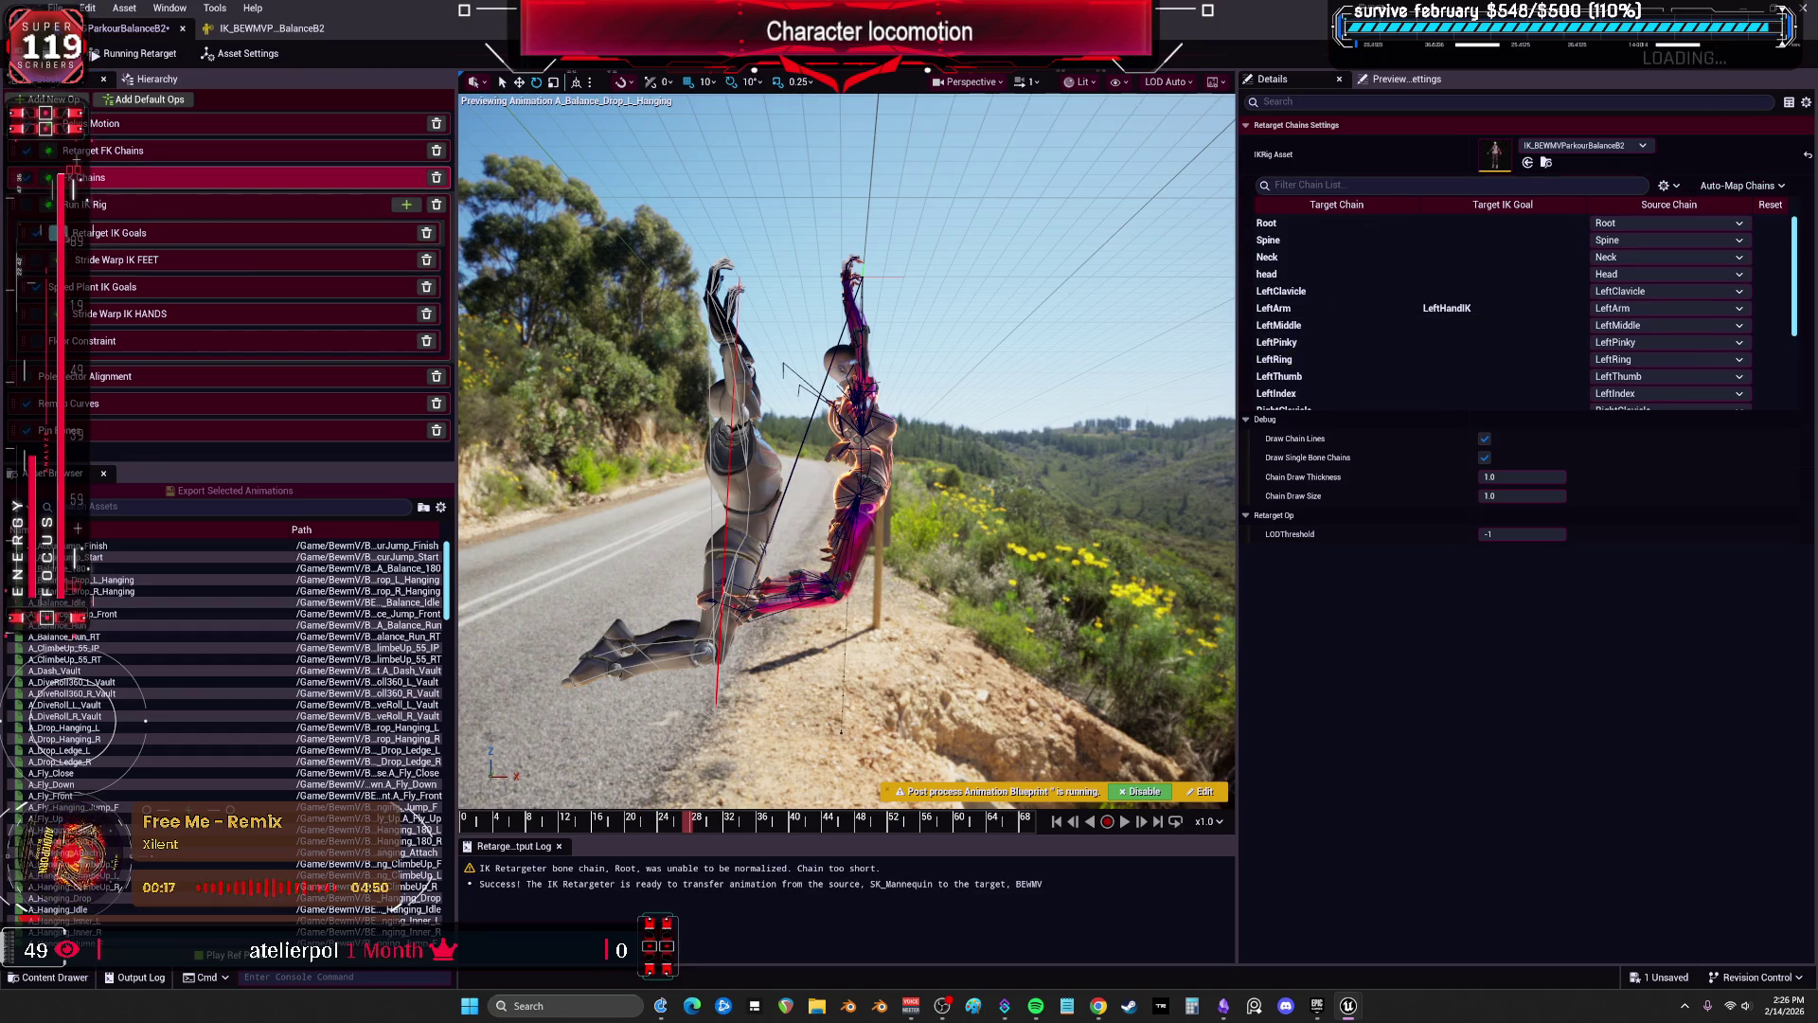
Compare the new chains op with Retarget FK Chains and the LeftLeg chain, then delete it.
left_click(155, 157)
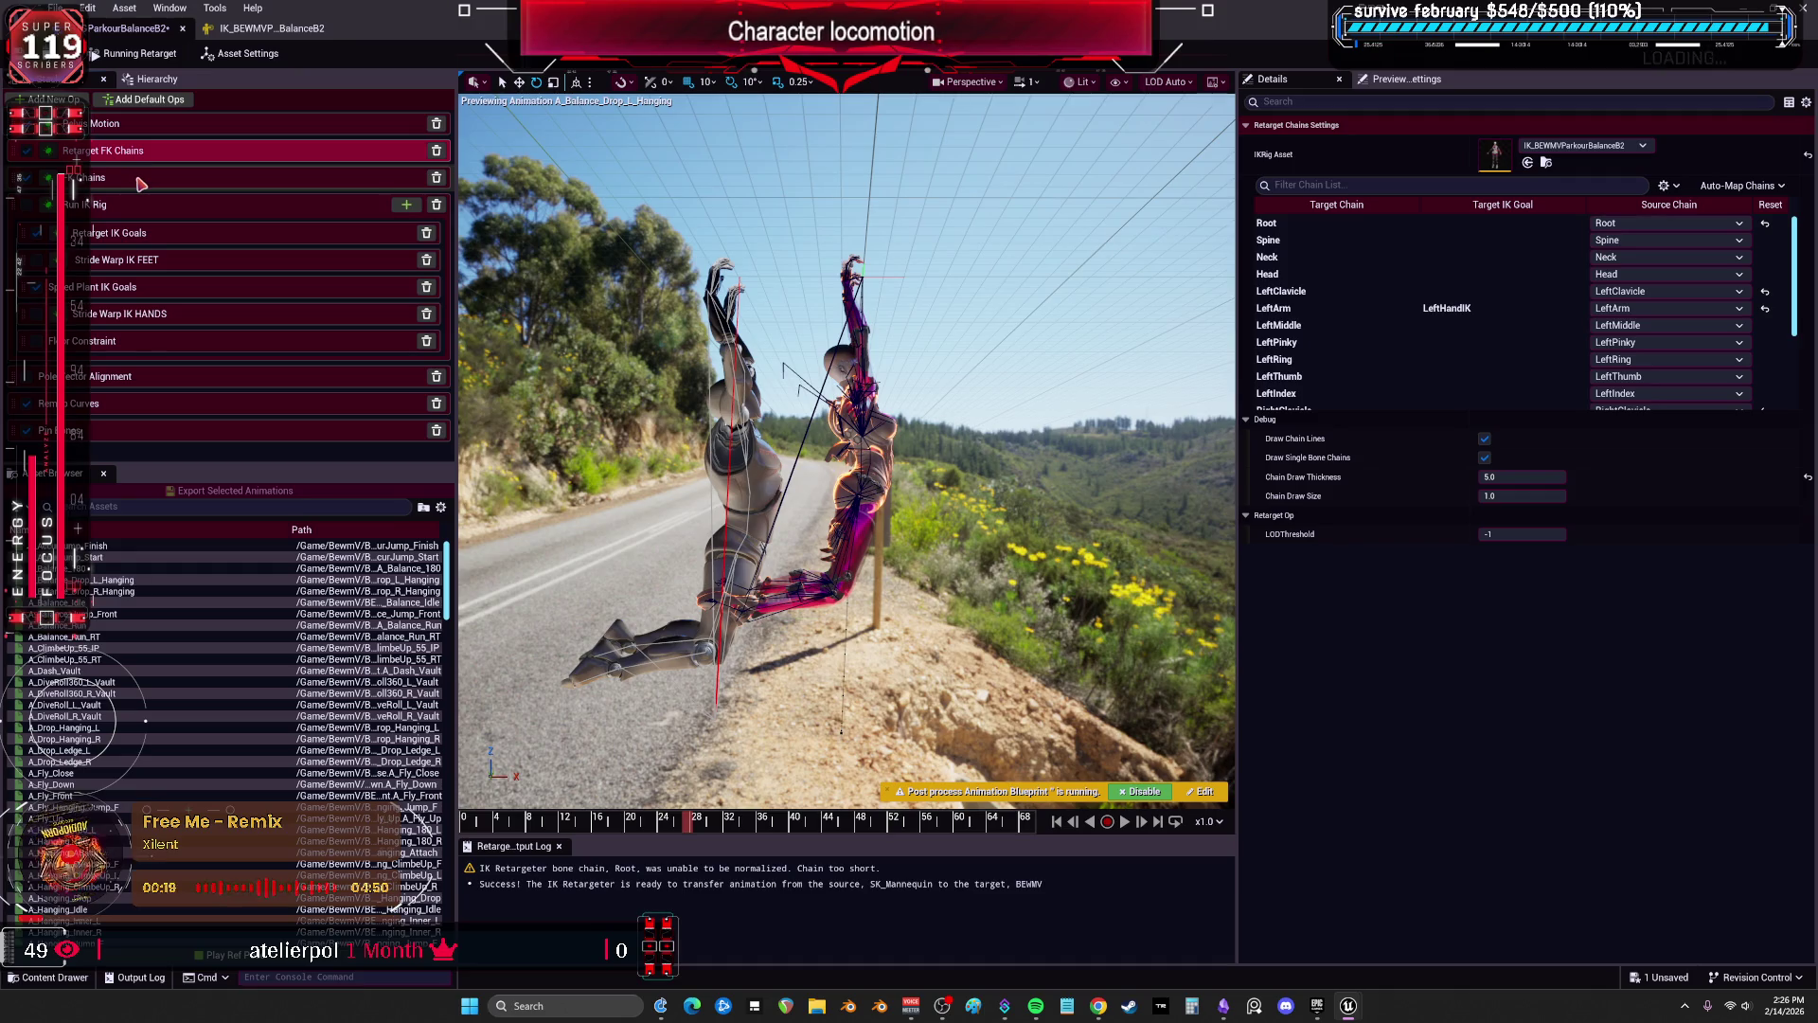
left_click(140, 184)
scroll(1439, 360, "down", 3)
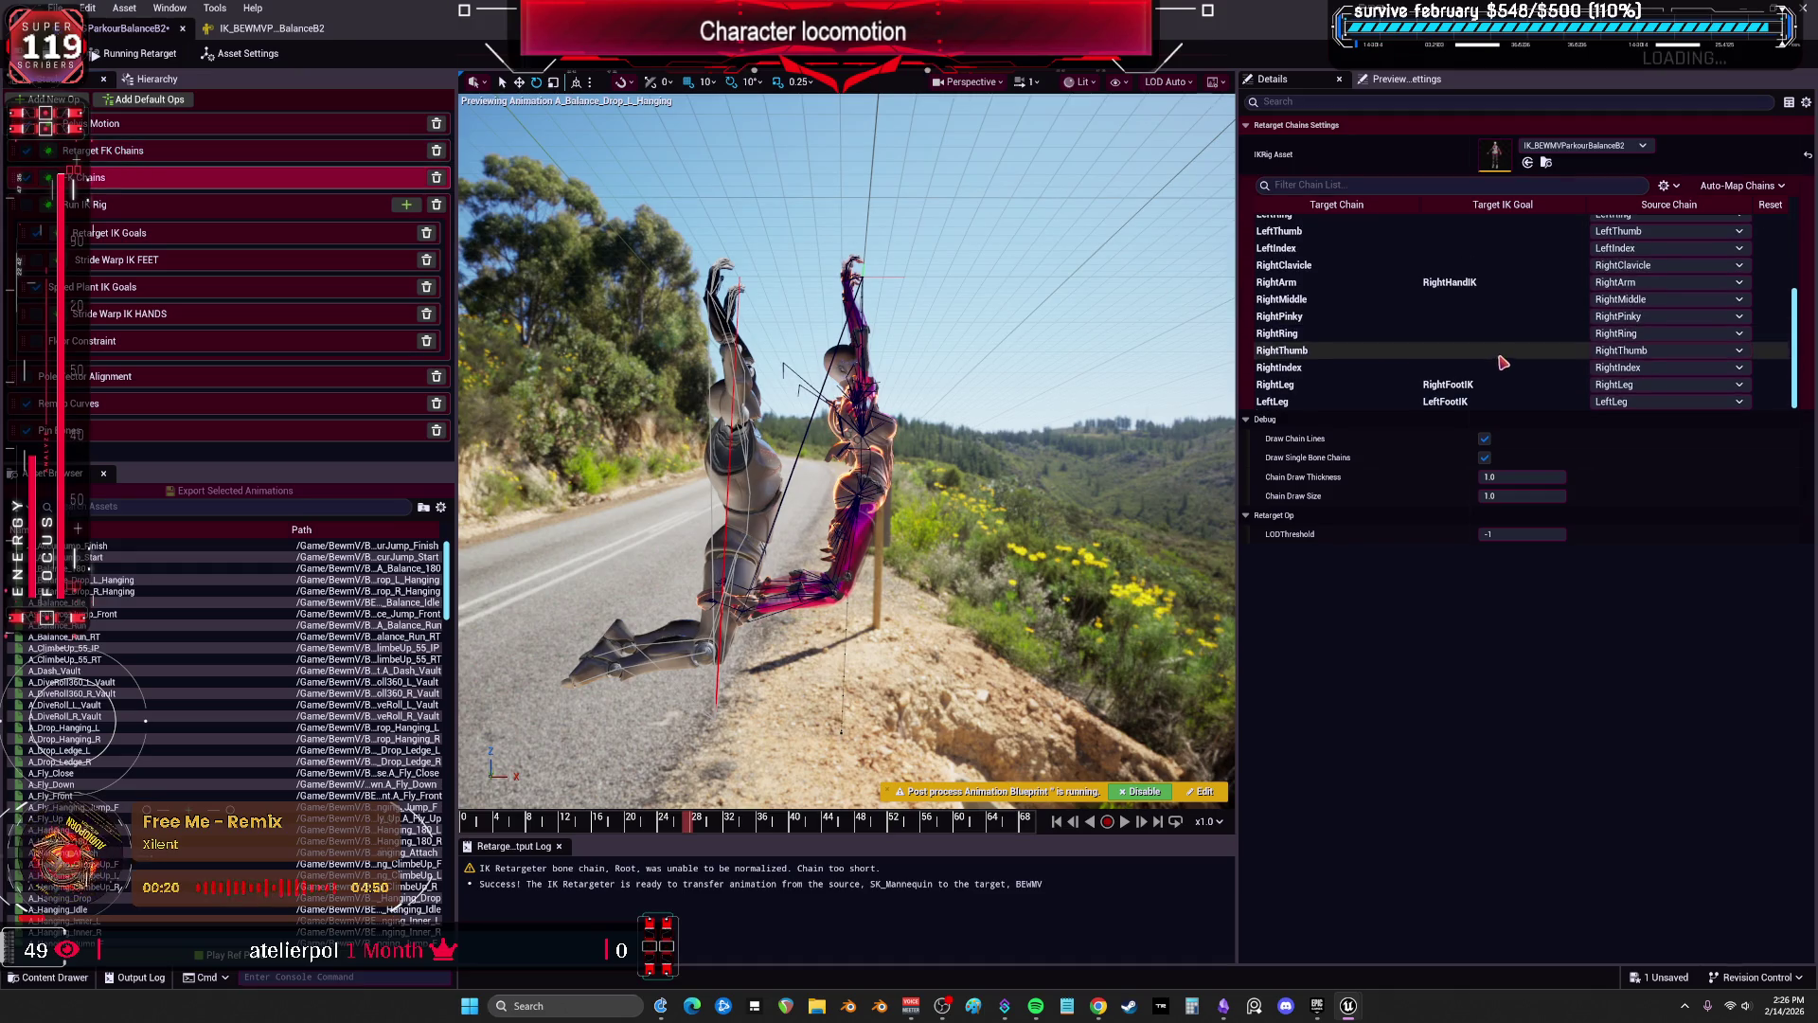
left_click(1372, 400)
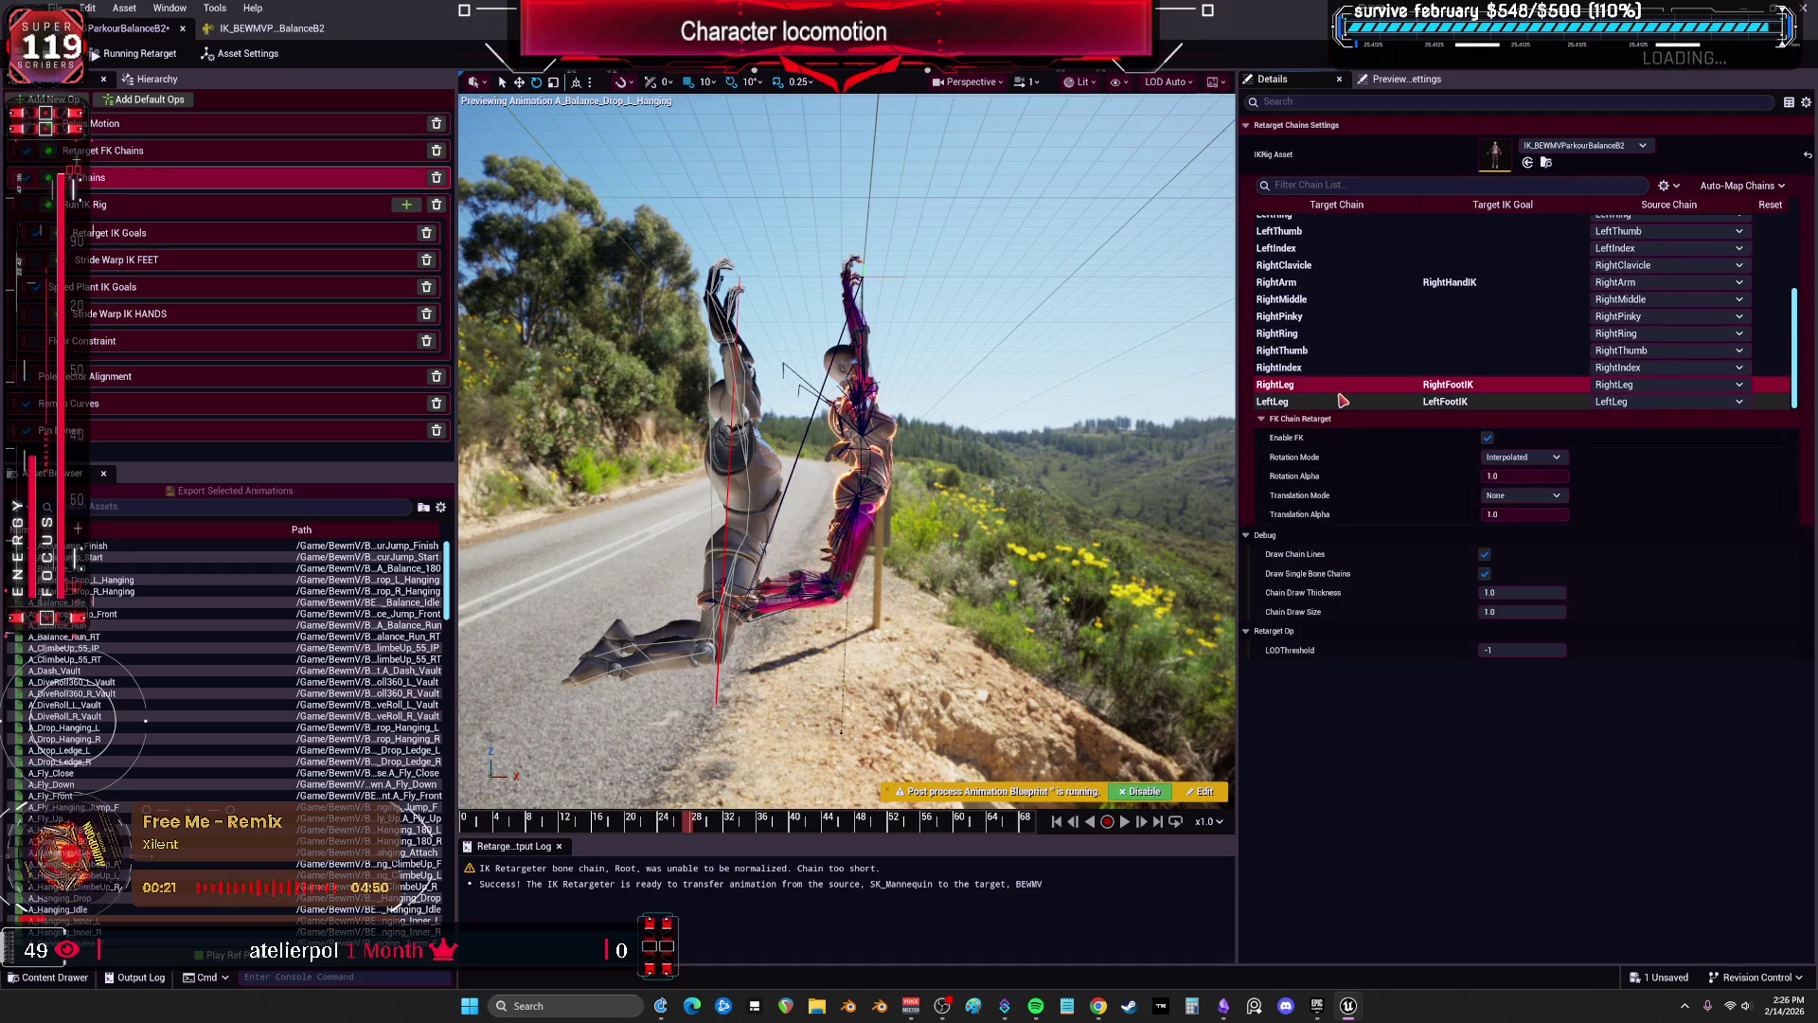
left_click(436, 178)
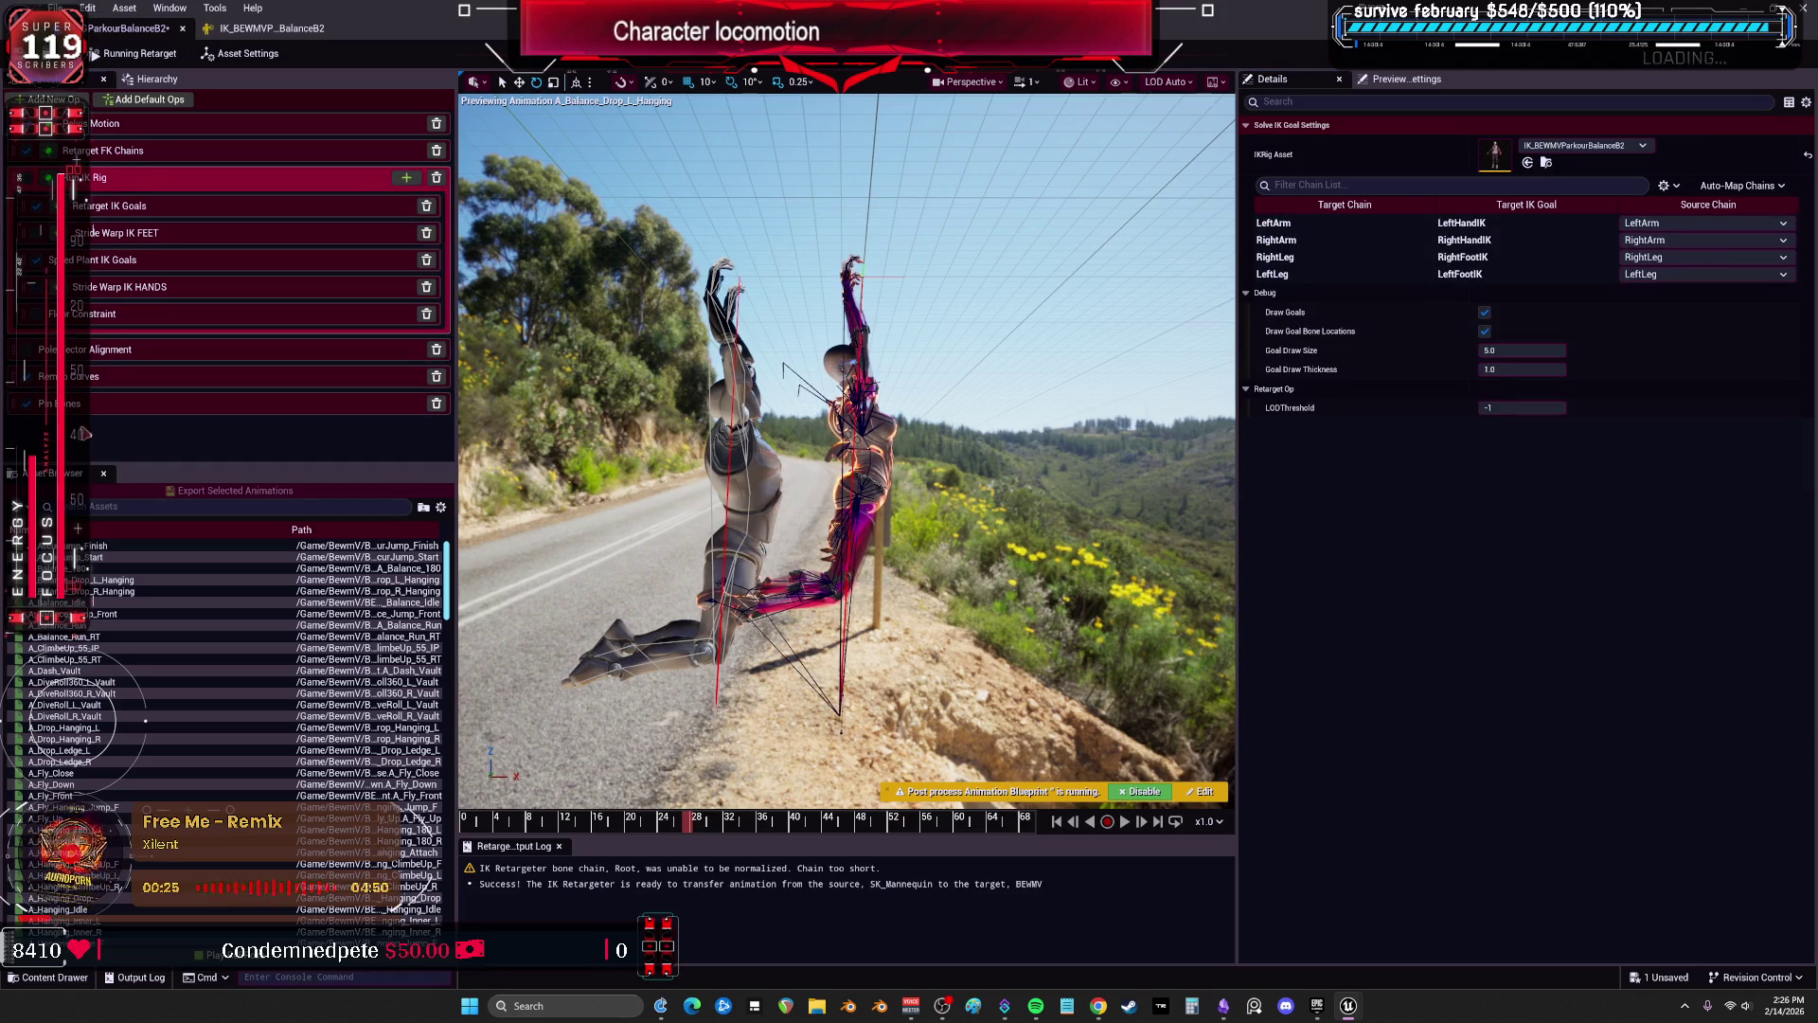
left_click(54, 99)
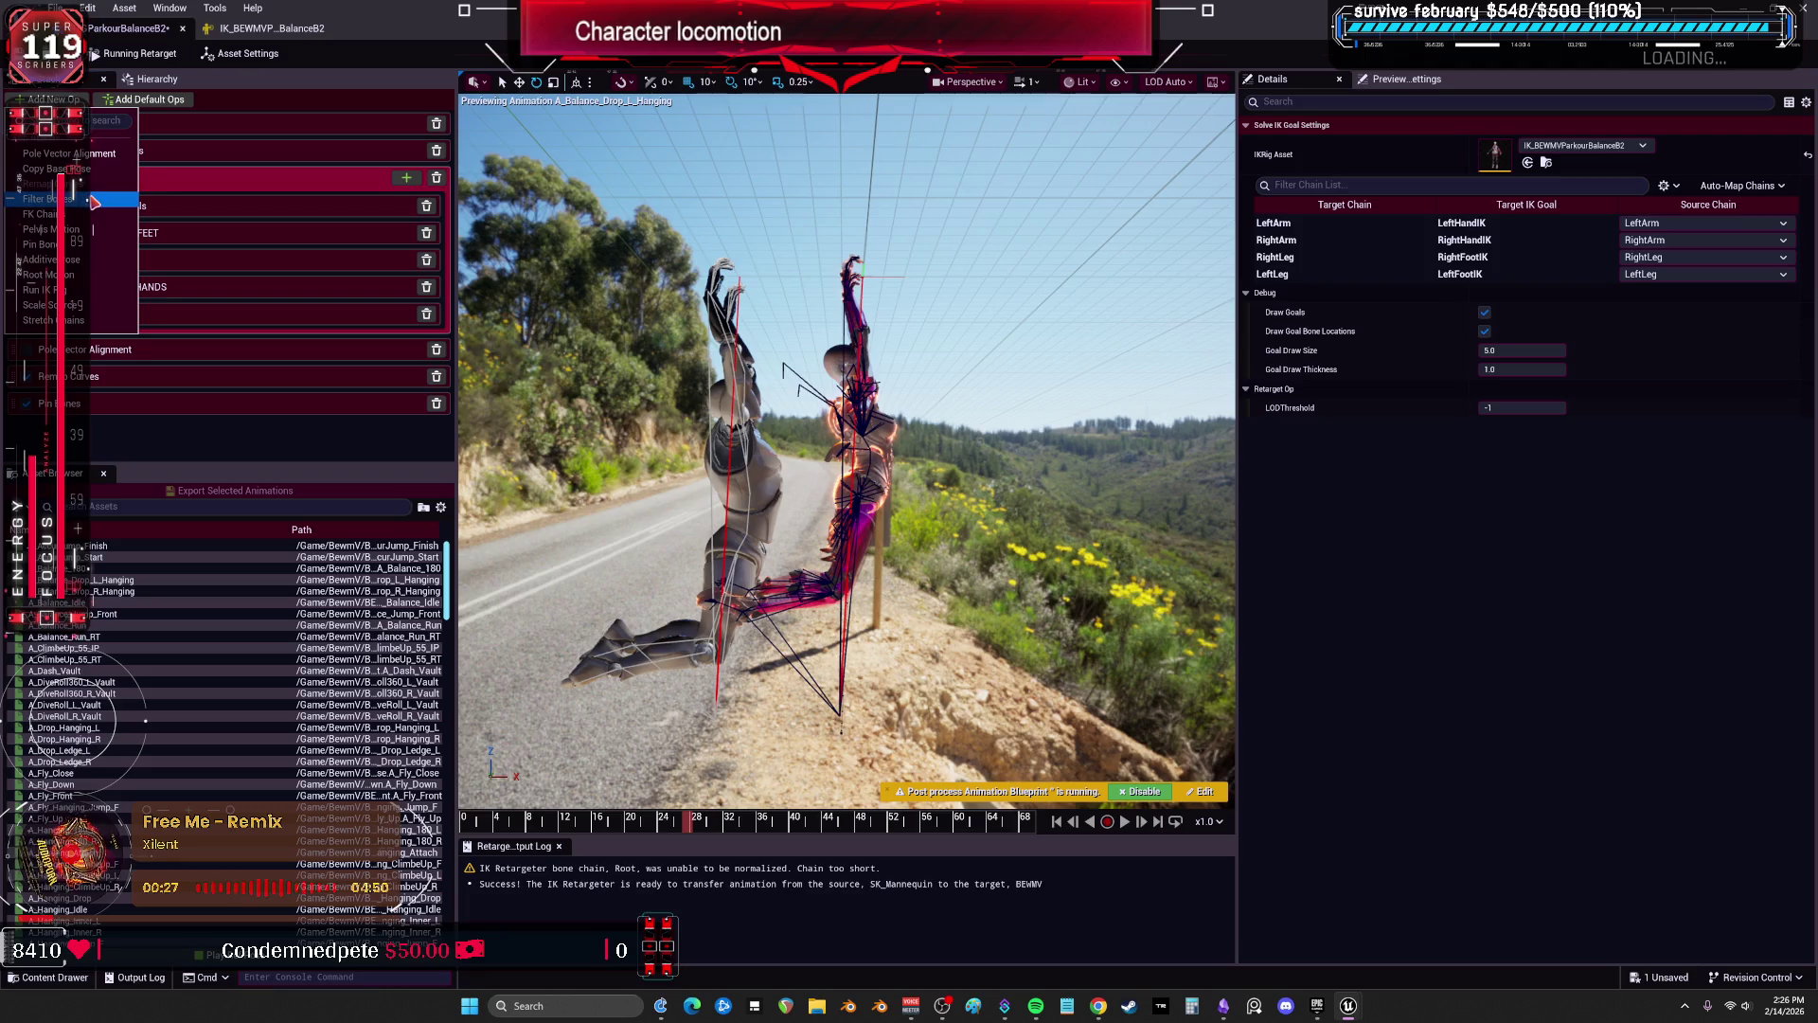
Add a second Pelvis Motion op near the top and compare it with the original's values.
left_click(94, 230)
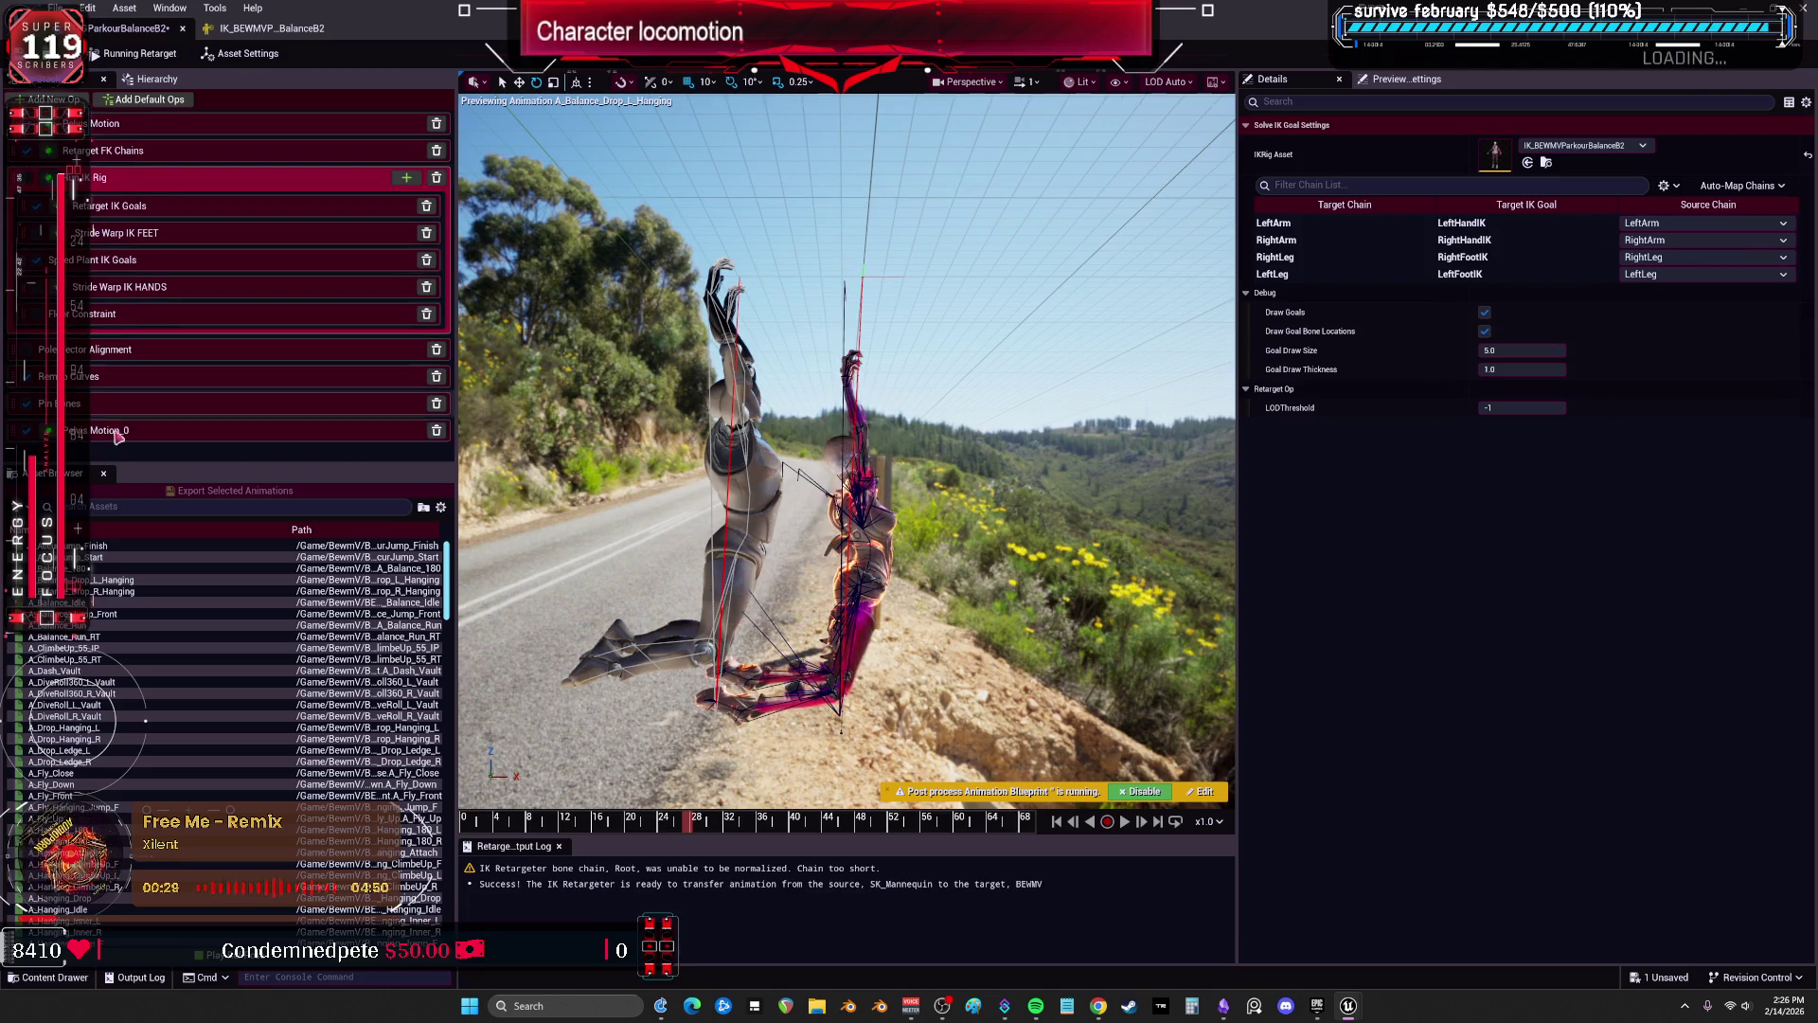
left_click_drag(113, 430, 135, 178)
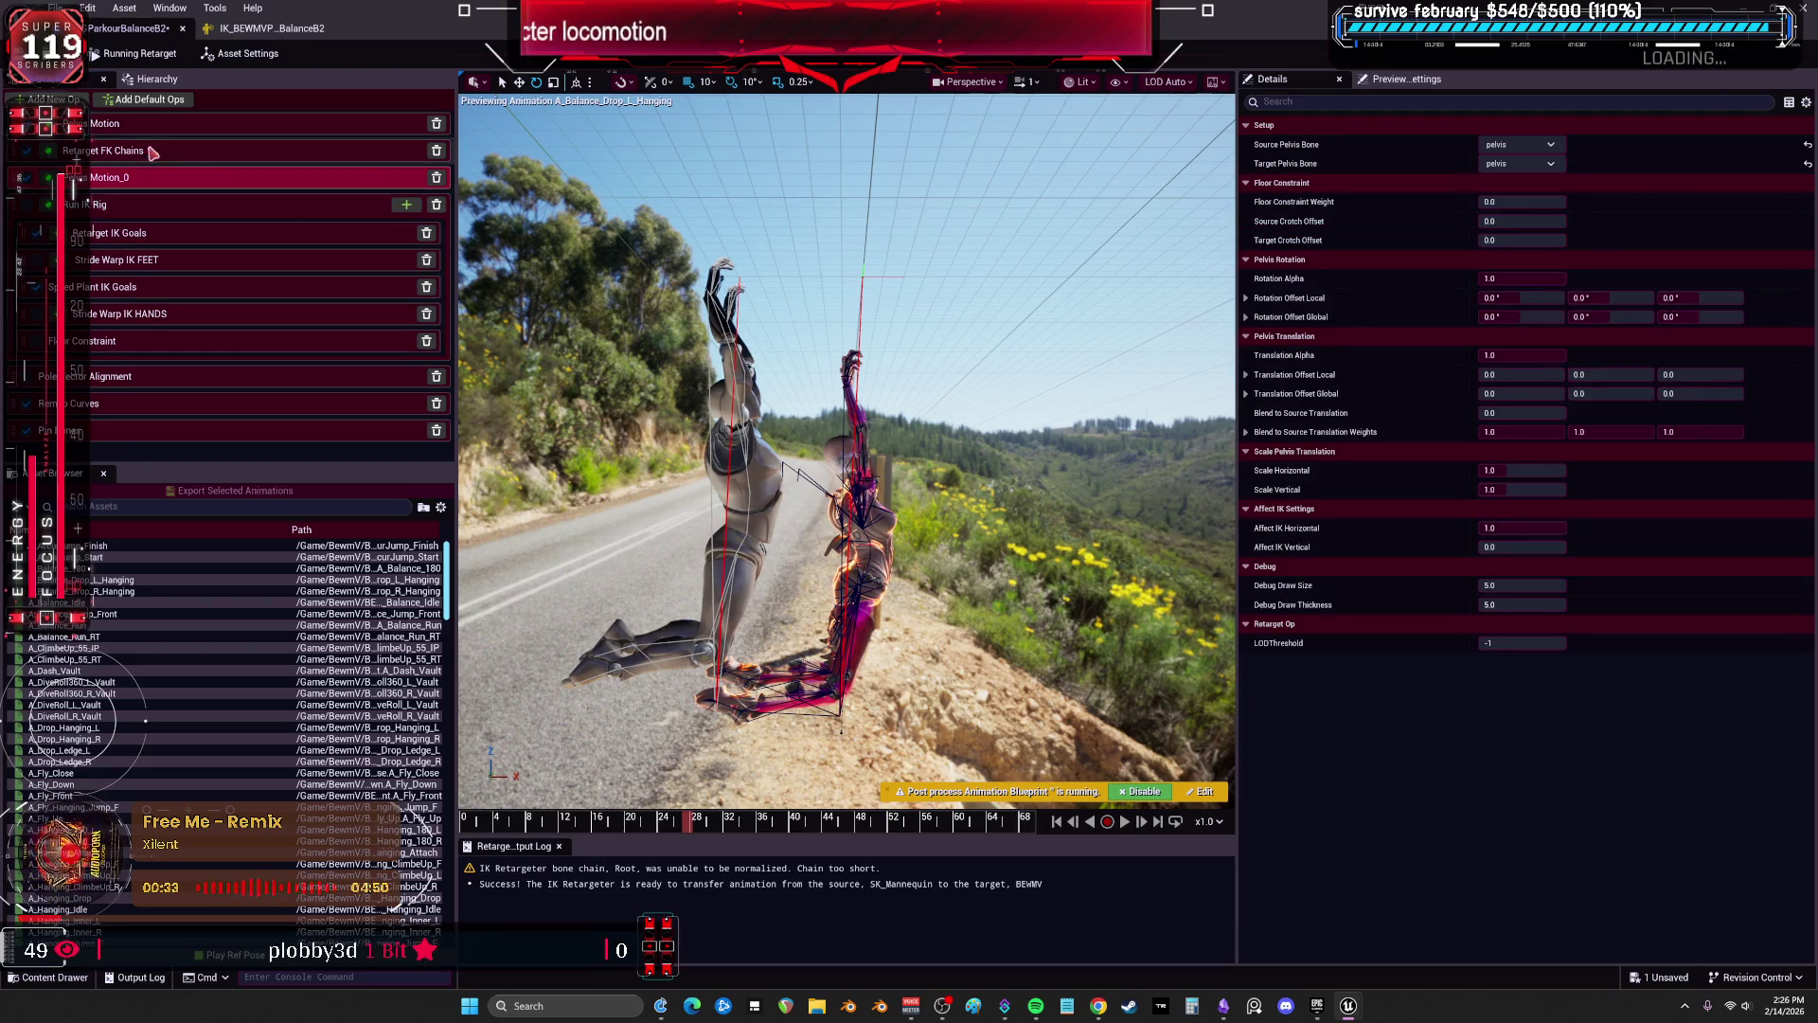
left_click(151, 123)
left_click(154, 178)
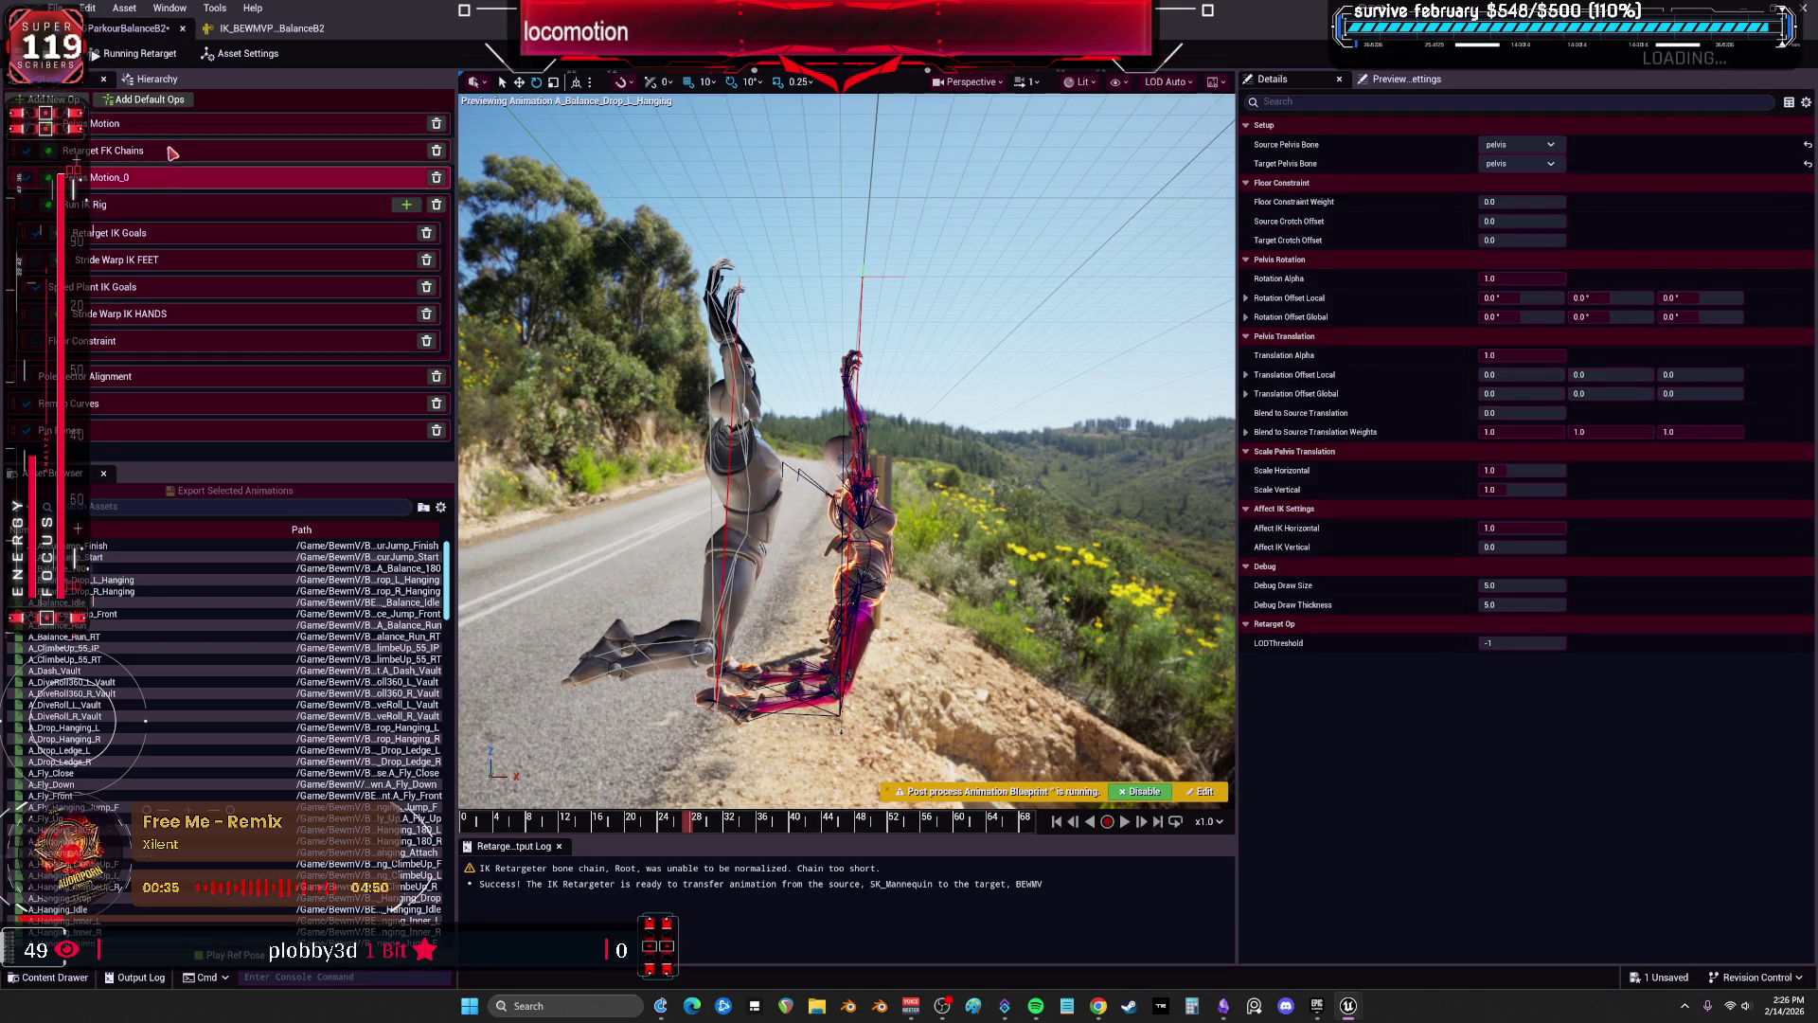
left_click(180, 133)
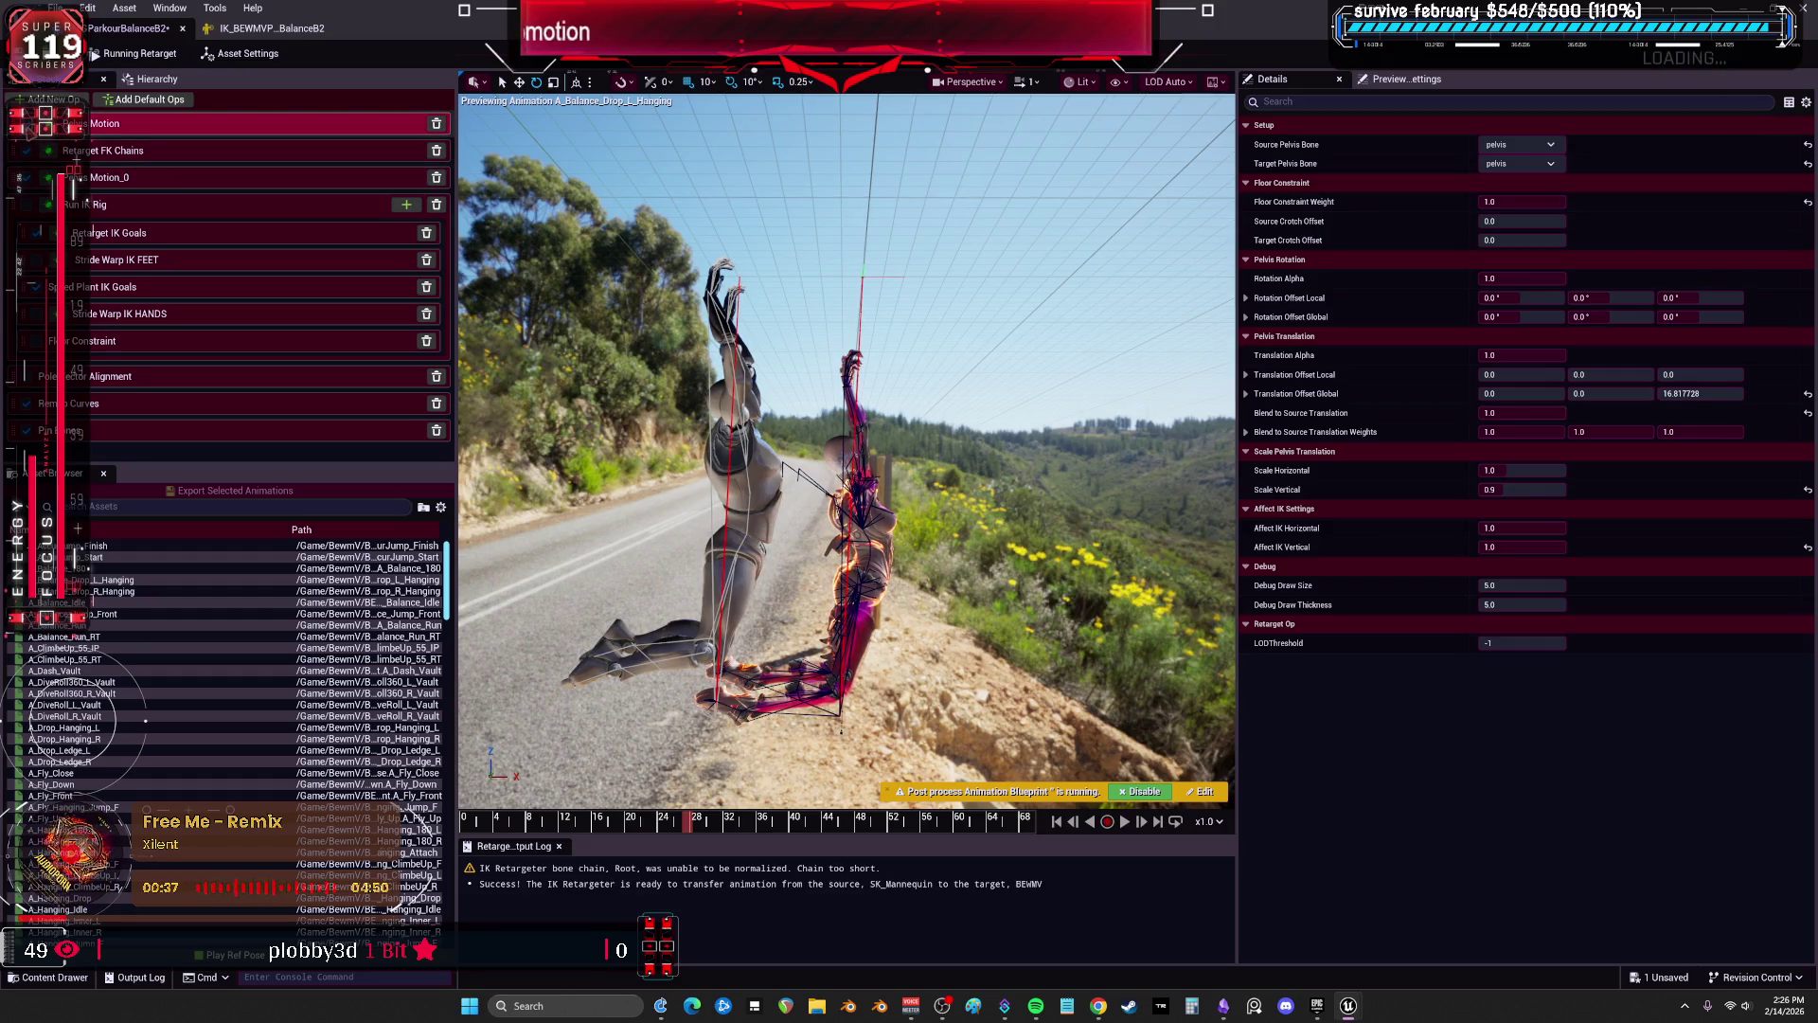
Scrub the animation to check the pelvis, then delete the extra Pelvis Motion_0 op.
mouse_move(733, 824)
left_mouse_down()
mouse_move(530, 825)
mouse_move(767, 830)
mouse_move(649, 826)
left_mouse_up()
left_click_drag(142, 178, 152, 379)
mouse_move(636, 827)
left_mouse_down()
mouse_move(568, 825)
mouse_move(725, 828)
mouse_move(618, 827)
left_mouse_up()
left_click(142, 376)
key("Delete")
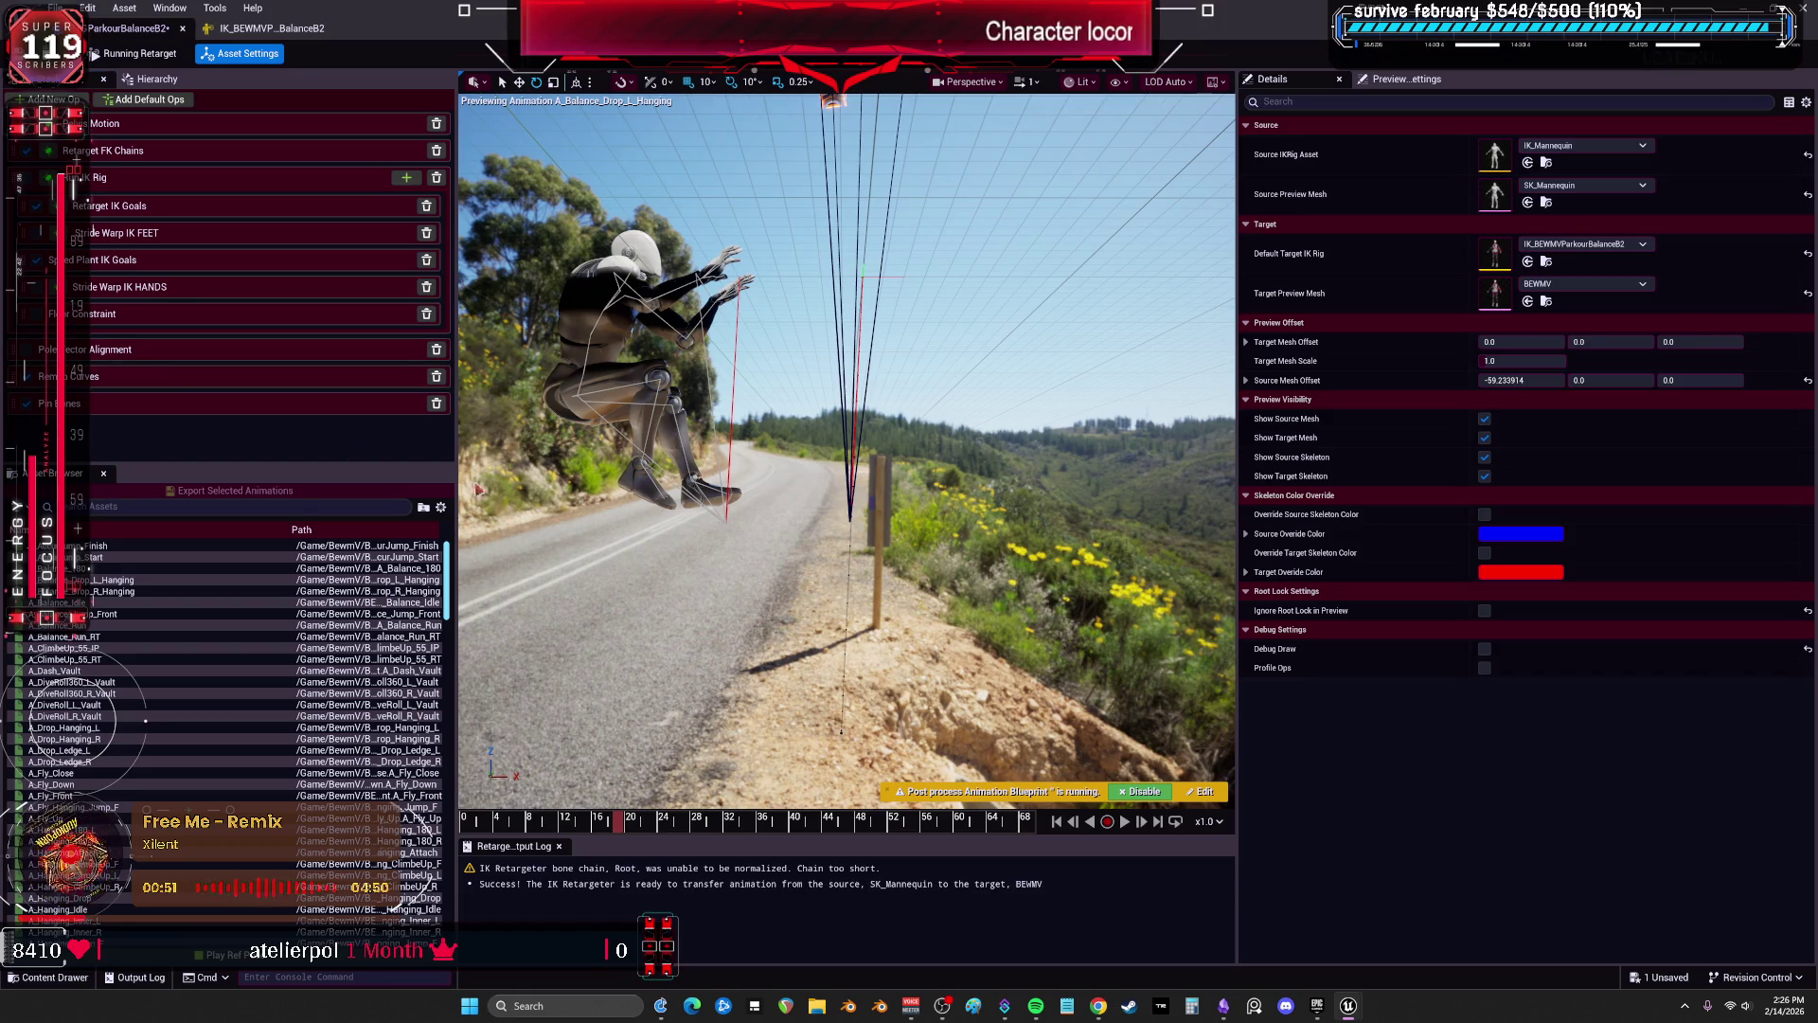
Play A_Balance_Drop_L_Hanging and frame both characters in the viewport.
left_click(1124, 823)
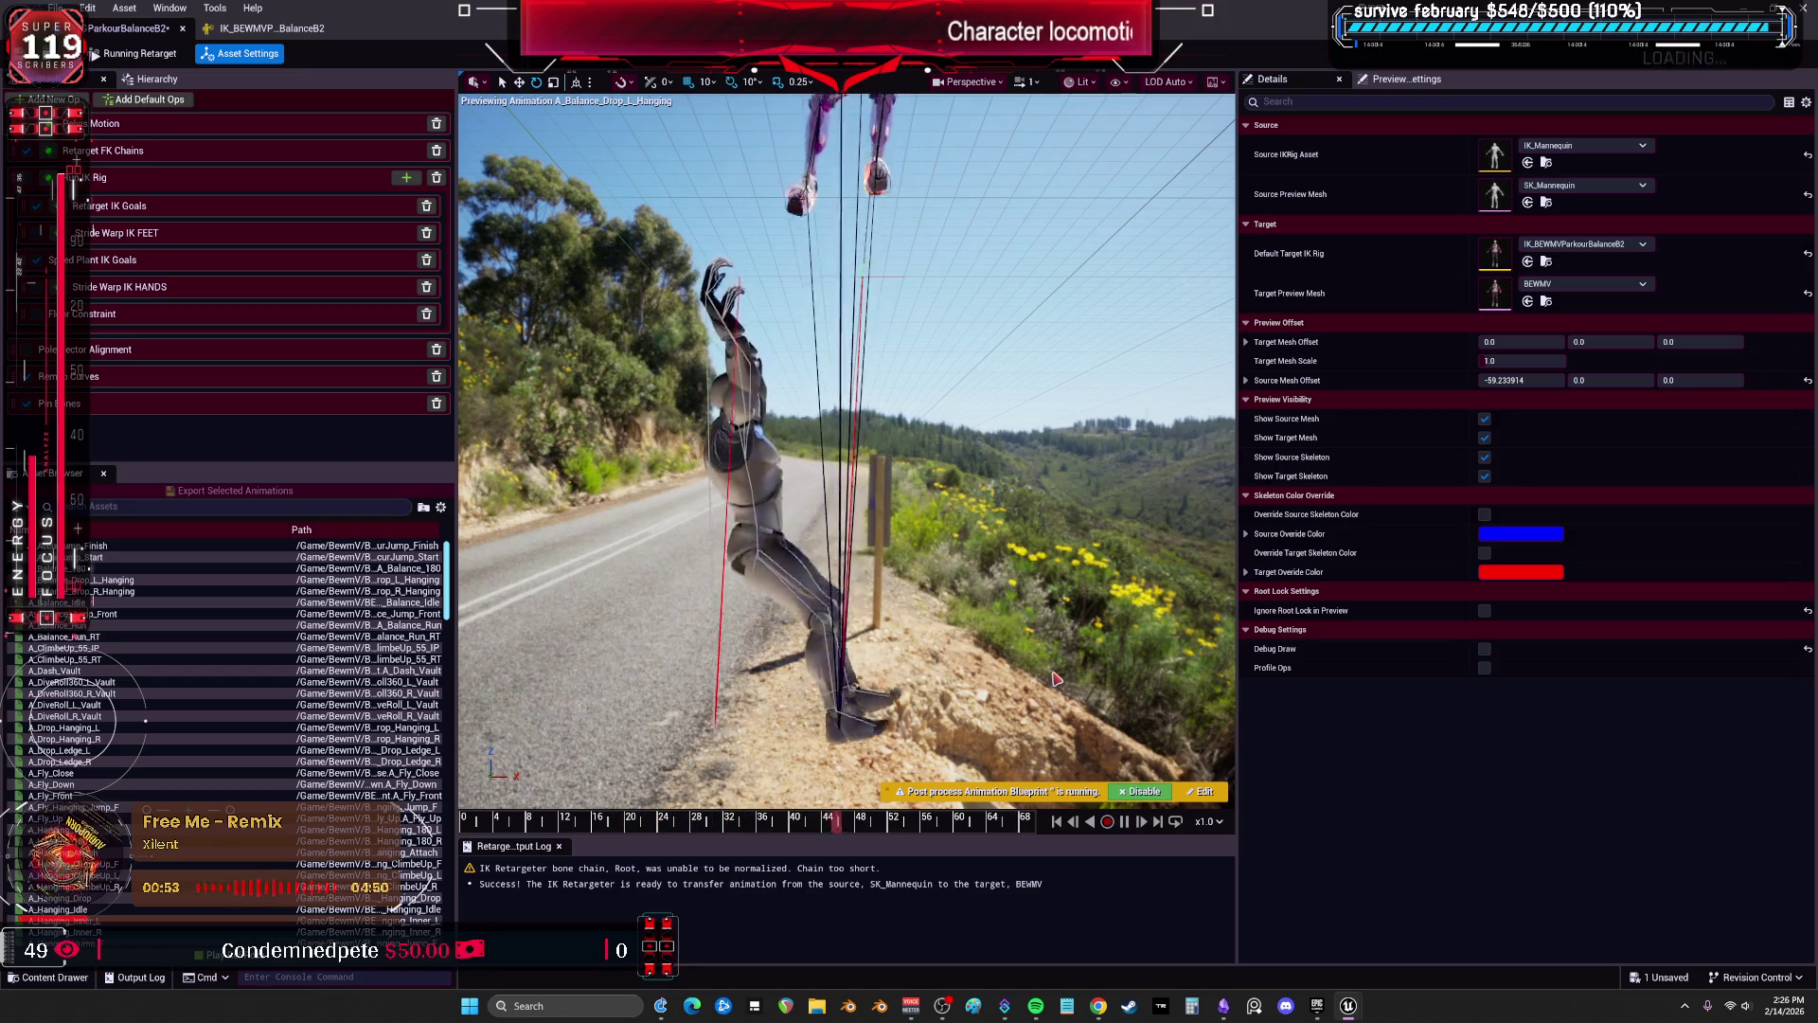
key("f")
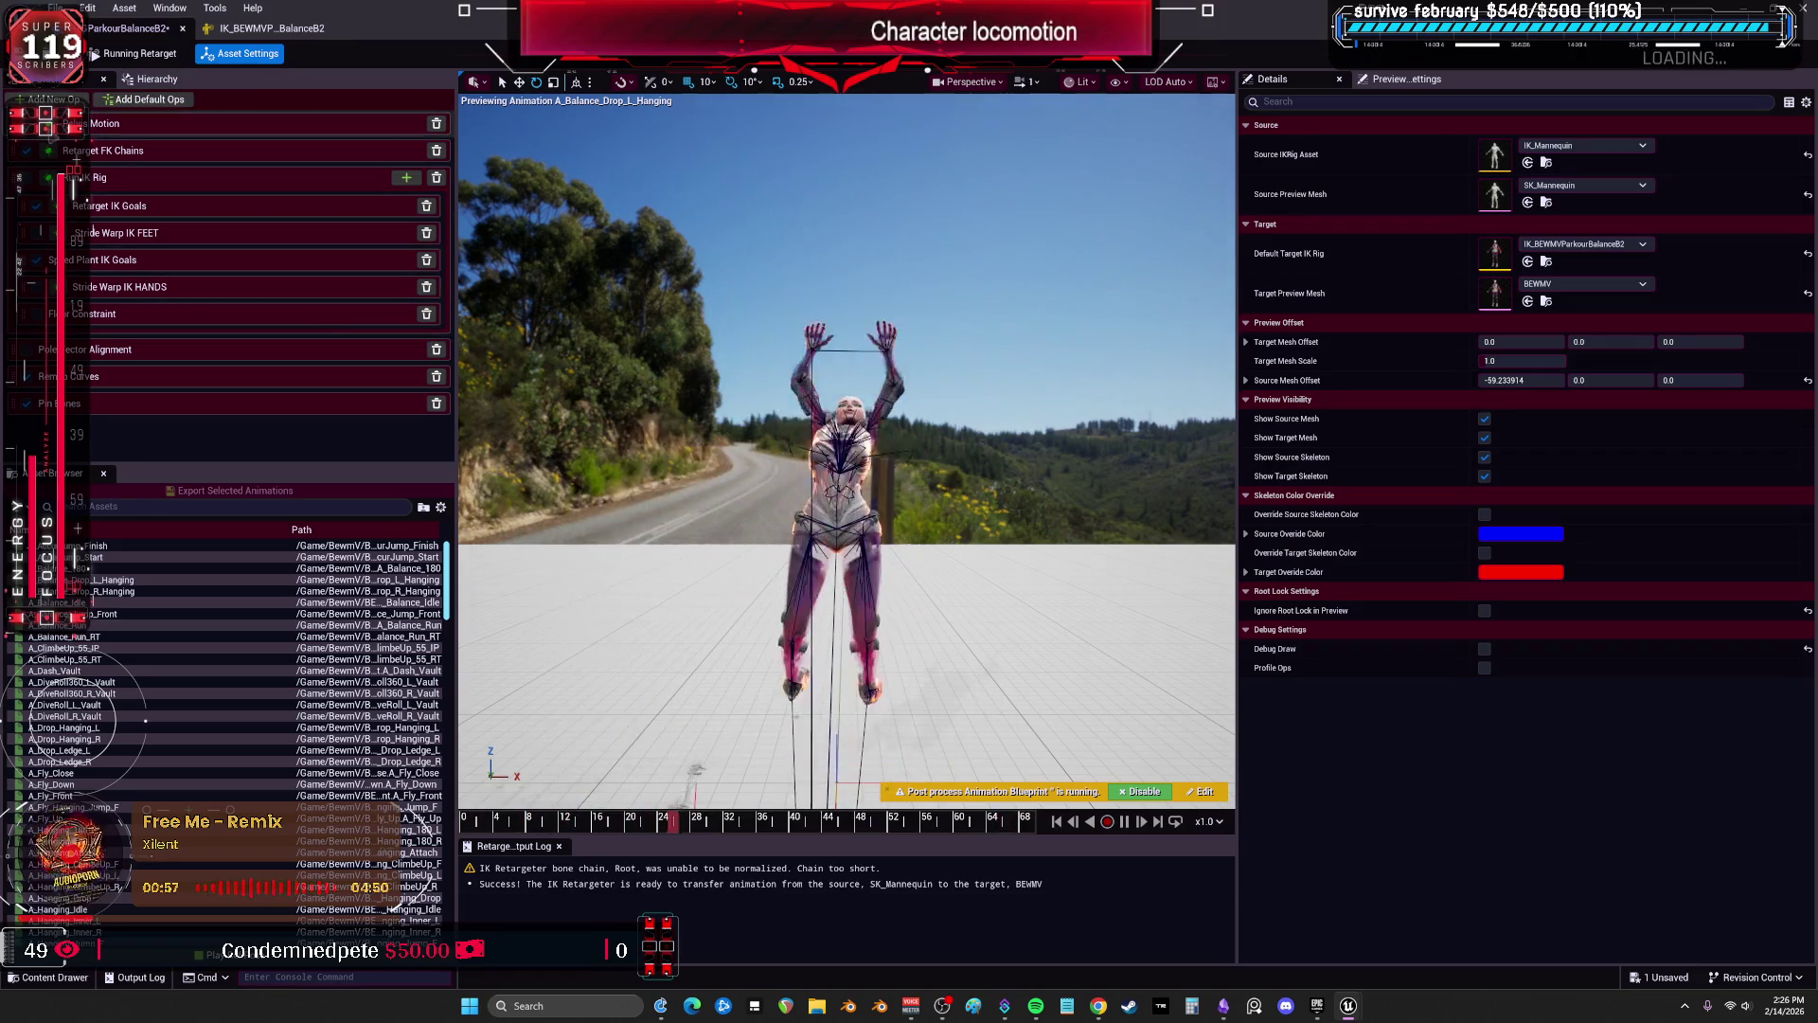
key("f")
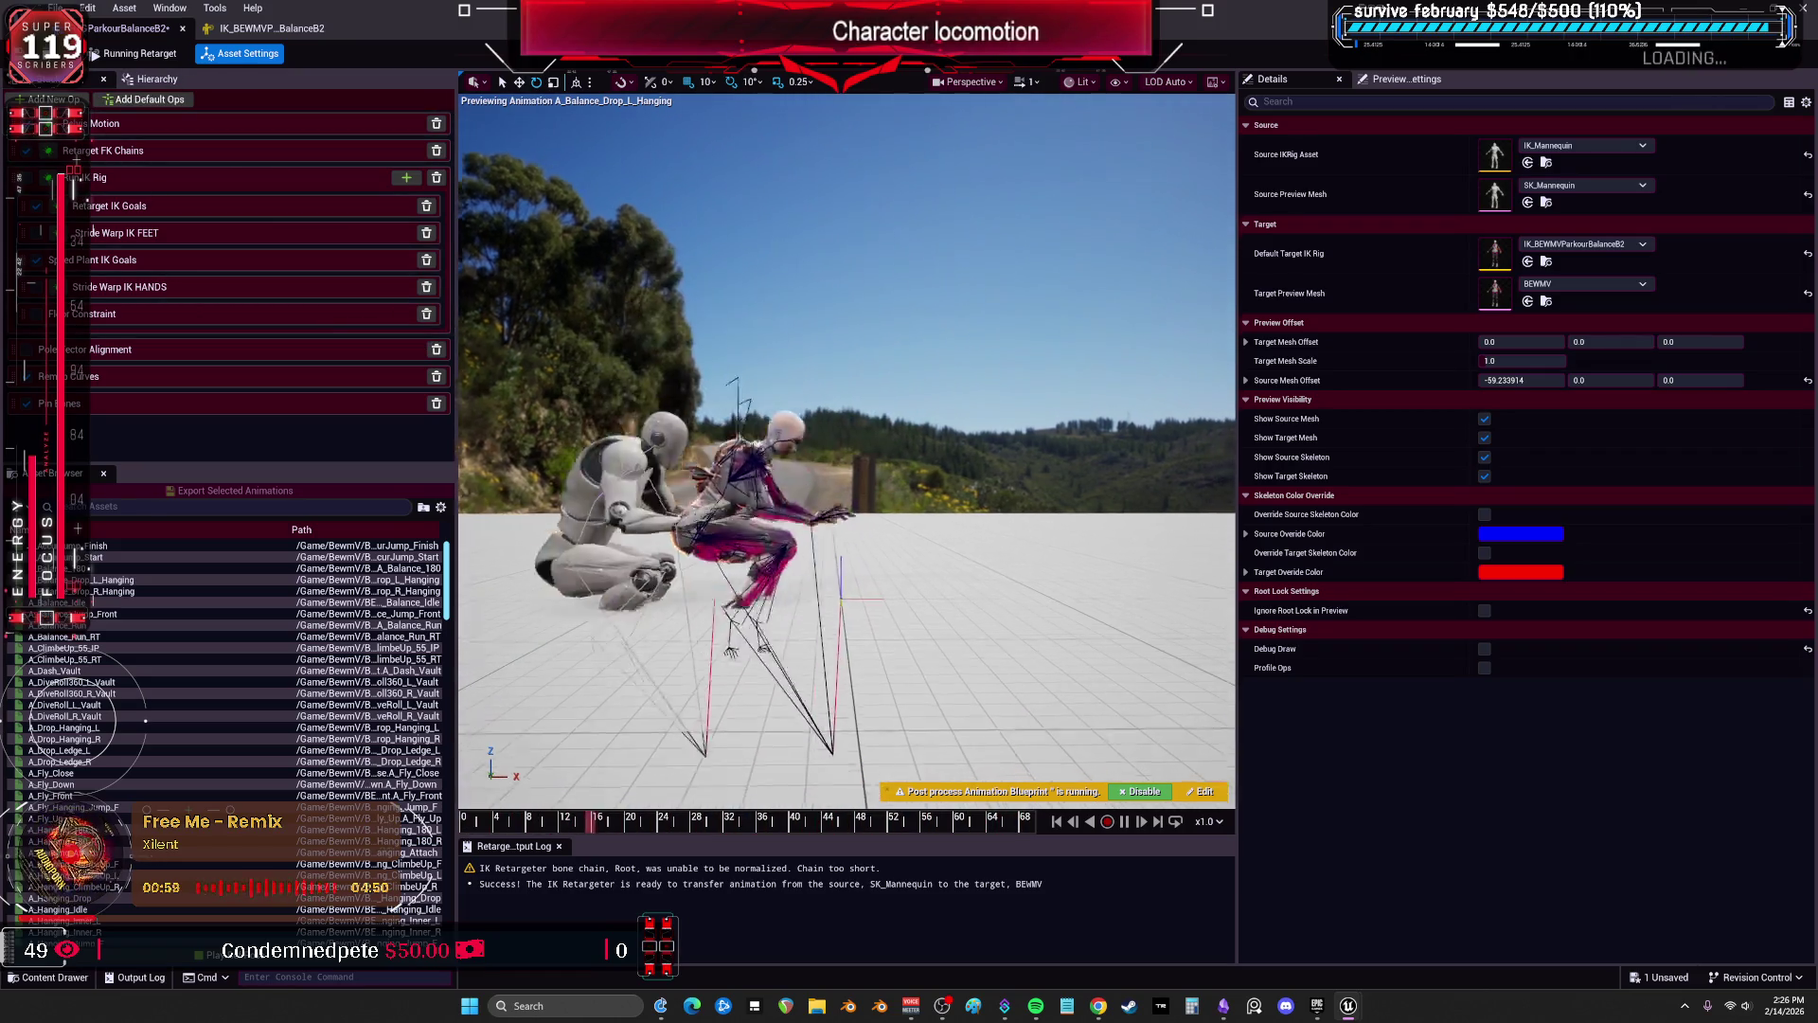
key("f")
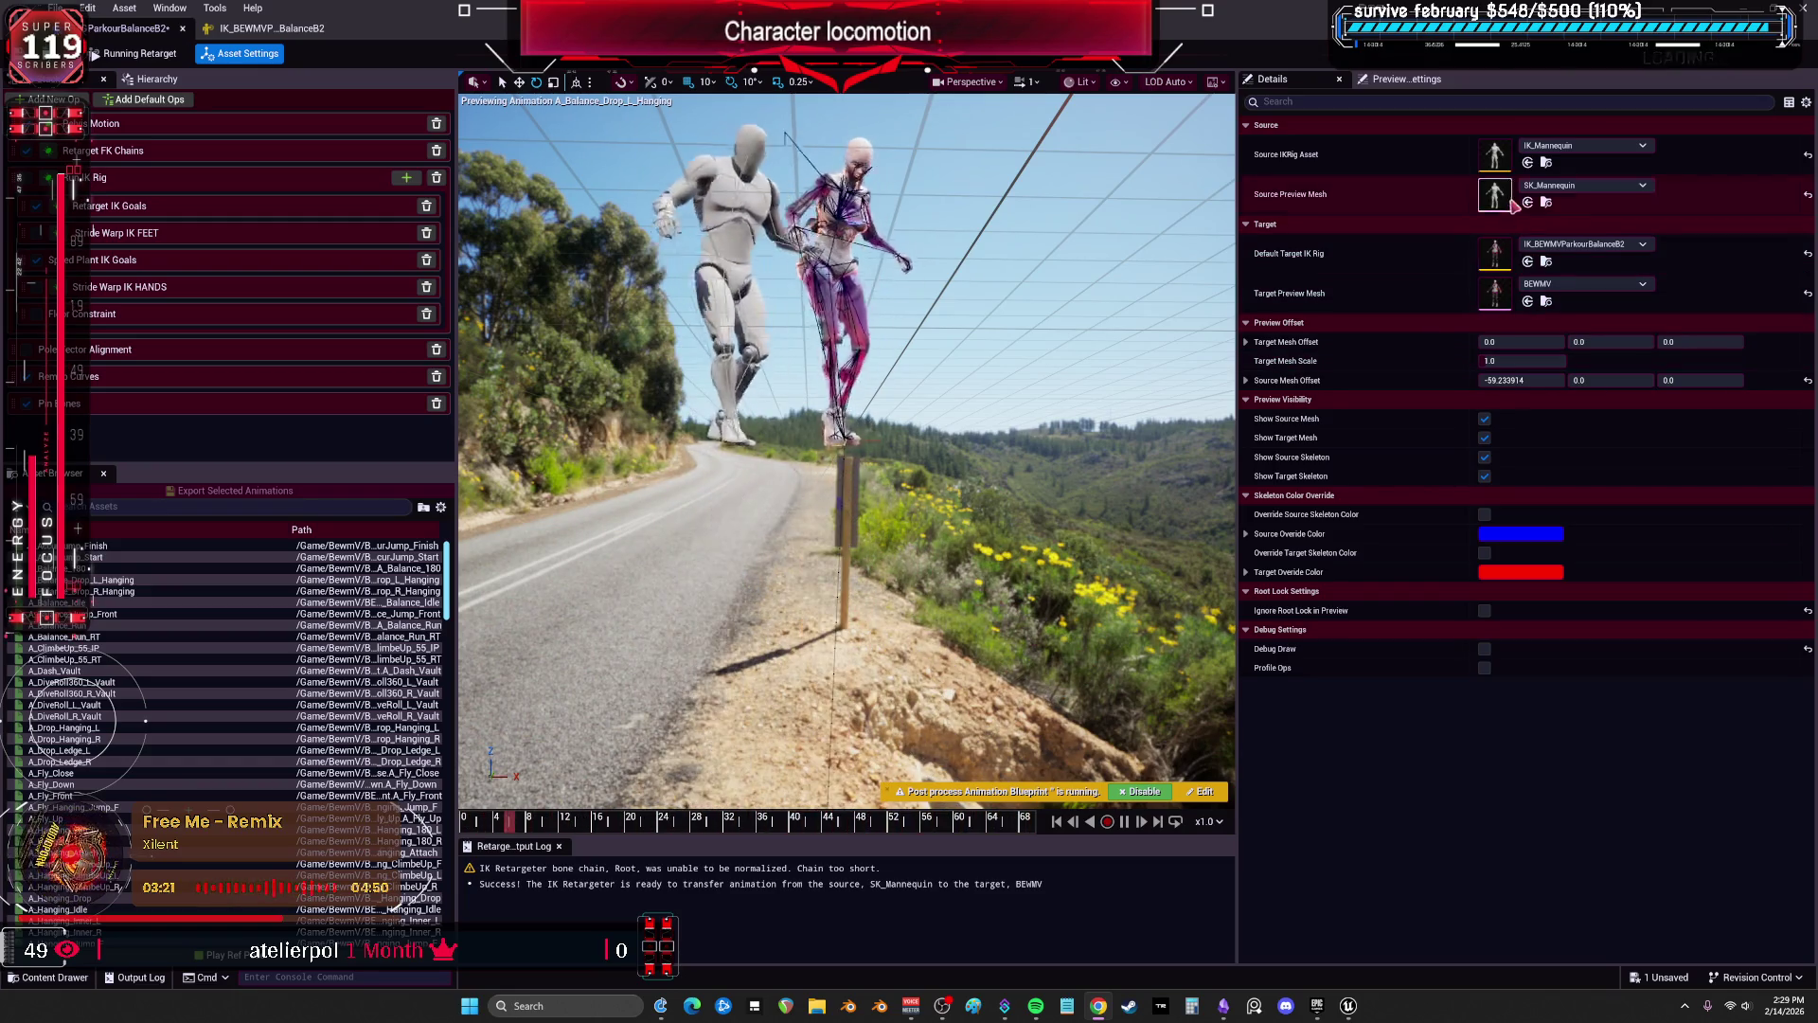
Open the target IK Rig and filter its hierarchy to show only the IK goals.
double_click(1496, 256)
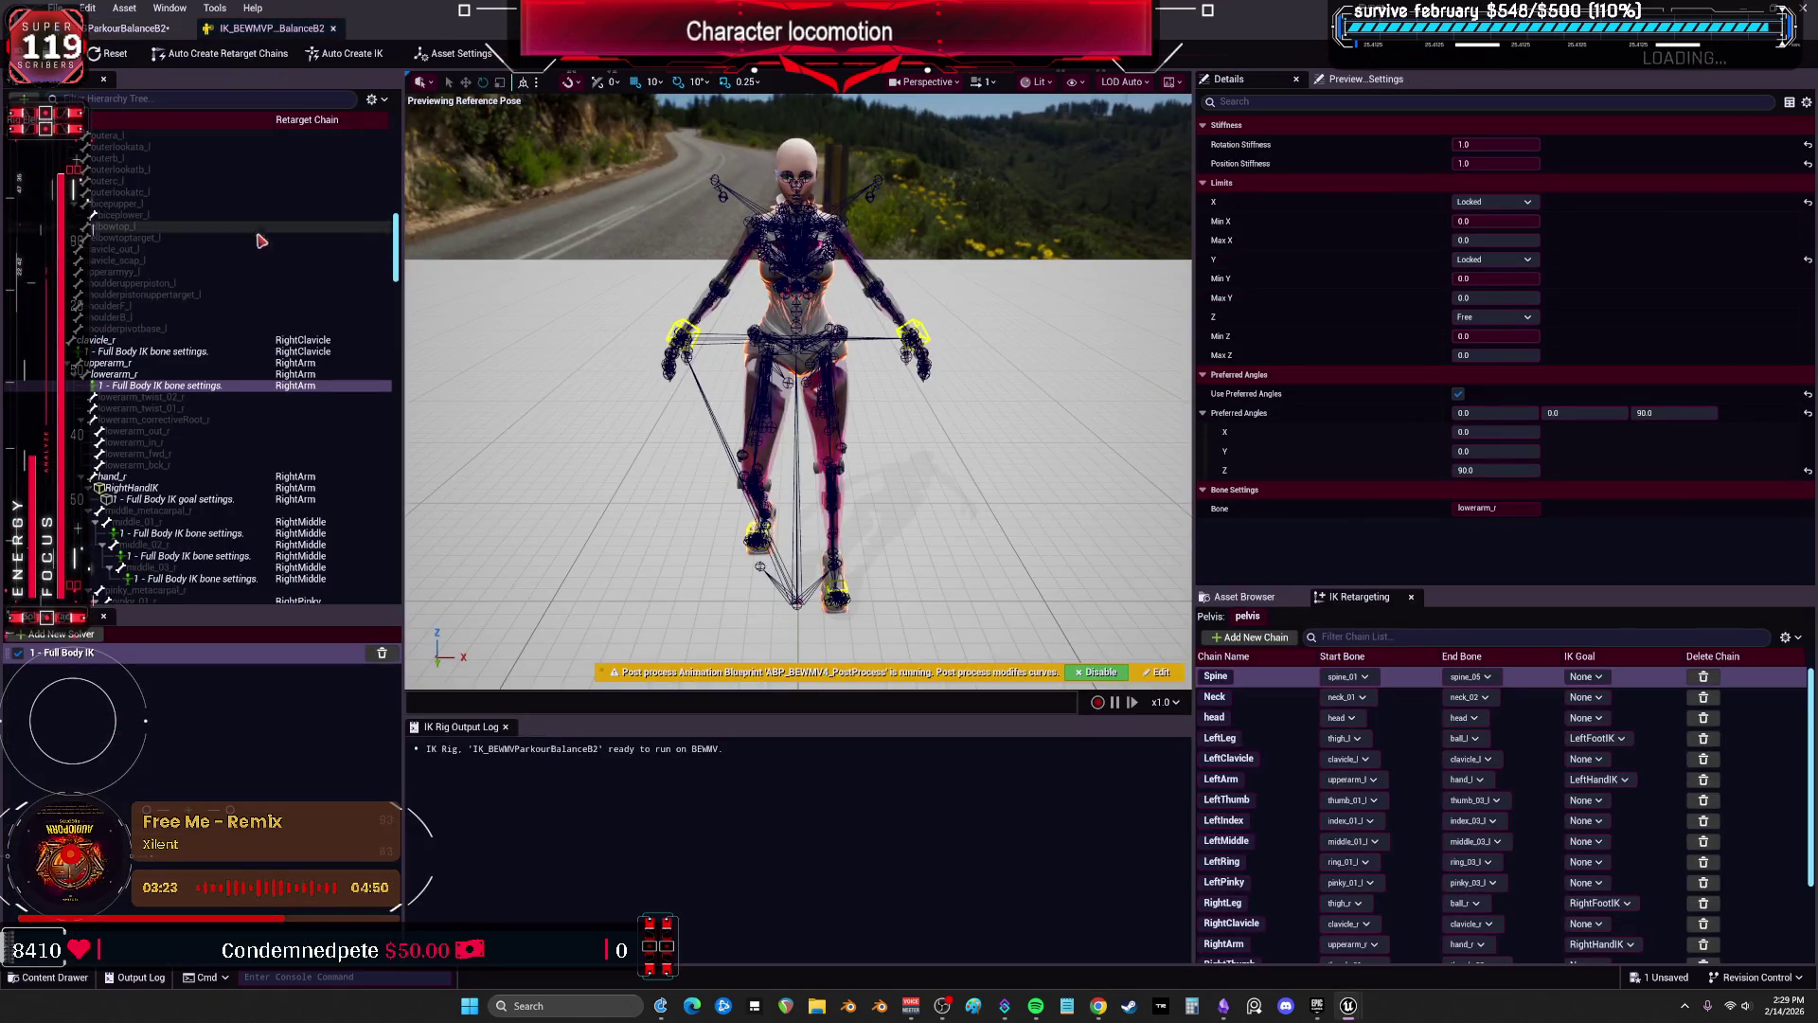
scroll(199, 357, "up", 10)
left_click(378, 101)
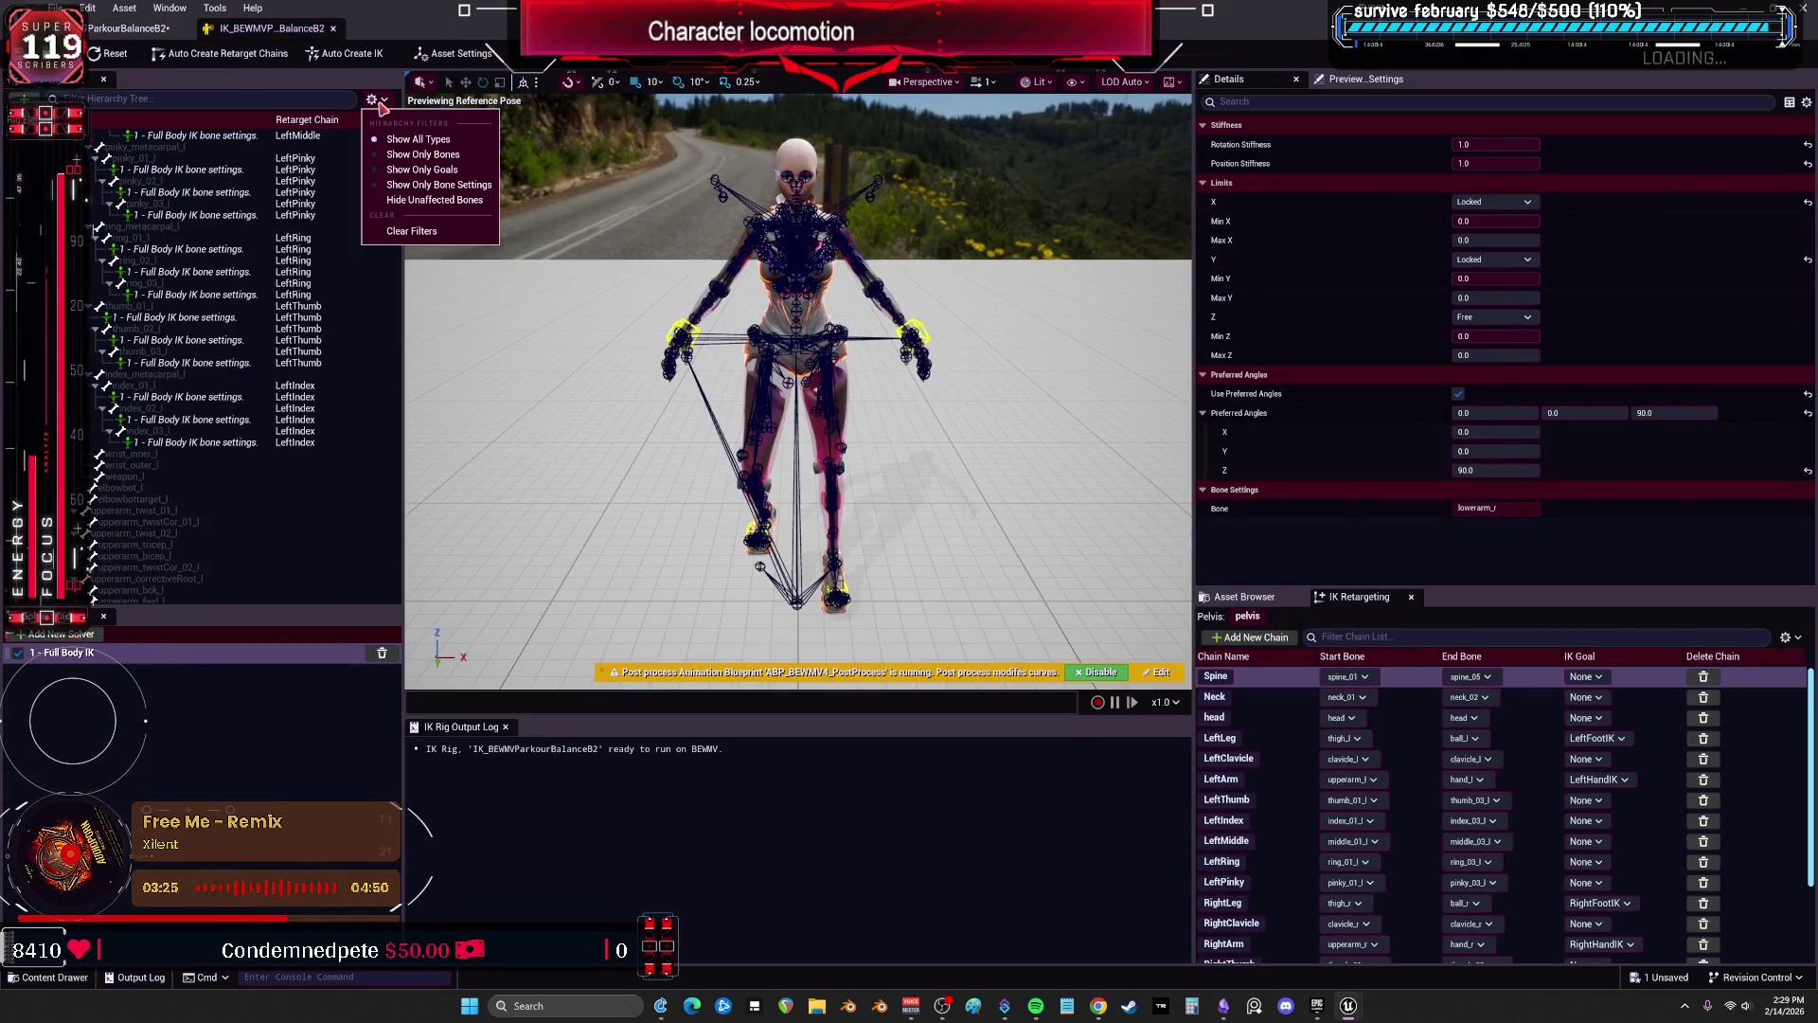
left_click(416, 169)
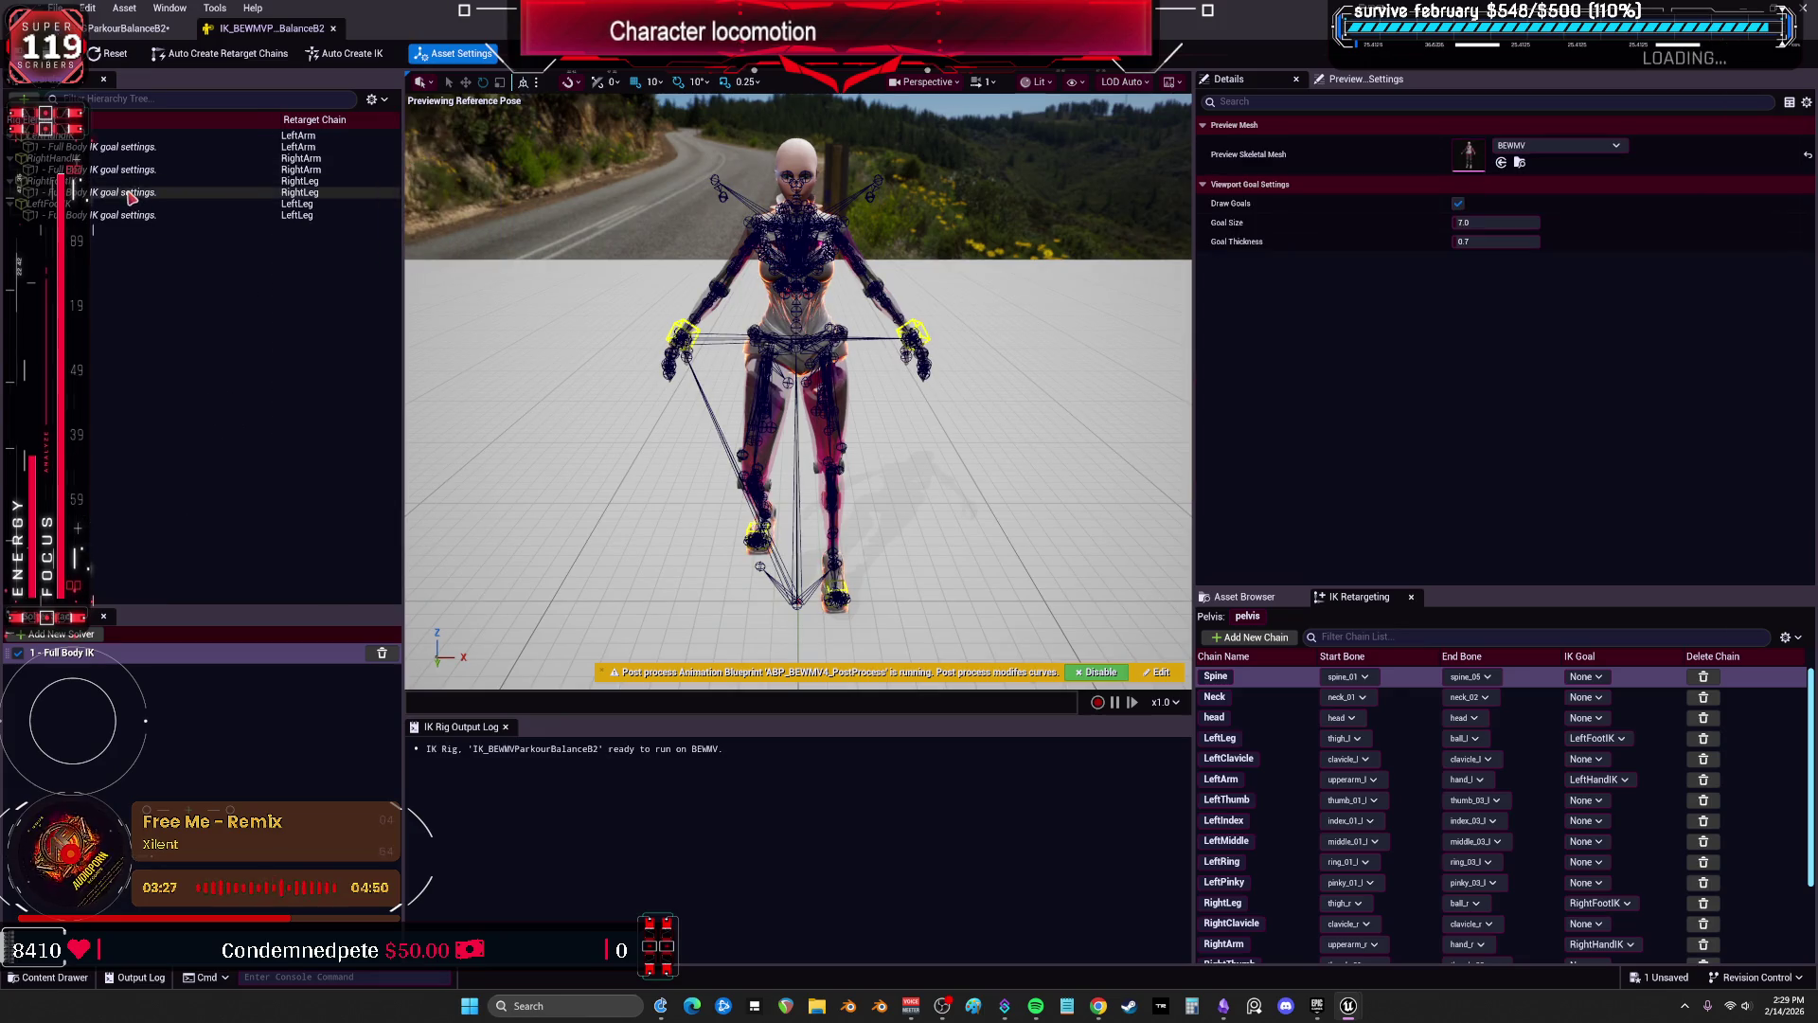
left_click(132, 149)
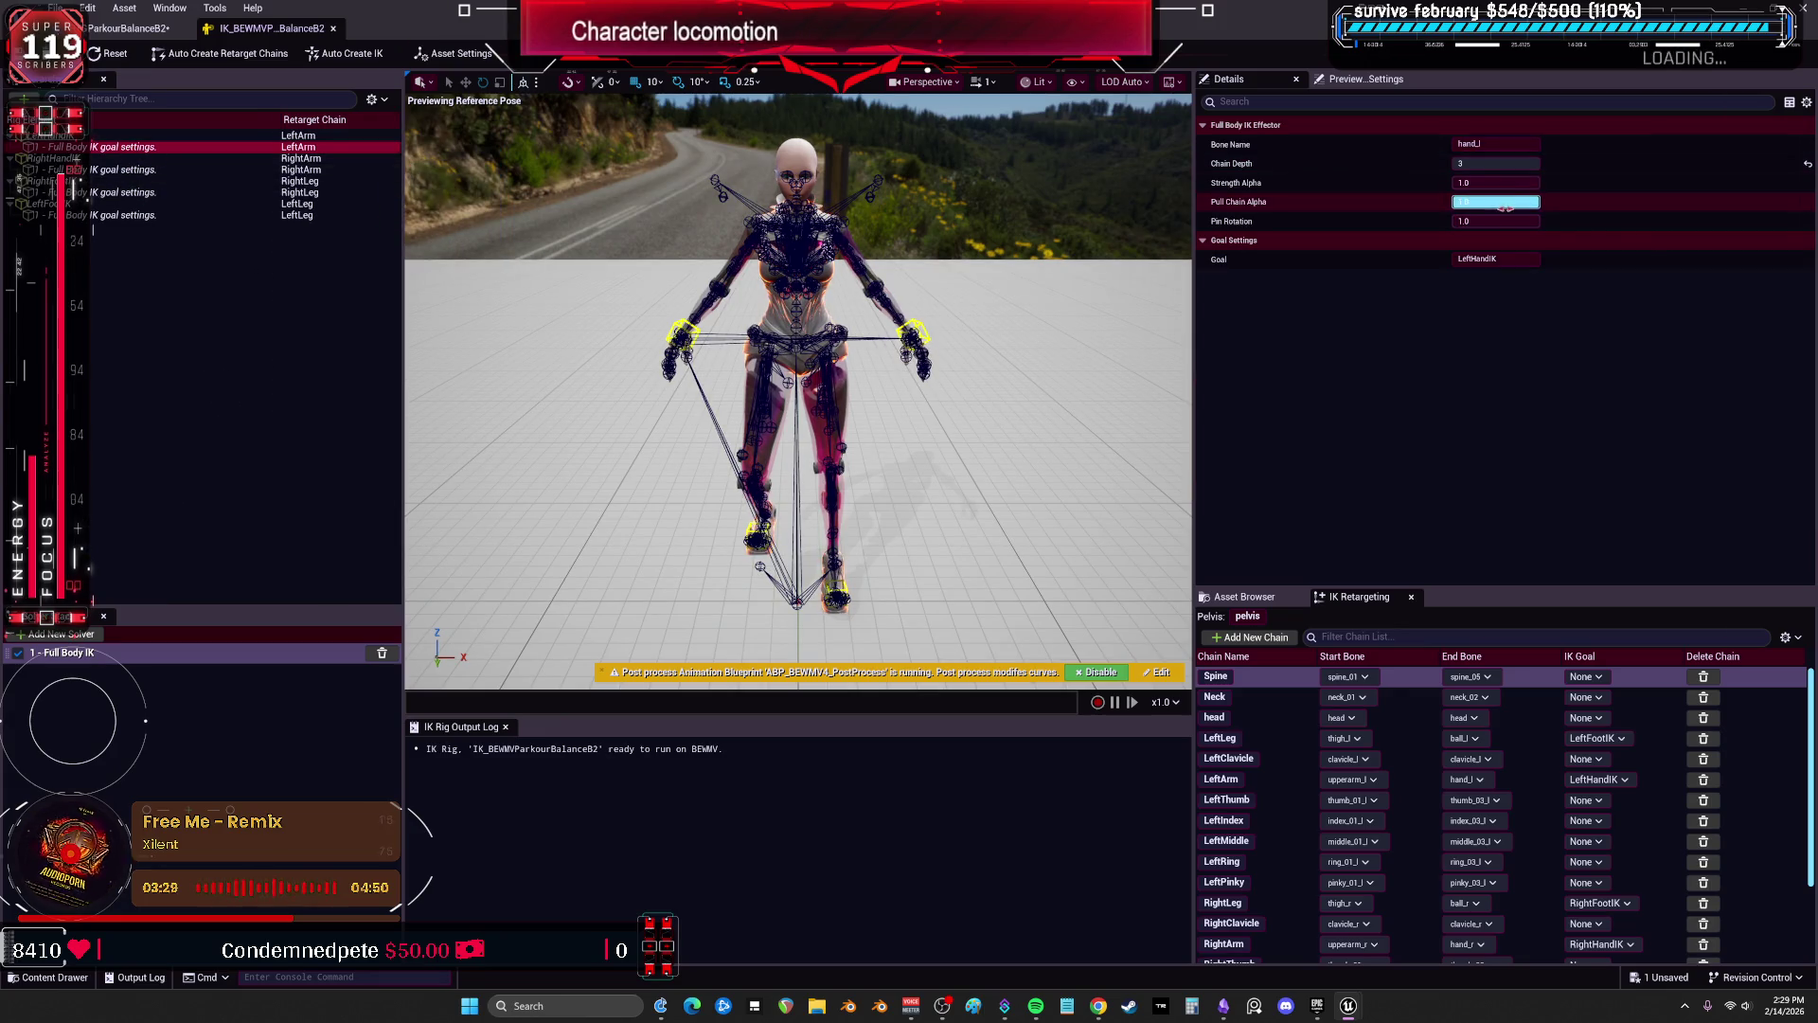
left_click(105, 172)
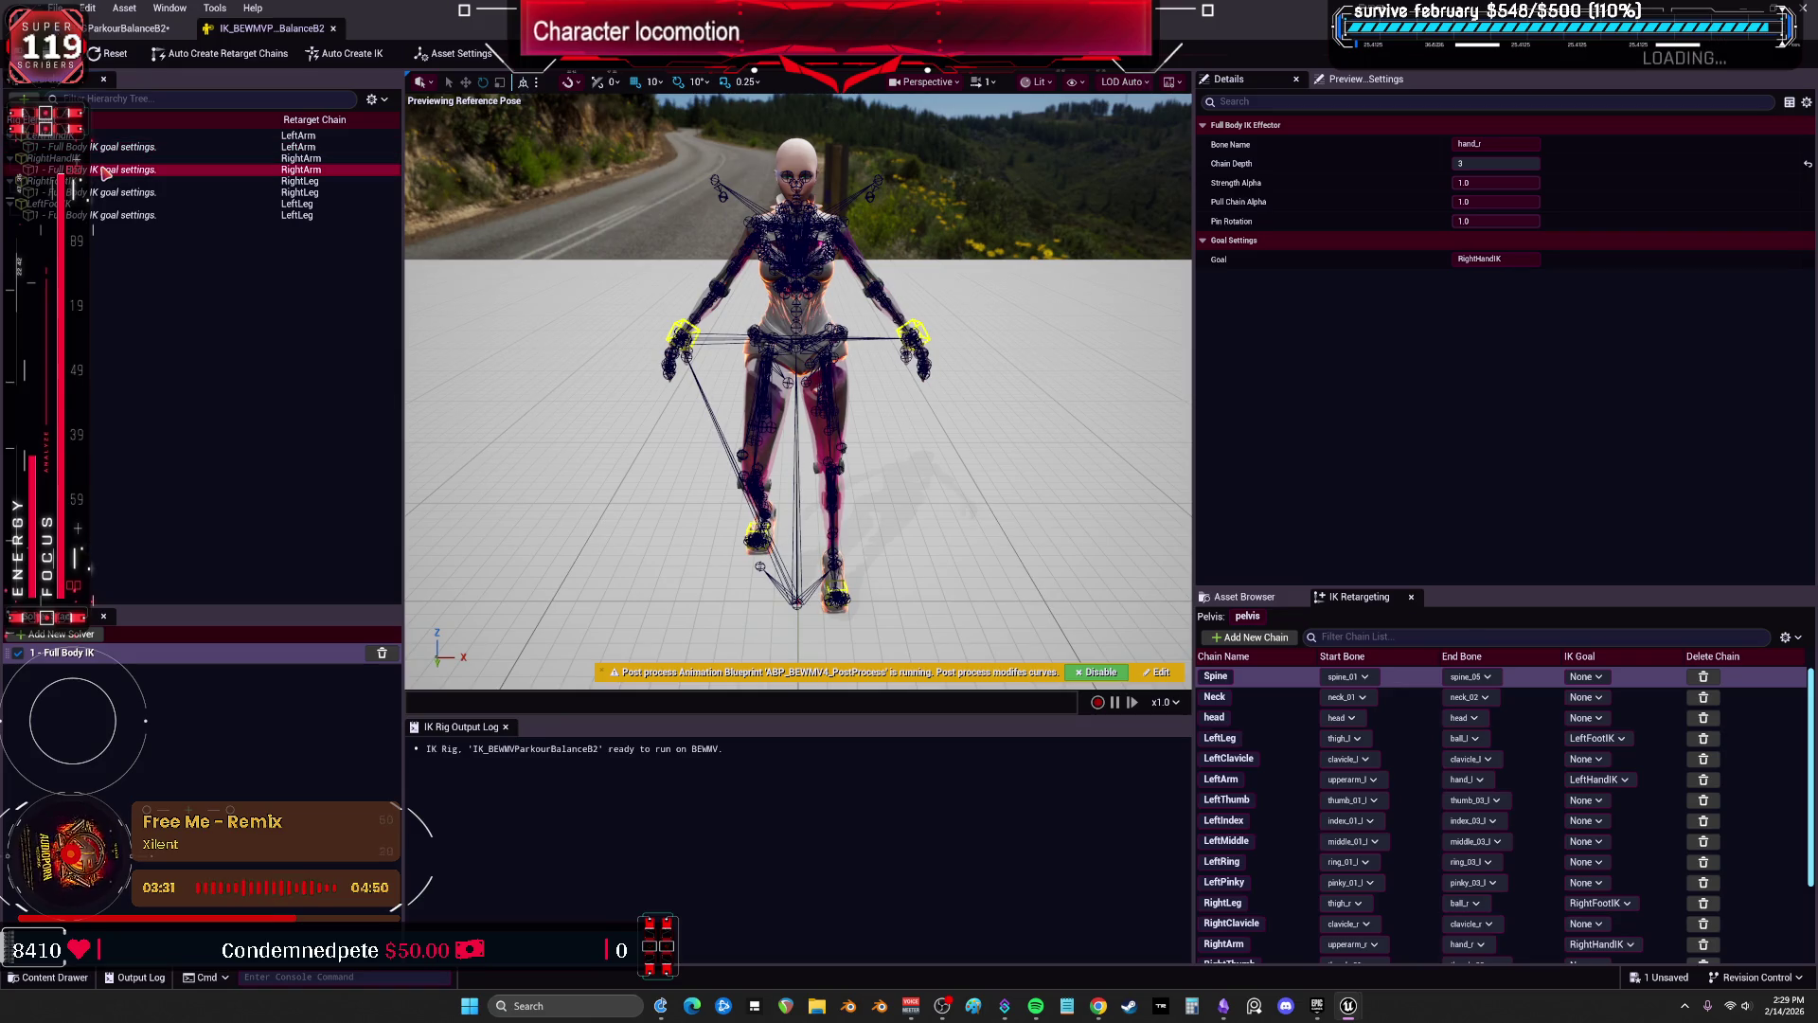
Set Strength Alpha and Pull Chain Alpha to 0 on the RightLeg and LeftLeg IK goals.
left_click(130, 195)
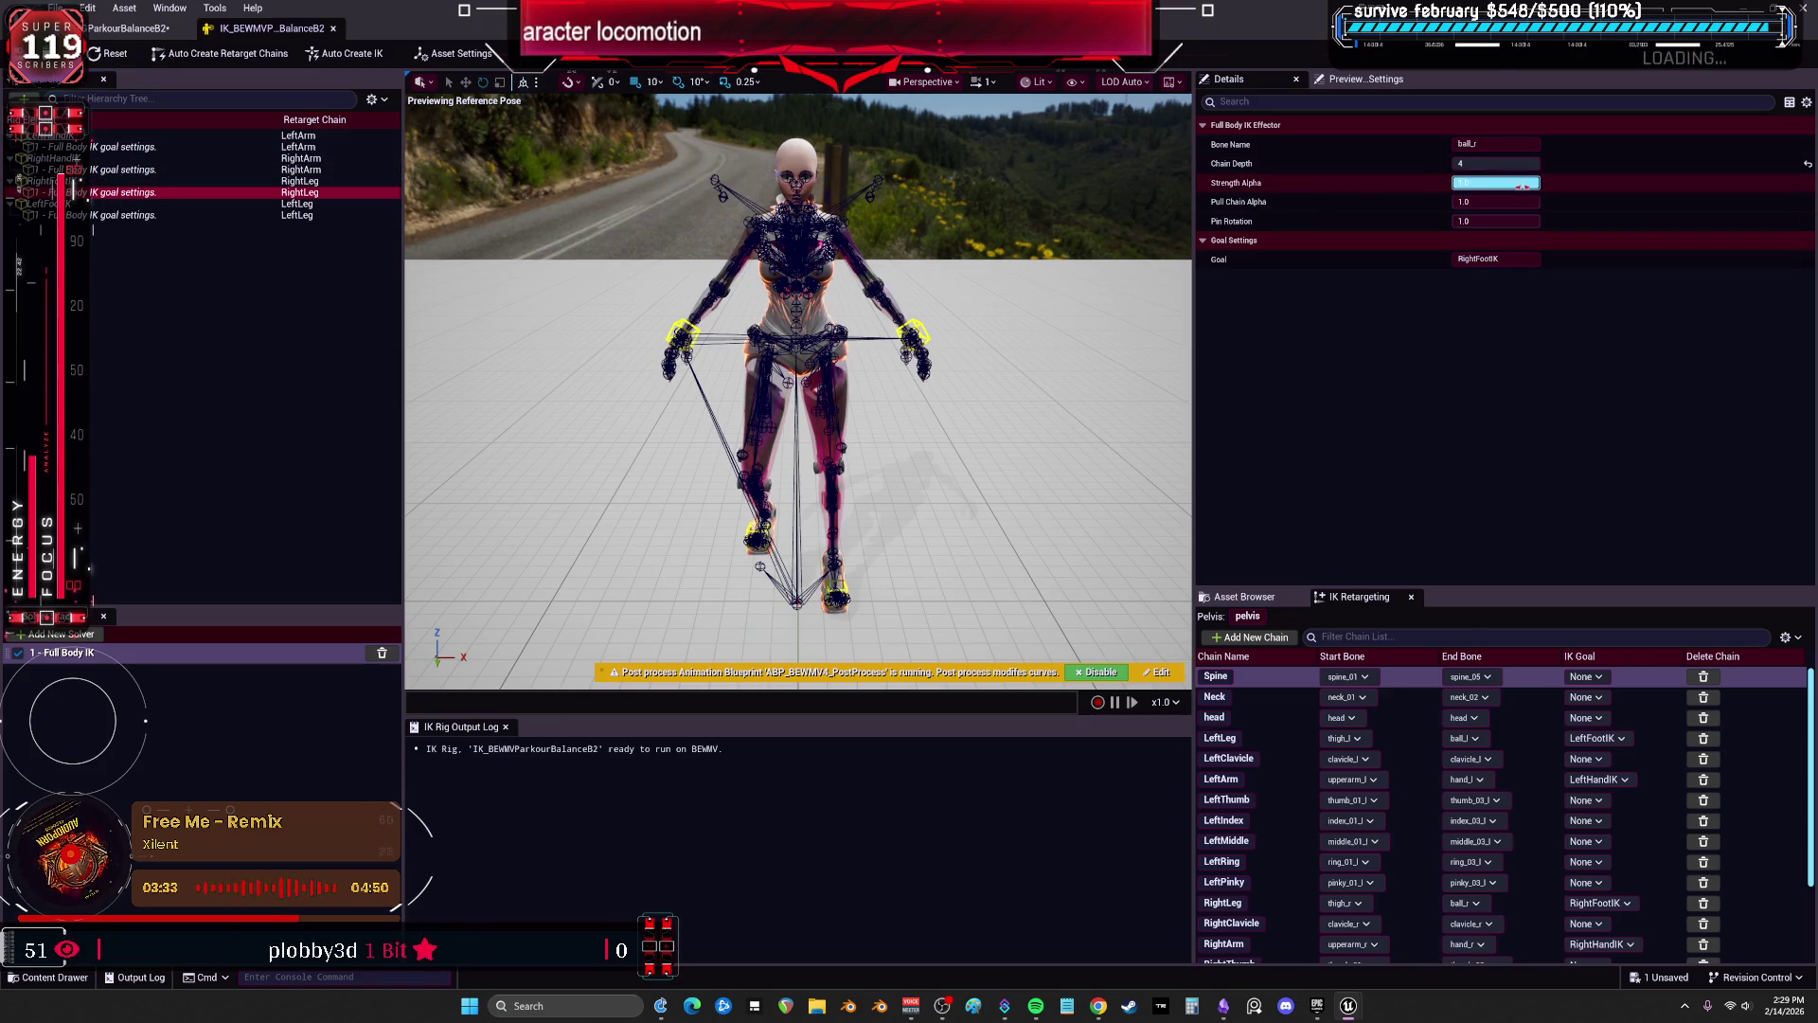
type("0")
key("Return")
left_click_drag(1496, 202, 1514, 201)
type("0")
key("Return")
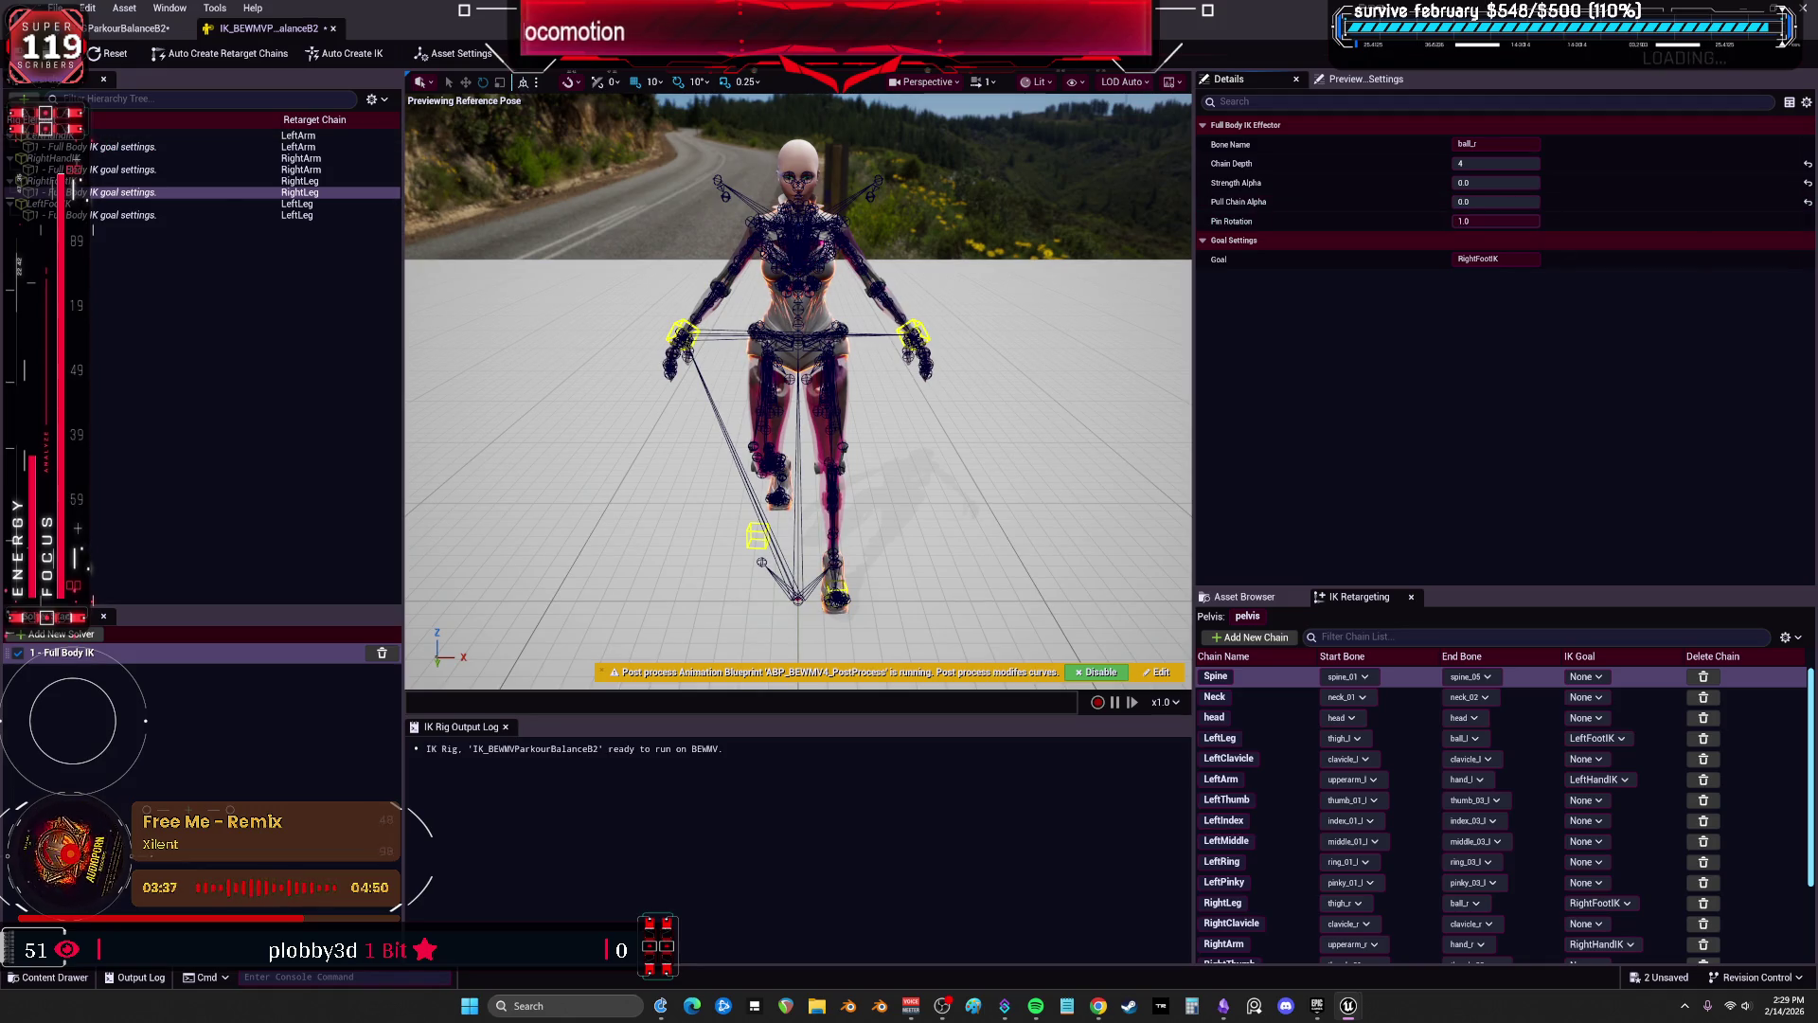
type("0")
key("Return")
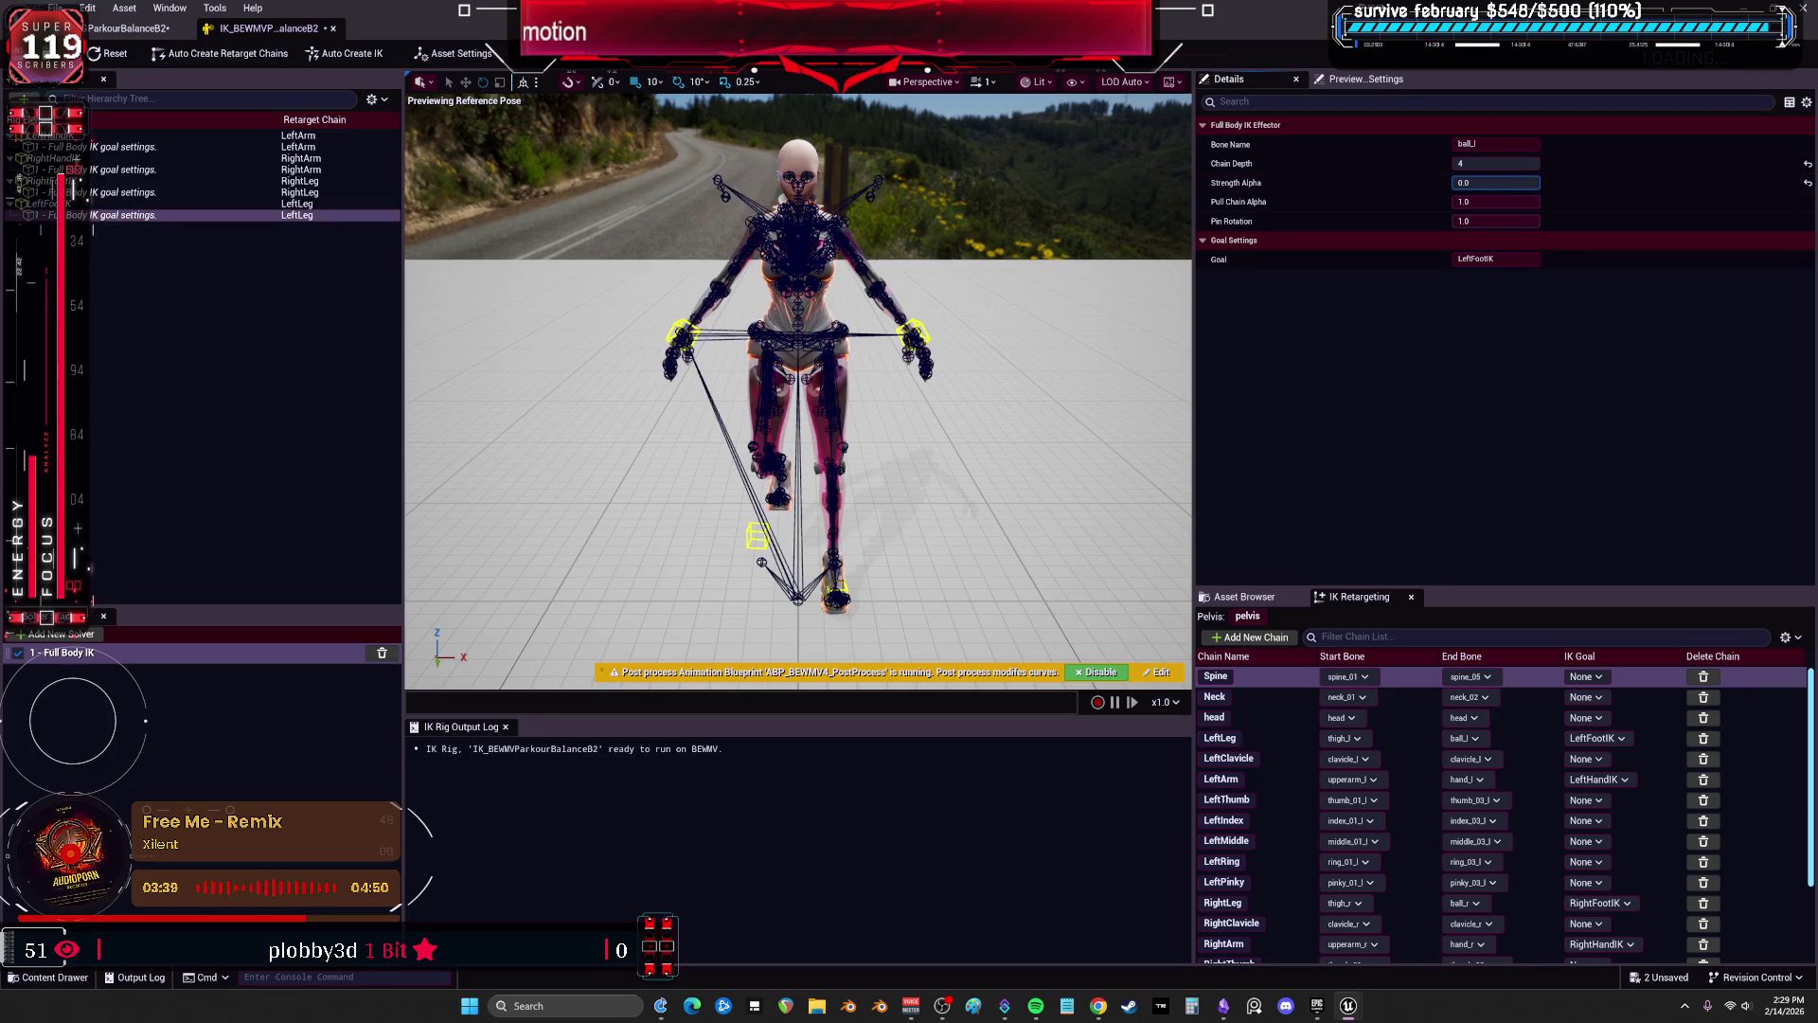
left_click_drag(1518, 202, 1519, 202)
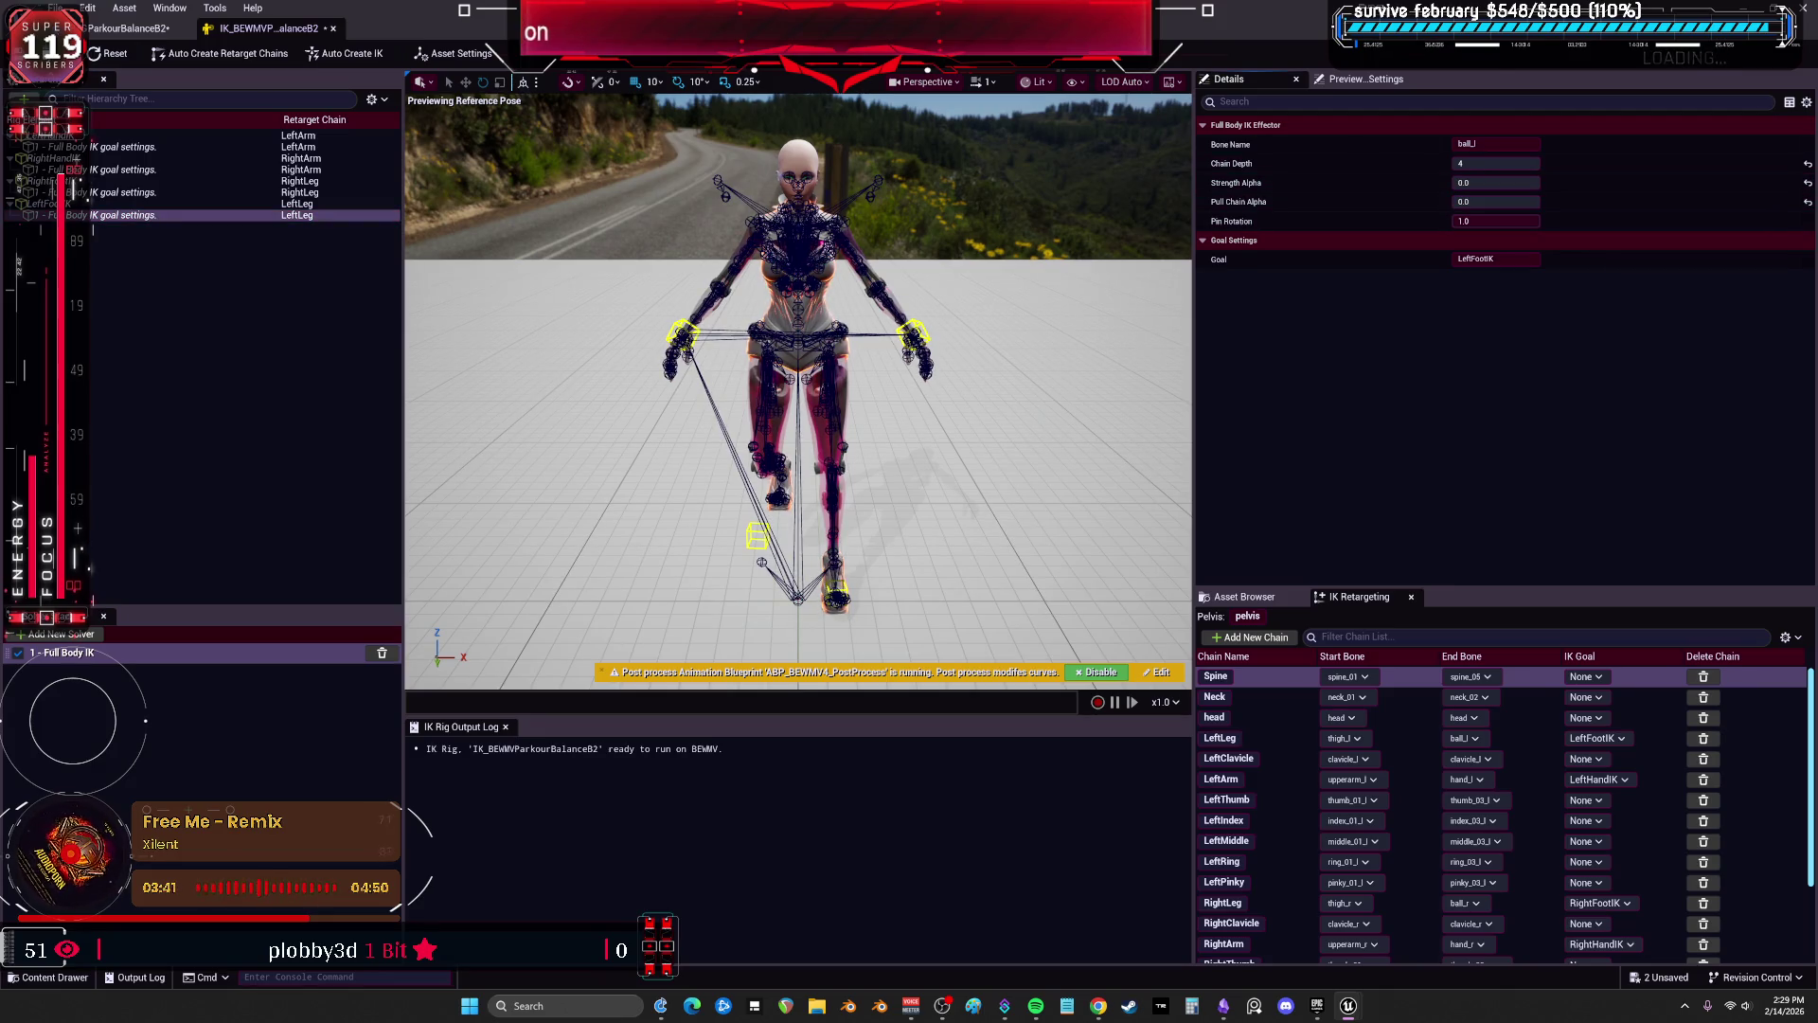
left_click(127, 28)
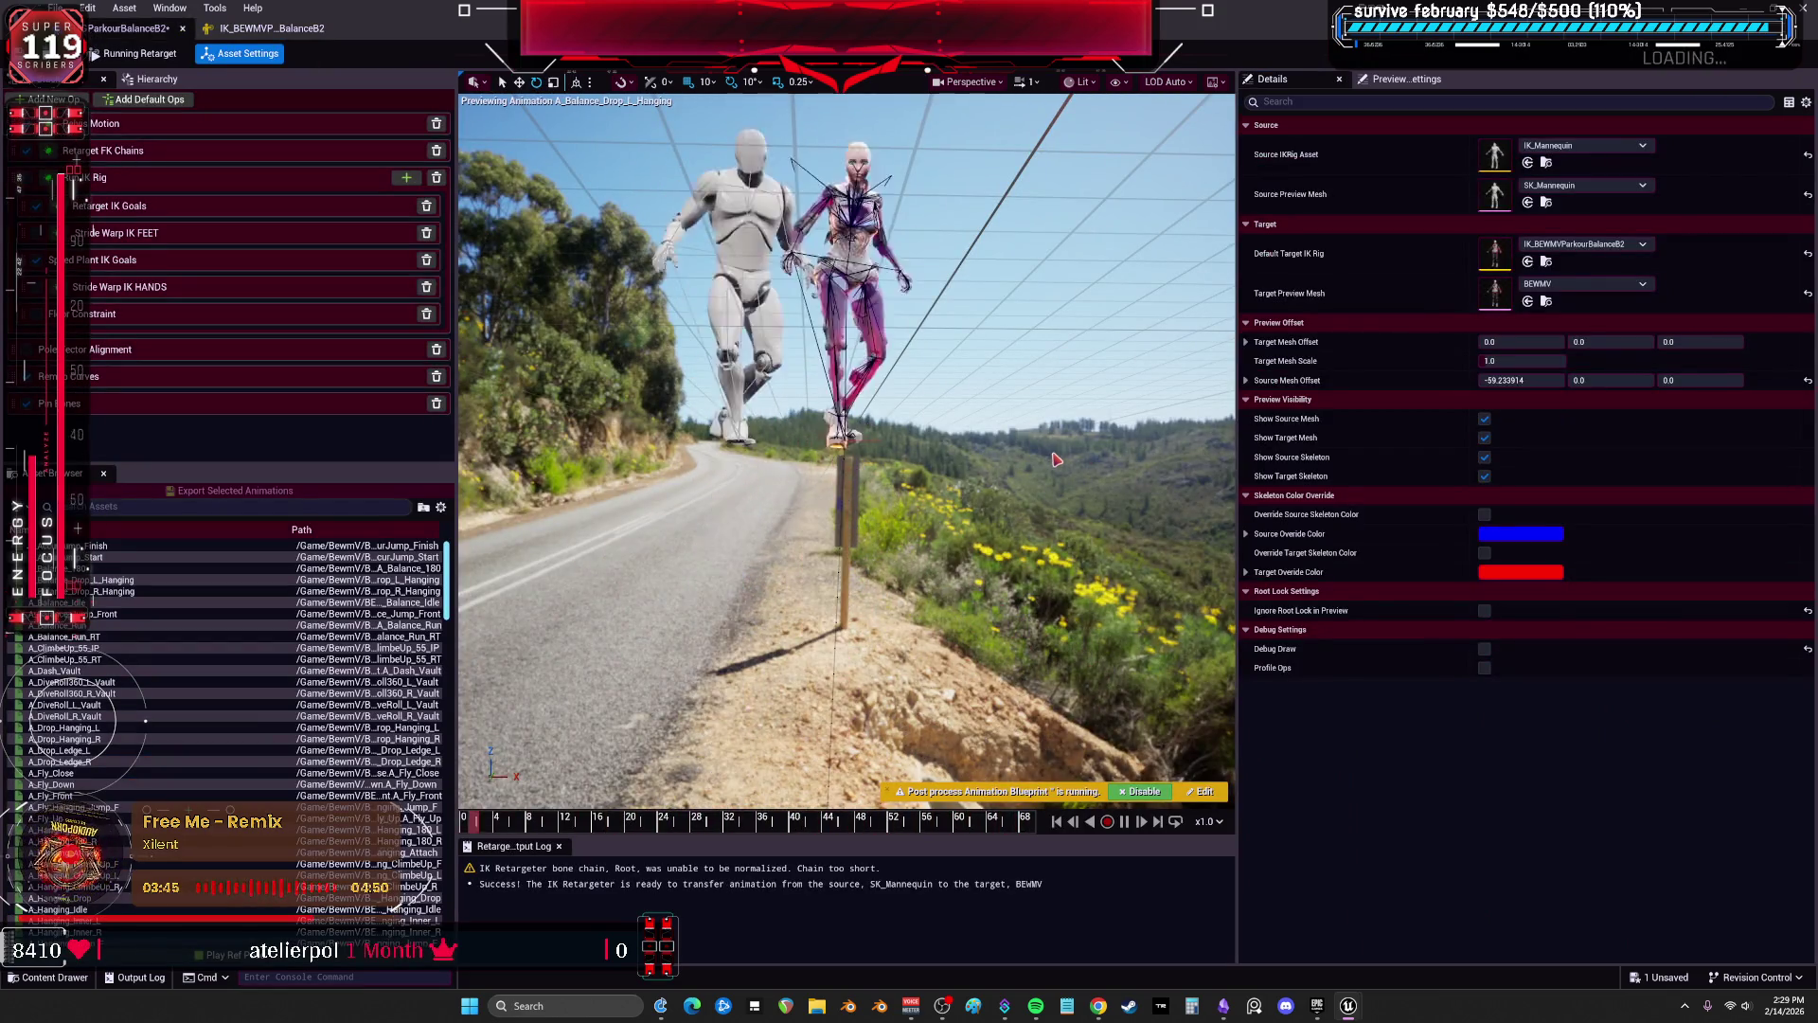
Review the Speed Plant, Retarget IK Goals, Pelvis Motion and Retarget FK Chains op settings.
left_click(40, 263)
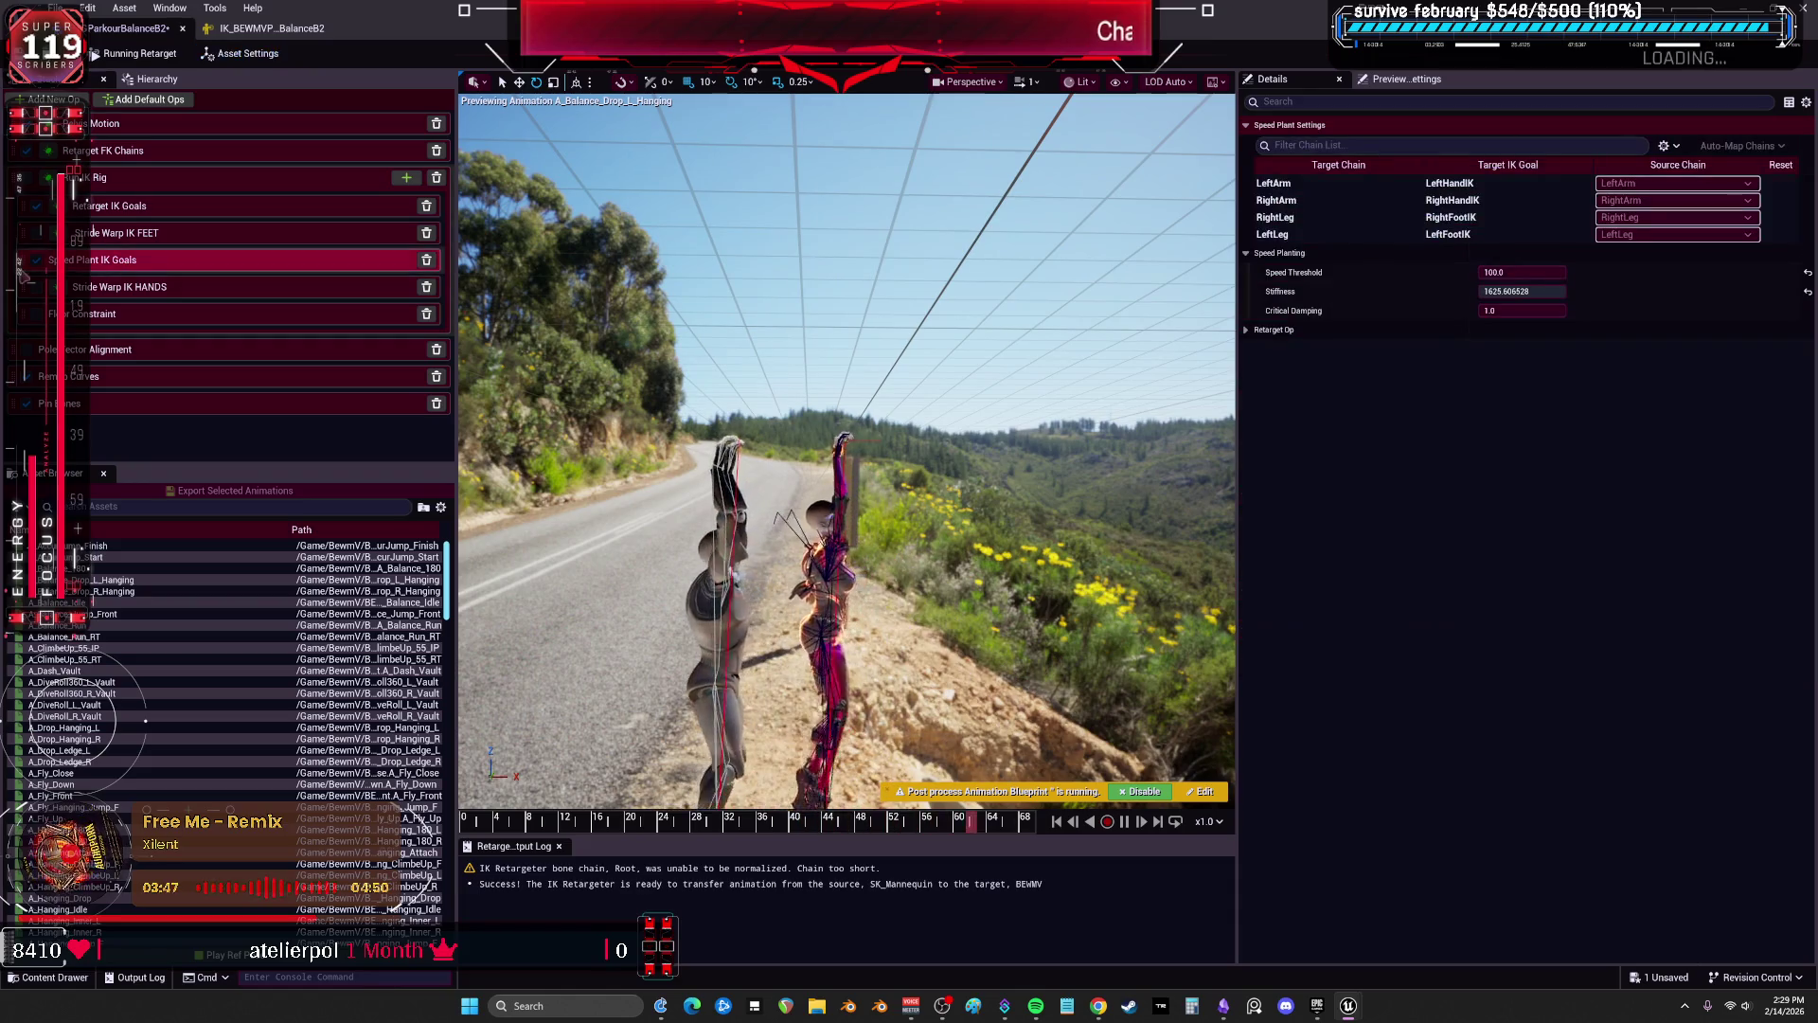
left_click(85, 196)
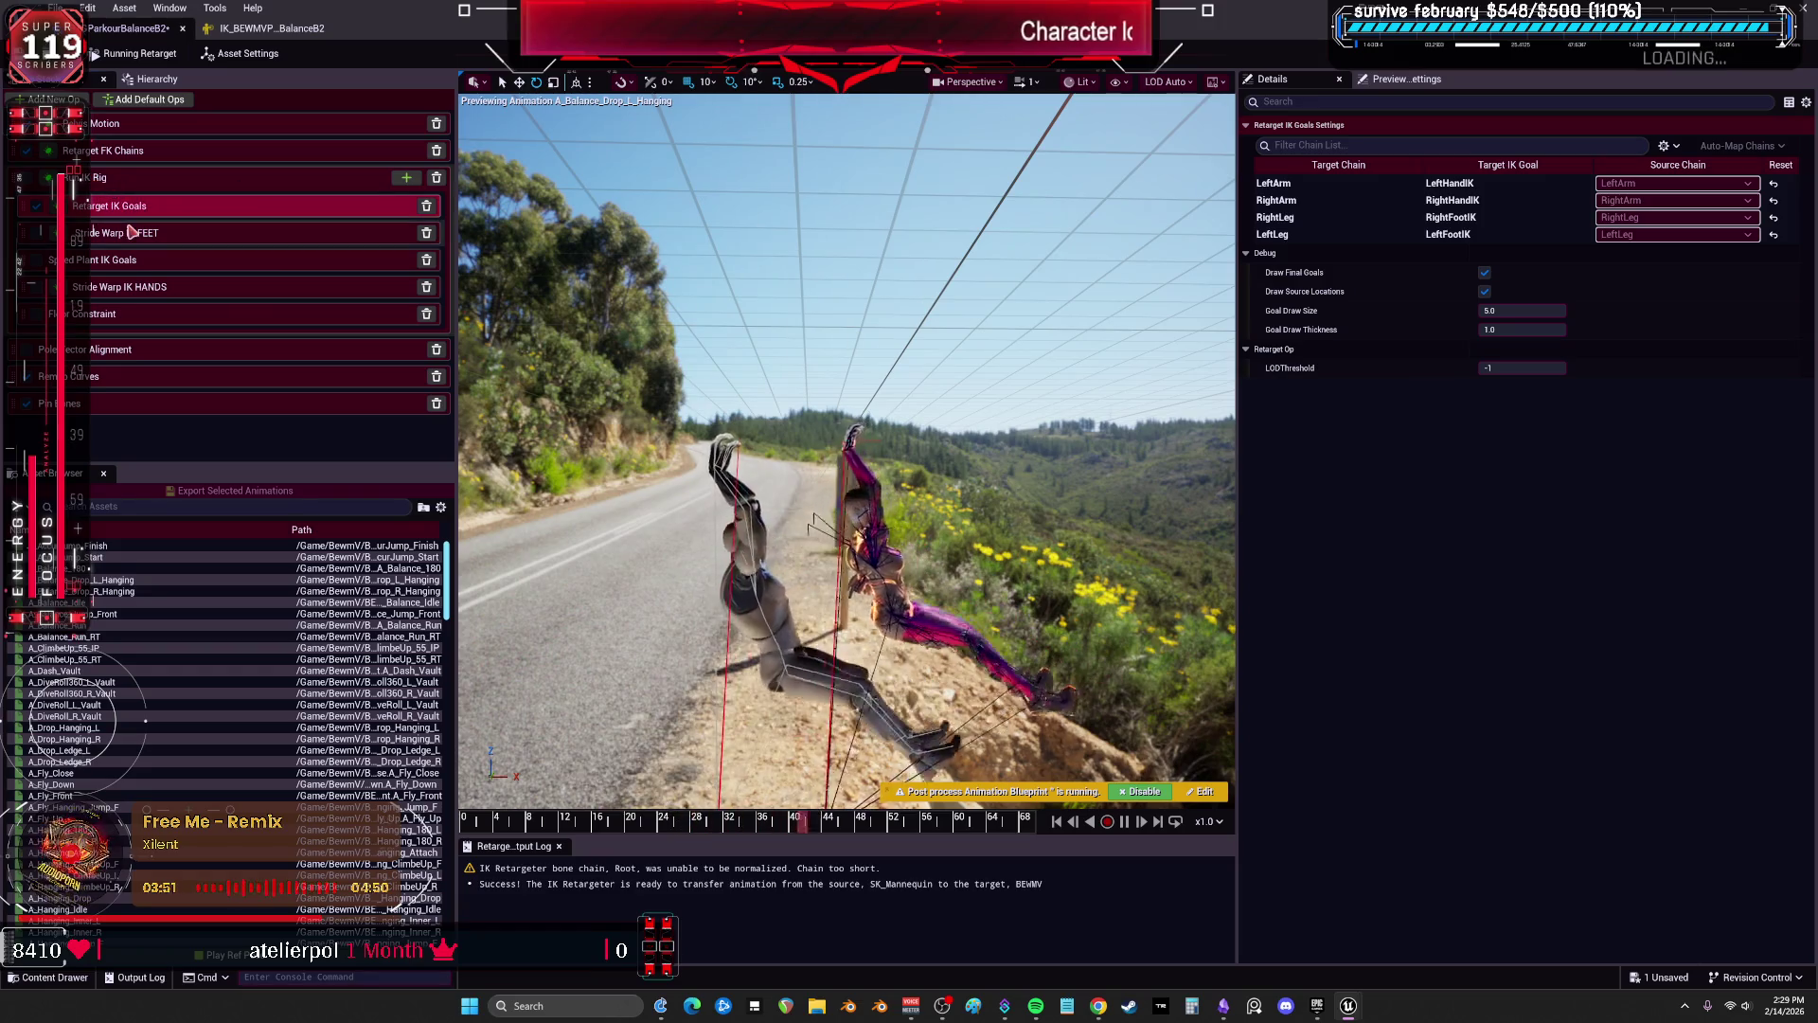
left_click(109, 152)
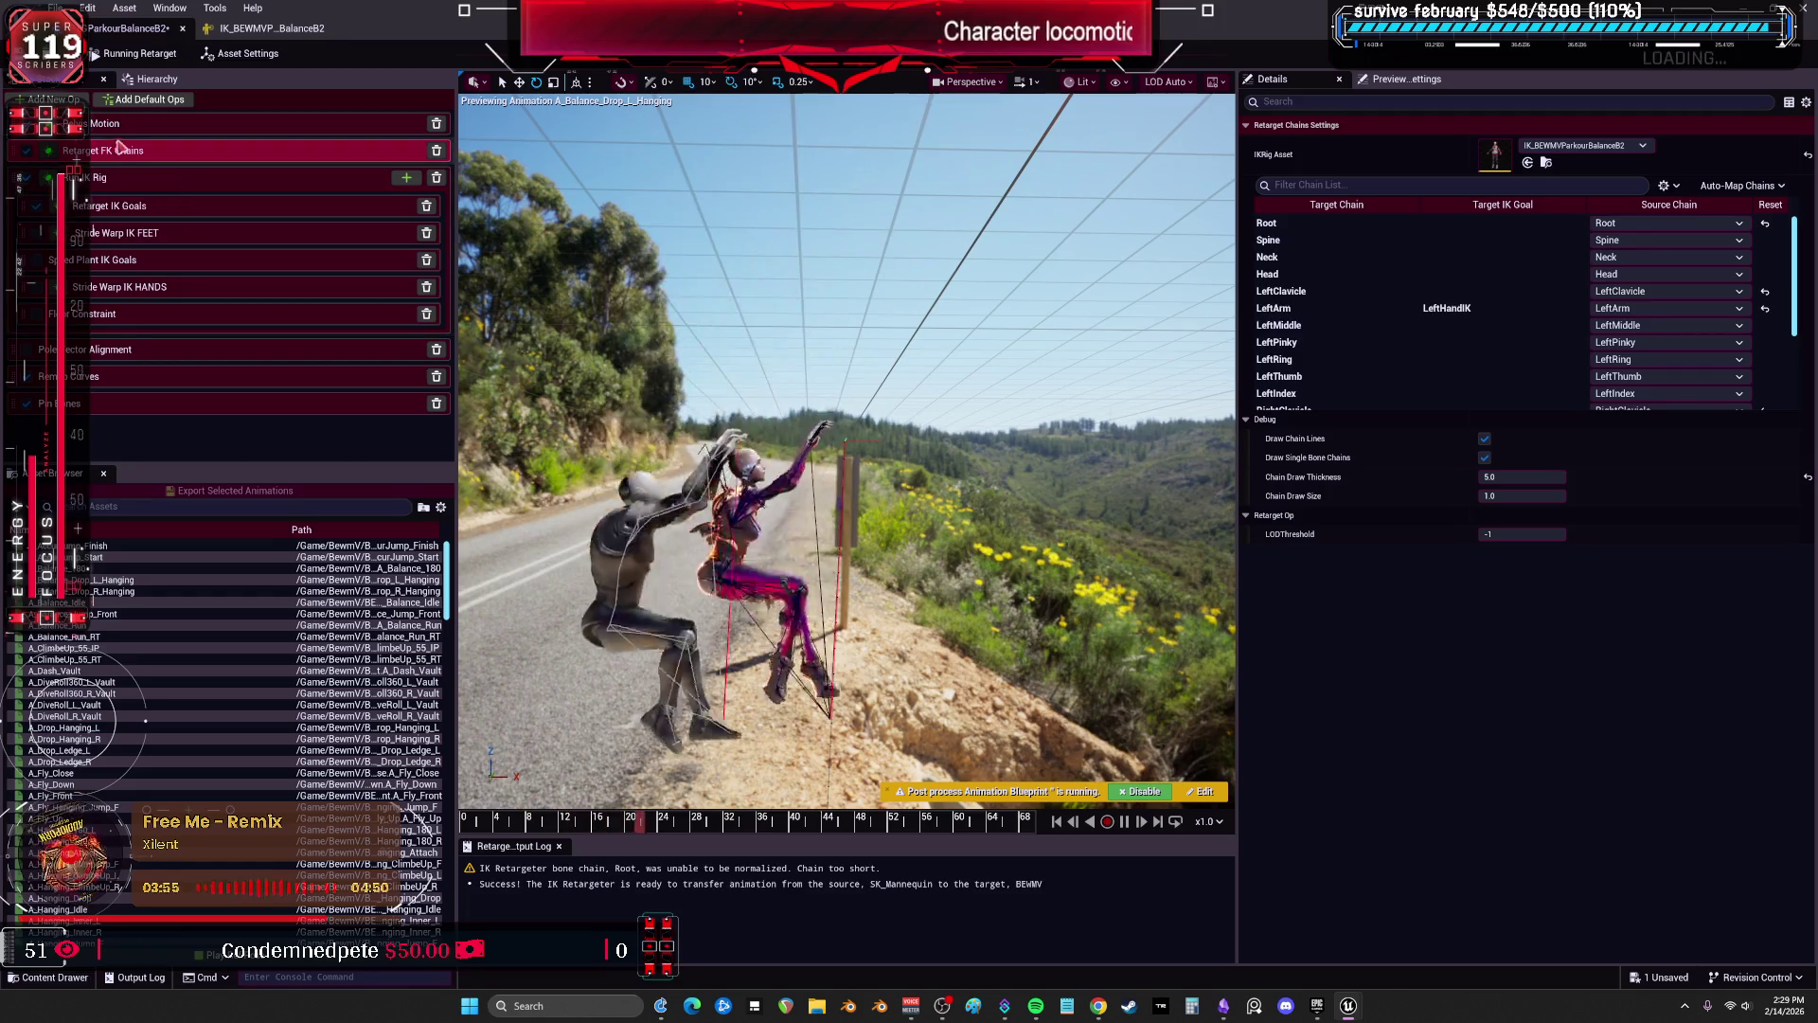
left_click(38, 124)
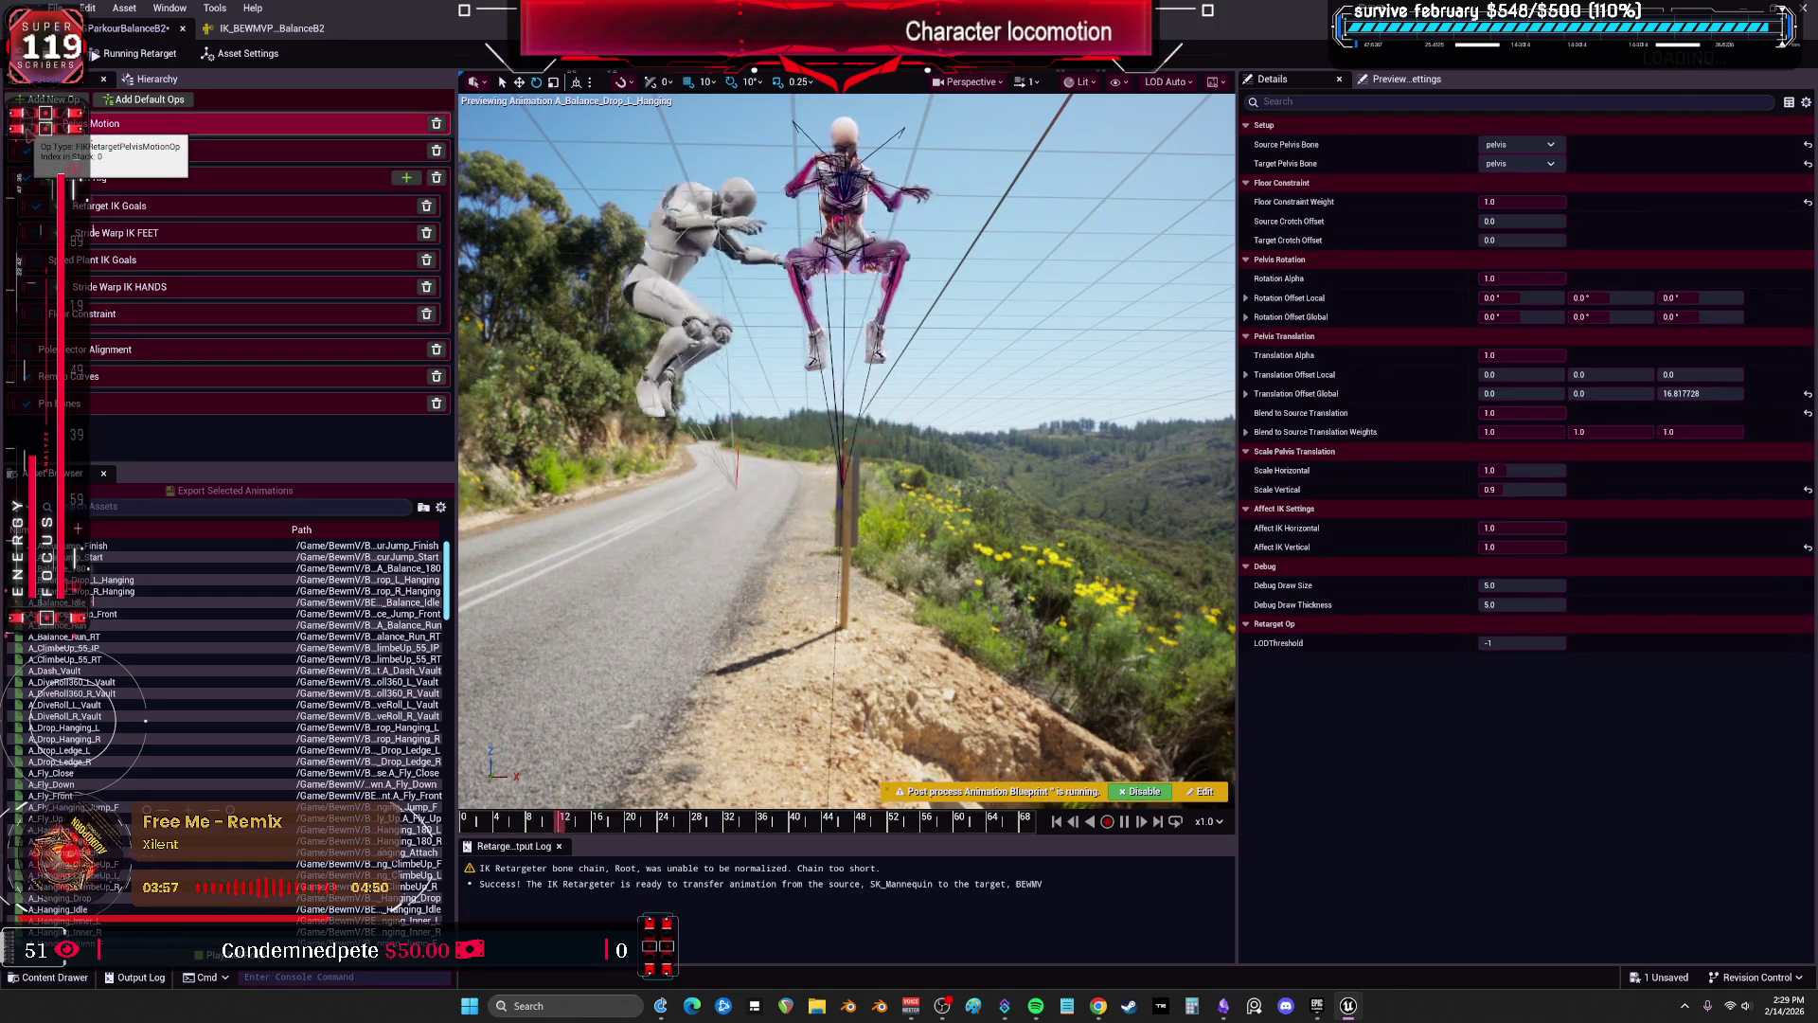
left_click(123, 159)
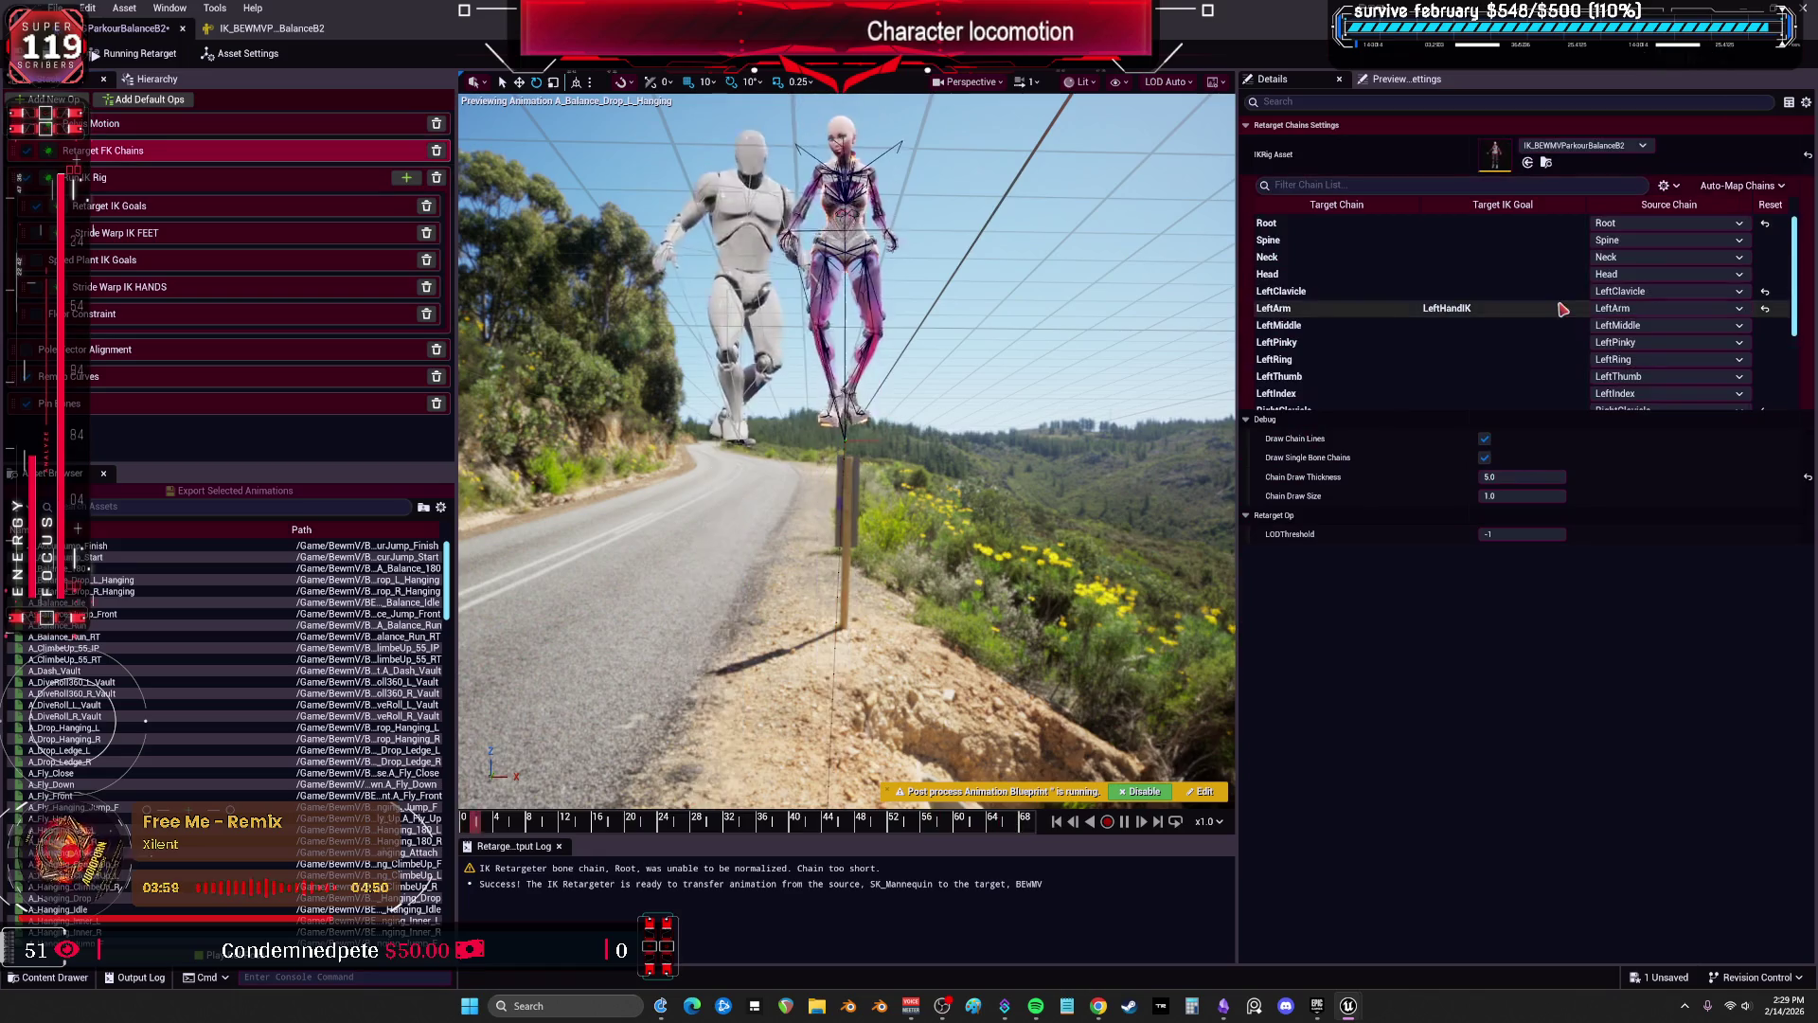
scroll(1512, 308, "down", 5)
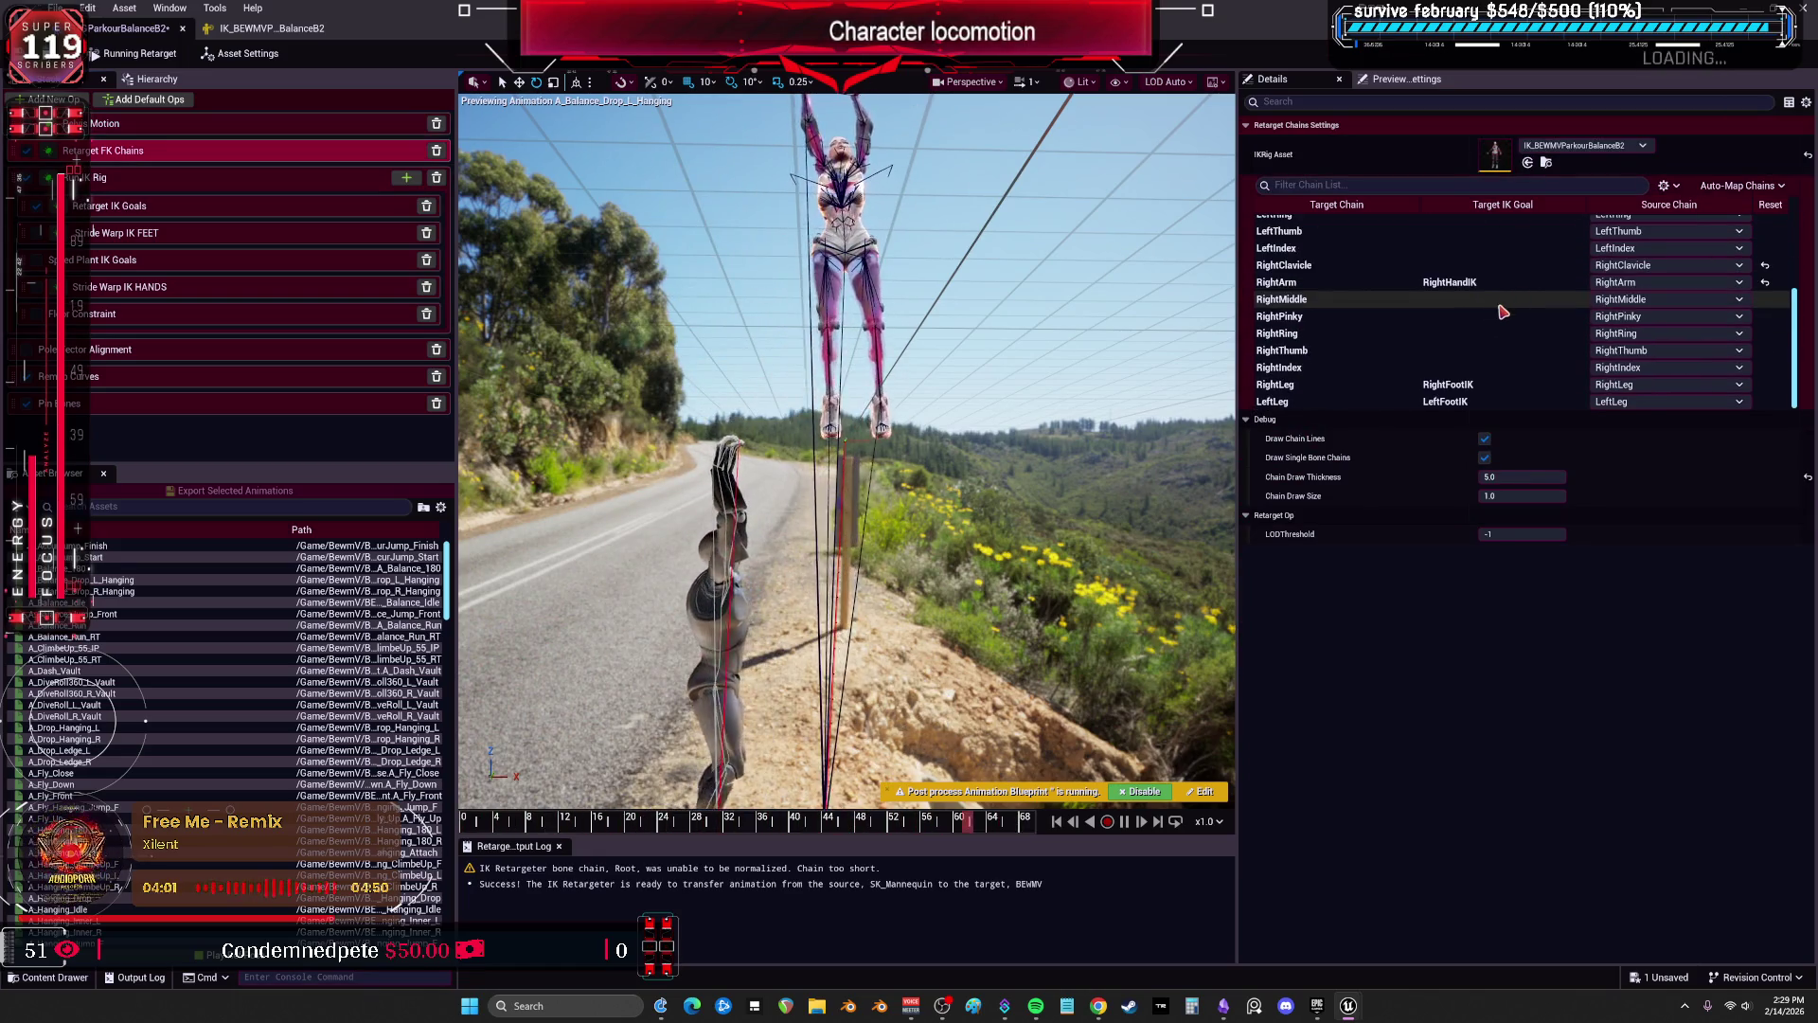
scroll(1502, 312, "up", 5)
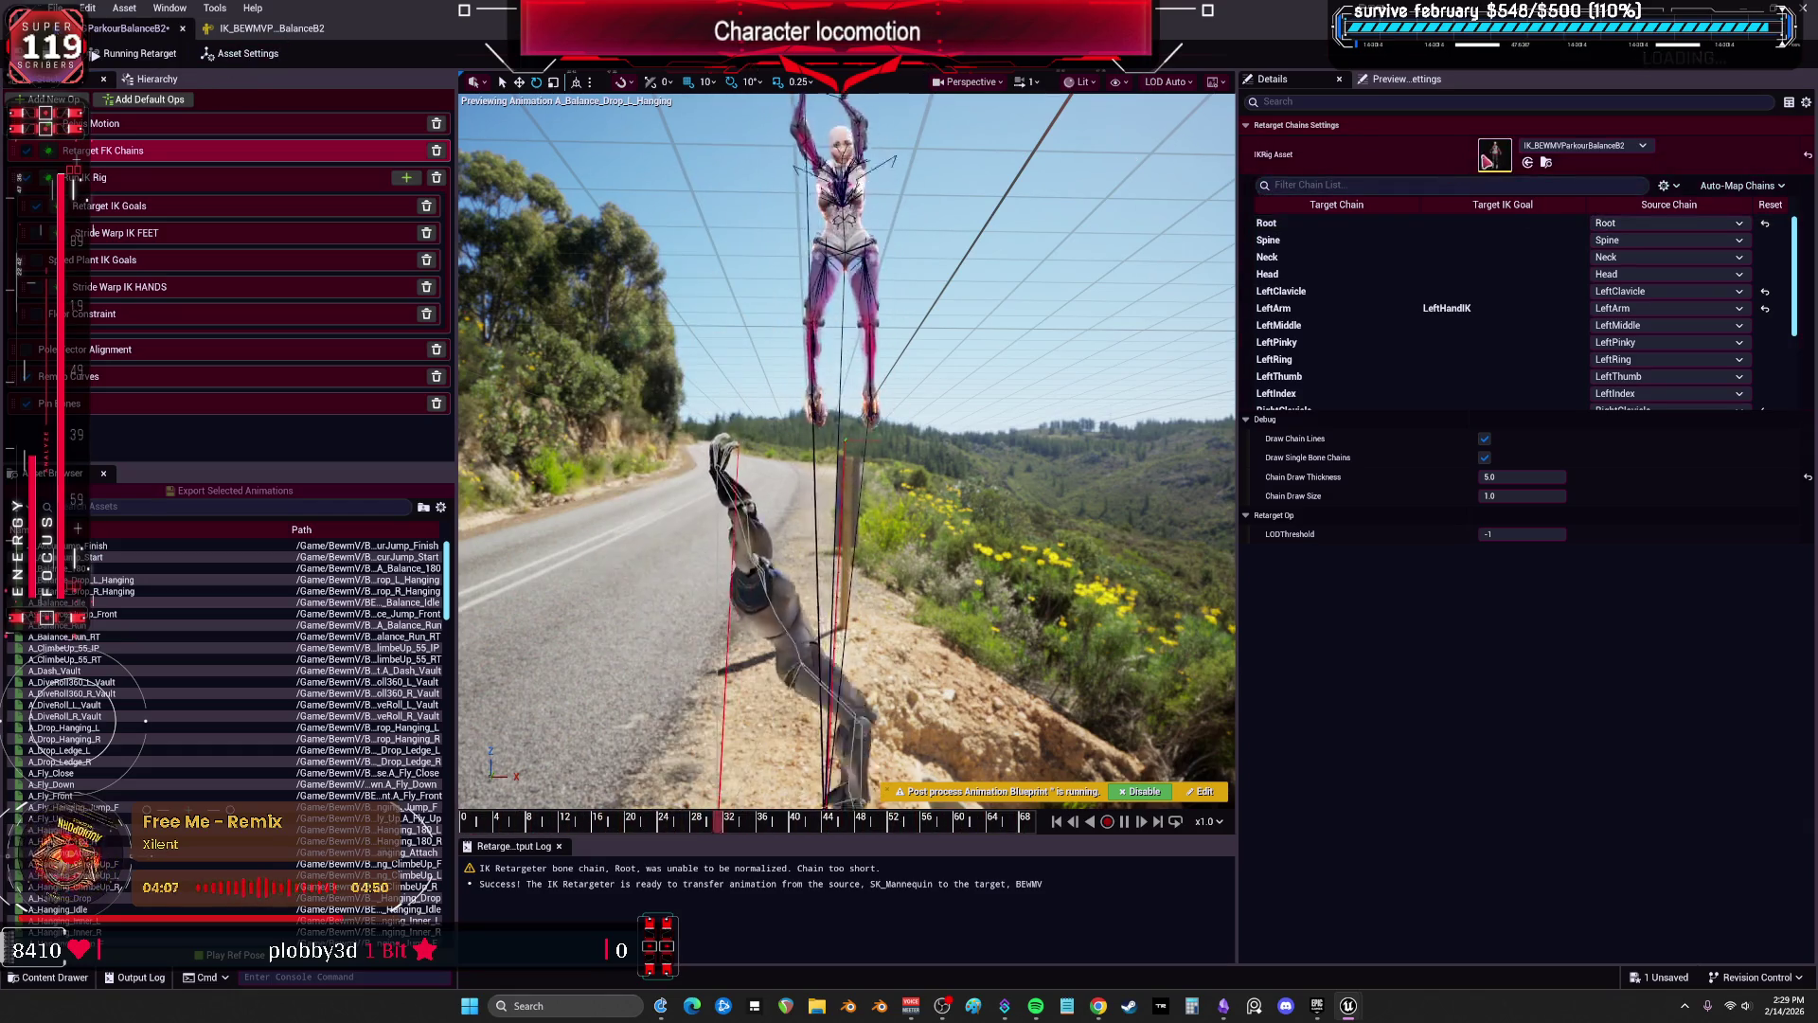
left_click(266, 28)
left_click(373, 100)
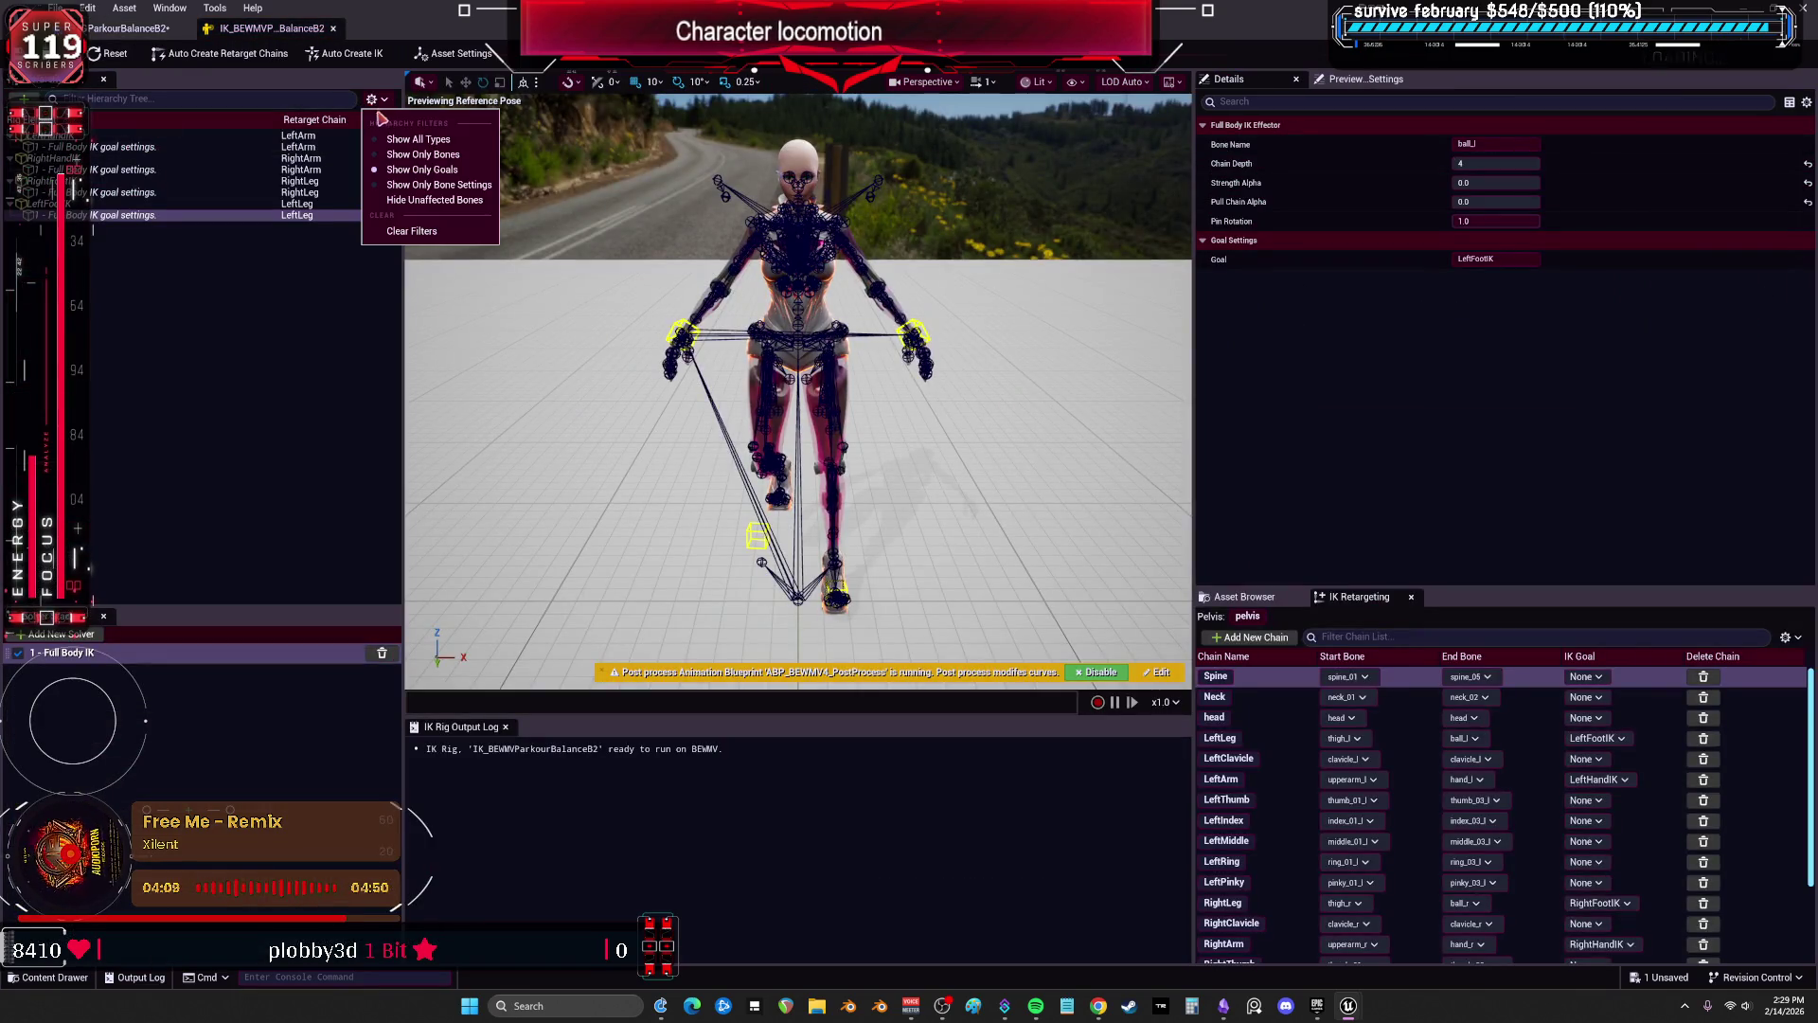
Add a retarget chain named Pelvis that starts and ends on the pelvis bone.
left_click(446, 142)
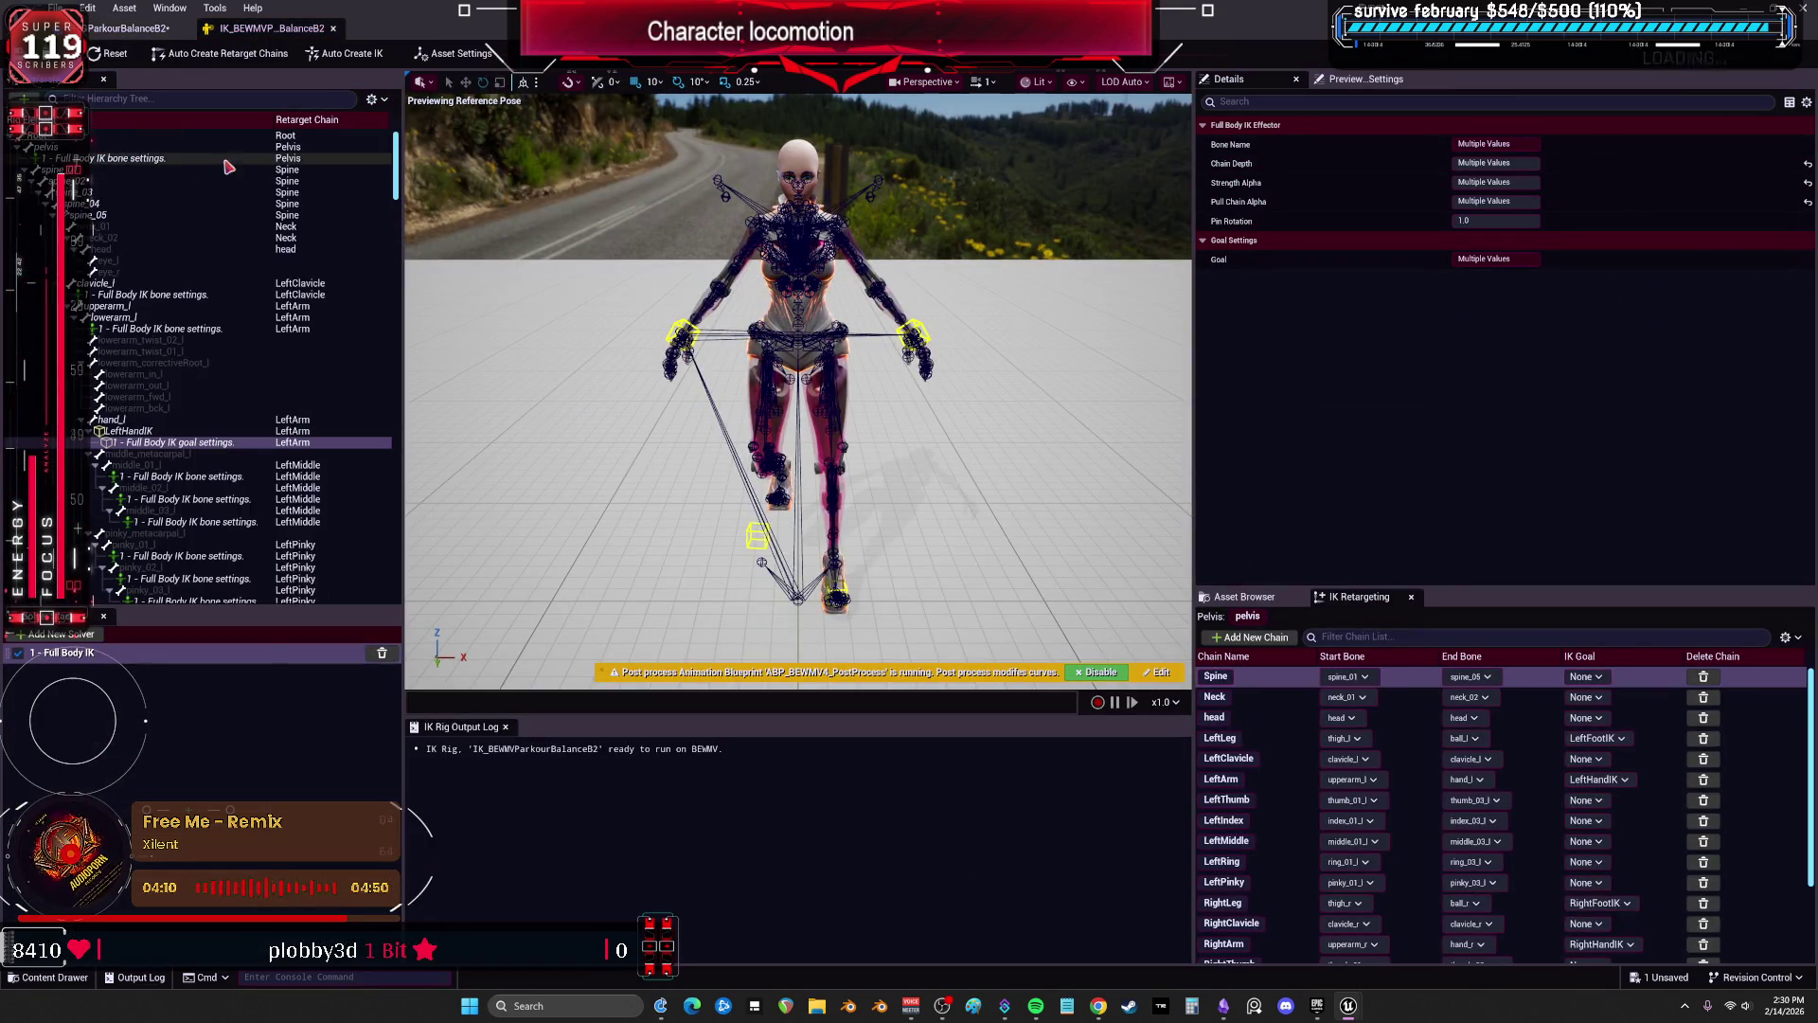
left_click(126, 150)
right_click(126, 149)
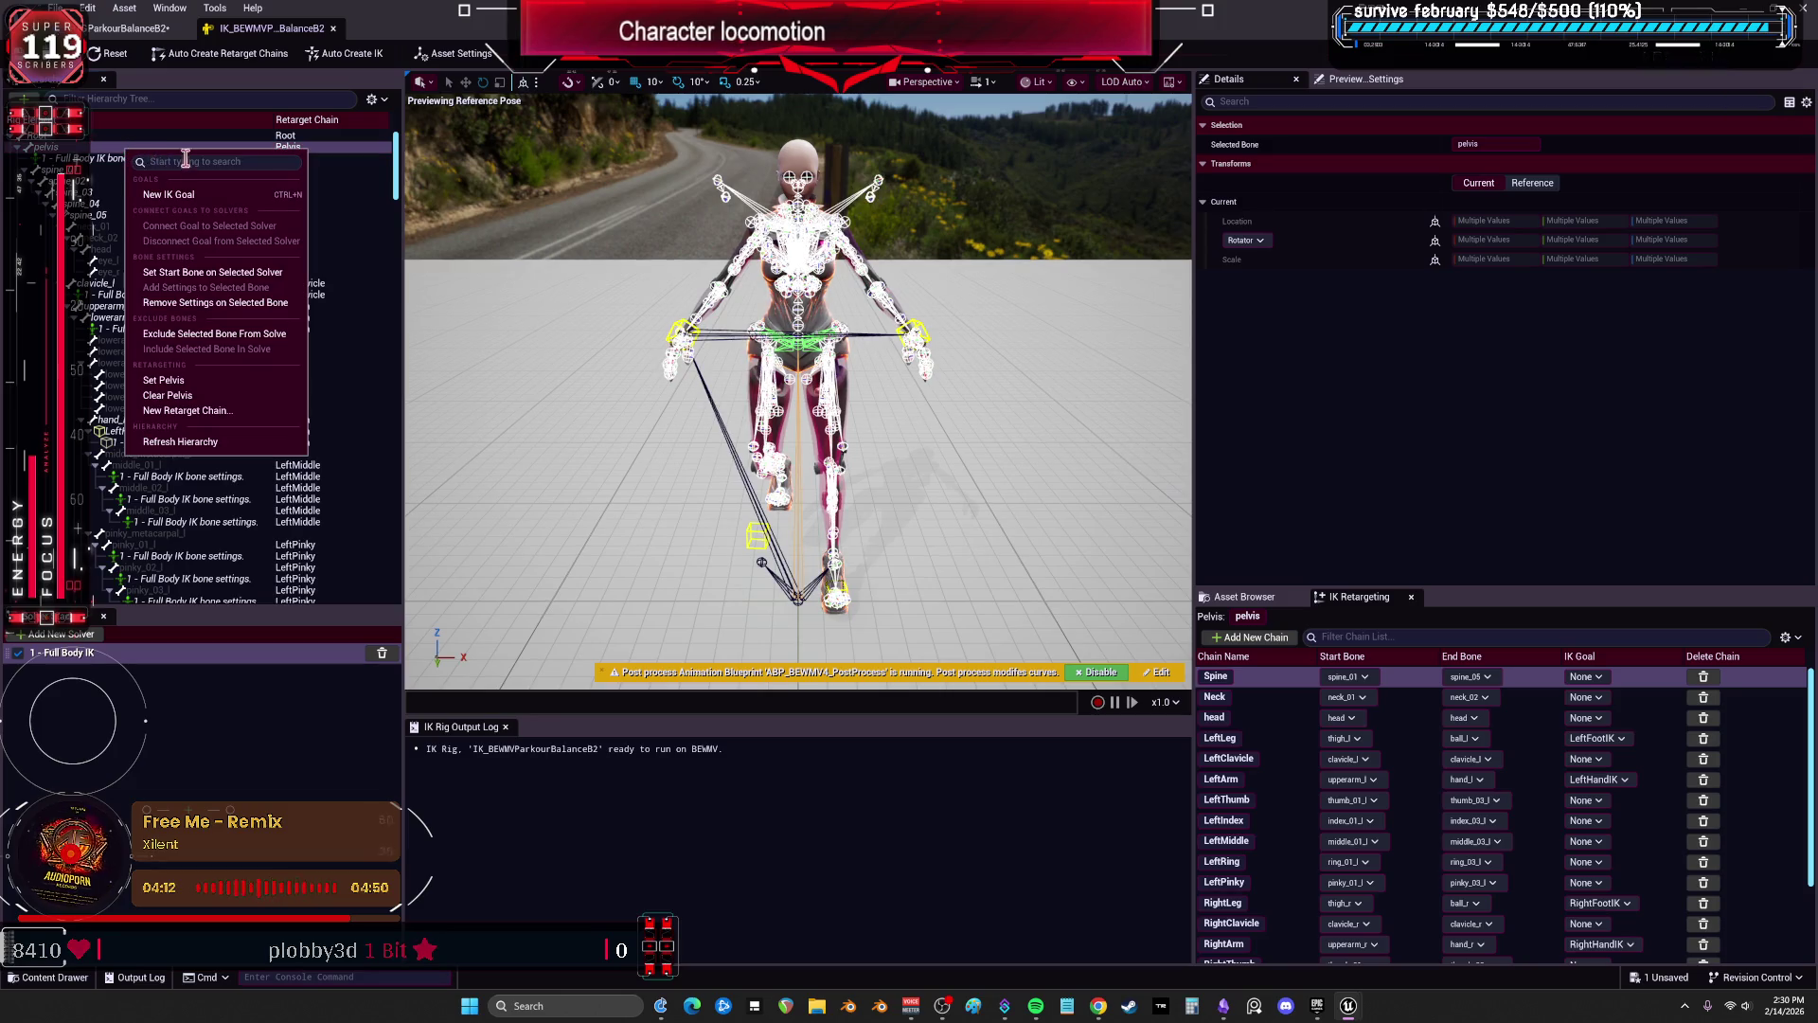
left_click(228, 419)
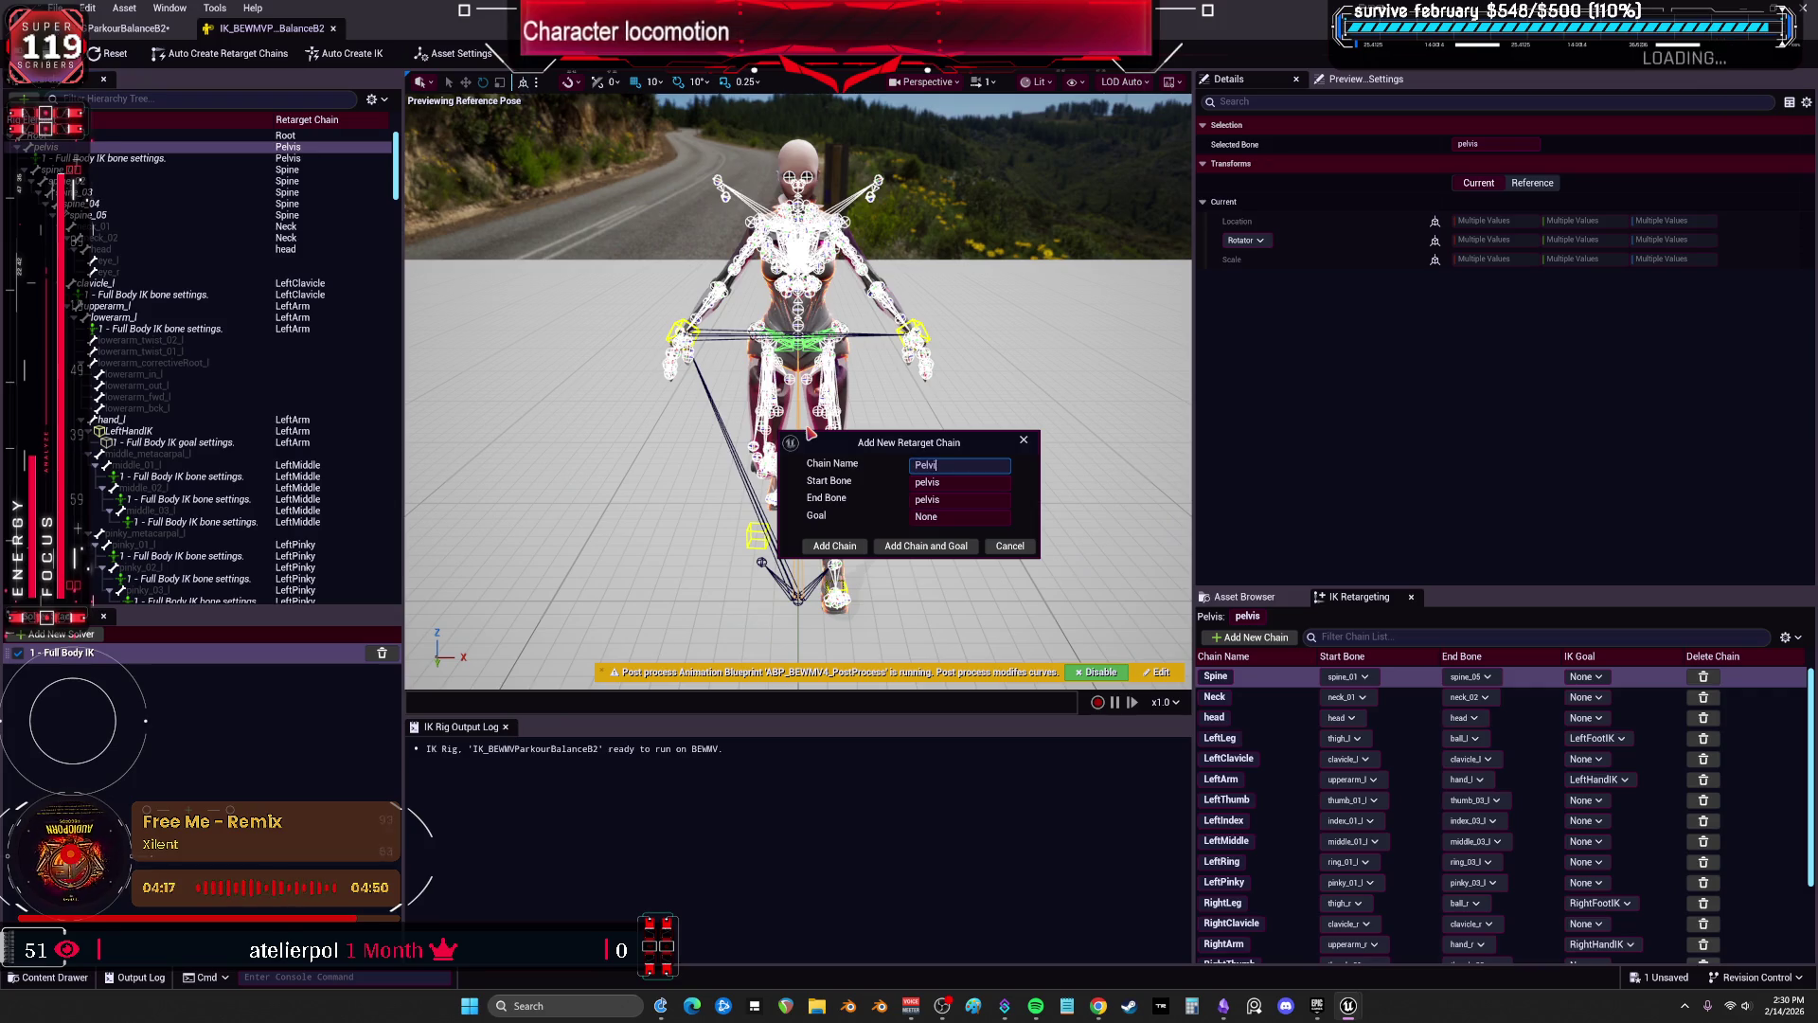
left_click(848, 551)
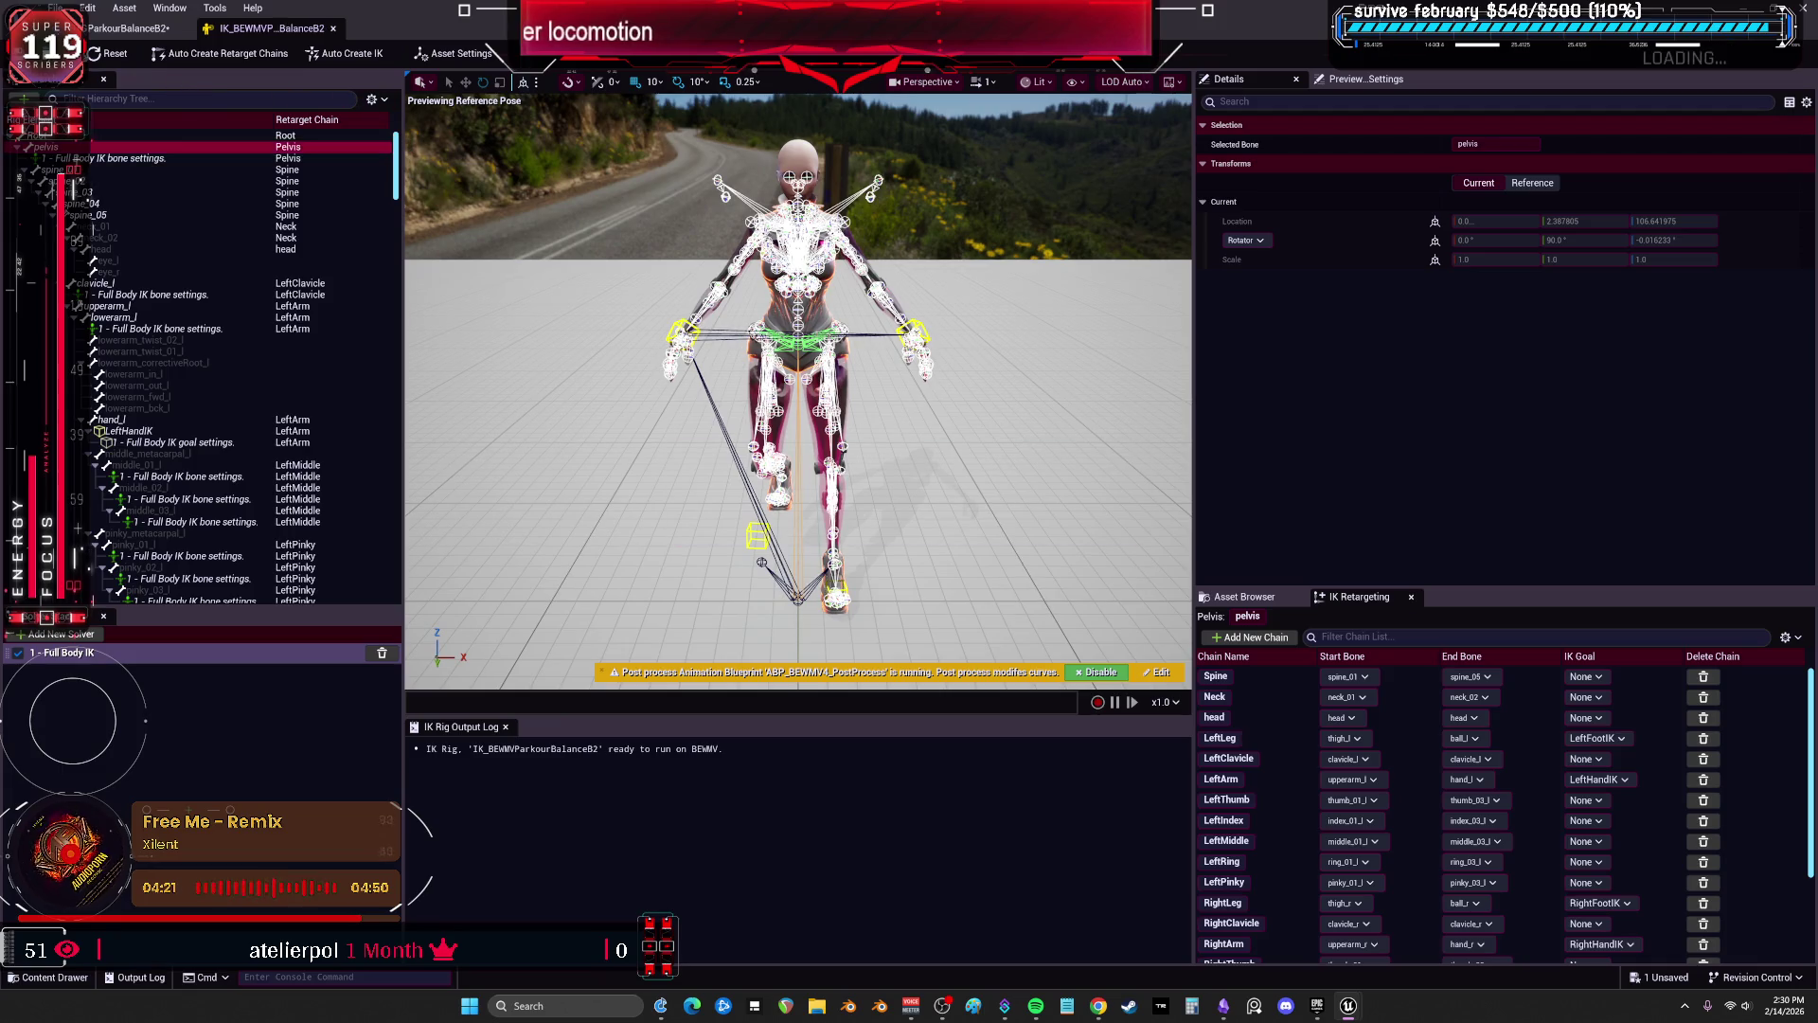
left_click(128, 28)
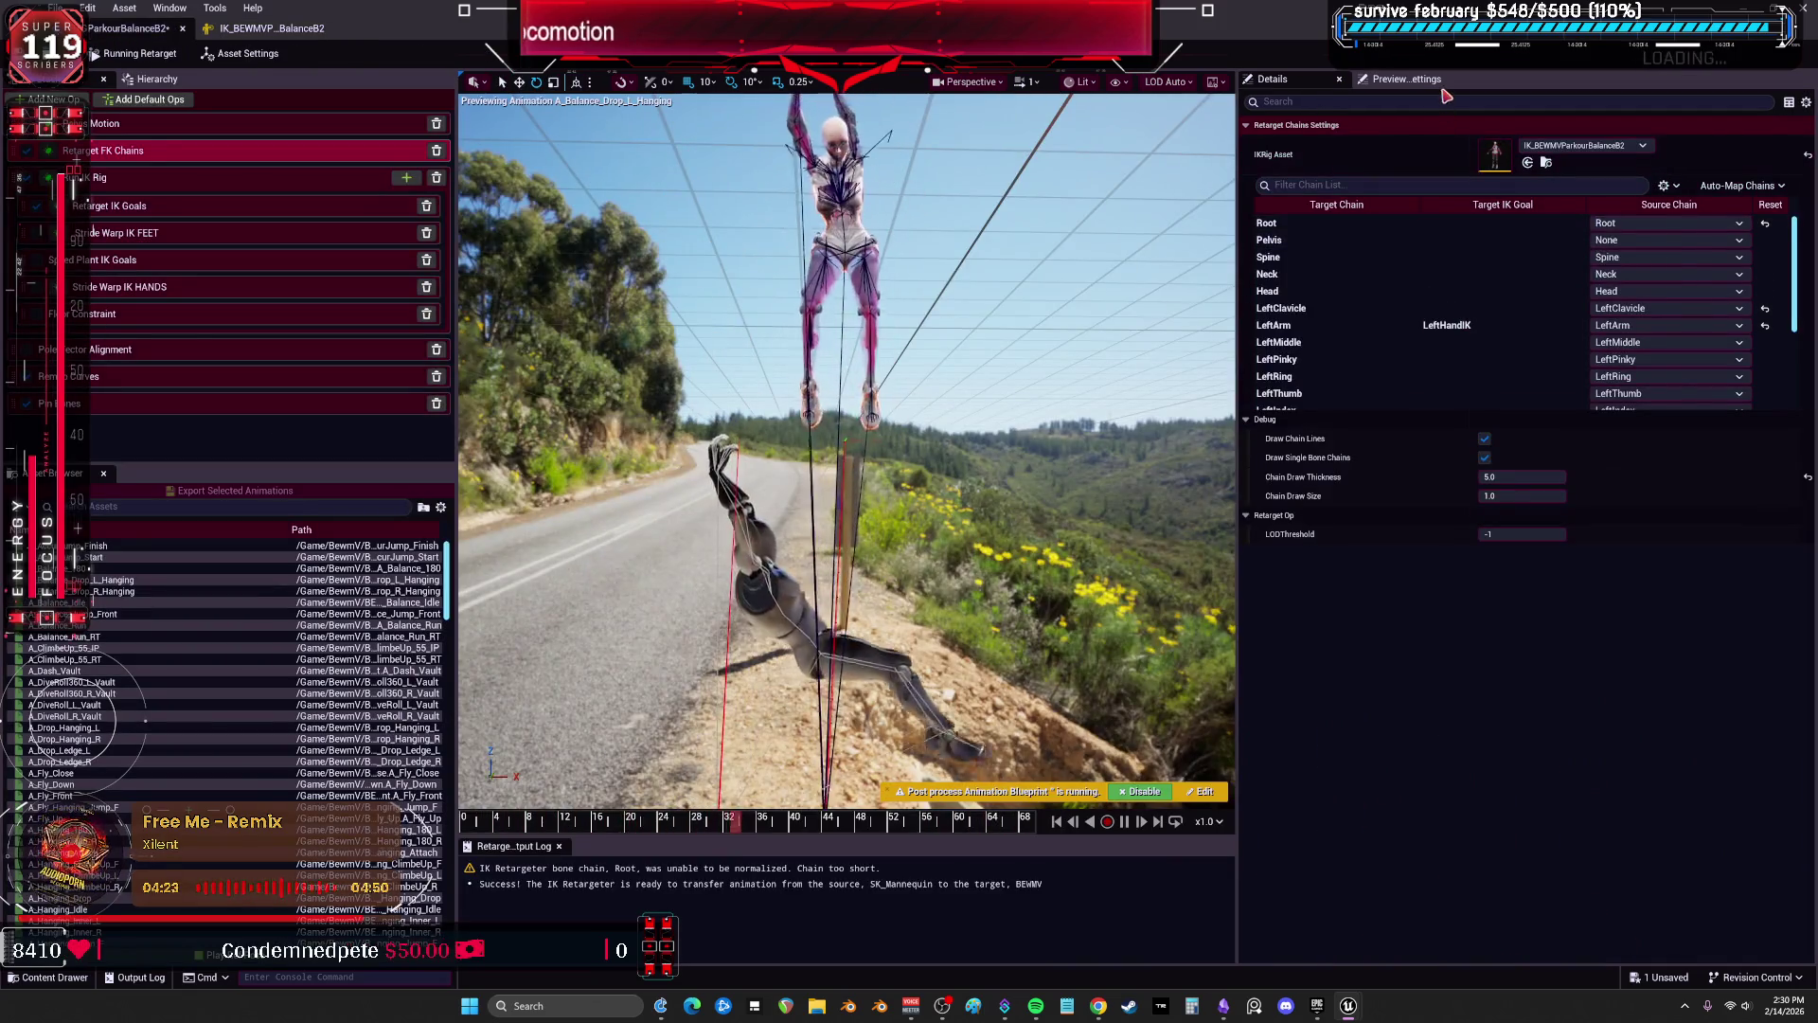
Open the source IK_Mannequin rig and duplicate it as IK_MannequinPelvis.
left_click(1392, 81)
left_click(1271, 78)
left_click(1124, 275)
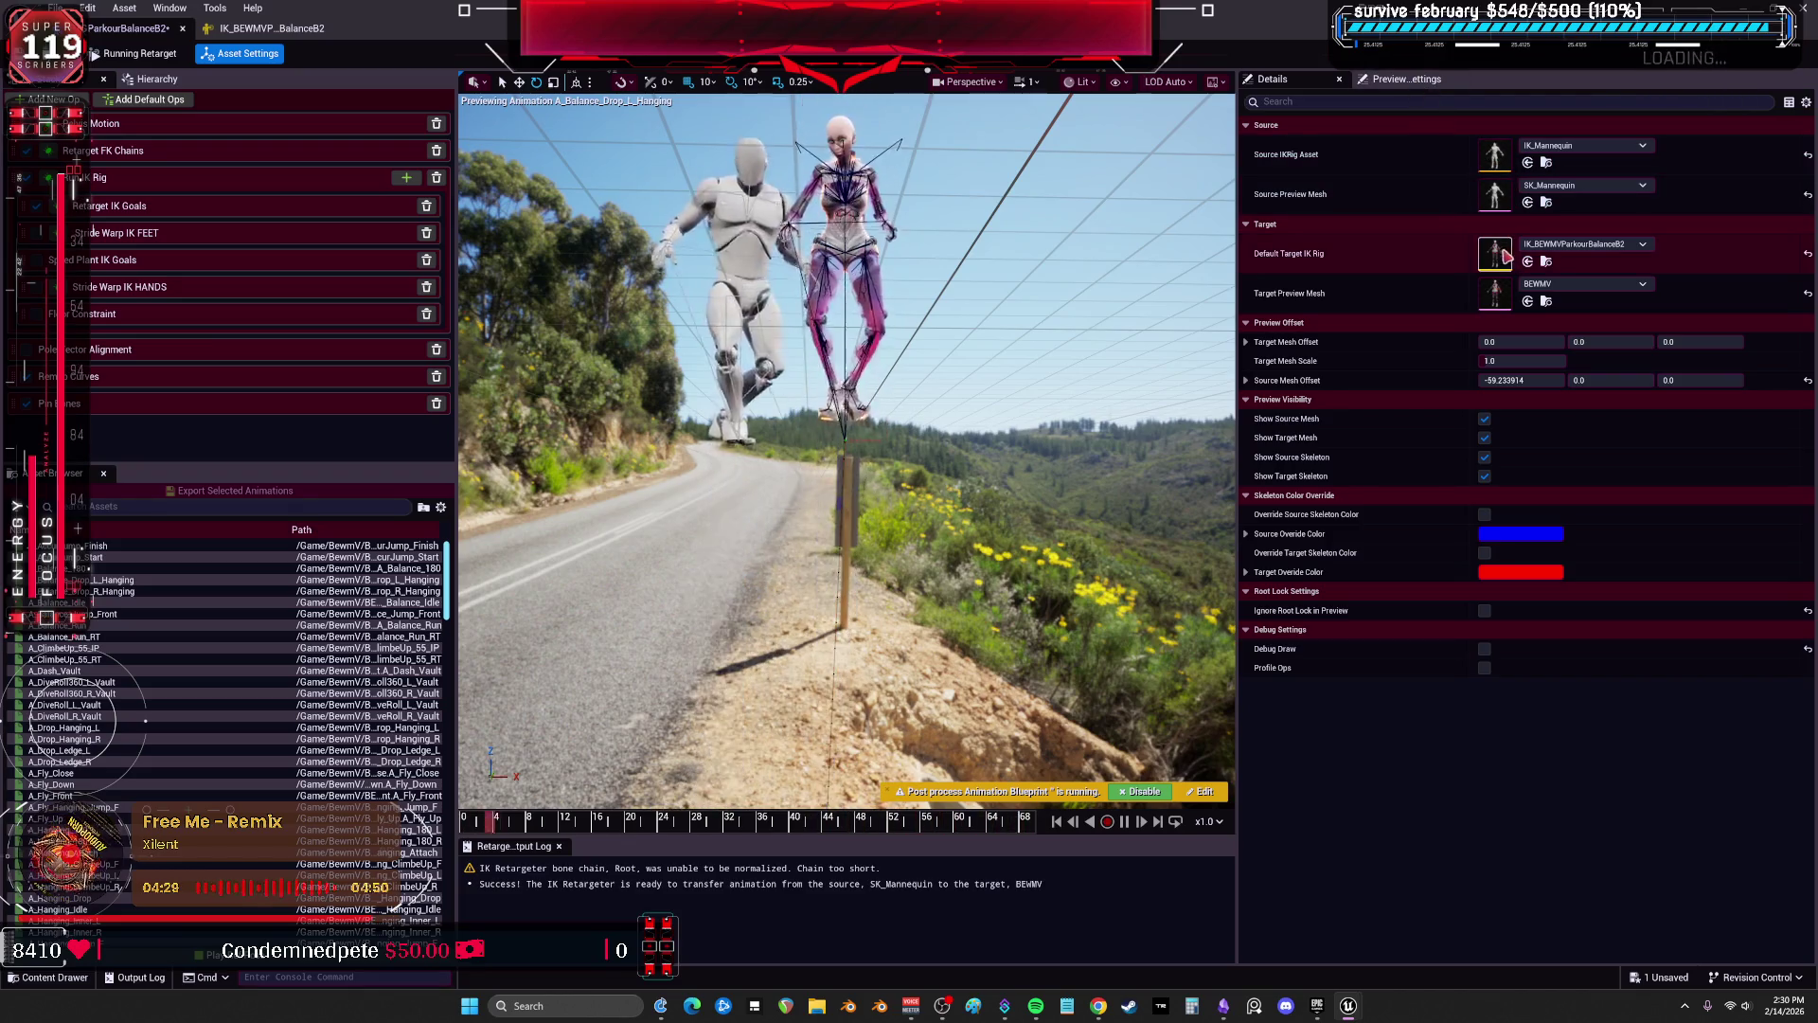
double_click(1495, 155)
scroll(1298, 796, "up", 2)
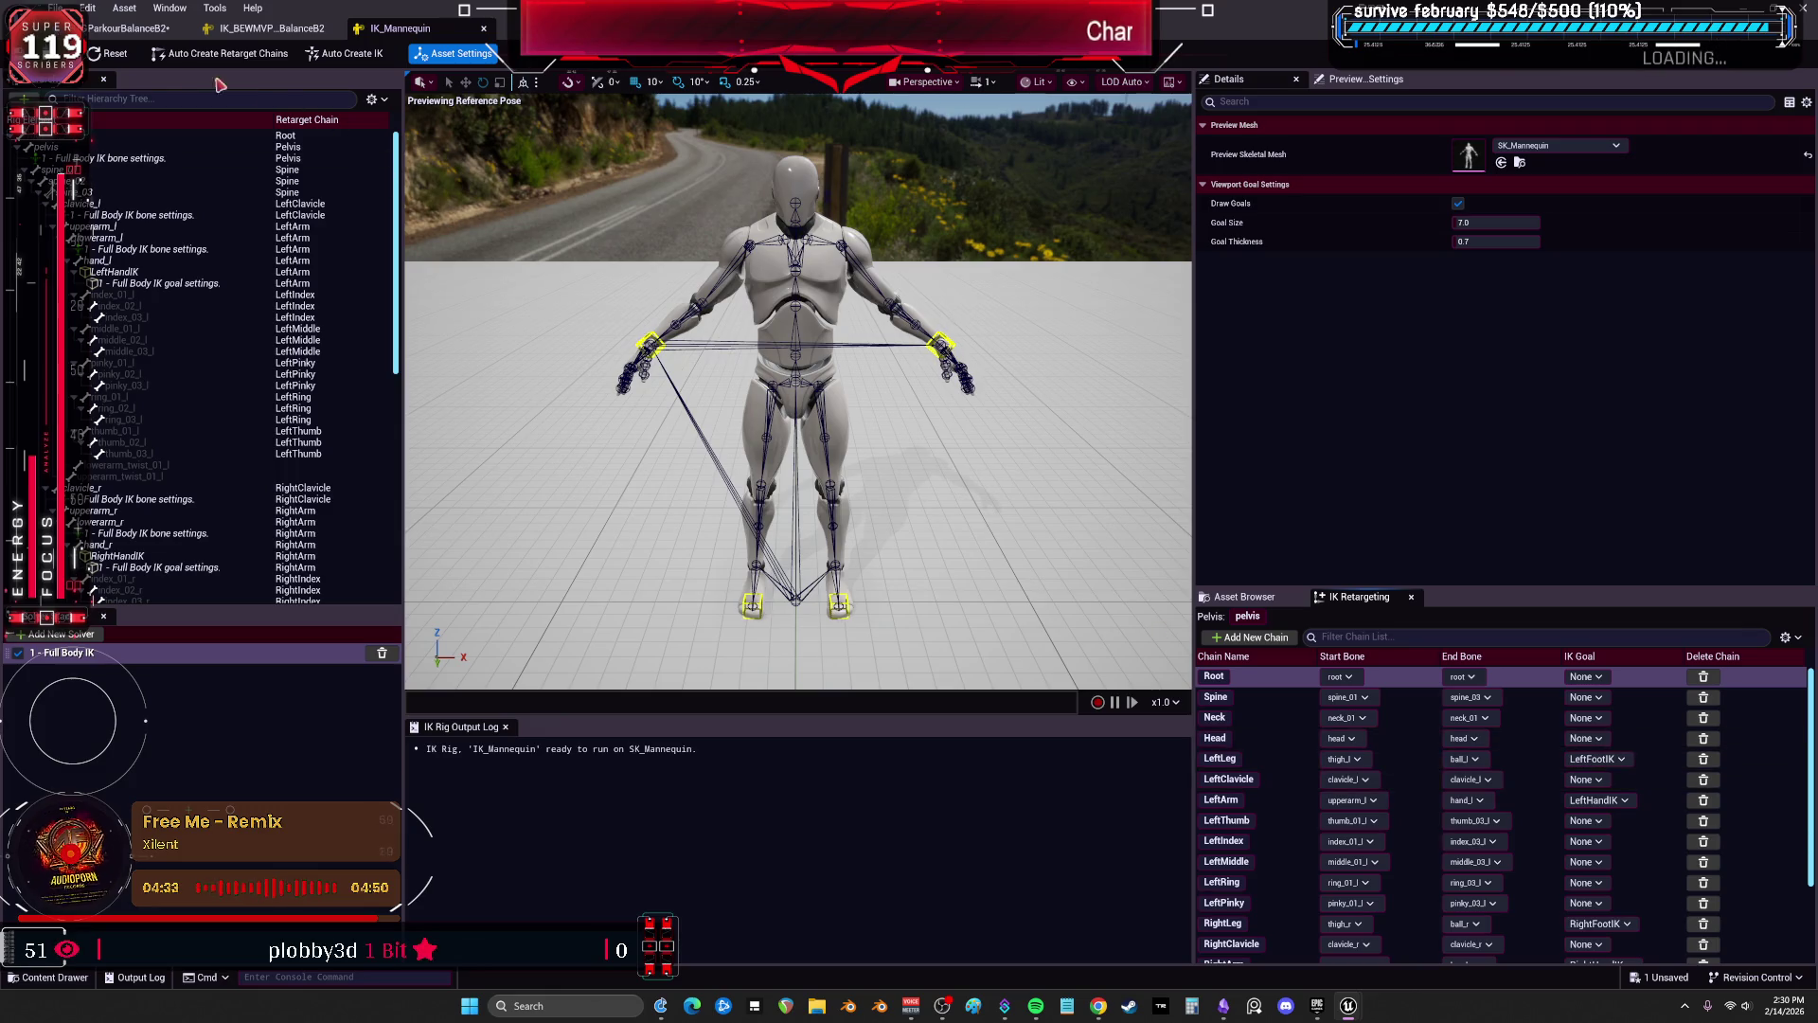
key("super+Down")
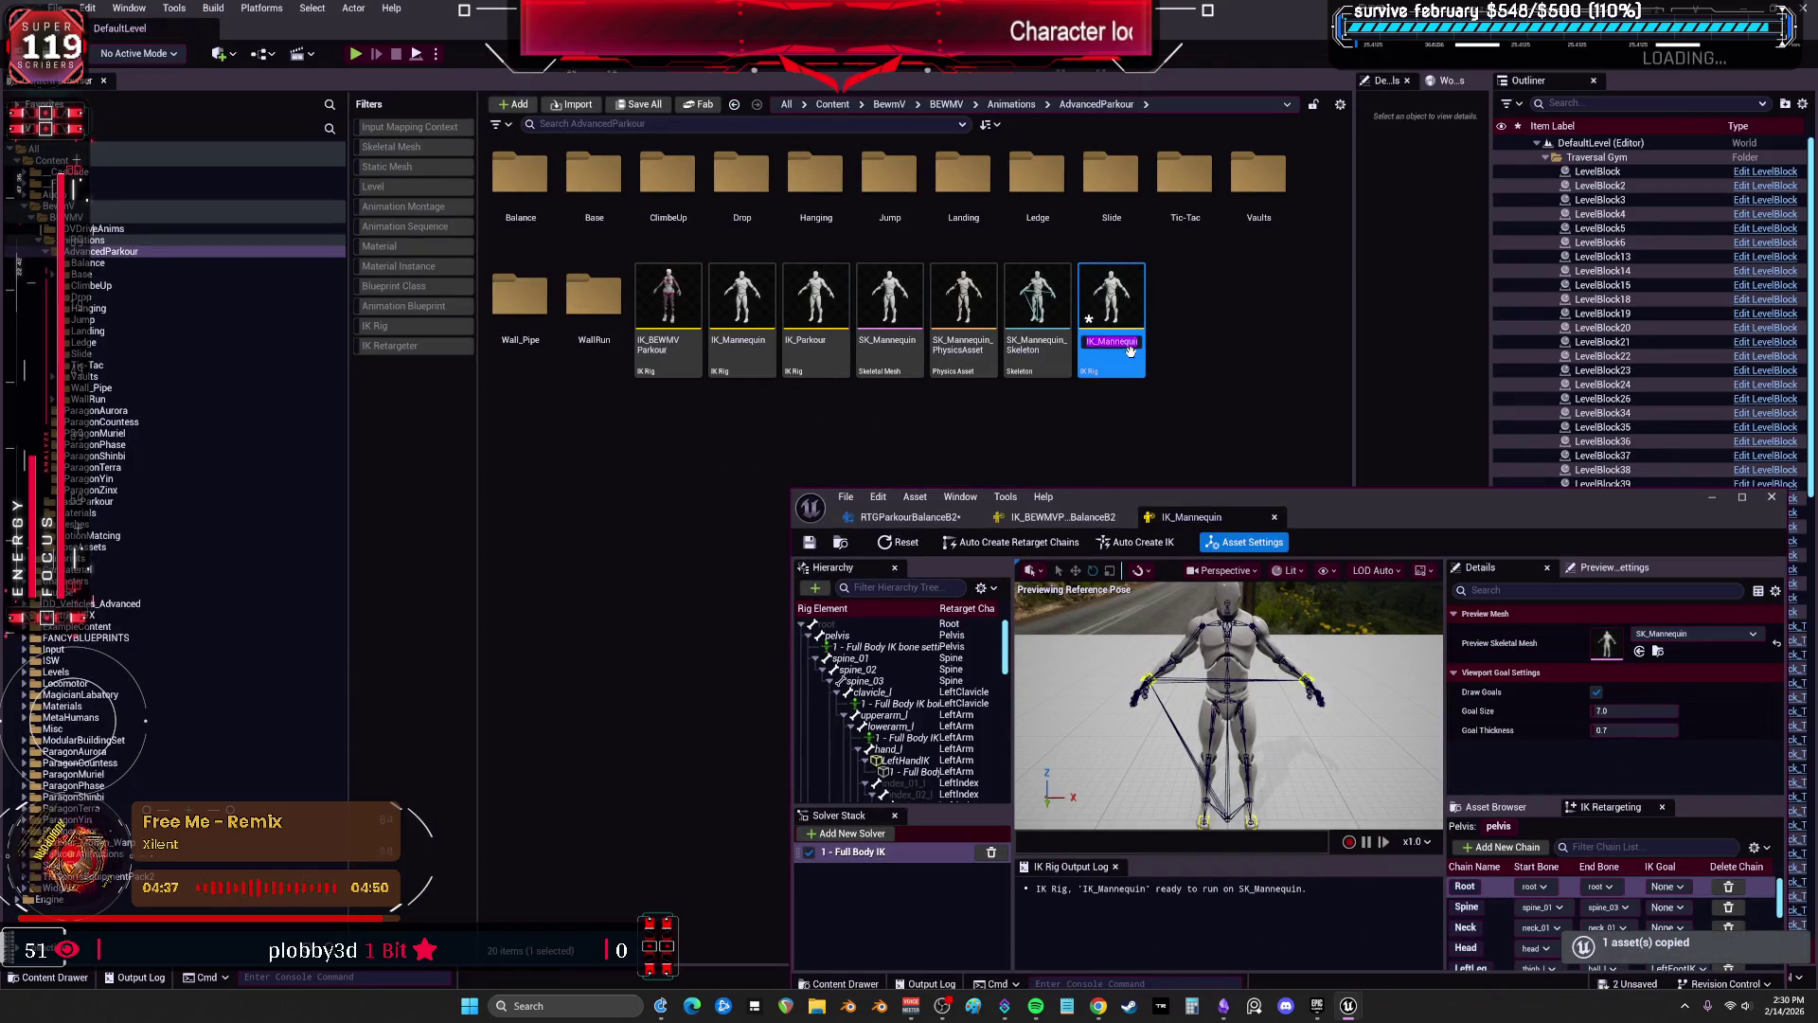
type("Pelvis")
key("Return")
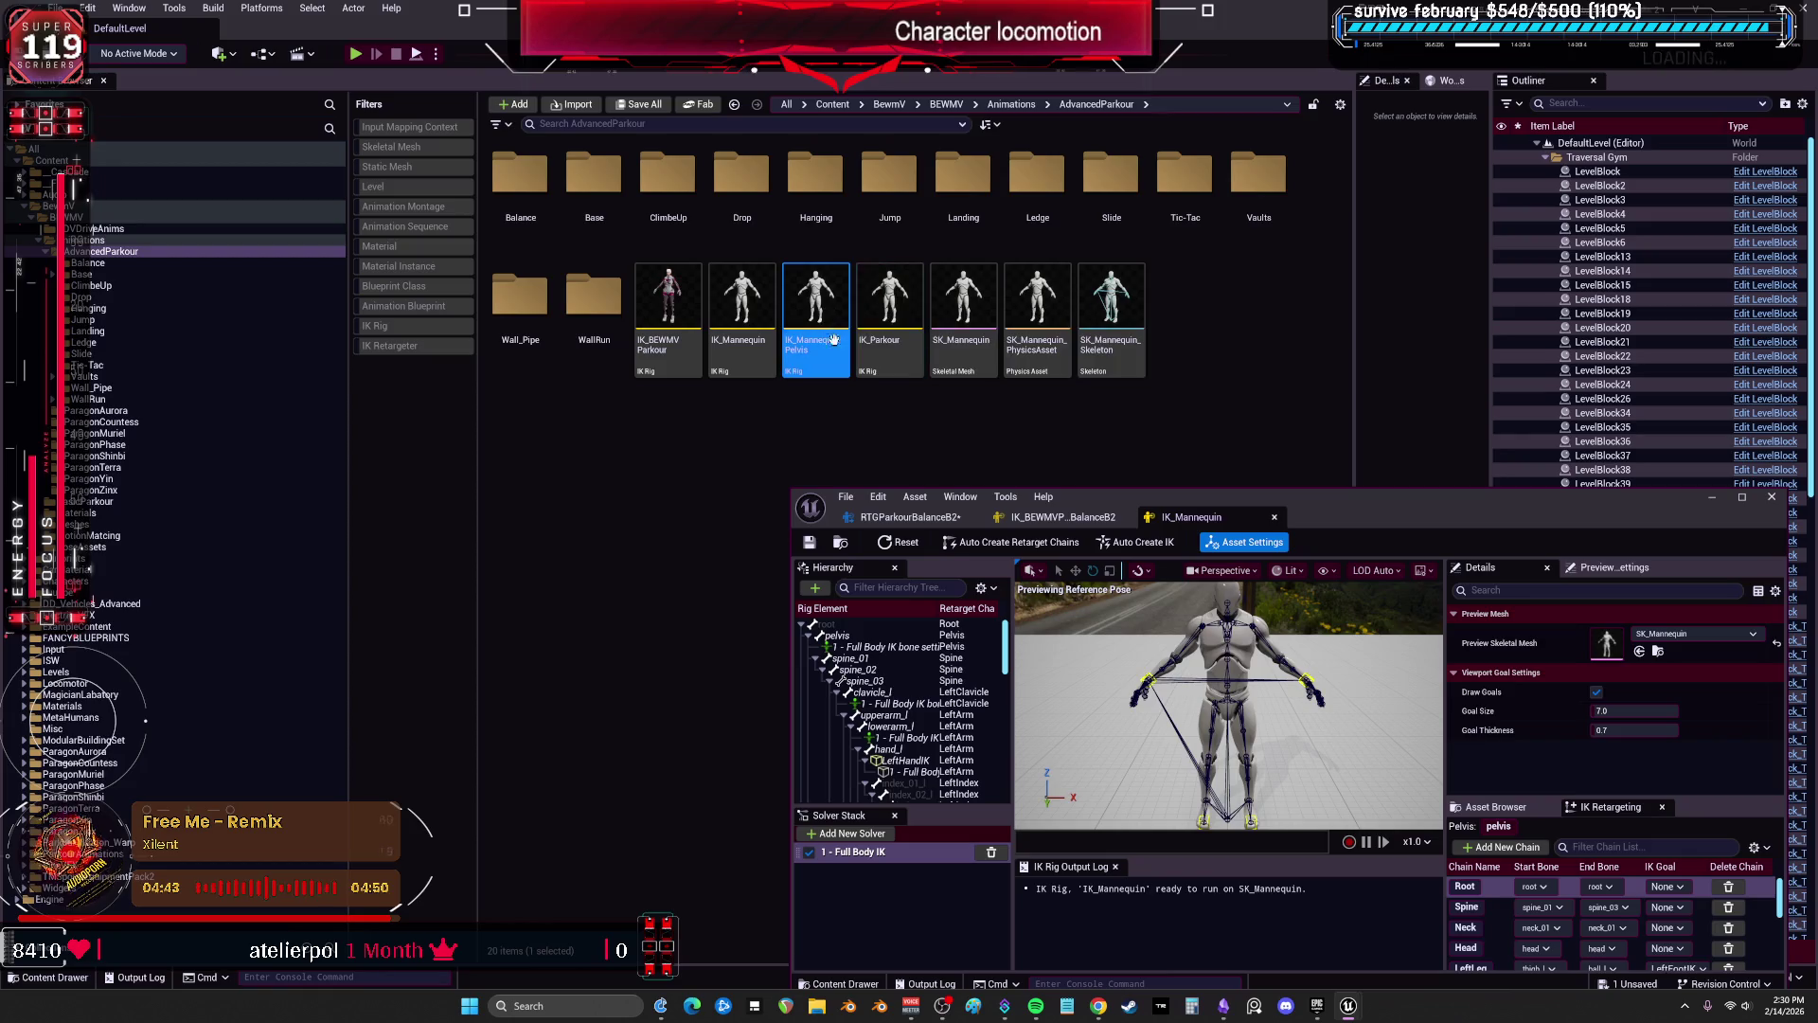
Set IK_MannequinPelvis as the retargeter's source IK Rig, applying it to all ops.
left_click(931, 522)
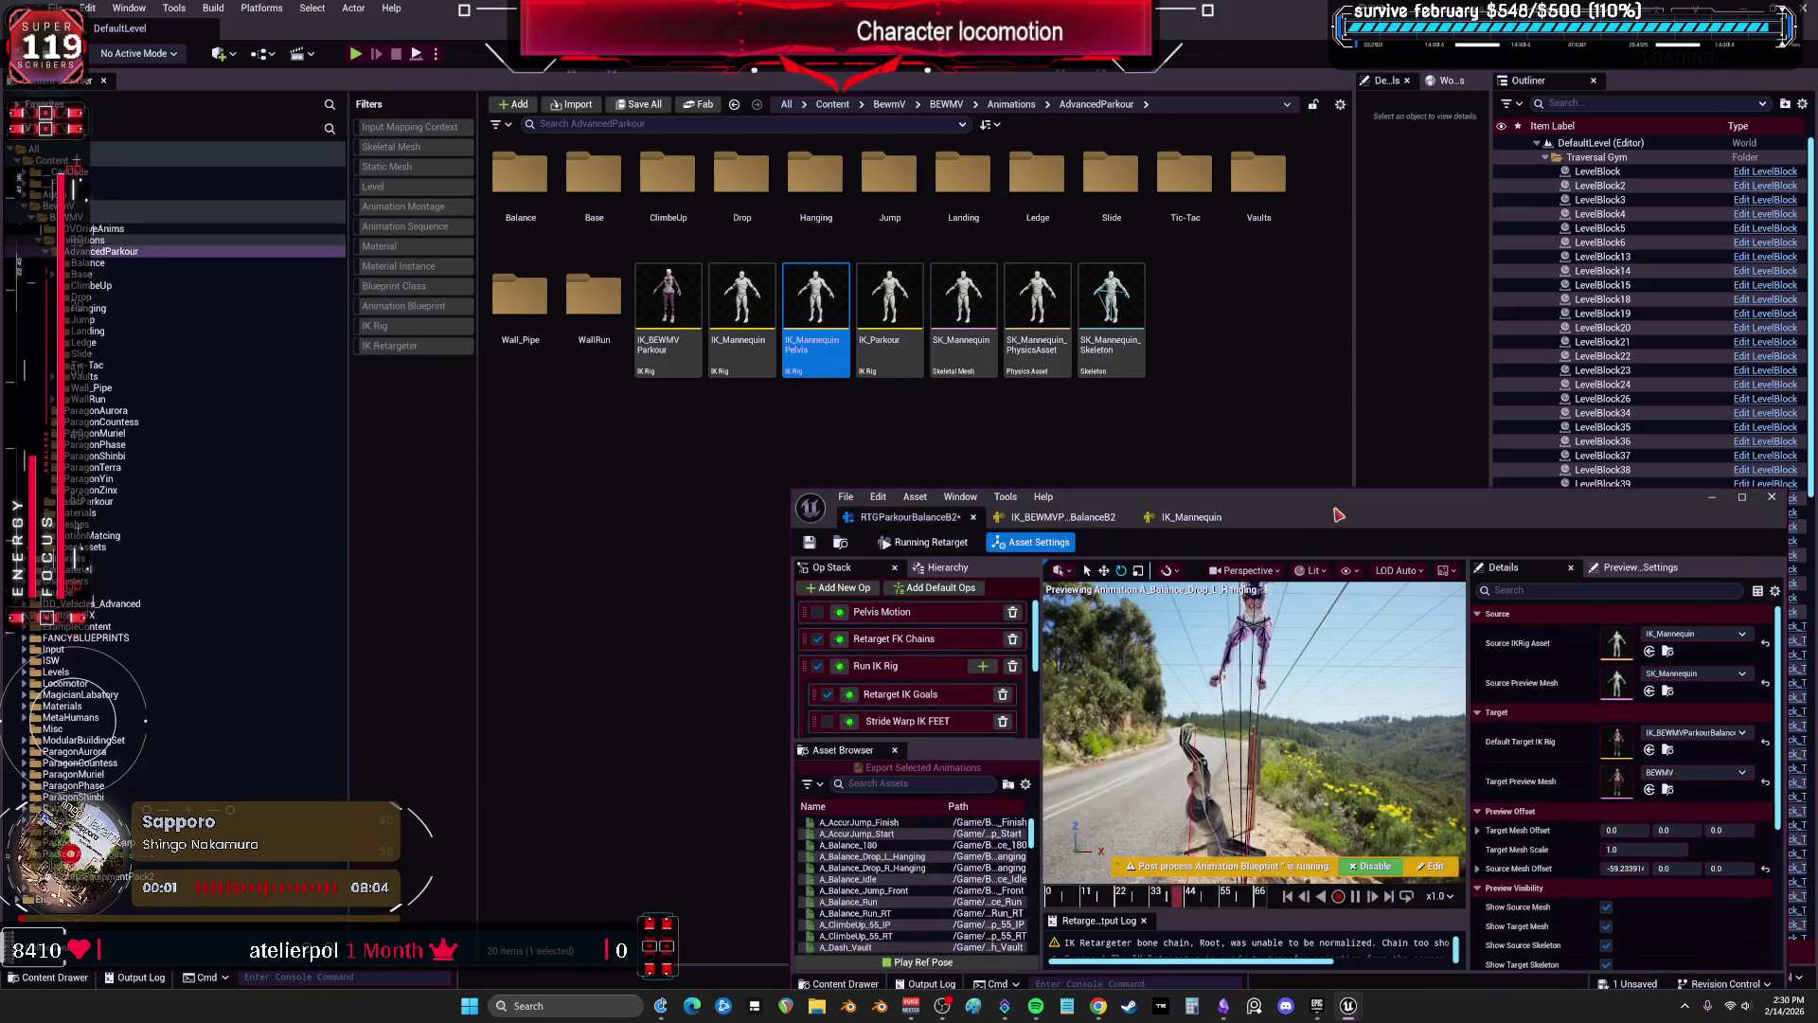
left_click(1742, 497)
left_click(1528, 164)
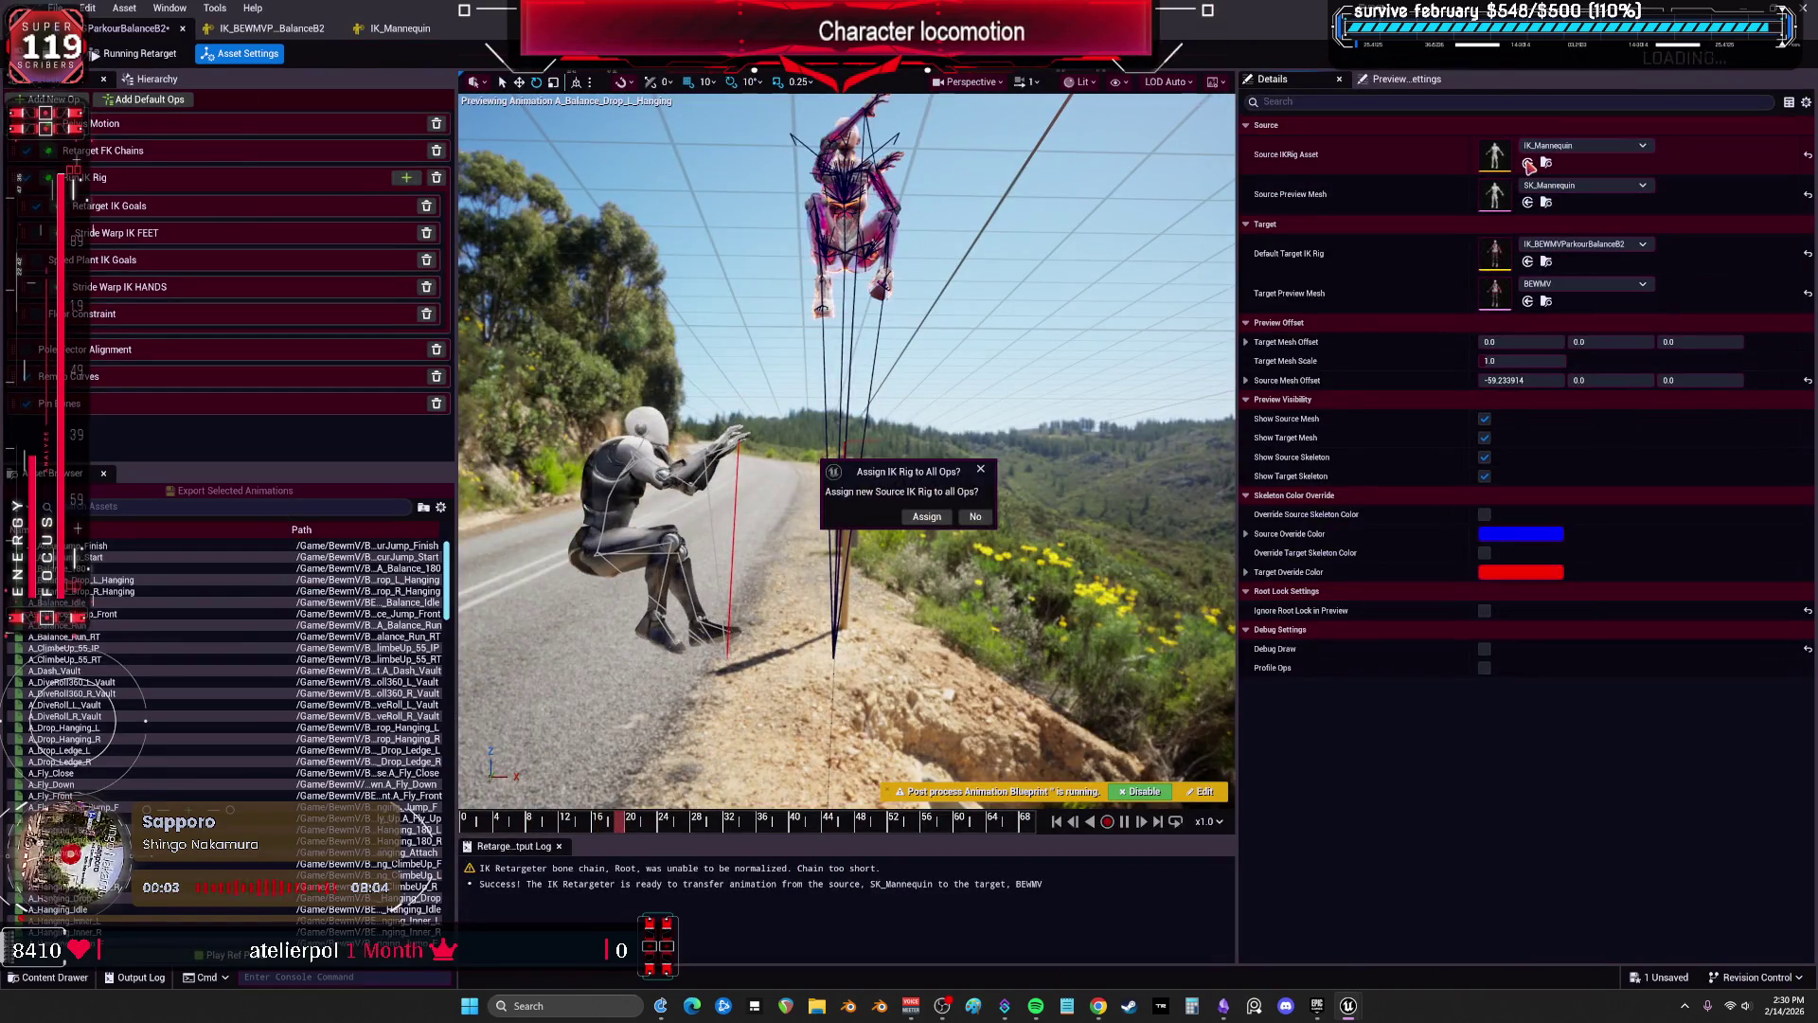
left_click(976, 518)
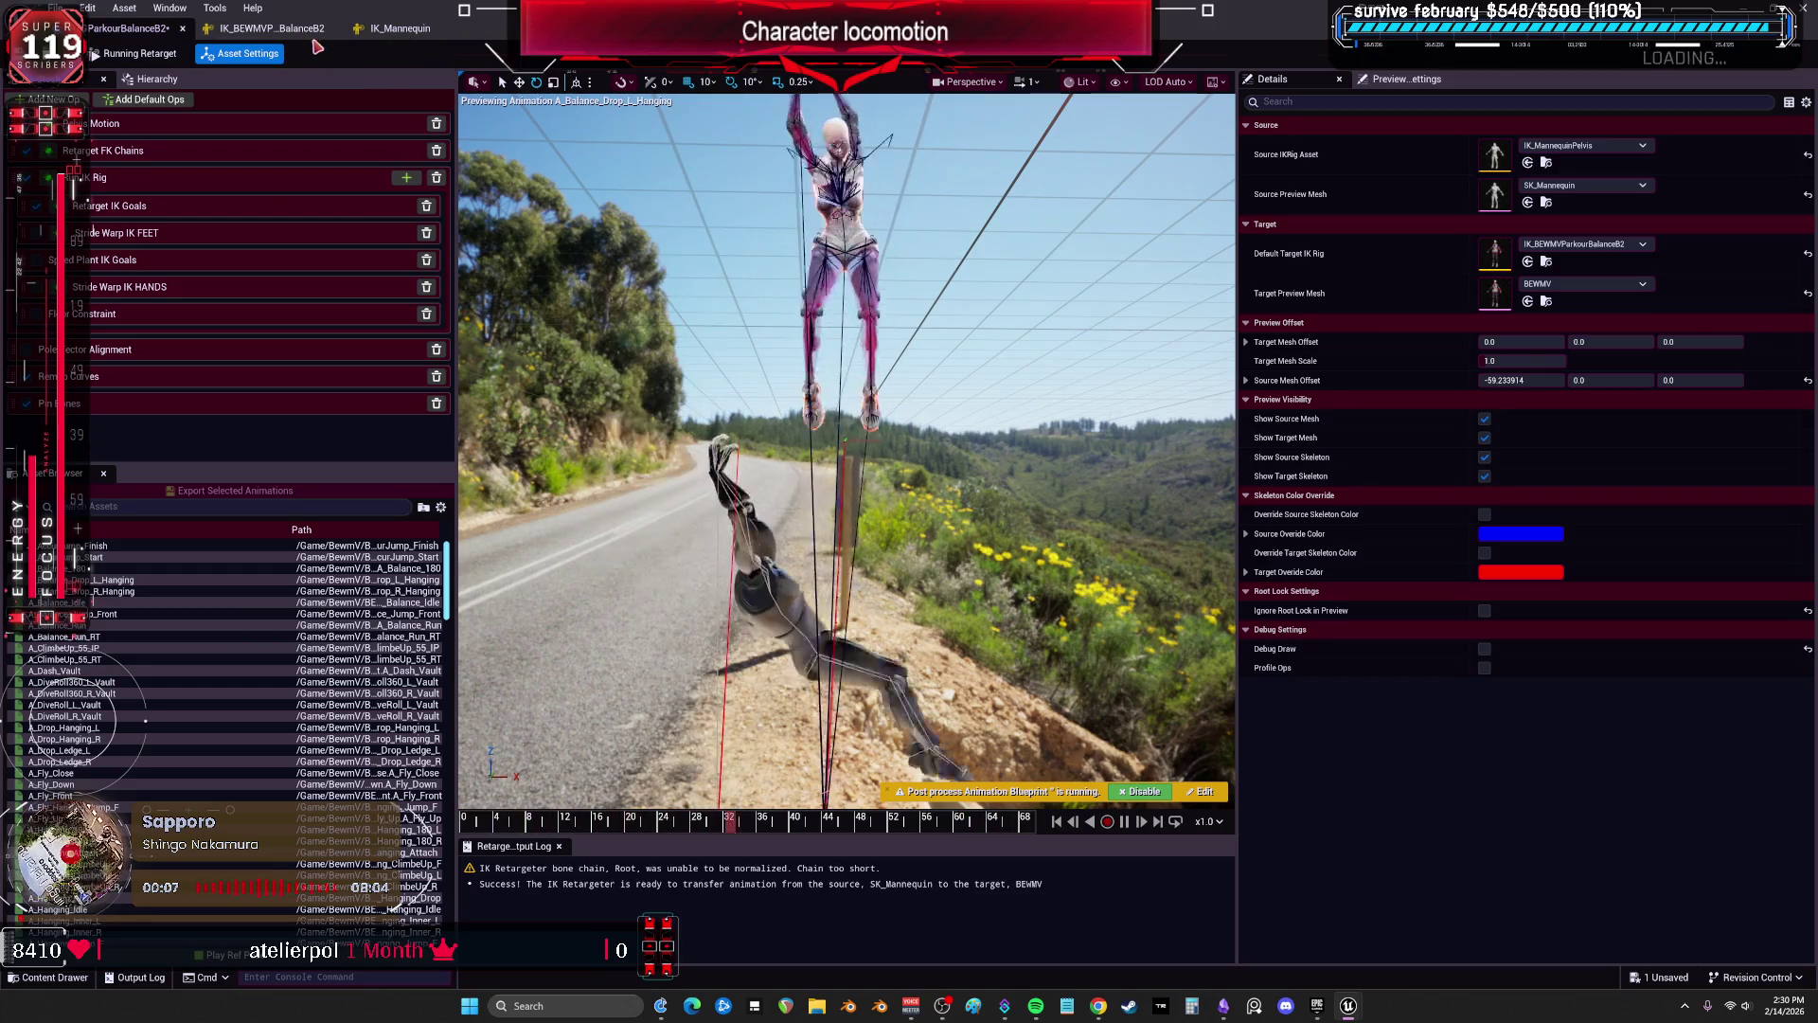
double_click(1494, 156)
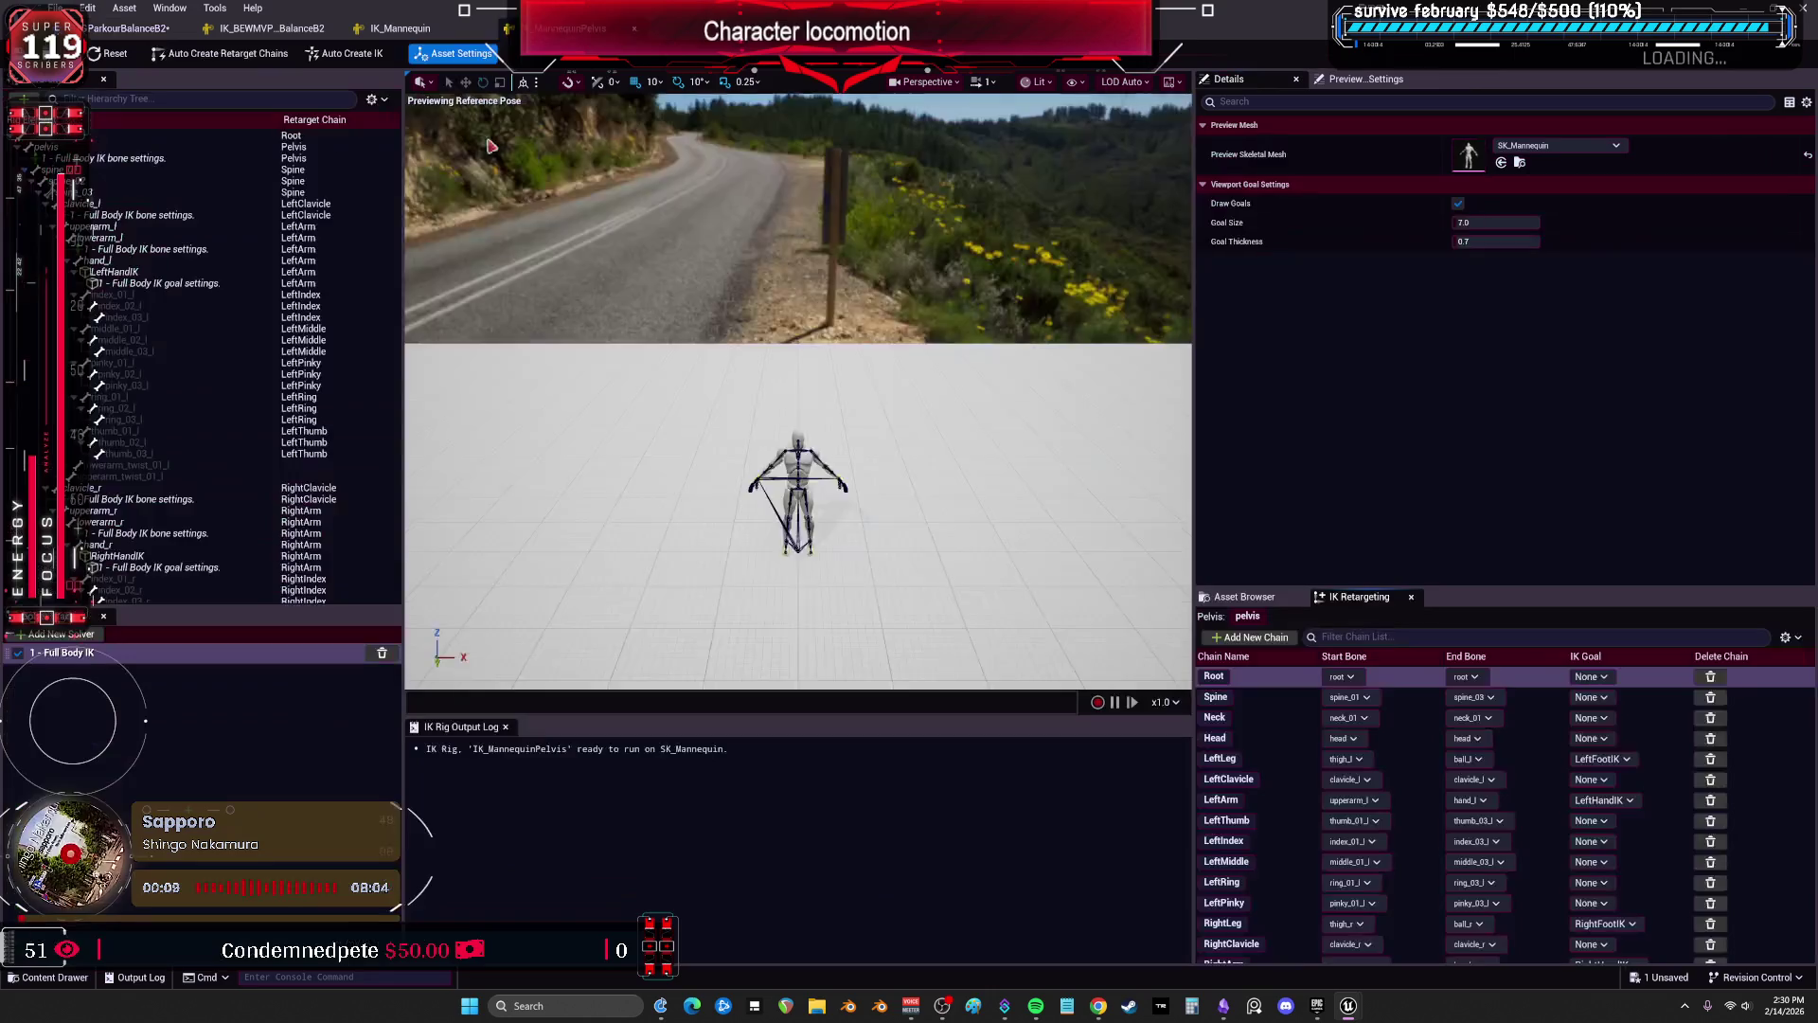
Create a new Pelvis retarget chain from the pelvis bone in IK_MannequinPelvis, then return to ParkourBalanceB2.
right_click(112, 148)
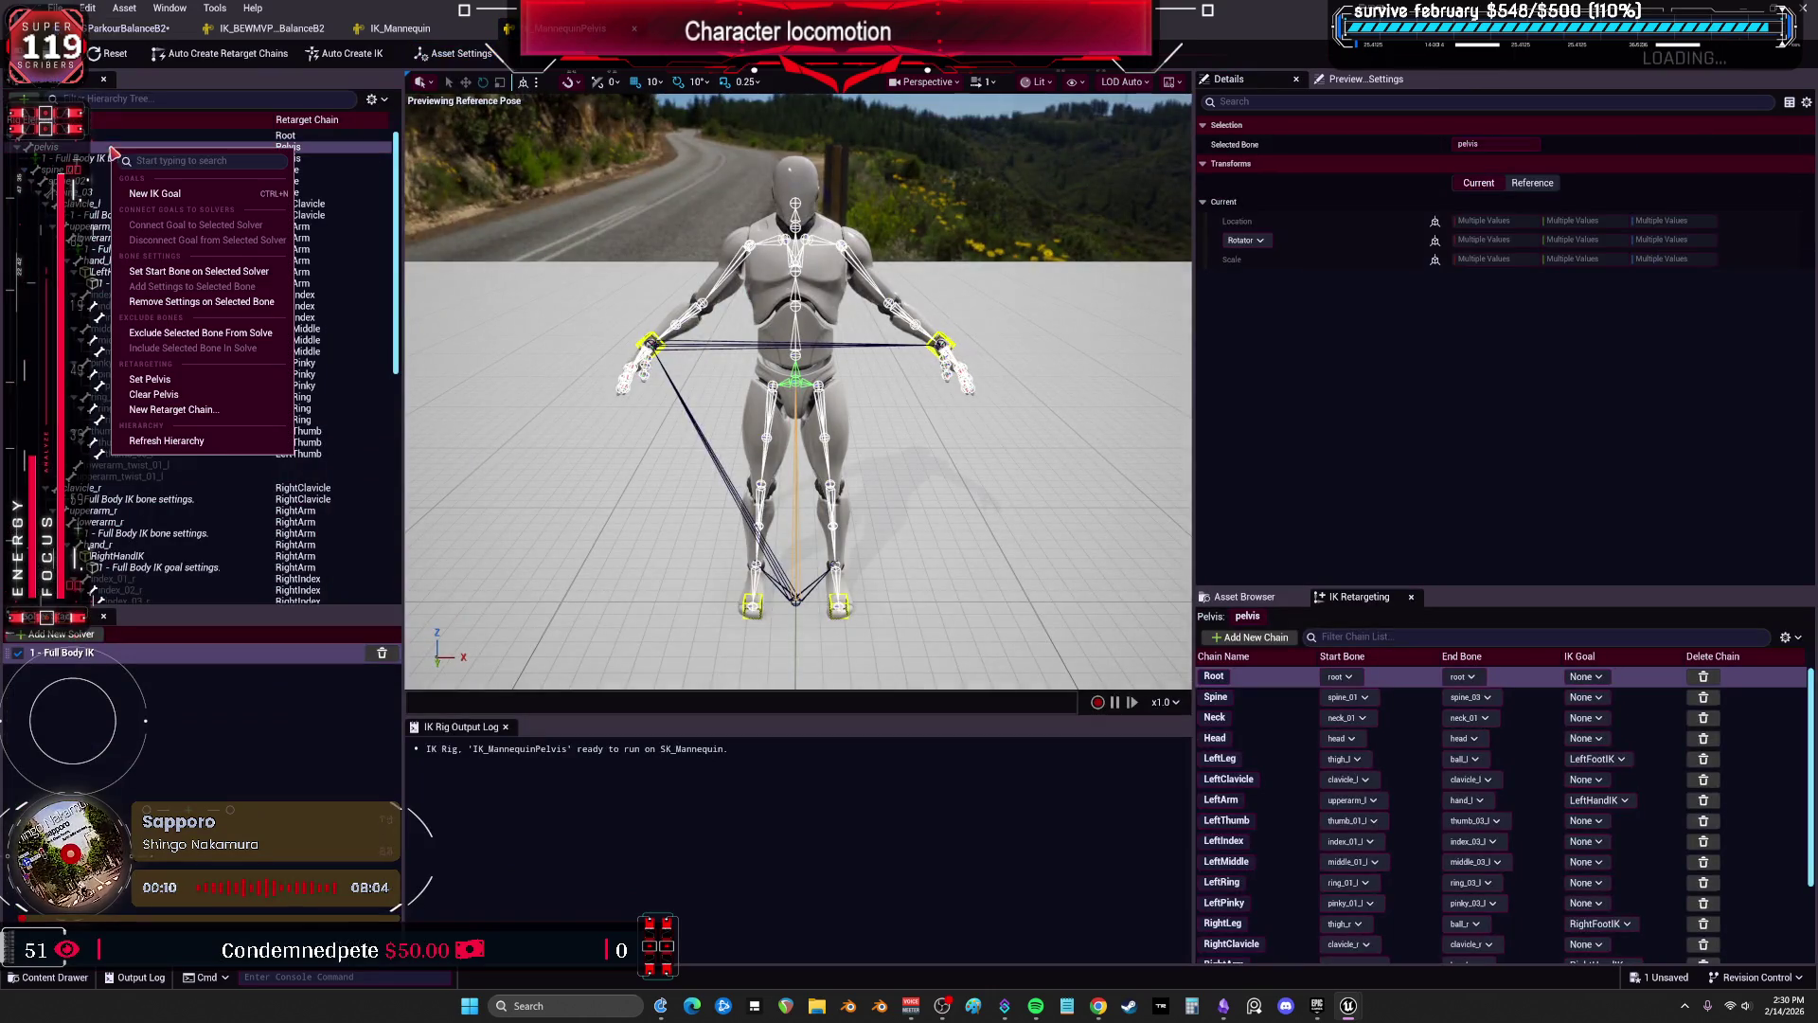
left_click(222, 417)
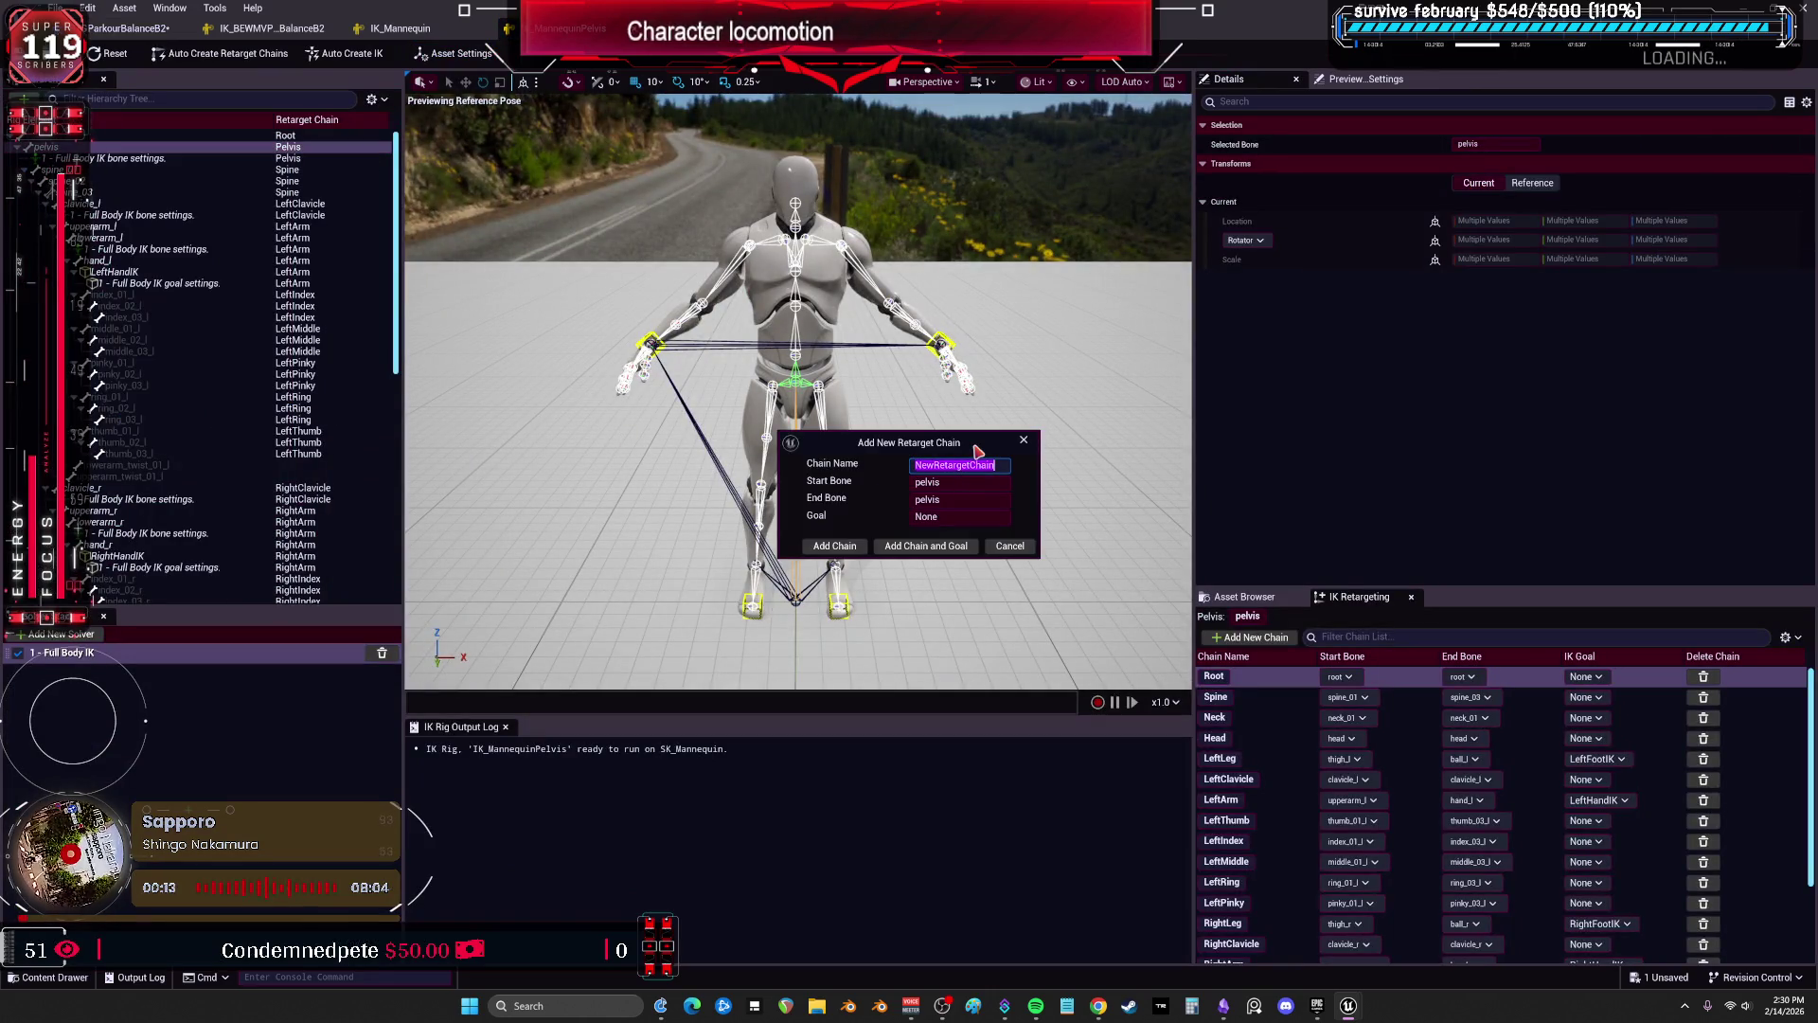
left_click(846, 553)
scroll(1316, 776, "down", 3)
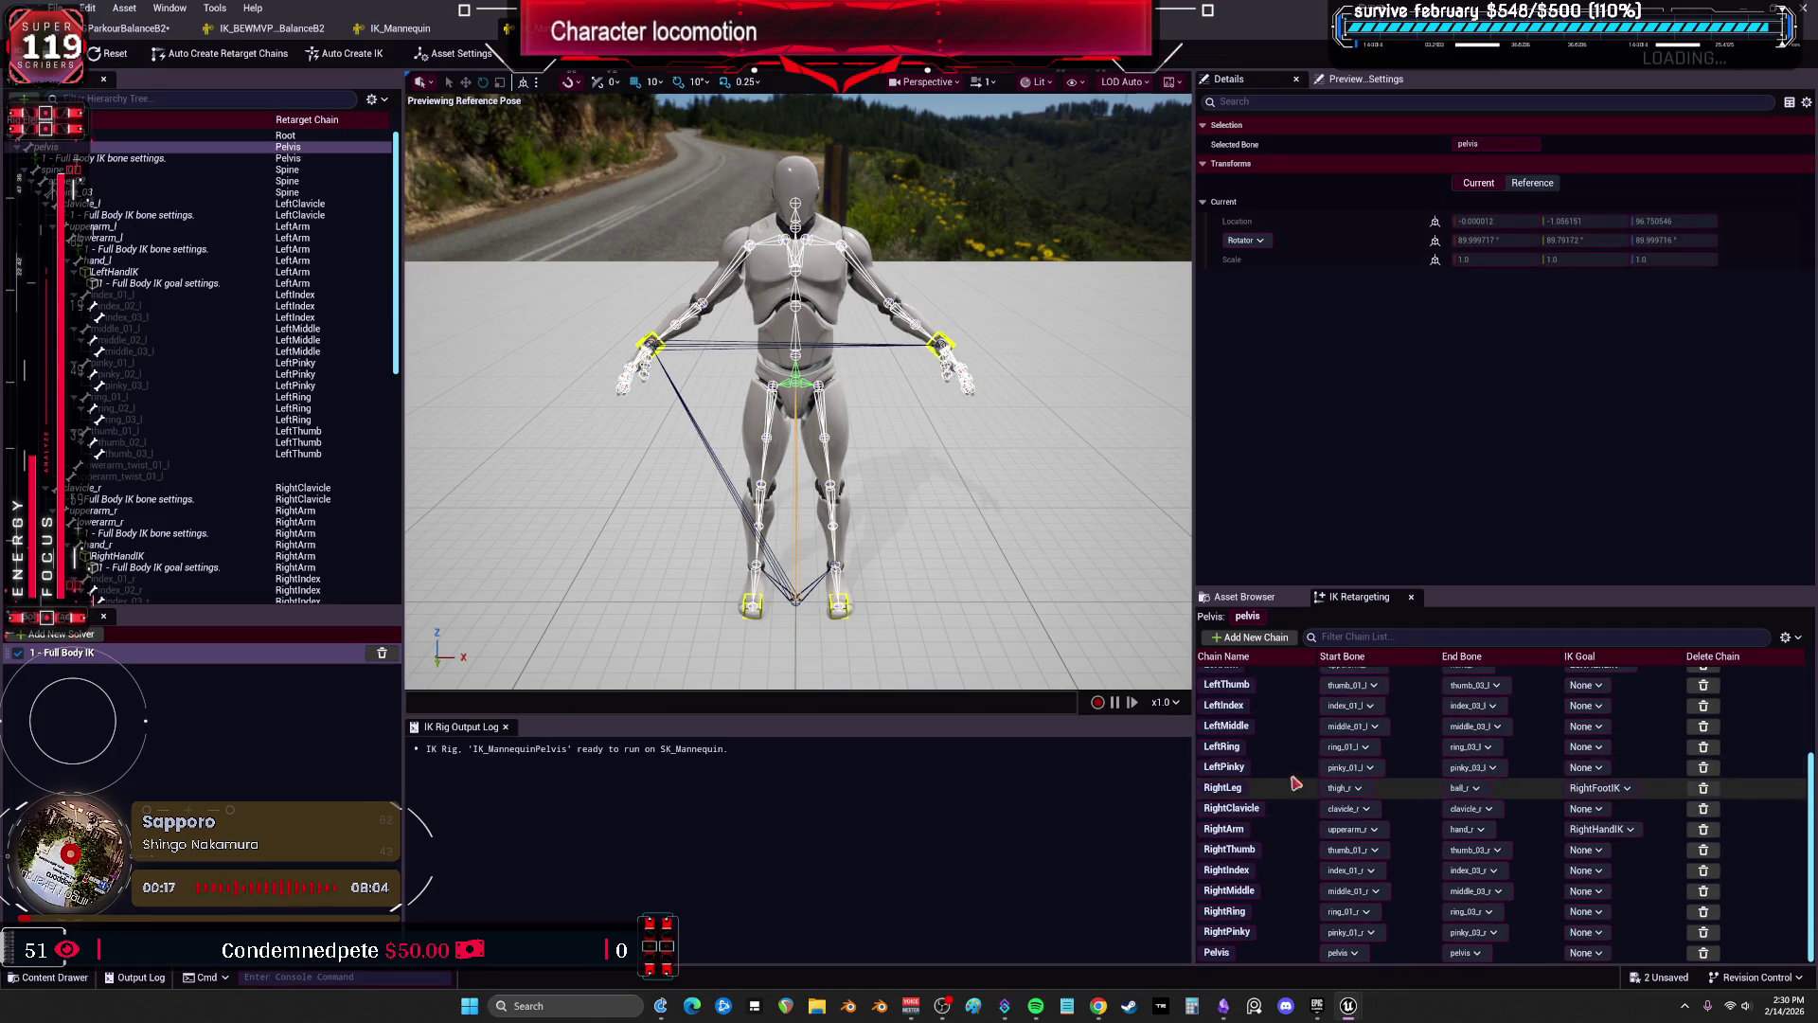
left_click(114, 36)
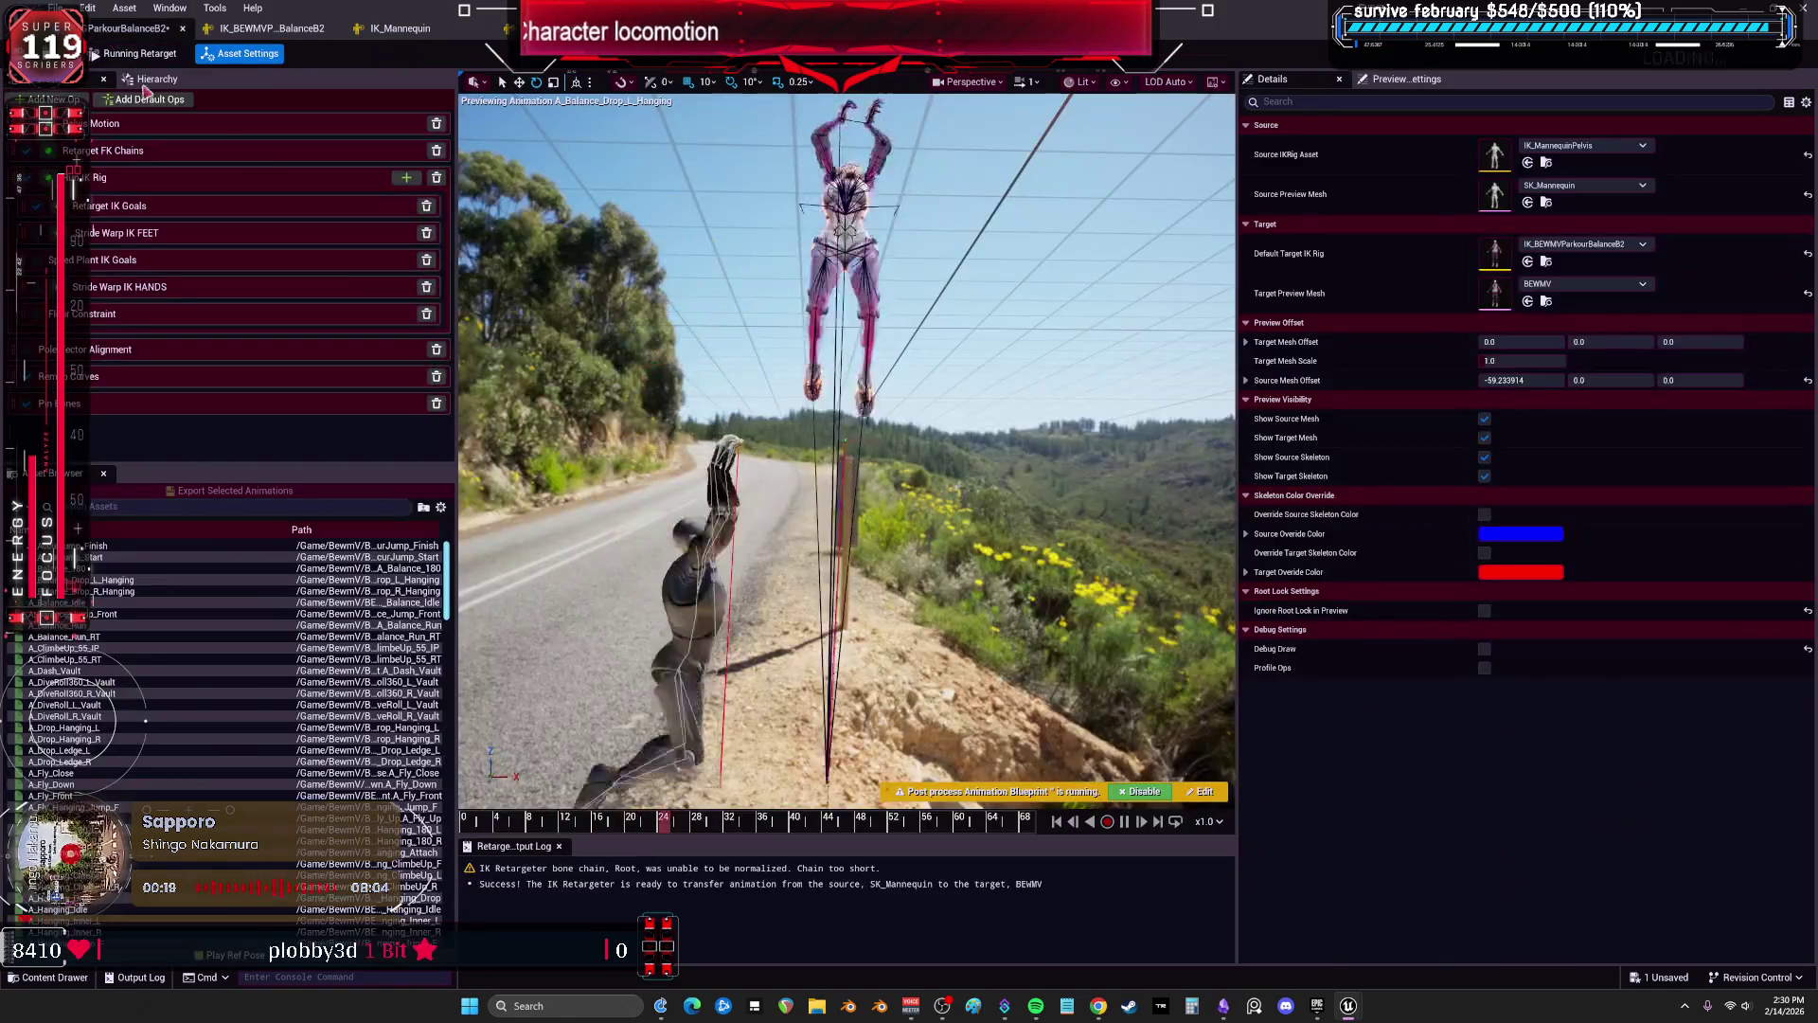
Map the Pelvis target chain to the source Pelvis chain in Retarget FK Chains.
left_click(142, 152)
scroll(1364, 340, "down", 5)
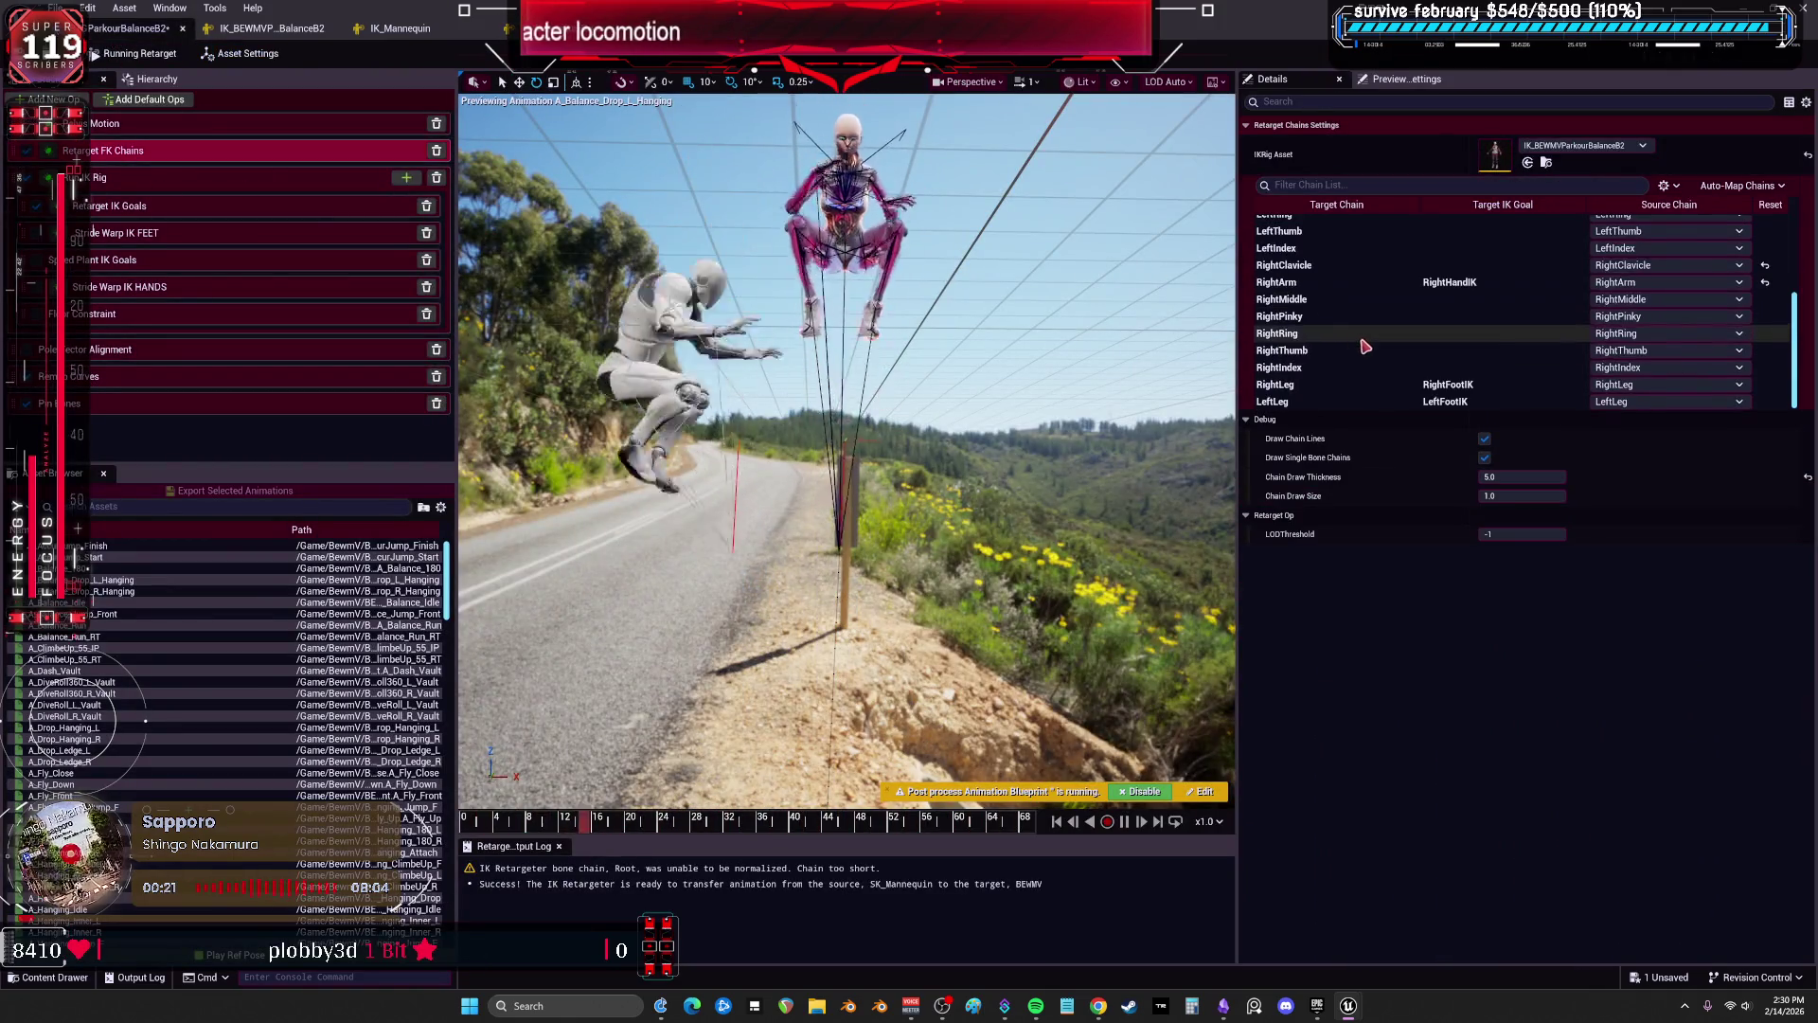
scroll(1368, 351, "up", 5)
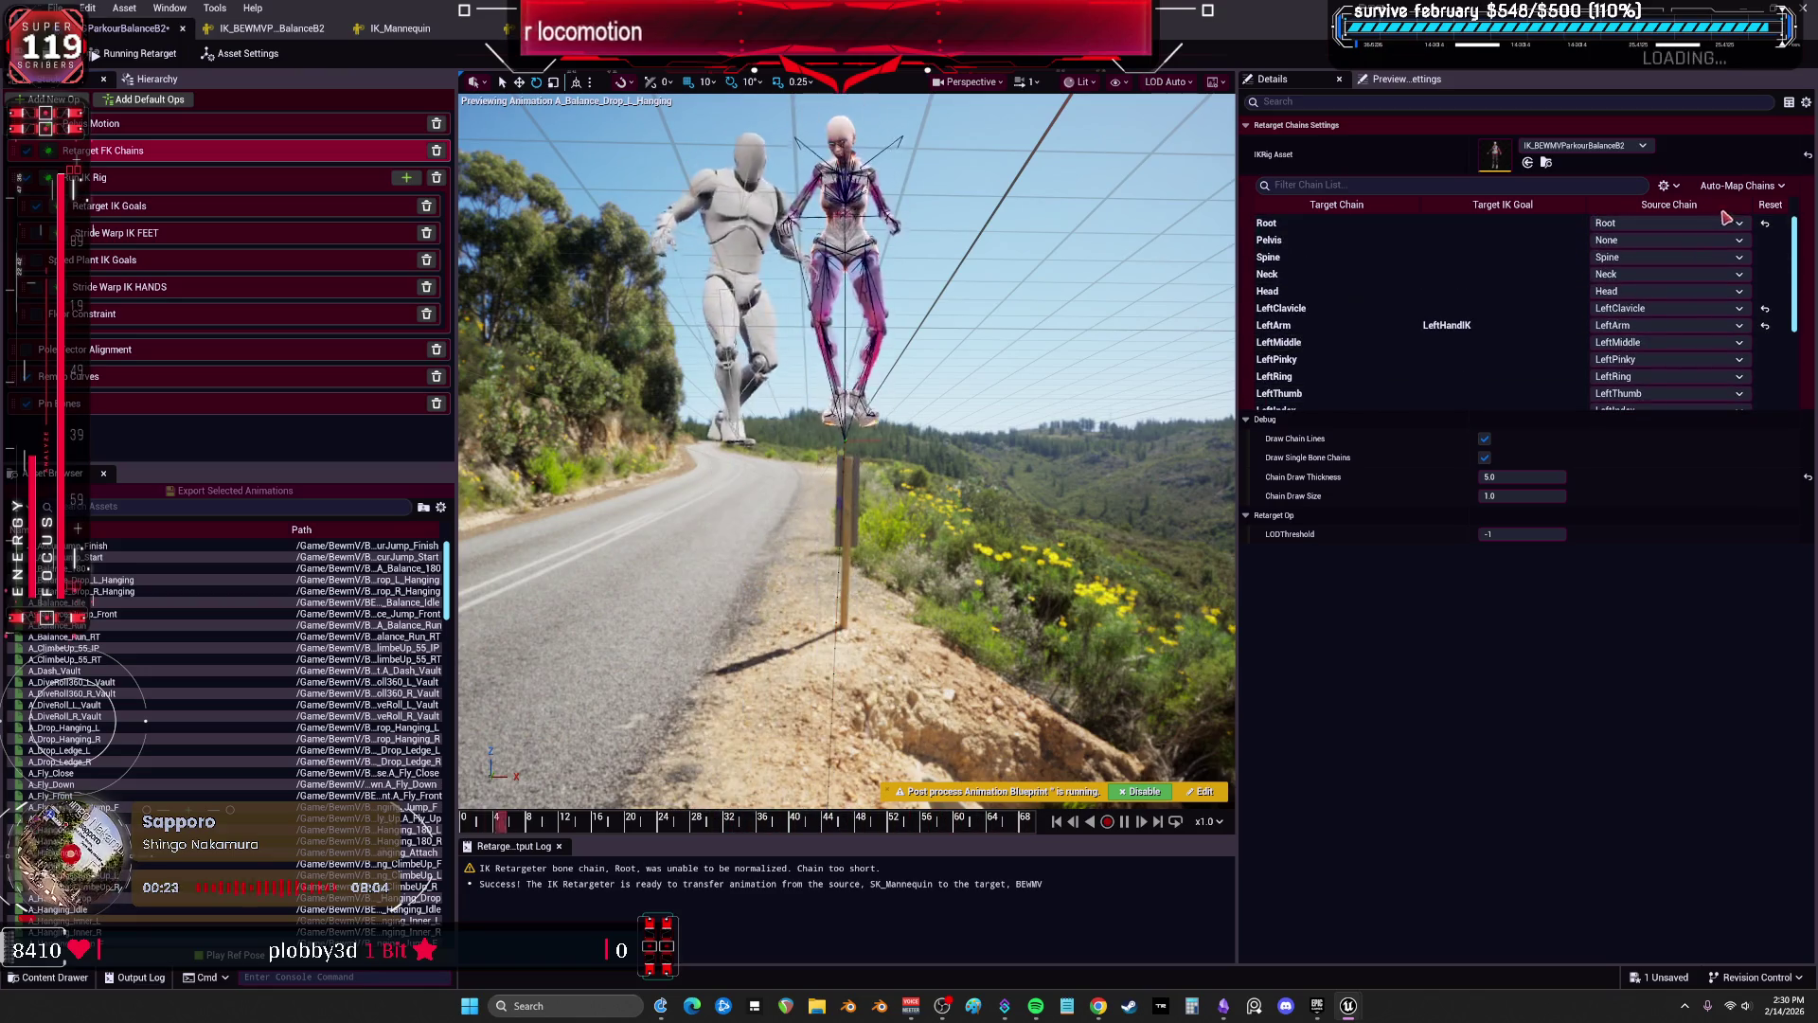
left_click(1740, 186)
left_click(1616, 239)
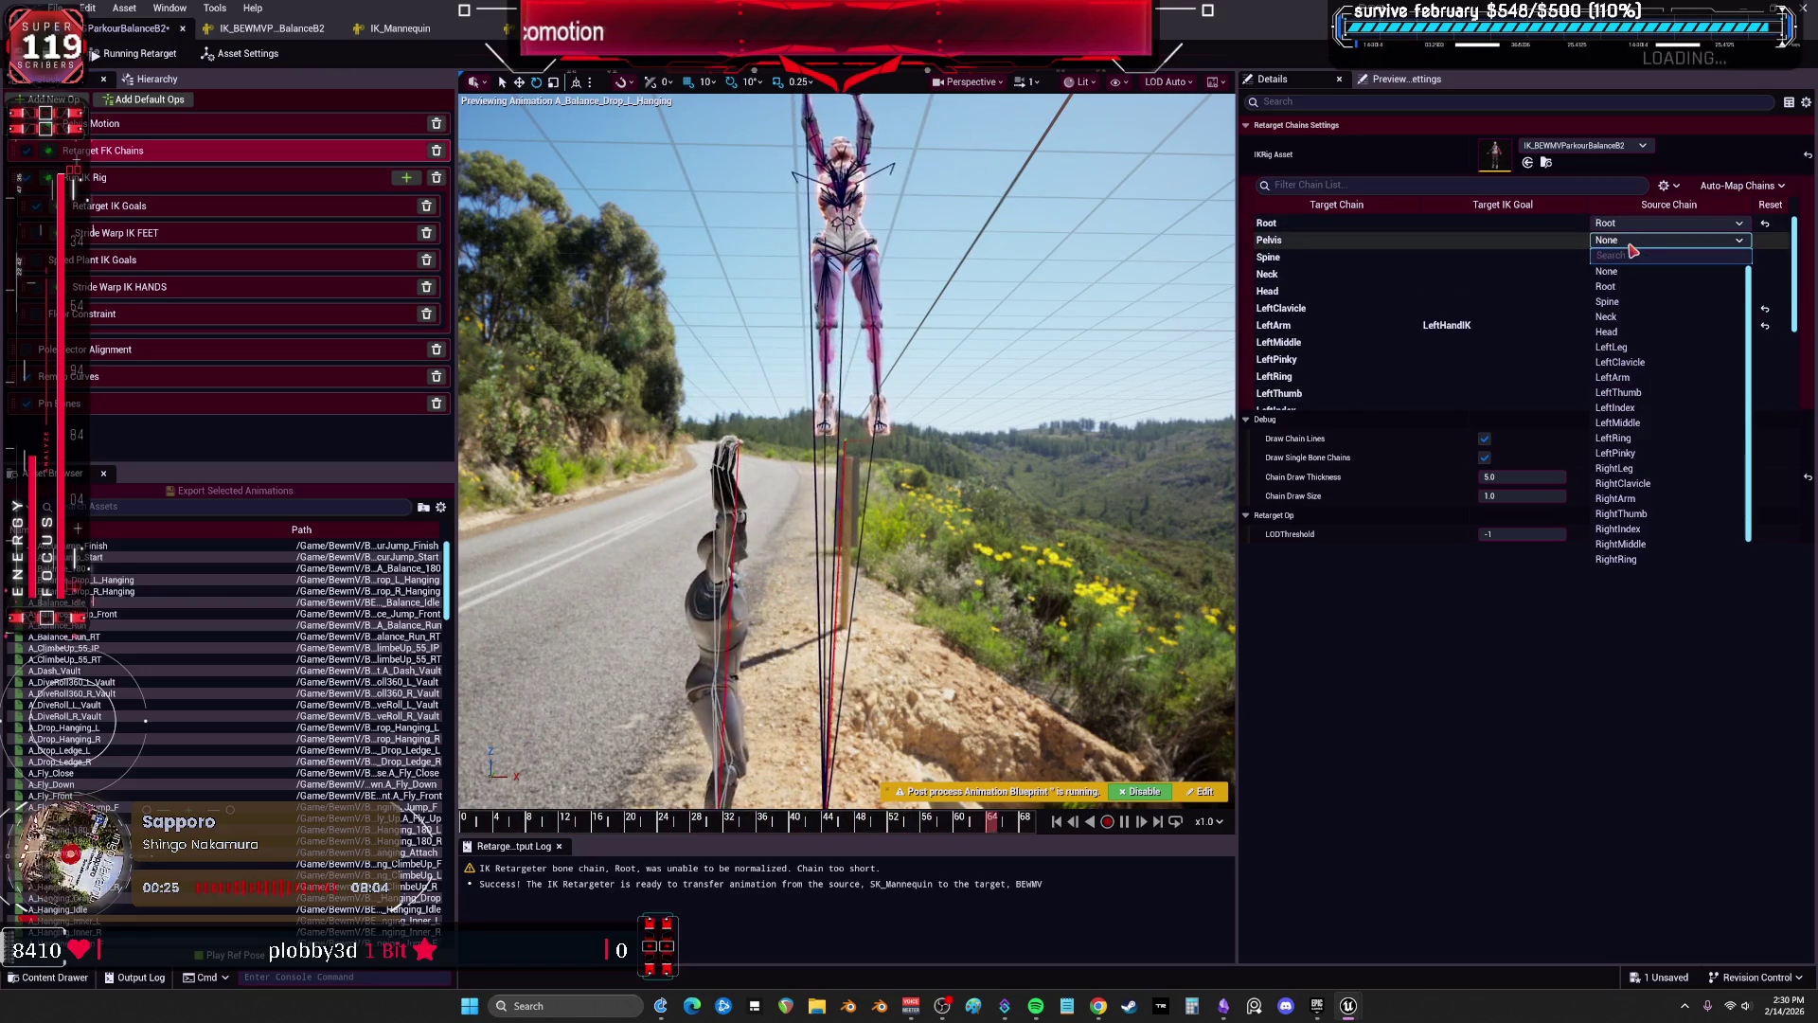
left_click(1650, 561)
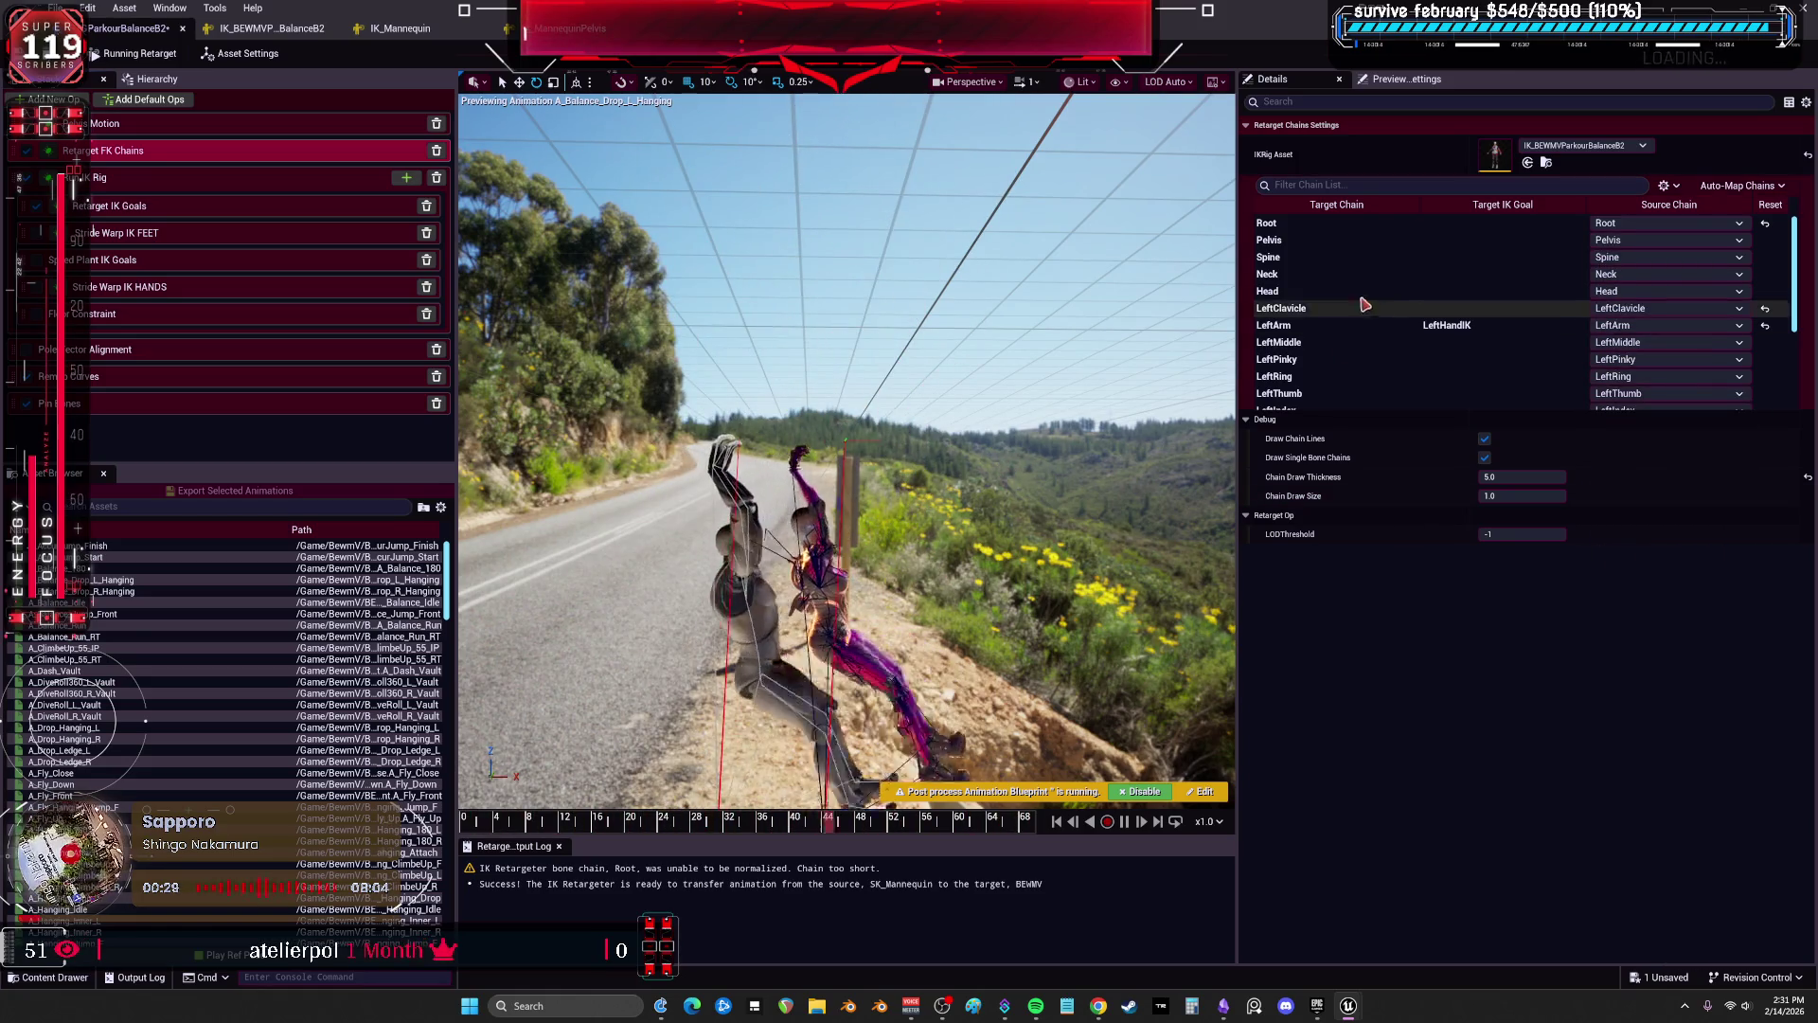
Try Absolute translation and a rotation alpha of 0 on the Pelvis chain.
left_click(1321, 248)
left_click(1519, 495)
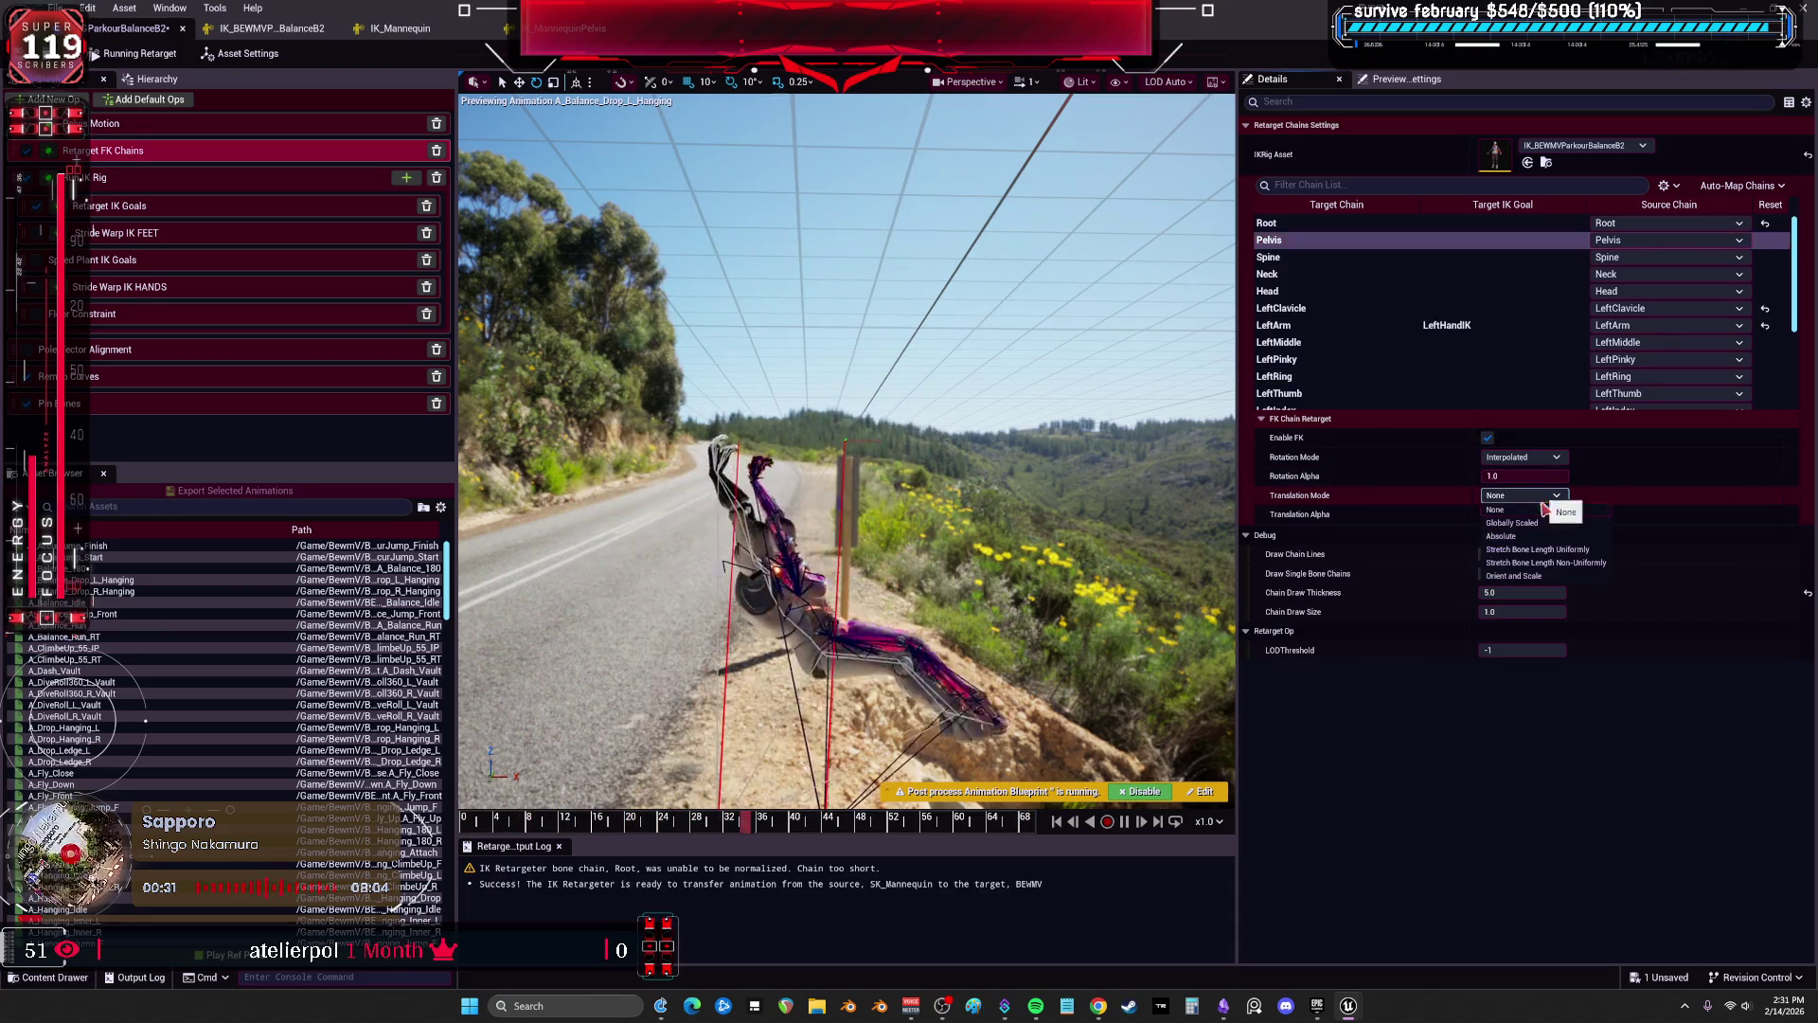
left_click(1514, 536)
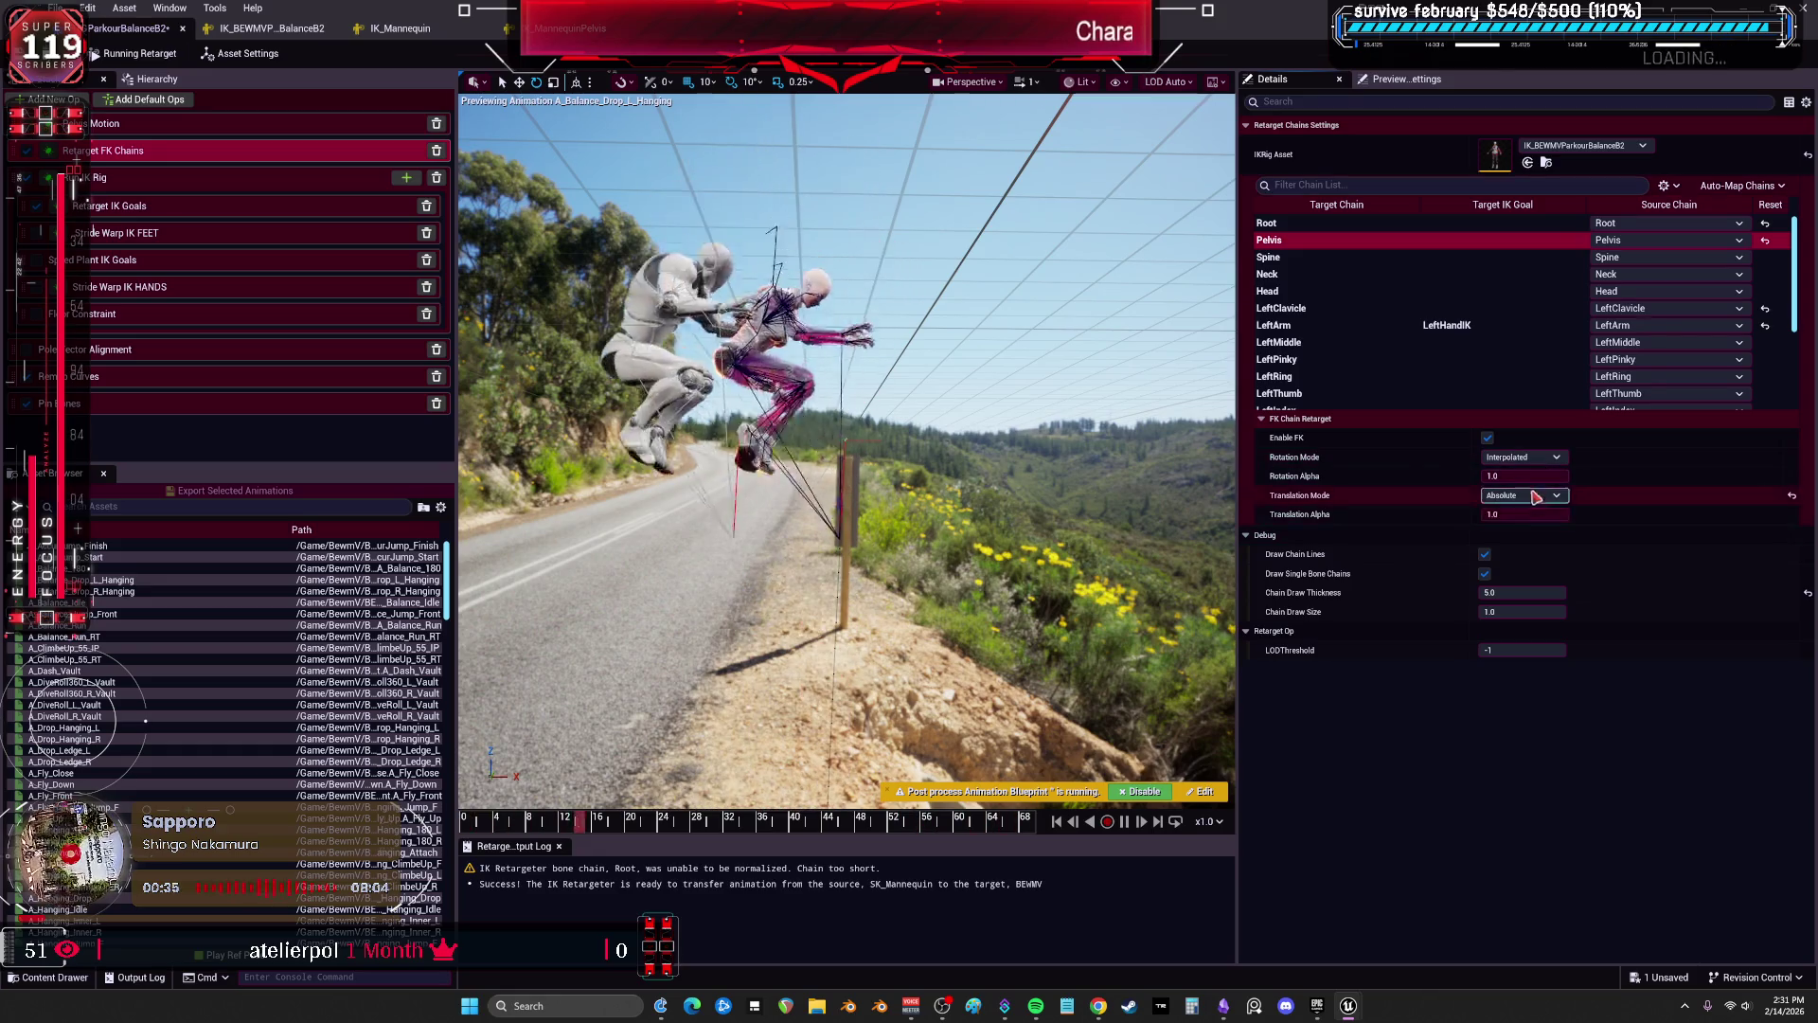
left_click(1541, 513)
left_click(1525, 475)
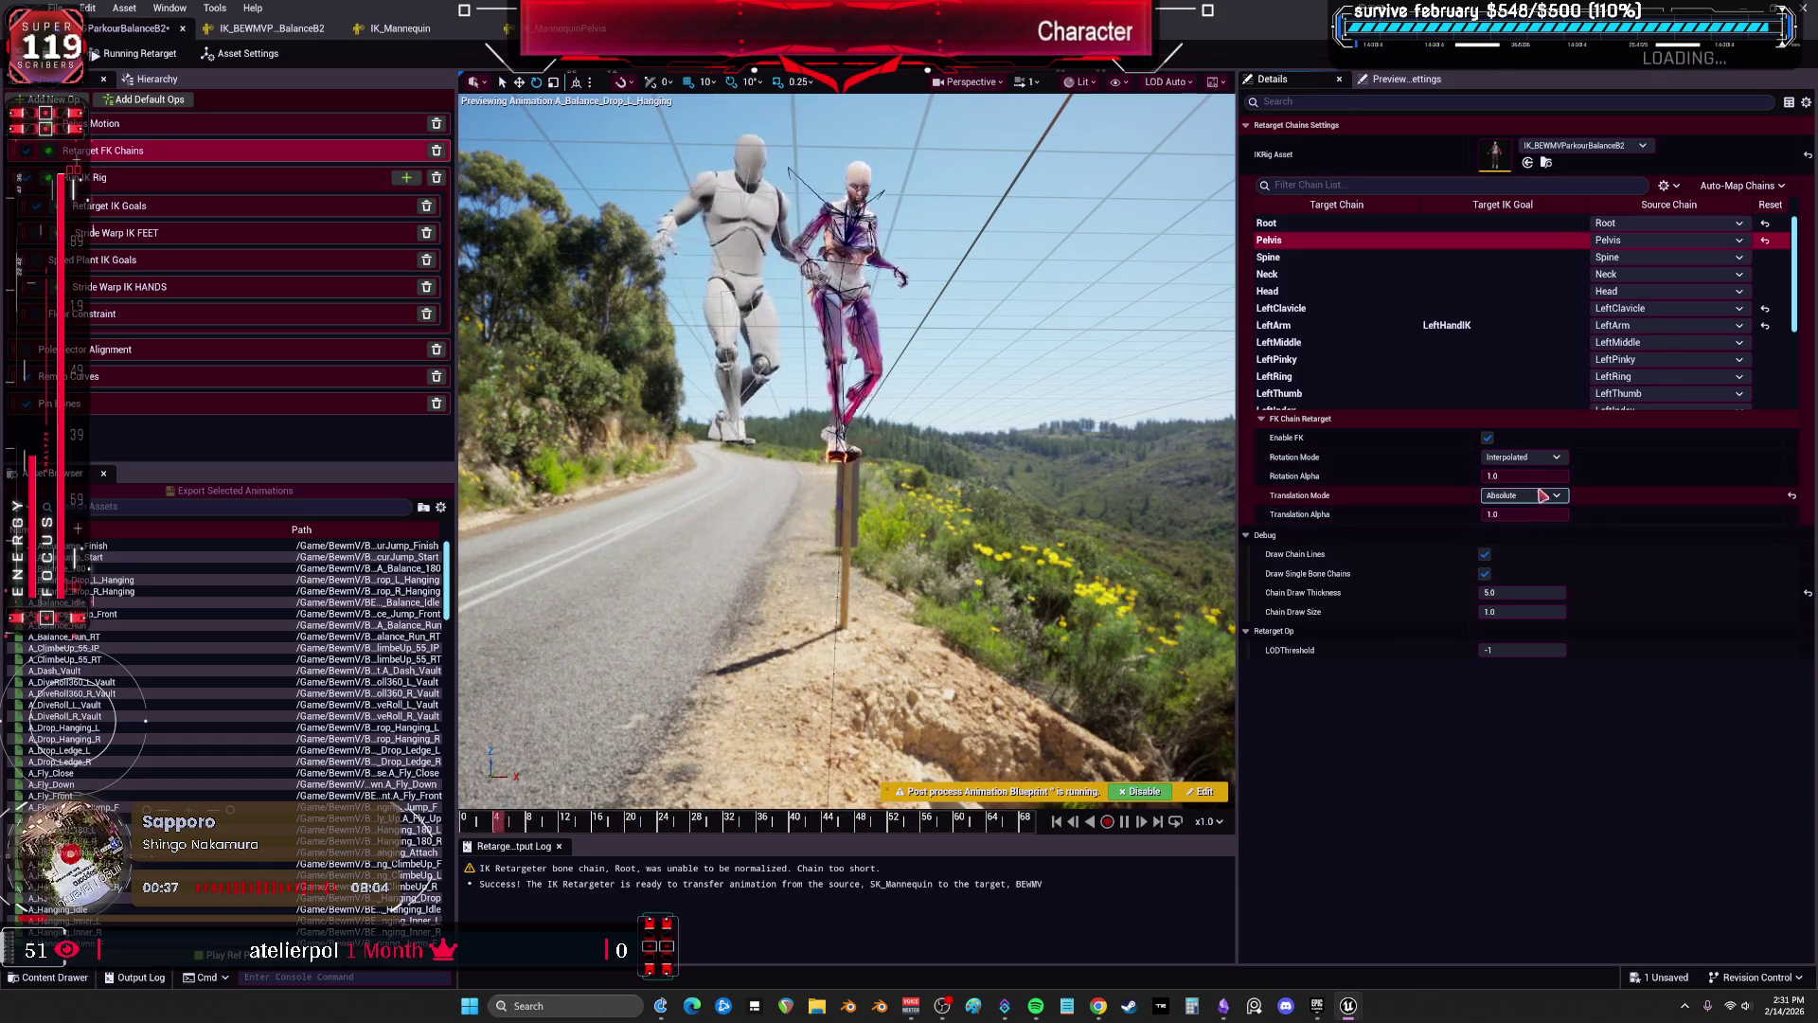
type("0")
key("Return")
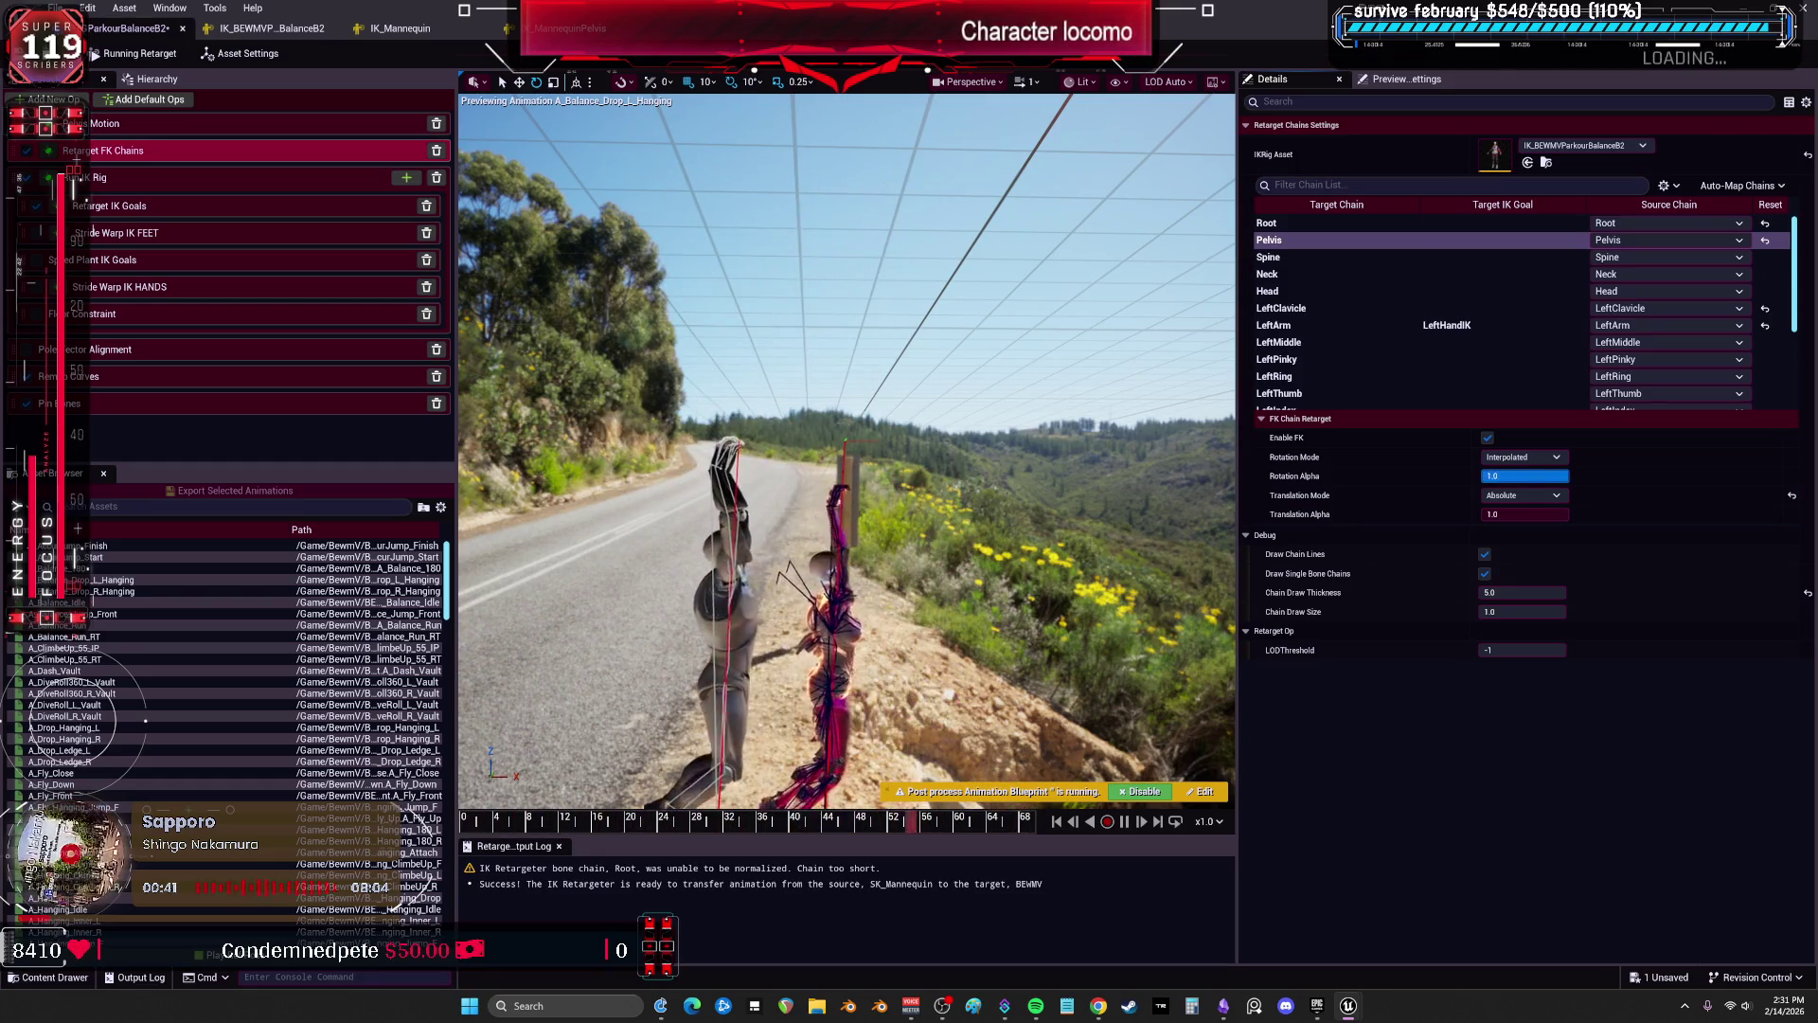
Set Pelvis translation mode to None and rotation mode to One to One Reversed.
left_click(1519, 494)
left_click(1510, 513)
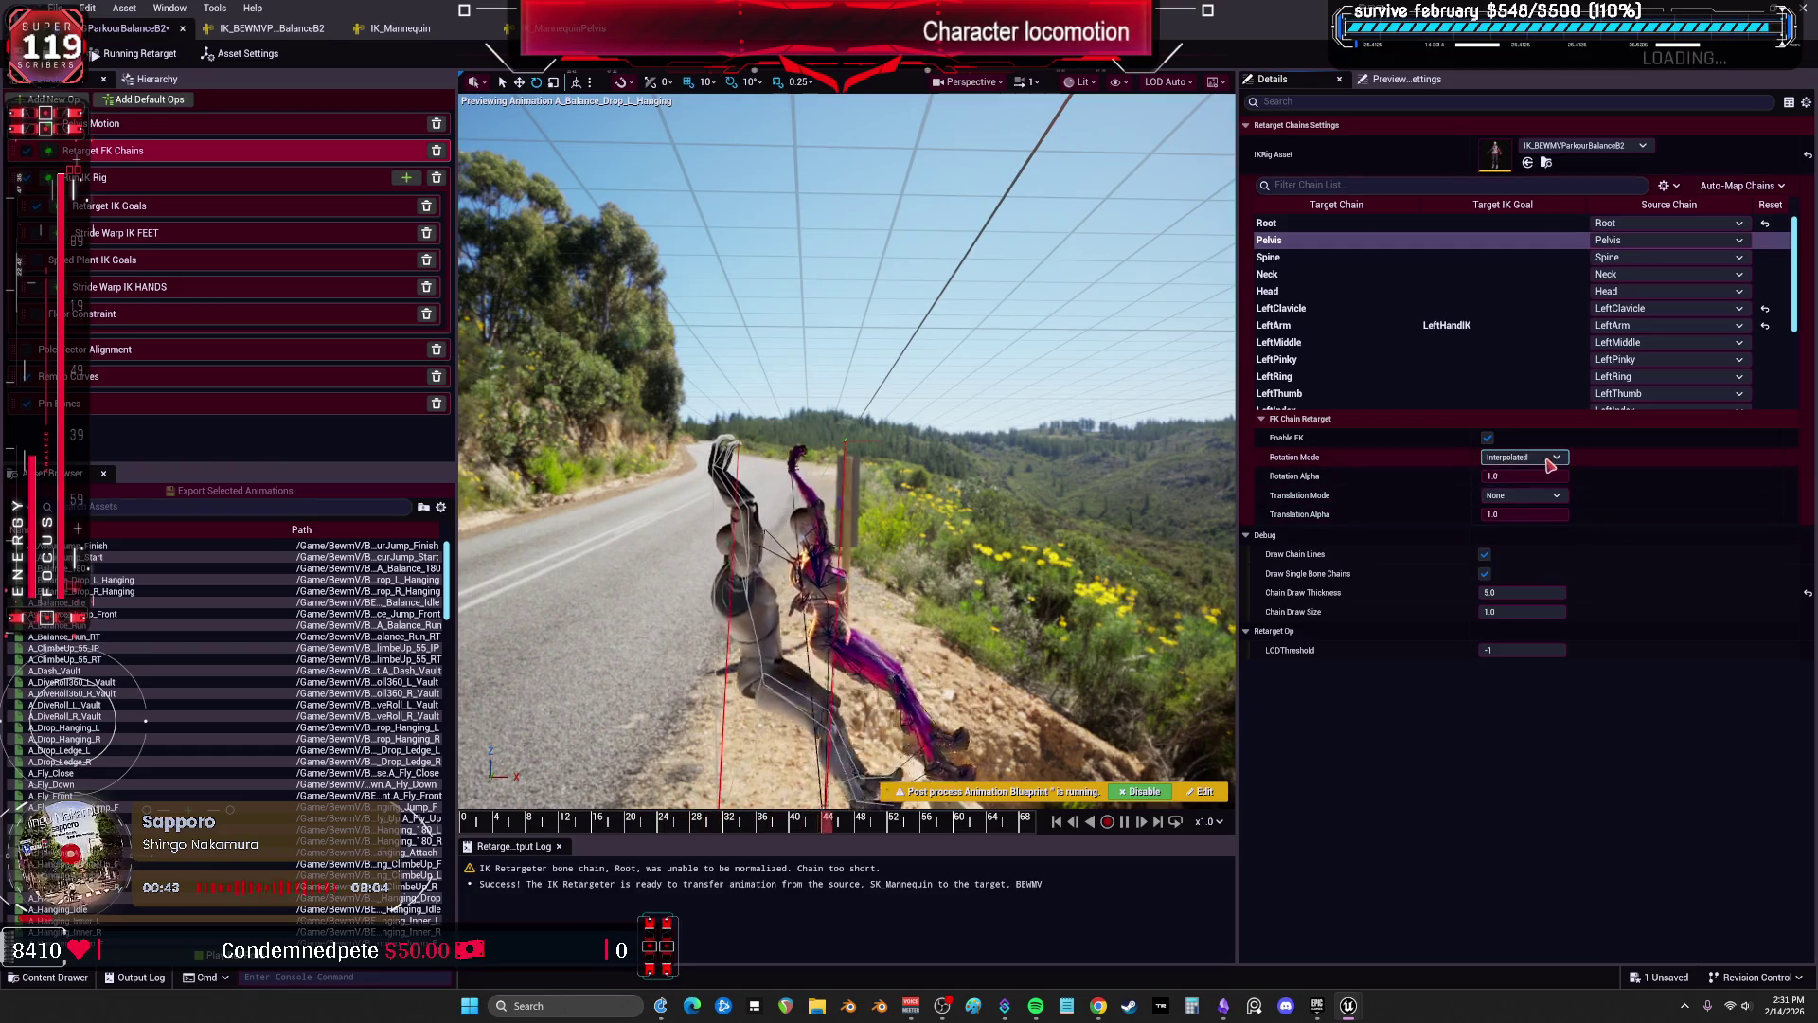
left_click(1534, 497)
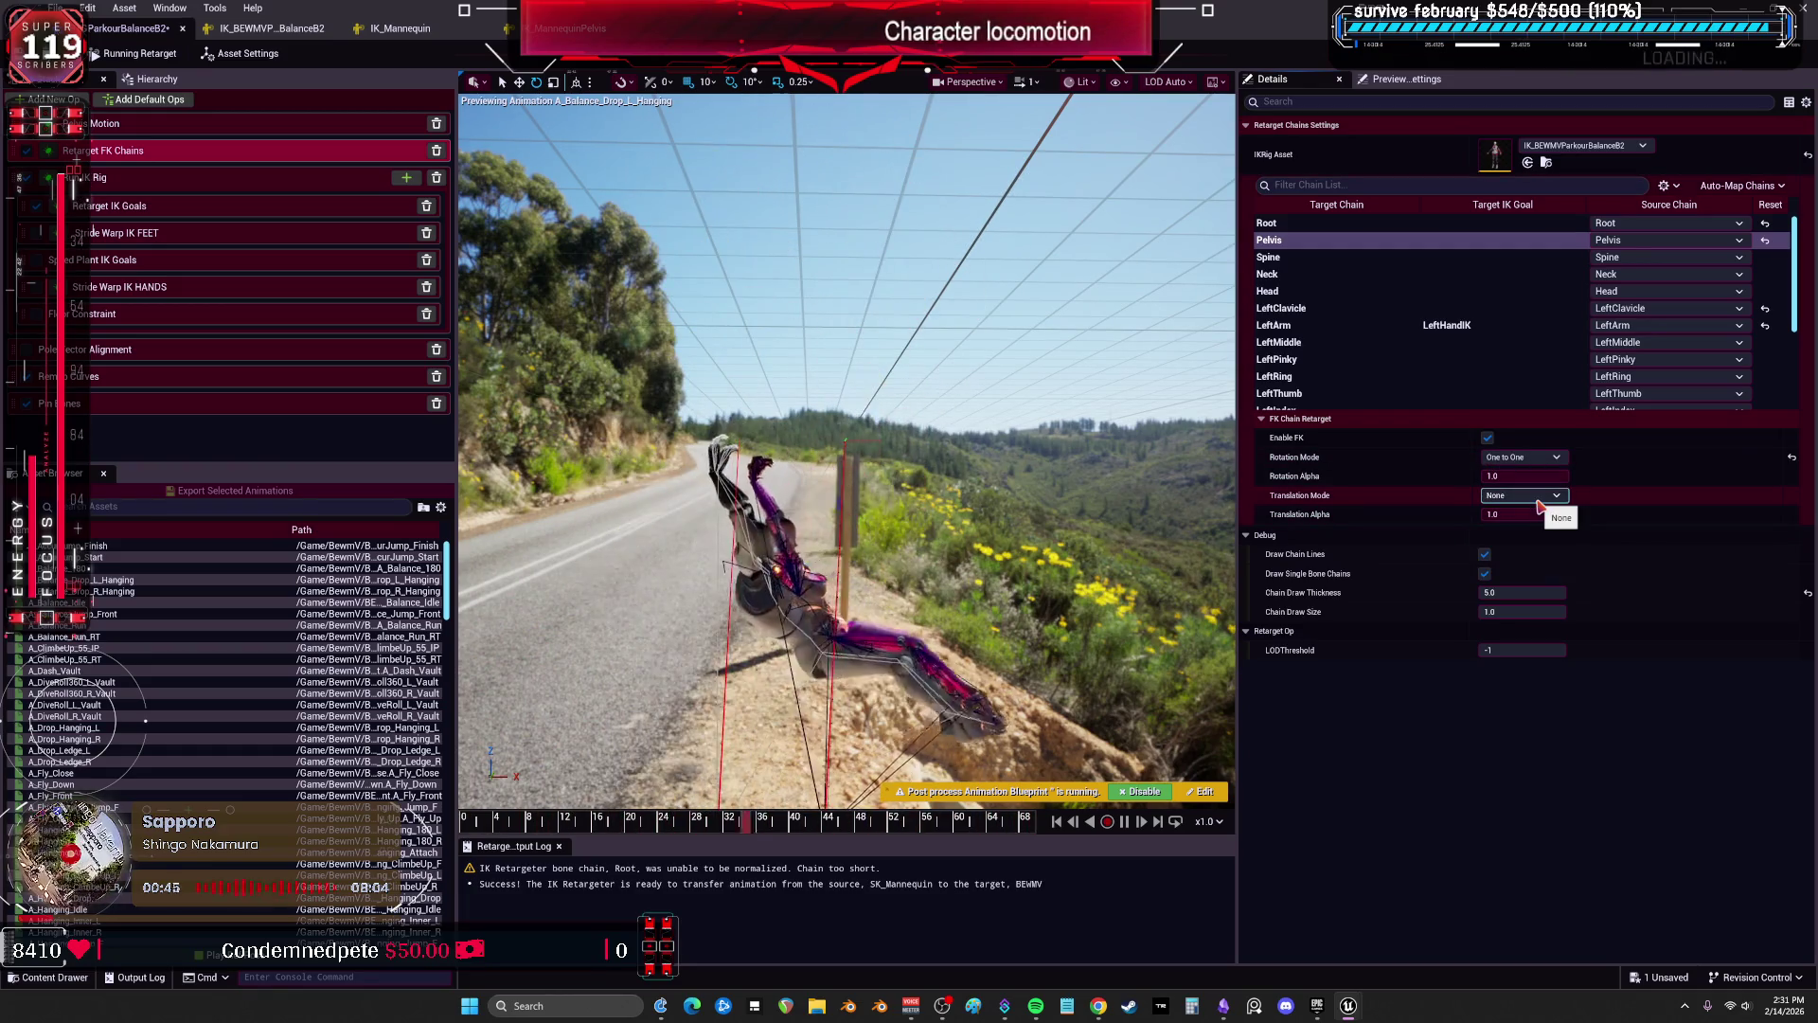
left_click(1521, 457)
left_click(1526, 512)
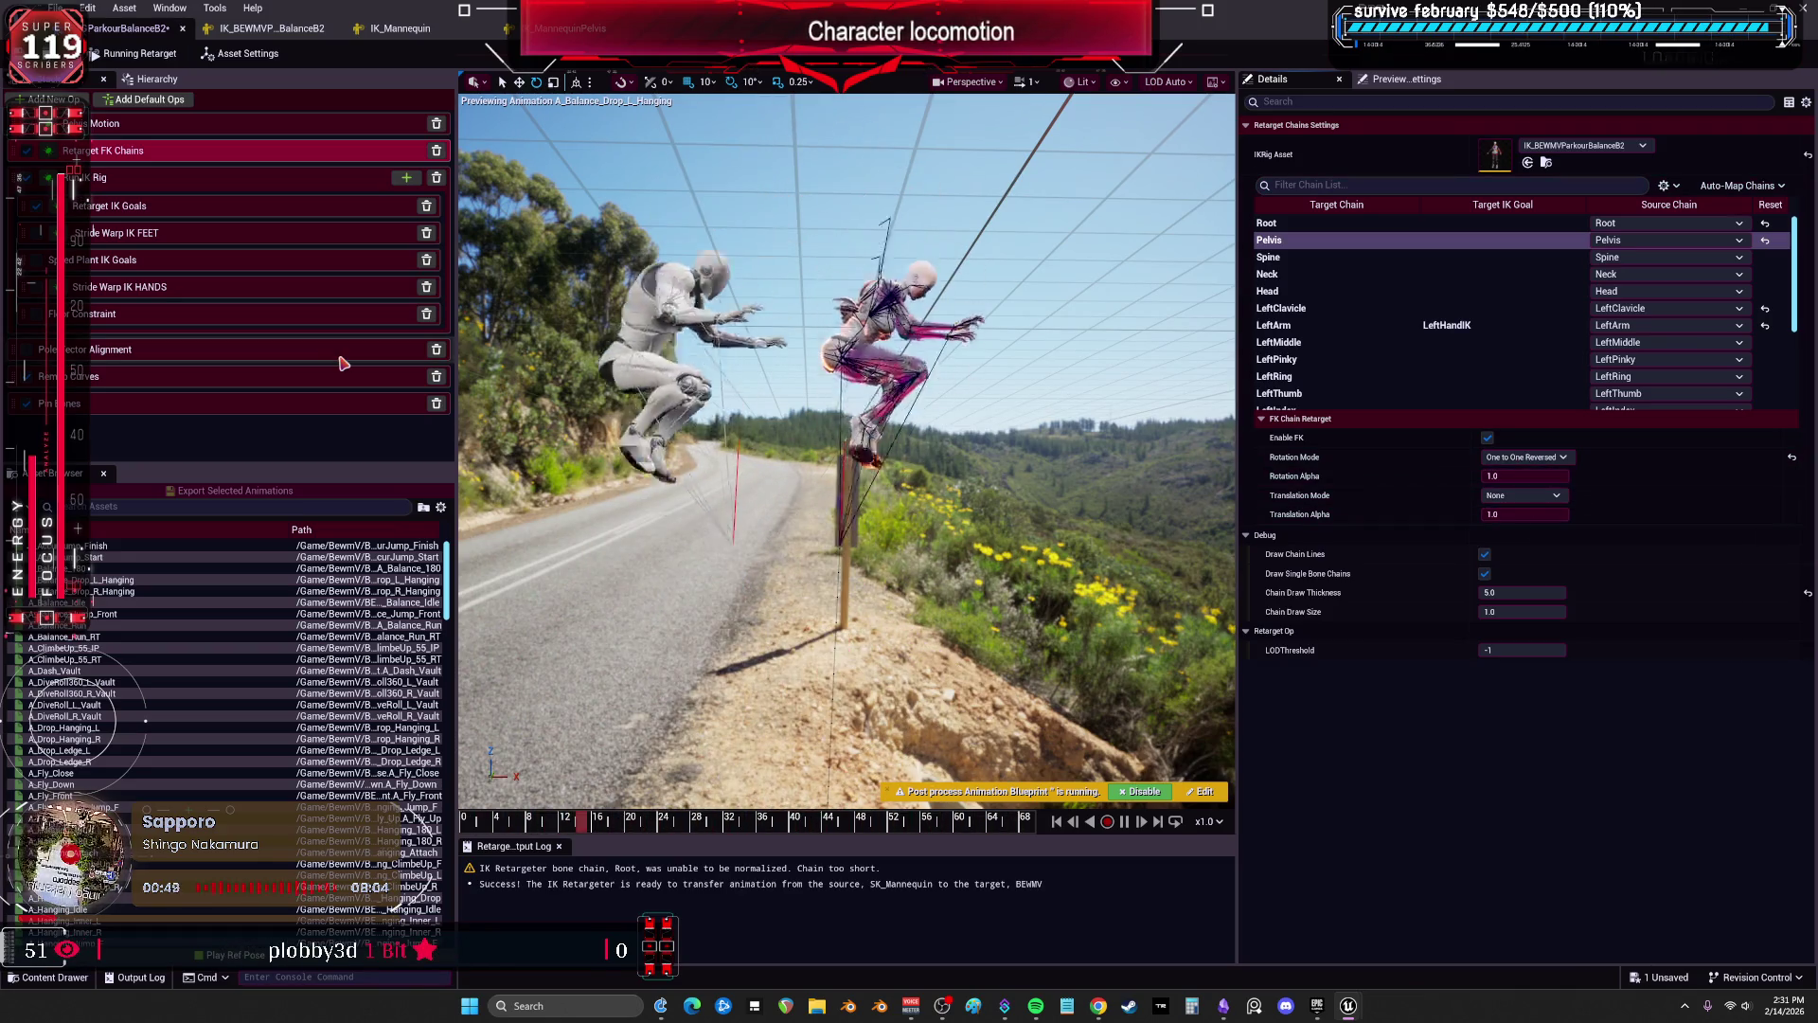
left_click(130, 182)
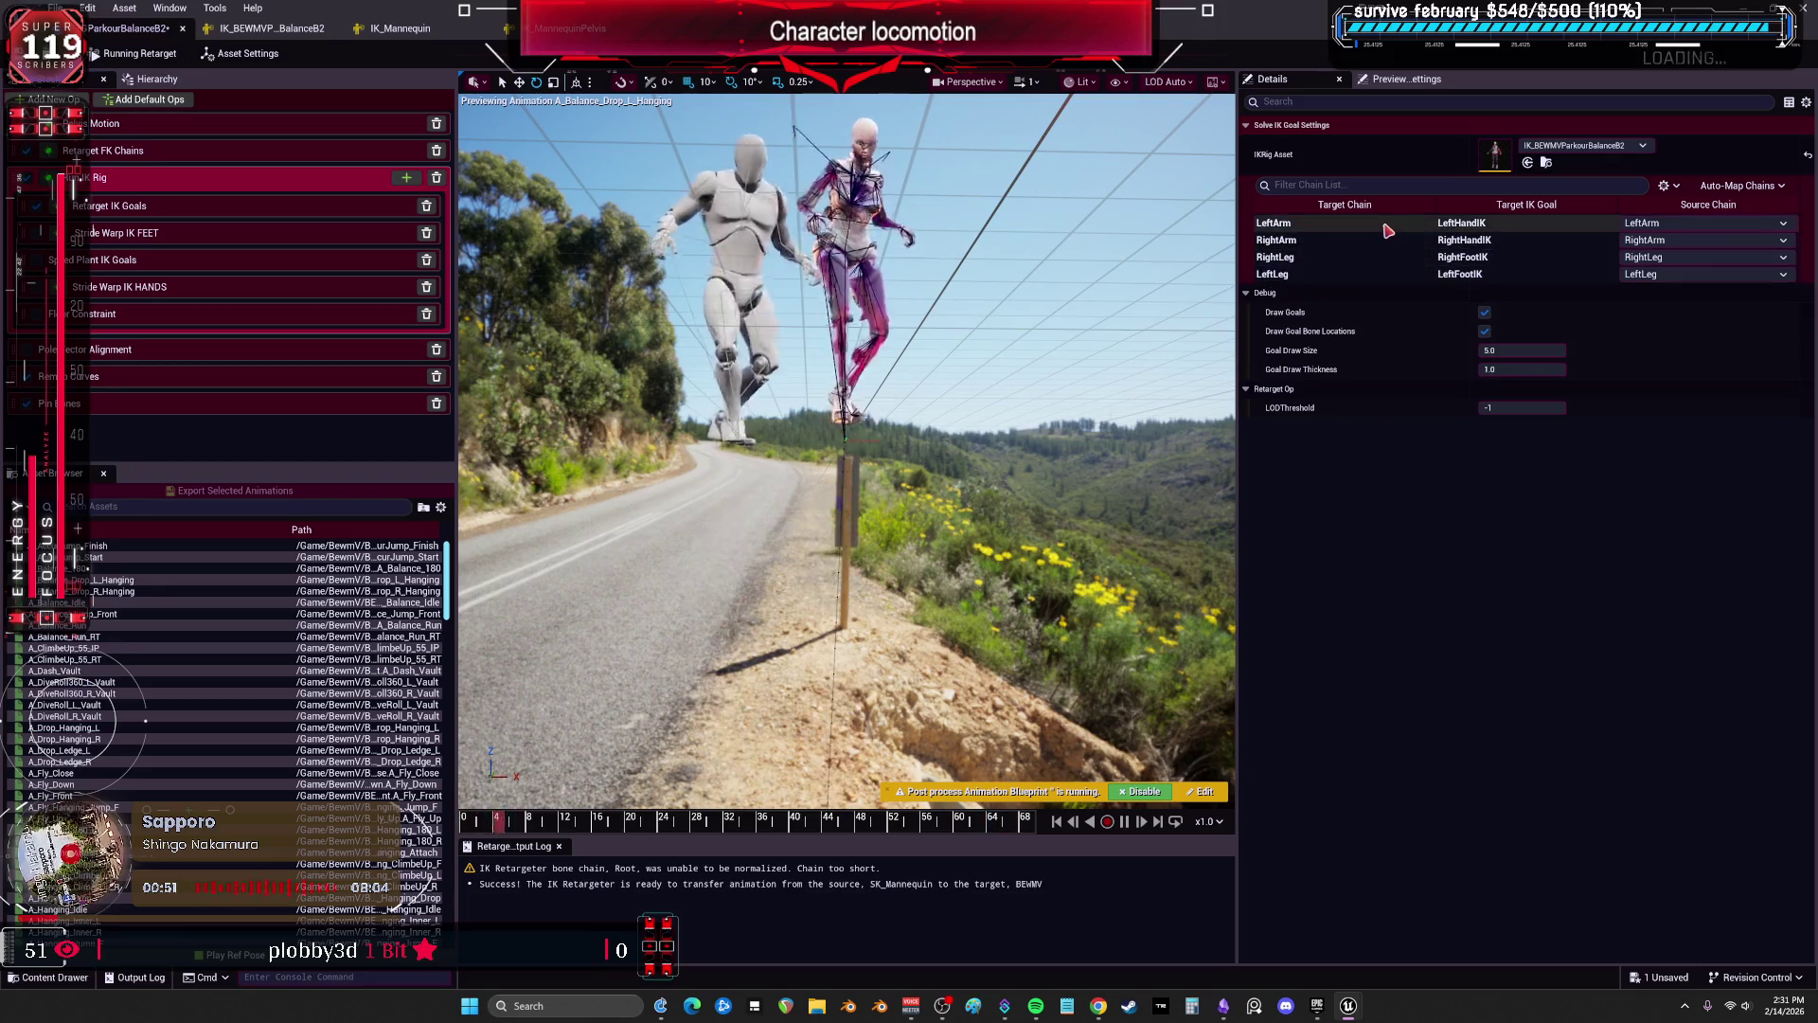
Raise the LeftArm goal's Blend to Source Translation to 1.0, then select the RightArm goal.
left_click(98, 202)
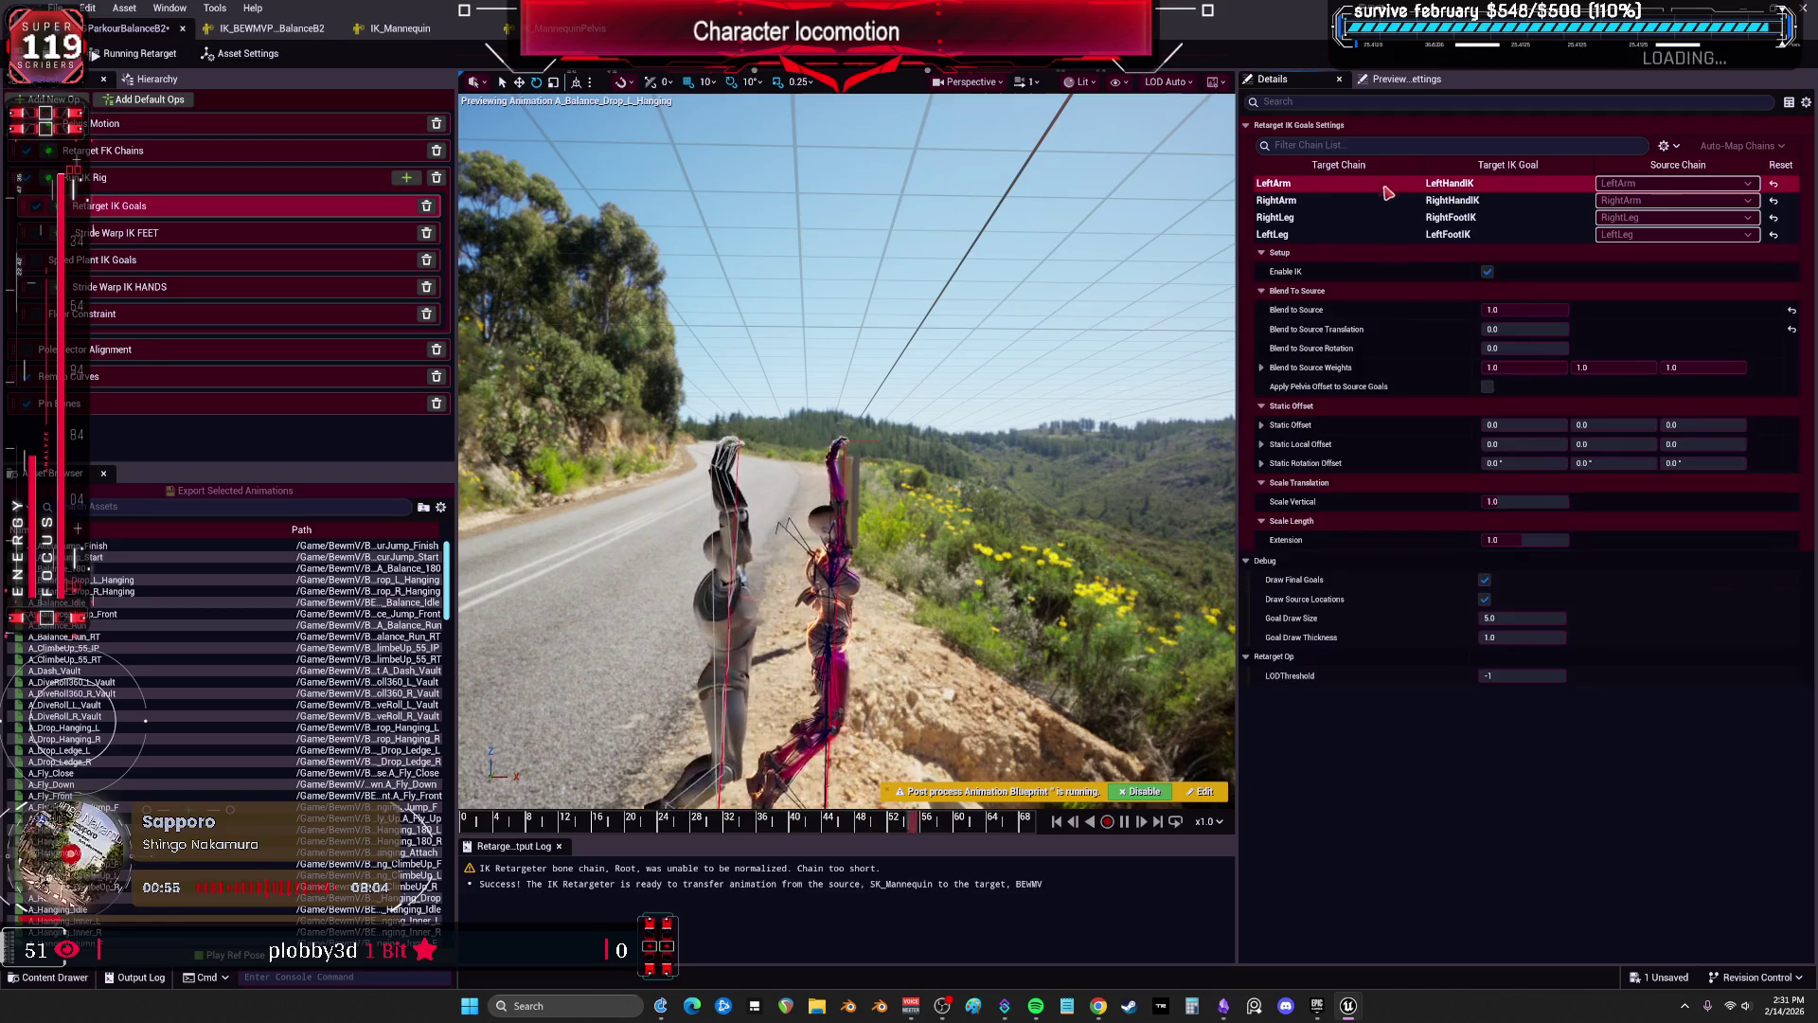
mouse_move(1515, 328)
left_mouse_down()
mouse_move(1572, 329)
mouse_move(1494, 344)
mouse_move(1553, 347)
mouse_move(1553, 329)
mouse_move(1515, 348)
mouse_move(1572, 351)
left_mouse_up()
left_click(1334, 202)
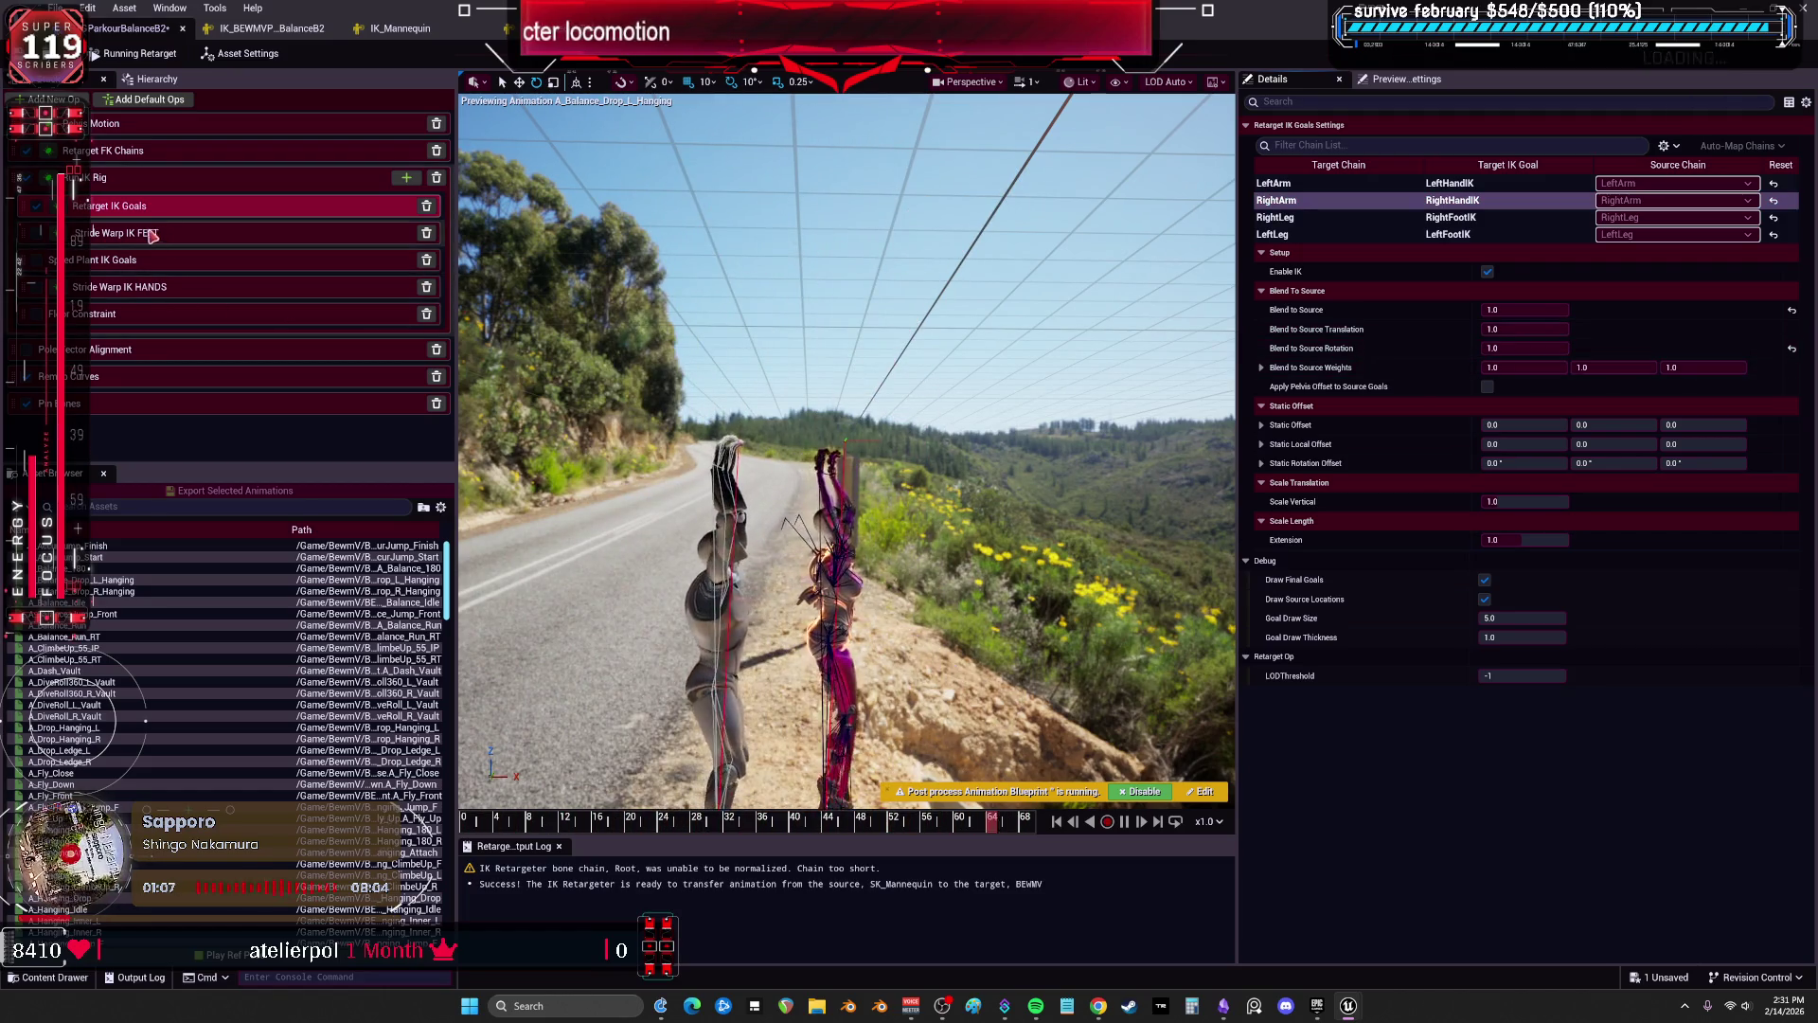
Review the Pelvis Motion and FK chain settings, then switch to the IK_Mannequin rig.
left_click(113, 124)
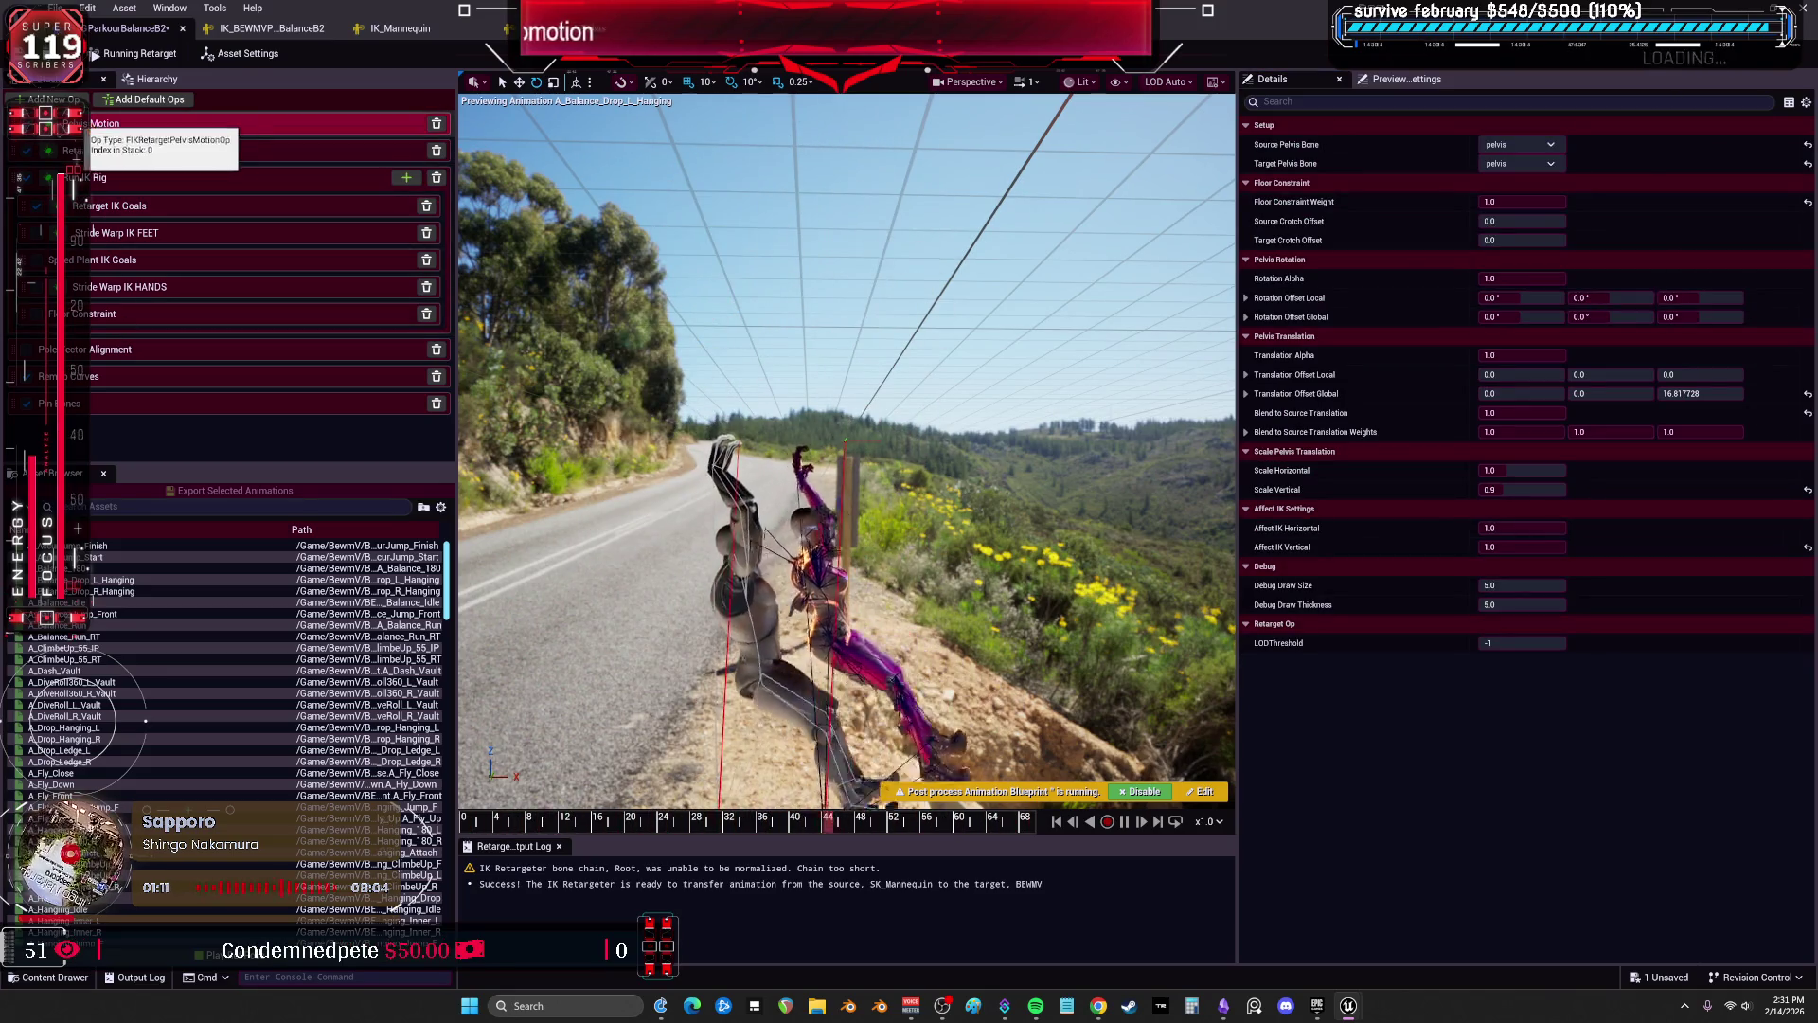
left_click(133, 151)
left_click(137, 124)
left_click(147, 151)
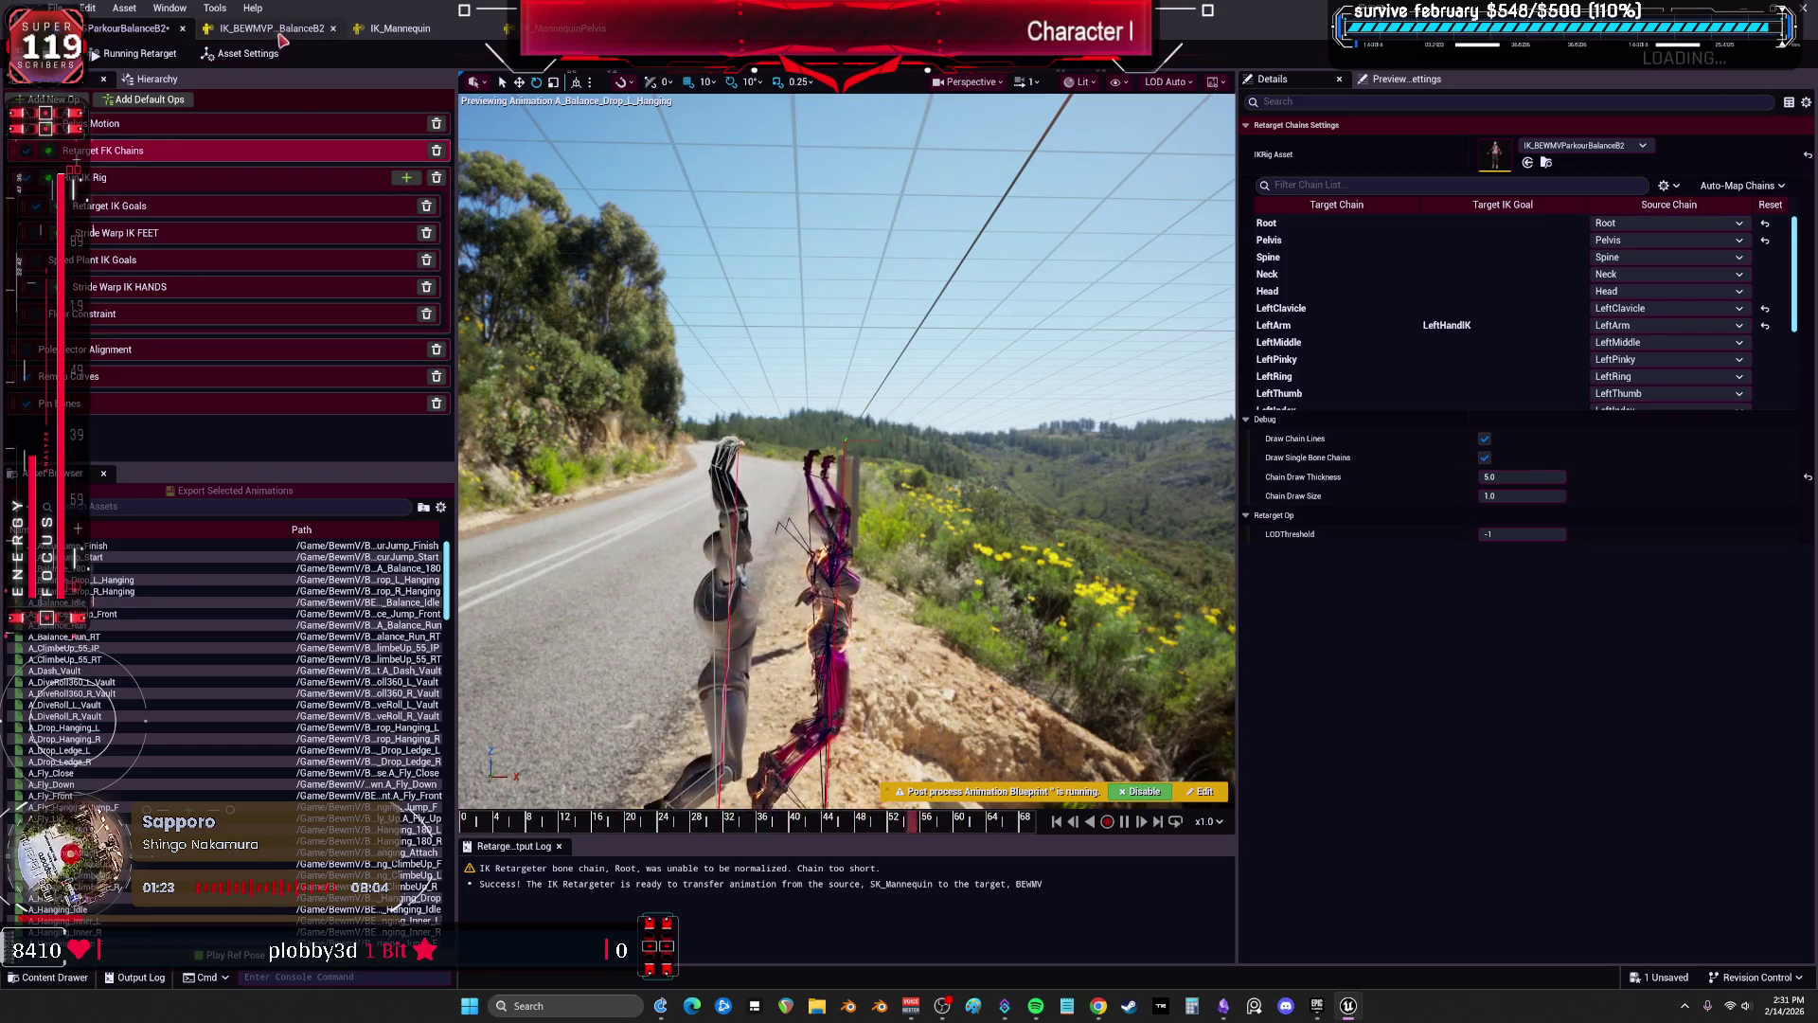
left_click(424, 30)
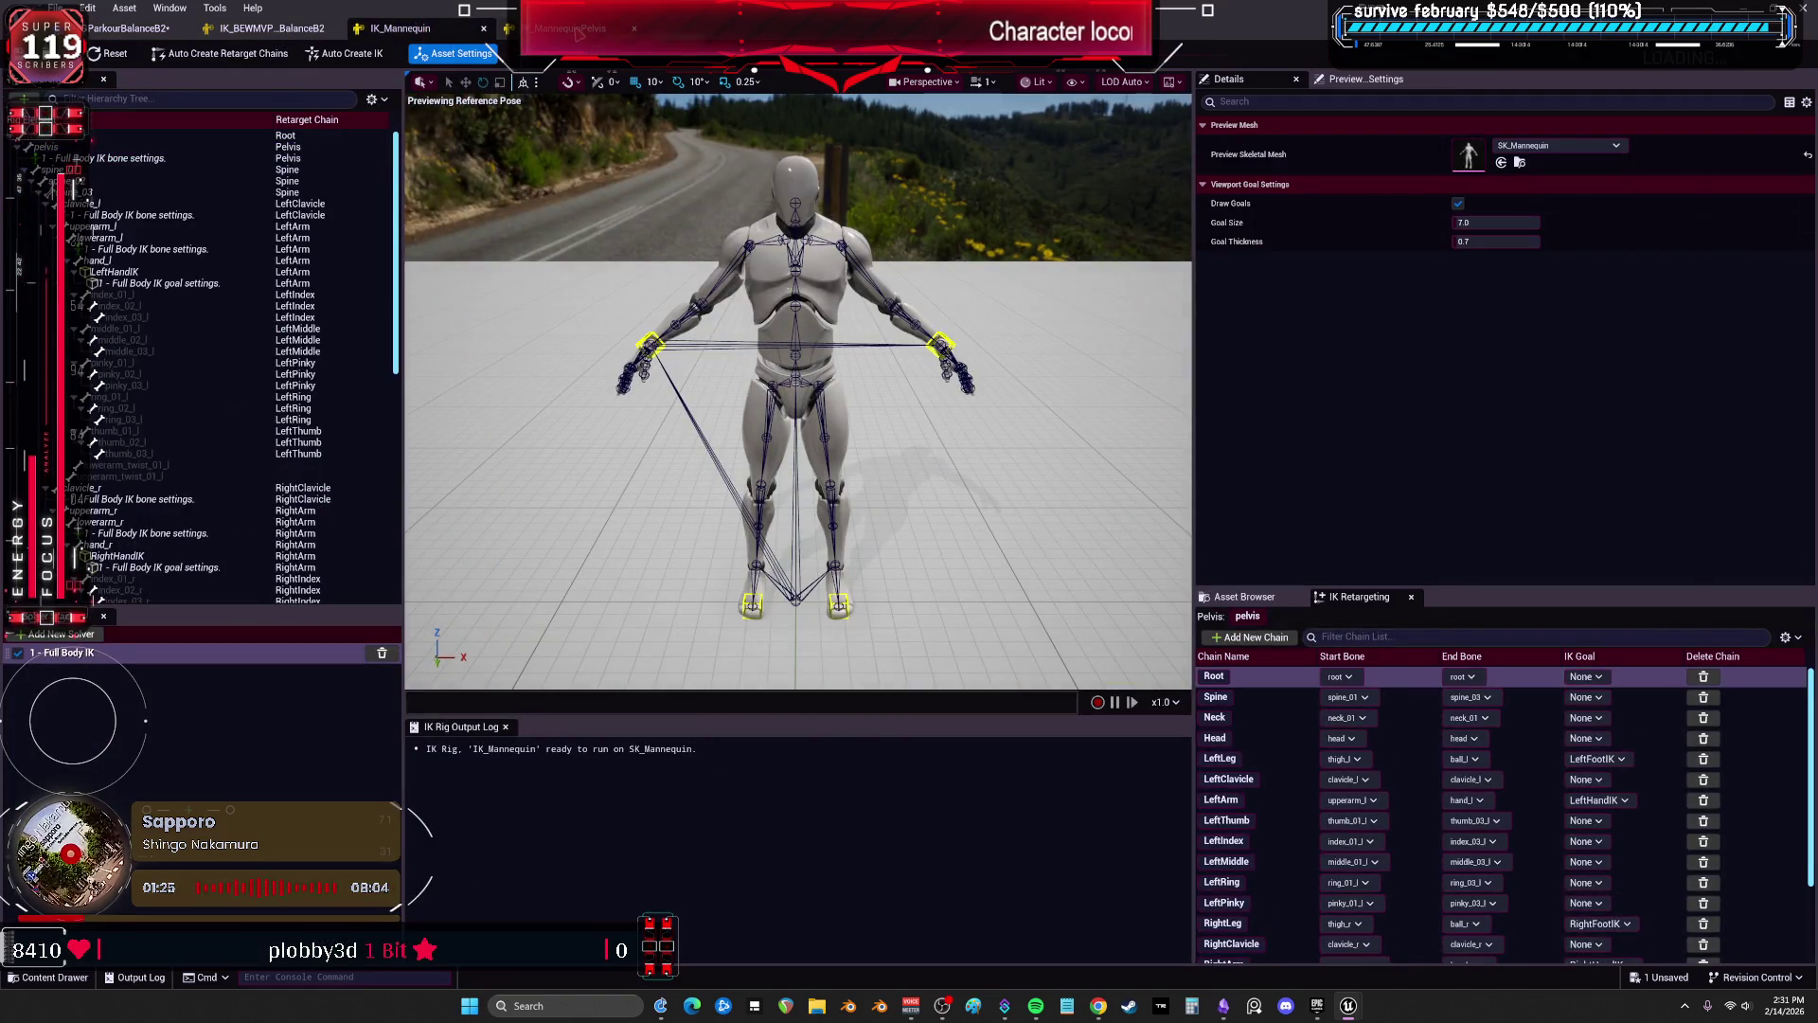
Close IK_Mannequin, open the BEWMVP IK rig, and filter its hierarchy to IK goals only.
left_click(578, 31)
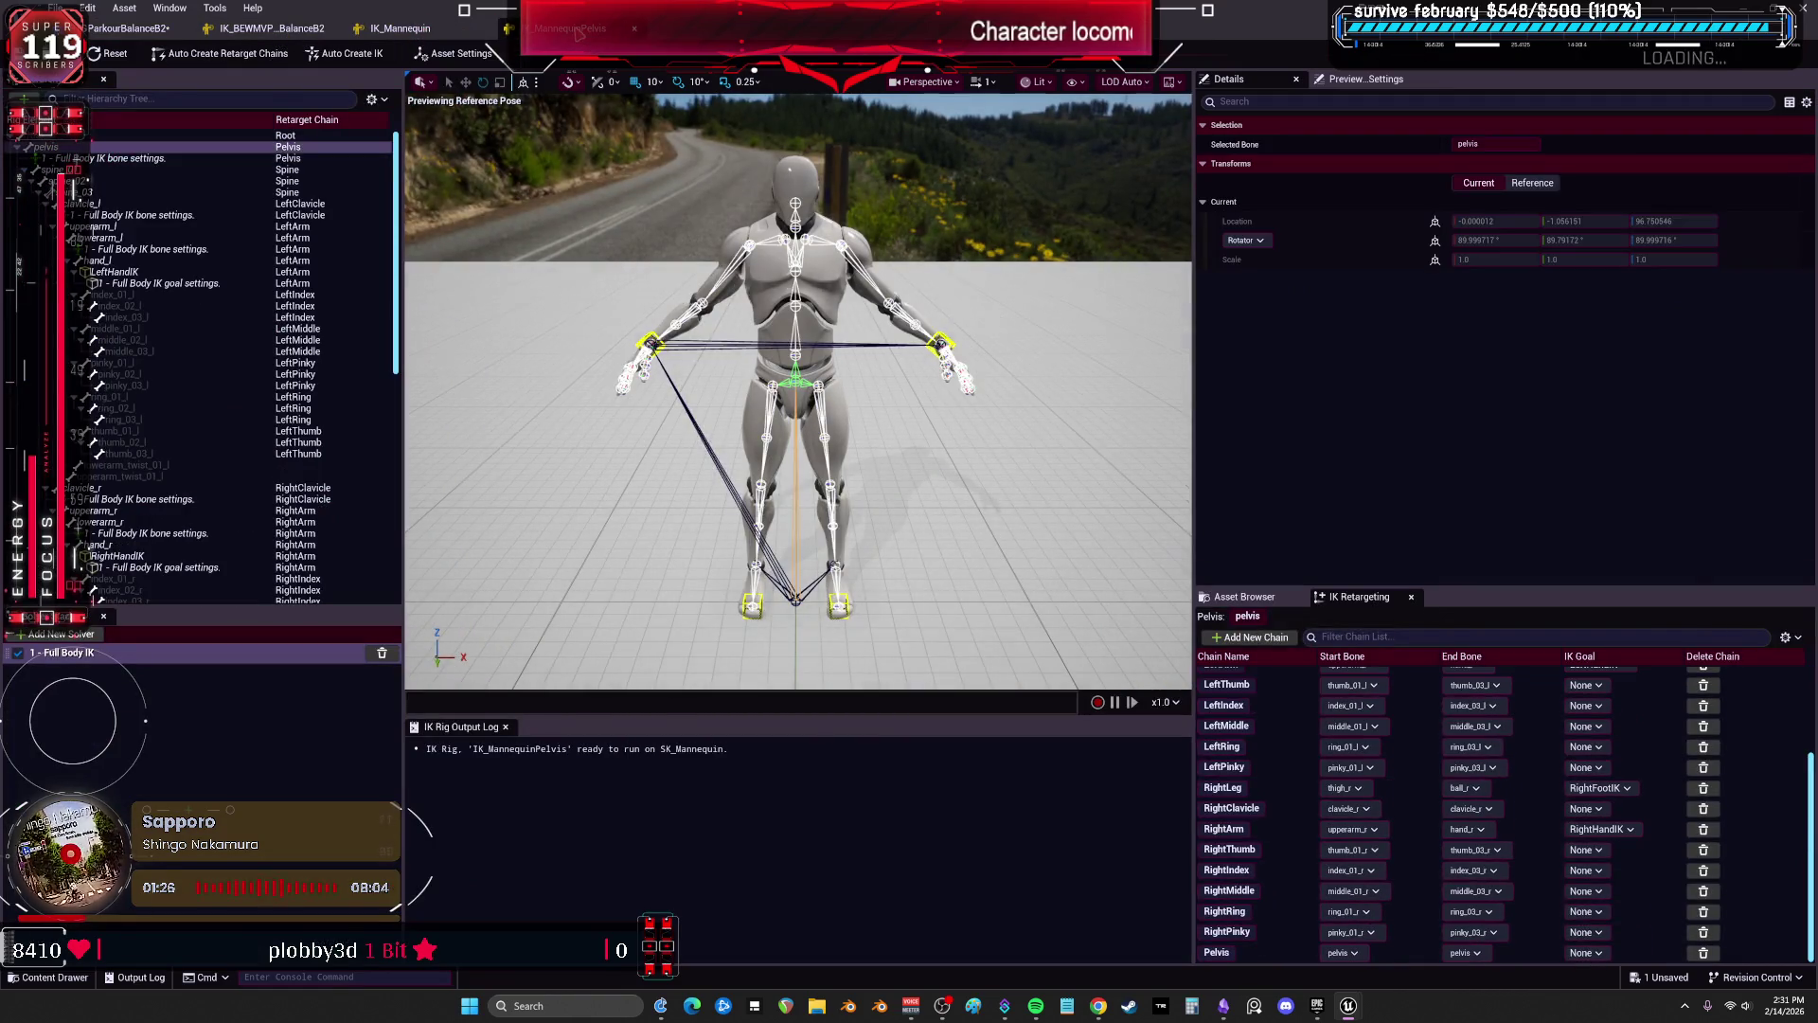
left_click(484, 29)
left_click(289, 29)
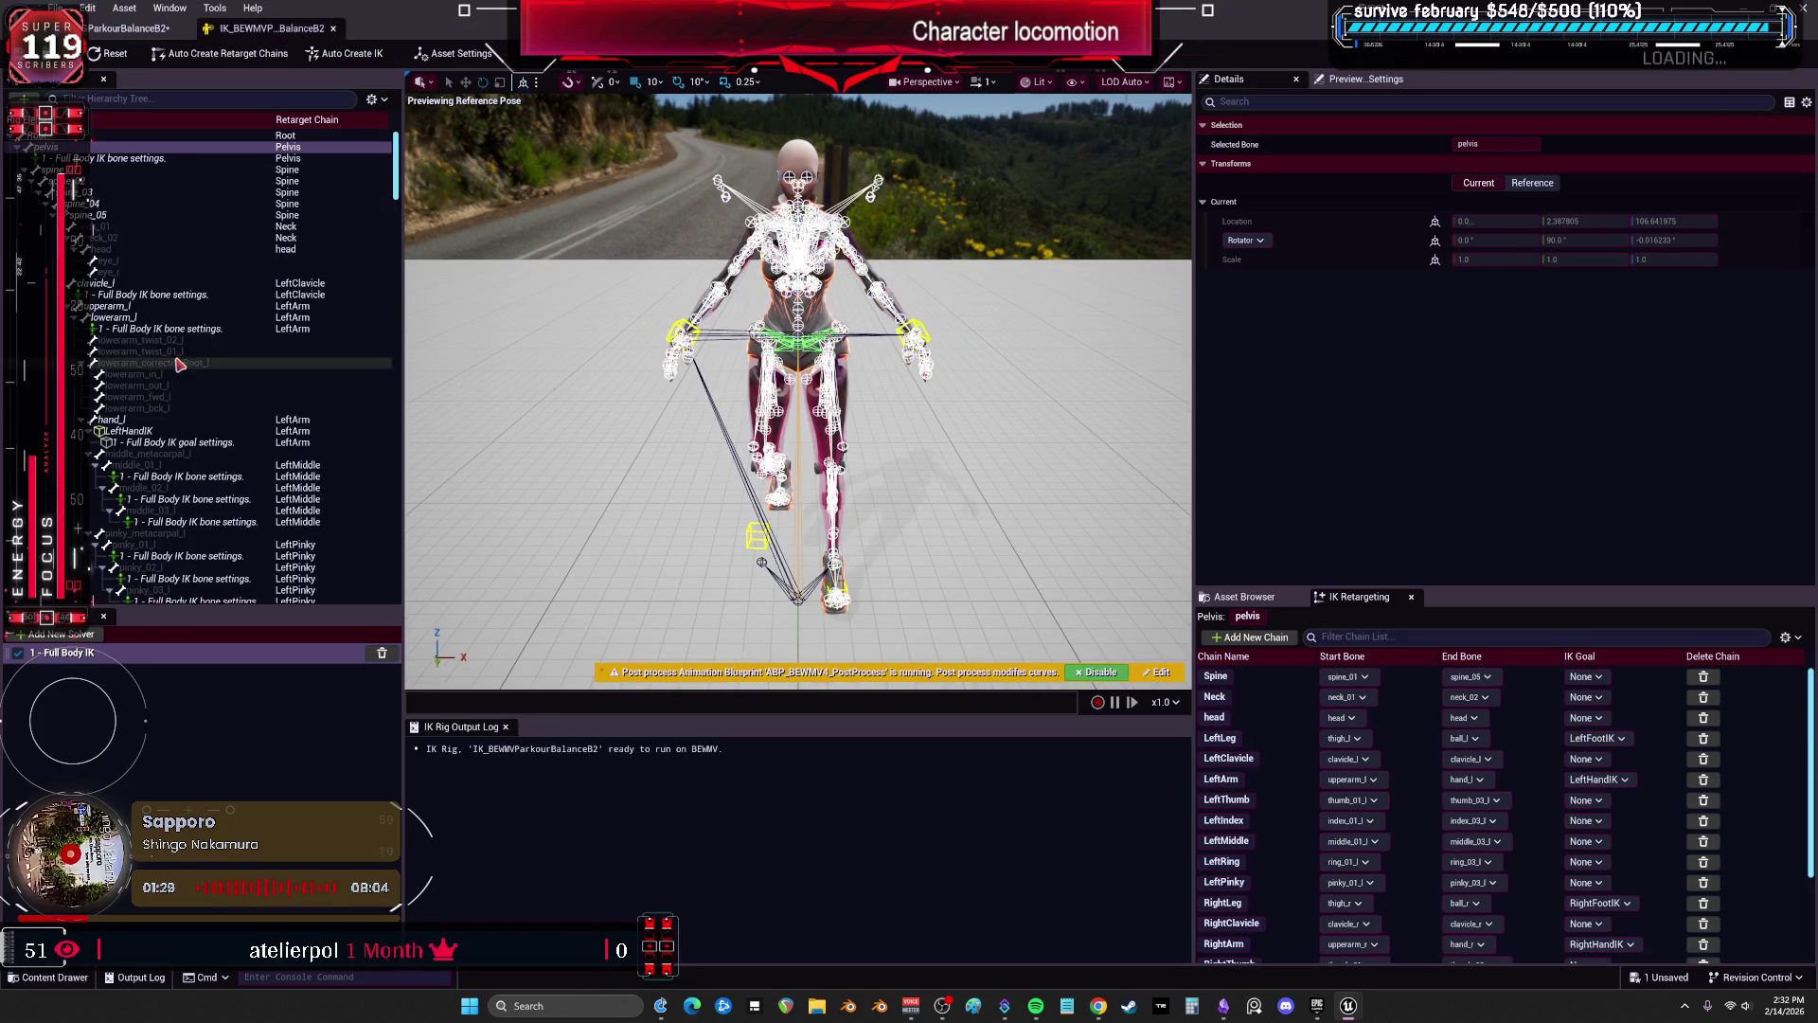
scroll(224, 270, "down", 15)
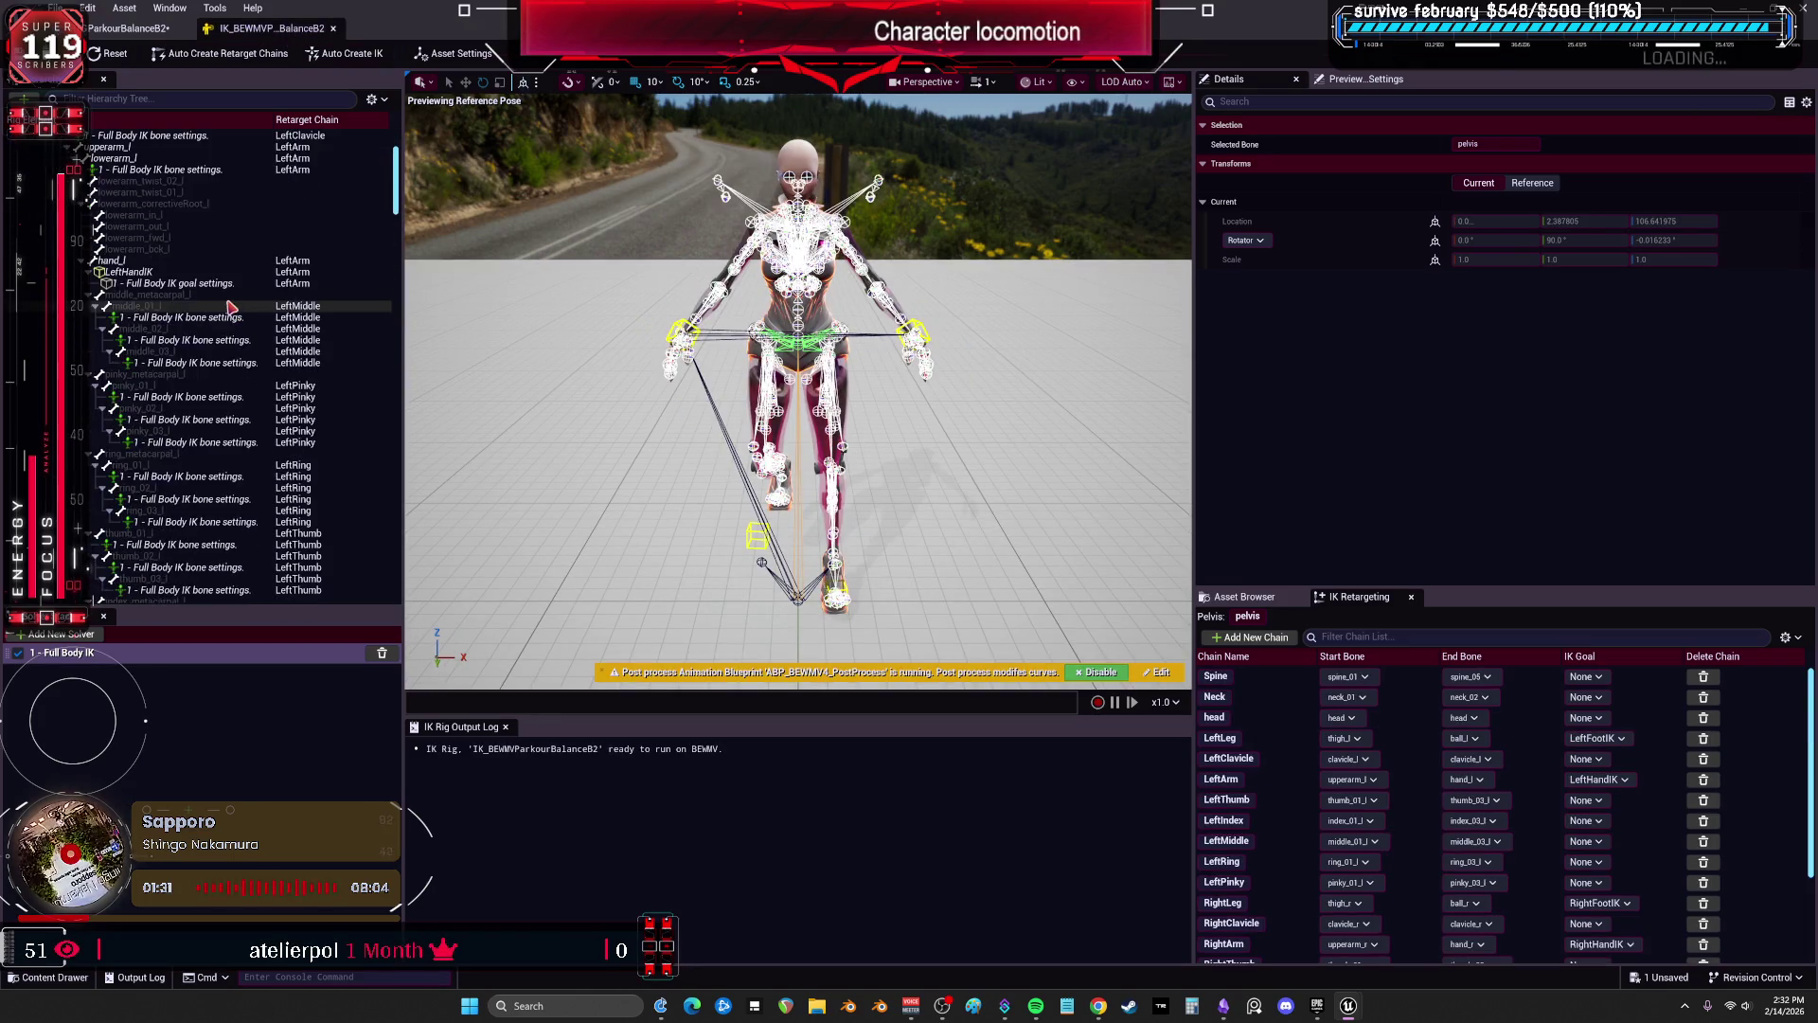
scroll(243, 466, "down", 15)
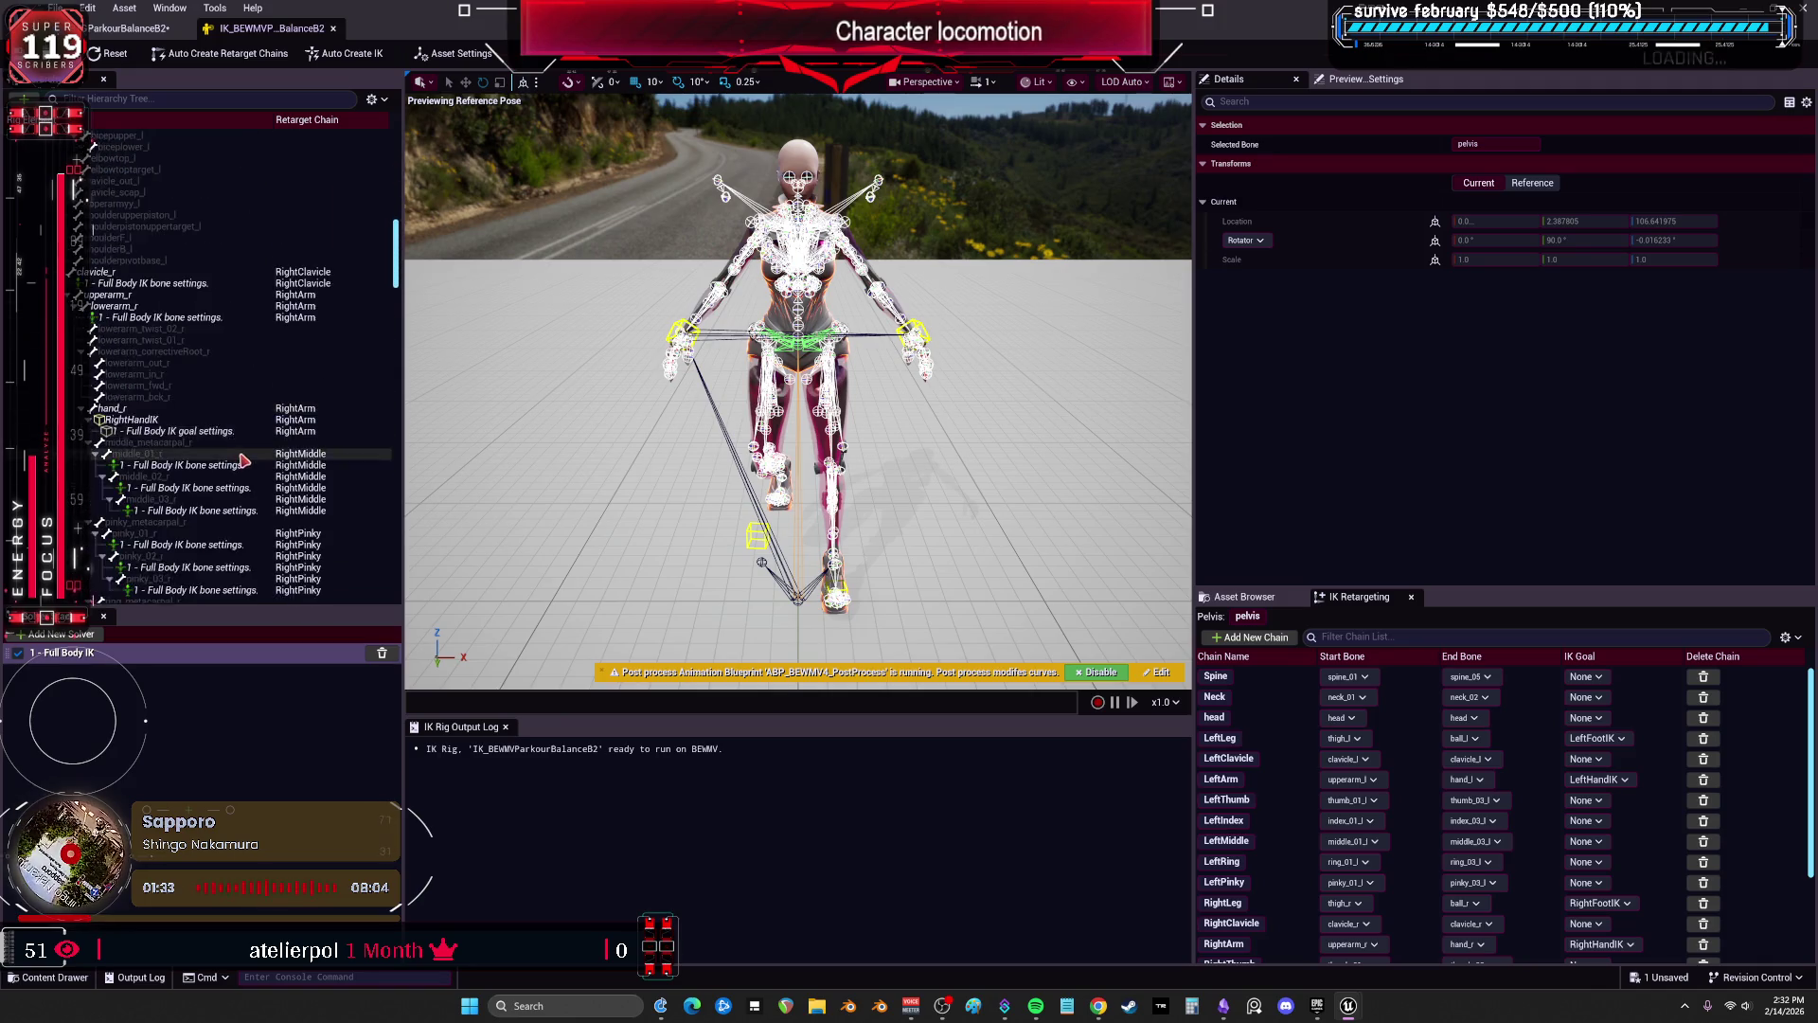
scroll(243, 462, "down", 10)
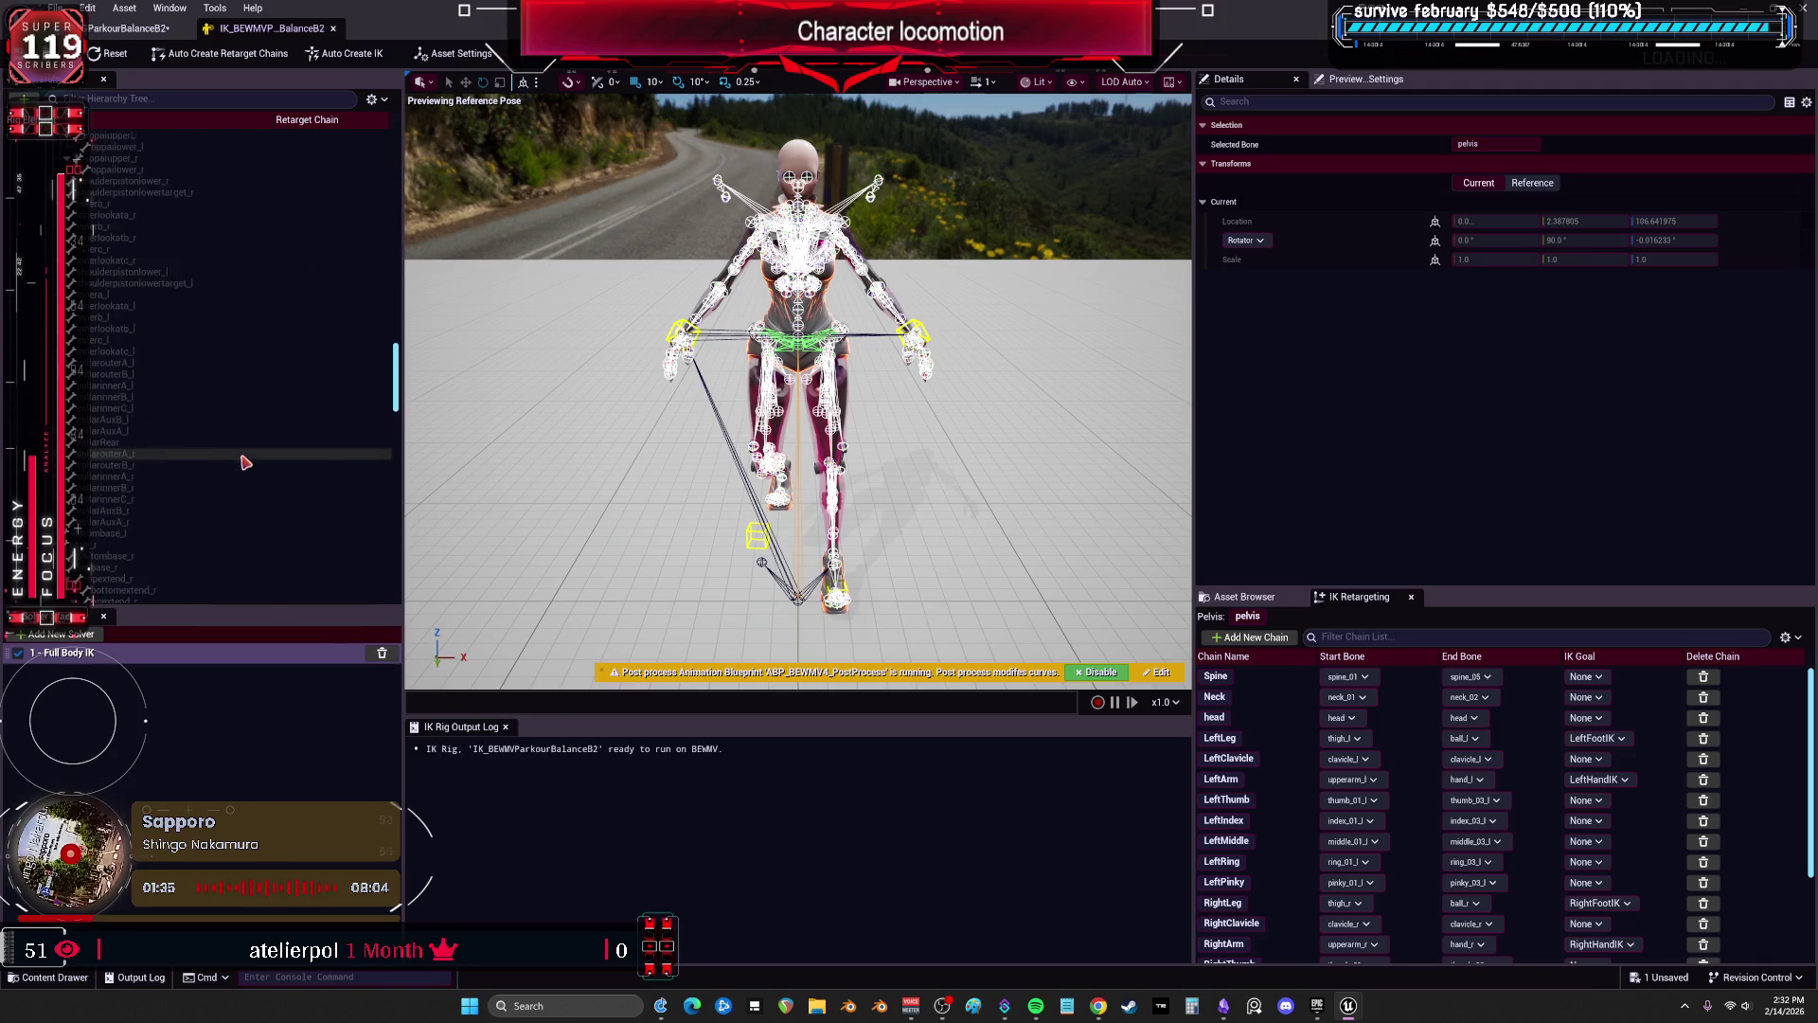
left_click(381, 102)
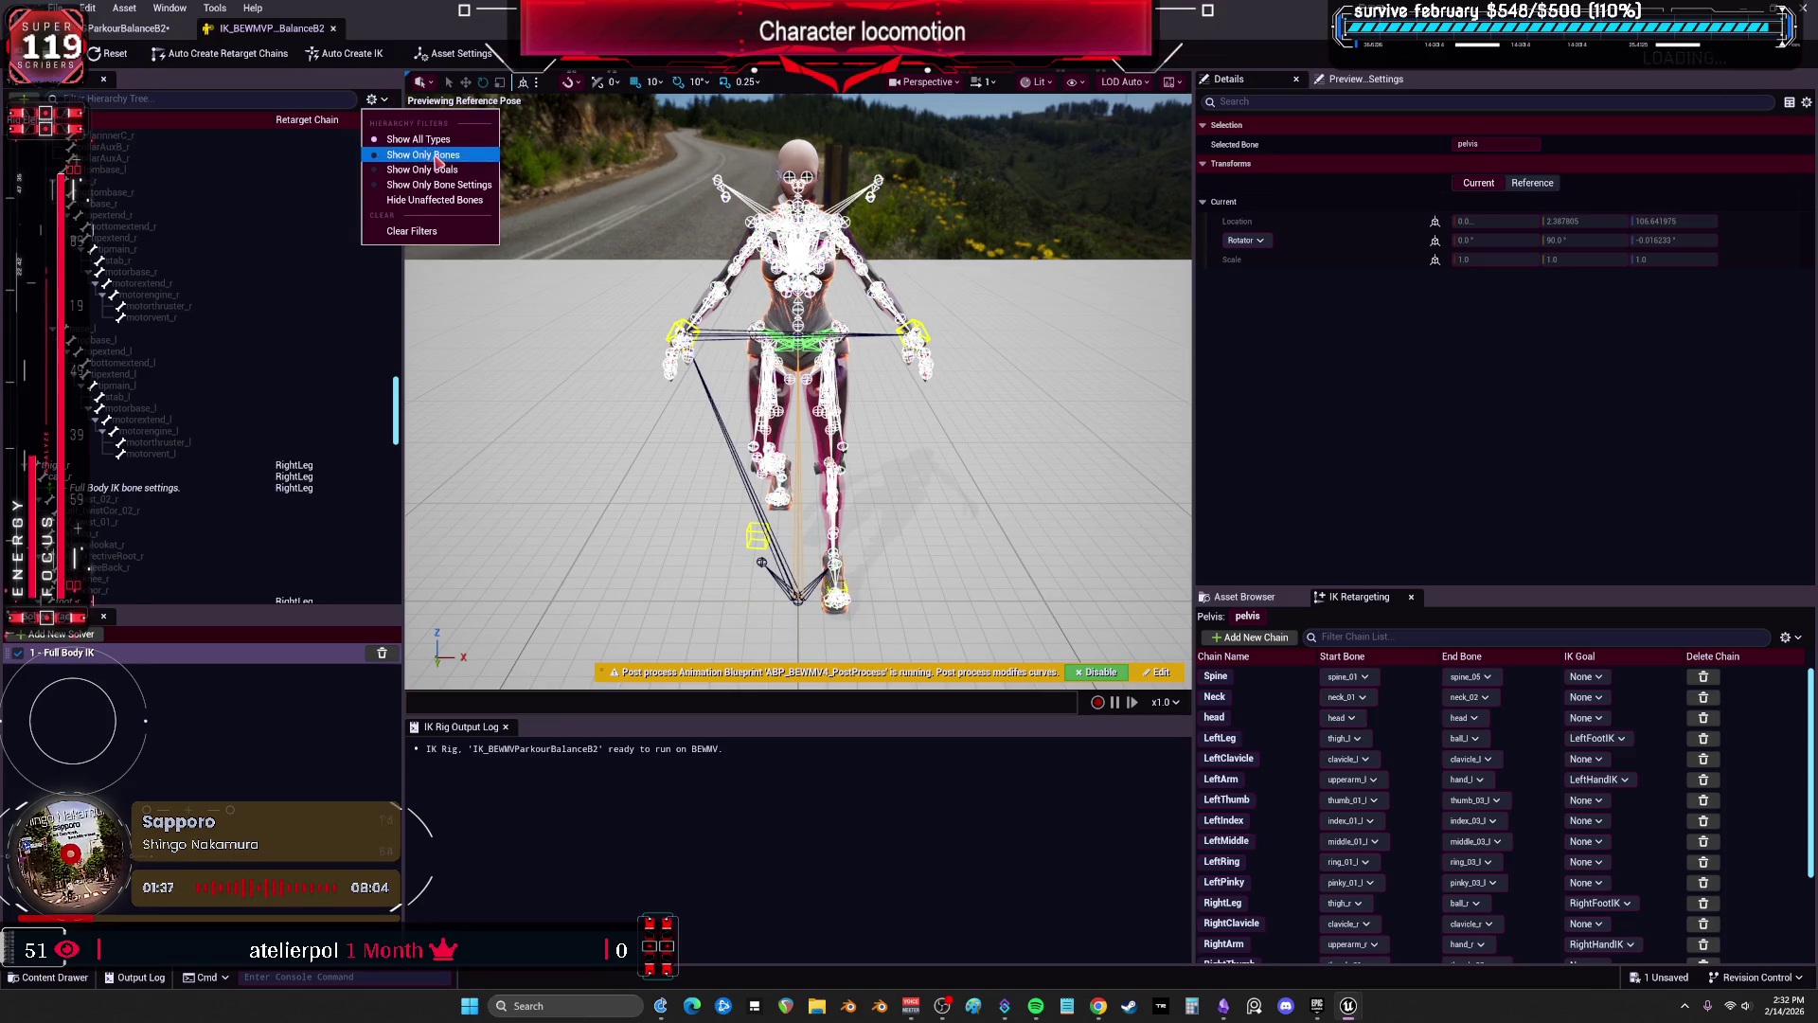
left_click(436, 154)
left_click(382, 99)
left_click(425, 170)
Raise the foot goal's Strength Alpha and Pull Chain Alpha to 1.0.
left_click(125, 215)
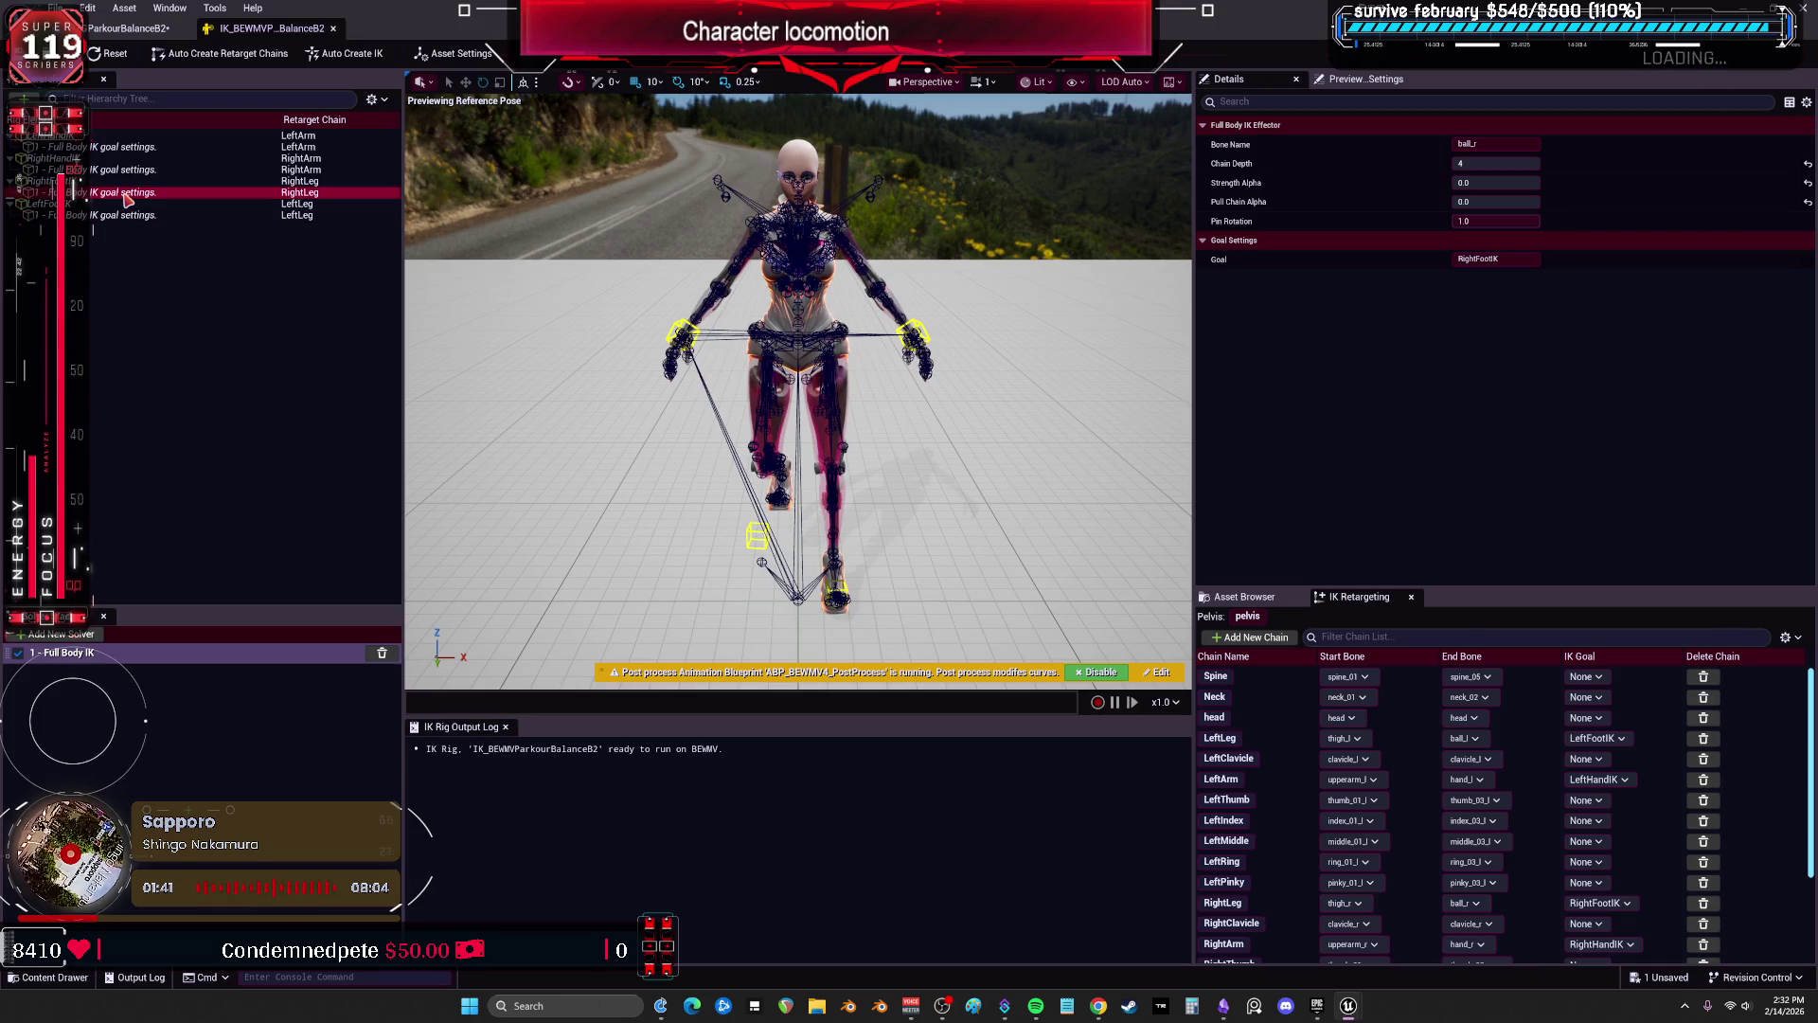
left_click(139, 171)
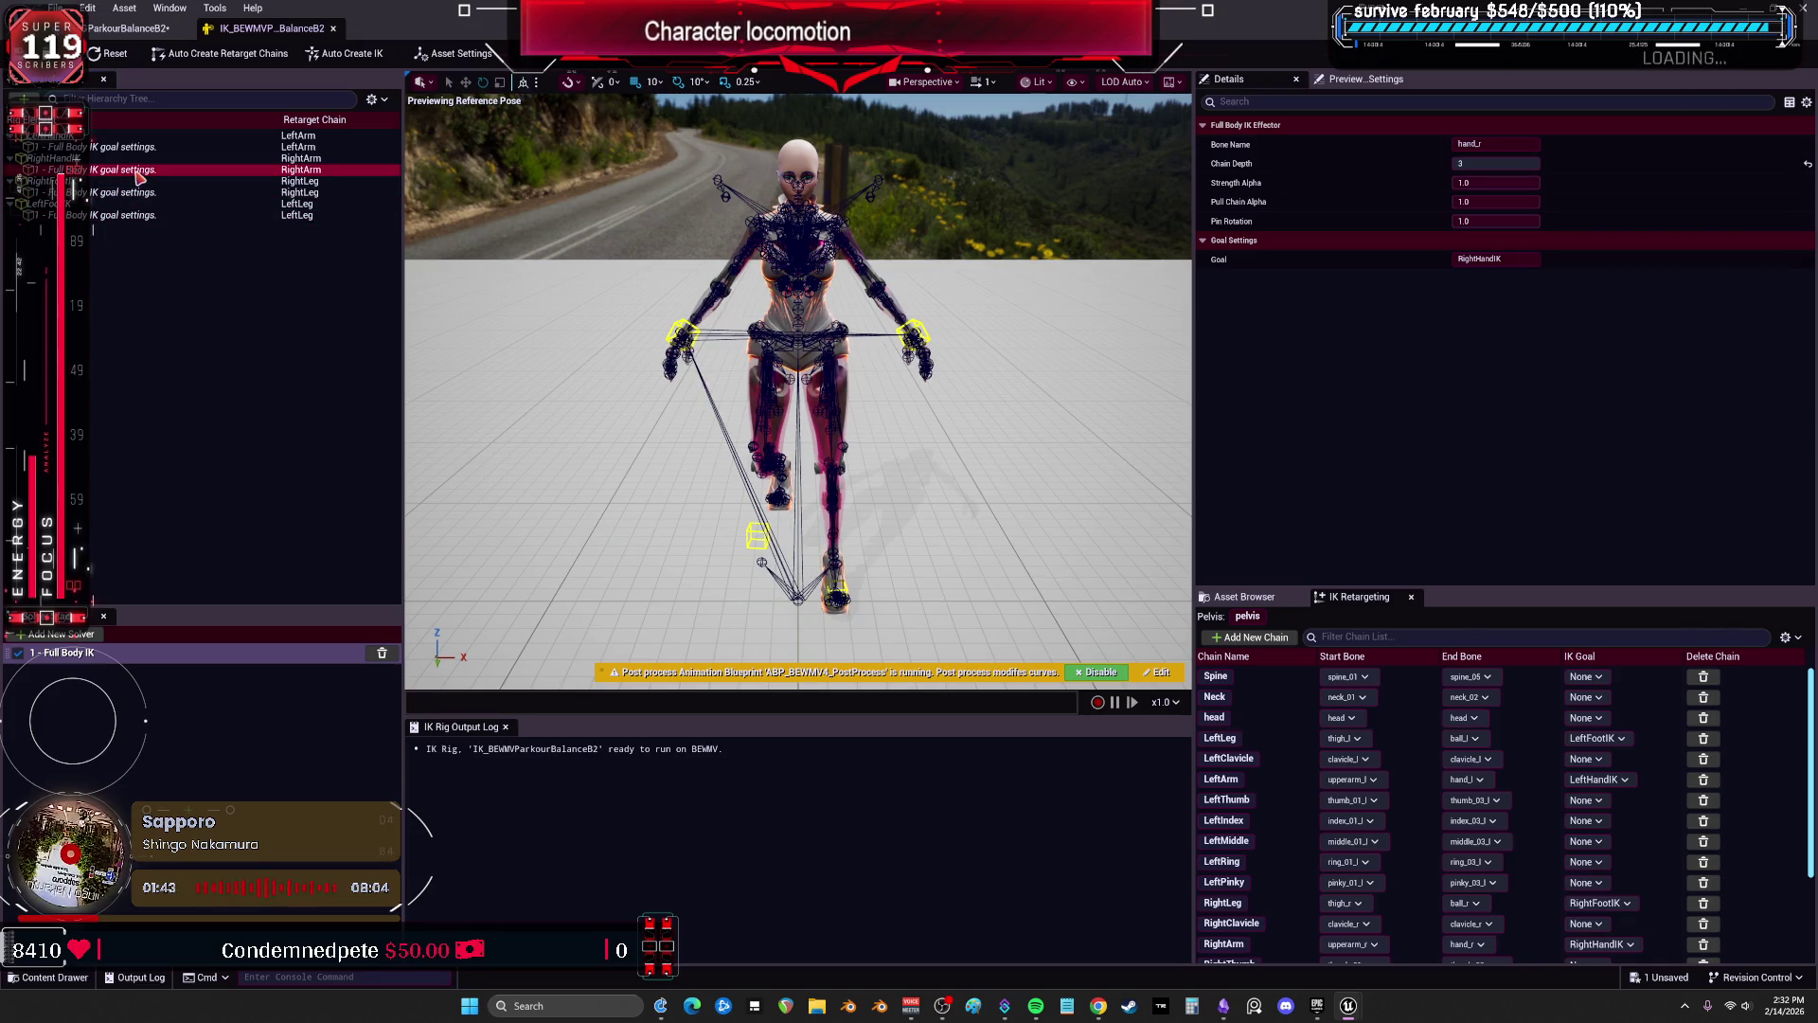
left_click(147, 149)
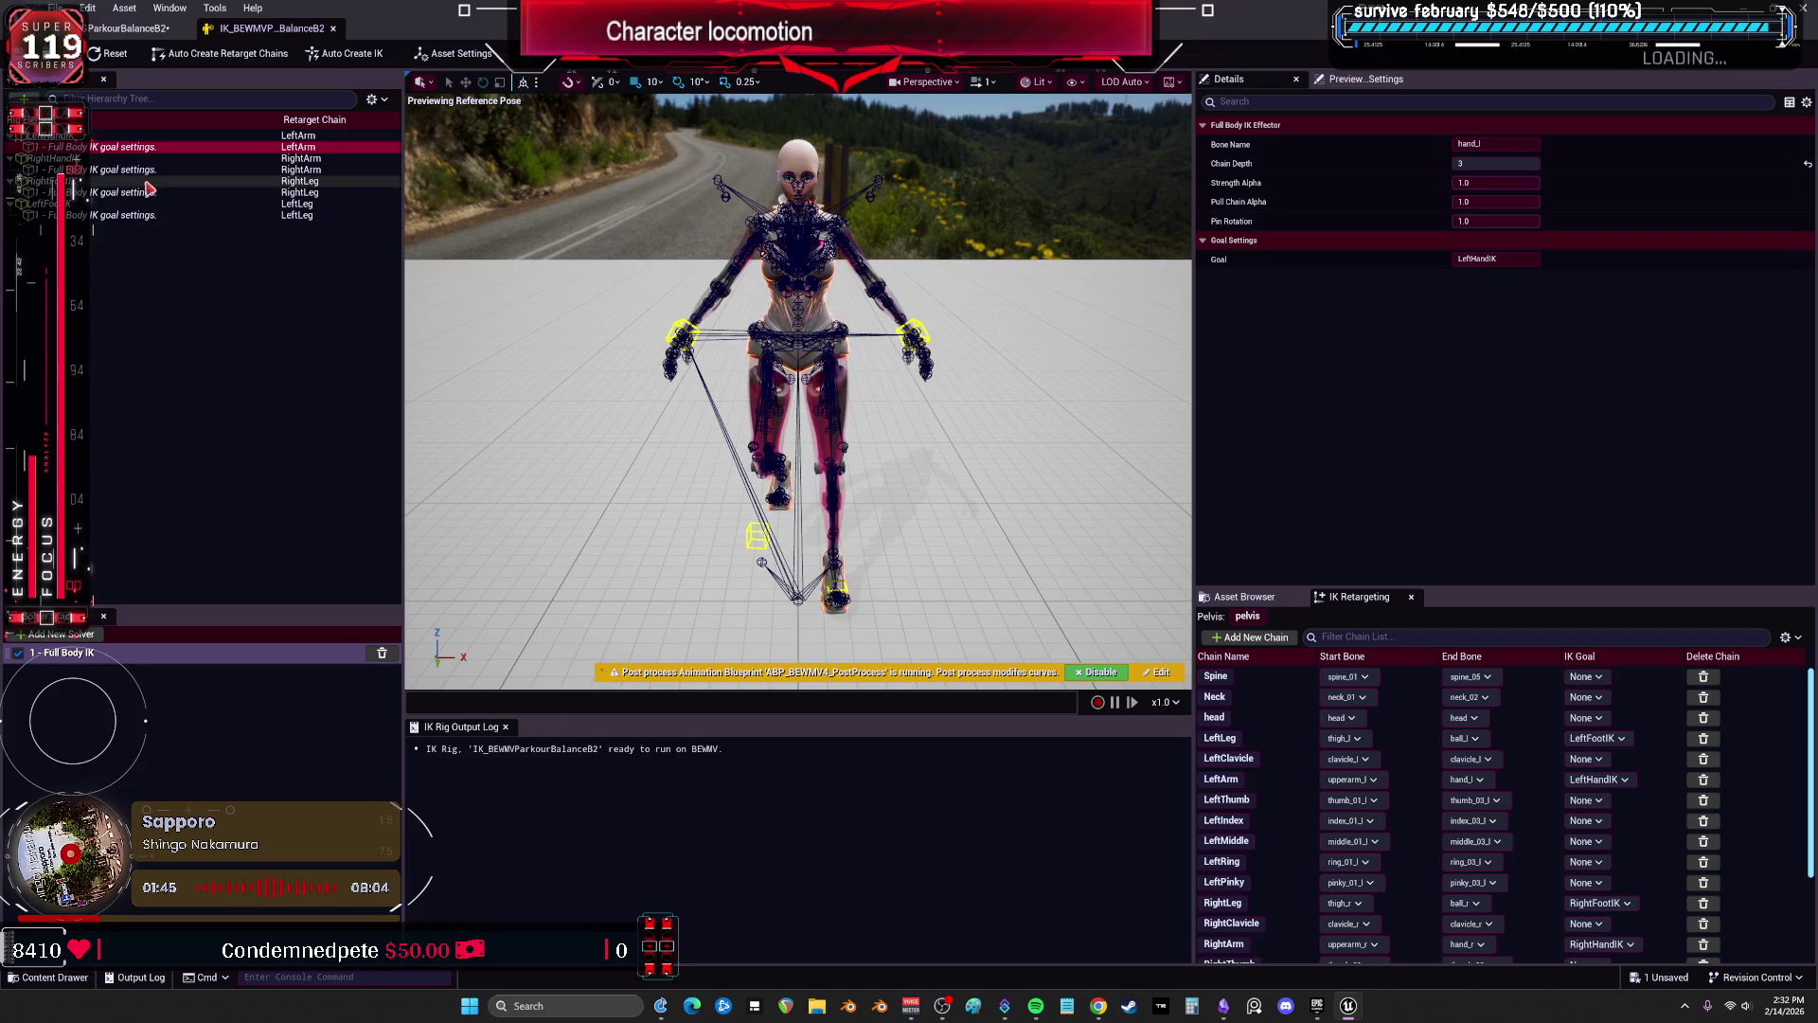
mouse_move(1477, 183)
left_mouse_down()
mouse_move(1562, 183)
mouse_move(1515, 202)
mouse_move(1571, 201)
left_mouse_up()
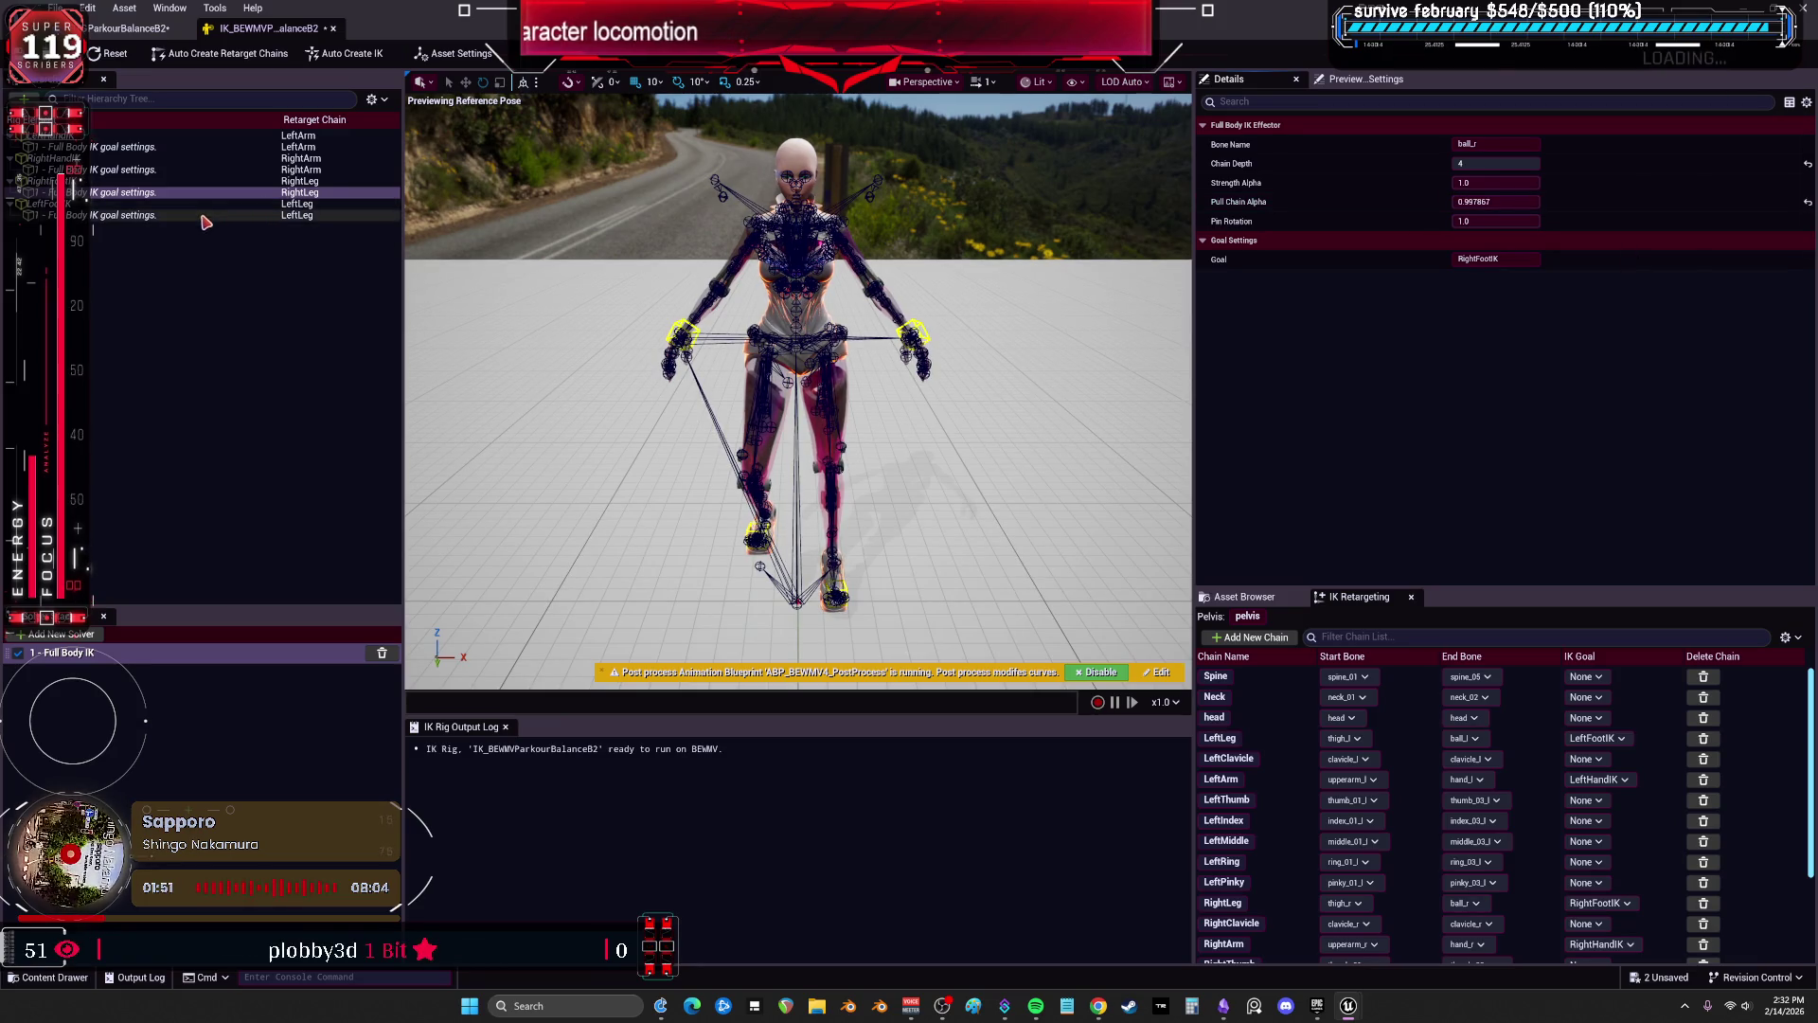
left_click(1477, 202)
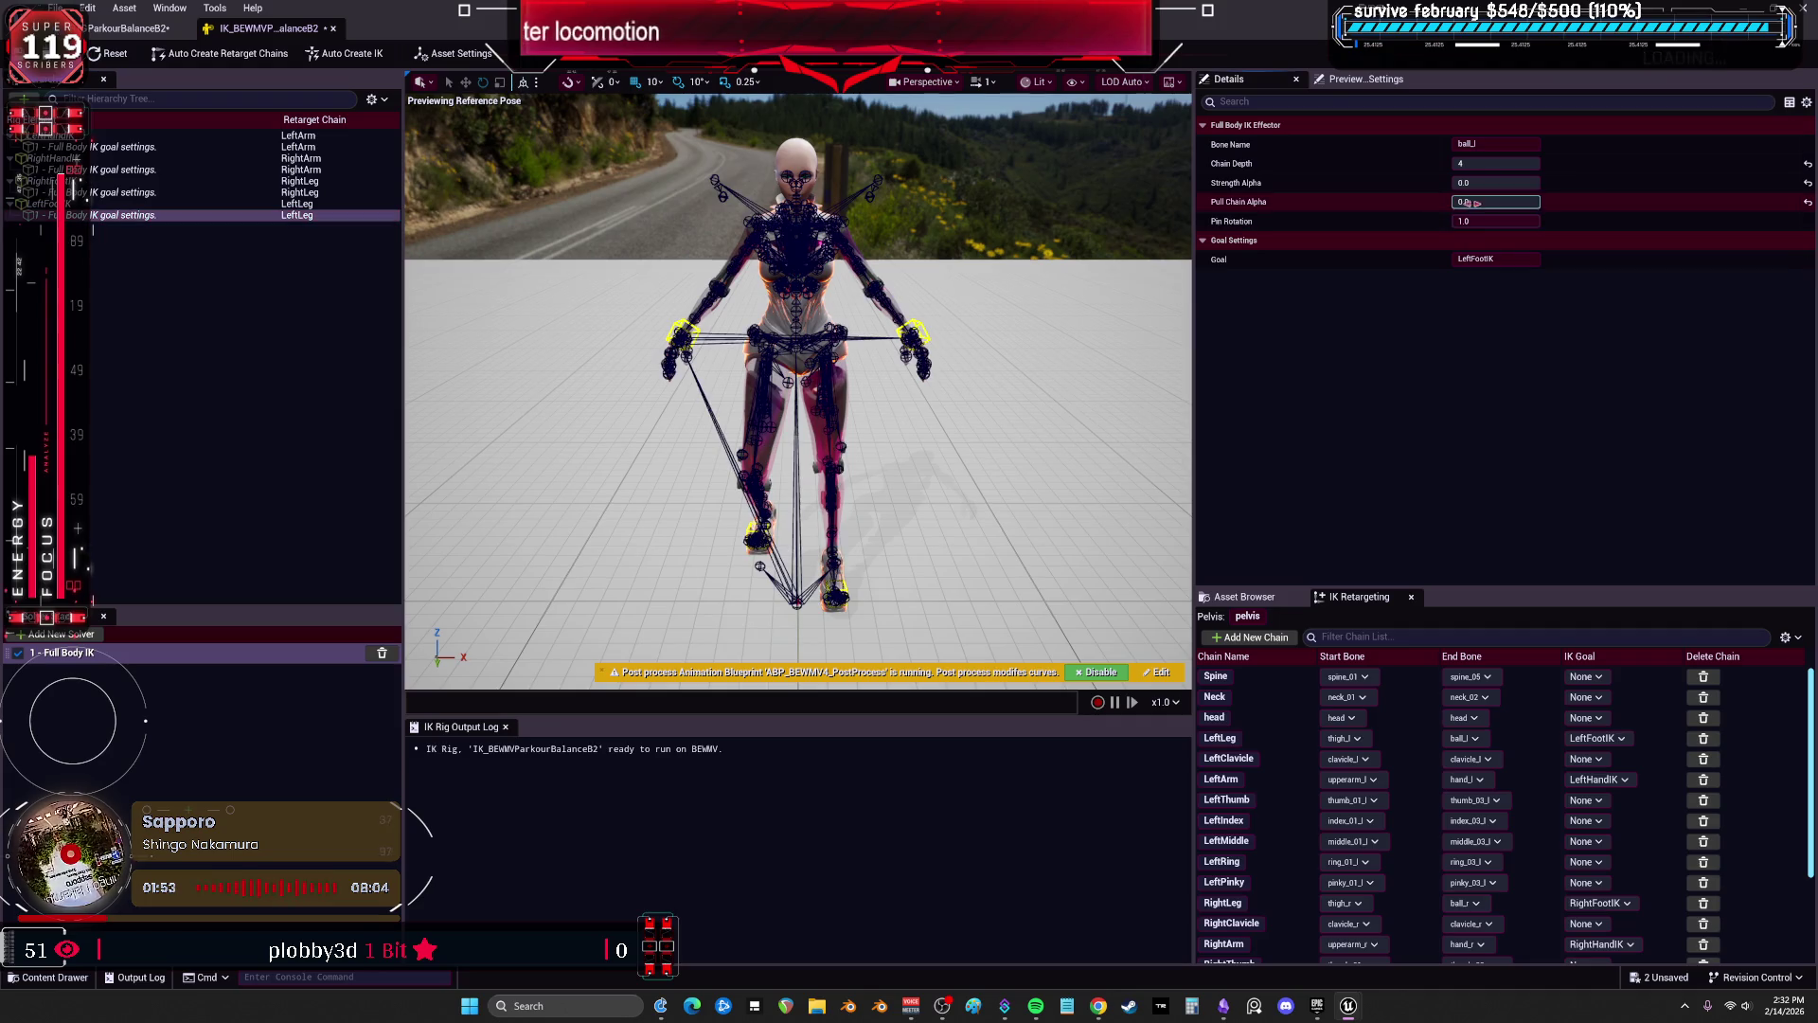
left_click_drag(1477, 182, 1562, 183)
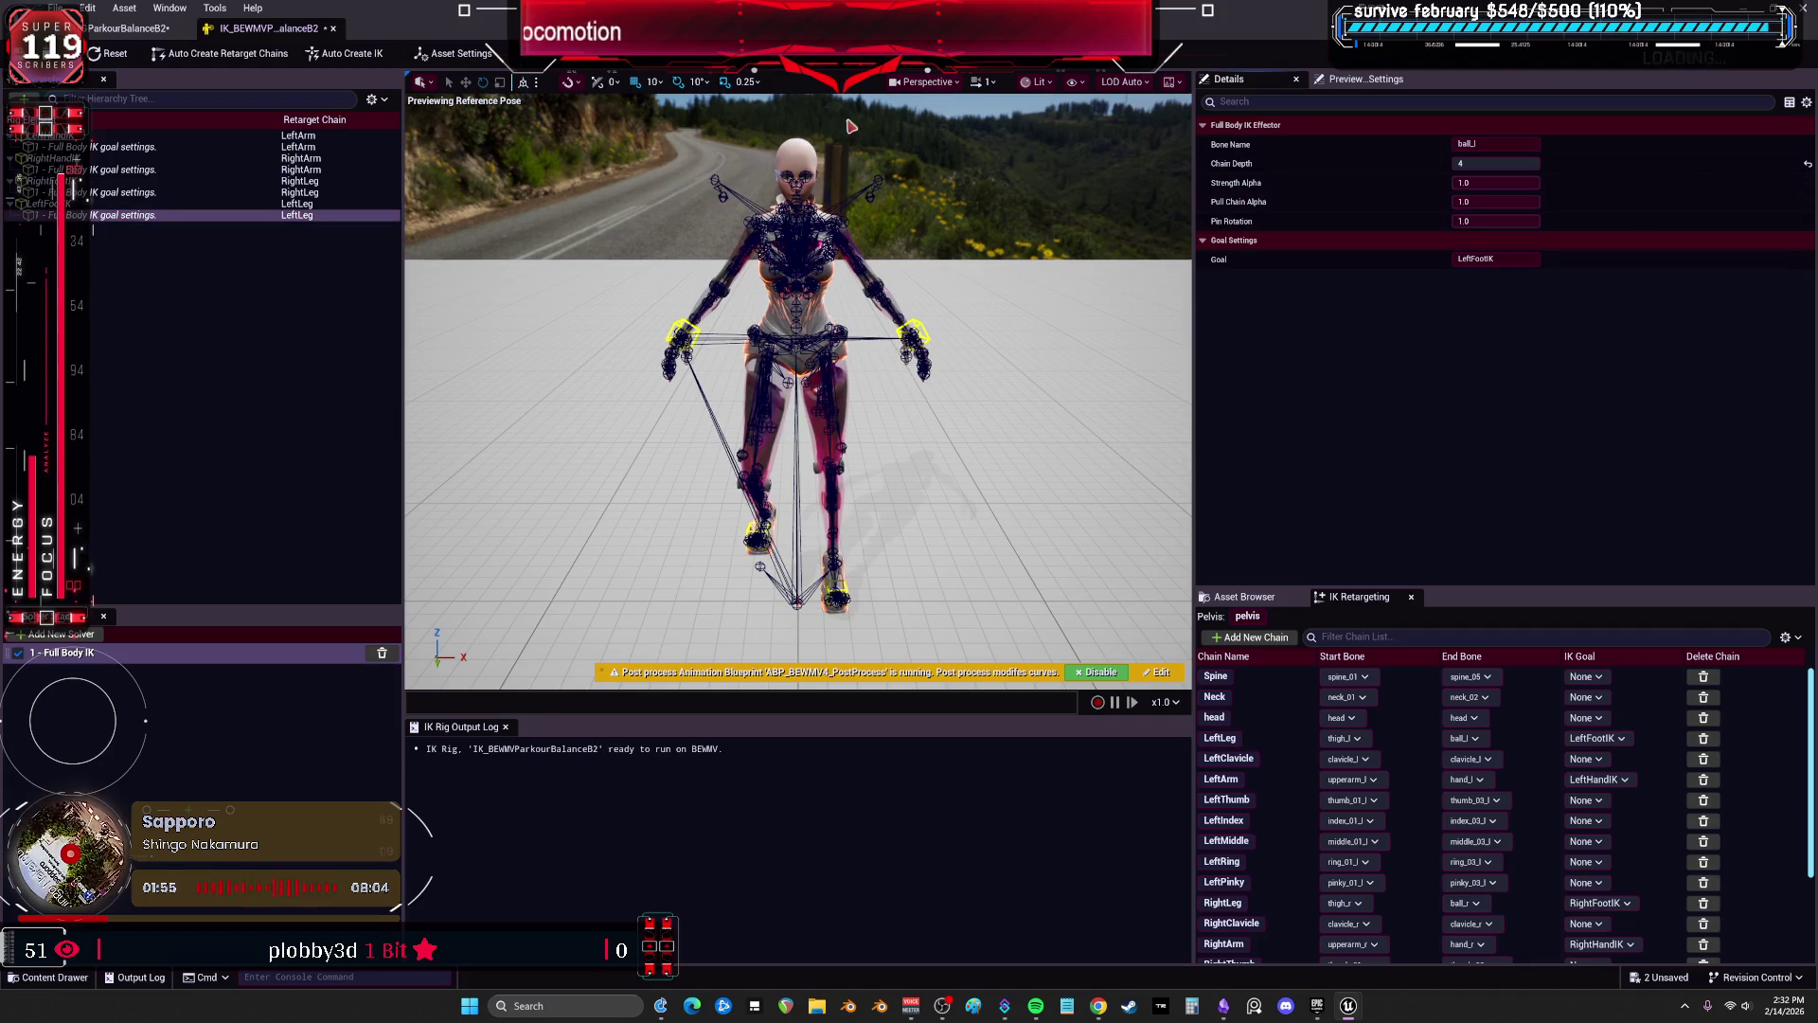
left_click(374, 99)
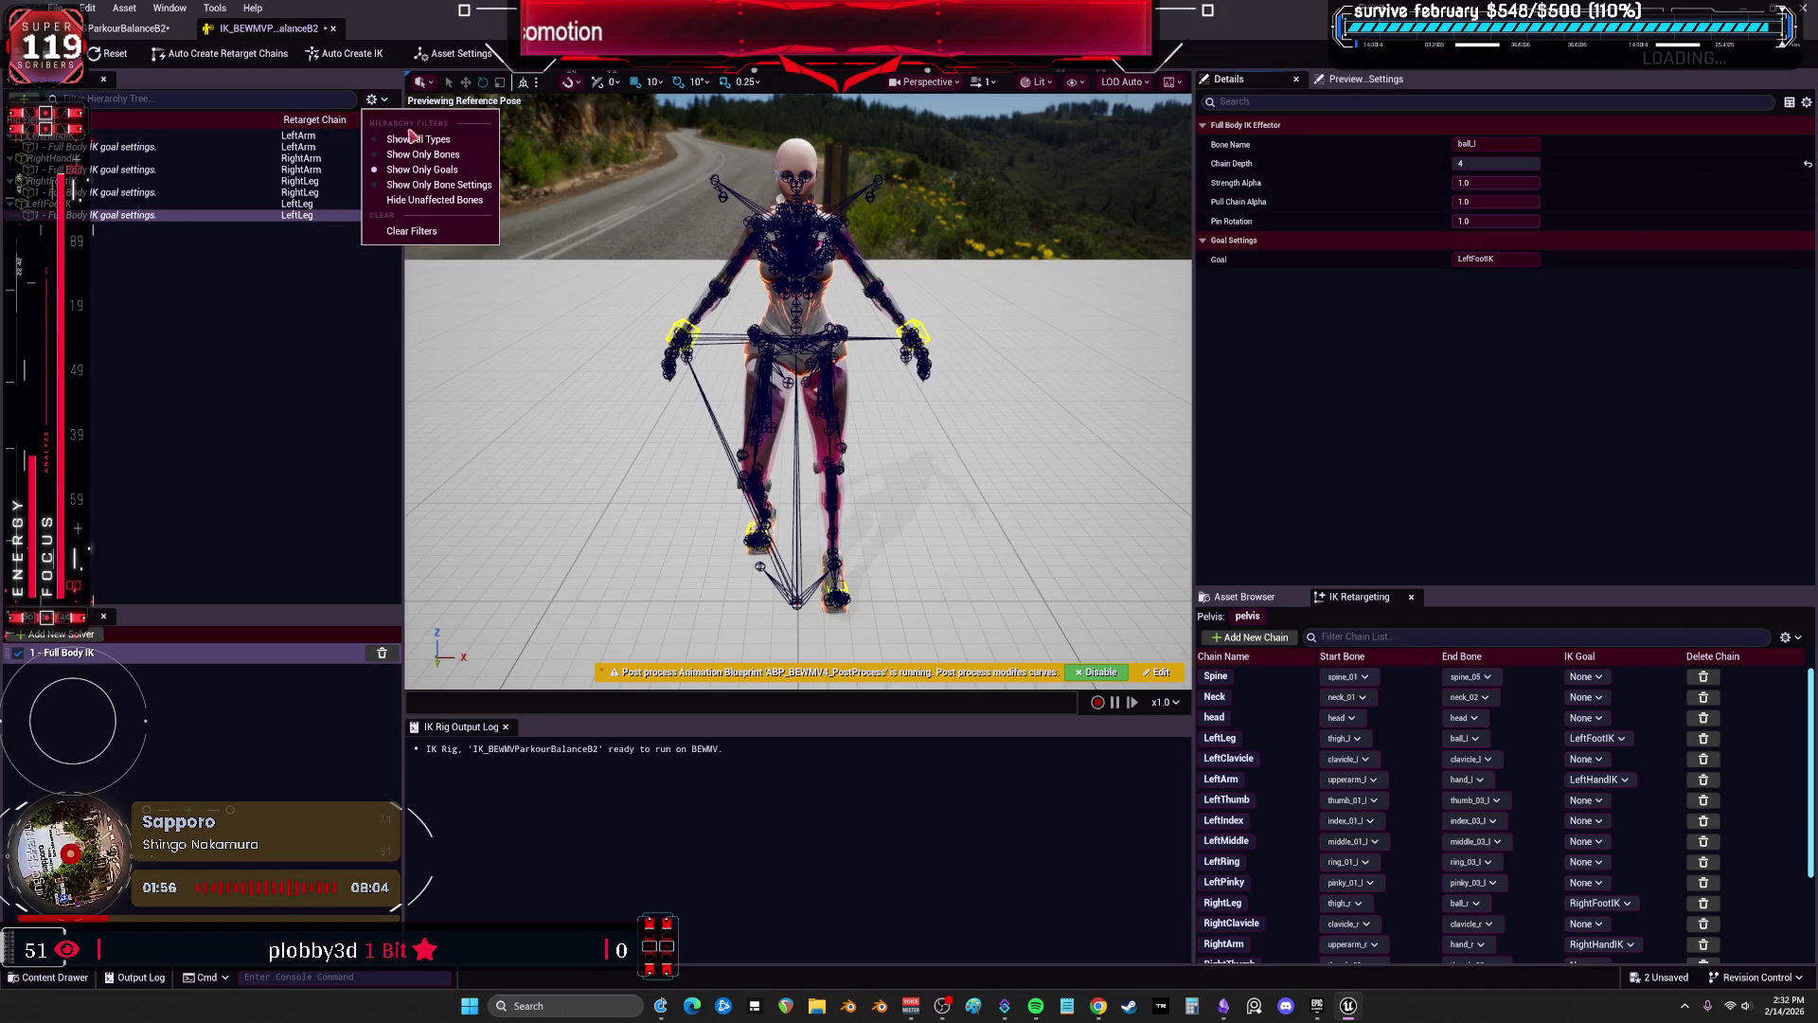
Show only bone settings and drop foot_l and calf_l rotation stiffness to 0.
left_click(458, 188)
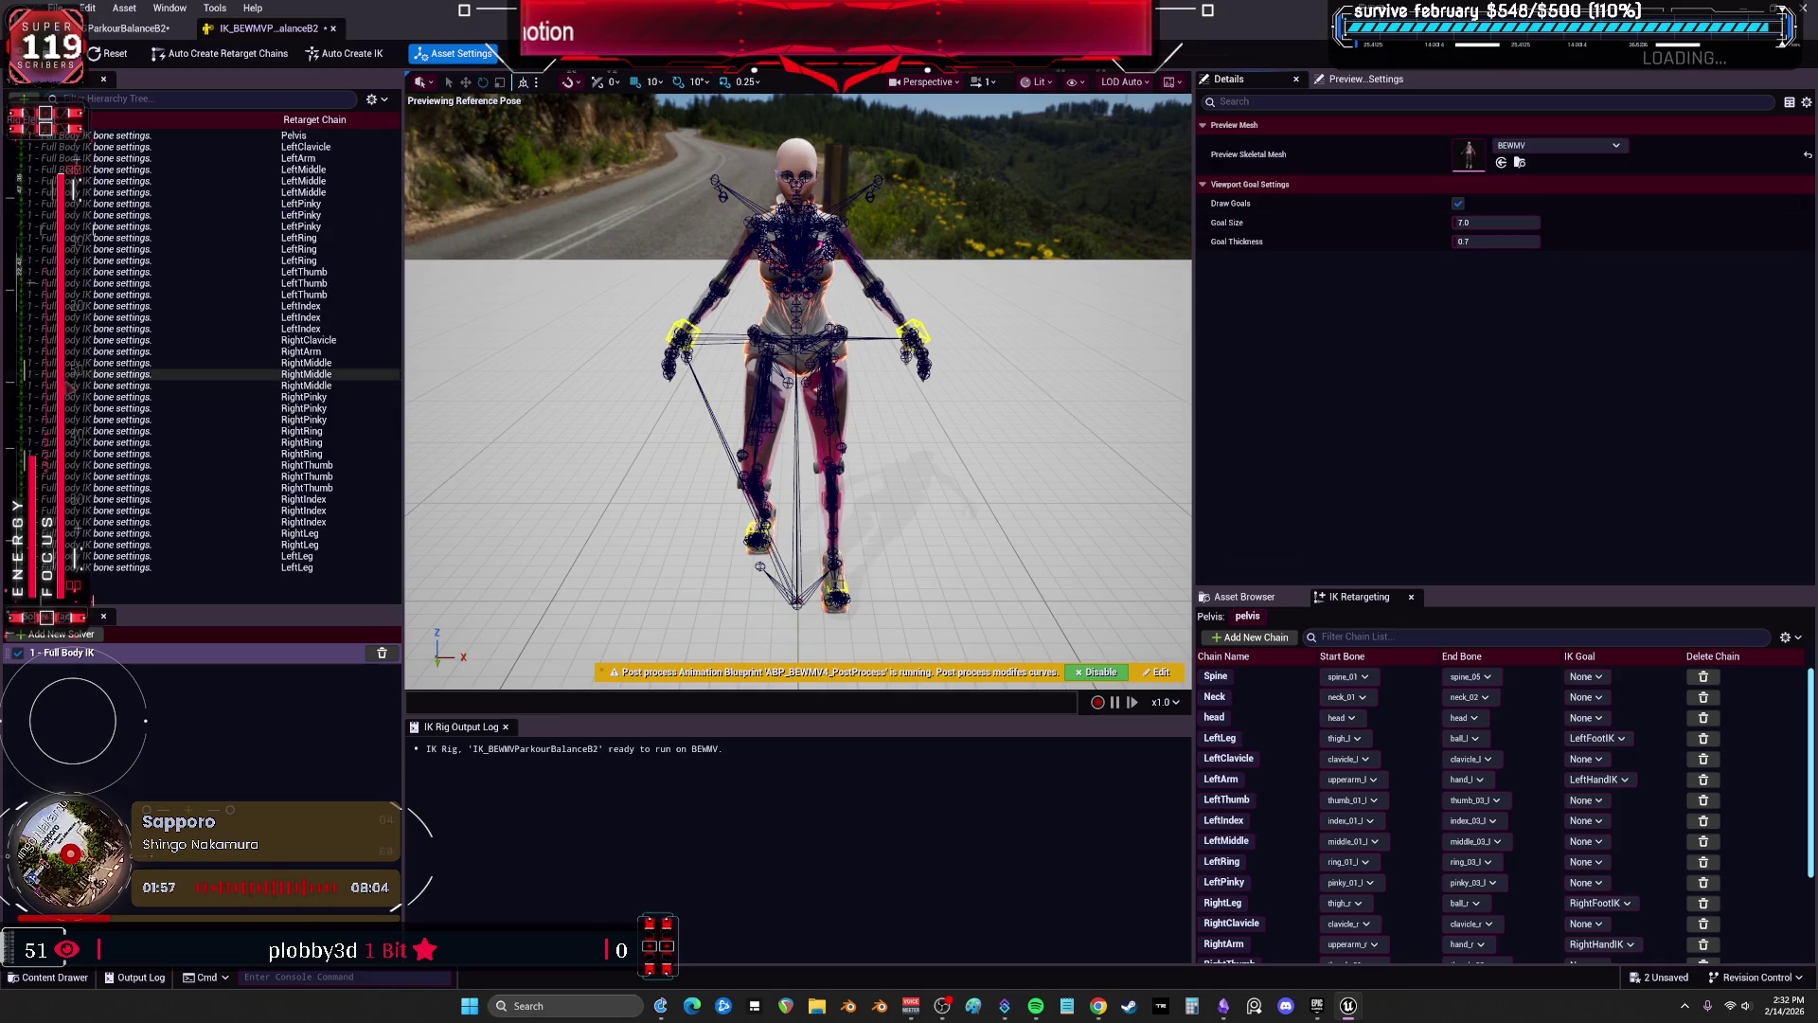
left_click(119, 535)
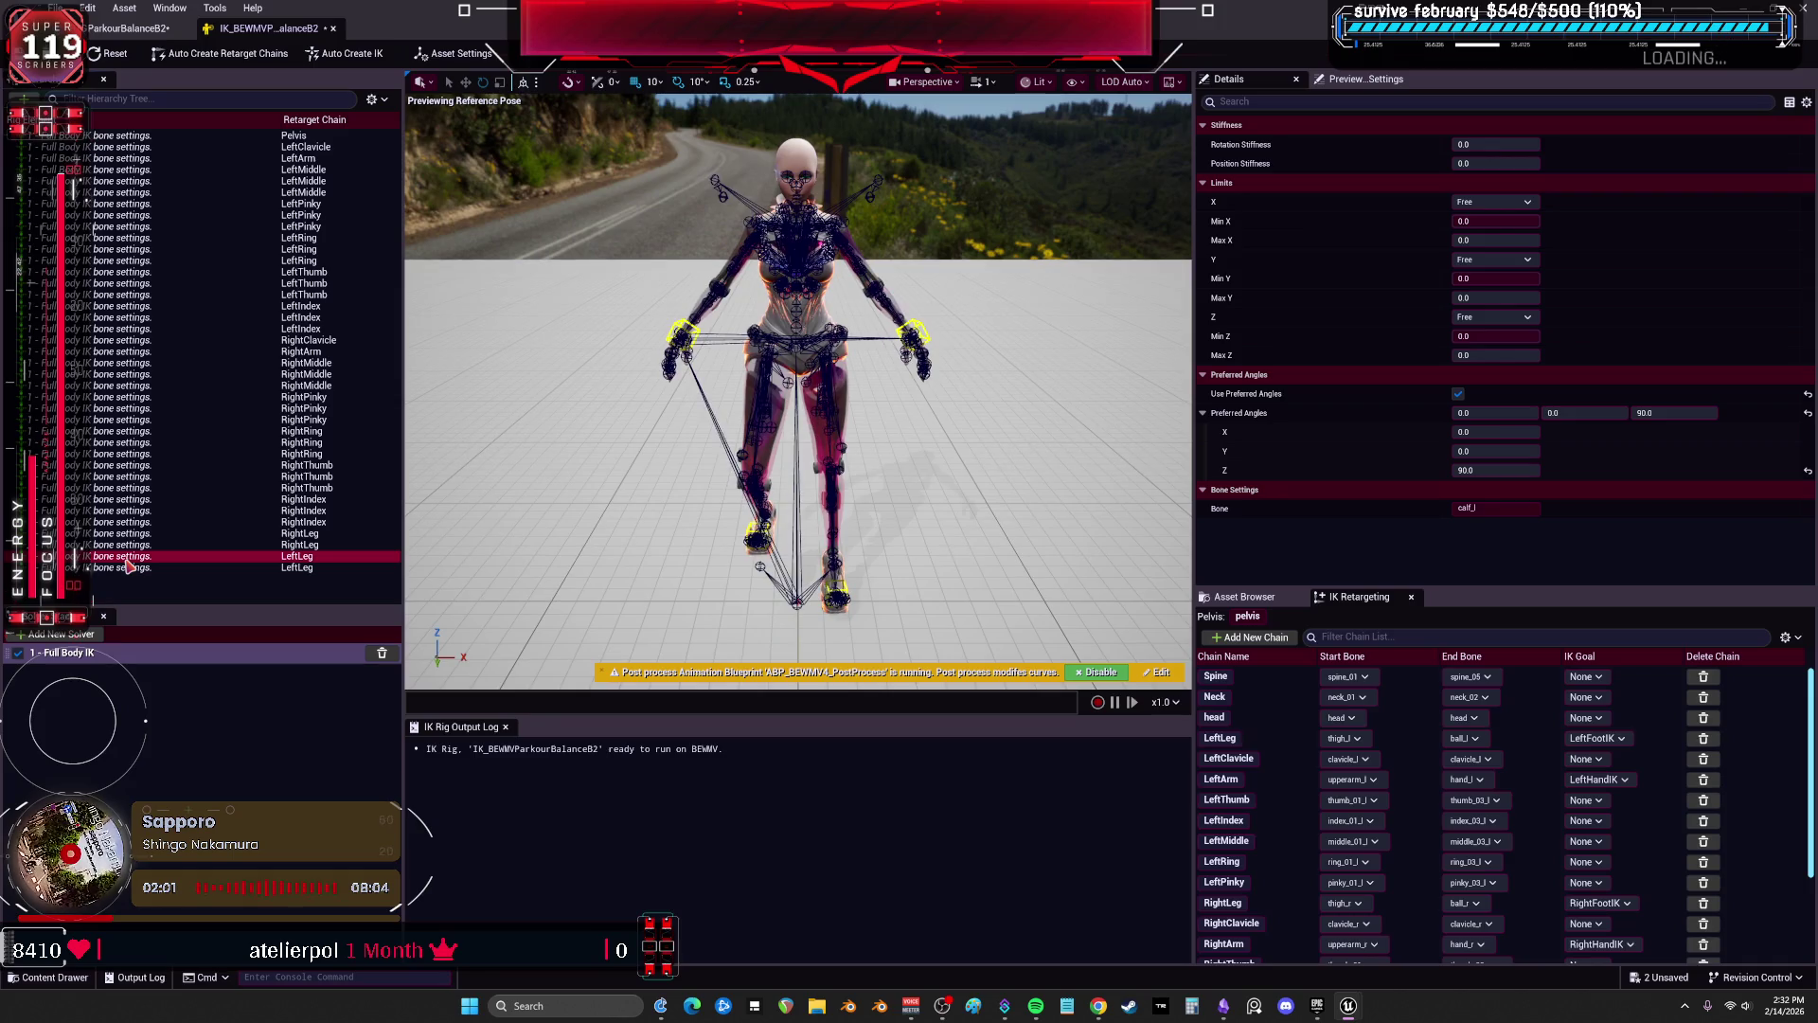
left_click(139, 568)
left_click_drag(1518, 161, 1070, 226)
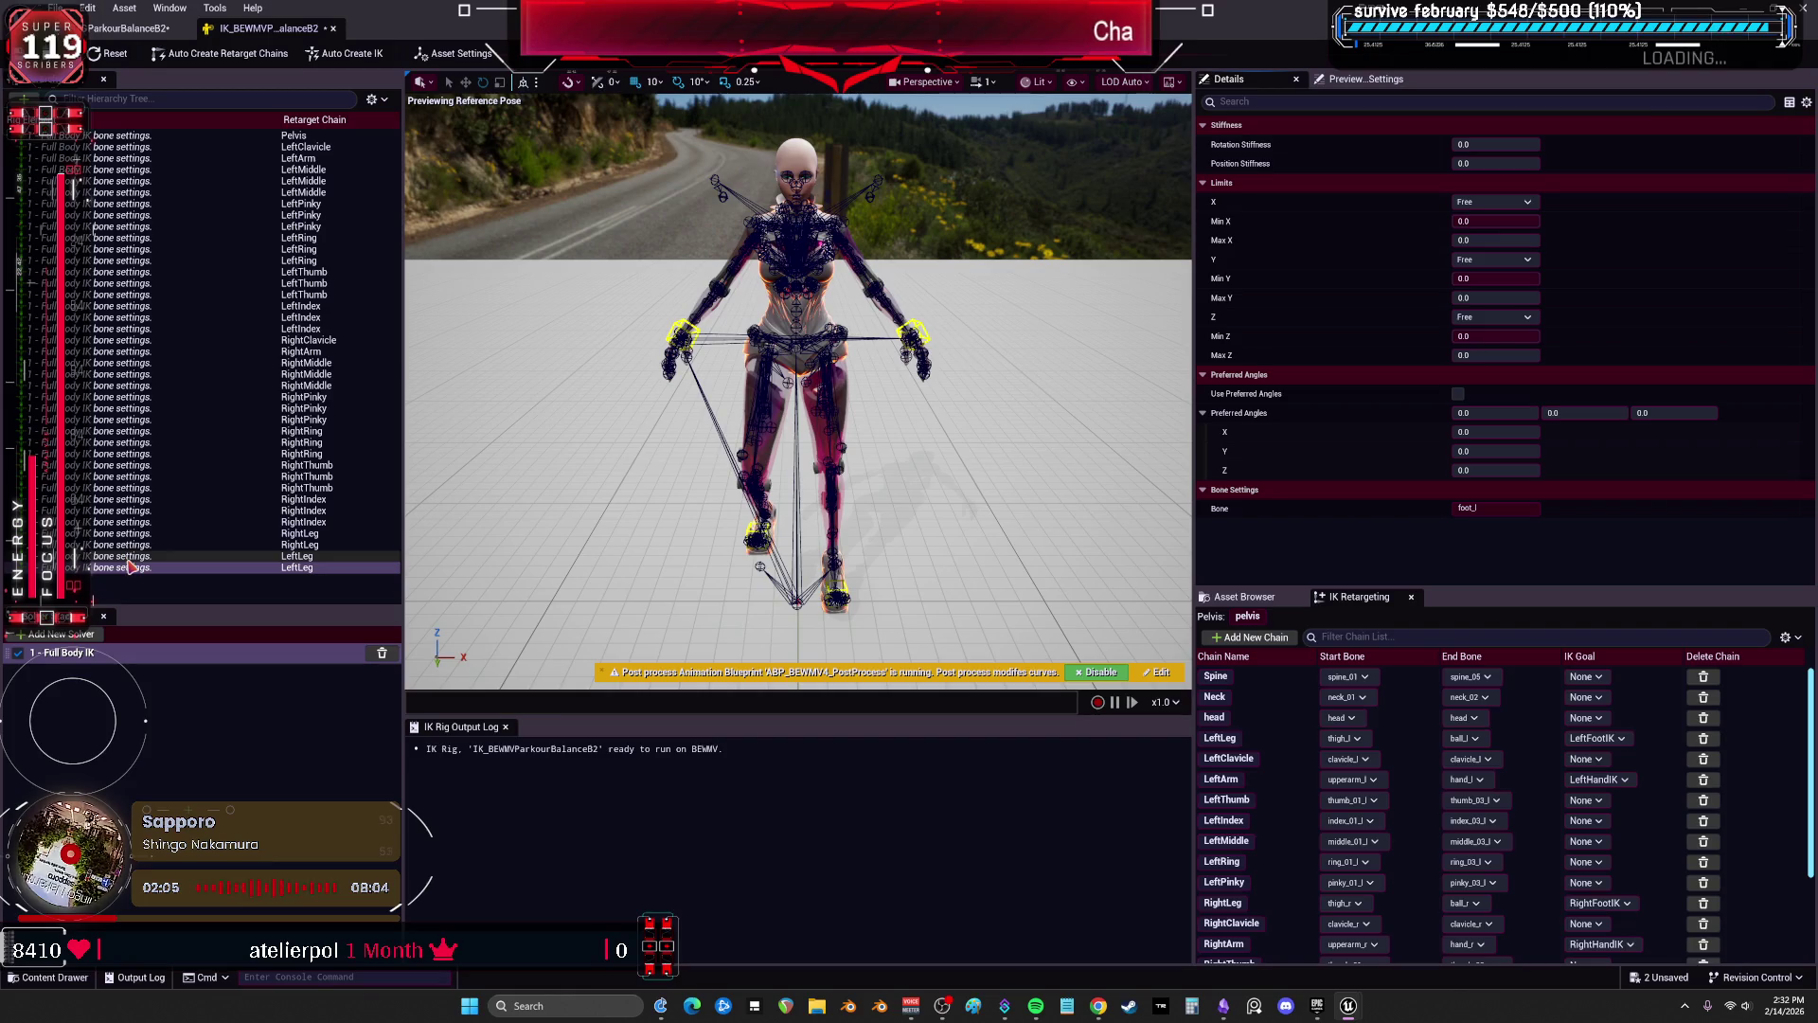
left_click(130, 560)
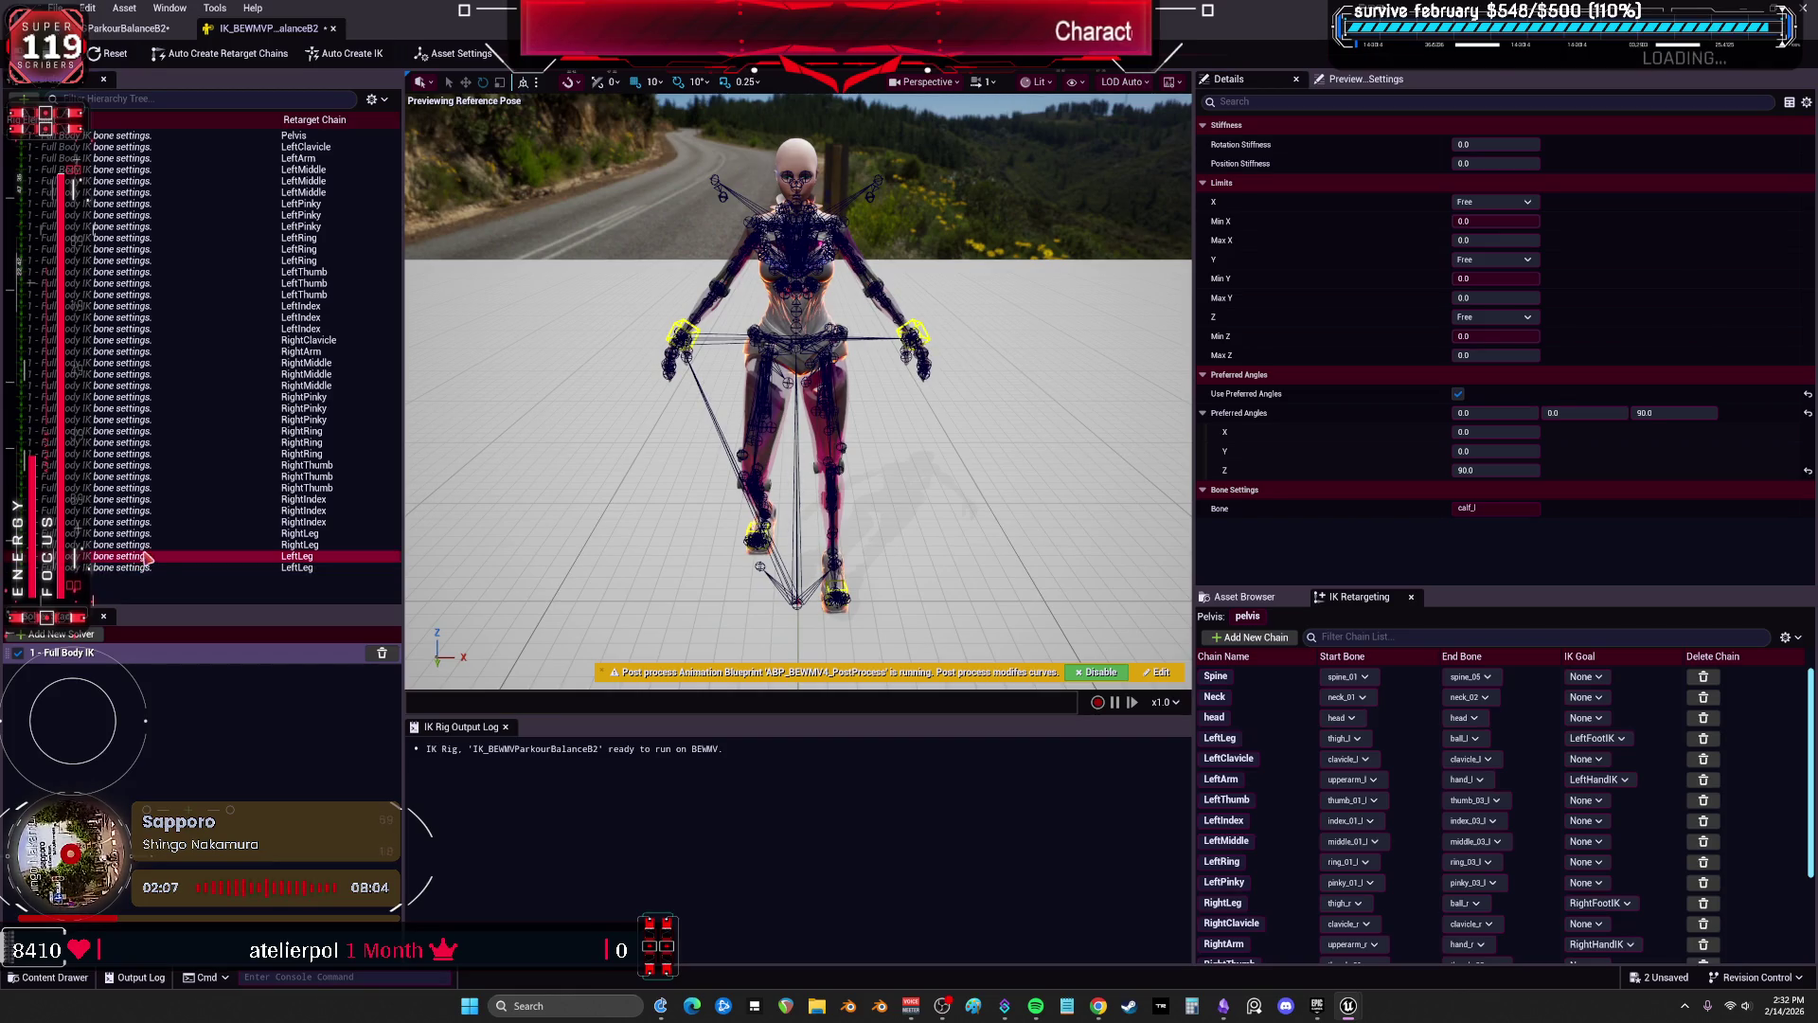
mouse_move(1525, 144)
left_mouse_down()
mouse_move(1538, 167)
mouse_move(1099, 325)
left_mouse_up()
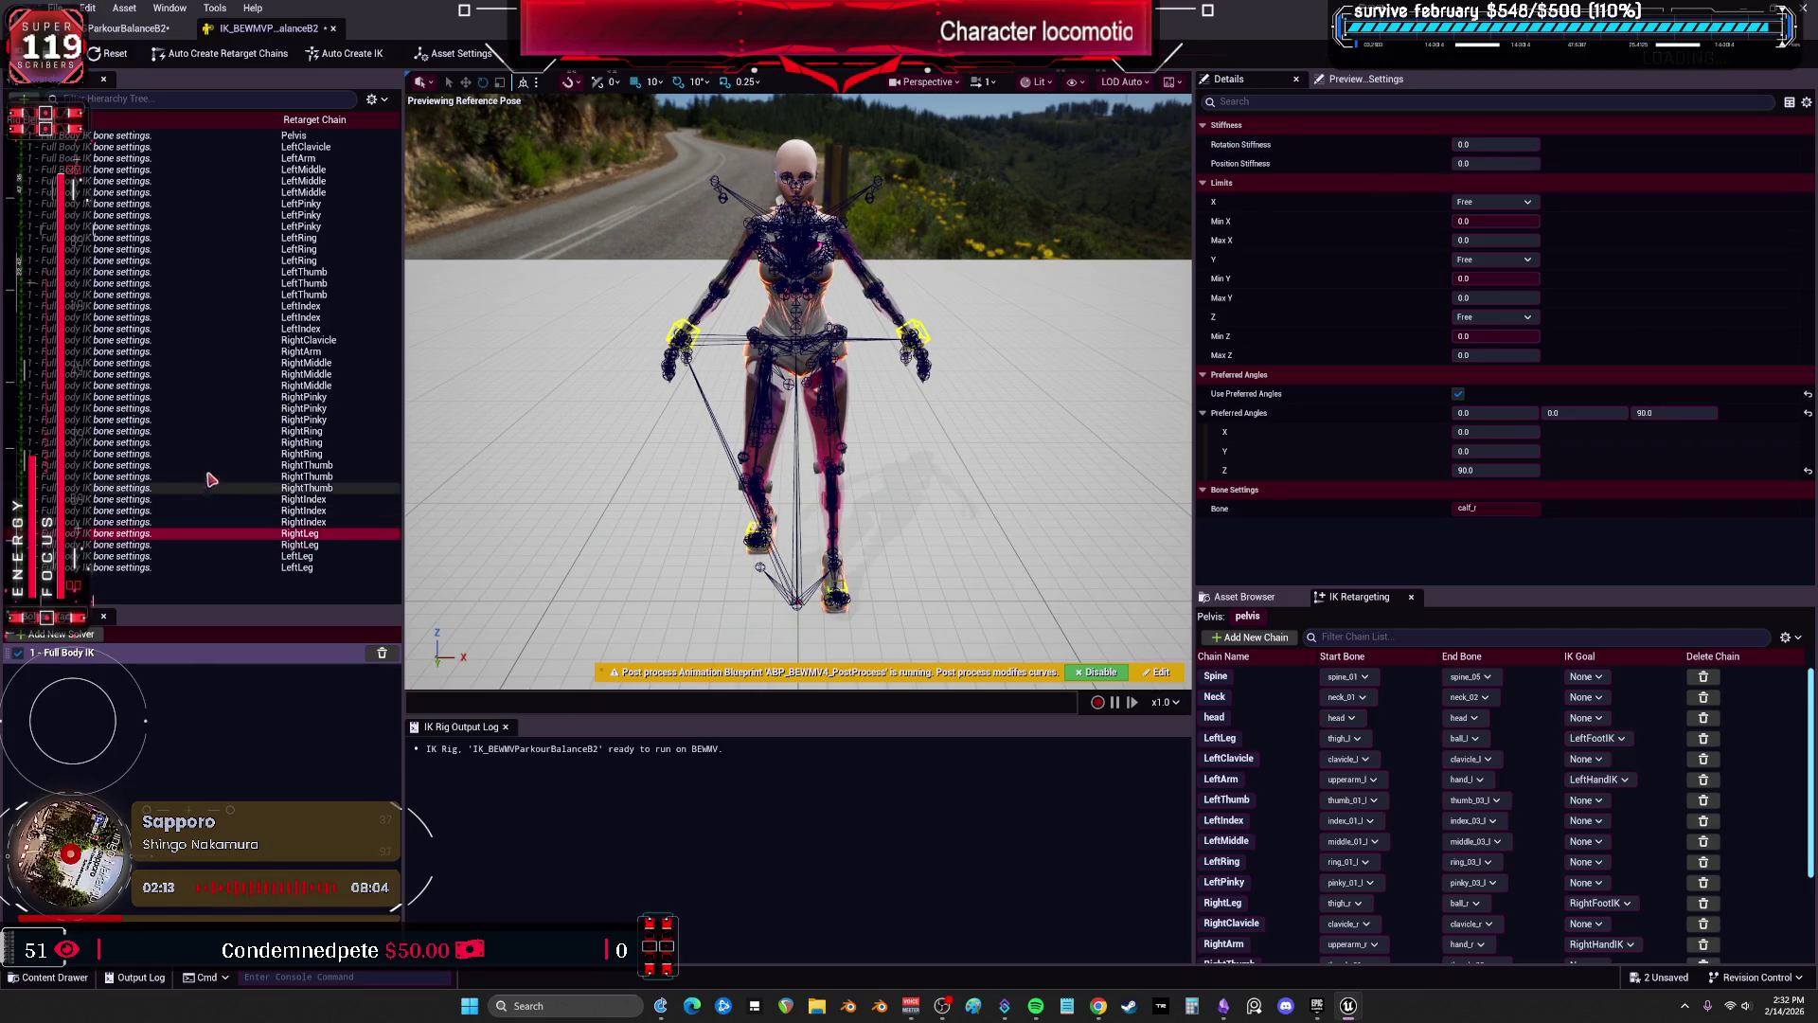
Set lowerarm_r position and rotation stiffness to 0.
left_click(209, 353)
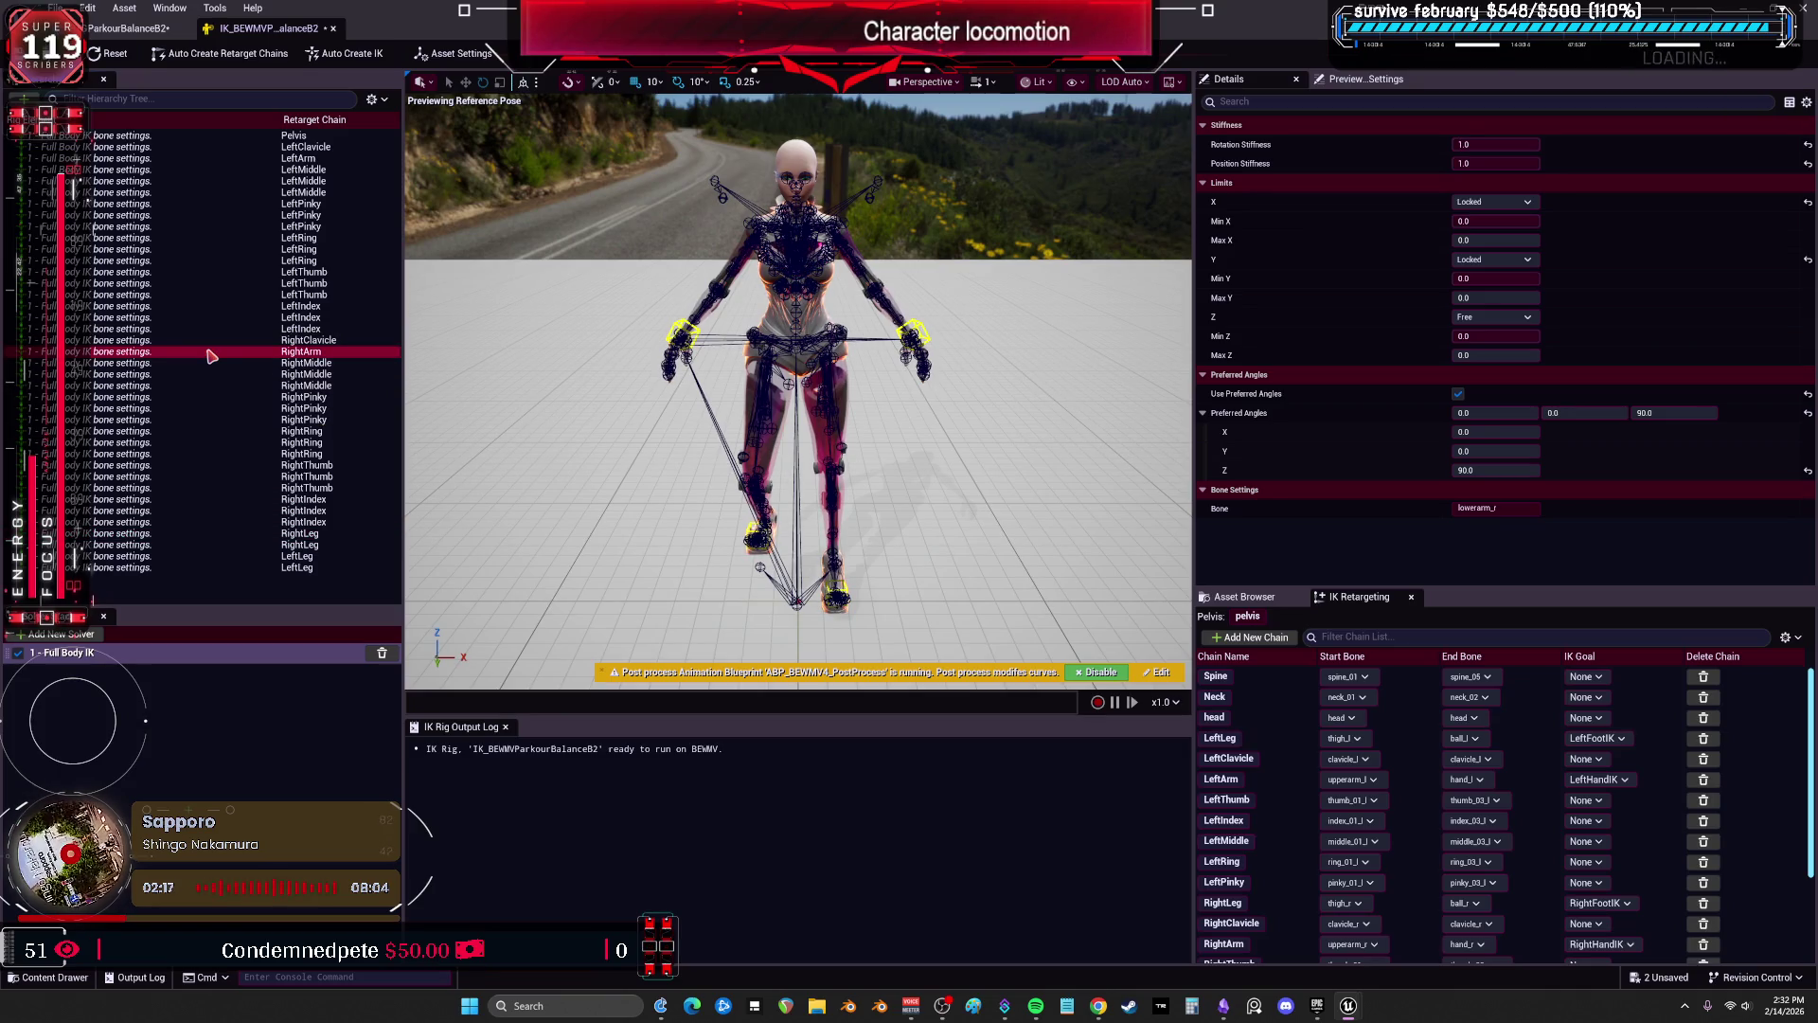
left_click(1486, 163)
type("0")
key("Return")
left_click(1498, 148)
type("0")
key("Return")
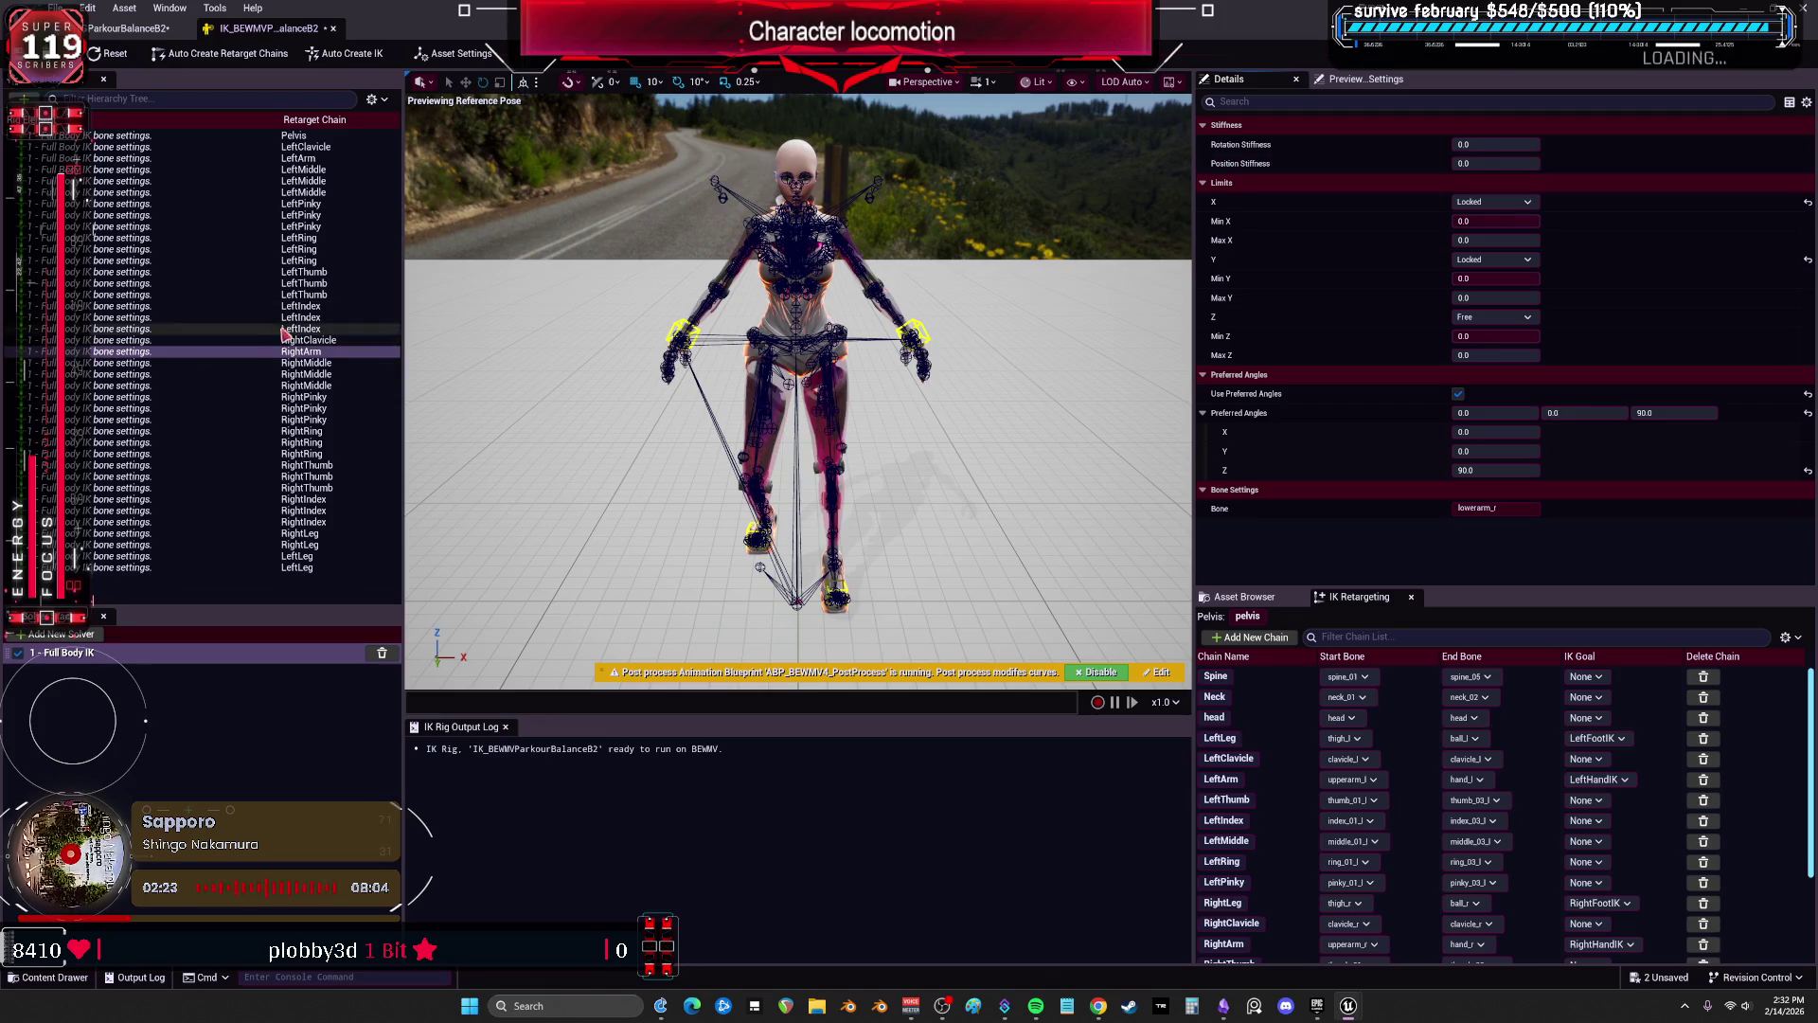
Set lowerarm_l rotation and position stiffness to 0.
left_click(305, 159)
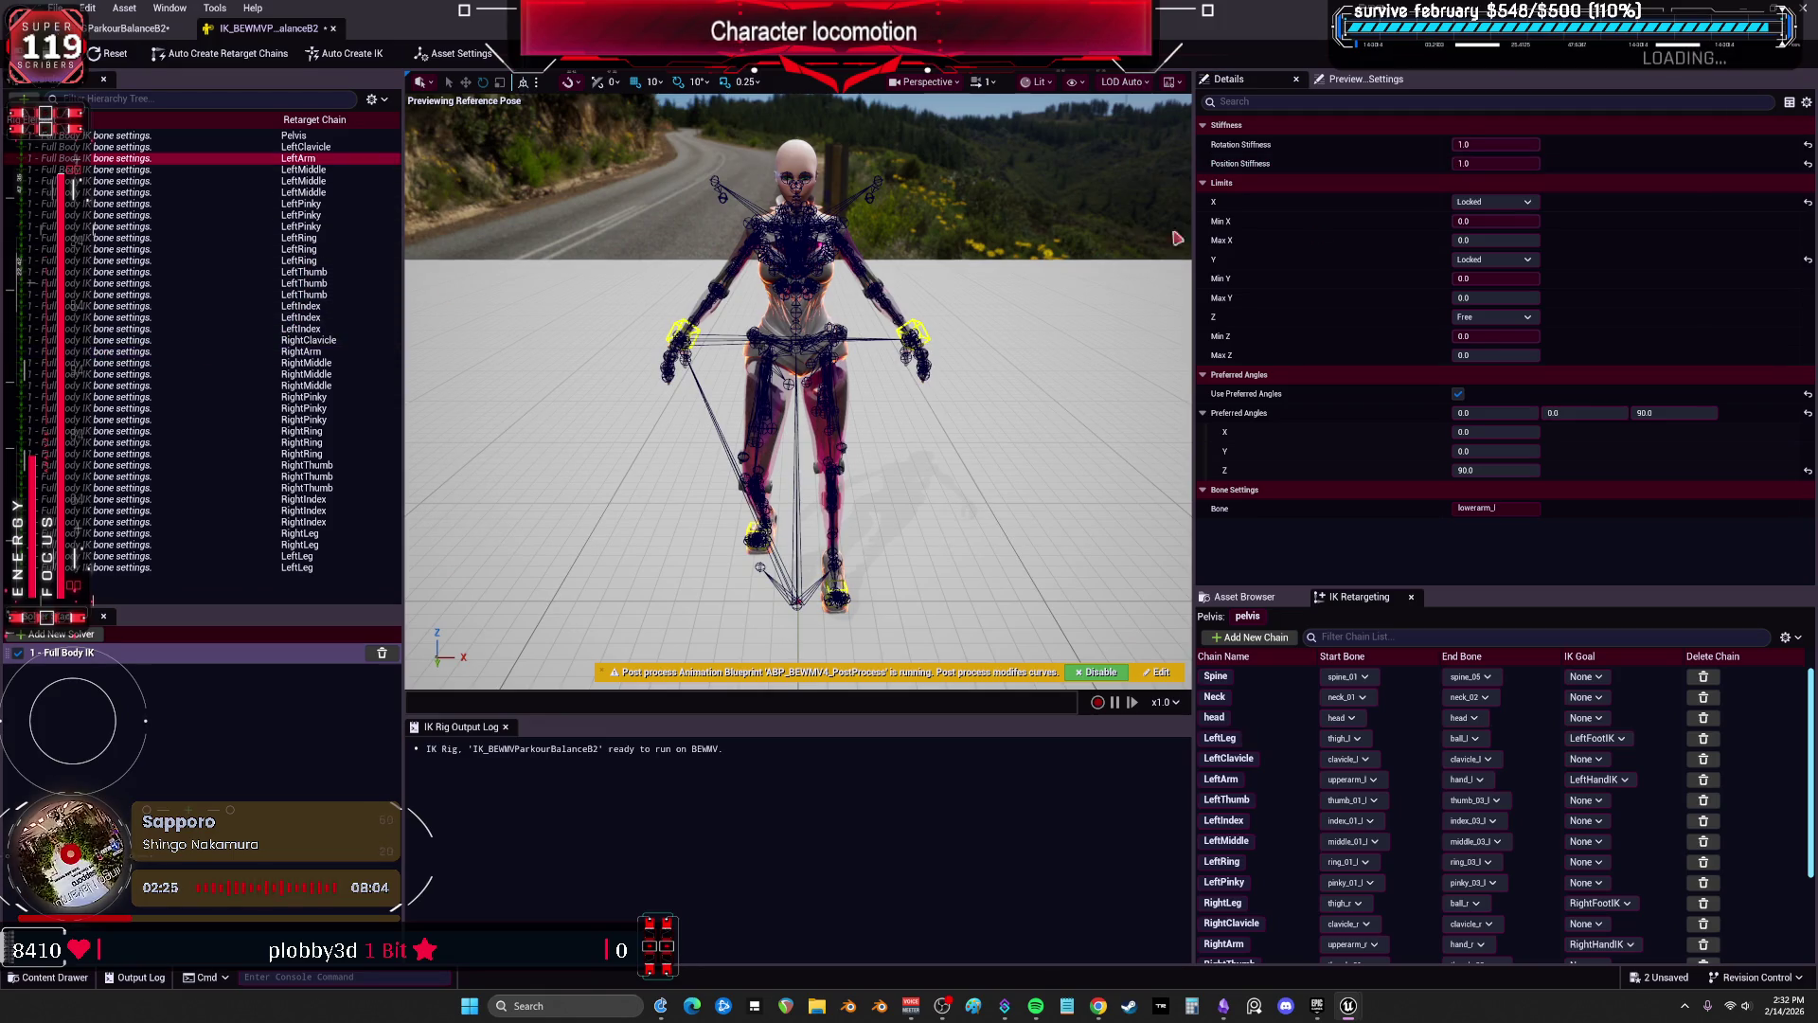
left_click(1496, 144)
type("0")
key("Return")
left_click(1496, 163)
type("0")
key("Return")
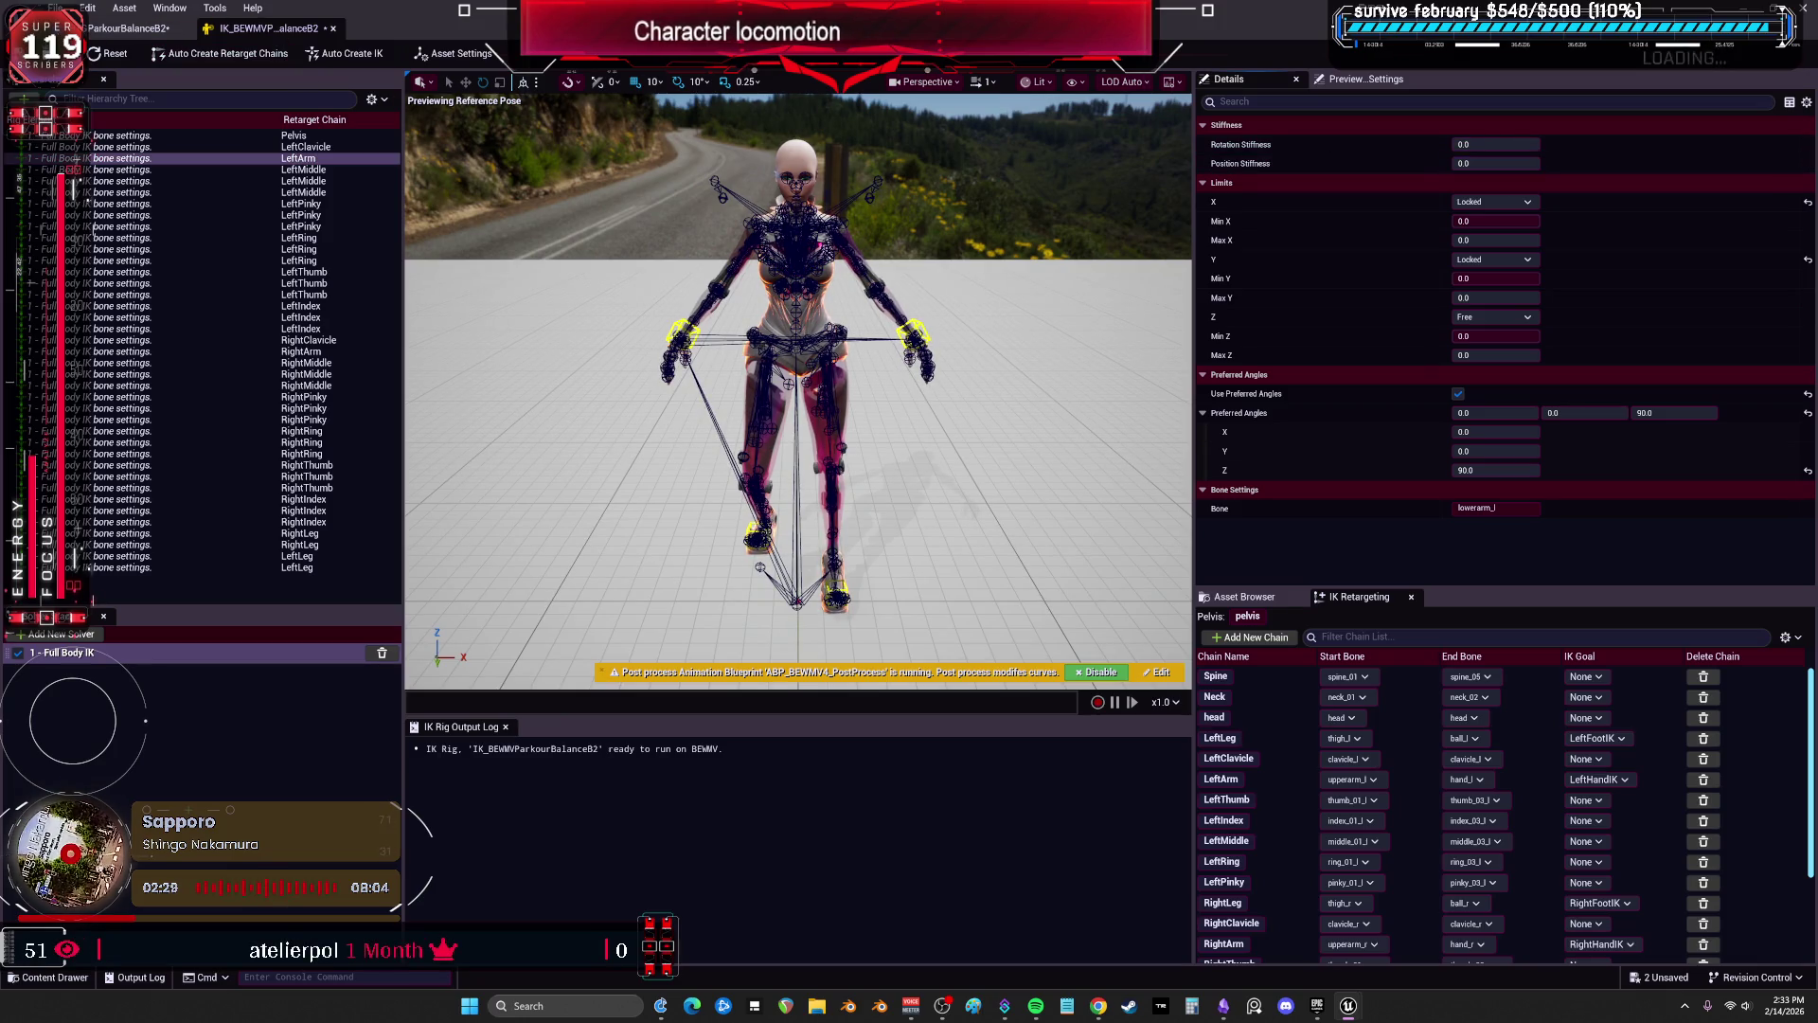
Return to the ParkourBalanceB2 retargeter and select the Pelvis row in Retarget FK Chains.
left_click(128, 27)
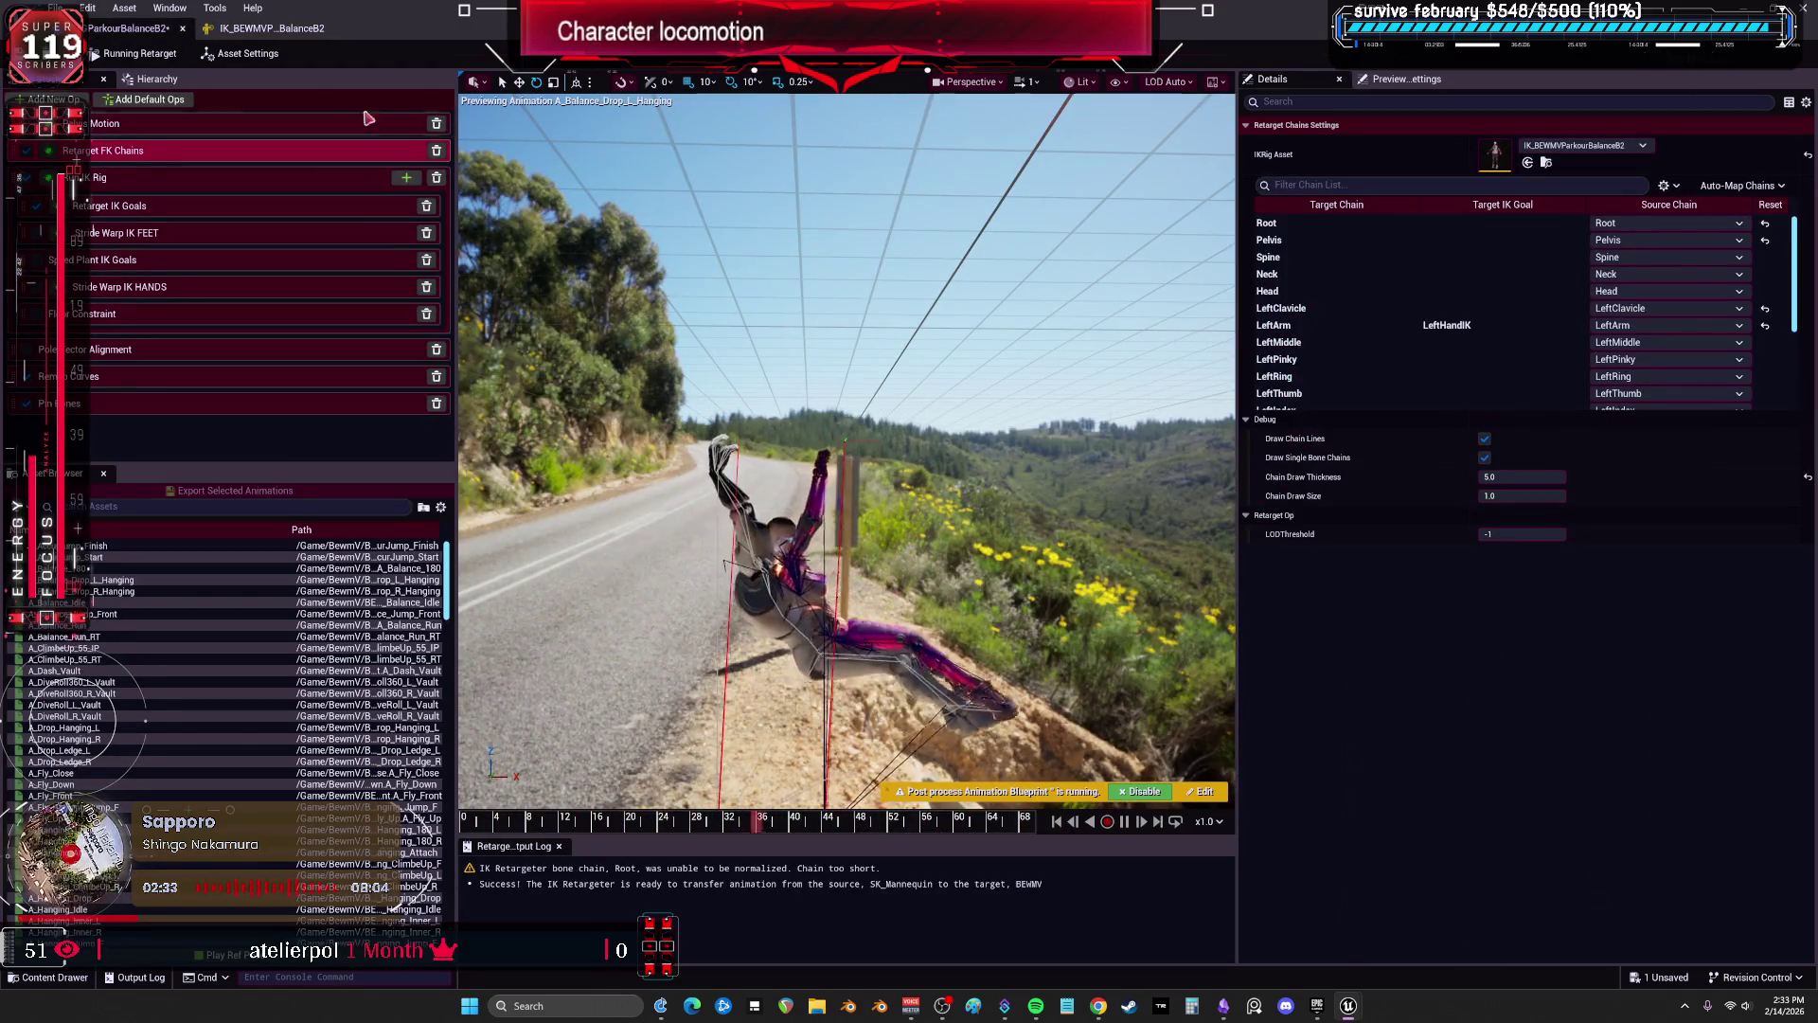
left_click(405, 125)
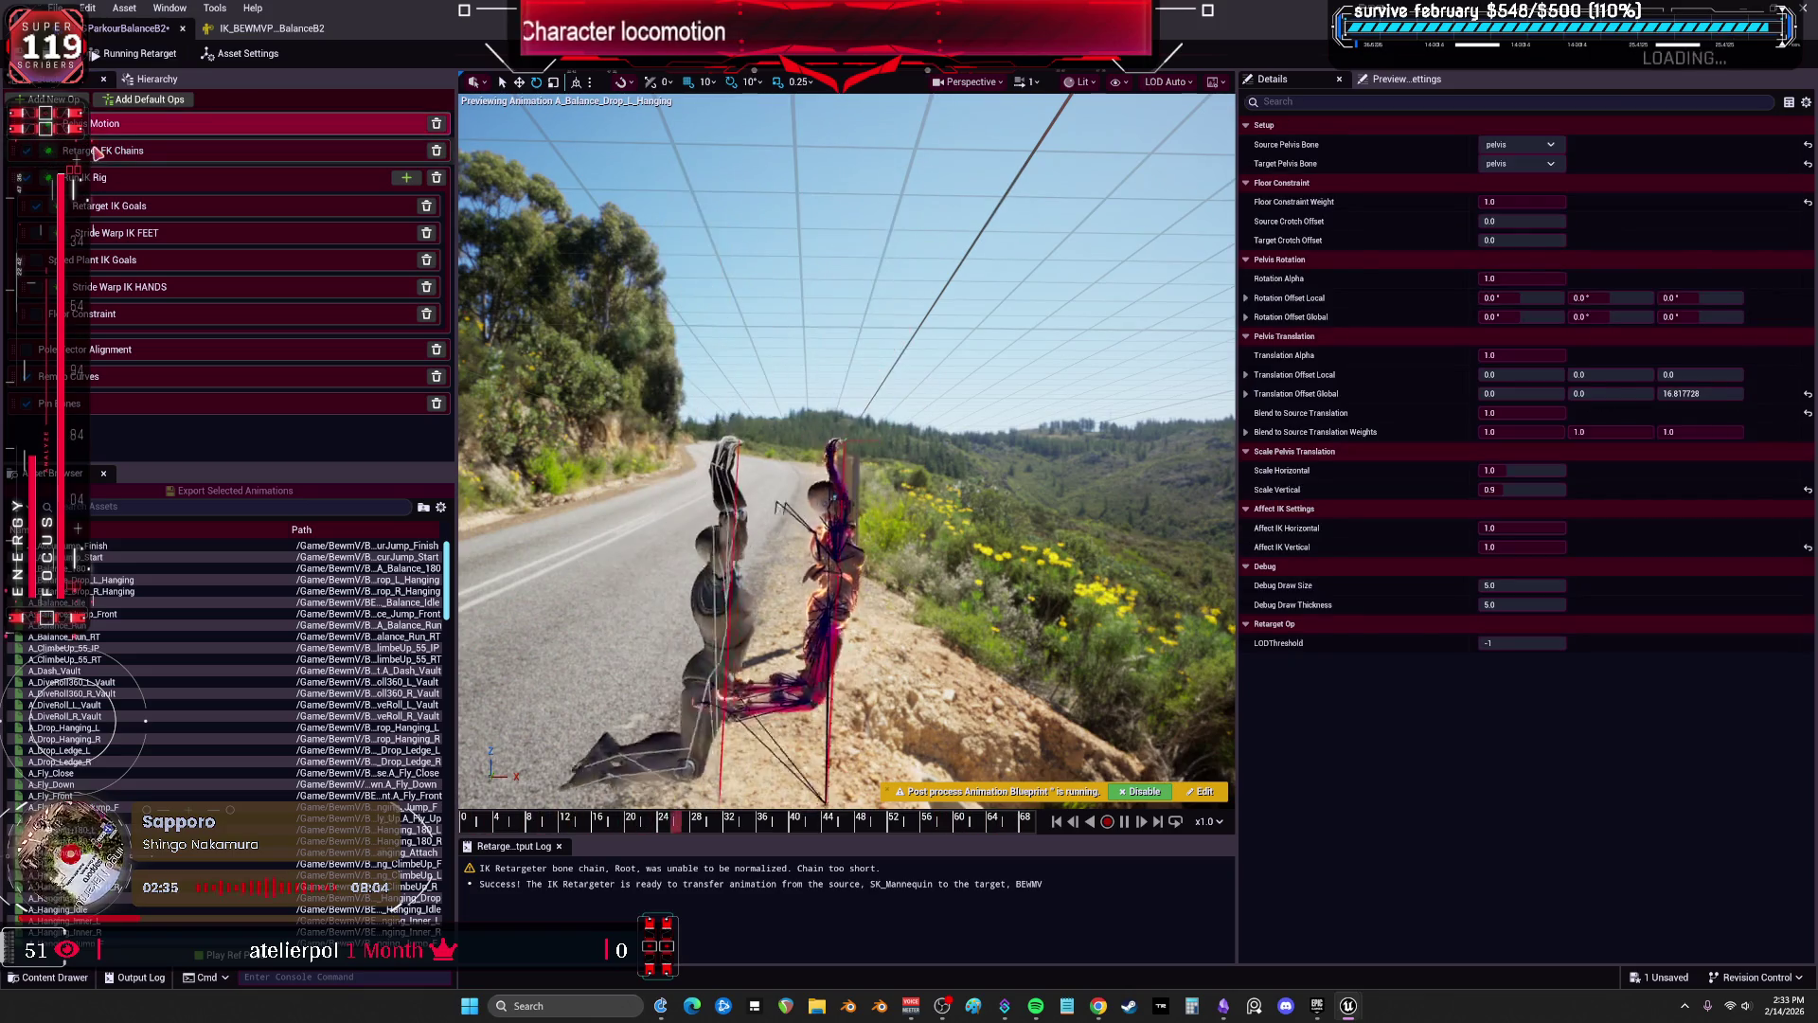
left_click(98, 153)
left_click(1325, 243)
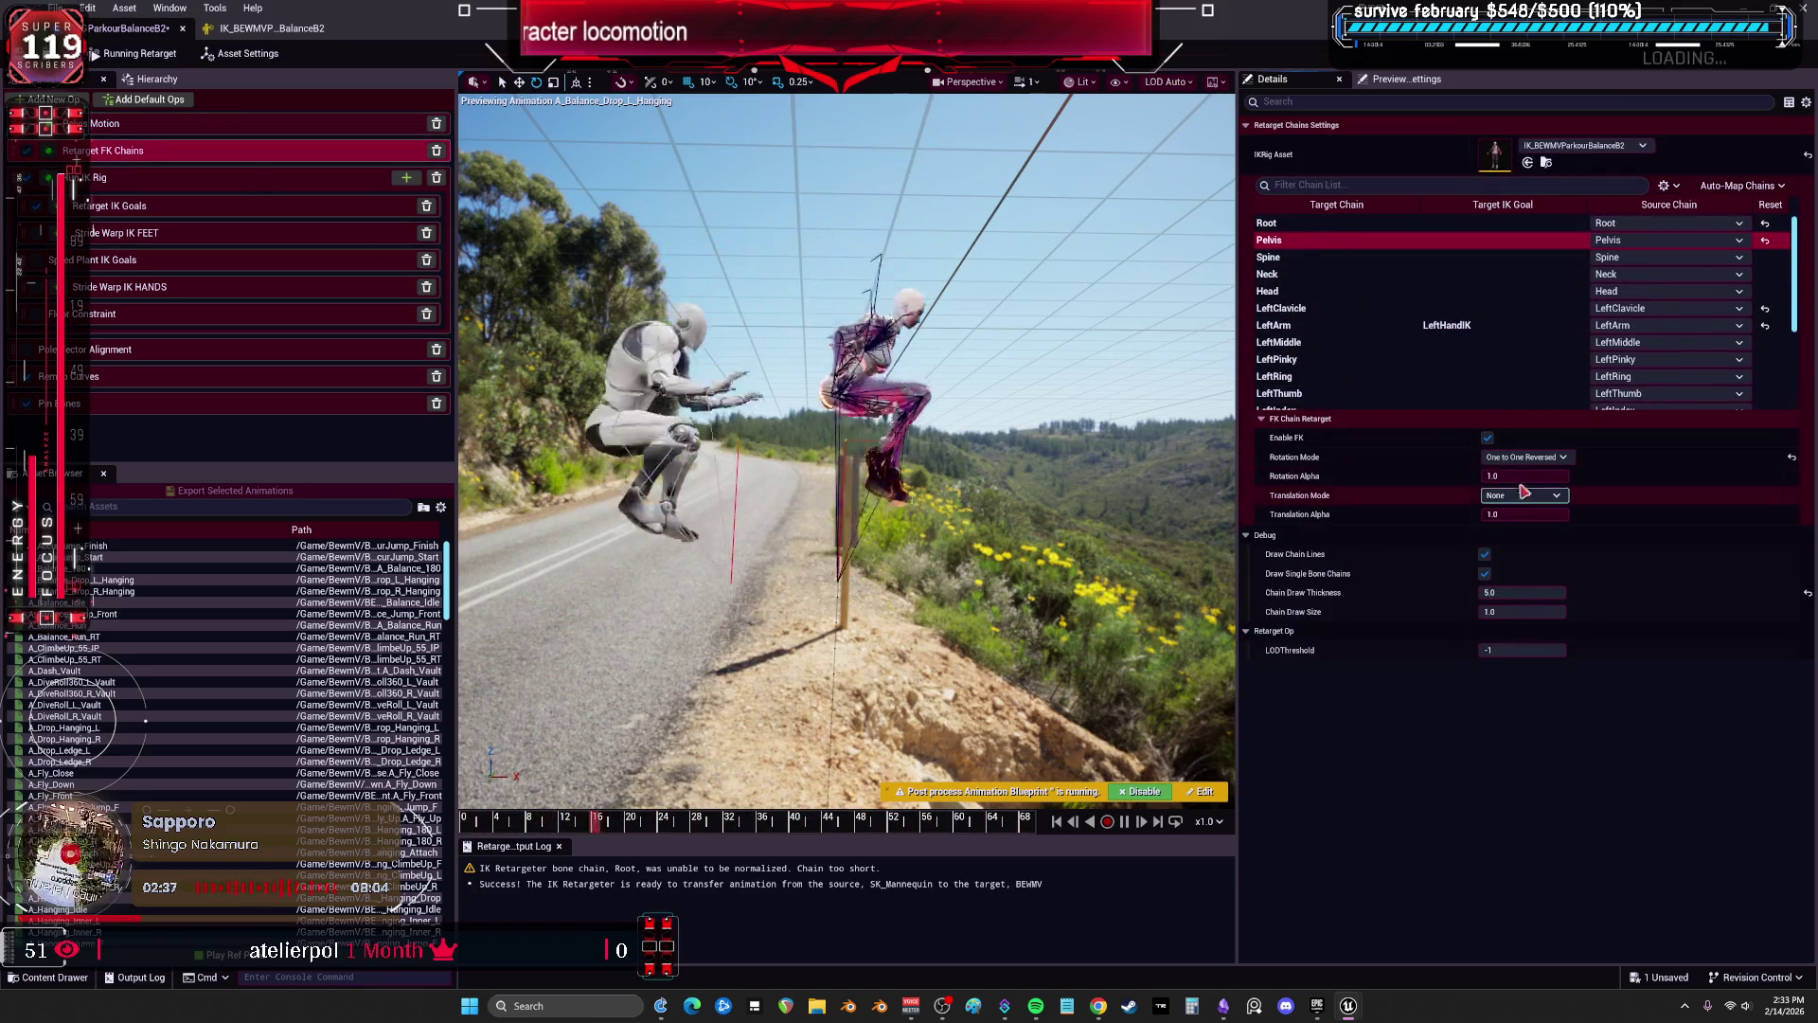
Set the Pelvis chain's rotation to One to One and translation to Globally Scaled.
left_click(1528, 458)
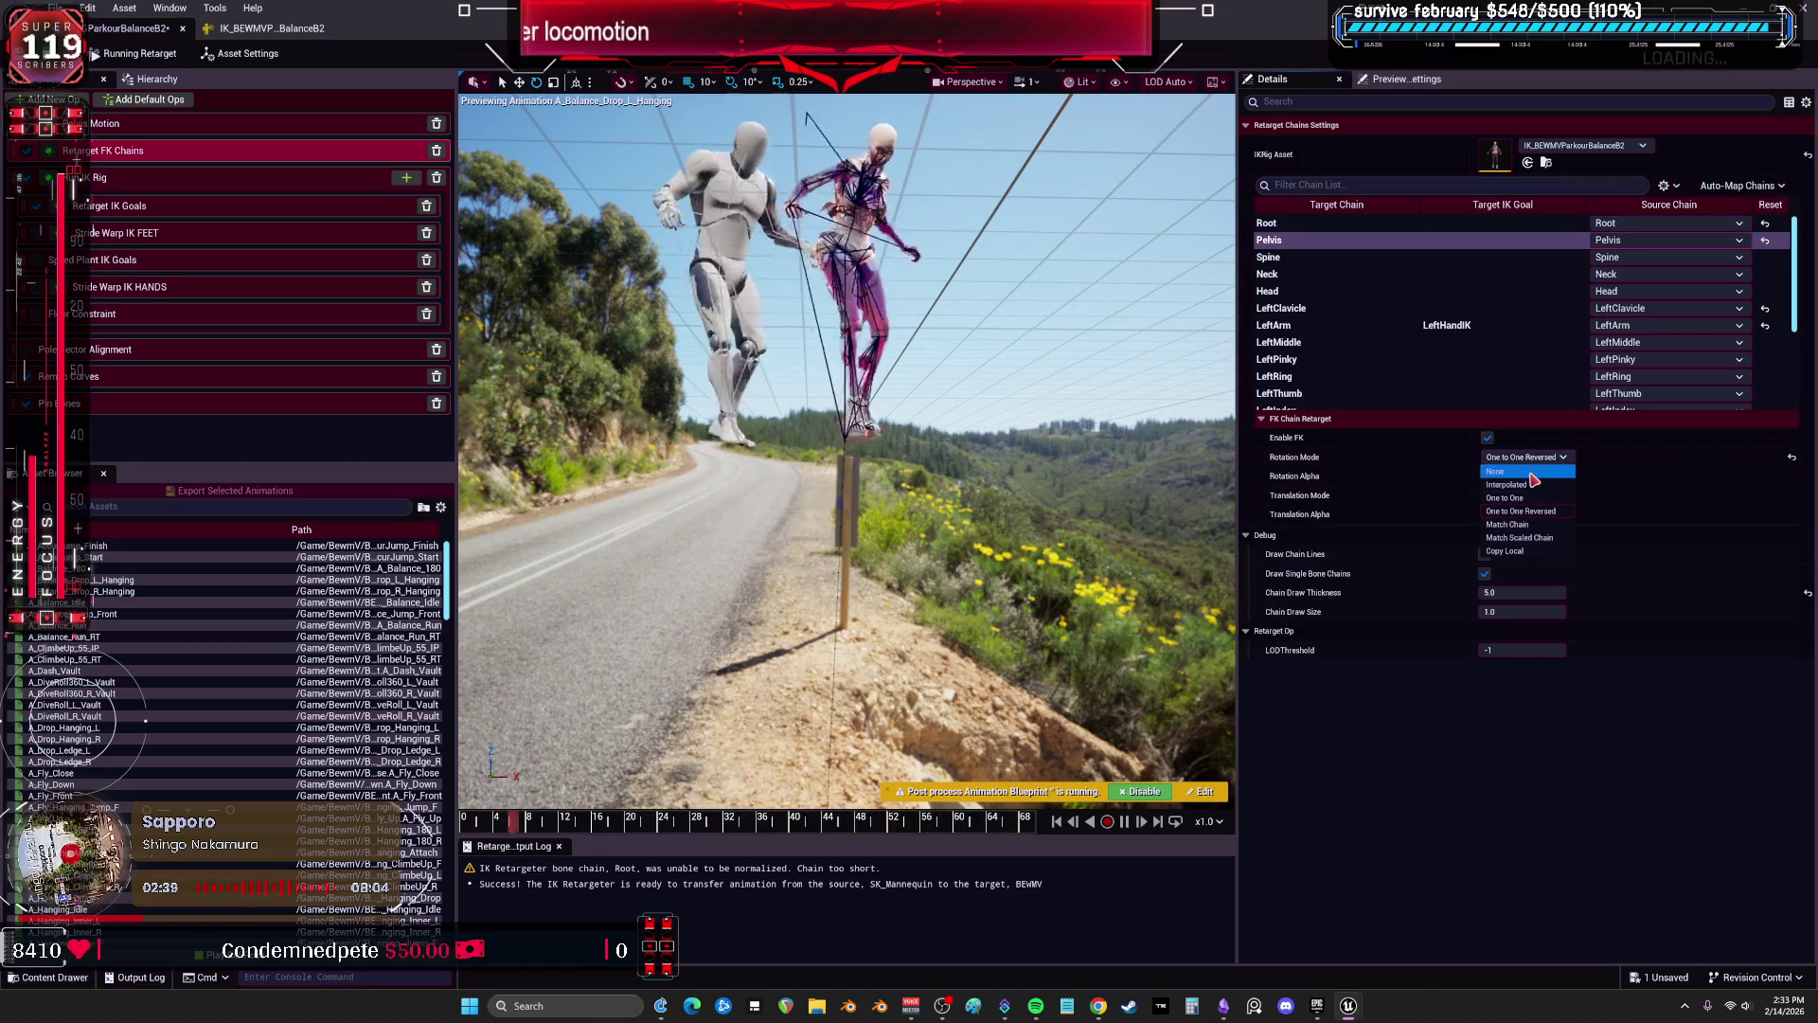
left_click(1532, 498)
left_click(1524, 496)
left_click(1530, 519)
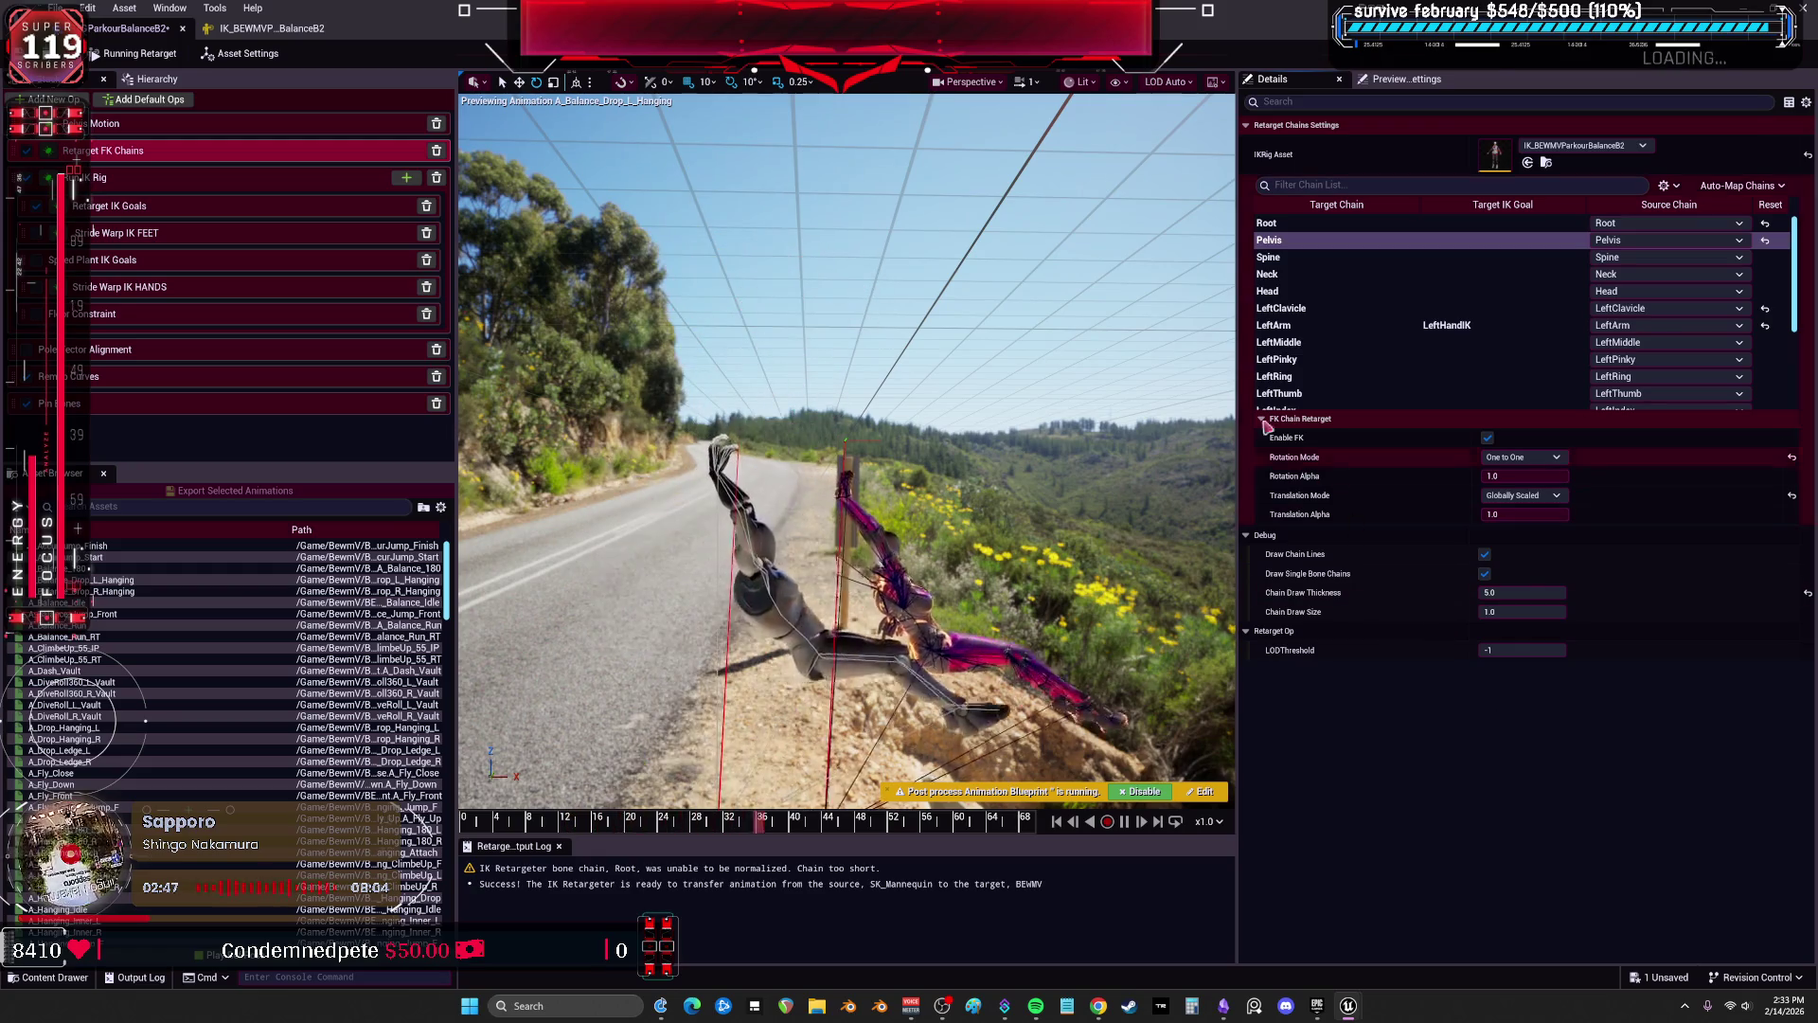
left_click(249, 178)
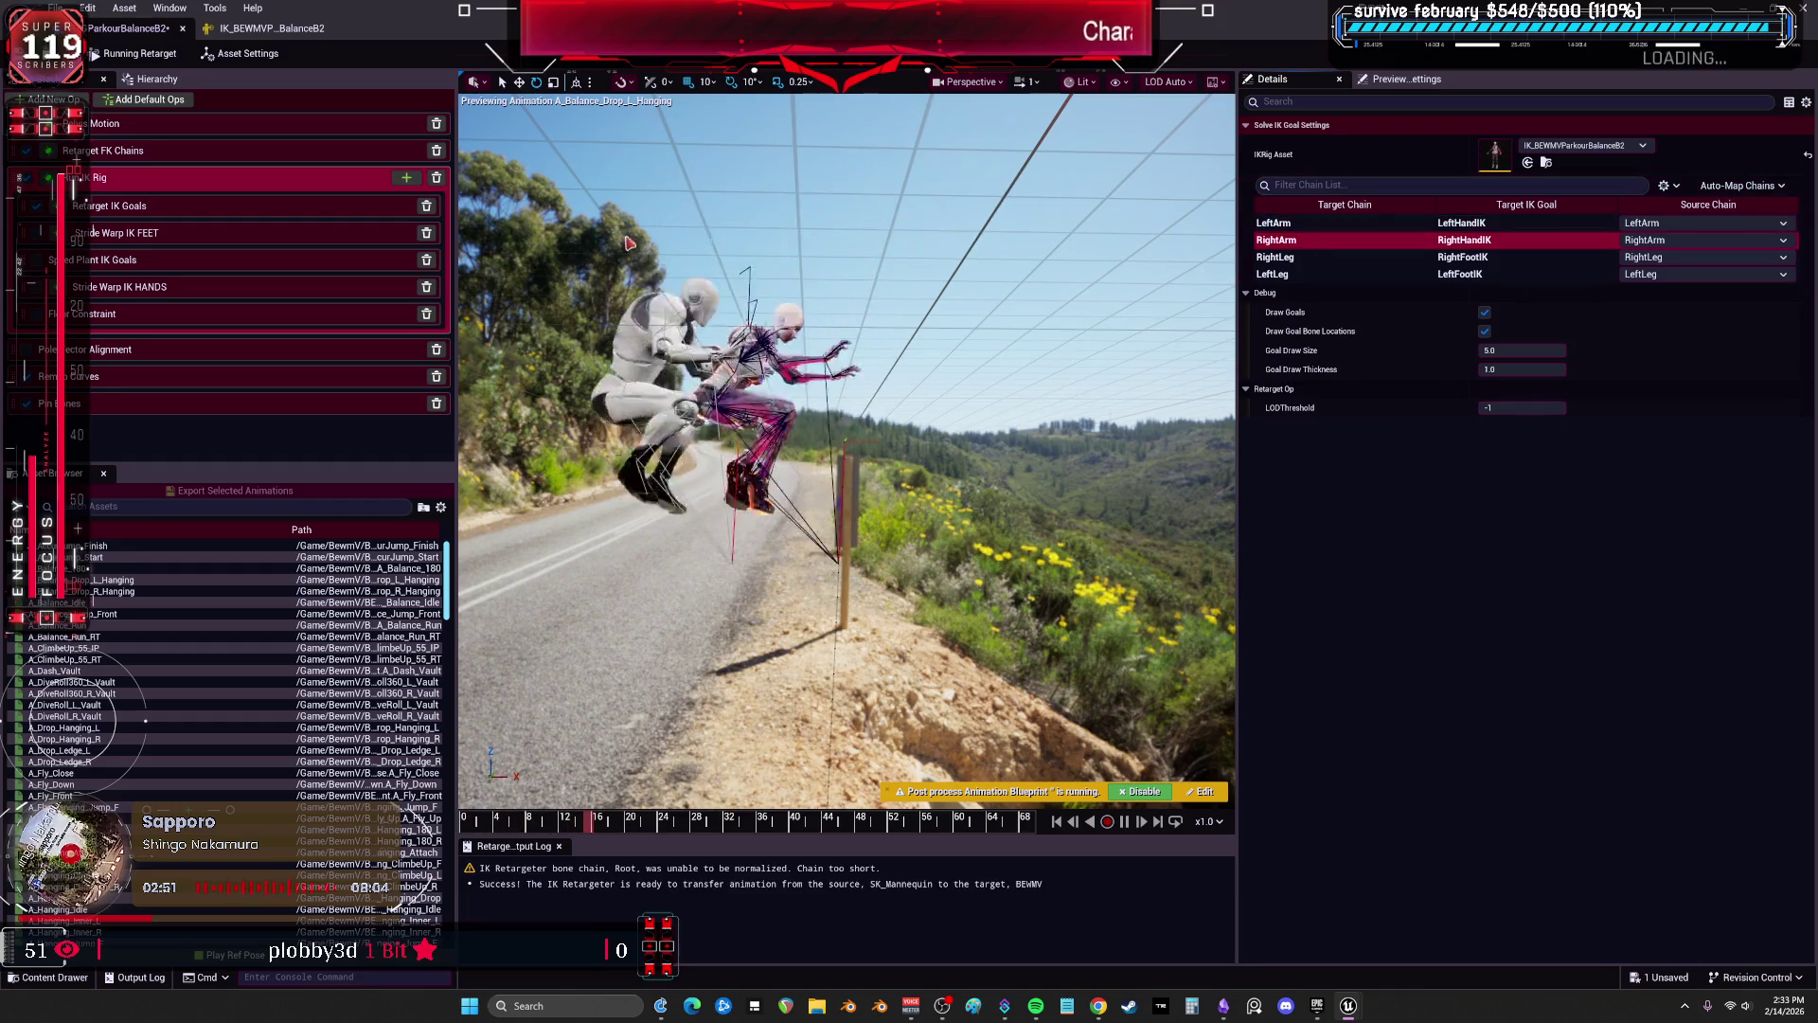
Disable IK on the RightLeg goal and zero Blend to Source Rotation for both leg goals.
left_click(176, 210)
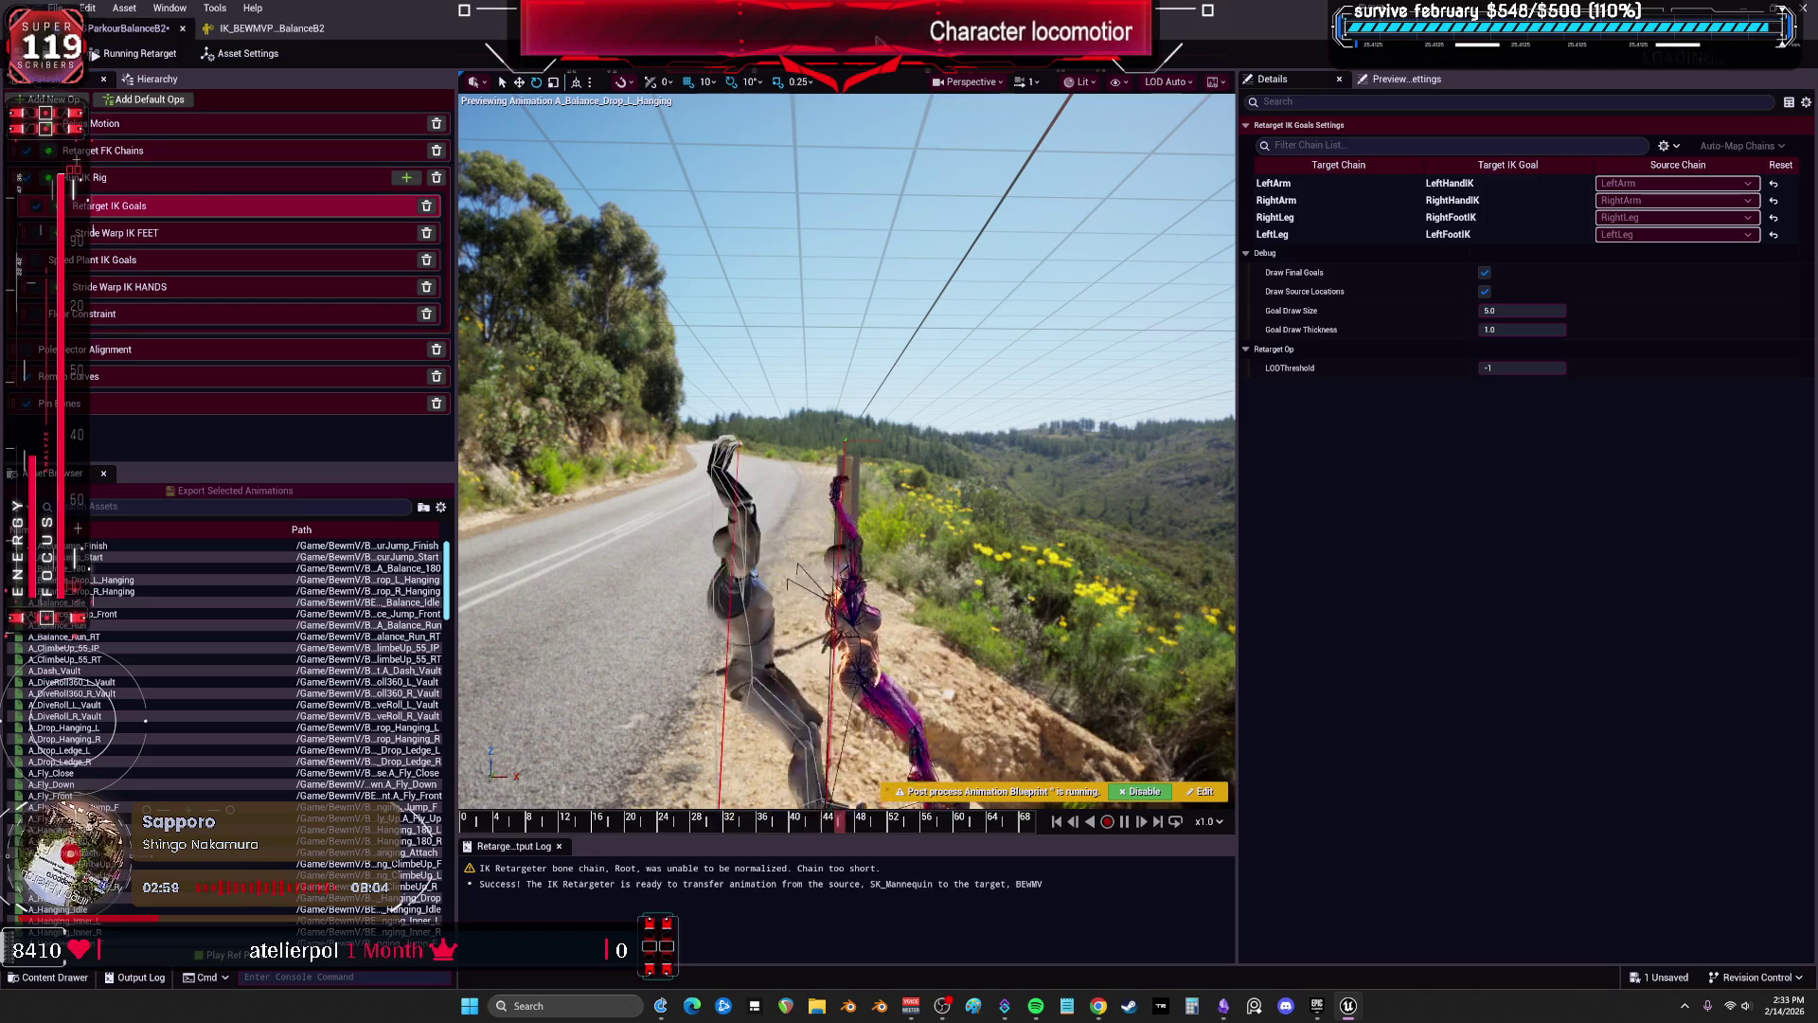
left_click(1420, 183)
left_click(1488, 270)
left_click(1354, 234)
left_click(1352, 218)
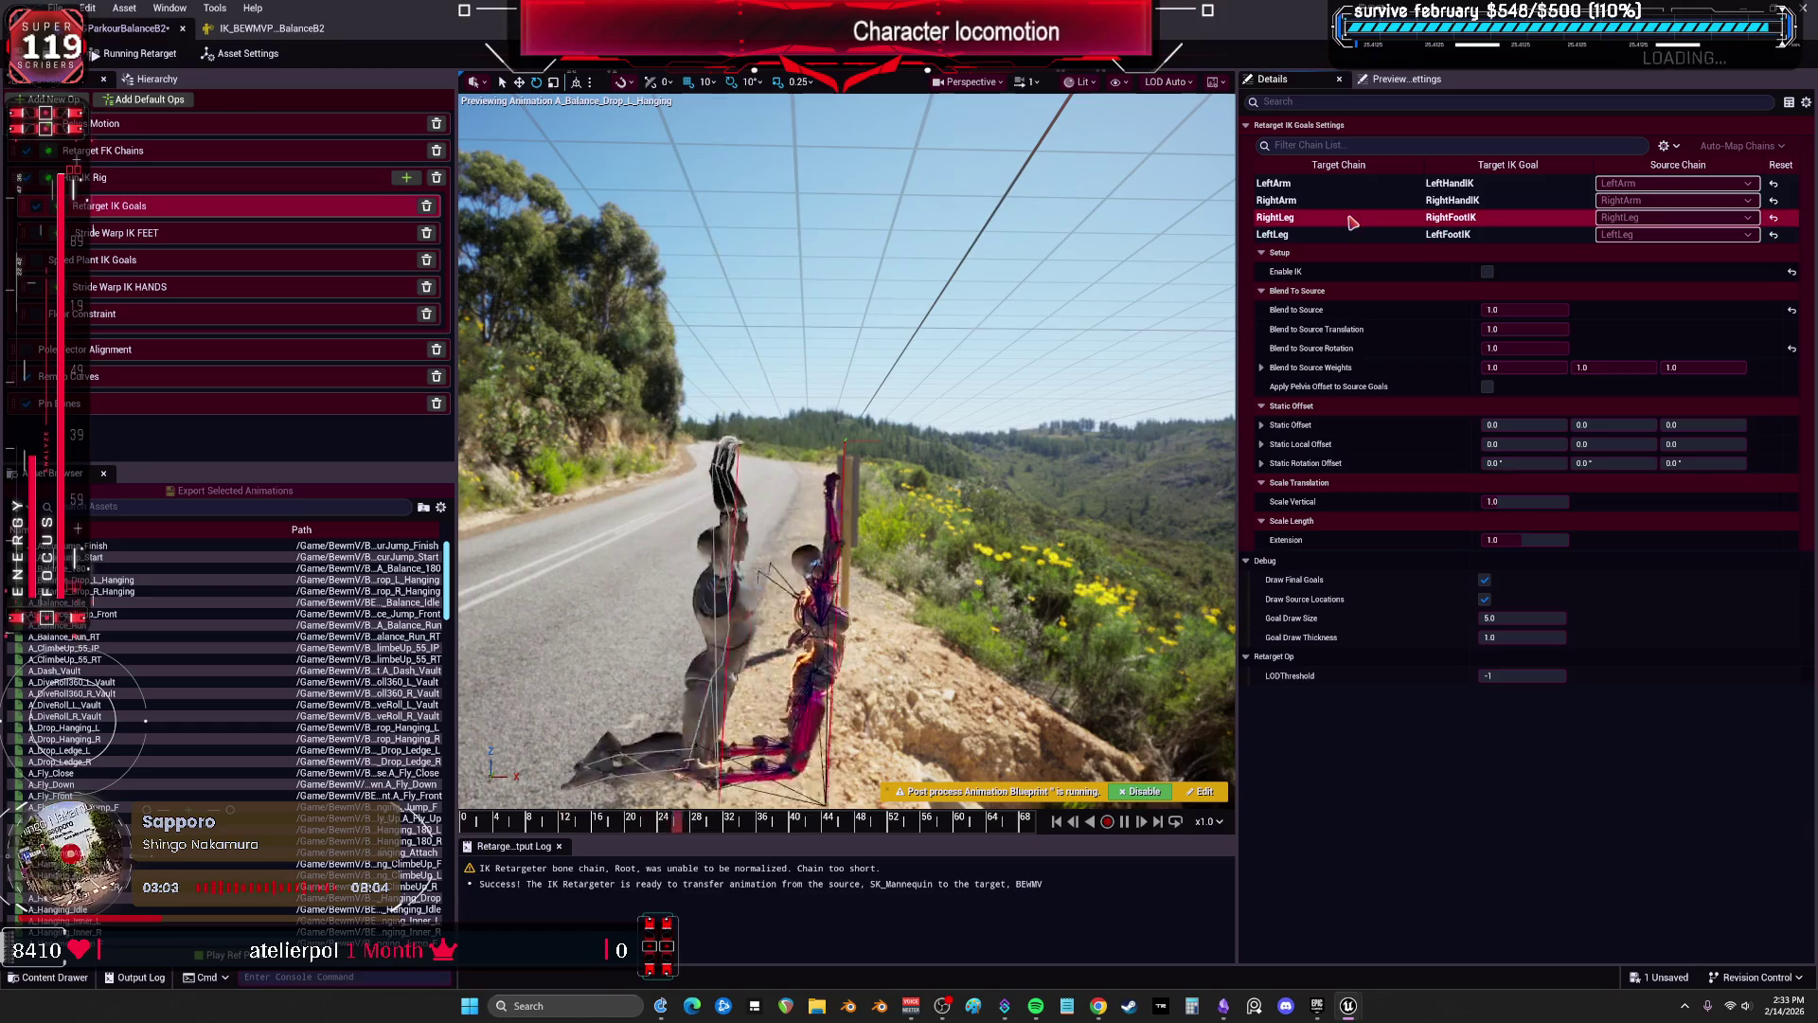
left_click(1792, 348)
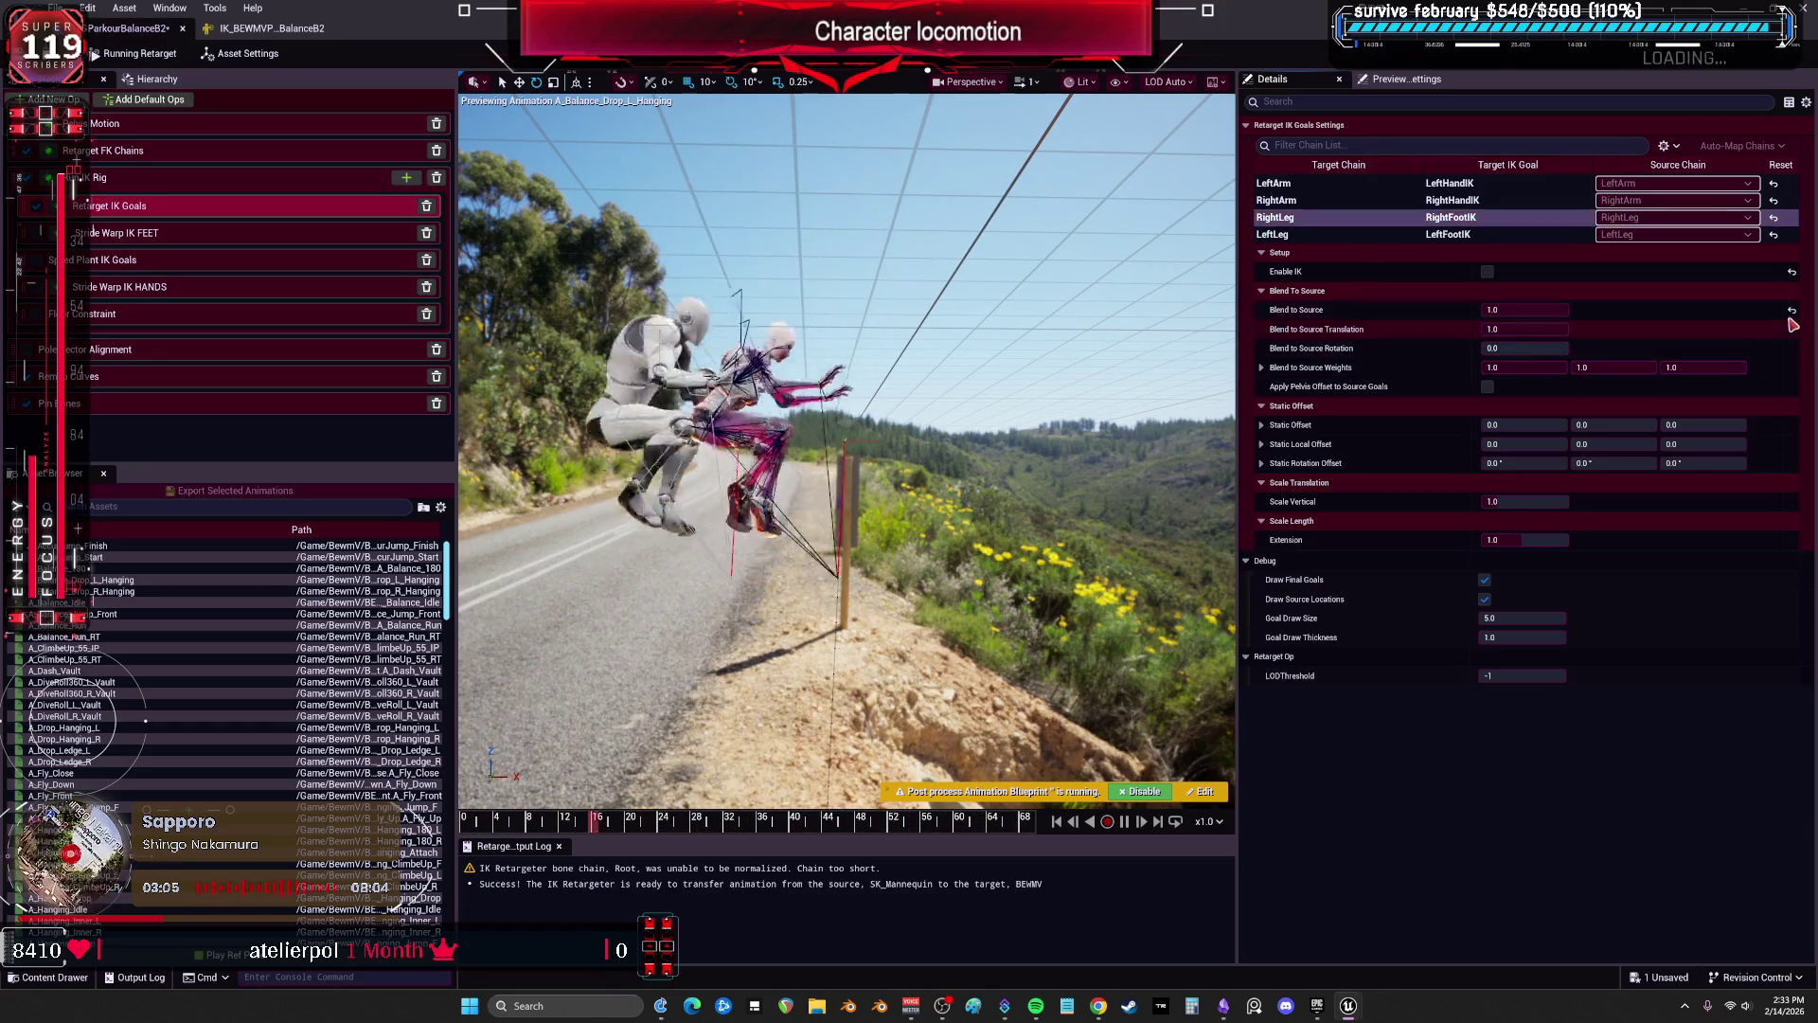
left_click(1794, 234)
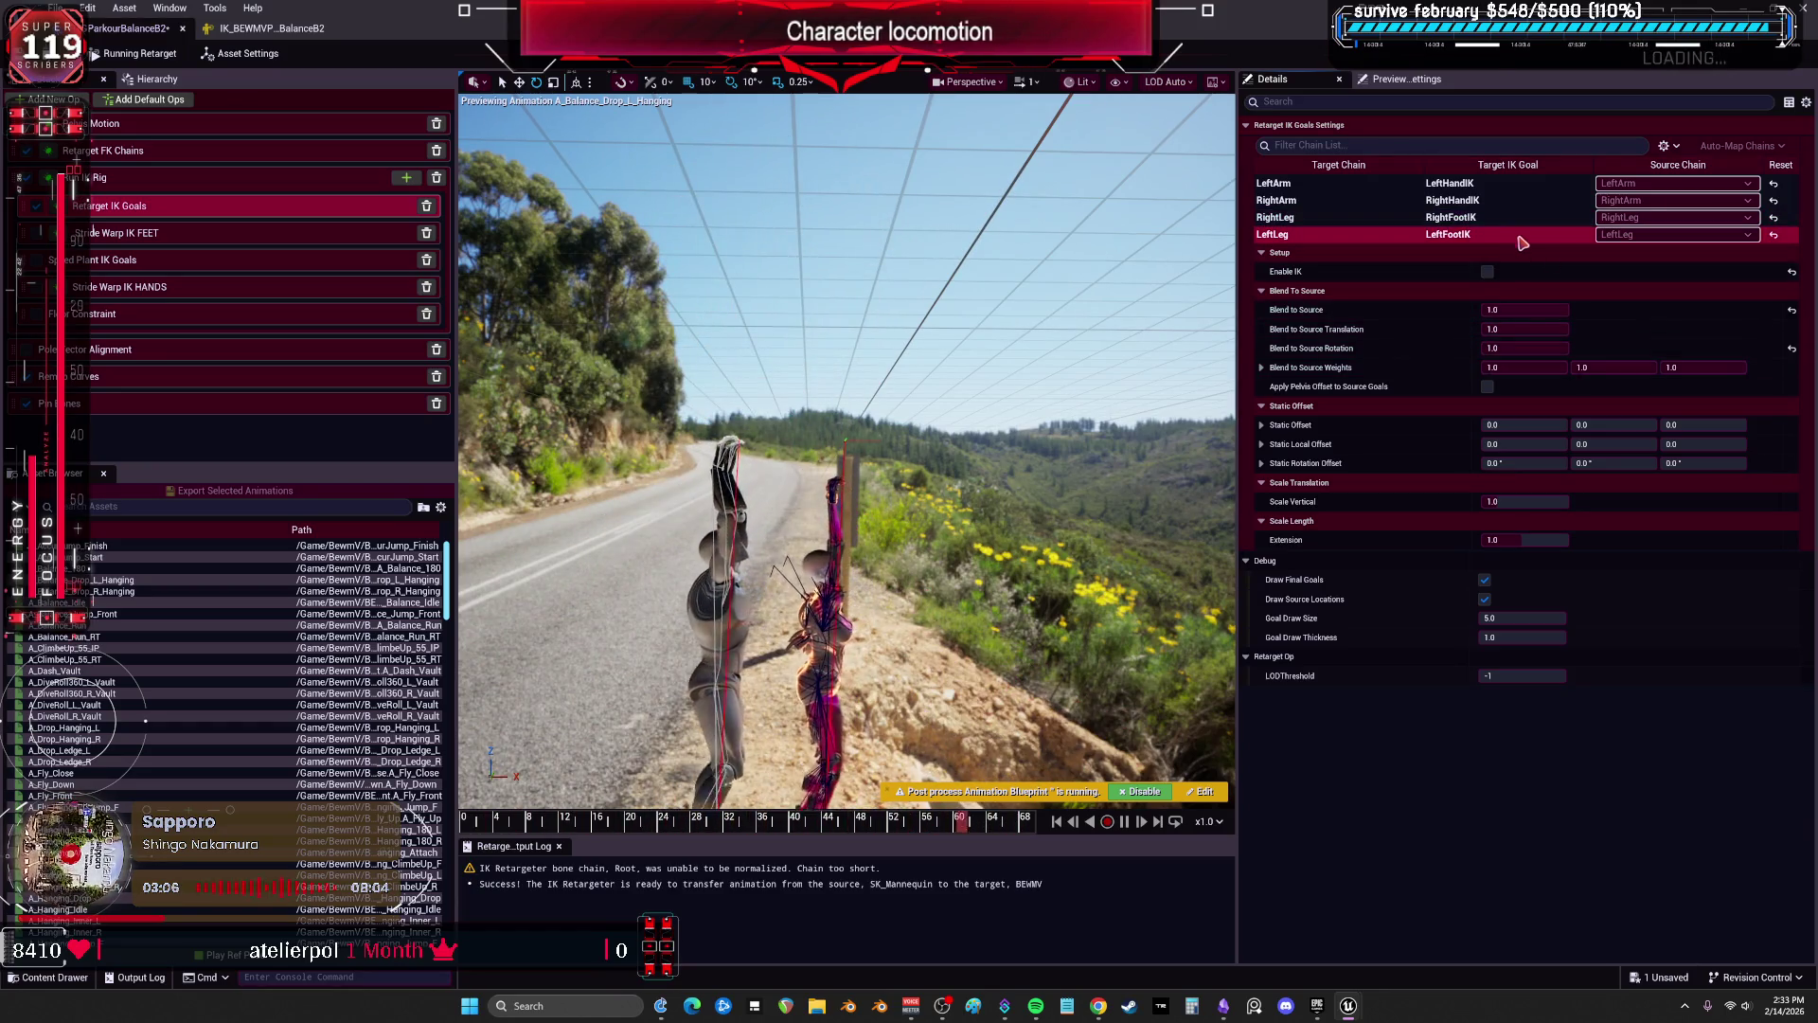
left_click(1791, 348)
left_click(1791, 310)
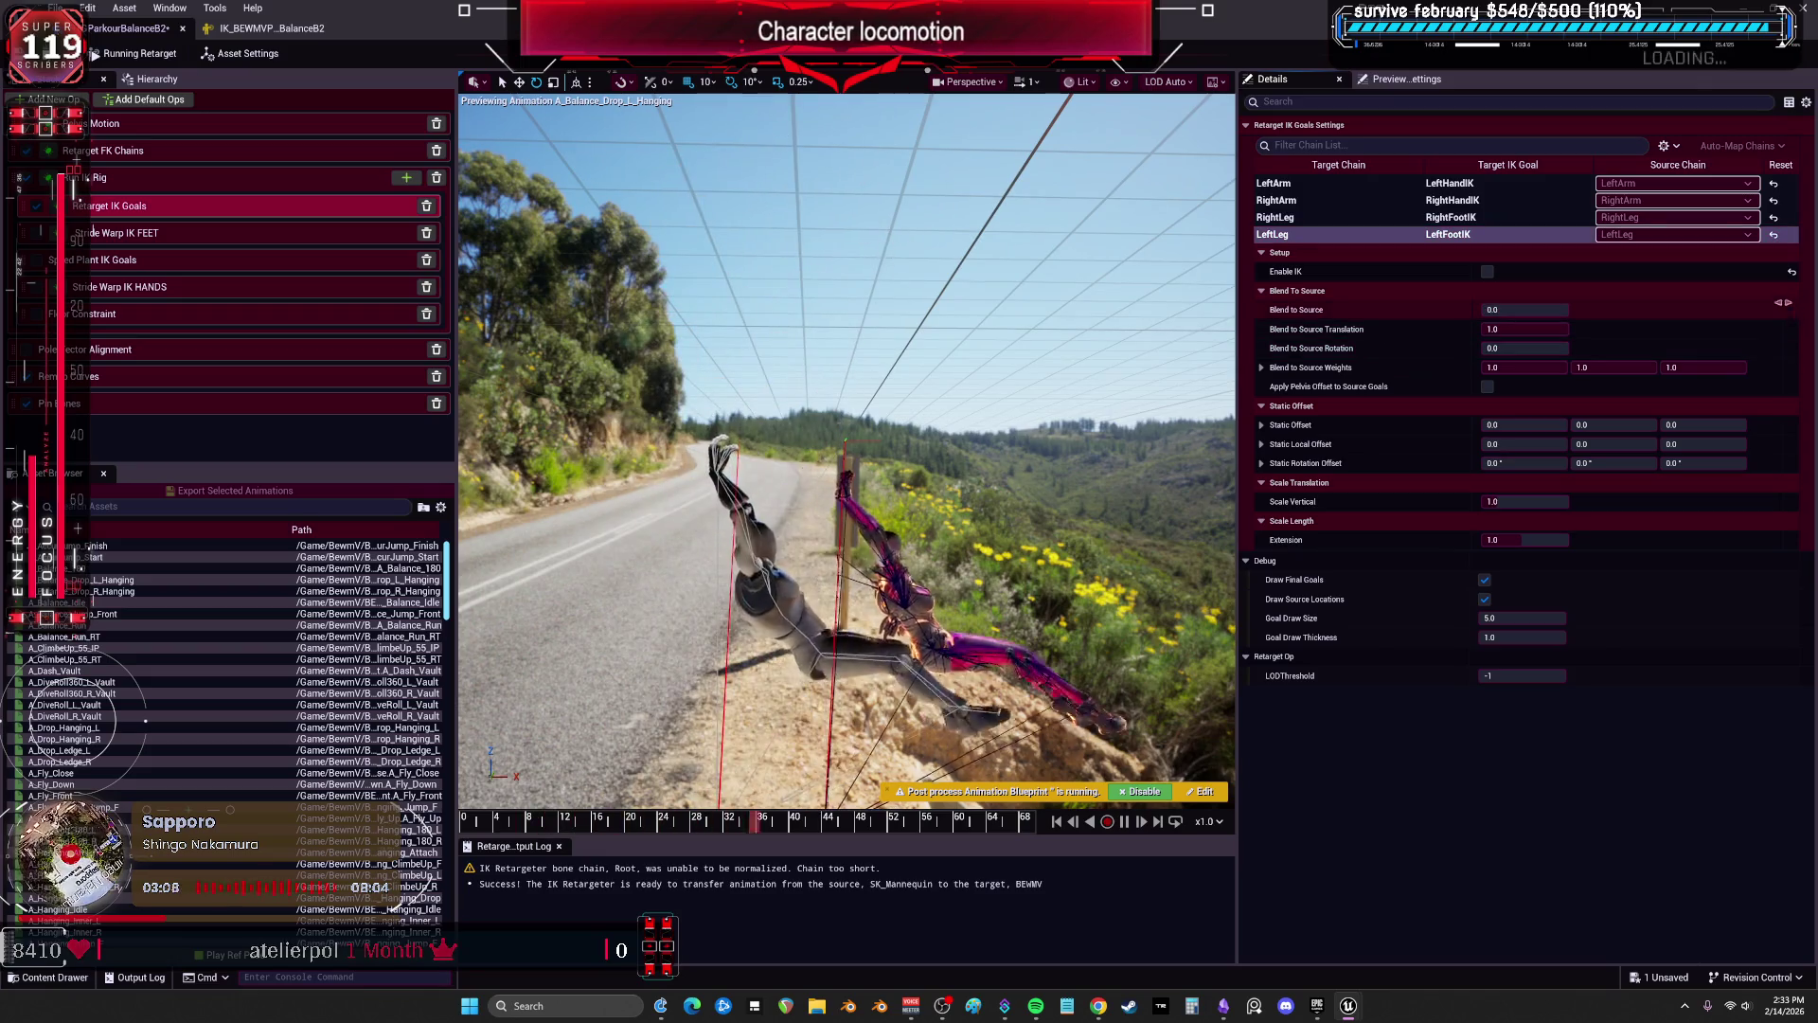
Keep RightArm's translation blend at 1.0, test pelvis offset, and set its Blend to Source to 0.
left_click(1440, 201)
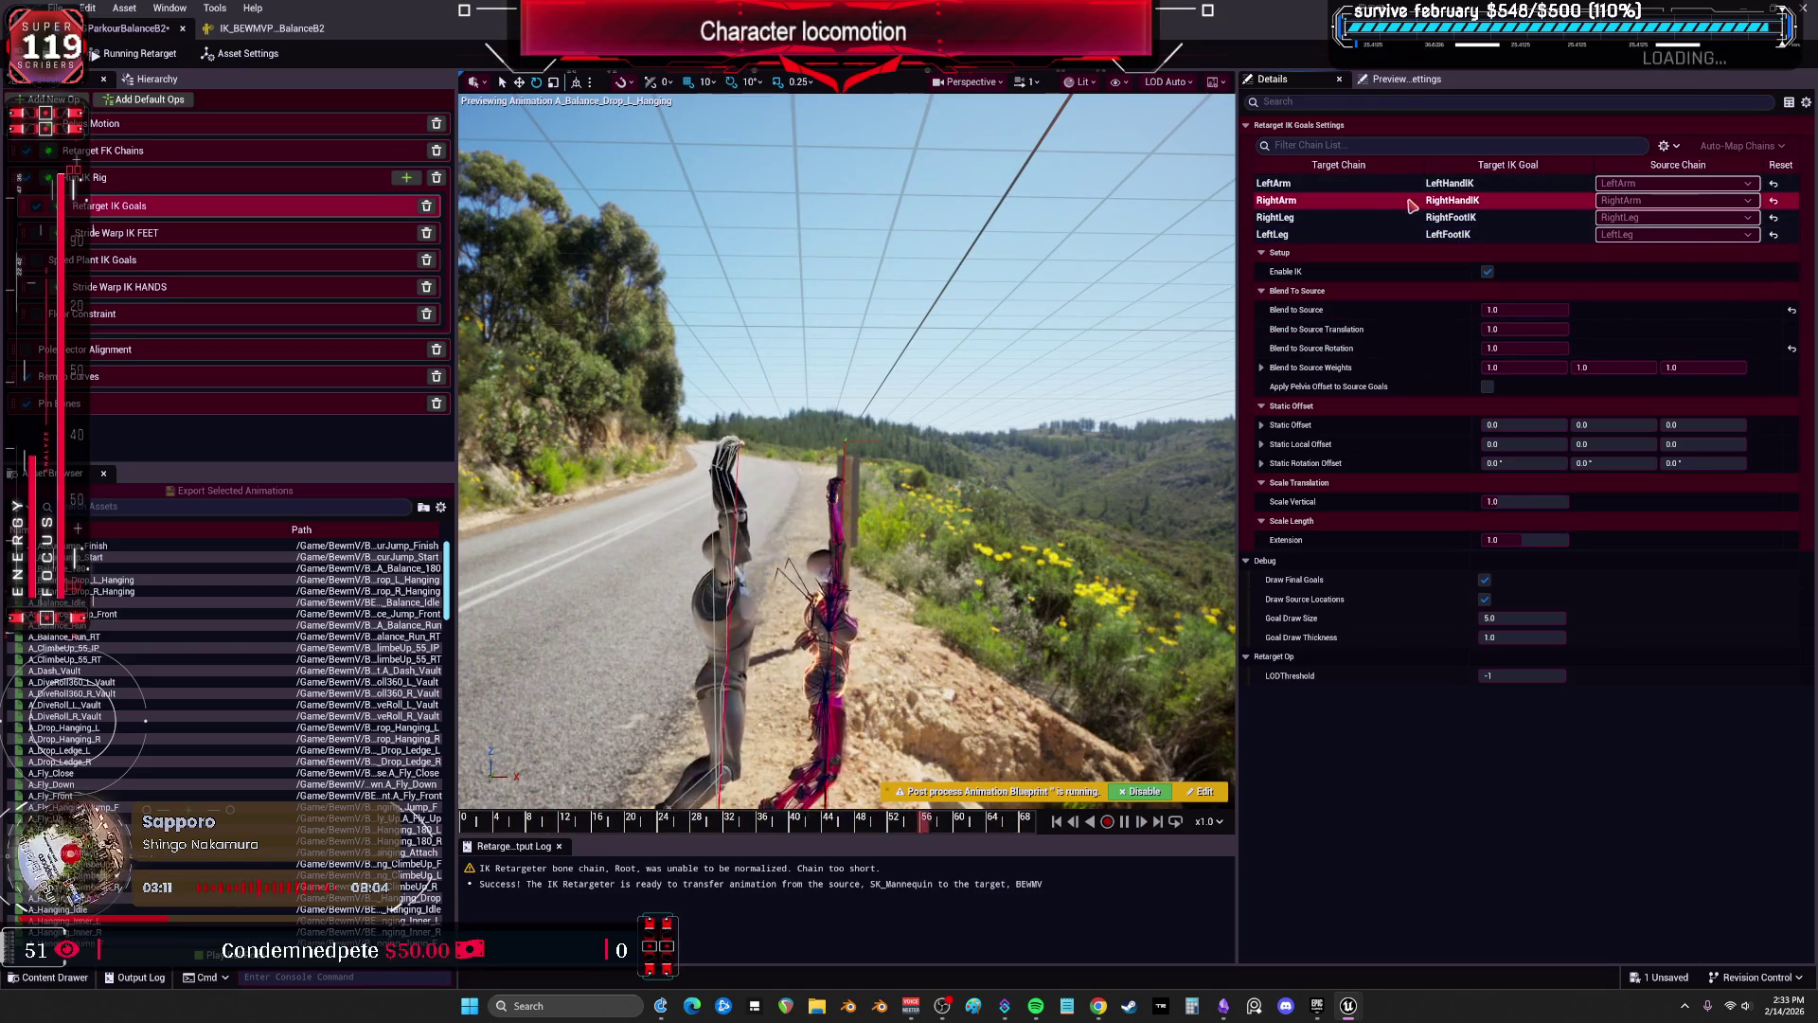
left_click(1531, 327)
key("Return")
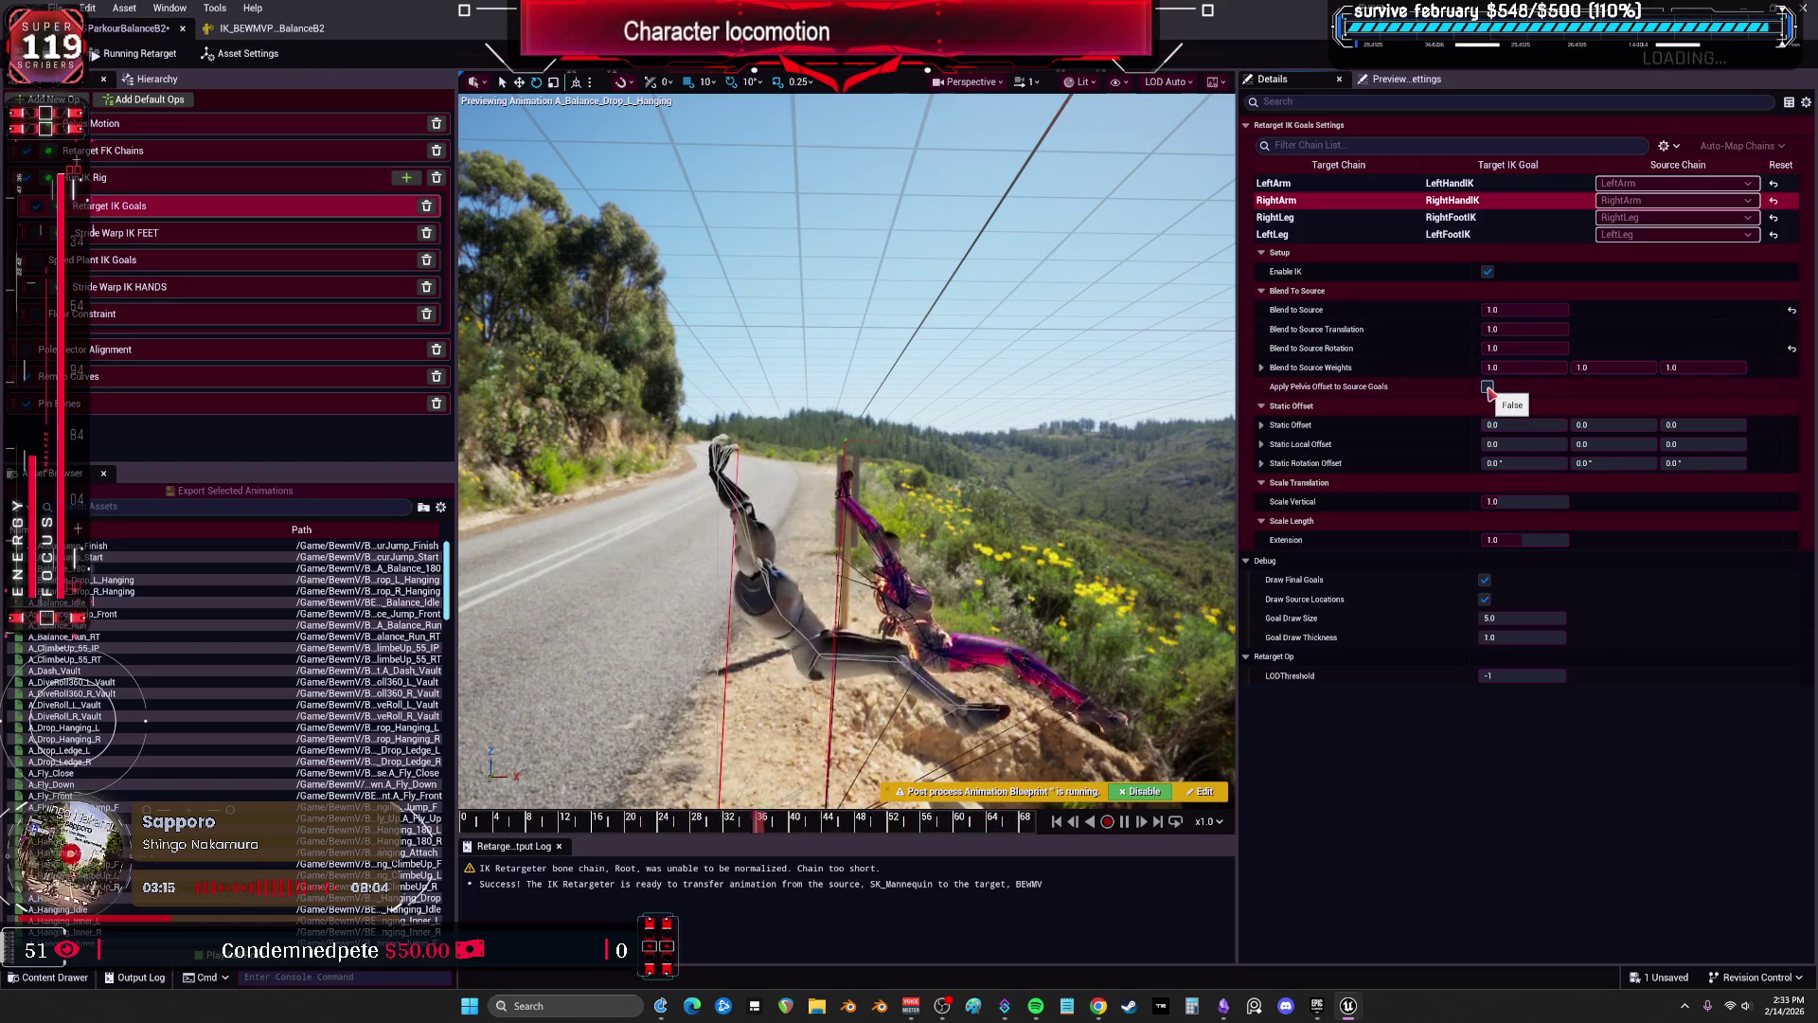
left_click(1488, 387)
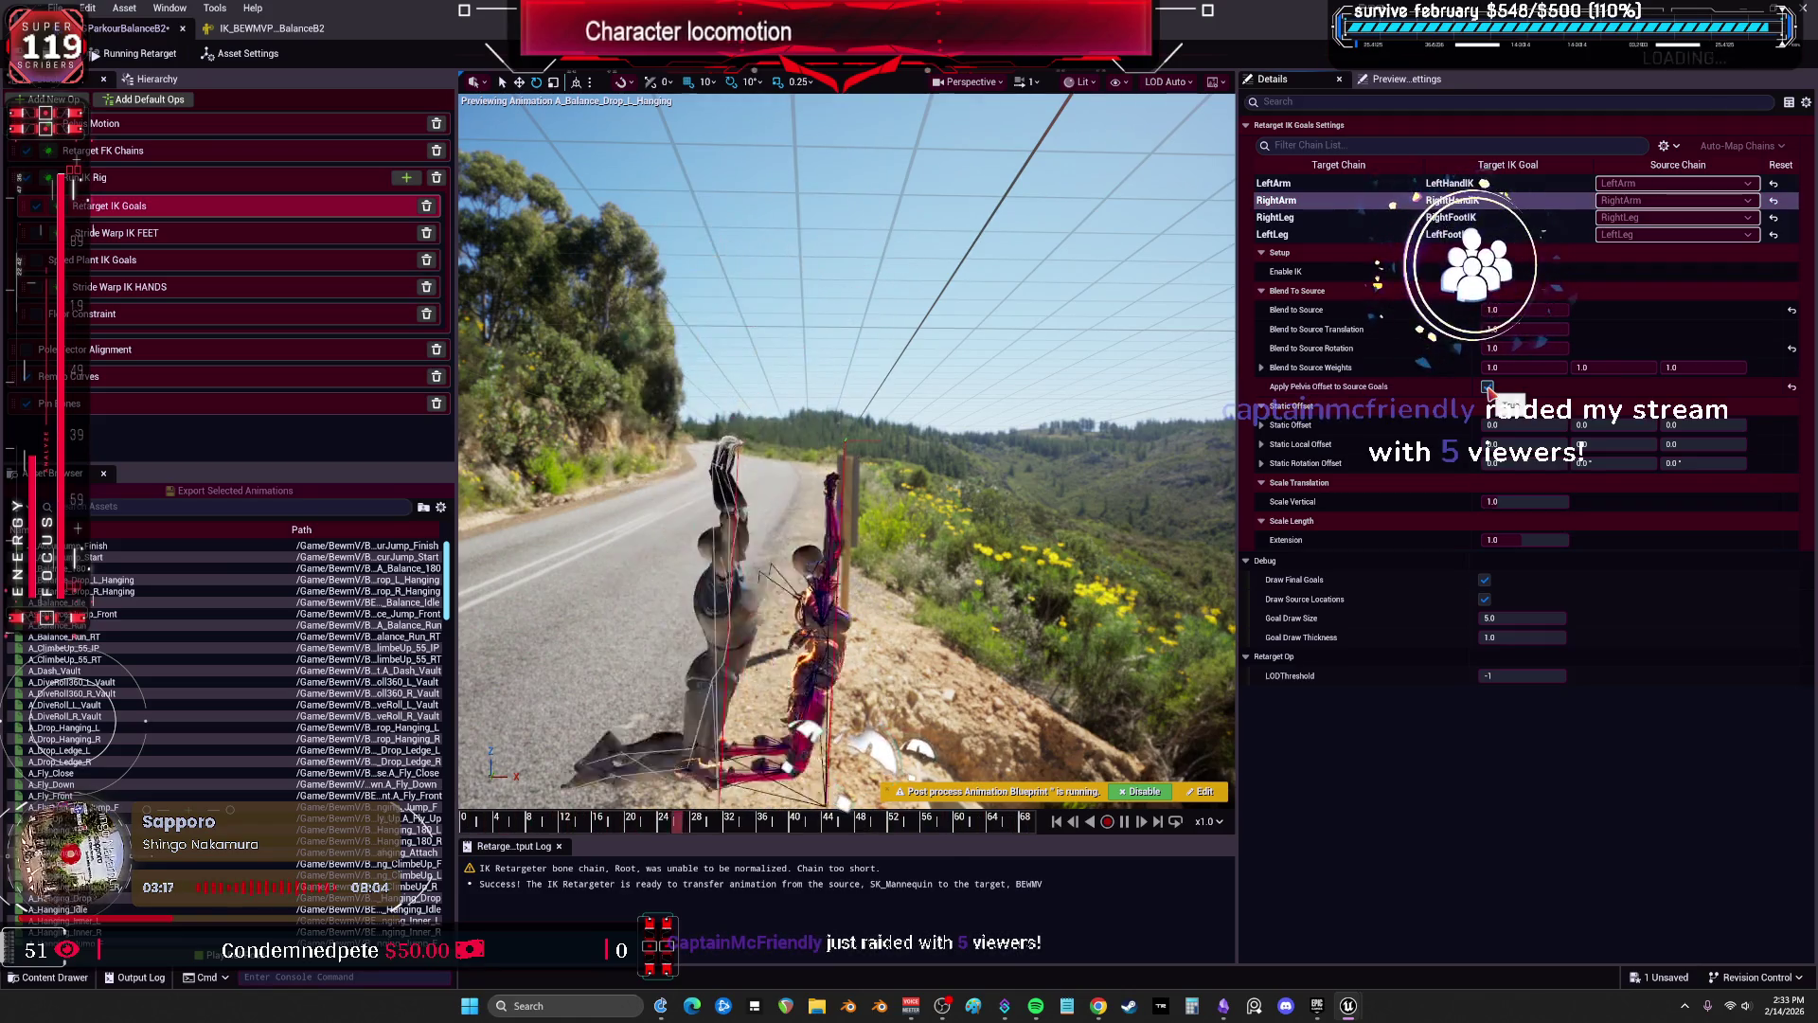
left_click(1487, 387)
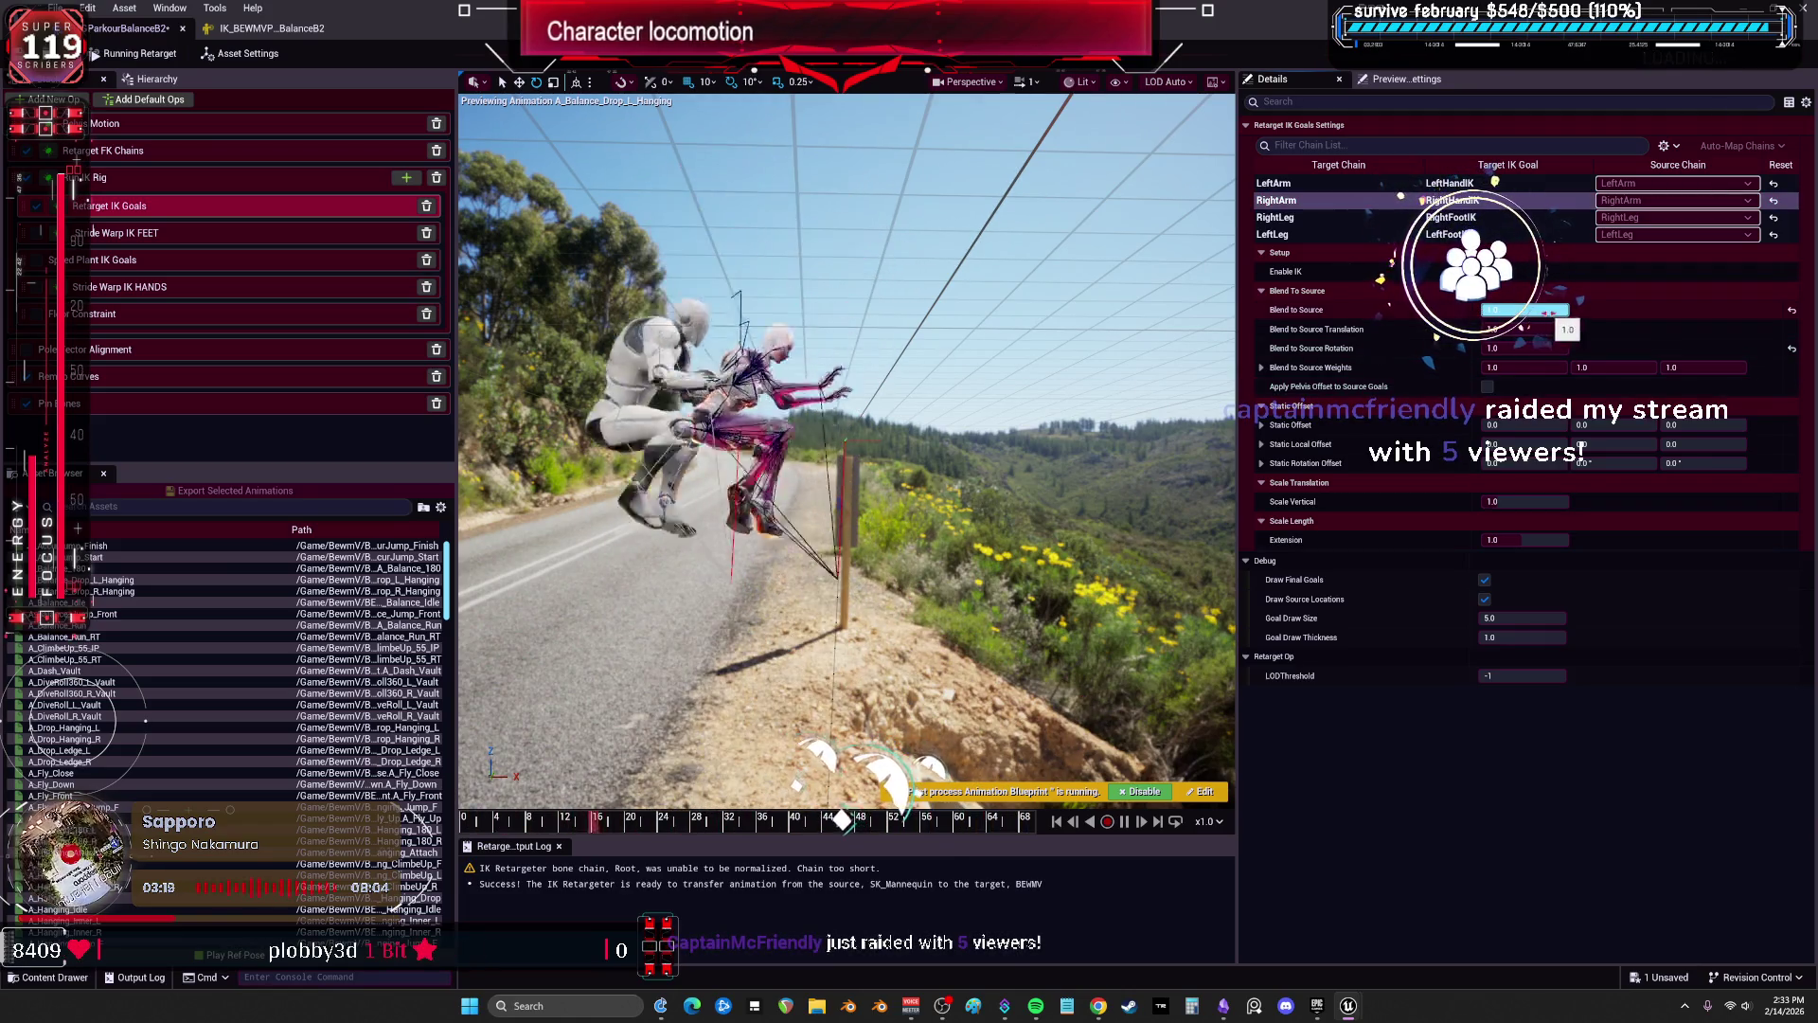
left_click_drag(1524, 310, 1505, 309)
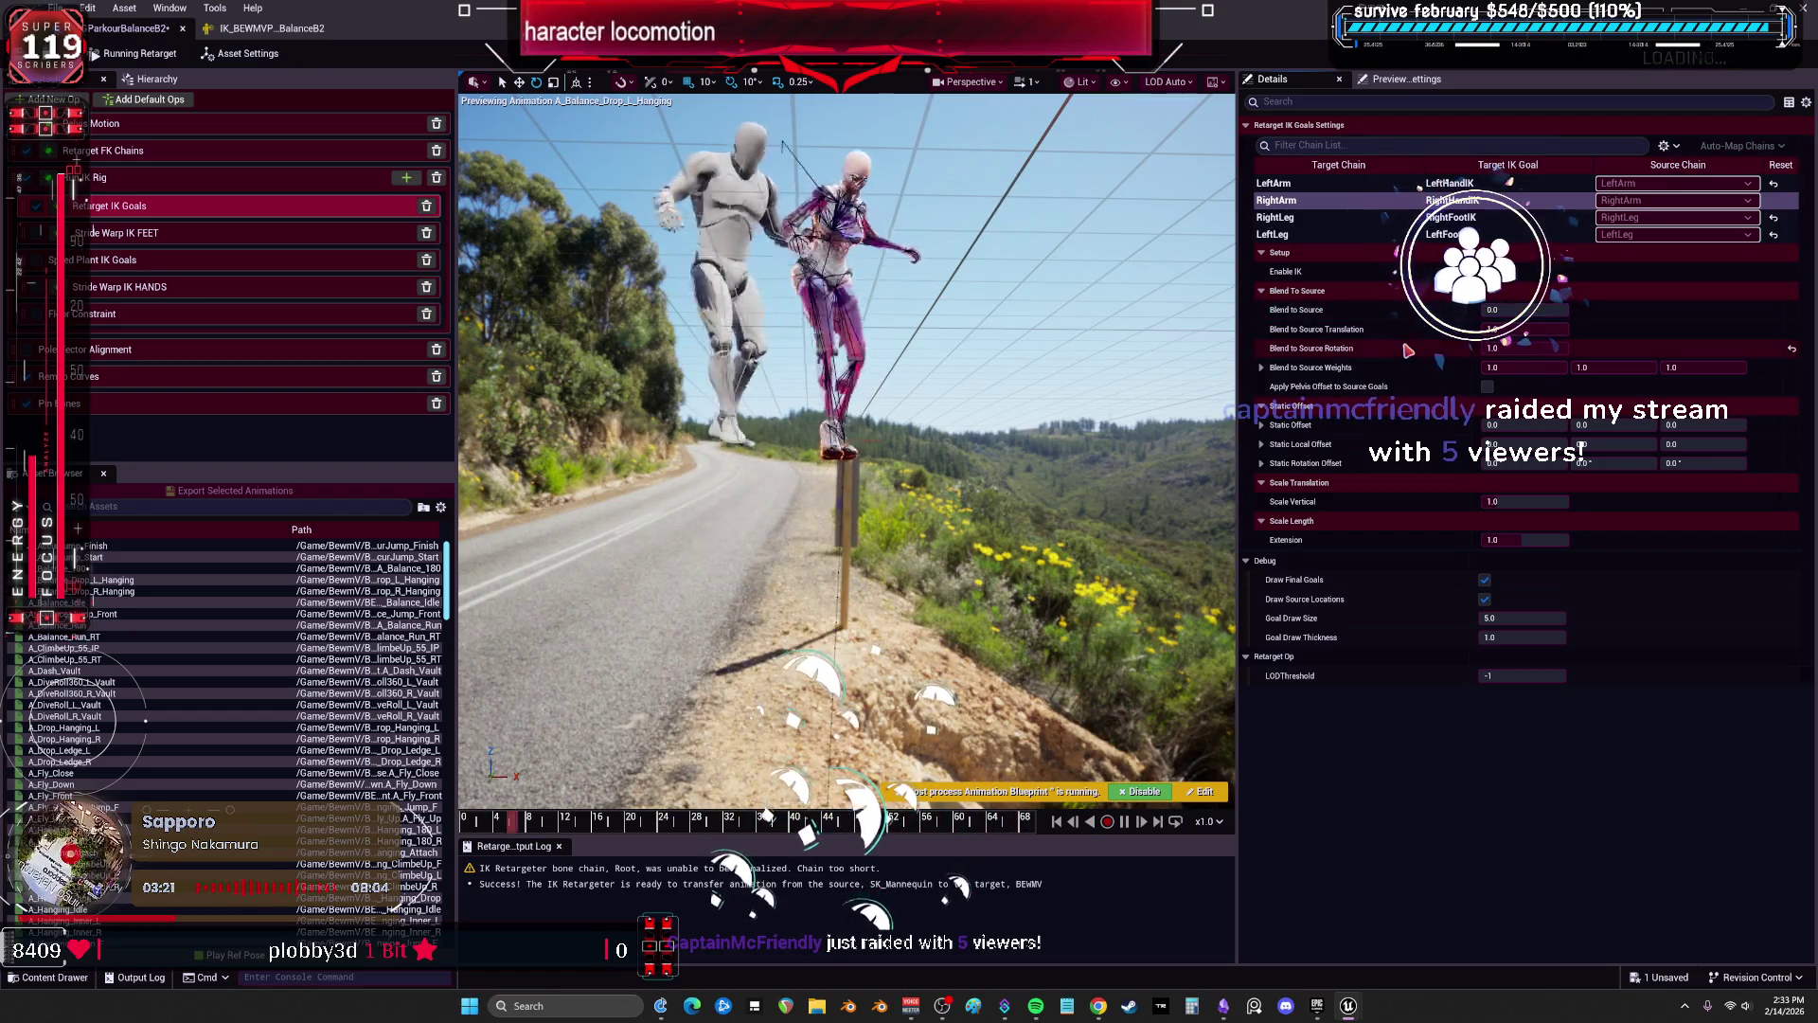
left_click_drag(1496, 310, 1562, 309)
left_click(1791, 309)
left_click(1285, 183)
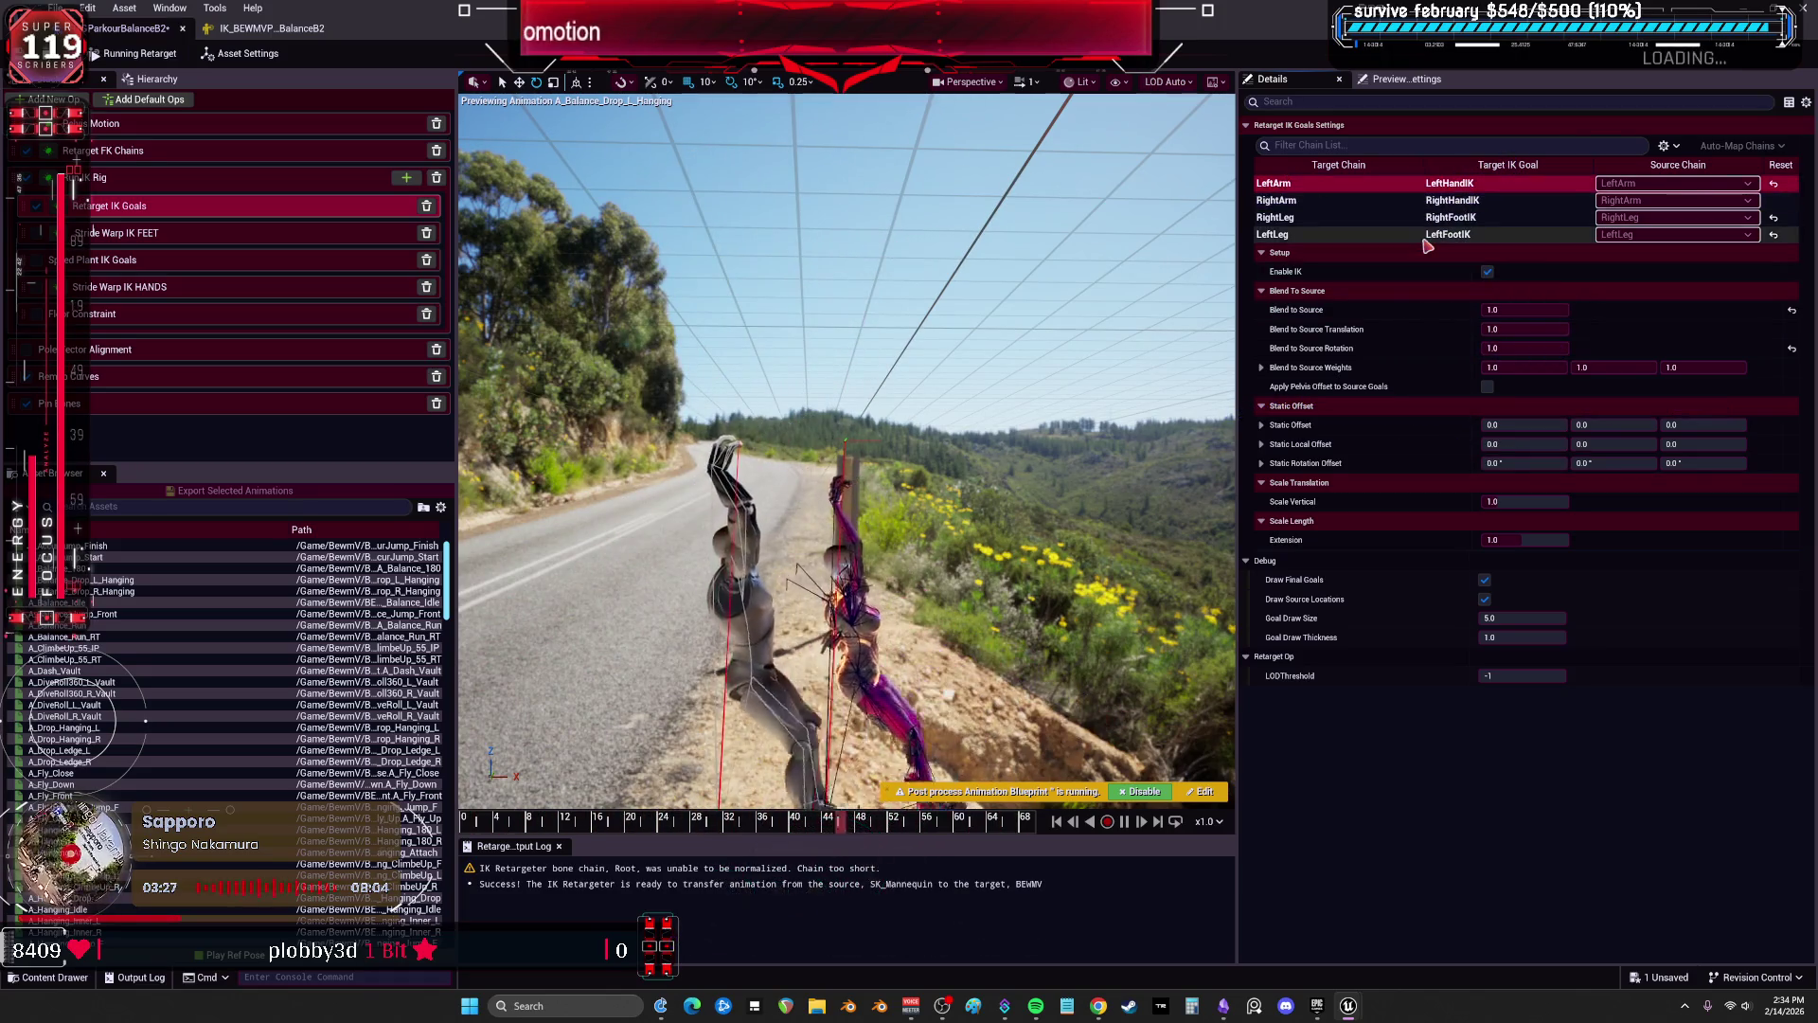
Set the LeftArm goal's Blend to Source to 1.0.
left_click_drag(1543, 309, 1485, 309)
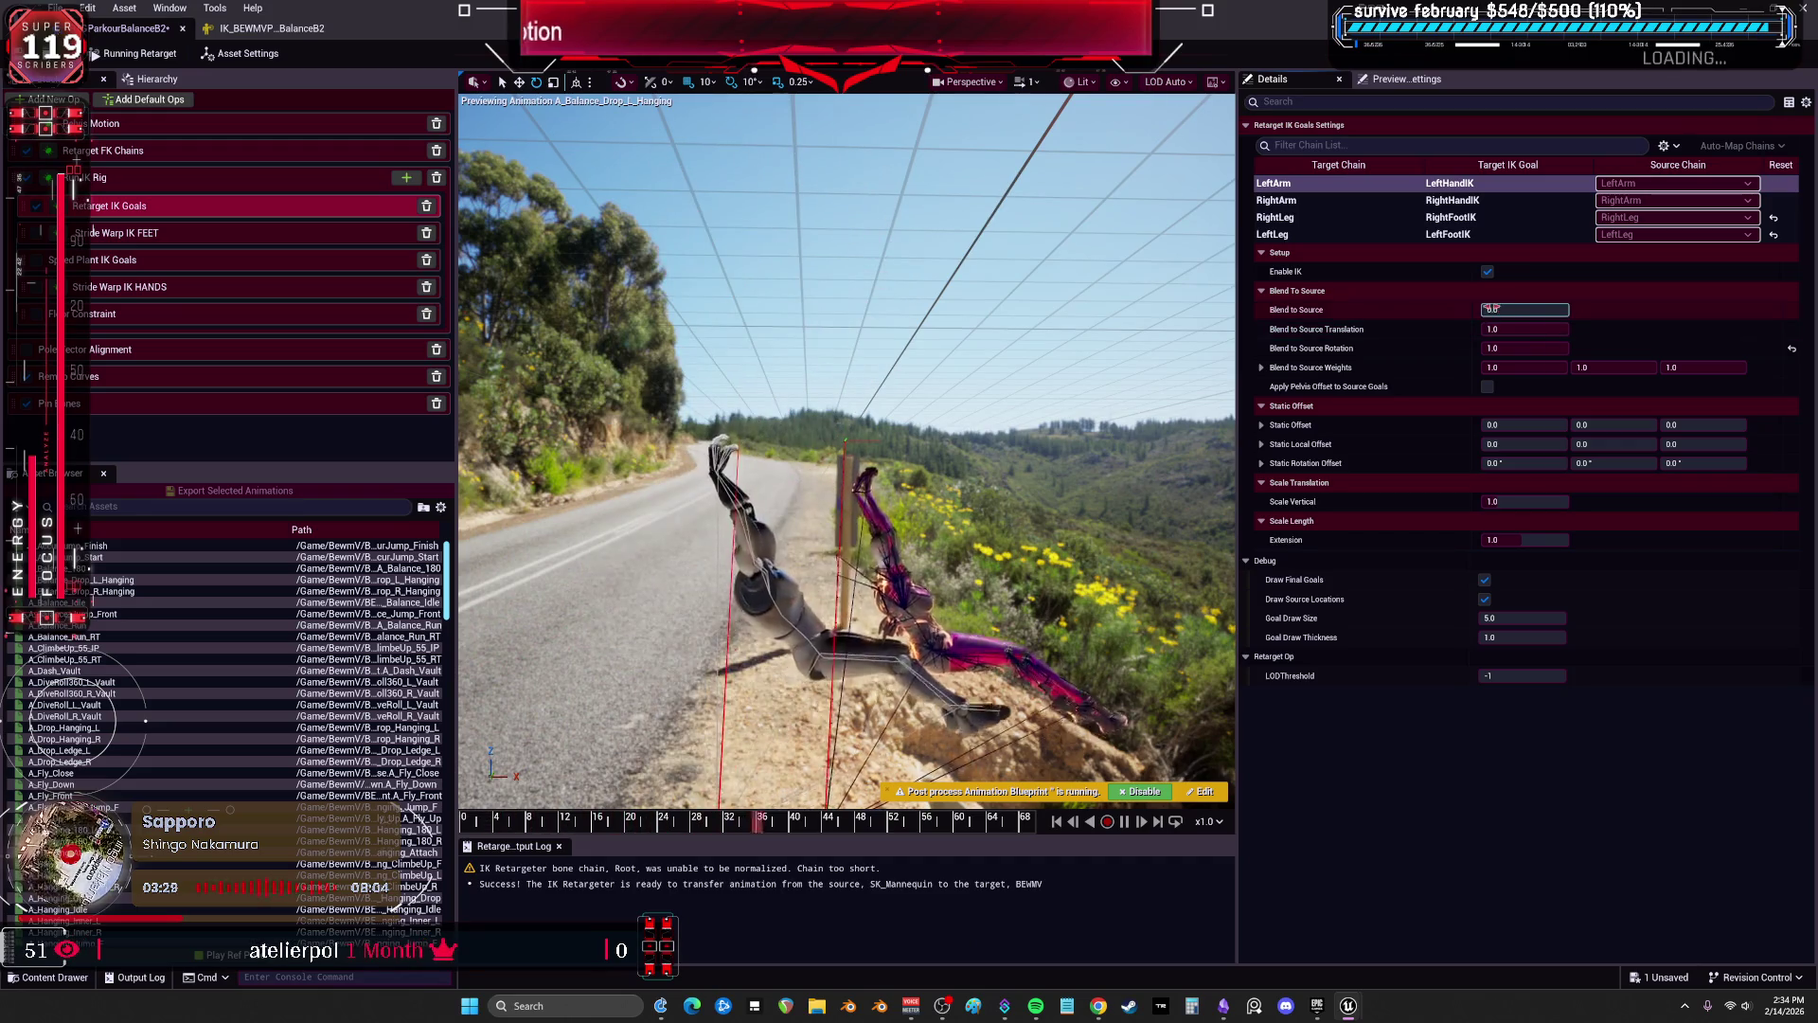
type("1")
left_click(1512, 328)
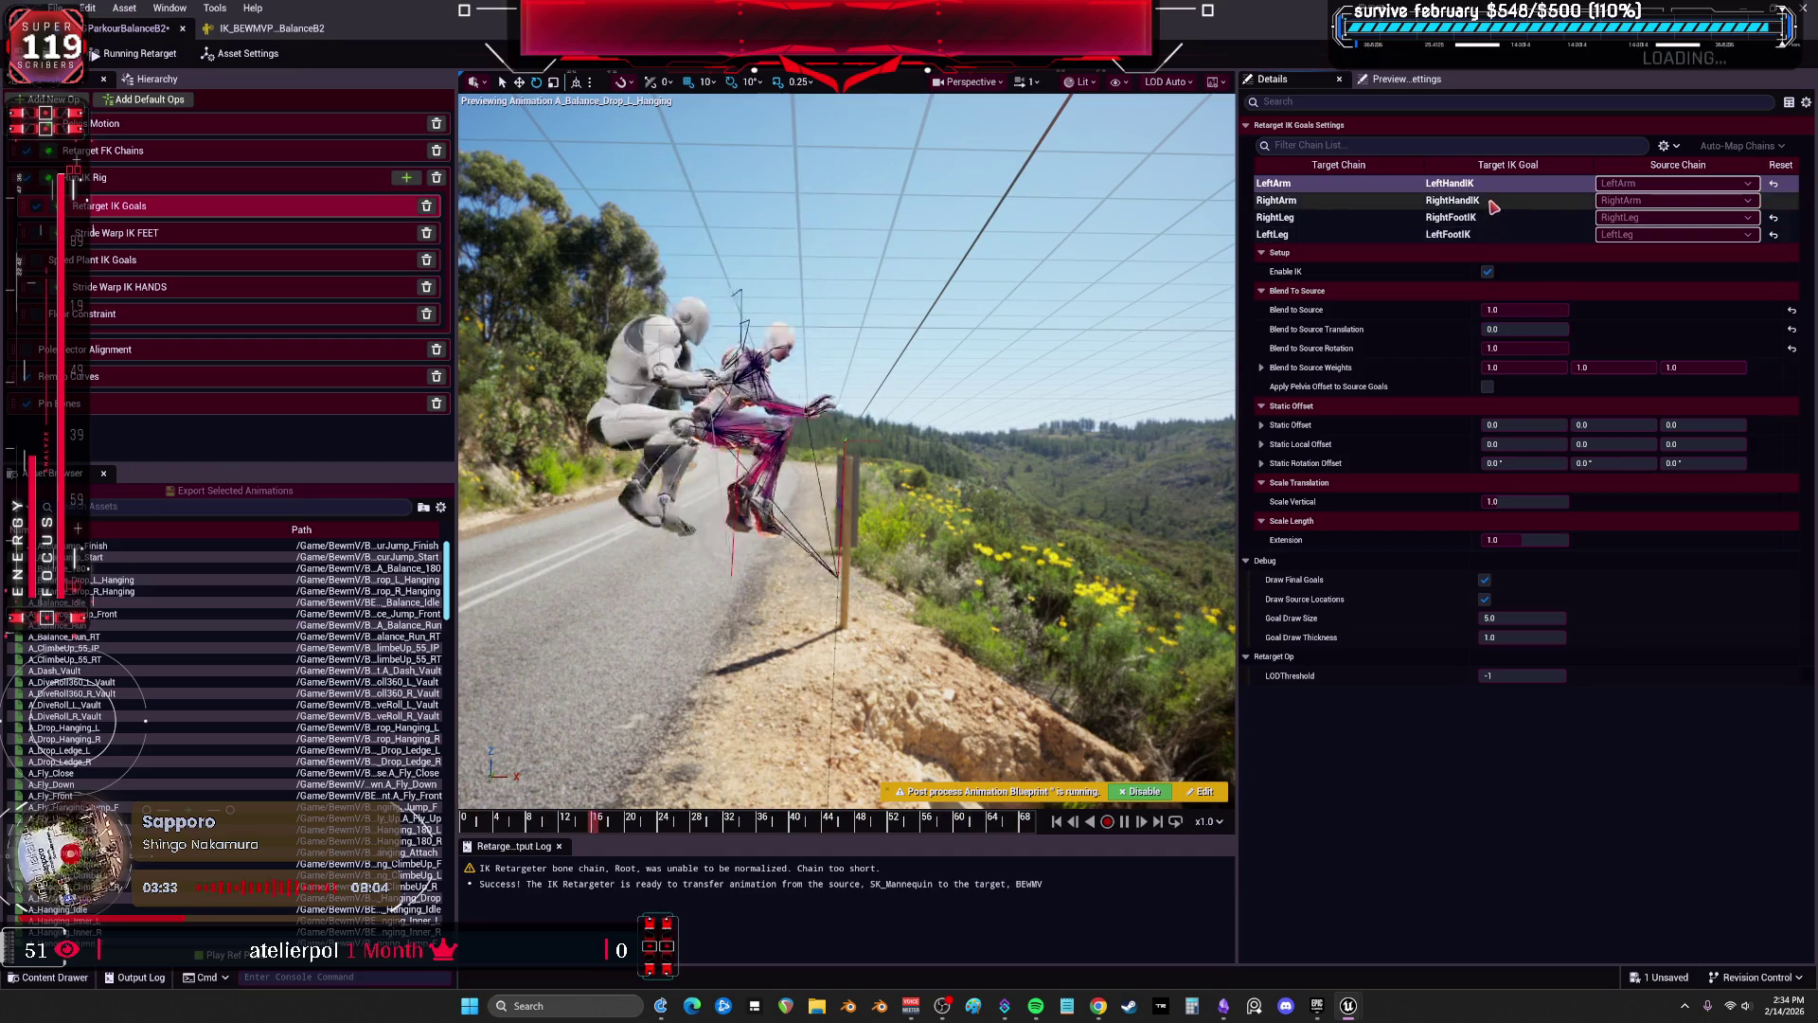
Test RightArm Blend to Source Translation at 0.0, restore it to 1.0, and compare both arm goals.
left_click(1326, 200)
mouse_move(1553, 325)
left_mouse_down()
mouse_move(1515, 326)
mouse_move(1525, 312)
left_mouse_up()
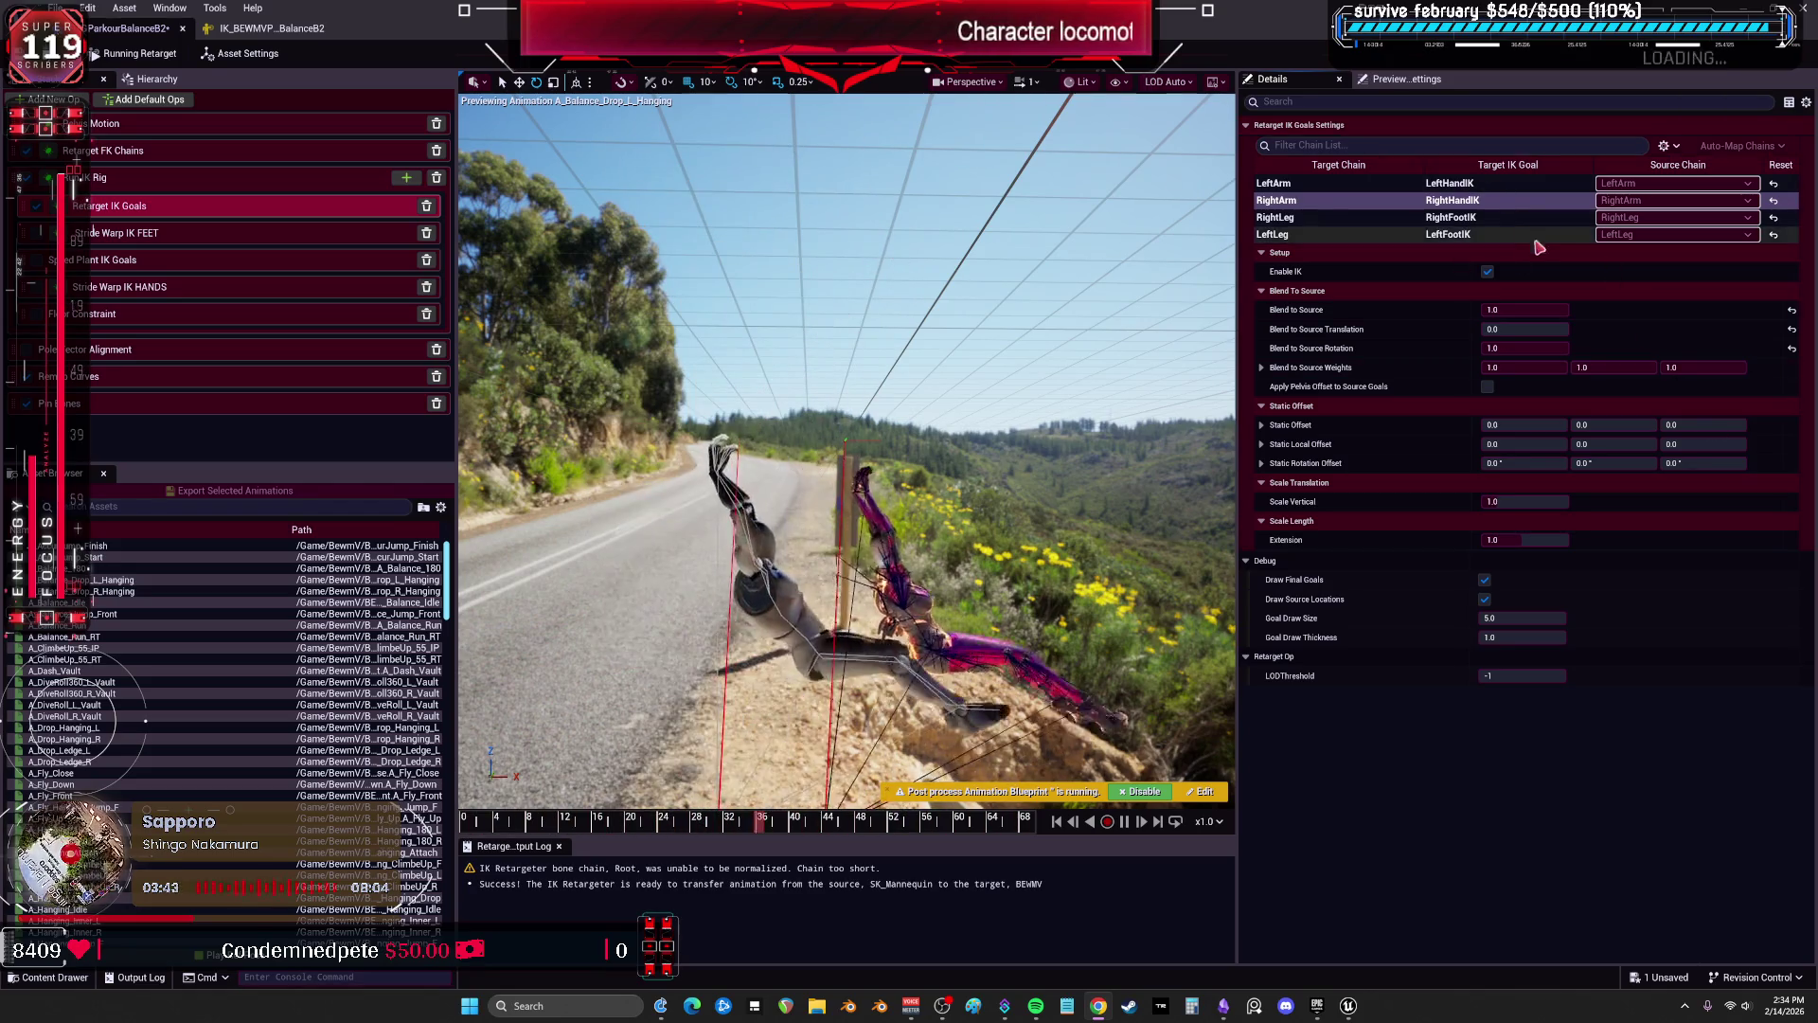
left_click_drag(1508, 334, 1609, 333)
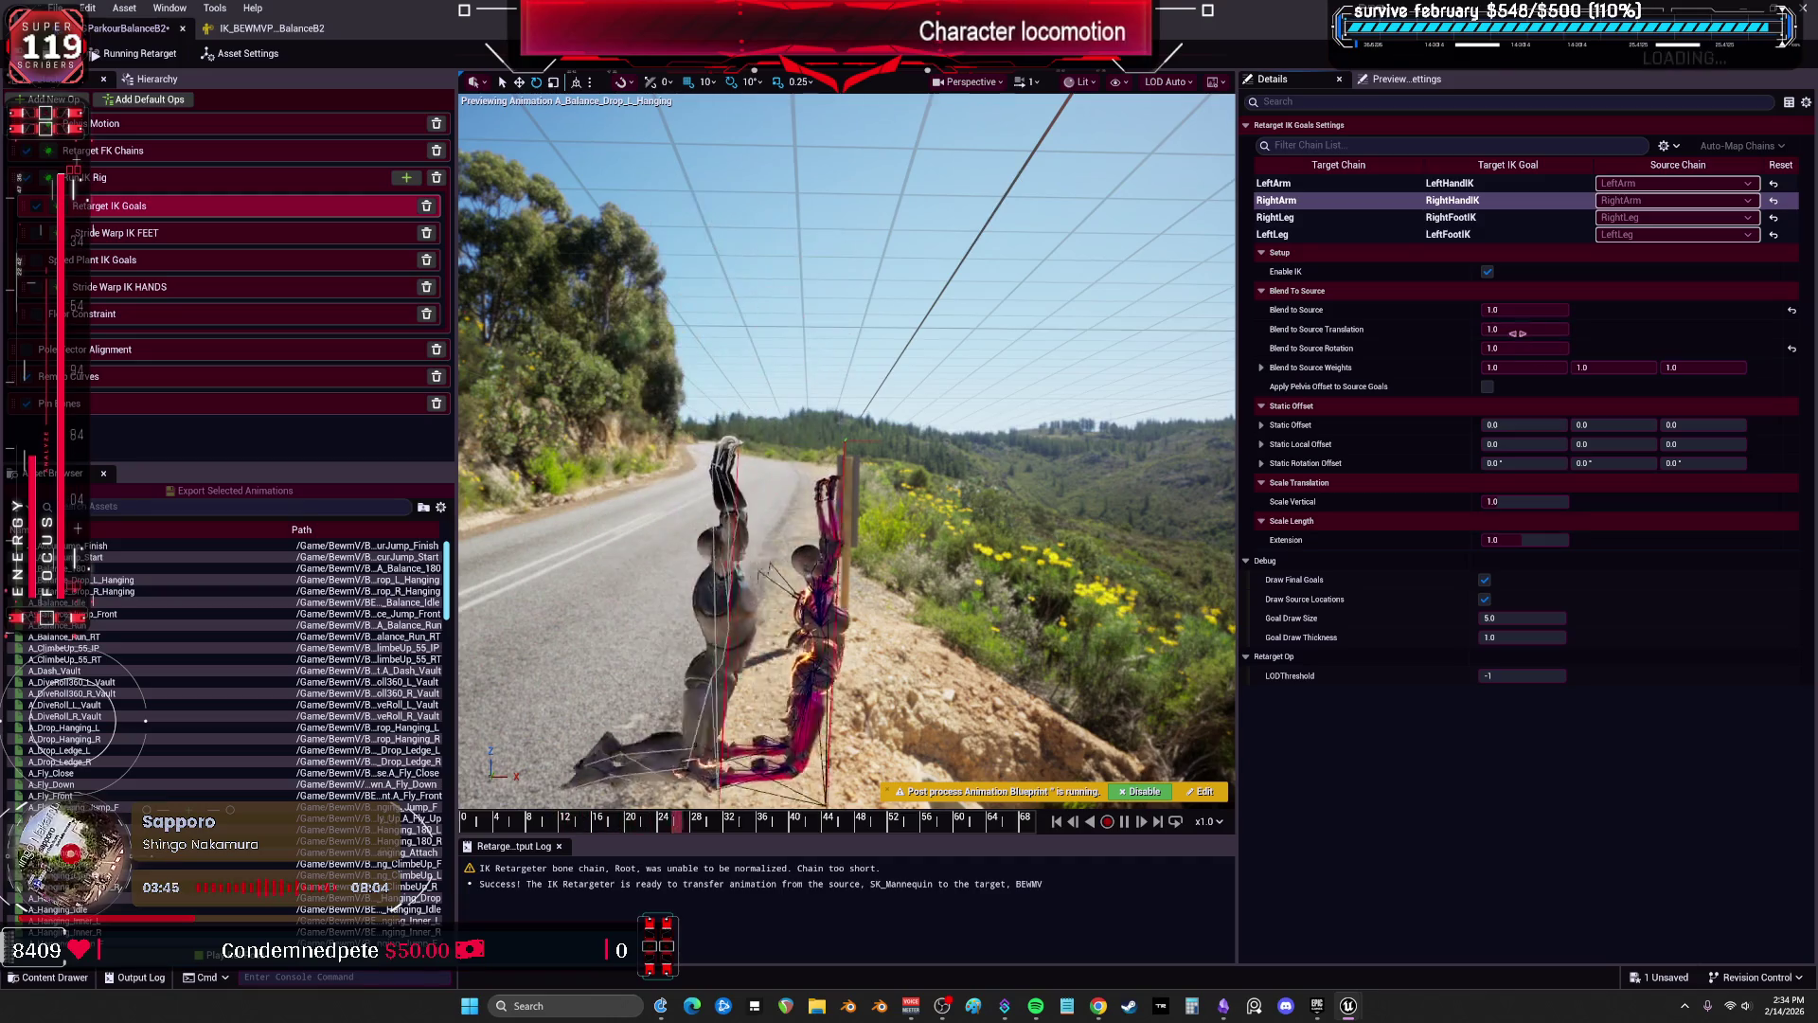
left_click(1423, 183)
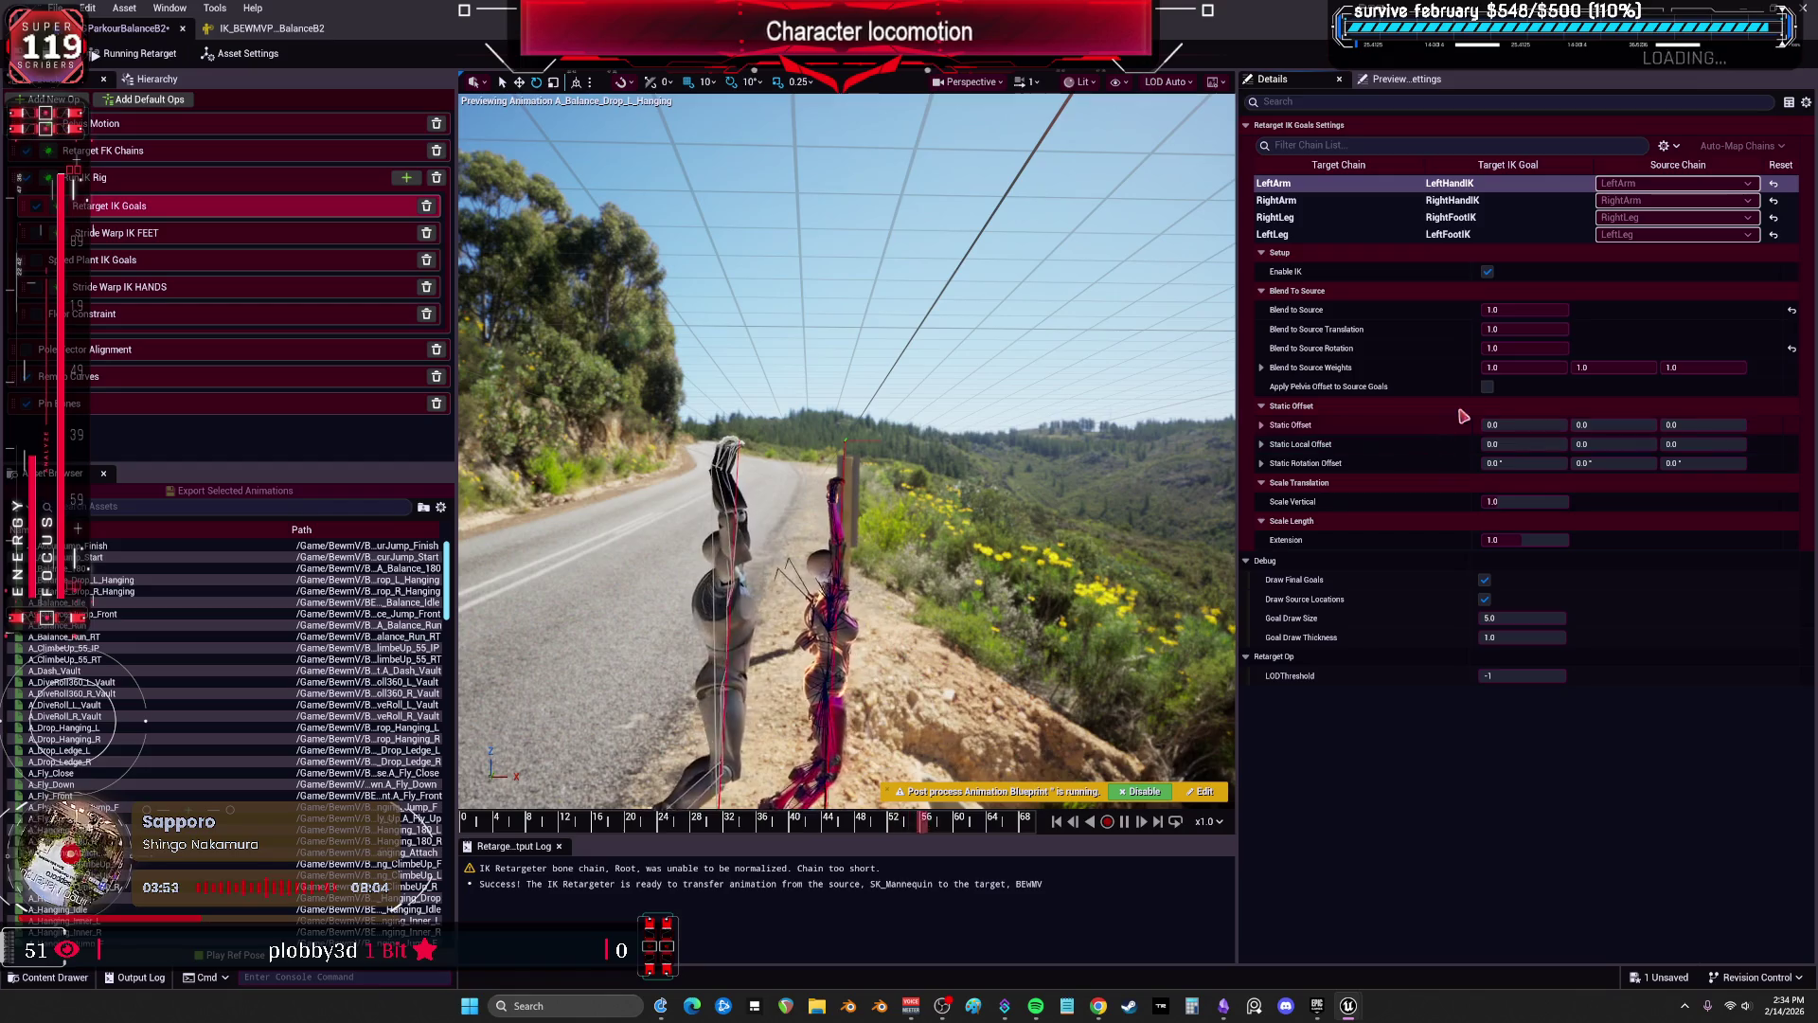
left_click(1415, 202)
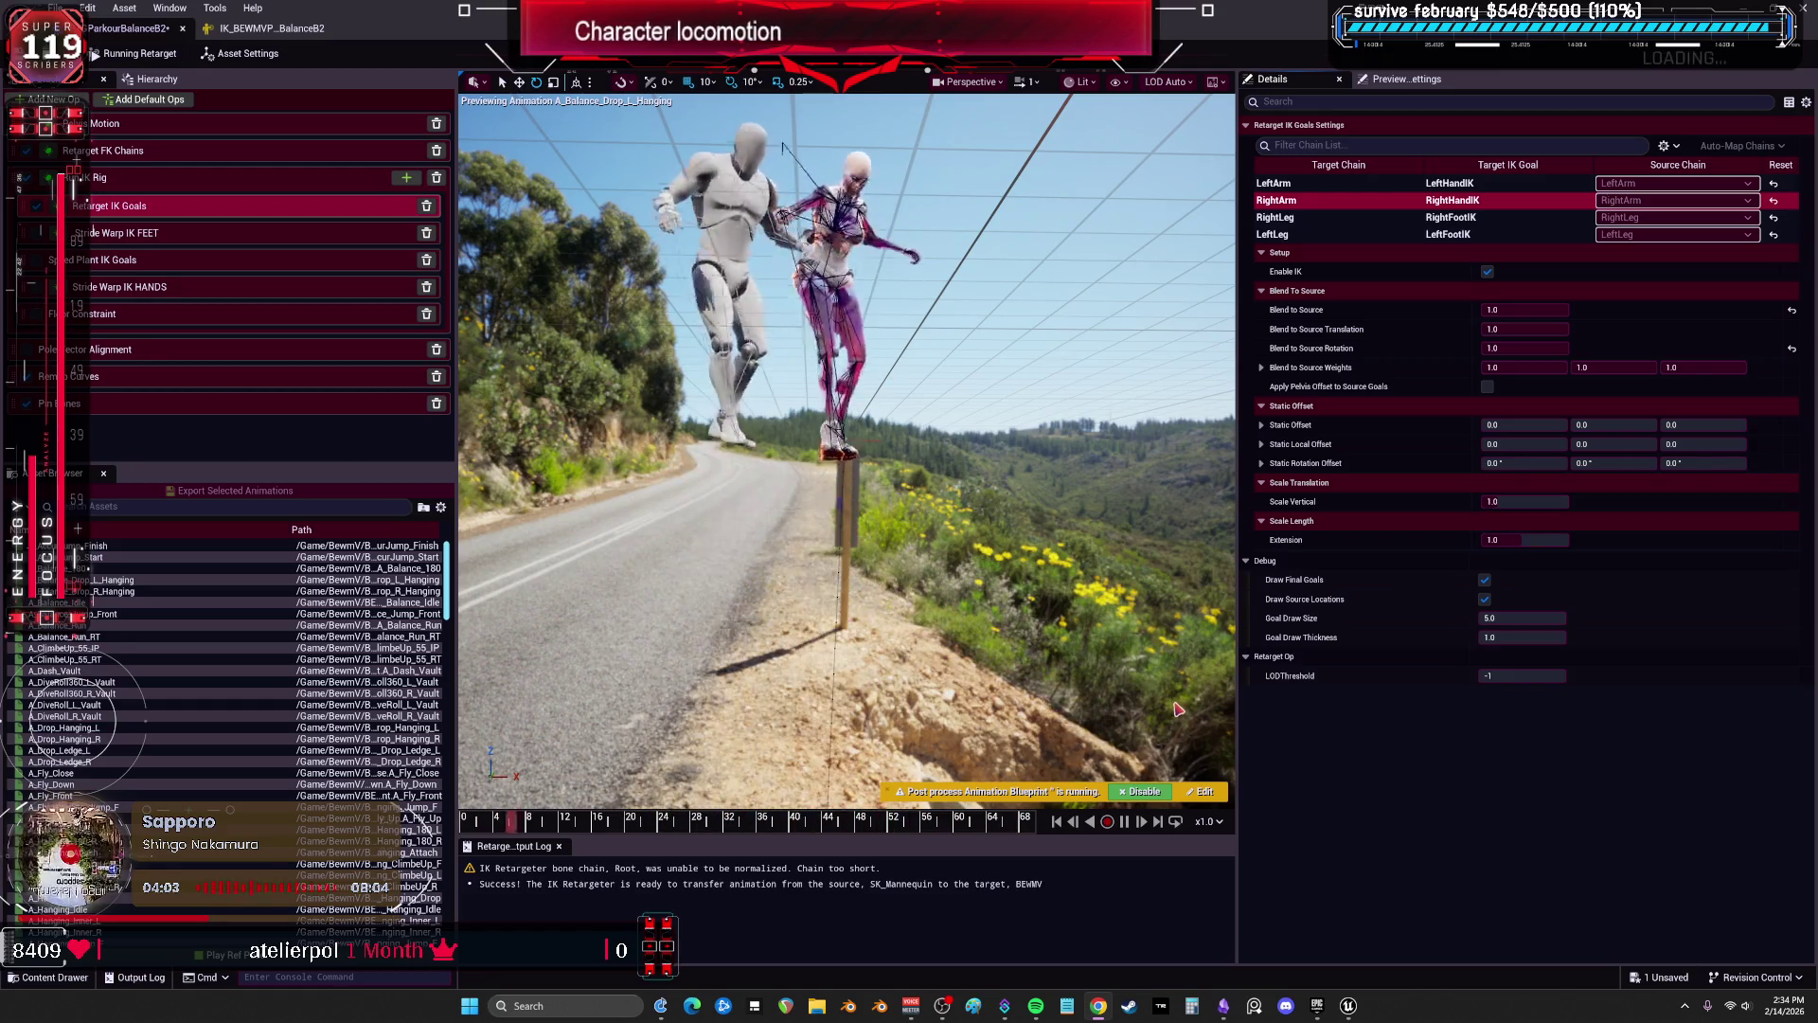
left_click(1523, 184)
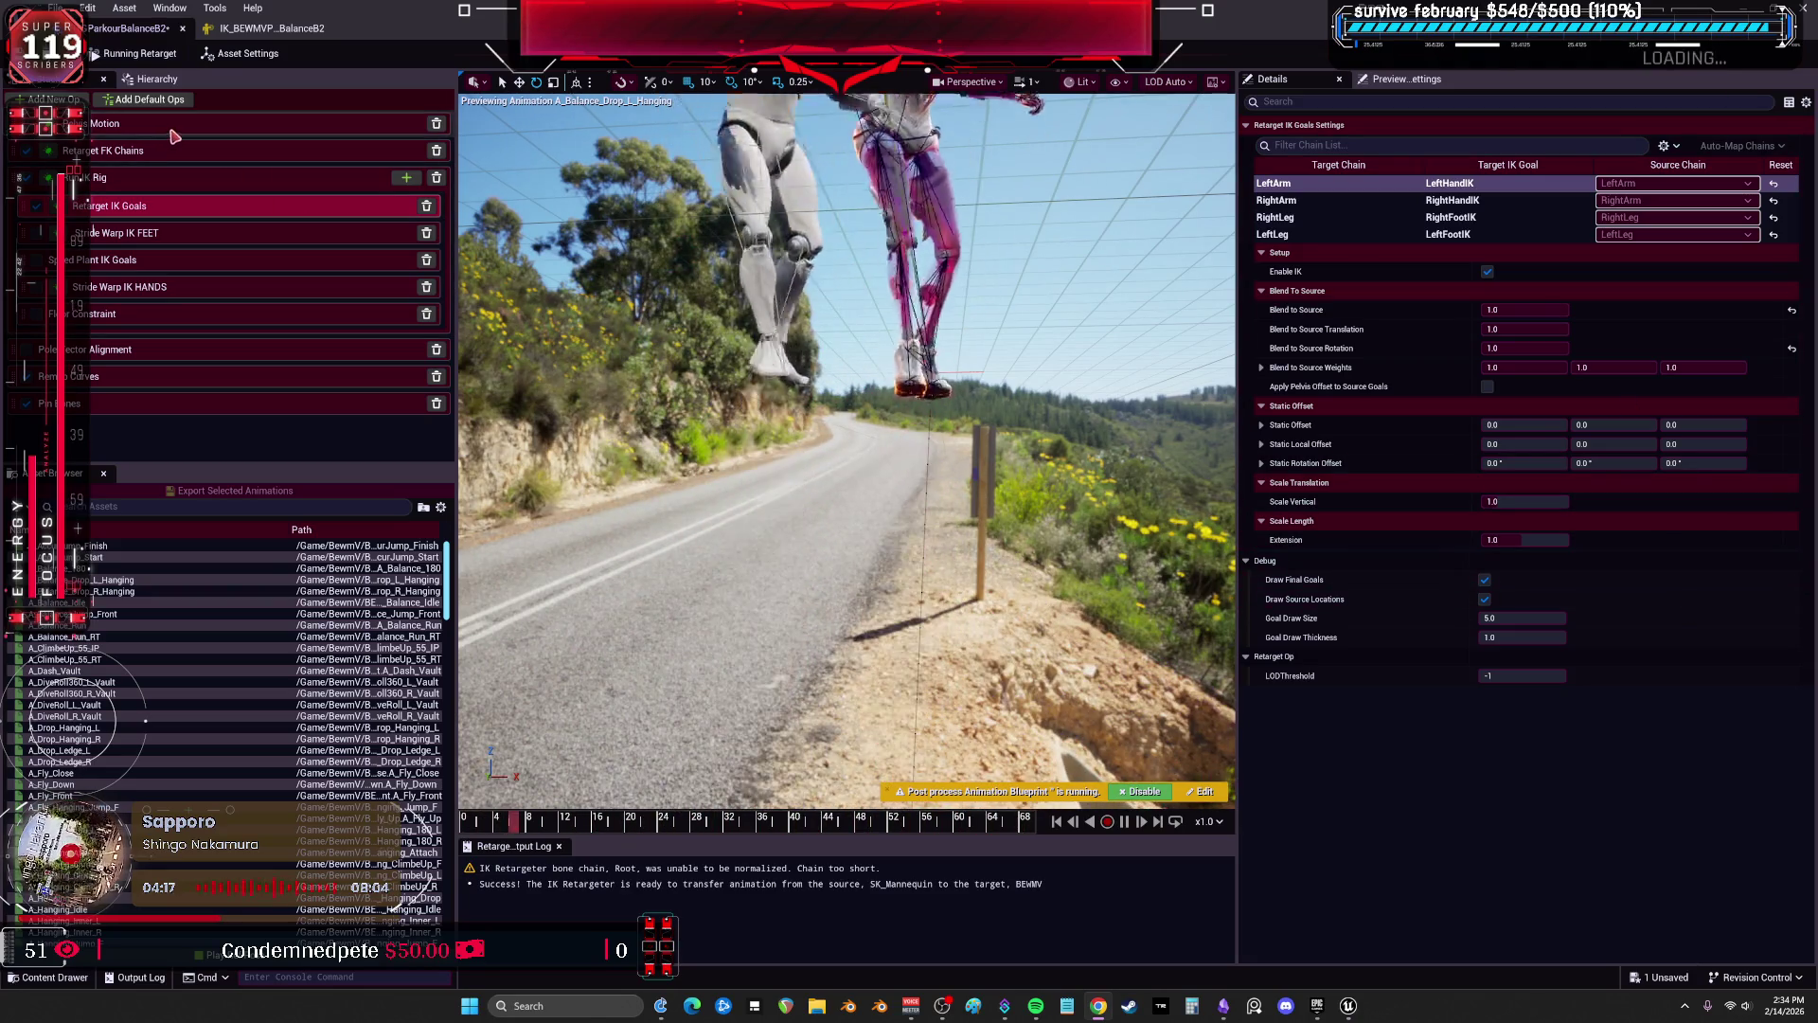
Set the Pelvis FK chain's source chain to None and switch to the Pelvis Motion settings.
left_click(225, 124)
left_click(231, 152)
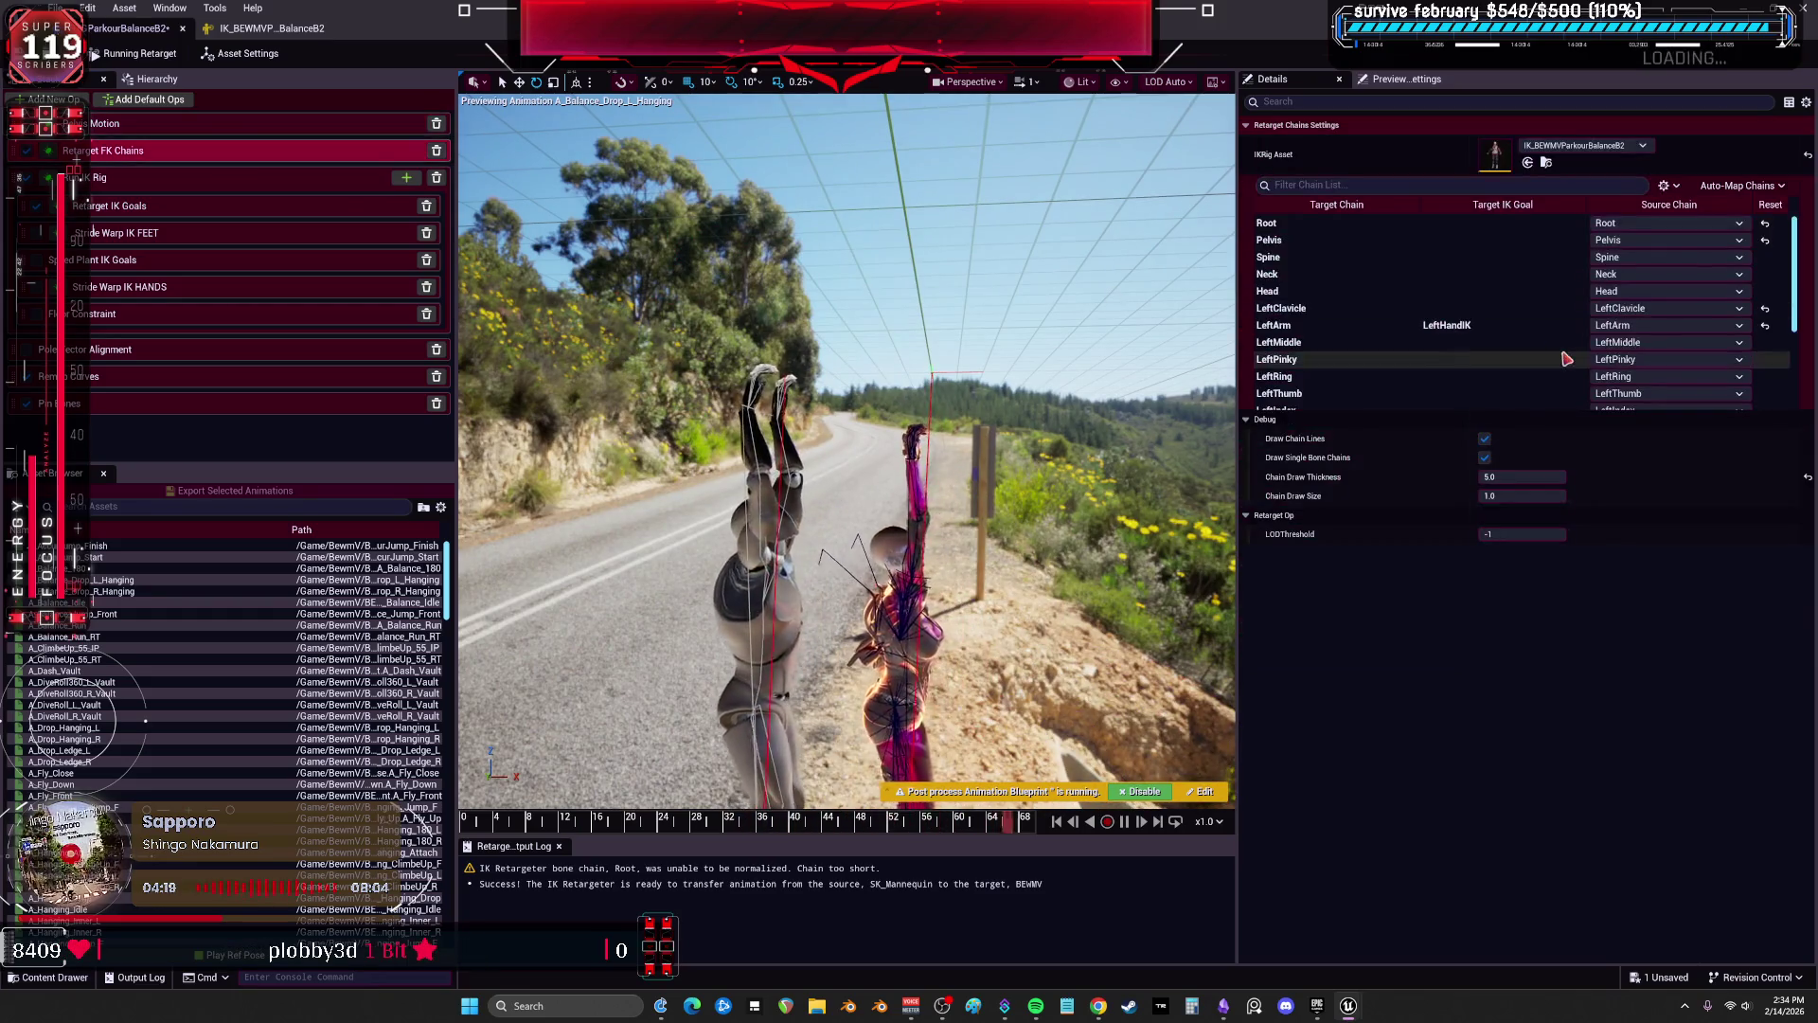
left_click(1648, 239)
left_click(1641, 273)
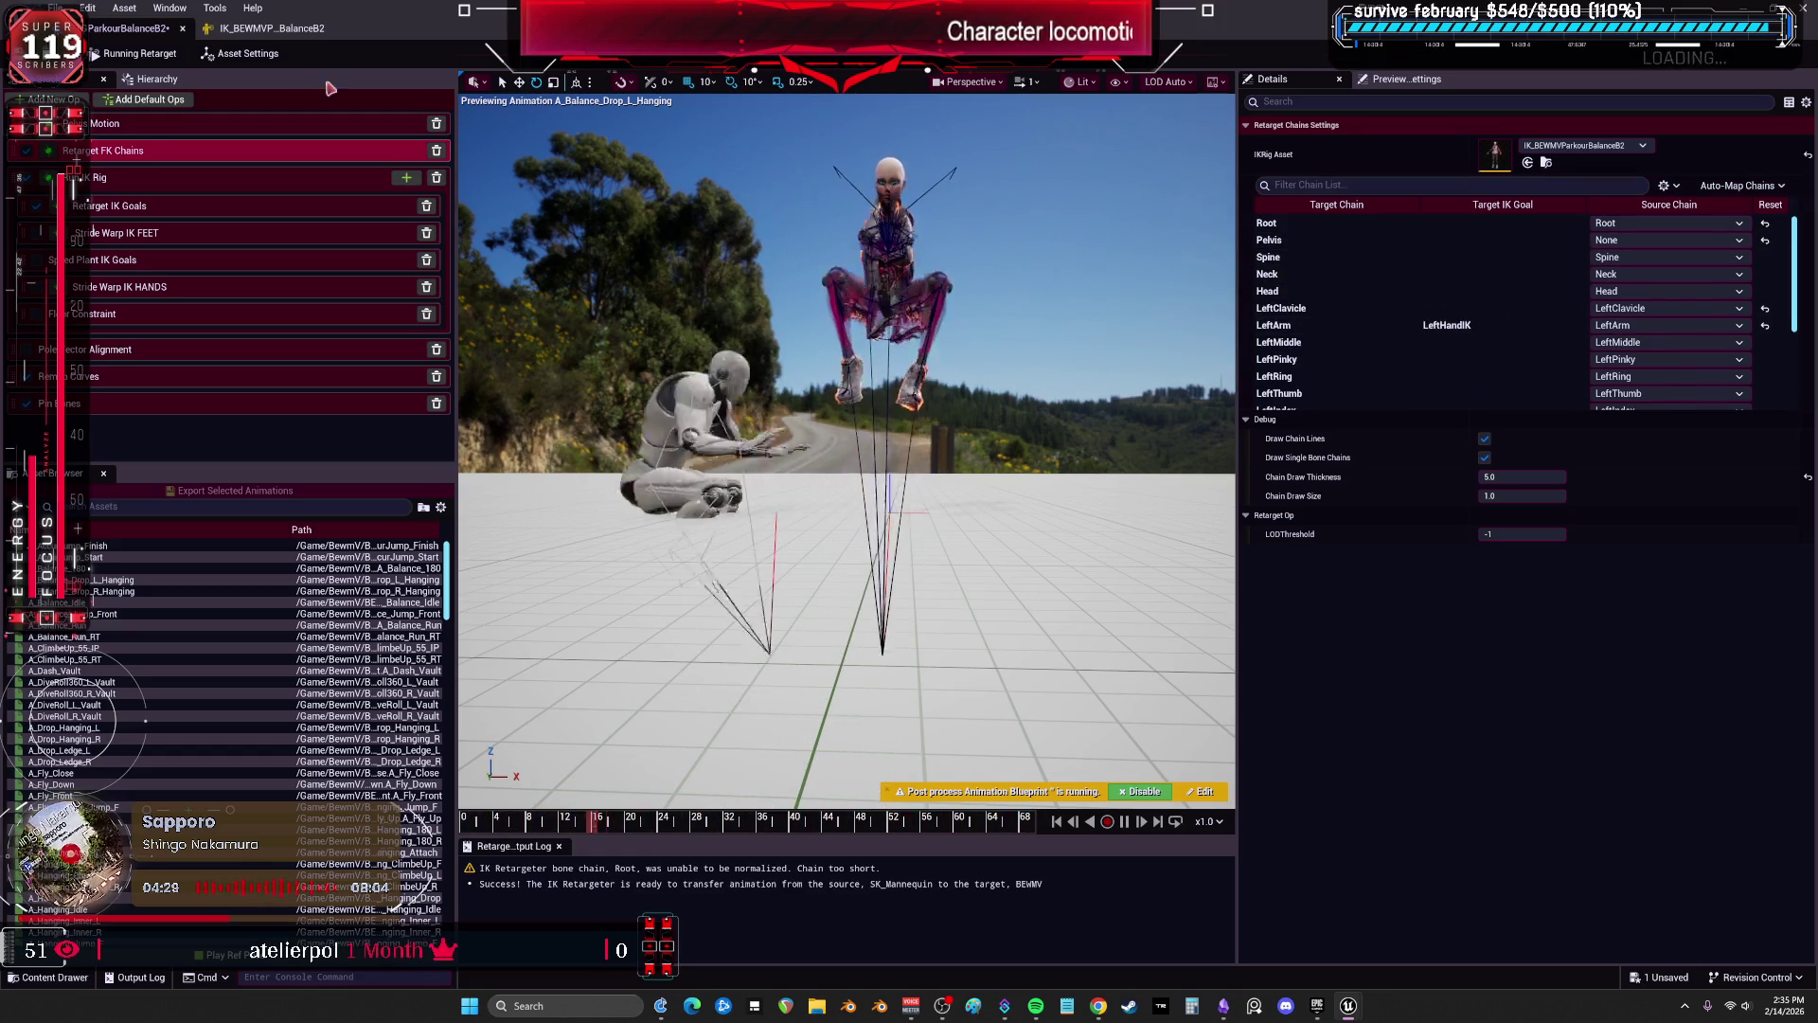
left_click(104, 123)
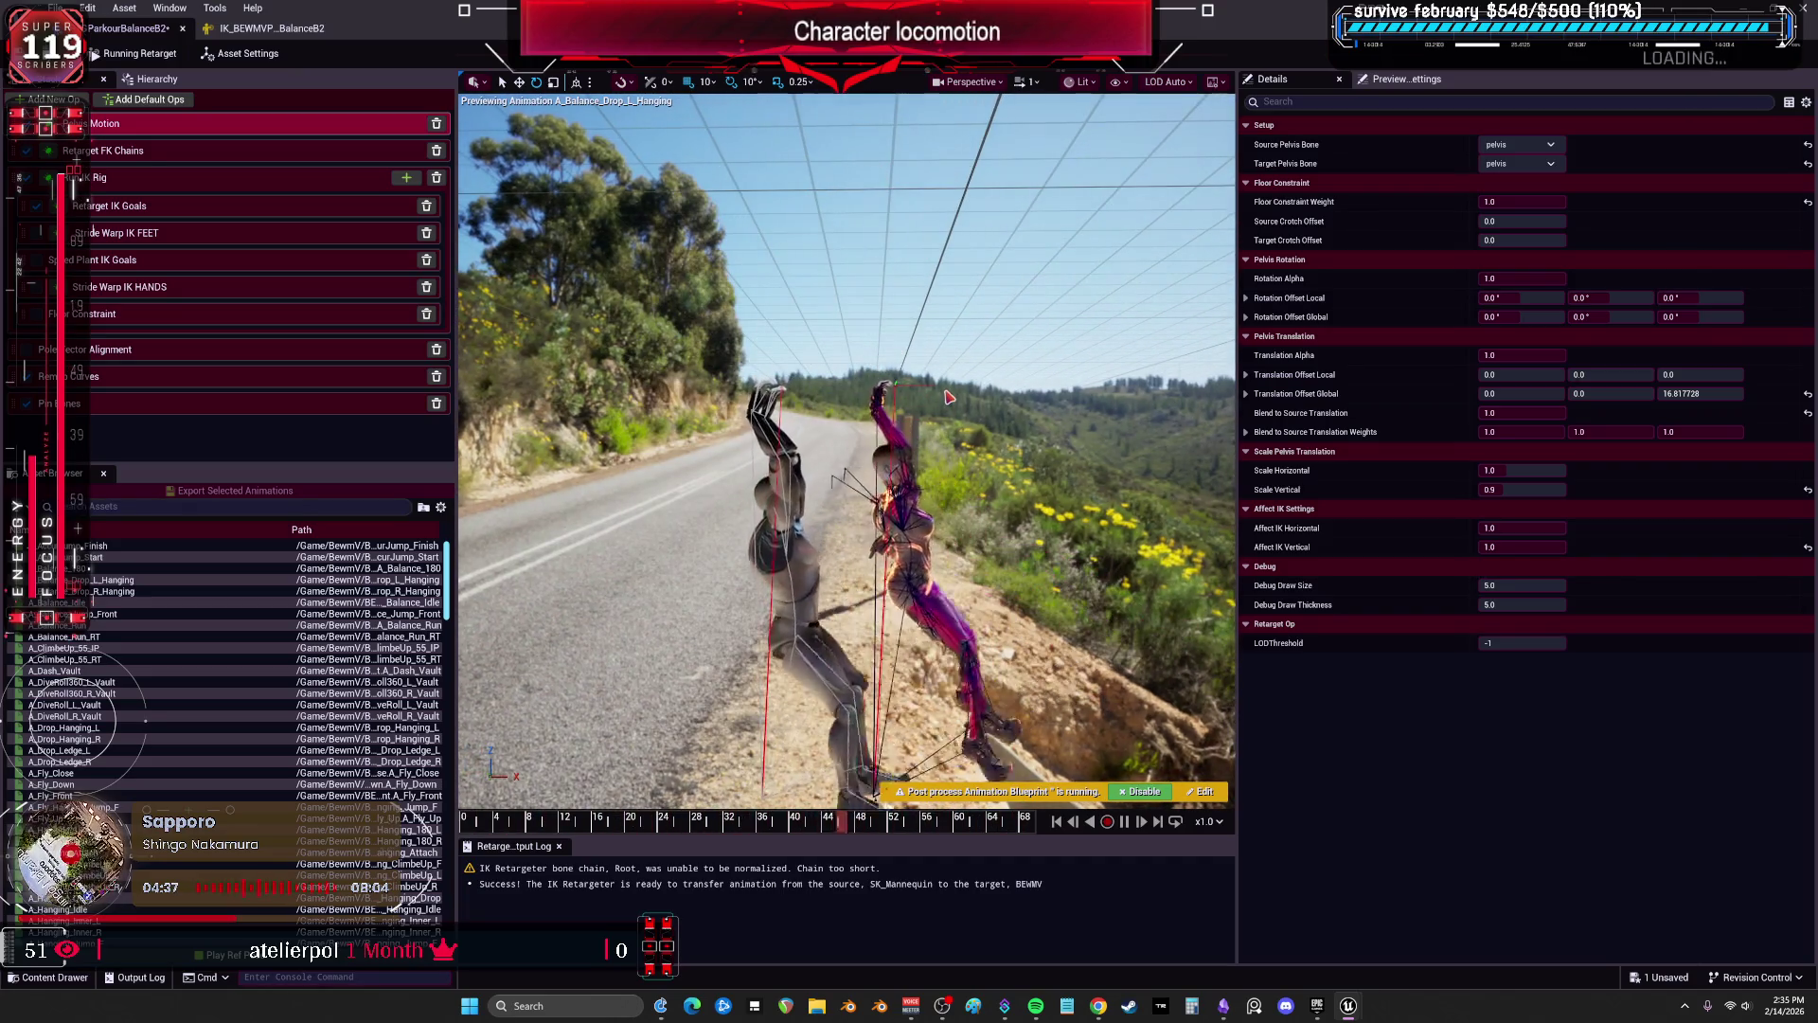
Fly the preview camera in front of the character and orbit up over its head and raised arms.
left_click_drag(947, 396, 616, 402)
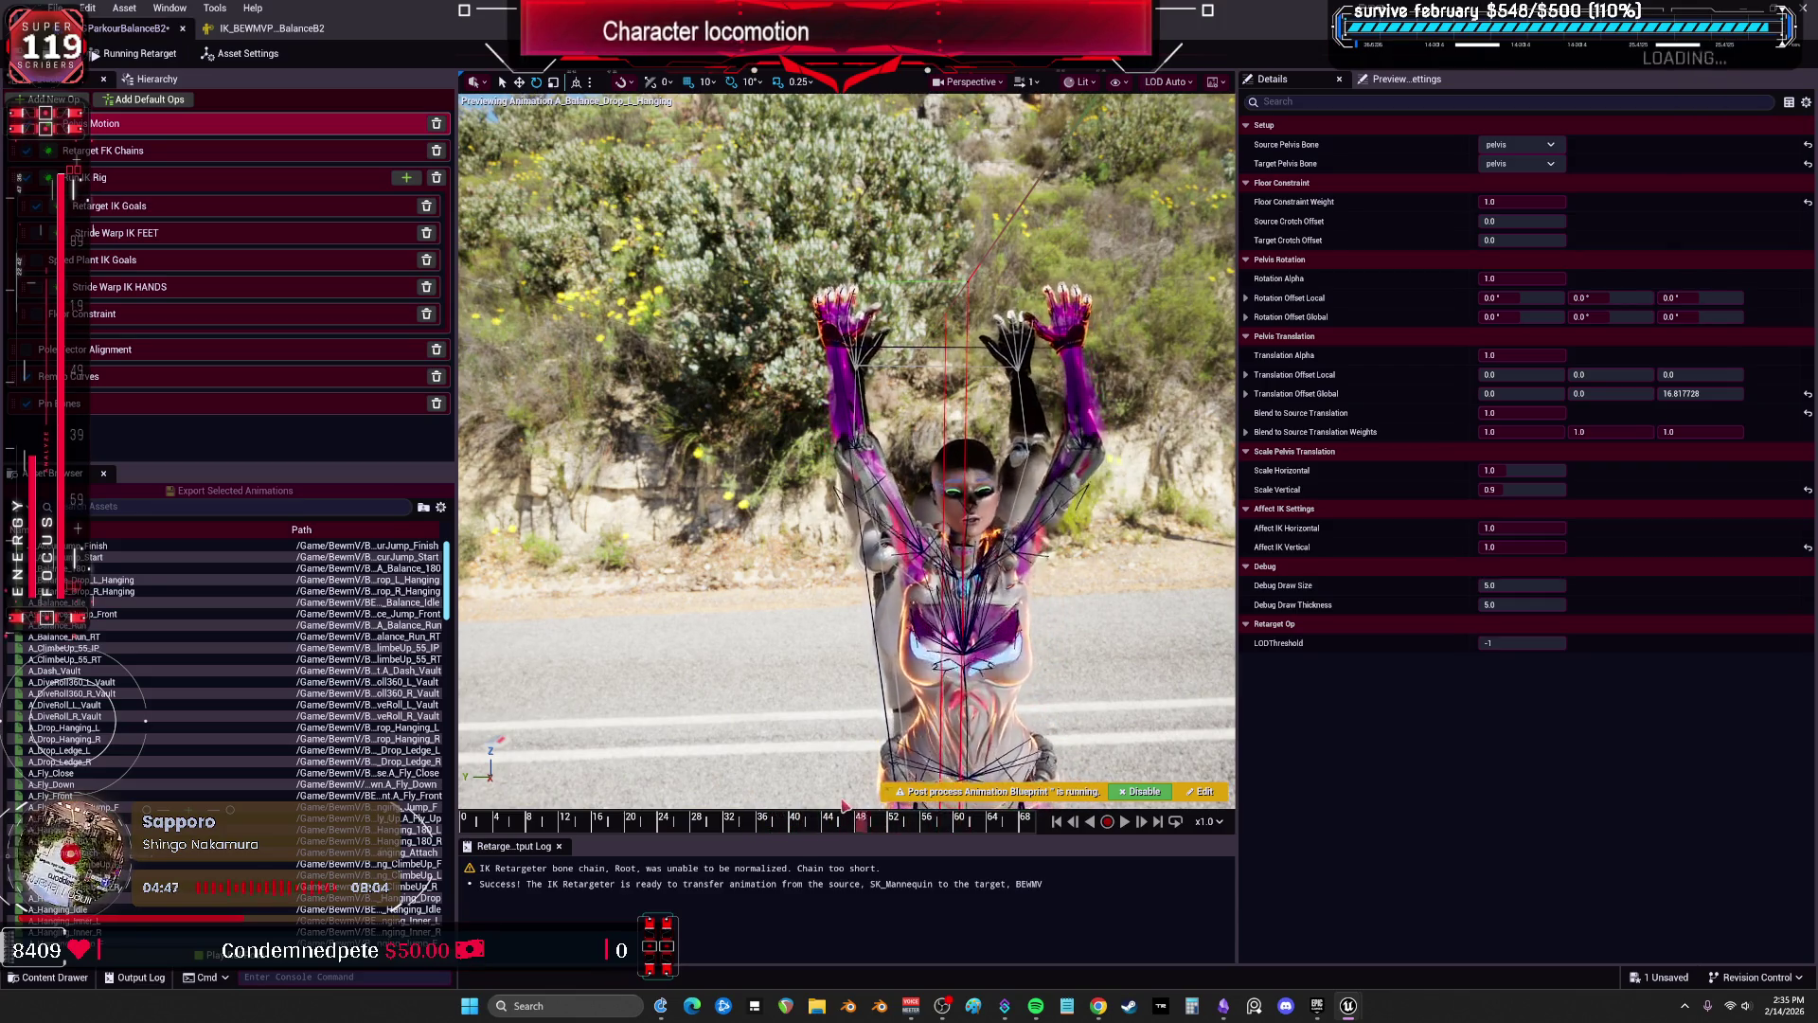
mouse_move(894, 802)
left_mouse_down()
mouse_move(885, 672)
mouse_move(677, 692)
left_mouse_up()
left_click_drag(918, 446, 919, 446)
Drop the arm IK goal's Blend to Source Rotation to 0.0 and rewind the preview to around frame 44.
left_click(895, 495)
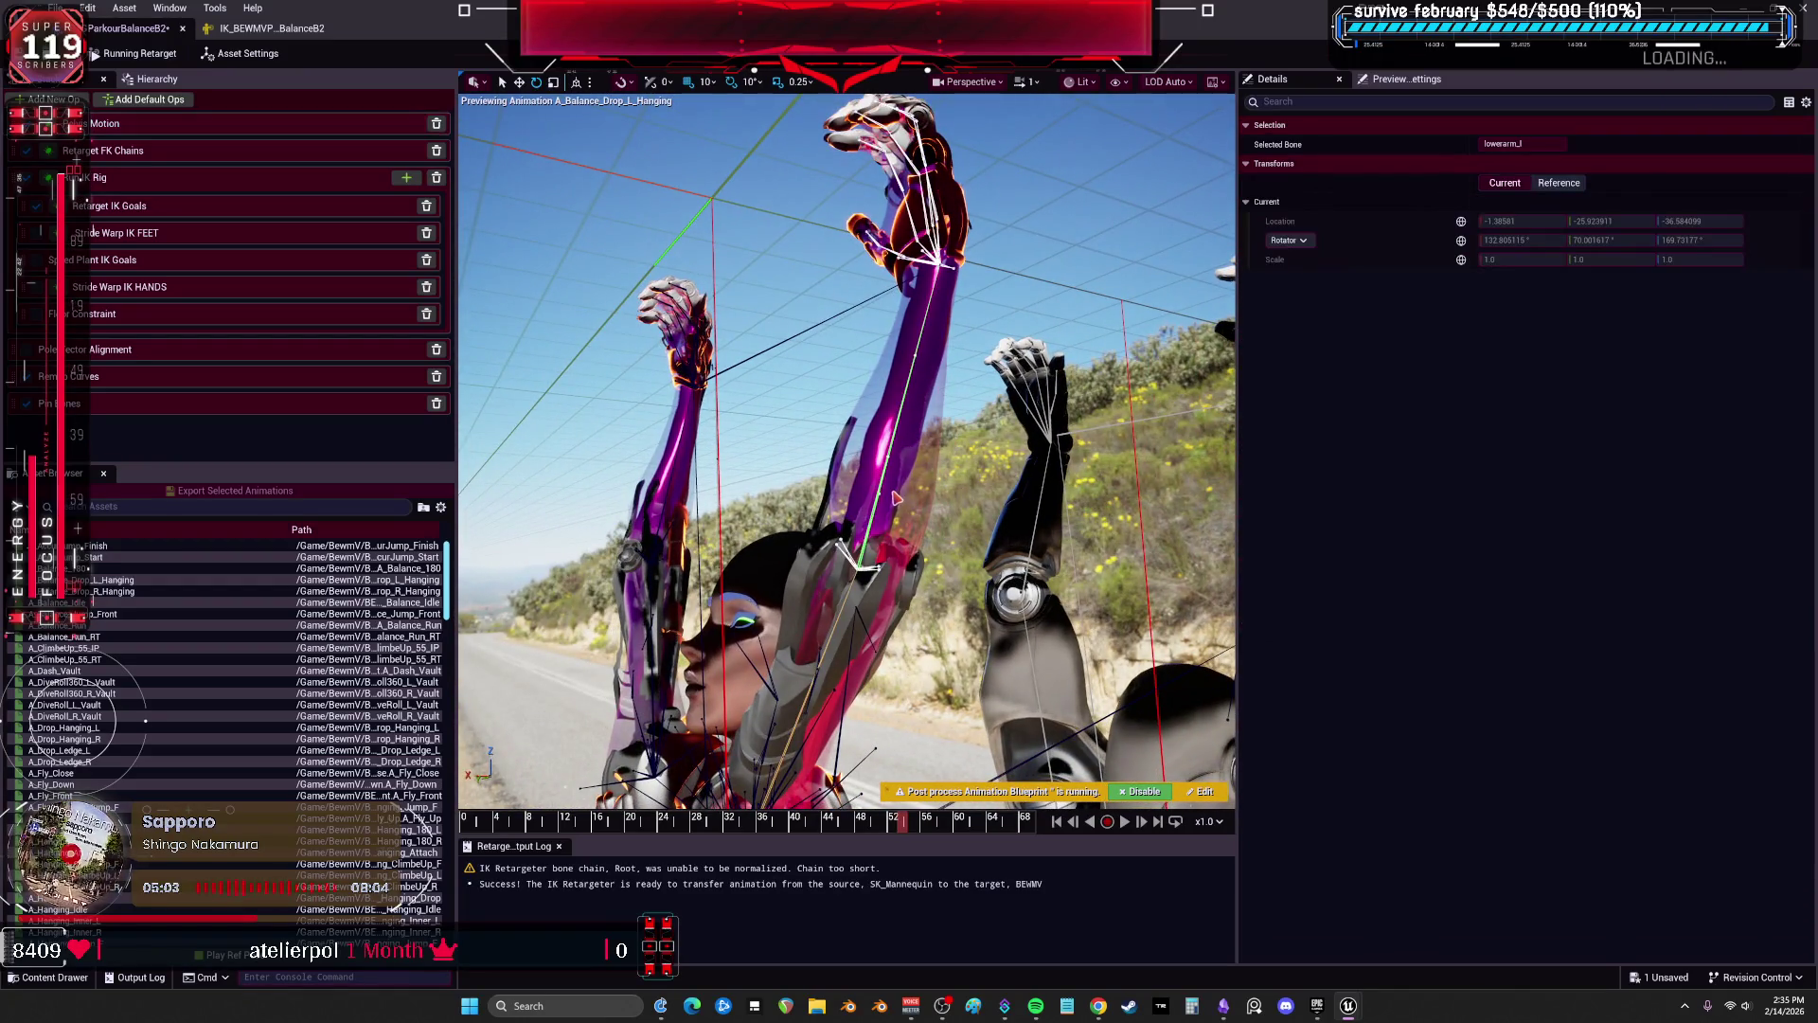
left_click(143, 217)
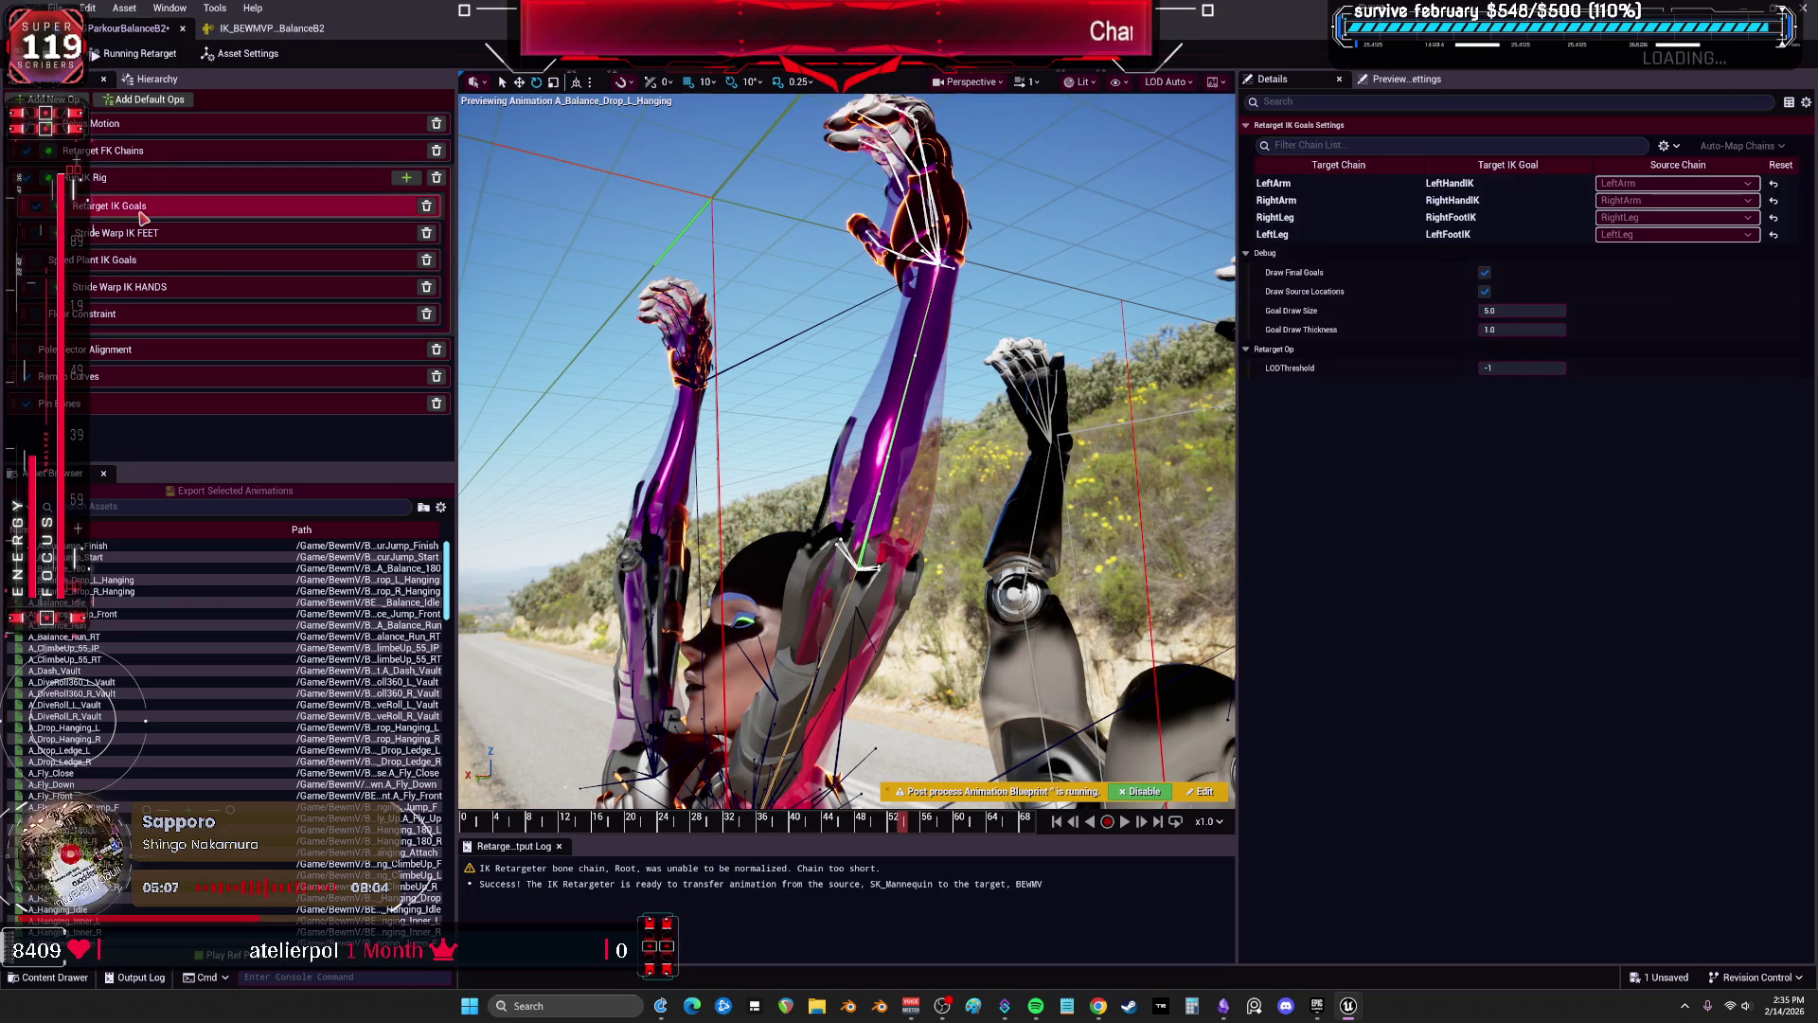
left_click(1344, 183)
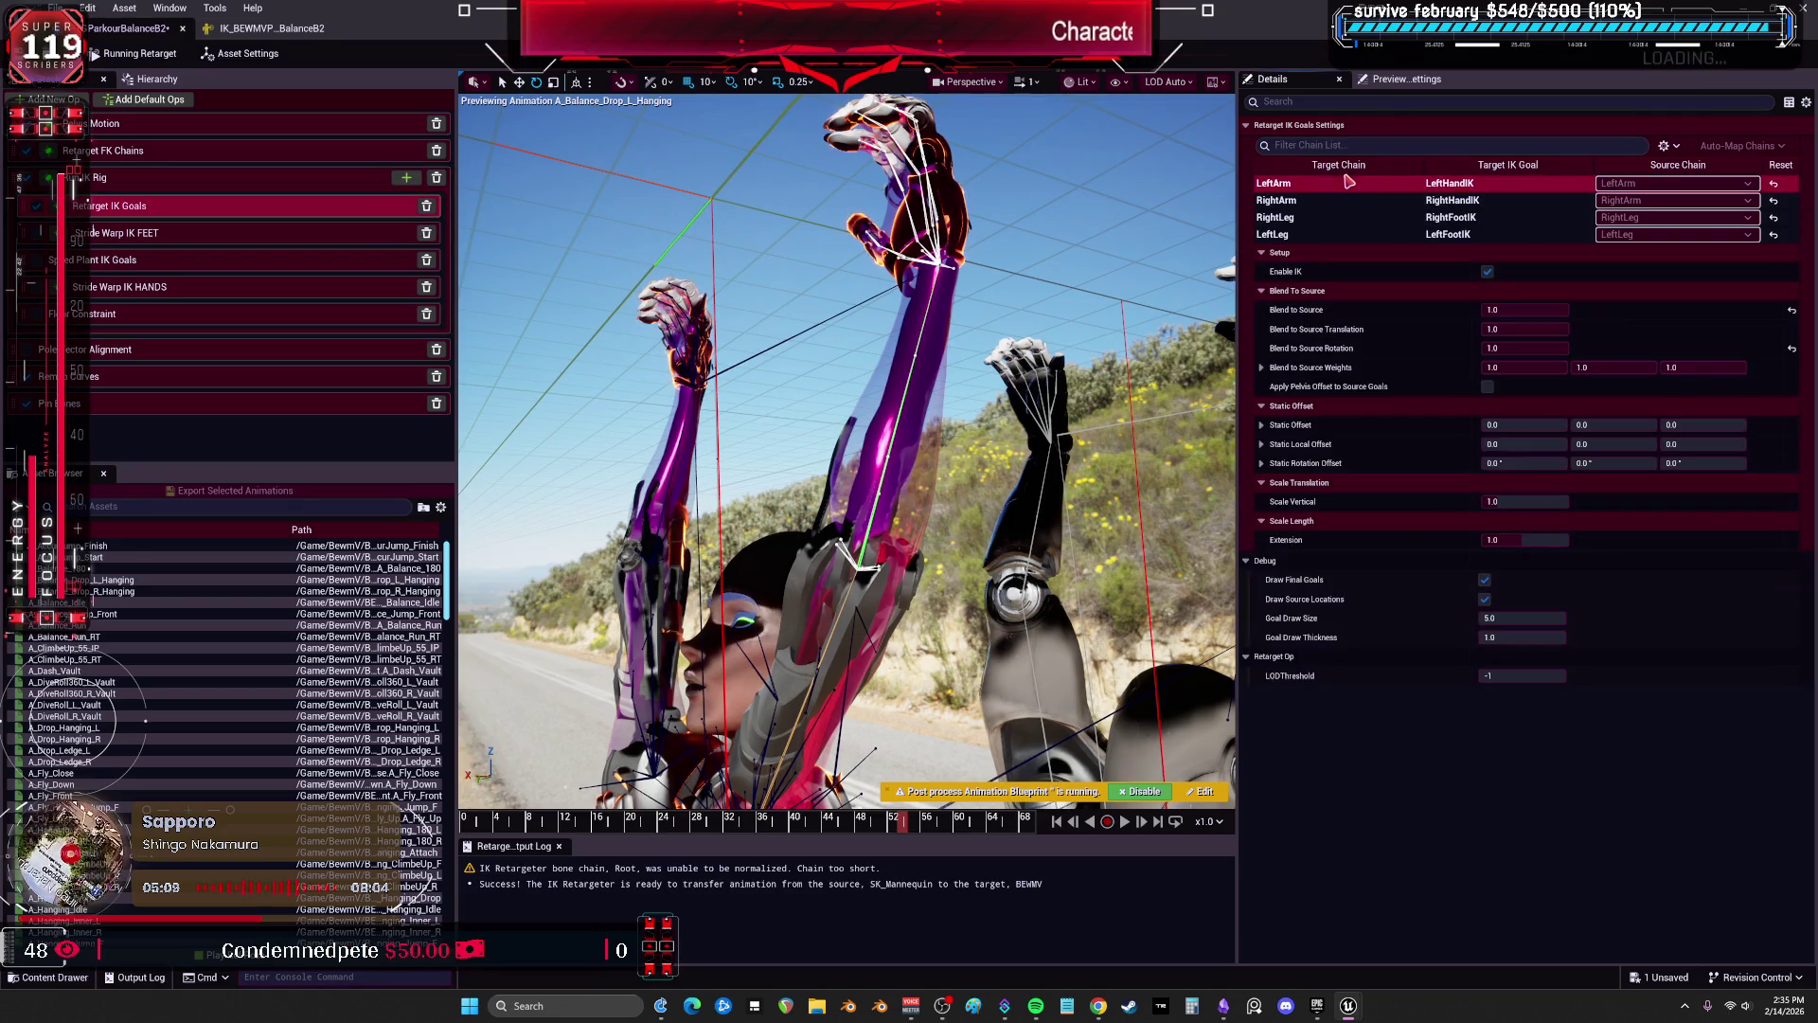
left_click_drag(1541, 345, 1515, 347)
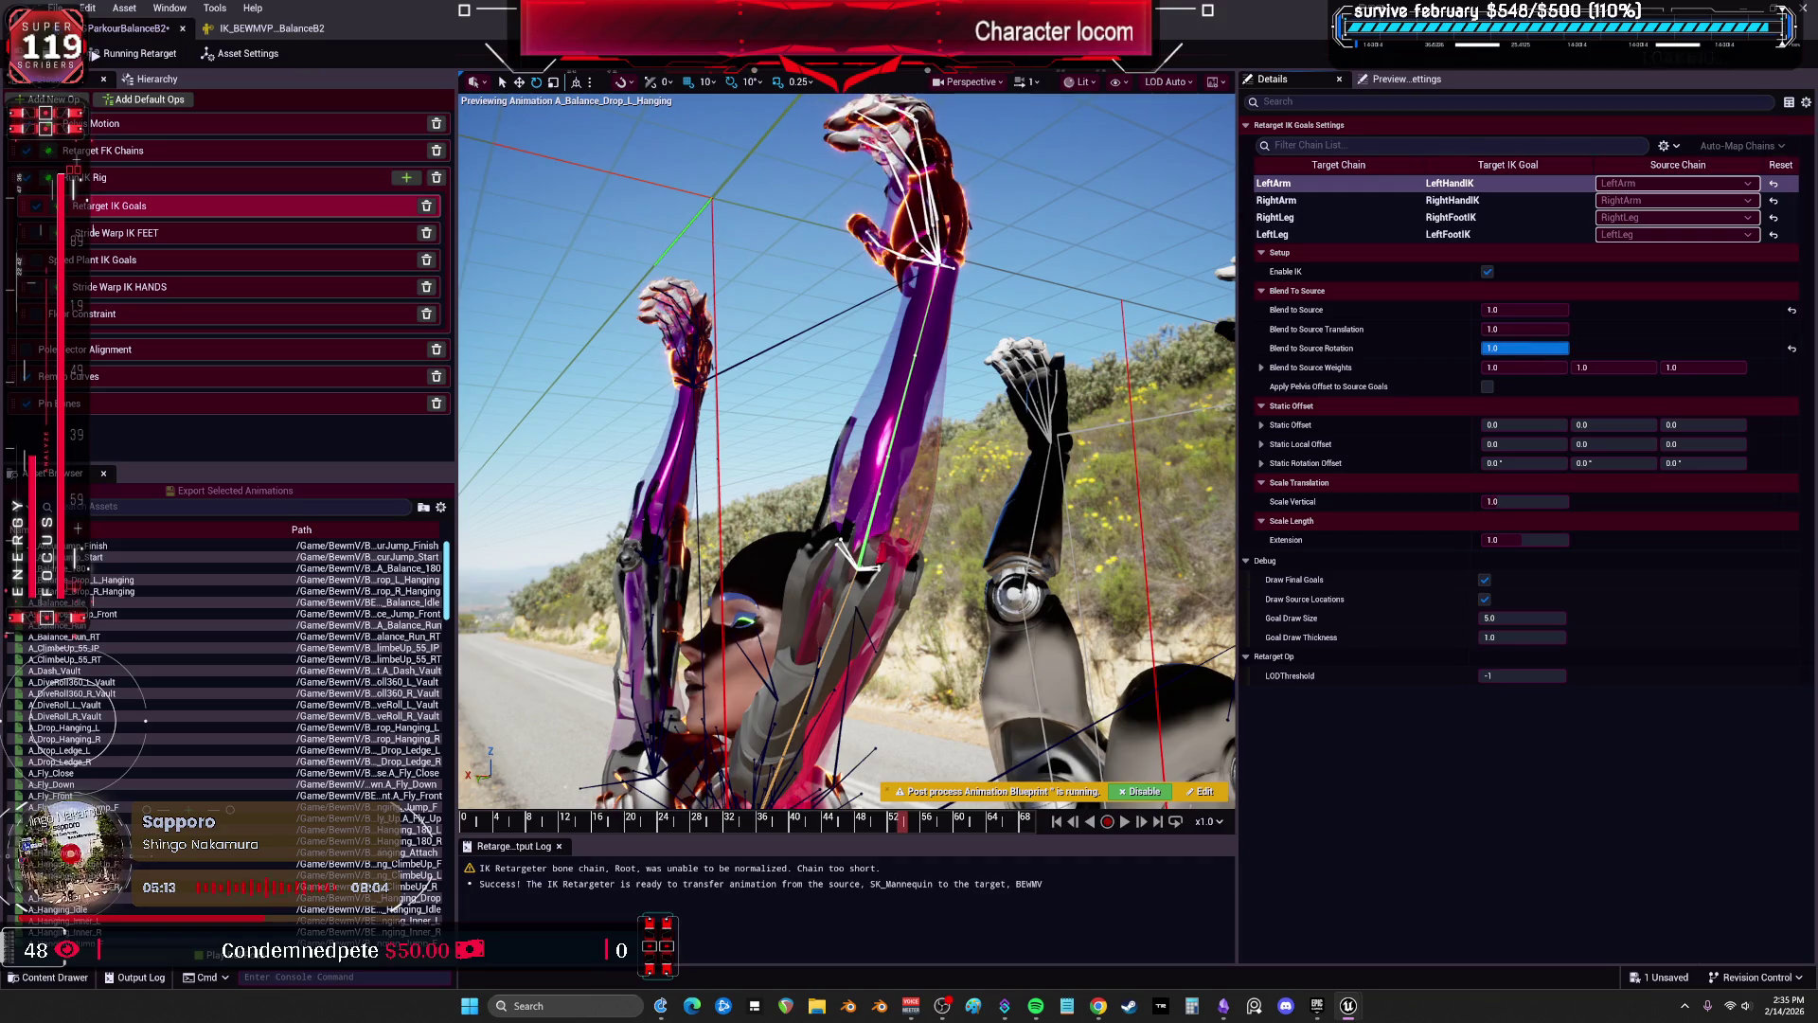
mouse_move(1524, 348)
left_mouse_down()
mouse_move(1506, 348)
mouse_move(1528, 347)
left_mouse_up()
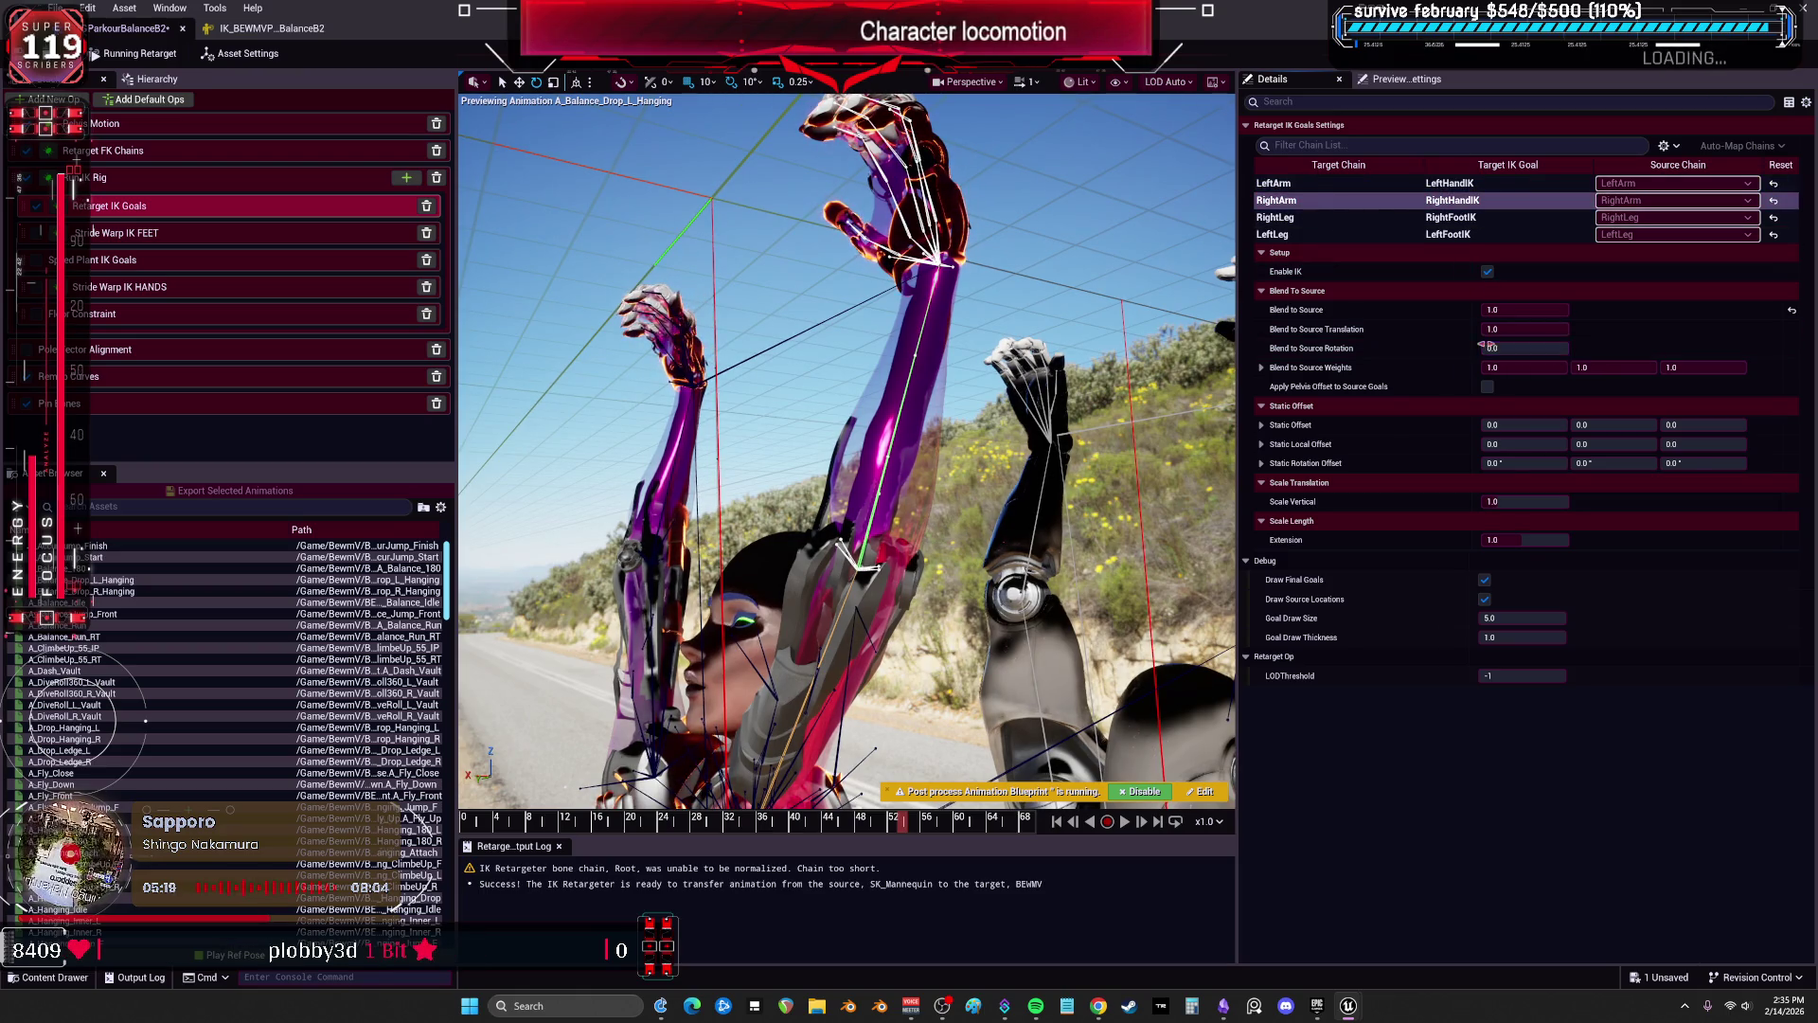
mouse_move(894, 838)
left_mouse_down()
mouse_move(824, 822)
mouse_move(974, 810)
left_mouse_up()
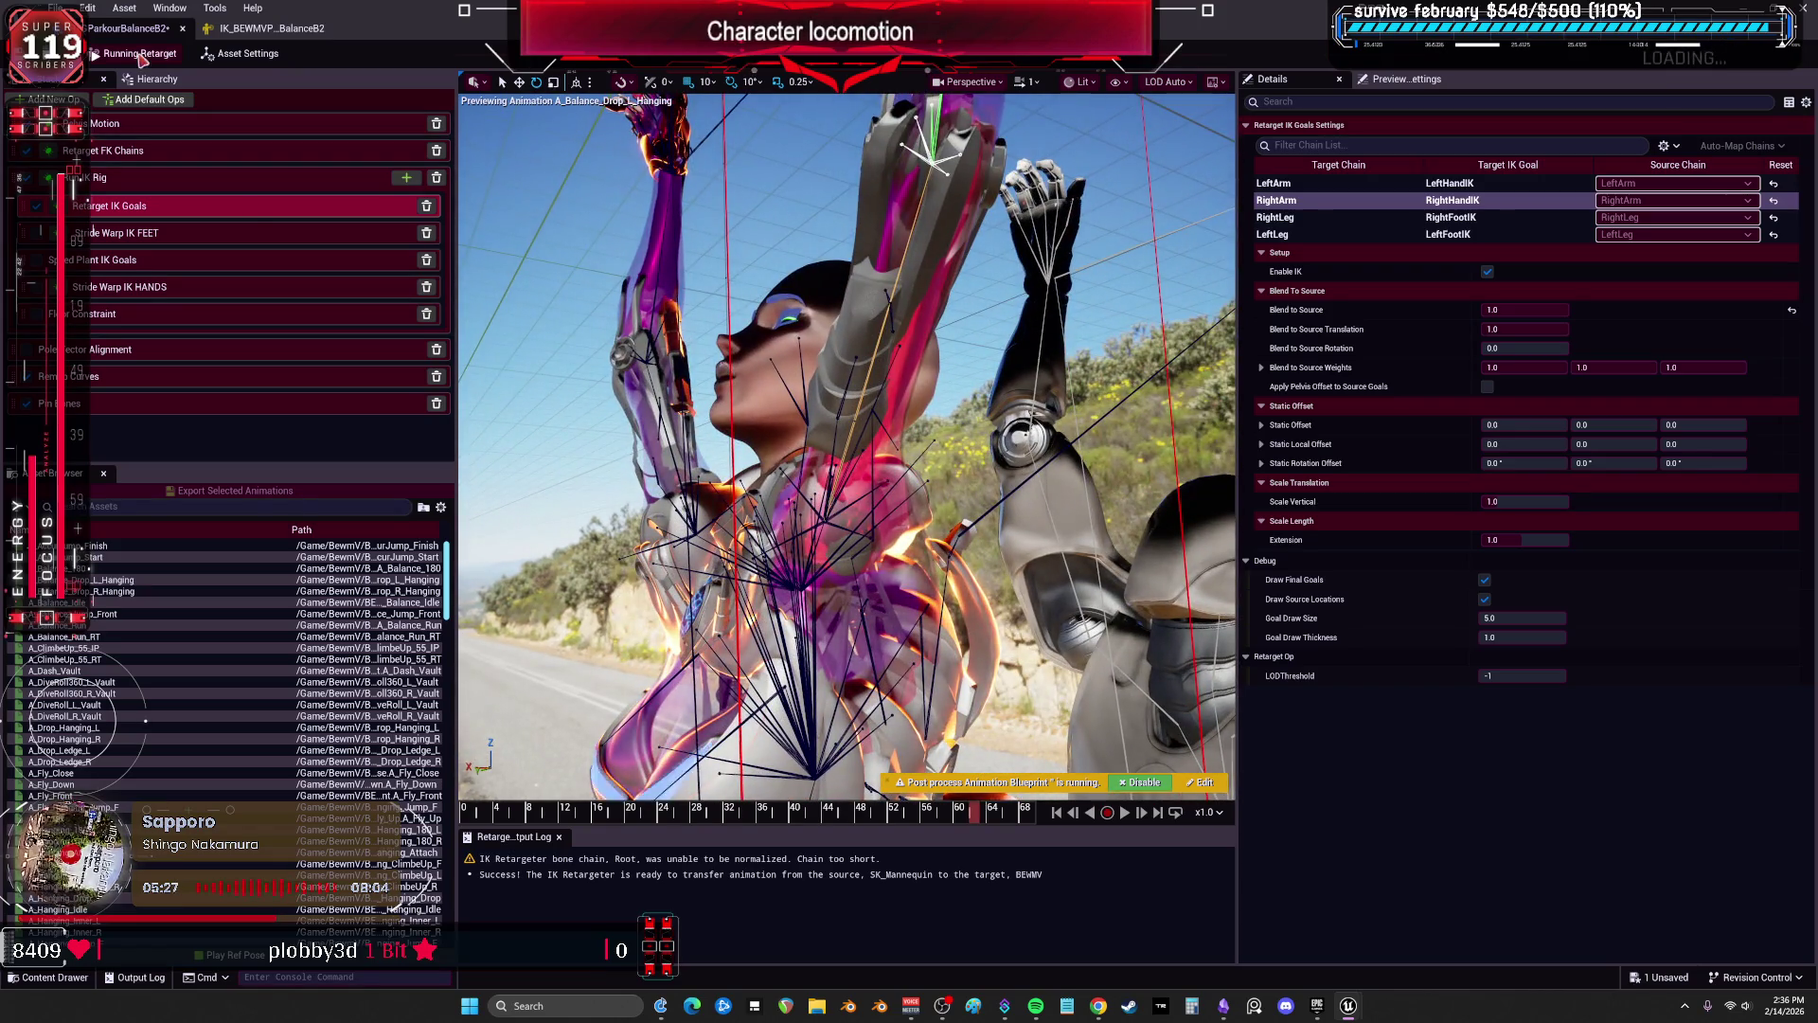
left_click(270, 29)
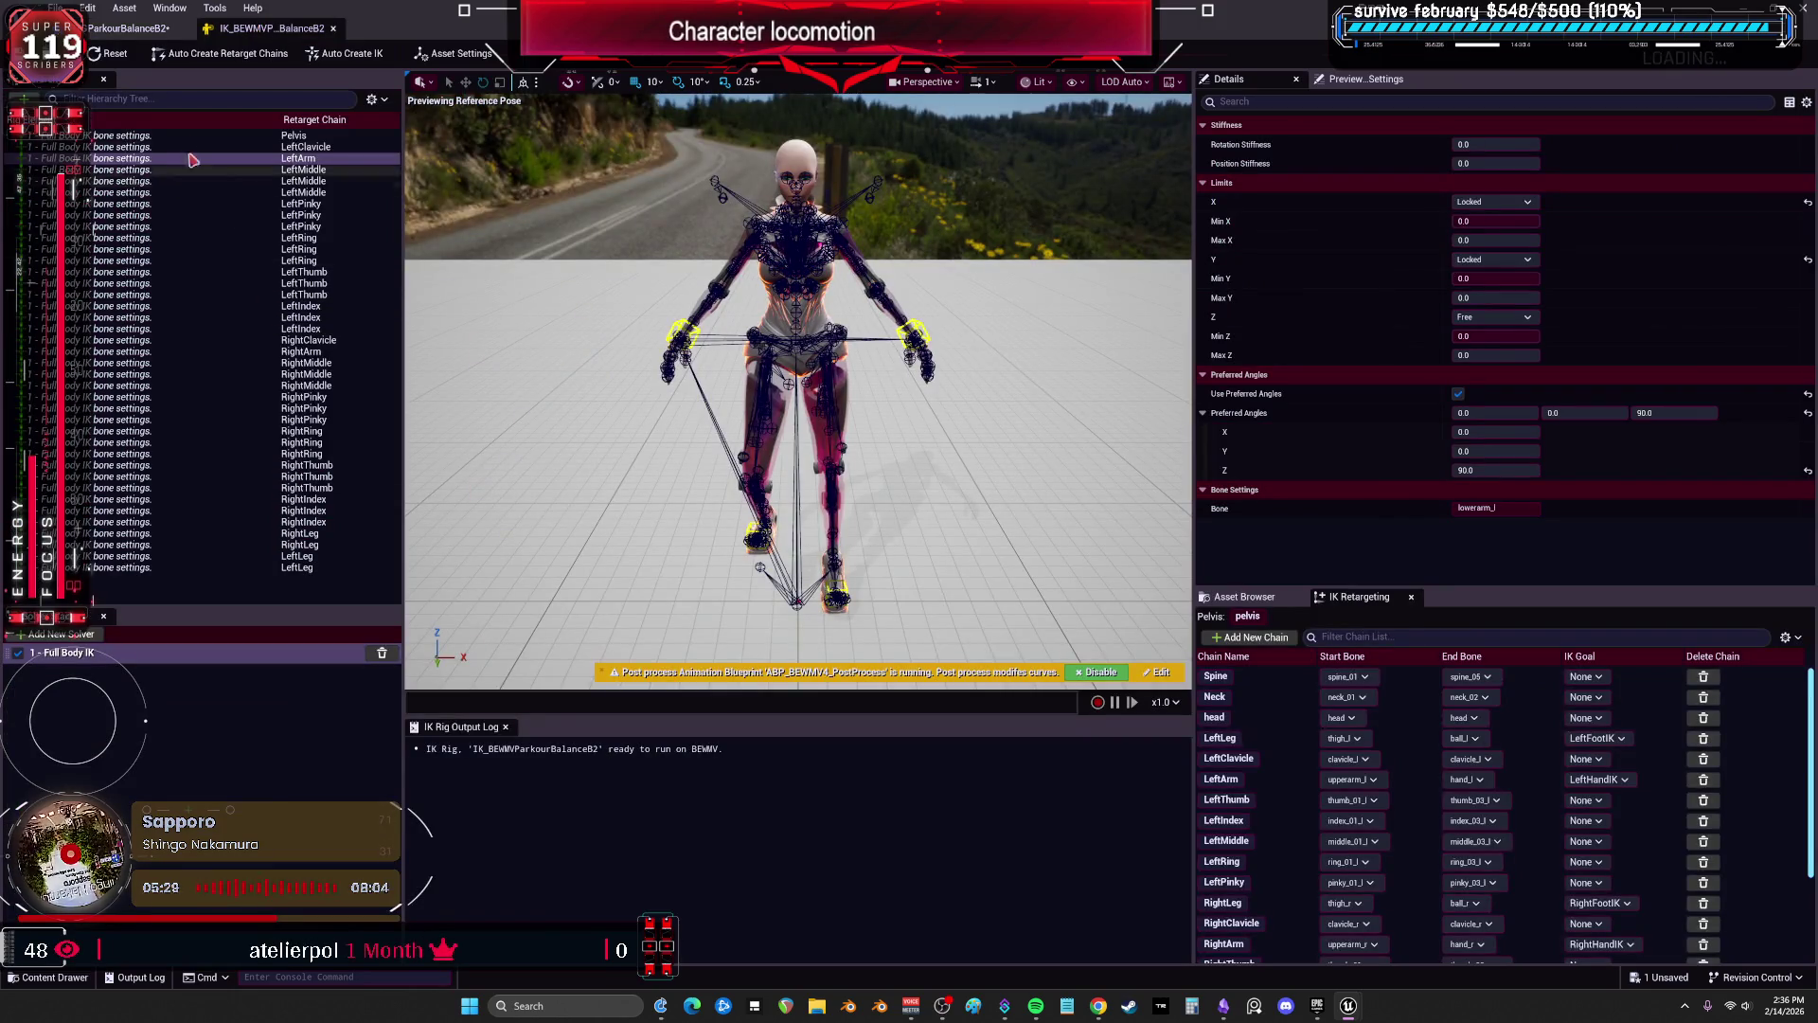
Give both clavicle bones a Rotation Stiffness of 1.0, then check the retargeter preview.
left_click(298, 149)
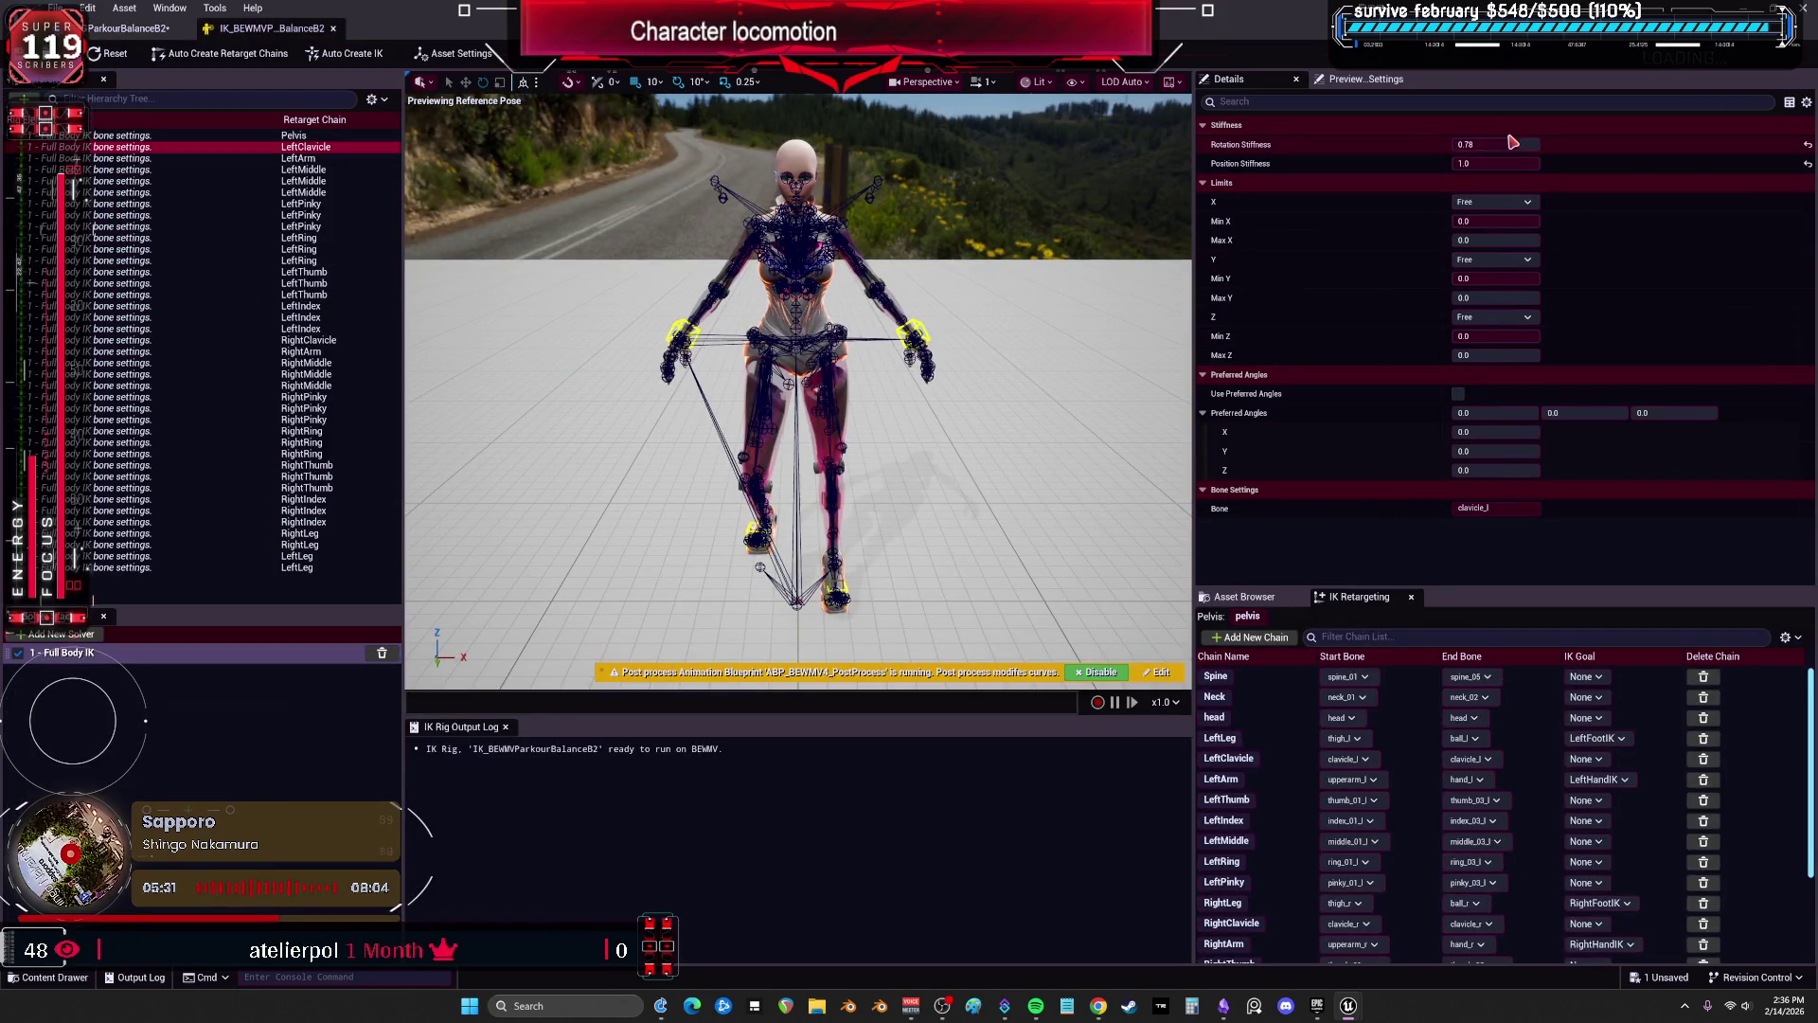
type("1")
key("Return")
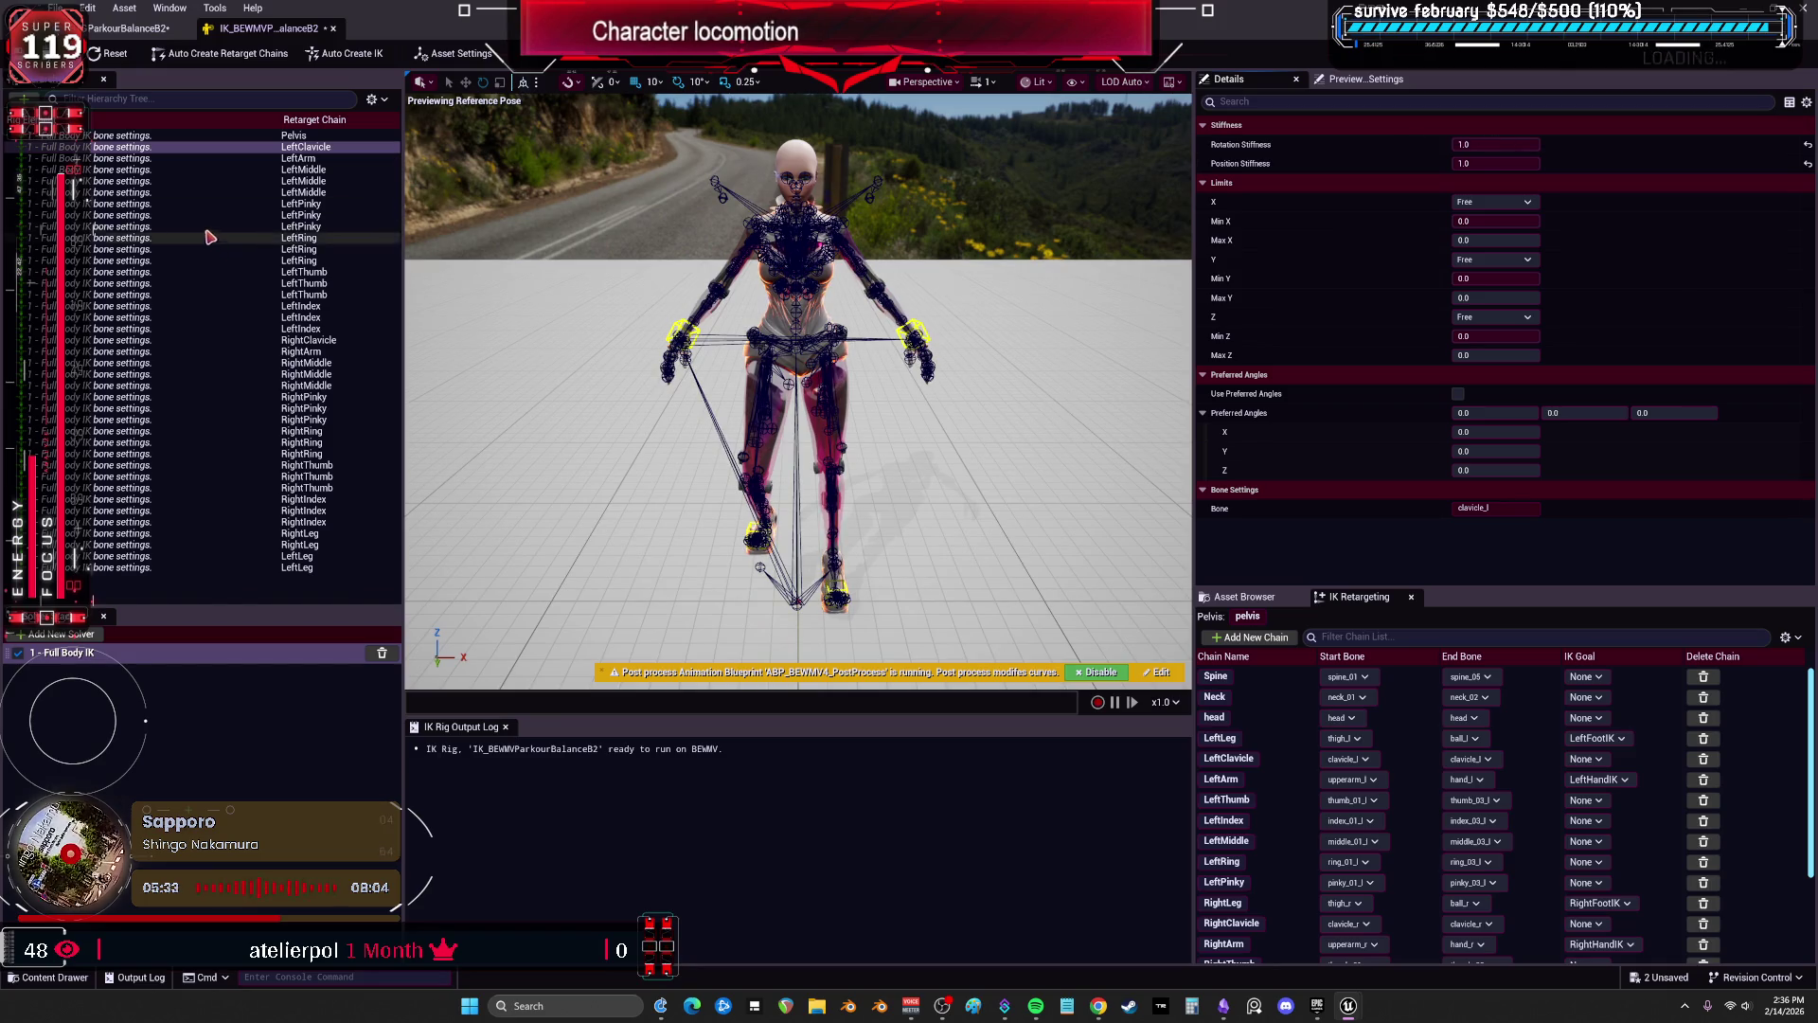
left_click(309, 340)
left_click(1496, 144)
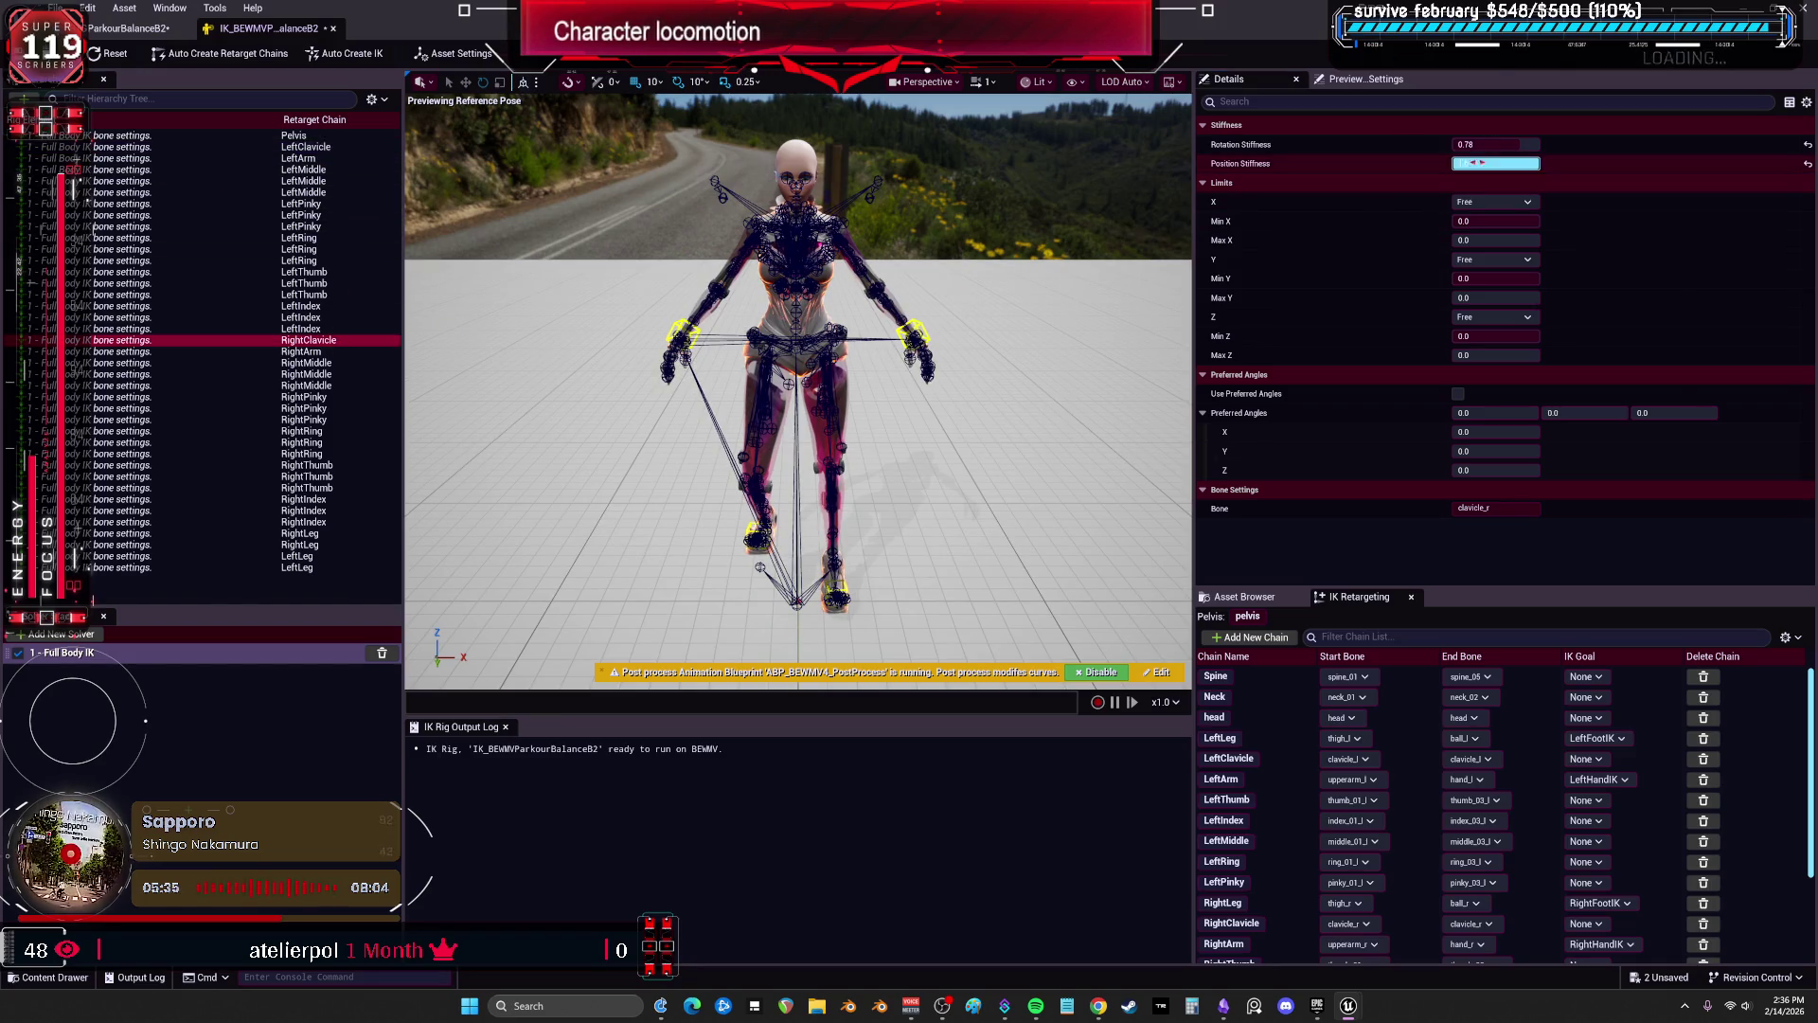
key("Return")
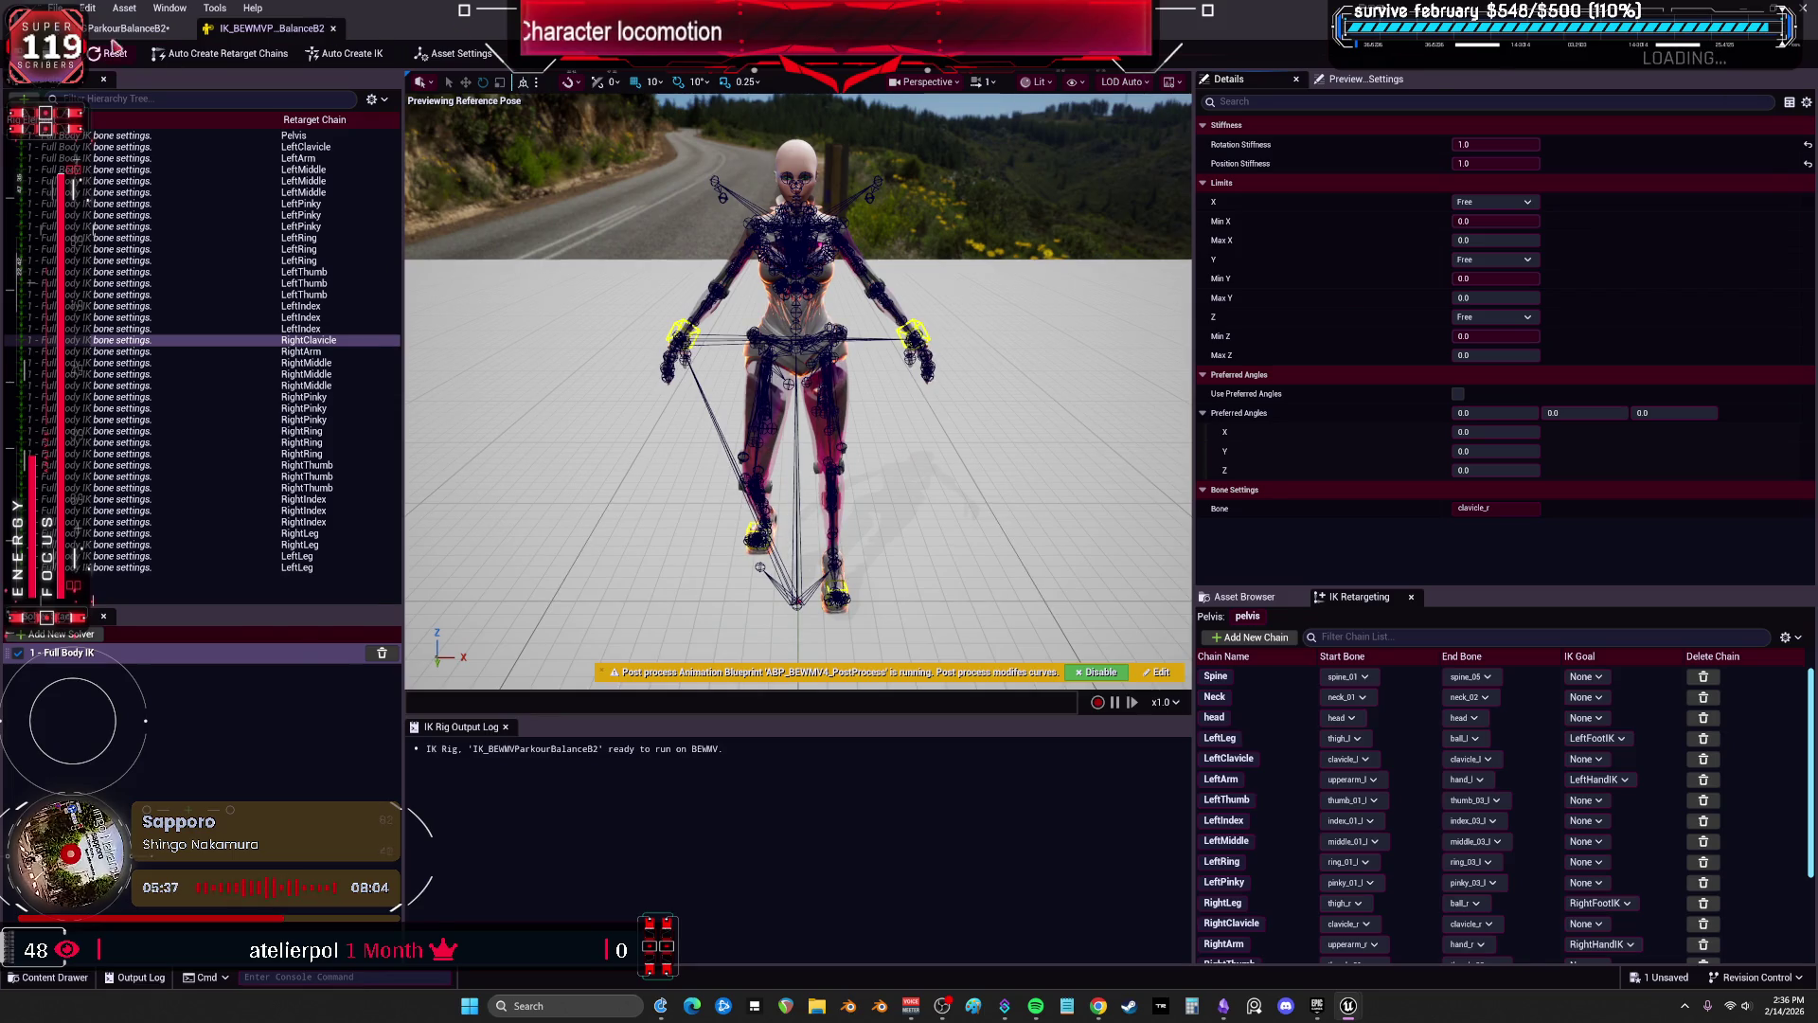
left_click(128, 28)
left_click_drag(953, 299, 862, 303)
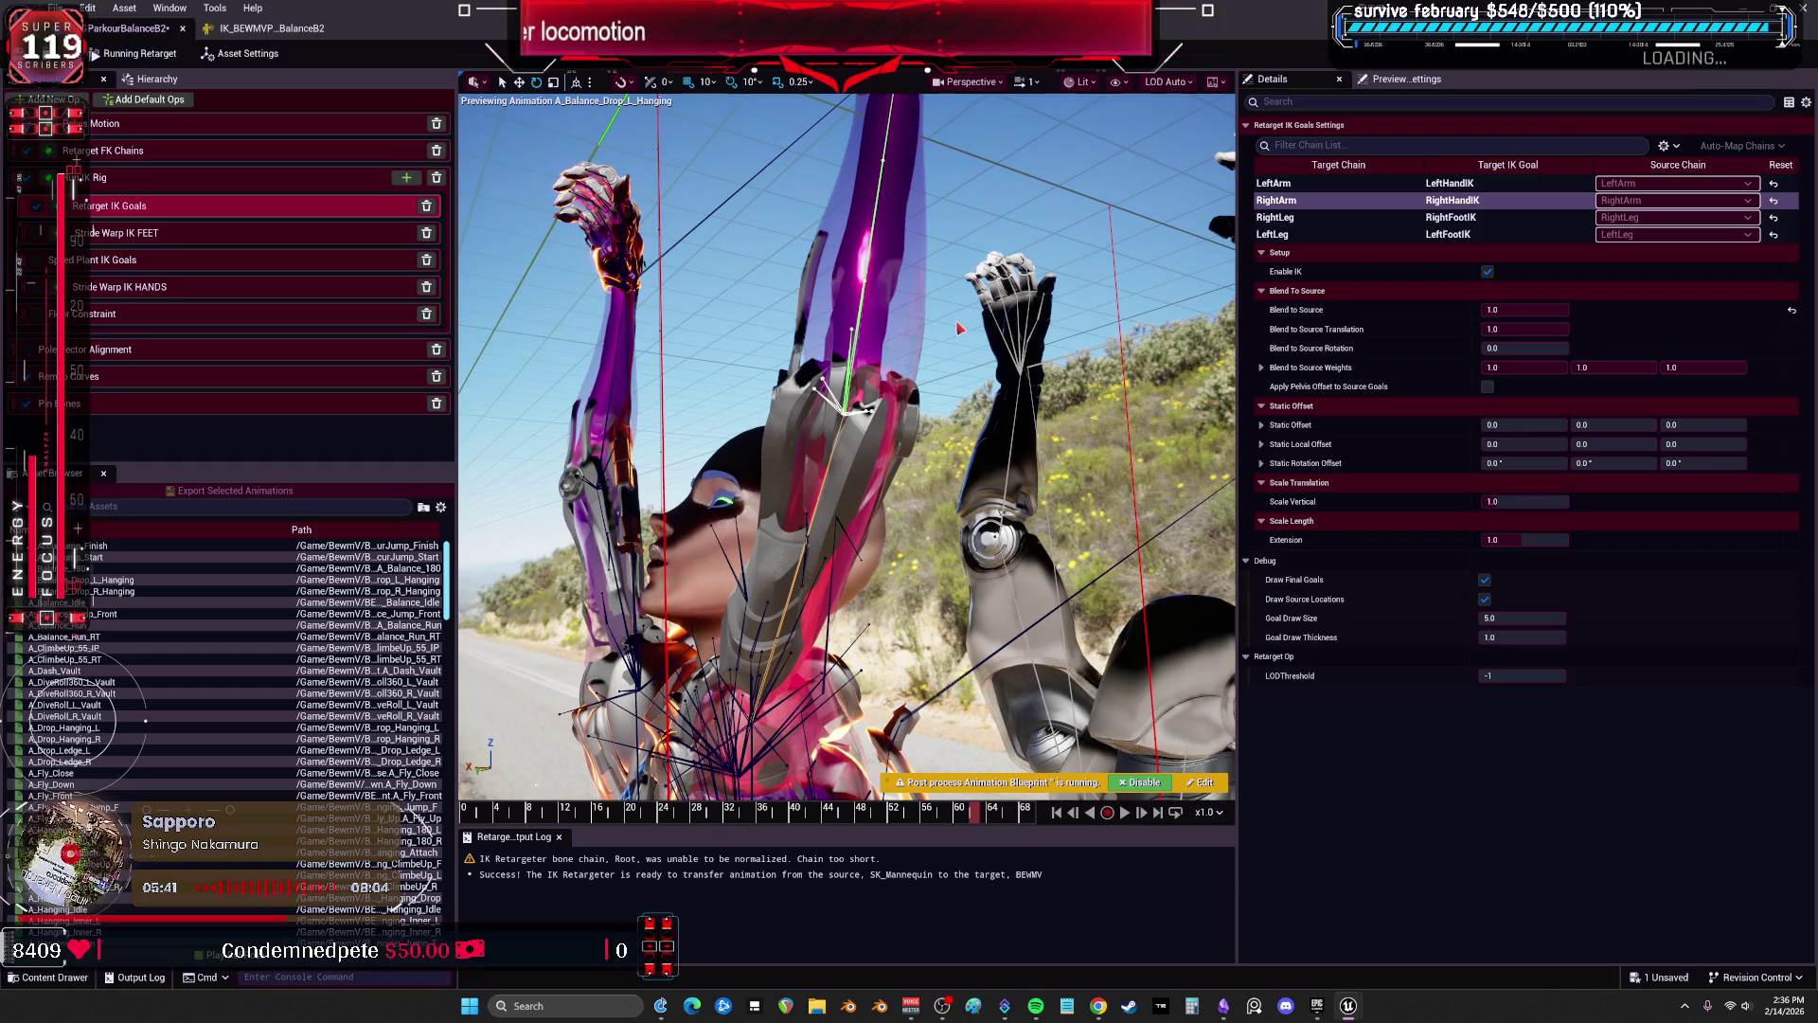
Lower the right and left clavicle Rotation Stiffness to 0.0.
left_click(273, 28)
left_click(1513, 221)
left_click_drag(1519, 144, 1096, 178)
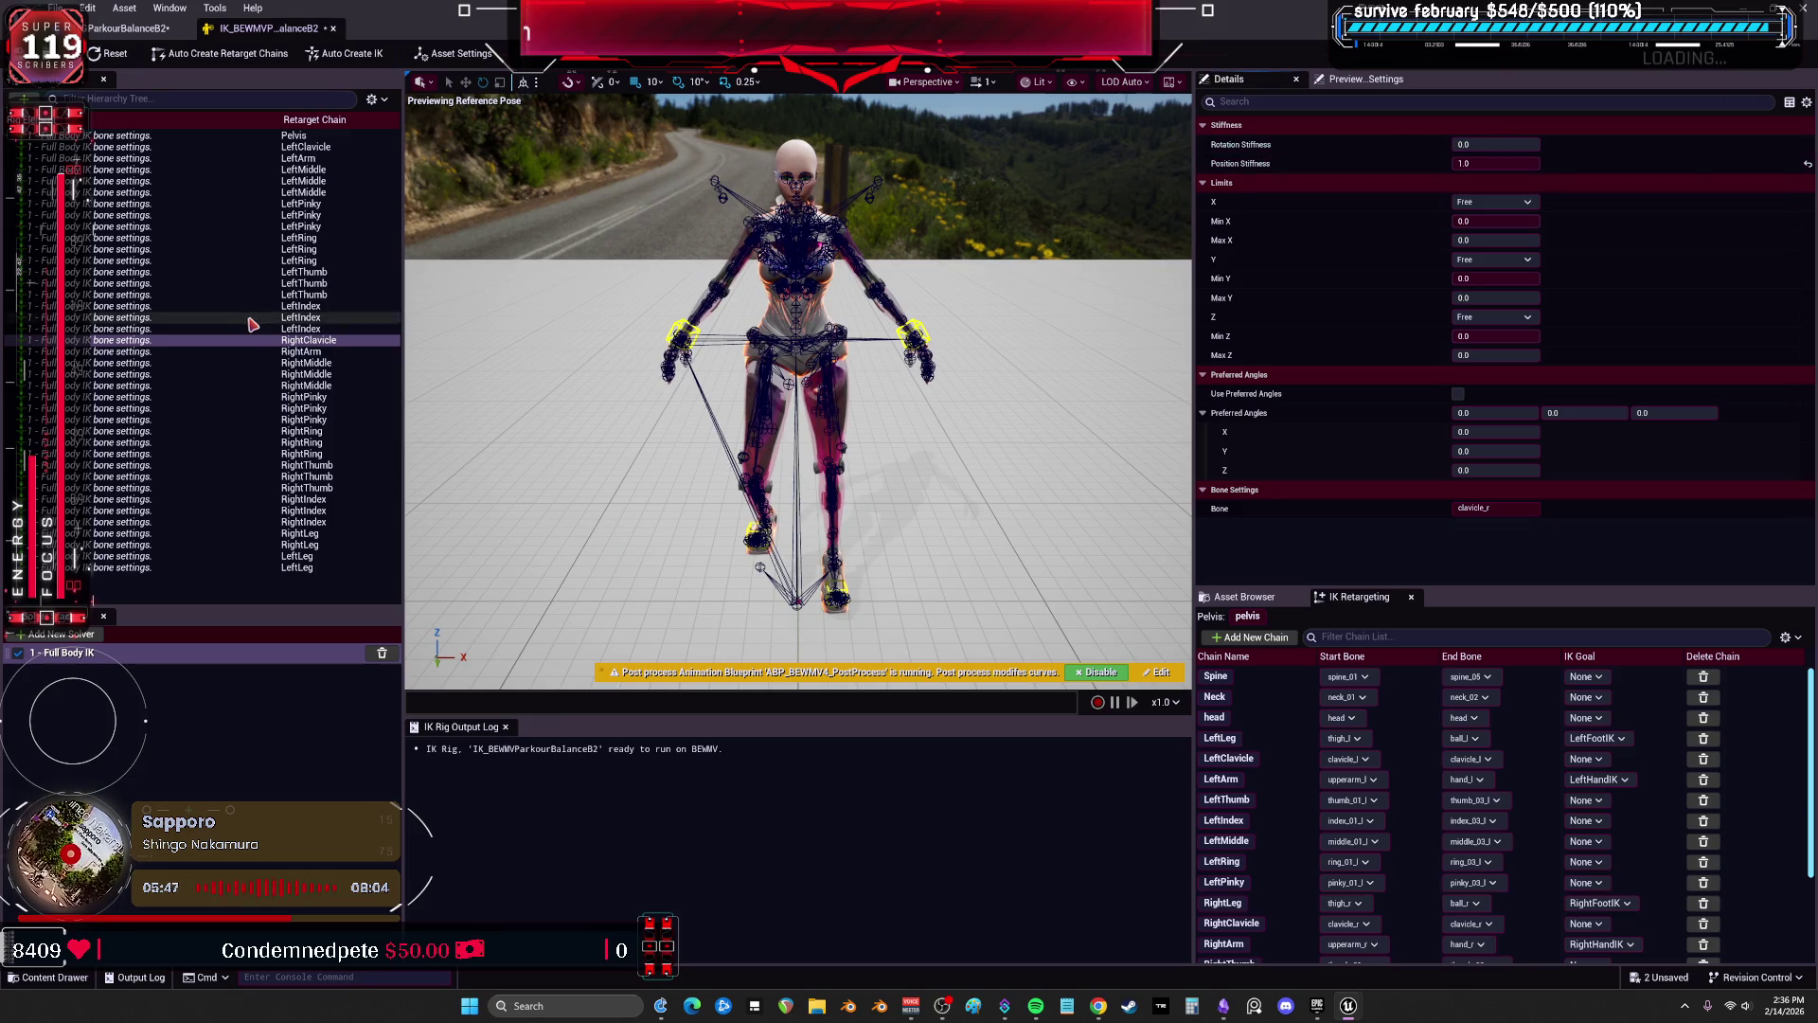
left_click(312, 146)
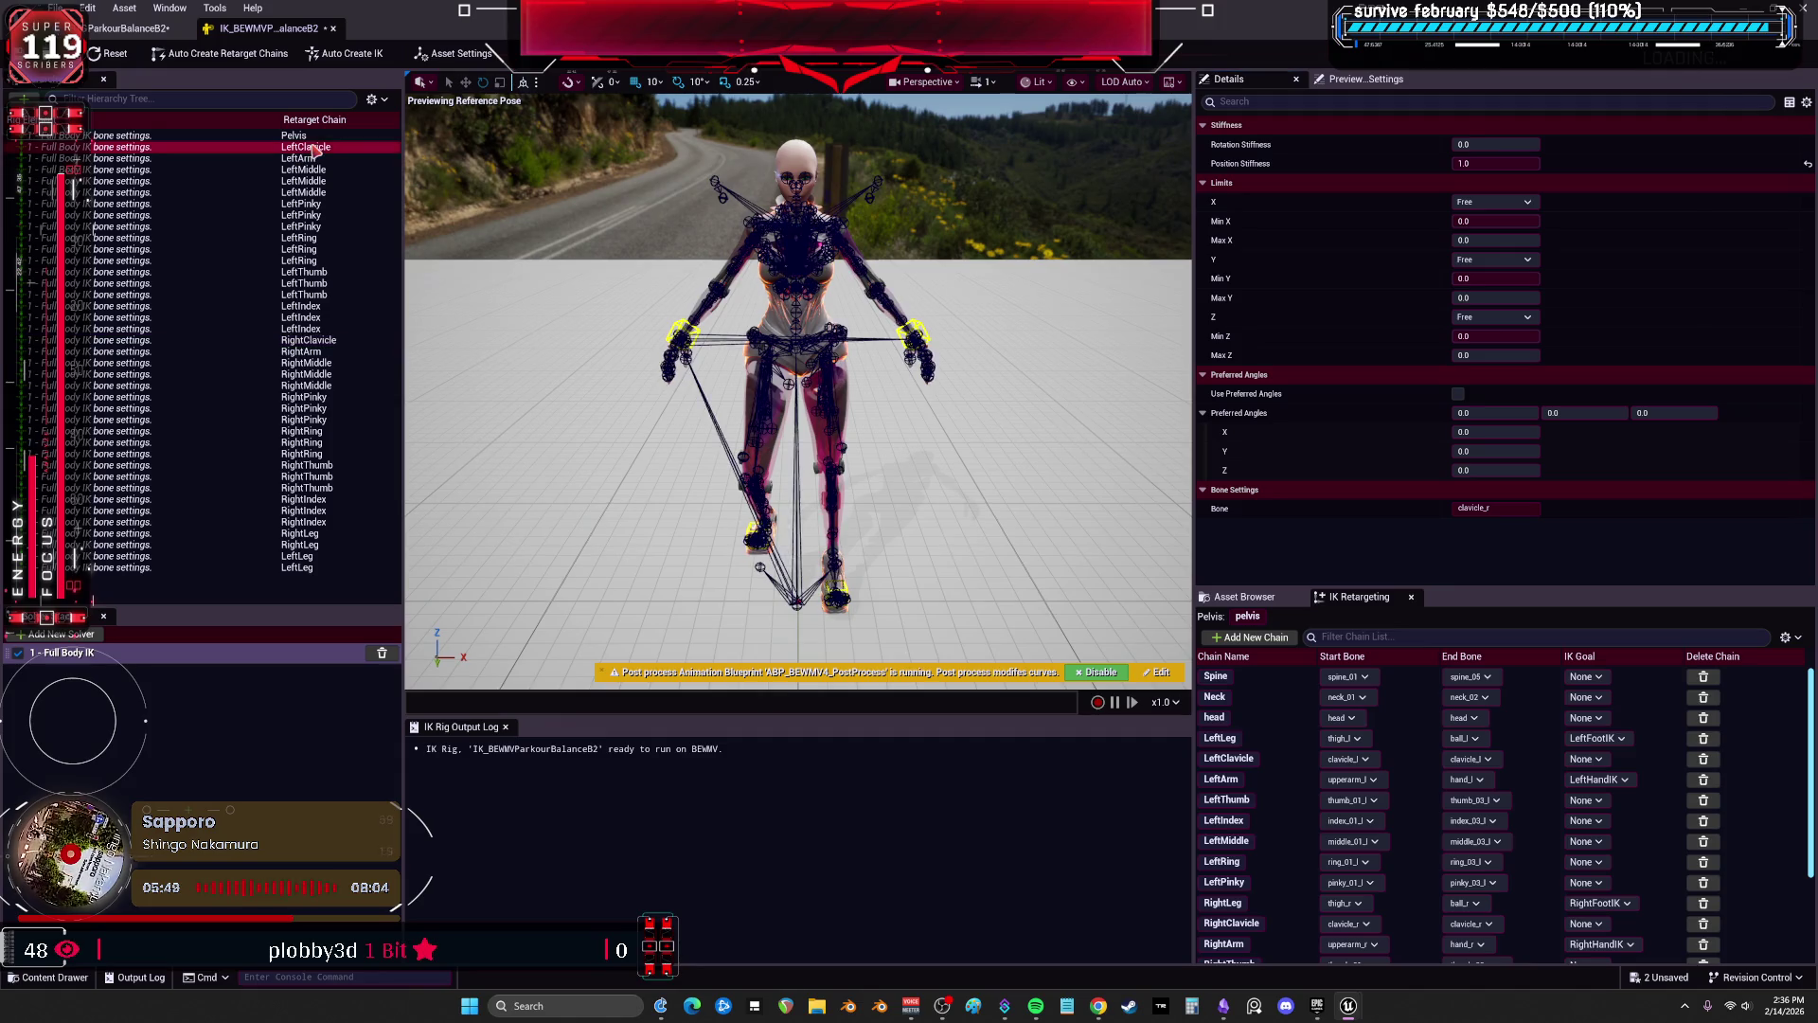
left_click_drag(1471, 140, 1447, 142)
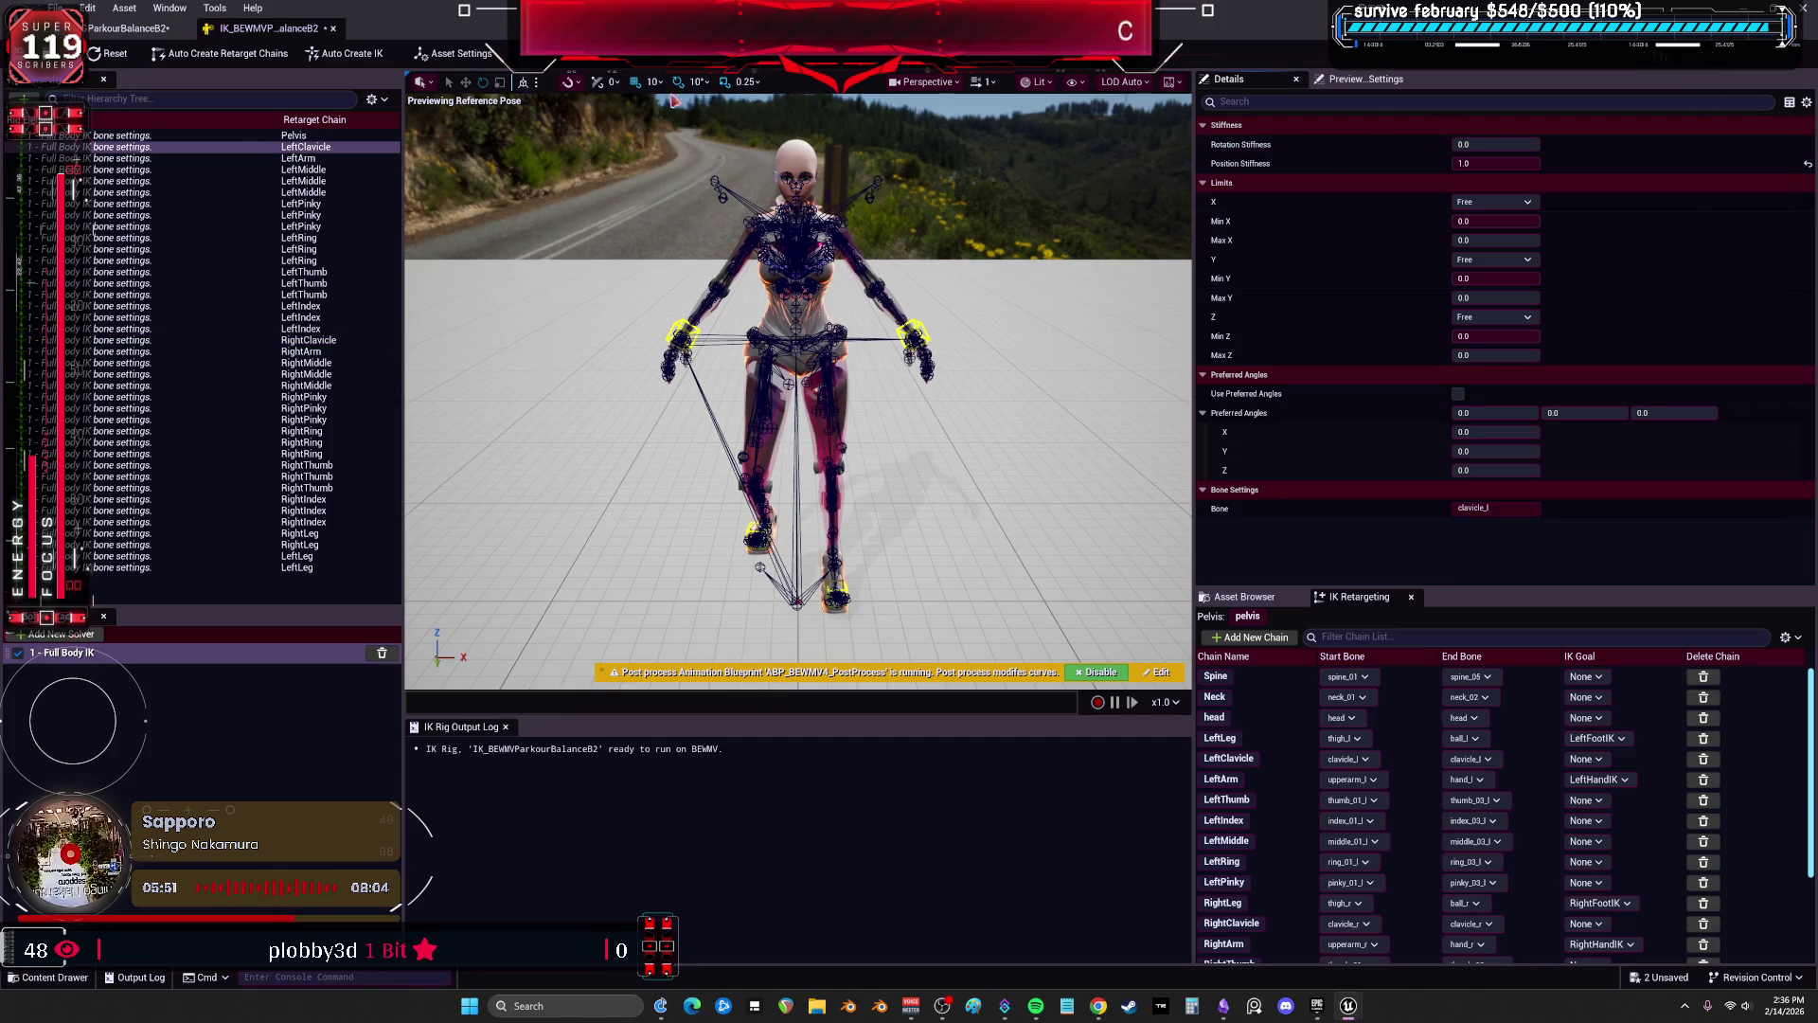
left_click(127, 28)
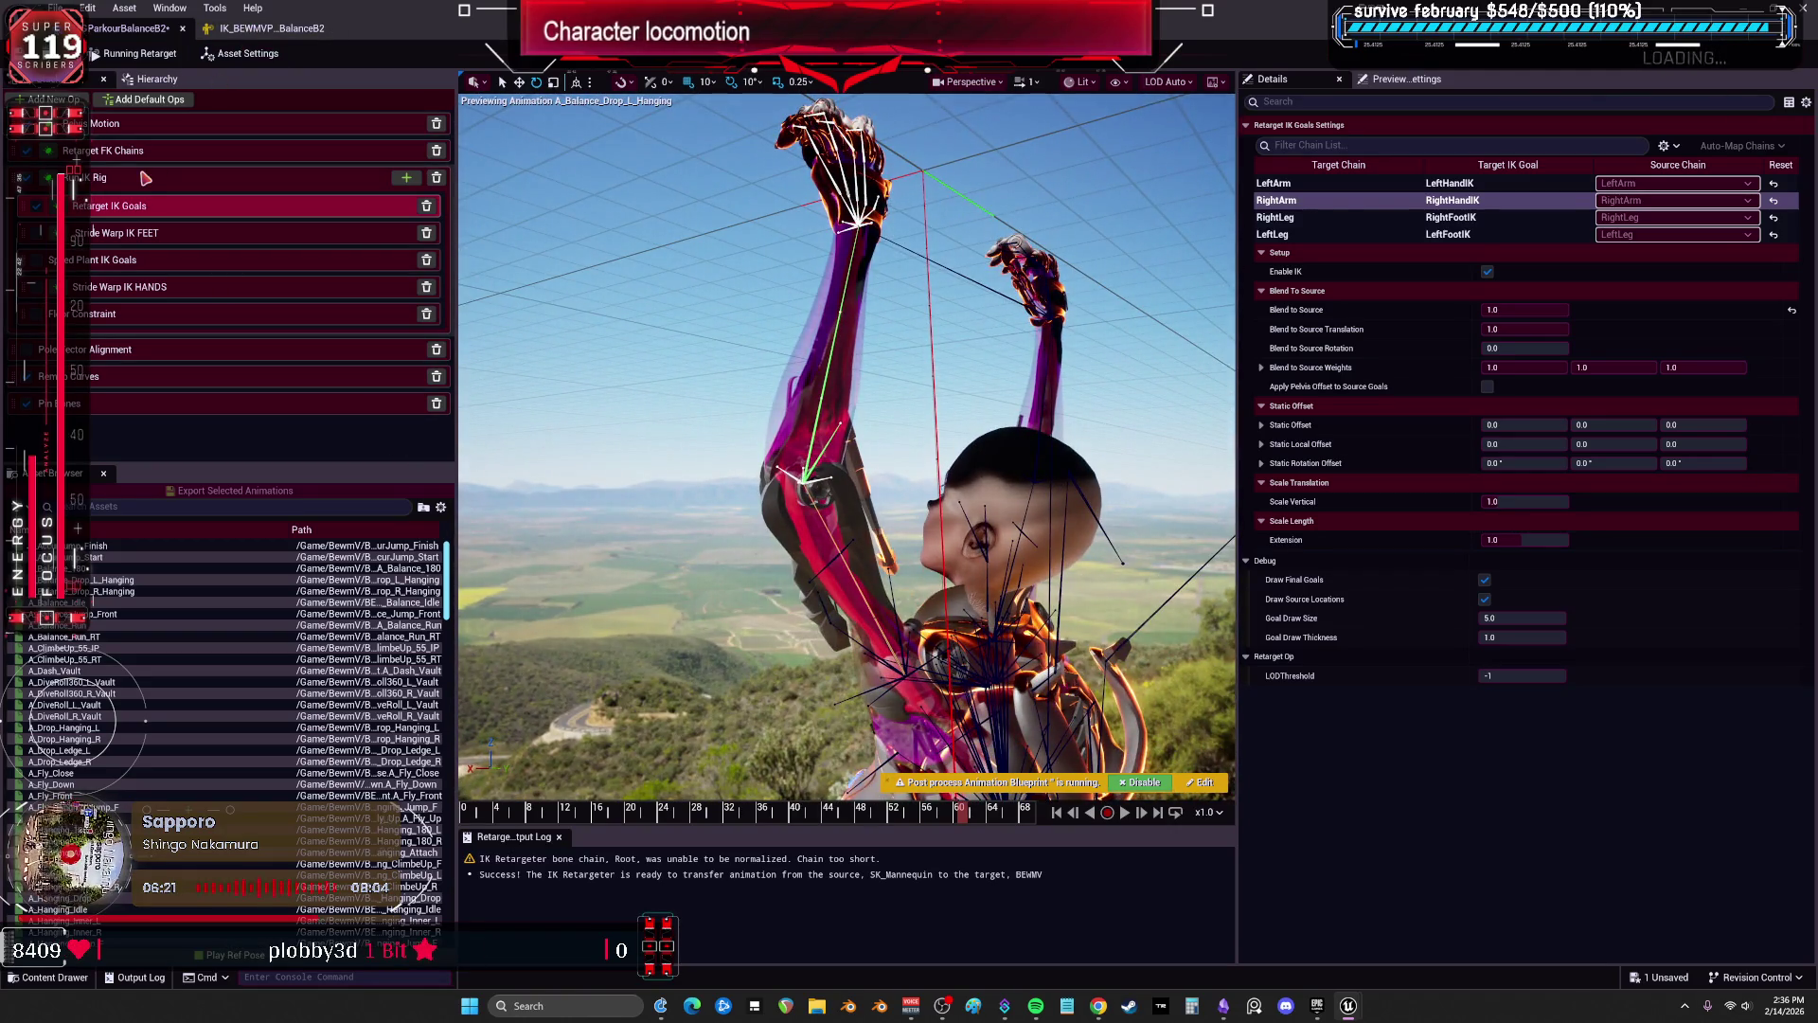
Select the IK Rig solve op and inspect its RightArm and LeftLeg goal settings.
left_click(237, 177)
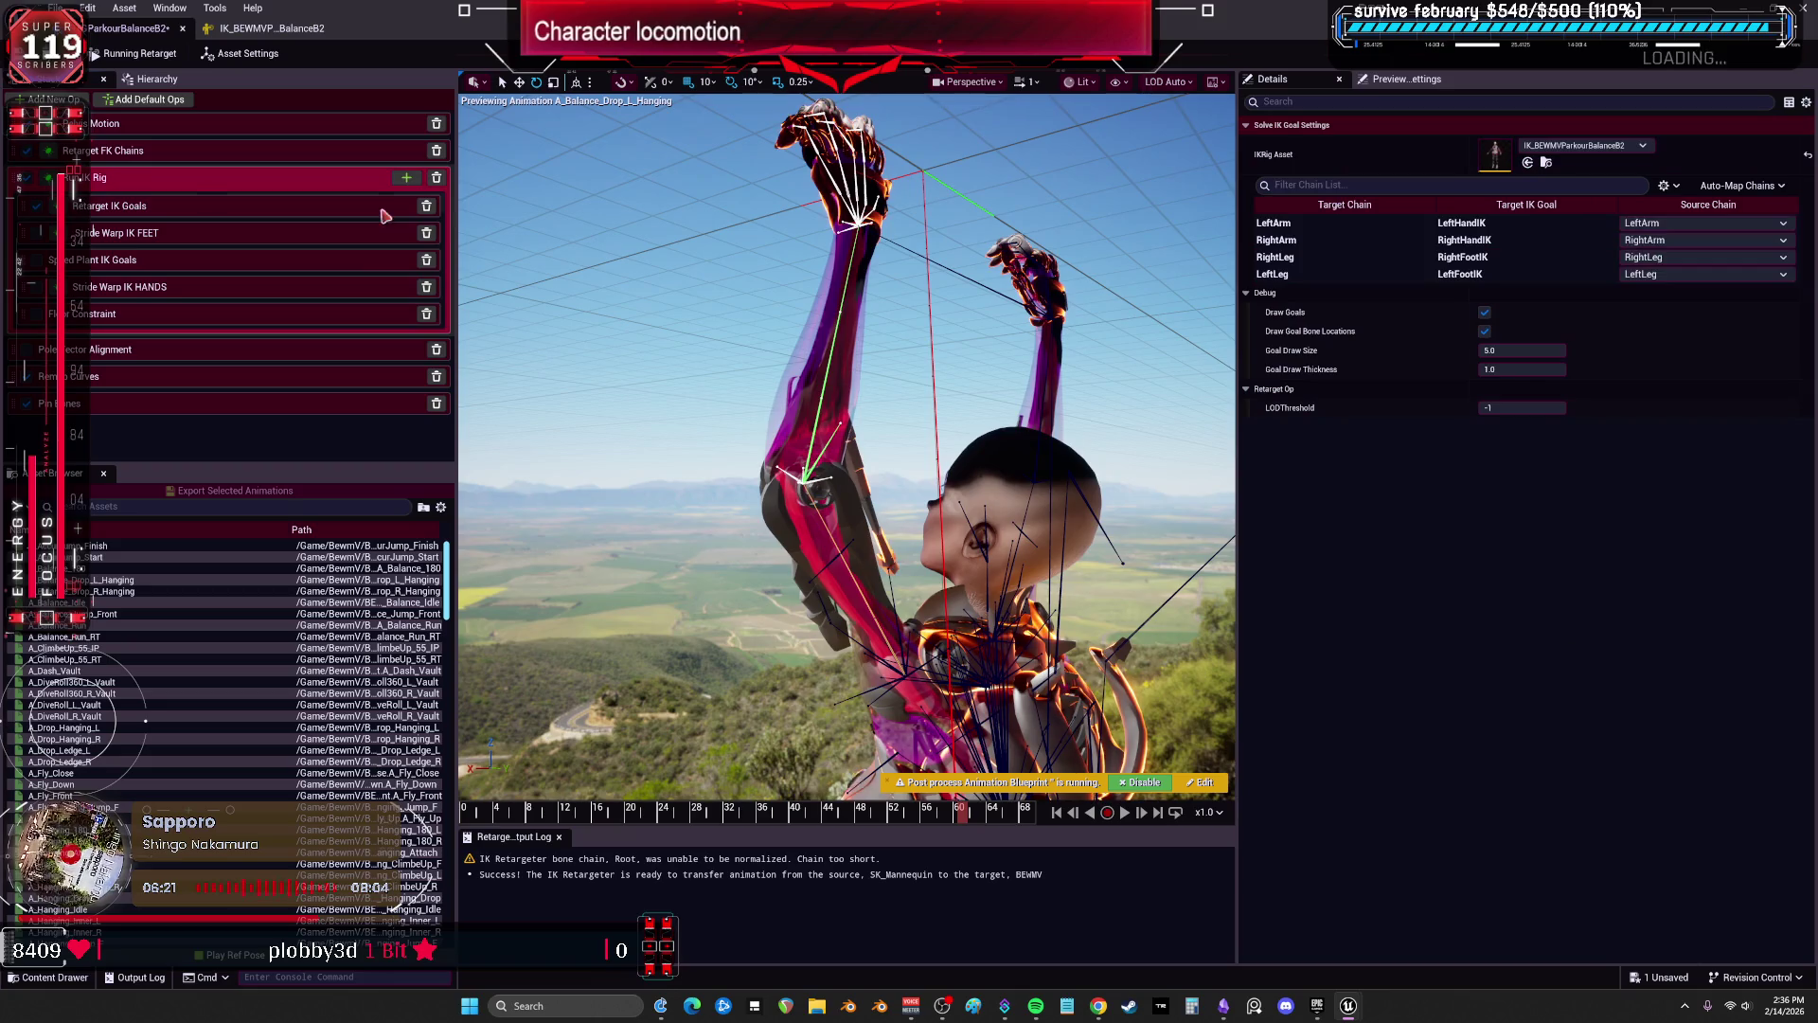
left_click(1363, 240)
left_click(1354, 275)
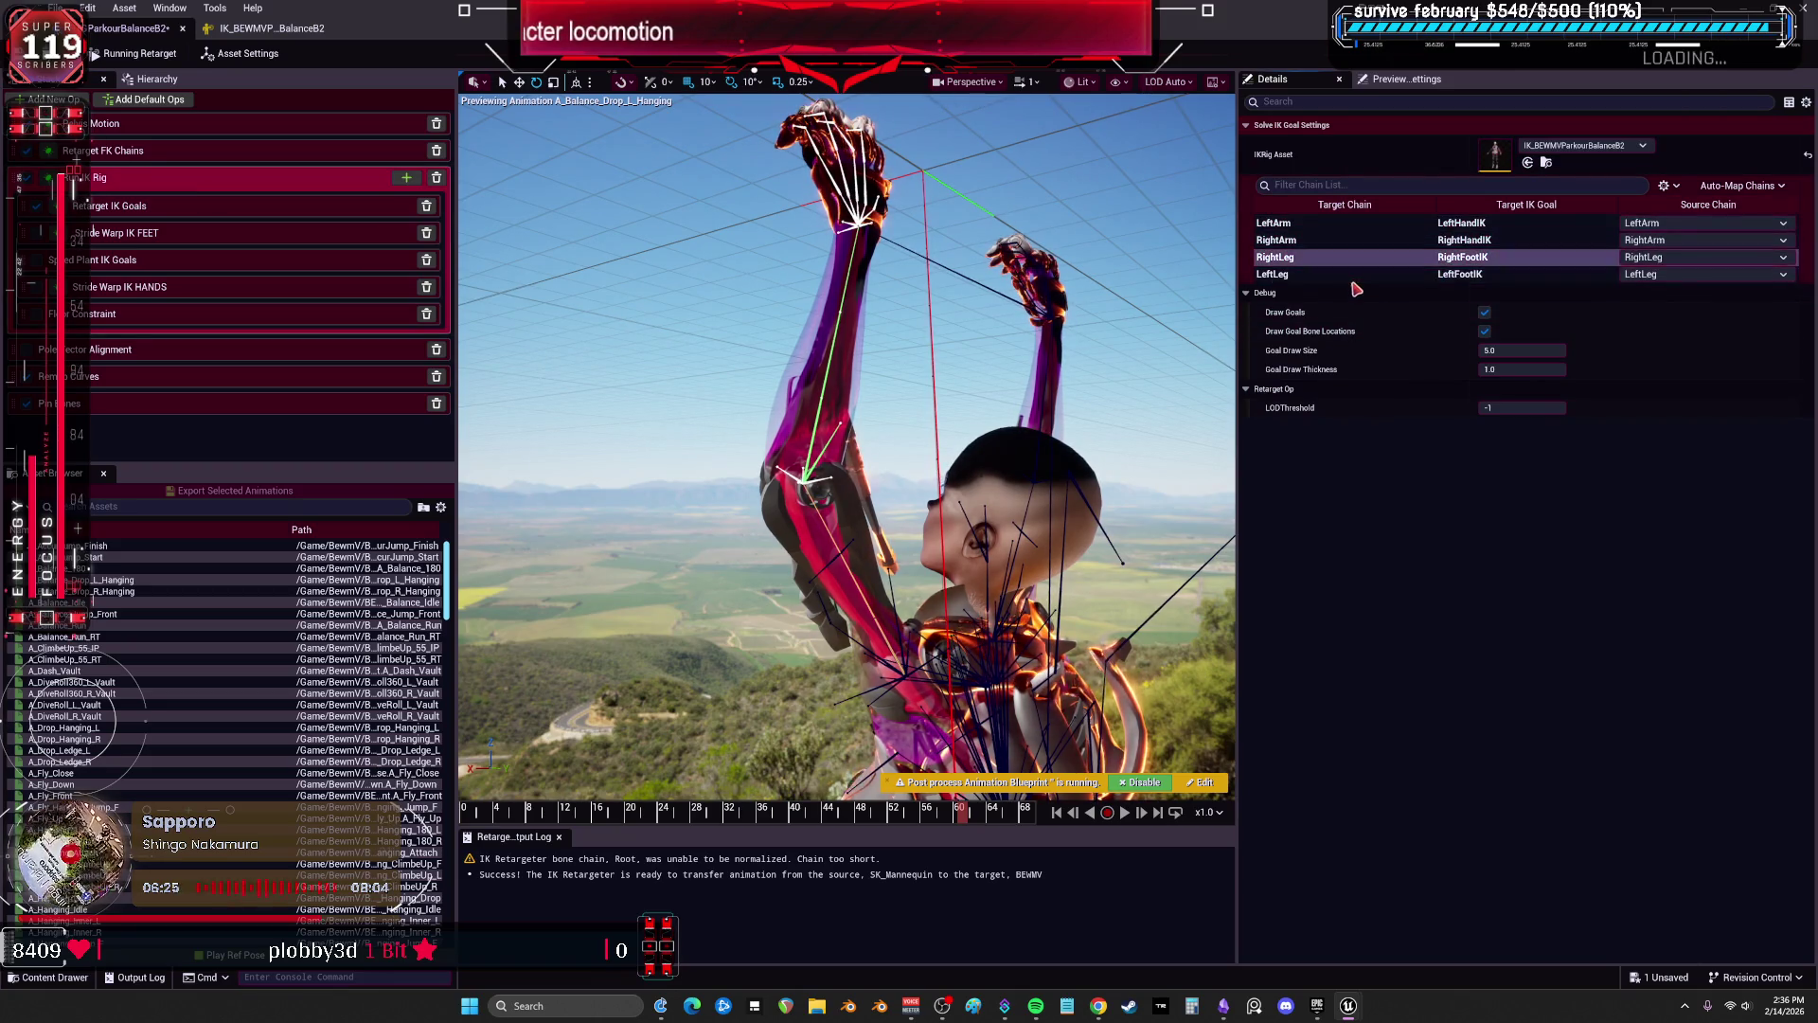
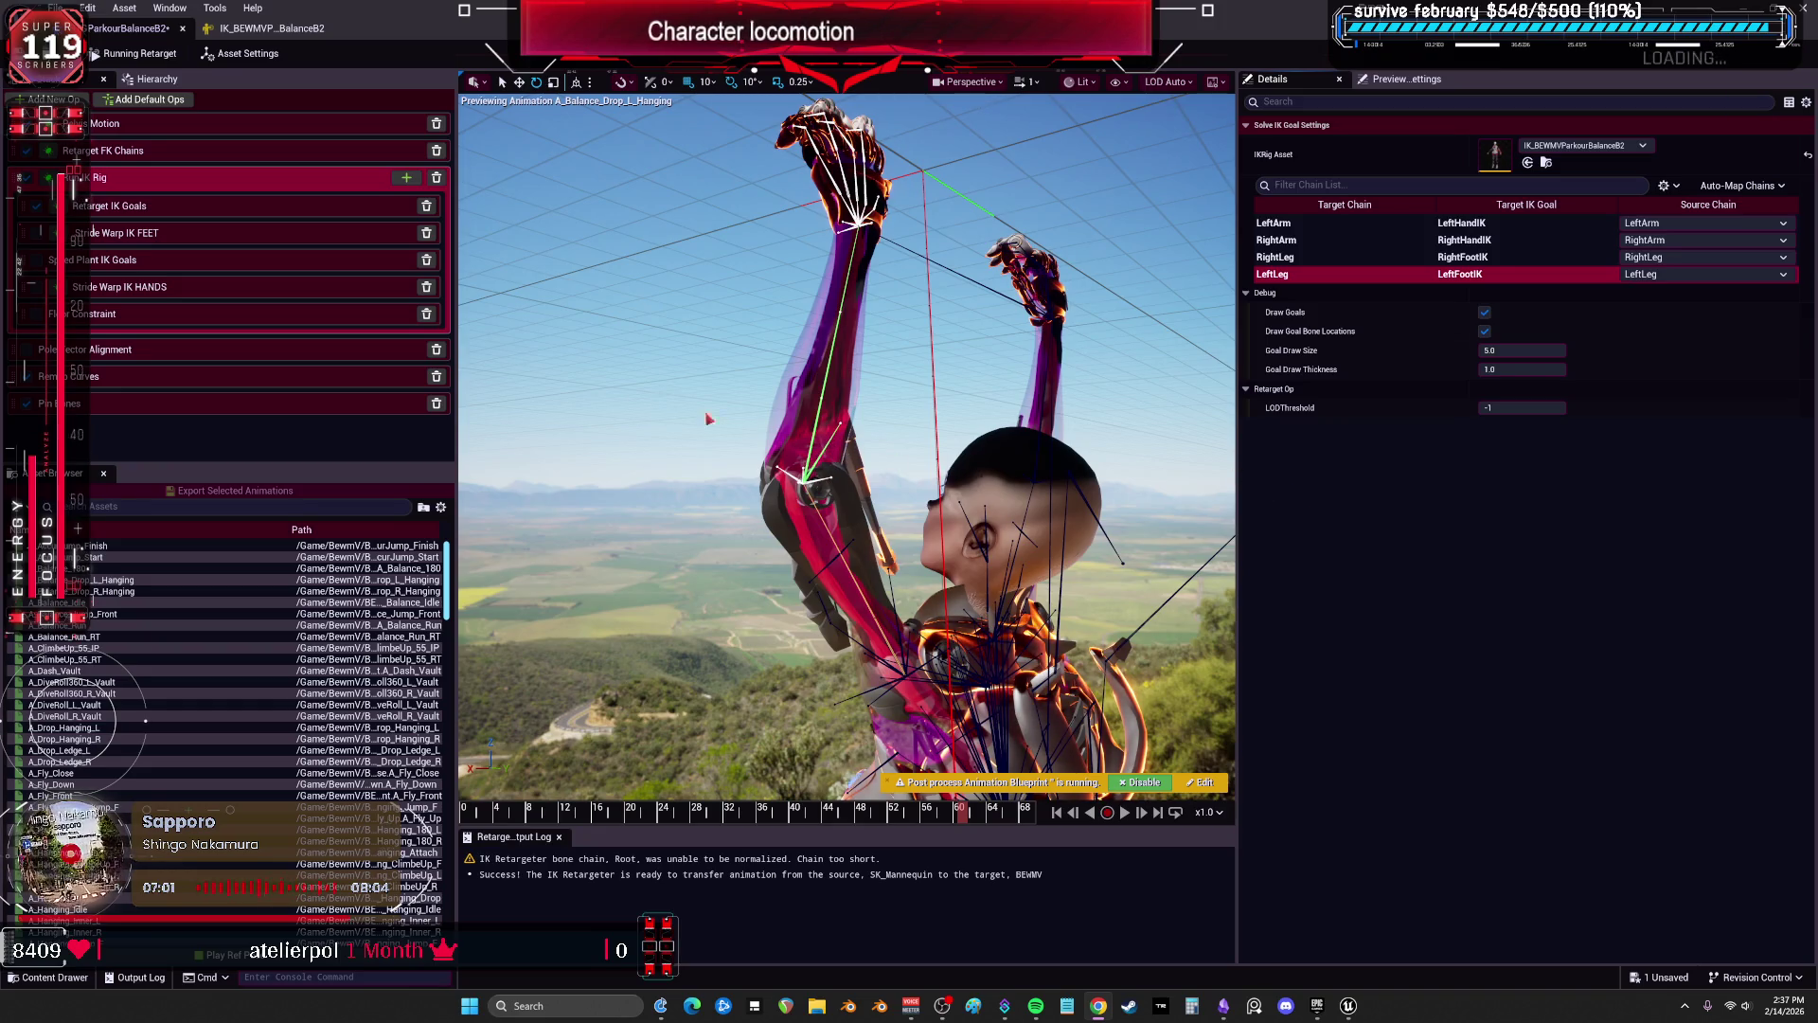
Select the LeftArm chain and bring up the Retarget IK Goals settings for the arm goals.
left_click(1328, 259)
left_click(1324, 240)
left_click(1323, 224)
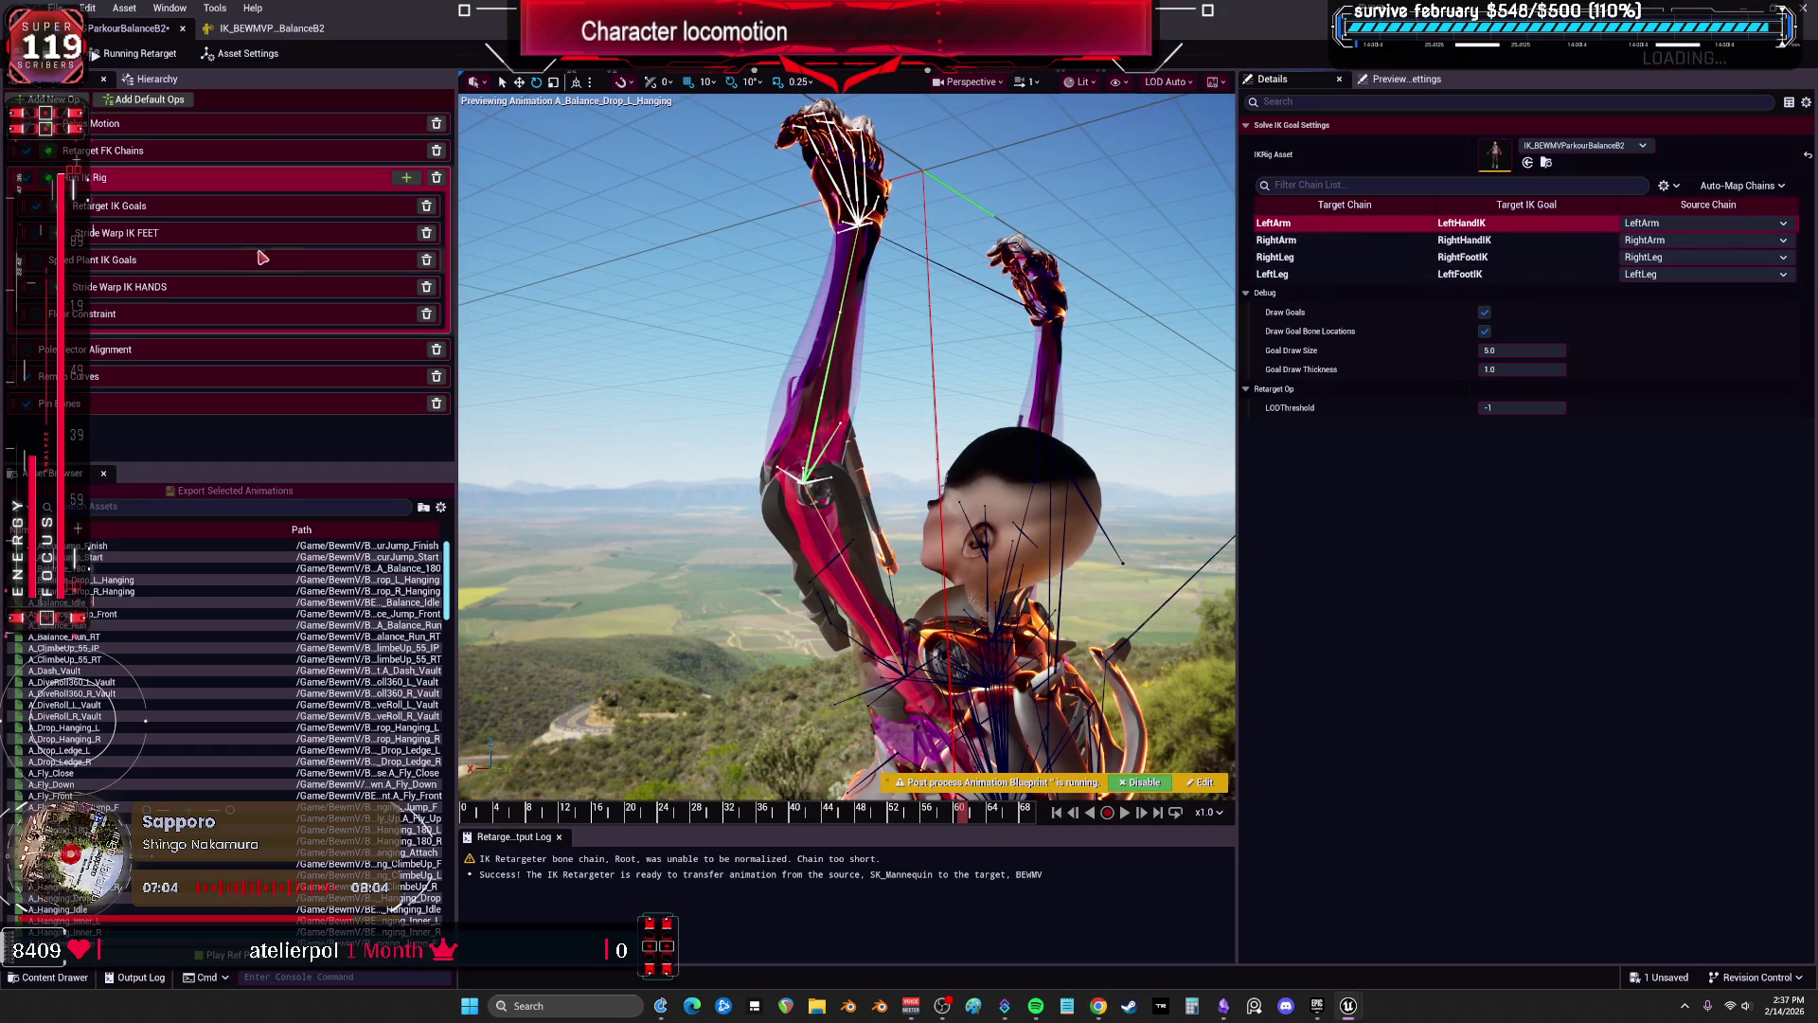
left_click(236, 202)
left_click(1318, 200)
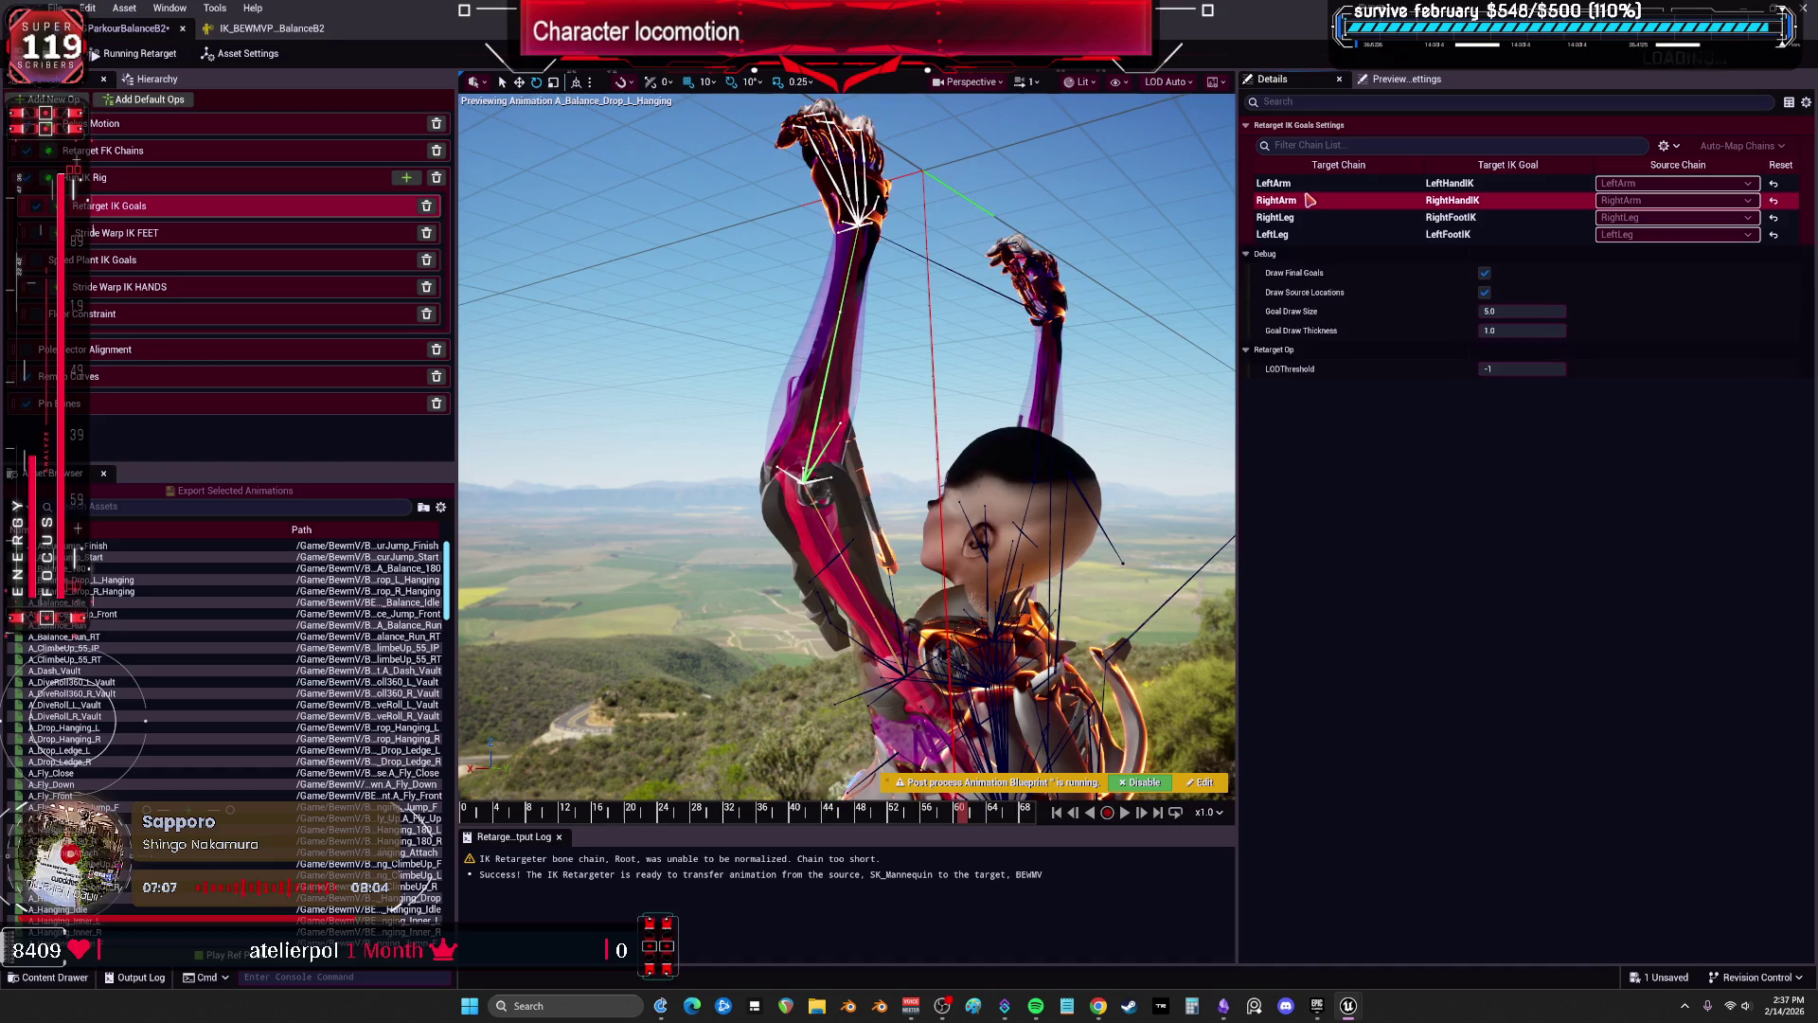
left_click(1540, 310)
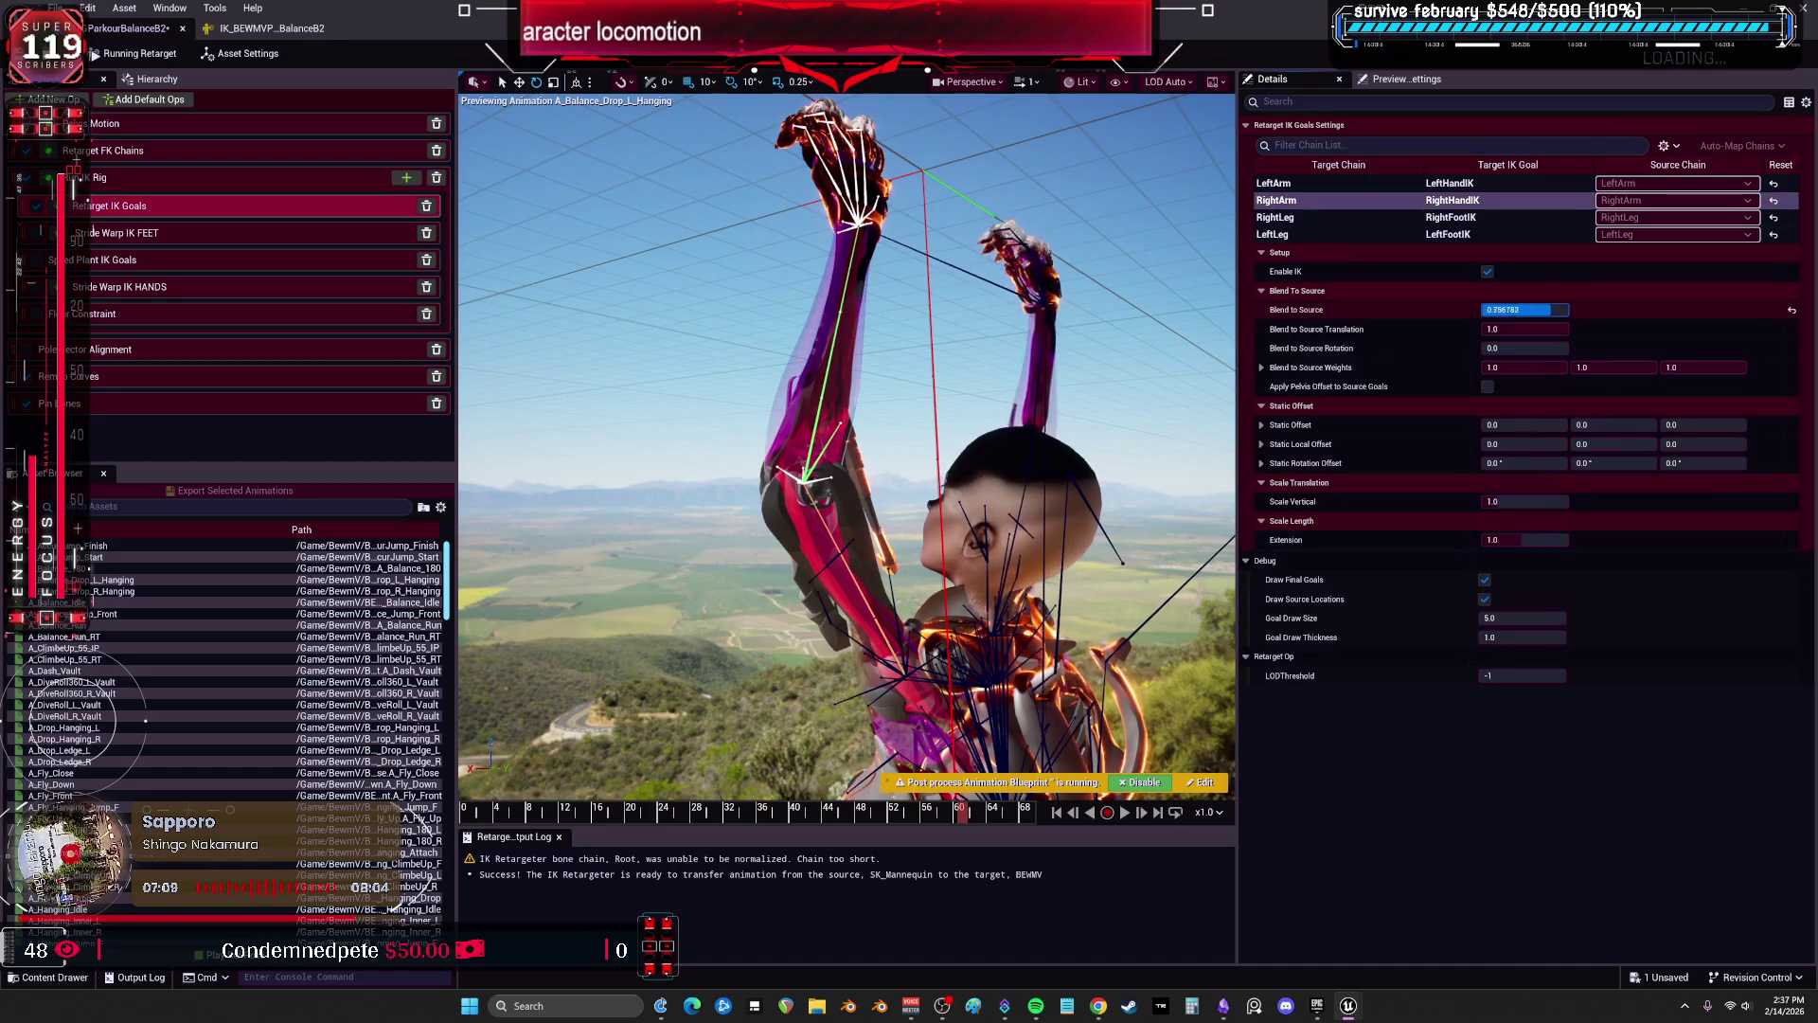
Set Blend to Source to 0.0 for the LeftArm and RightArm IK goals.
left_click(1339, 185)
left_click_drag(1525, 310, 1468, 310)
type("0")
key("Return")
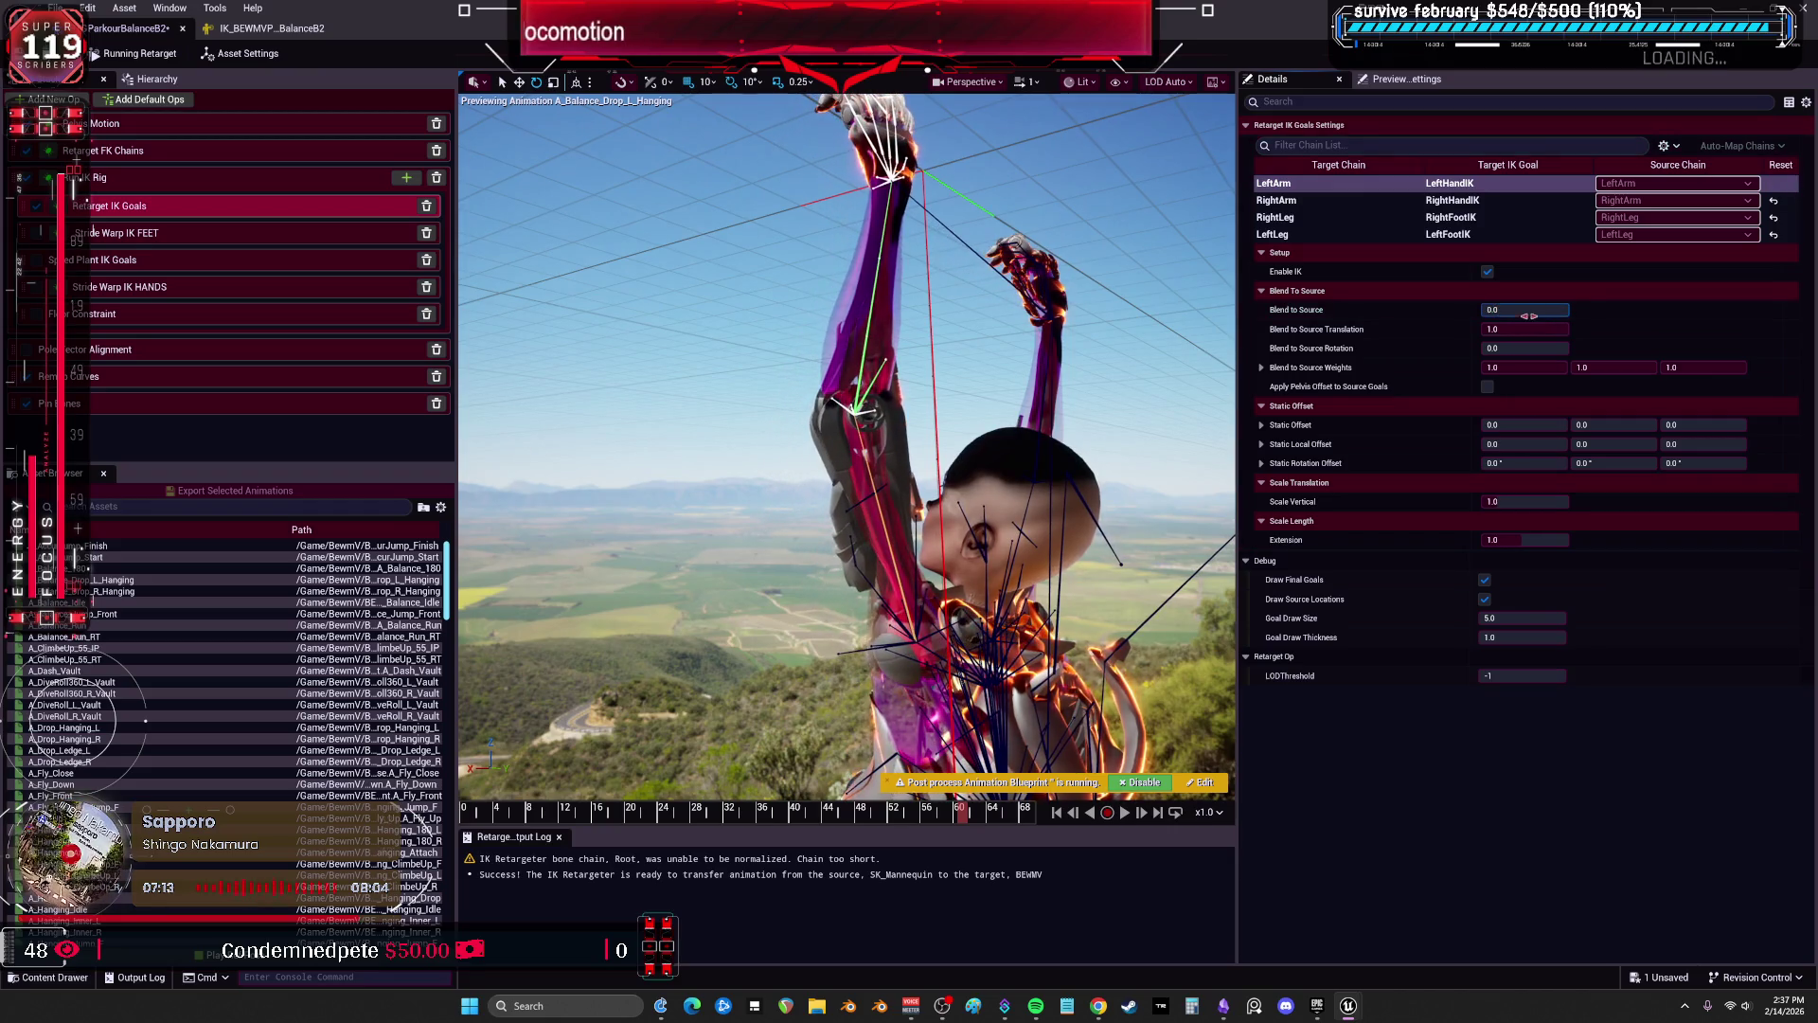
left_click(1342, 203)
left_click_drag(1491, 310, 1540, 310)
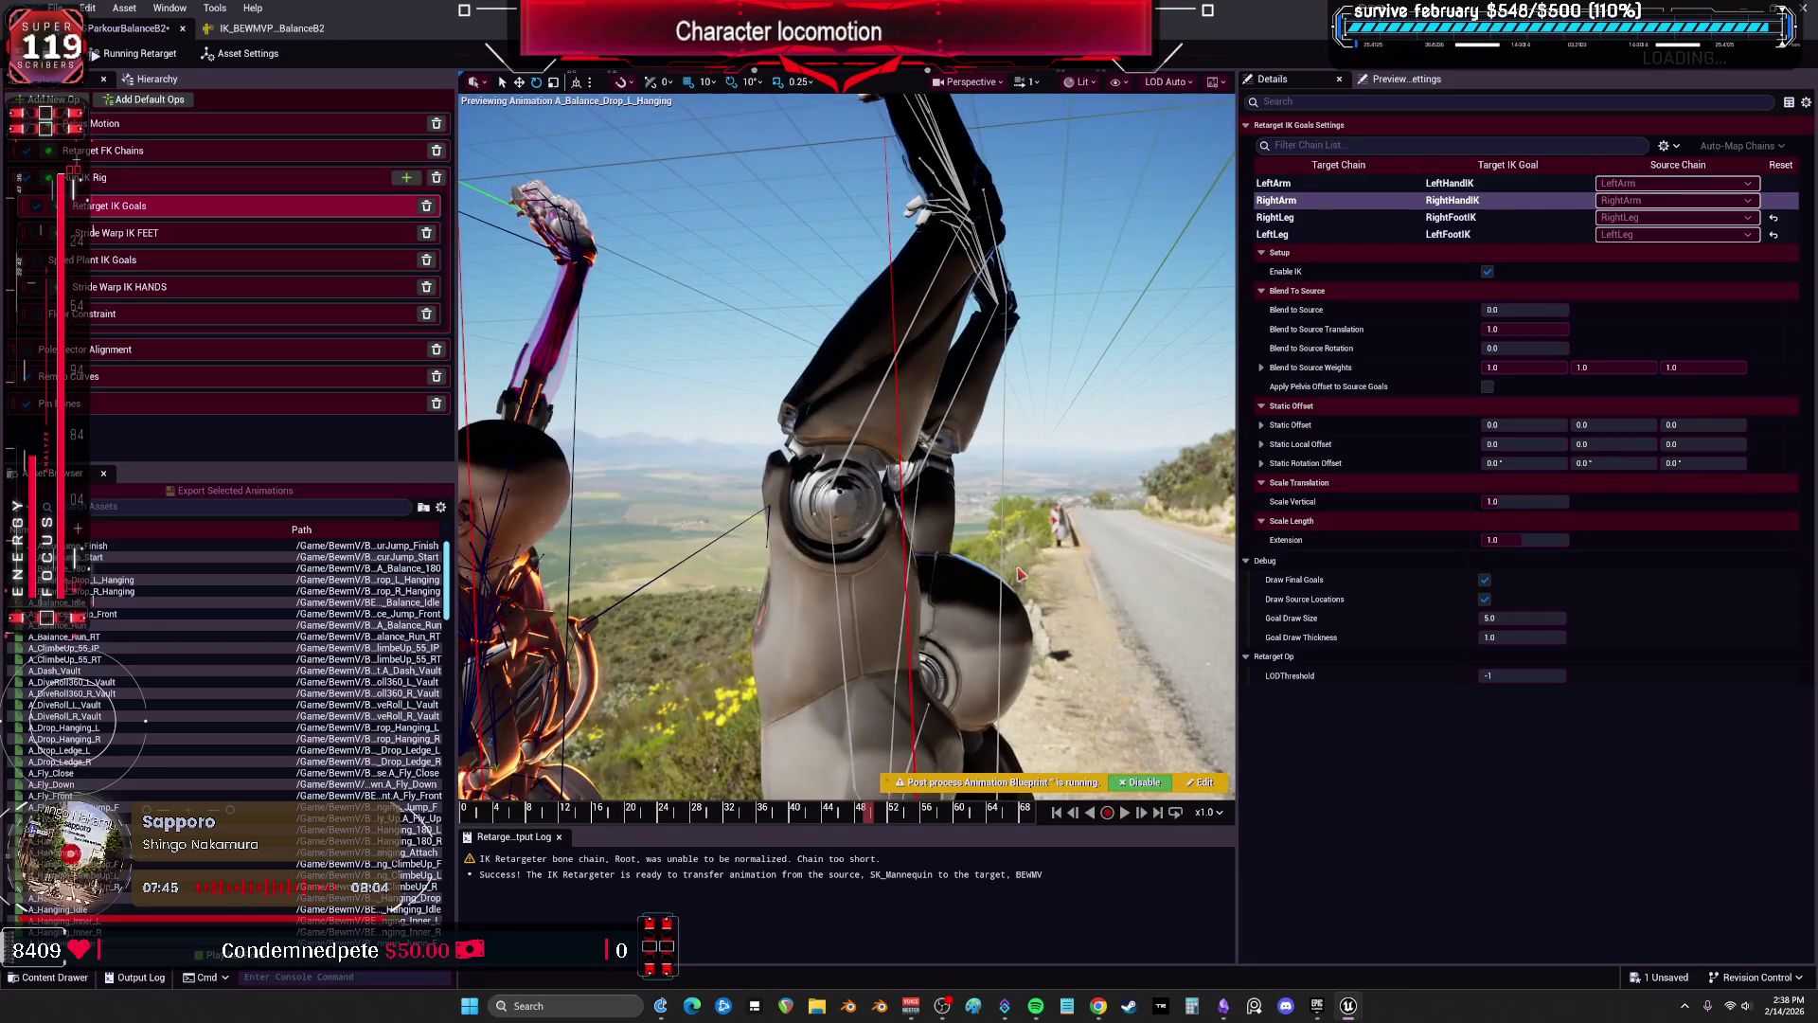
Restore the retargeter window and open A_Balance_Drop_L_Hanging from the Balance folder.
left_click(839, 485)
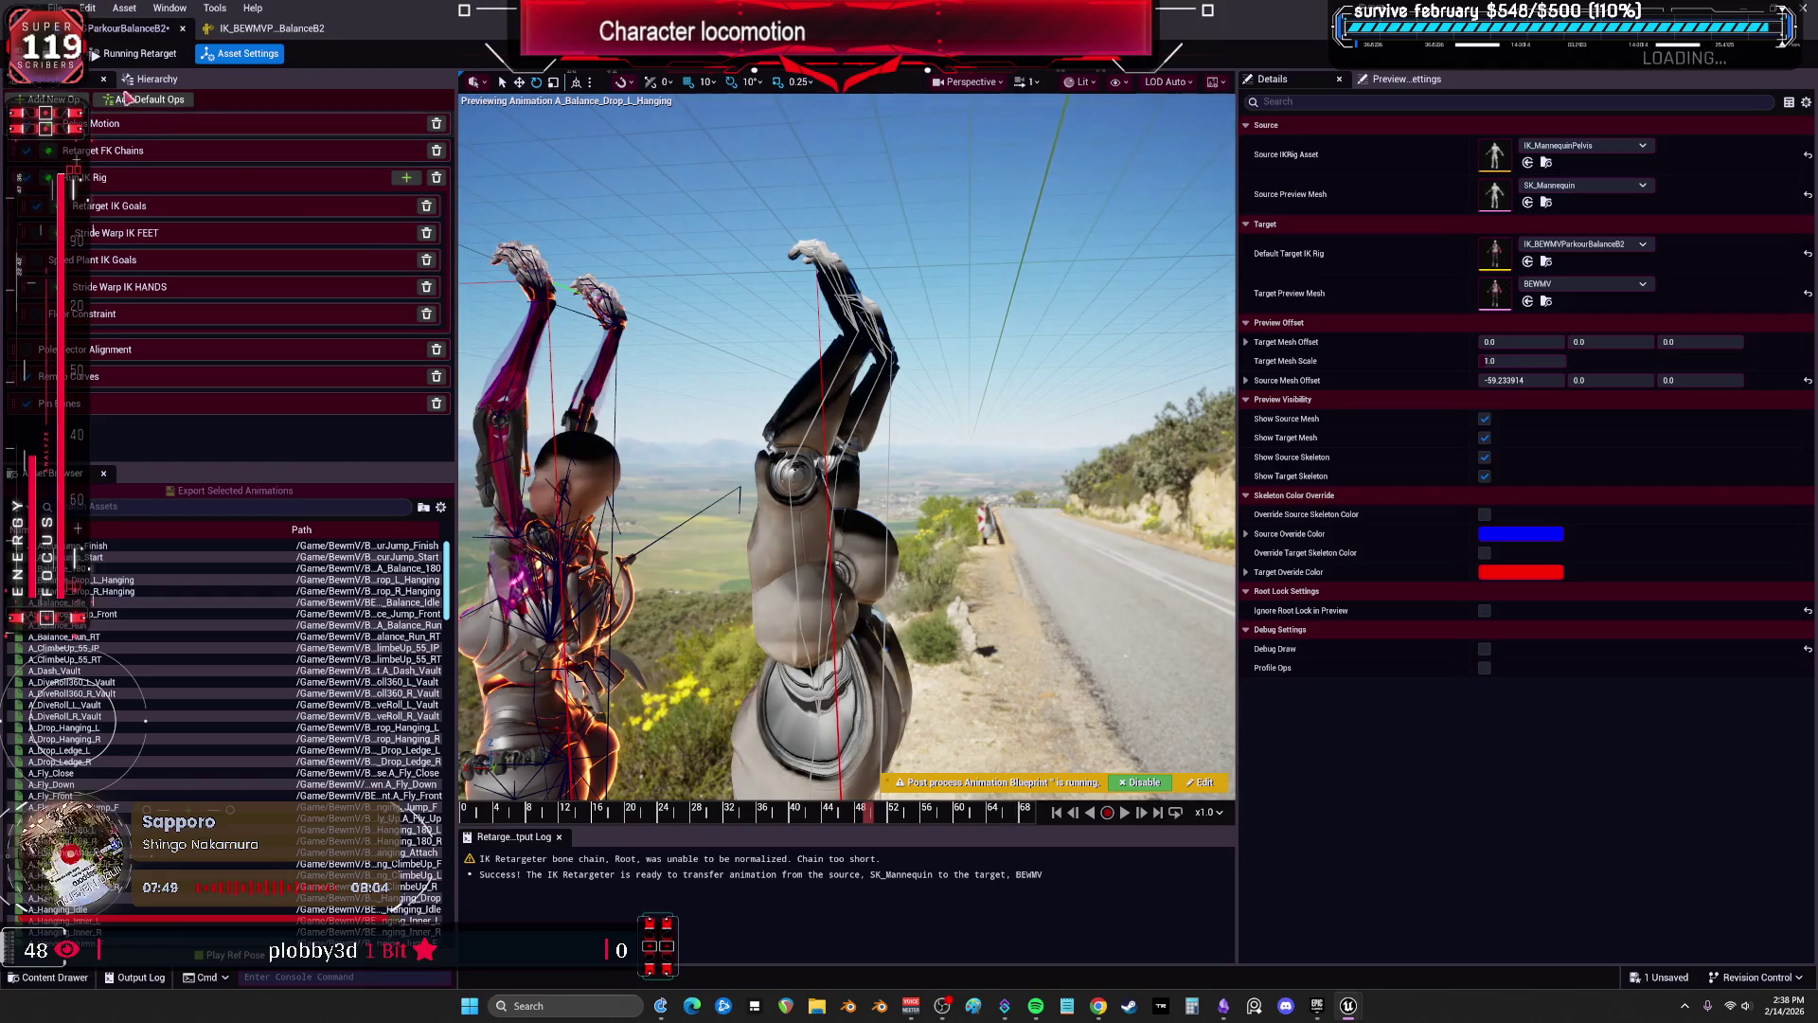
key("super+Down")
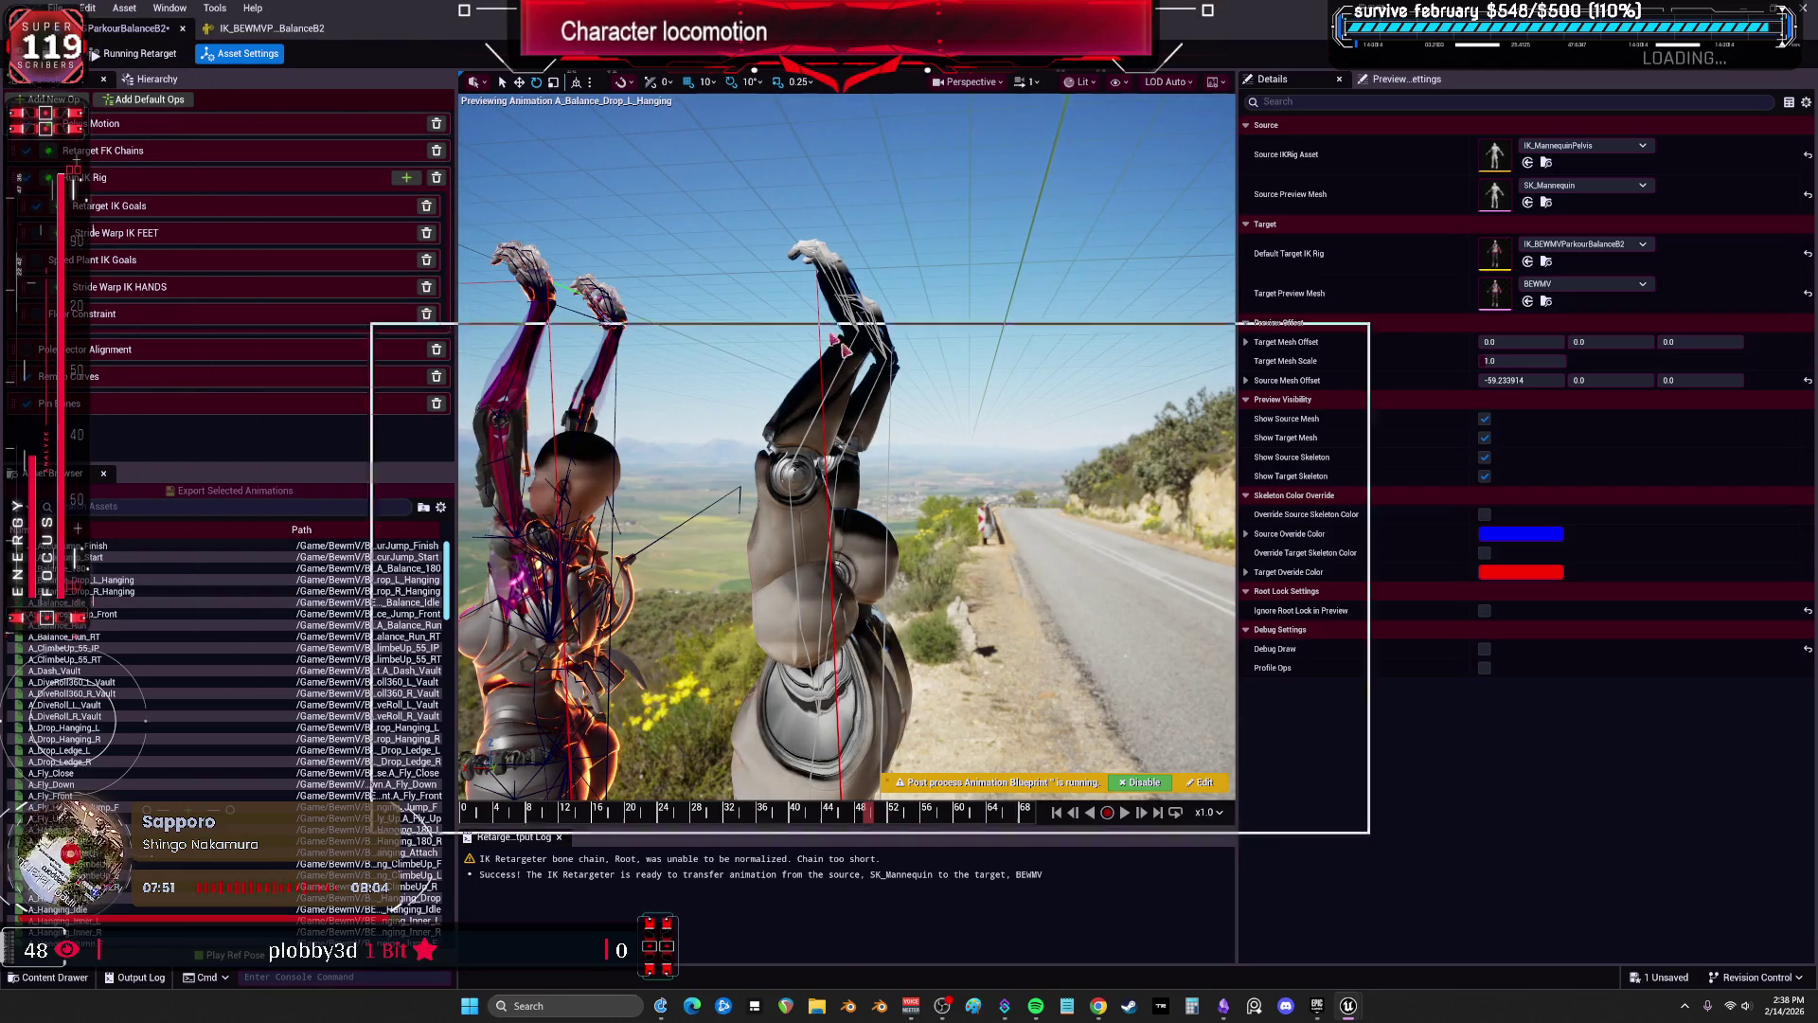
double_click(519, 178)
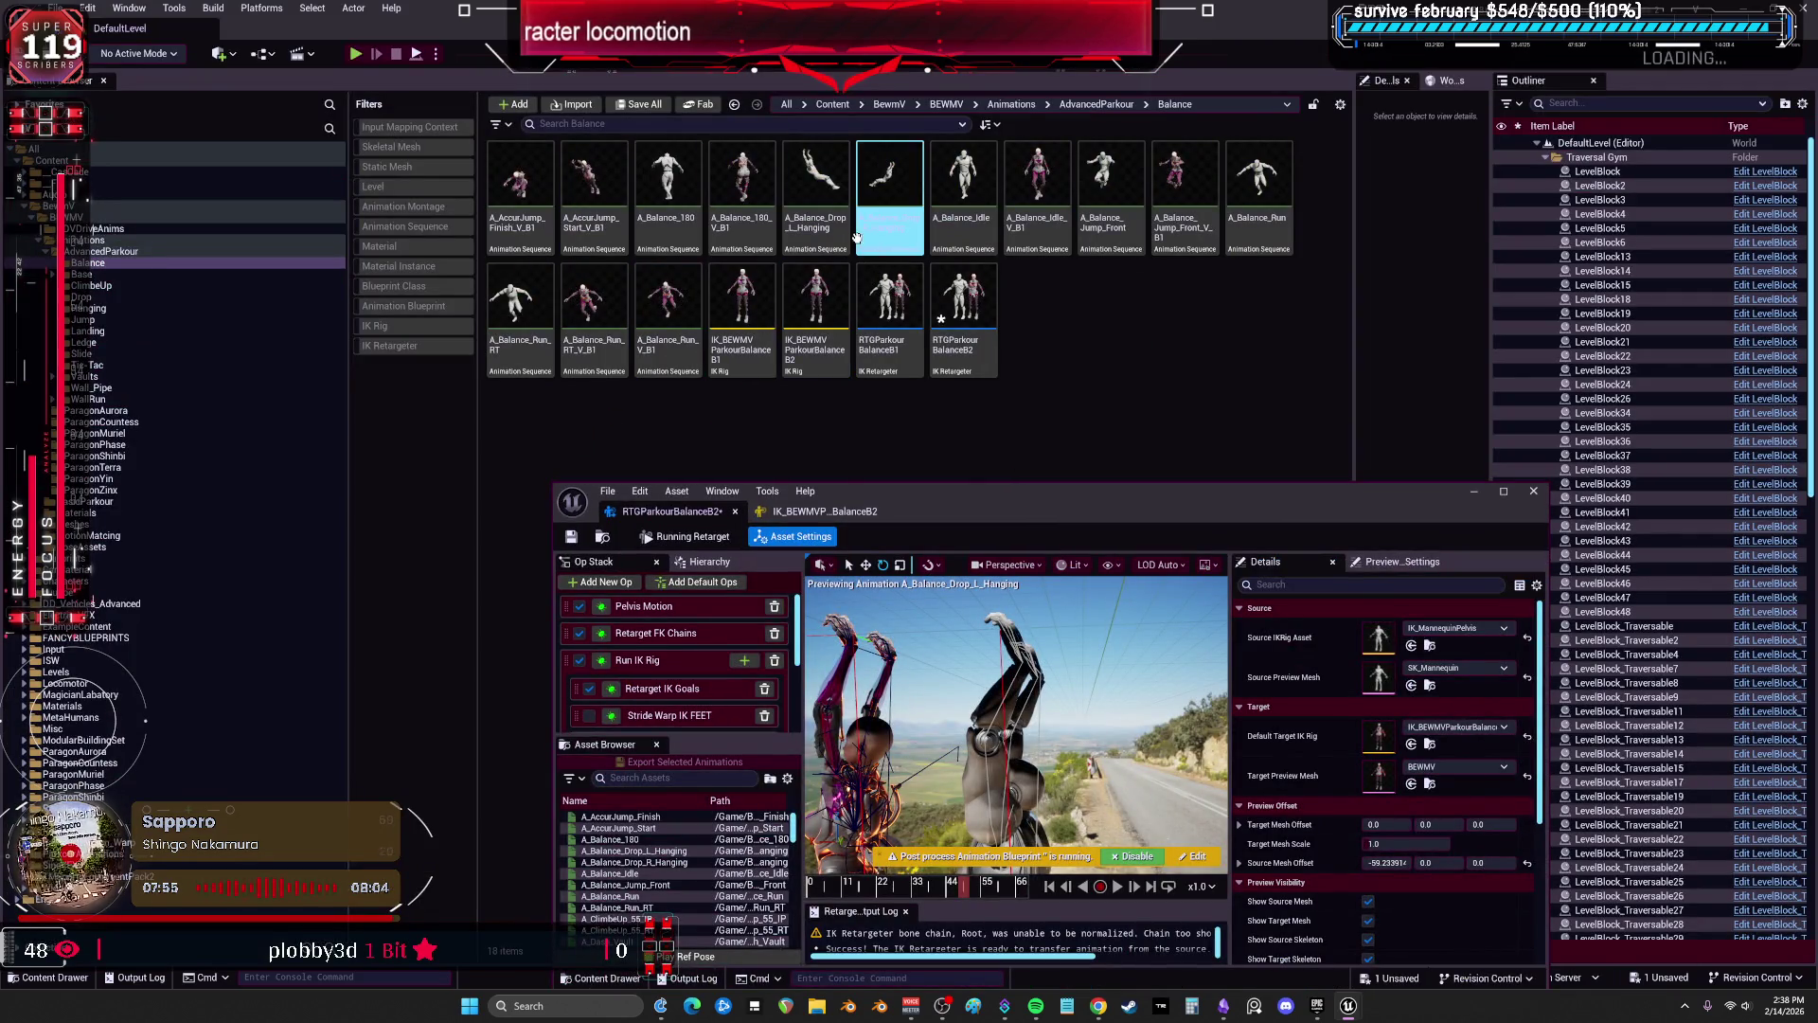
double_click(816, 190)
Maximize the animation editor, enlarge the timeline, frame lowerarm_r, and open the Animation Attributes panel.
double_click(1042, 501)
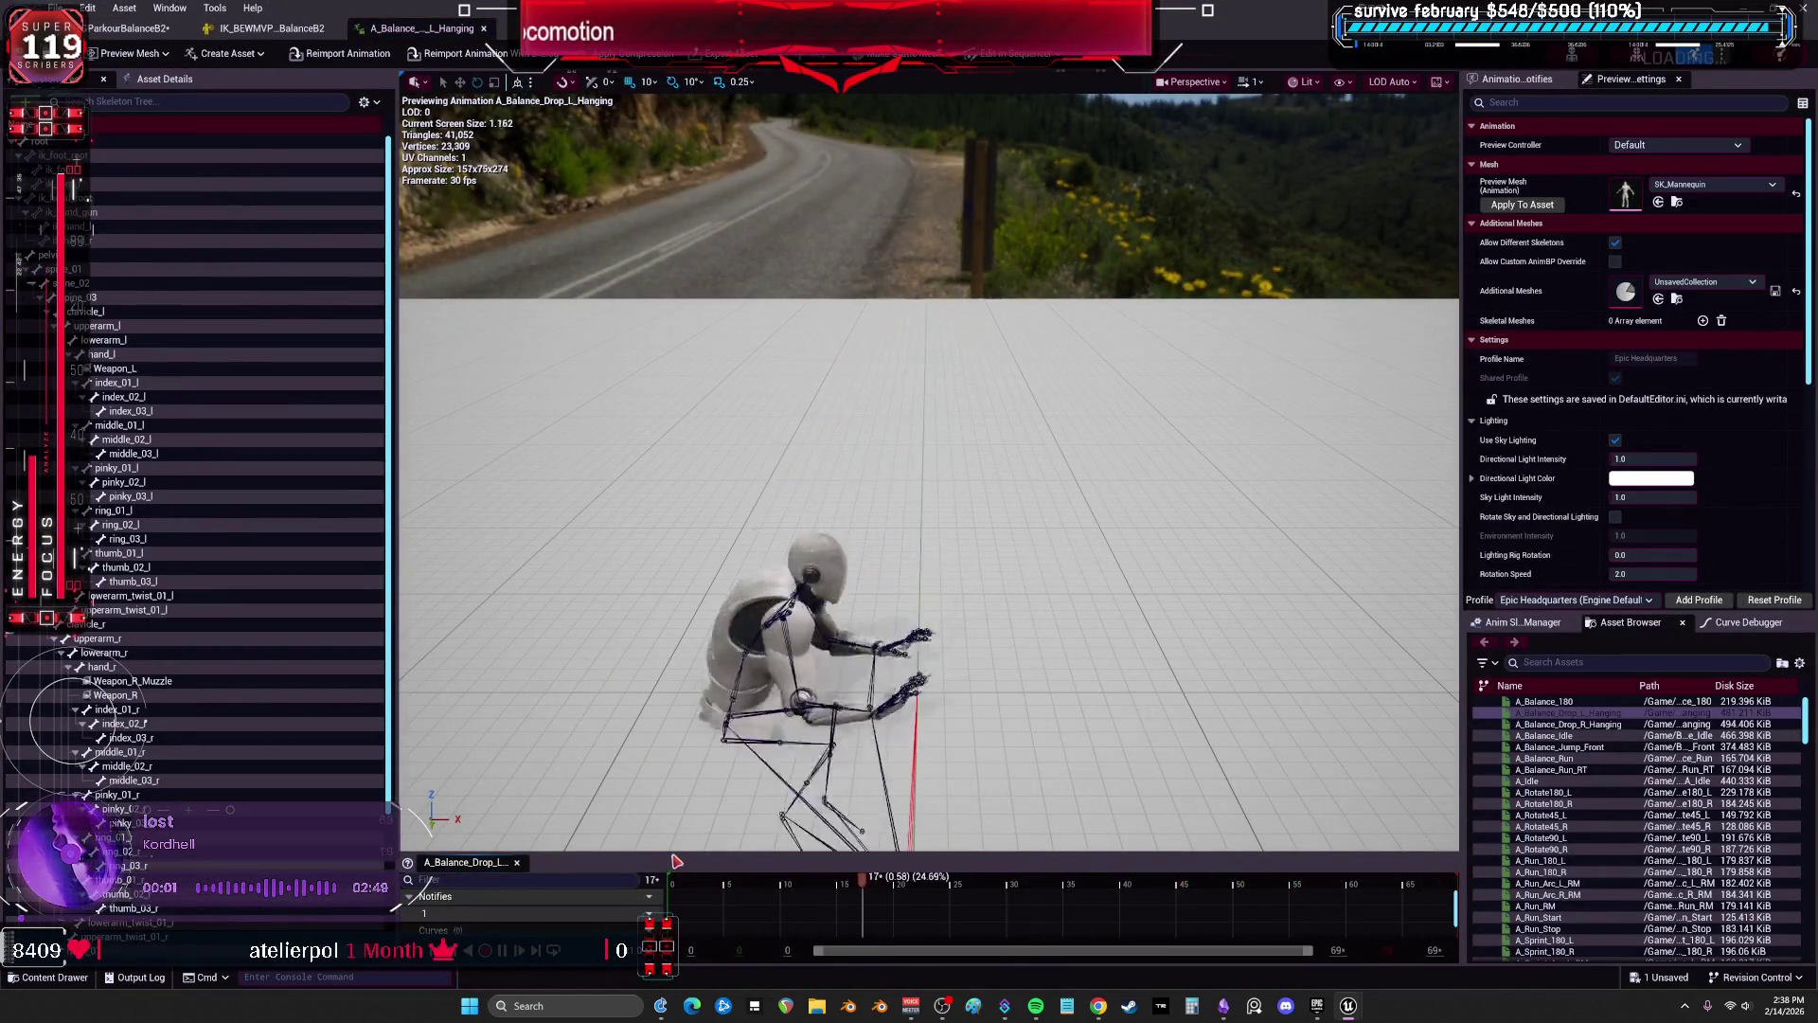
mouse_move(678, 861)
left_mouse_down()
mouse_move(705, 504)
mouse_move(696, 611)
left_mouse_up()
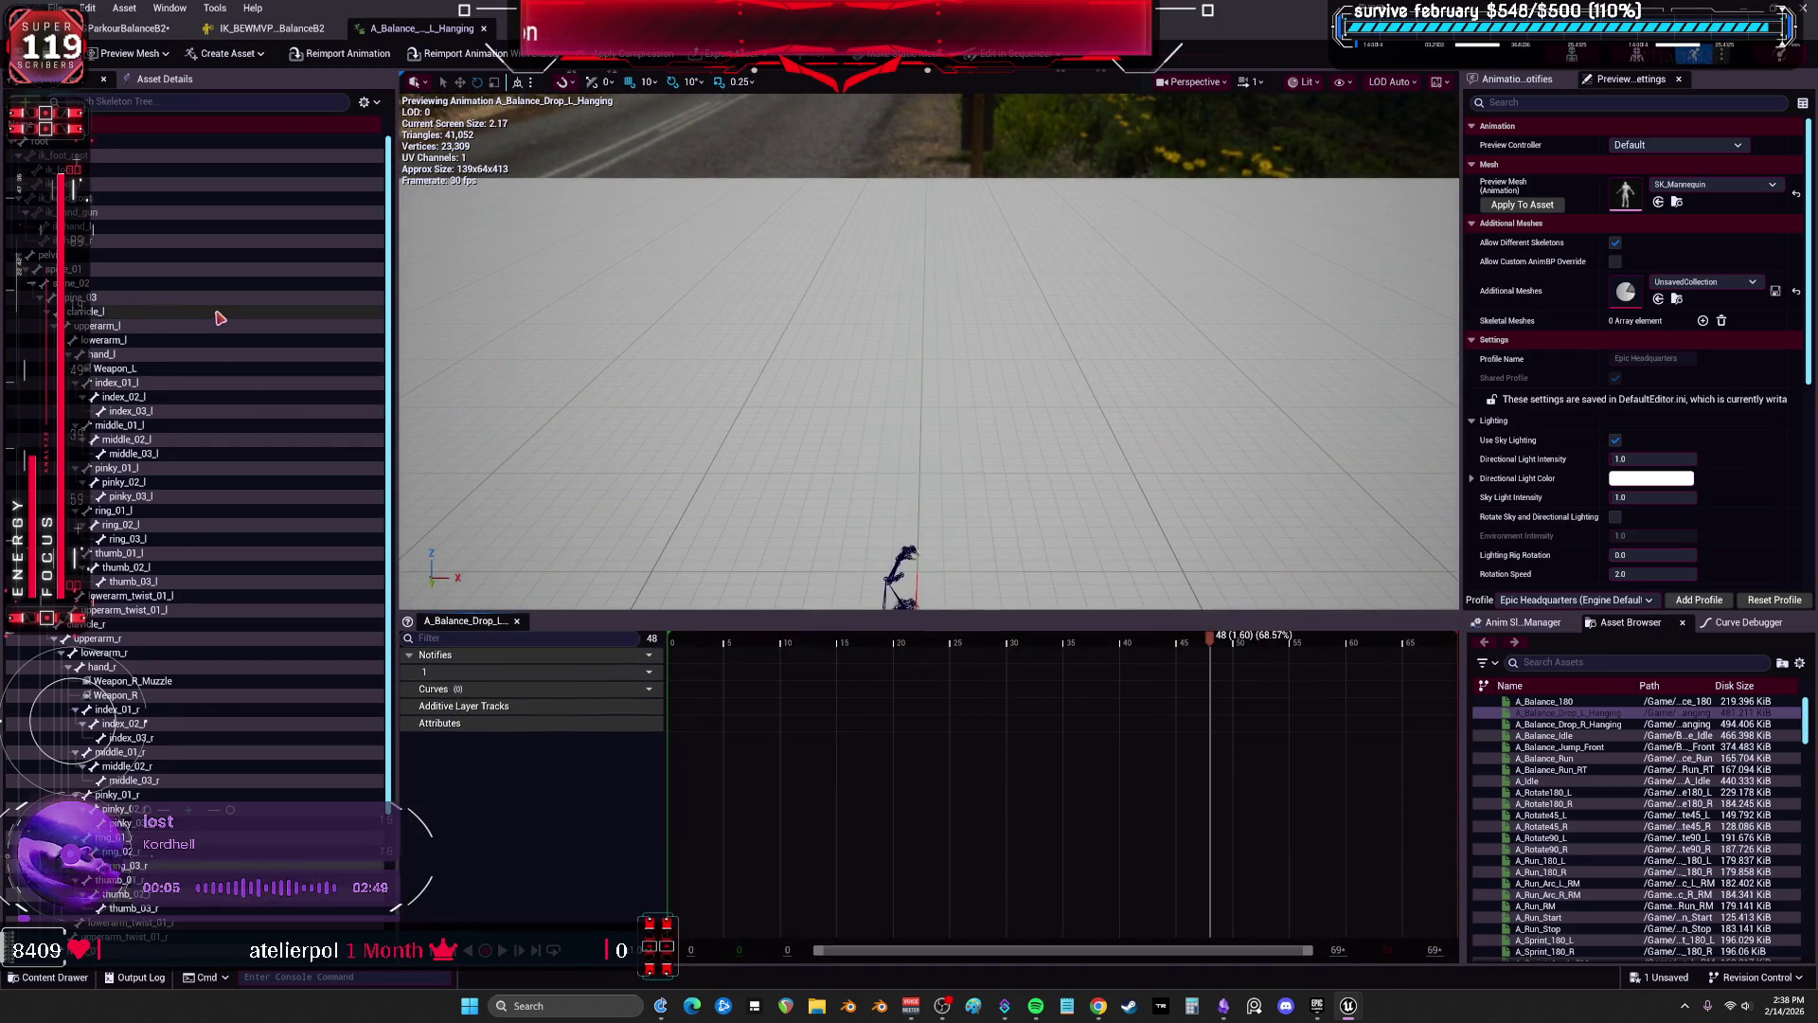
scroll(211, 467, "down", 4)
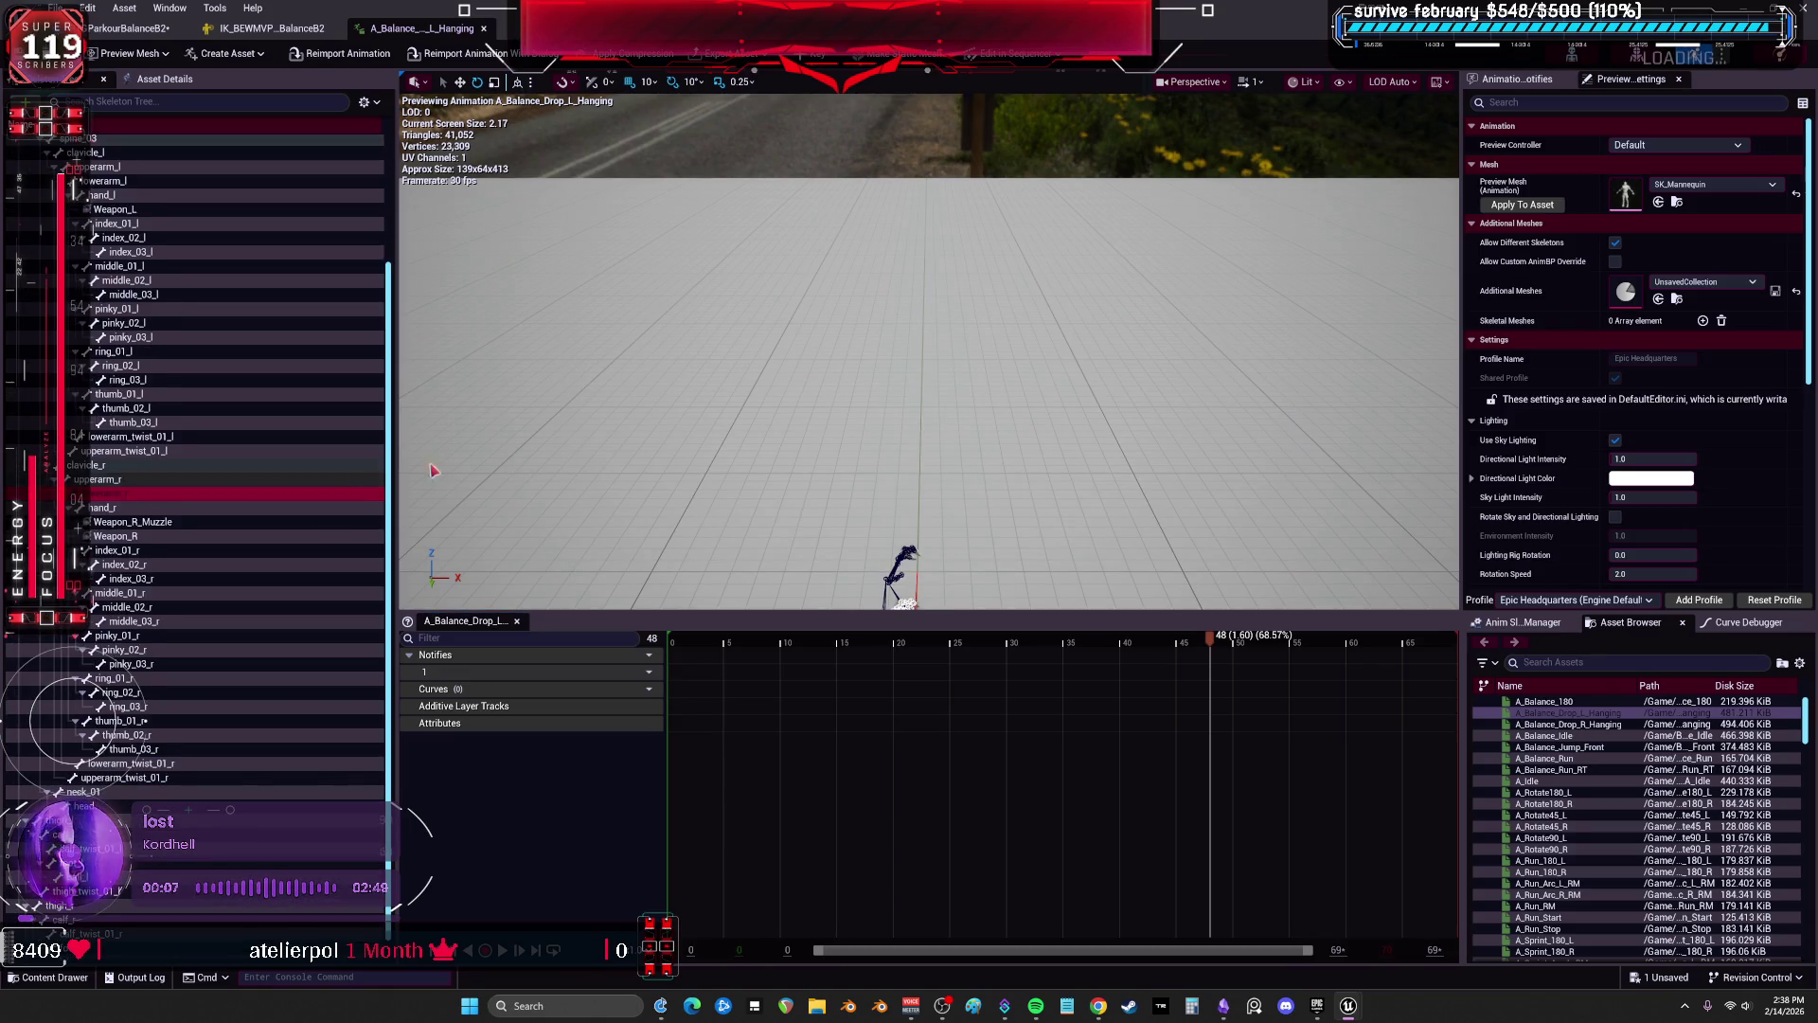
double_click(331, 493)
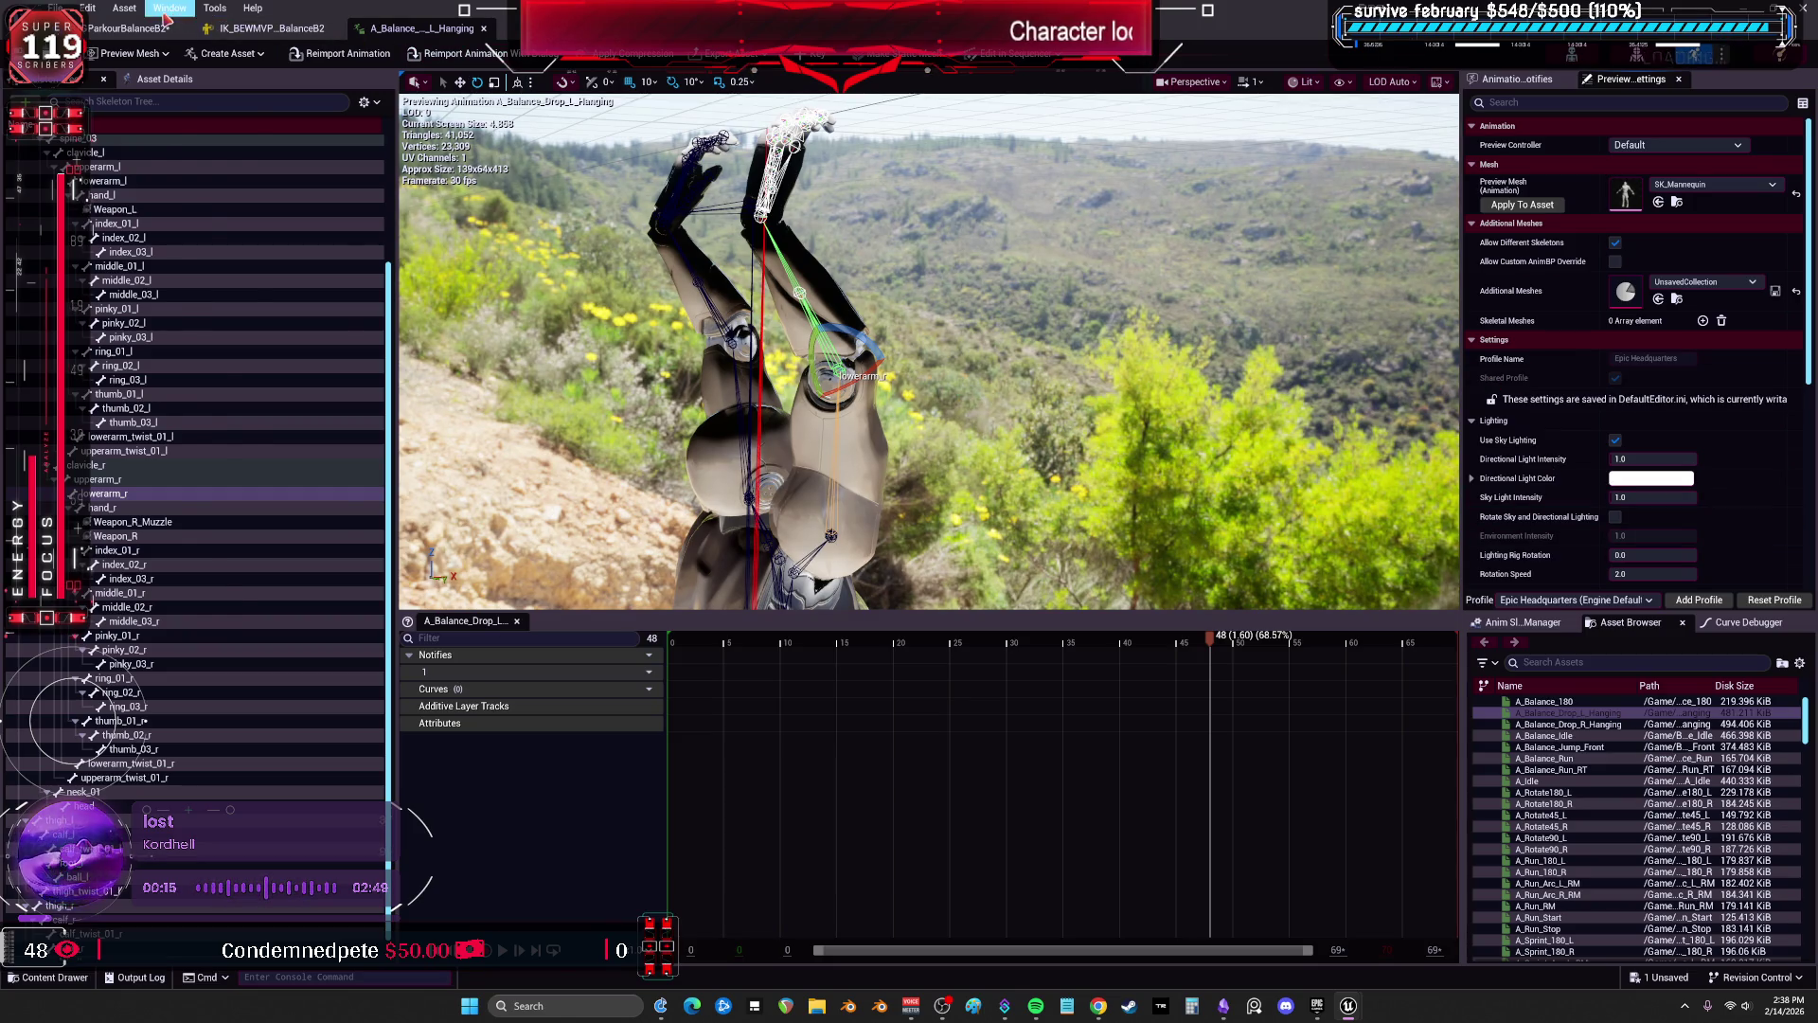
left_click(168, 10)
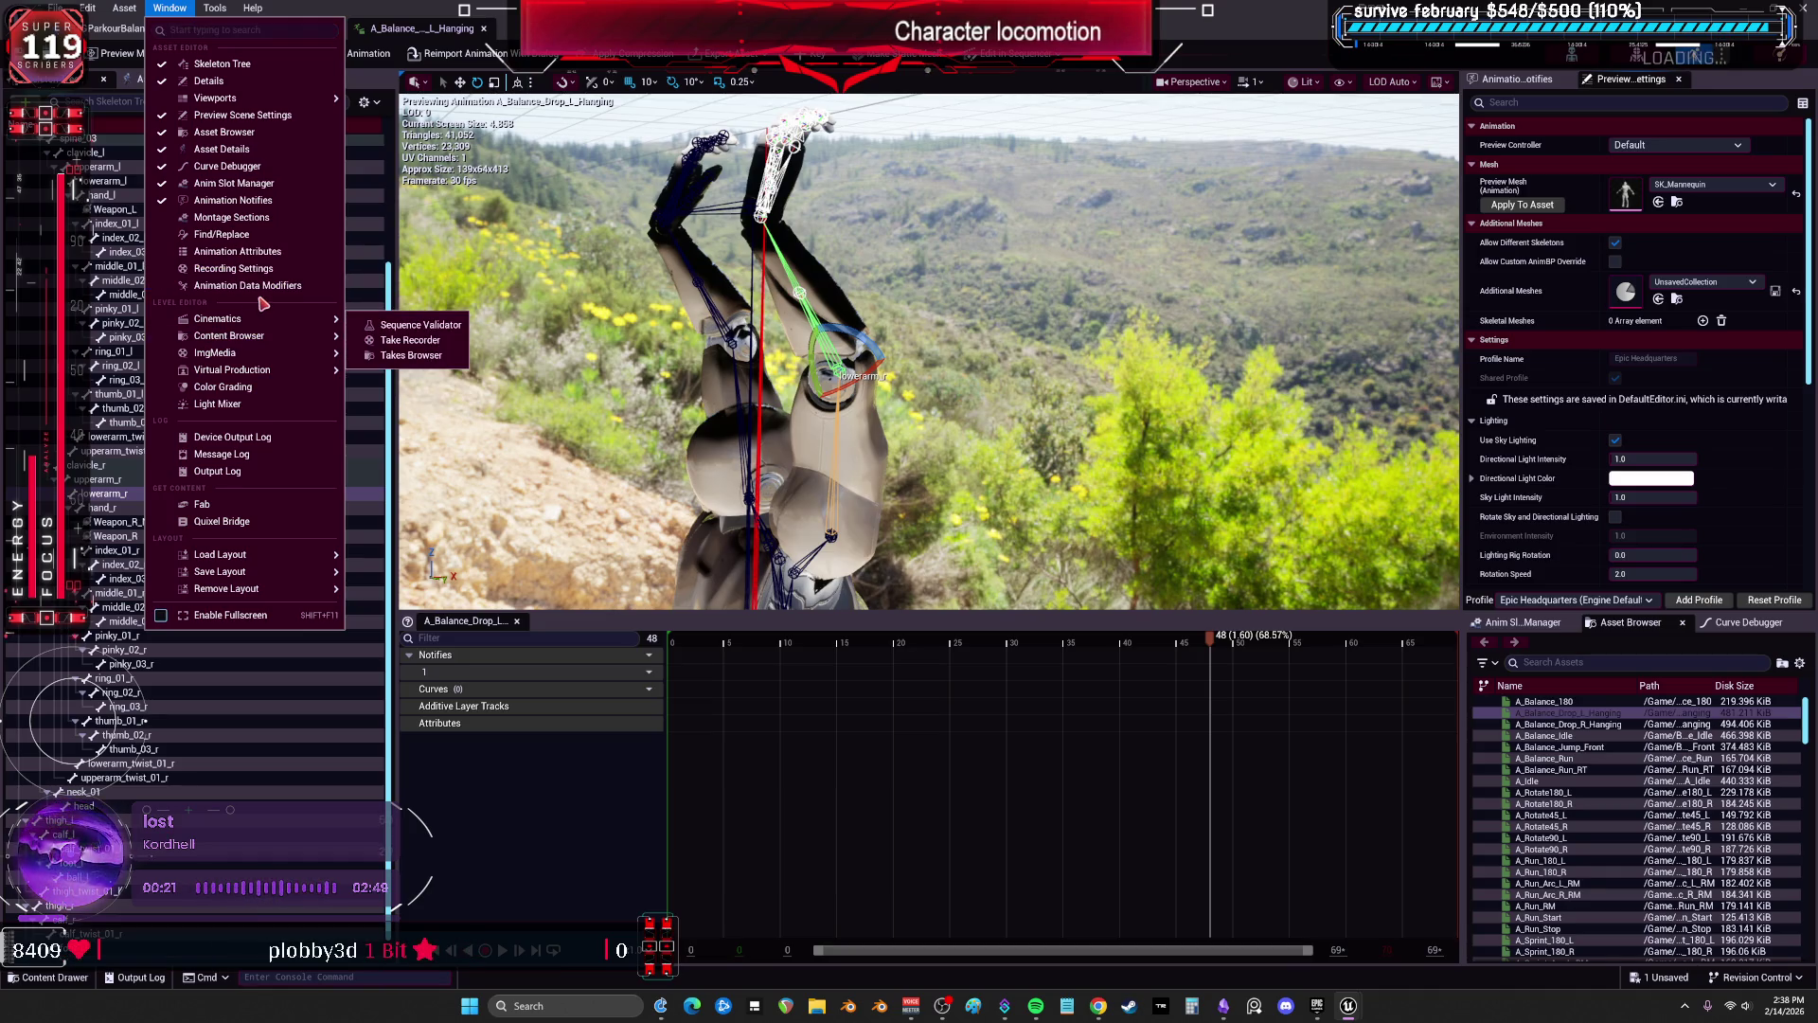
left_click(282, 251)
Scrub to frame 32 and widen the right panels to show Animation Notifies and Anim Slot Manager.
mouse_move(698, 293)
left_mouse_down()
mouse_move(1117, 317)
mouse_move(1241, 398)
mouse_move(1376, 392)
mouse_move(1326, 407)
mouse_move(1278, 379)
mouse_move(1231, 426)
left_mouse_up()
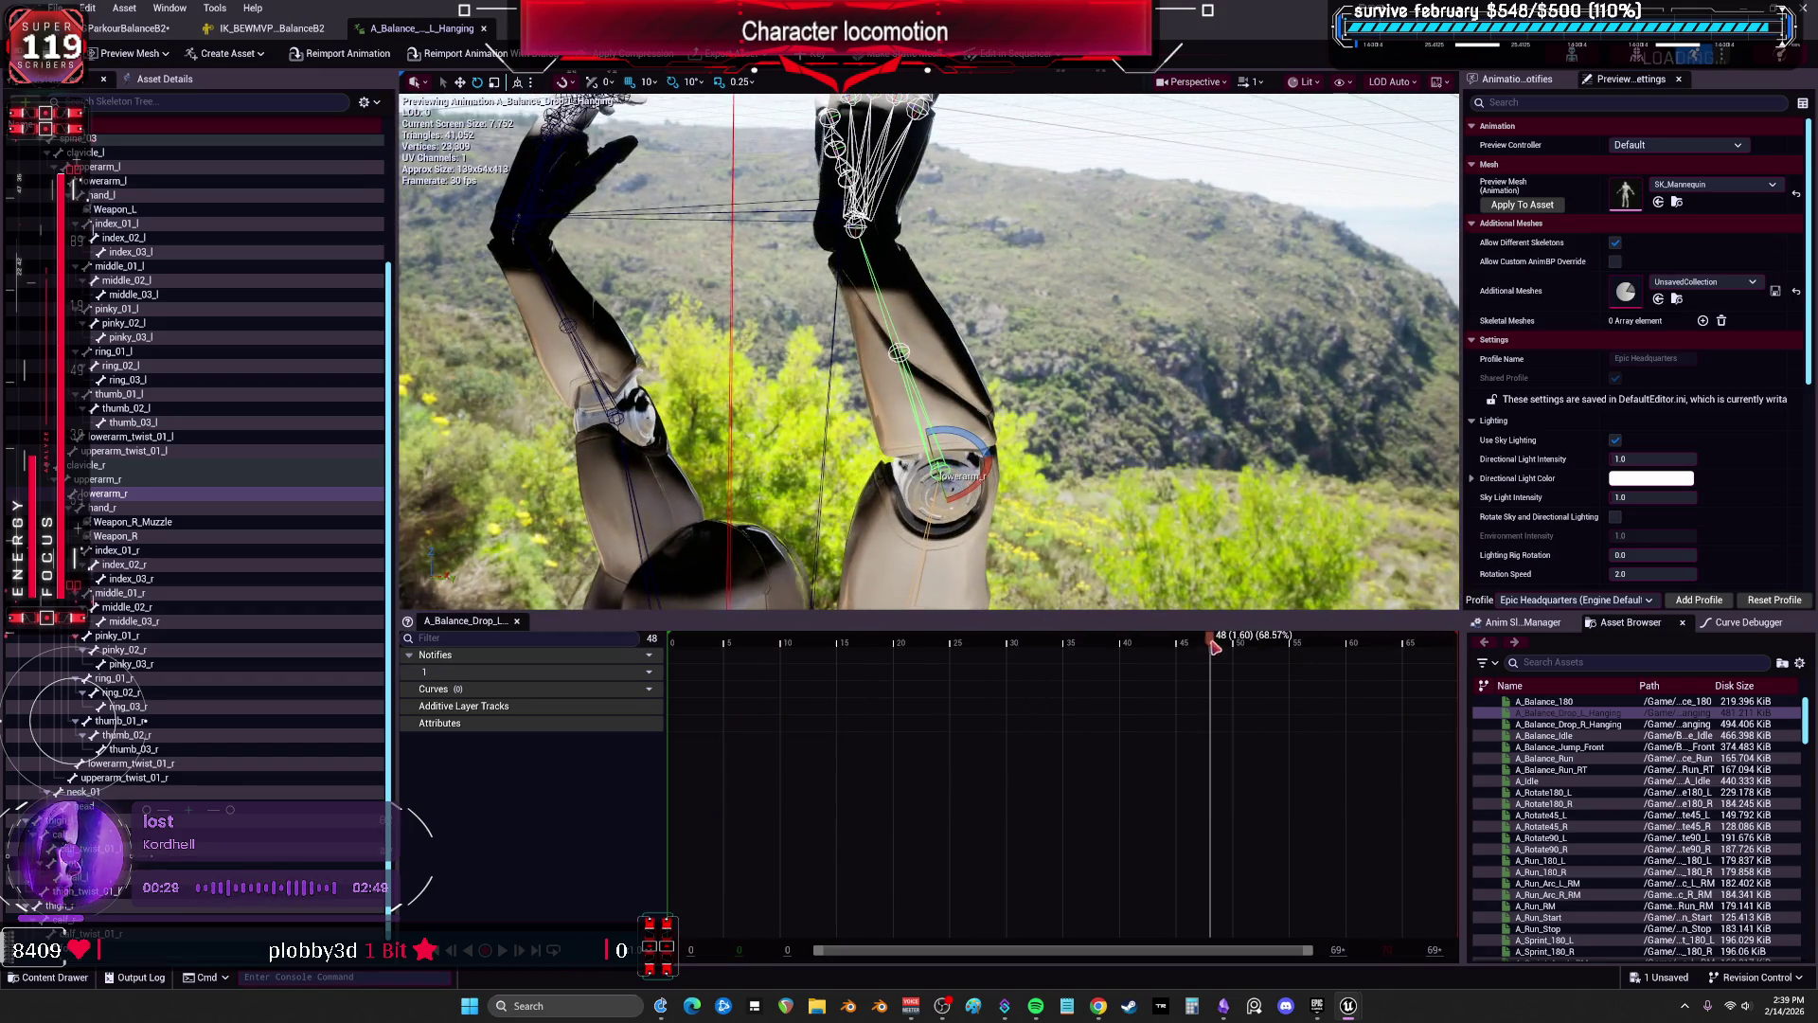
mouse_move(1196, 643)
left_mouse_down()
mouse_move(1043, 622)
mouse_move(1108, 592)
left_mouse_up()
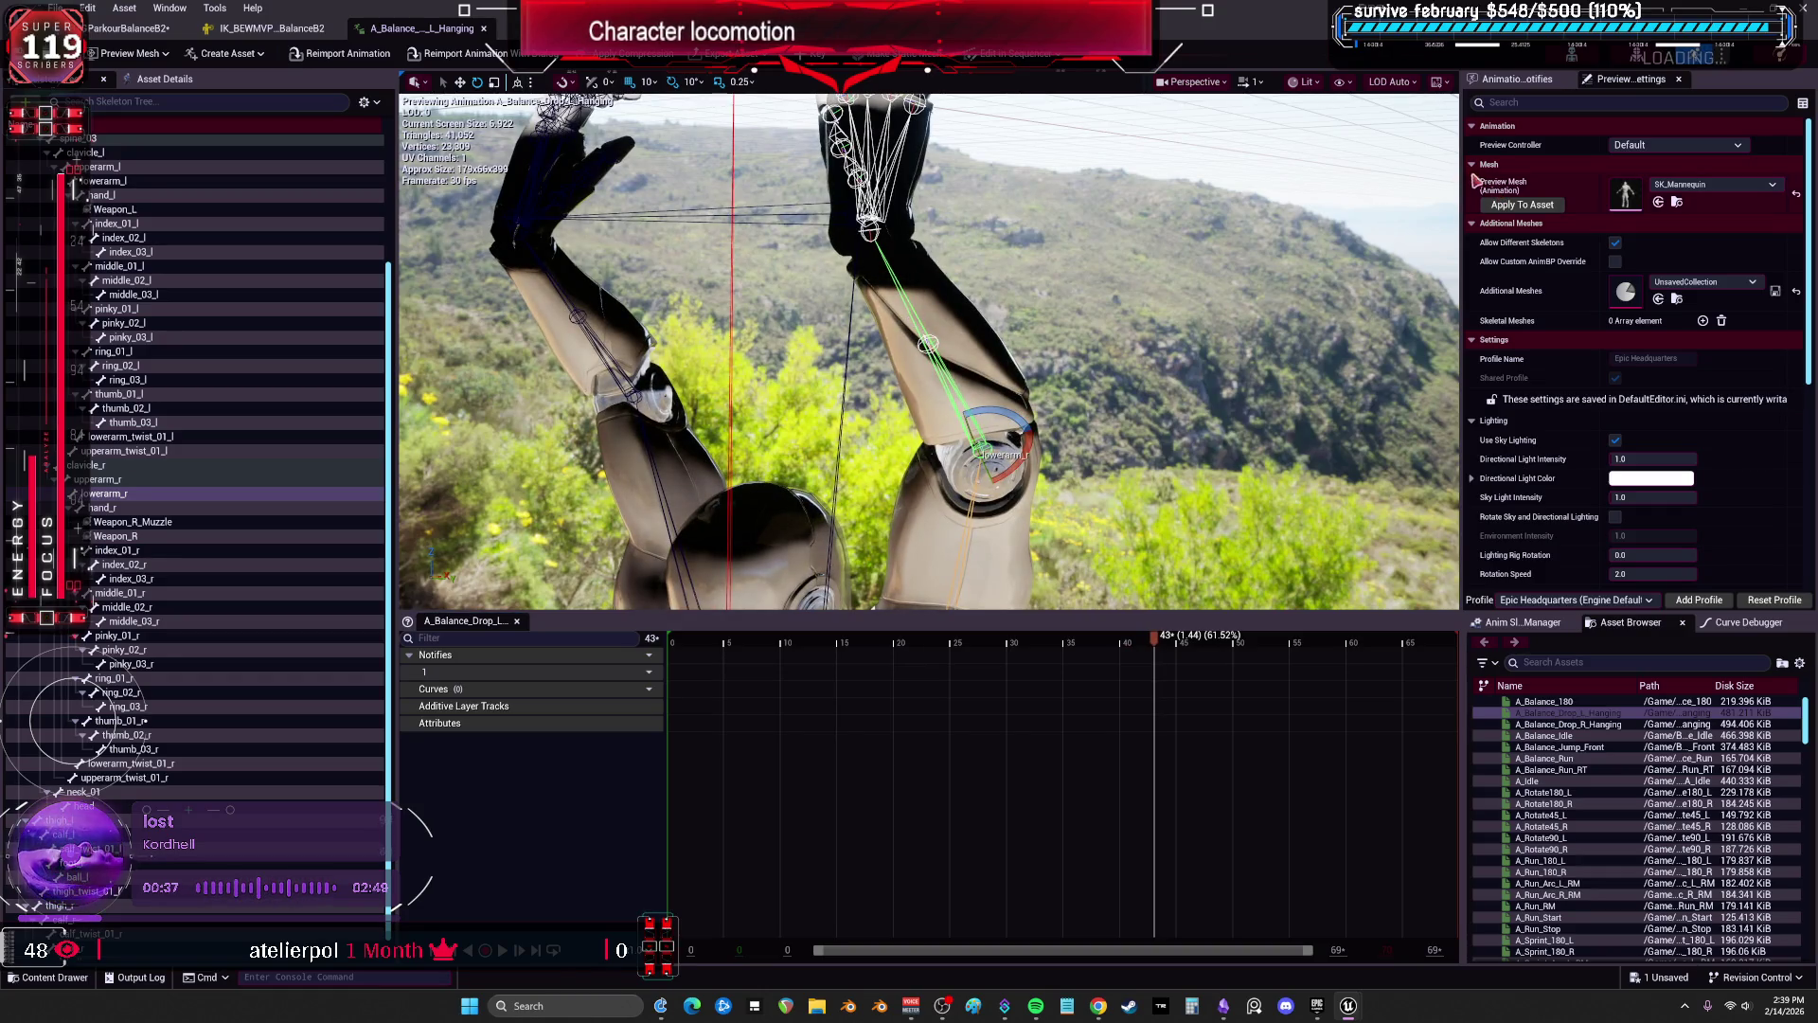
left_click_drag(1460, 176, 1196, 180)
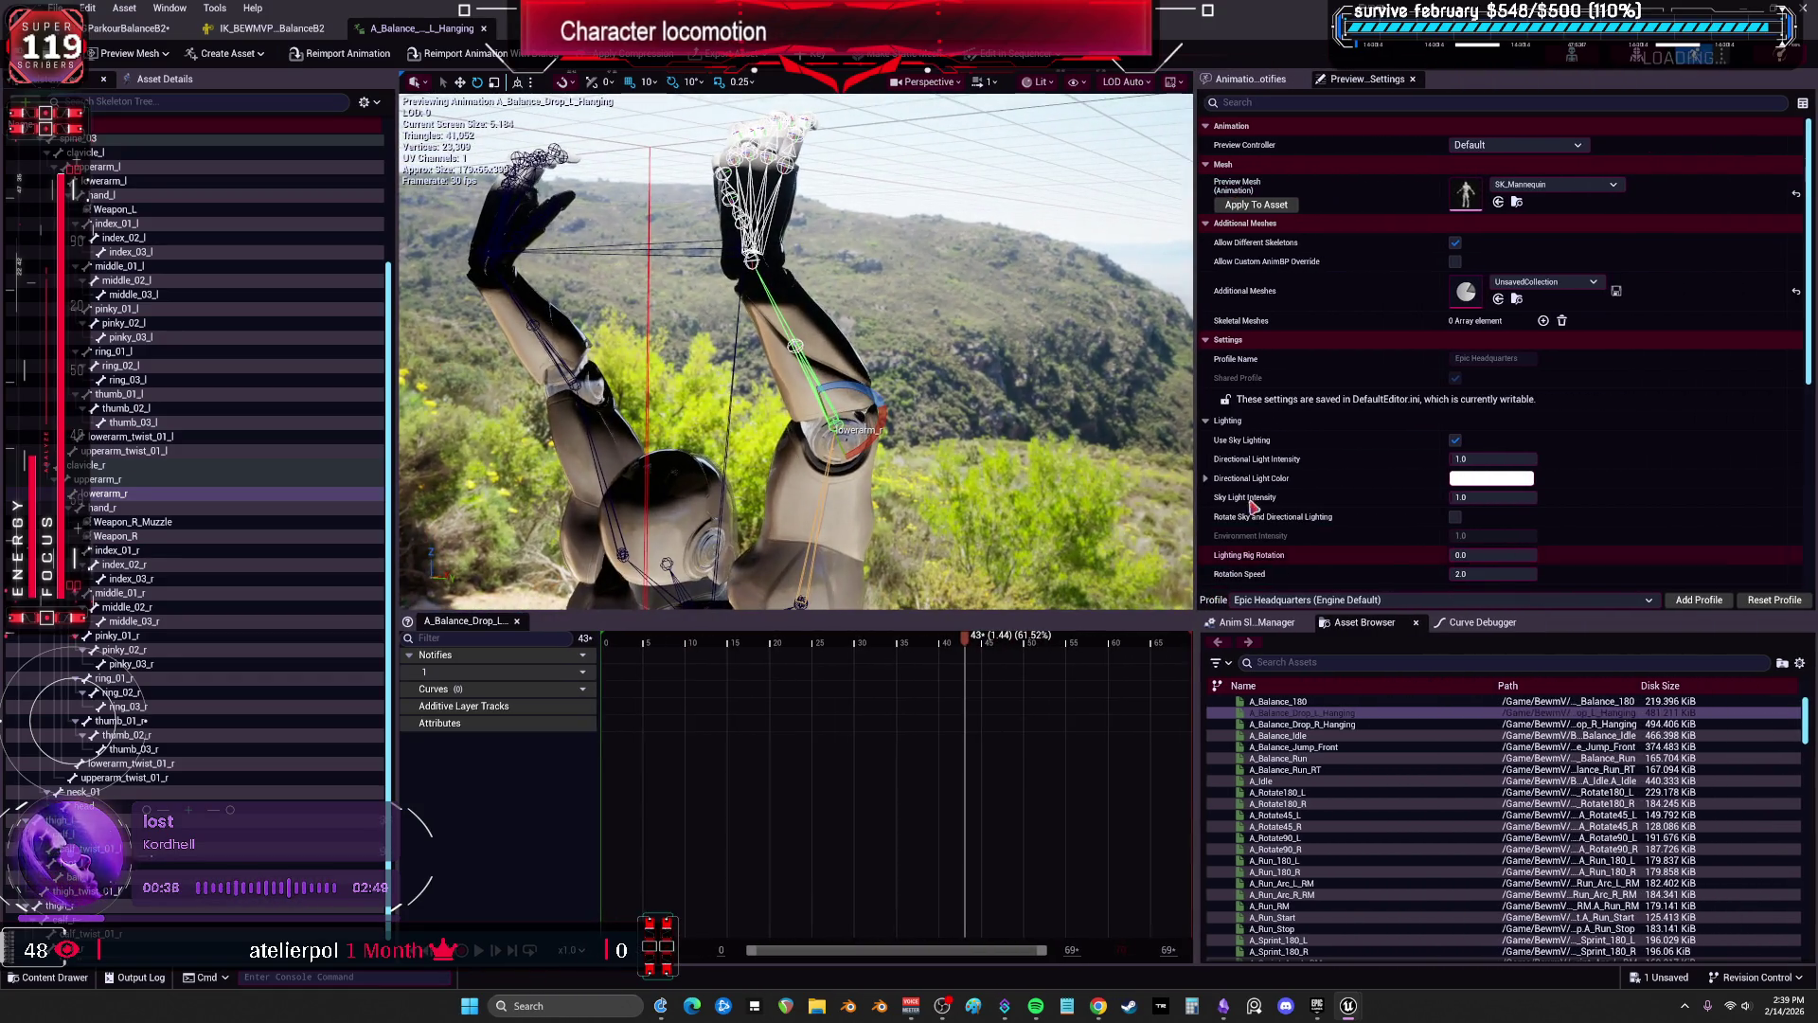
left_click(1257, 80)
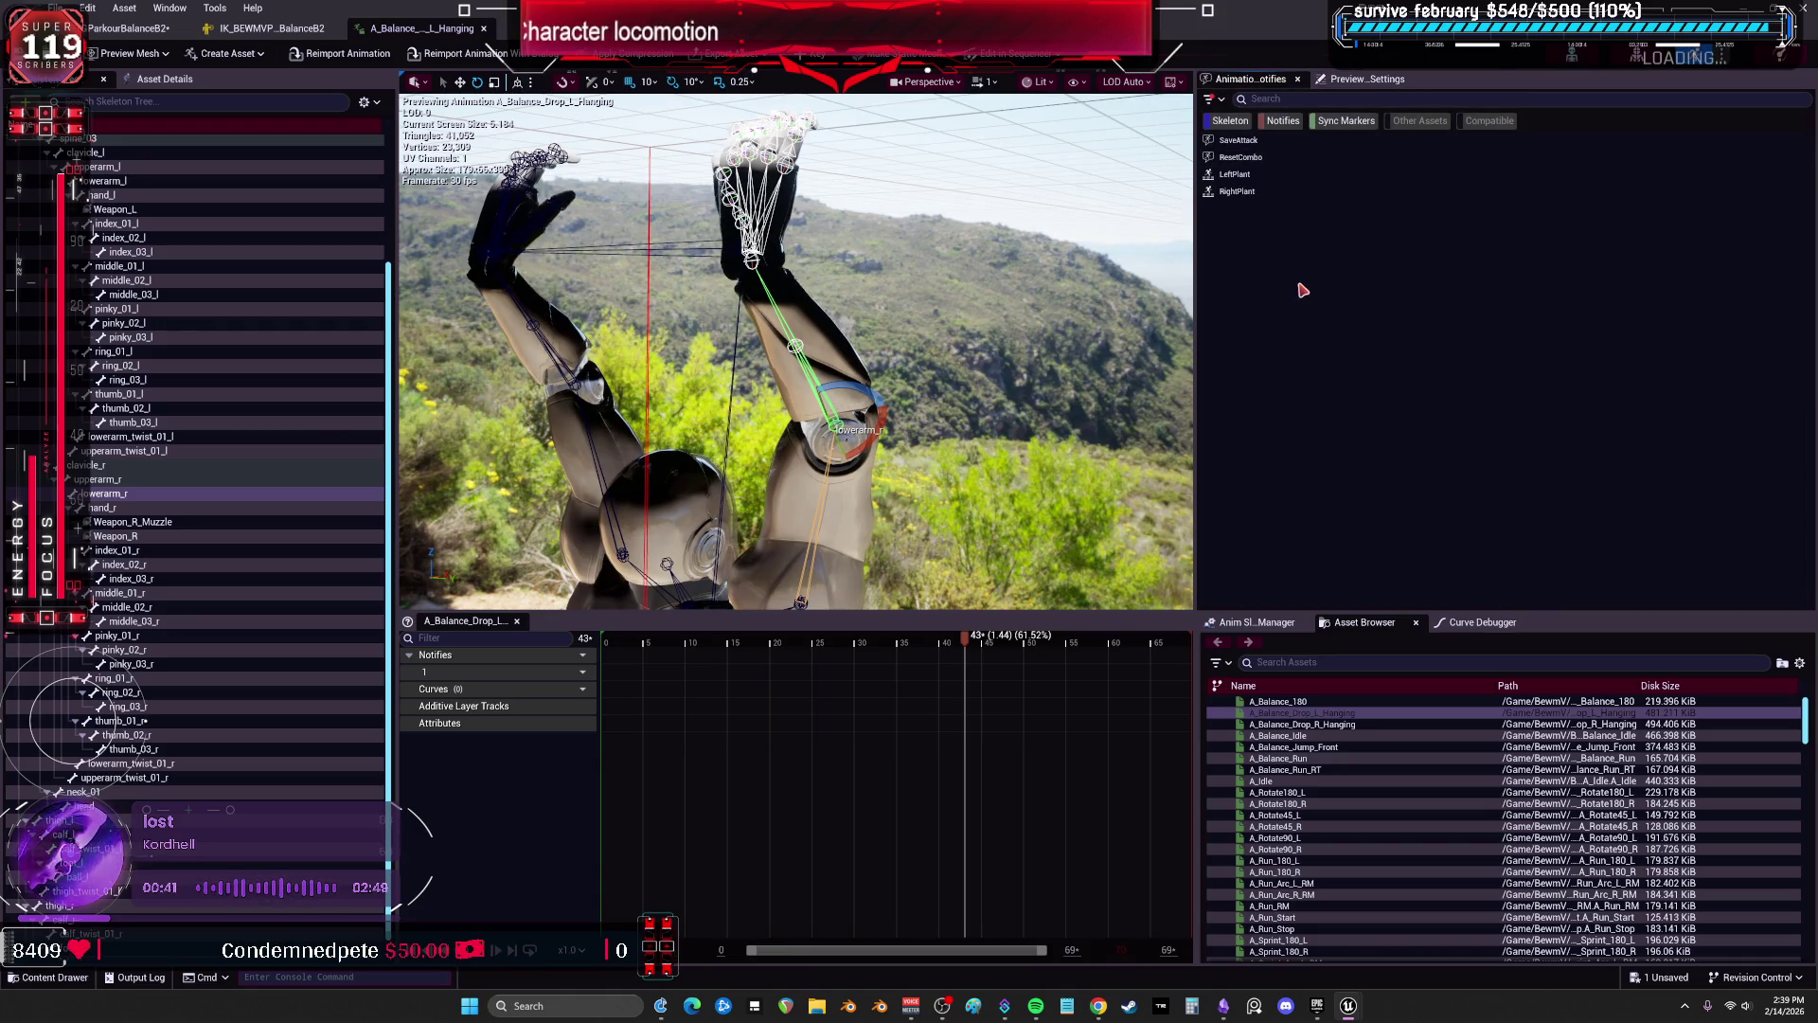
mouse_move(1252, 616)
left_mouse_down()
mouse_move(1252, 728)
mouse_move(1252, 322)
left_mouse_up()
left_click(1463, 327)
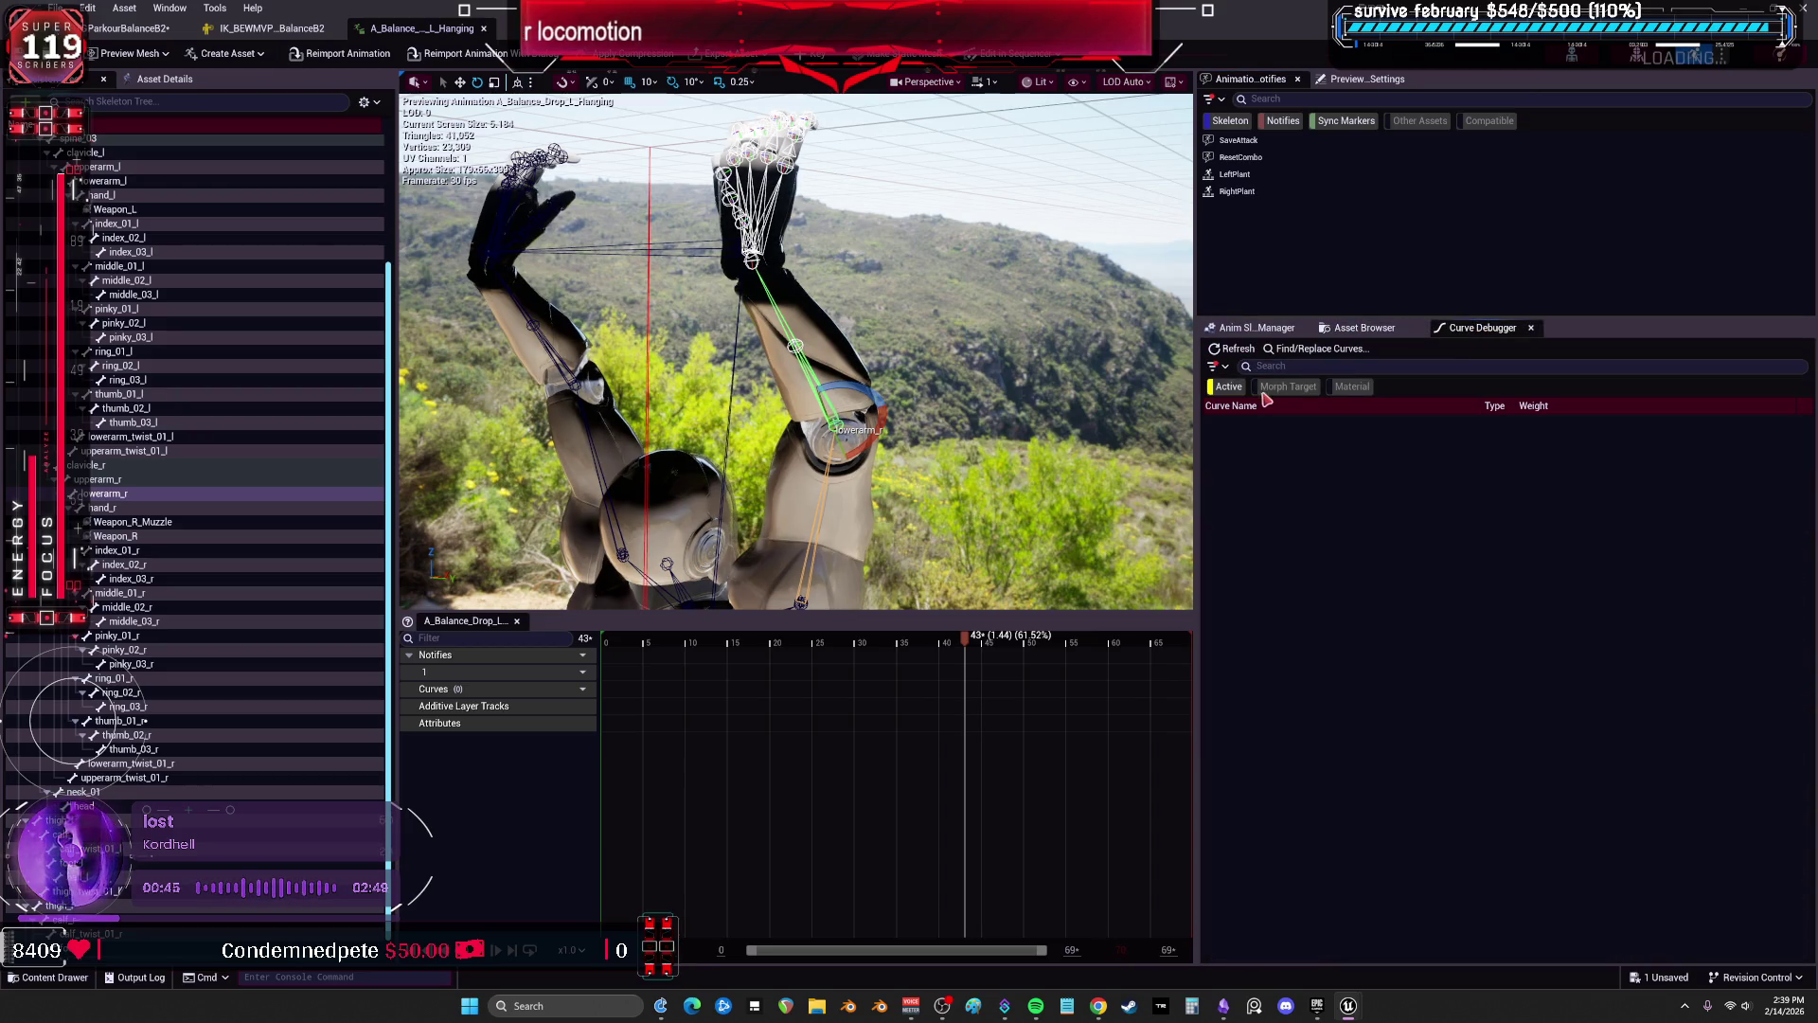
left_click(1363, 328)
left_click(1255, 328)
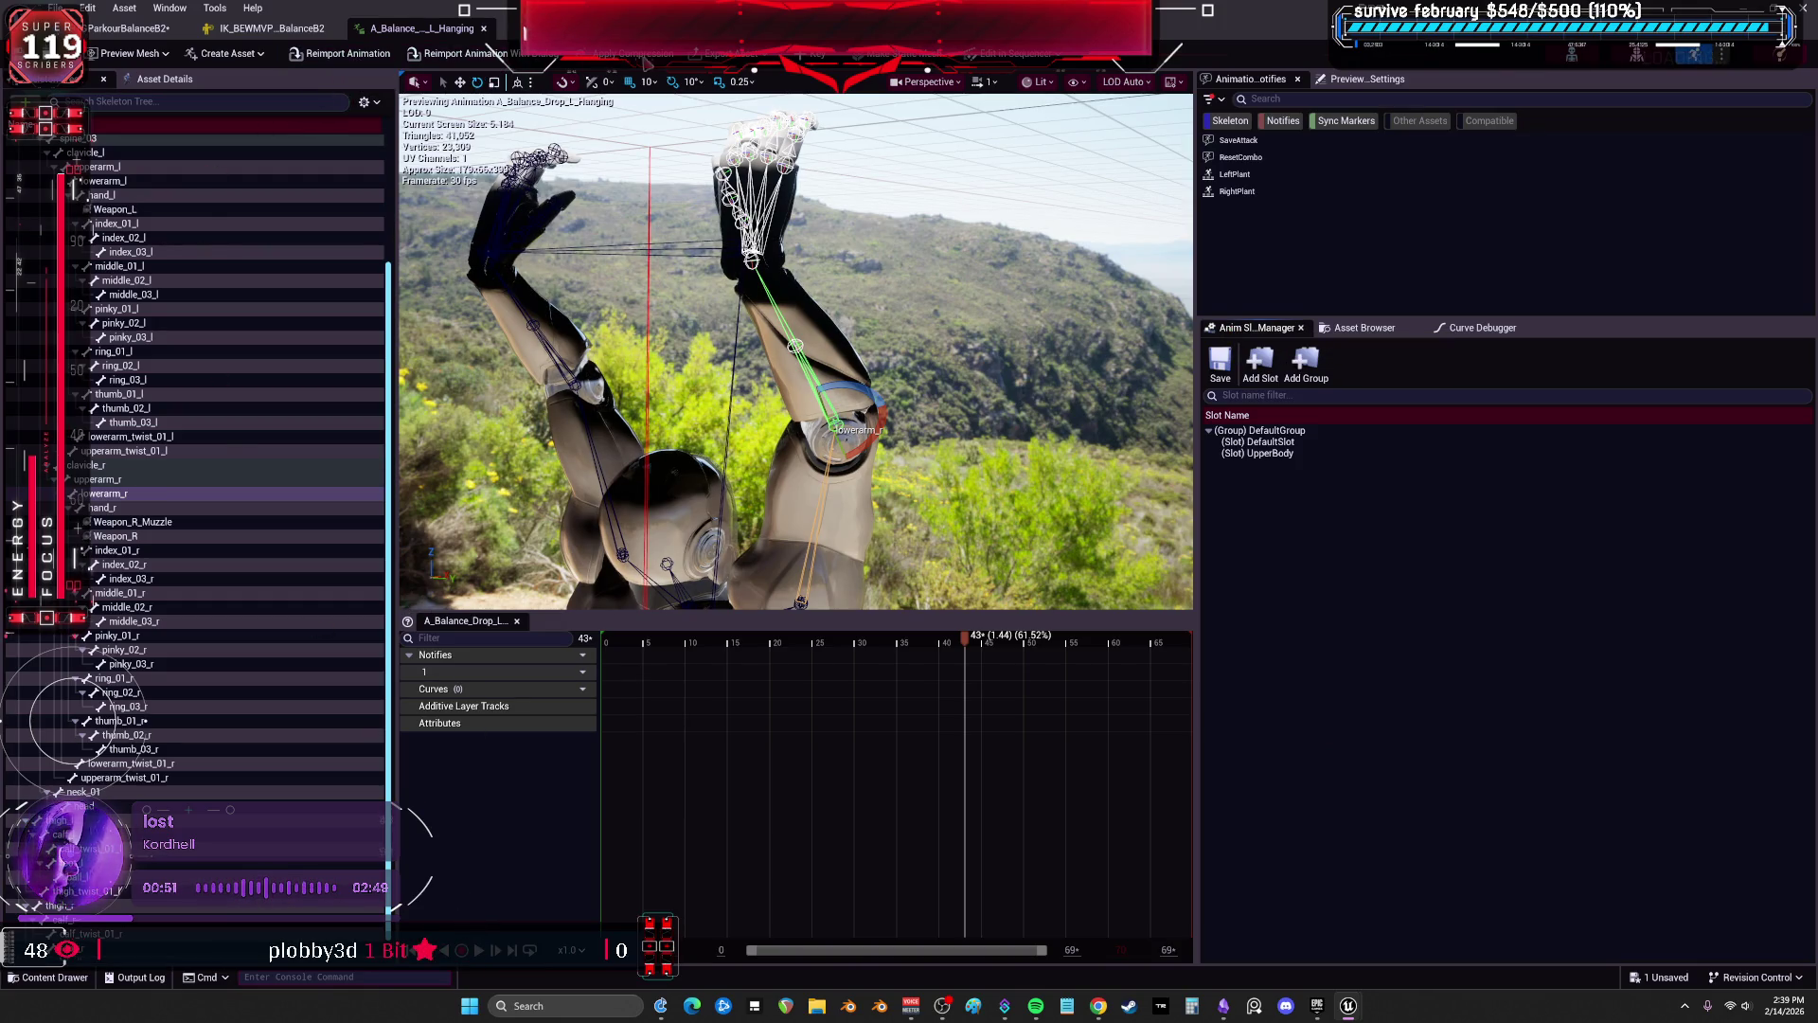
Try Bake To Control Rig from the control rig options, then check the export options.
left_click(1011, 57)
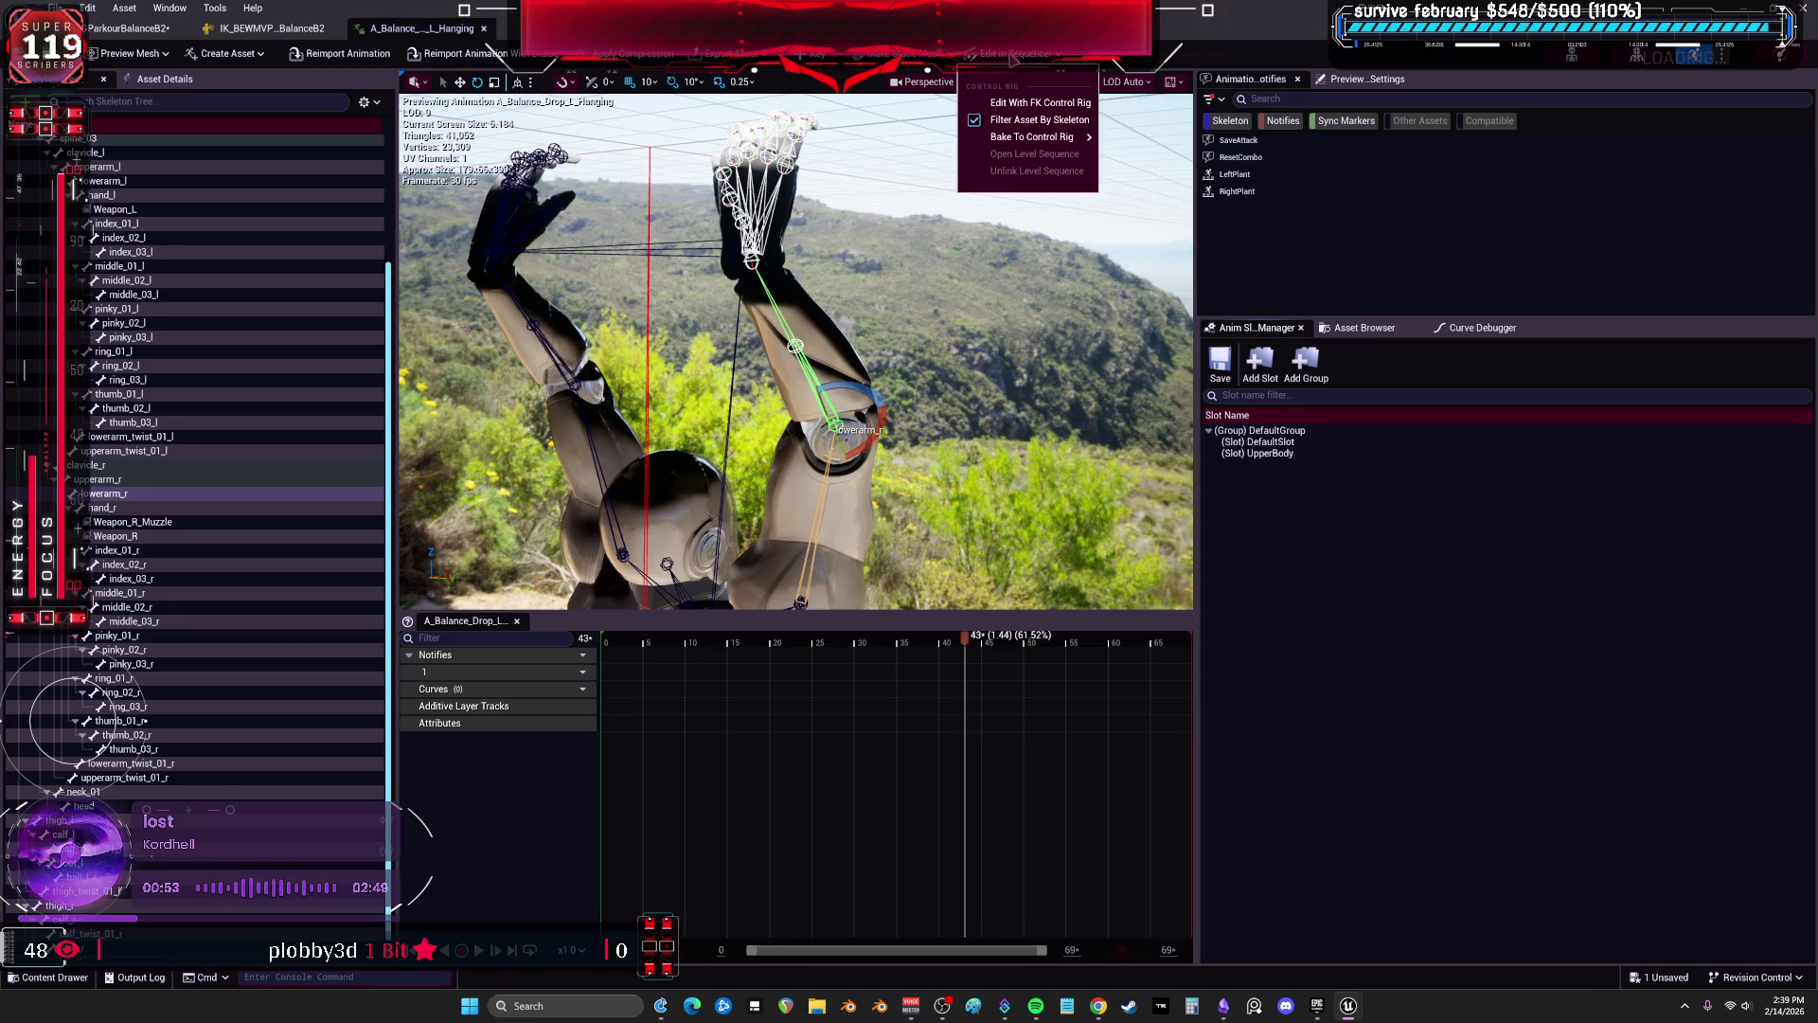
left_click(1056, 104)
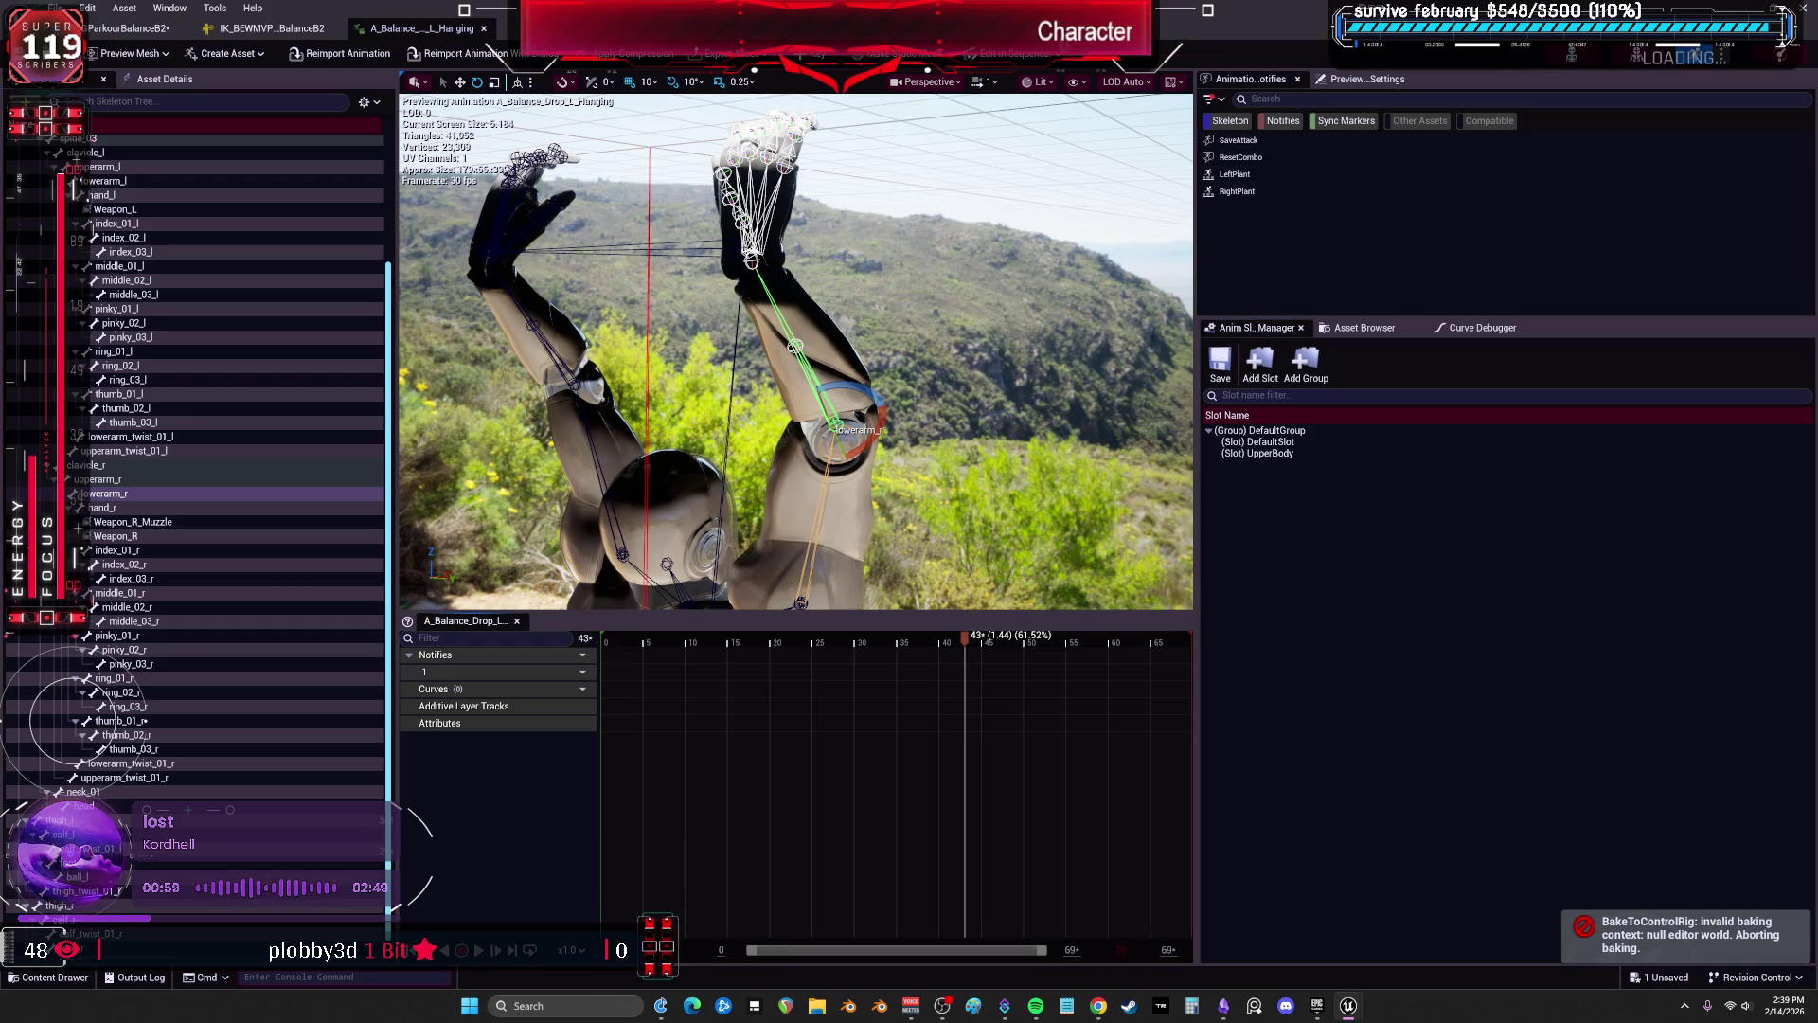
left_click(1051, 57)
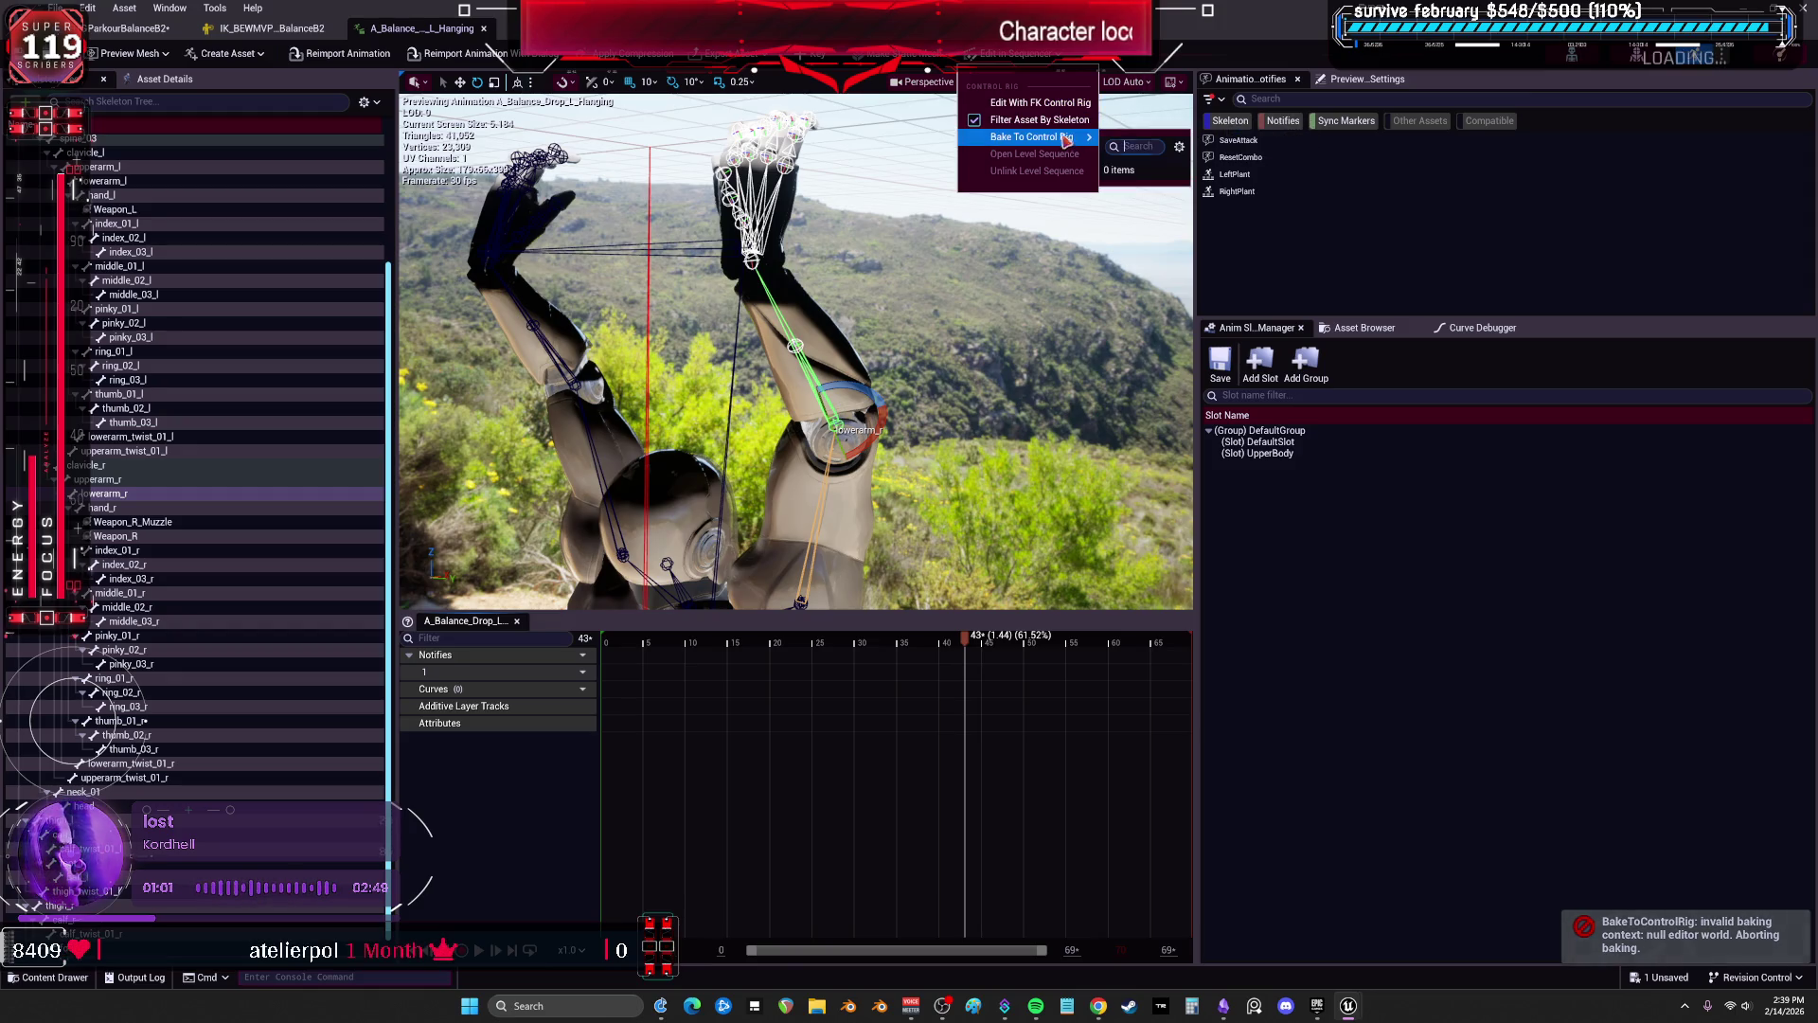
left_click(1543, 218)
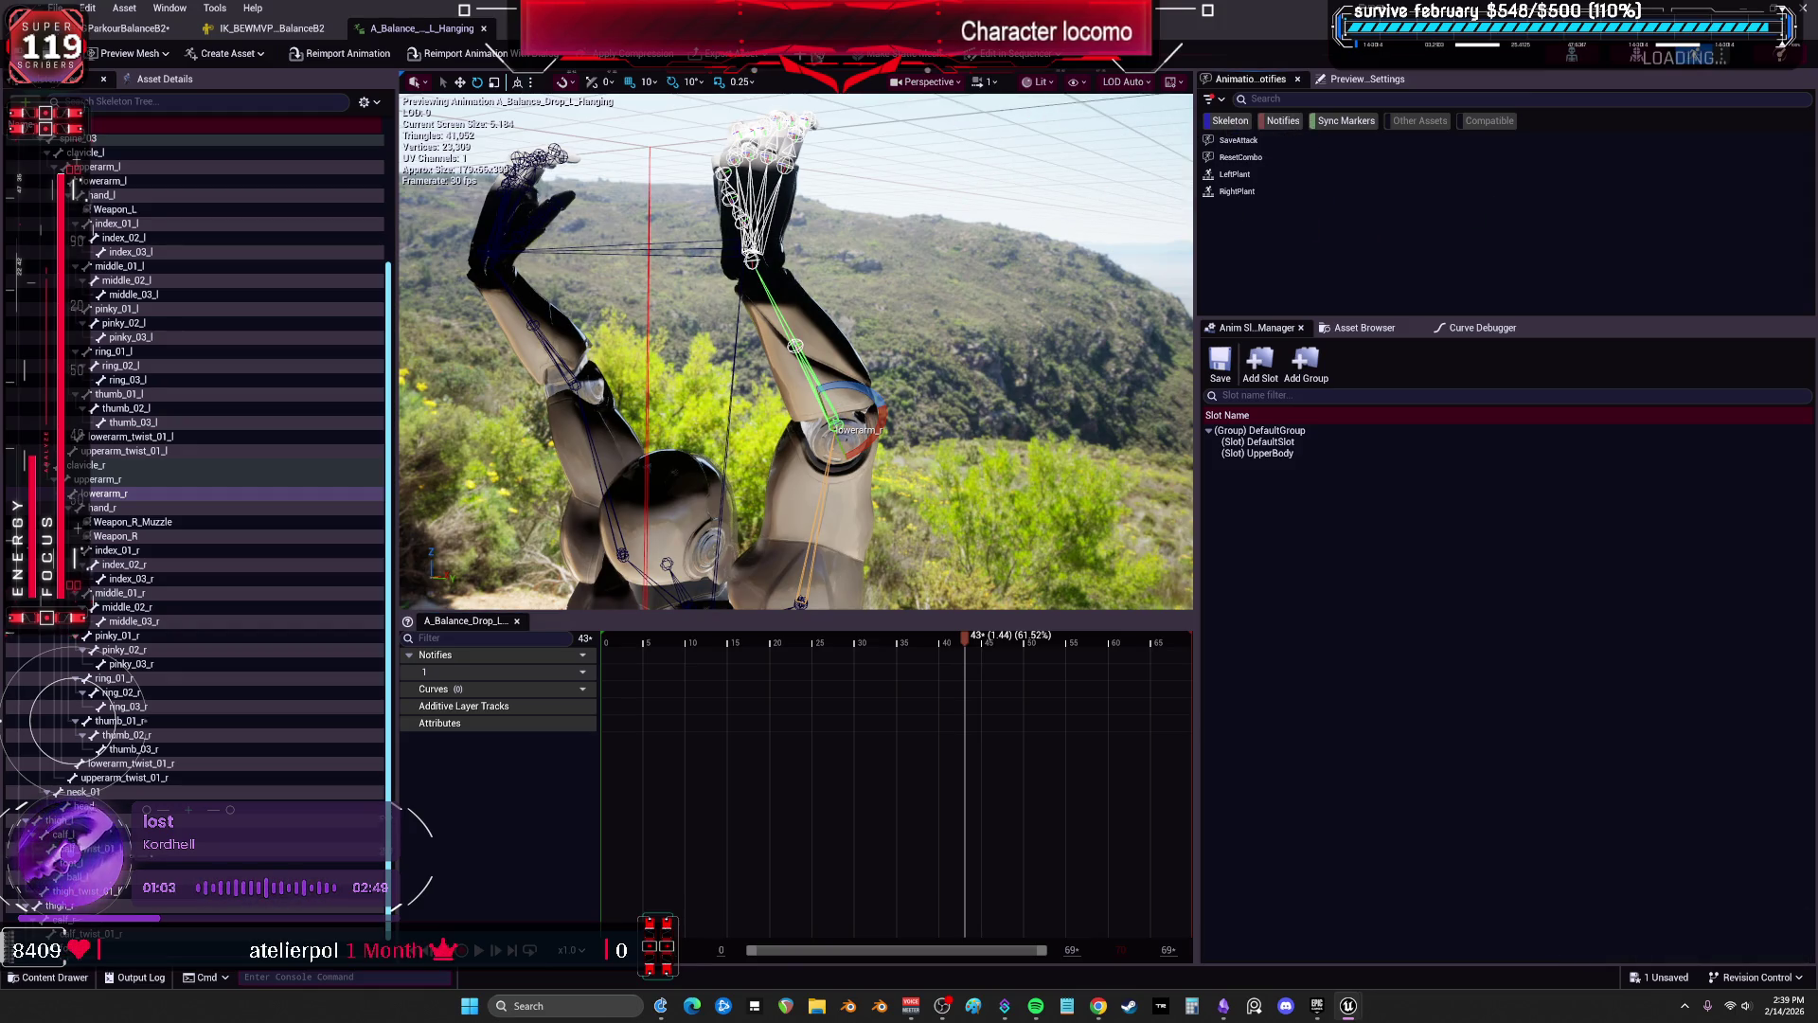
left_click(769, 61)
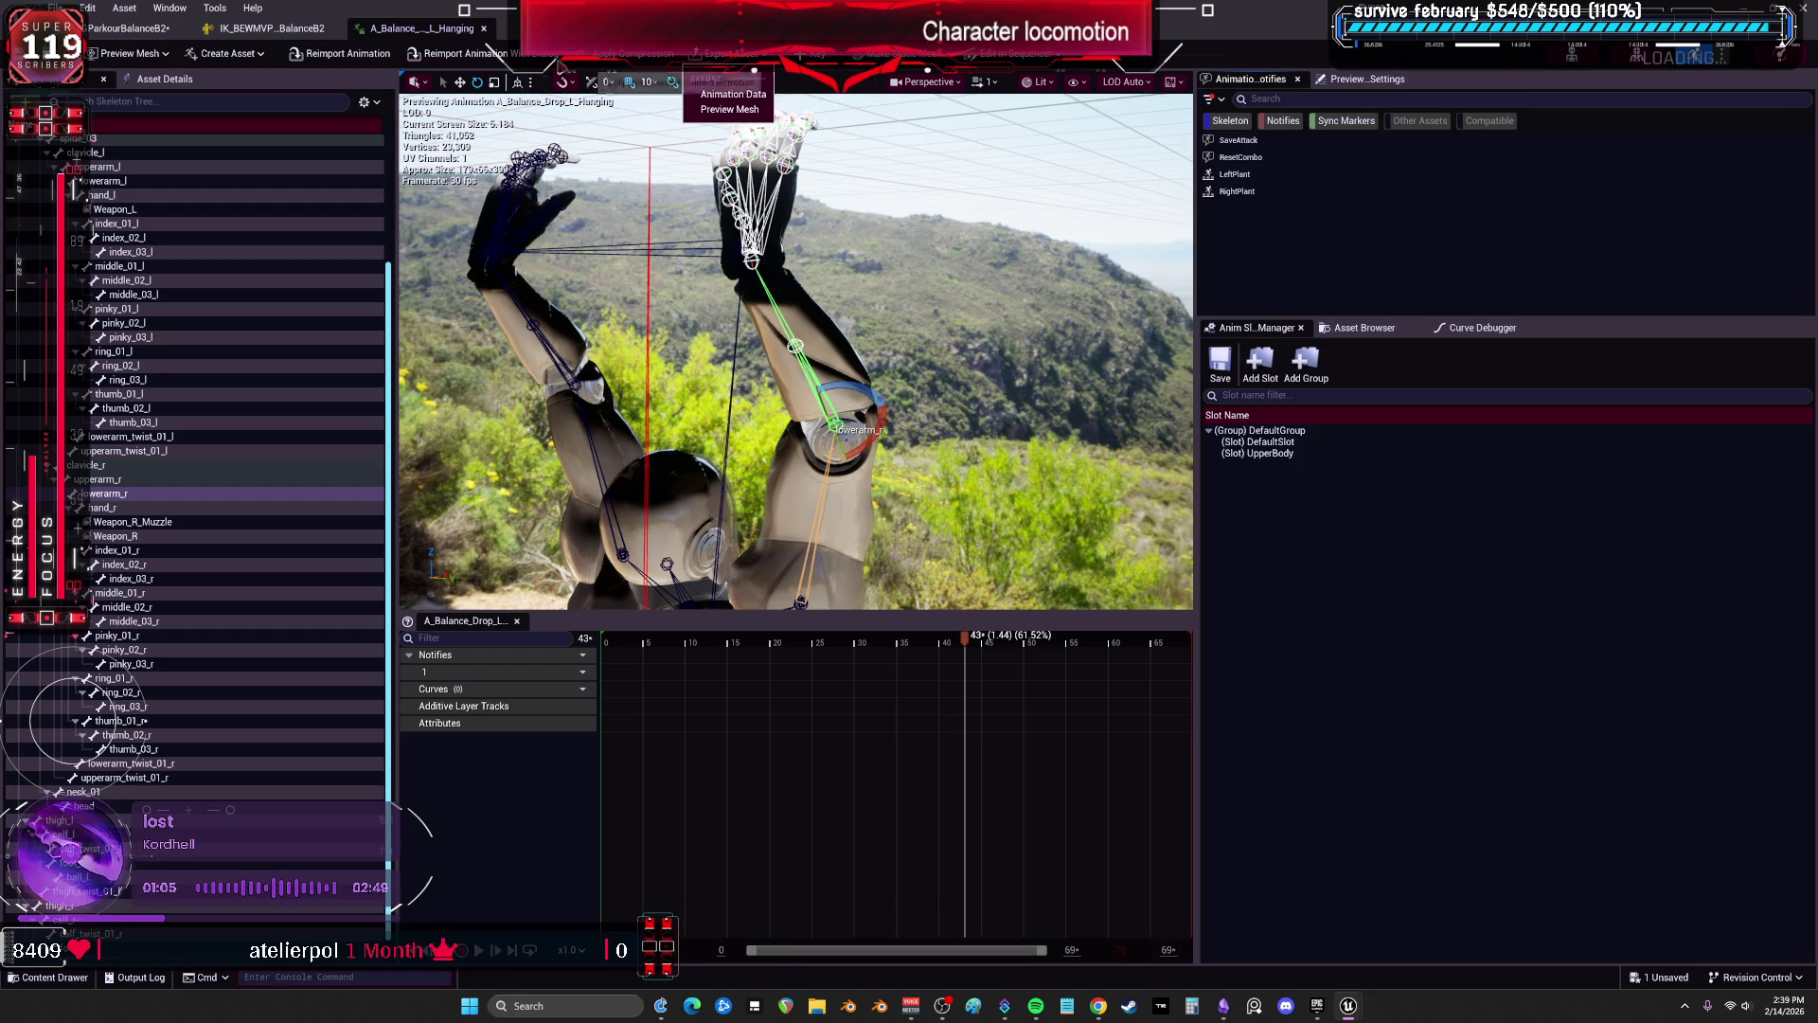
Open and close the Animation Data Modifiers panel, then select the upperarm_r bone.
left_click(215, 7)
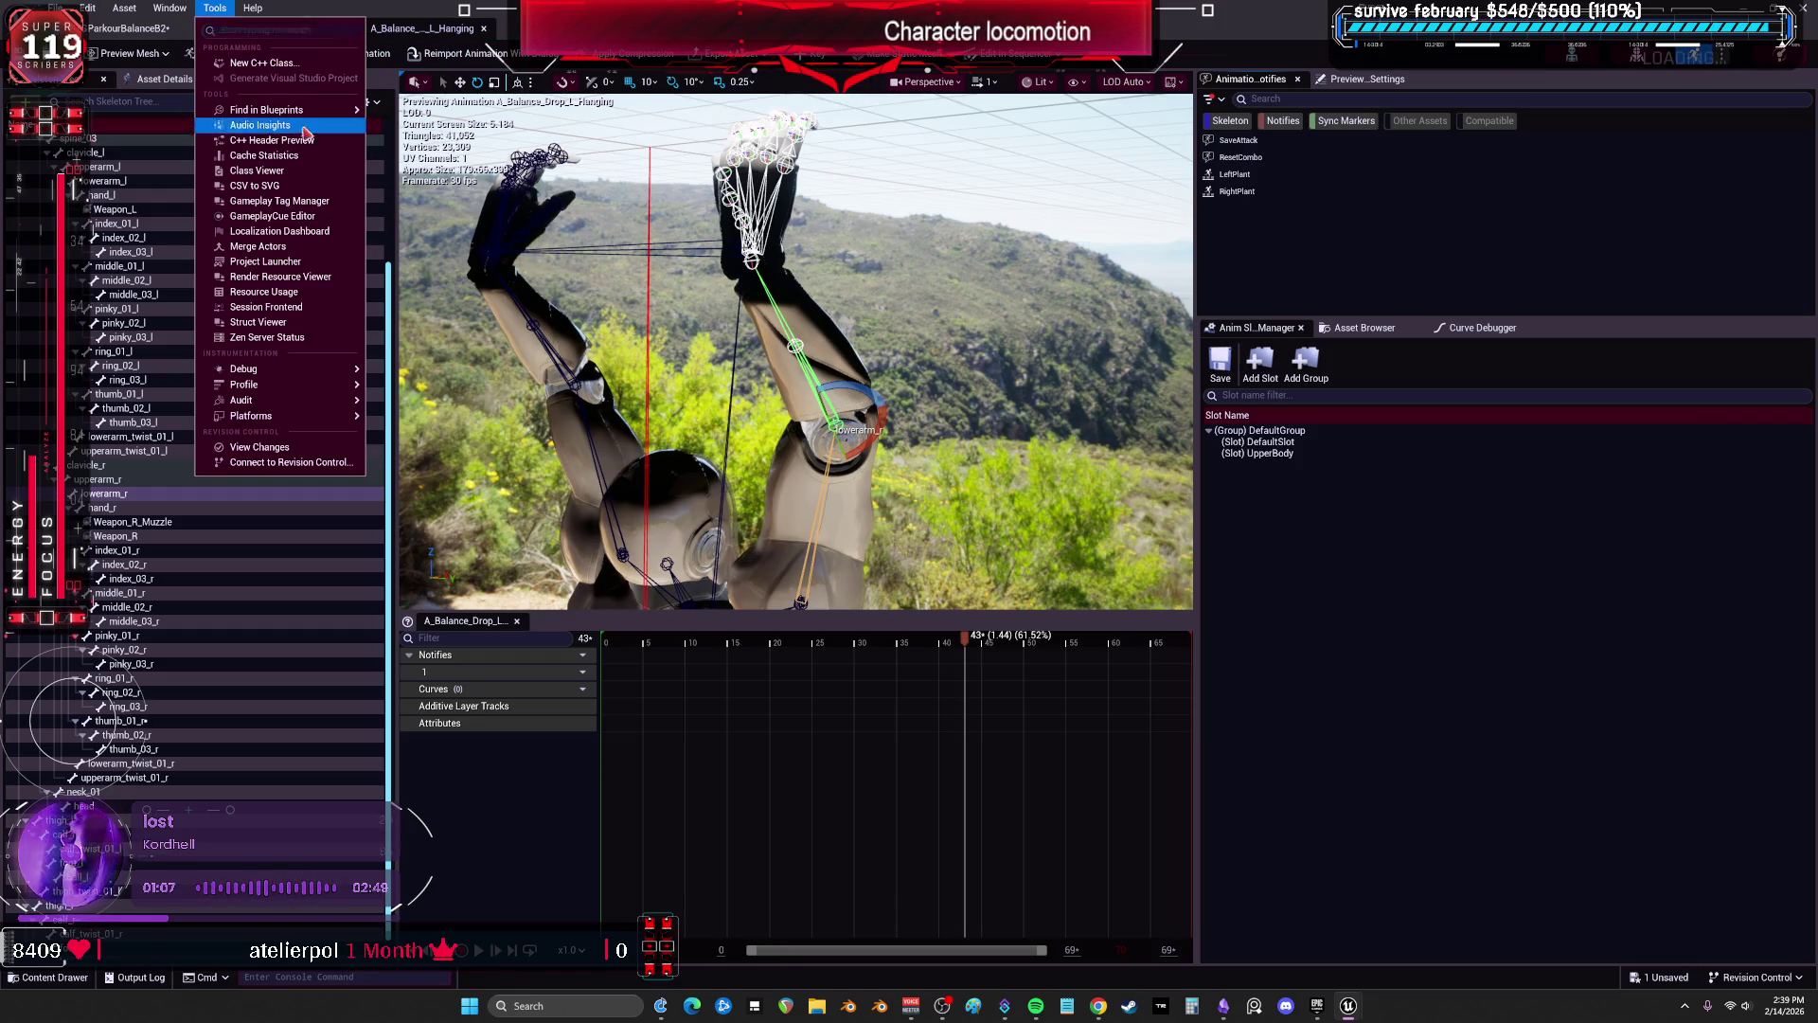
left_click(169, 8)
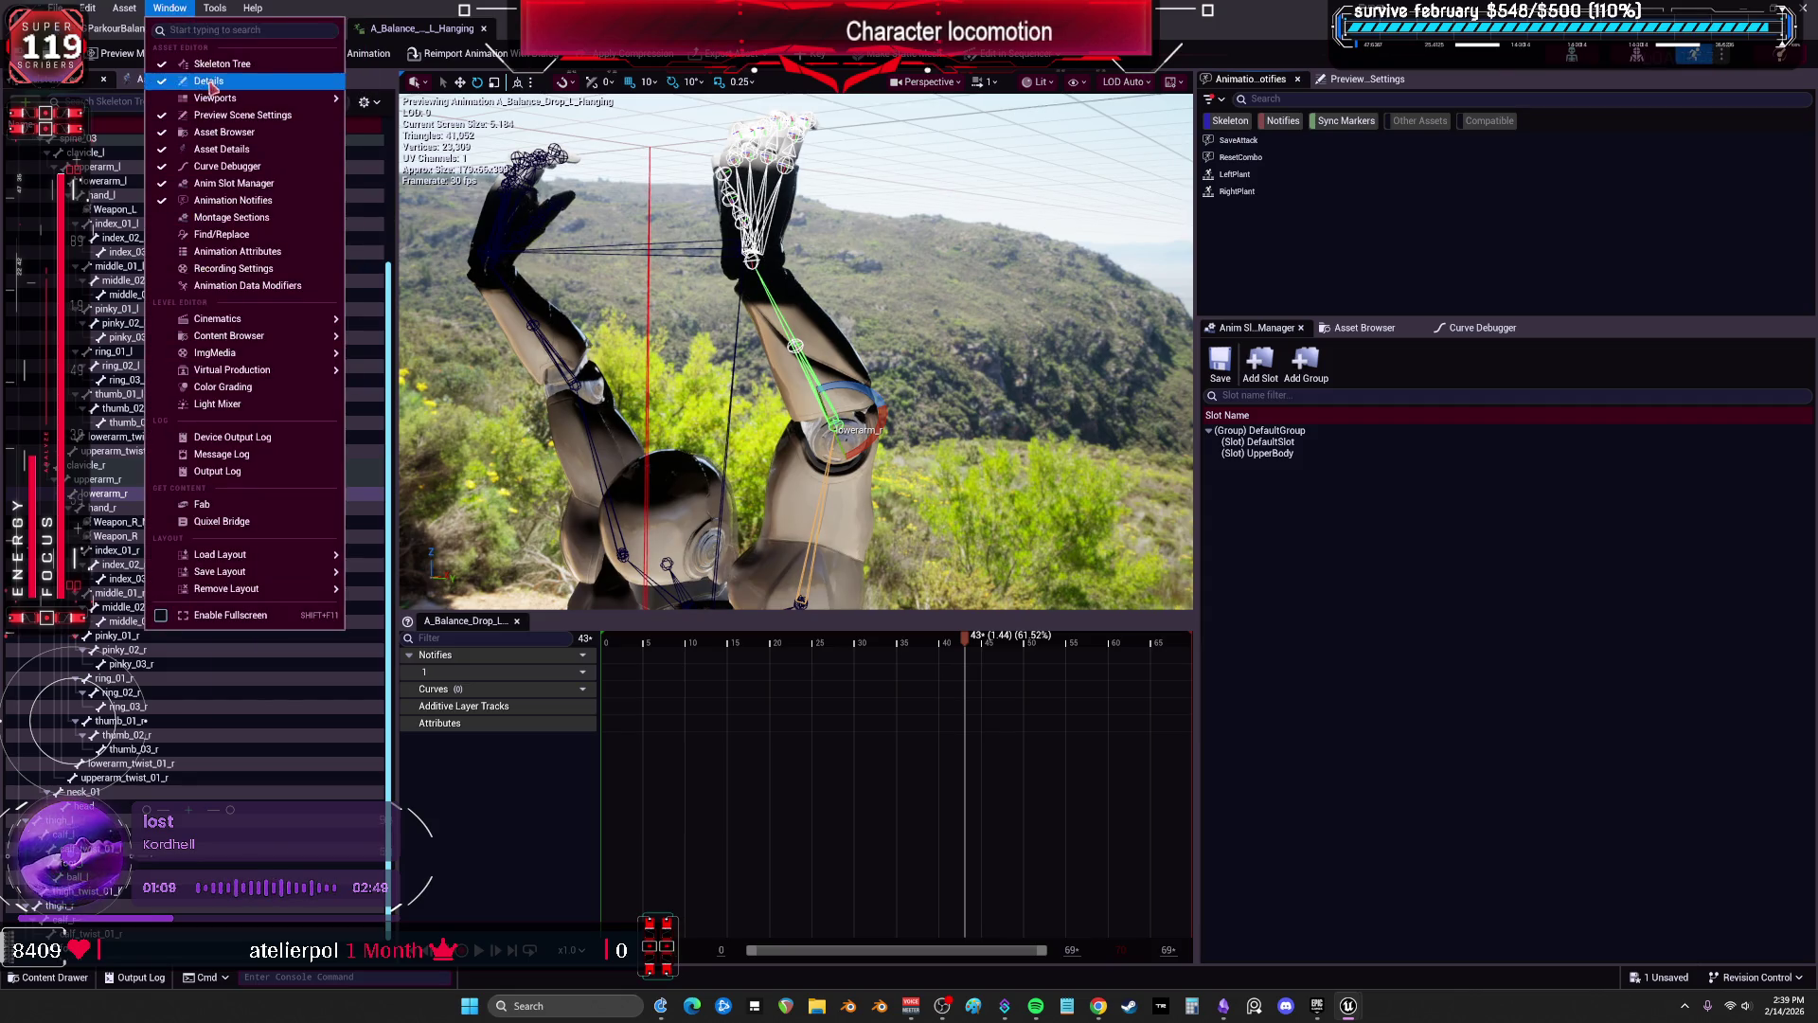
mouse_move(215, 100)
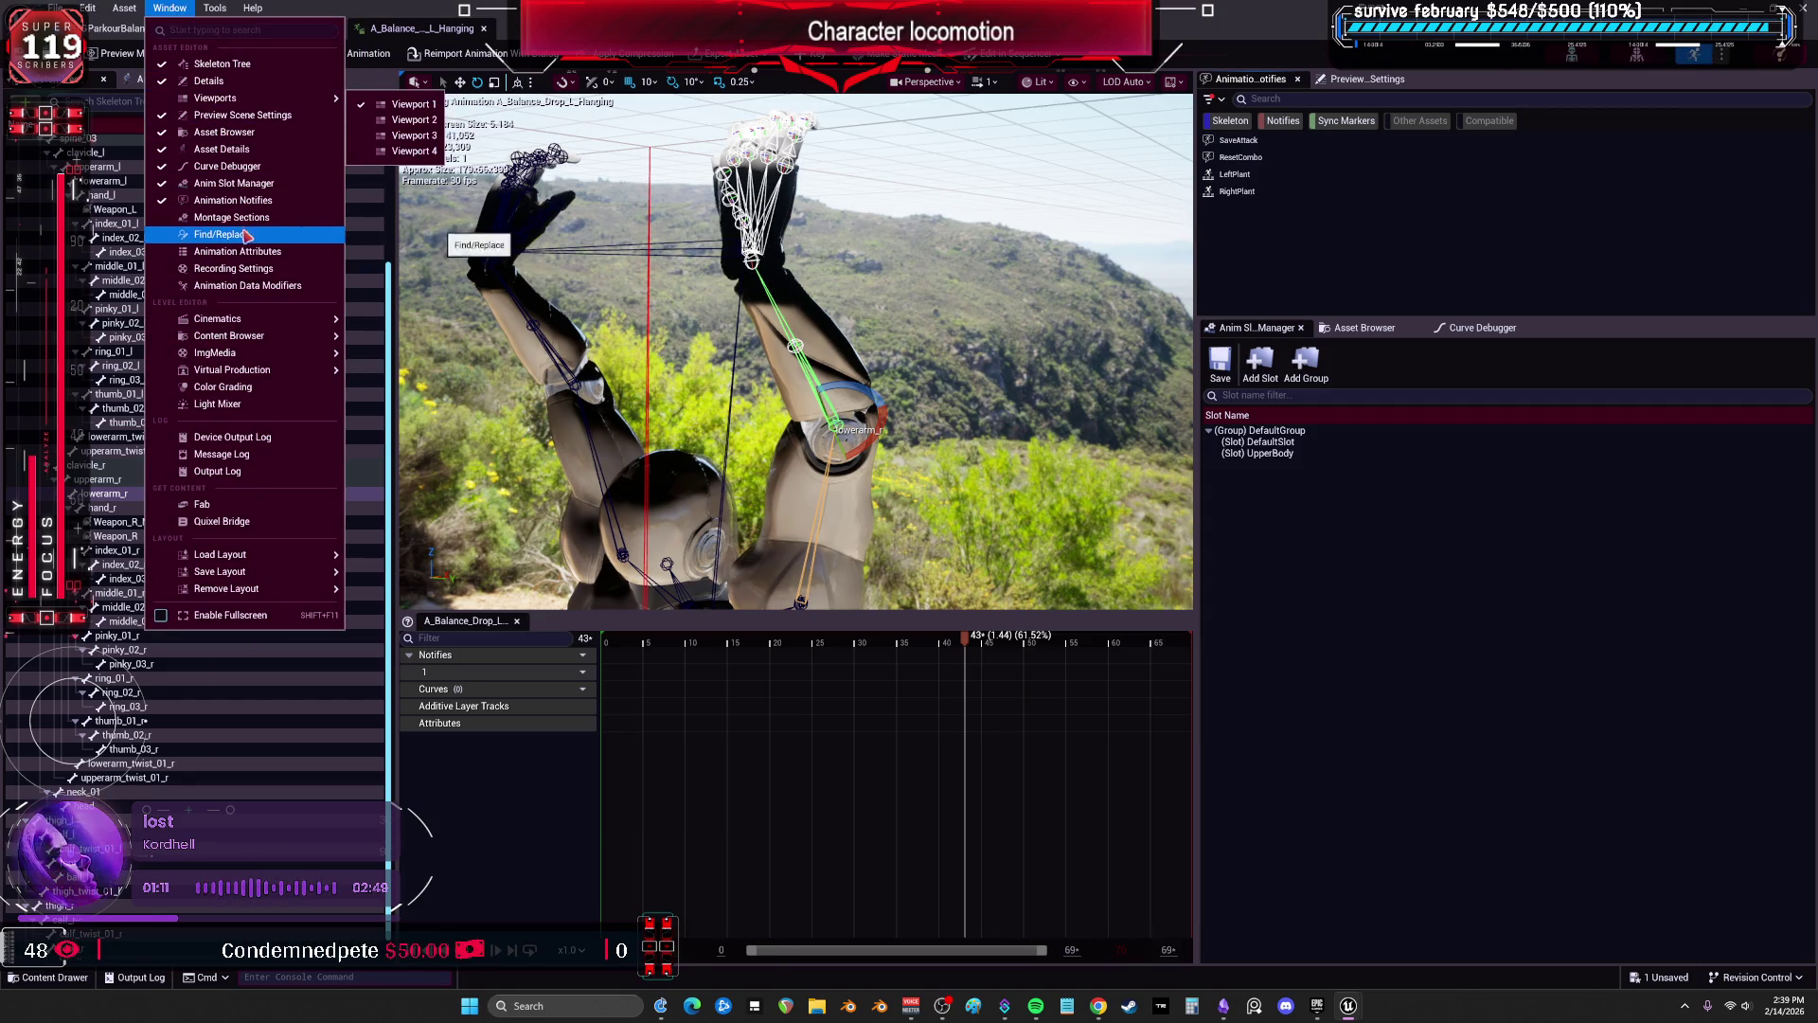
left_click(258, 287)
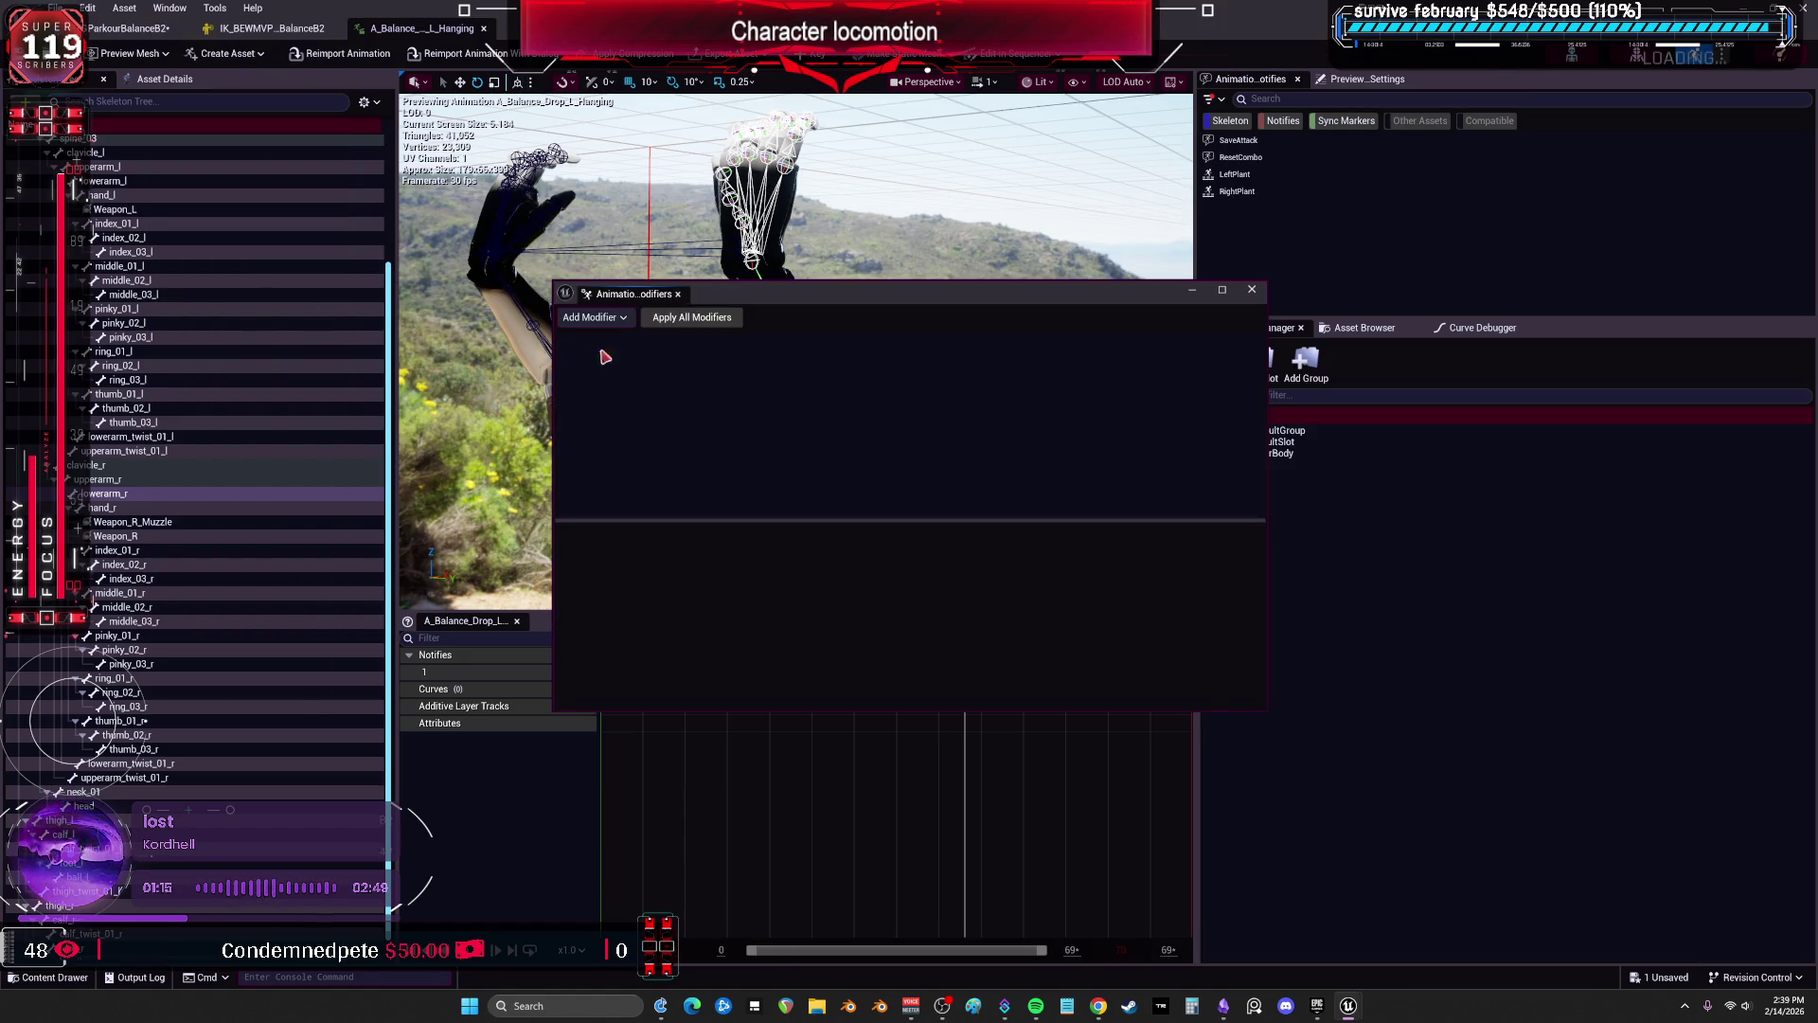
left_click(595, 317)
scroll(720, 492, "down", 3)
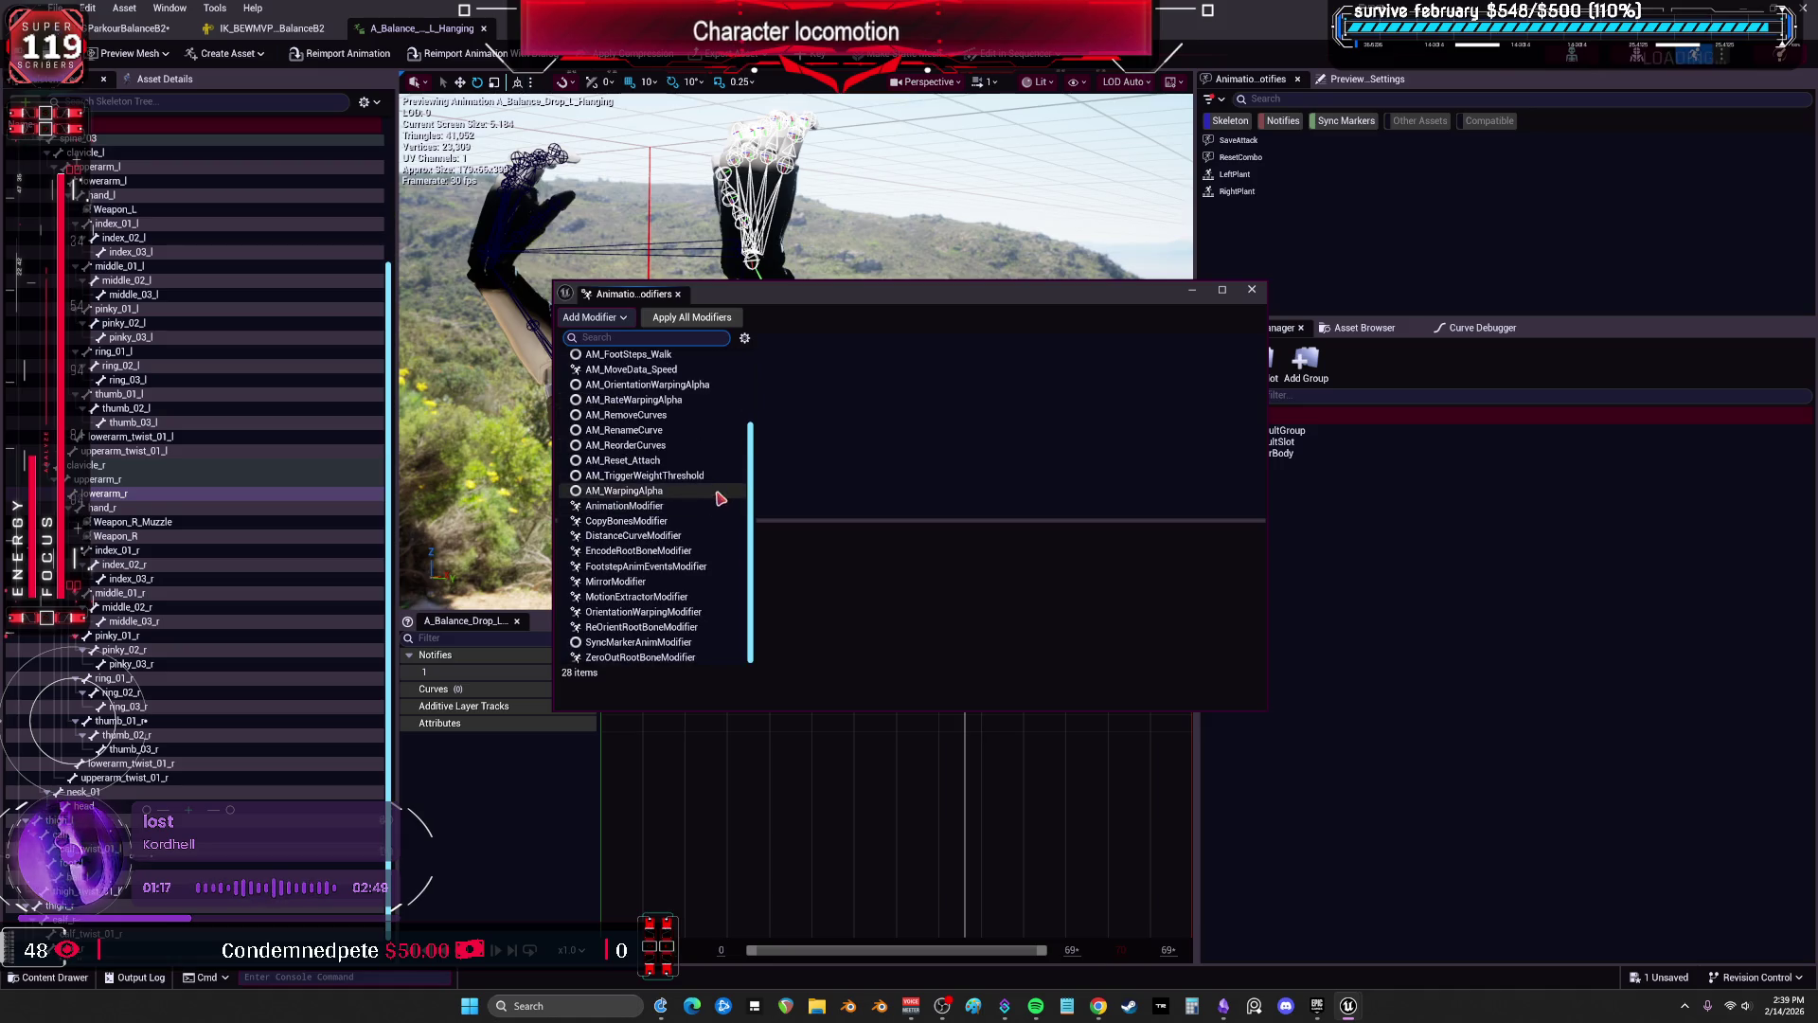
left_click(822, 439)
left_click(1251, 289)
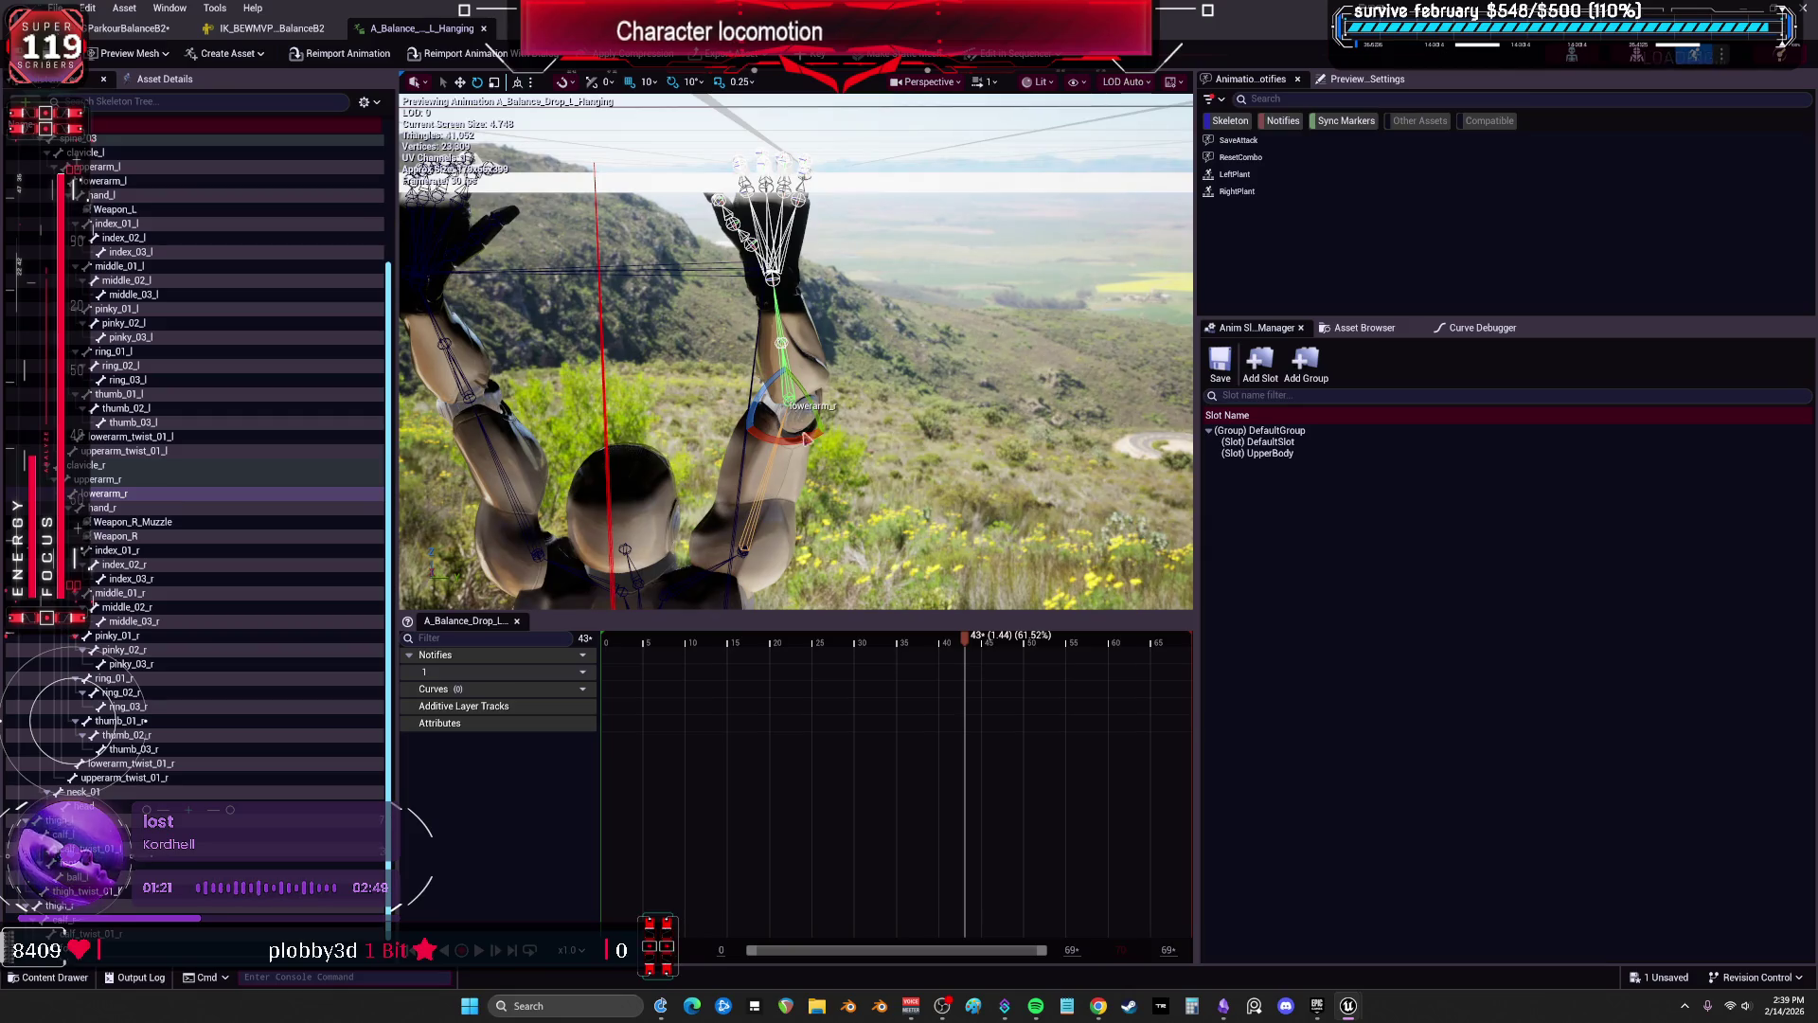
key("Escape")
left_click(777, 437)
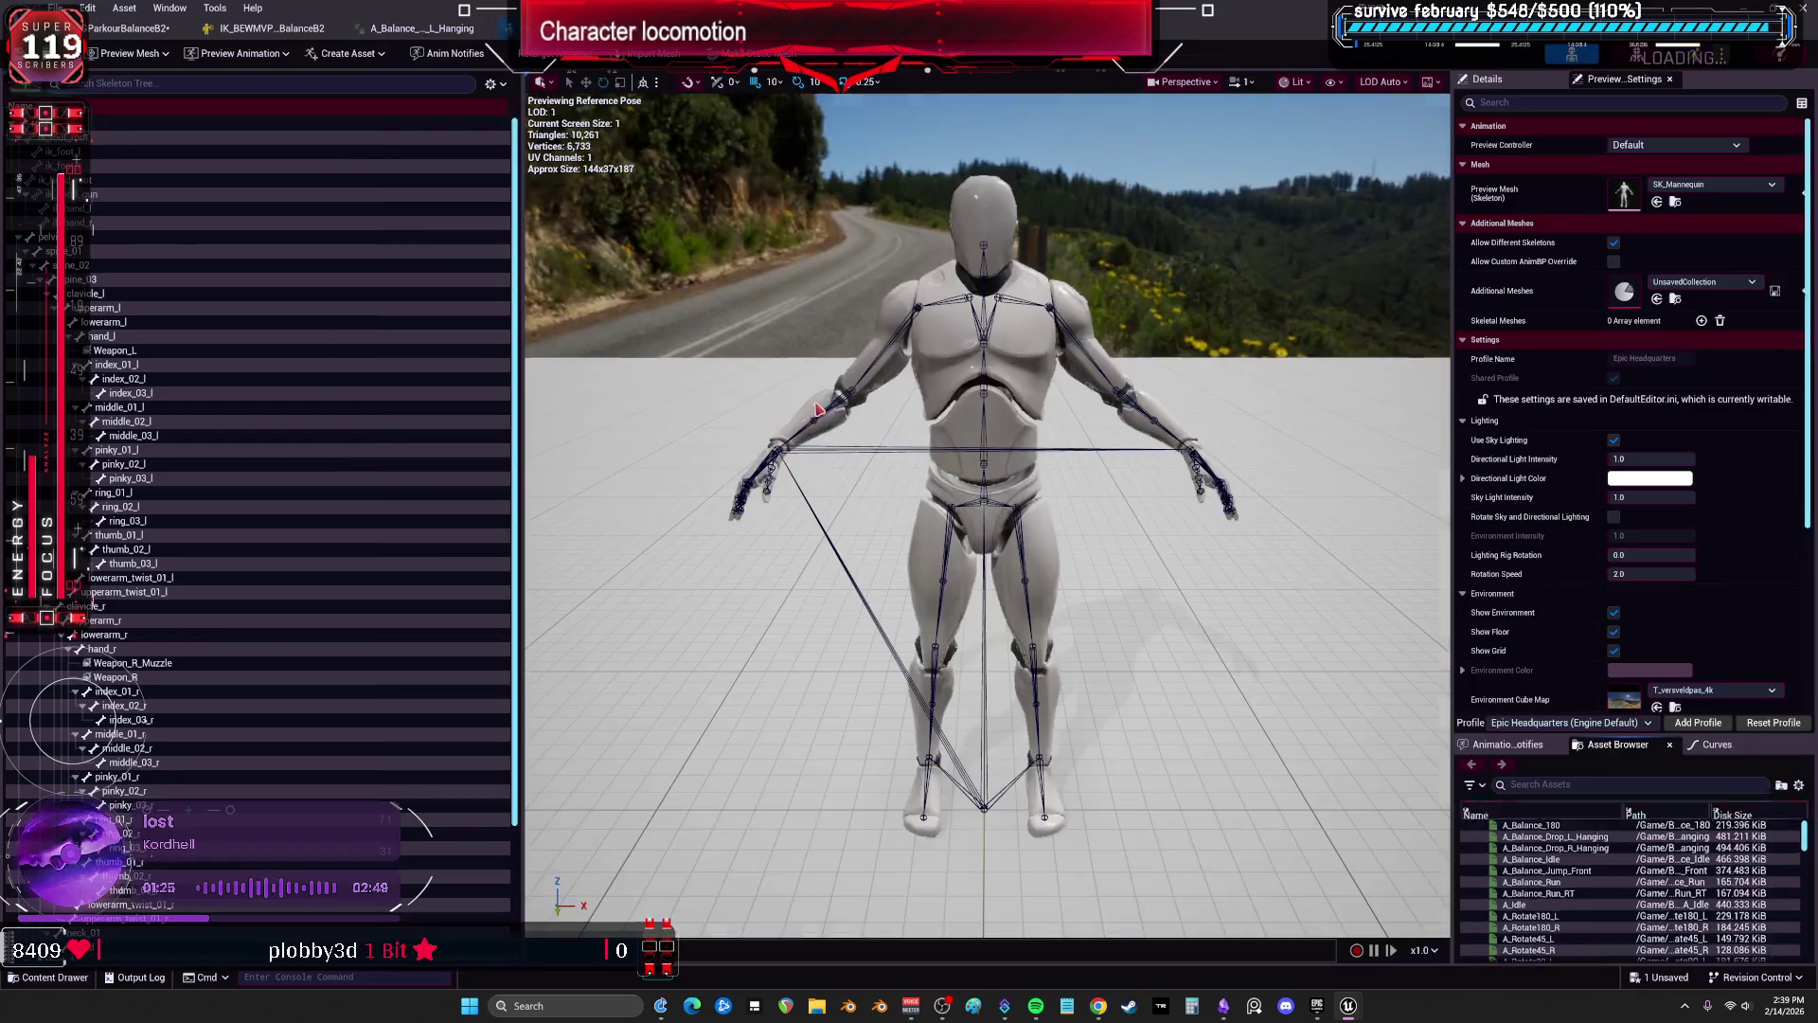
Set A_Balance_Drop_L_Hanging as the preview animation and frame the mannequin's raised arms.
left_click(266, 52)
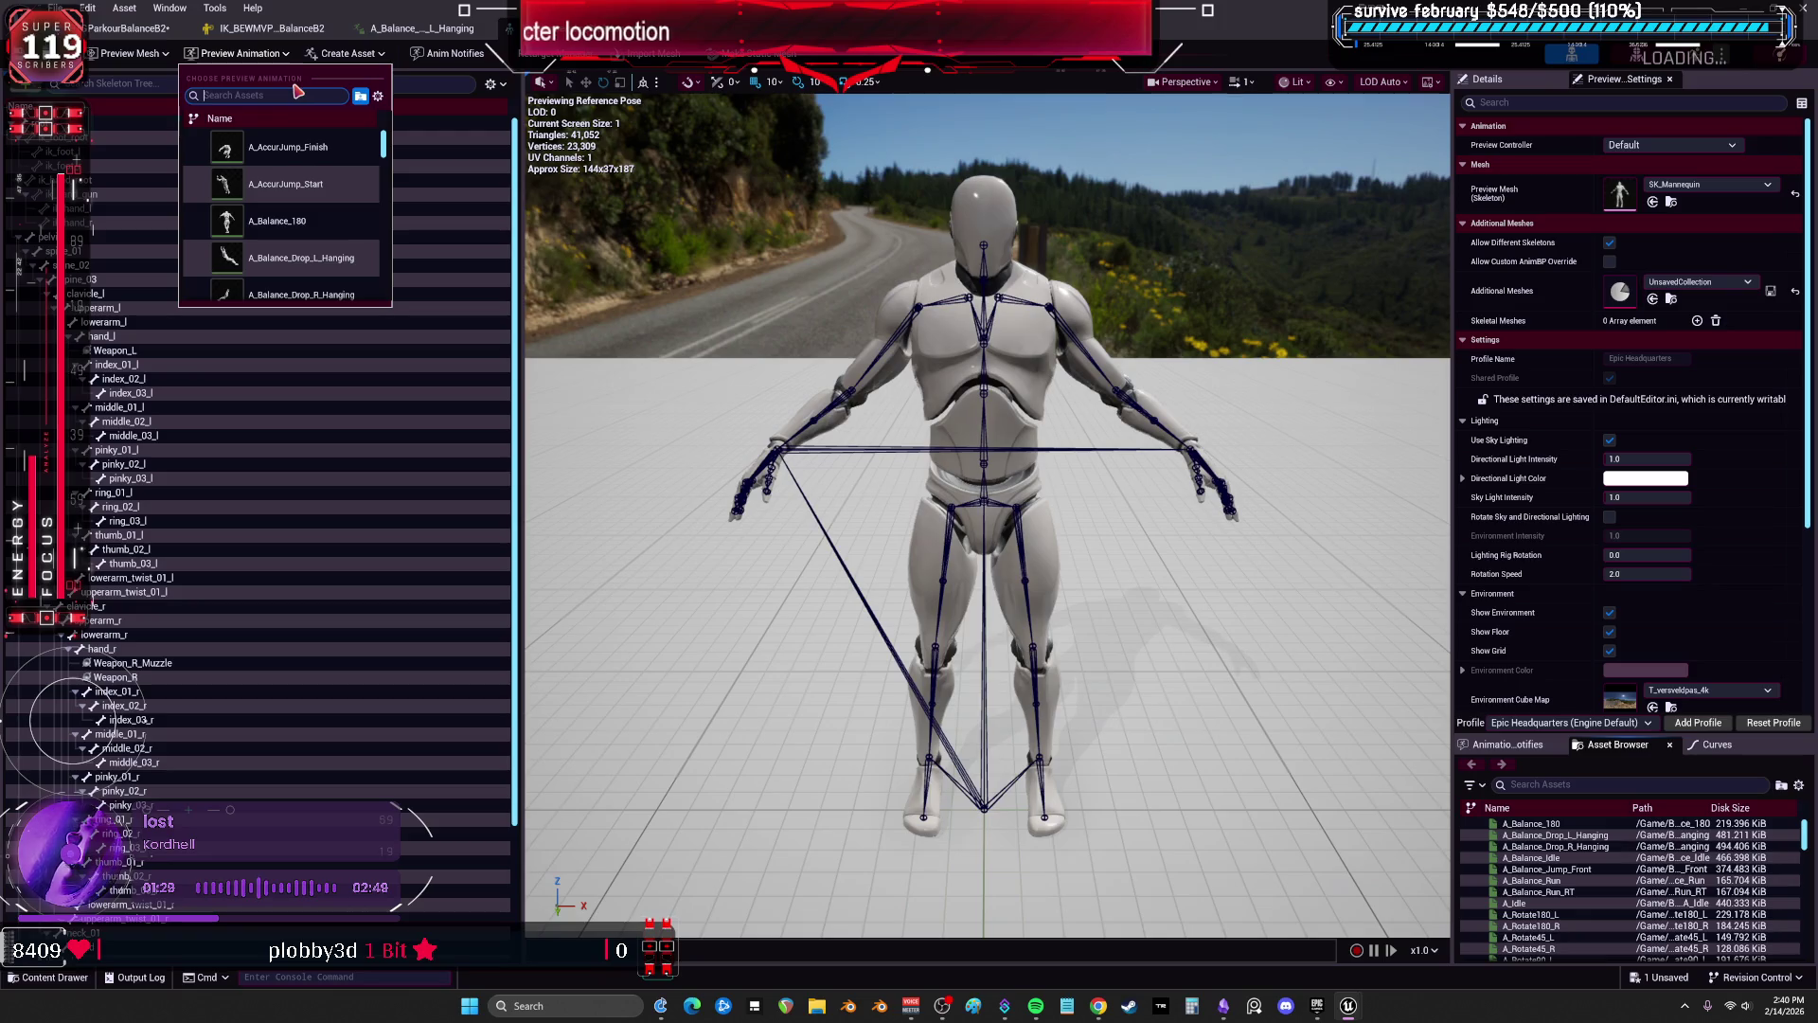
scroll(354, 241, "down", 1)
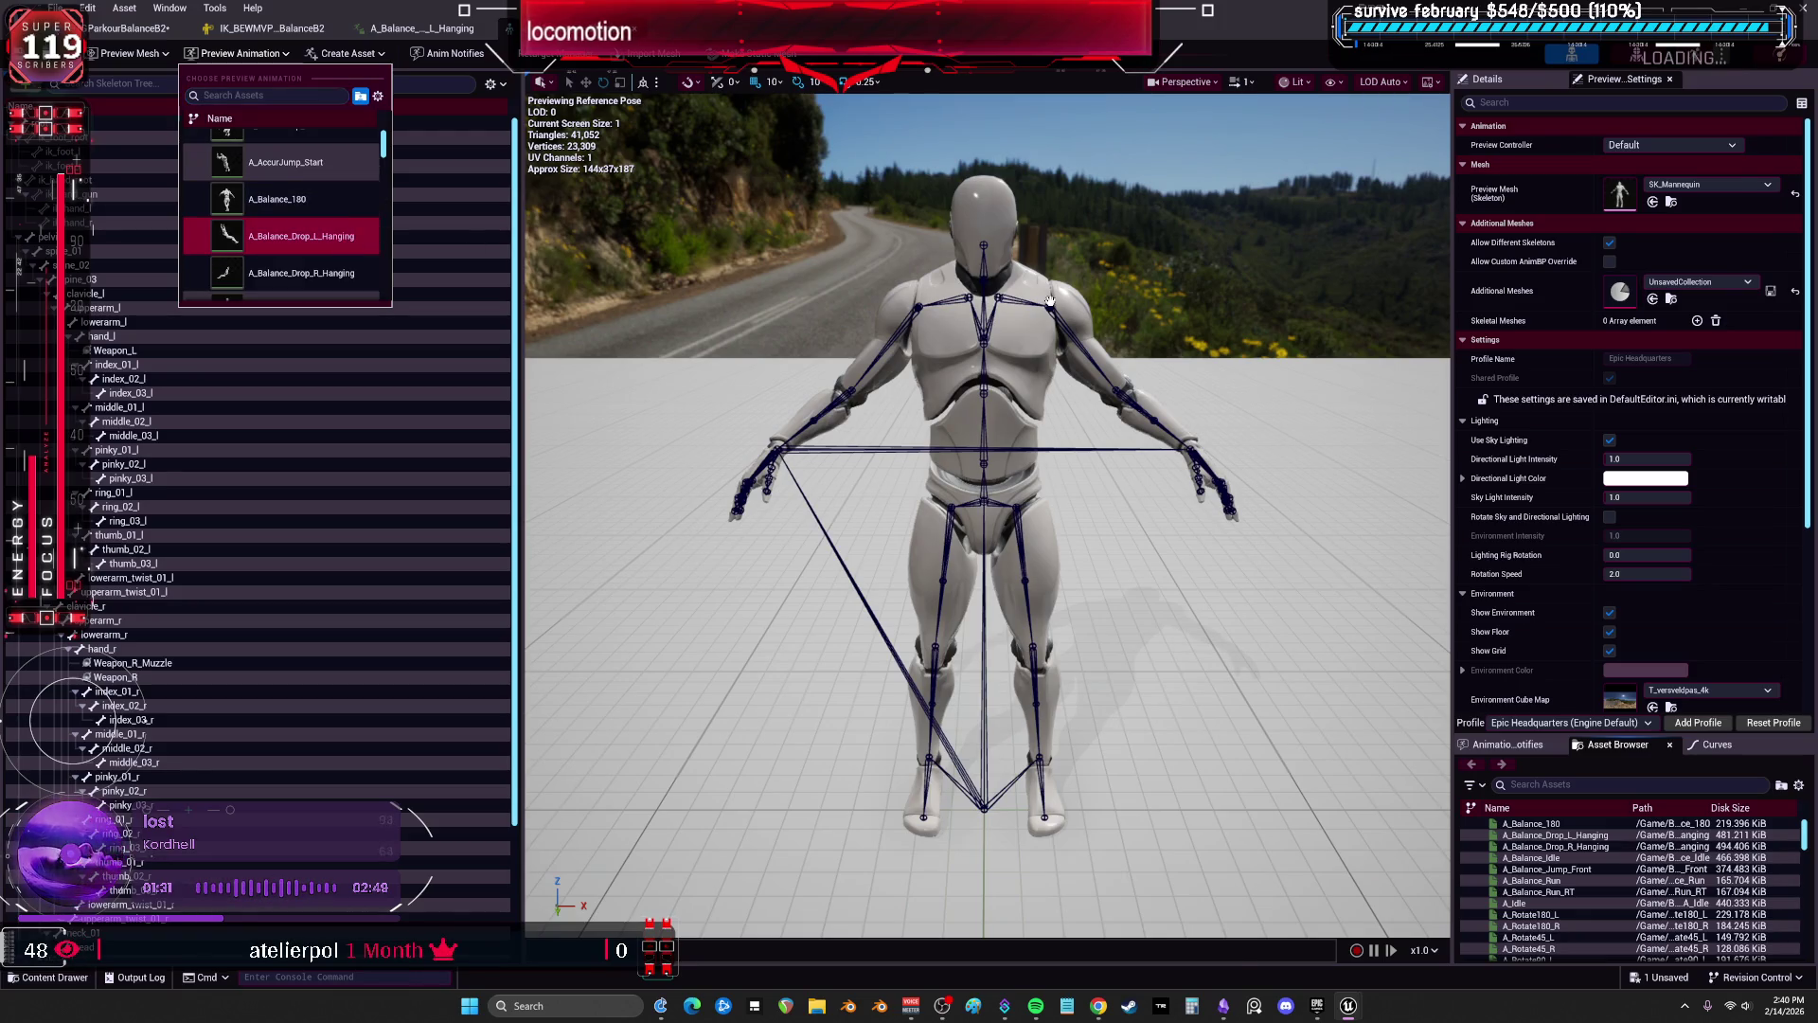
left_click(303, 236)
key("f")
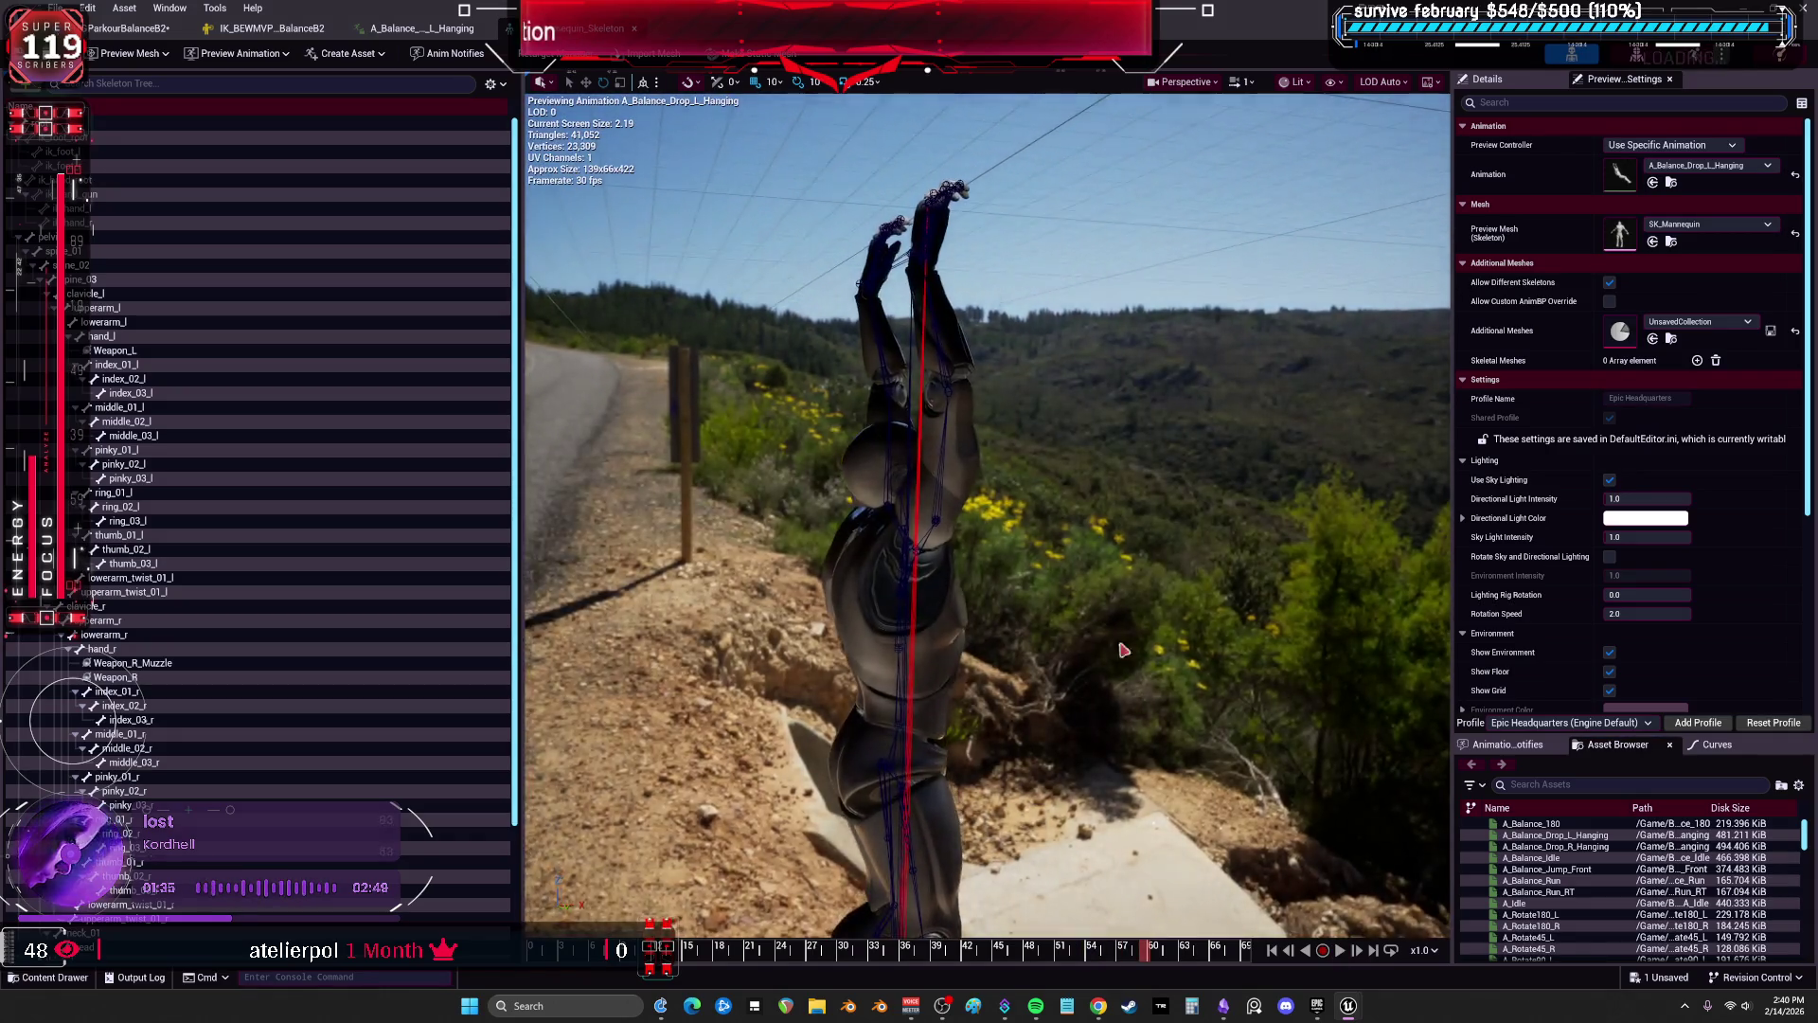
left_click_drag(1124, 650, 889, 535)
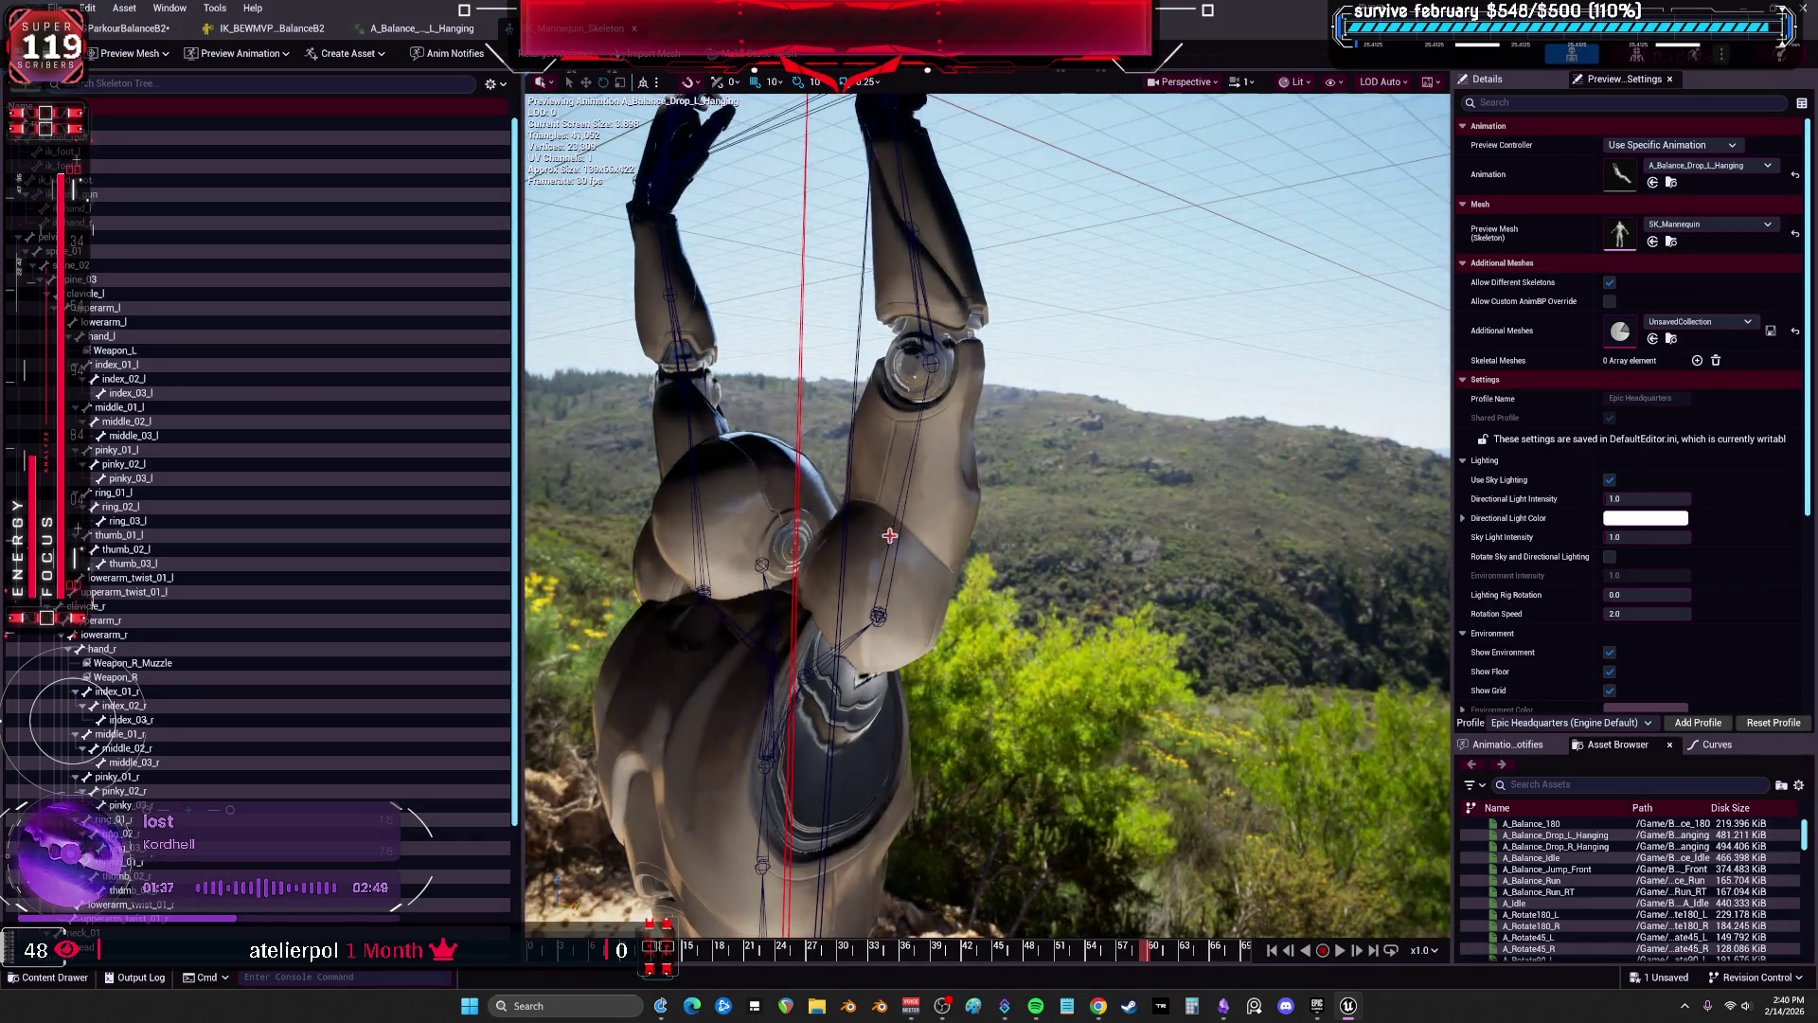
Inspect upperarm_r and lowerarm_r transforms near frame 26, play the animation, then bring up the IK Rig.
left_click(889, 535)
left_click(1530, 86)
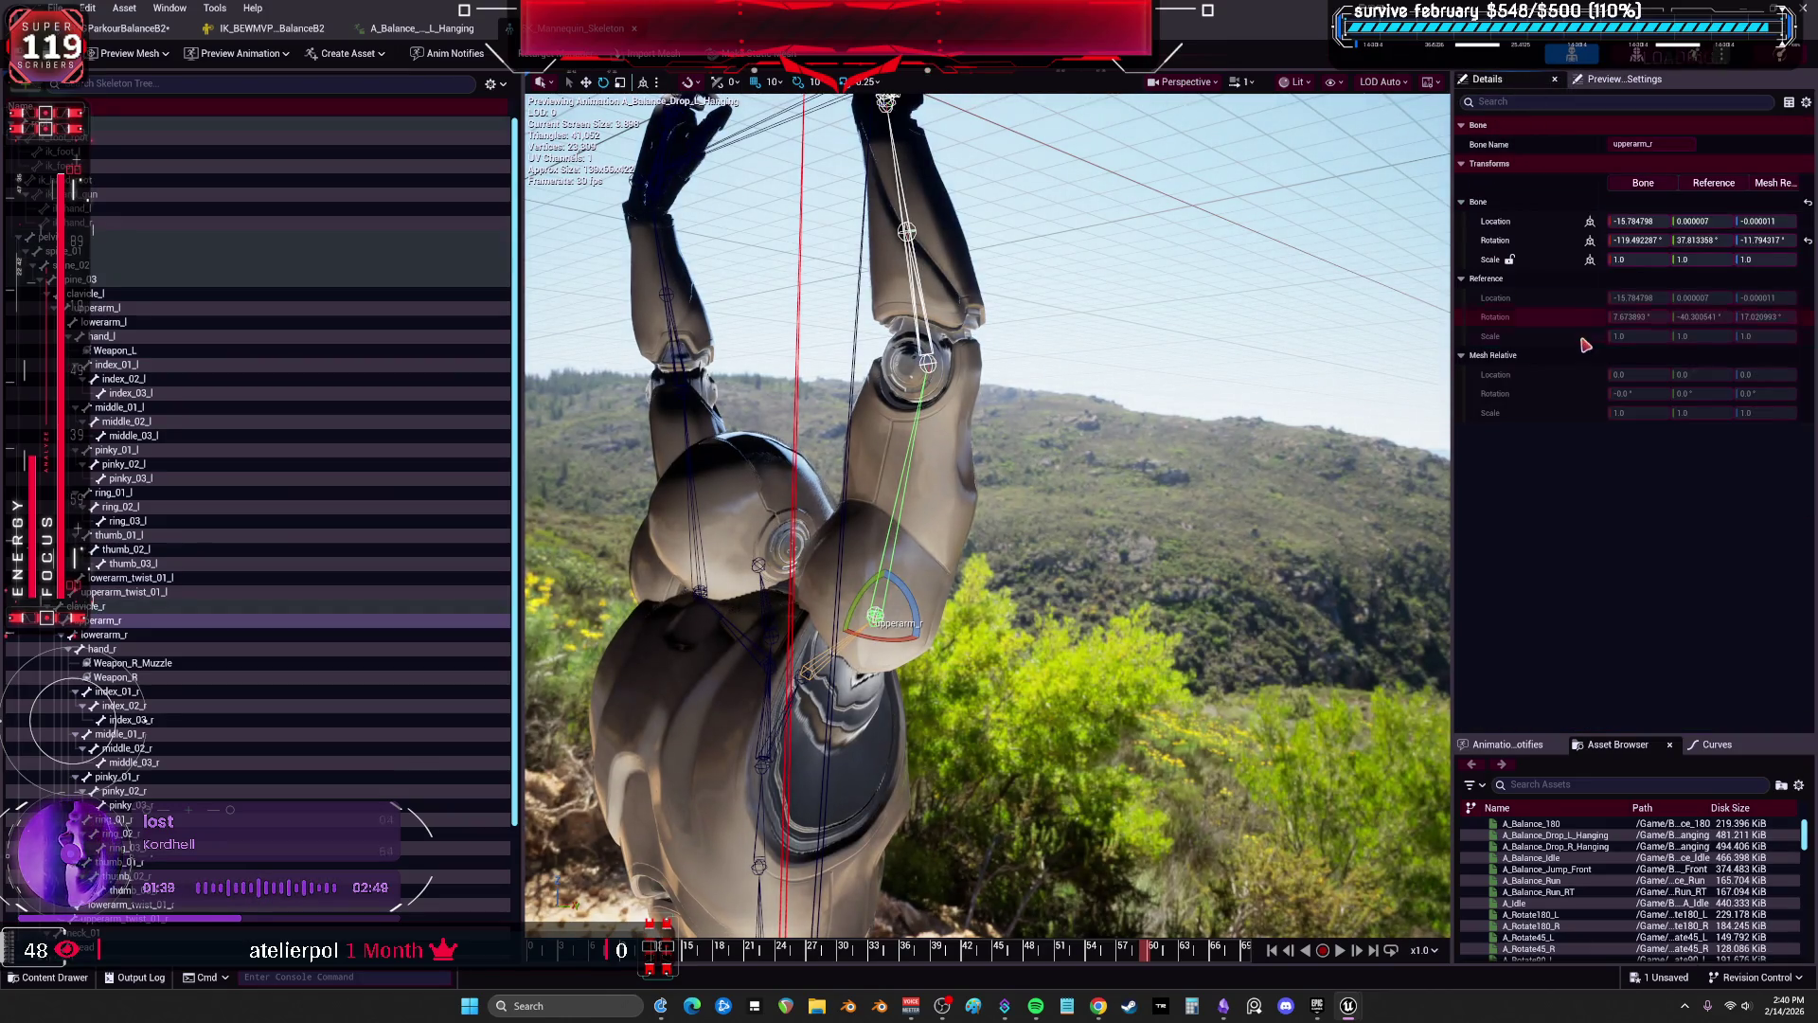
mouse_move(1141, 956)
left_mouse_down()
mouse_move(535, 956)
mouse_move(1059, 930)
left_mouse_up()
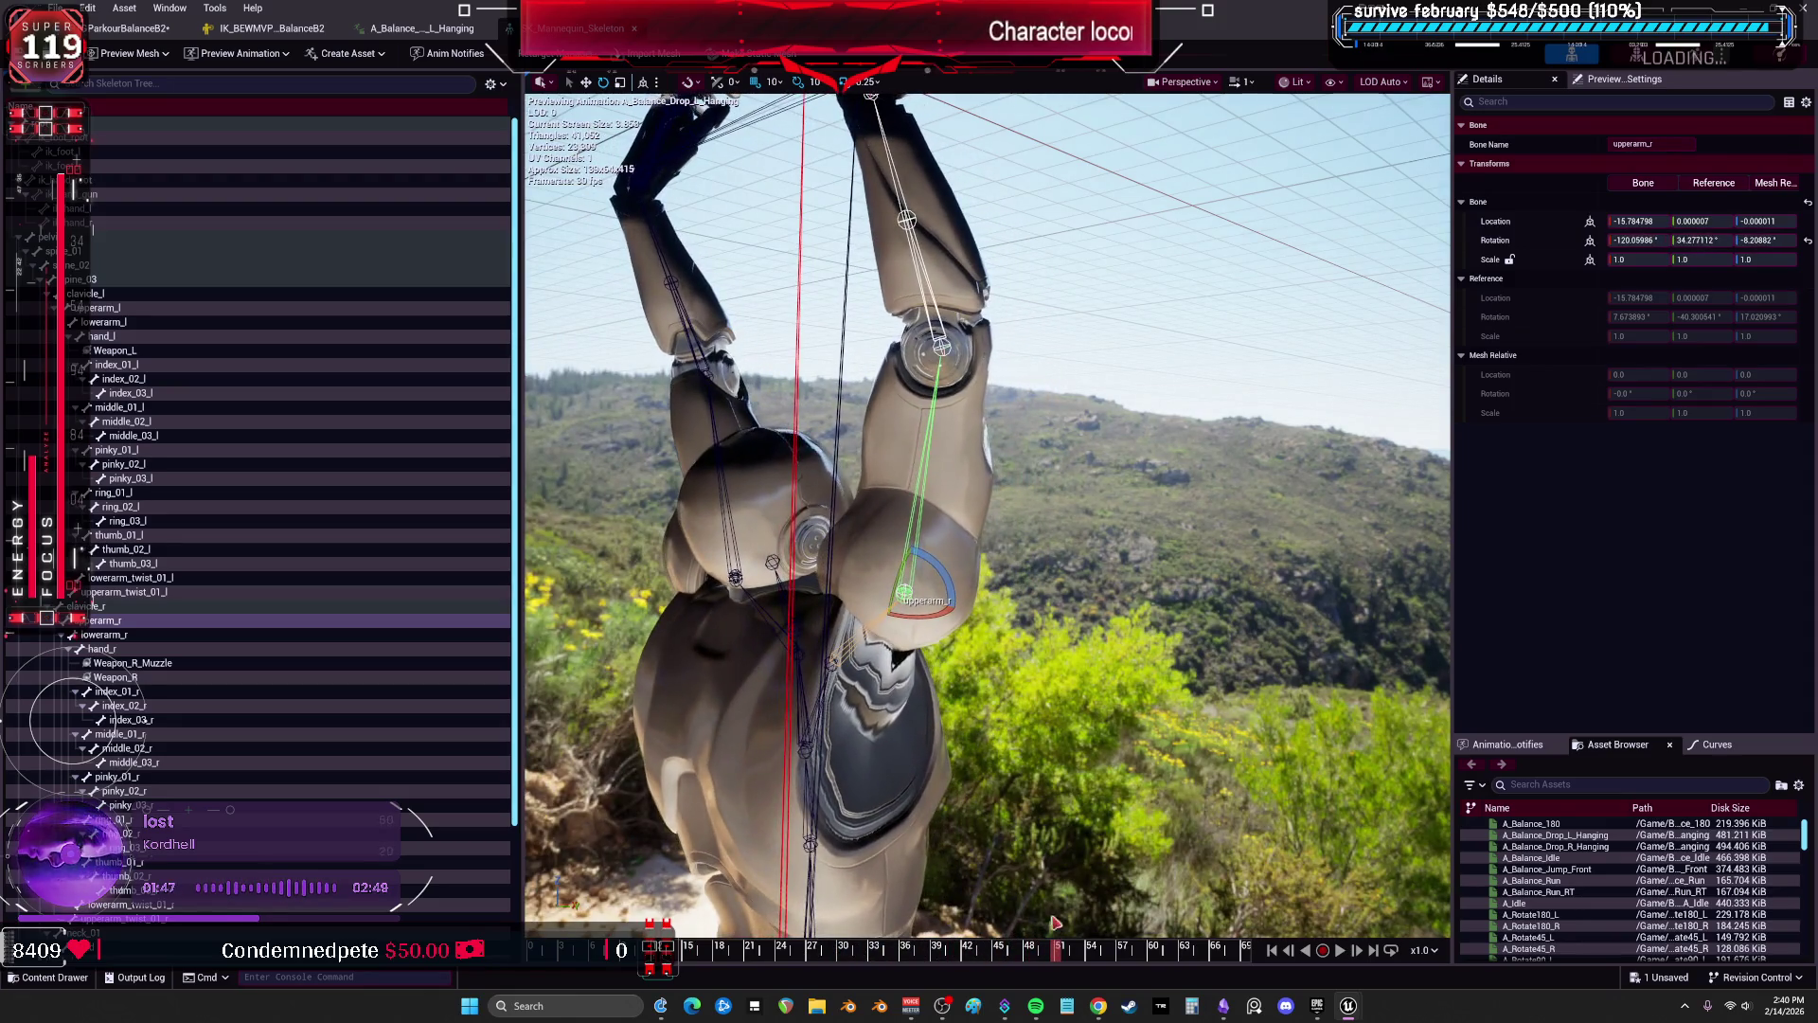
left_click(941, 334)
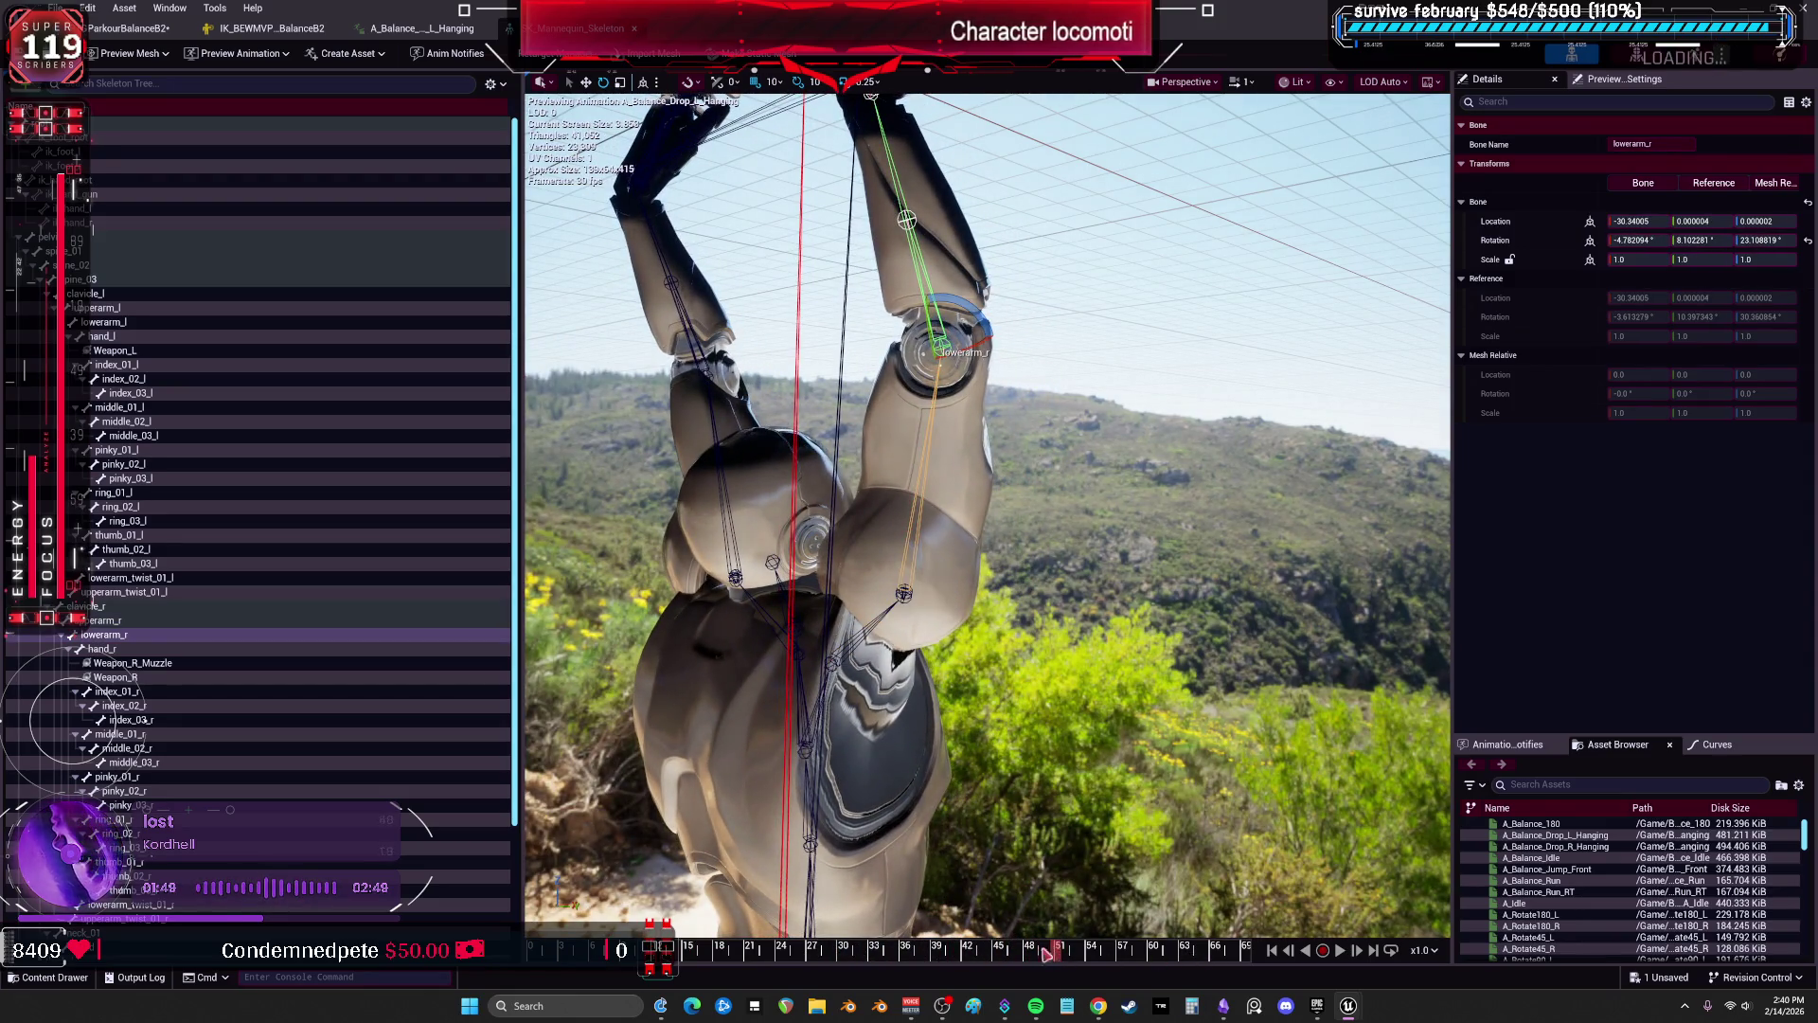
key("space")
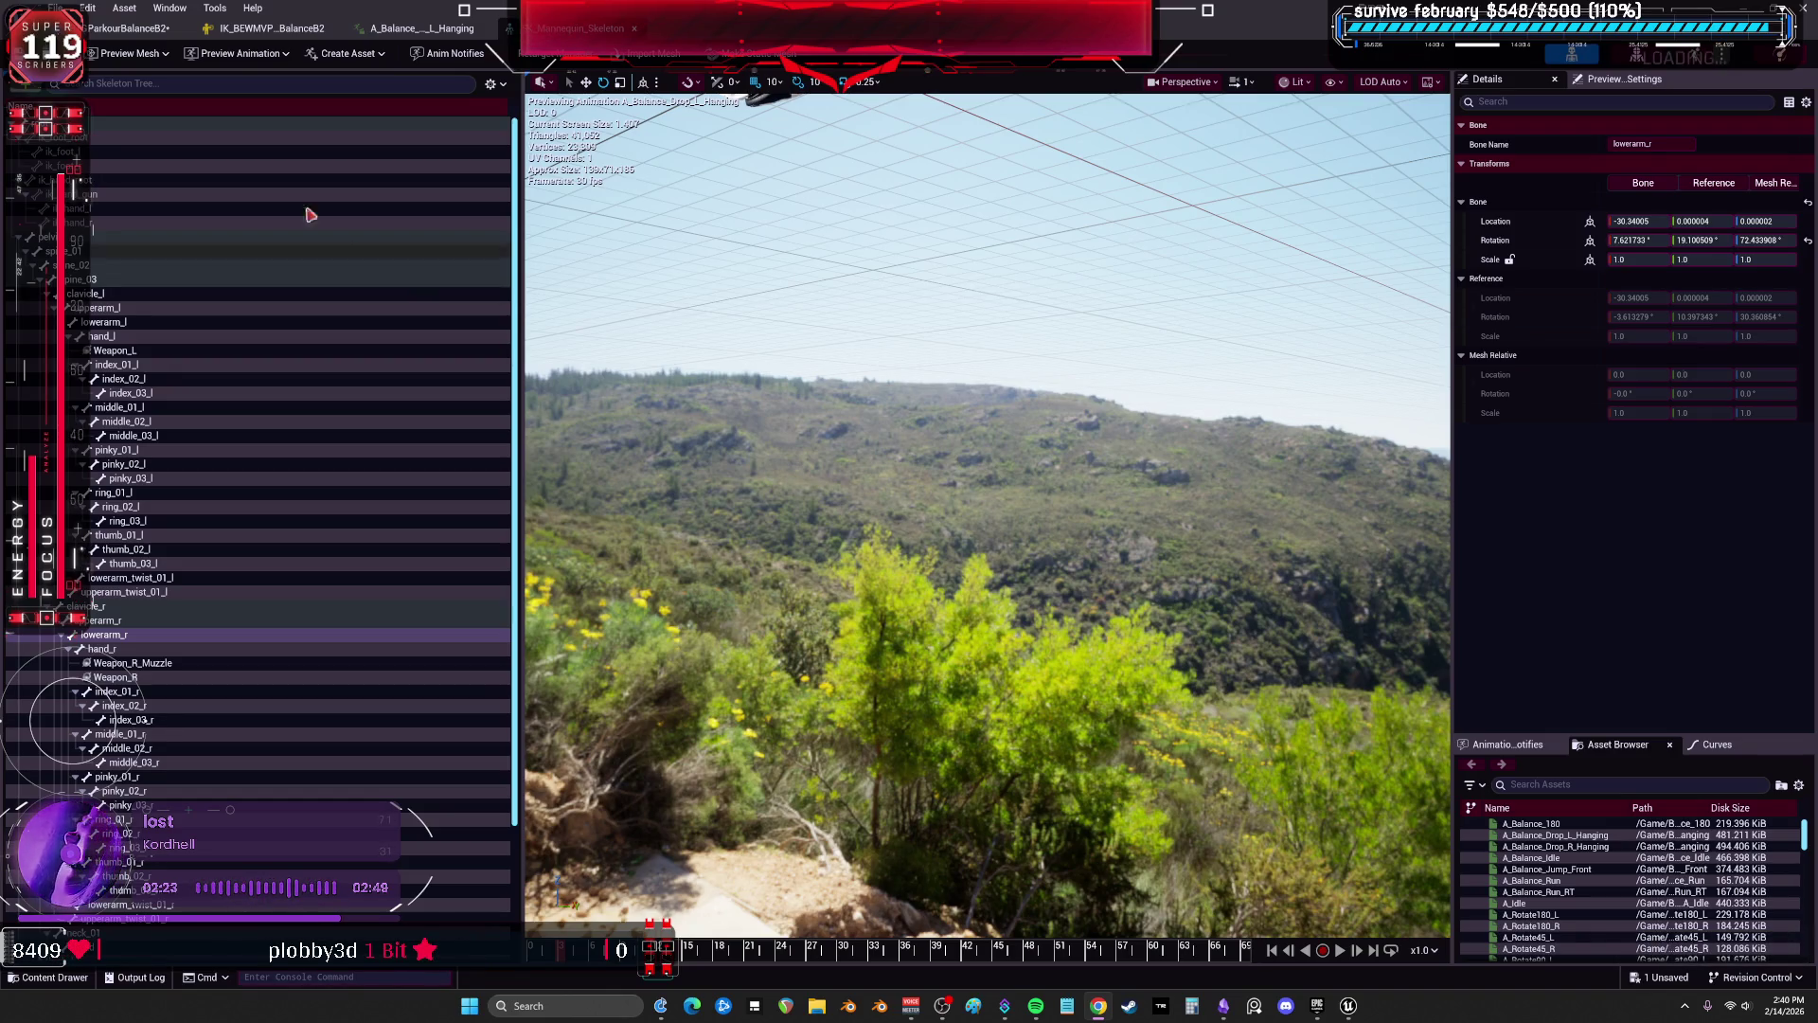
left_click(272, 34)
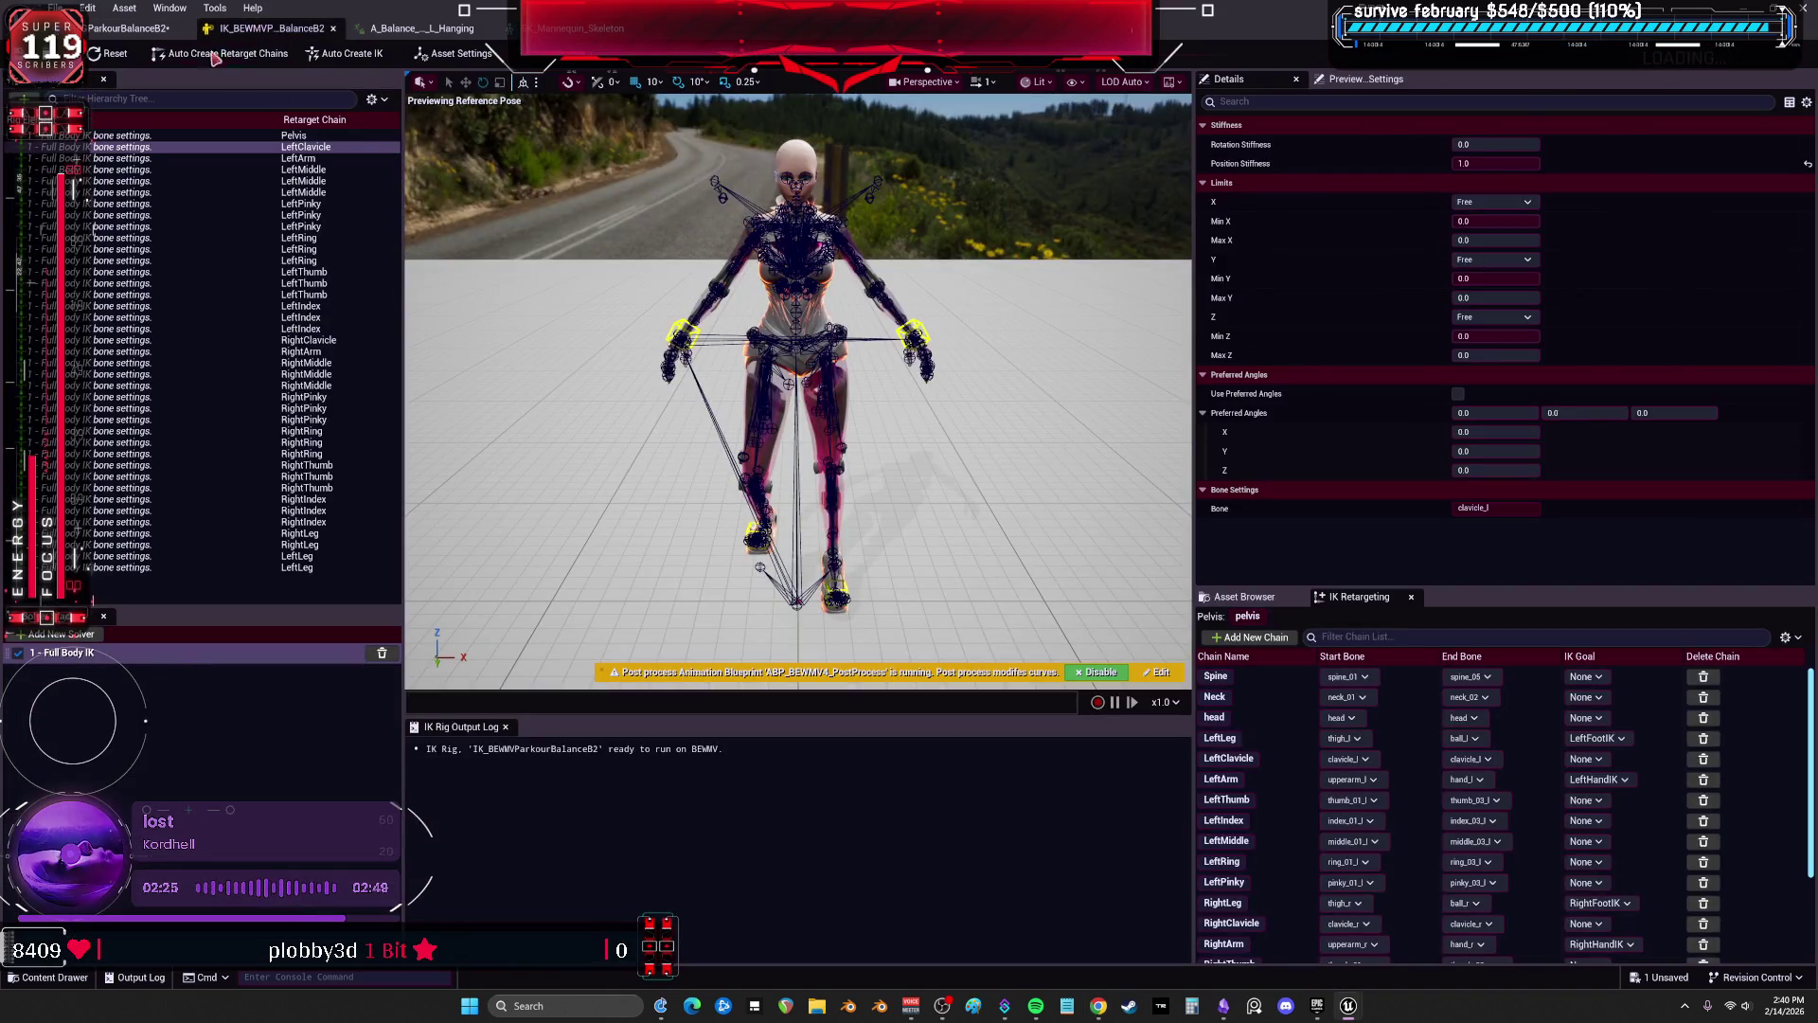
In the IK Retargeter, set the RightArm goal's Blend to Source to 1.0.
left_click(148, 31)
mouse_move(747, 426)
left_mouse_down()
mouse_move(720, 360)
mouse_move(750, 489)
left_mouse_up()
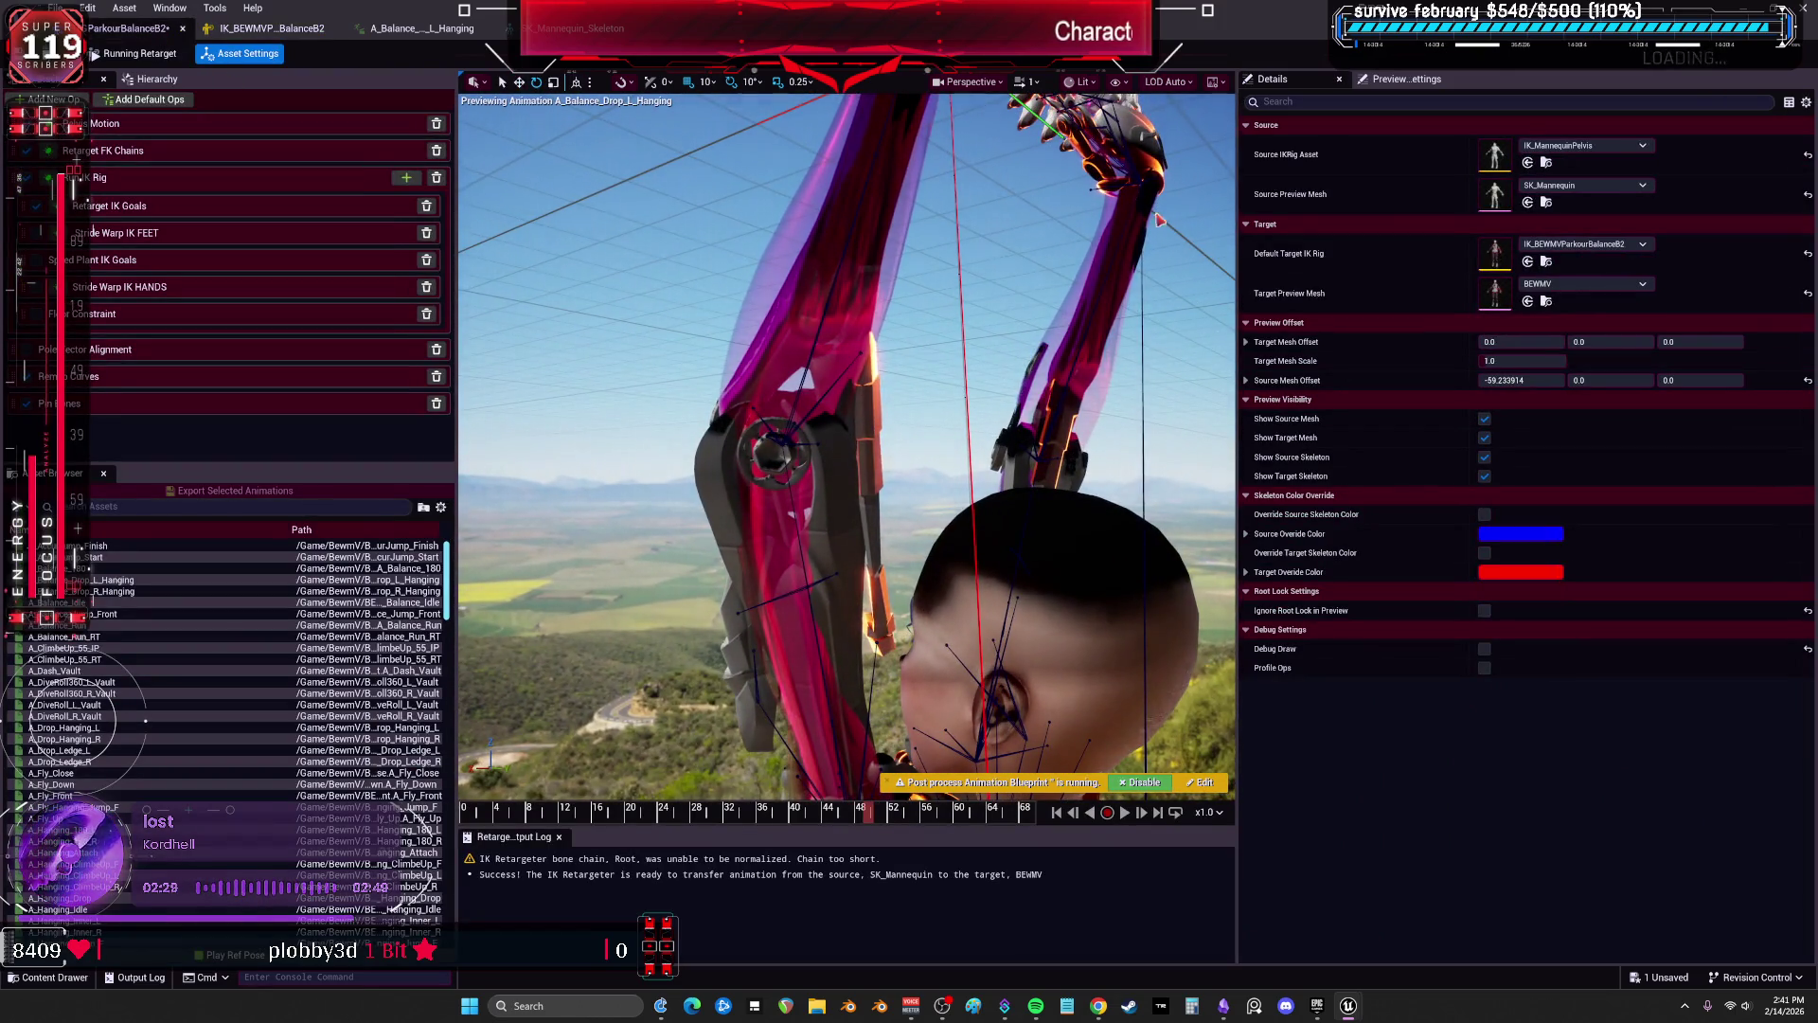
scroll(808, 481, "up", 5)
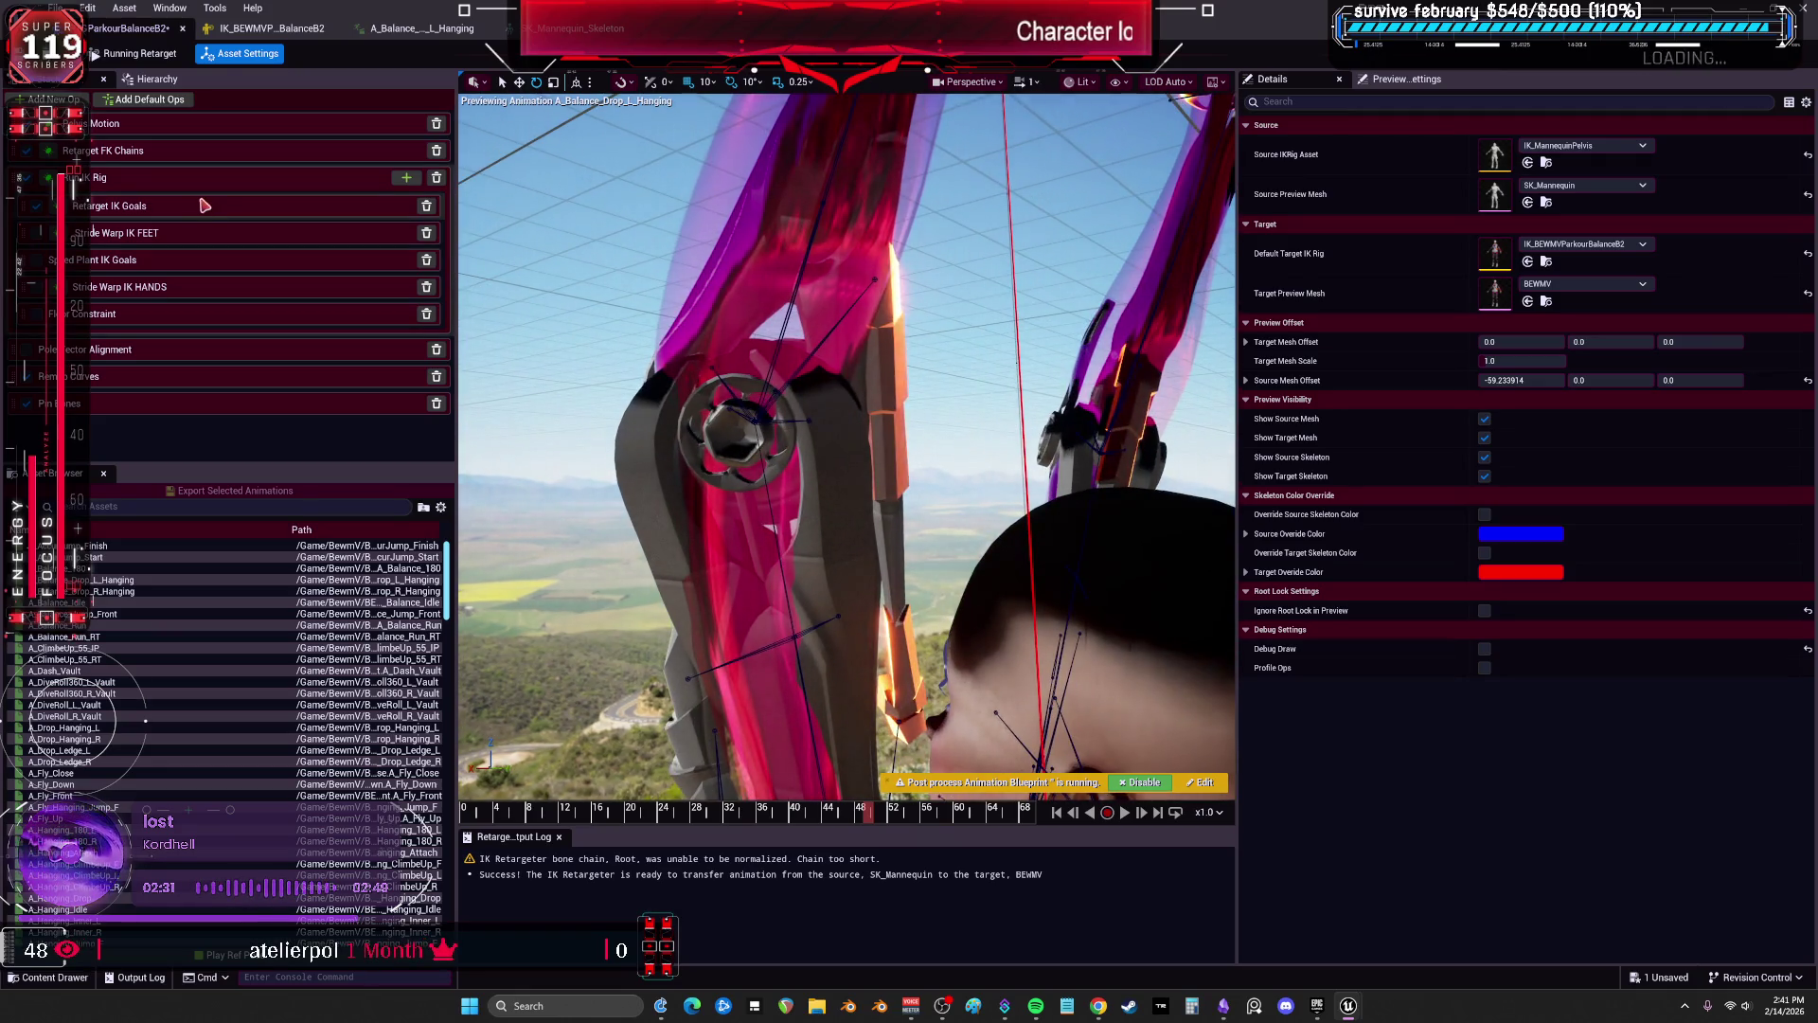
left_click(191, 207)
left_click(1364, 200)
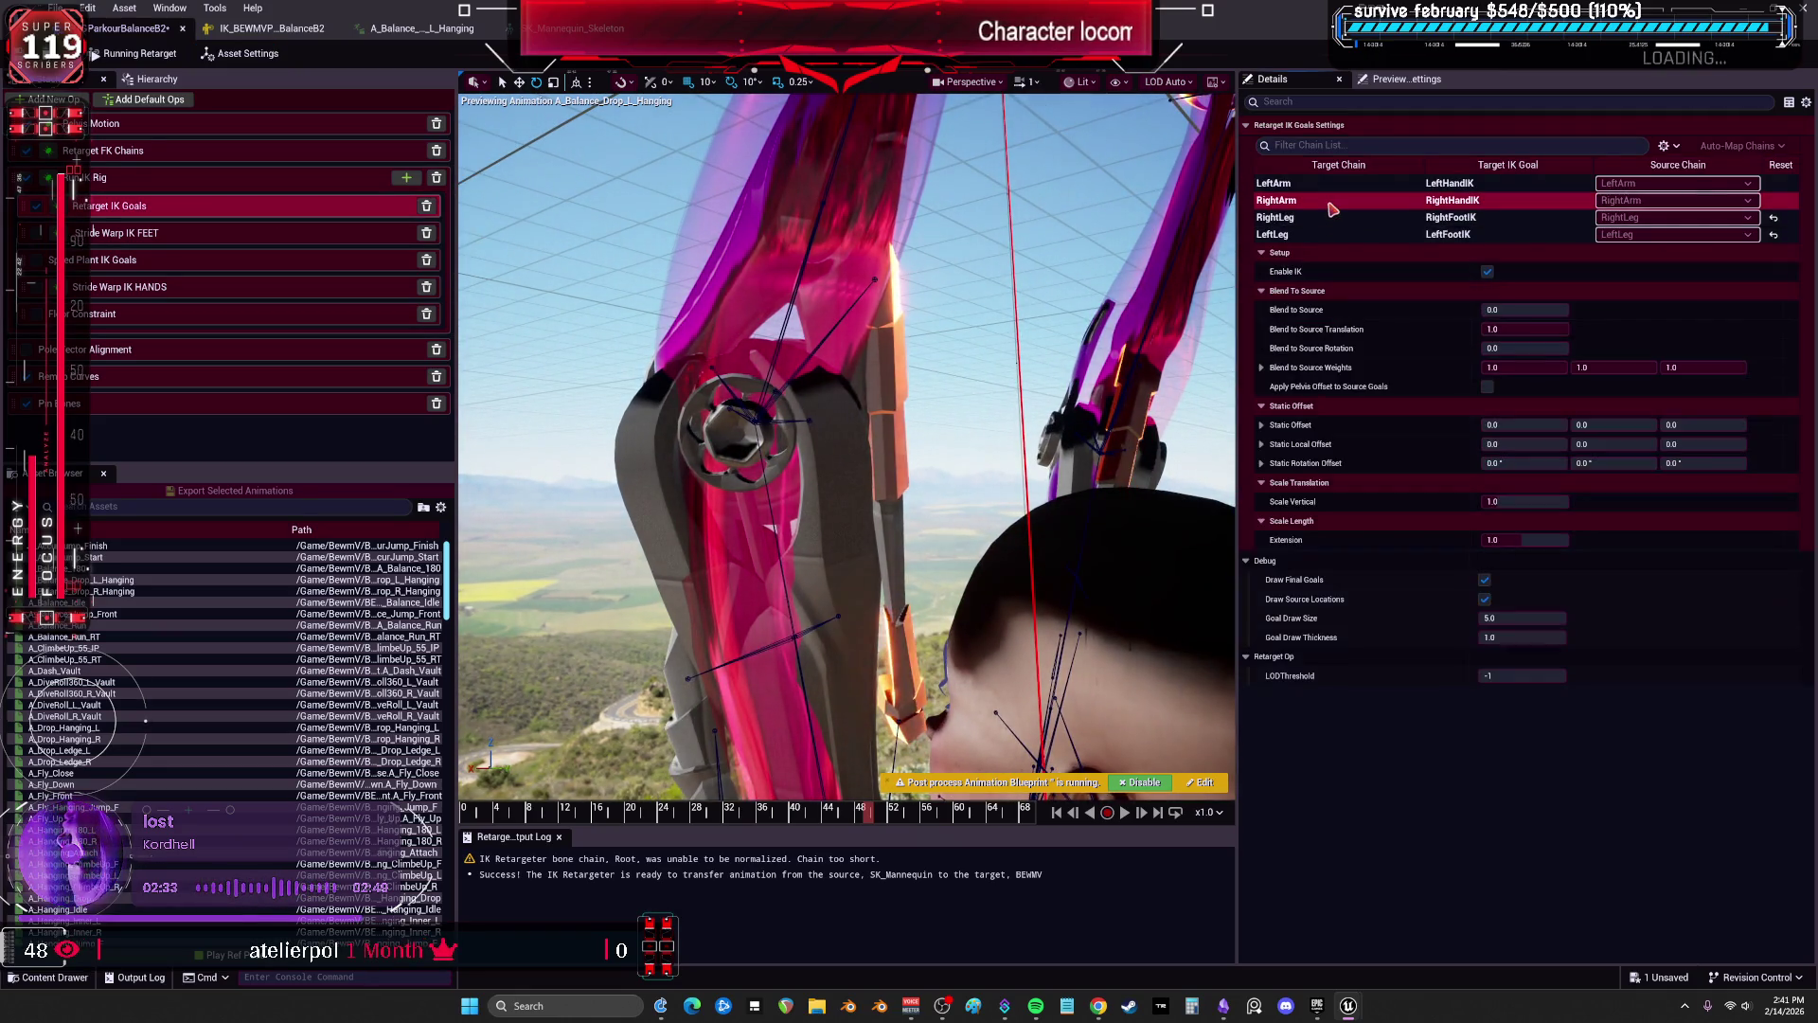
left_click_drag(1515, 311, 1552, 311)
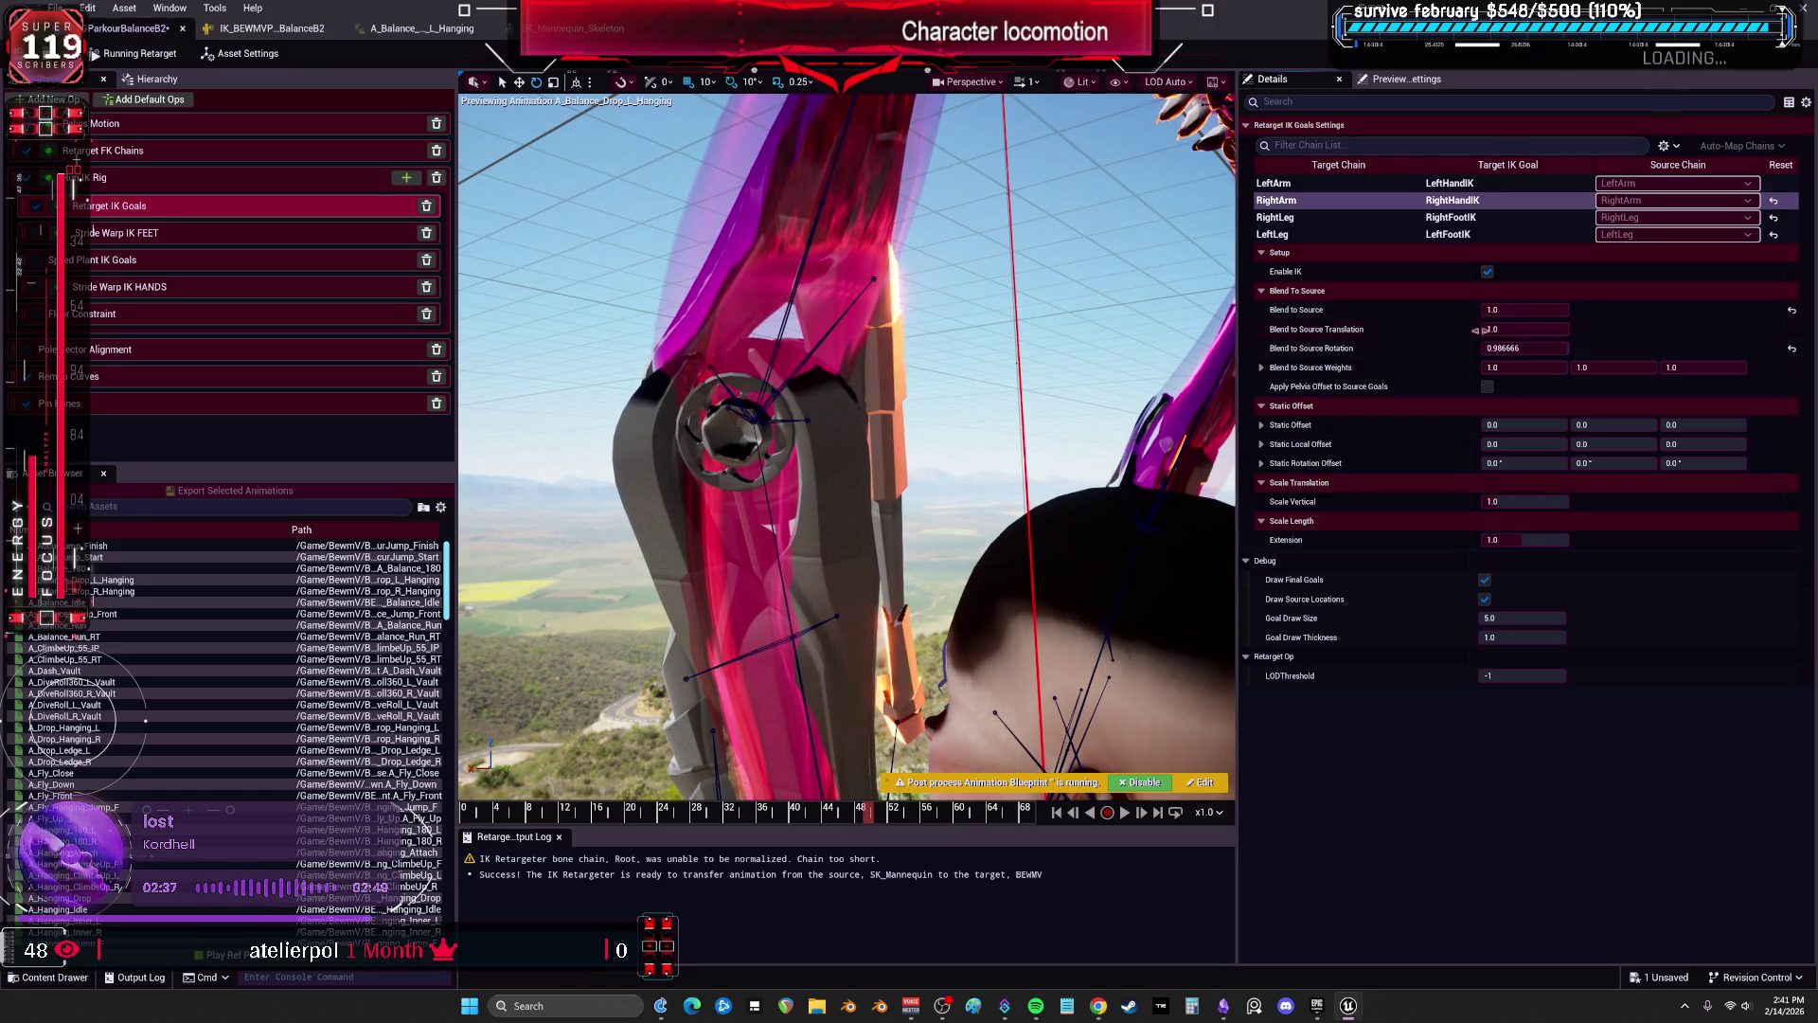
Set LeftArm Blend to Source 1.0, Translation 1.0, and Rotation to about 0.967465.
left_click(1273, 182)
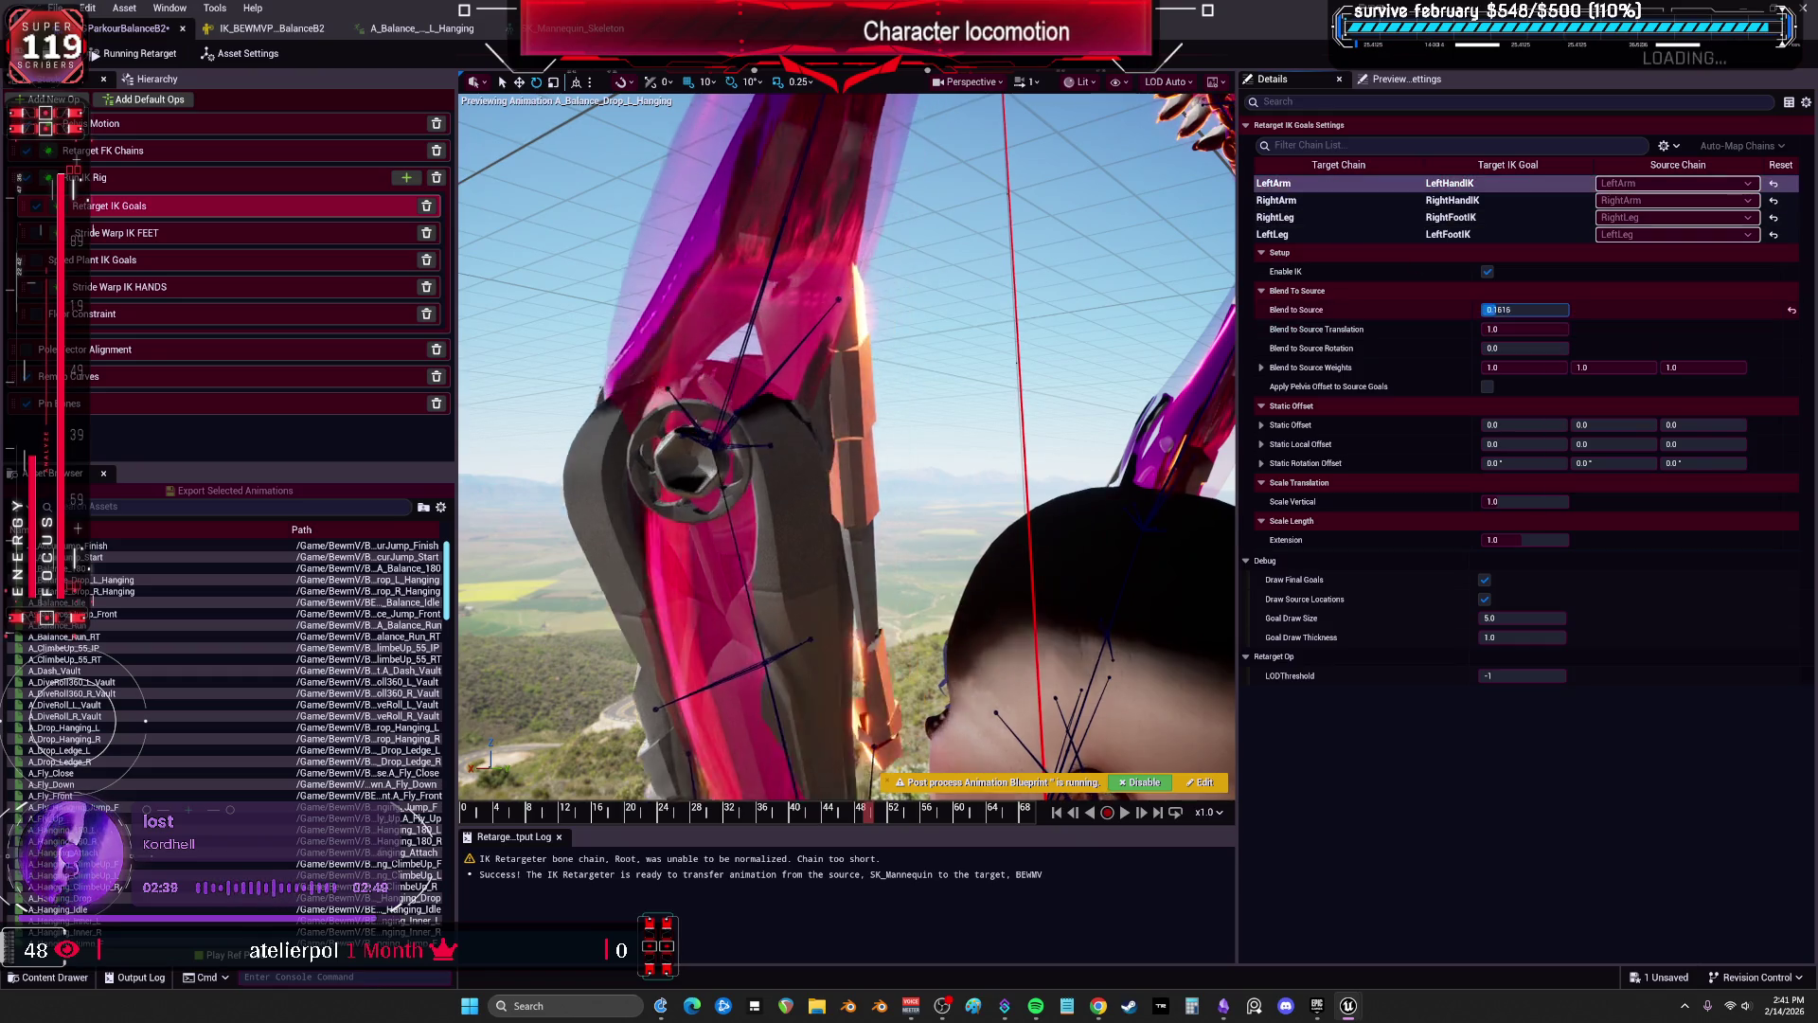
type("1")
left_click(1485, 330)
type("1")
key("Return")
left_click_drag(1496, 347, 1558, 347)
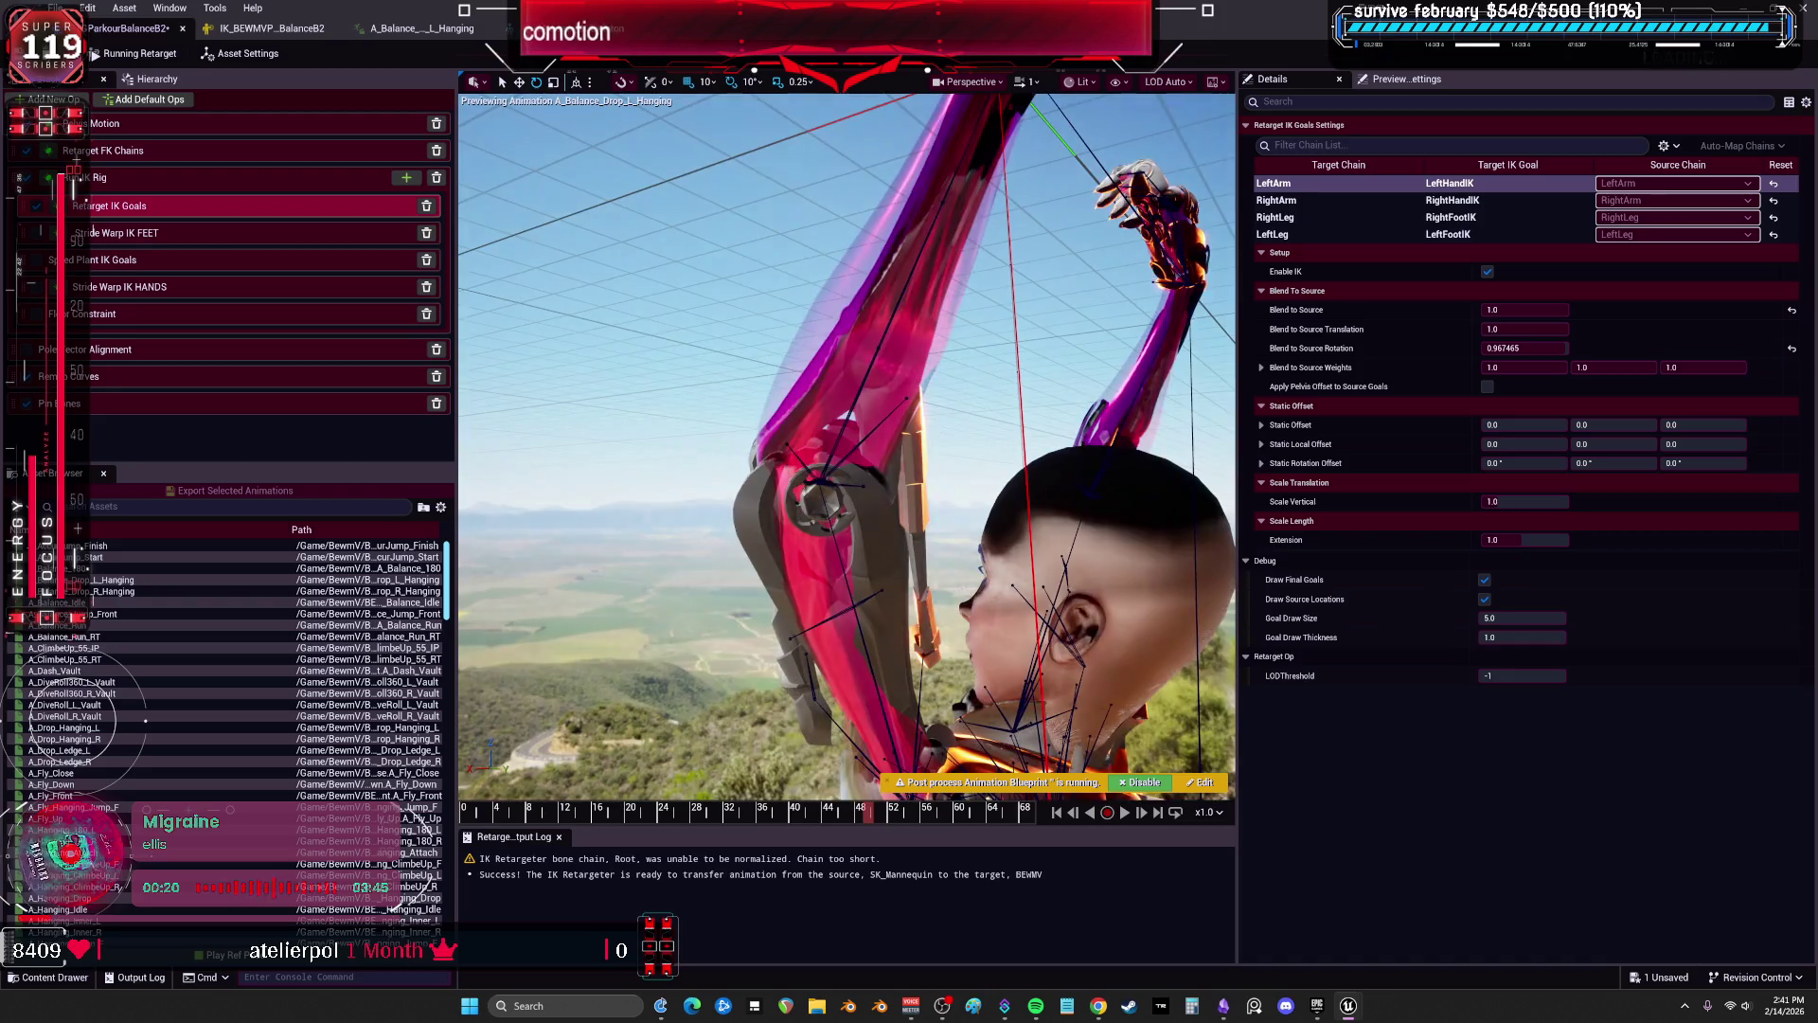
mouse_move(1182, 531)
left_mouse_down()
mouse_move(1089, 587)
mouse_move(795, 531)
left_mouse_up()
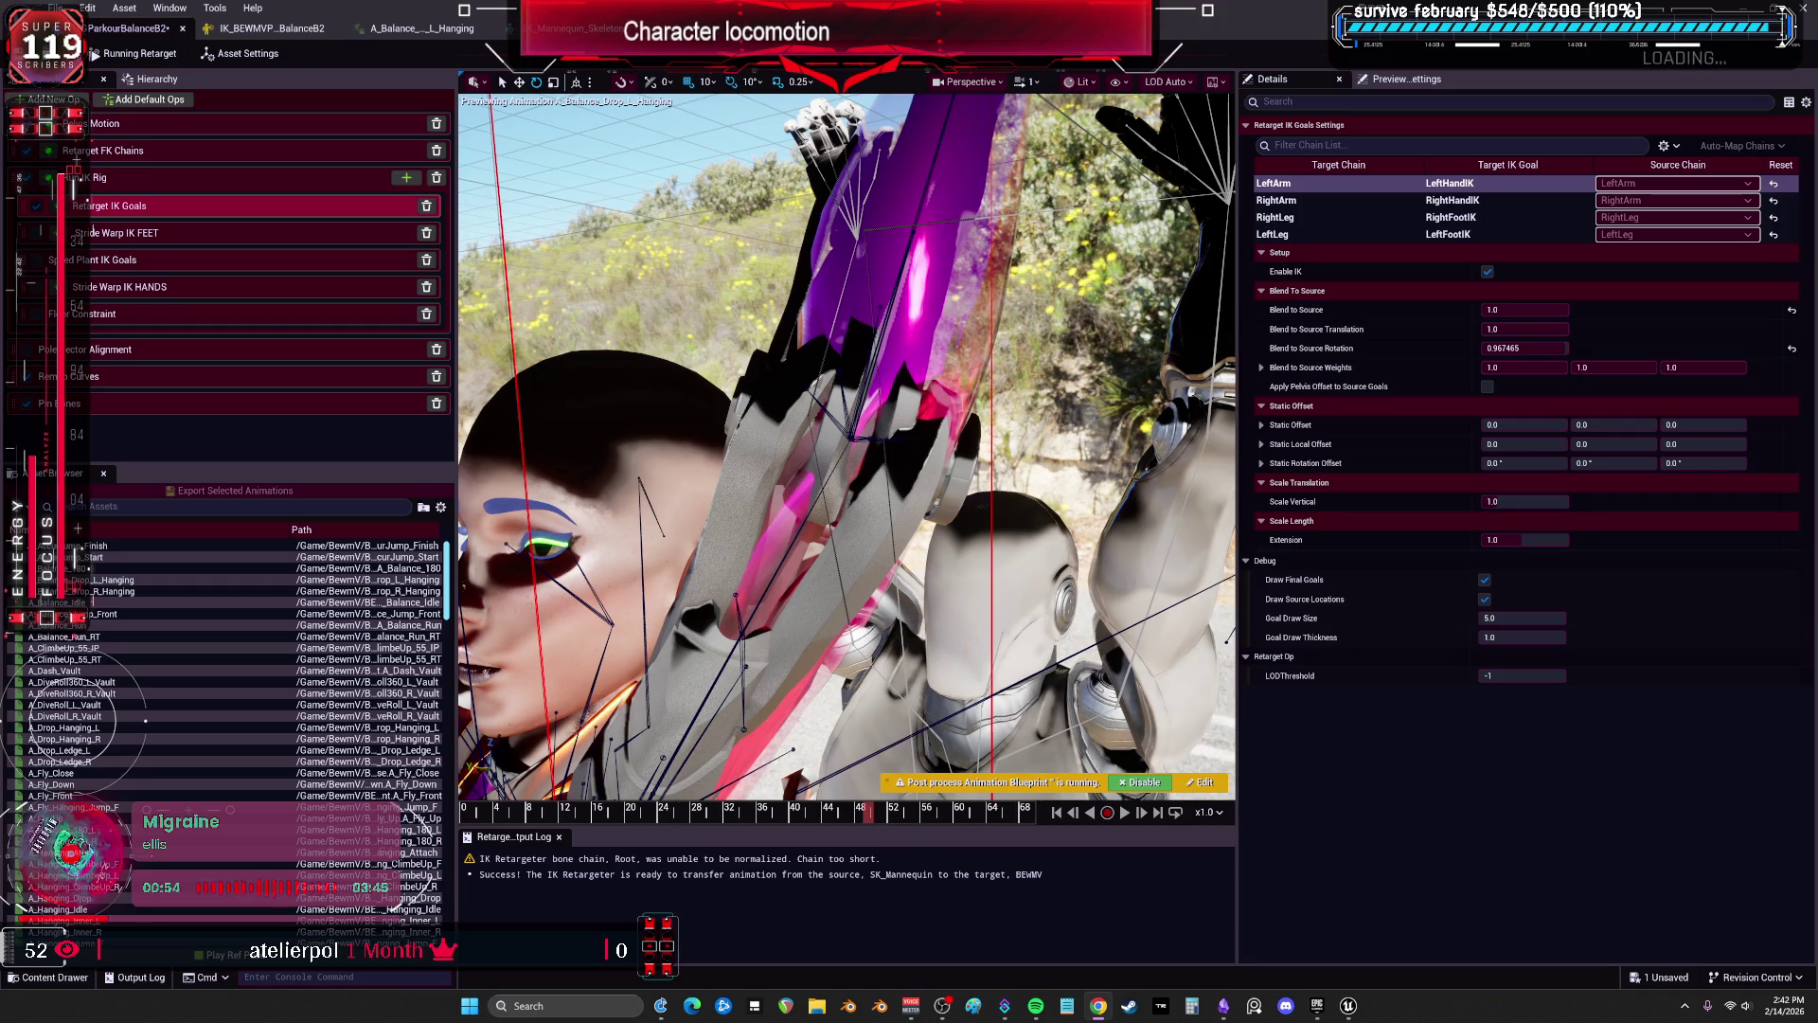
Orbit to a front view of both characters, then return to the A_Balance_Drop_L_Hanging editor.
mouse_move(1062, 737)
left_mouse_down()
mouse_move(928, 521)
mouse_move(776, 453)
mouse_move(796, 486)
left_mouse_up()
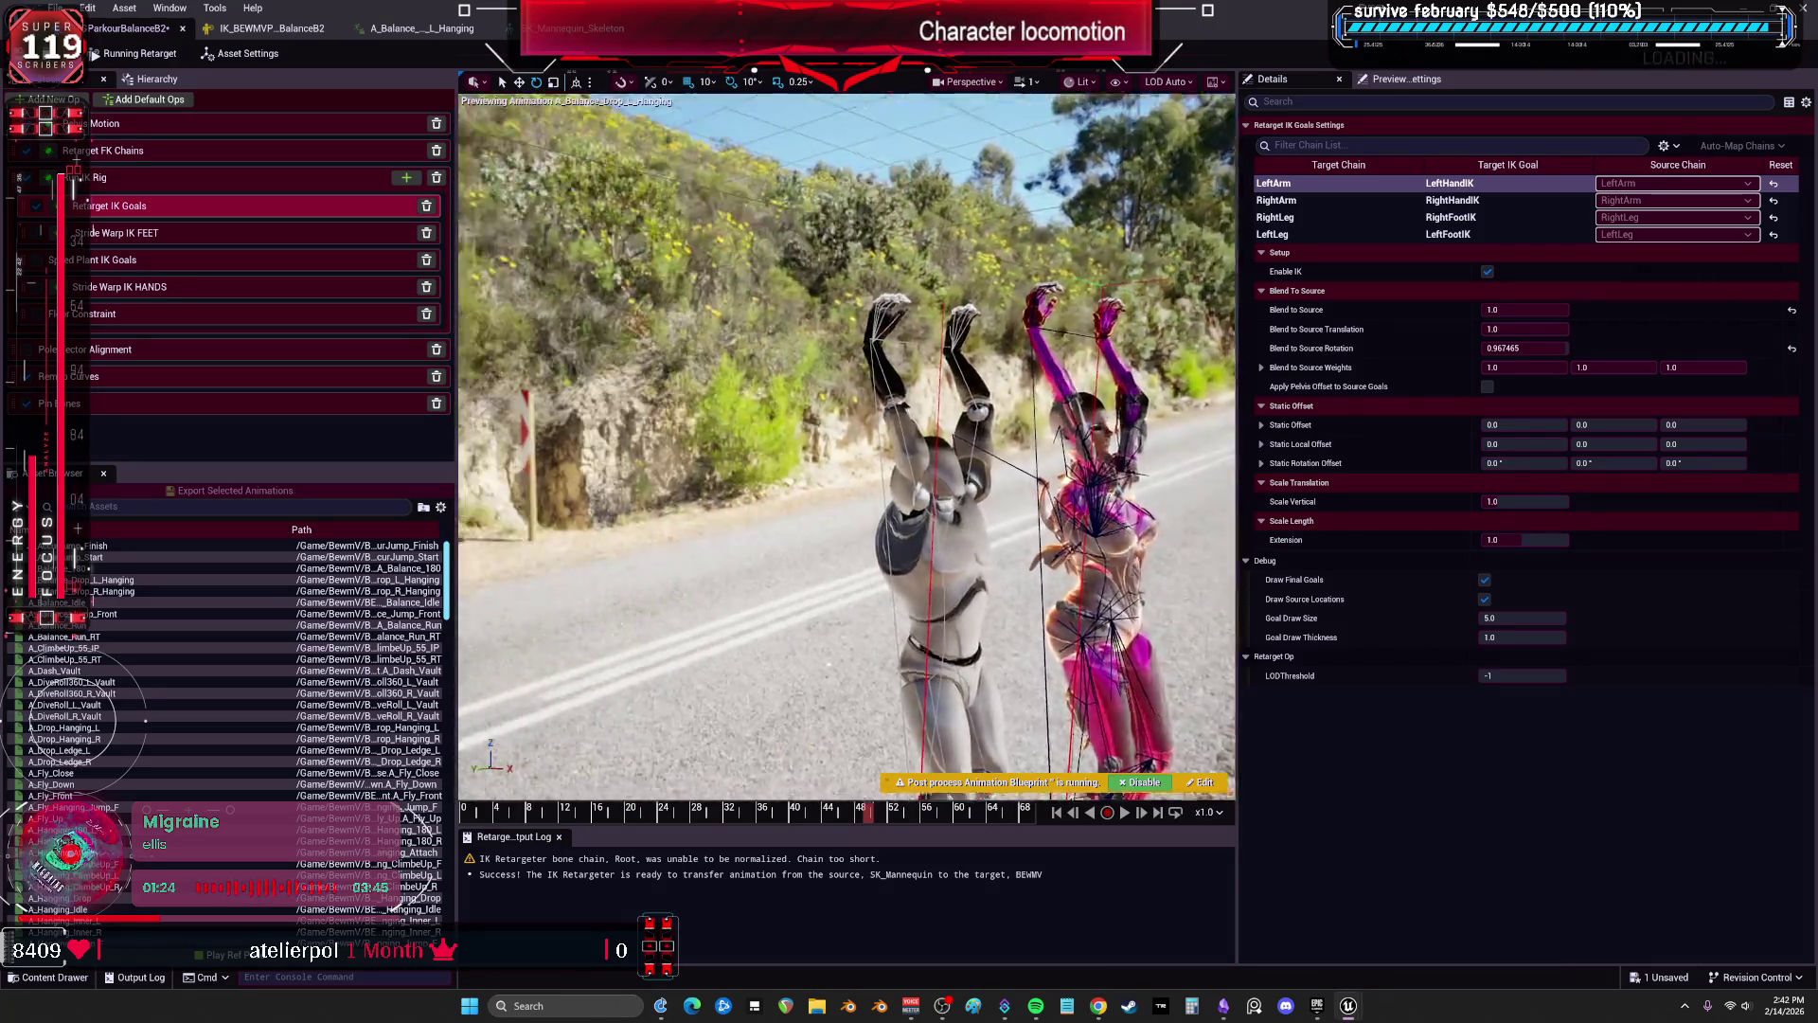
left_click(435, 29)
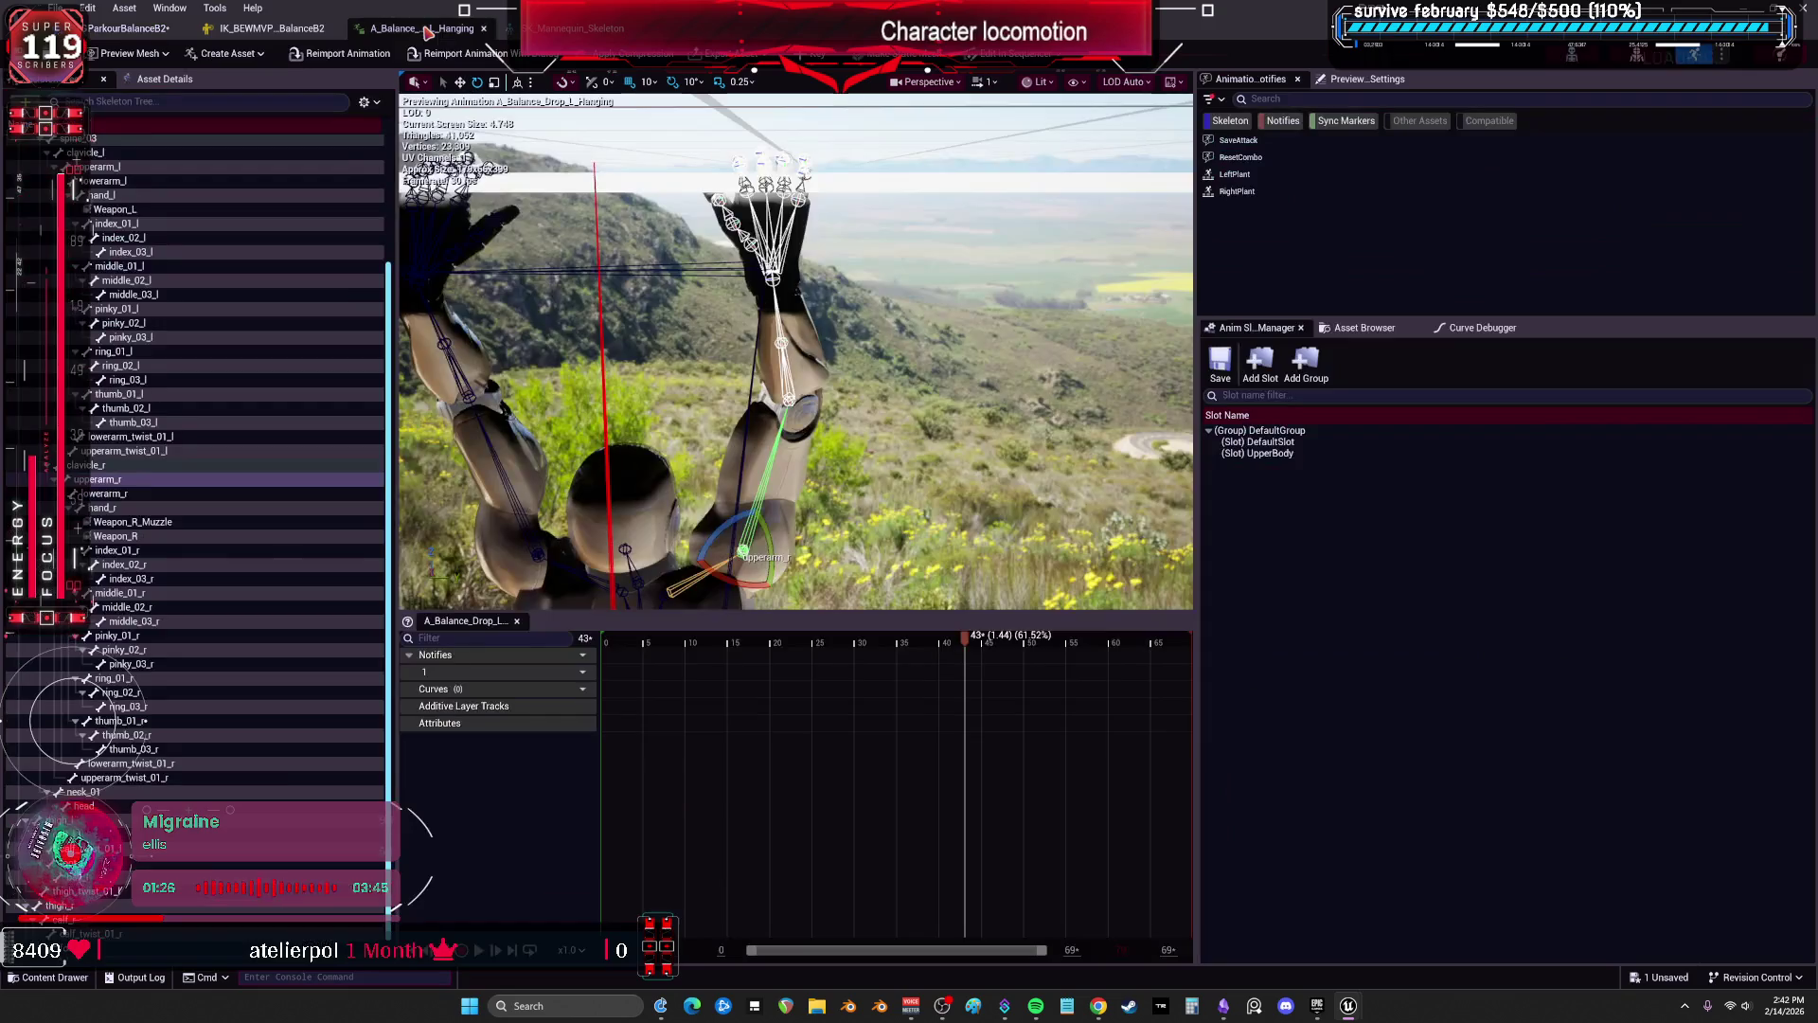
Resize the editor window and cycle through the editor tabs back to the IK Retargeter.
key("super+Down")
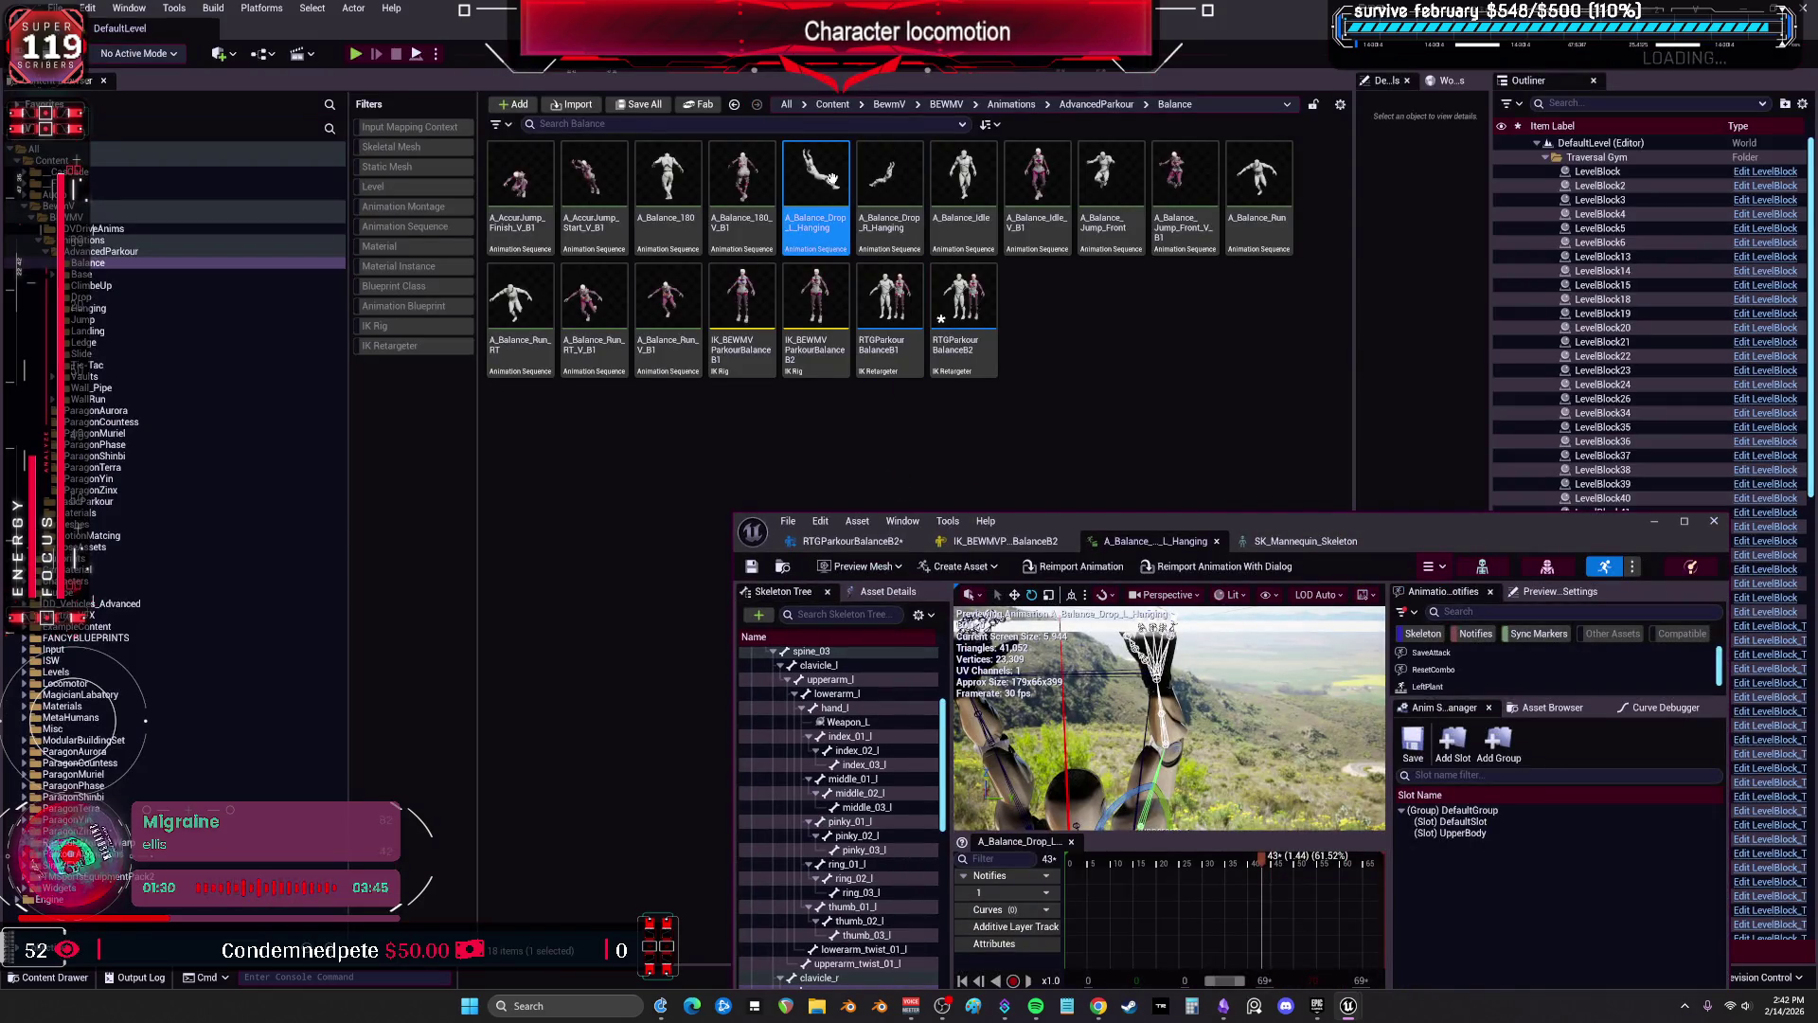
key("super+Up")
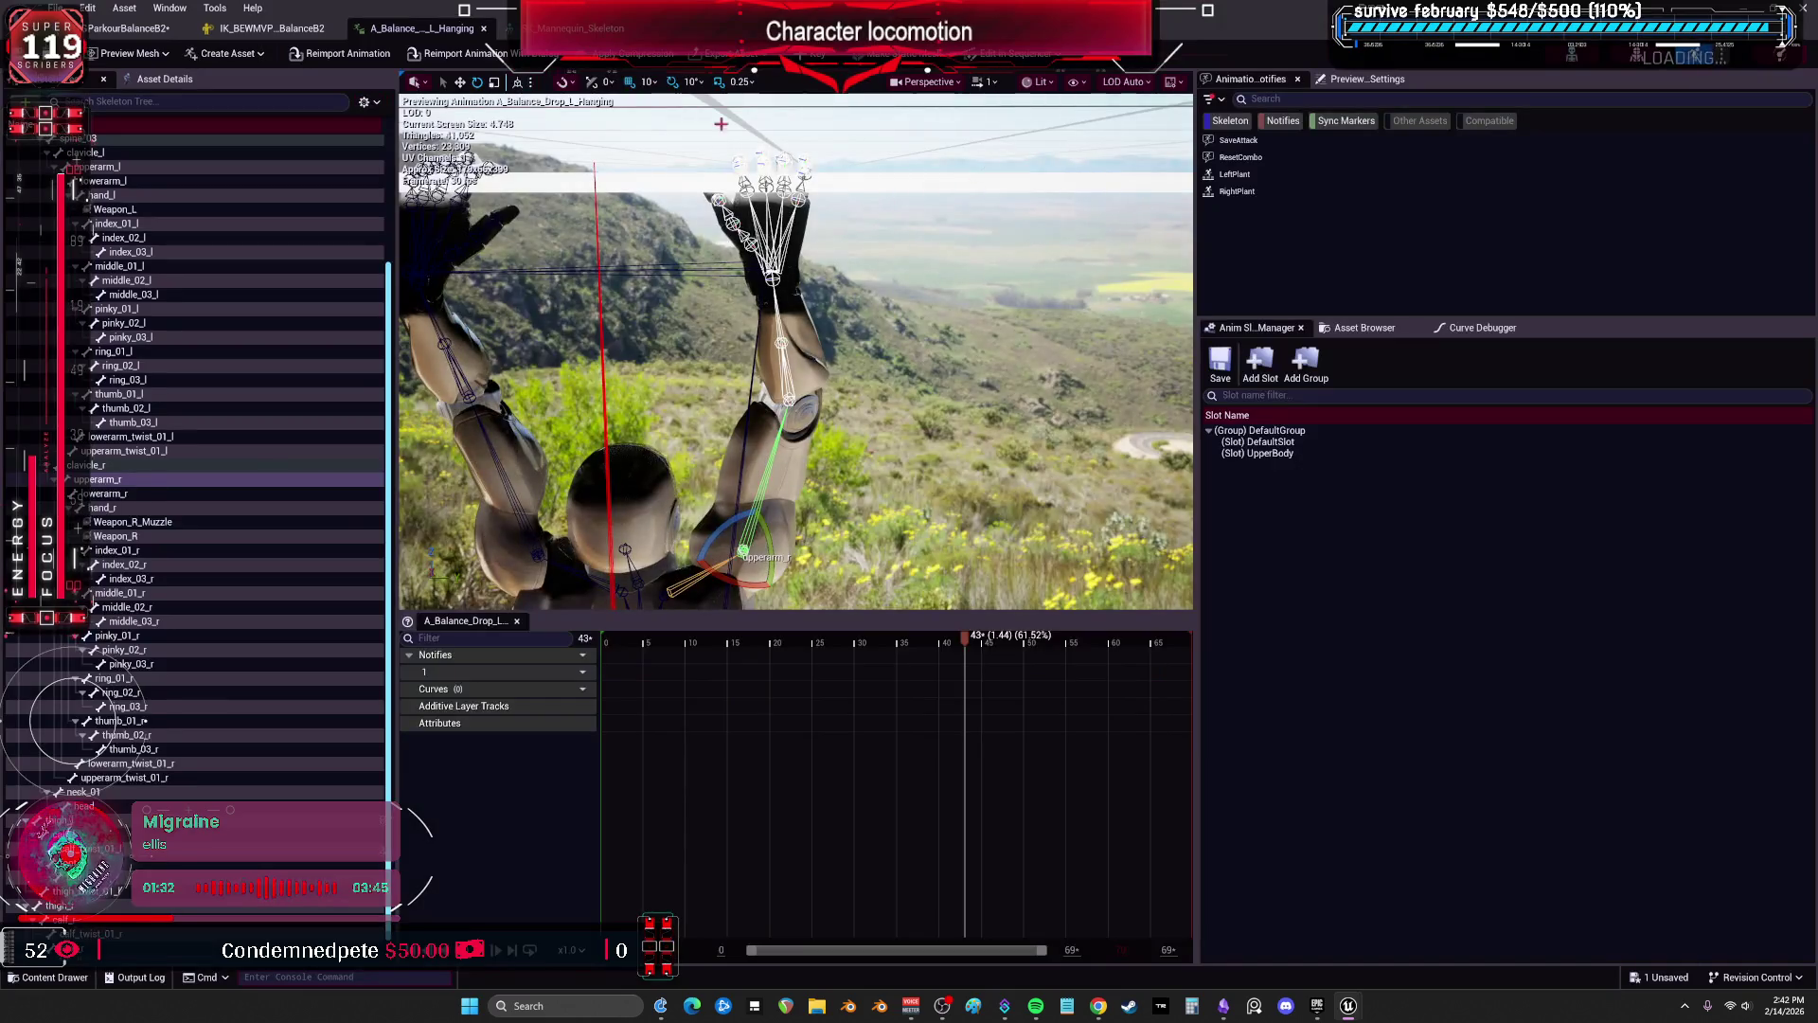
left_click(578, 29)
left_click(374, 32)
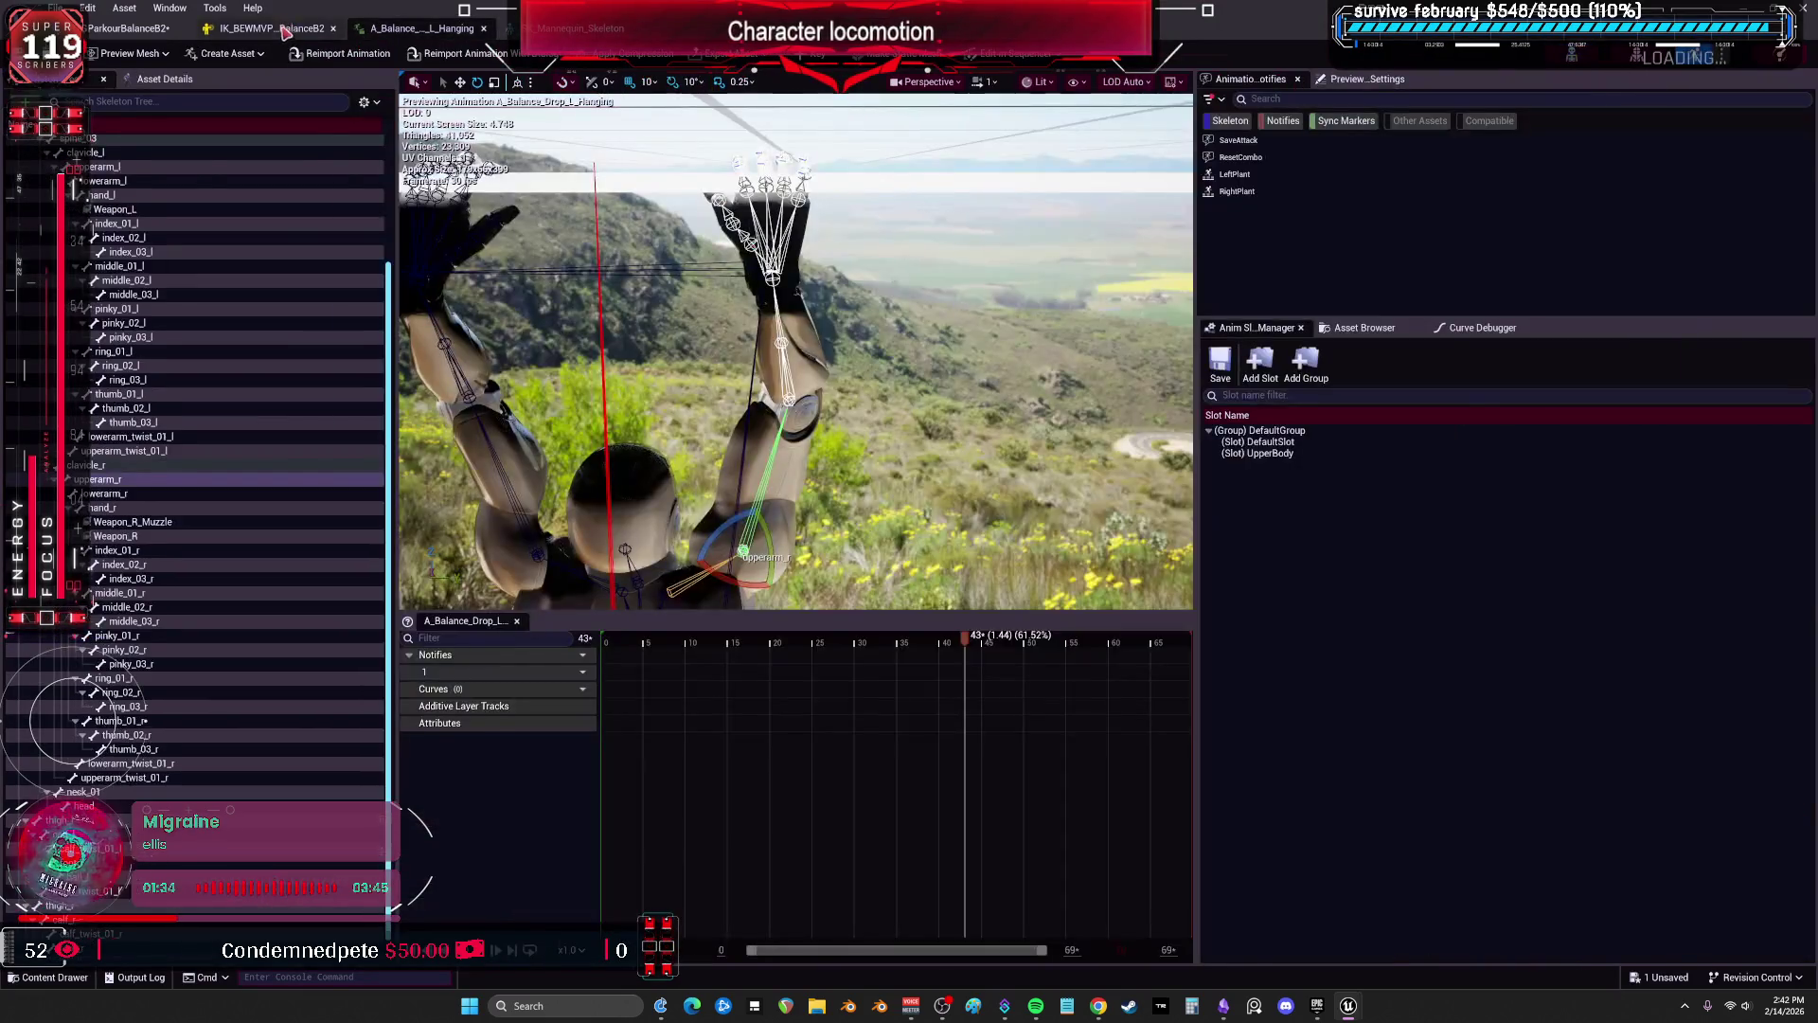
left_click(123, 29)
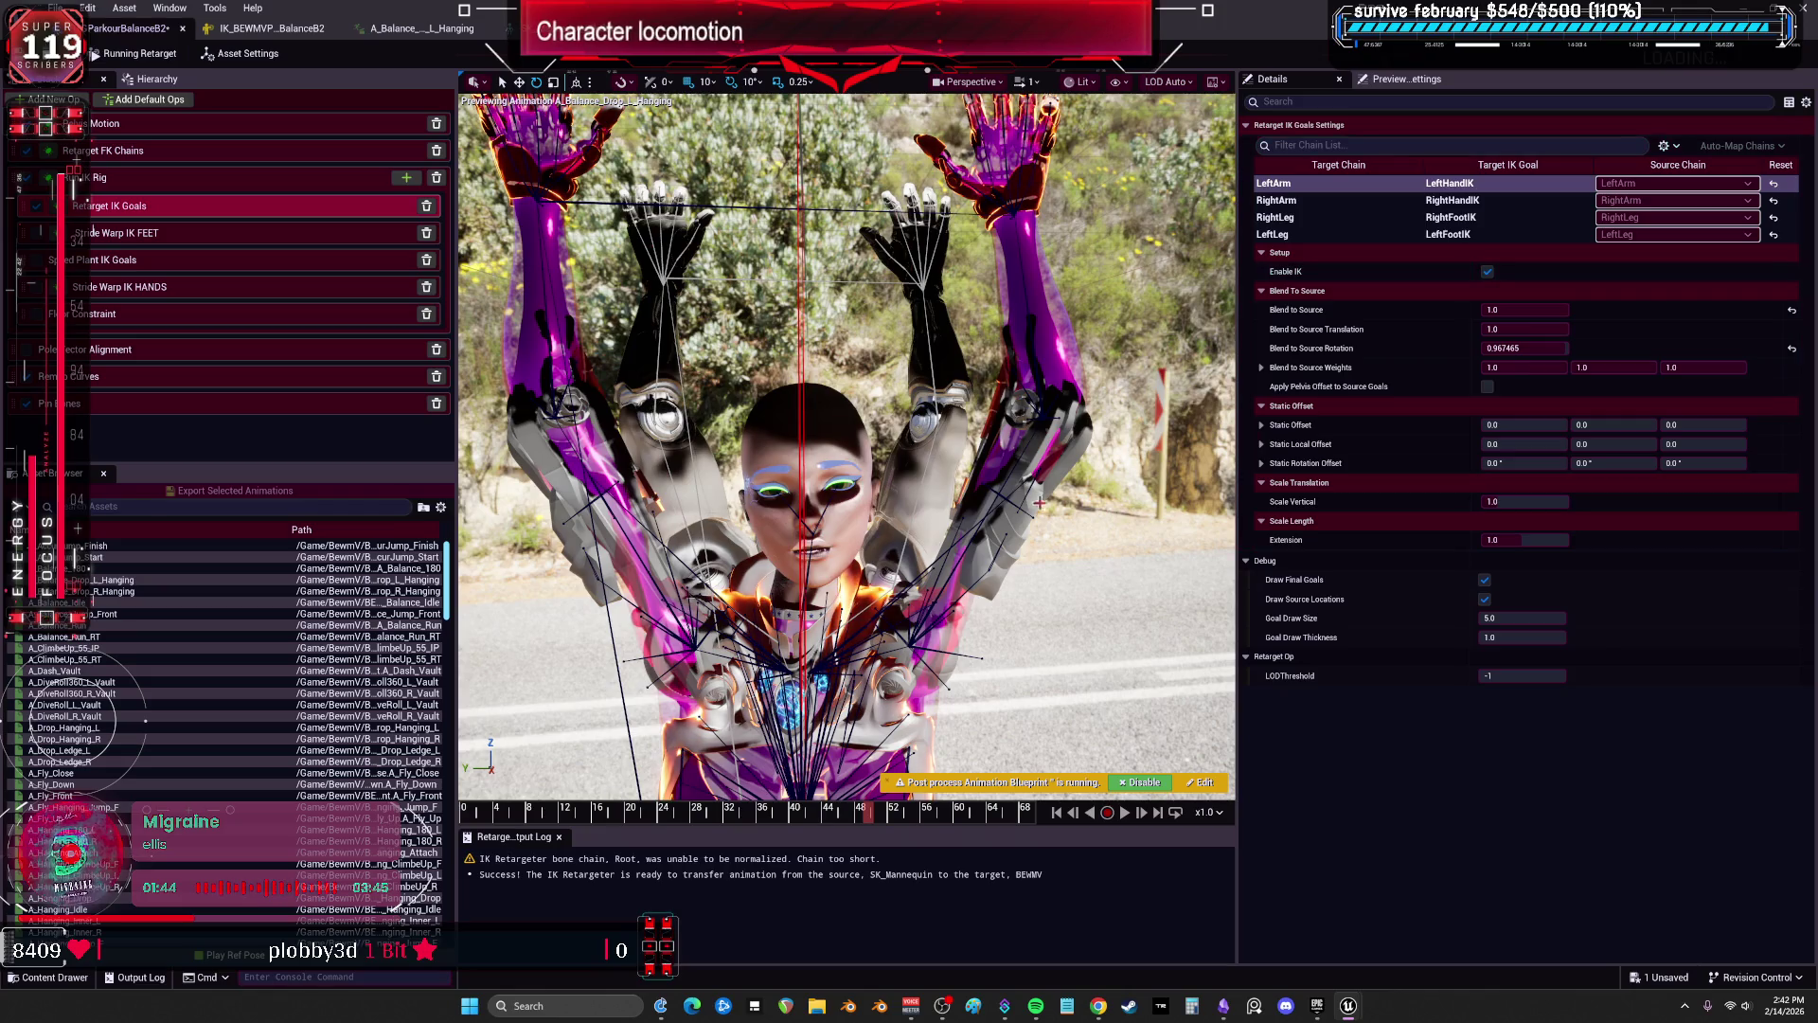
mouse_move(1348, 1011)
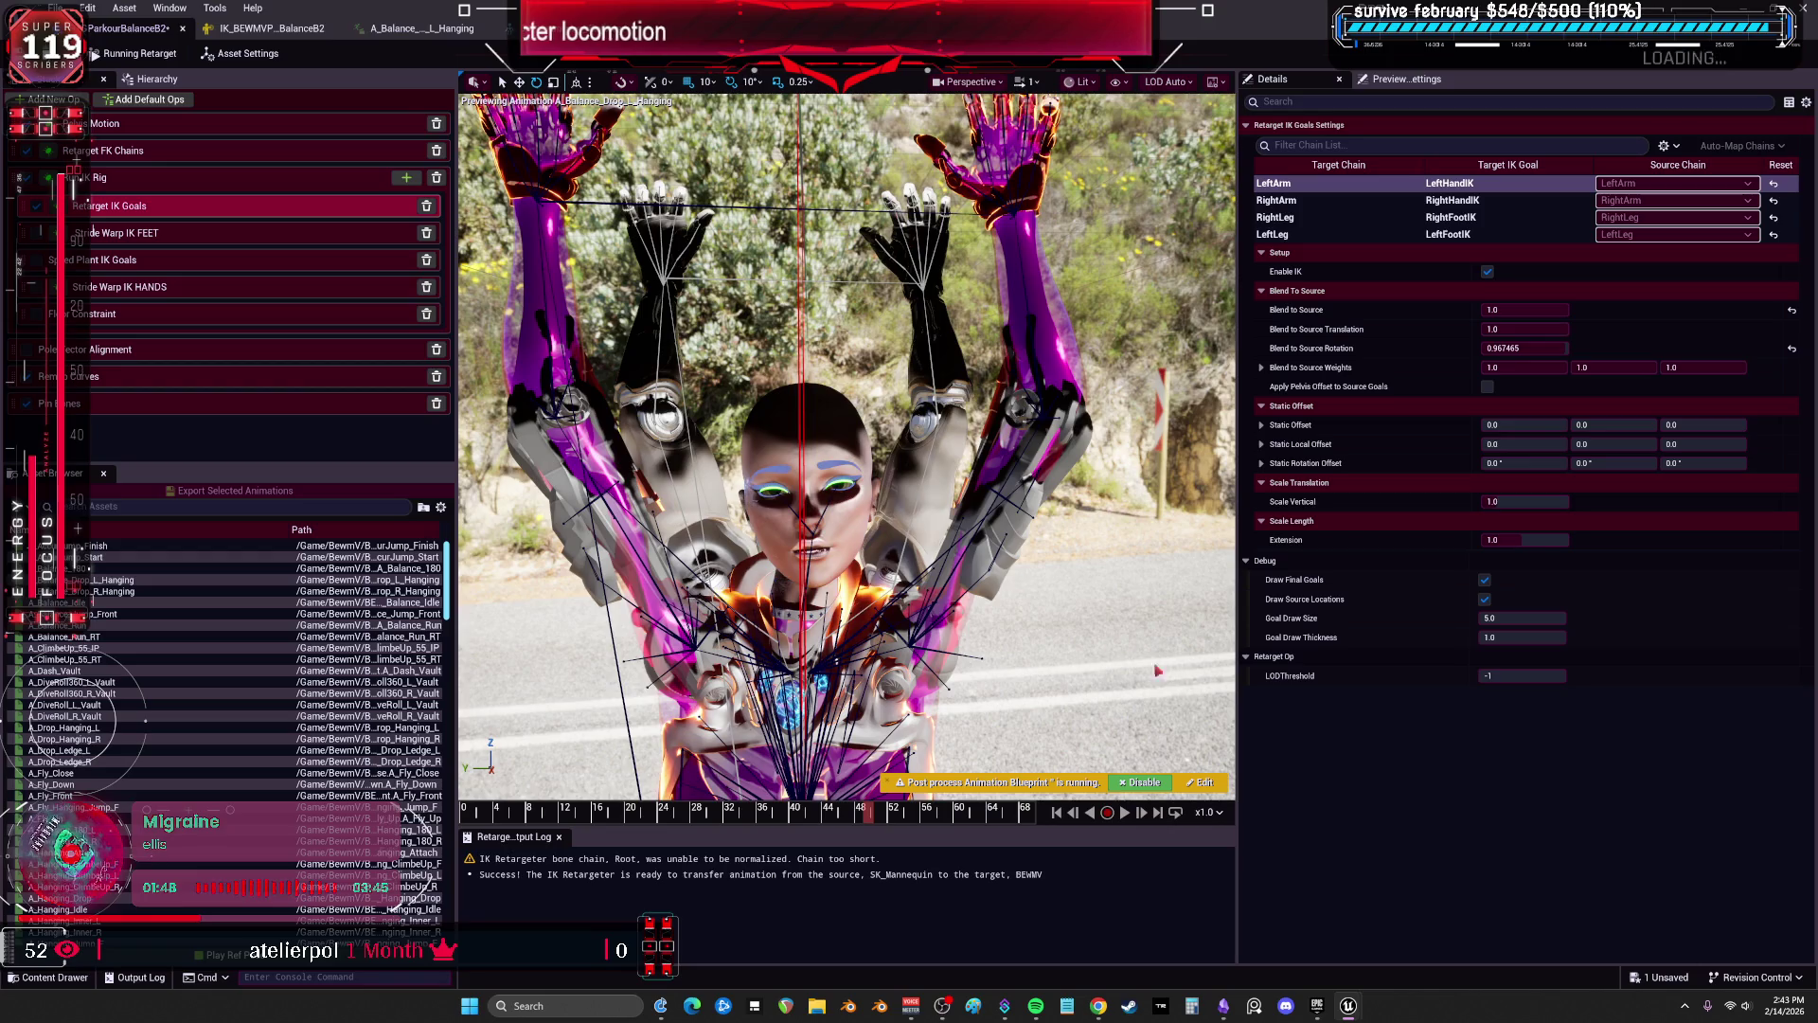
Disable then re-enable the post-process Animation Blueprint, check Asset Settings, and restore the window.
left_click(1143, 783)
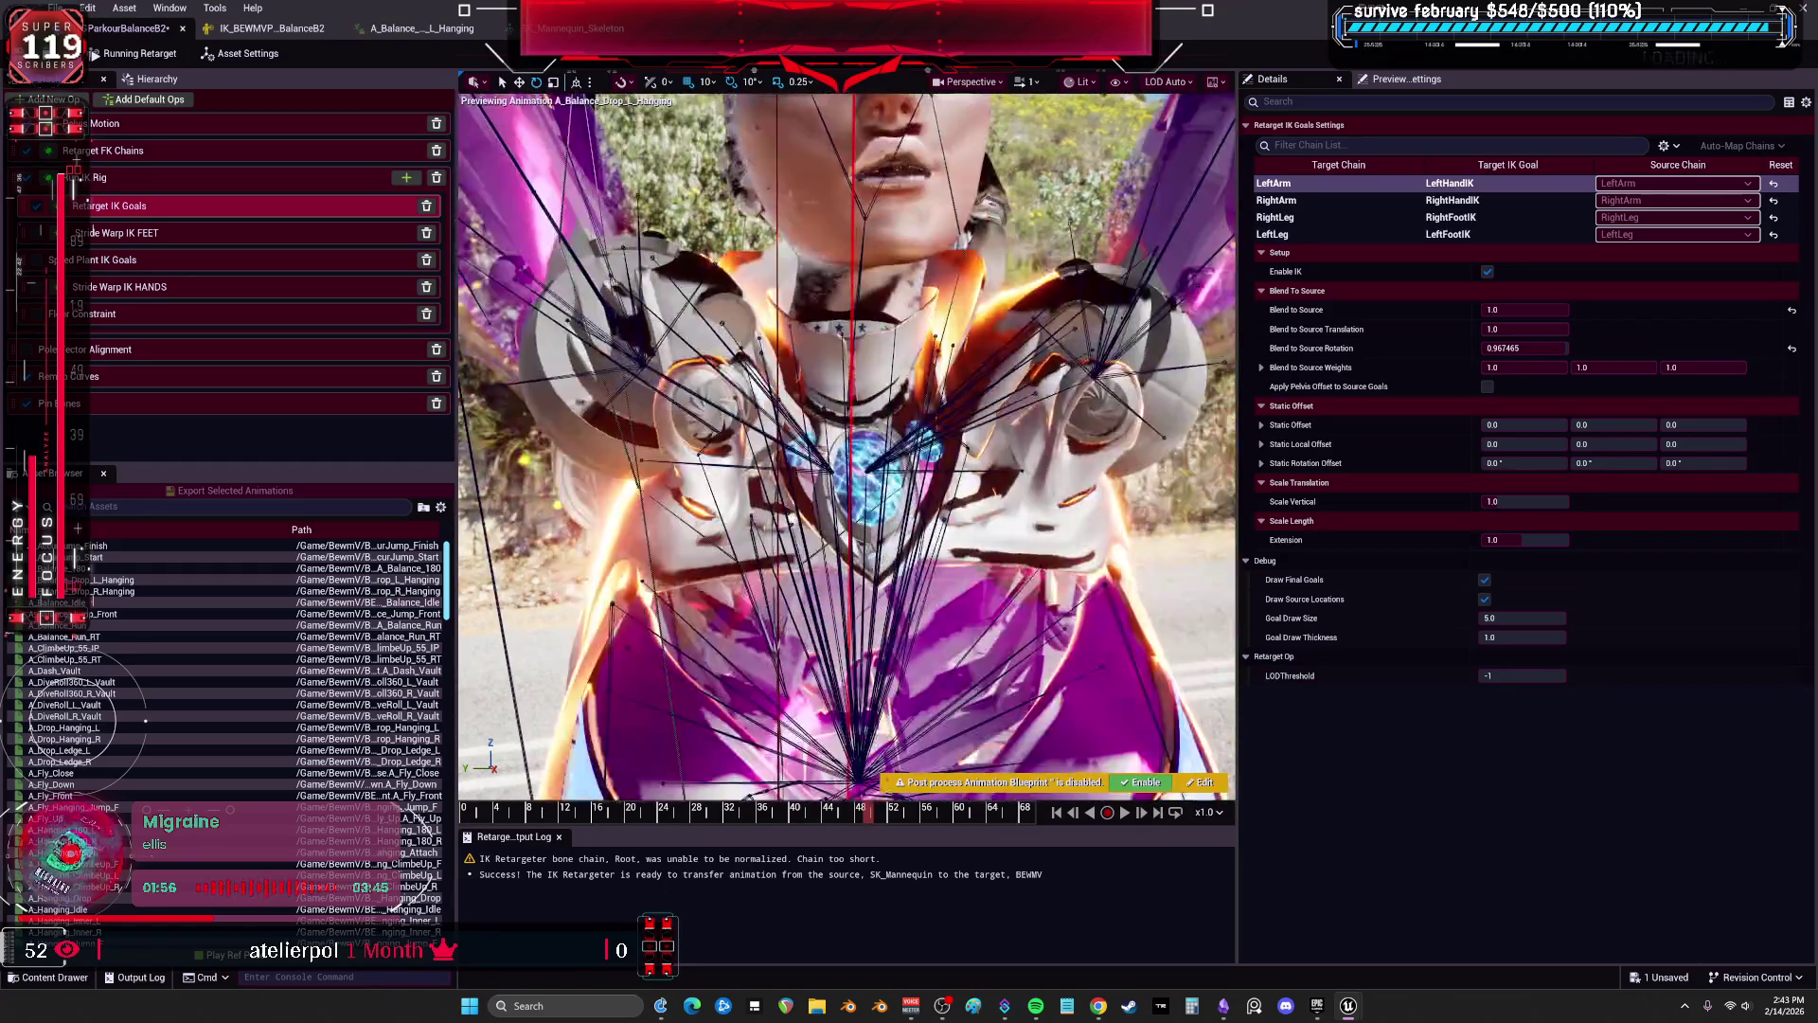
left_click(1137, 783)
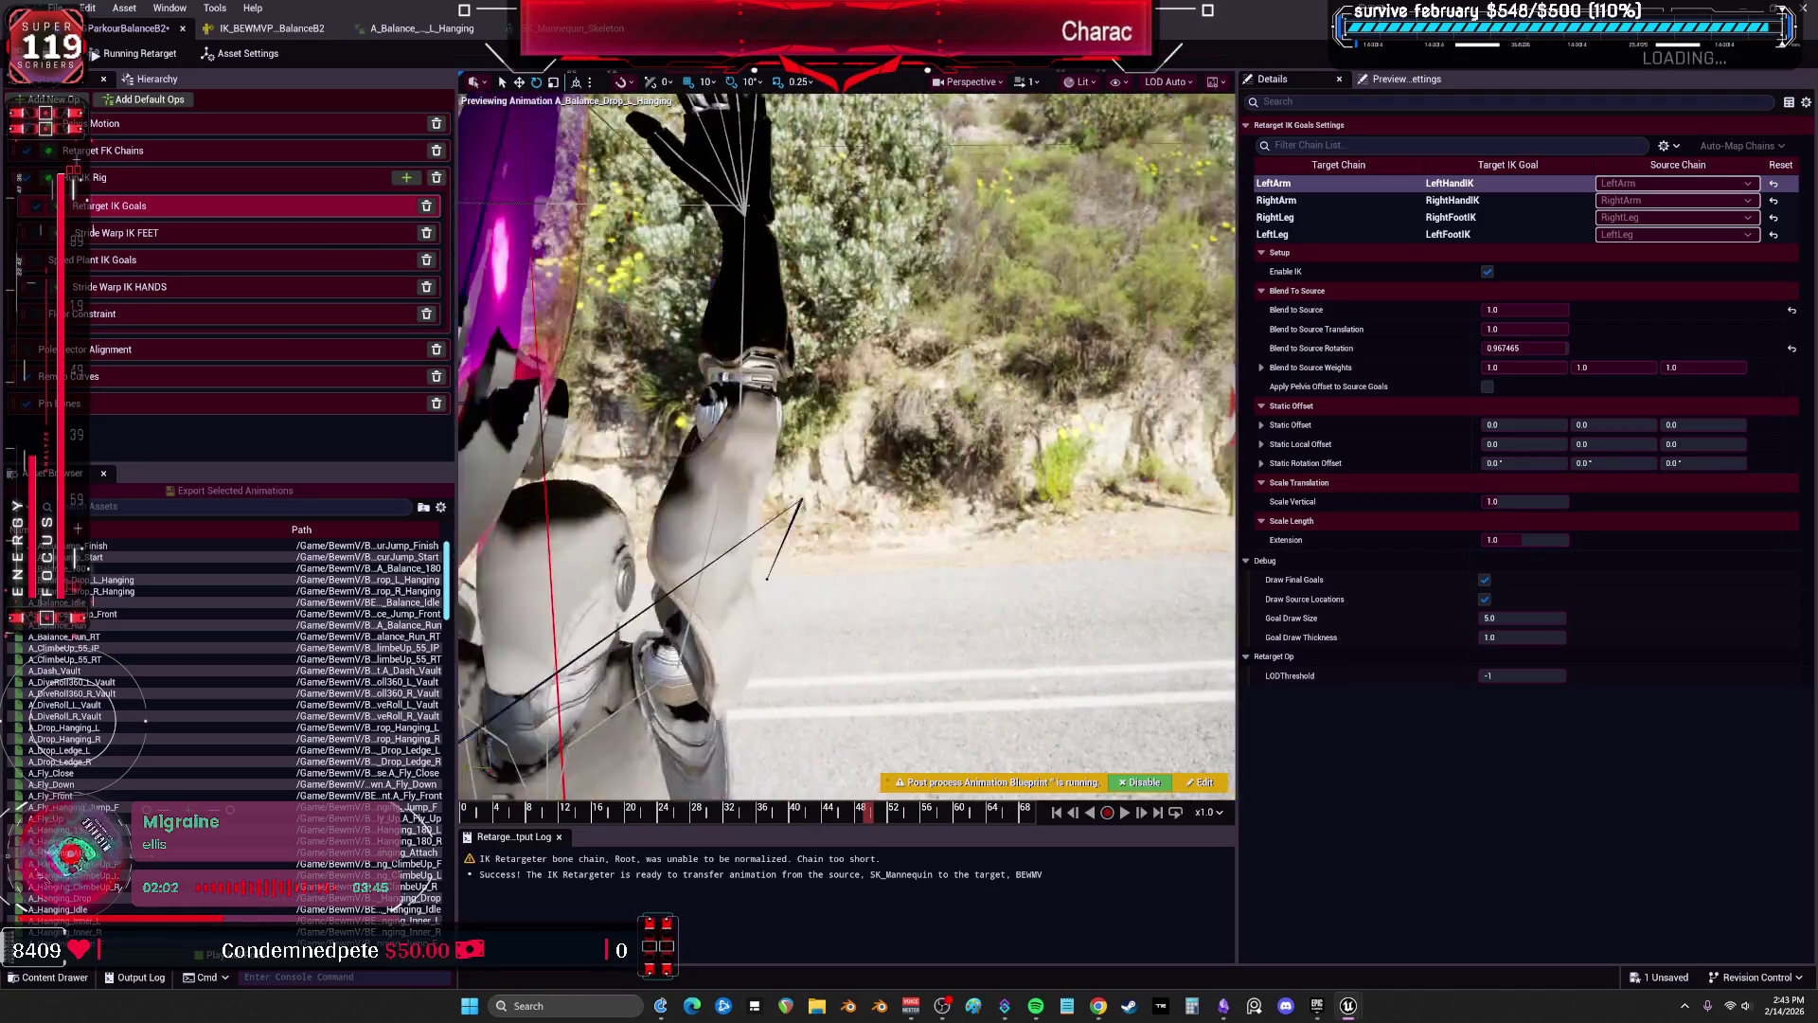
left_click(242, 53)
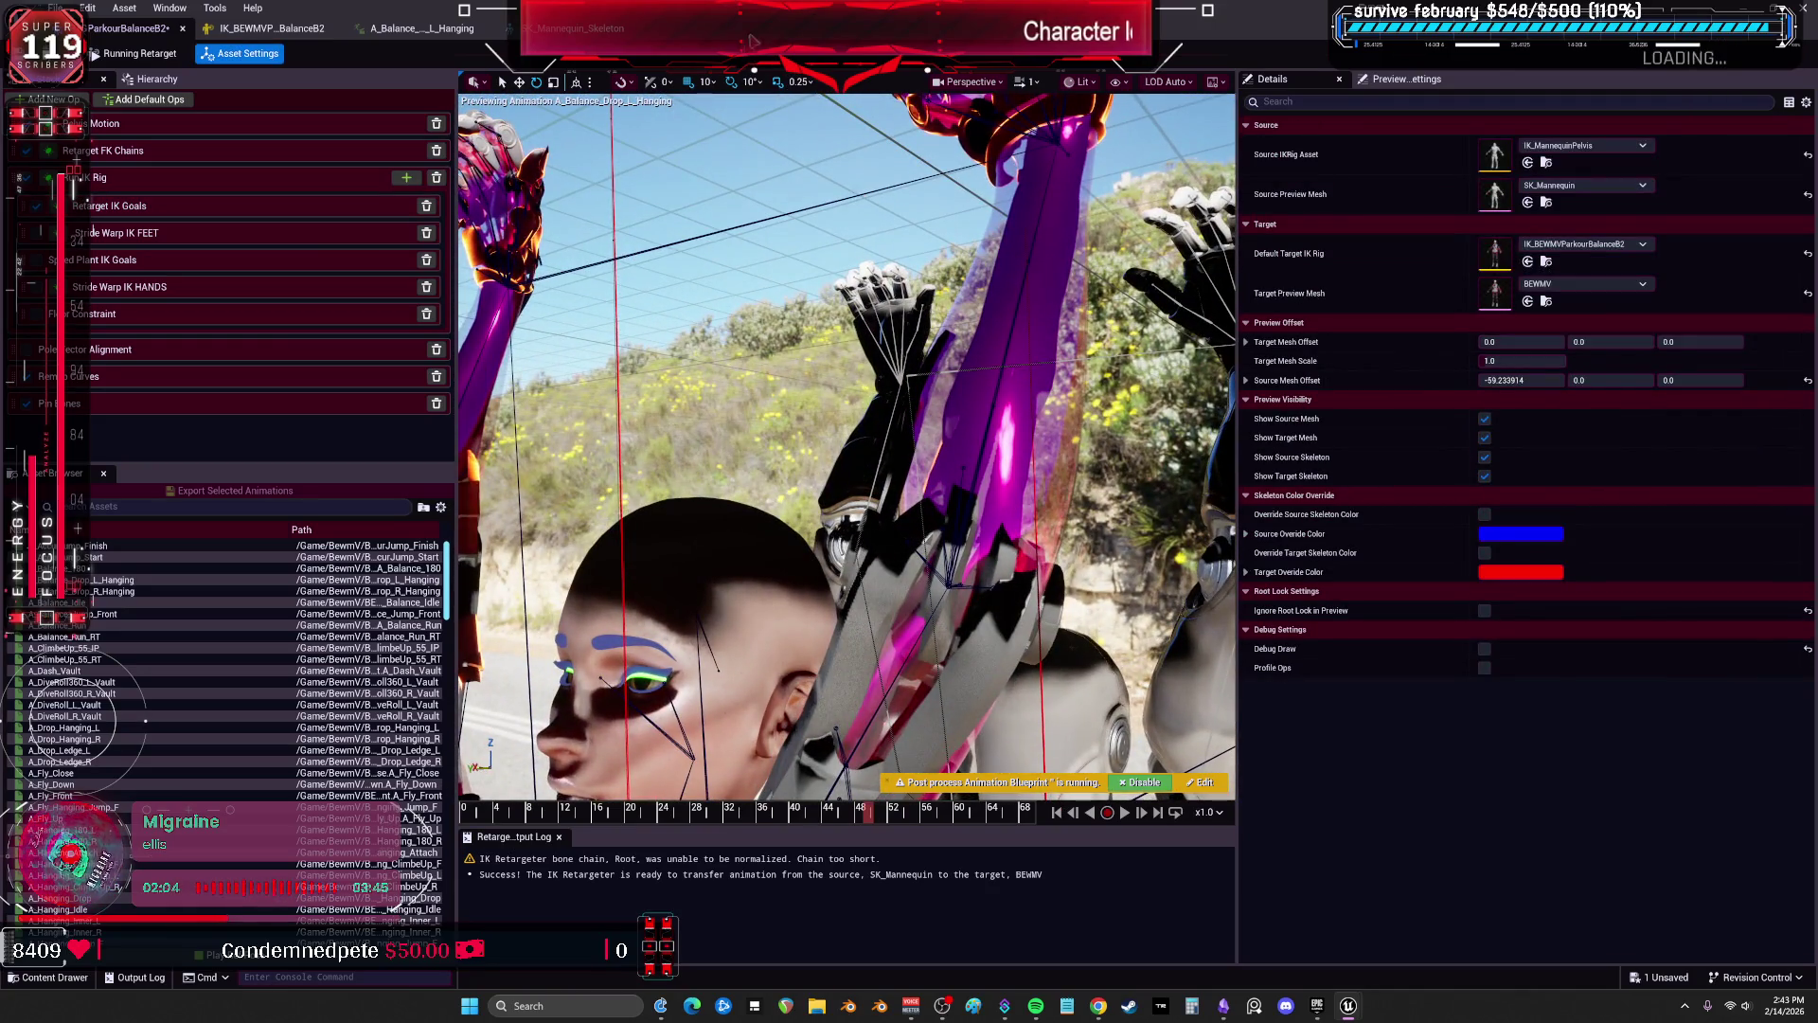
left_click(1204, 782)
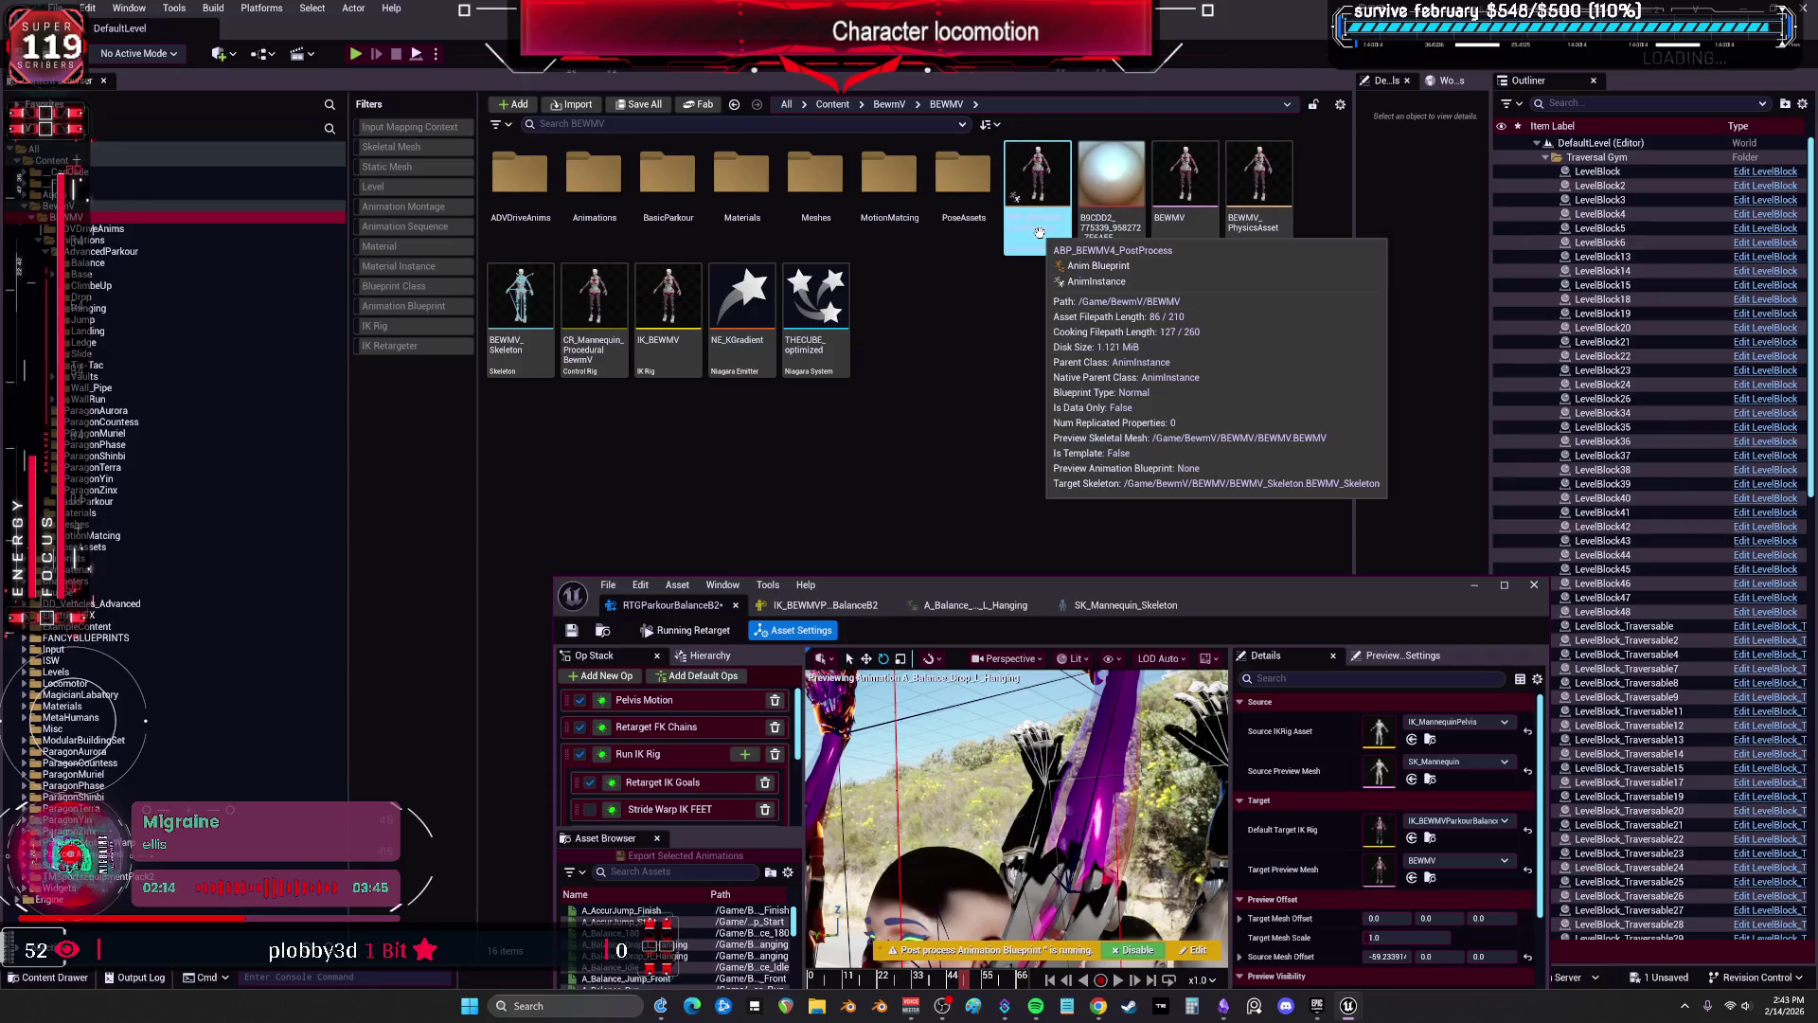
Browse to Content/BewmV/BEWMV and open ABP_BEWMV4_PostProcess and CR_Mannequin_ProceduralBewmV.
left_click(874, 419)
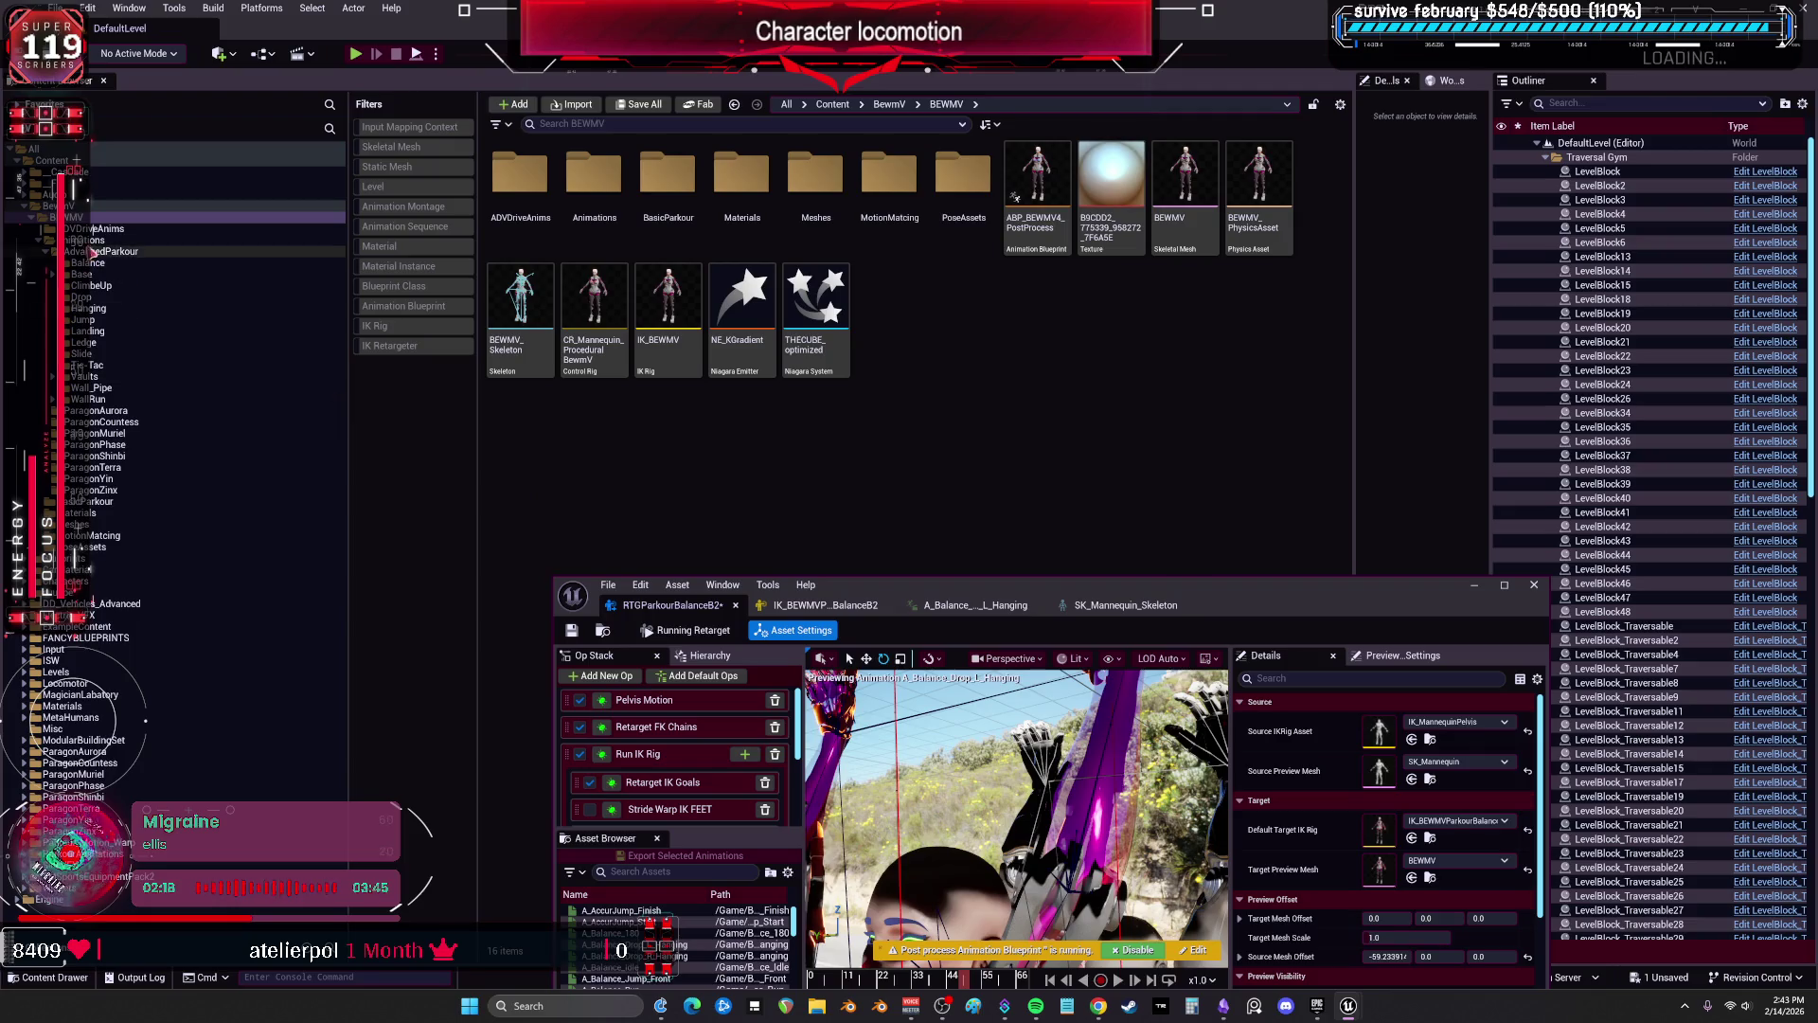
left_click(142, 206)
left_click(877, 423)
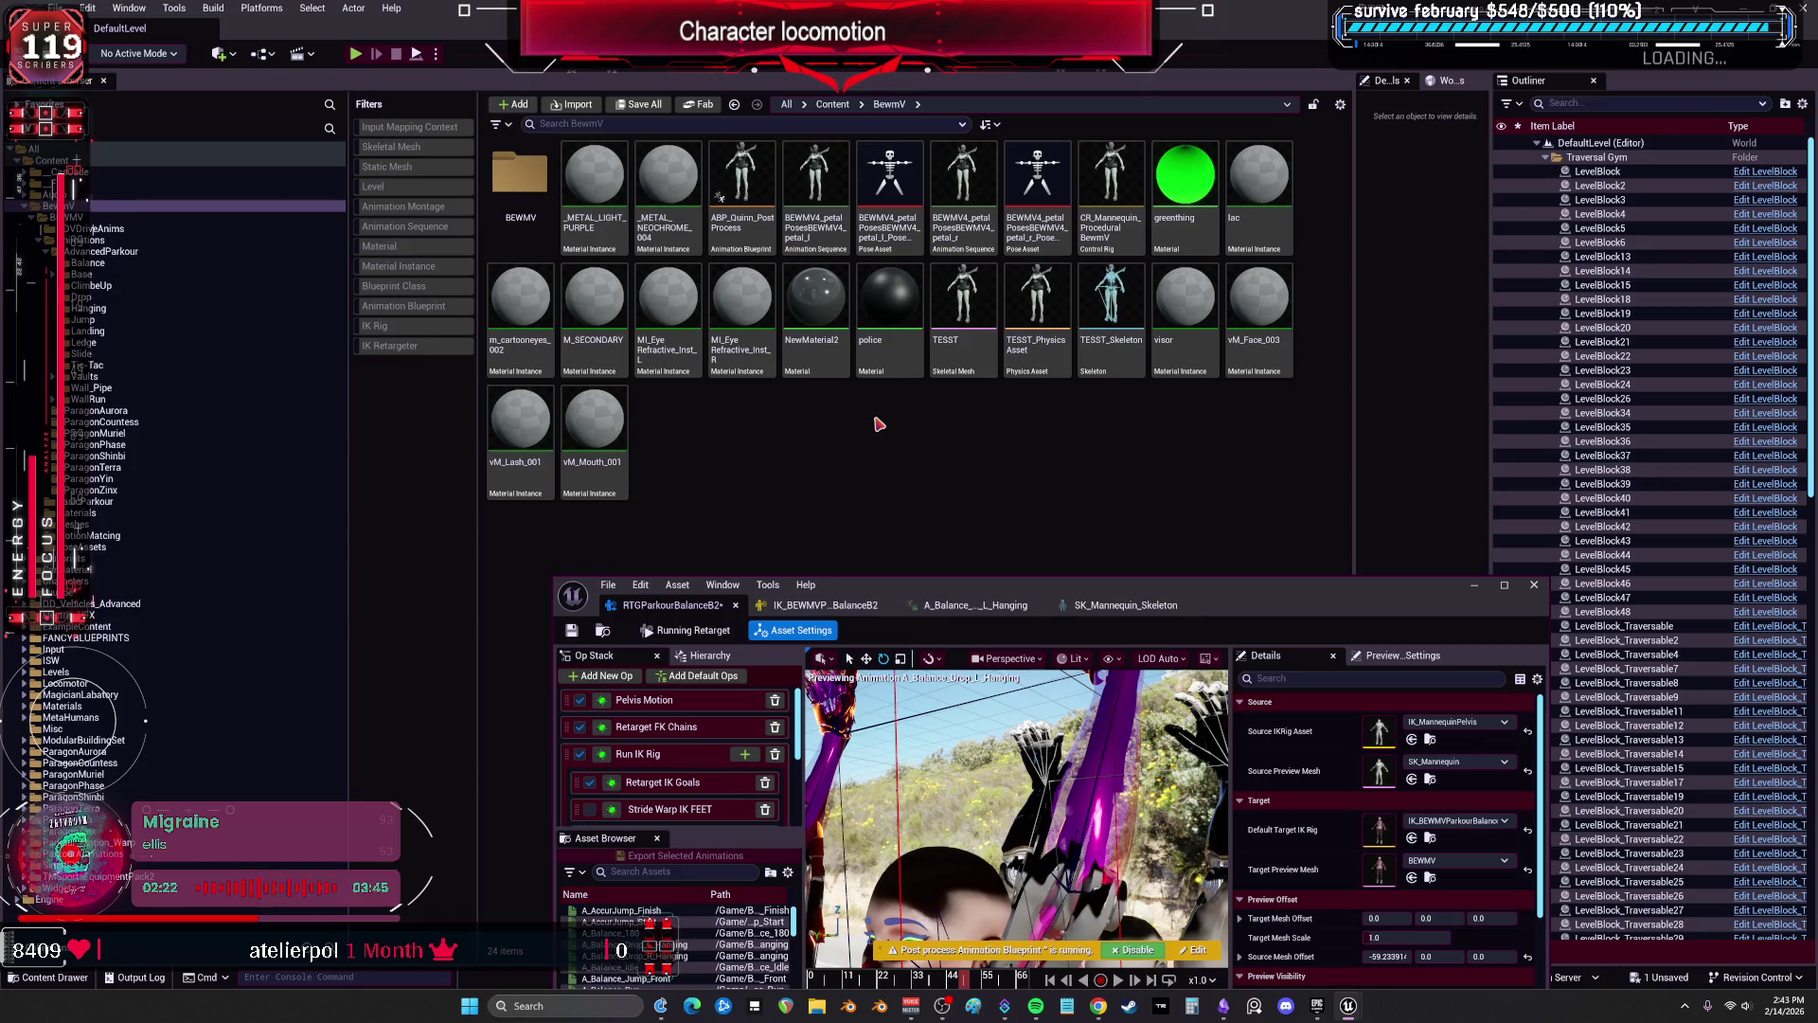
left_click(284, 217)
left_click(1032, 348)
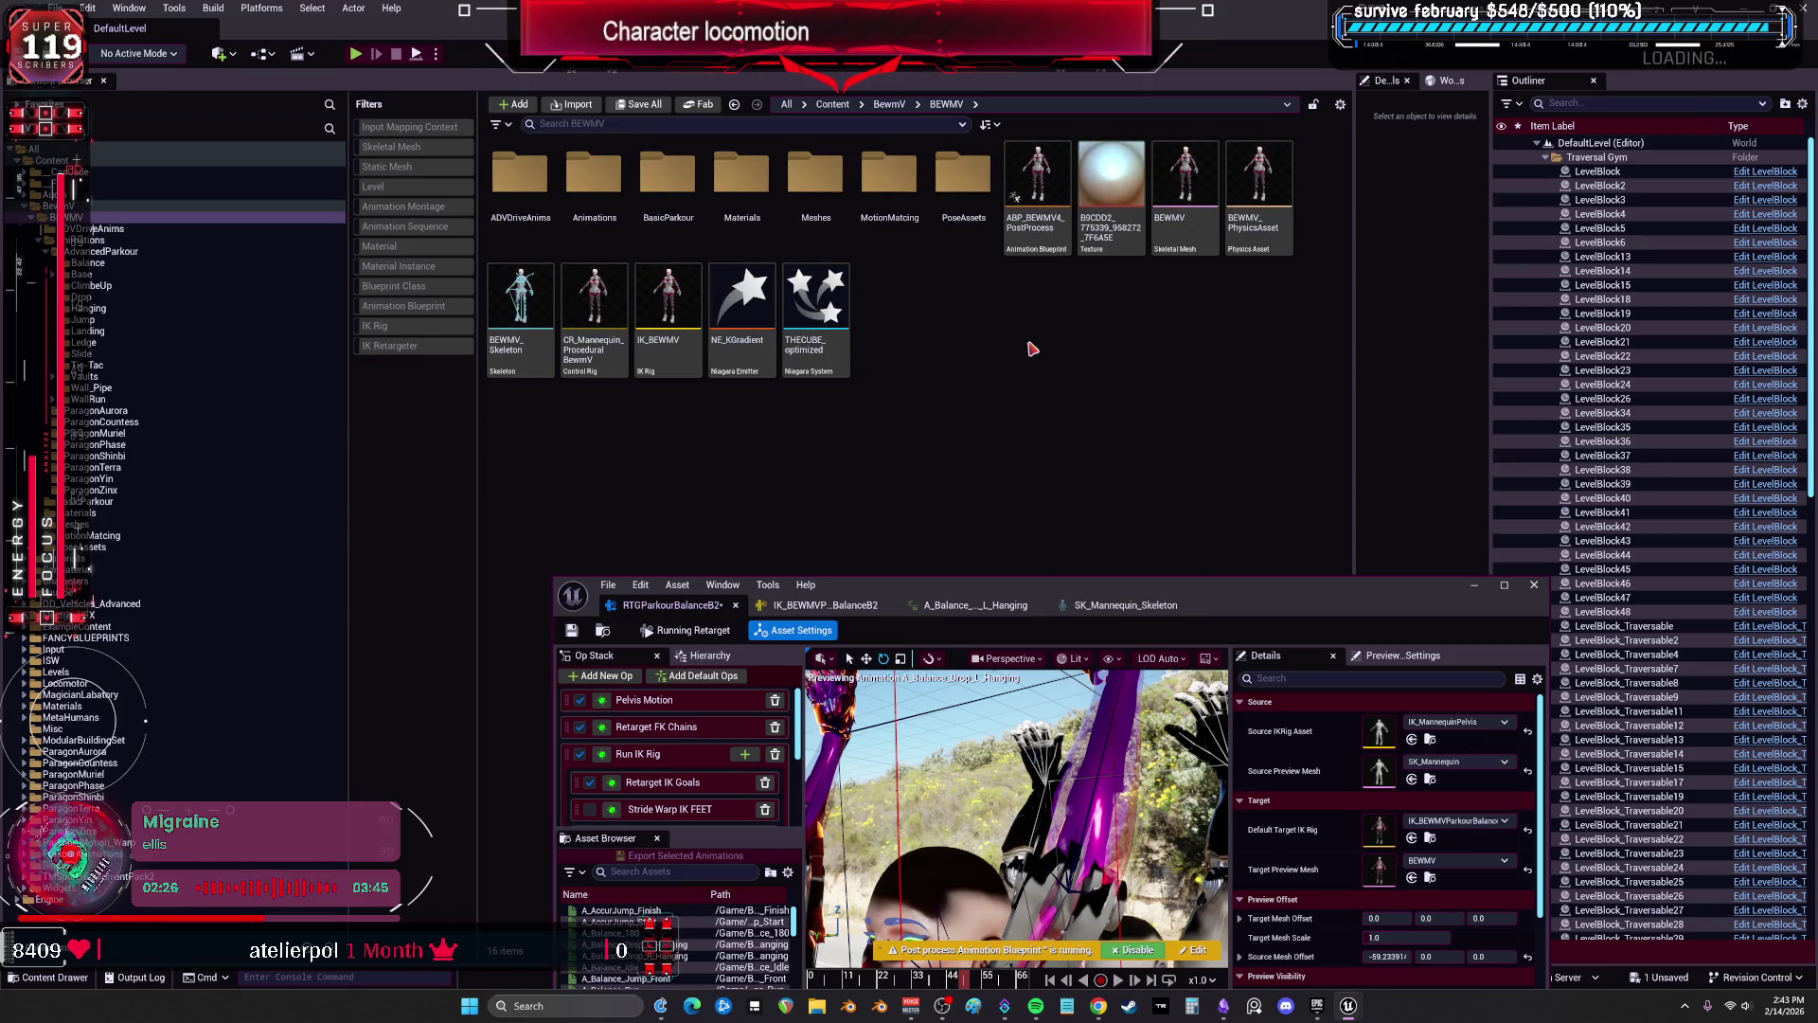
double_click(1037, 199)
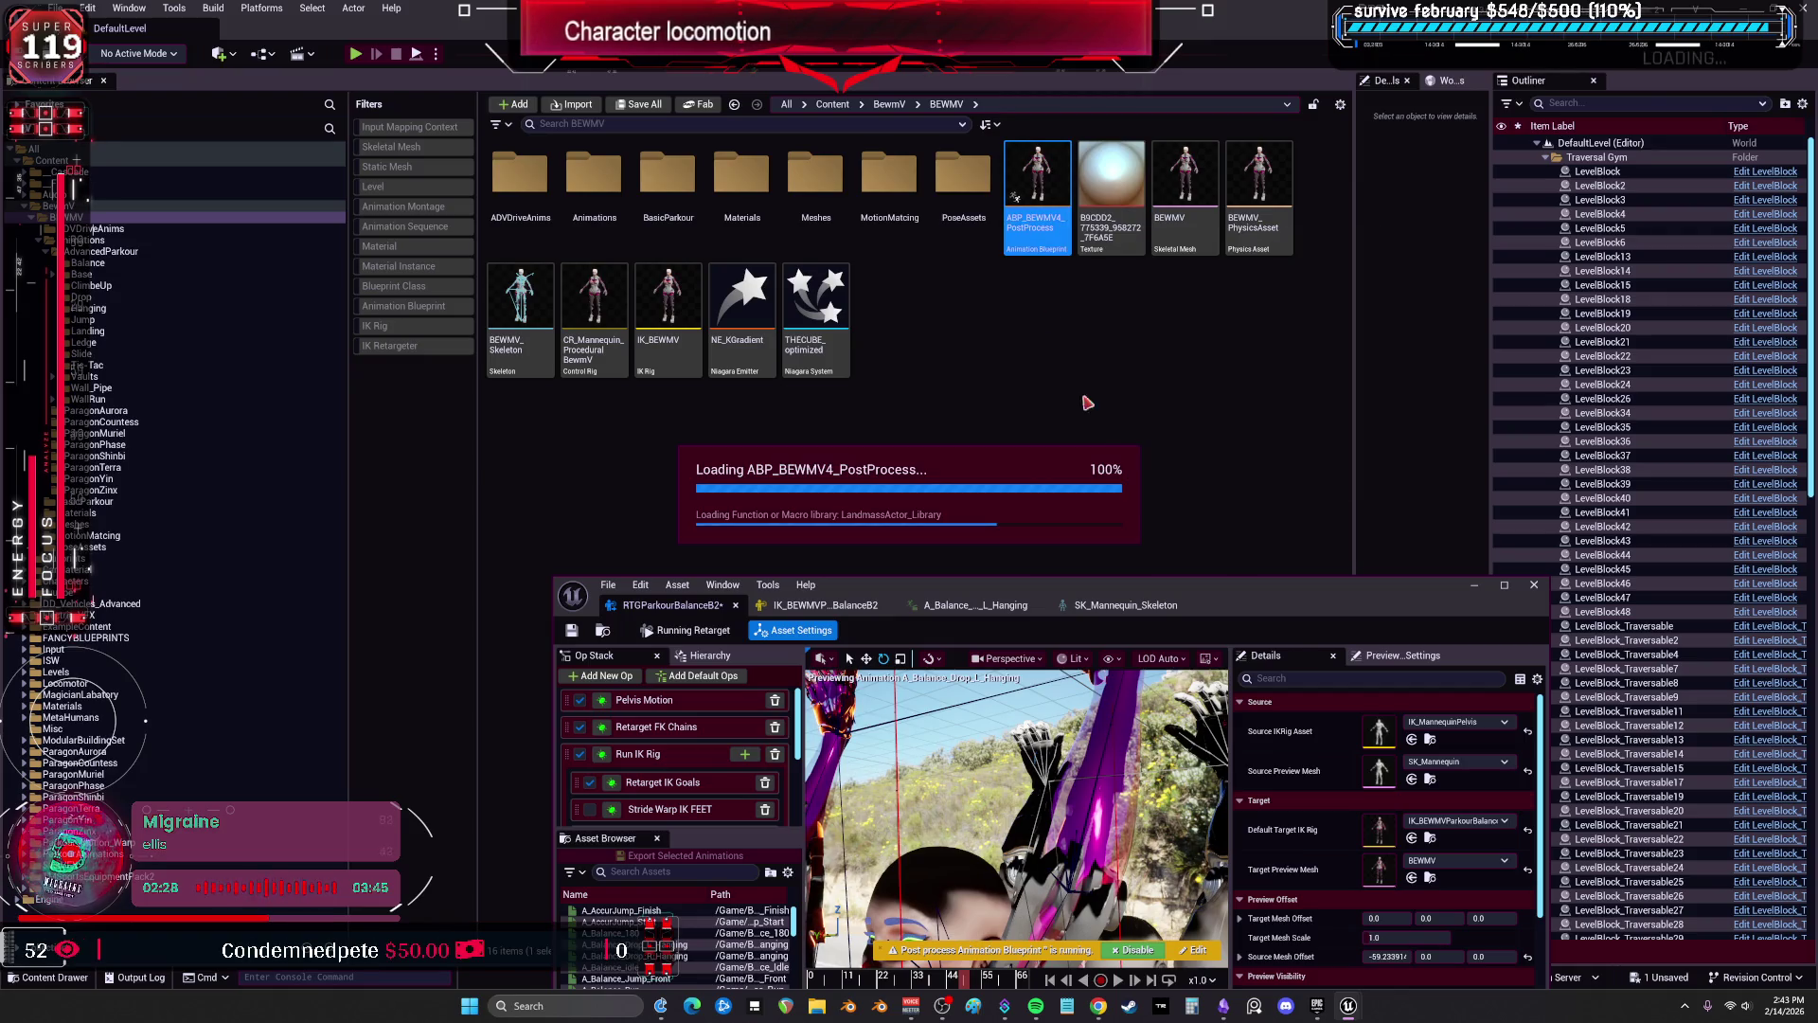
double_click(595, 303)
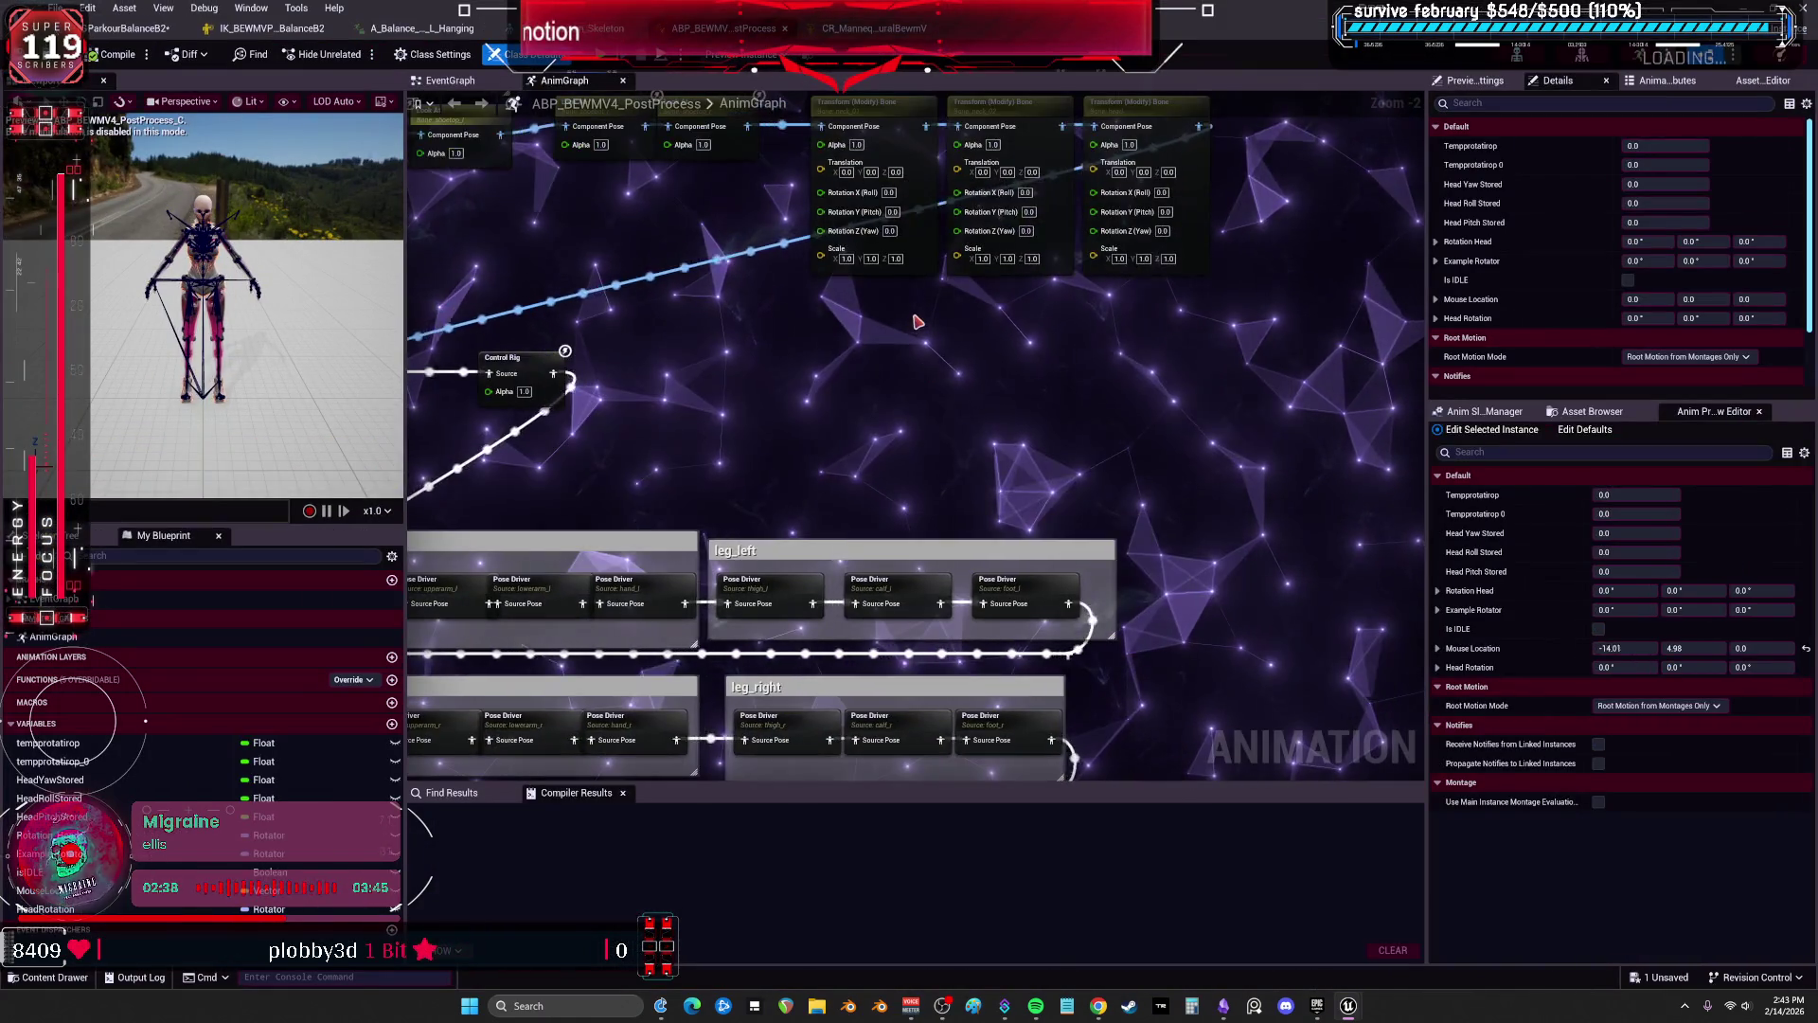
Add an Apply Limits node with one angular range limit on lowerarm_l.
right_click(917, 322)
type("limit")
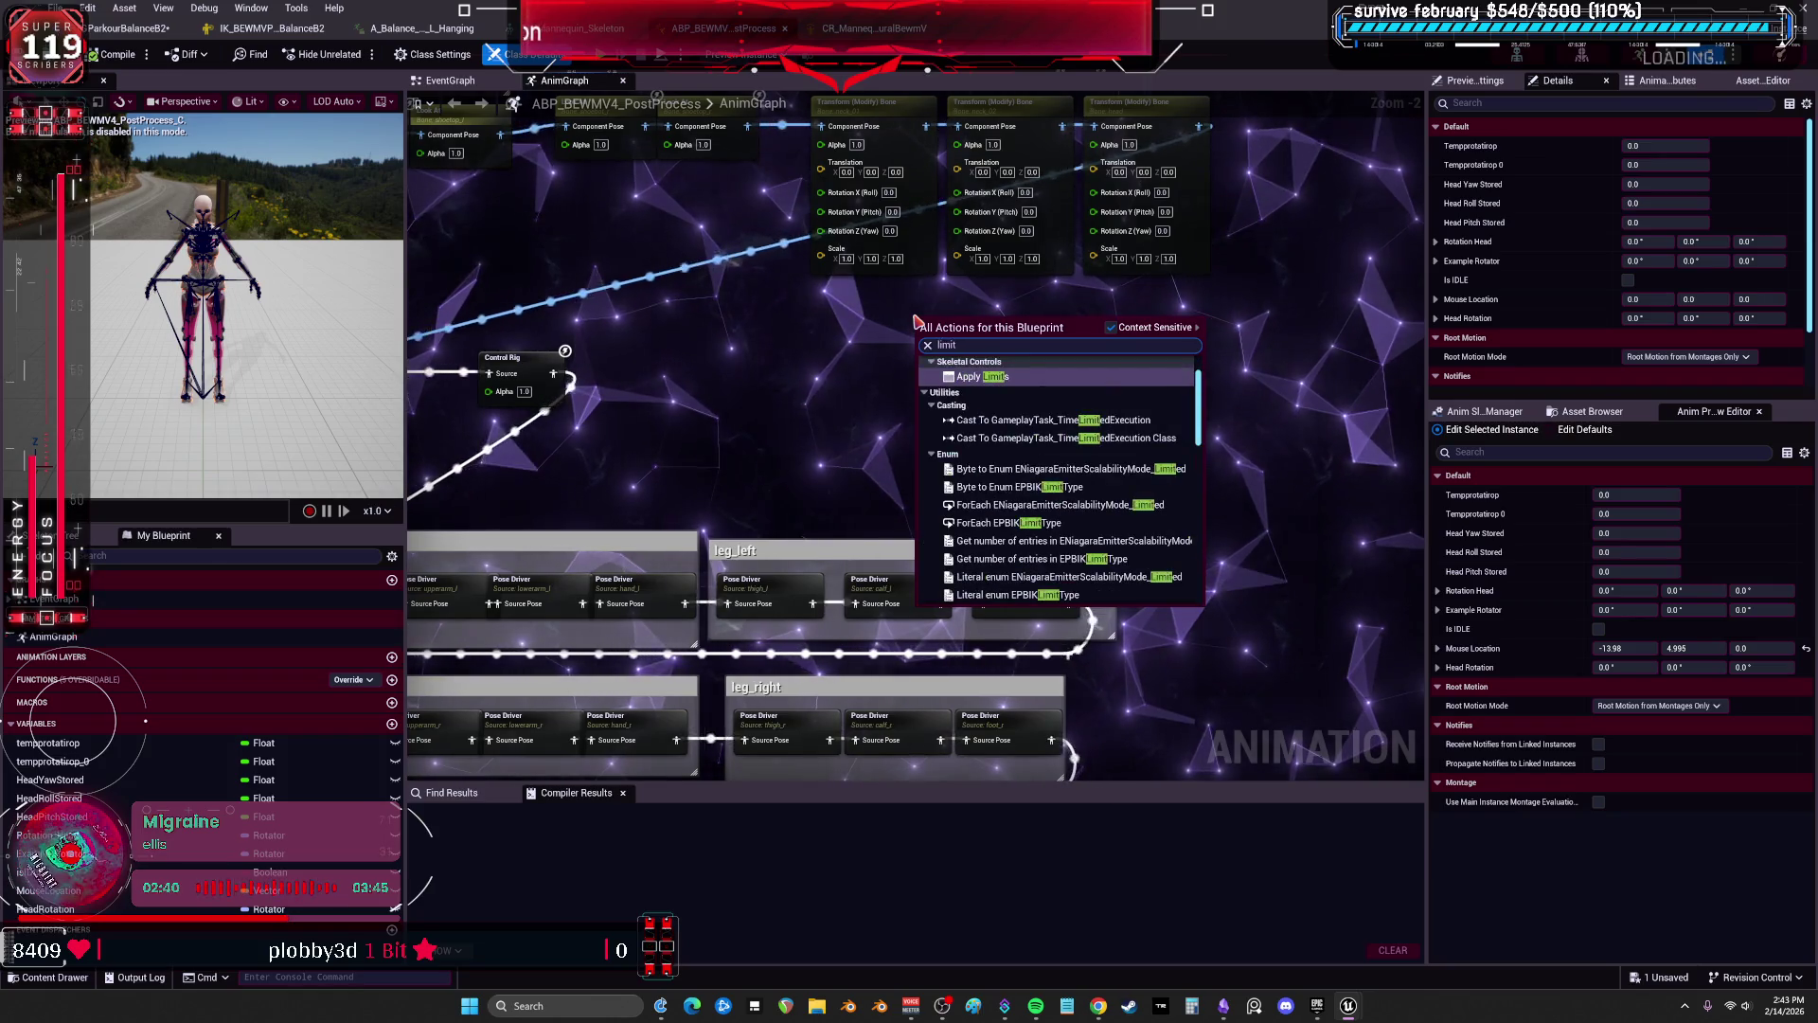
key("Return")
scroll(974, 384, "up", 2)
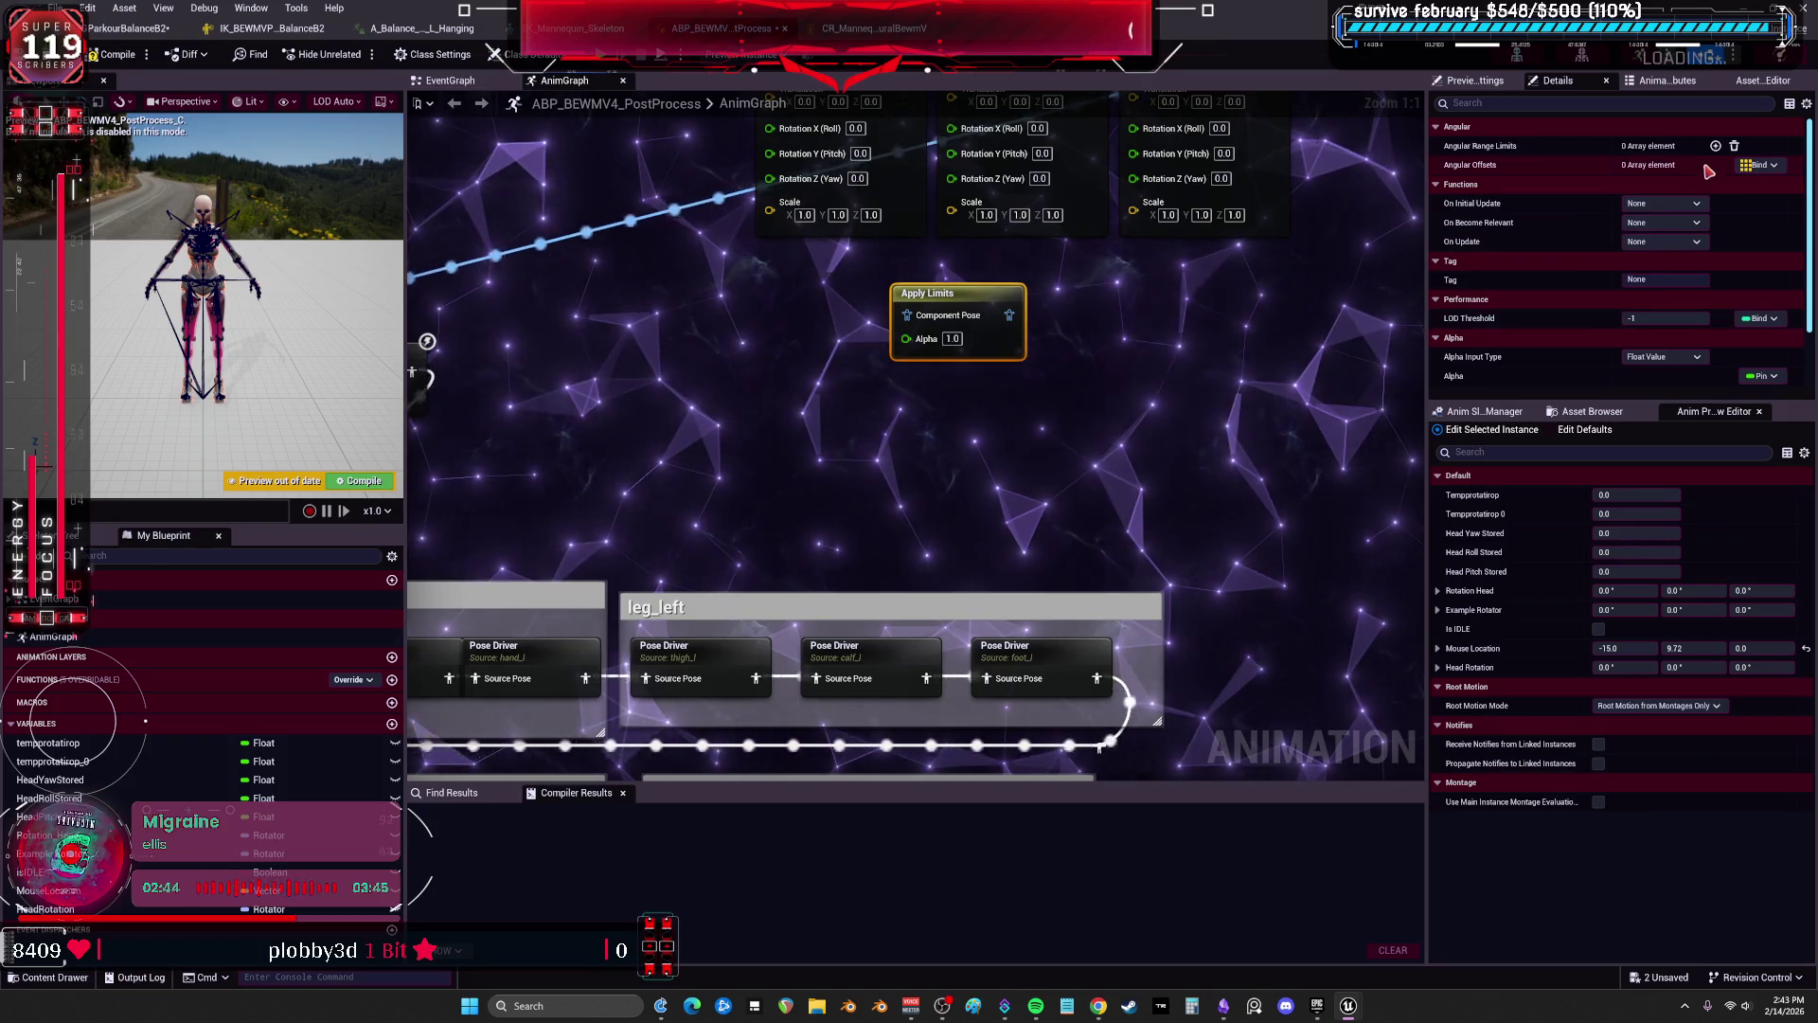
scroll(1249, 385, "down", 1)
scroll(1573, 307, "down", 2)
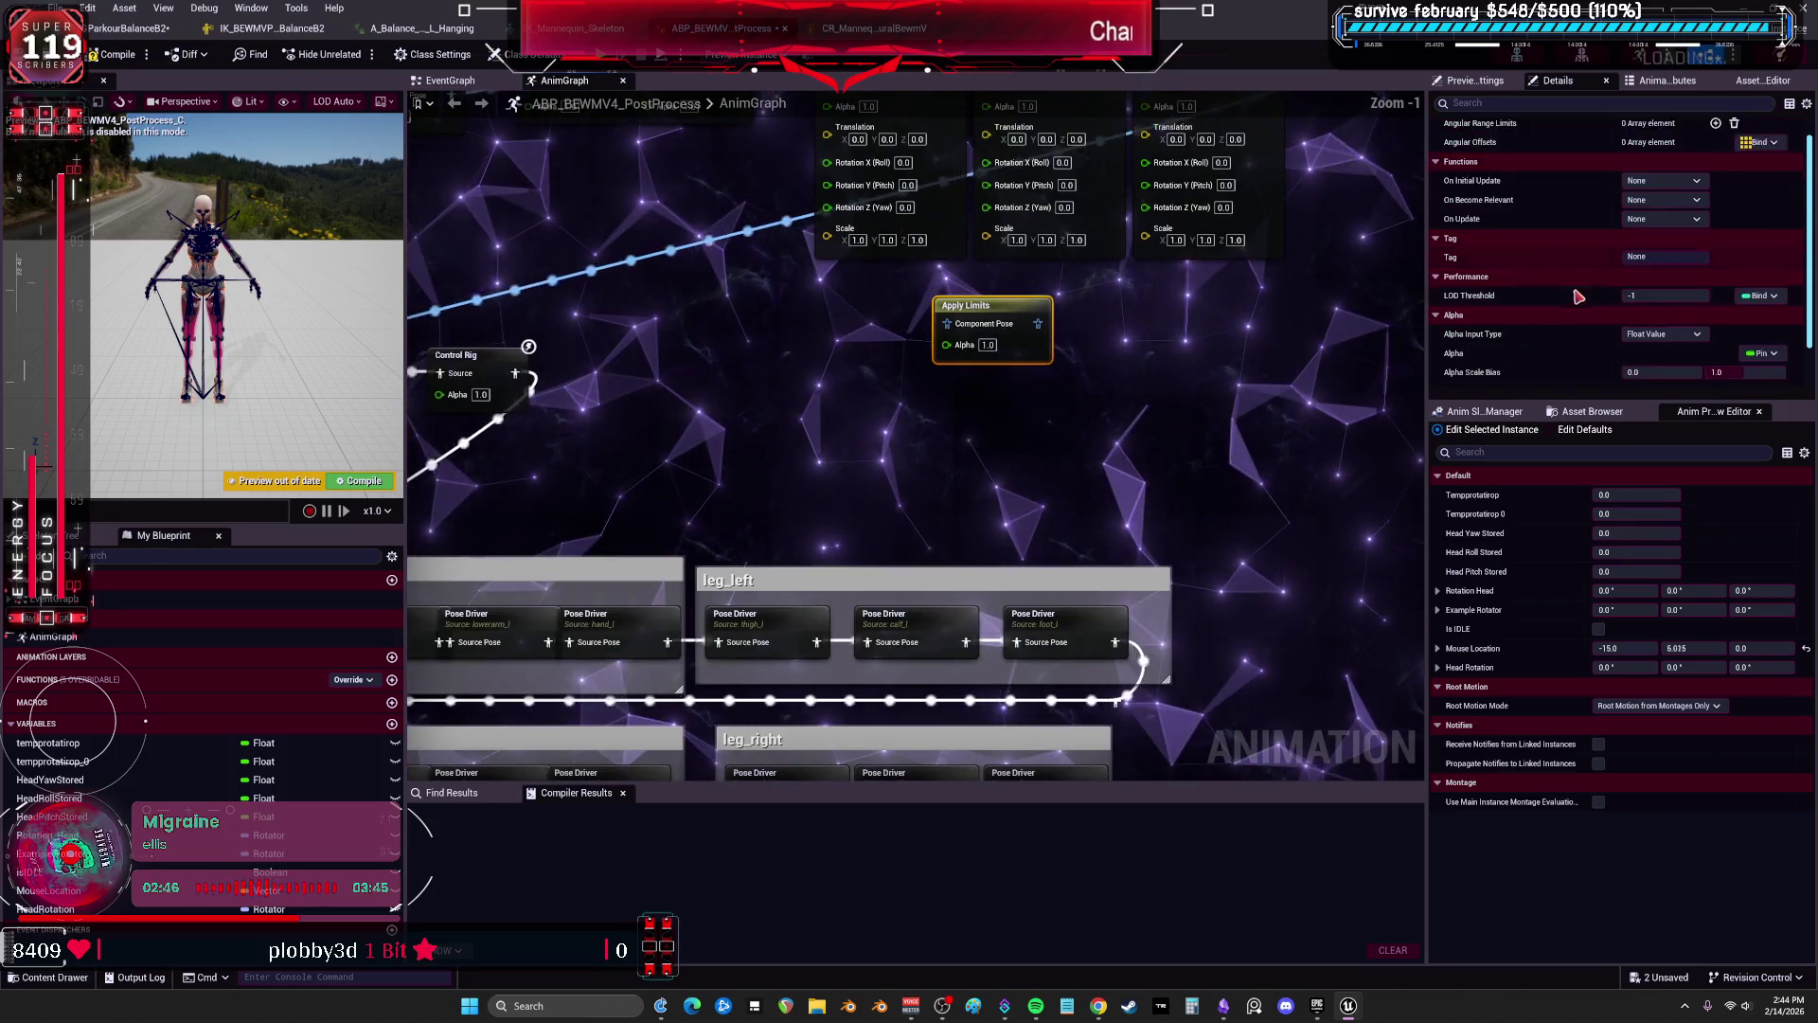
scroll(1574, 308, "up", 2)
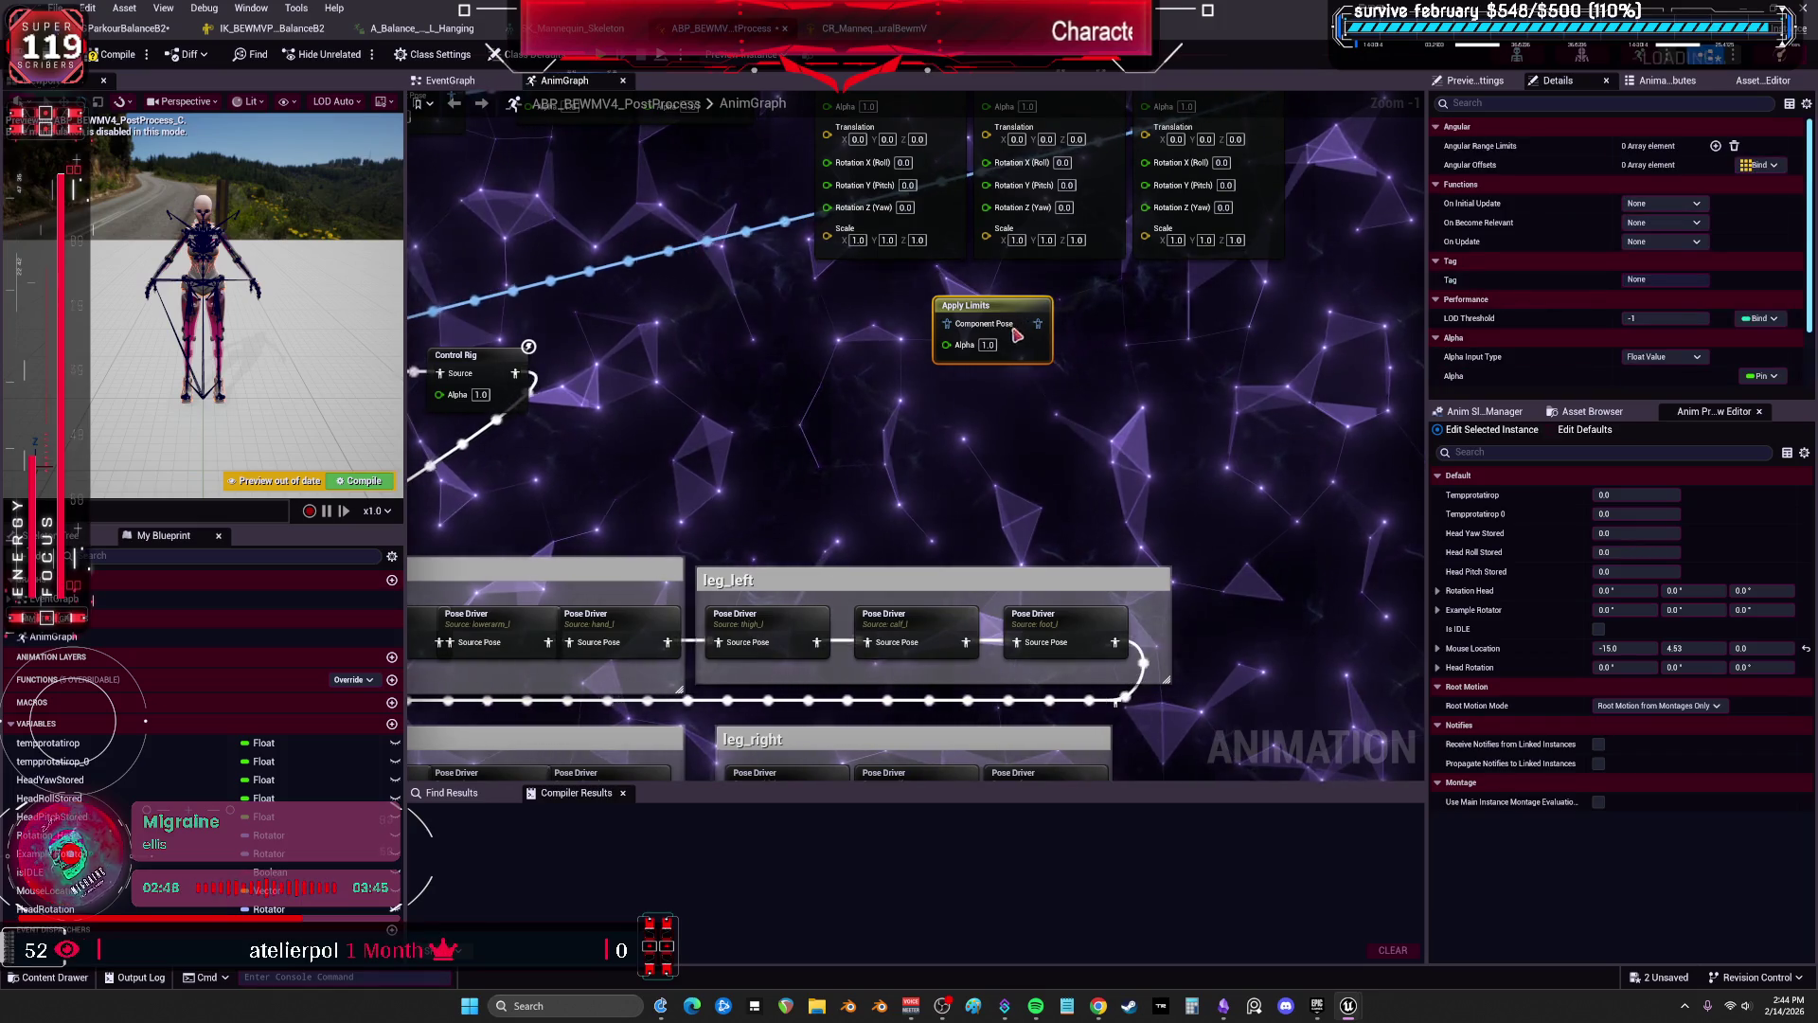
left_click(1716, 147)
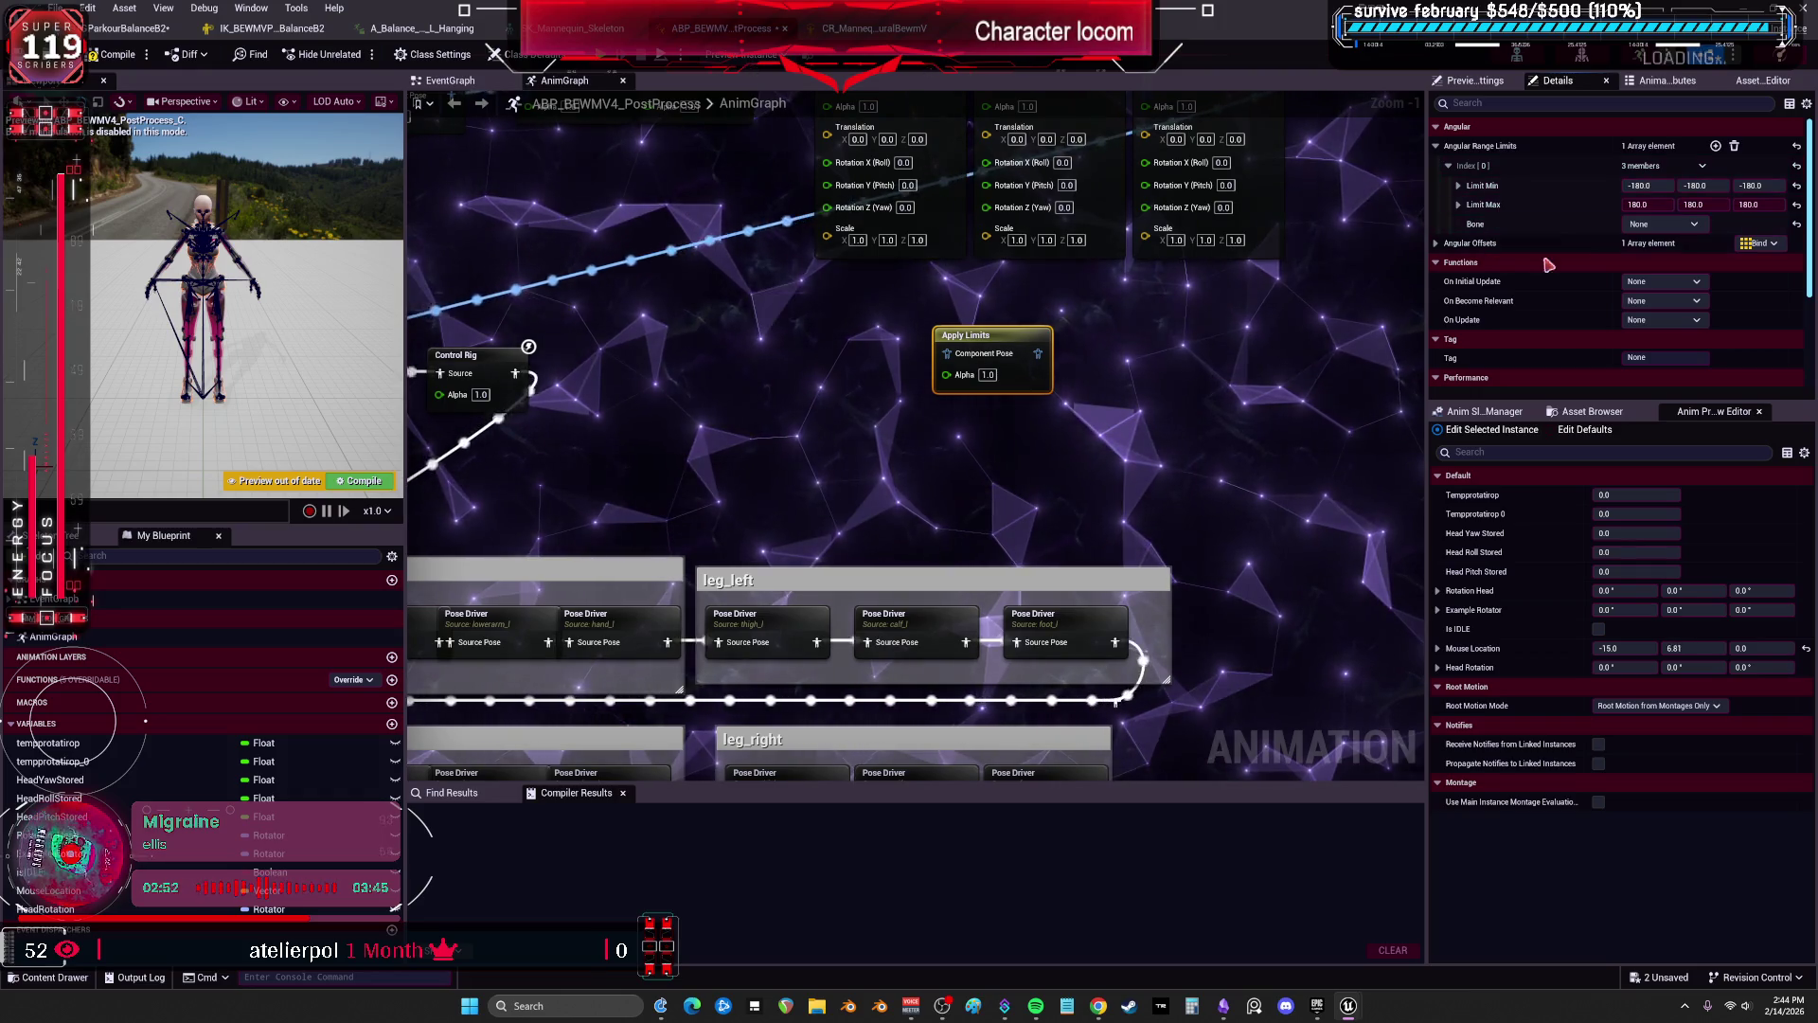
left_click(1688, 228)
scroll(1733, 454, "down", 3)
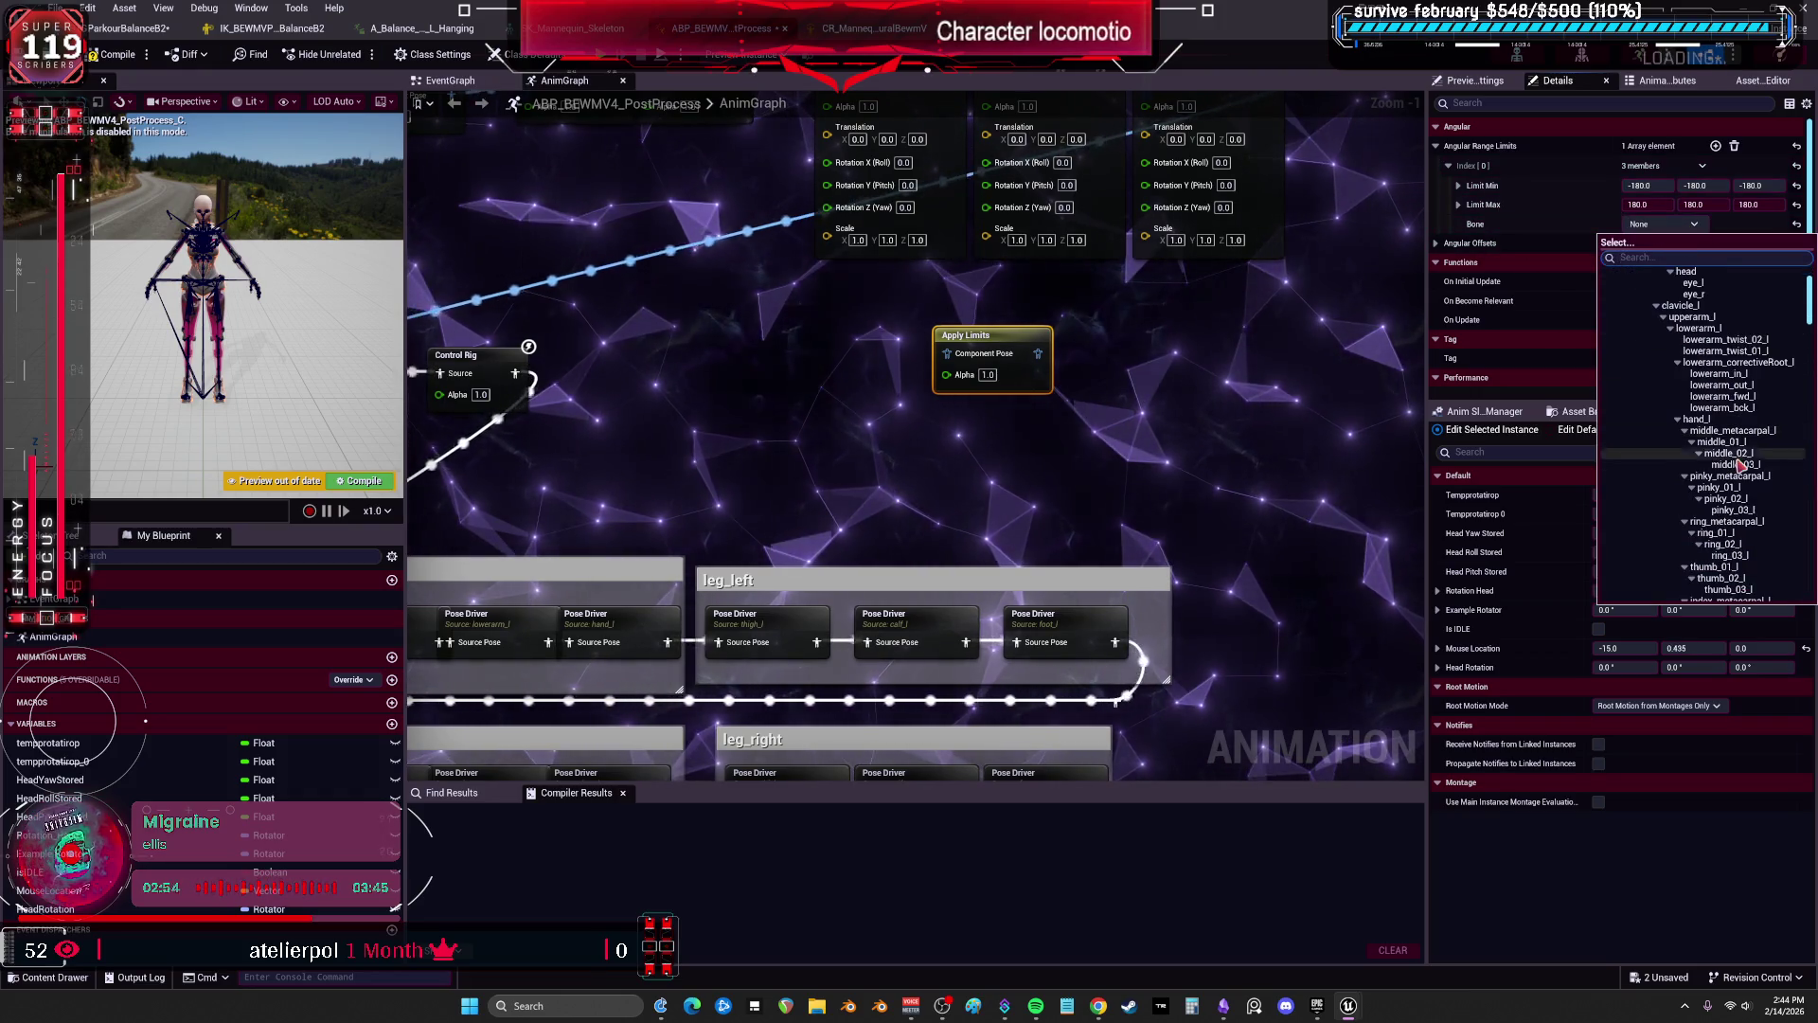
left_click(1709, 327)
Enter 0 for the limit's X and Y values, leaving Z at ±180.
left_click(1458, 205)
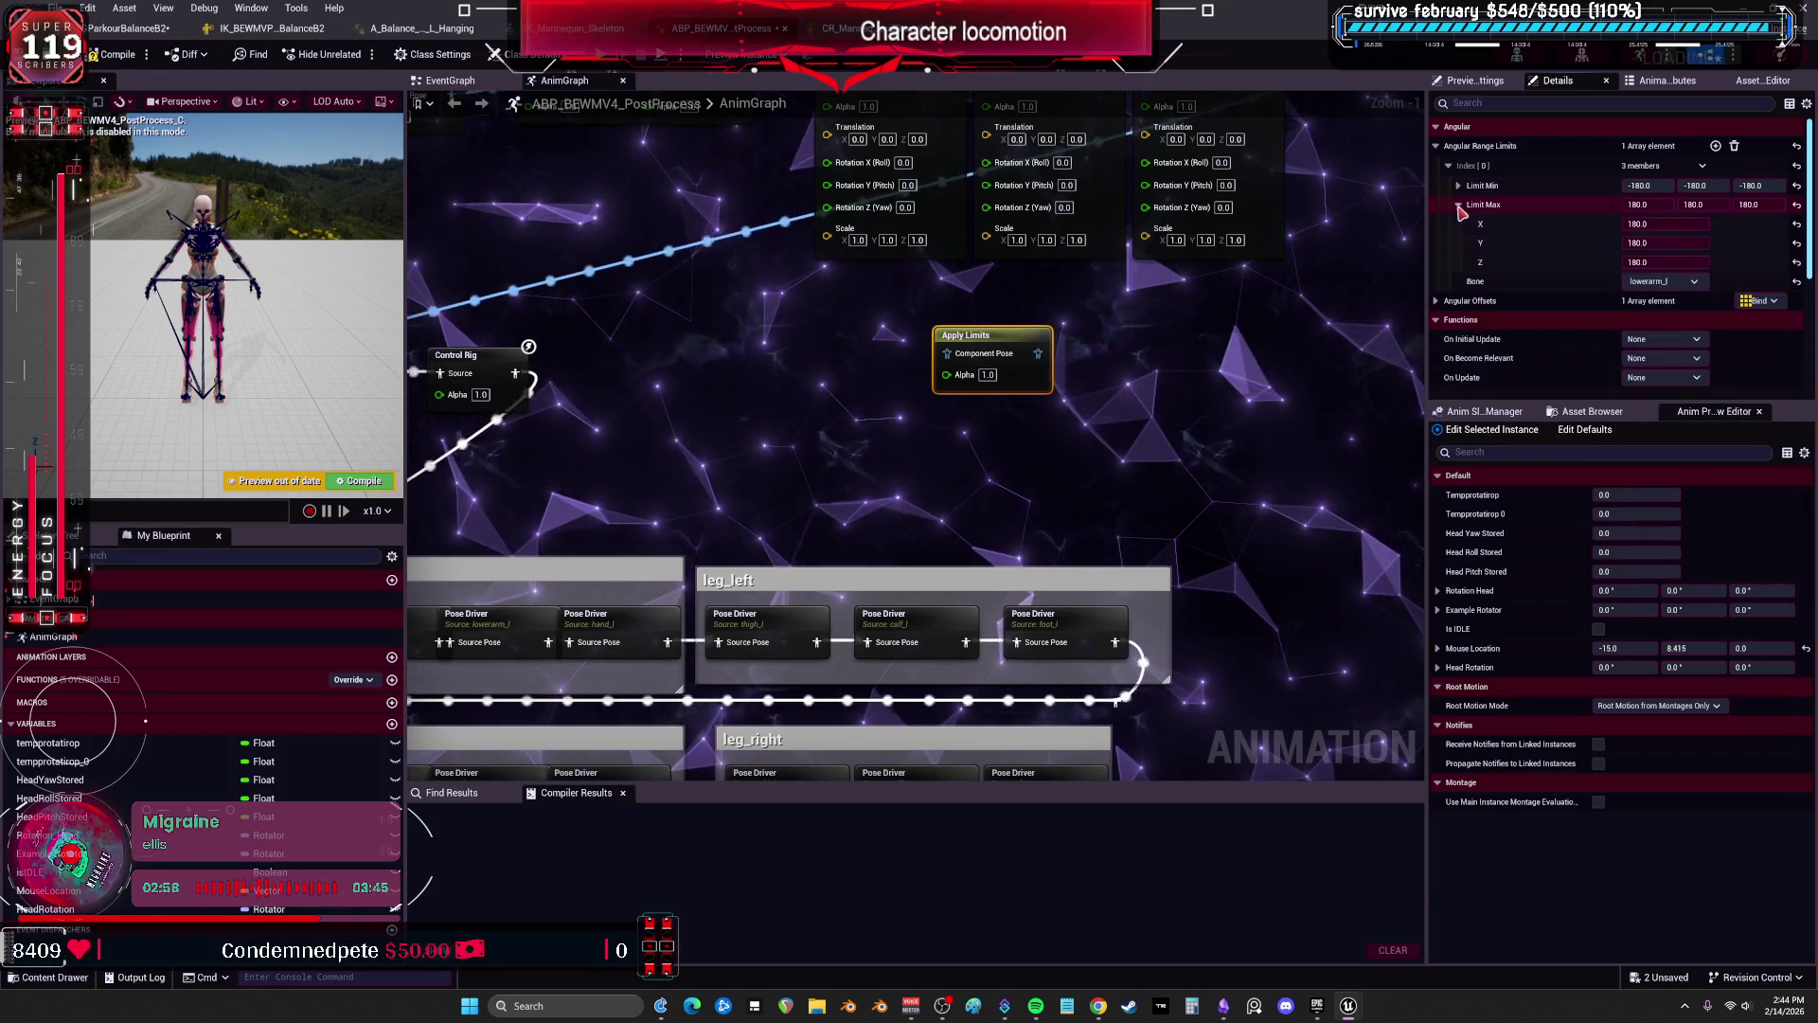
left_click(1458, 186)
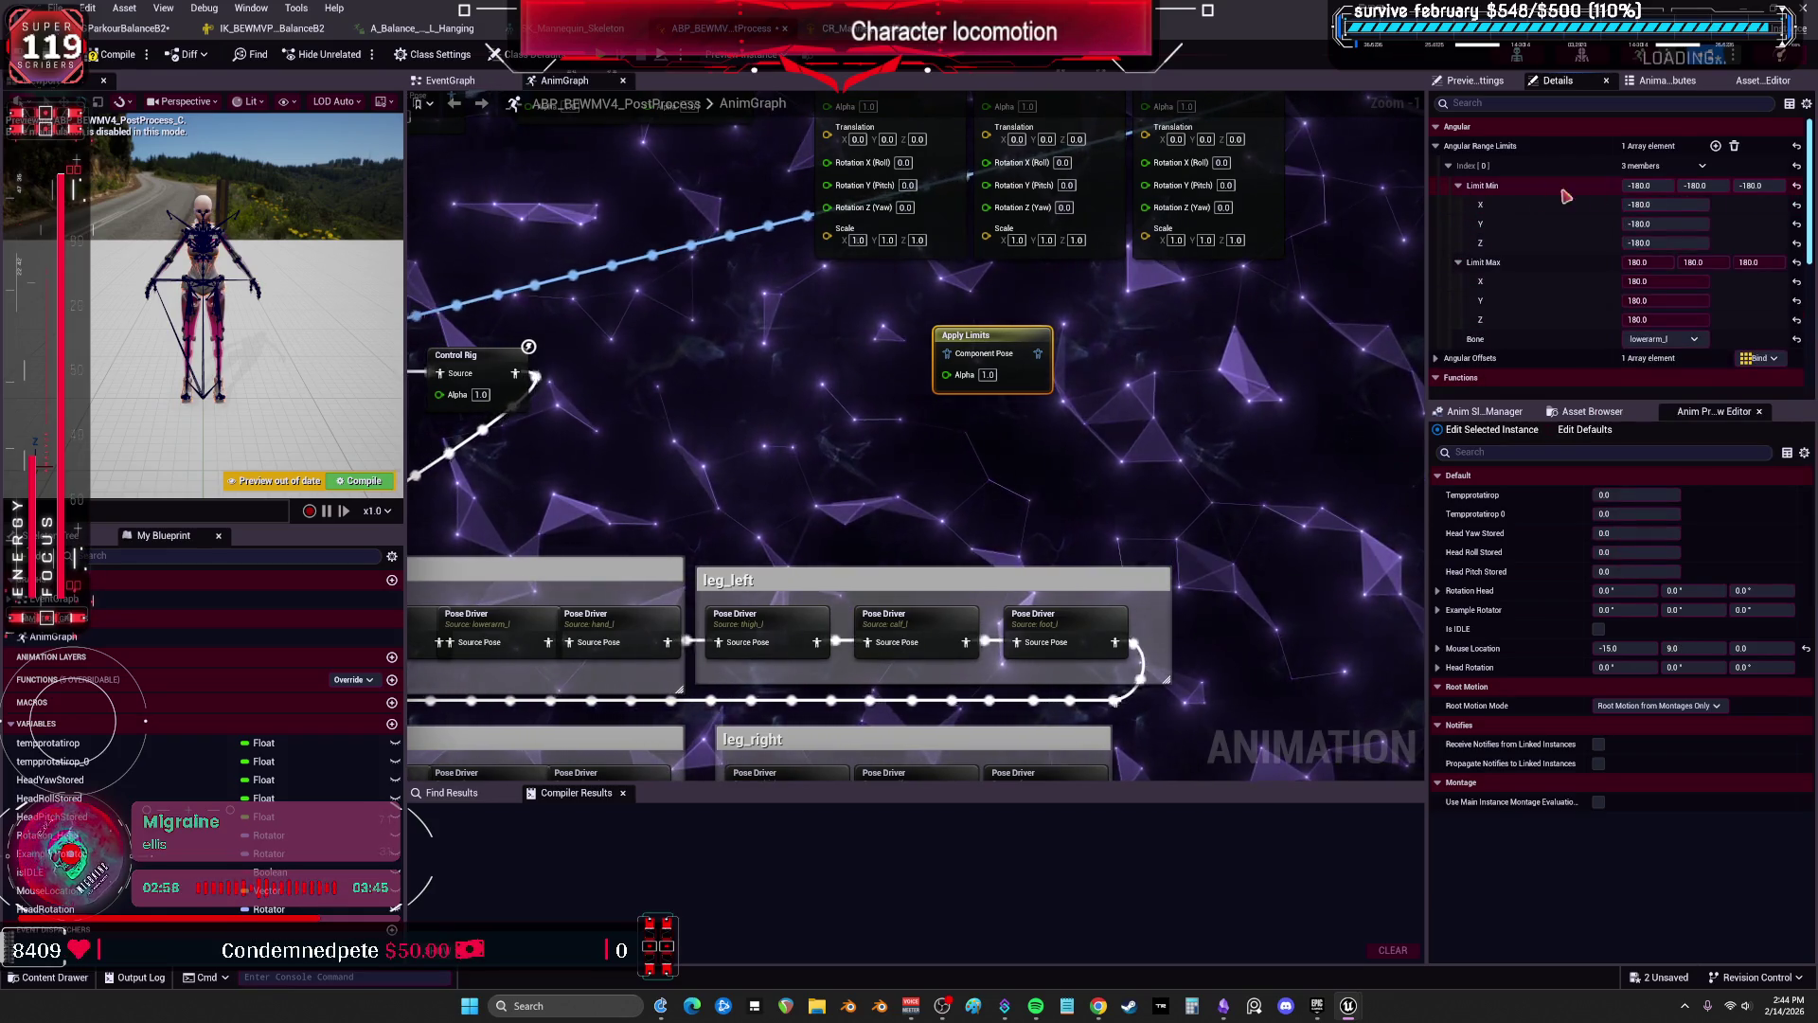
left_click(1674, 203)
type("0")
key("Tab")
type("0")
key("Return")
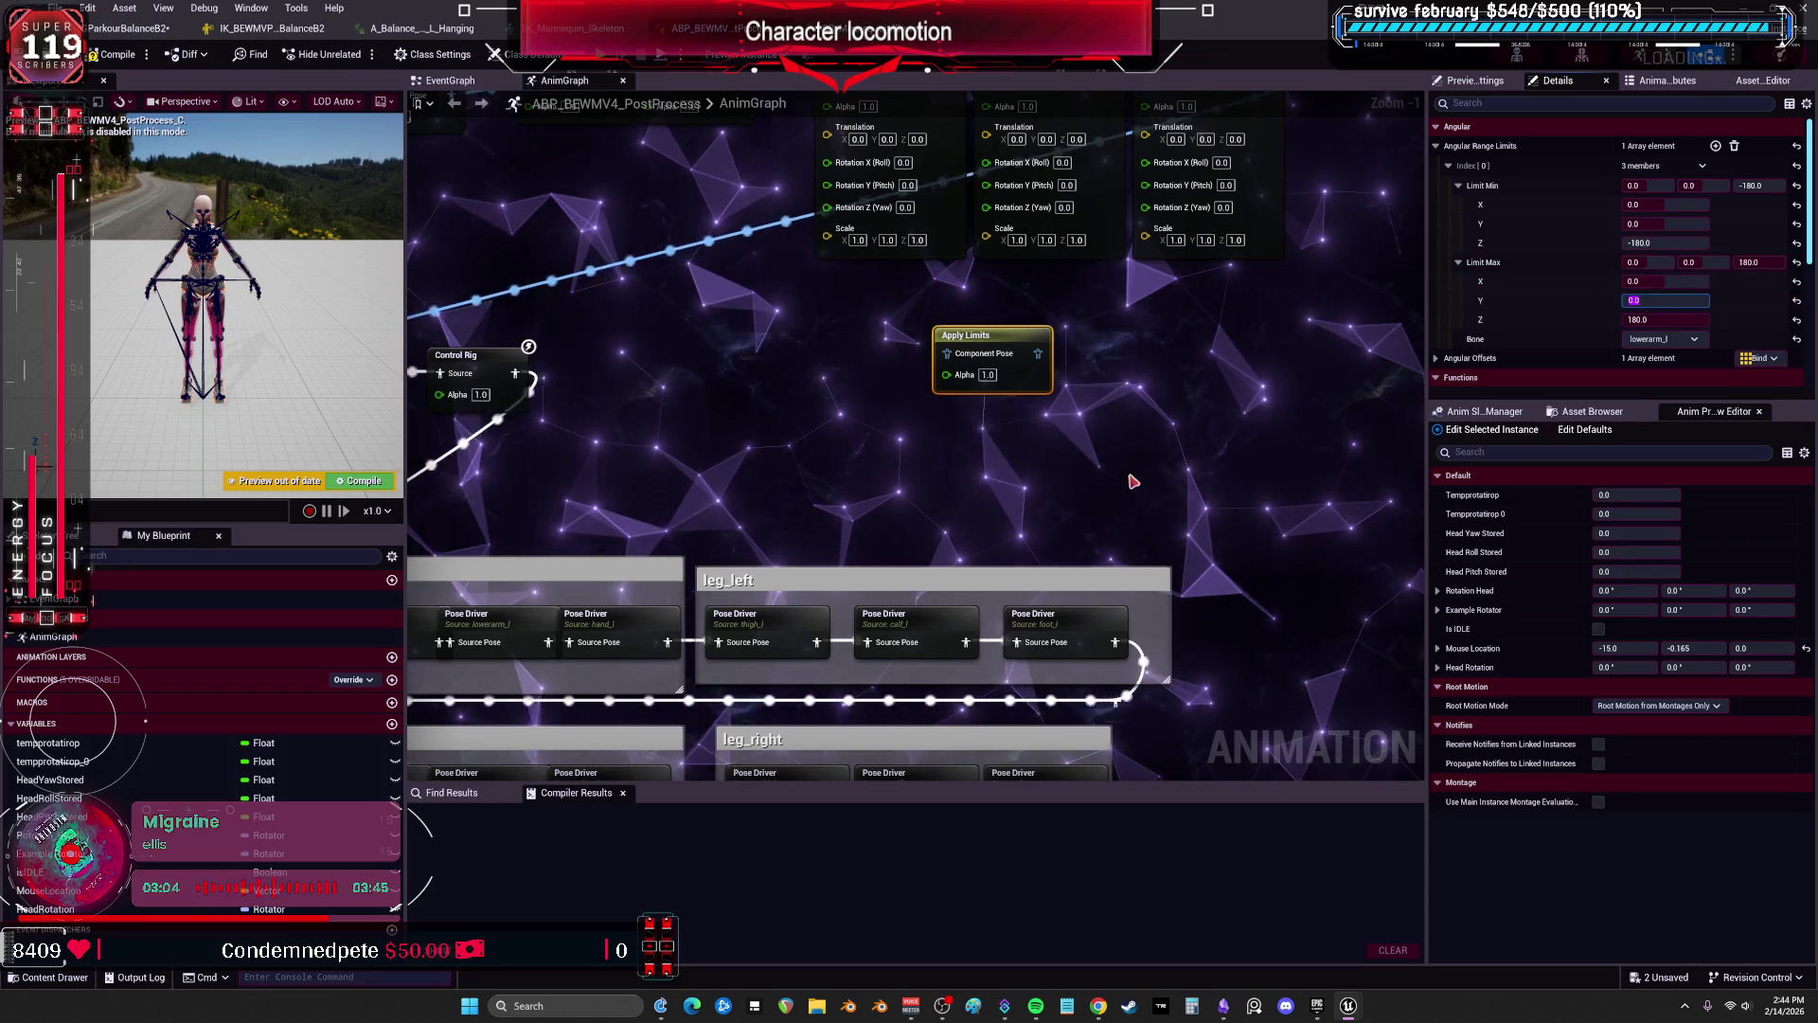
Test Apply Limits in the Output Pose chain, delete a Local To Component node, and rearrange nodes.
left_click(1104, 456)
scroll(1104, 456, "down", 2)
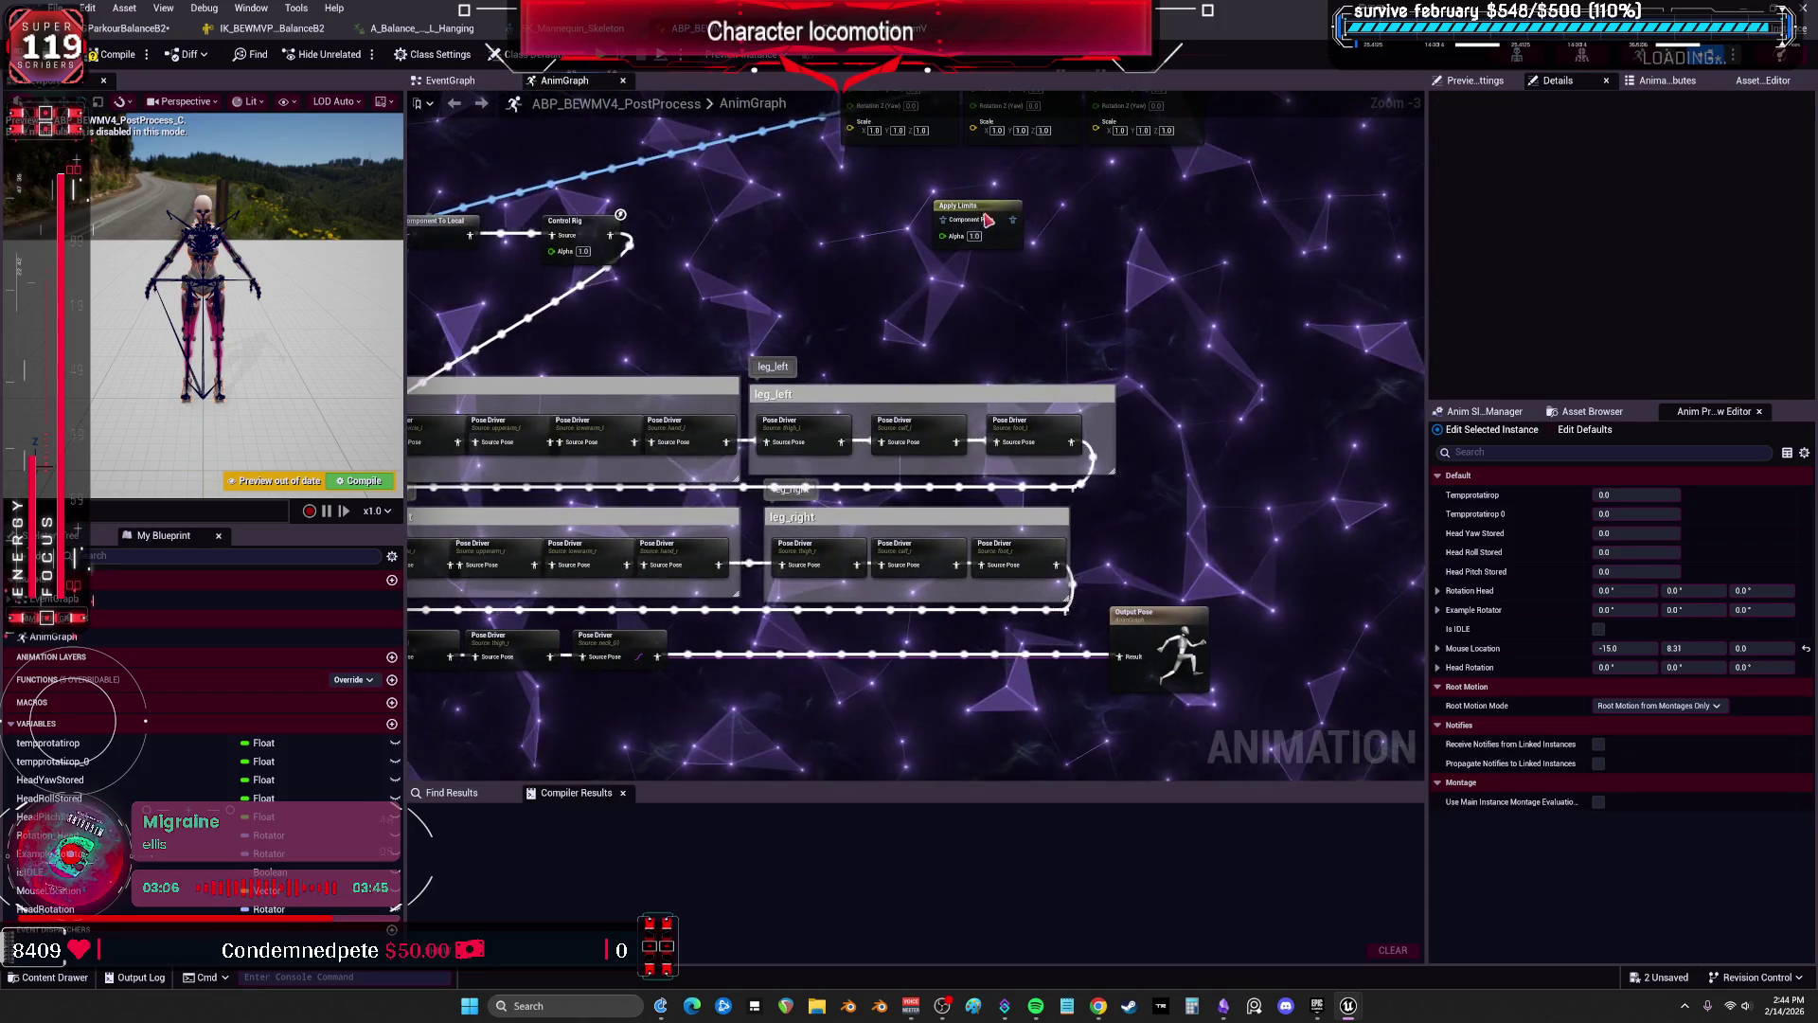
left_click_drag(950, 226, 865, 663)
scroll(864, 663, "up", 3)
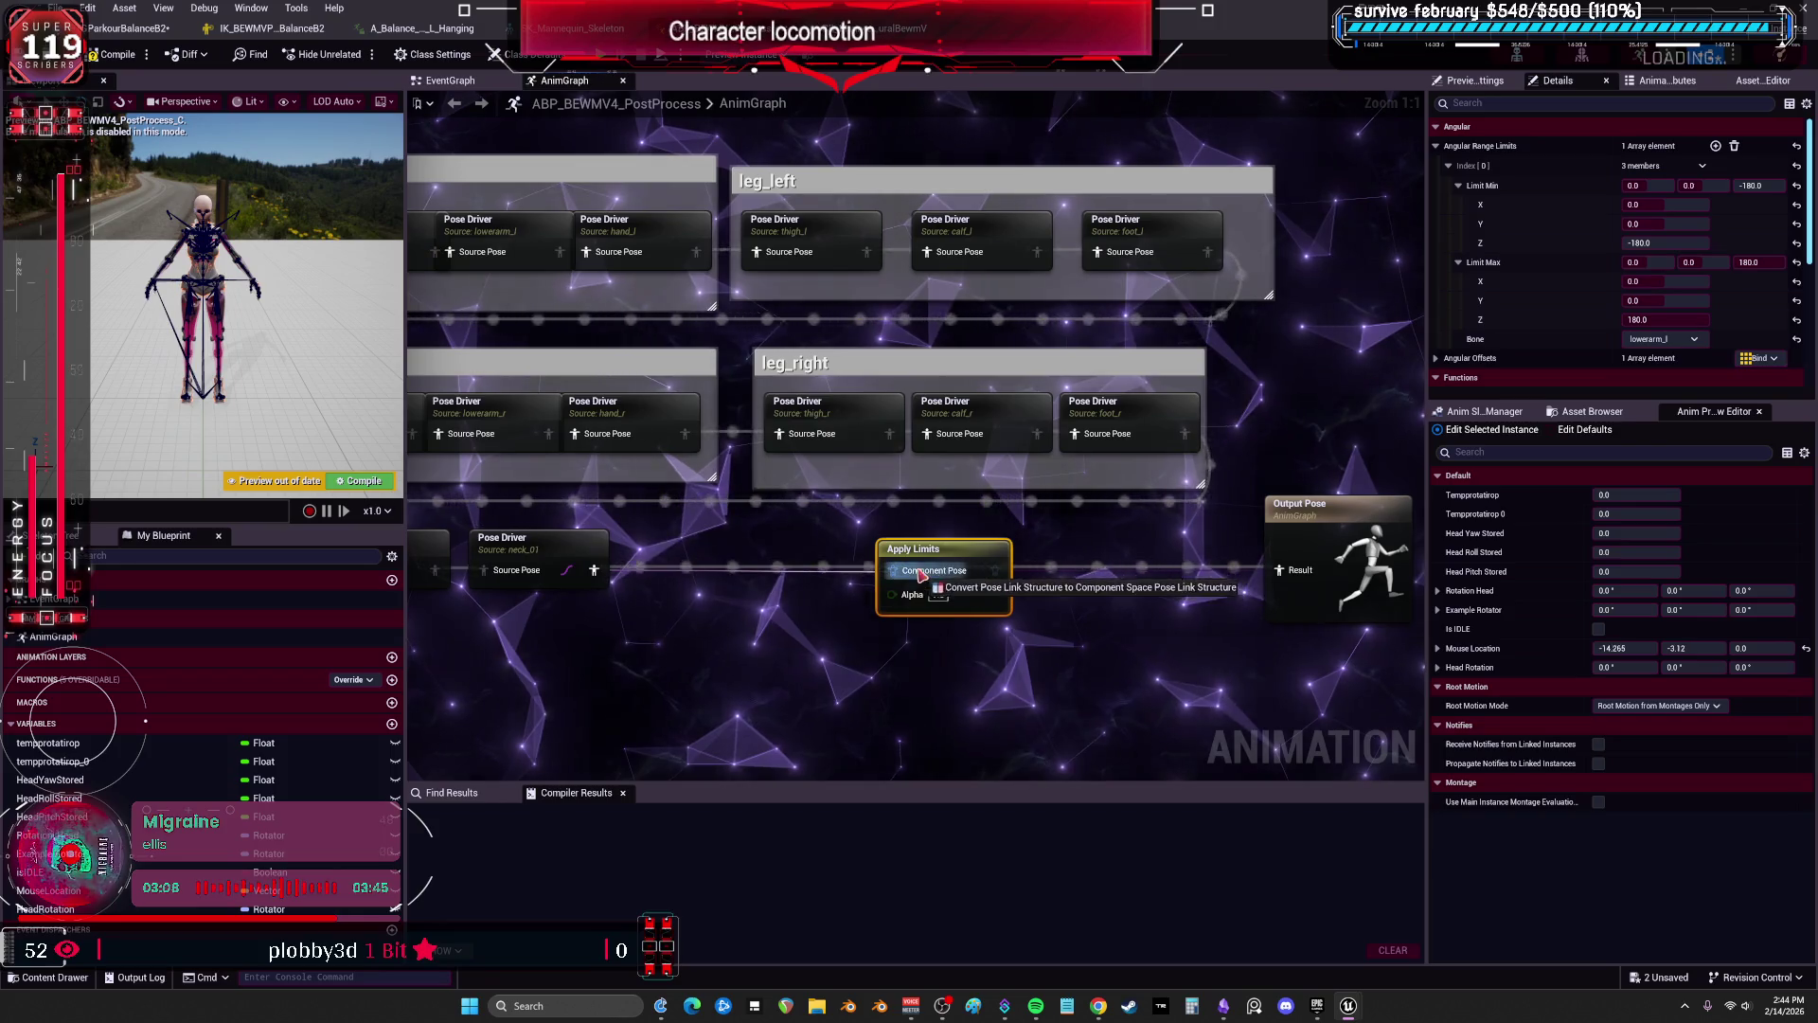
left_click_drag(594, 569, 926, 573)
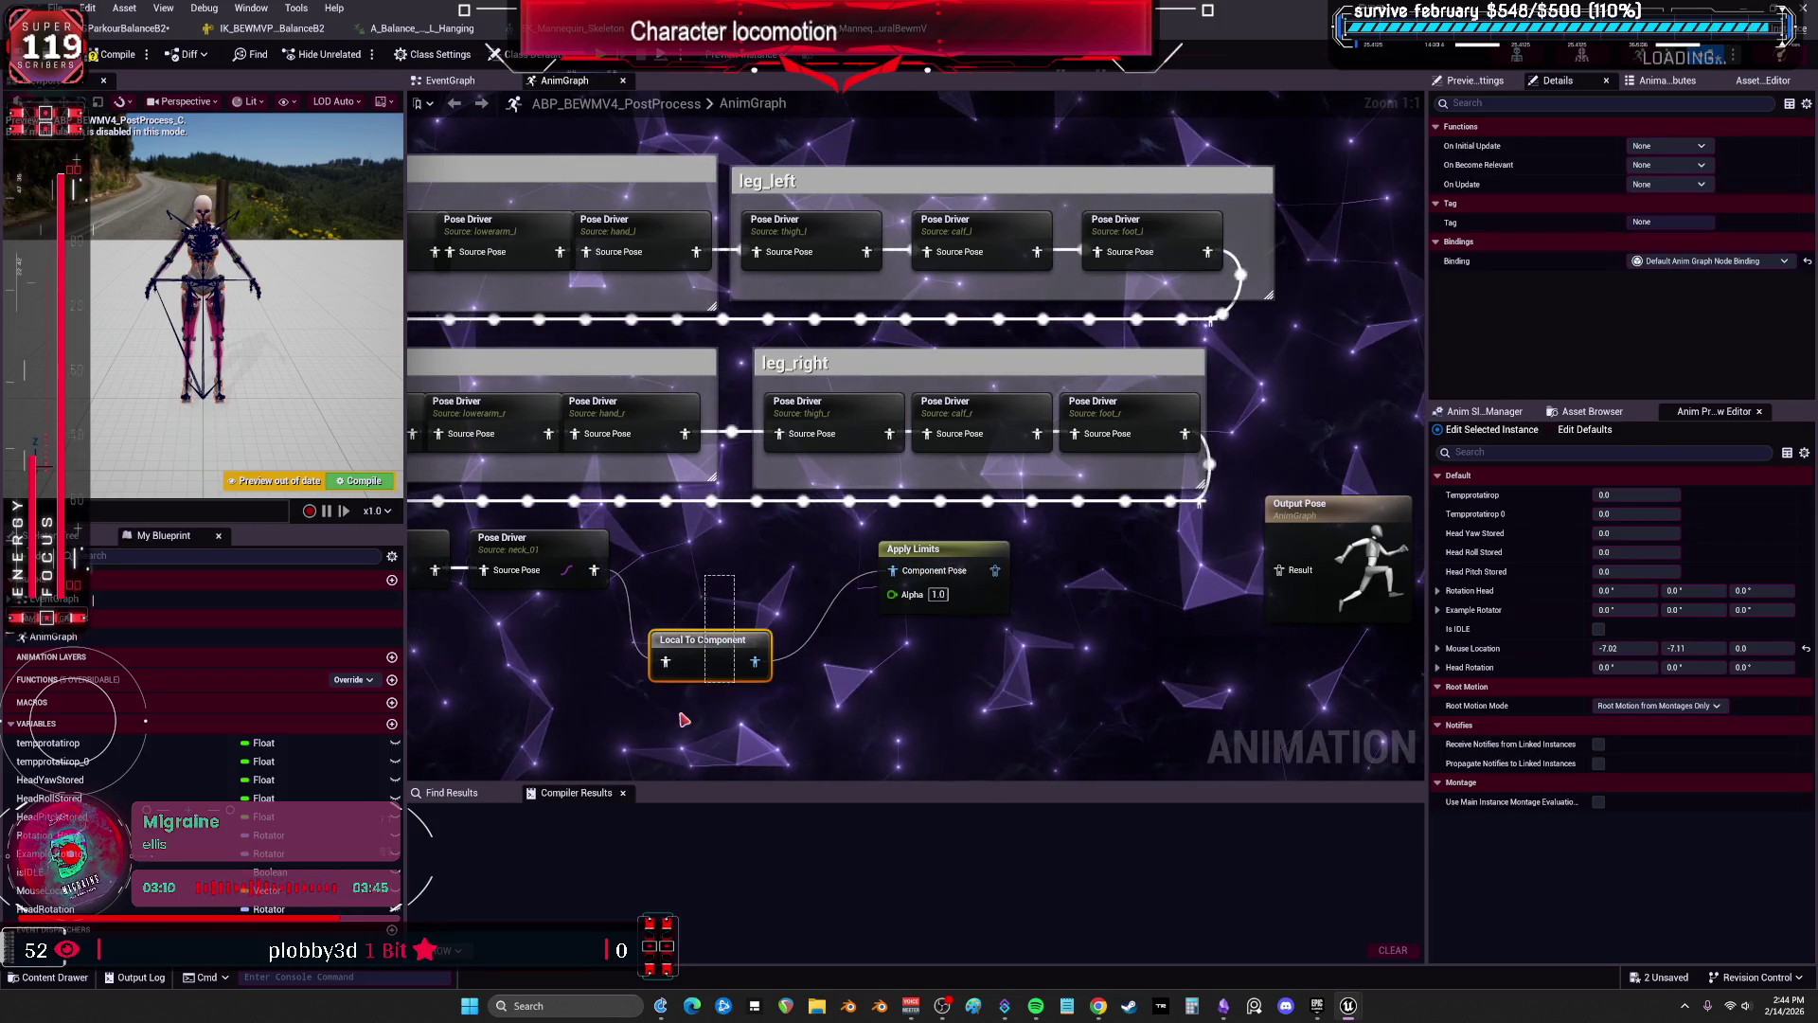
key("Delete")
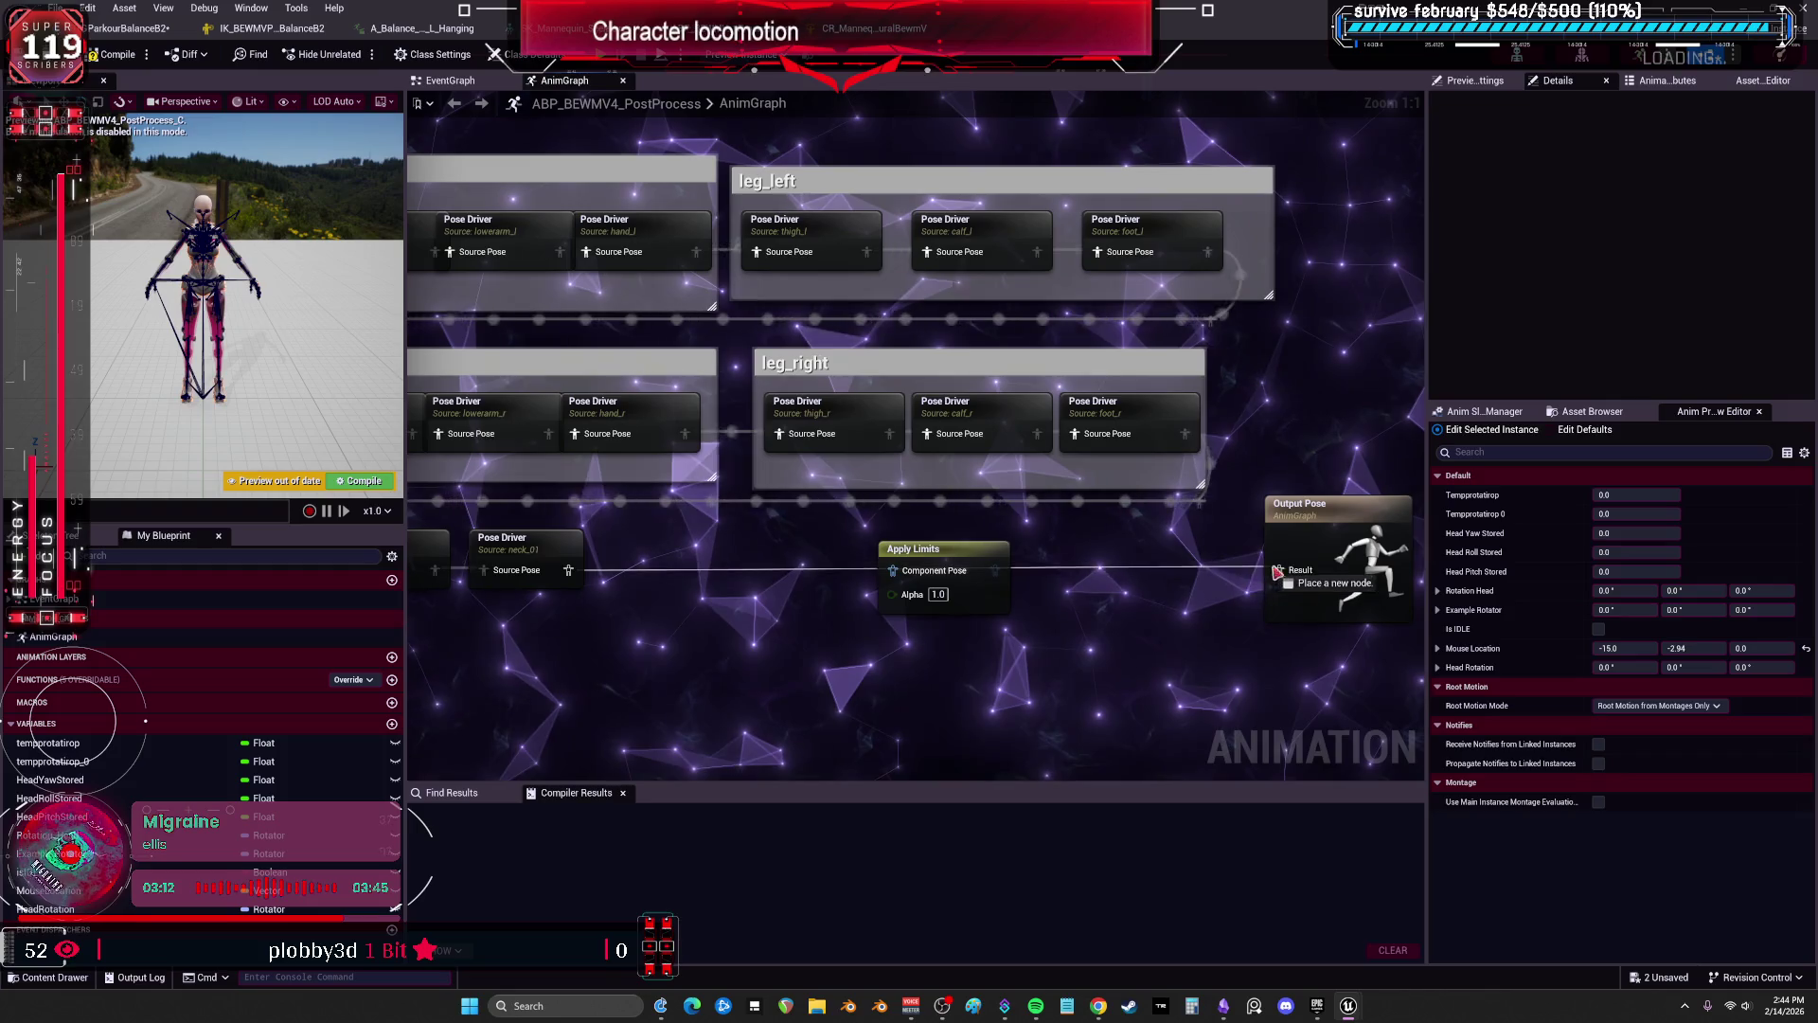
scroll(1183, 601, "down", 2)
mouse_move(1137, 650)
left_mouse_down()
mouse_move(1141, 109)
mouse_move(1091, 243)
left_mouse_up()
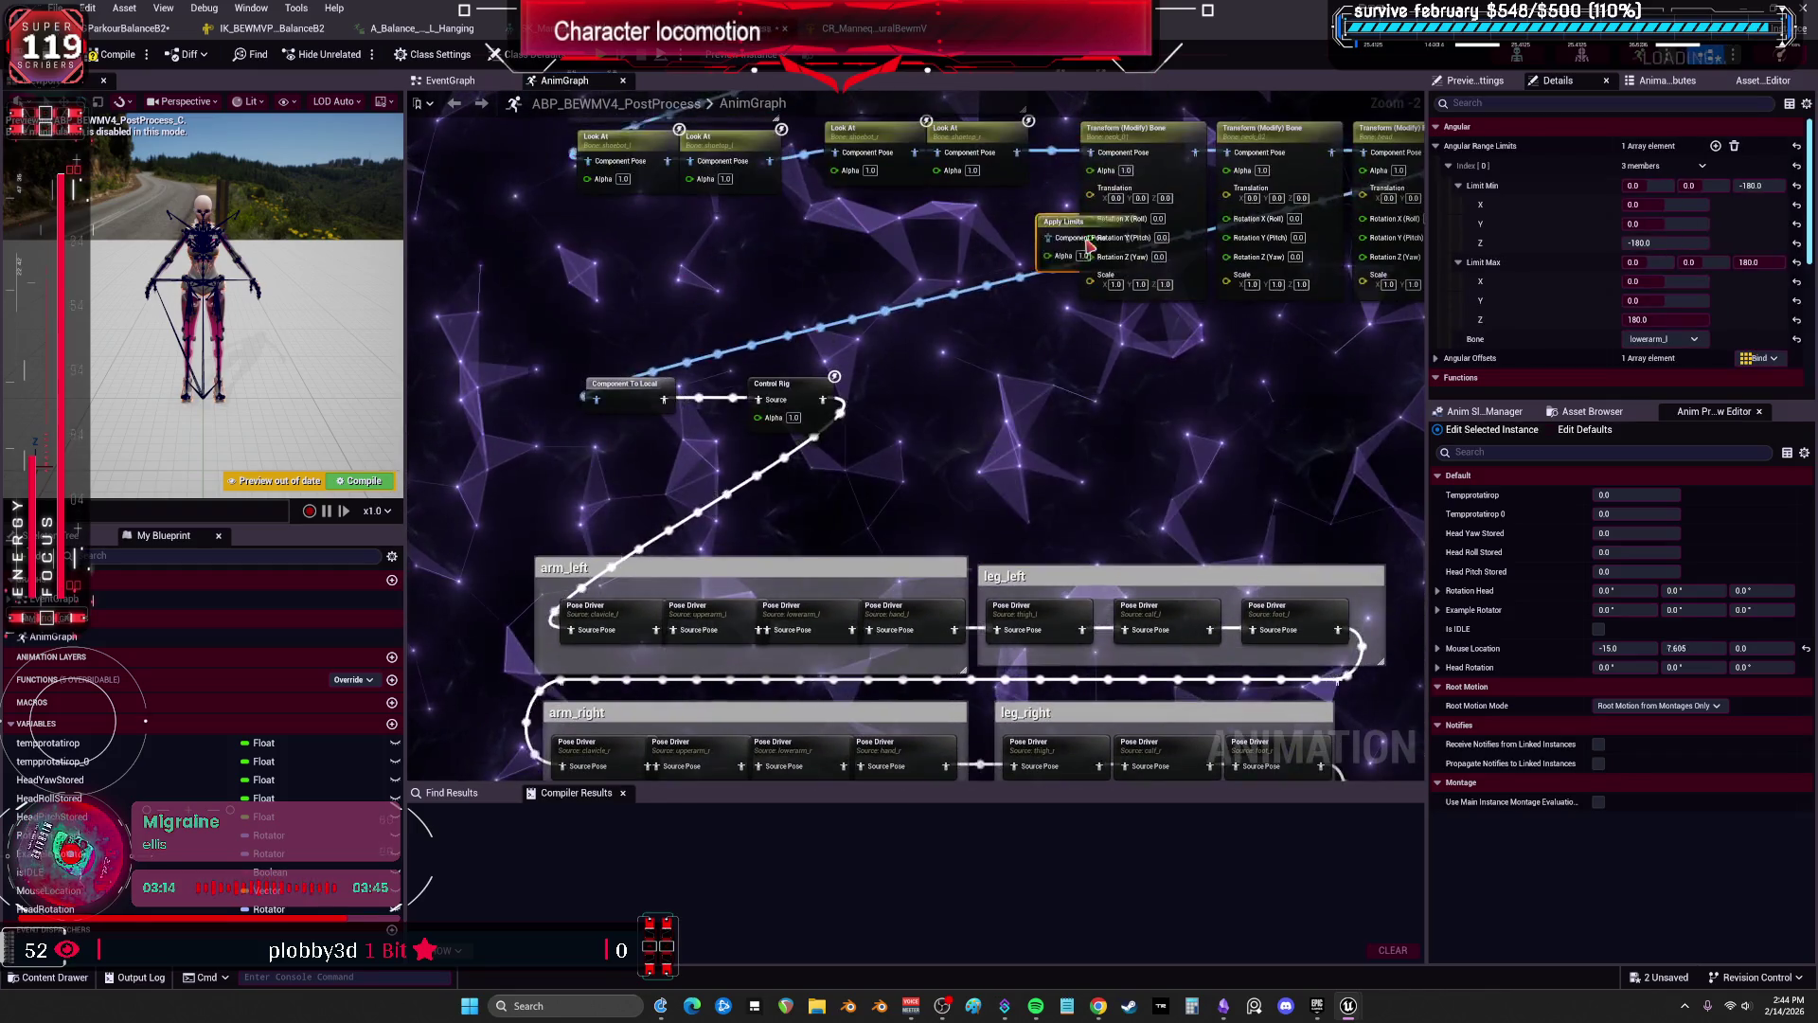
scroll(776, 315, "up", 2)
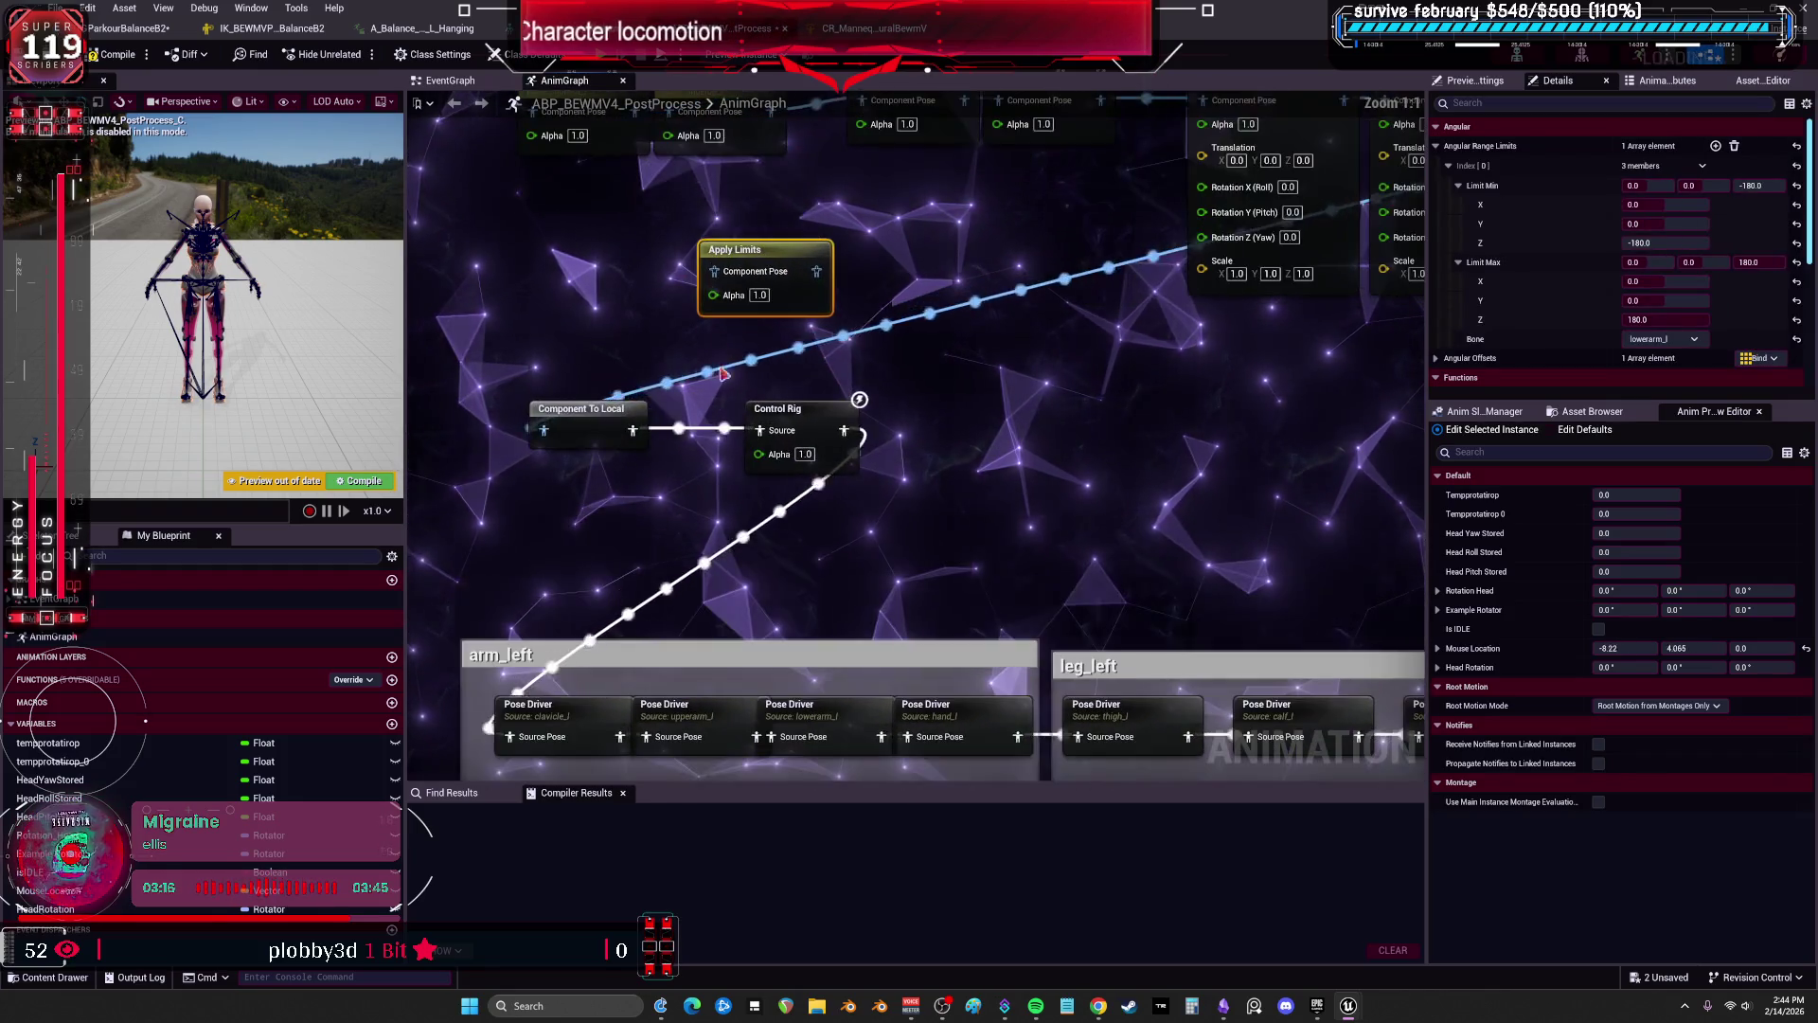
left_click_drag(803, 410, 950, 421)
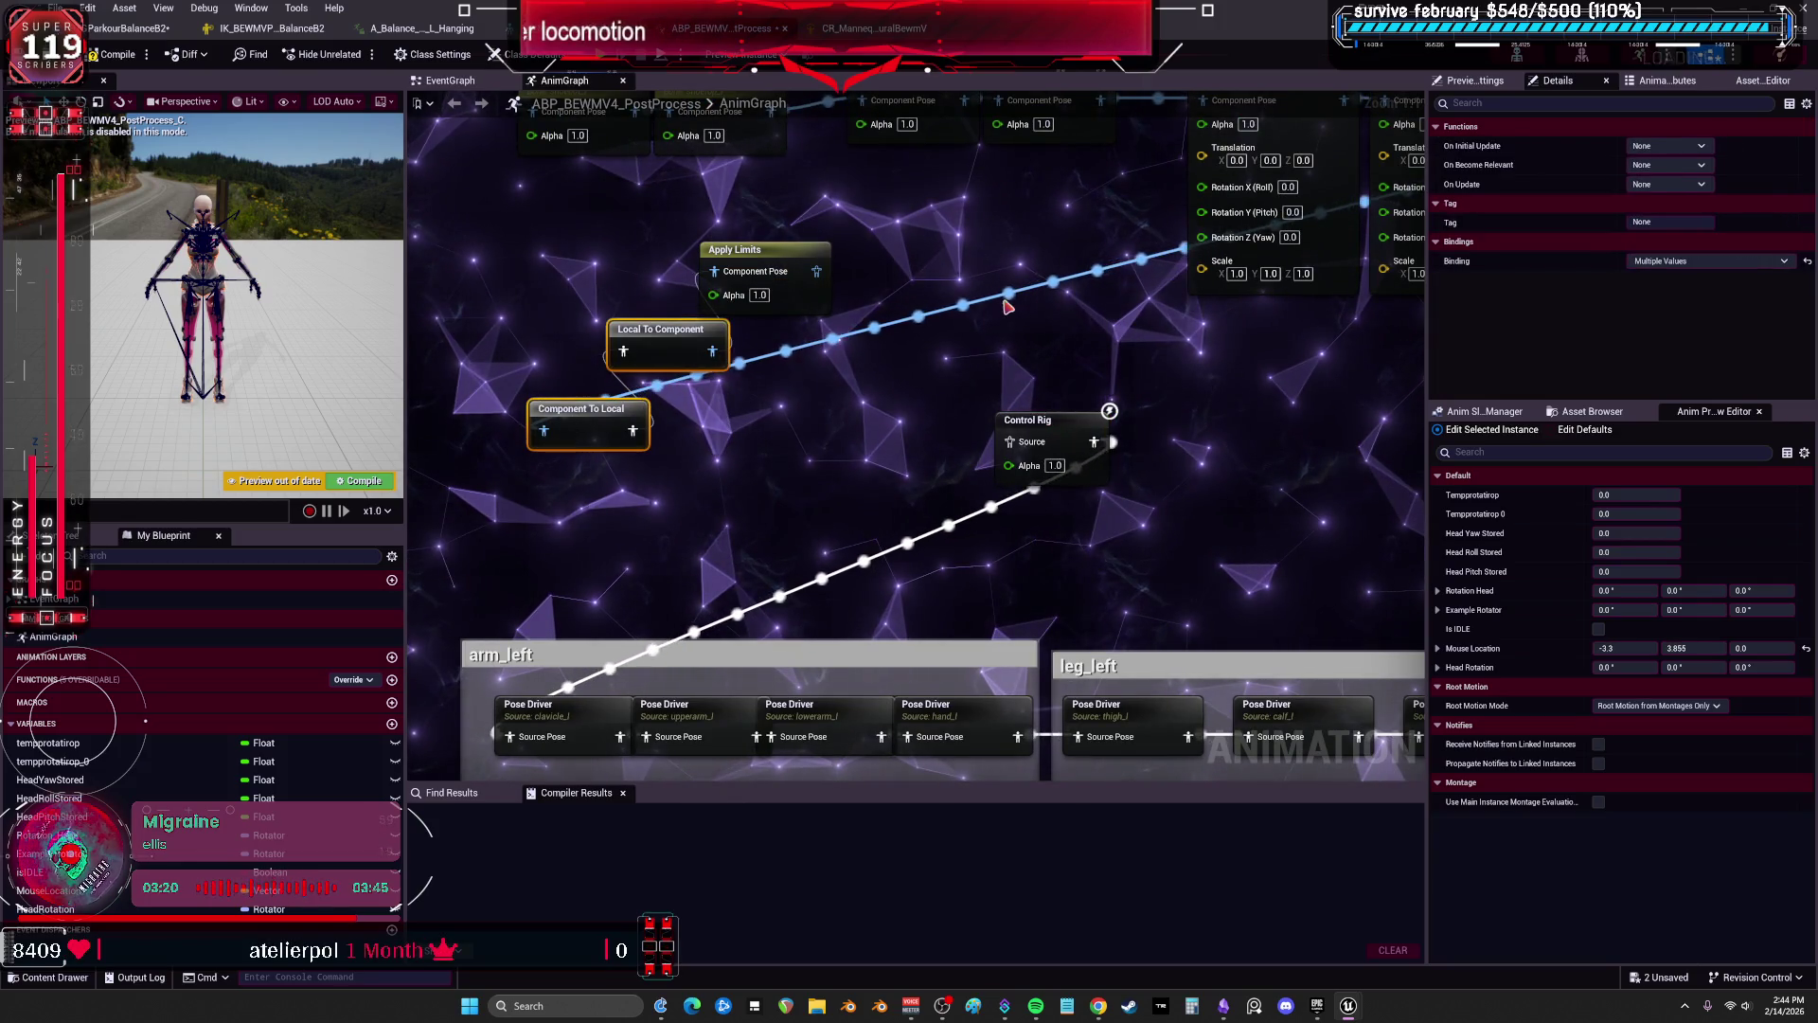
Clean up the conversion nodes, shift Apply Limits left, and paste a duplicate of it.
key("Delete")
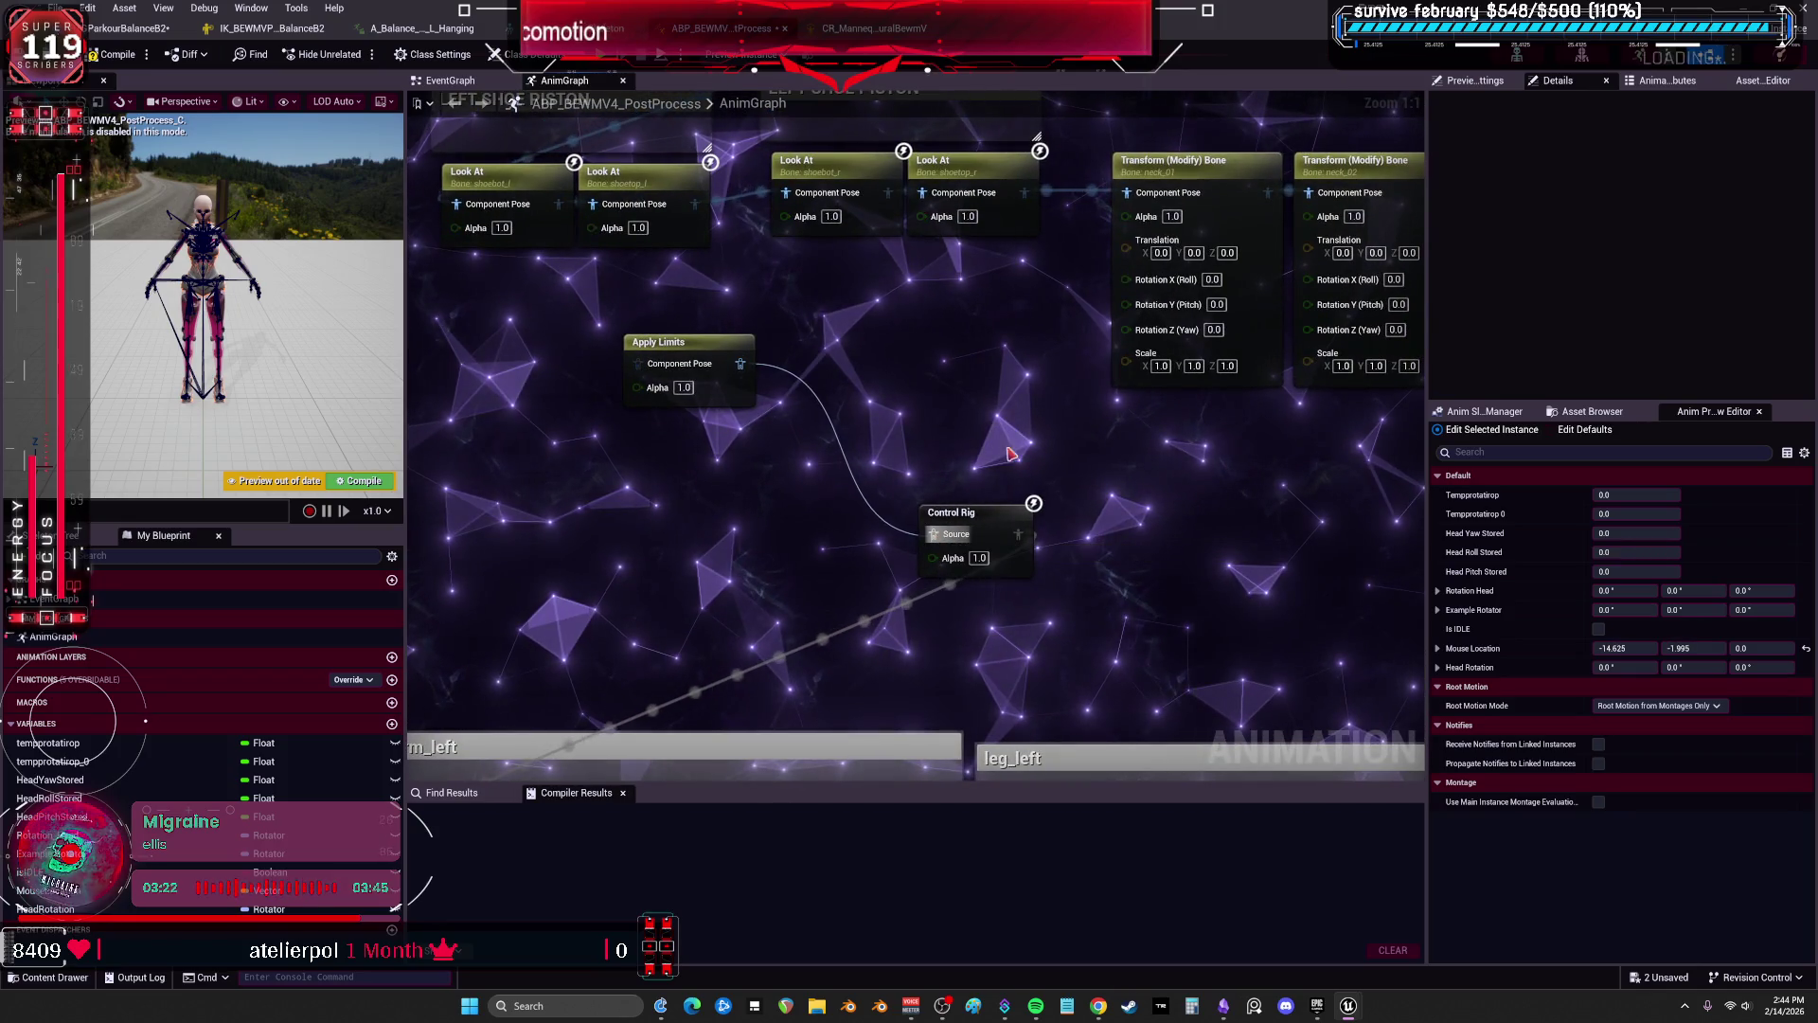
key("ctrl+z")
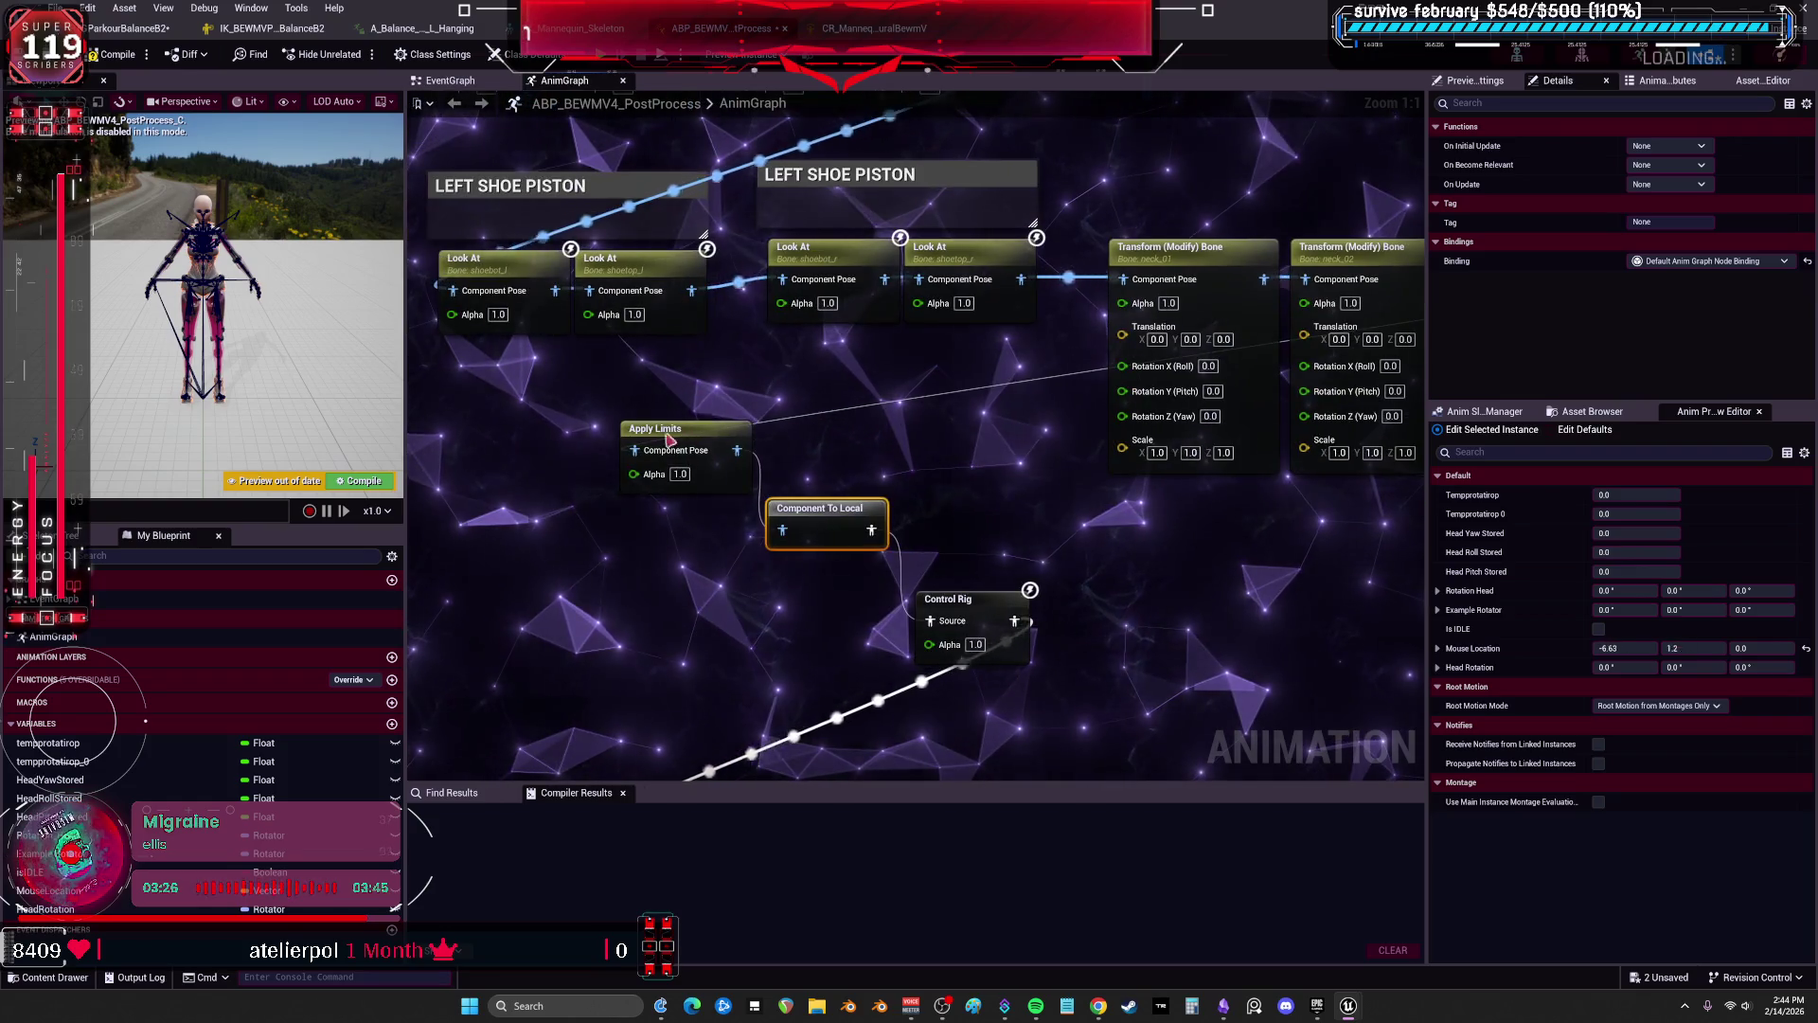
left_click_drag(680, 440, 556, 452)
key("ctrl+v")
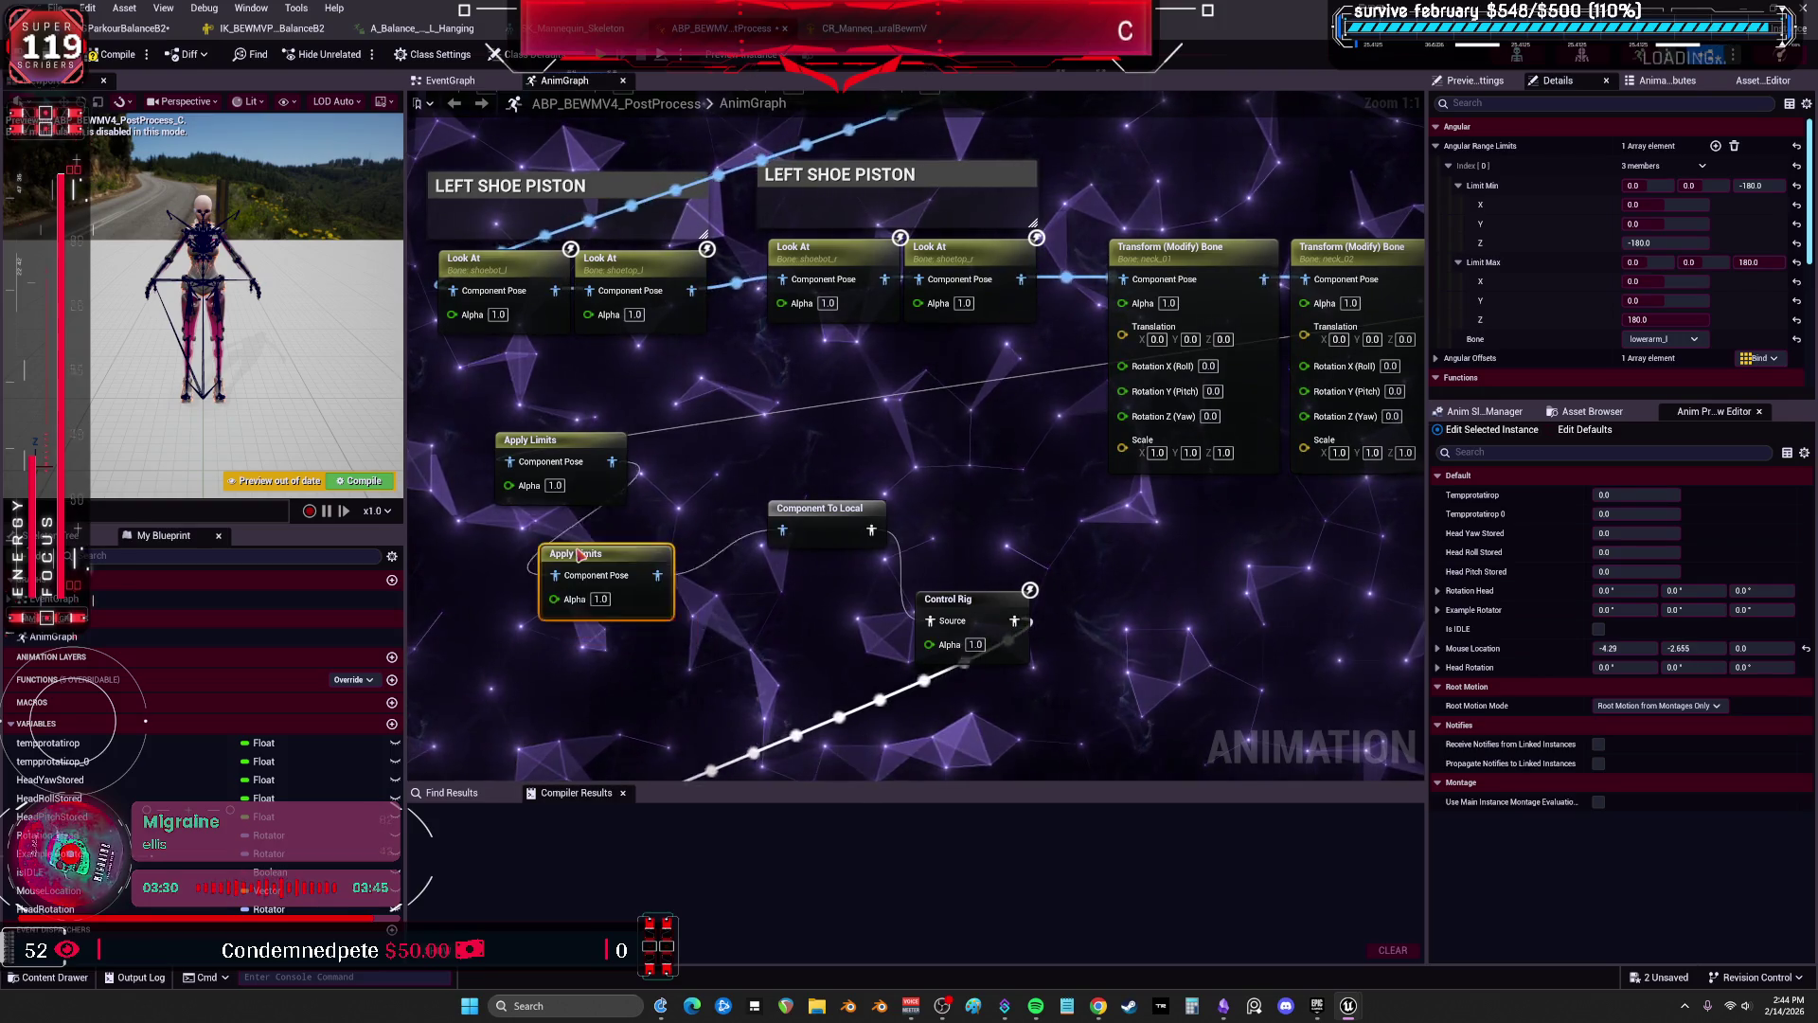
Set the duplicate's bone to lowerarm_r, compile the blueprint, then switch to the IK Rig.
left_click(1685, 283)
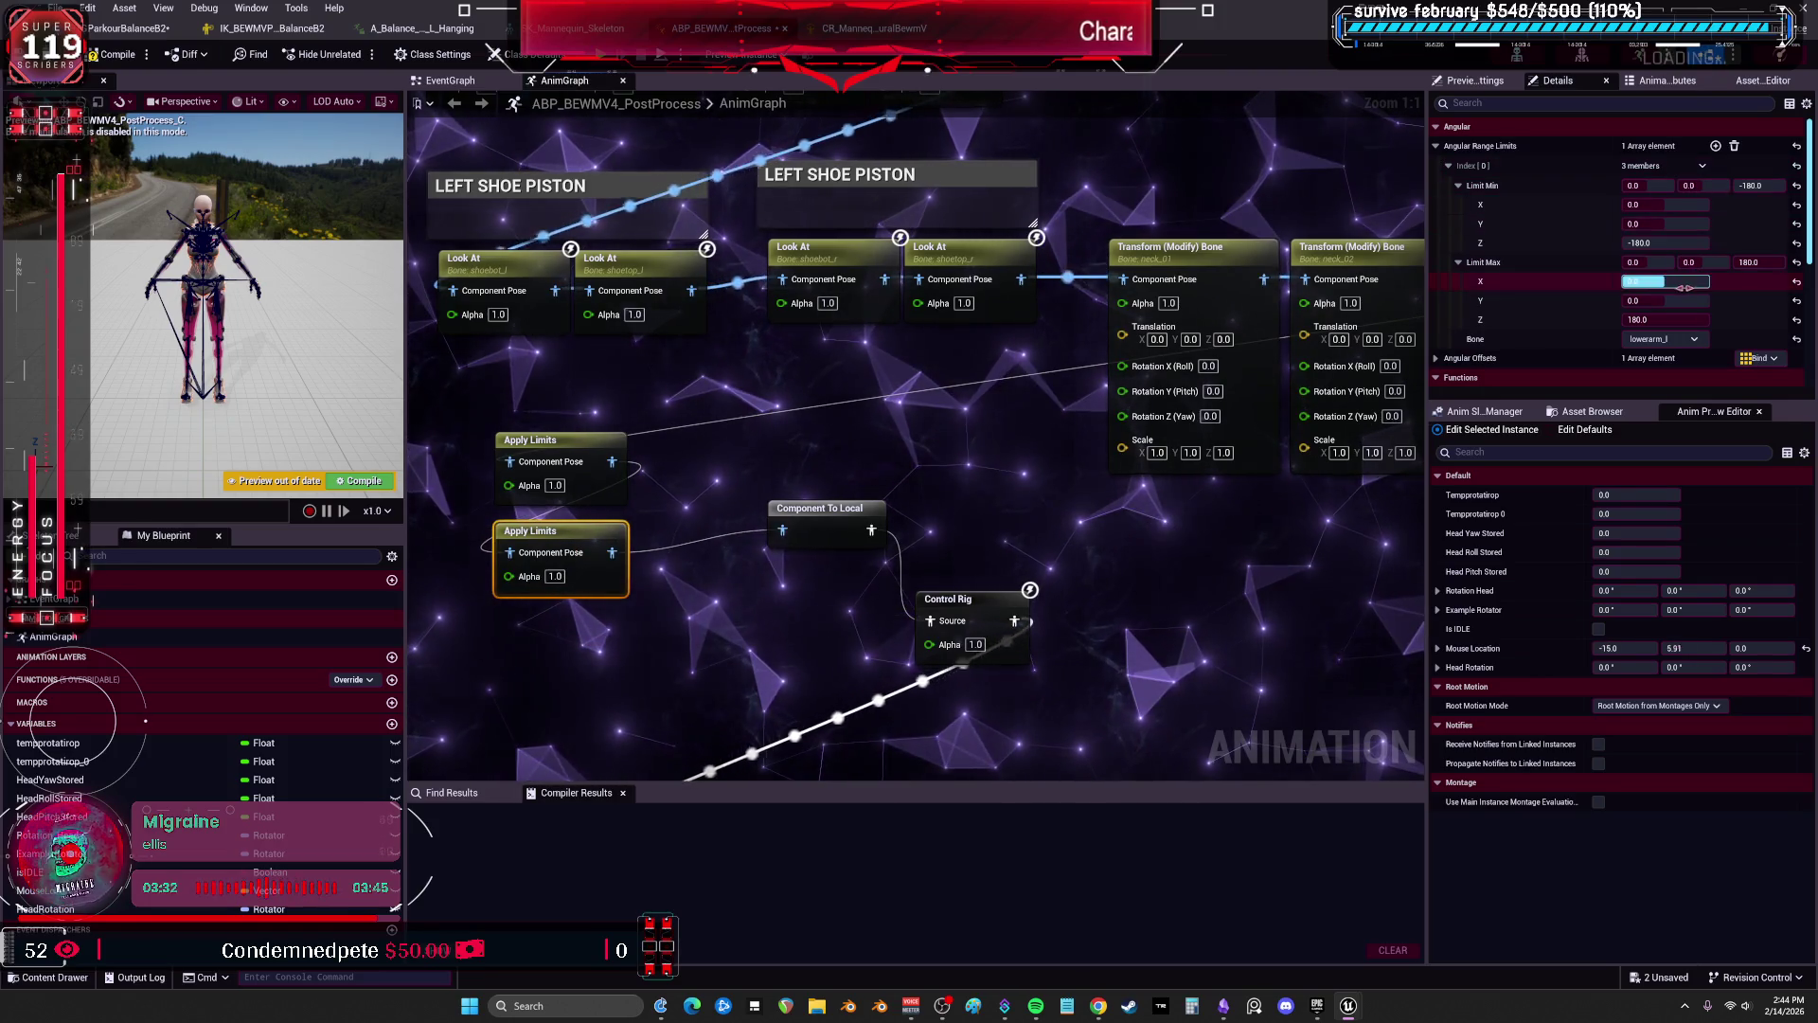
left_click(1689, 343)
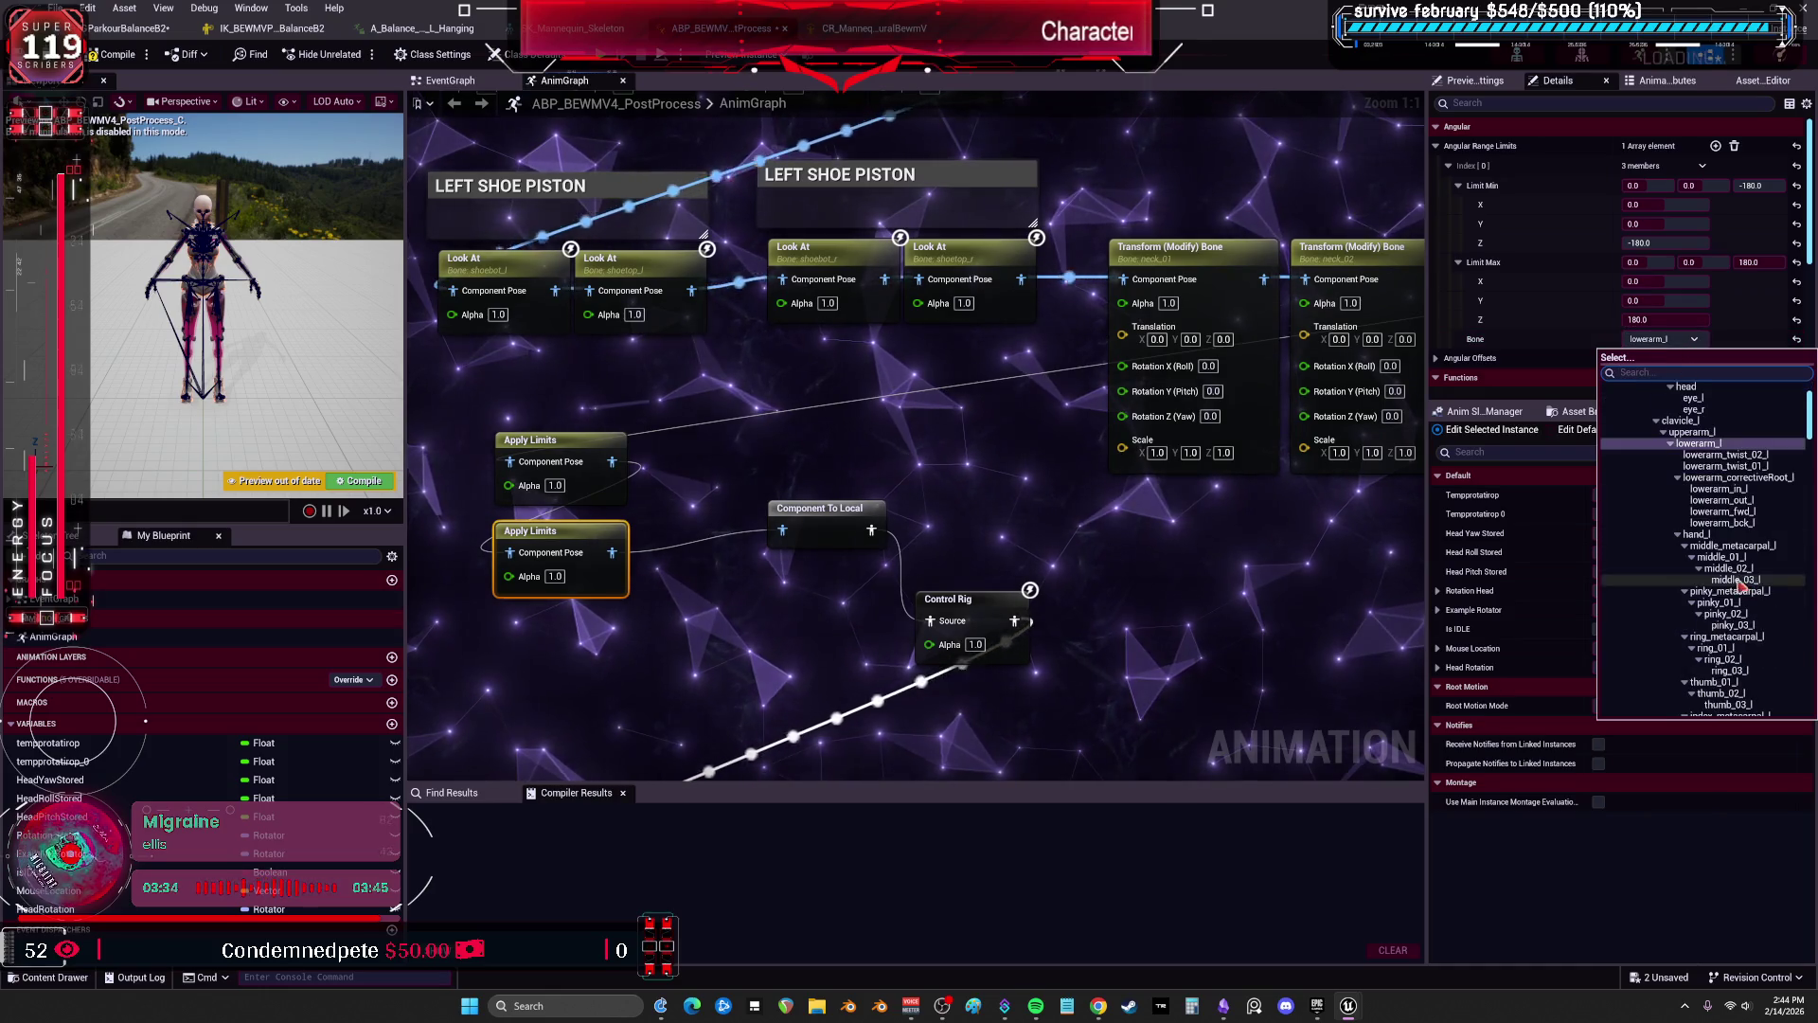
scroll(1728, 566, "down", 10)
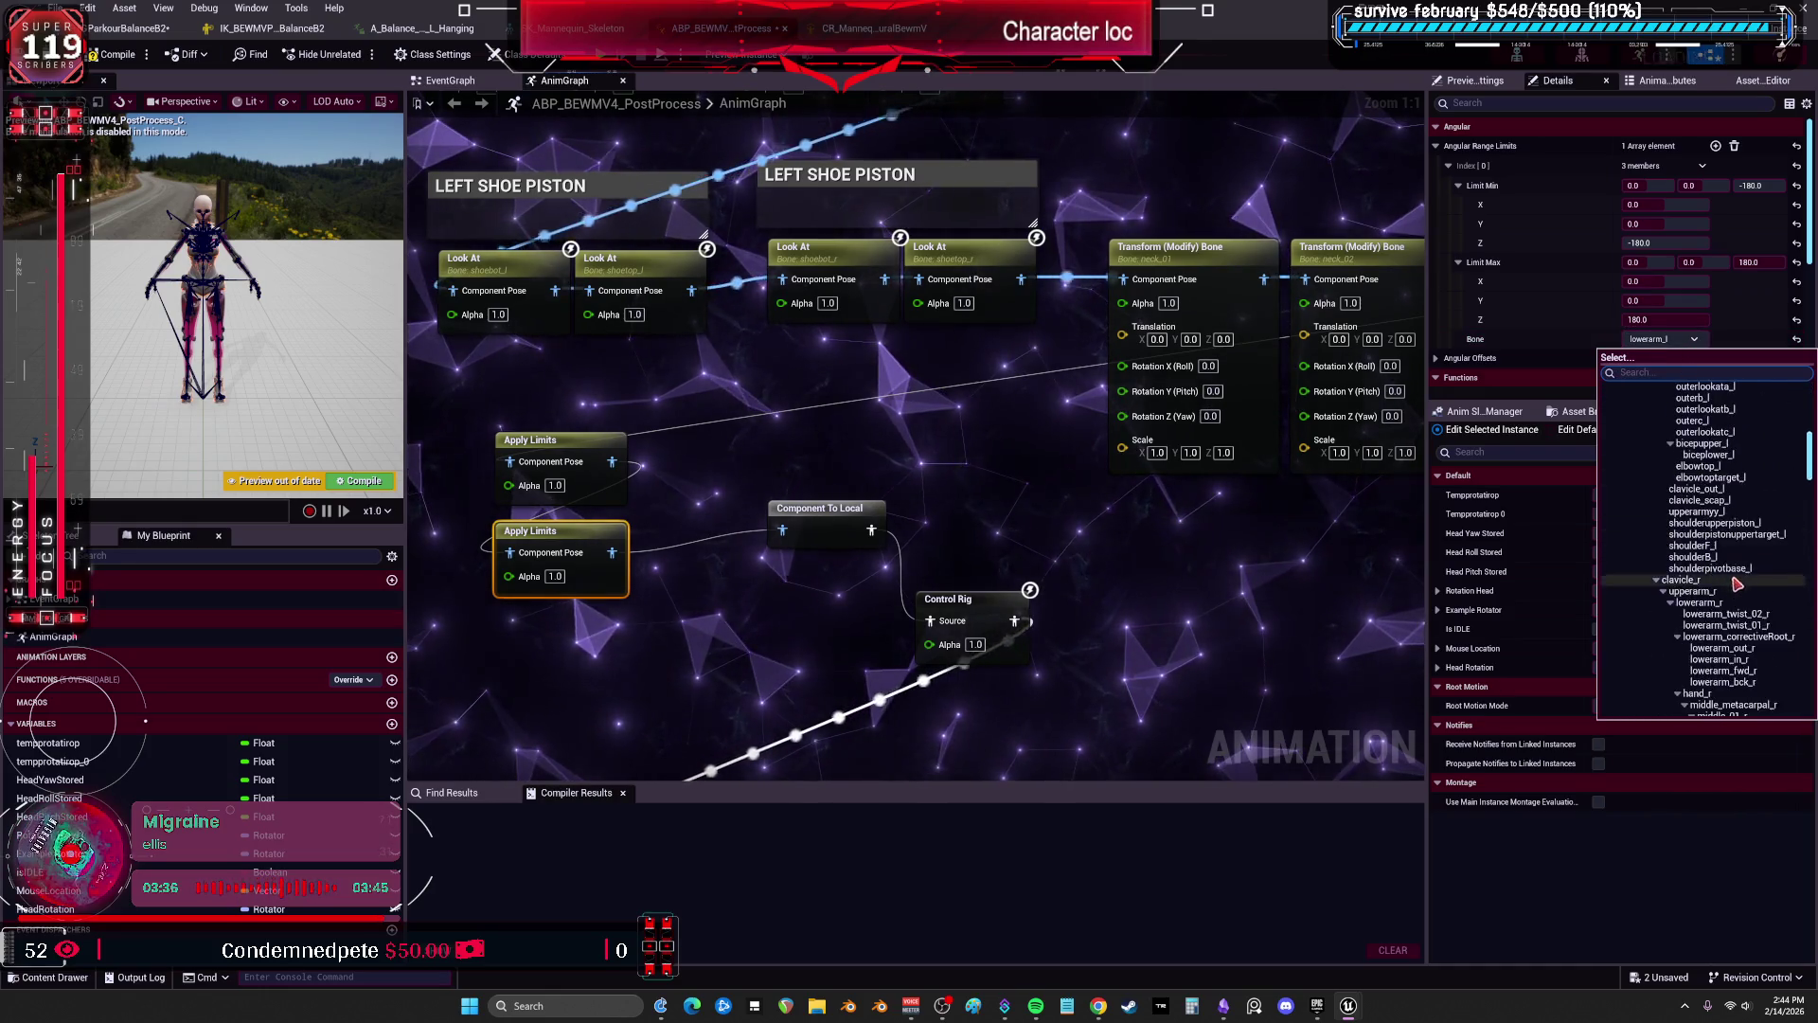
left_click(1703, 489)
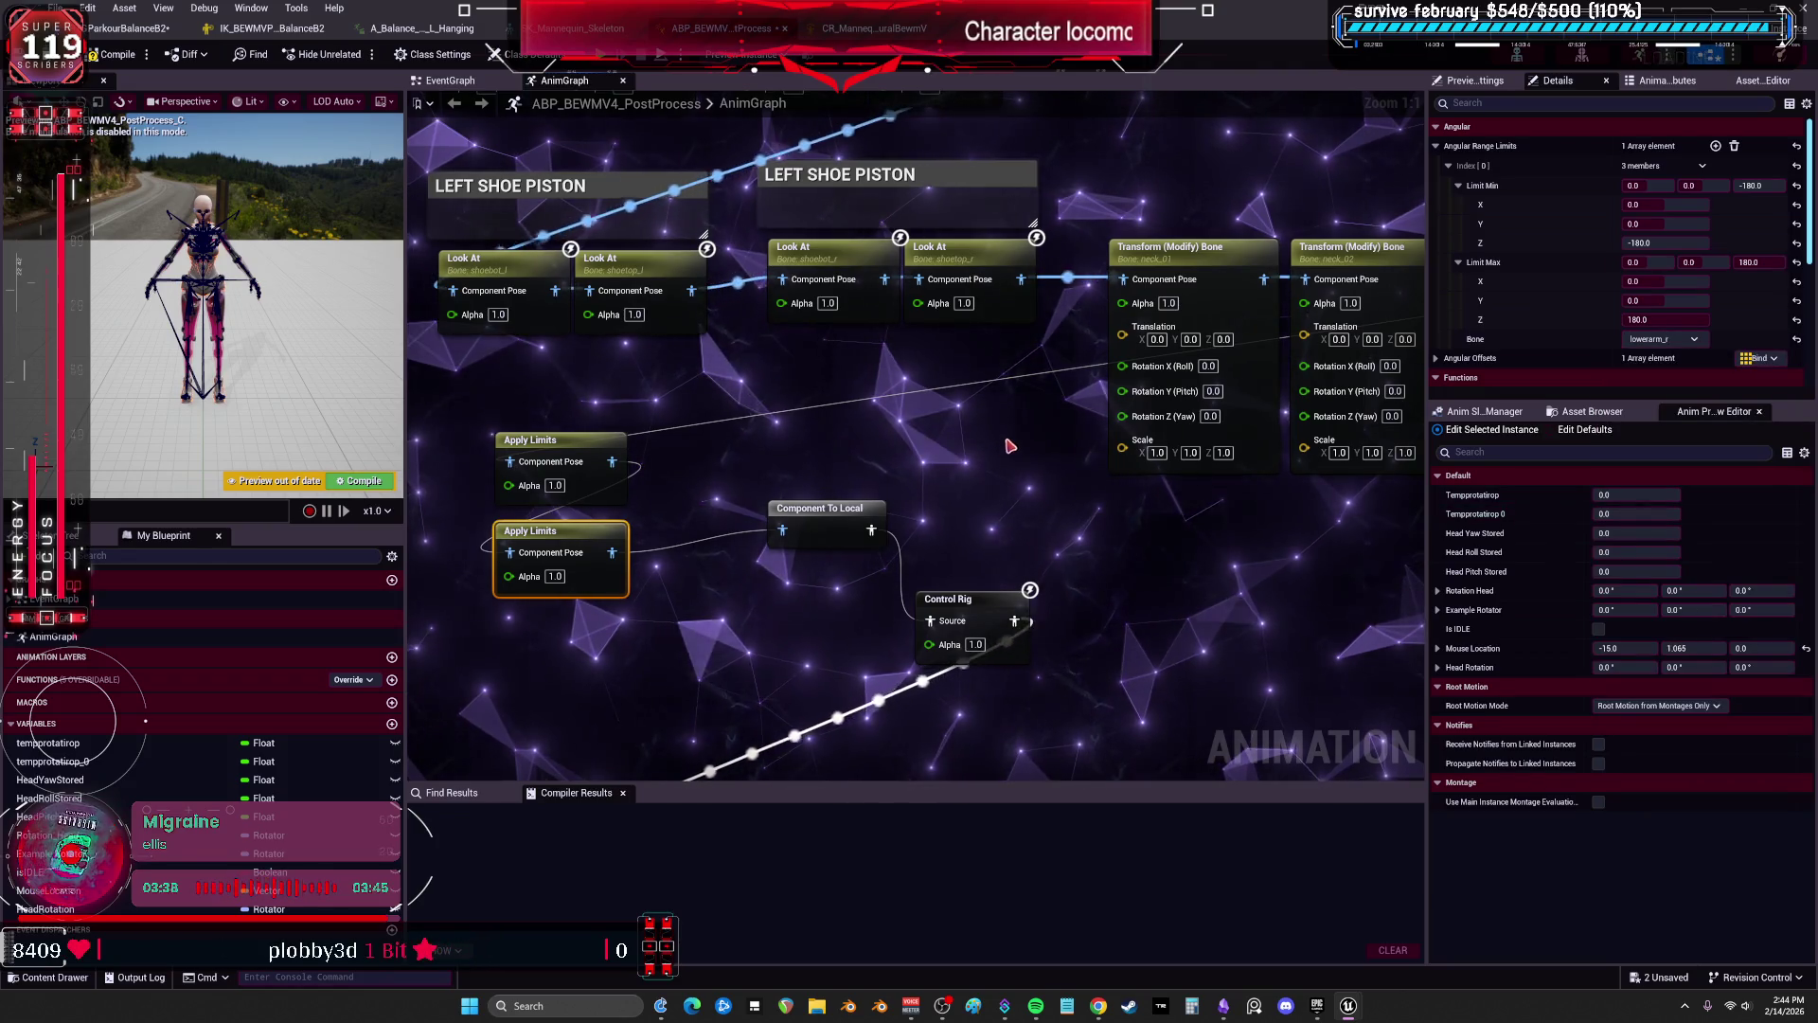
scroll(1600, 284, "down", 3)
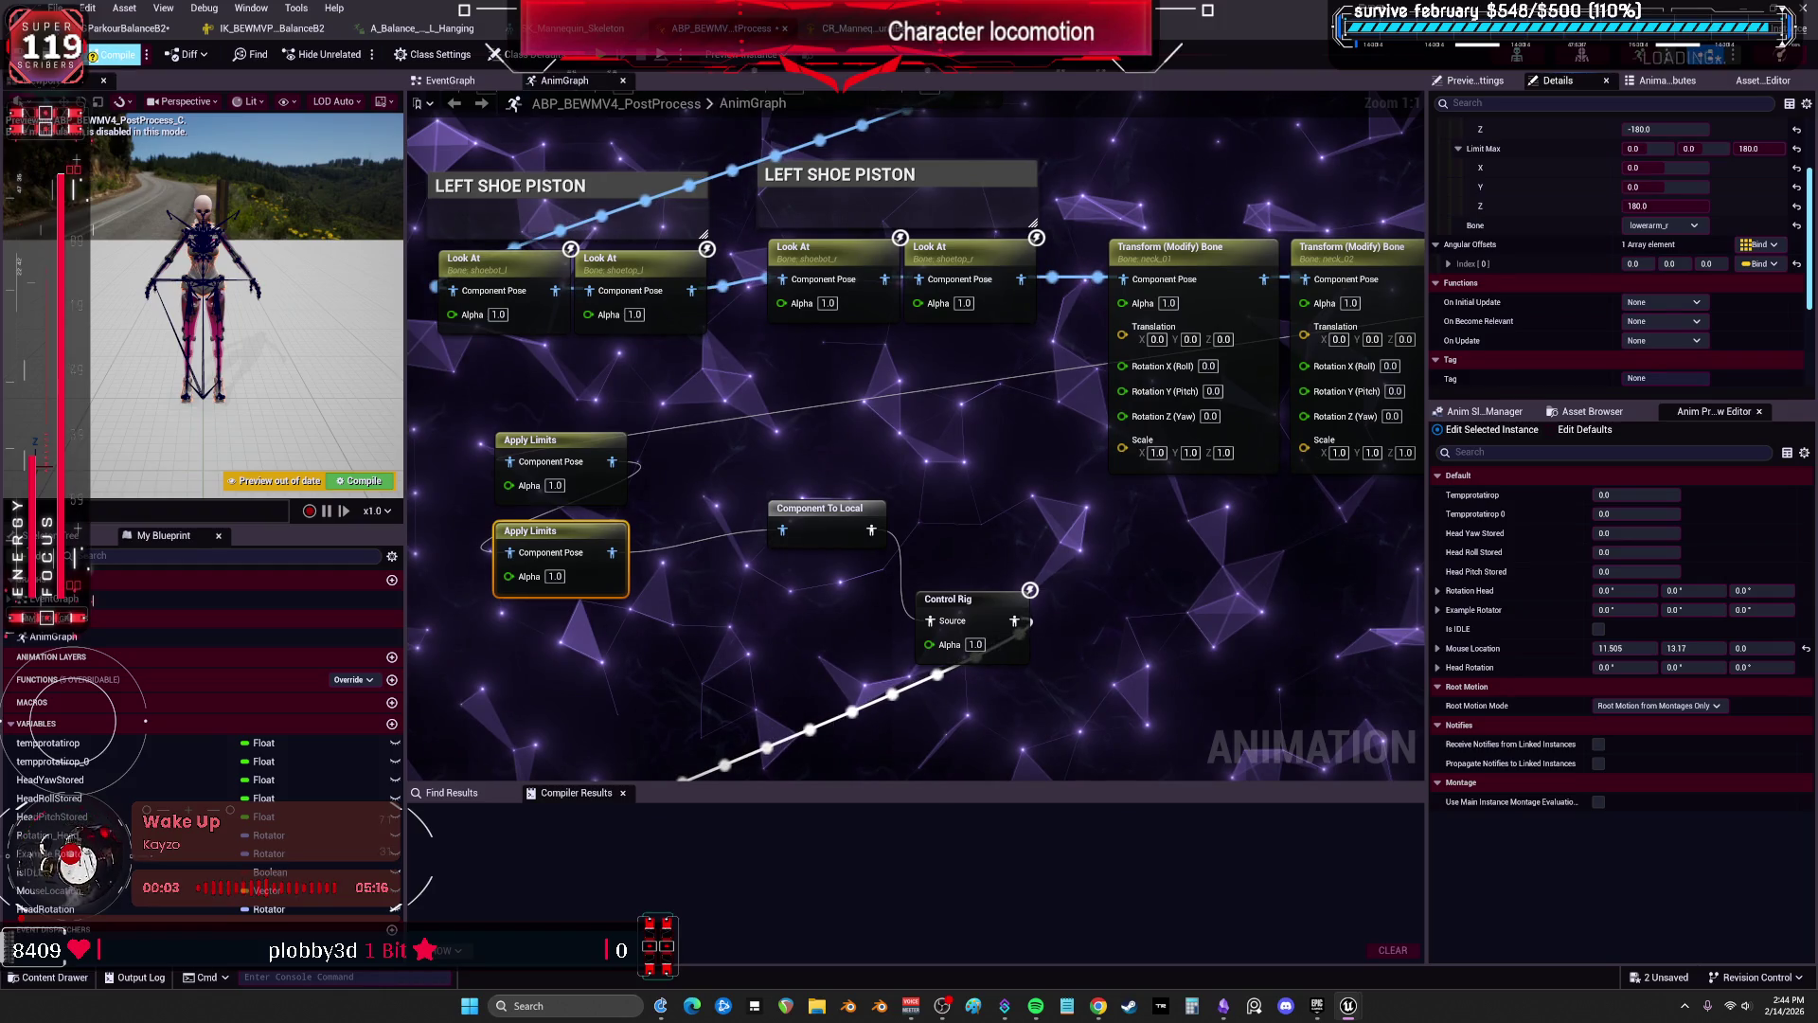
left_click(114, 54)
left_click(270, 29)
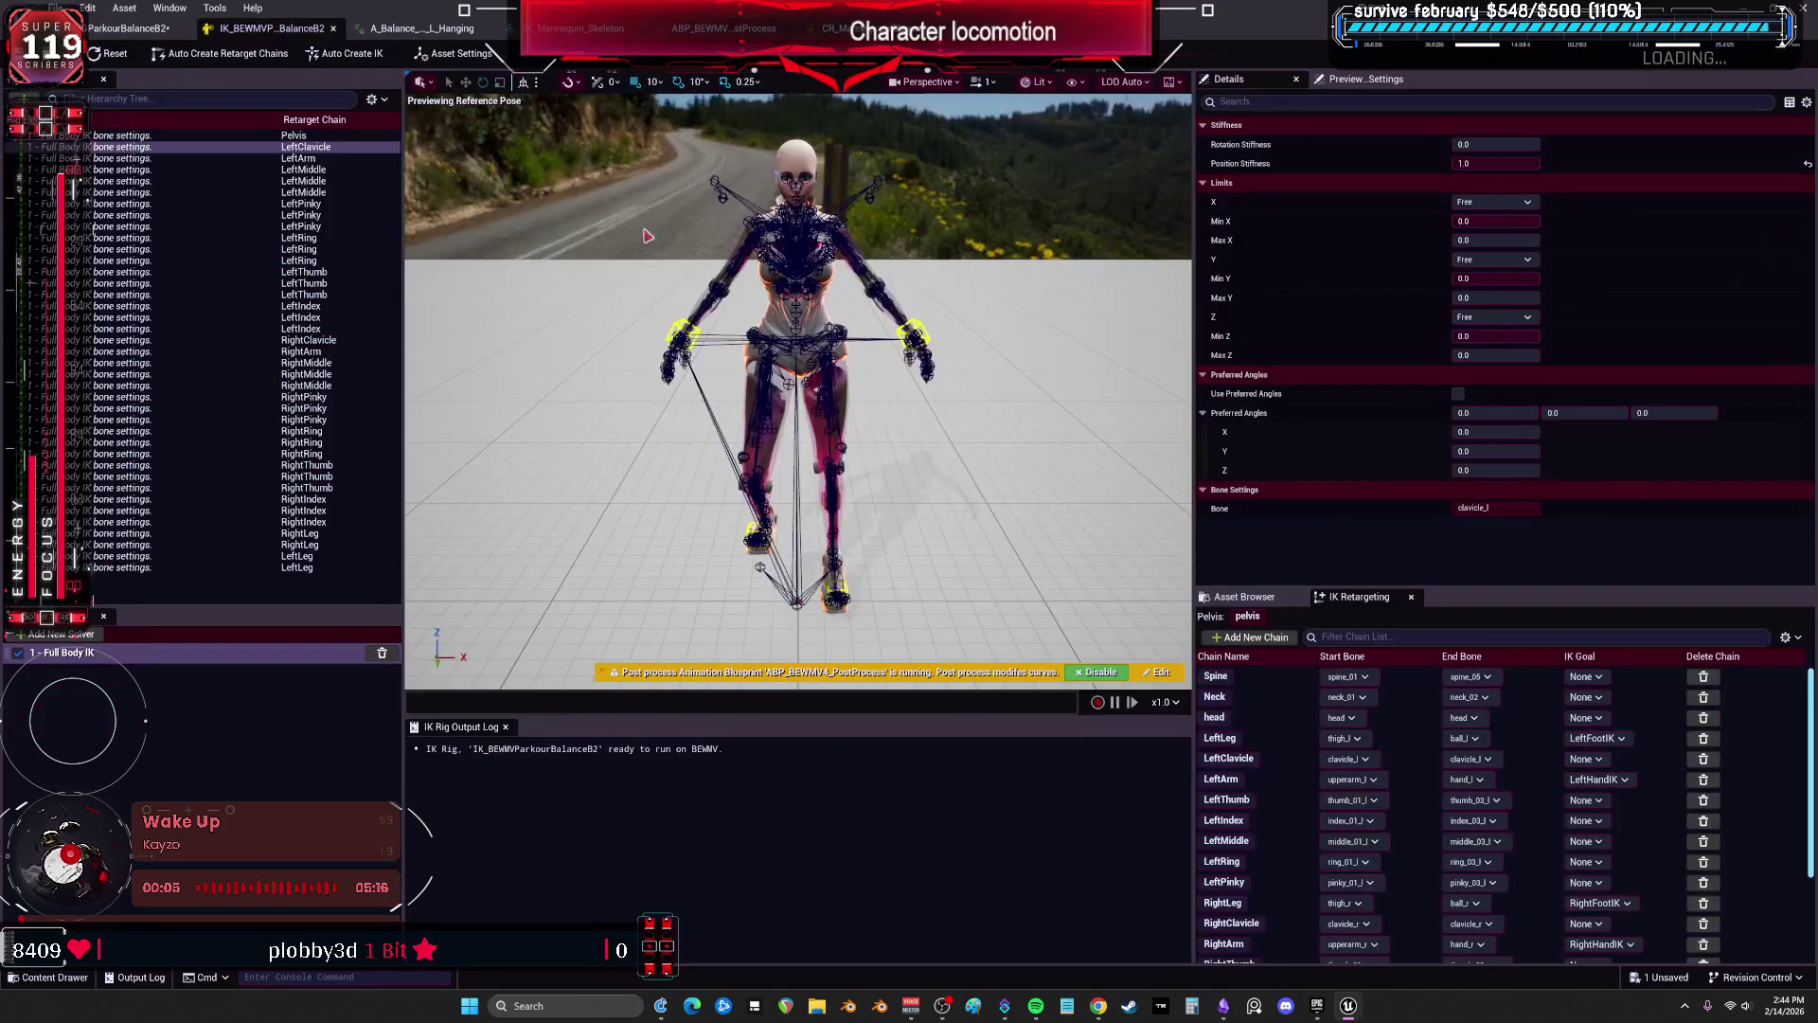
Scrub the Hanging animation in the IK Retargeter preview, then bring up the CR_Mannequin_ProceduralBewmV control rig.
left_click(132, 30)
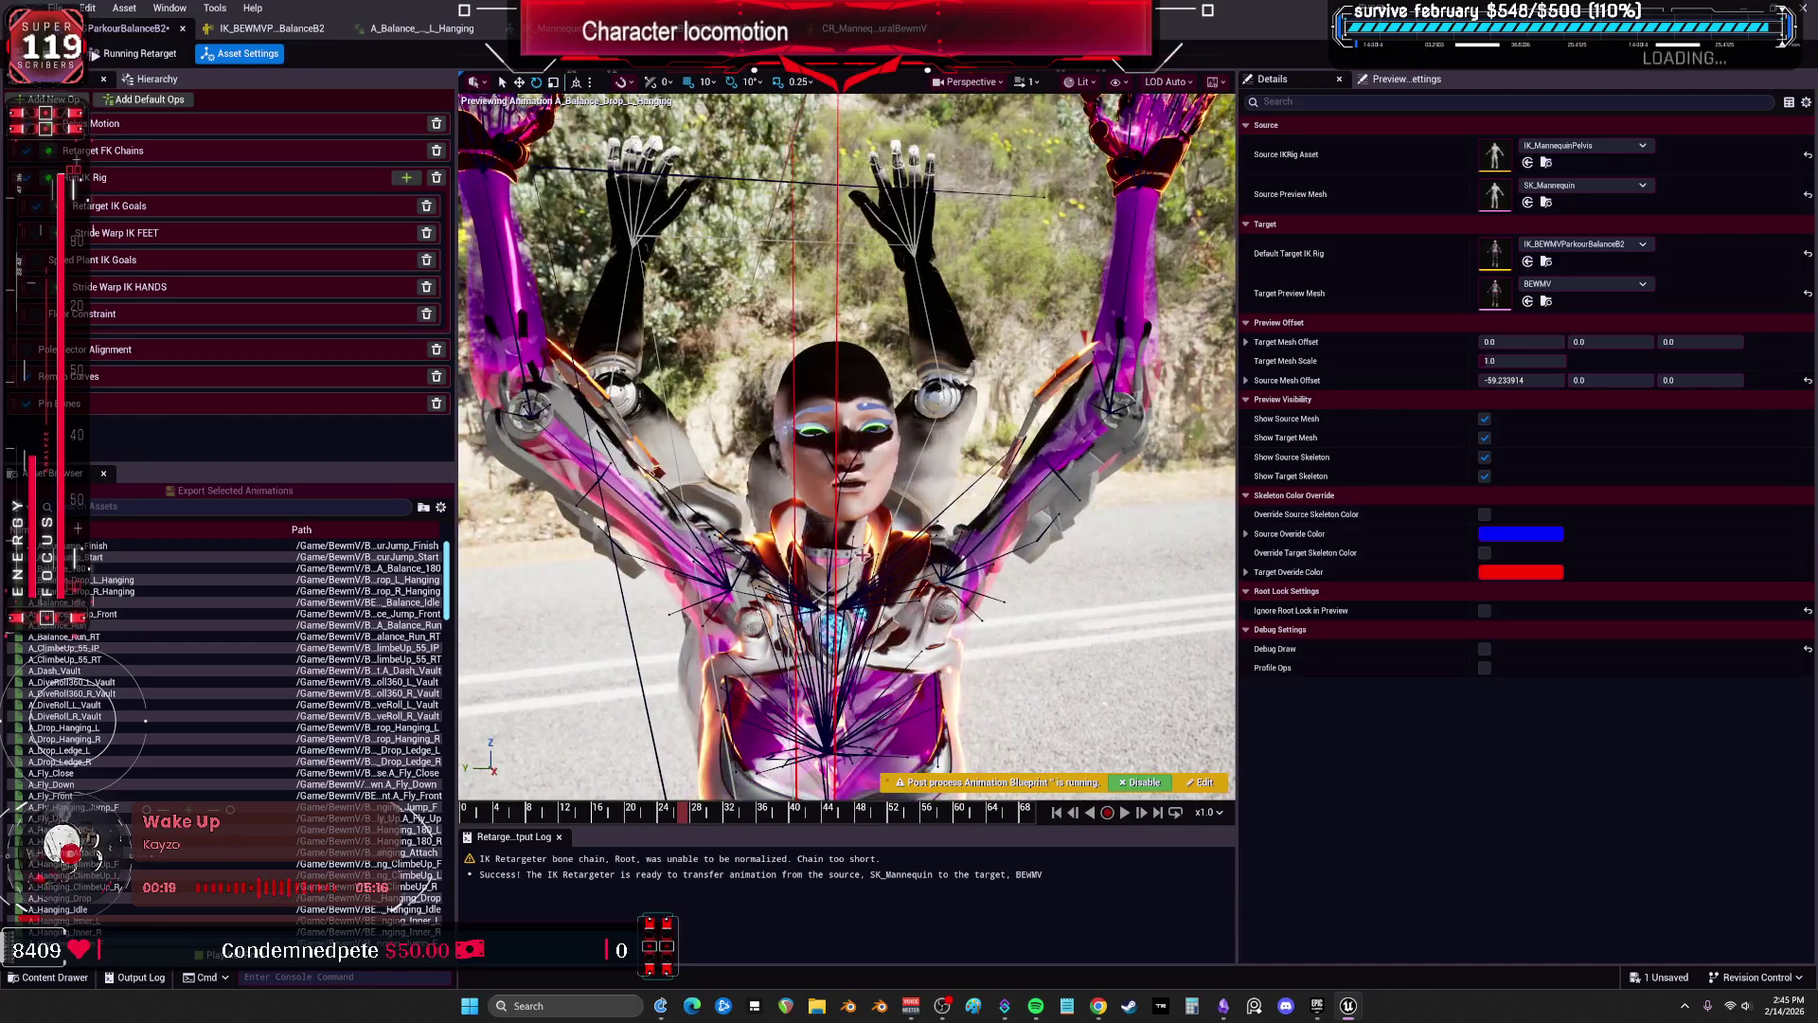
left_click_drag(627, 826, 947, 842)
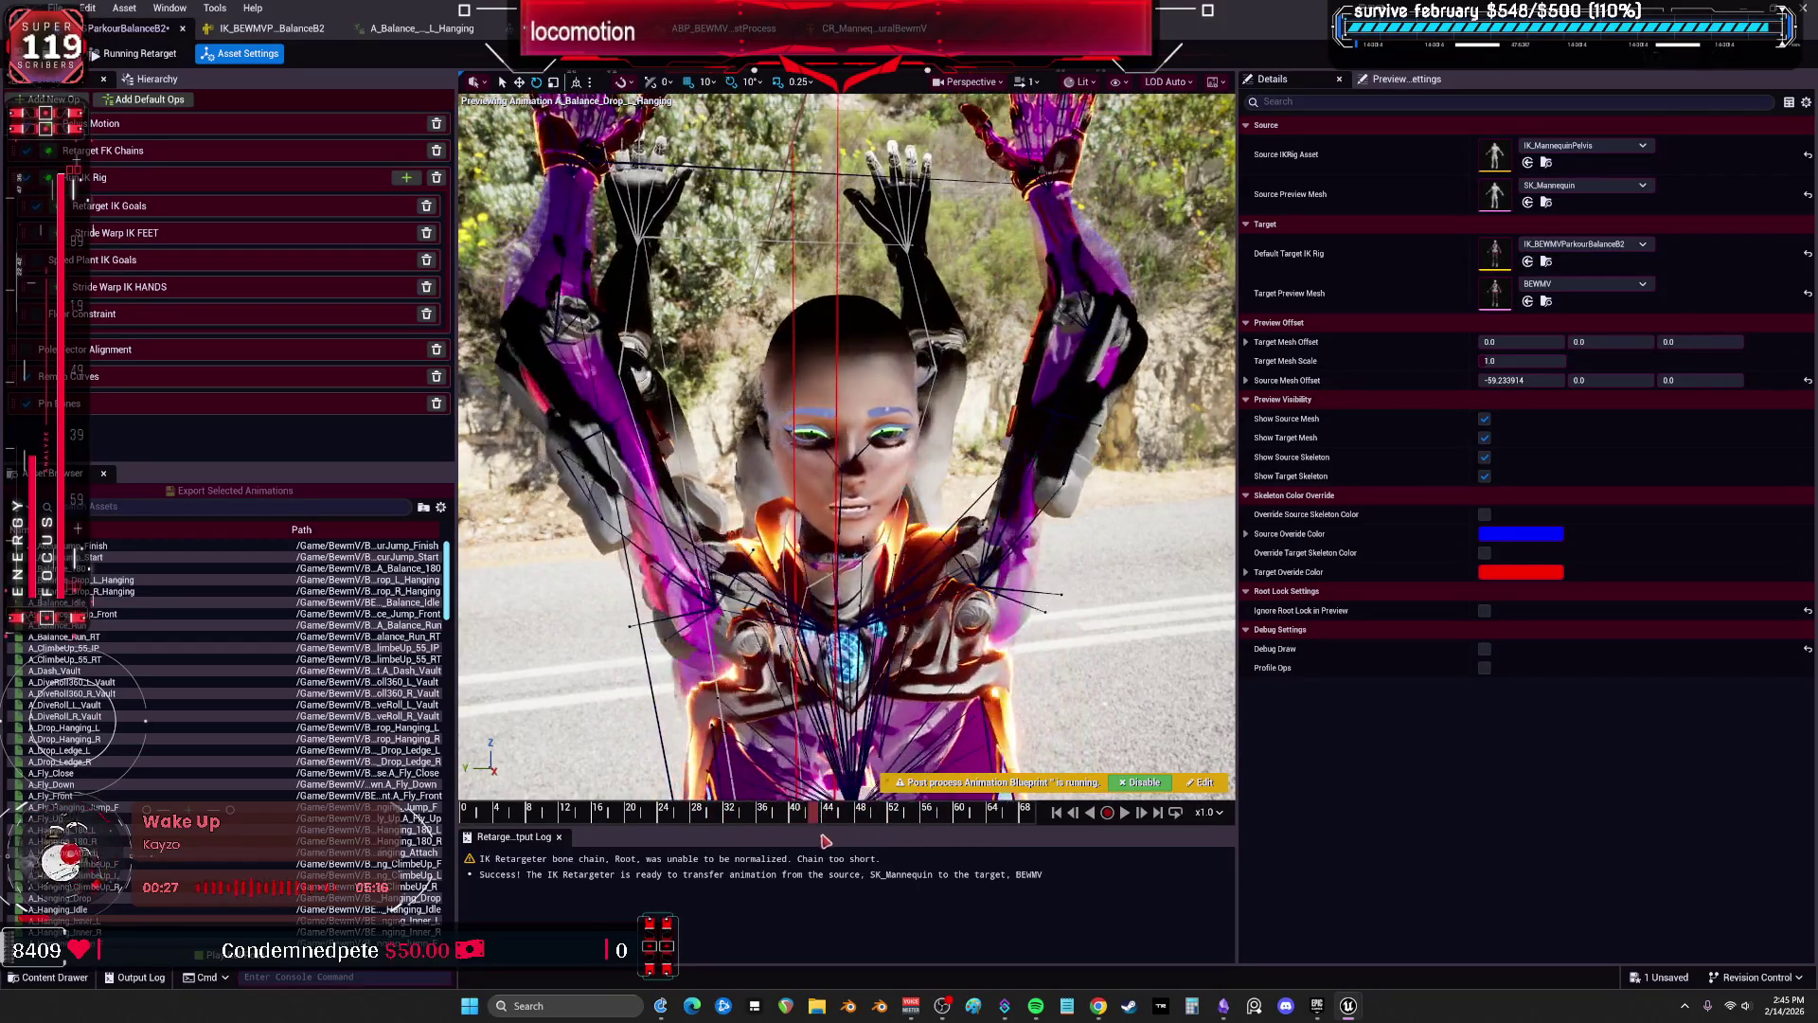
left_click_drag(951, 849, 787, 848)
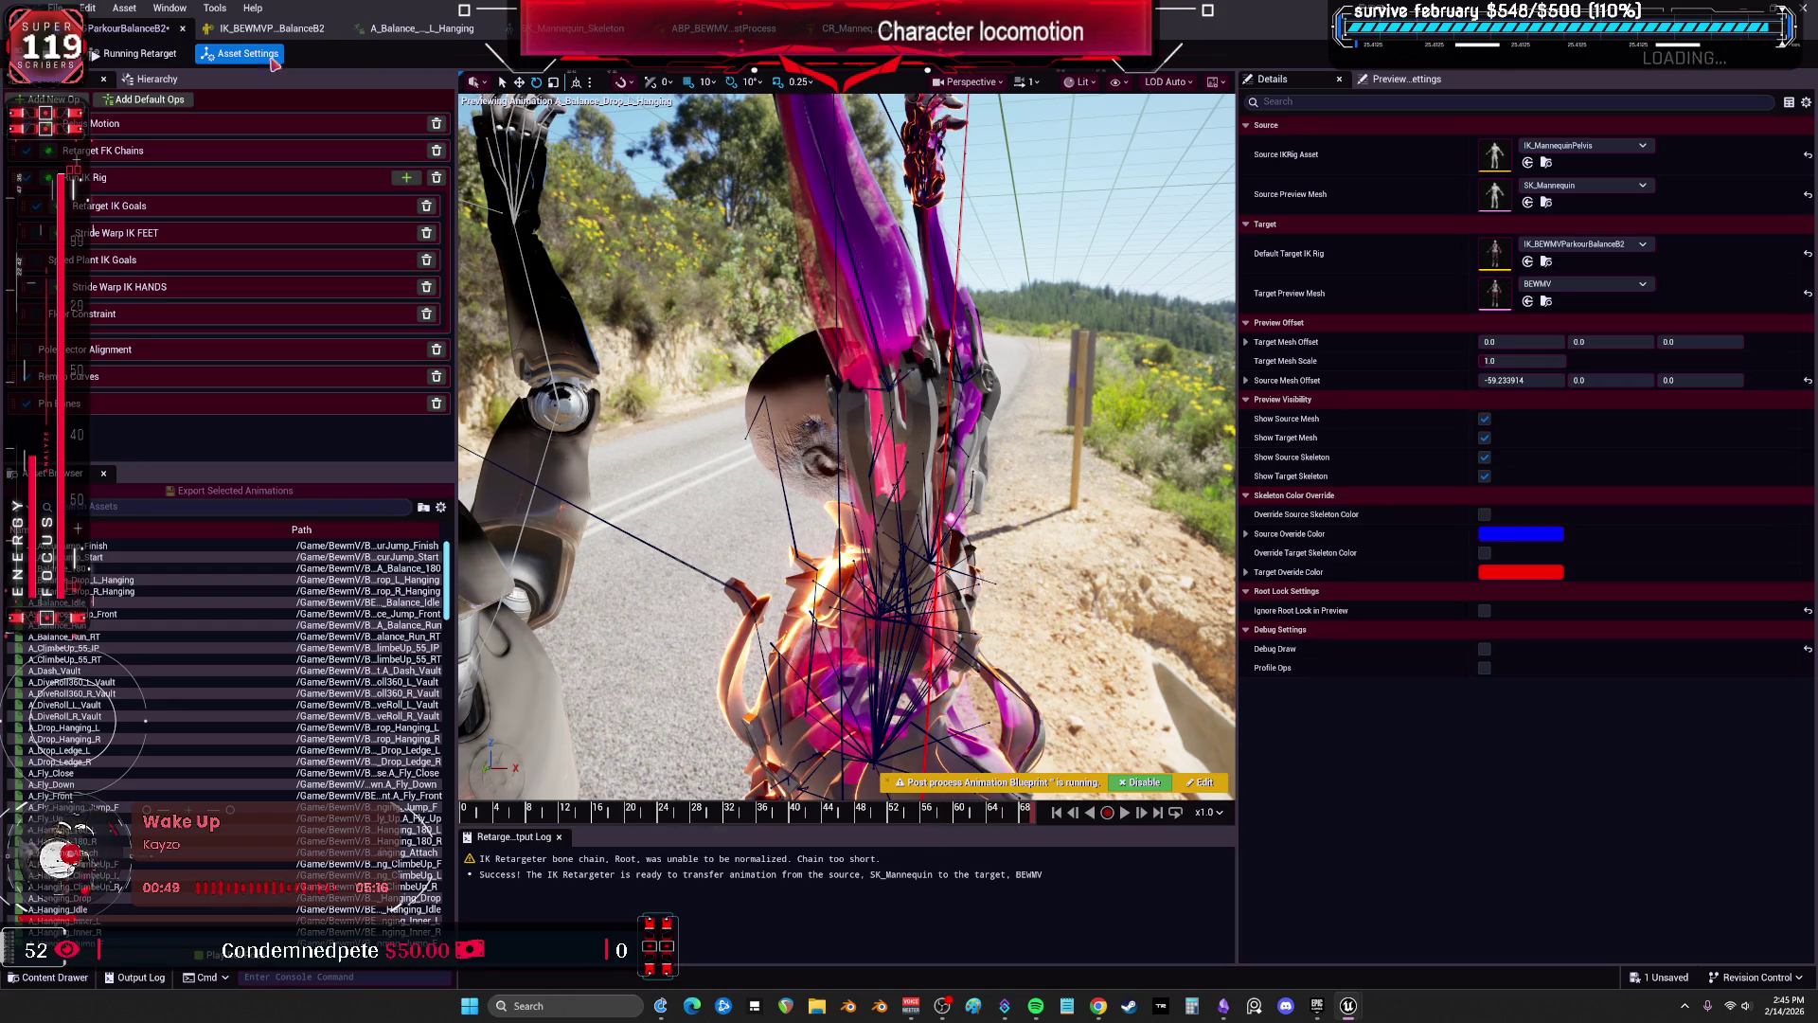
left_click(251, 28)
left_click(1156, 672)
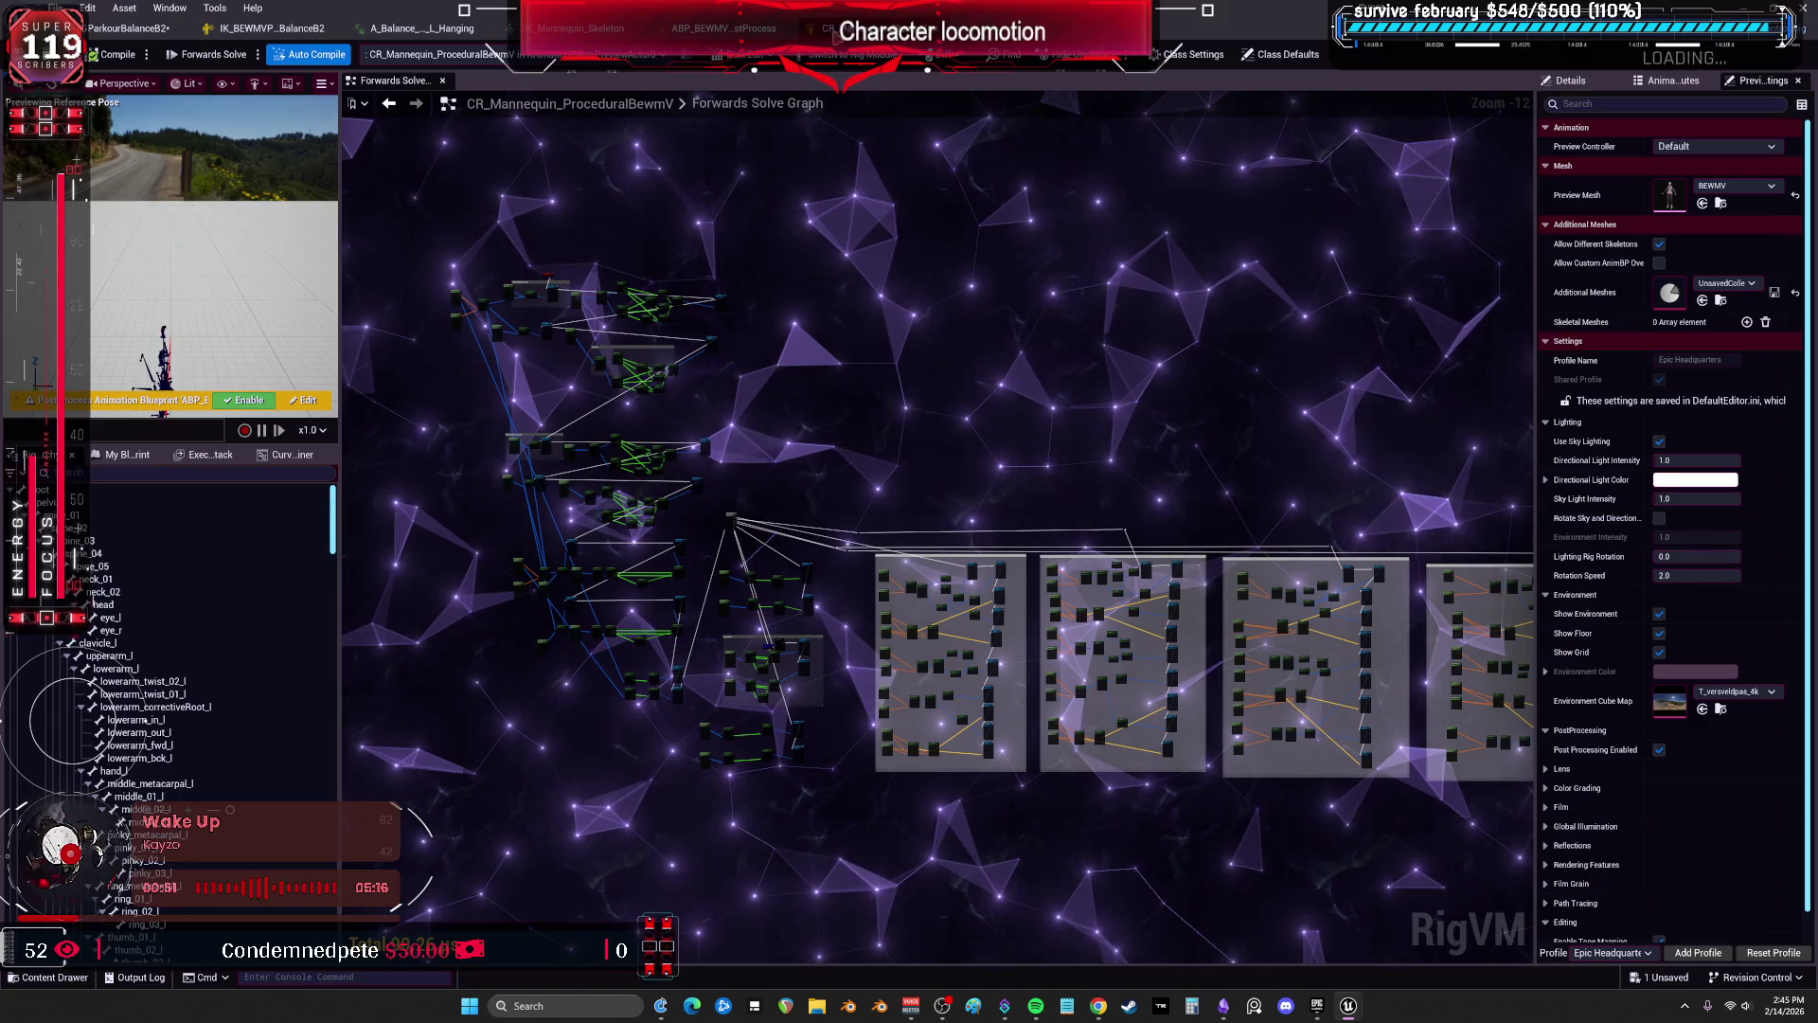
Move both Apply Limits nodes beside Output Pose and wire the neck Pose Driver into them.
mouse_move(846, 429)
left_mouse_down()
mouse_move(737, 167)
mouse_move(878, 268)
mouse_move(747, 403)
mouse_move(881, 672)
mouse_move(749, 418)
left_mouse_up()
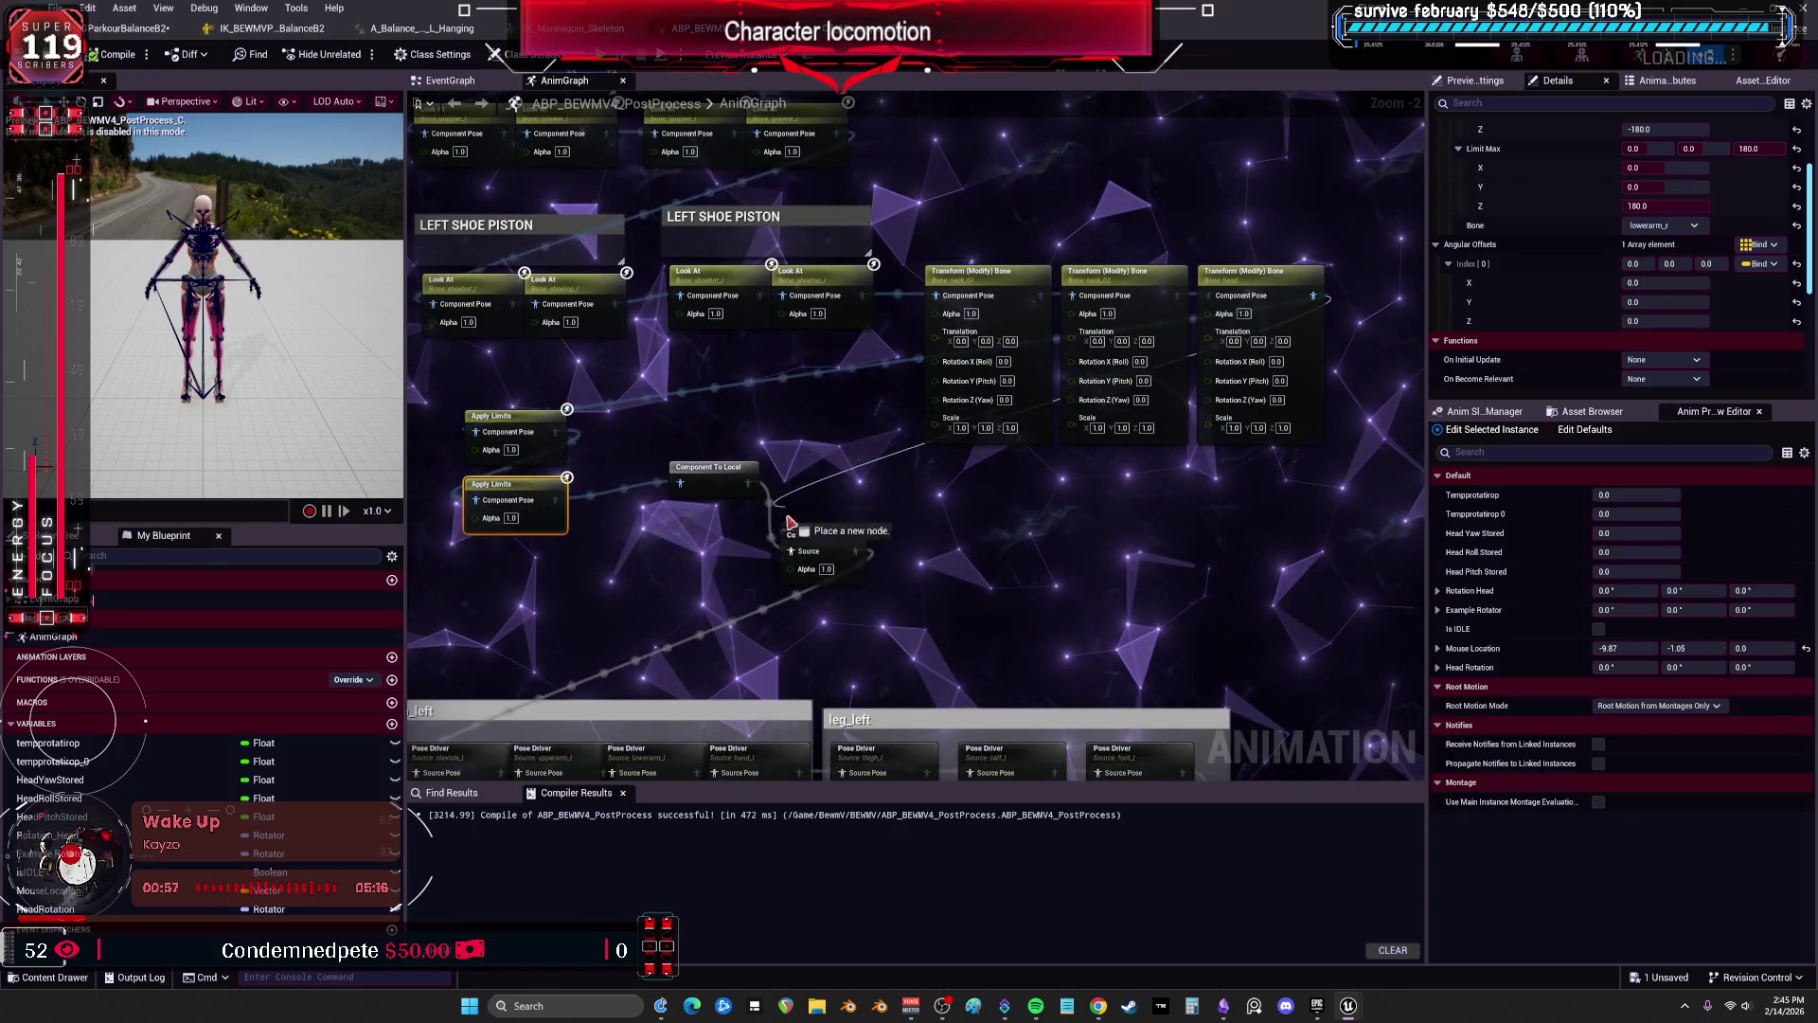
mouse_move(646, 551)
left_mouse_down()
mouse_move(454, 406)
mouse_move(663, 379)
mouse_move(1147, 423)
mouse_move(1155, 381)
left_mouse_up()
left_click_drag(721, 351, 1115, 434)
left_click(994, 615)
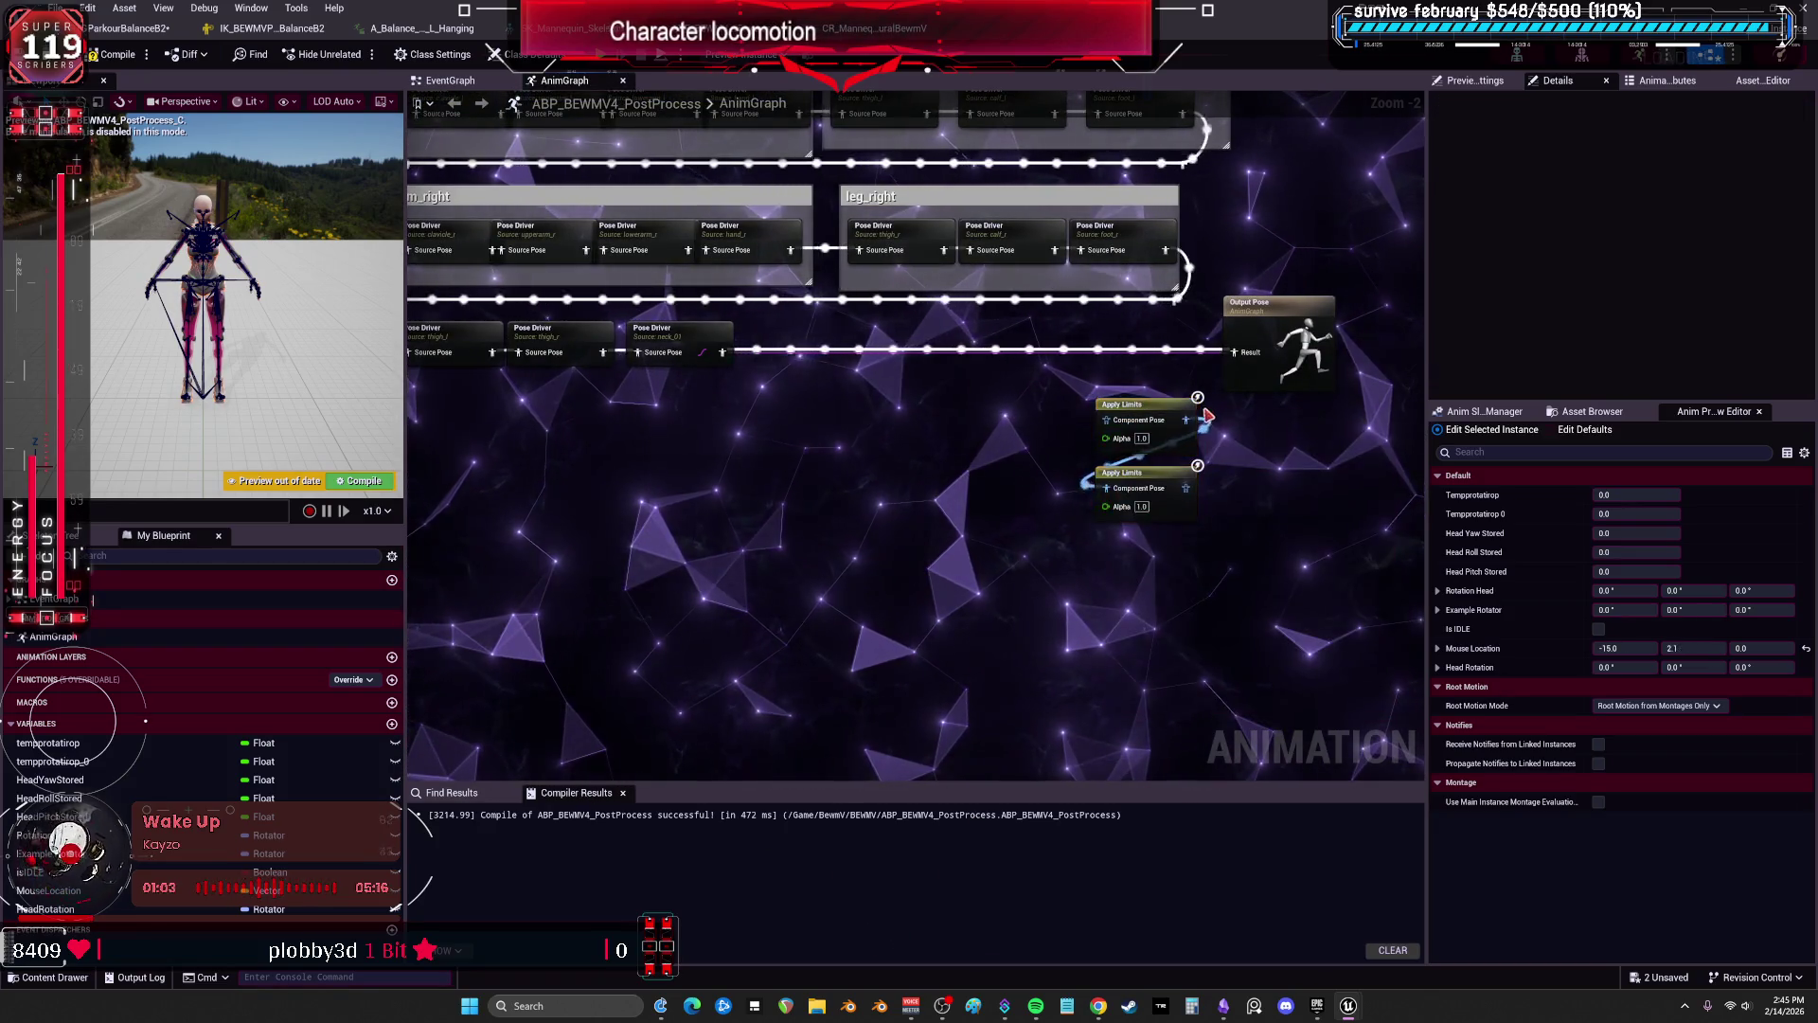
scroll(995, 615, "up", 1)
left_click_drag(641, 343, 1093, 431)
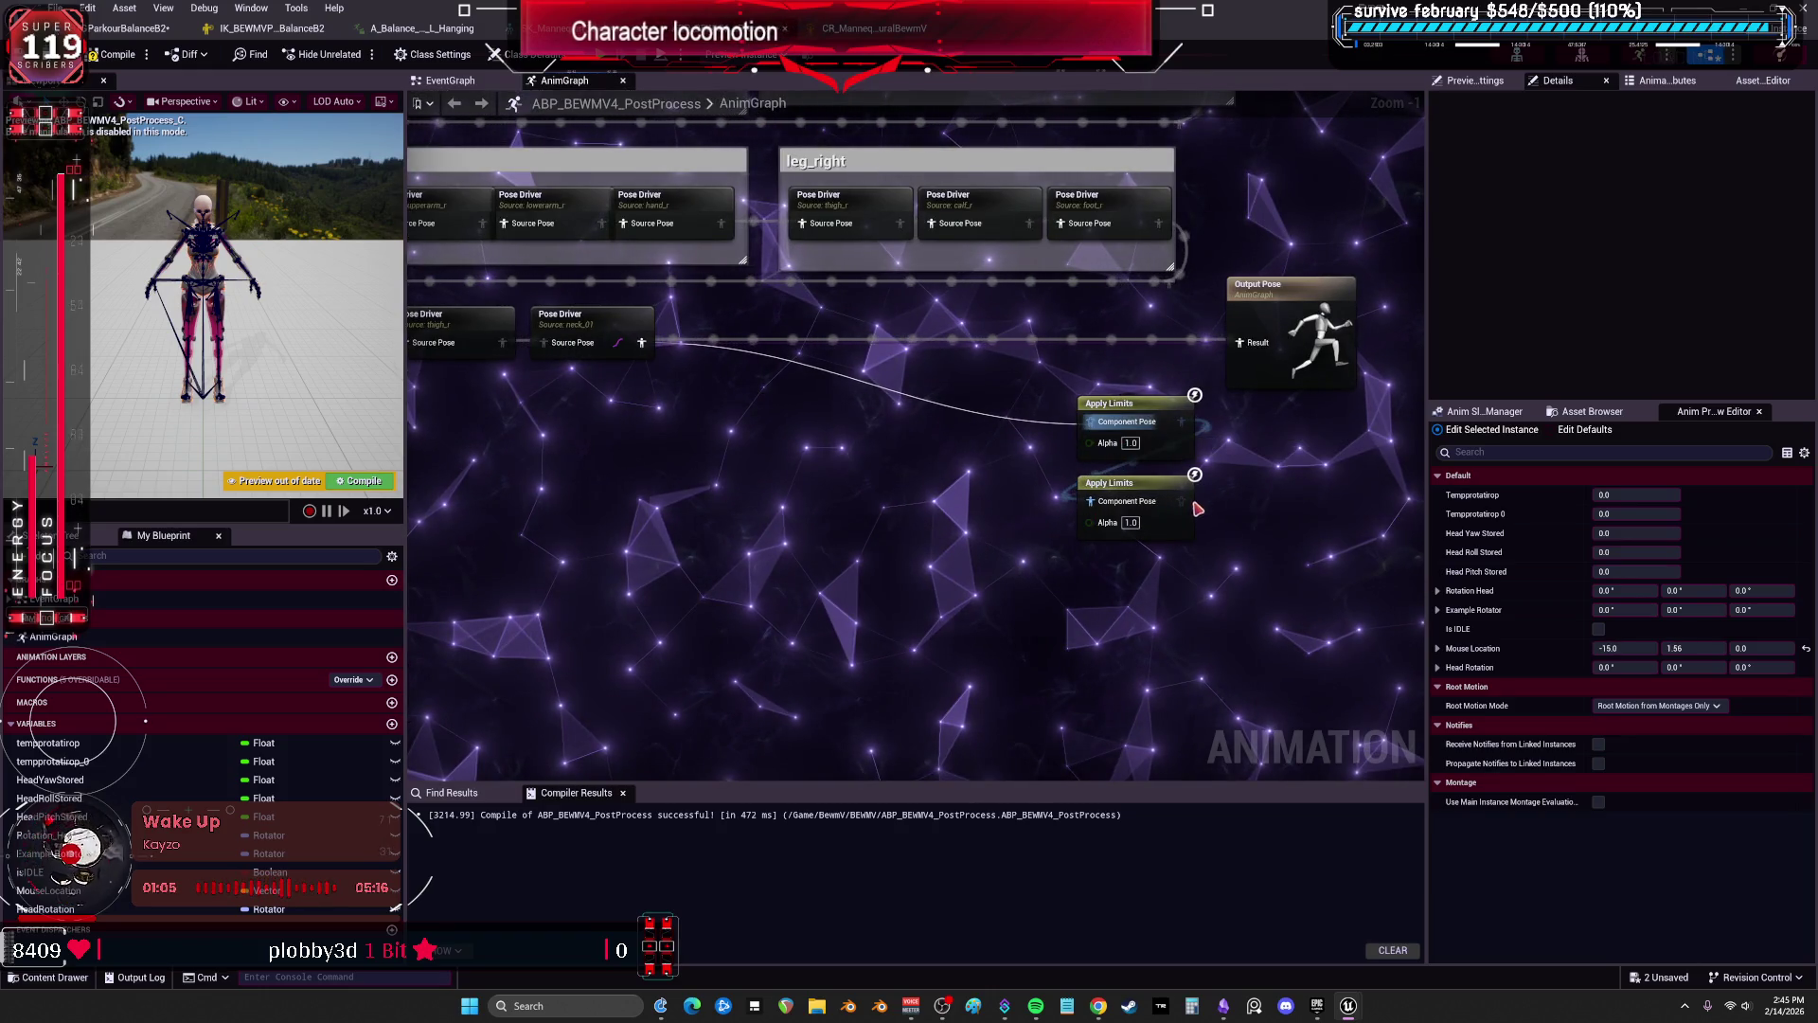
left_click(128, 28)
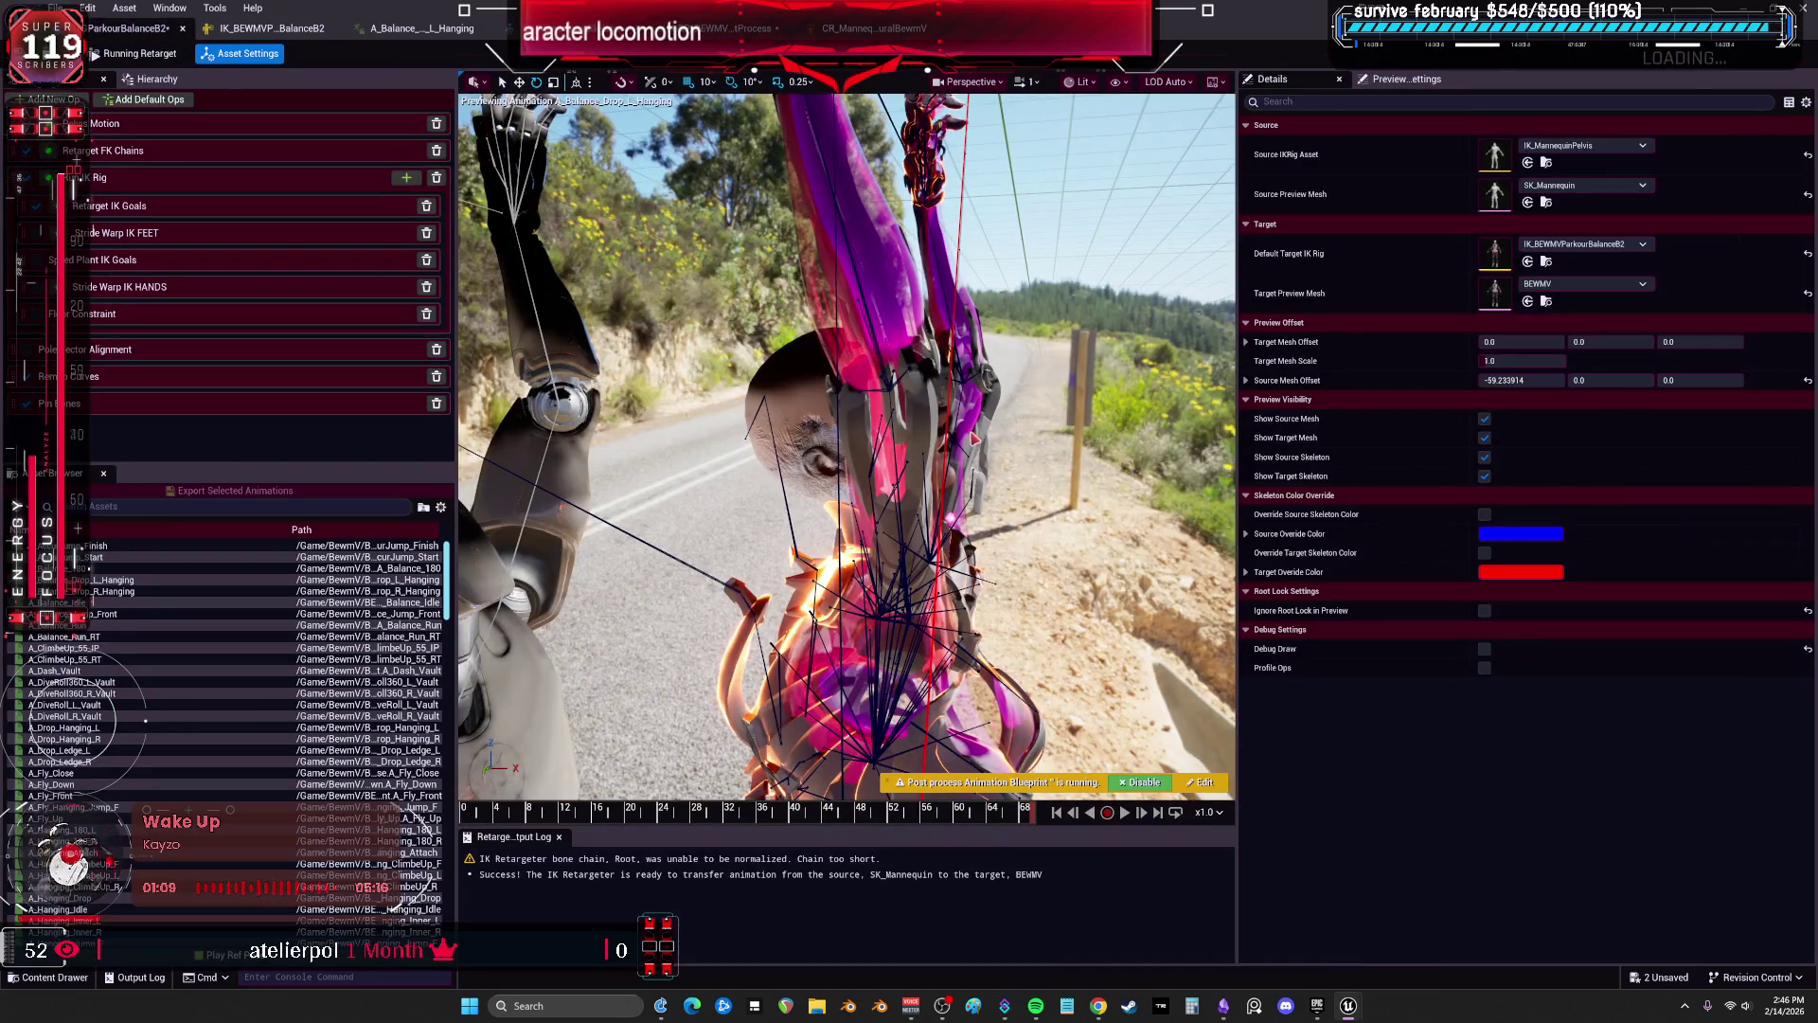
Rewind the hanging preview, disable and re-enable the post-process Animation Blueprint, then edit ABP_BEWMV4_PostProcess.
mouse_move(1006, 828)
left_mouse_down()
mouse_move(577, 807)
mouse_move(1051, 800)
left_mouse_up()
left_click(1142, 782)
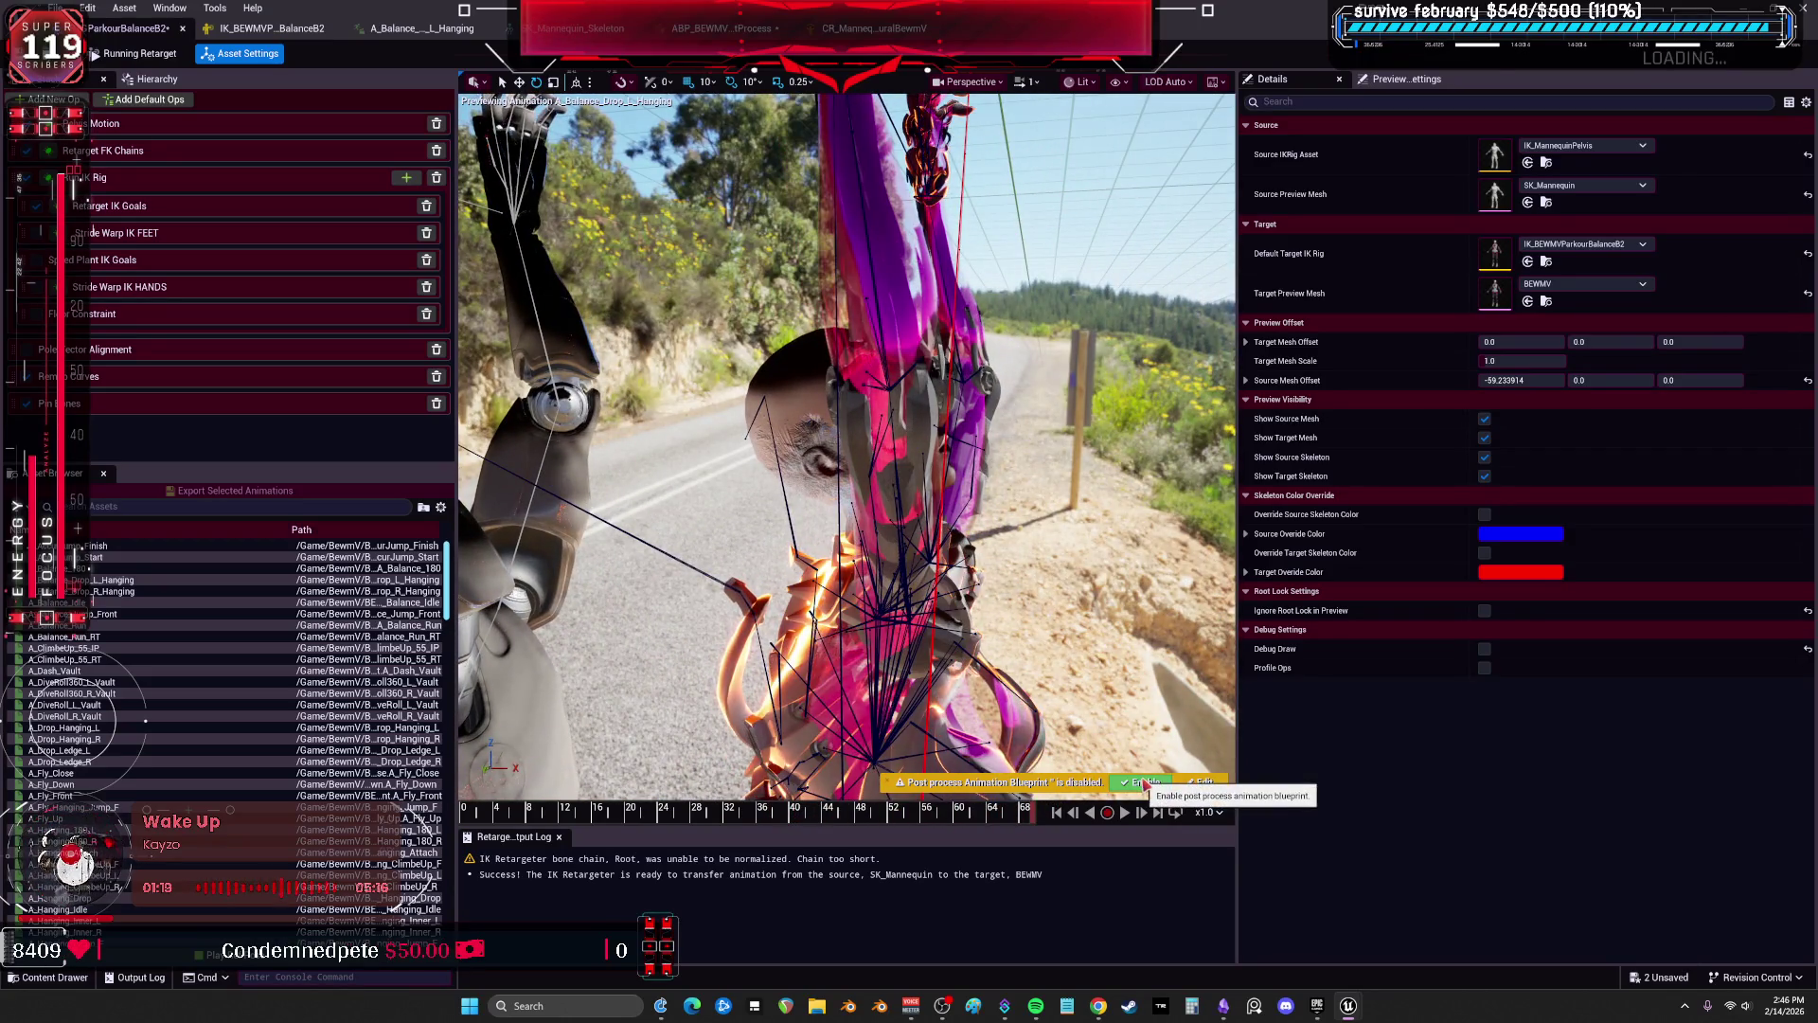
left_click(1146, 782)
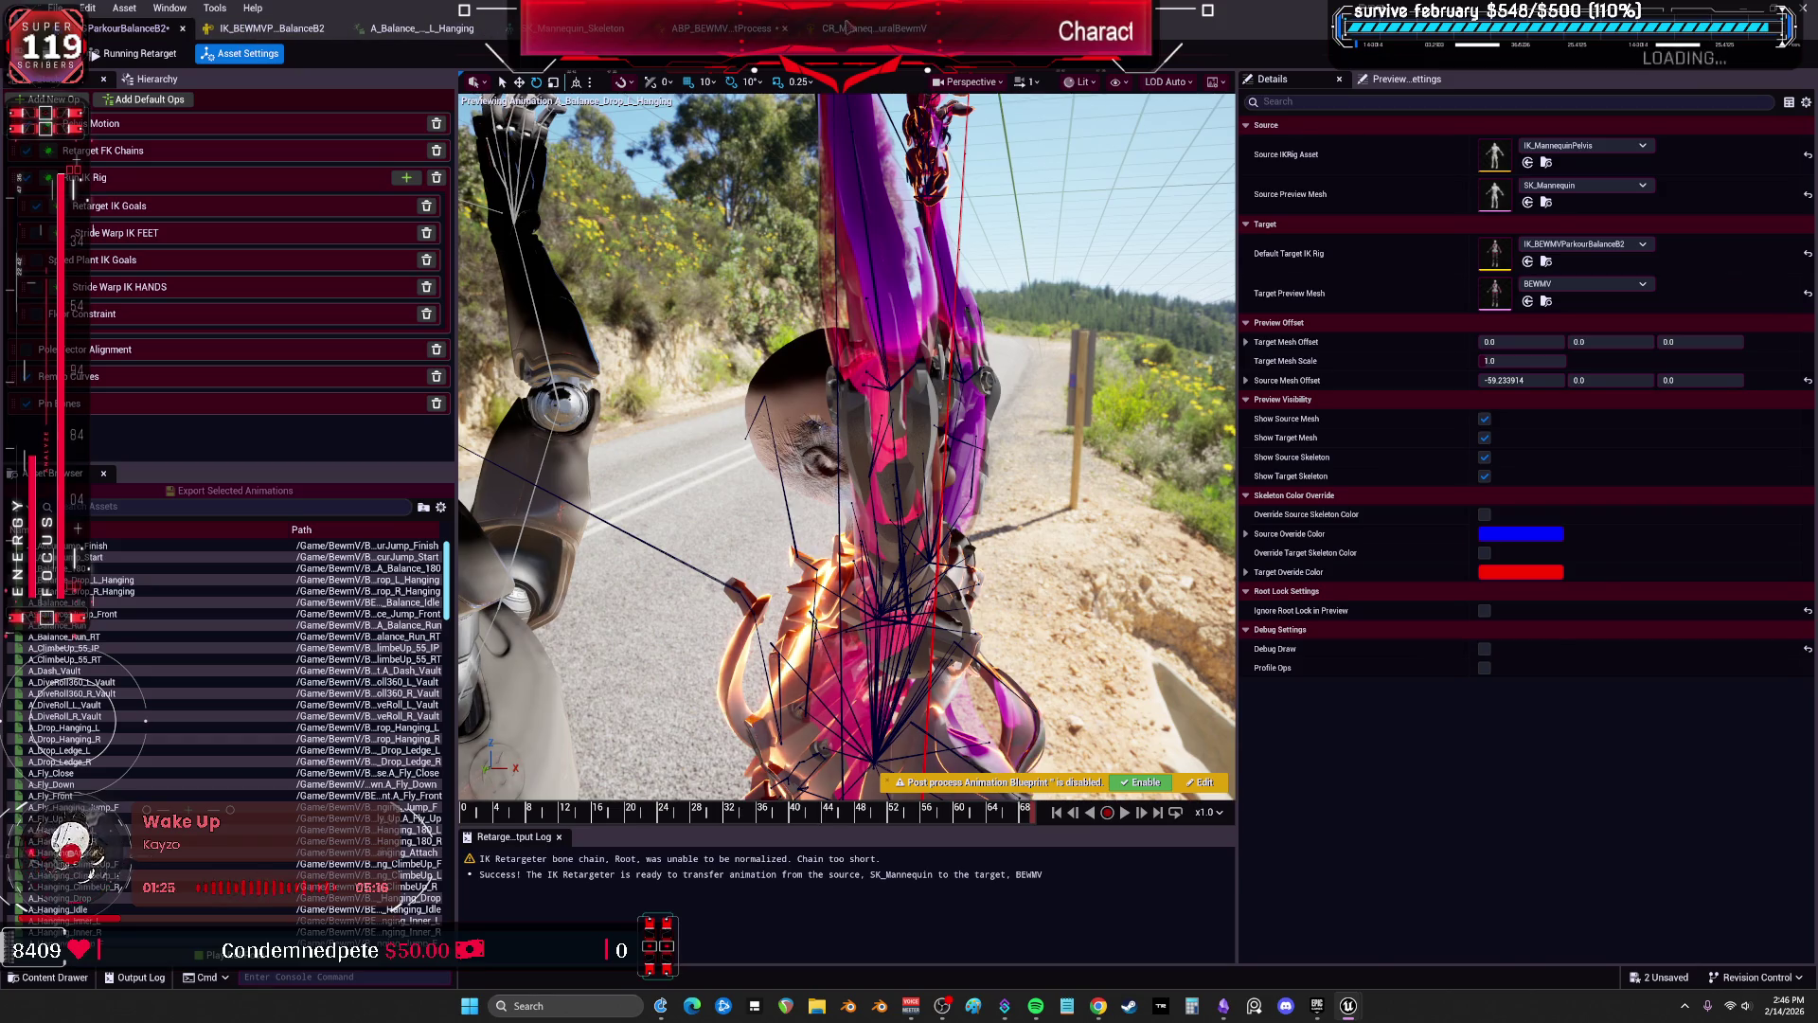
left_click(1201, 782)
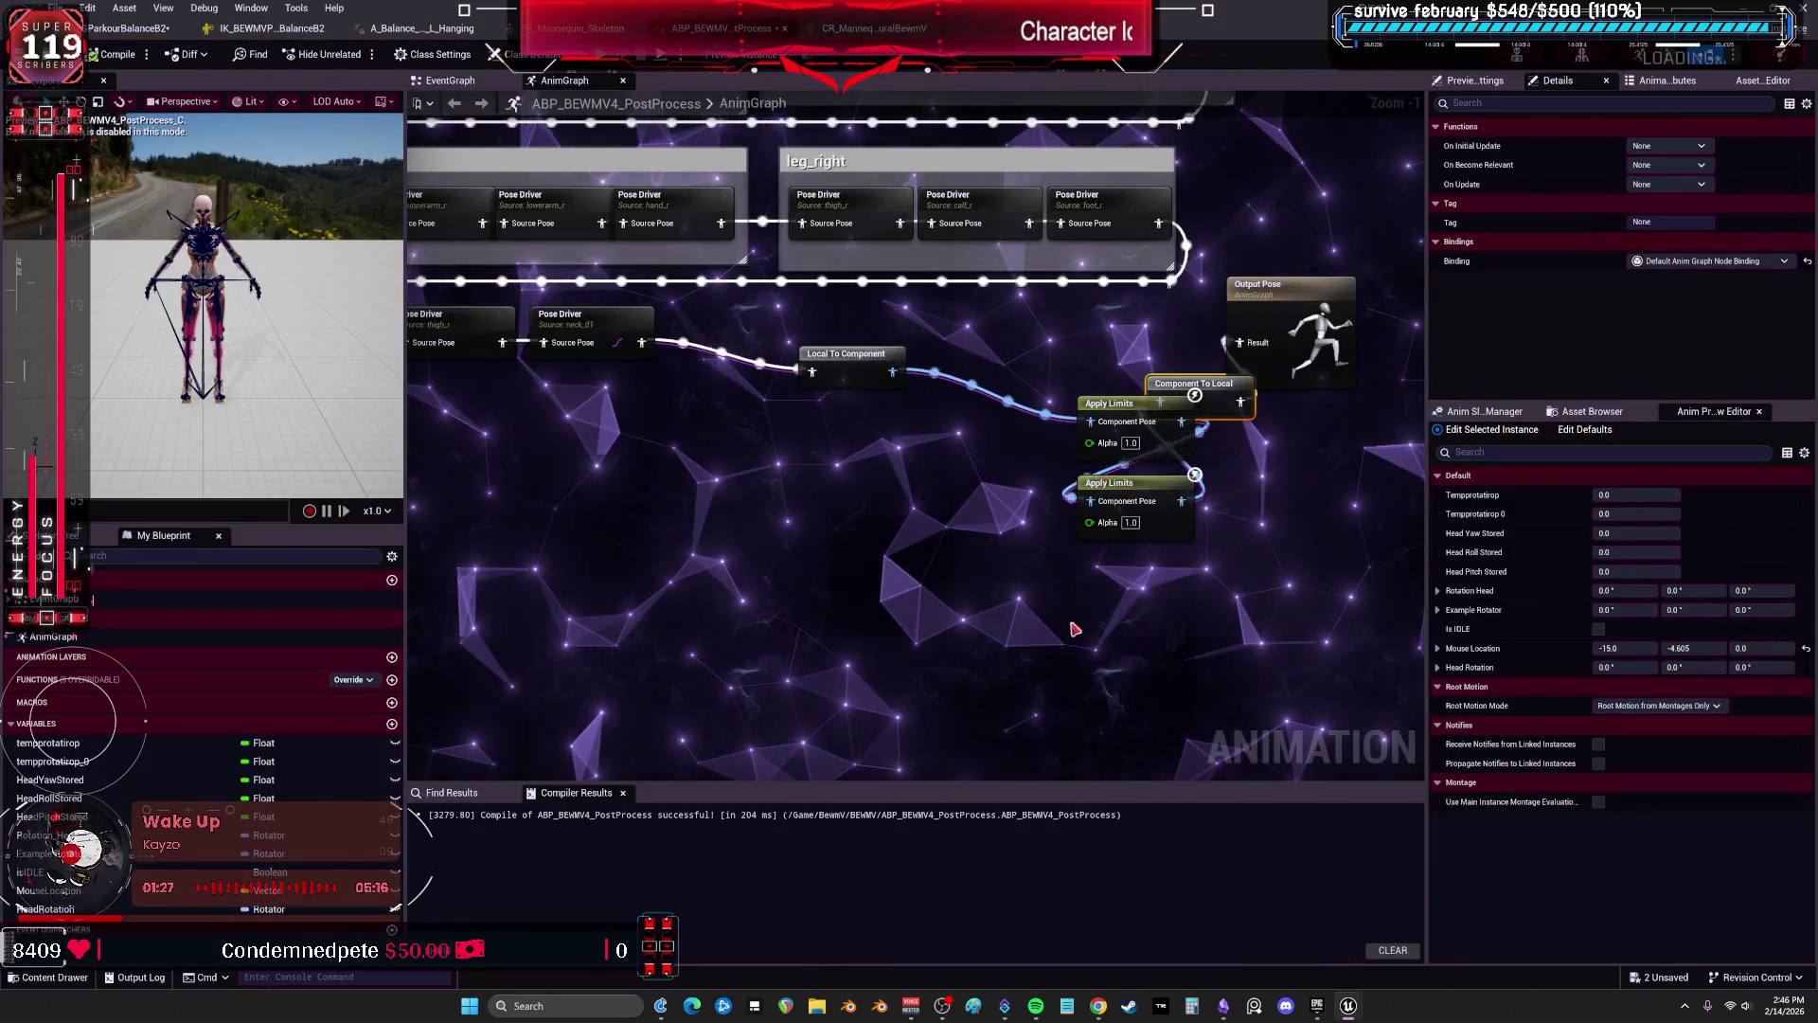
Align the upper Apply Limits node, review its Angular Range Limits, and box-select the limit nodes.
left_click_drag(1108, 403, 869, 483)
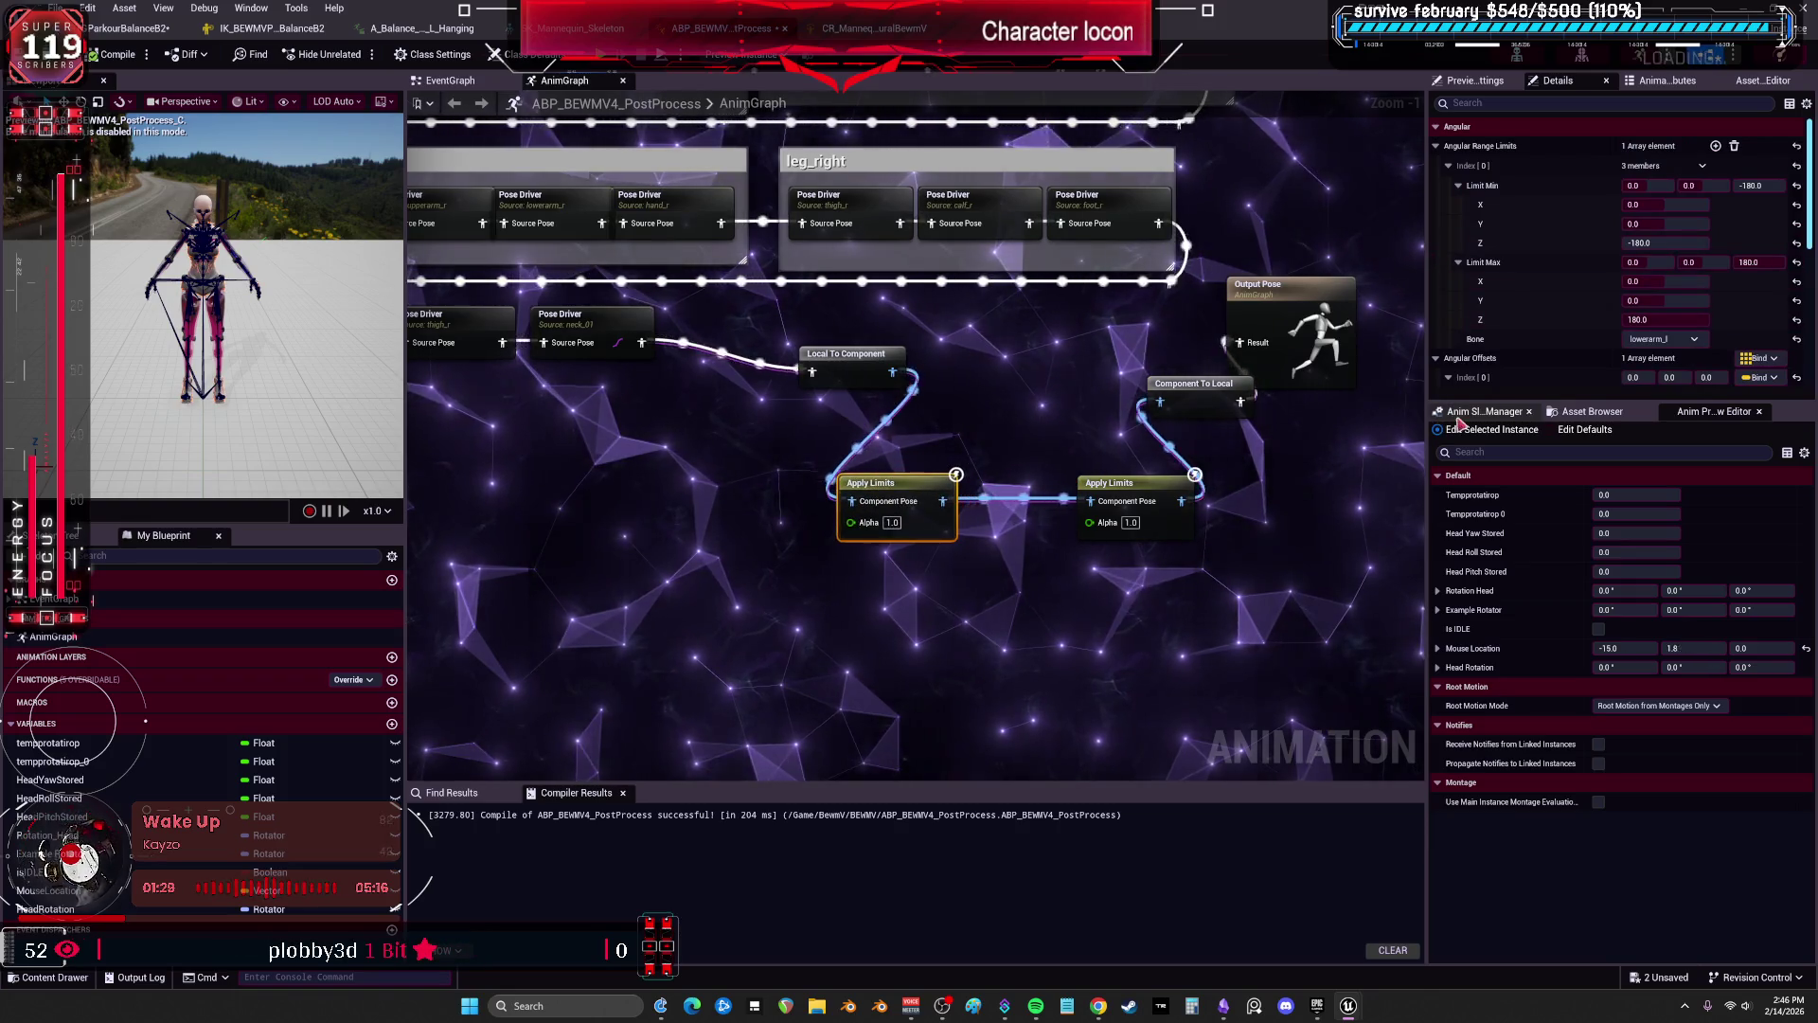
left_click_drag(1449, 419, 1449, 668)
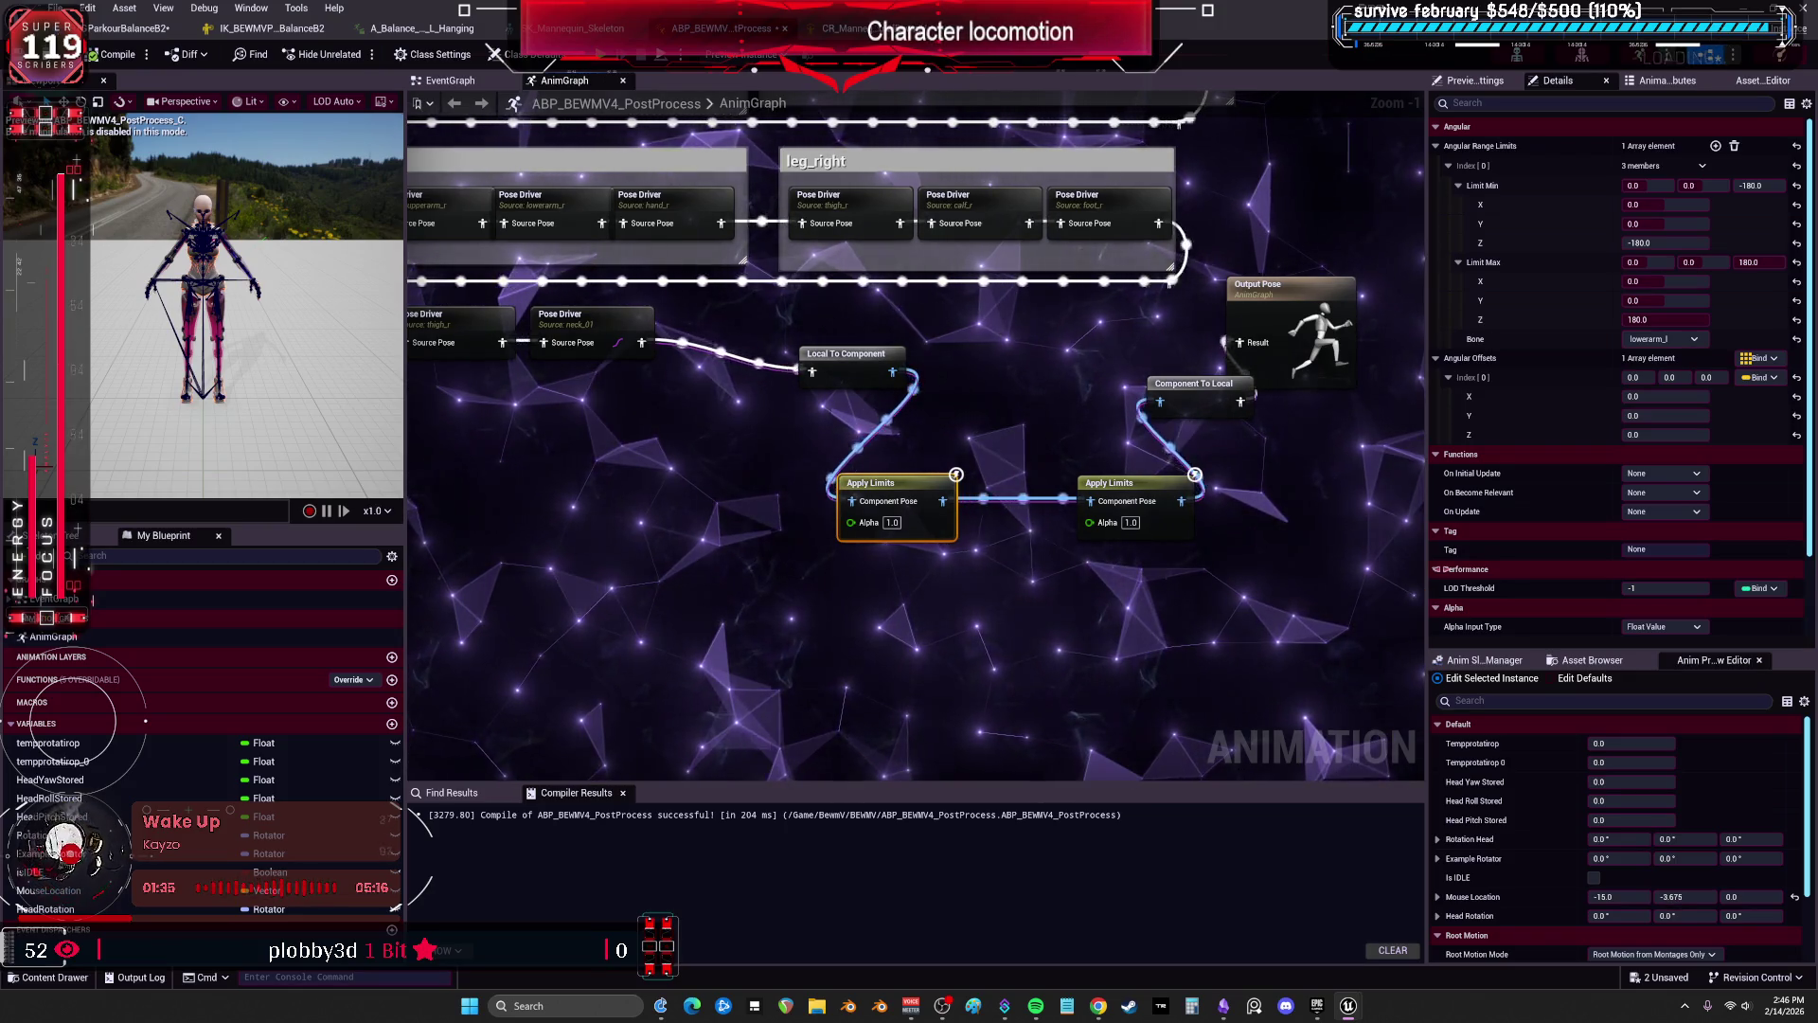
key("Return")
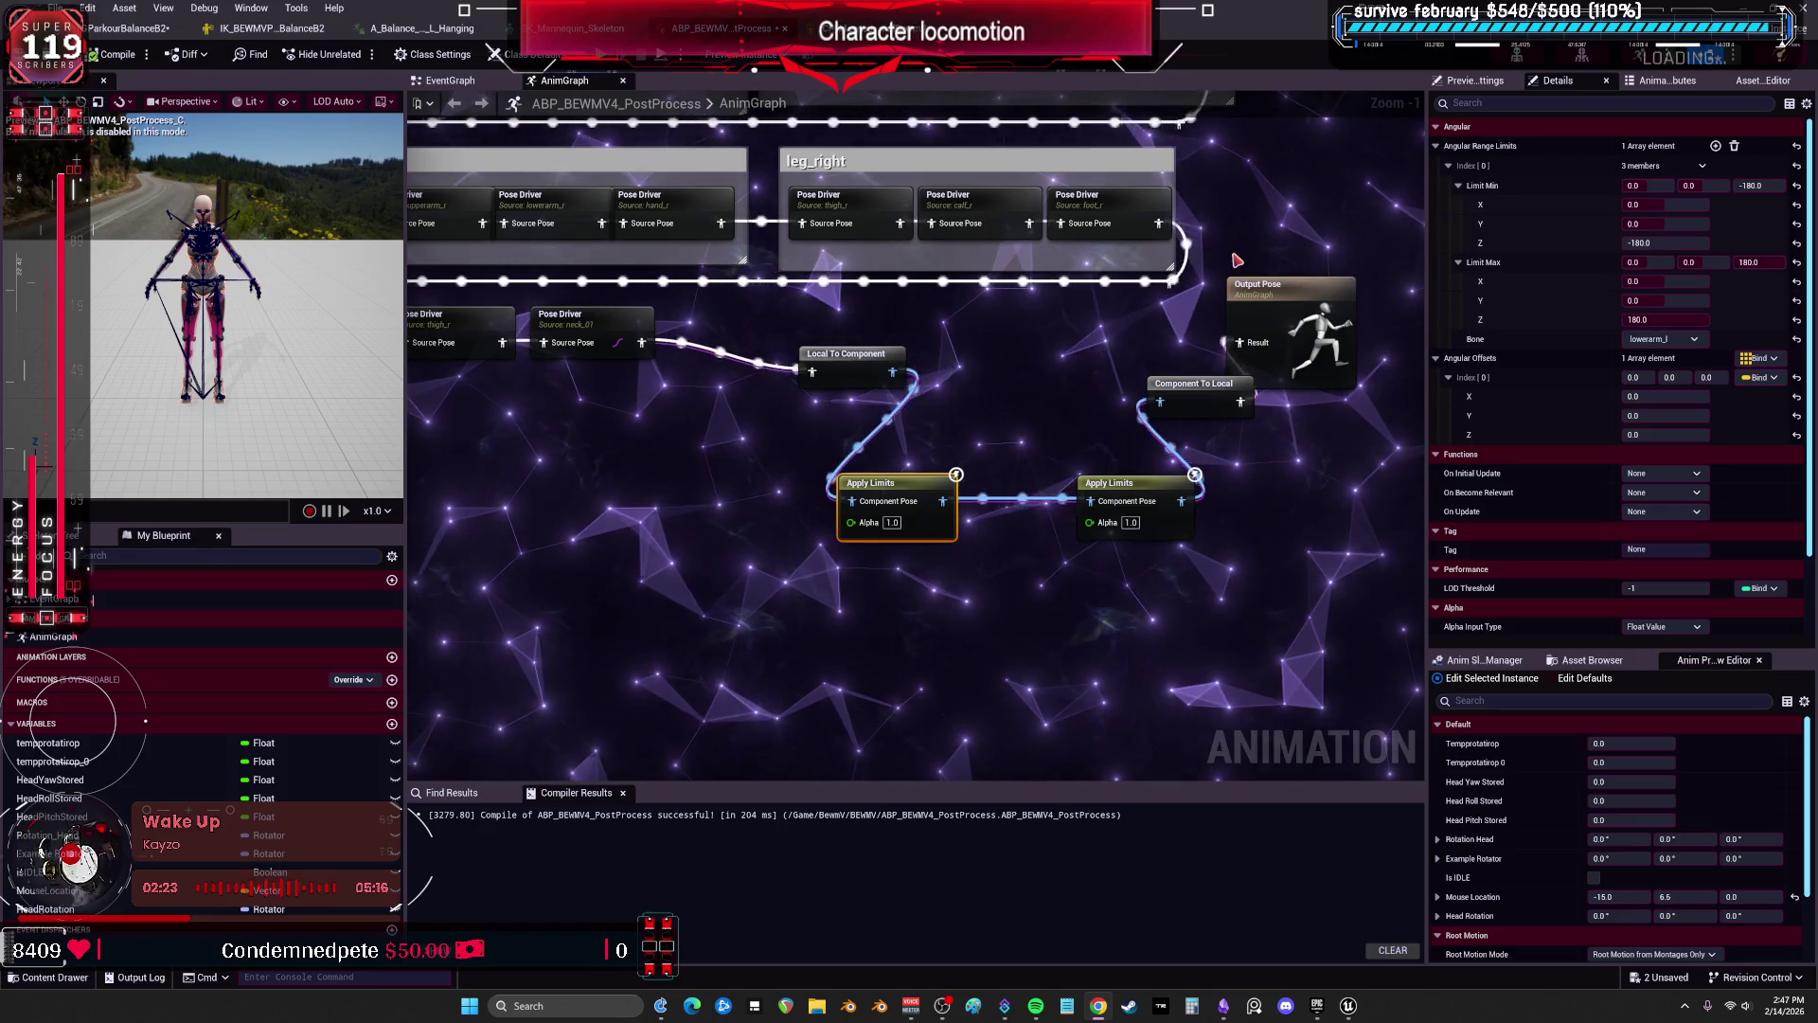
scroll(1569, 368, "down", 3)
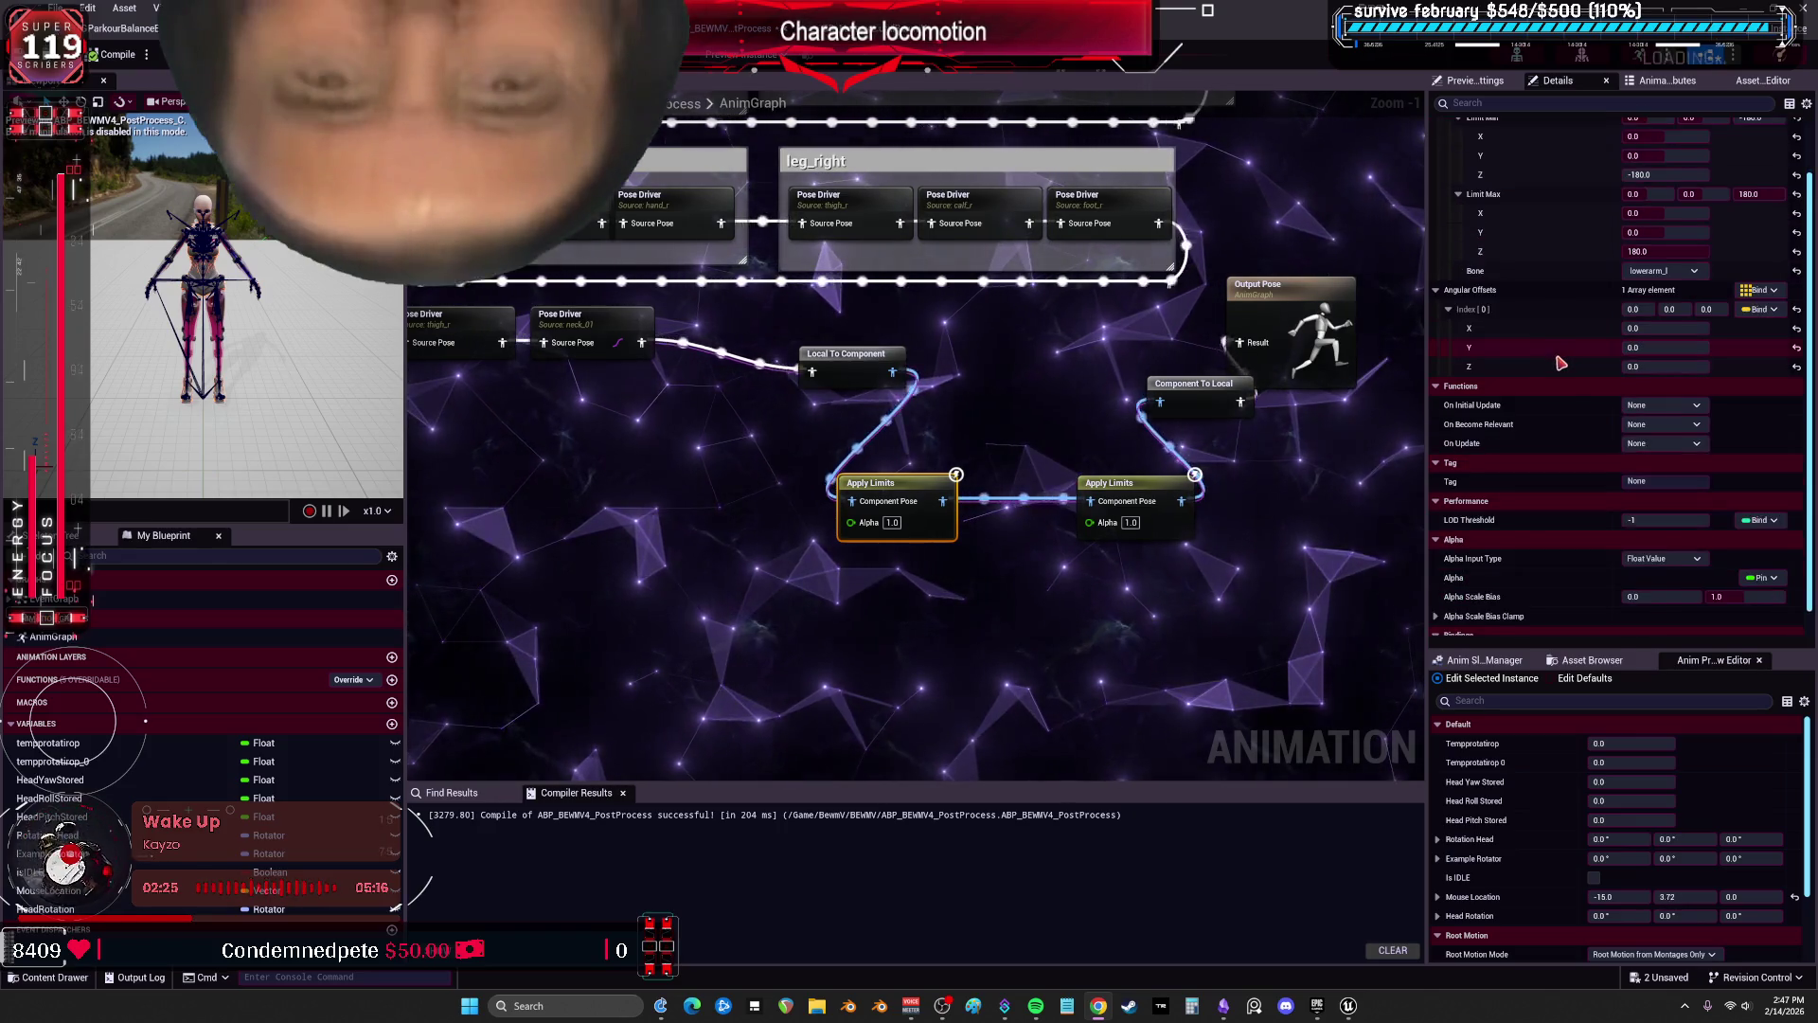
mouse_move(1229, 598)
left_mouse_down()
mouse_move(1089, 516)
mouse_move(891, 461)
mouse_move(898, 361)
left_mouse_up()
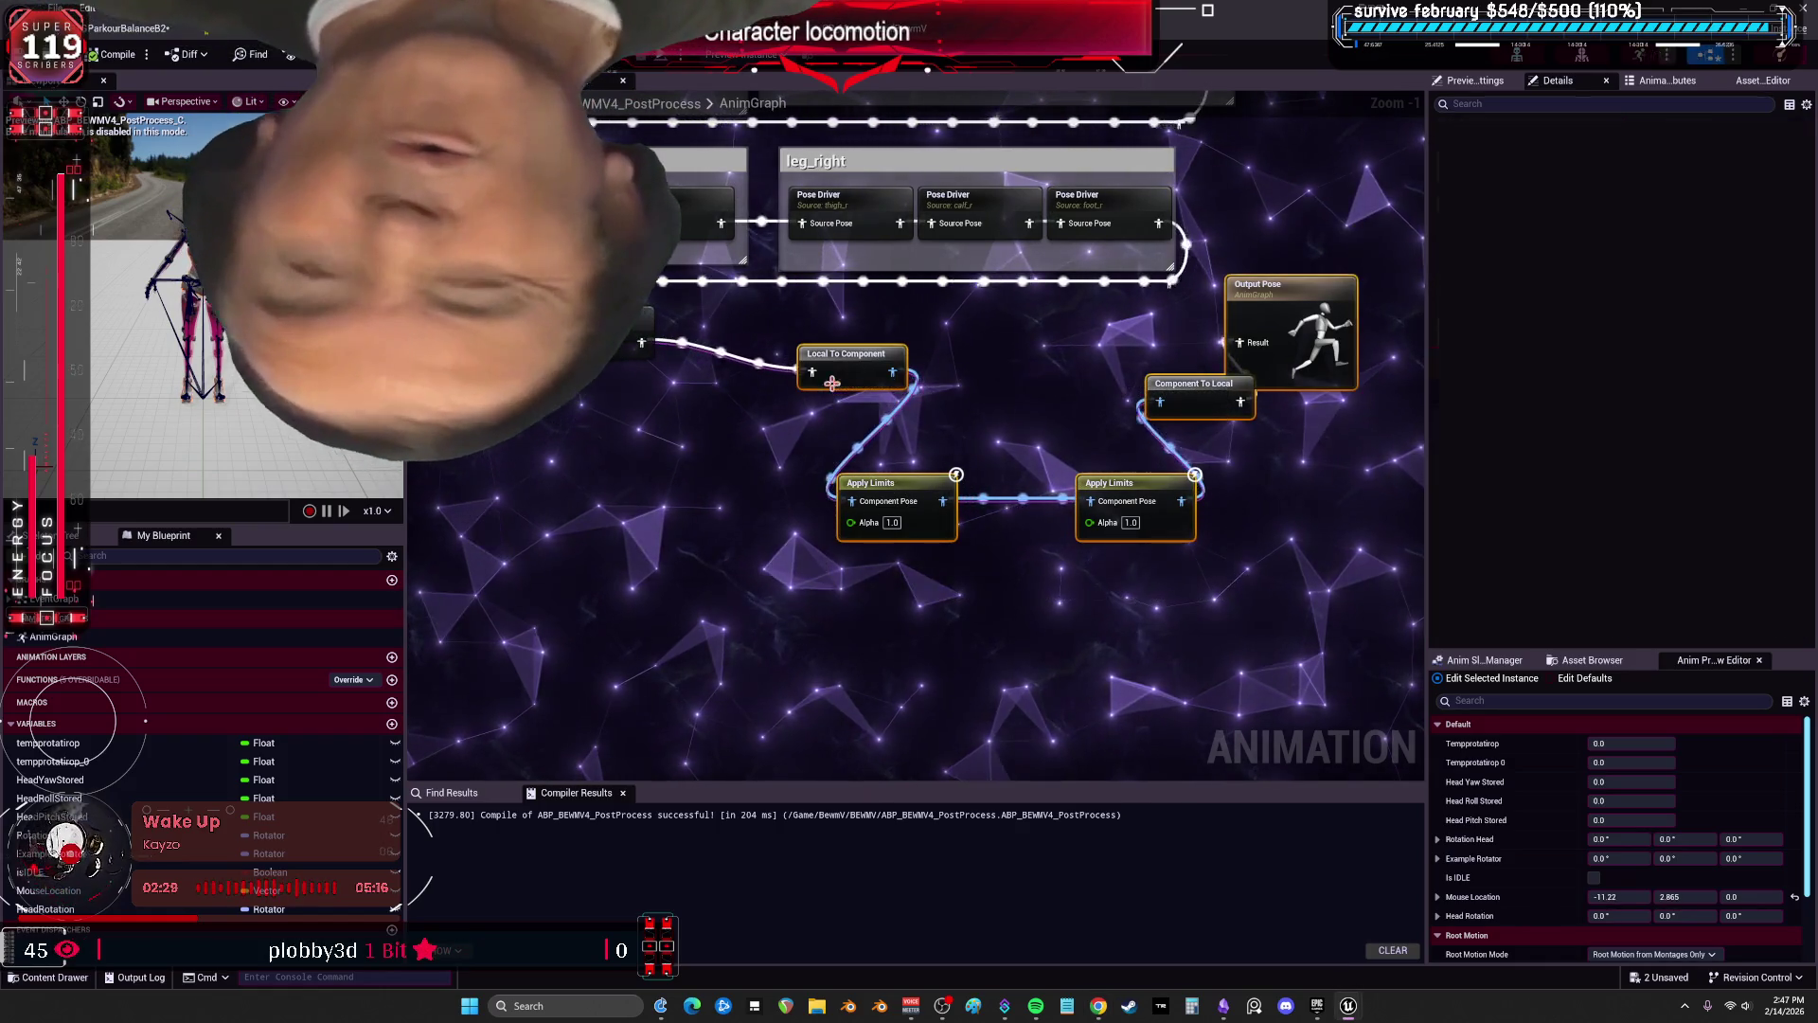
Delete the four limit nodes, wire the Pose Driver straight to Output Pose, and recompile.
key("Delete")
mouse_move(619, 342)
left_mouse_down()
mouse_move(767, 364)
mouse_move(1239, 341)
left_mouse_up()
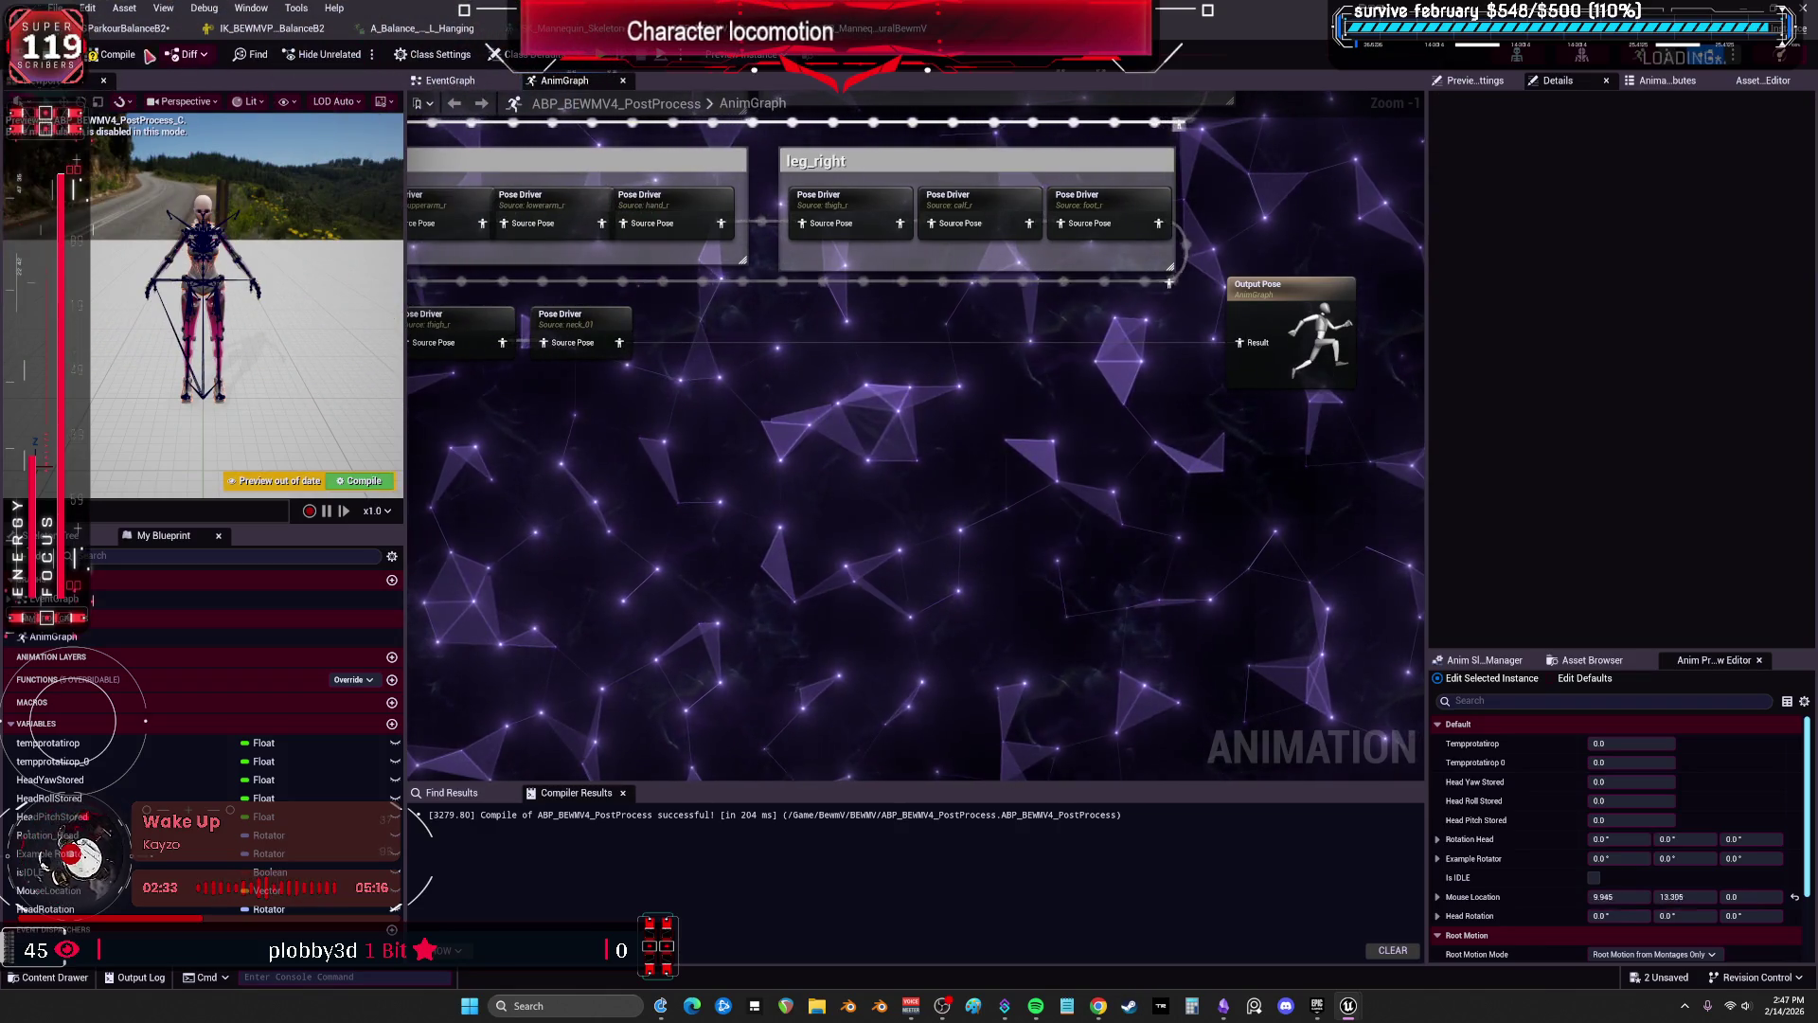
left_click(123, 55)
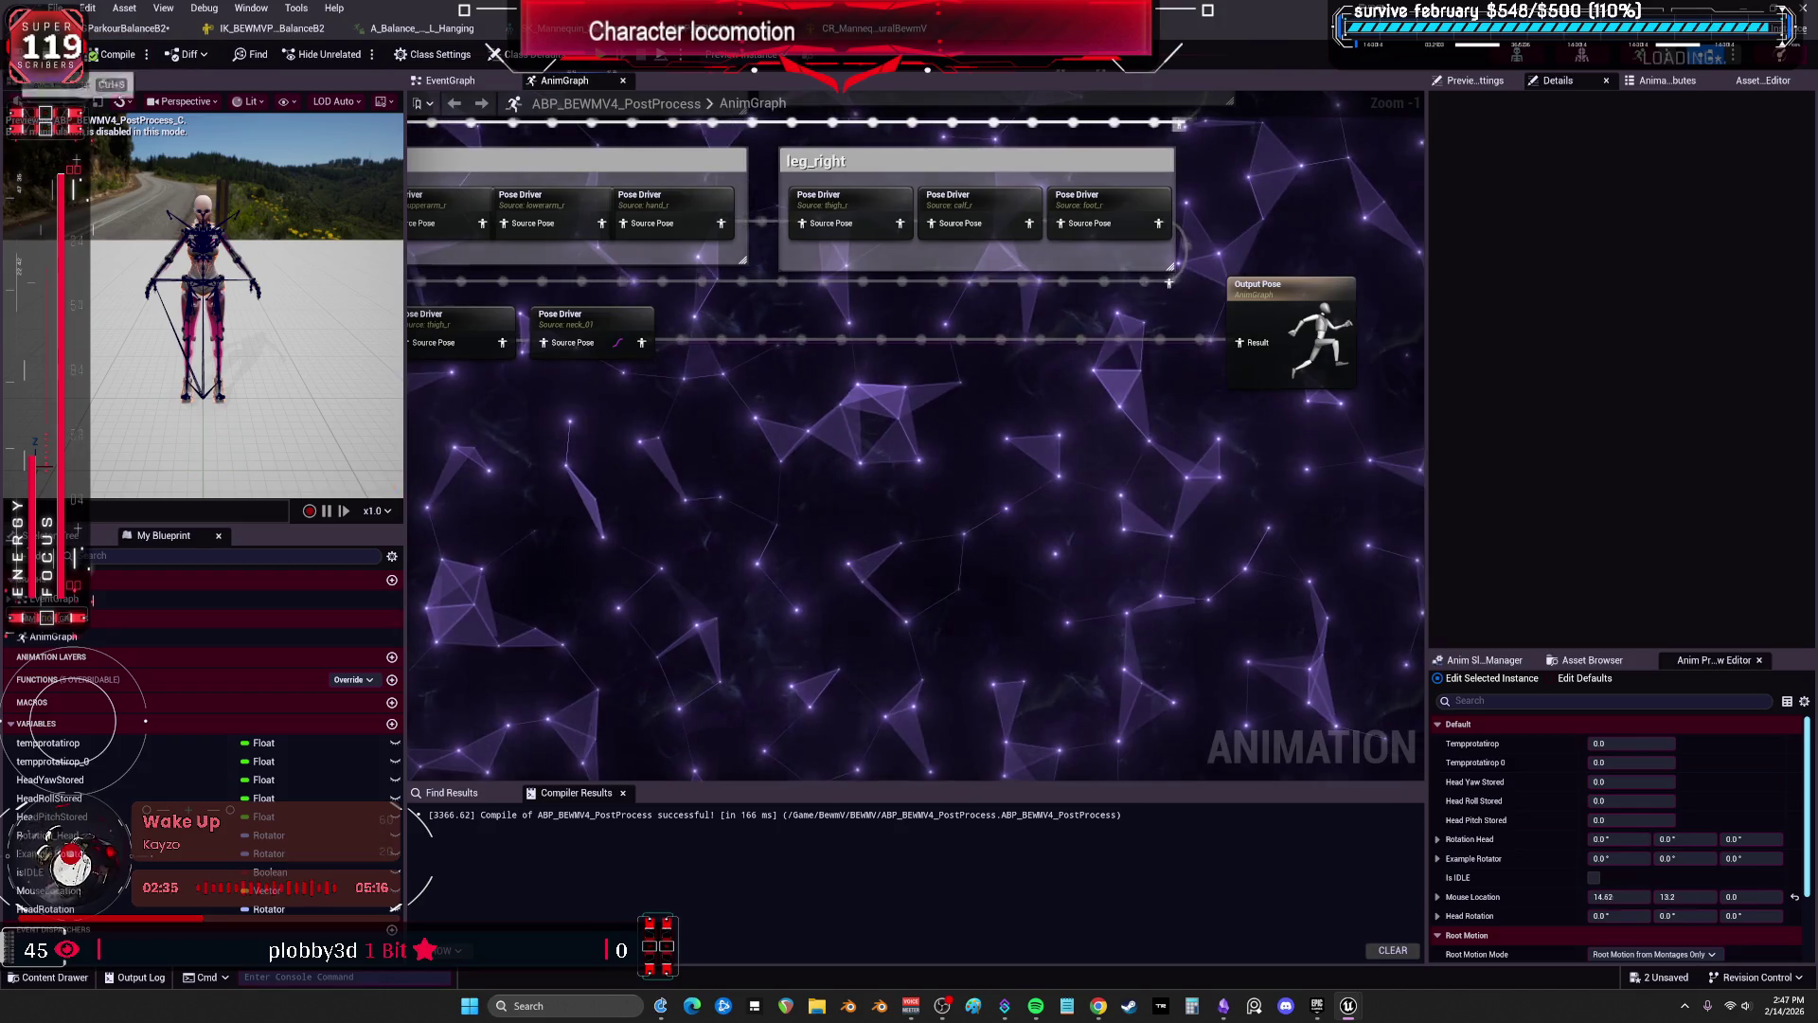
left_click(426, 28)
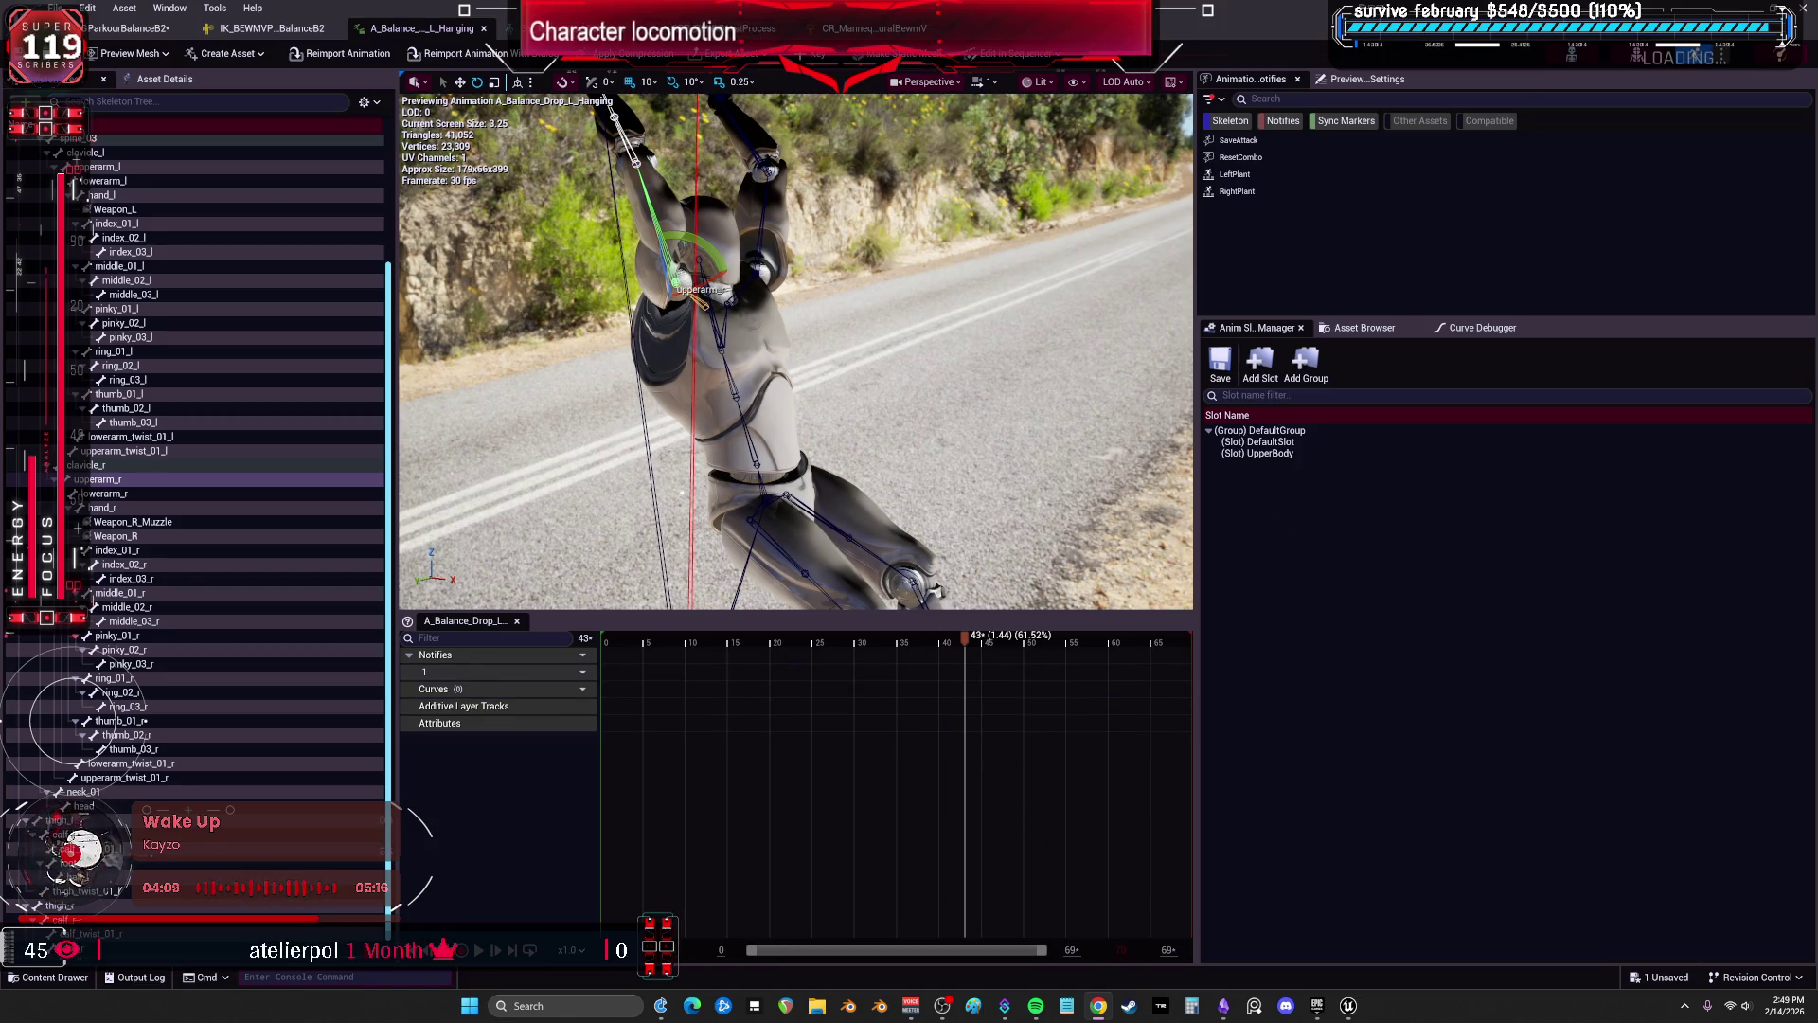
Inspect upperarm_r at frame 43 (rotation about -118.41, 46.66, -4.48), then close the hanging animation.
left_click_drag(1202, 580, 1538, 568)
mouse_move(714, 191)
left_mouse_down()
mouse_move(681, 255)
mouse_move(757, 142)
left_mouse_up()
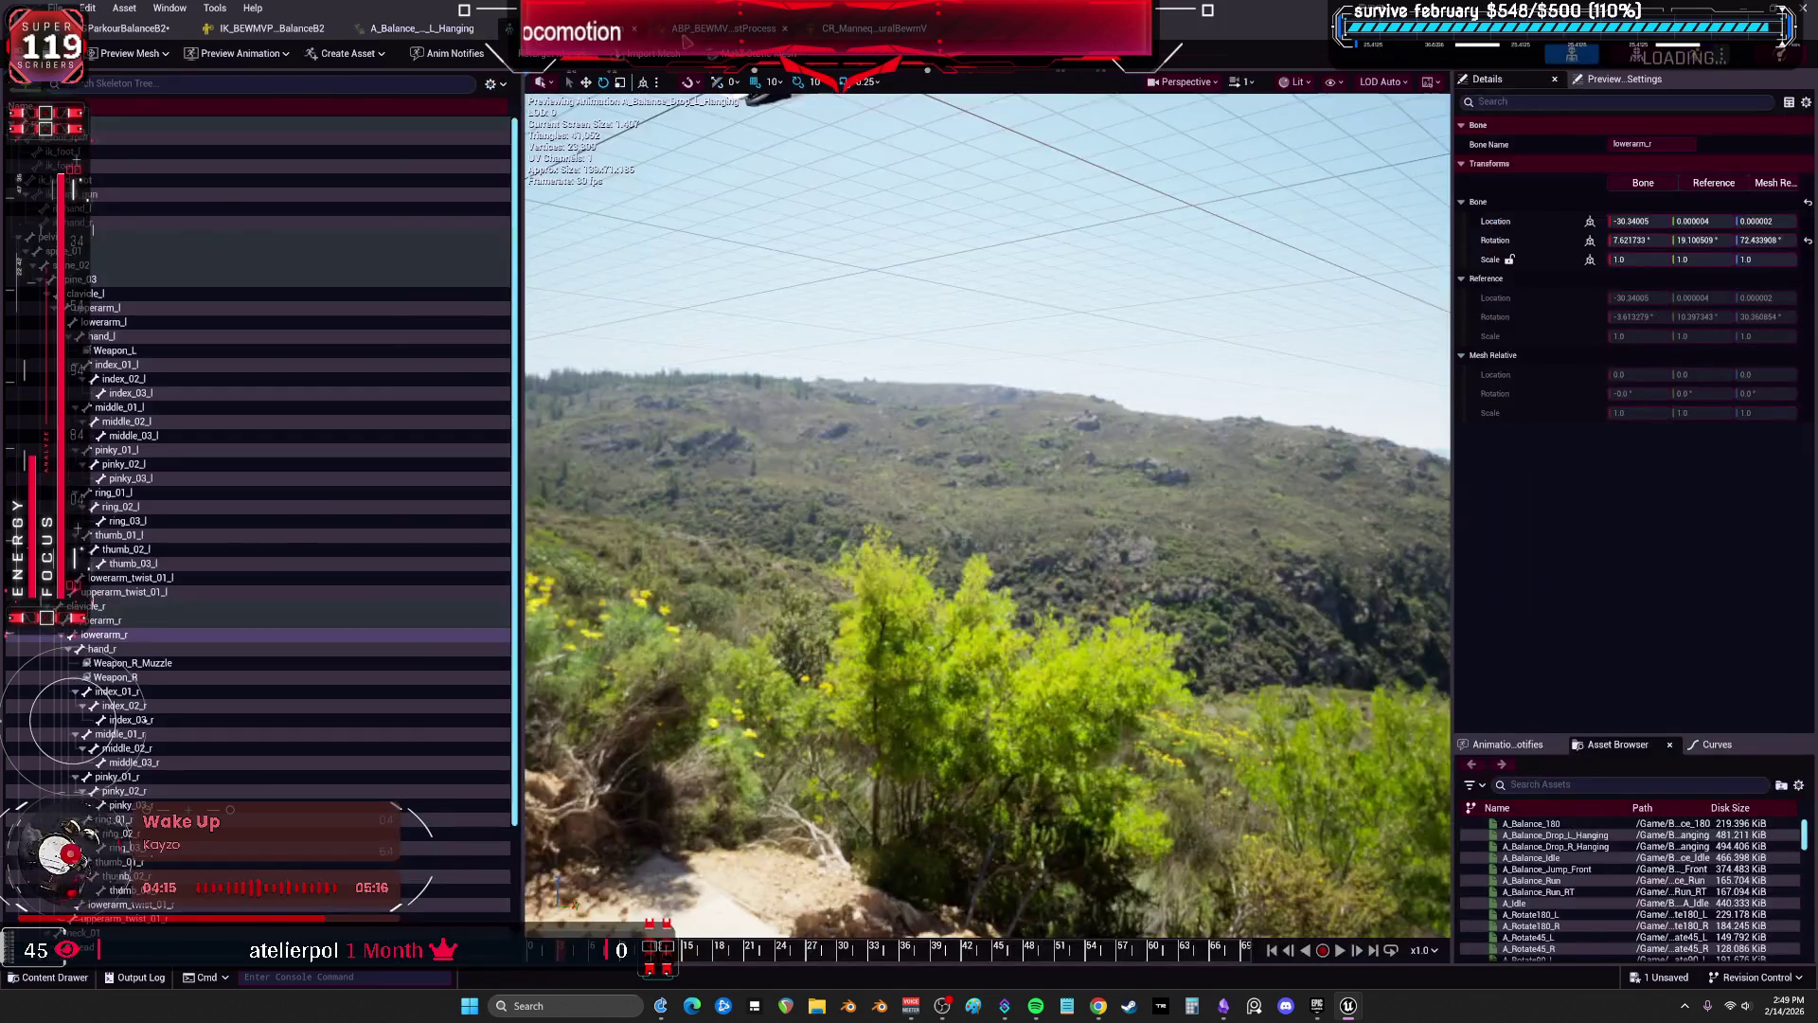
left_click(872, 28)
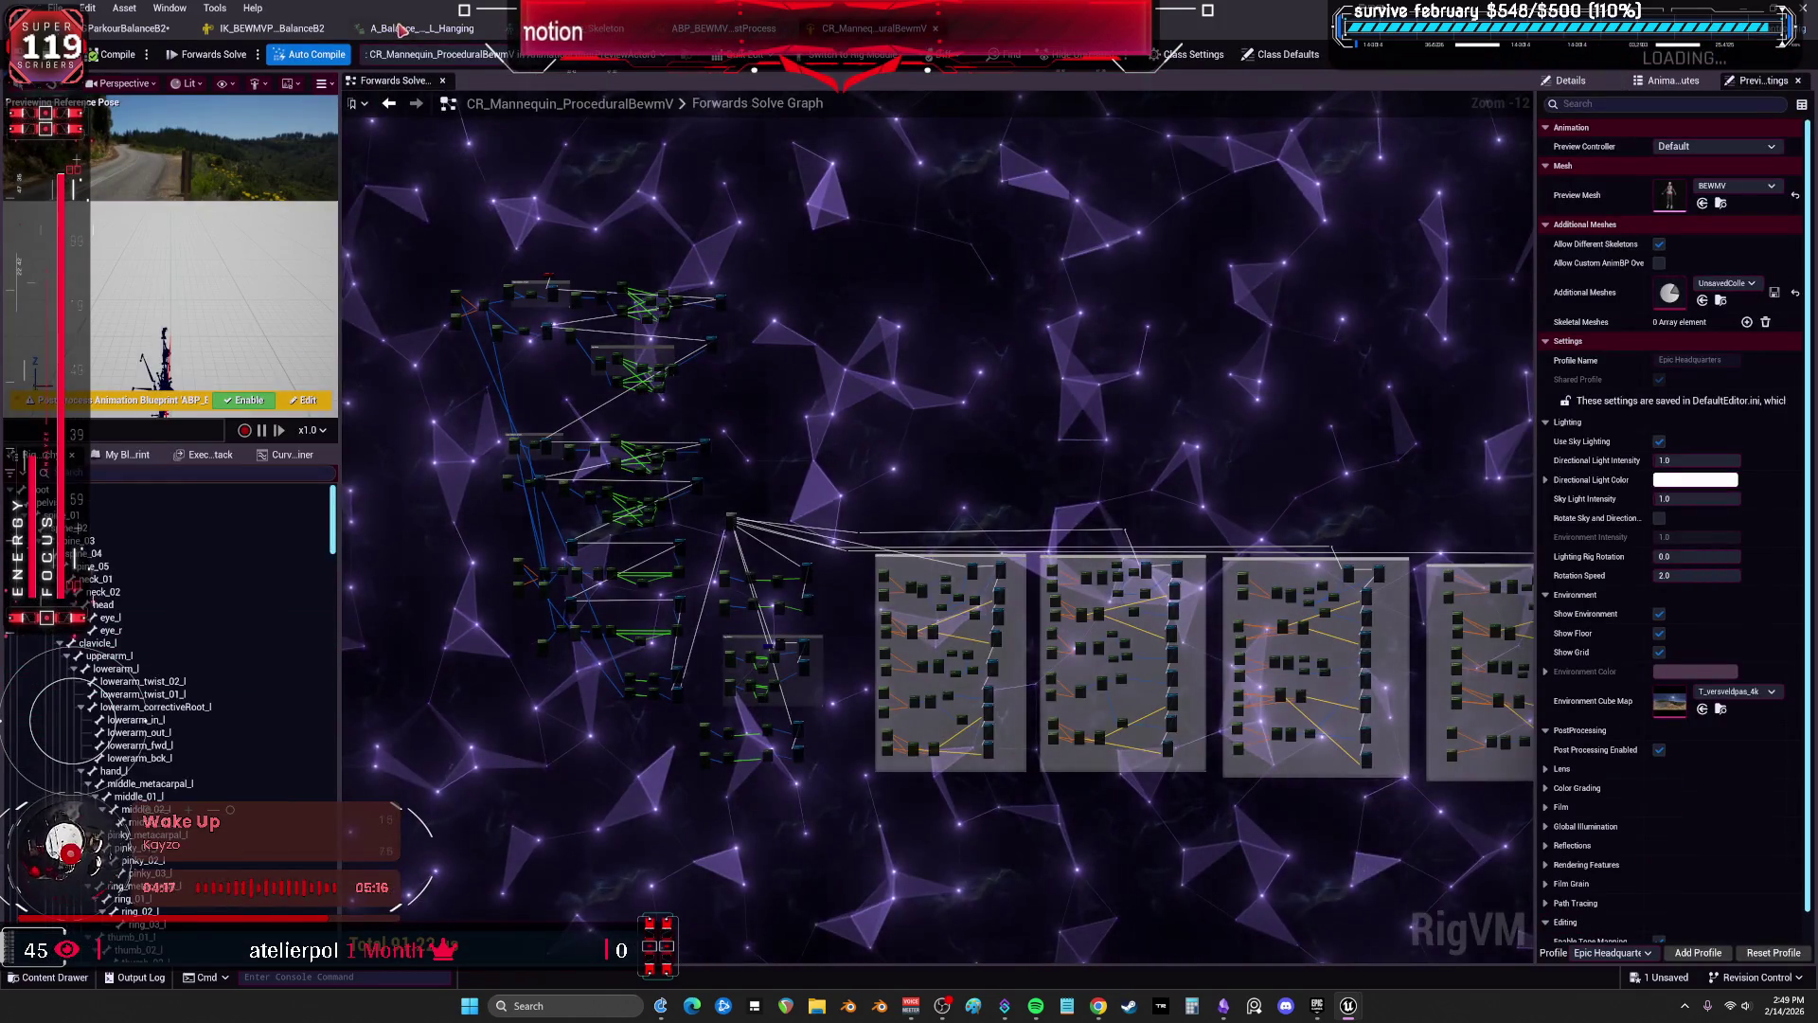
left_click(417, 29)
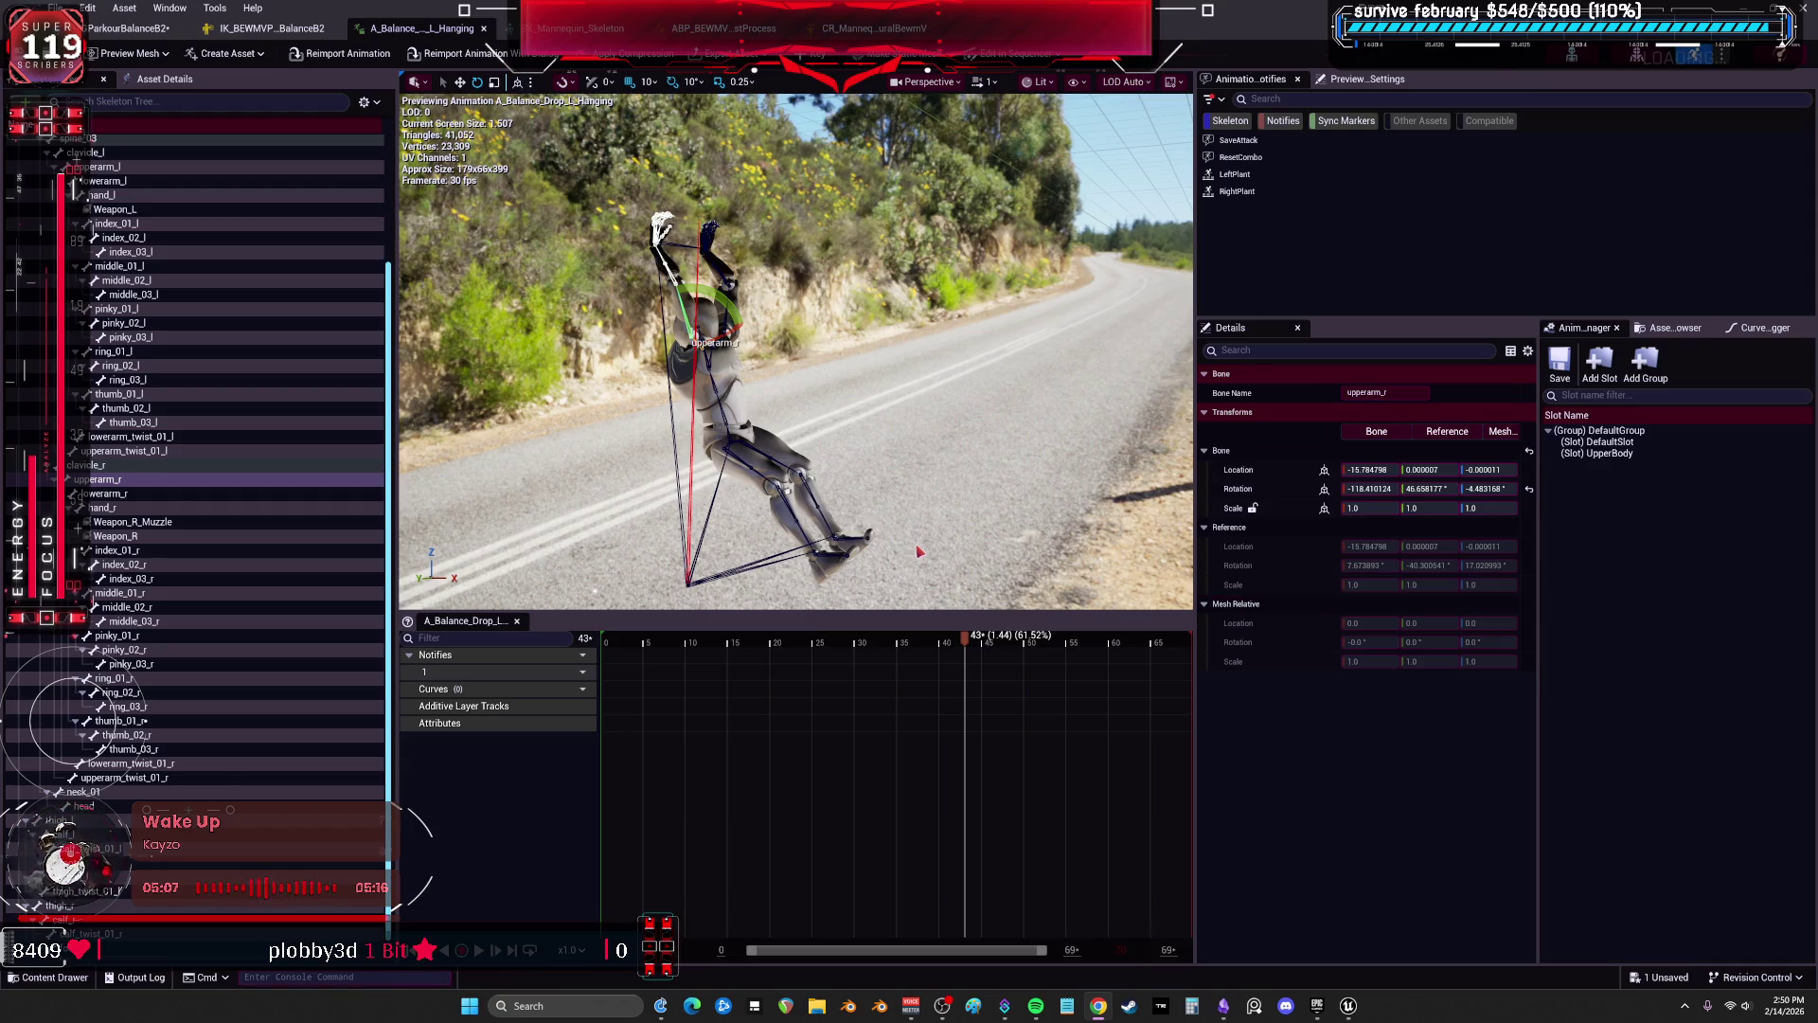
left_click(483, 29)
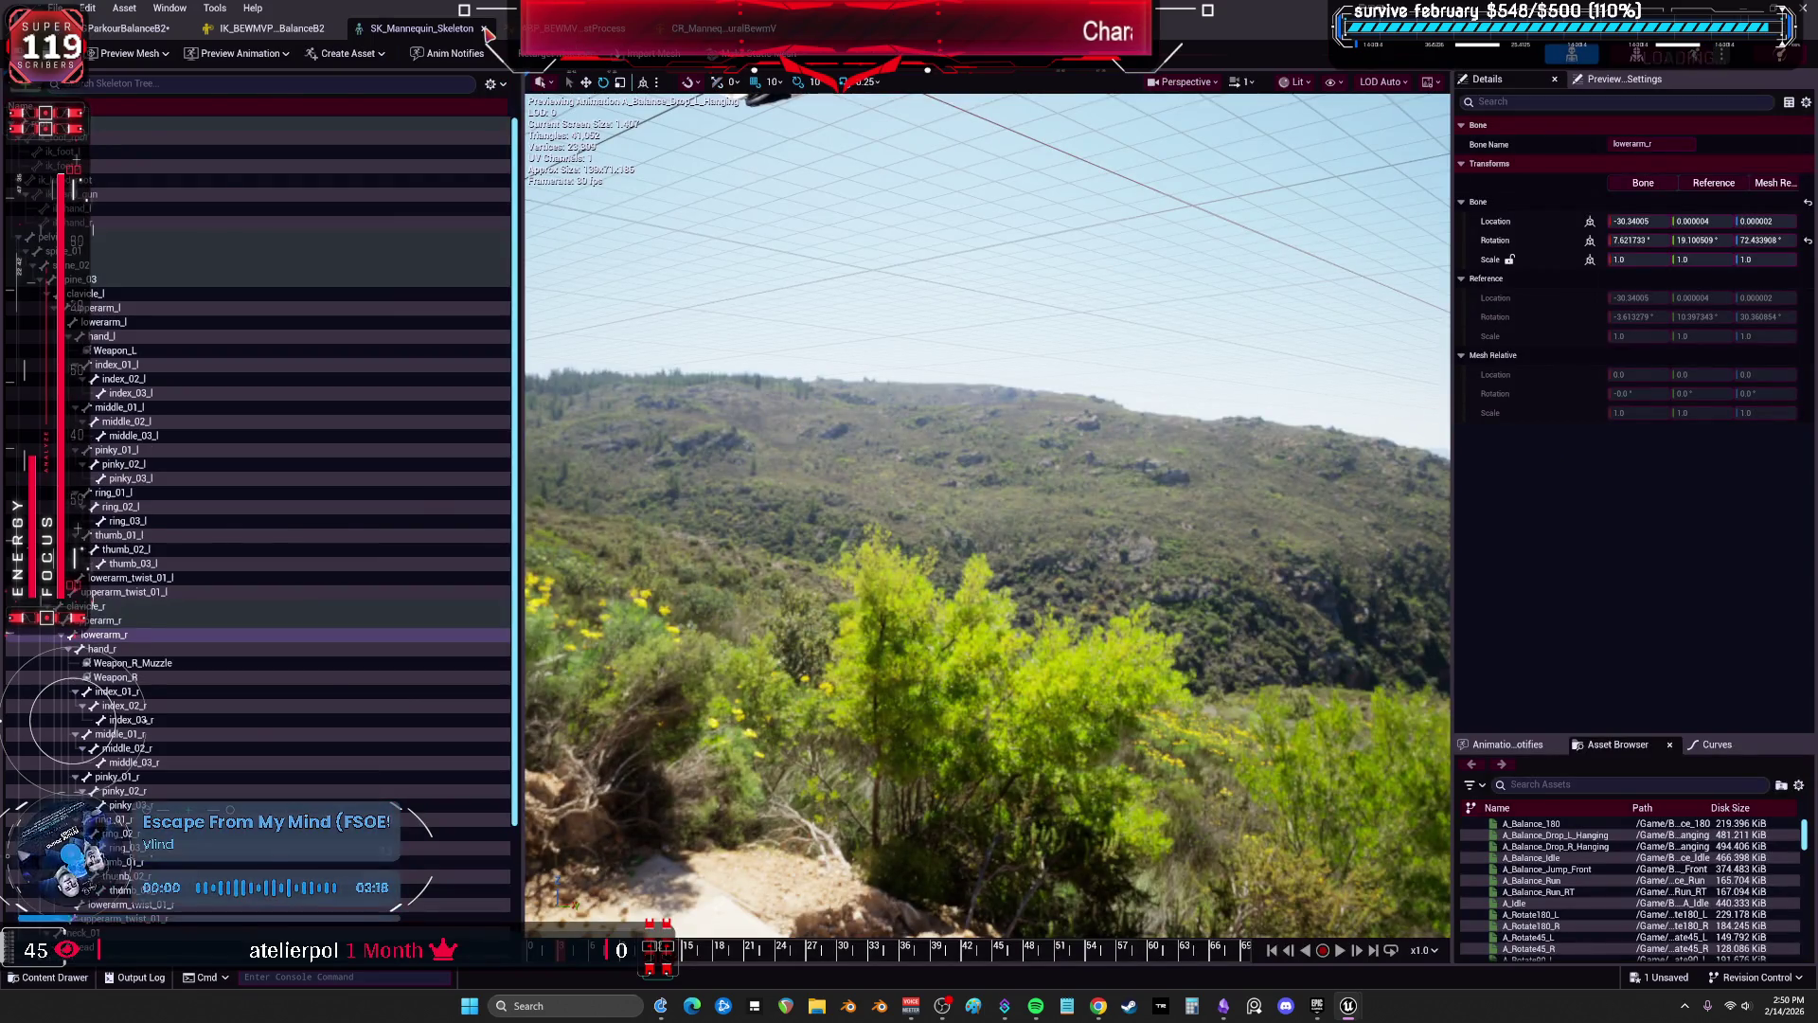
Close the skeleton and control rig editors and show the IK Rig hierarchy as a bone tree.
left_click(484, 28)
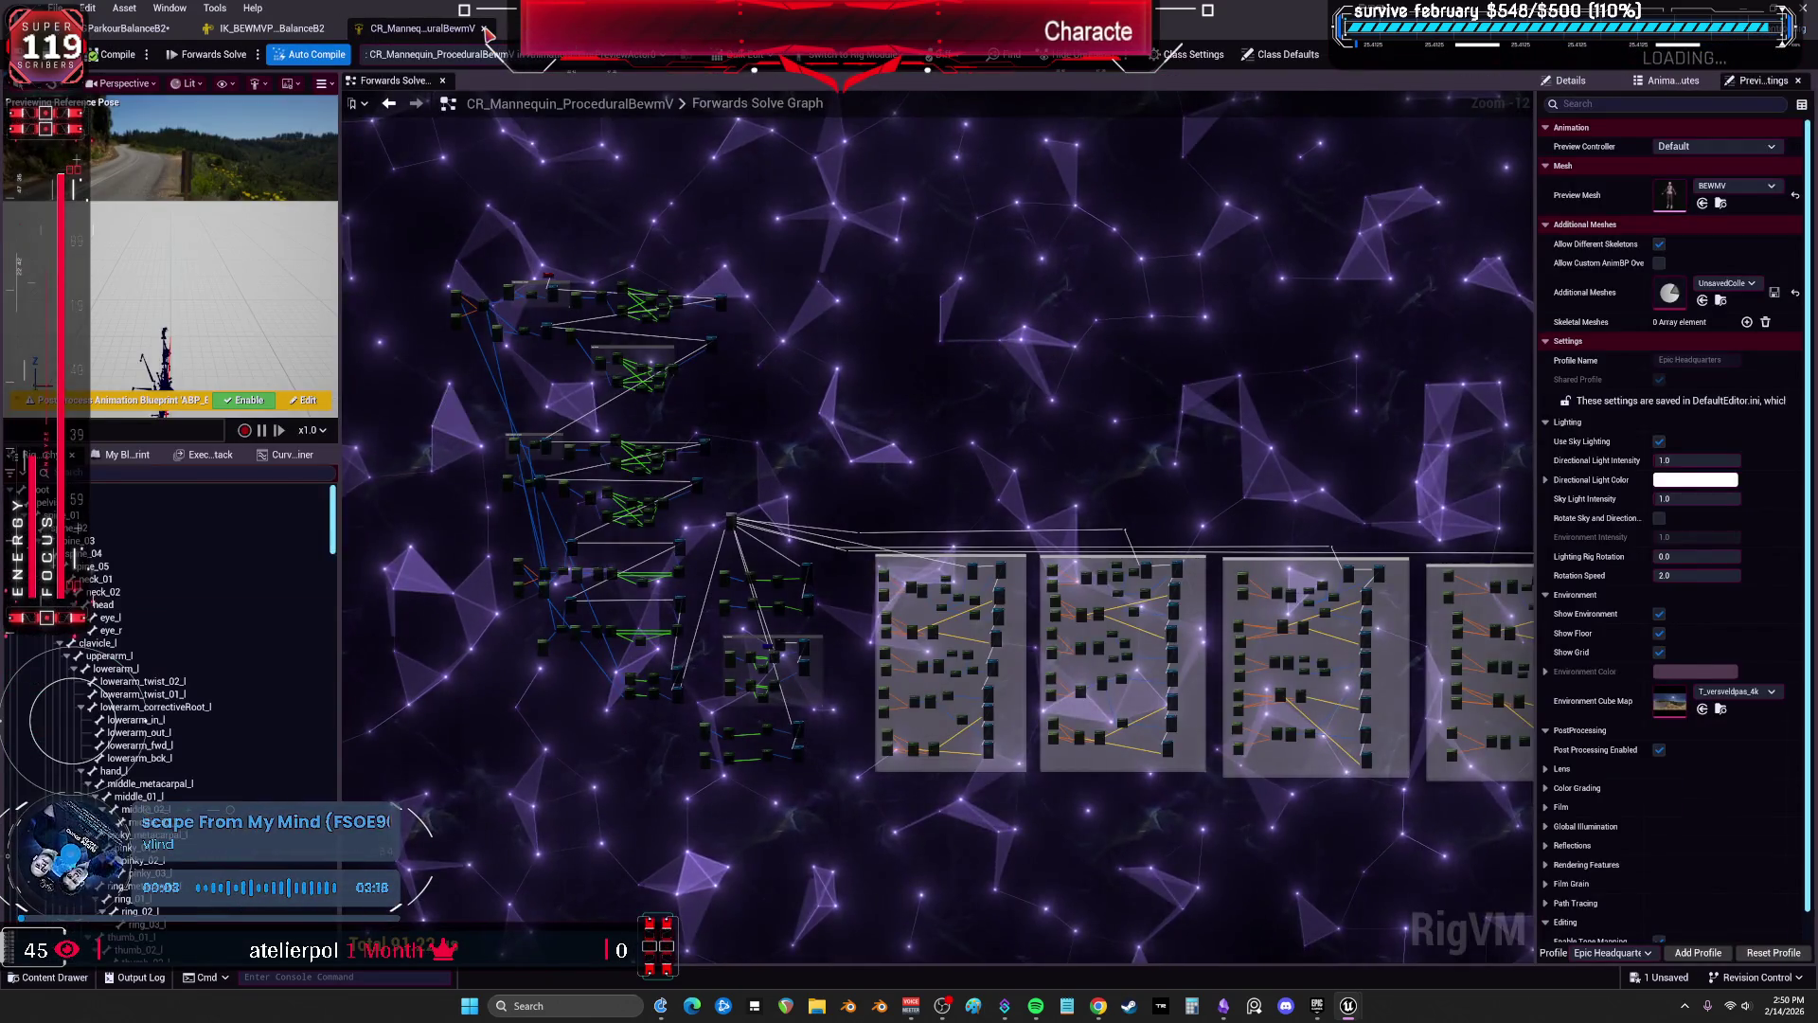
left_click(484, 28)
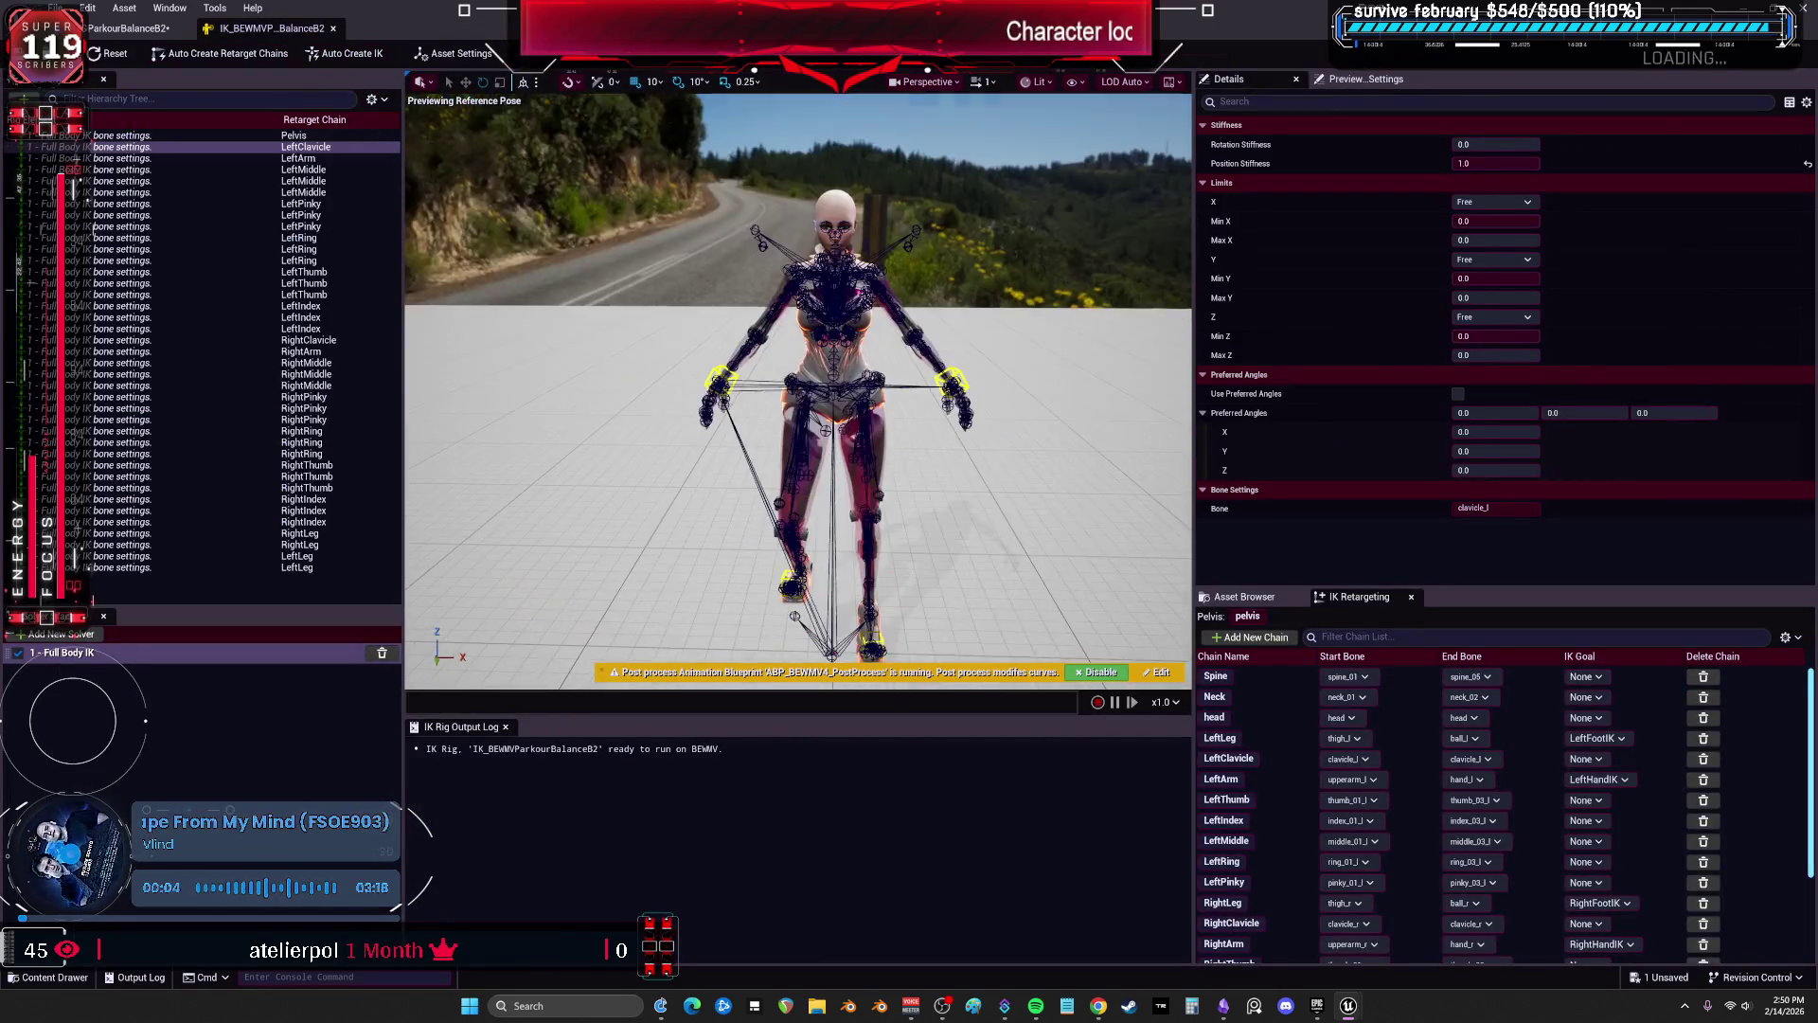
scroll(1063, 581, "up", 10)
scroll(961, 436, "down", 10)
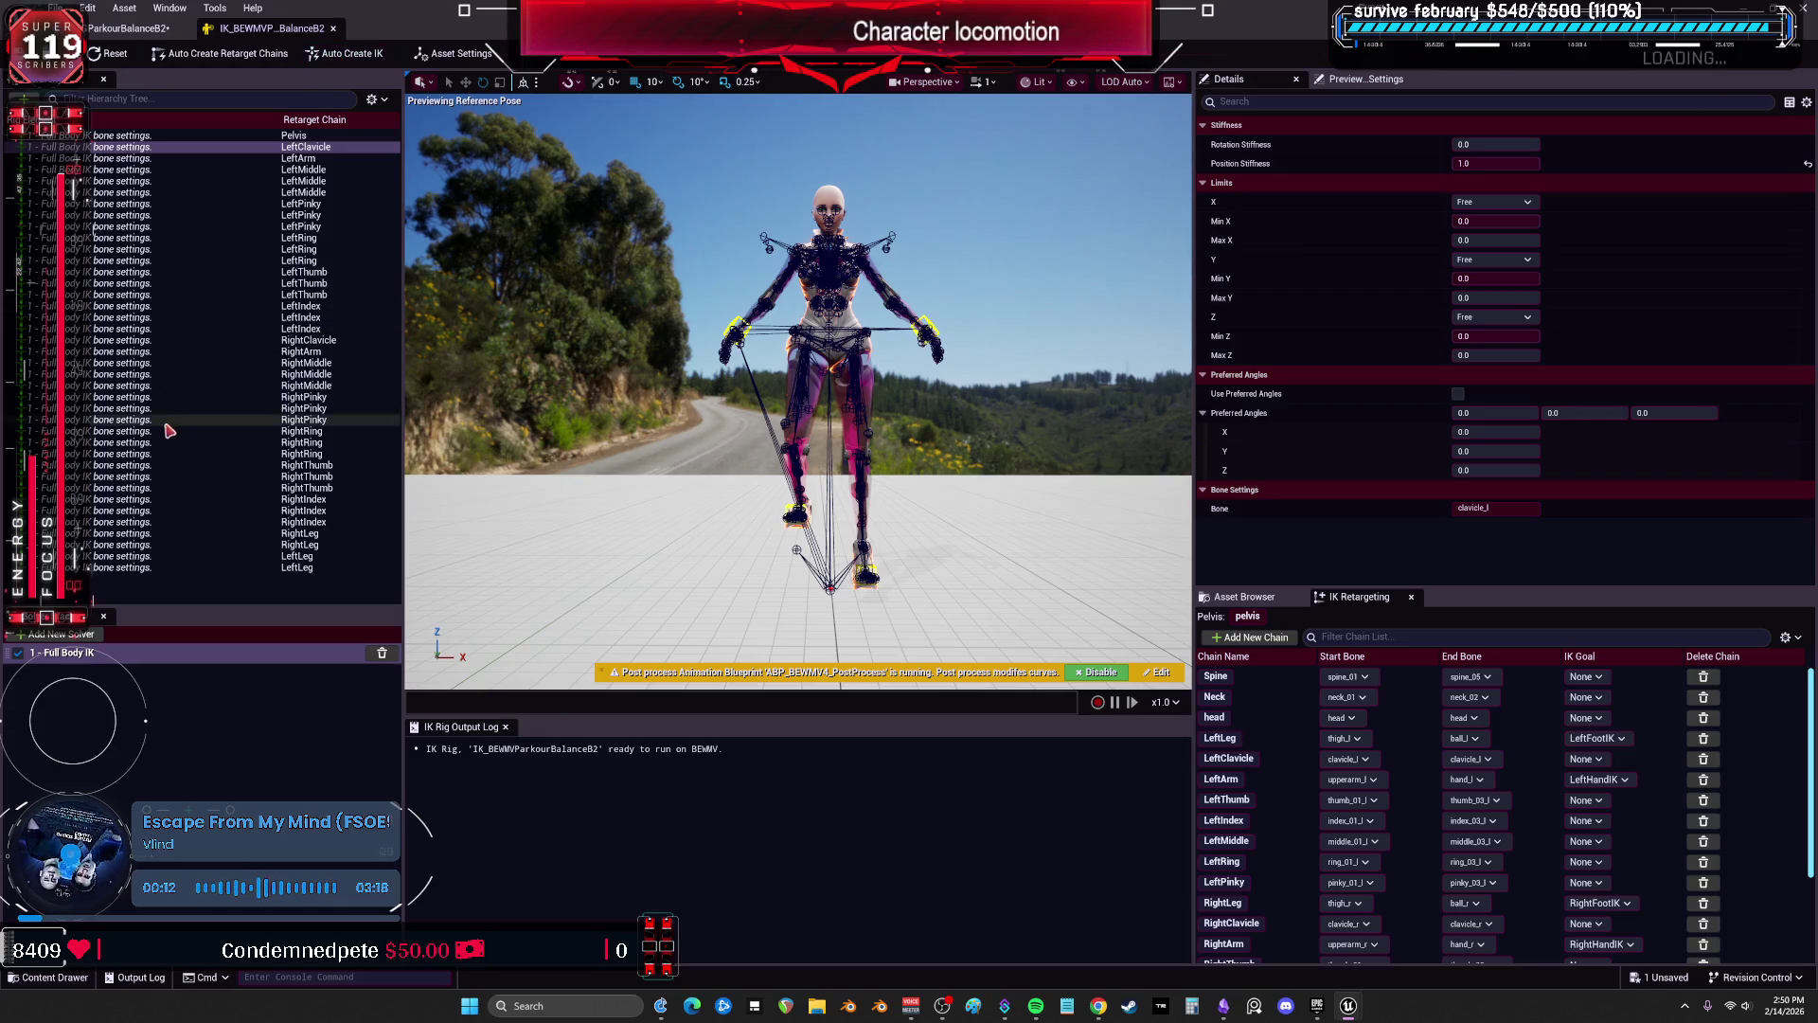
left_click(267, 352, "shift")
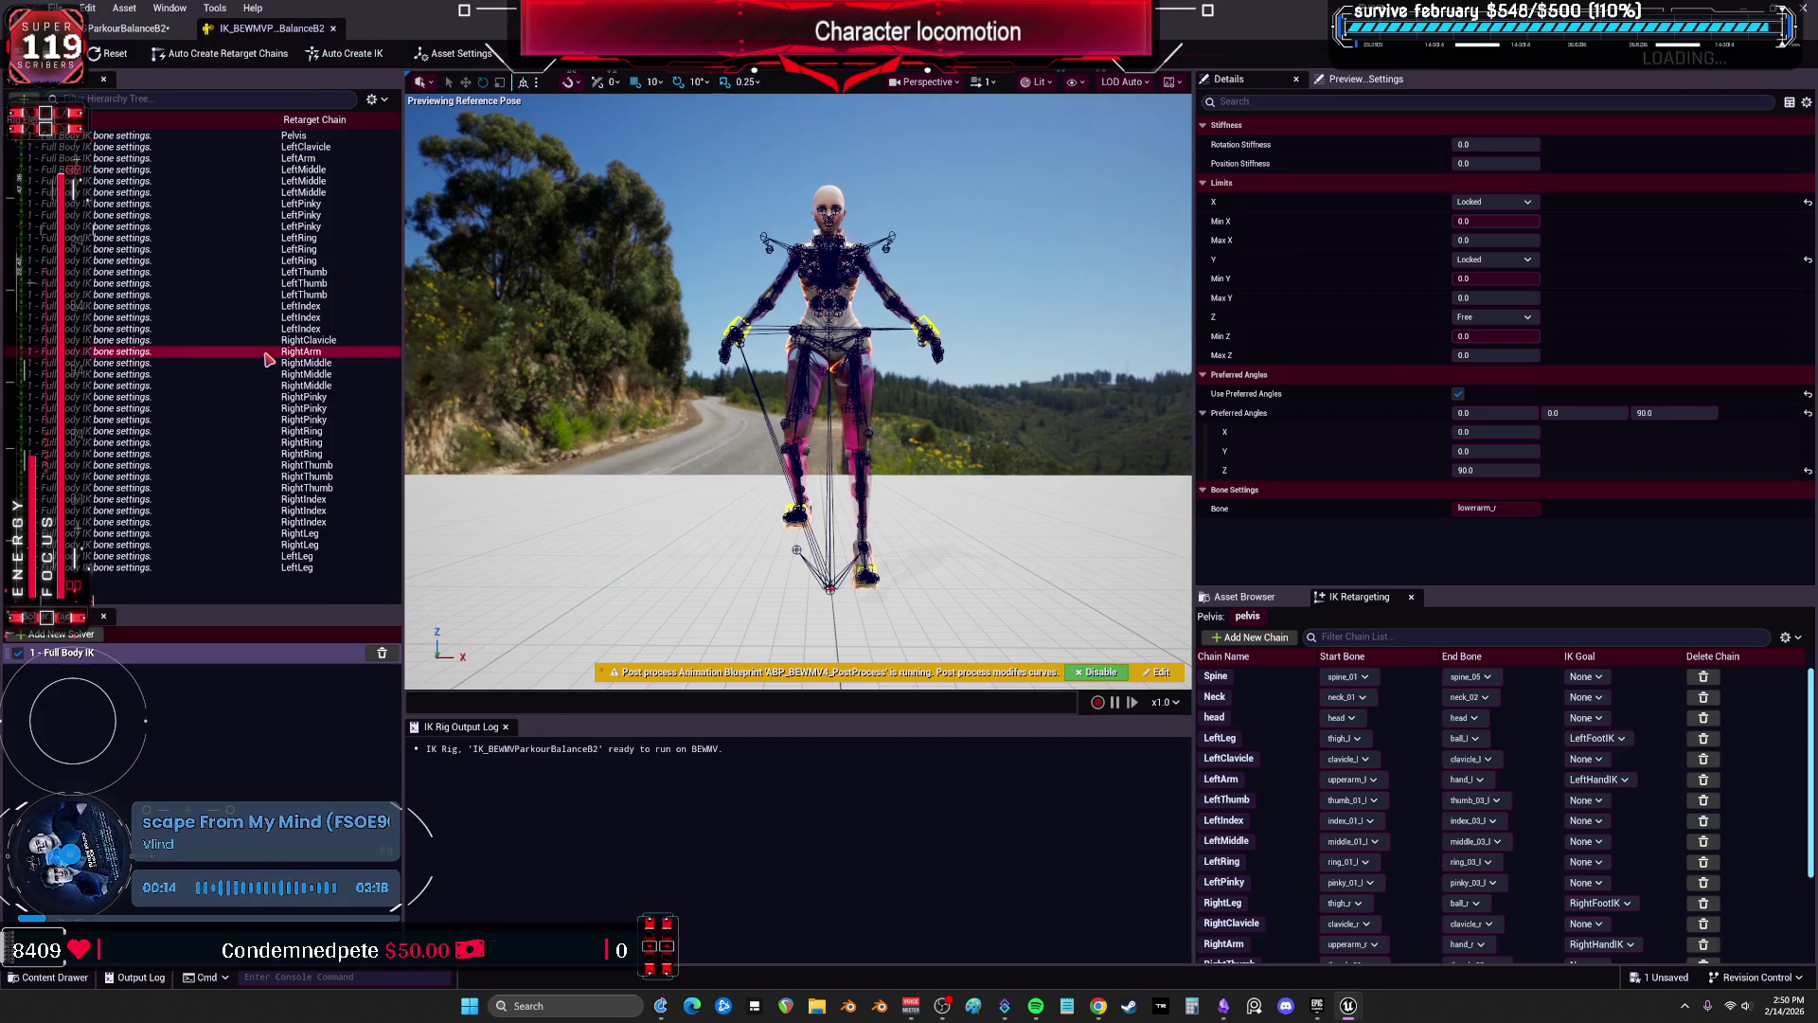
left_click(371, 98)
left_click(390, 142)
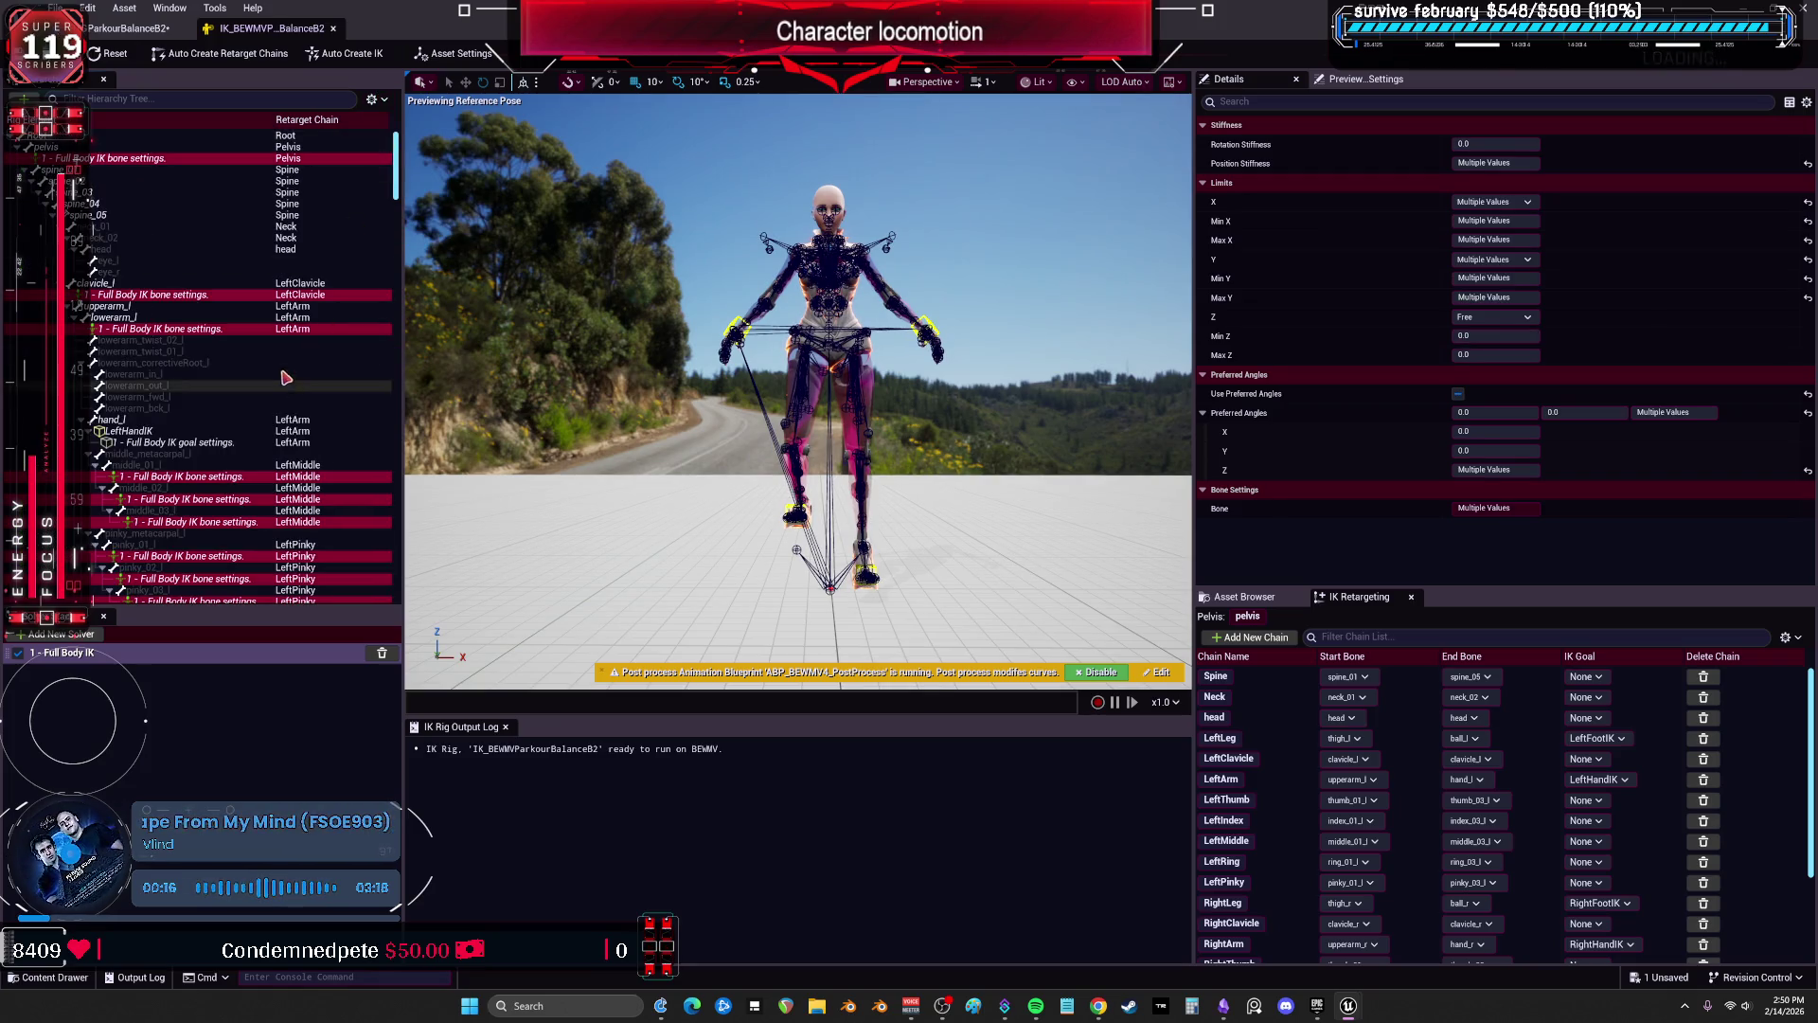
Set Rotation Stiffness to 1.0 in lowerarm_l's Full Body IK bone settings.
left_click(123, 306)
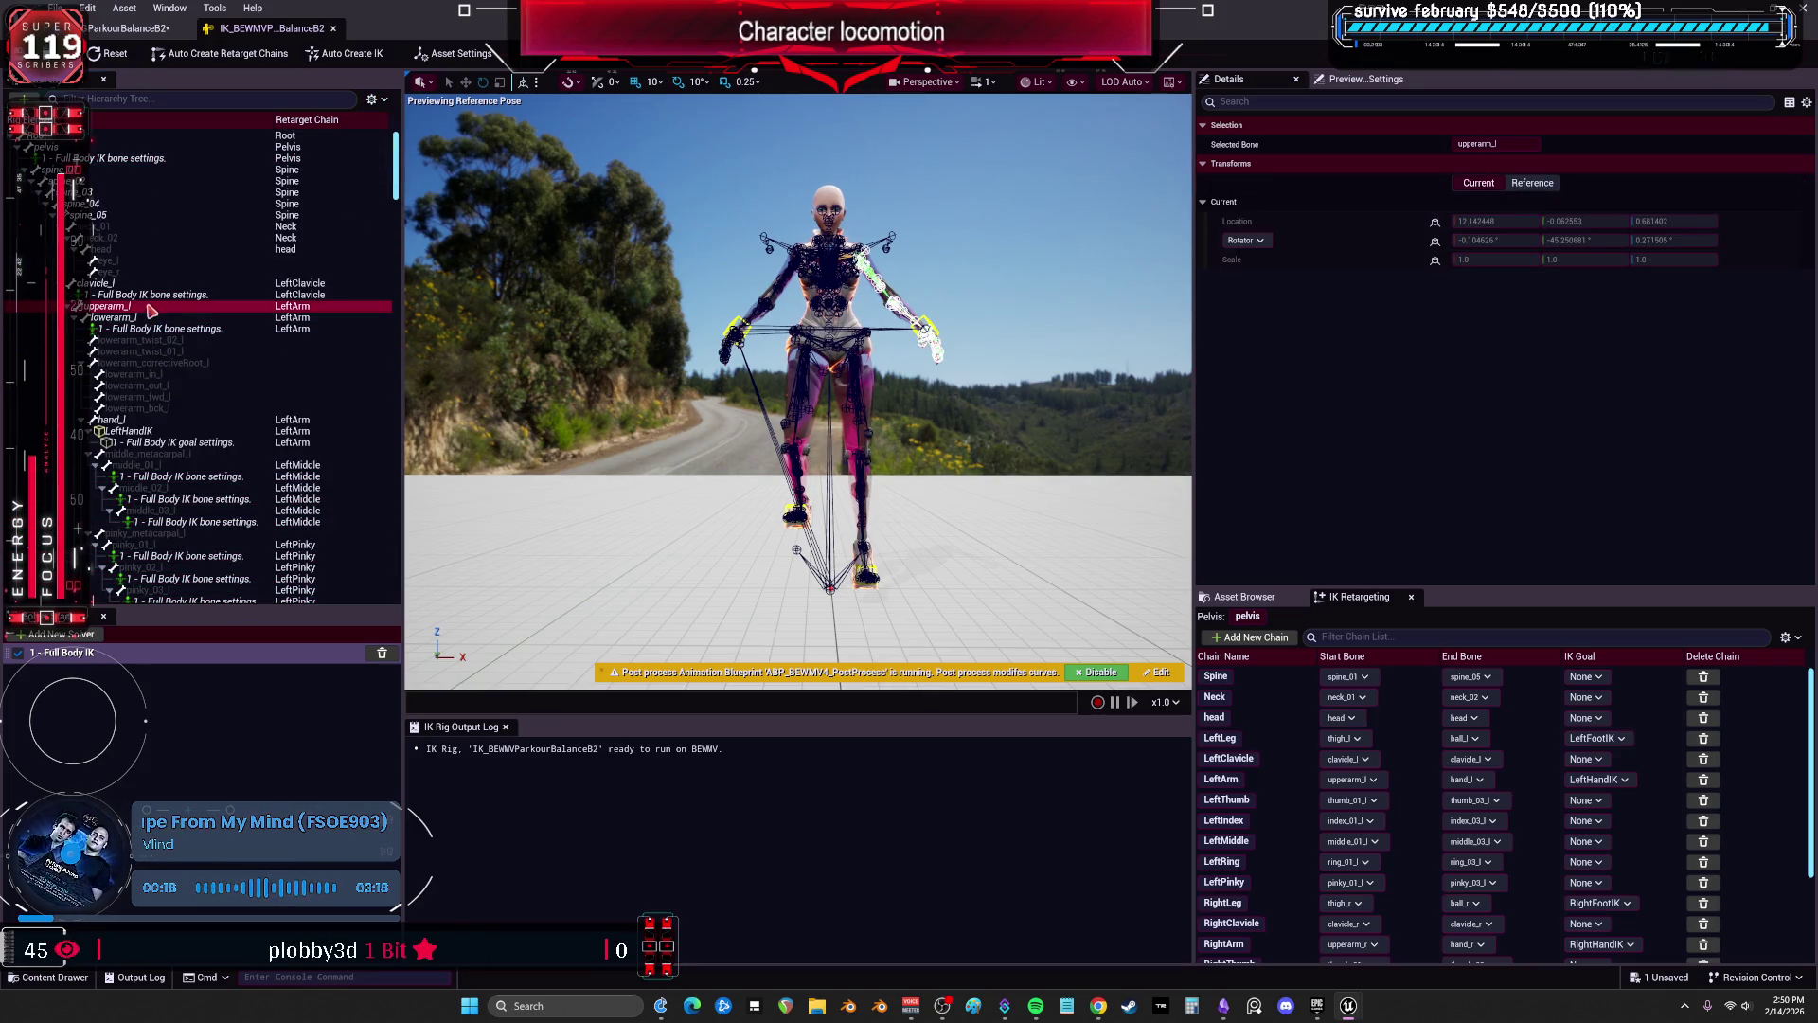
left_click(142, 318)
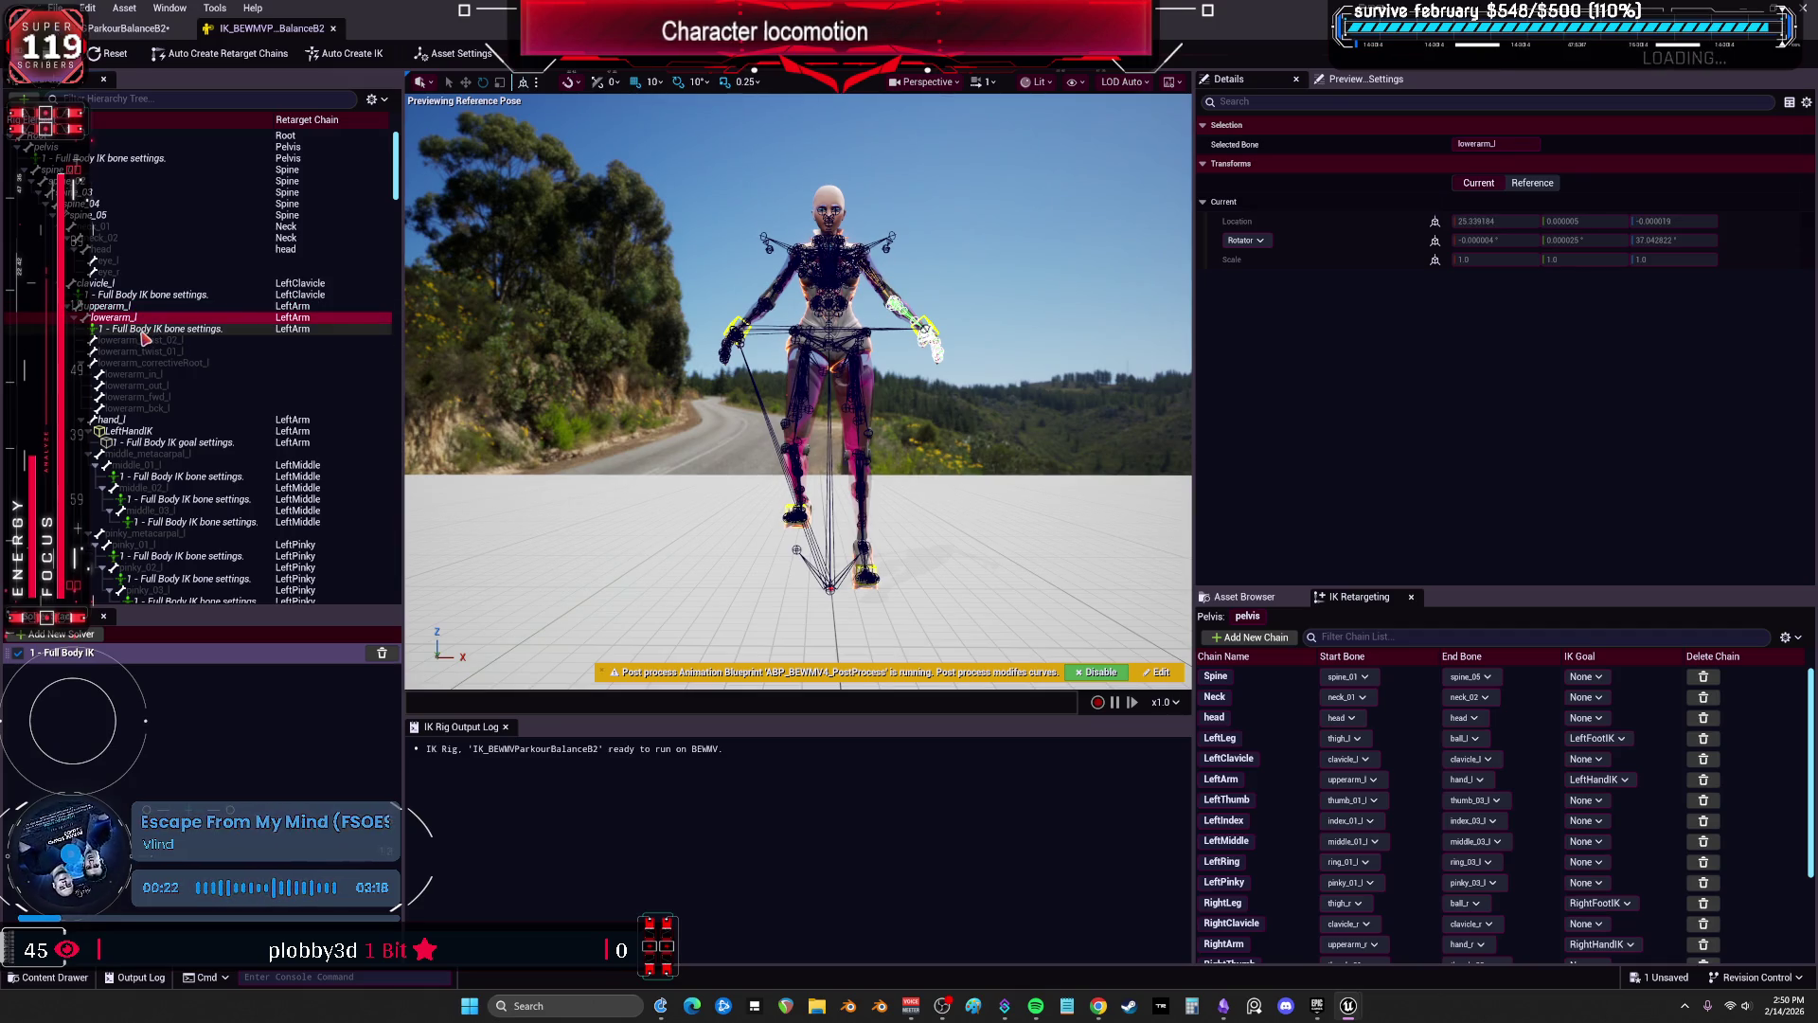
left_click(141, 329)
left_click(126, 319)
right_click(125, 319)
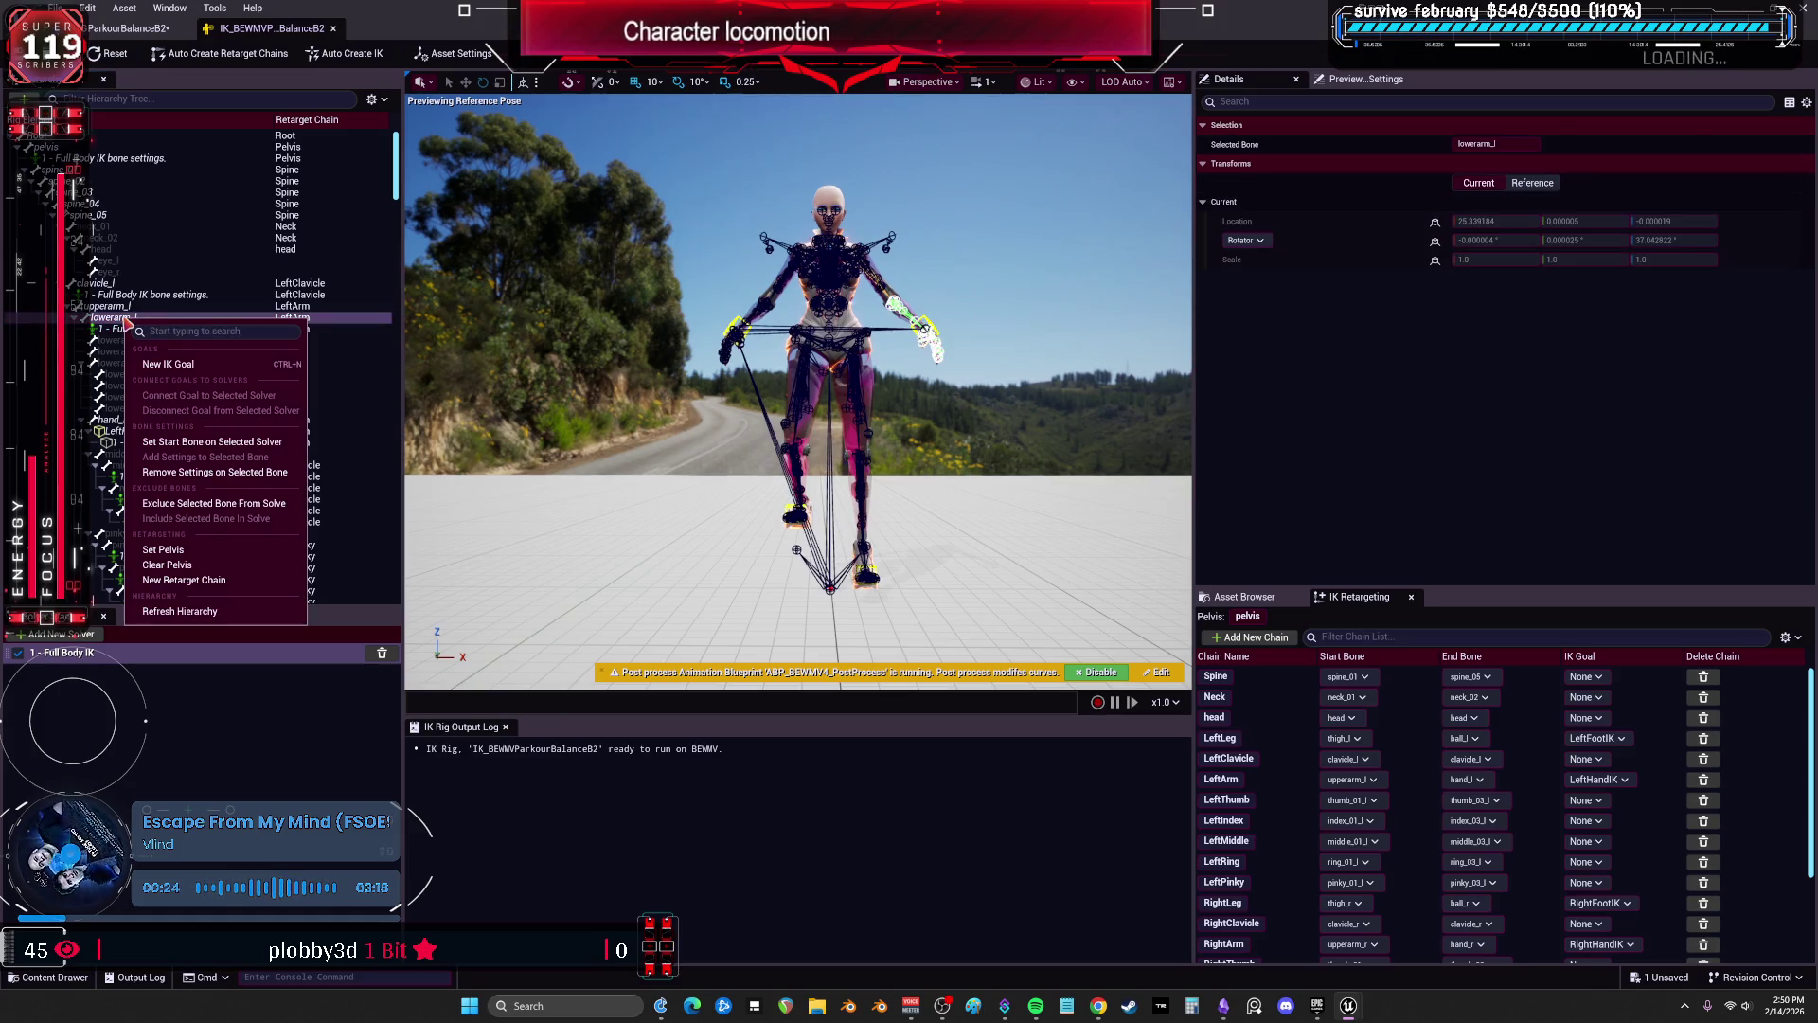
left_click(140, 329)
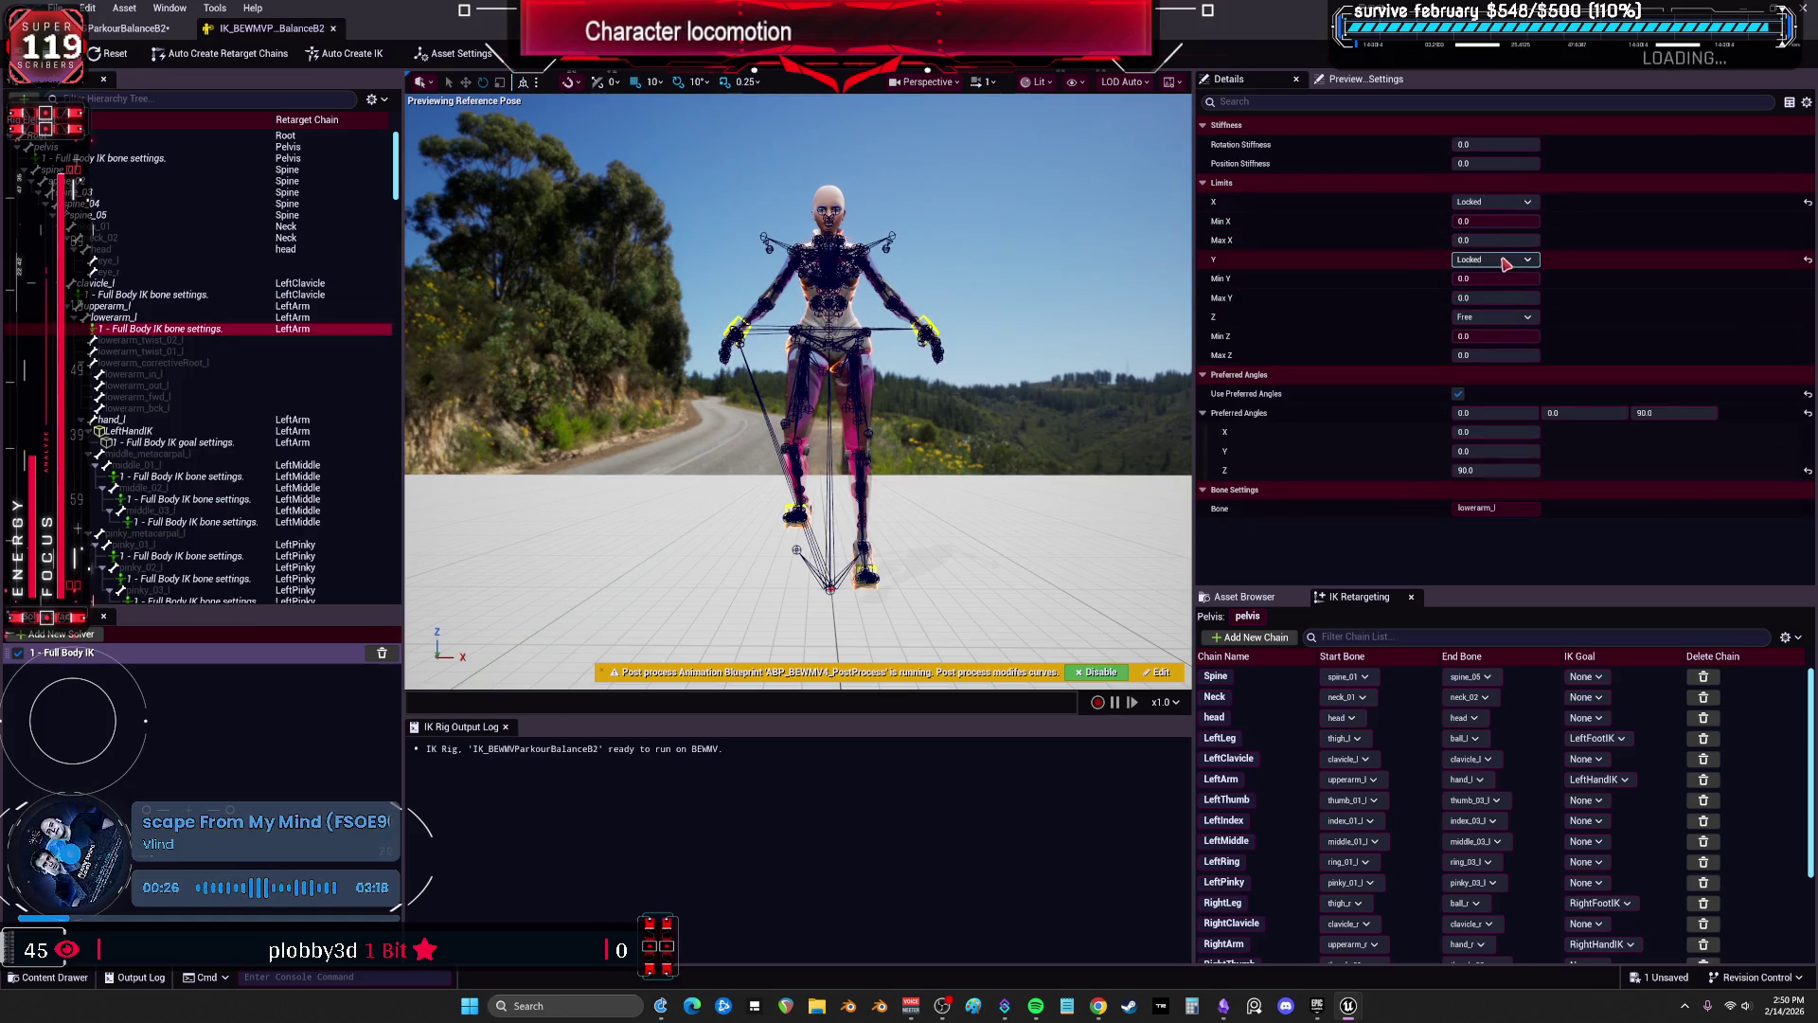
left_click(1488, 145)
type("1")
key("Return")
Set Rotation Stiffness to 1.0 in lowerarm_r's Full Body IK bone settings.
scroll(211, 450, "down", 15)
left_click(142, 363)
left_click(1524, 149)
type("1")
key("Return")
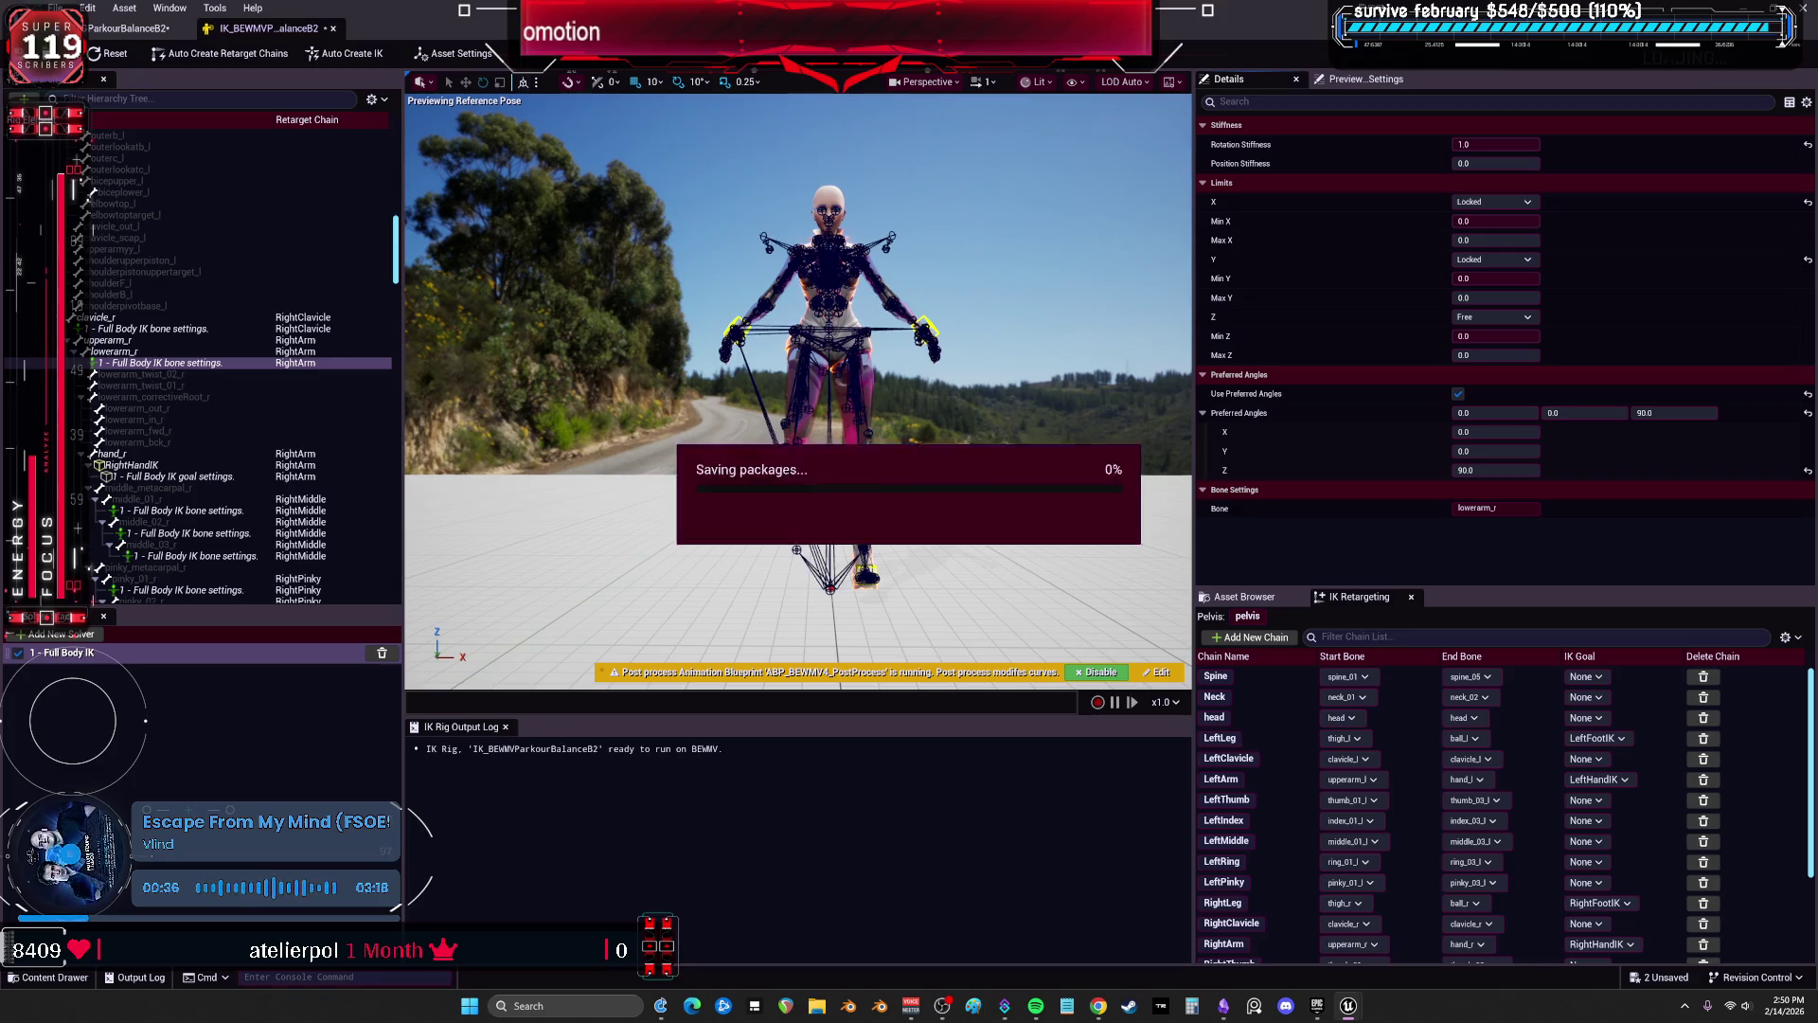
left_click(128, 28)
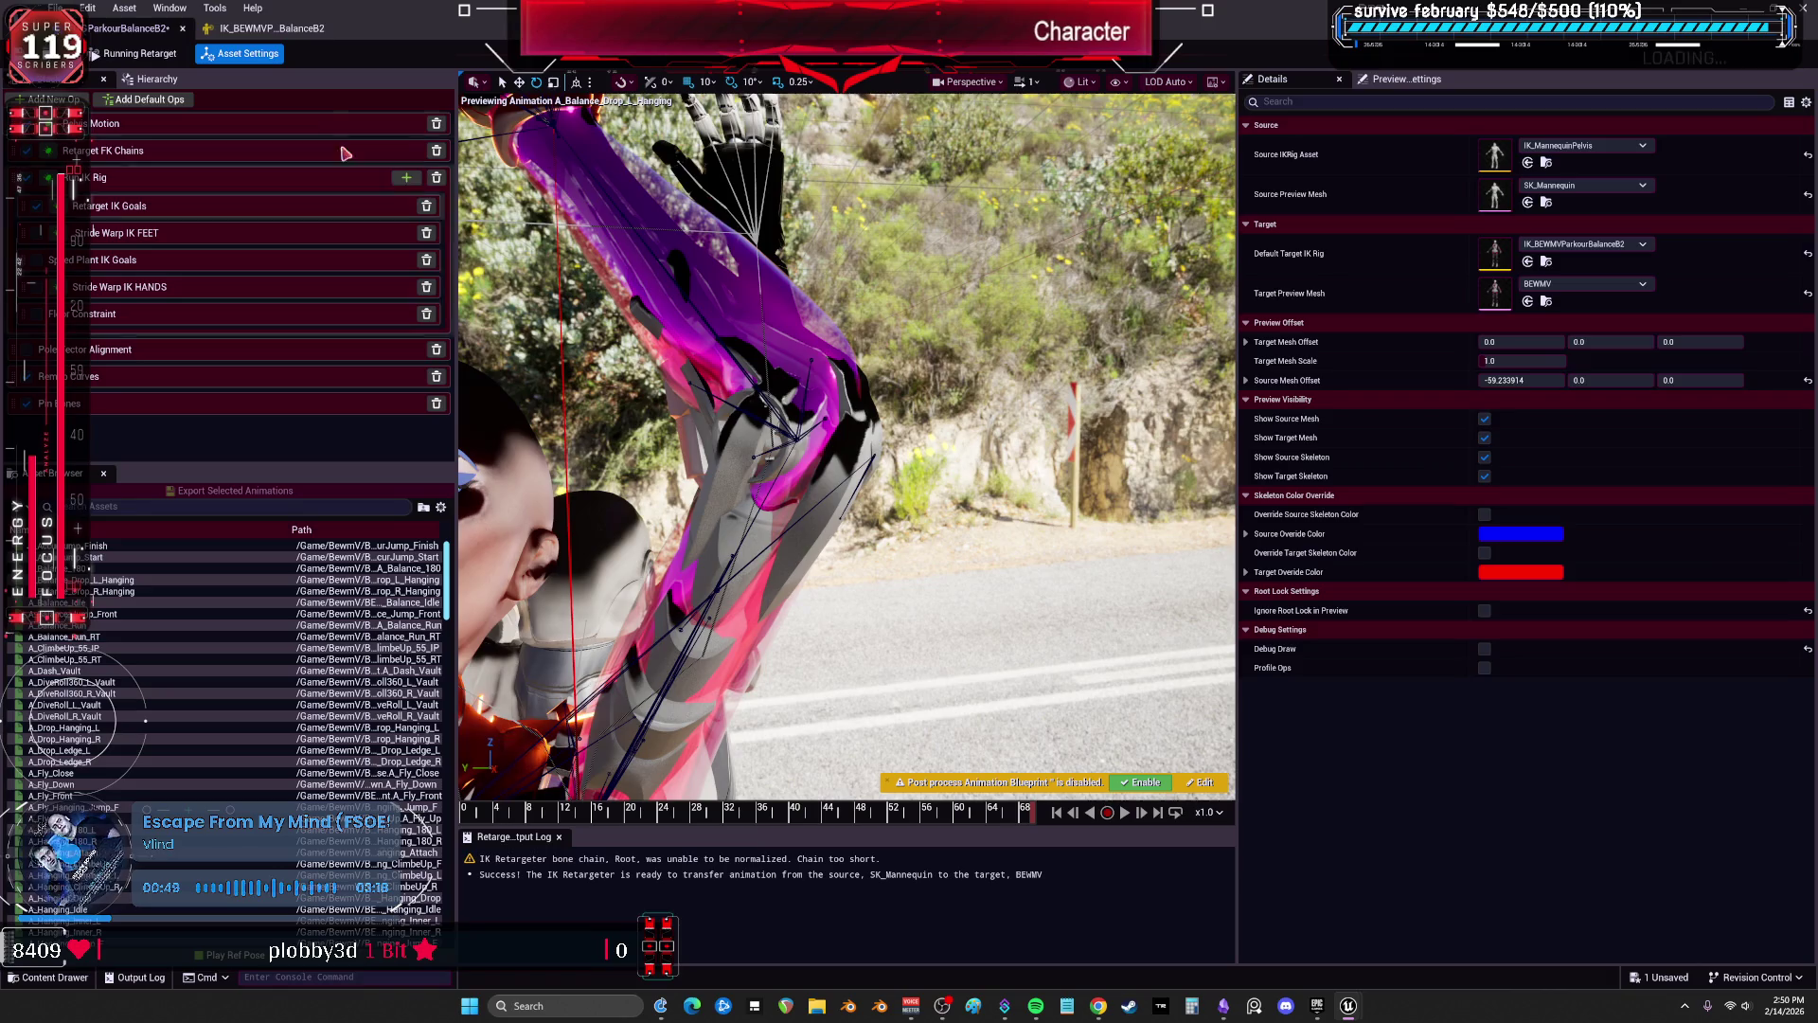
Set lowerarm_r's Position Stiffness to 1.0 in the IK Rig, then select lowerarm_l's bone settings.
left_click(270, 28)
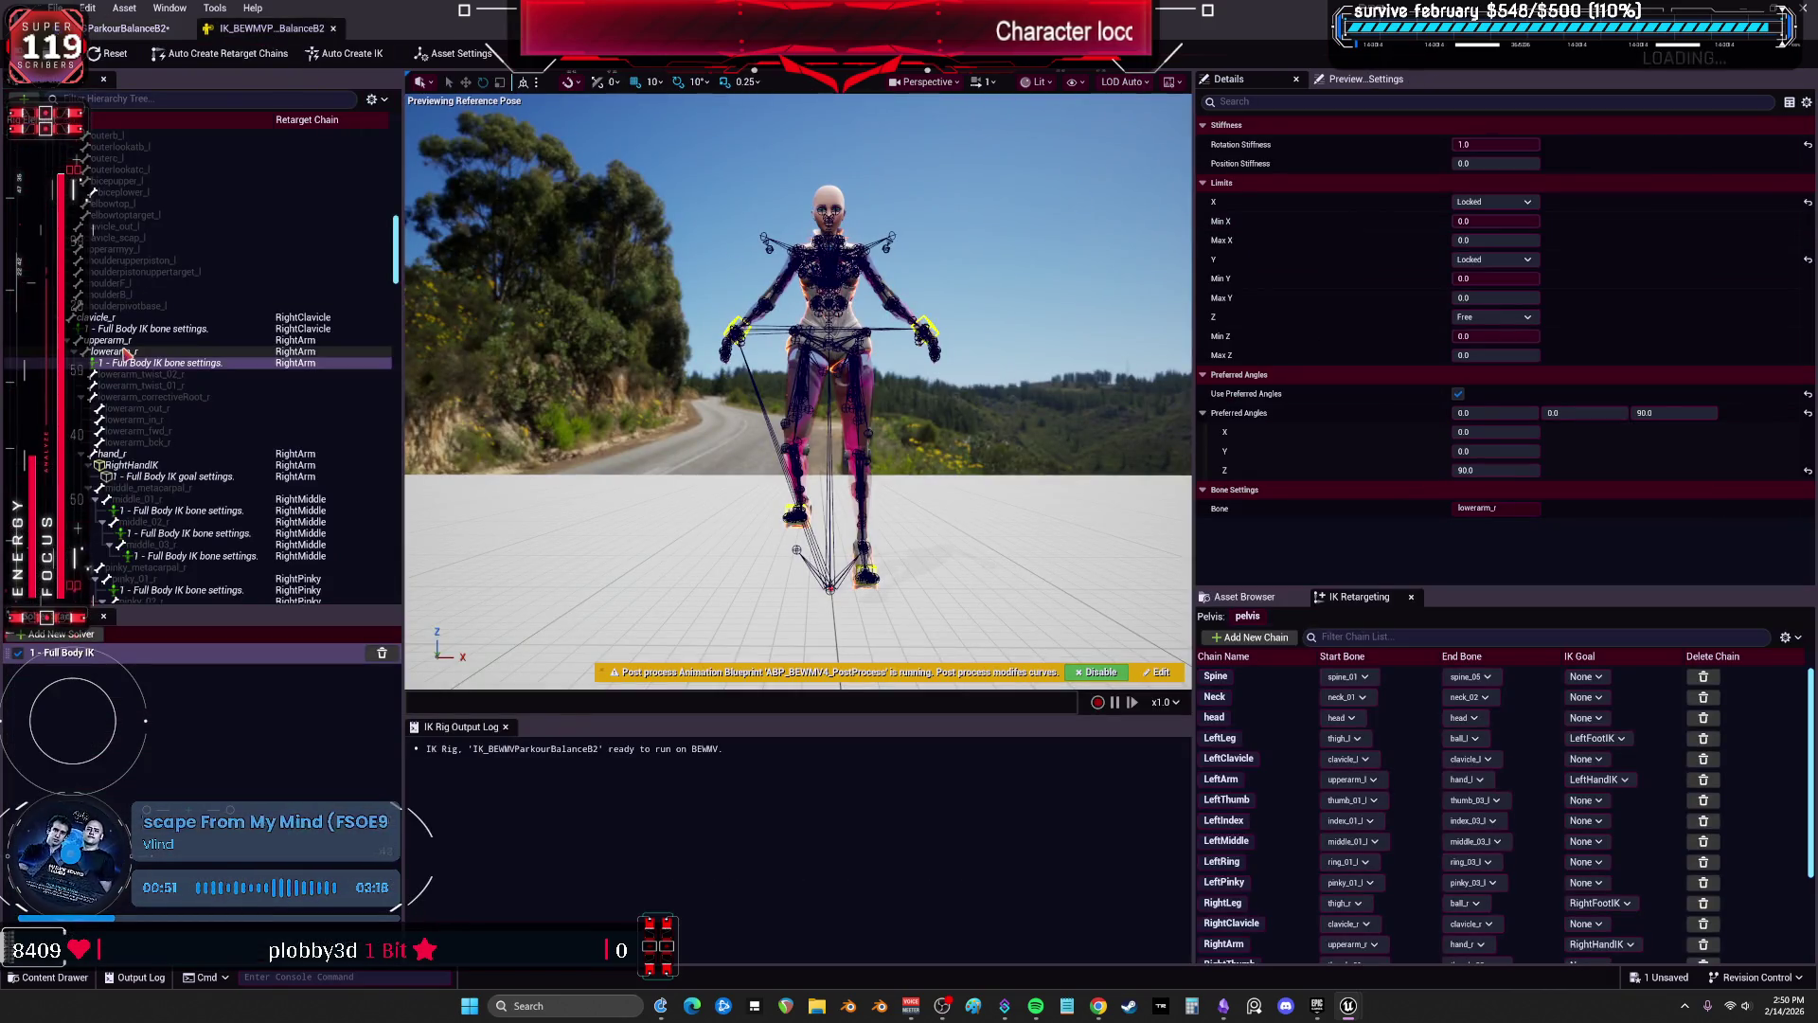
left_click(1494, 162)
type("1")
key("Return")
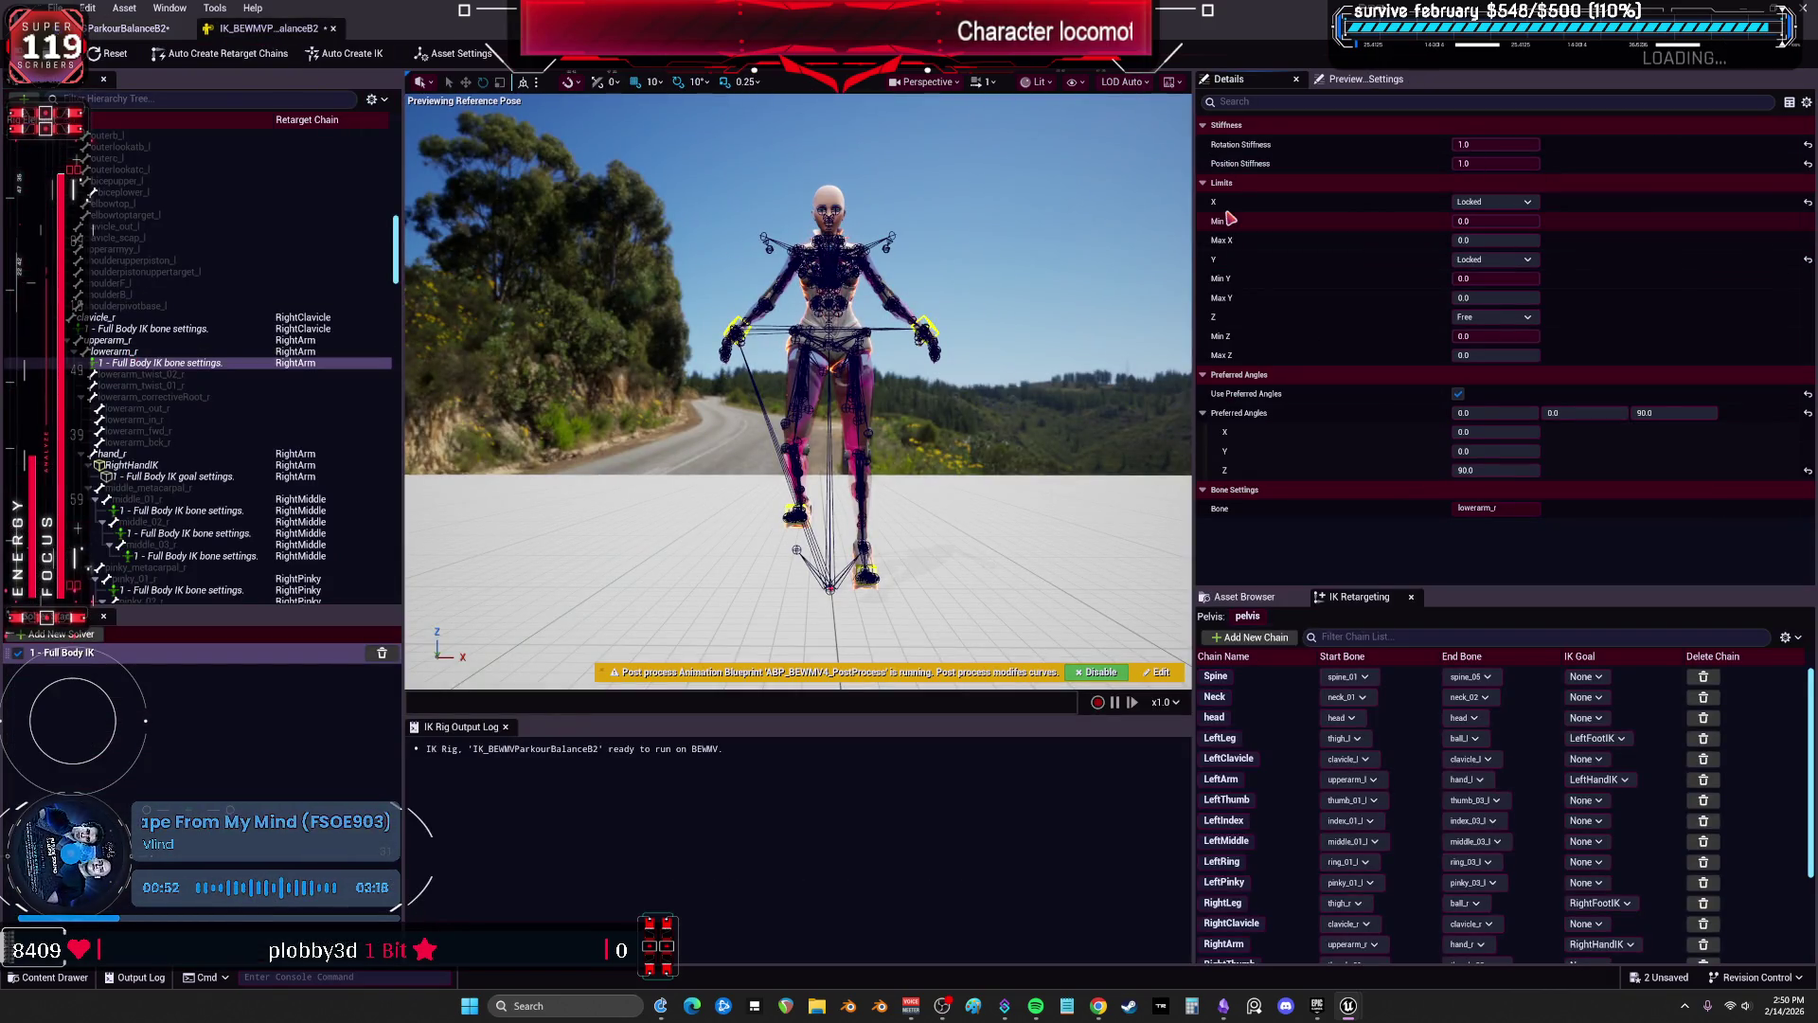
scroll(207, 356, "up", 4)
scroll(194, 348, "up", 10)
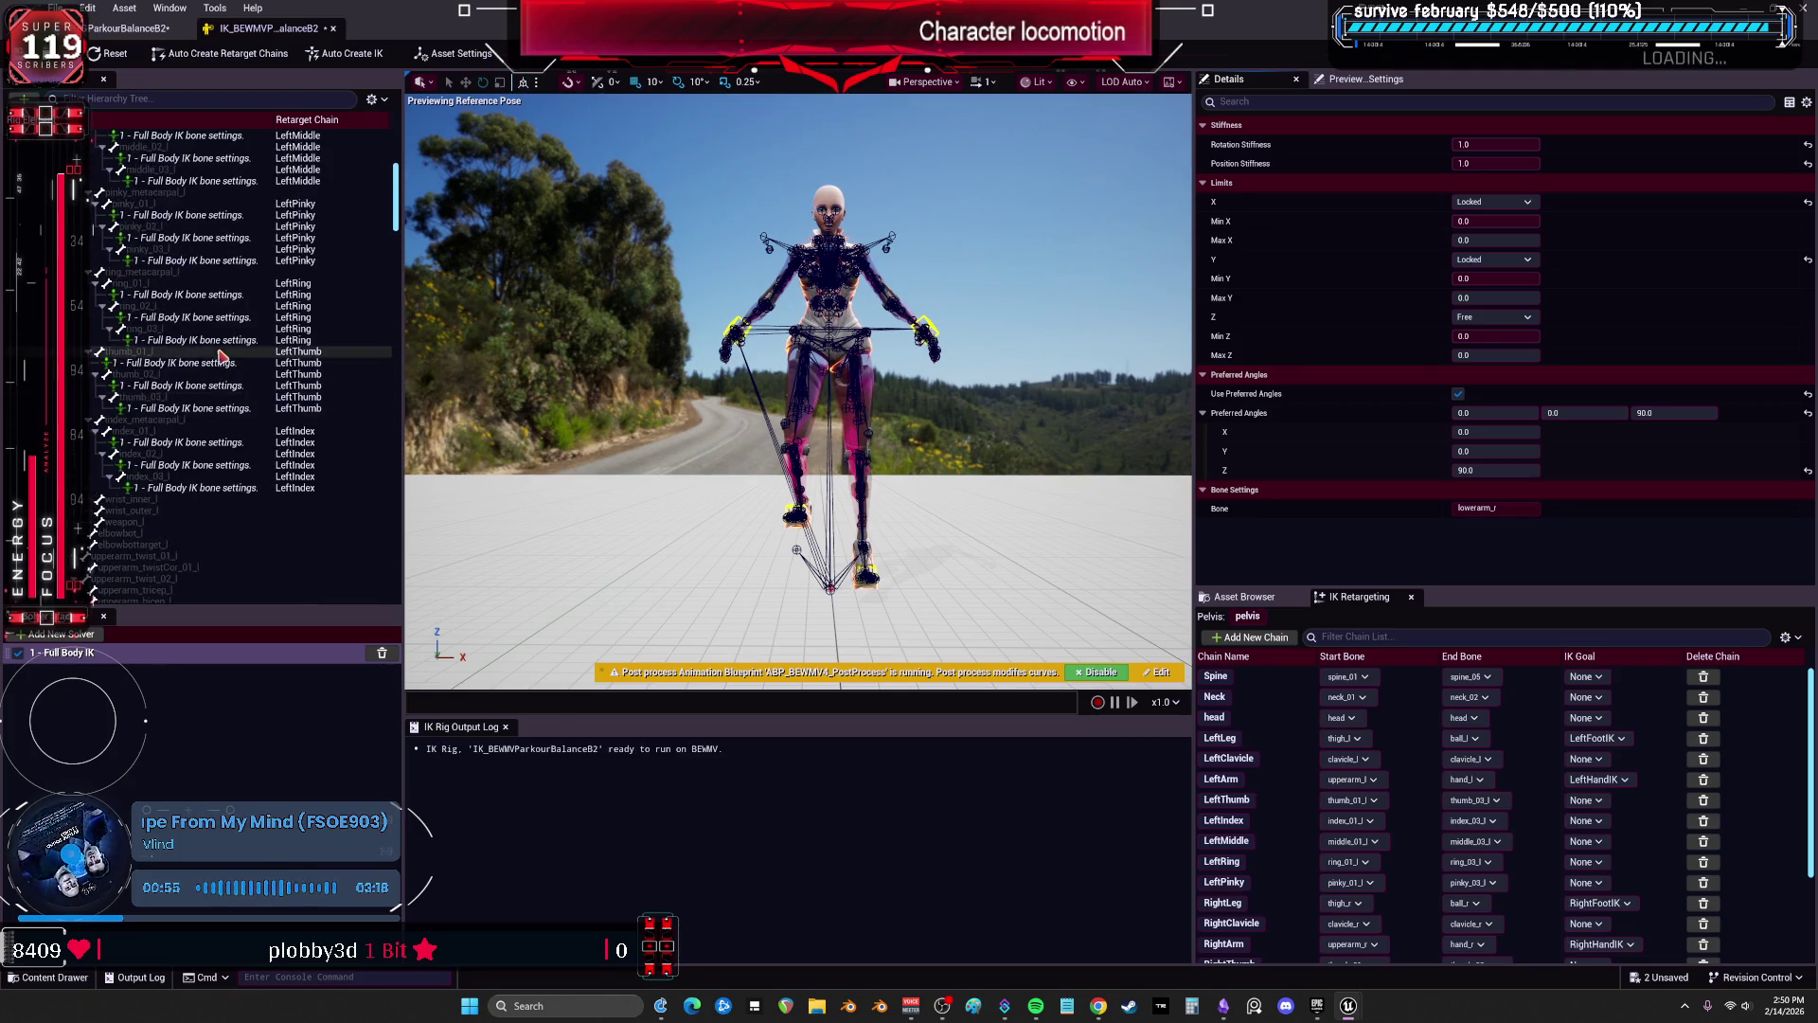
left_click(170, 330)
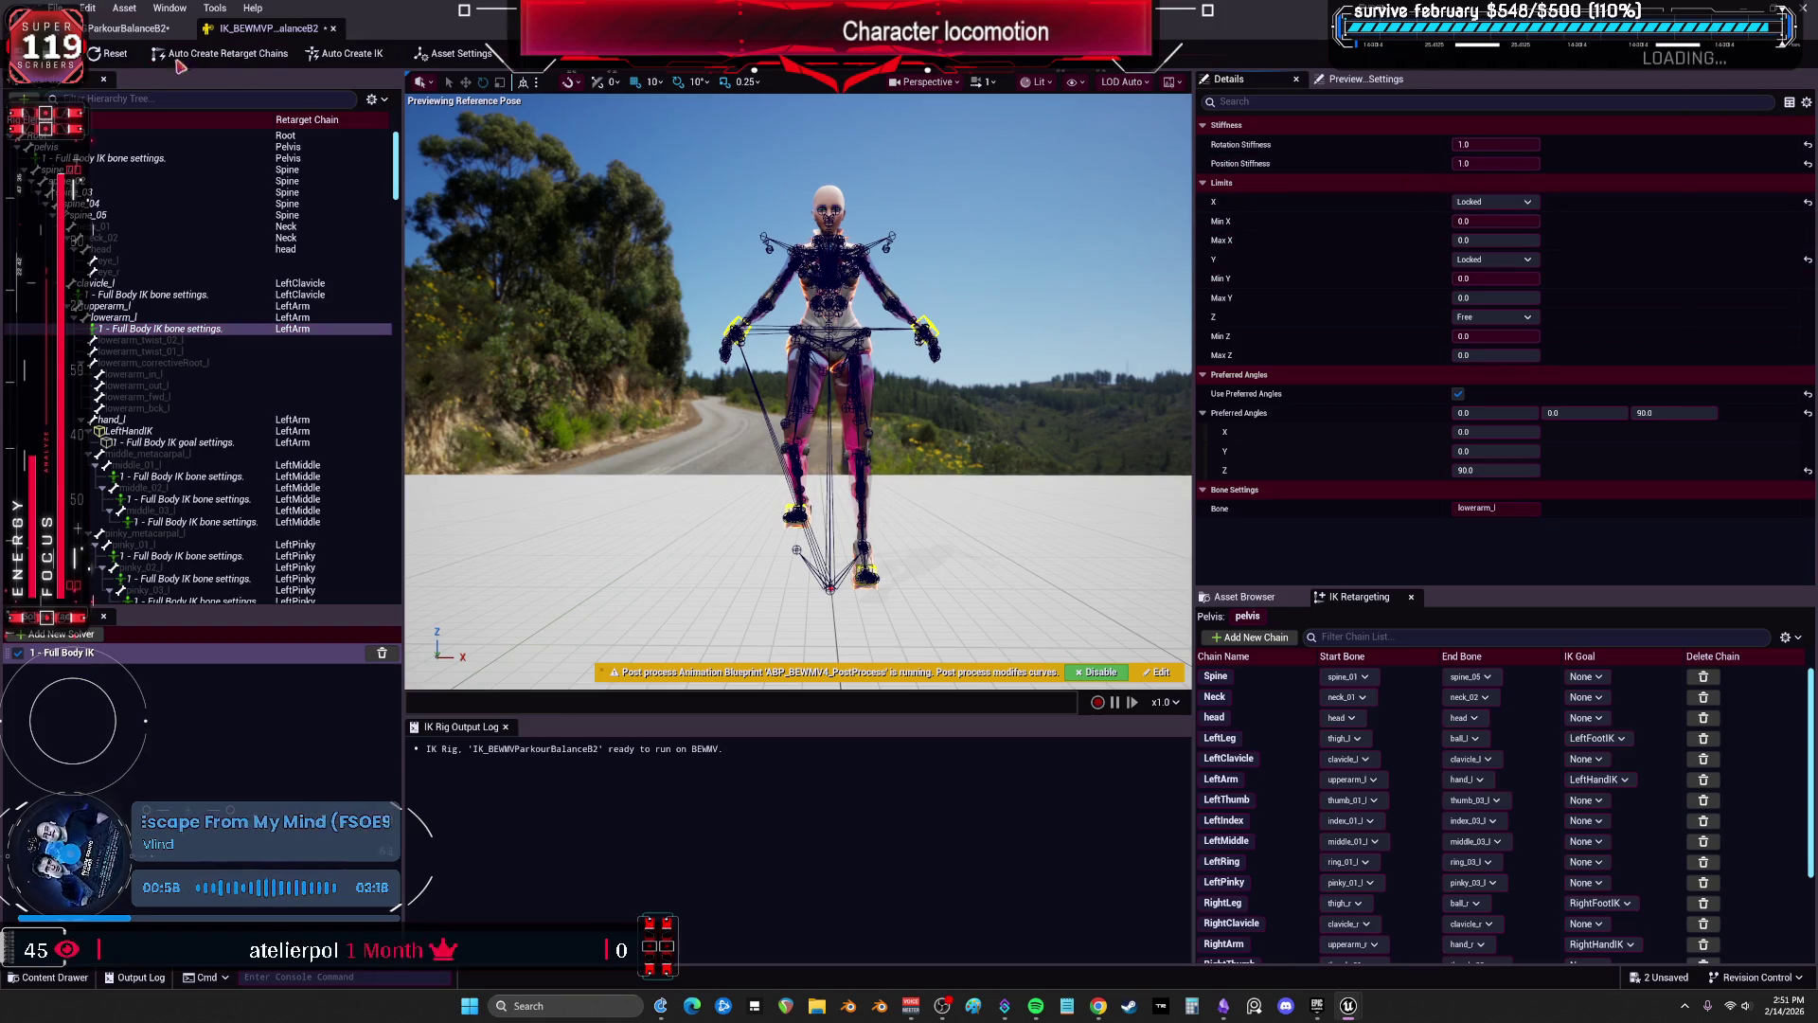
left_click(128, 28)
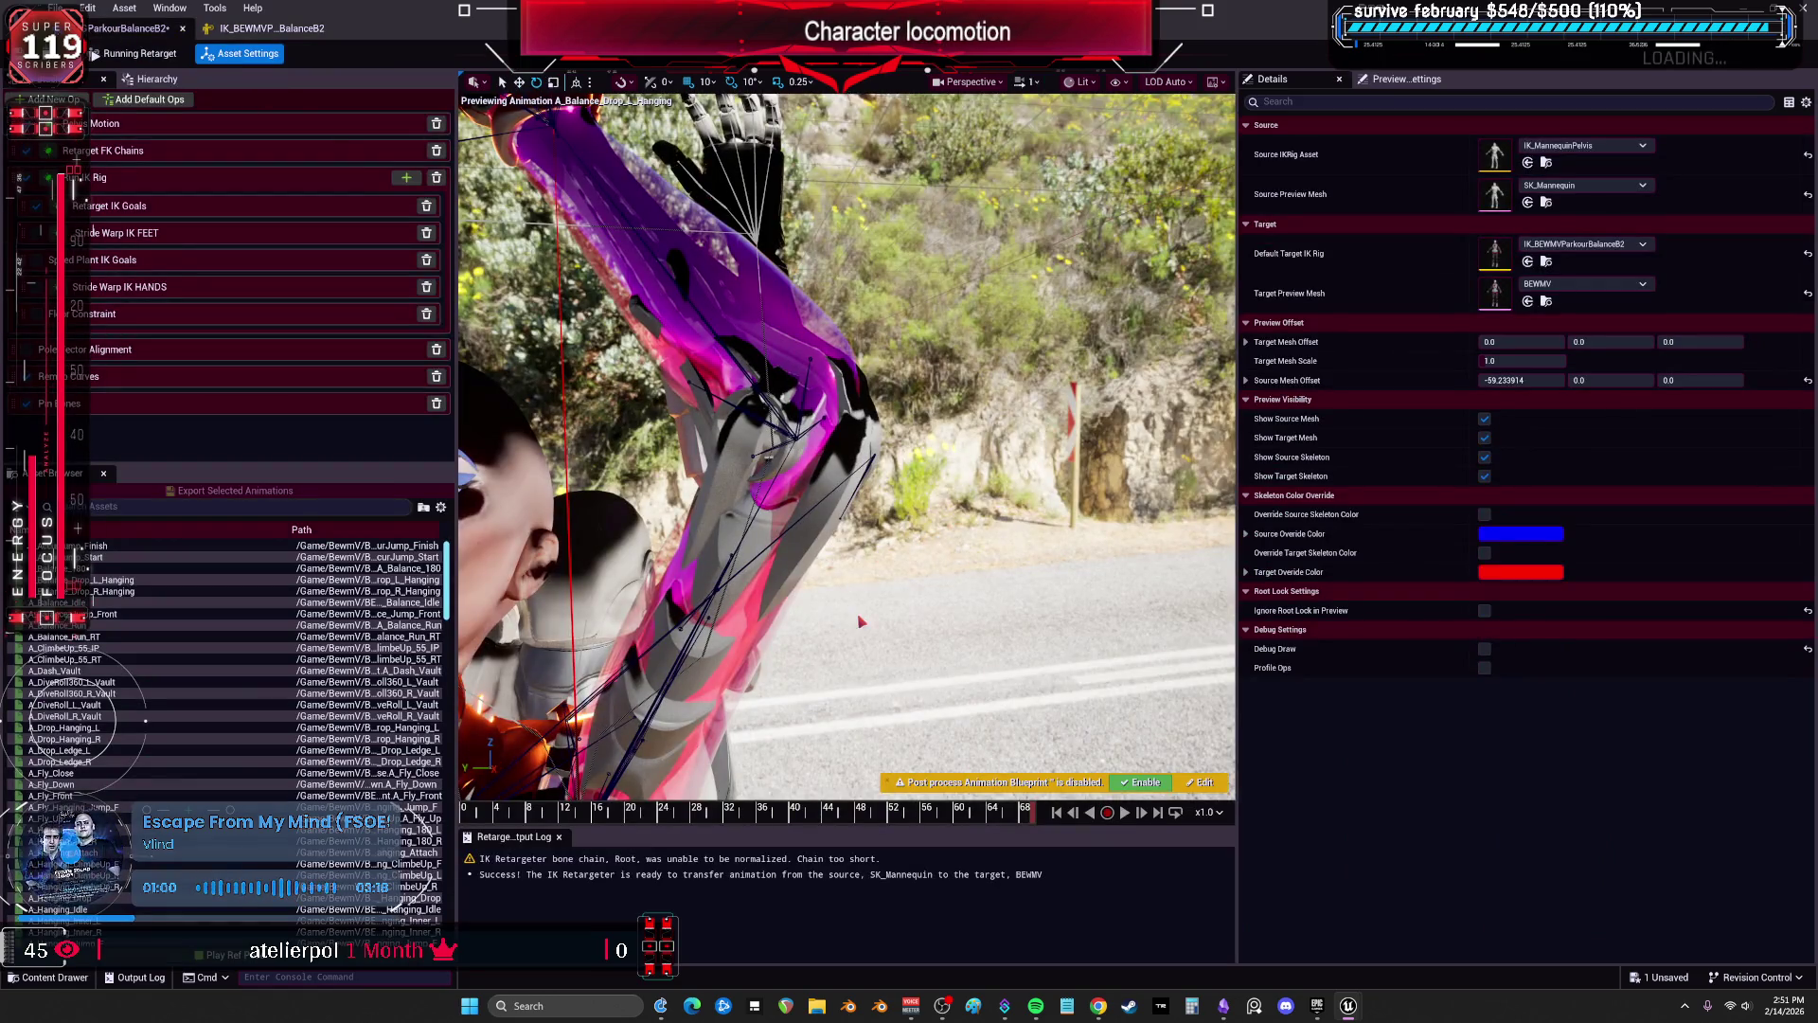
Scrub the retargeted hang around frames 20 and 34 and near the end, then select Run IK Rig.
mouse_move(1022, 823)
left_mouse_down()
mouse_move(752, 816)
mouse_move(855, 820)
mouse_move(812, 815)
mouse_move(830, 816)
left_mouse_up()
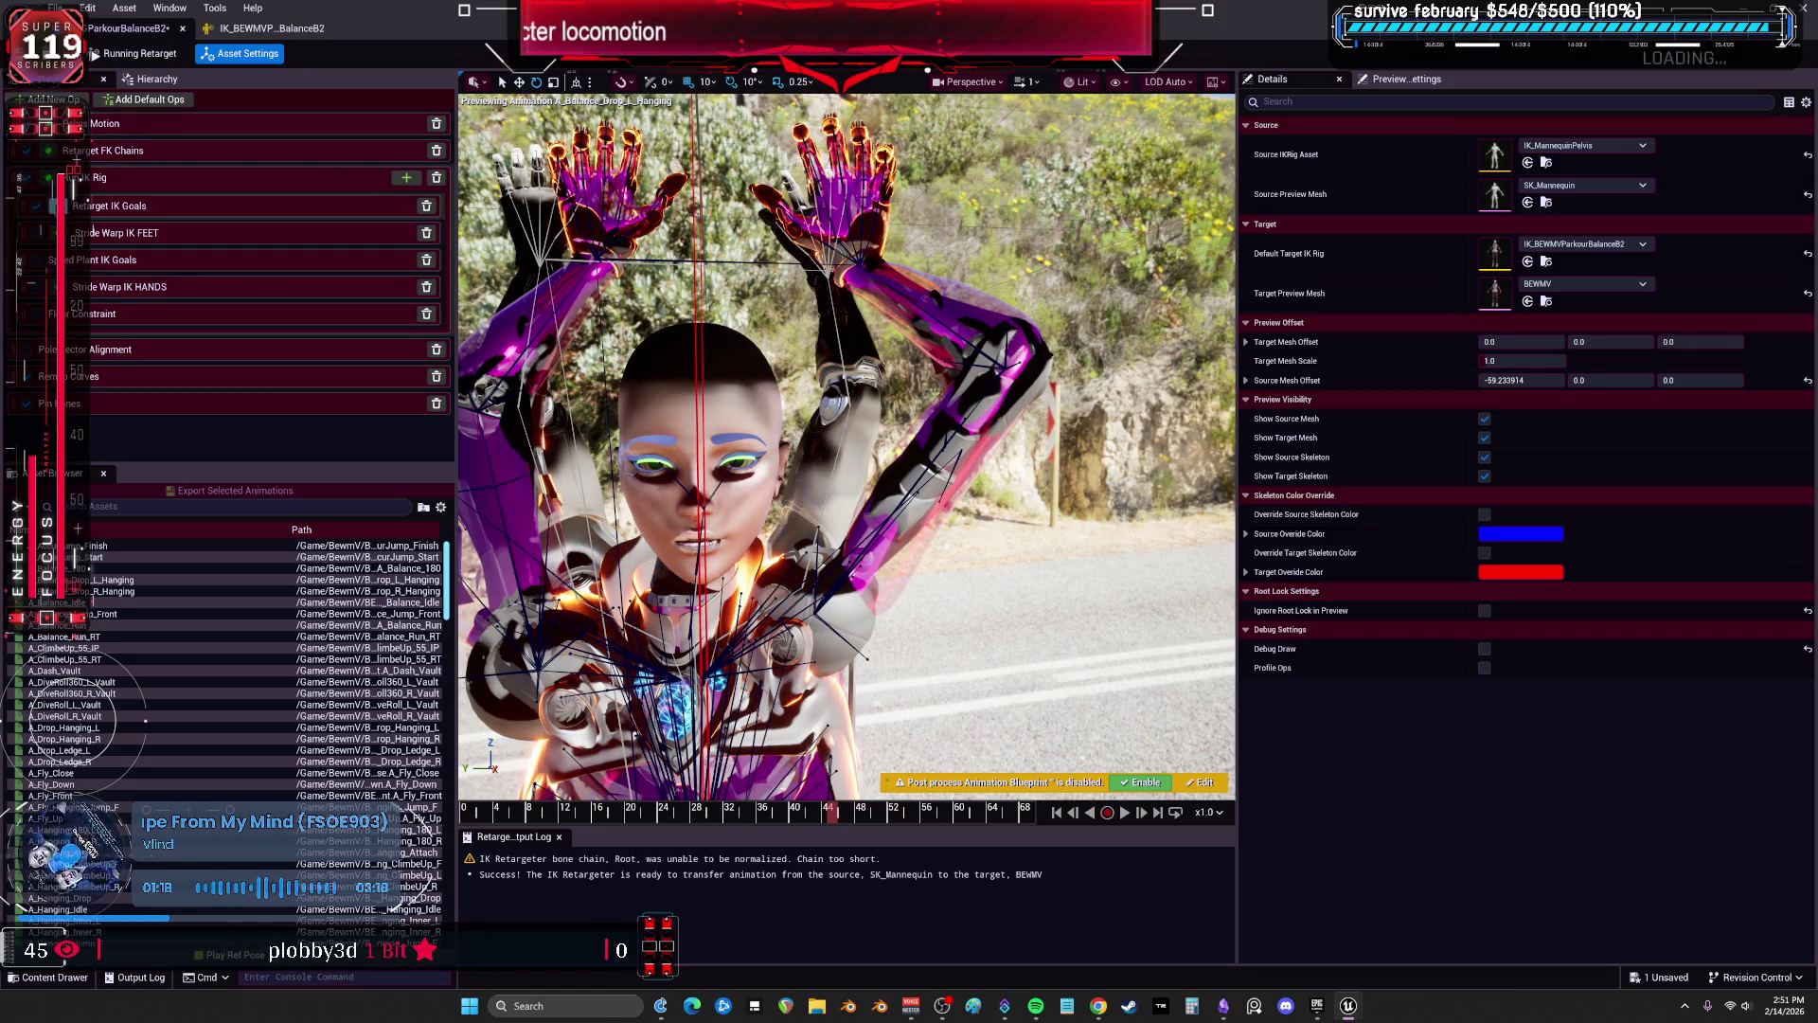
mouse_move(1025, 323)
left_mouse_down()
mouse_move(1024, 416)
mouse_move(1108, 417)
mouse_move(1022, 417)
mouse_move(1023, 379)
mouse_move(875, 587)
left_mouse_up()
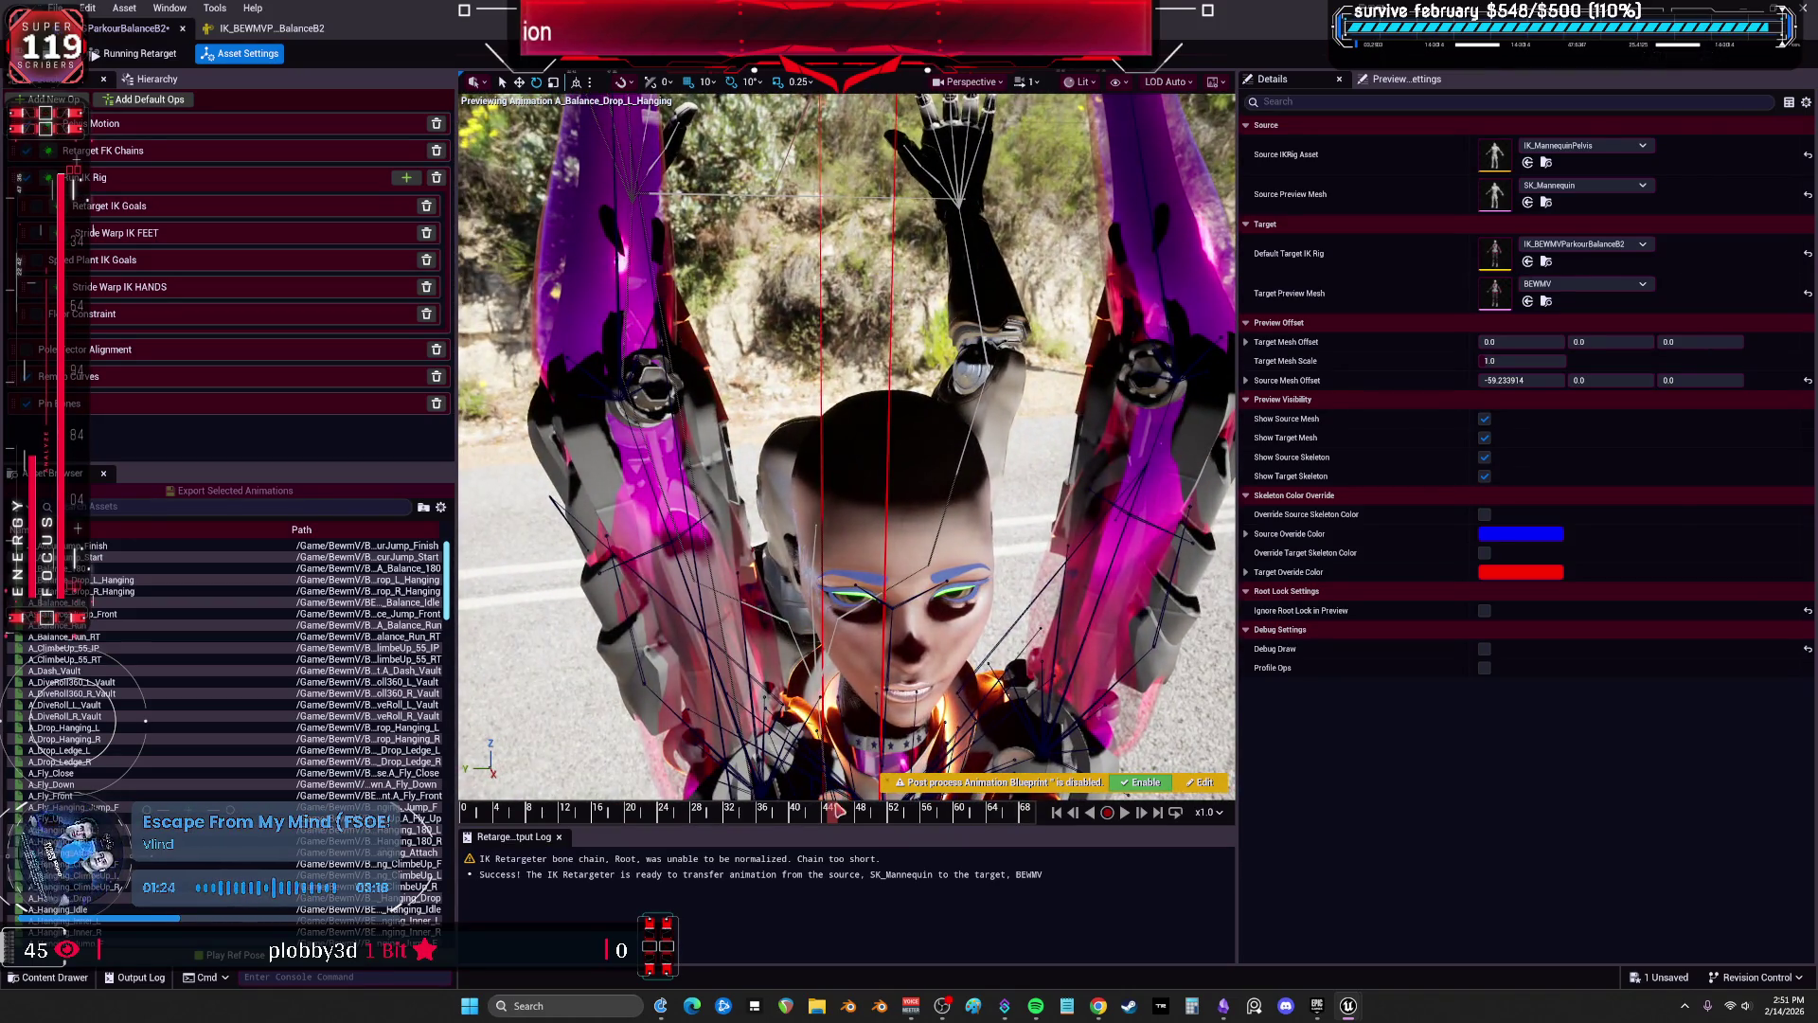
left_click_drag(604, 814, 694, 840)
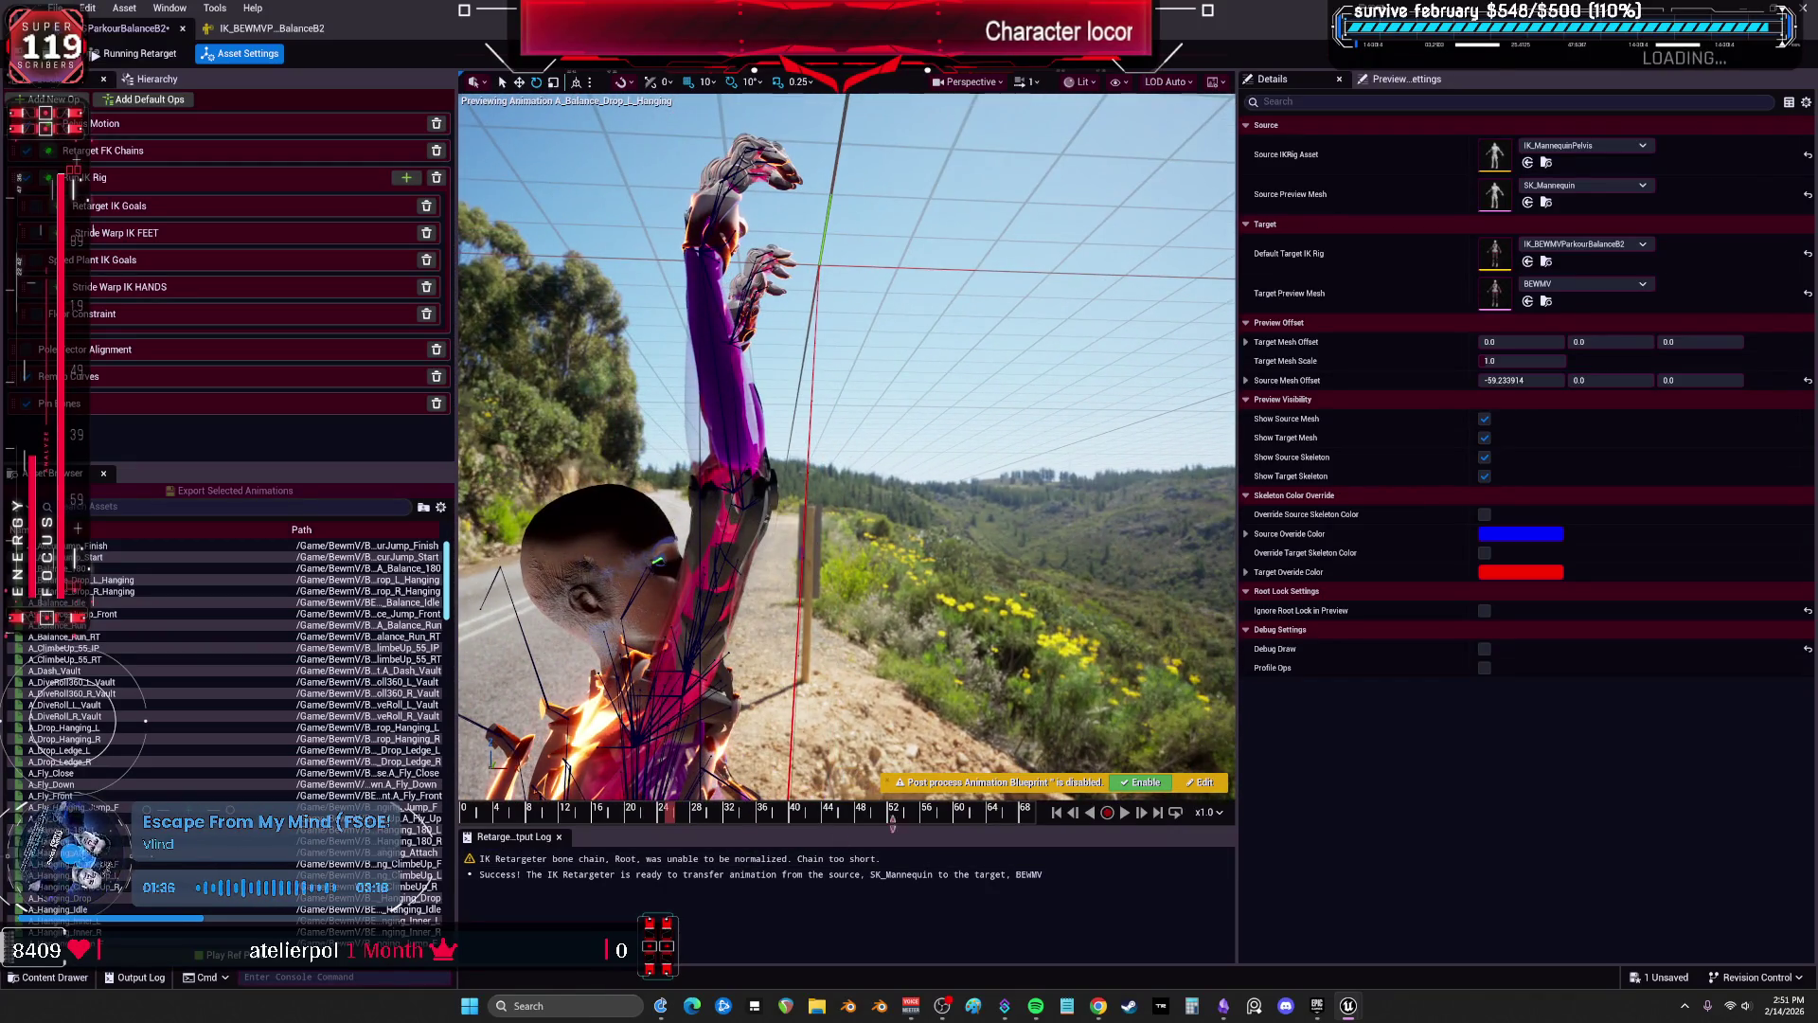
left_click(944, 813)
left_click_drag(864, 817, 928, 812)
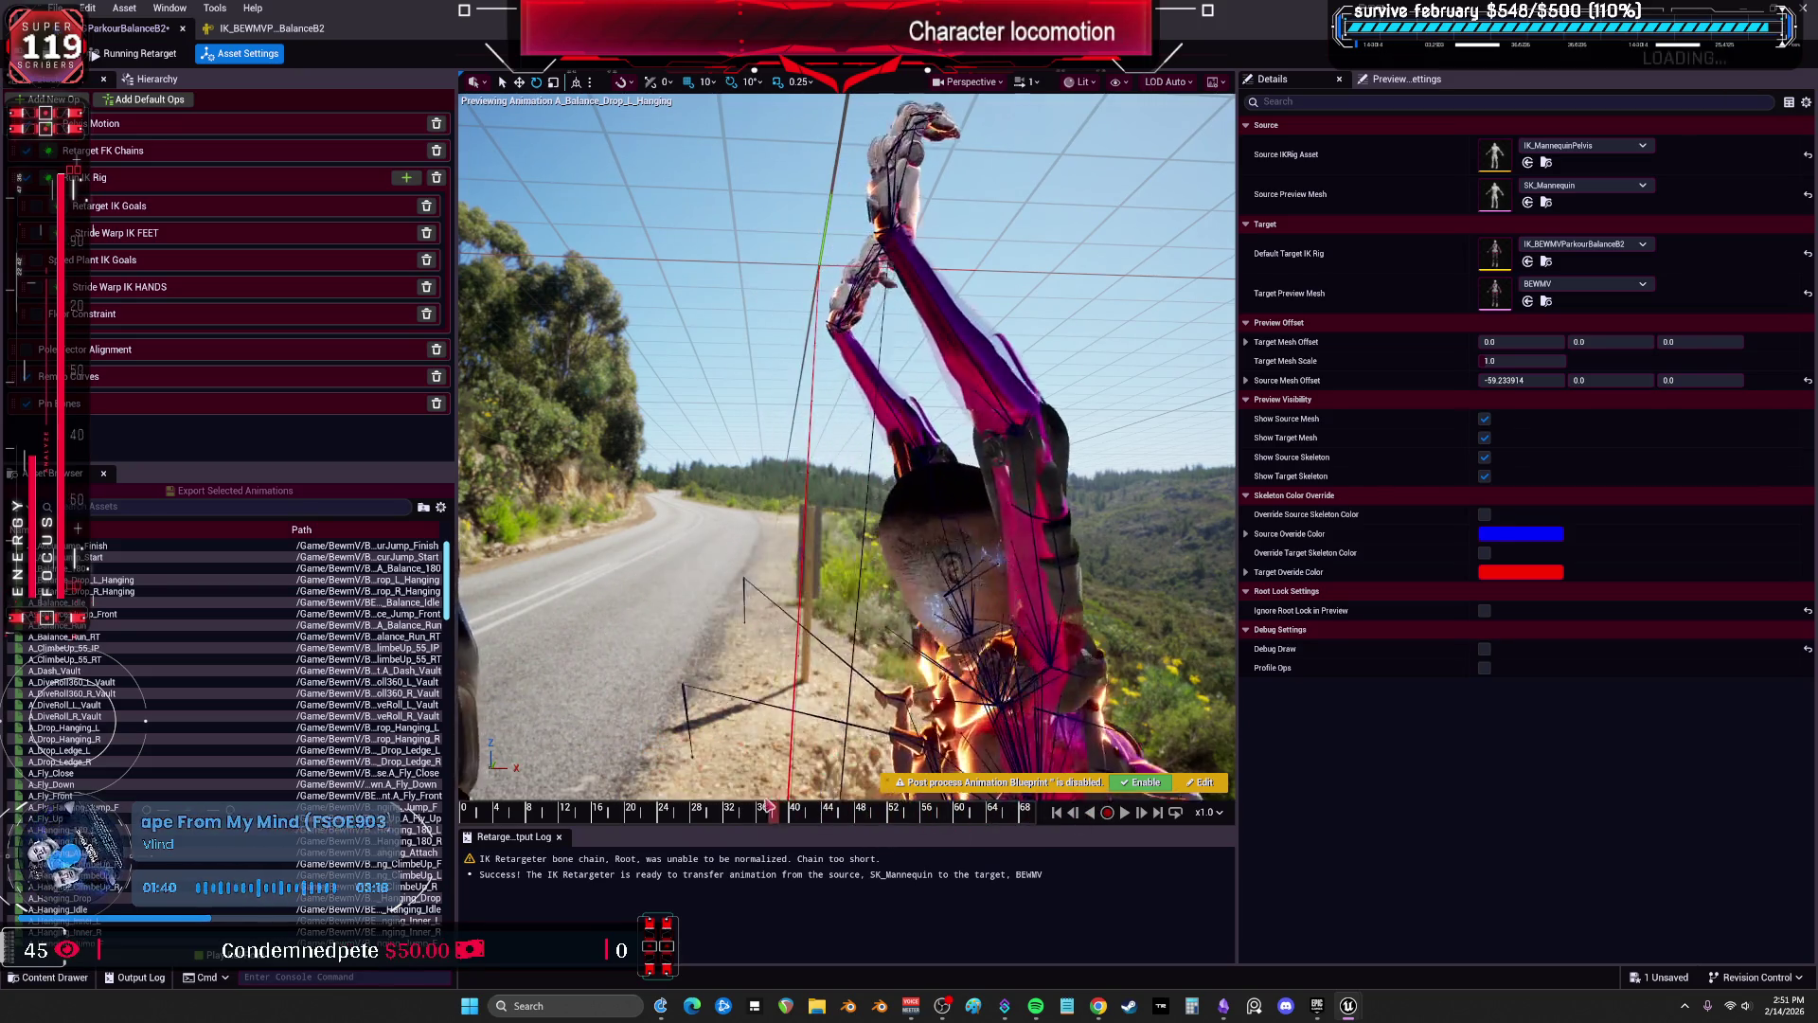
left_click(637, 800)
left_click_drag(637, 795, 650, 793)
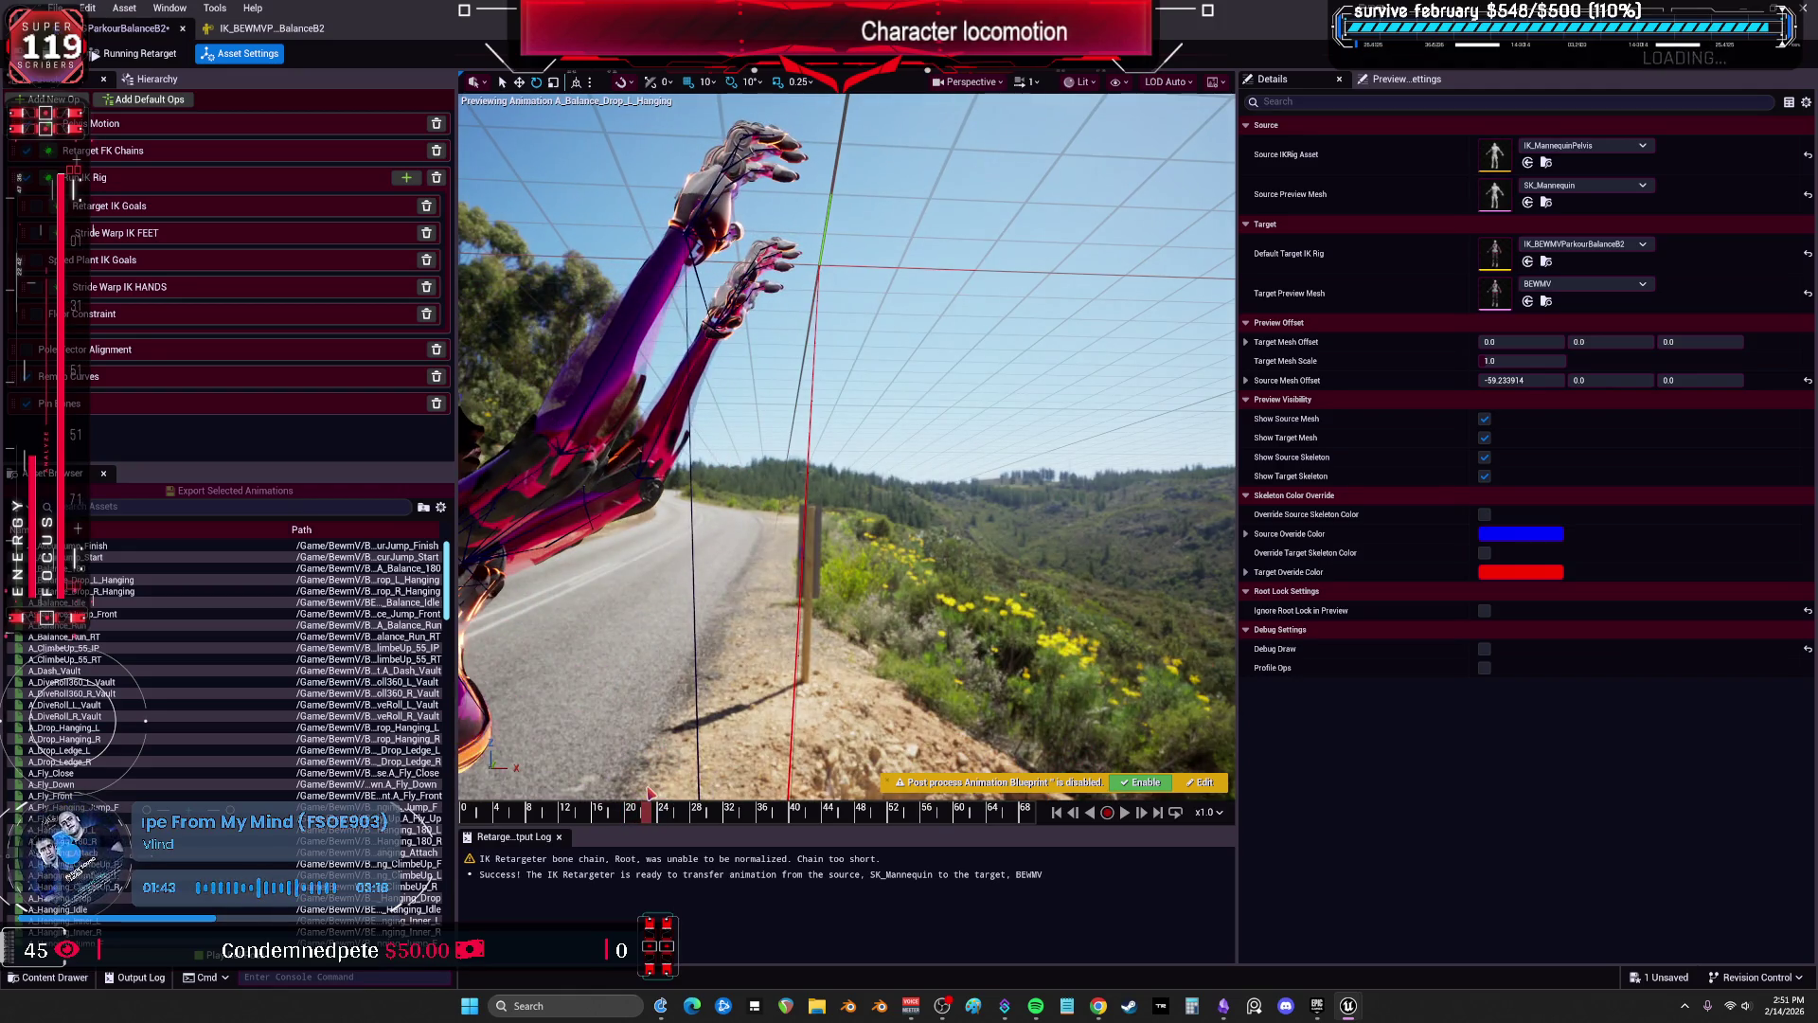
left_click(199, 180)
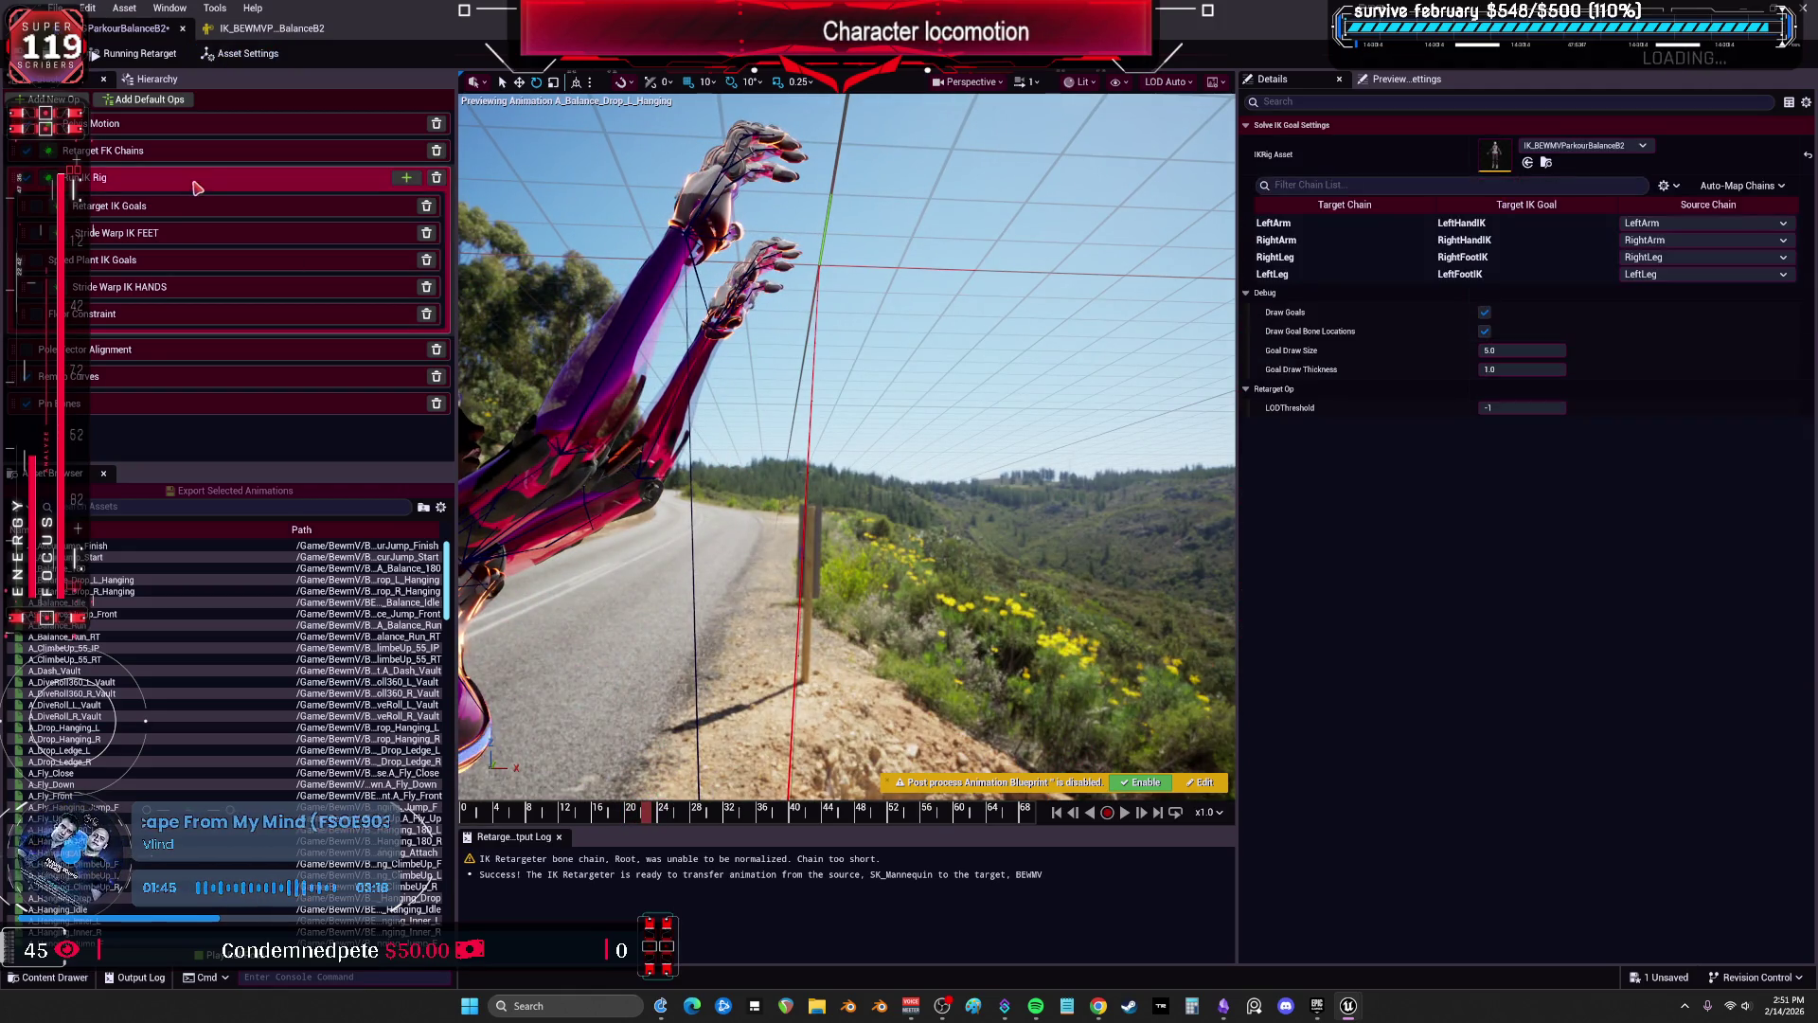
Set the Rotation Mode of both LeftArm and RightArm FK chains to Copy Local.
left_click(1308, 243)
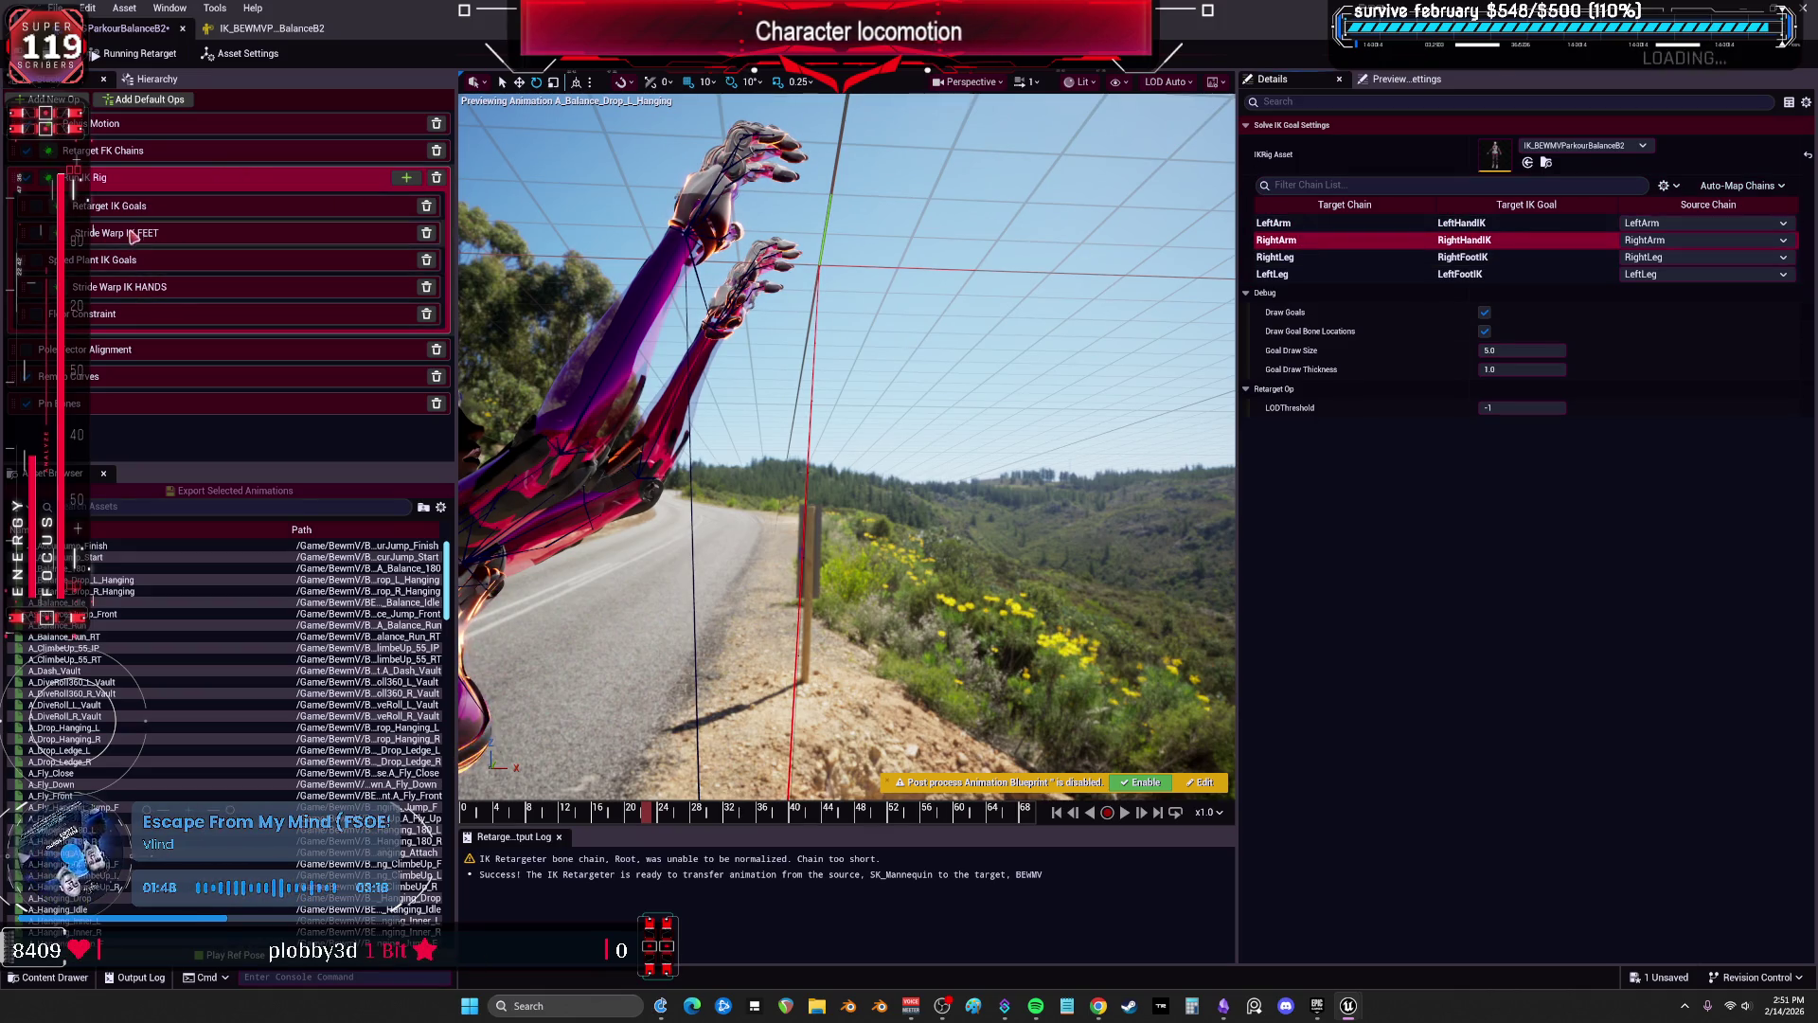
left_click(120, 154)
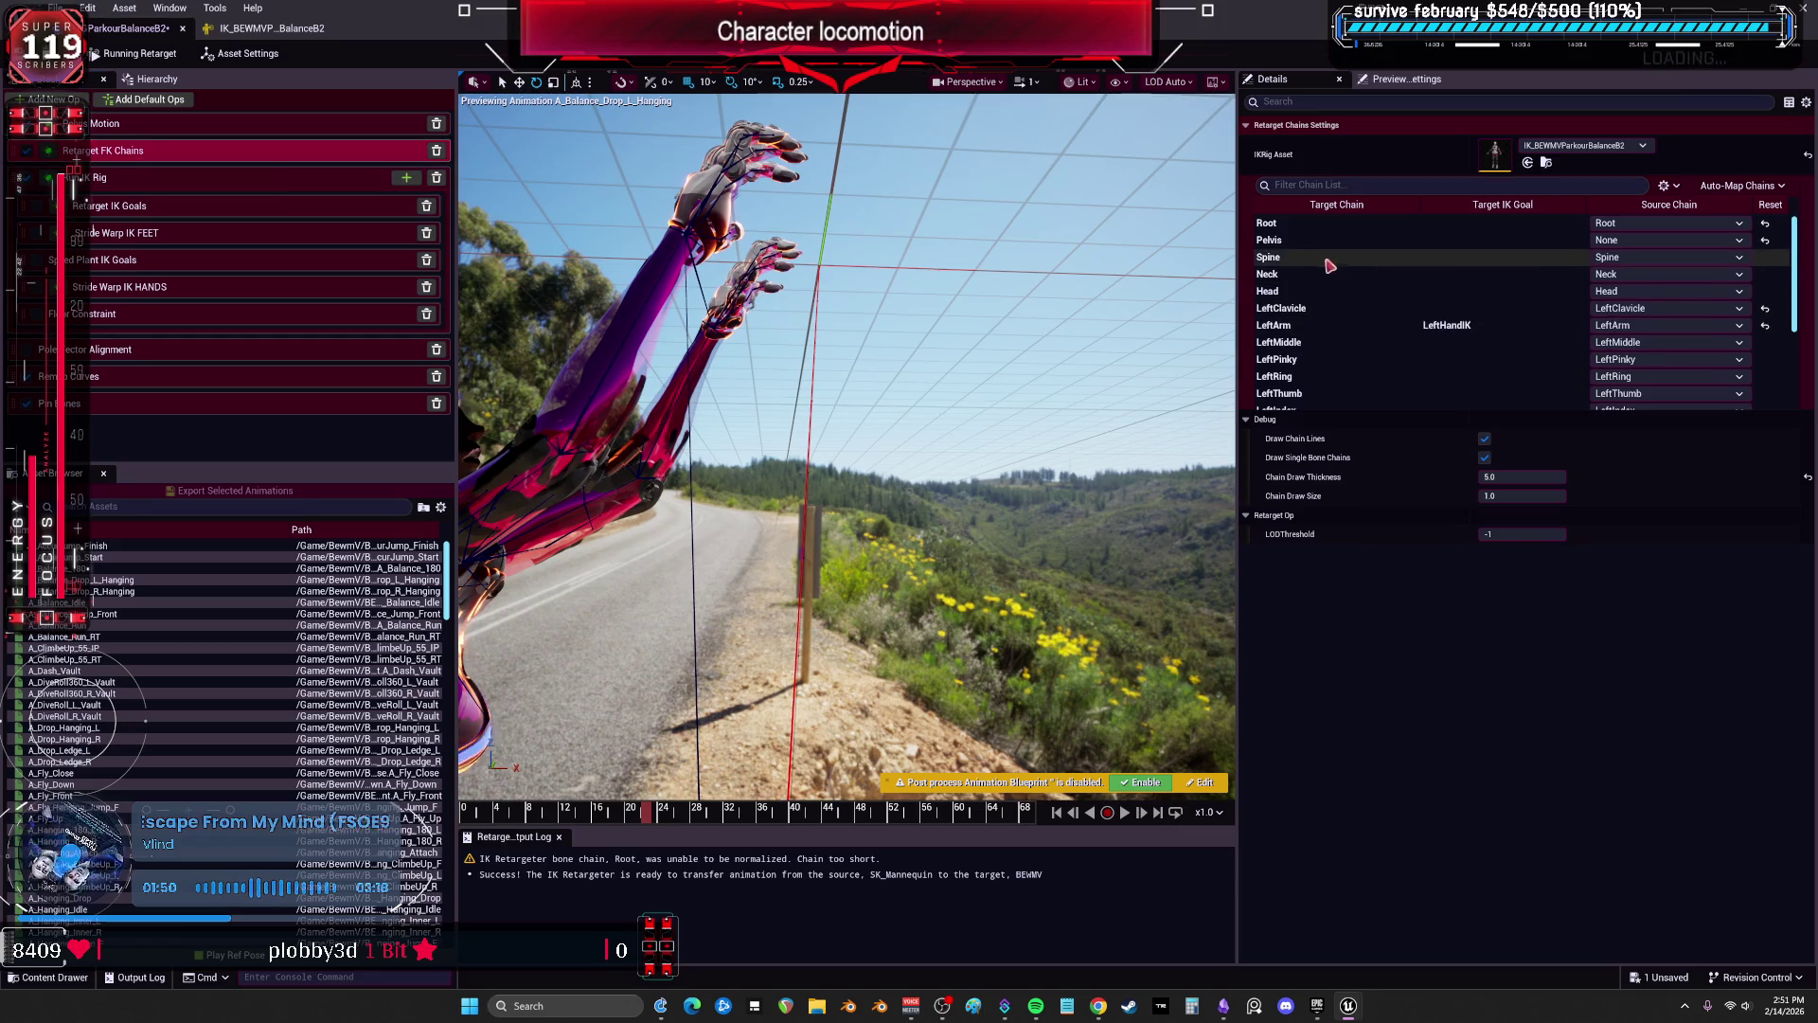
left_click(1360, 356)
left_click(1522, 456)
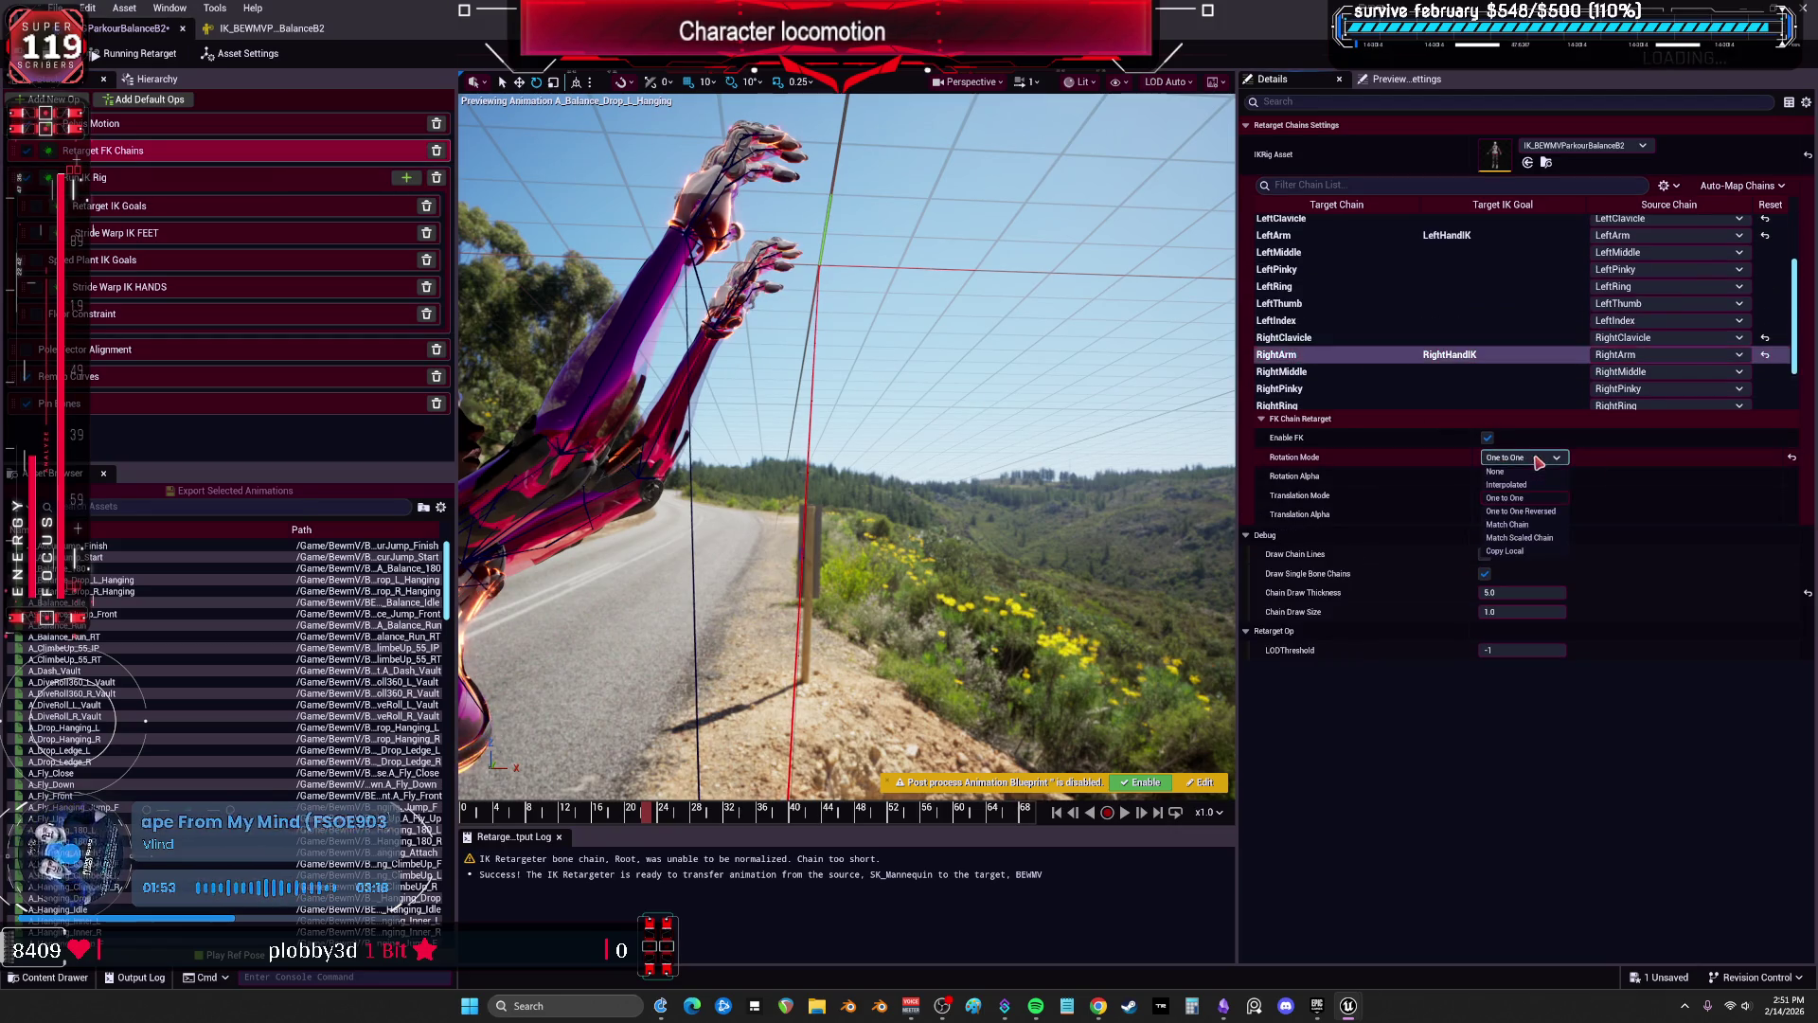
left_click(1520, 475)
left_click(1448, 236)
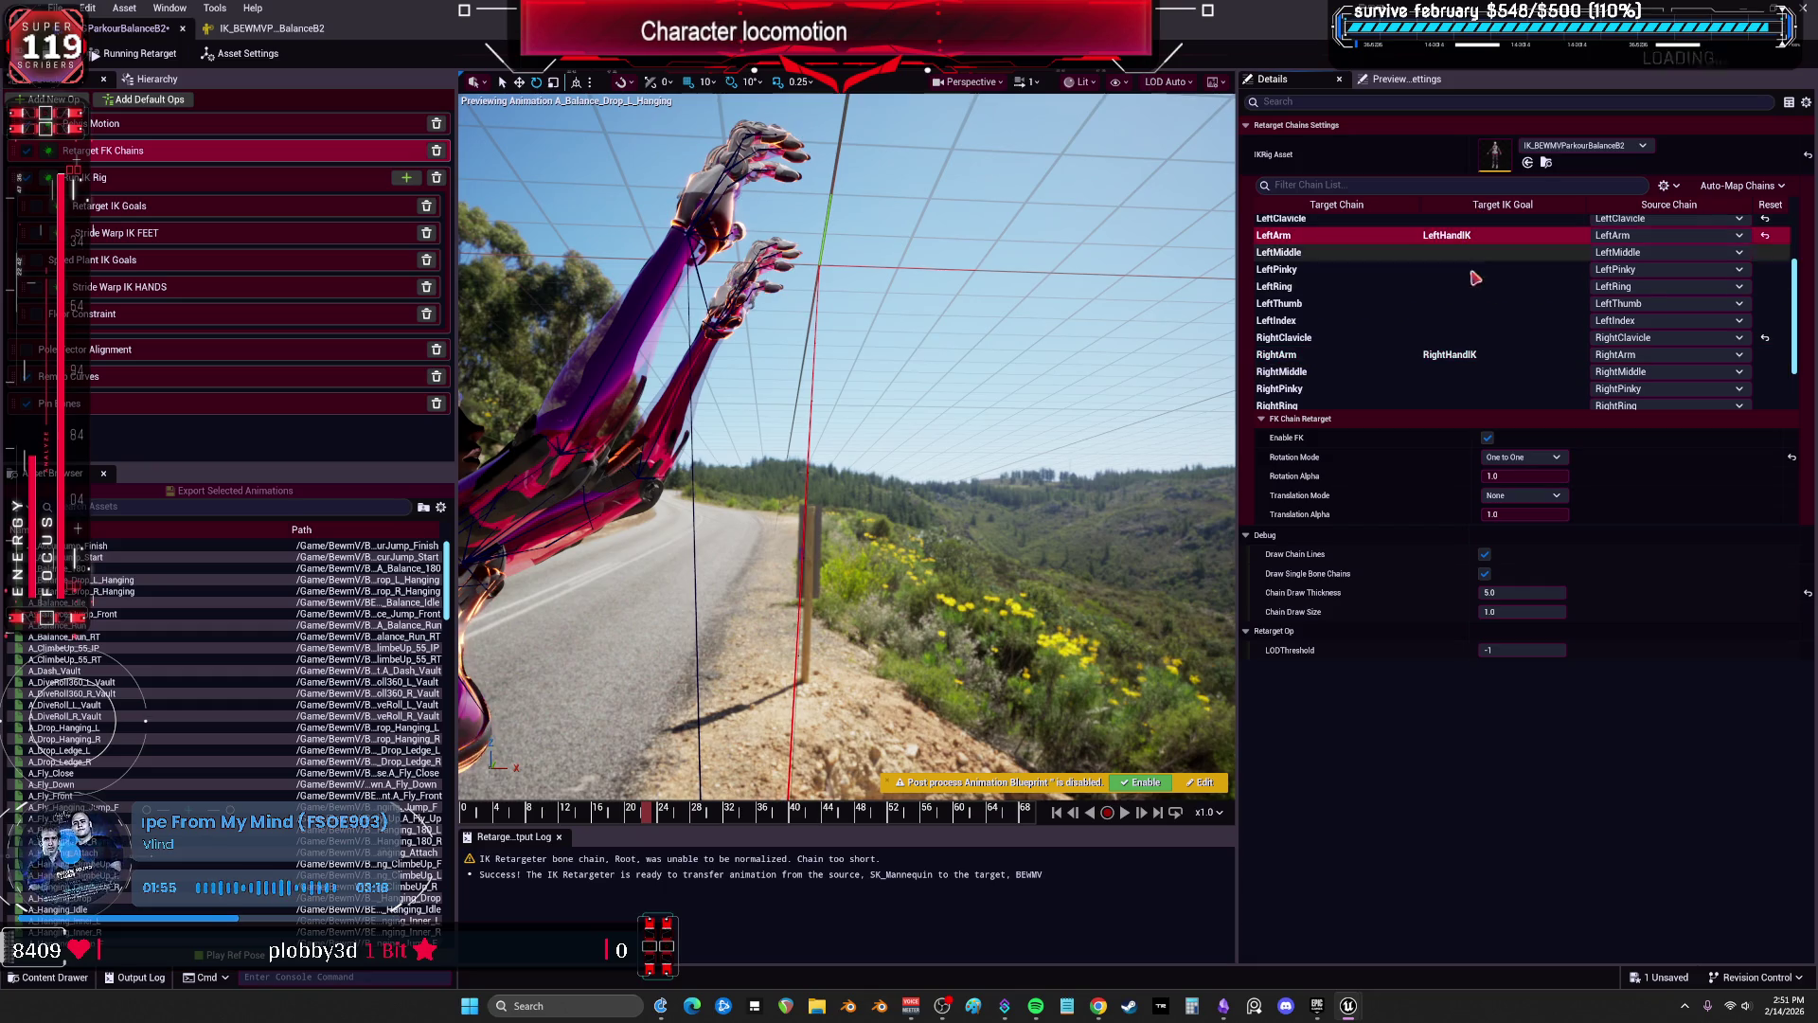
left_click(1519, 457)
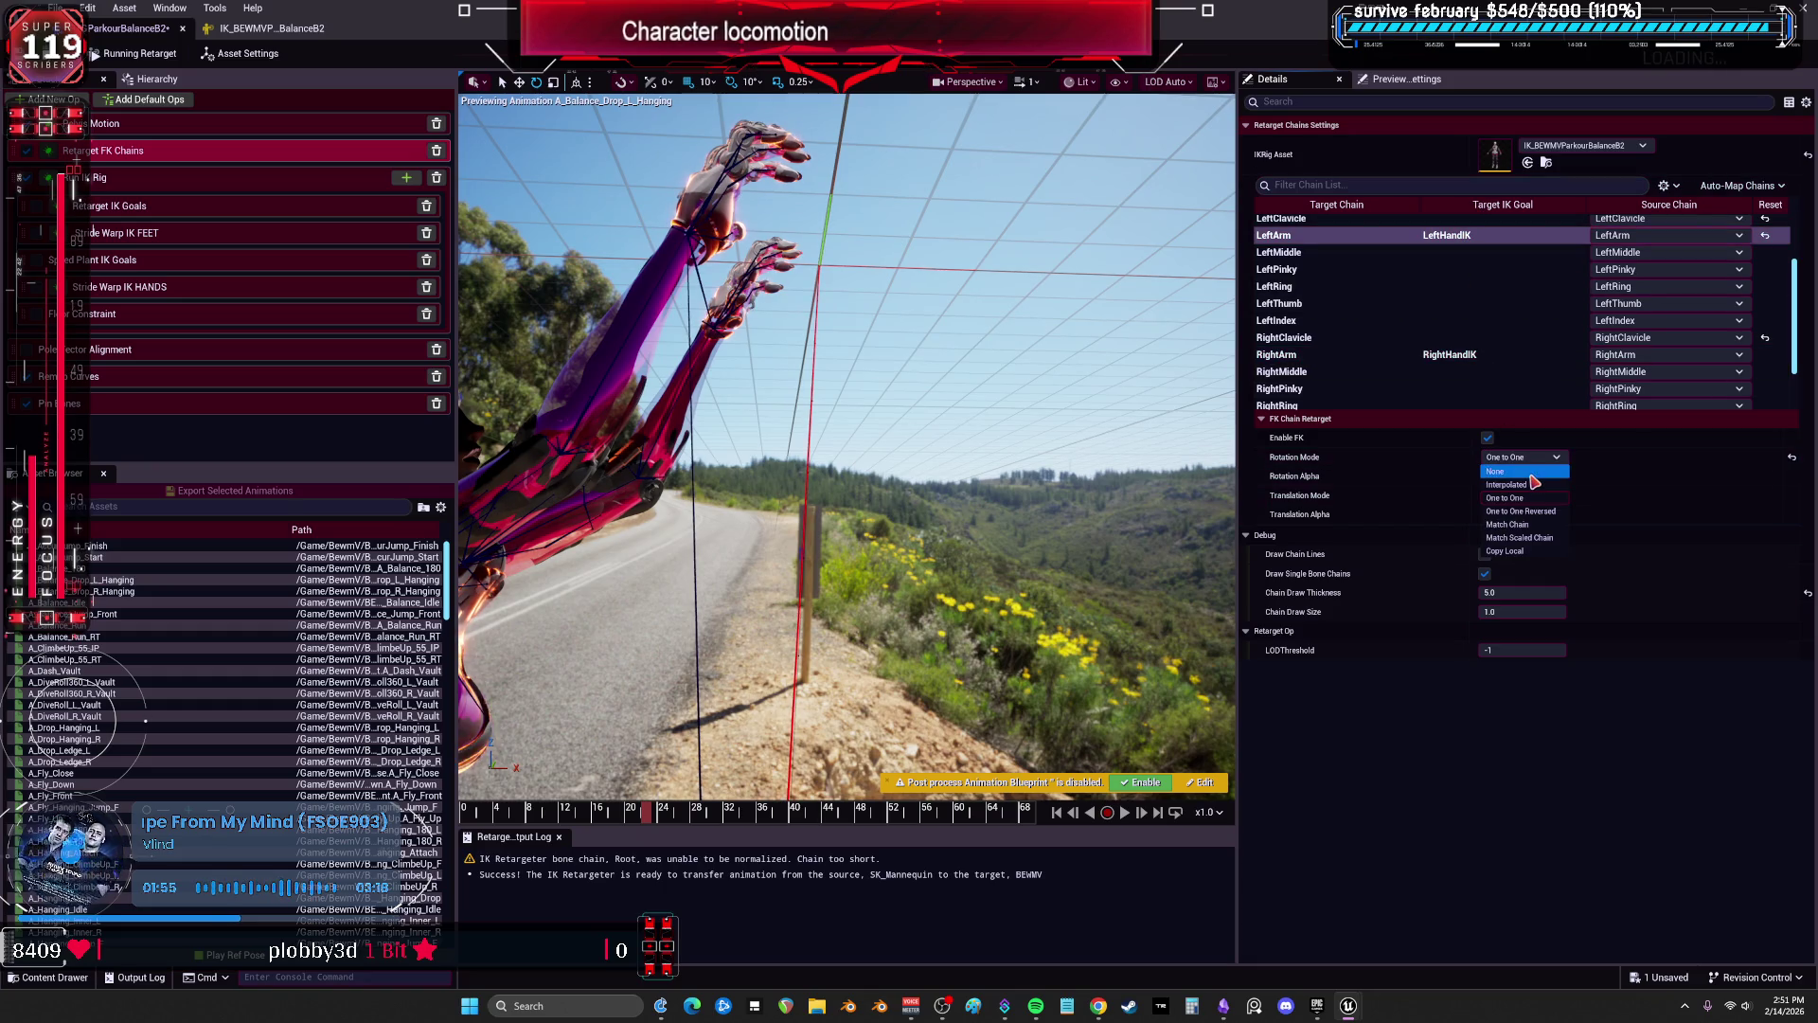
left_click(1529, 552)
left_click(1462, 356)
left_click(1522, 456)
left_click(1521, 550)
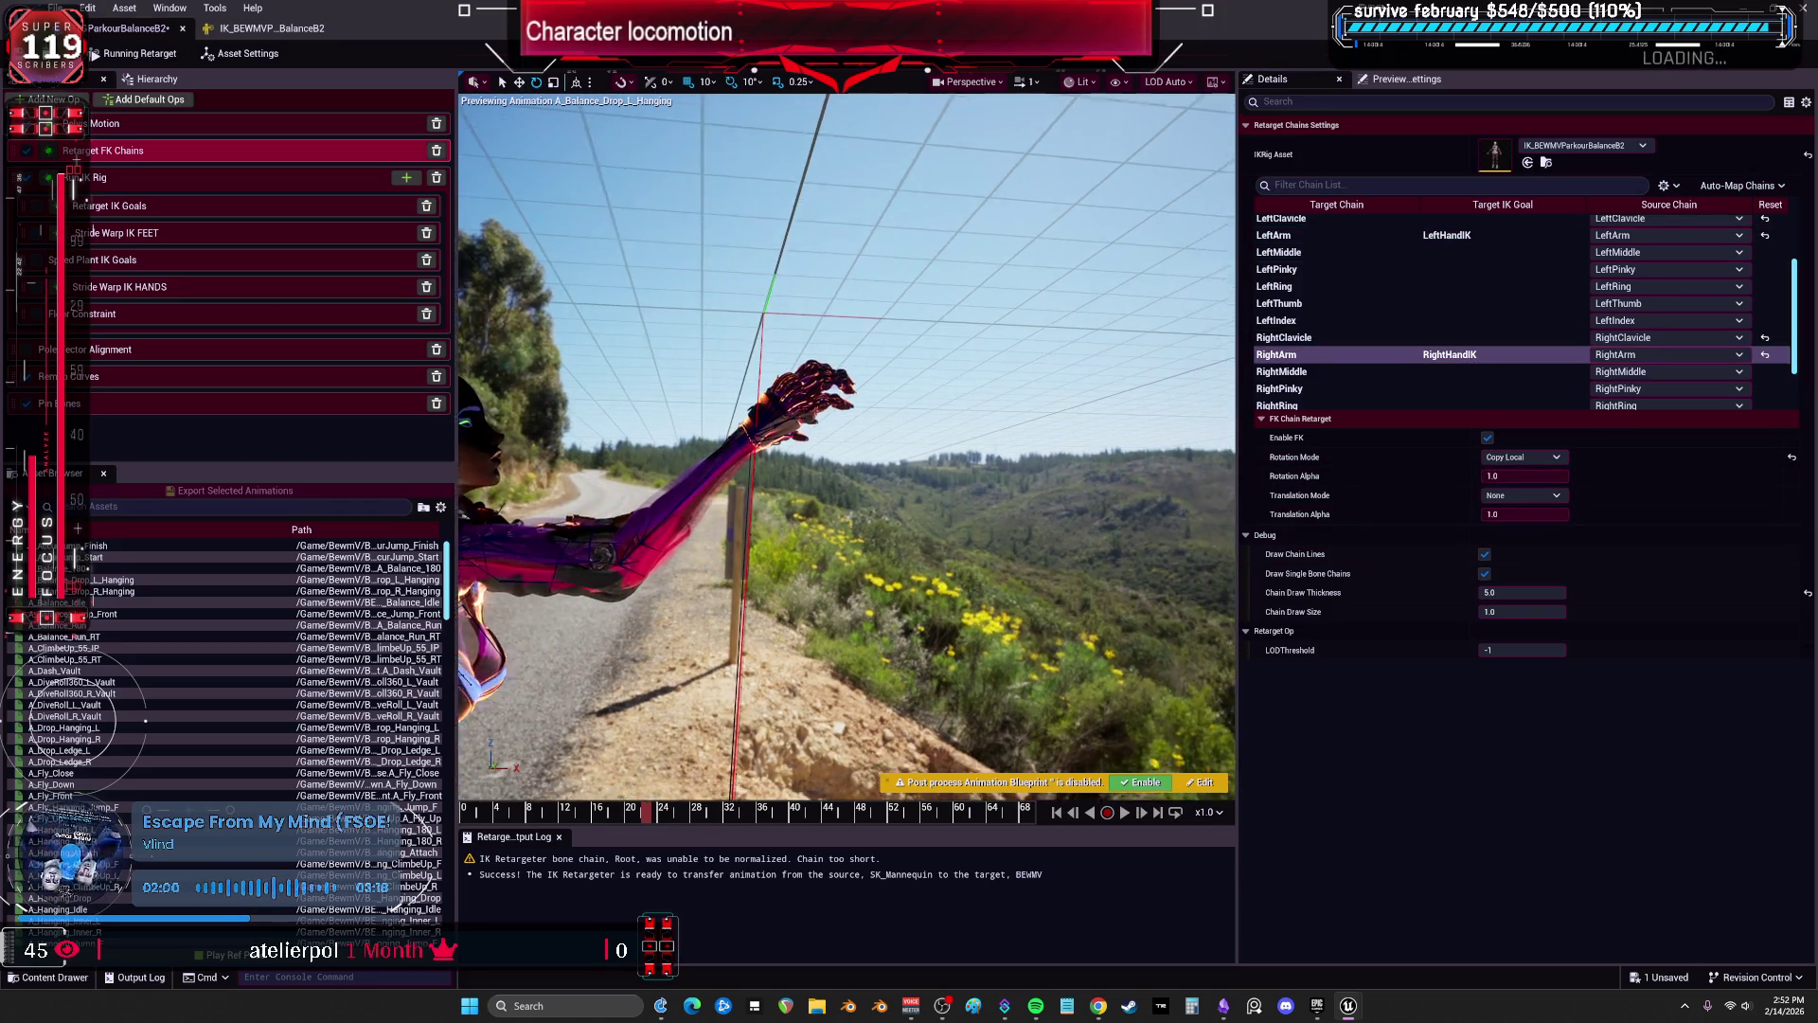
scroll(954, 398, "down", 2)
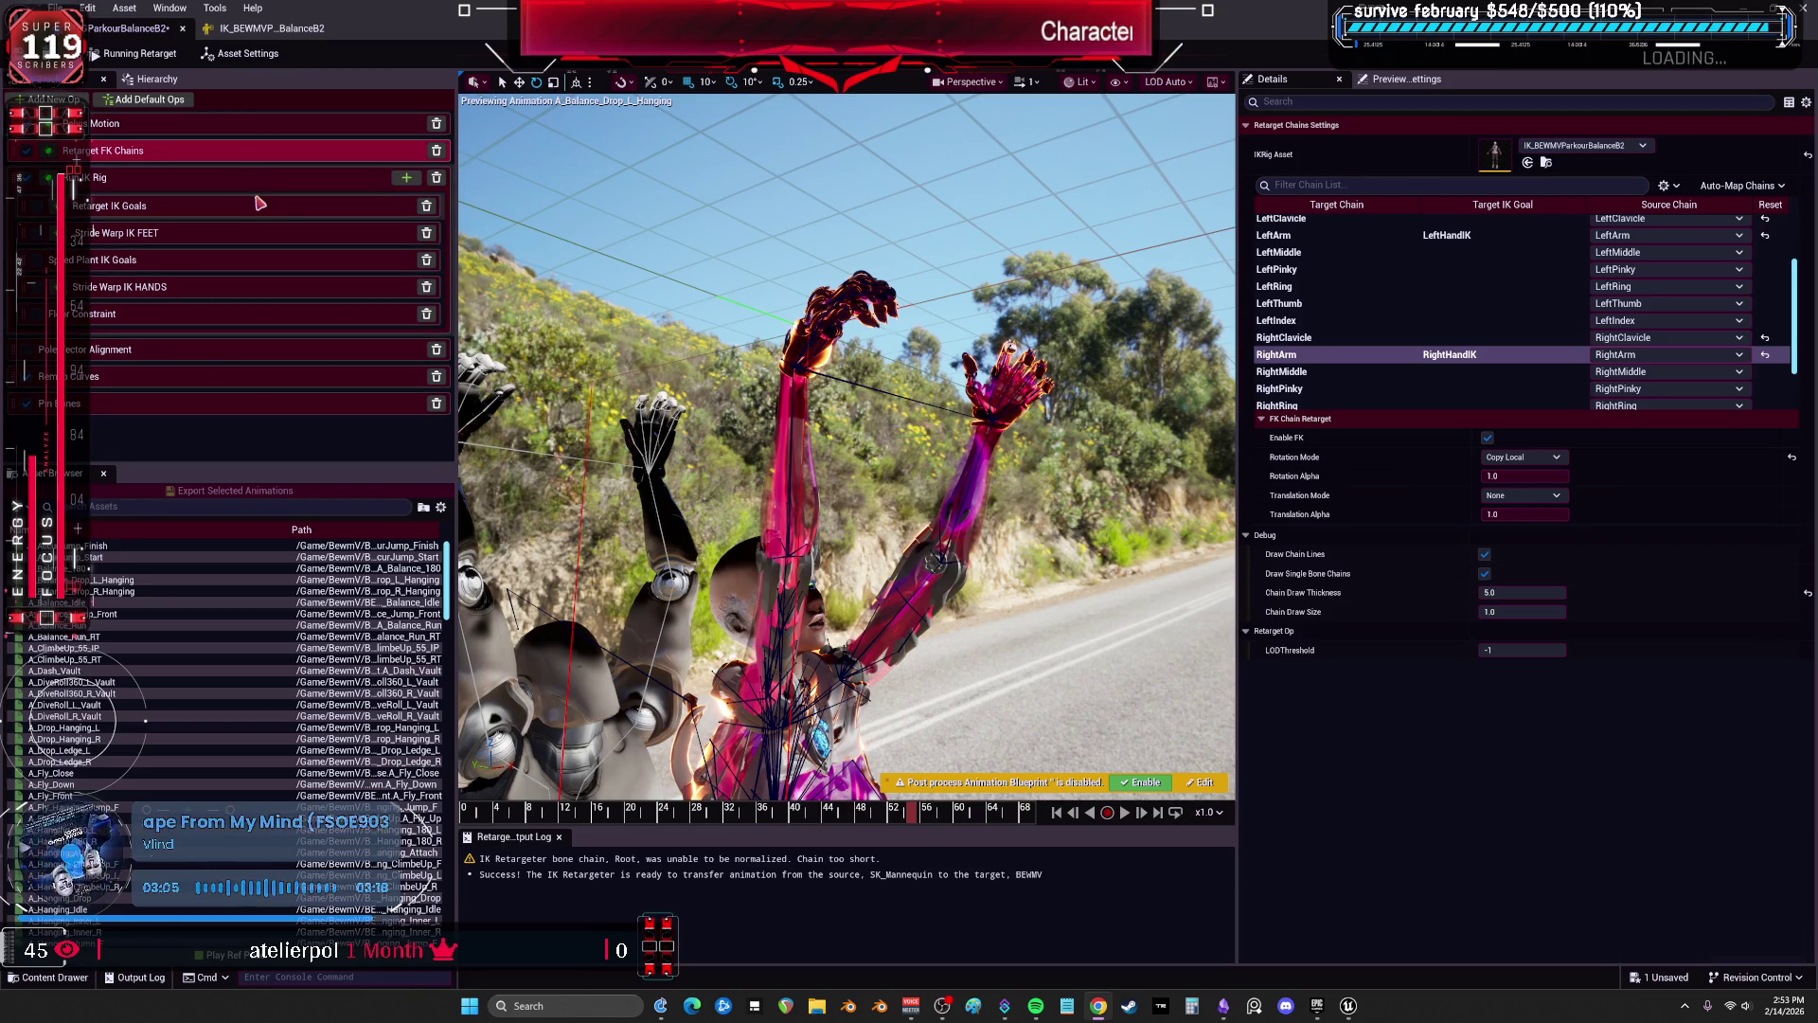
left_click_drag(898, 467, 668, 489)
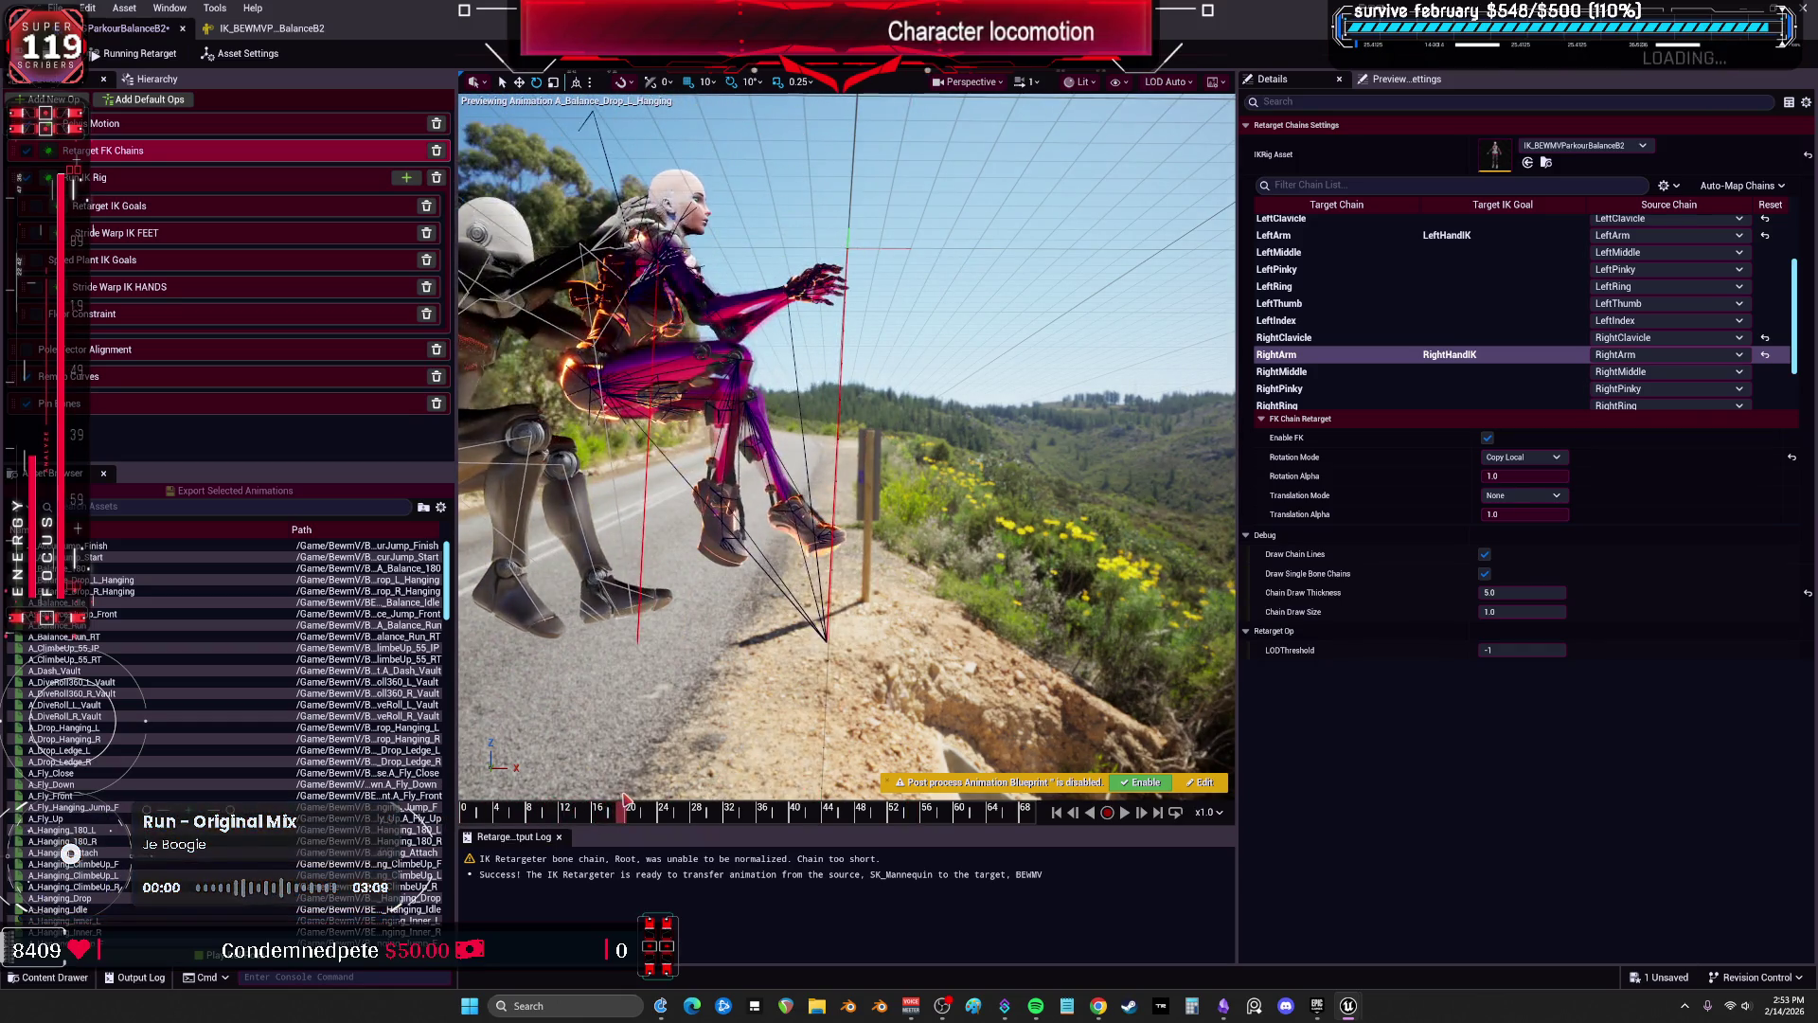
mouse_move(630, 803)
left_mouse_down()
mouse_move(1125, 765)
mouse_move(843, 789)
mouse_move(957, 806)
mouse_move(684, 811)
mouse_move(828, 820)
mouse_move(615, 843)
mouse_move(892, 843)
mouse_move(947, 833)
mouse_move(625, 802)
mouse_move(873, 790)
mouse_move(791, 818)
mouse_move(483, 820)
mouse_move(675, 820)
left_mouse_up()
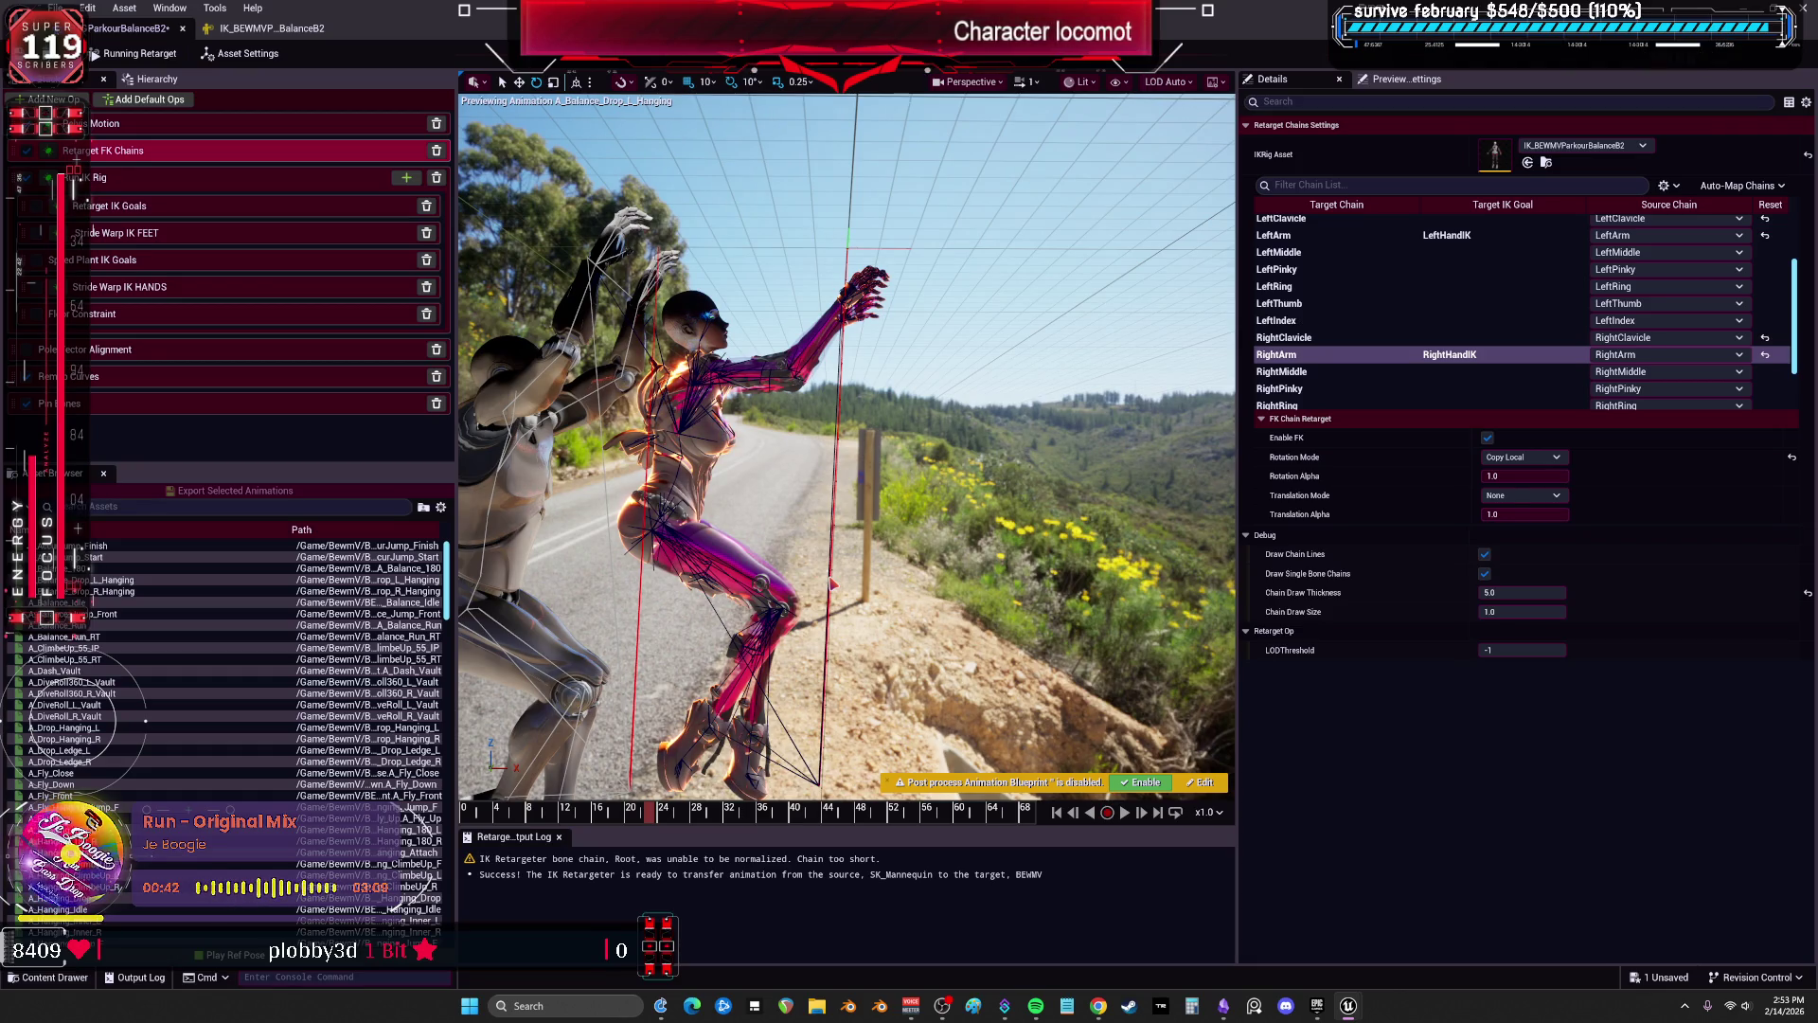
In Run IK Rig, set the RightLeg and LeftLeg source chains to None, then select Retarget IK Goals.
left_click(98, 182)
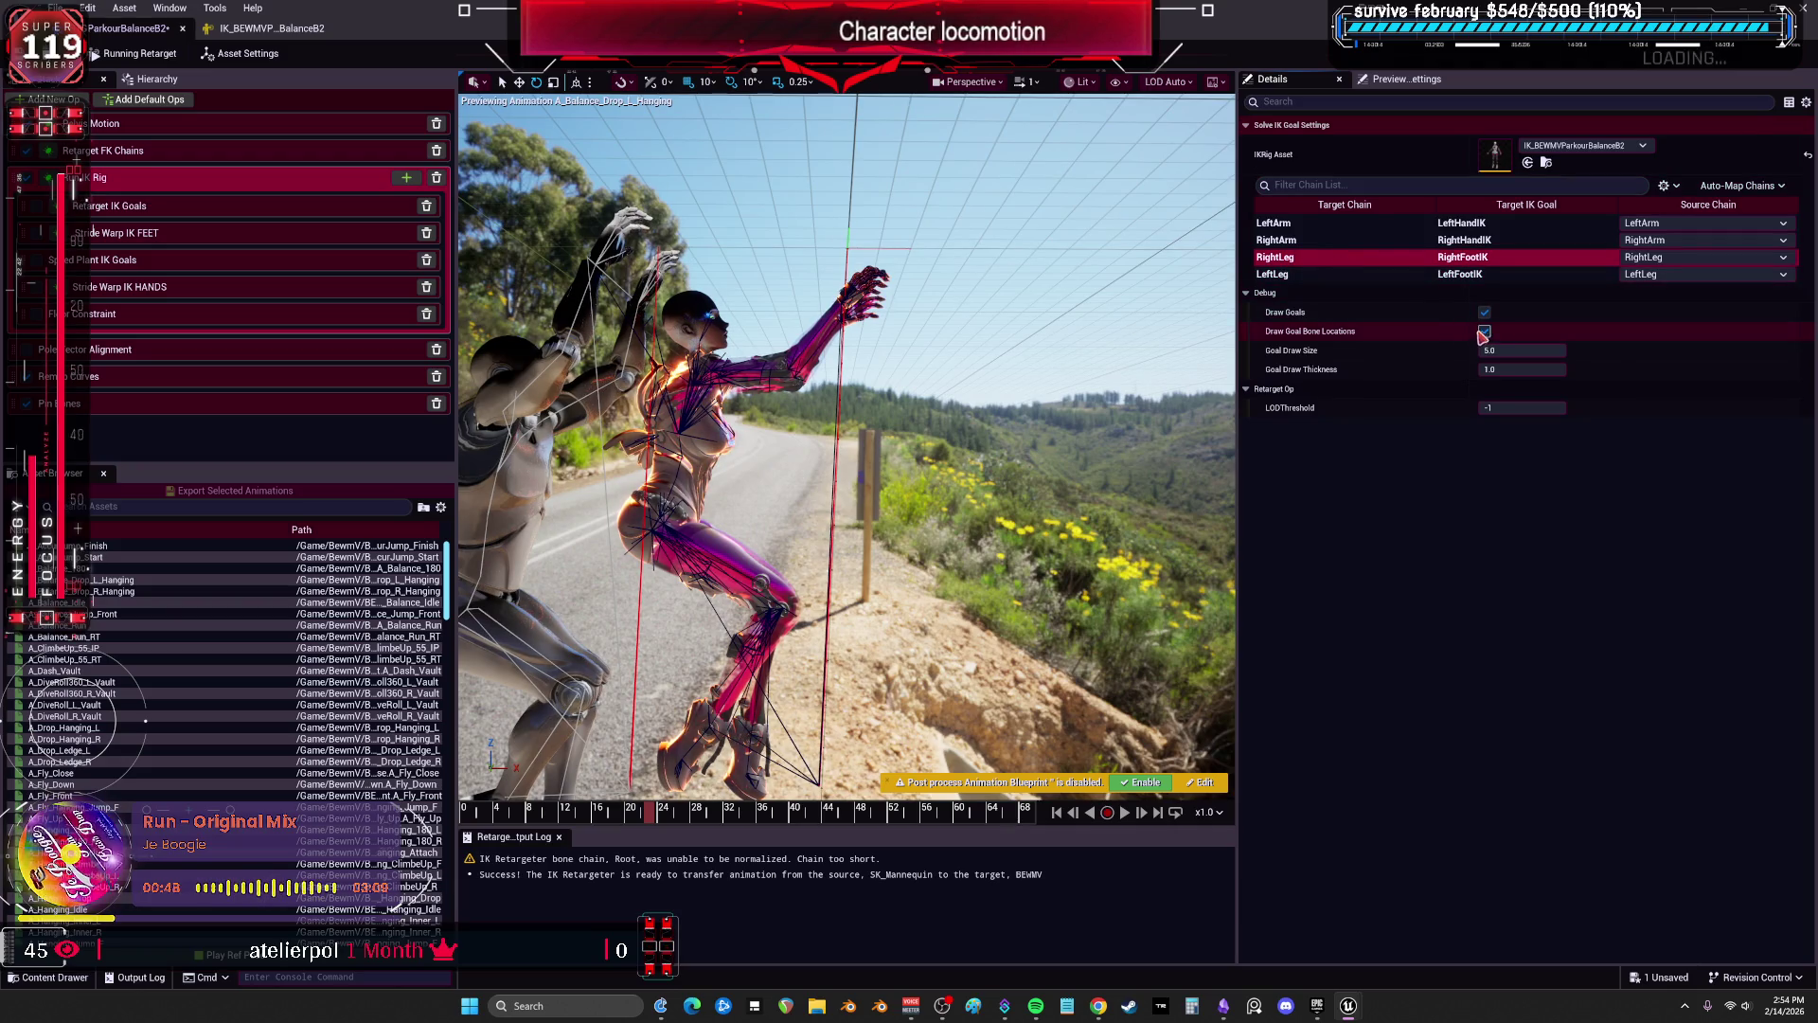
left_click(1695, 256)
left_click(1652, 274)
left_click(1695, 274)
left_click(1652, 291)
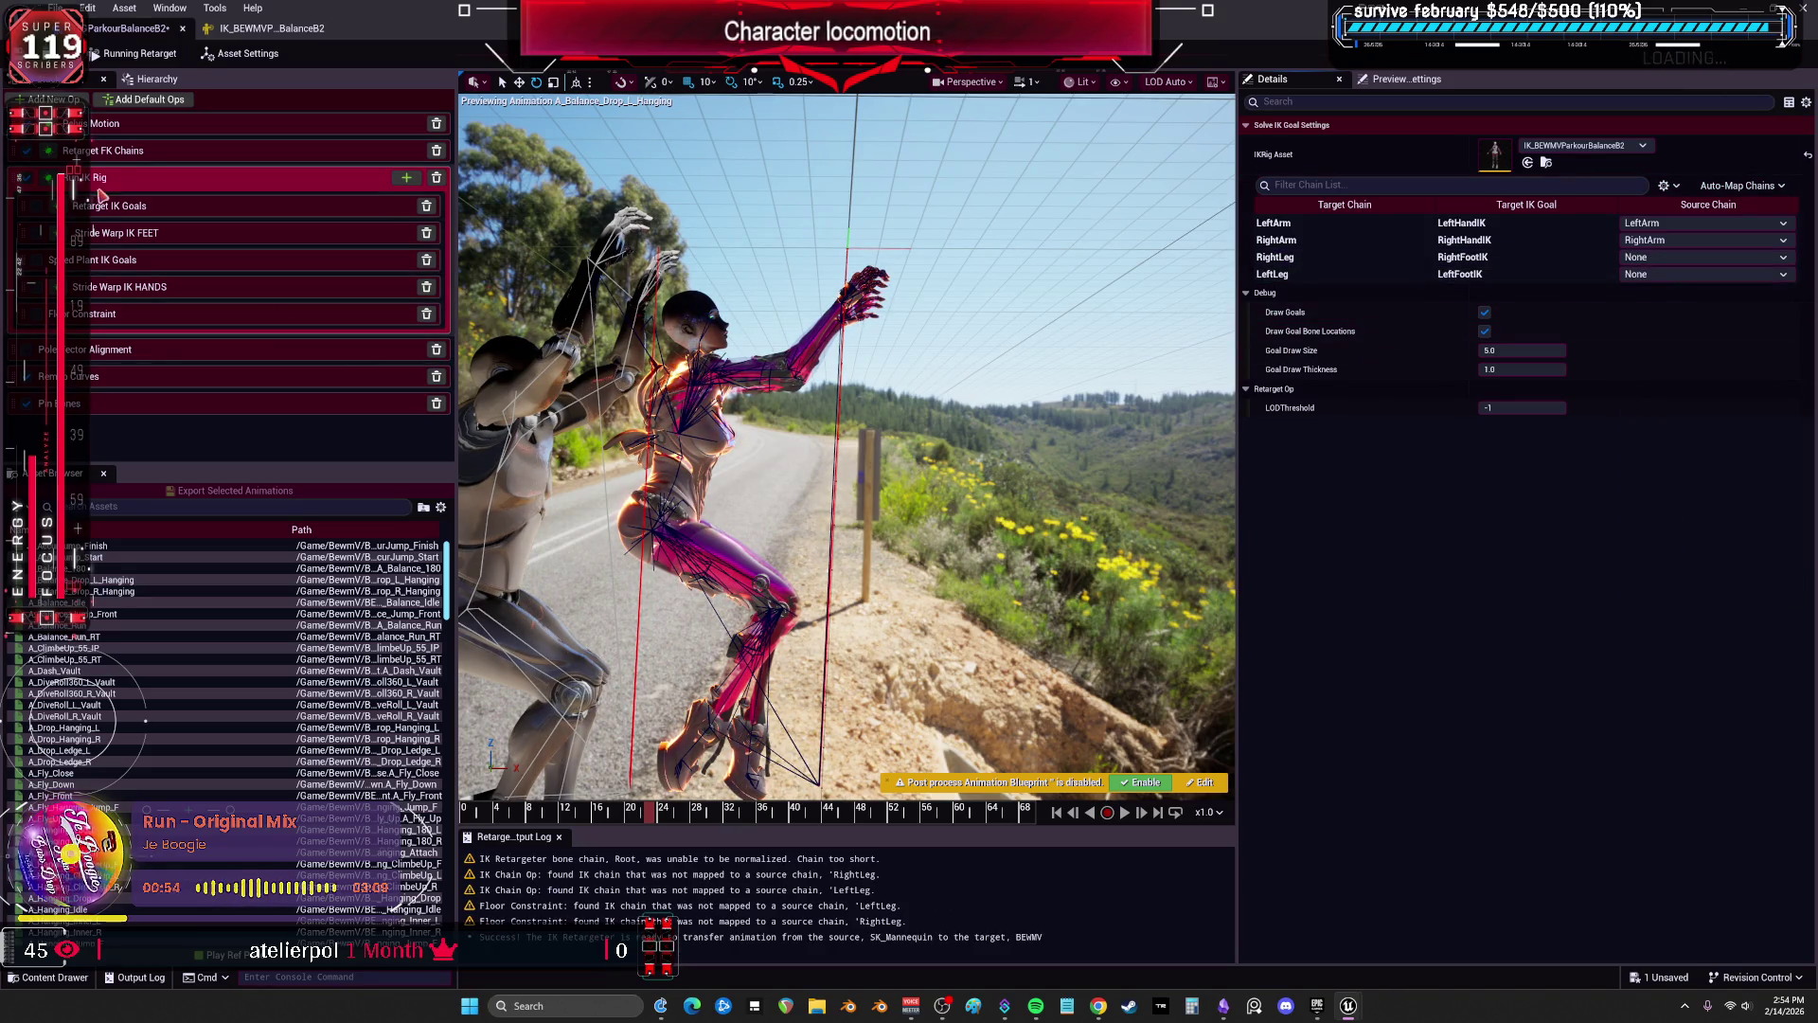
left_click(131, 214)
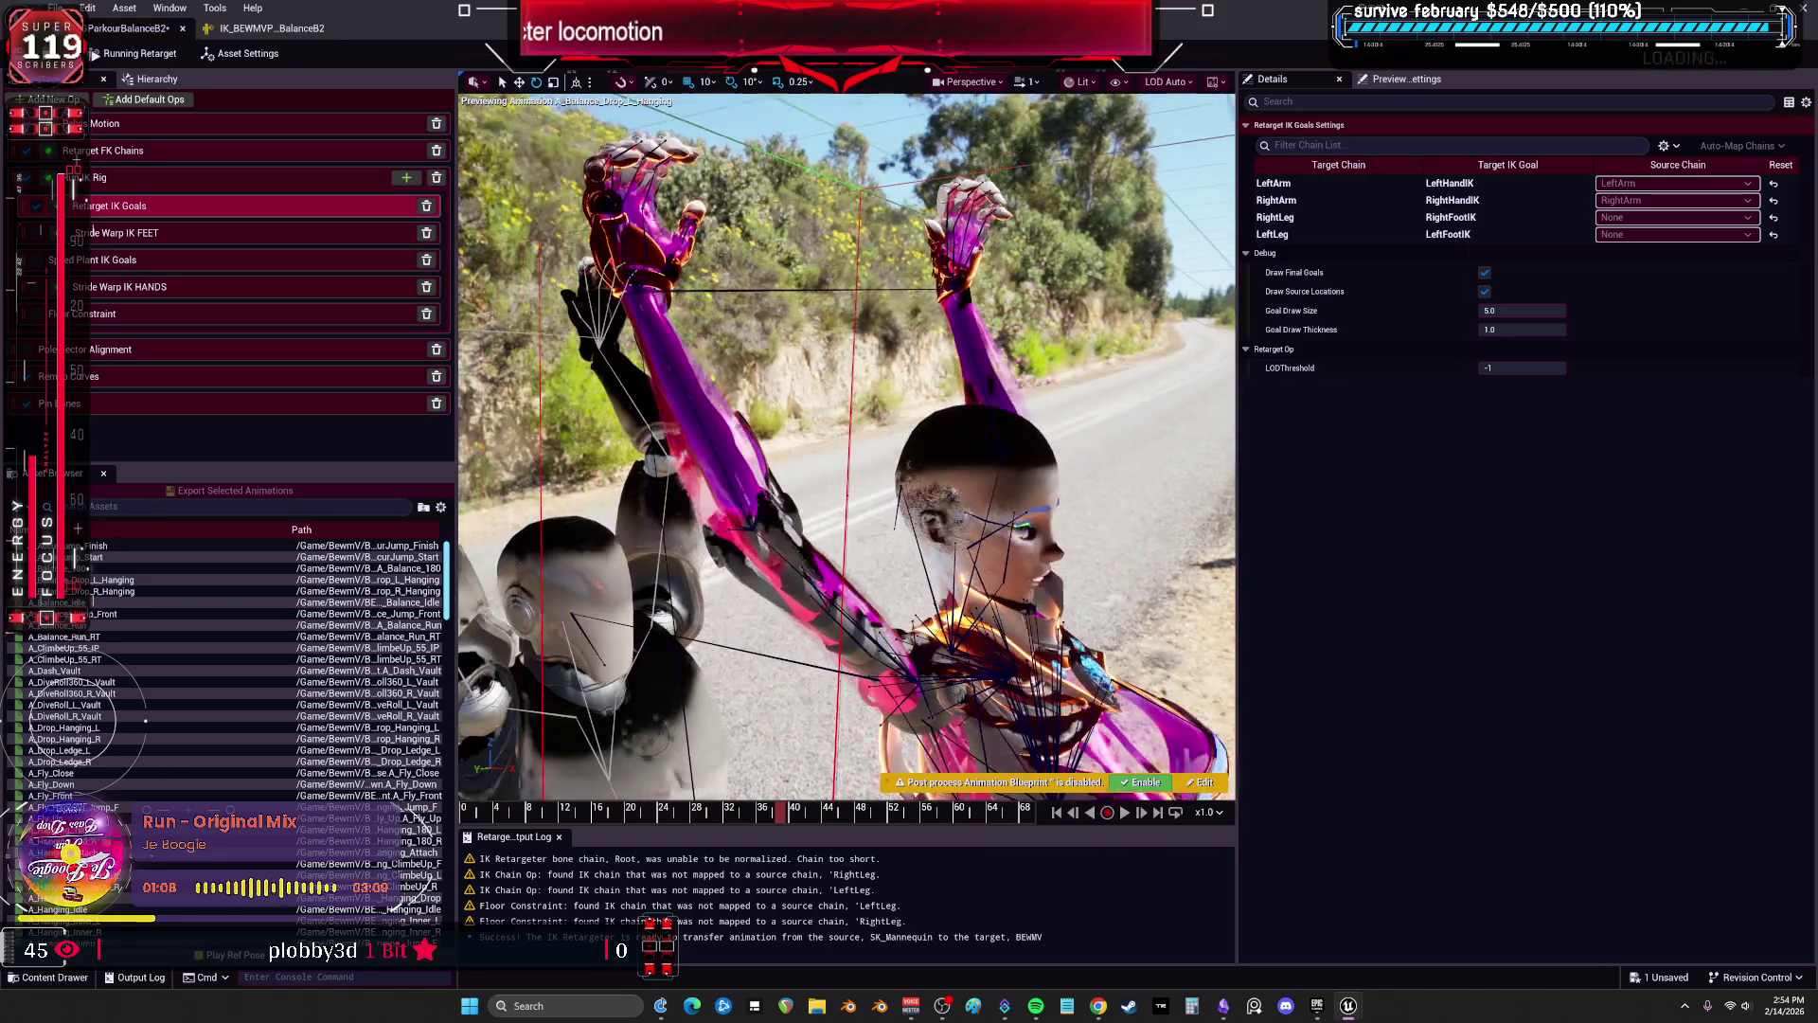
Set the arm goals' Blend to Source Rotation to 0.997867 and scrub frames 18–33 to check.
left_click(1399, 201)
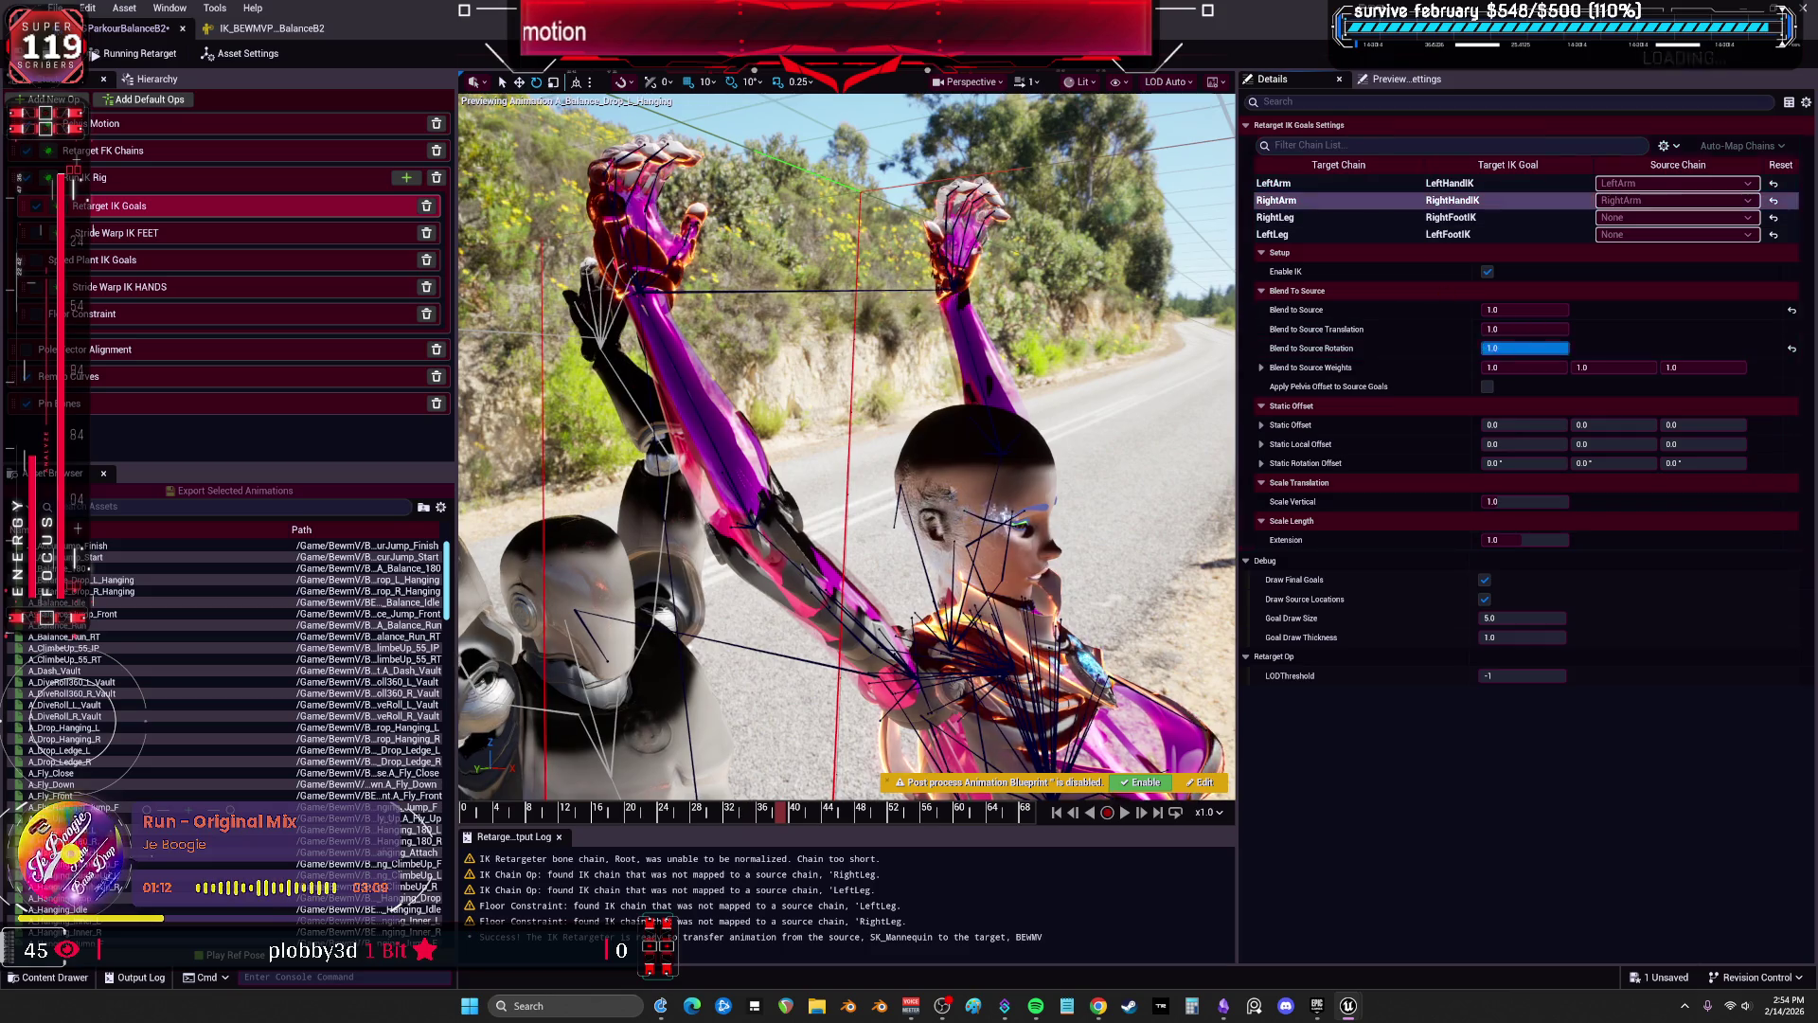
left_click(1421, 182)
left_click(1525, 348)
left_click_drag(1524, 347, 1520, 348)
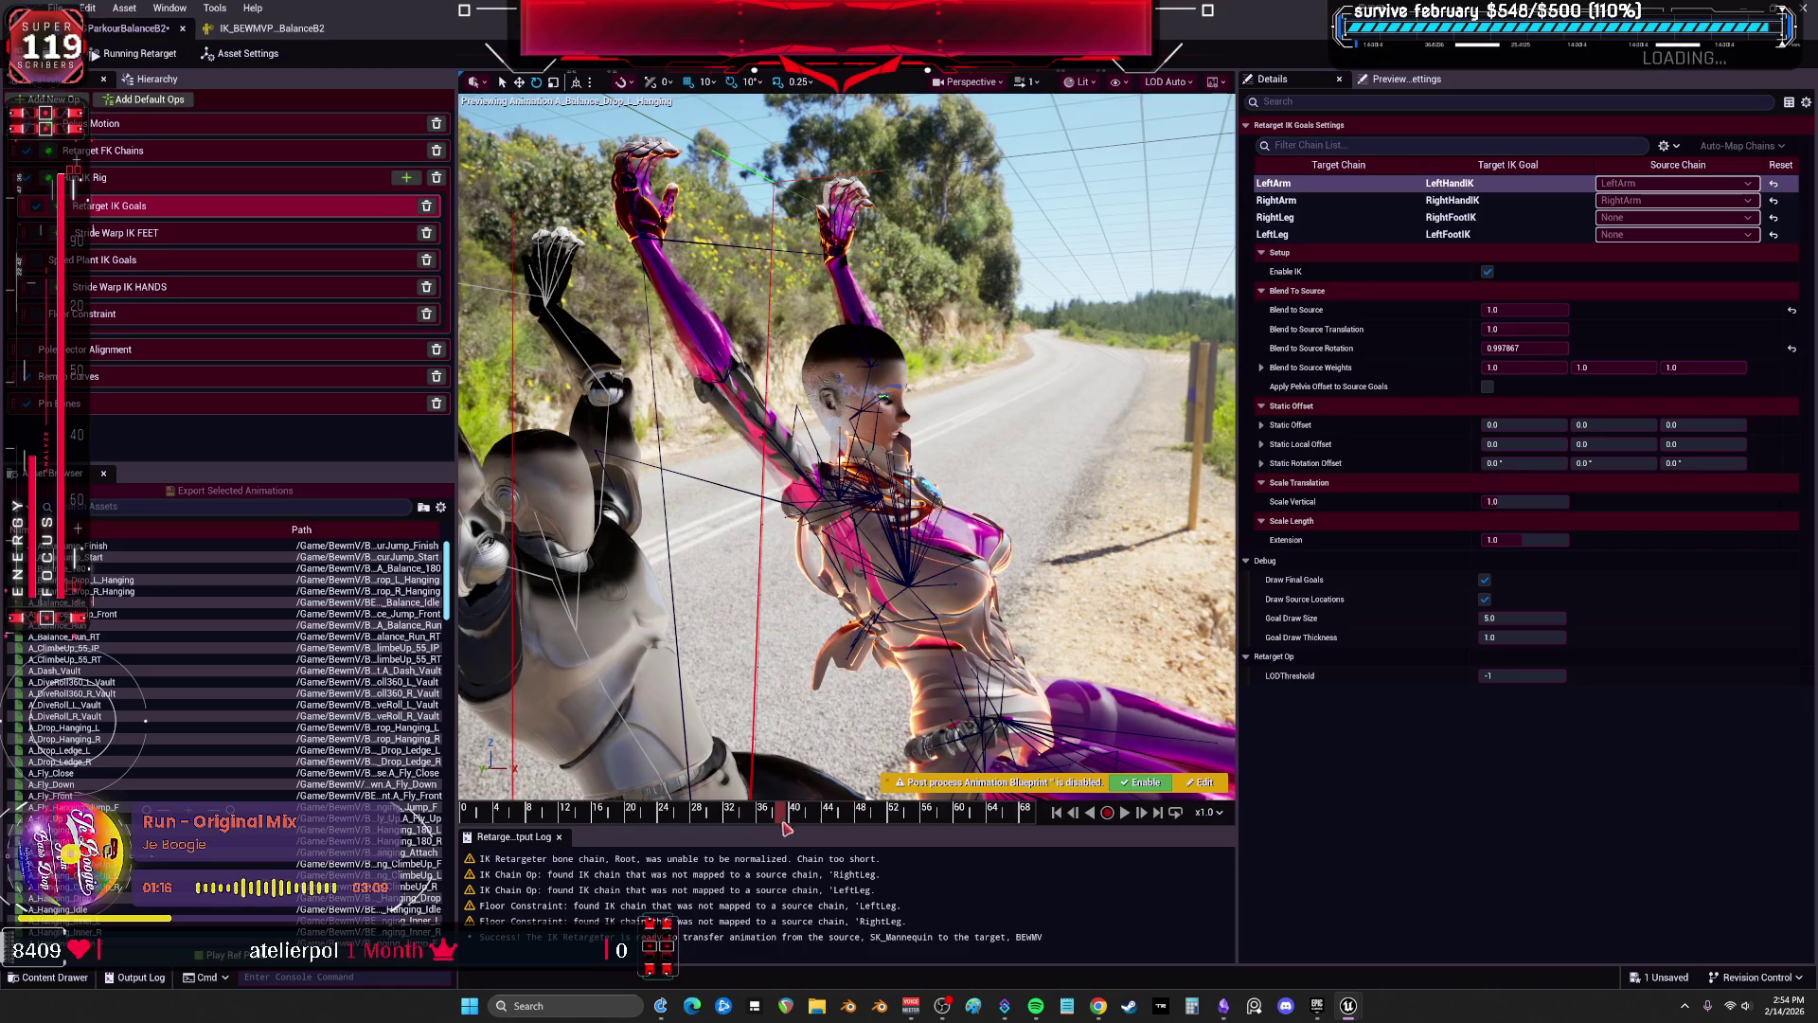
left_click_drag(694, 830, 618, 830)
mouse_move(639, 826)
left_mouse_down()
mouse_move(744, 811)
mouse_move(723, 820)
left_mouse_up()
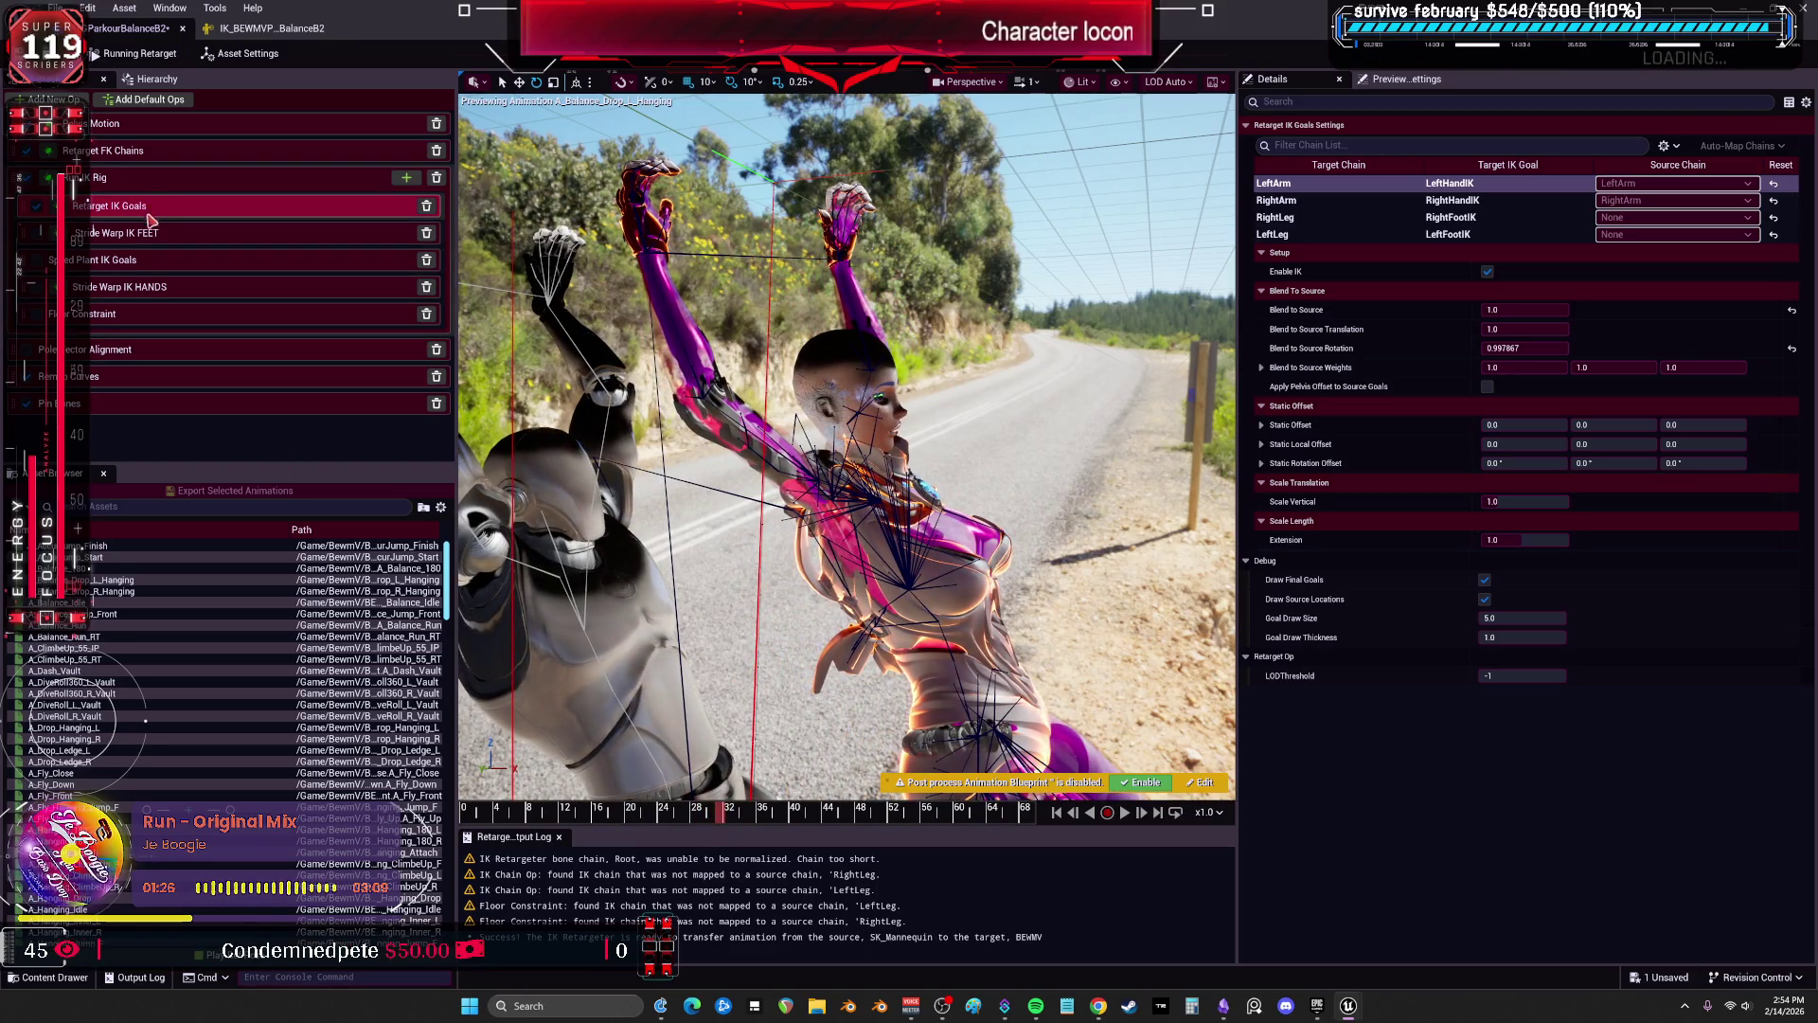
left_click(104, 180)
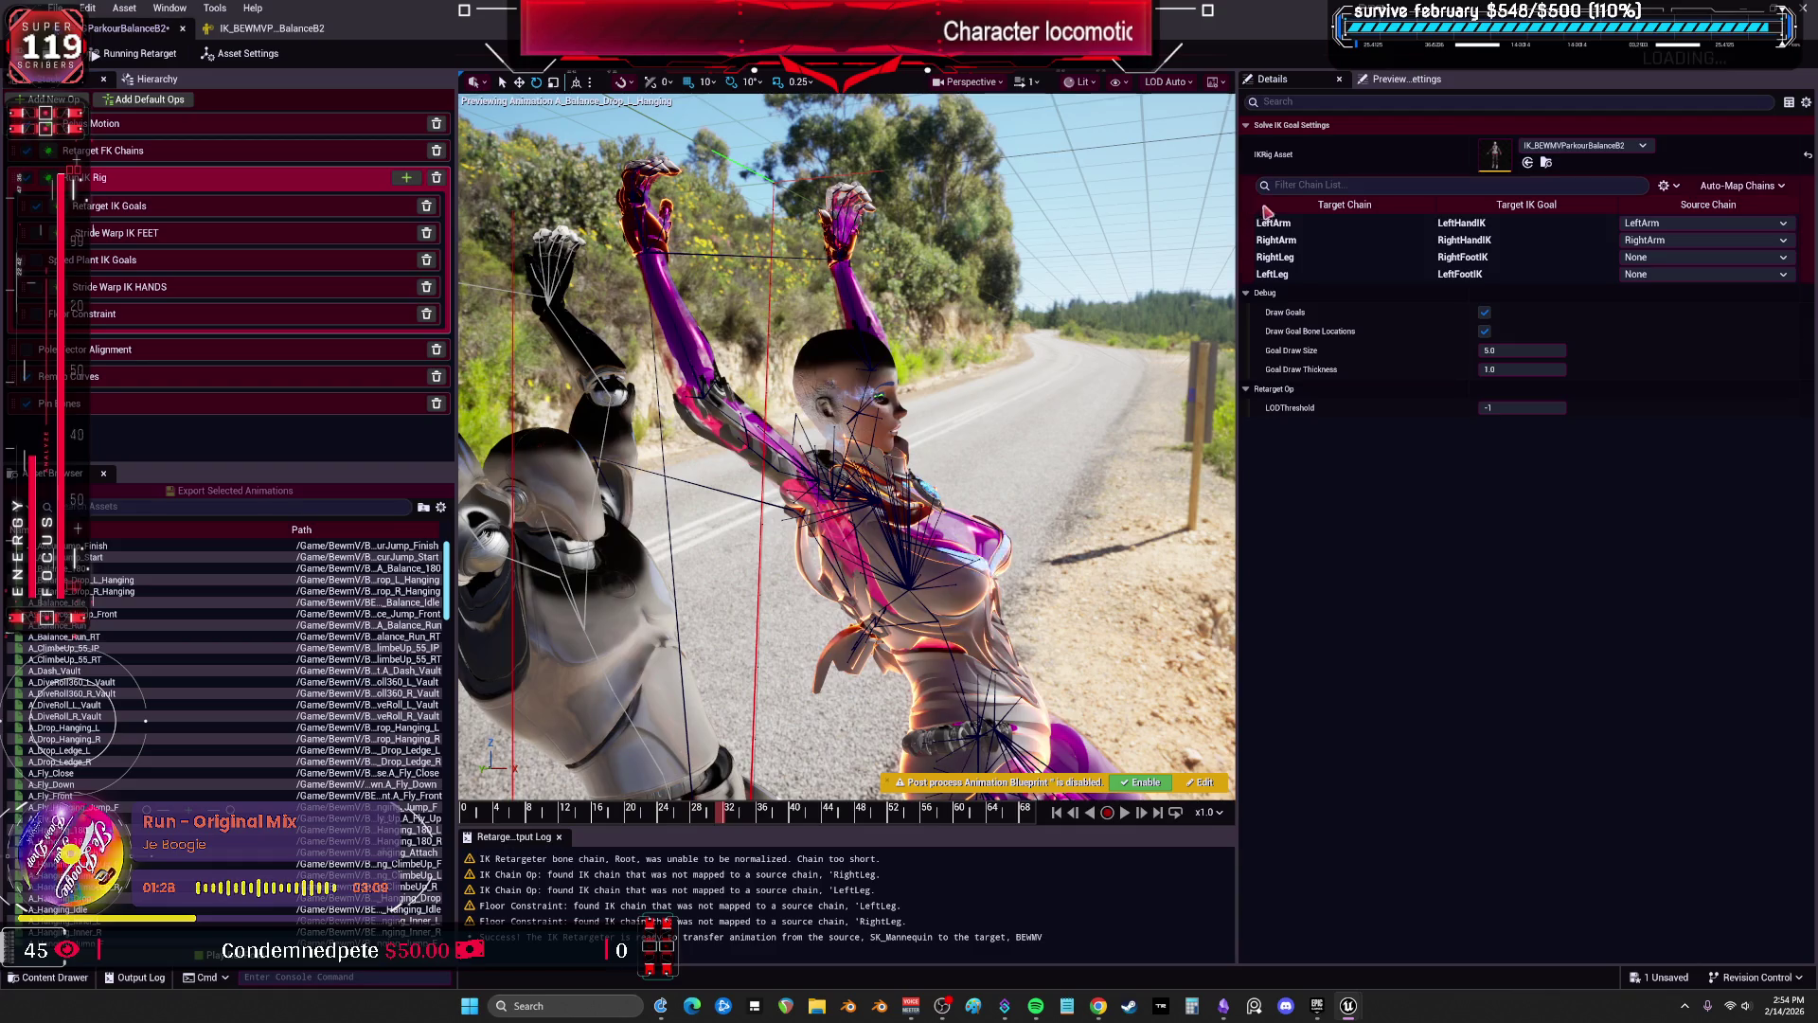
In Retarget FK Chains, select the LeftArm and RightArm chains and view frame 20 close up.
left_click(208, 153)
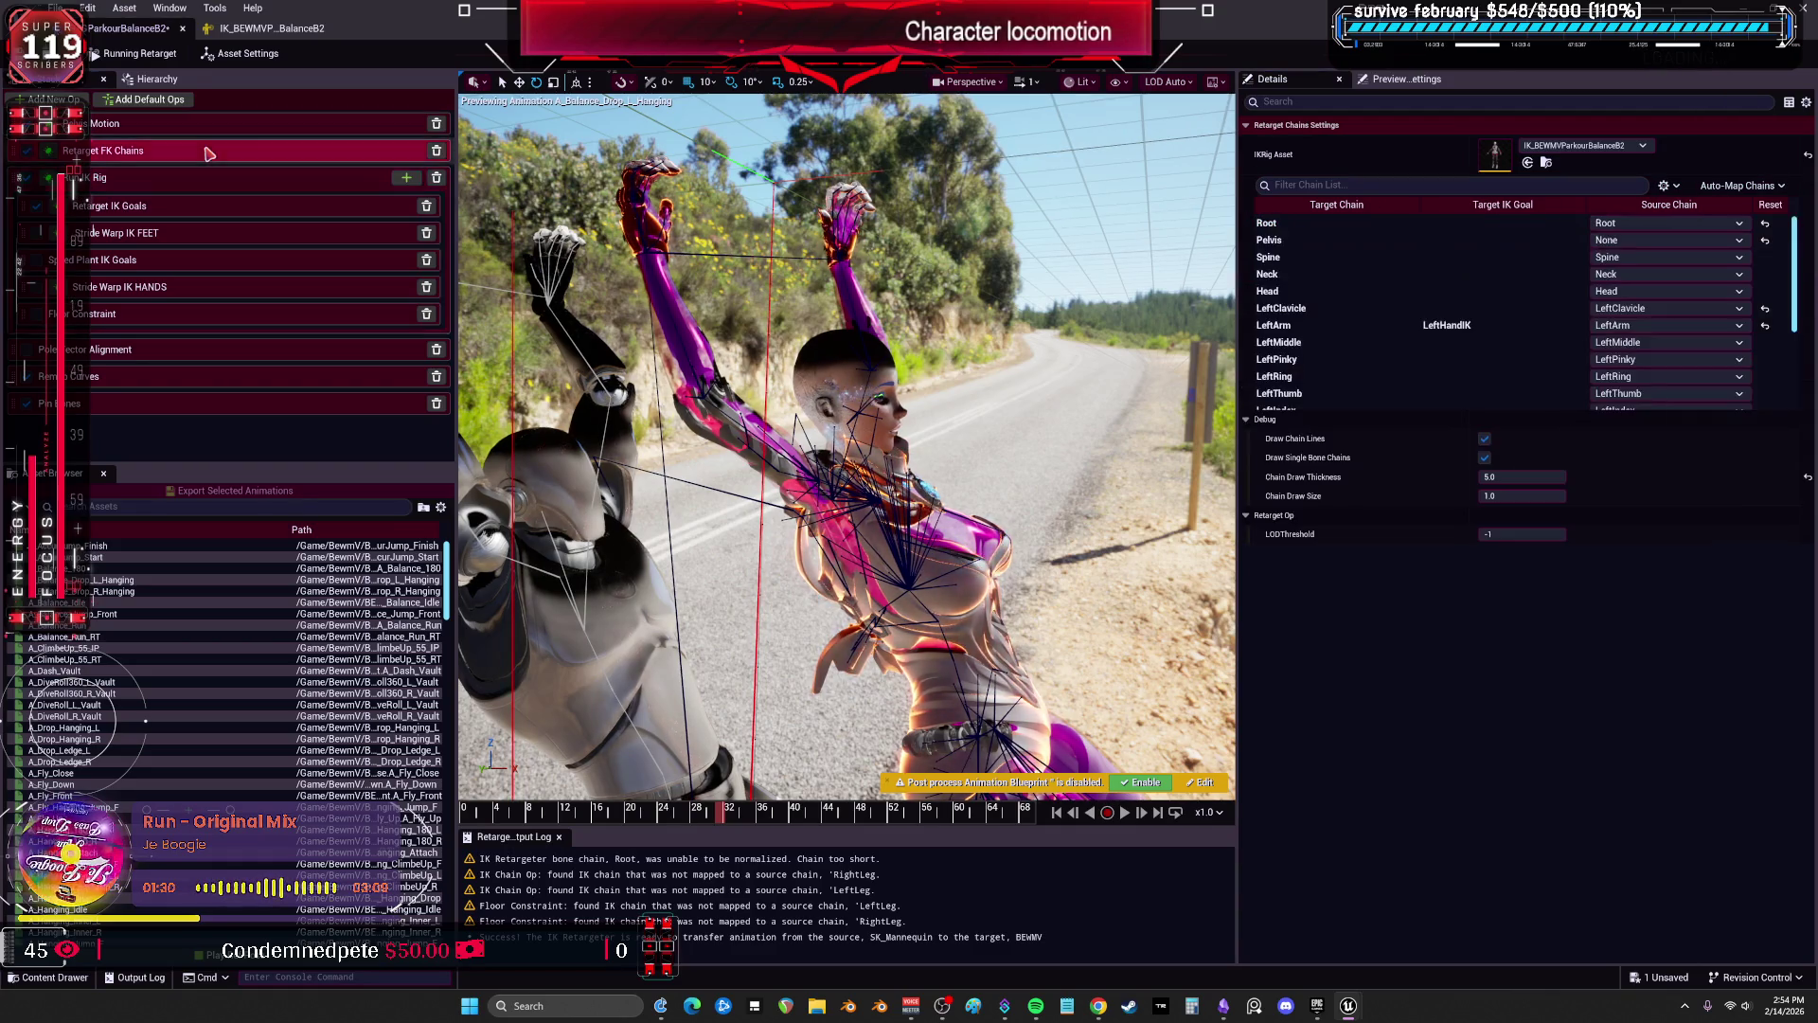
left_click(1336, 328)
scroll(1336, 332, "down", 3)
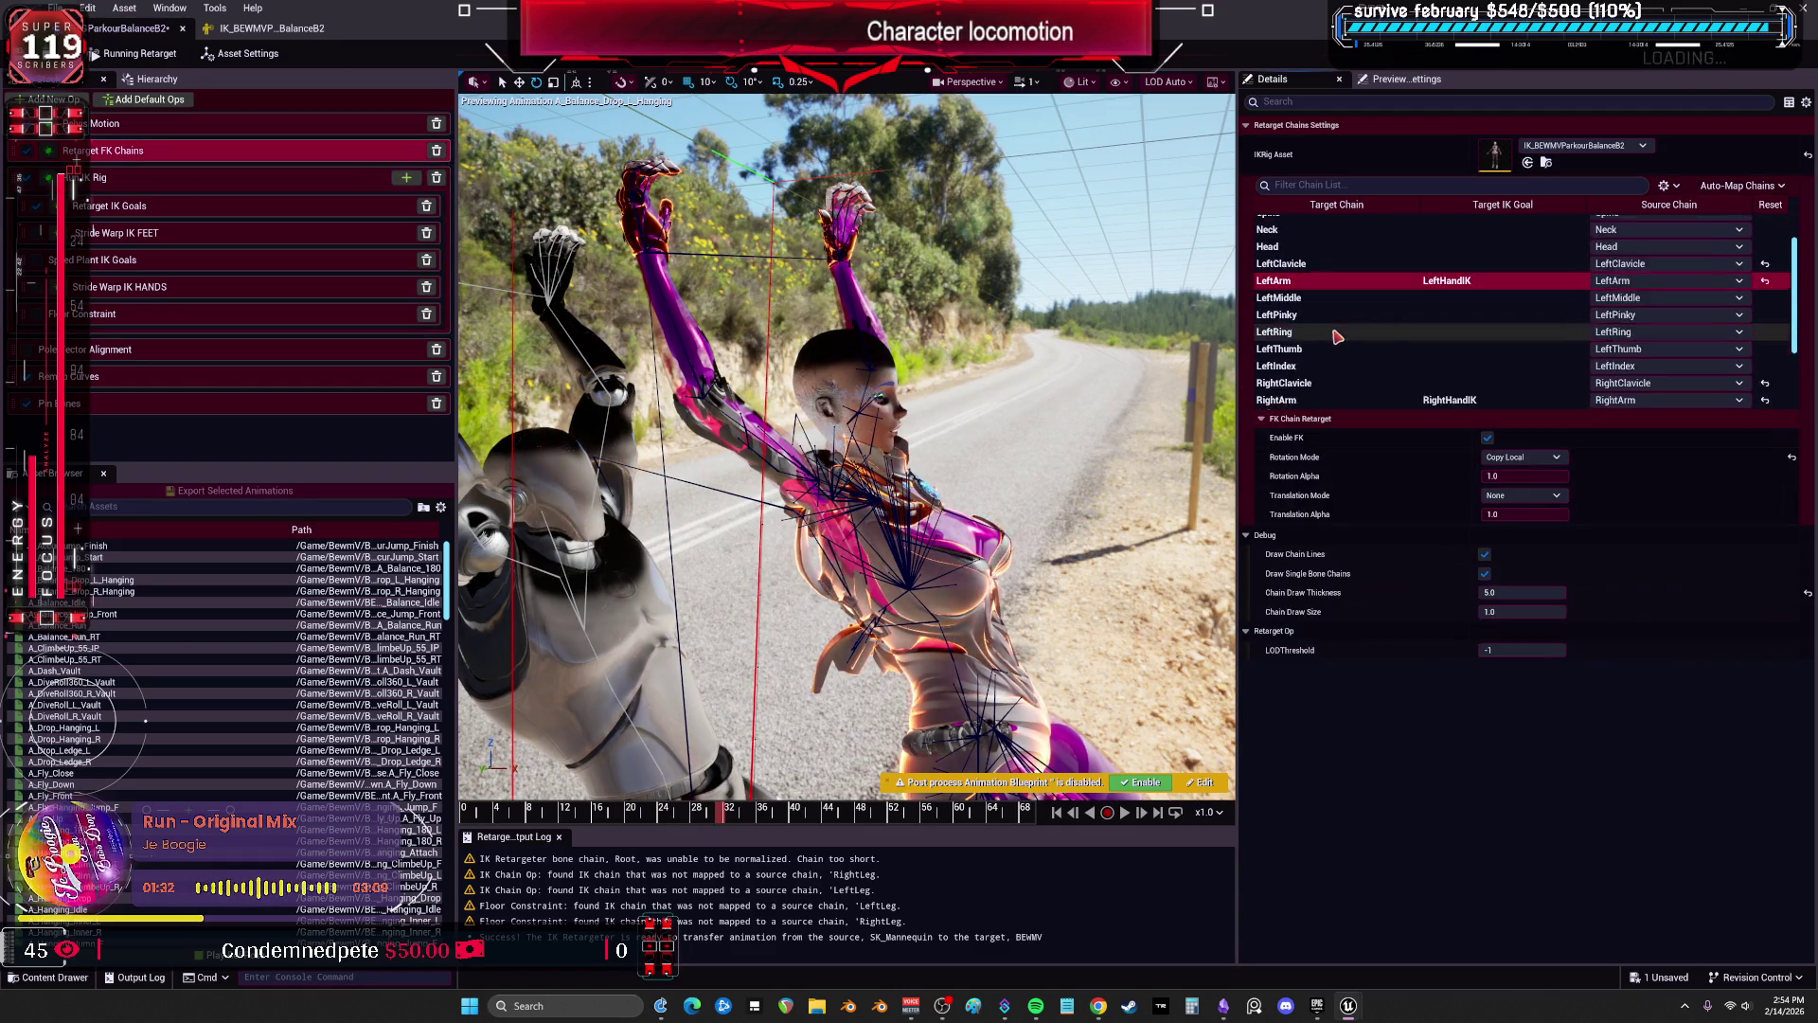
left_click(1337, 354)
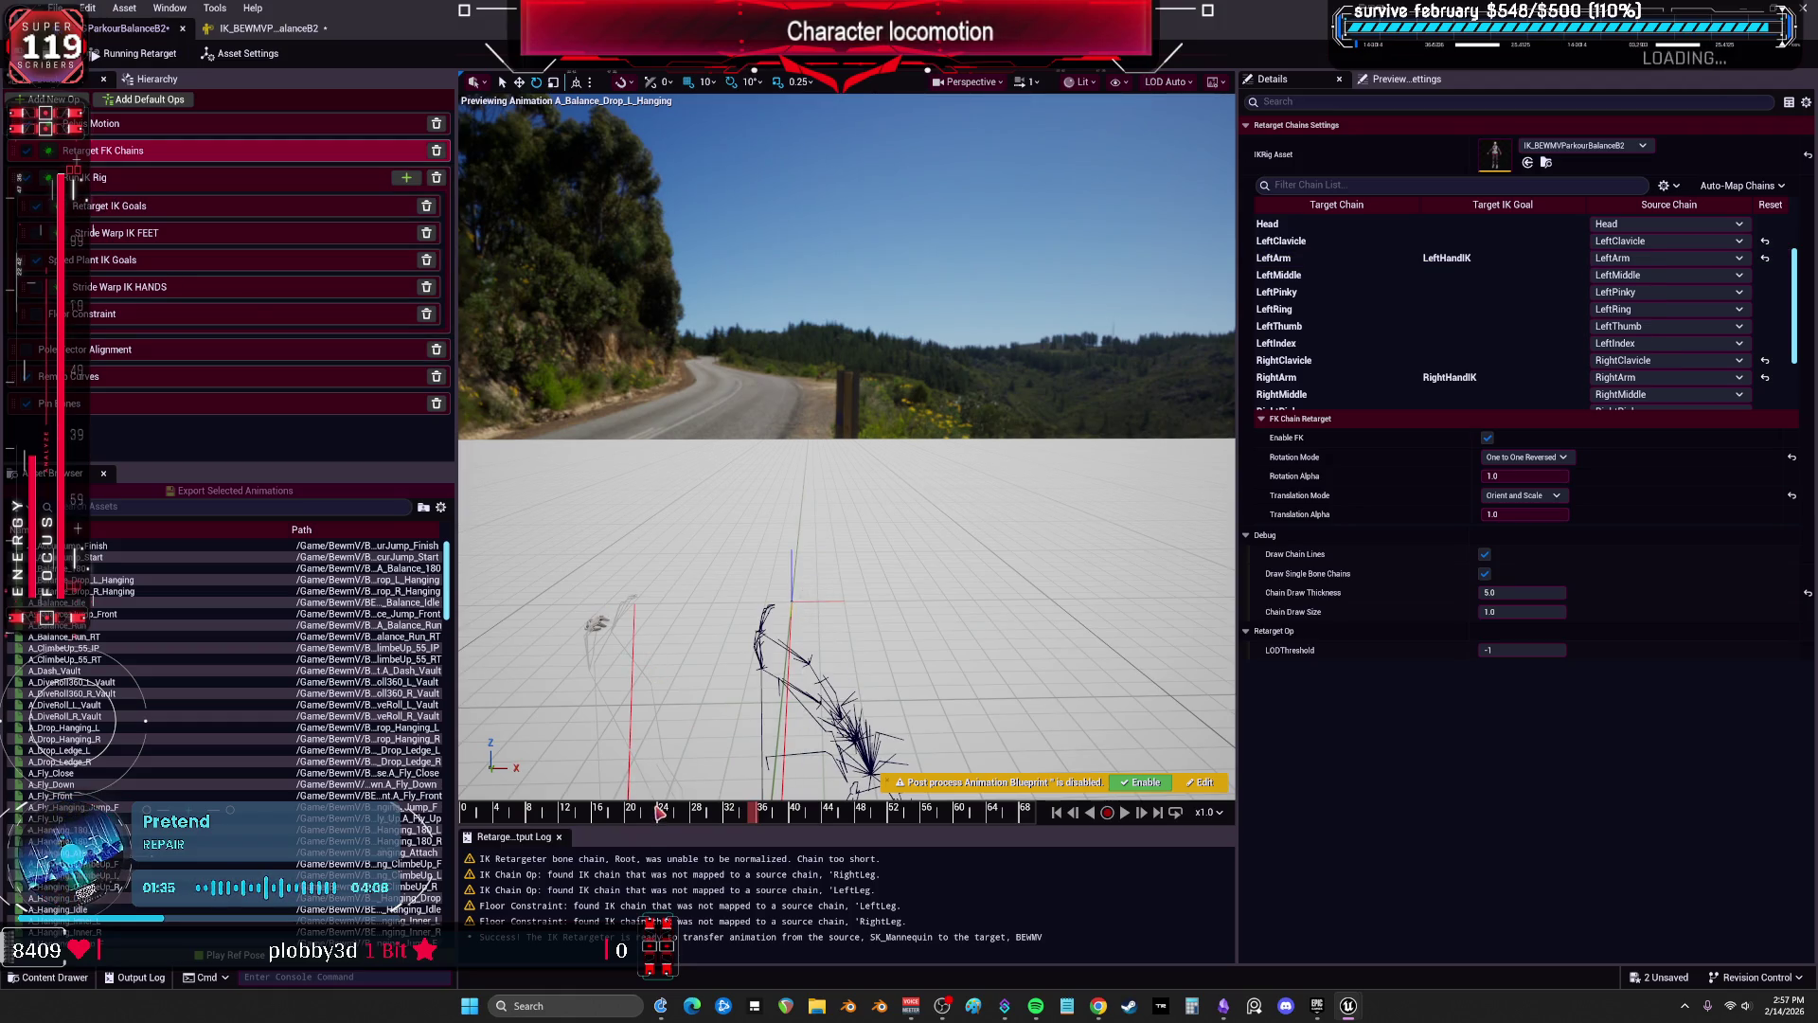
left_click(633, 812)
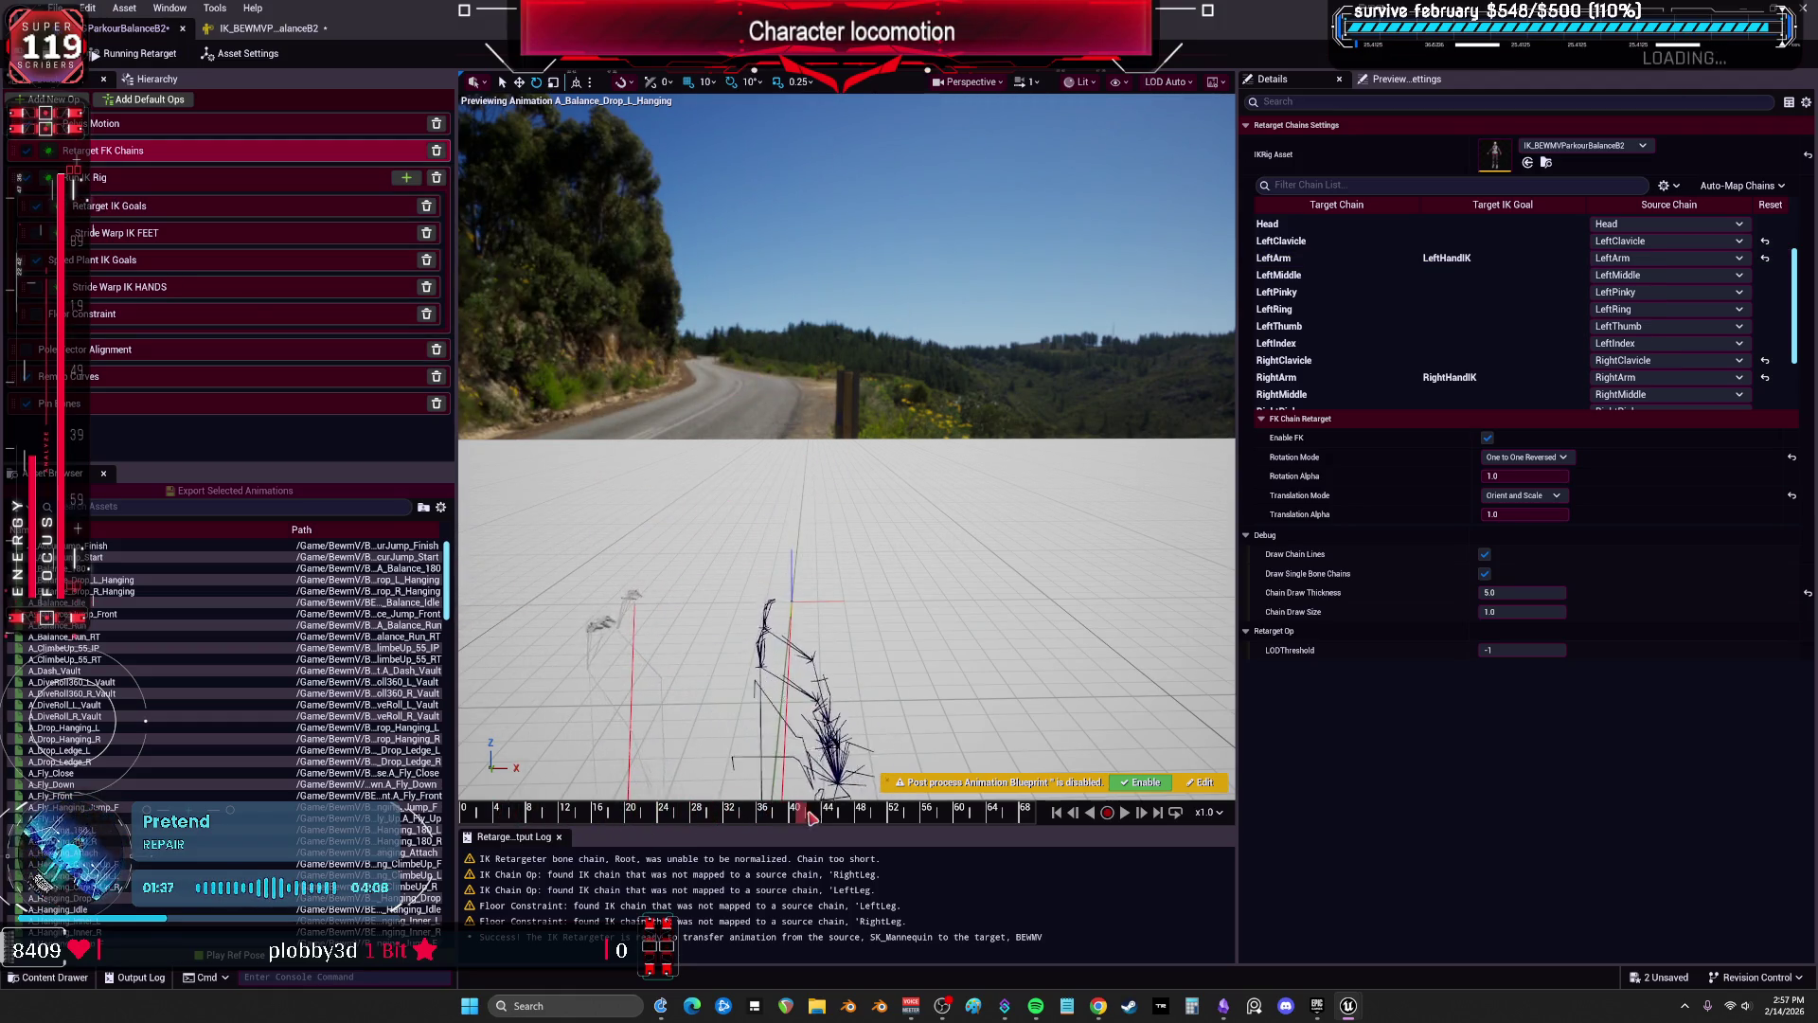
left_click_drag(954, 598, 729, 540)
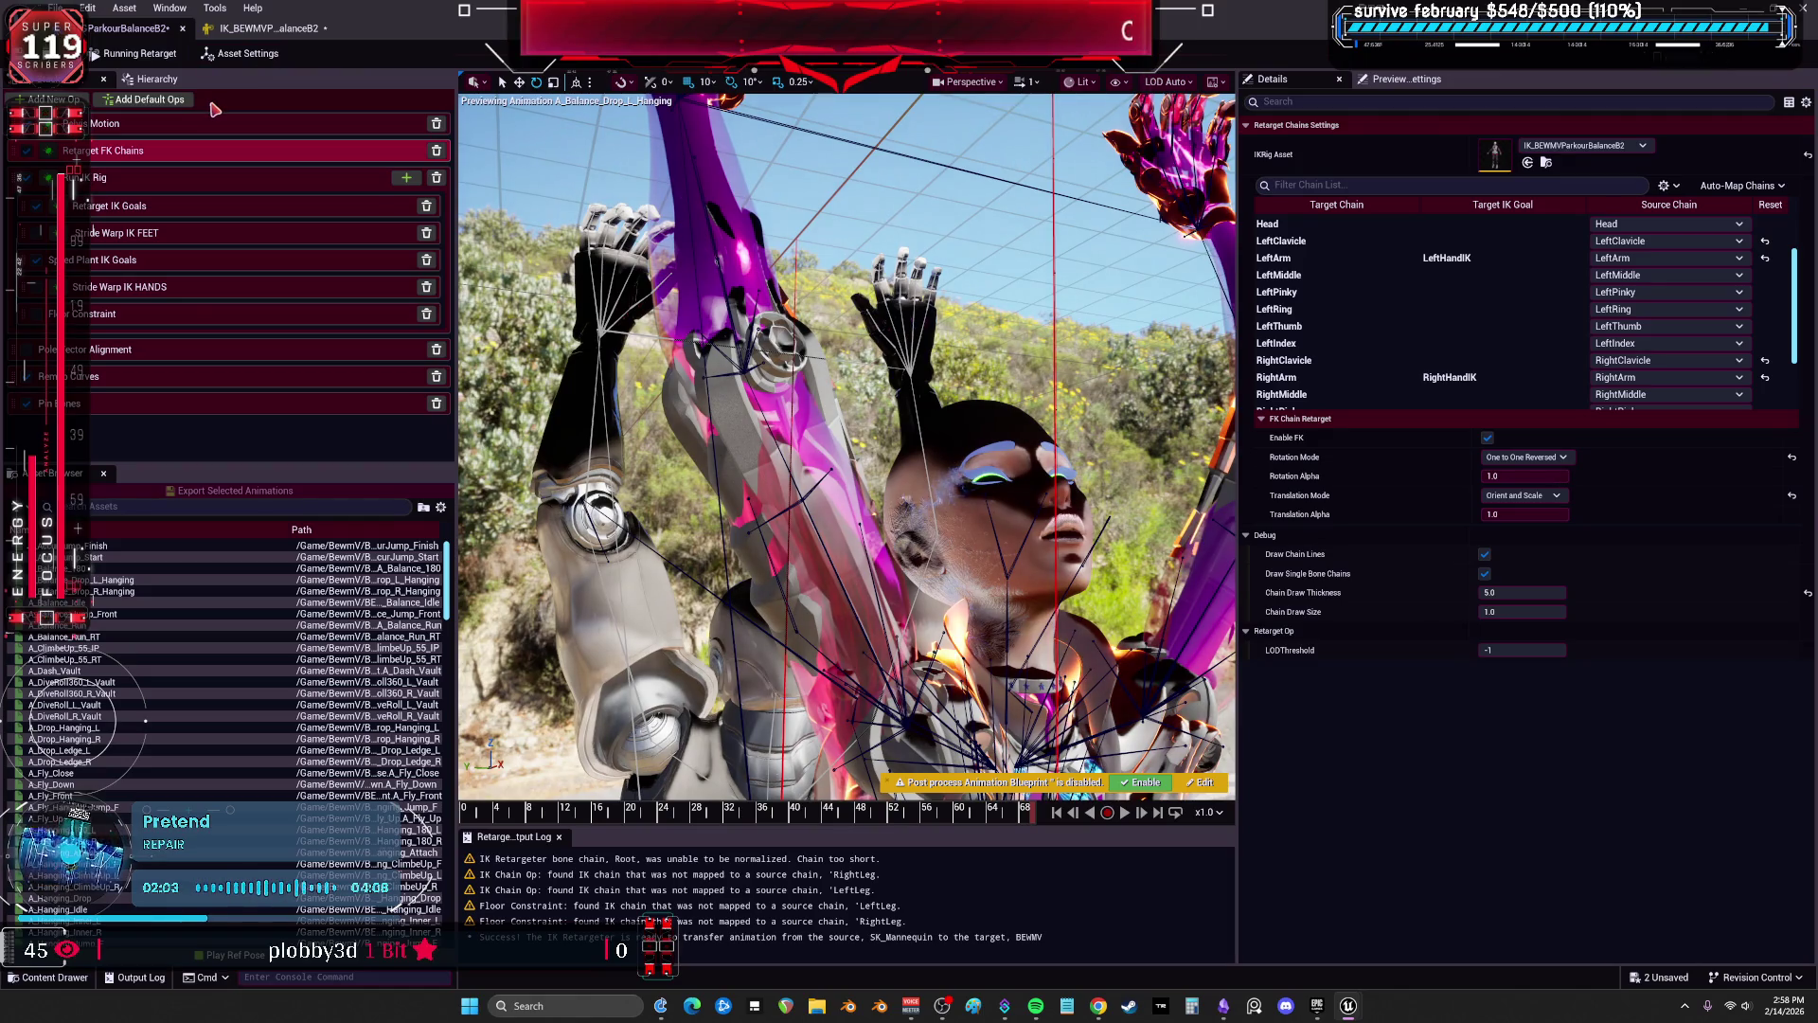
Save all modified assets with Ctrl+S, select the LeftArm chain, and return to Run IK Rig.
key("ctrl+s")
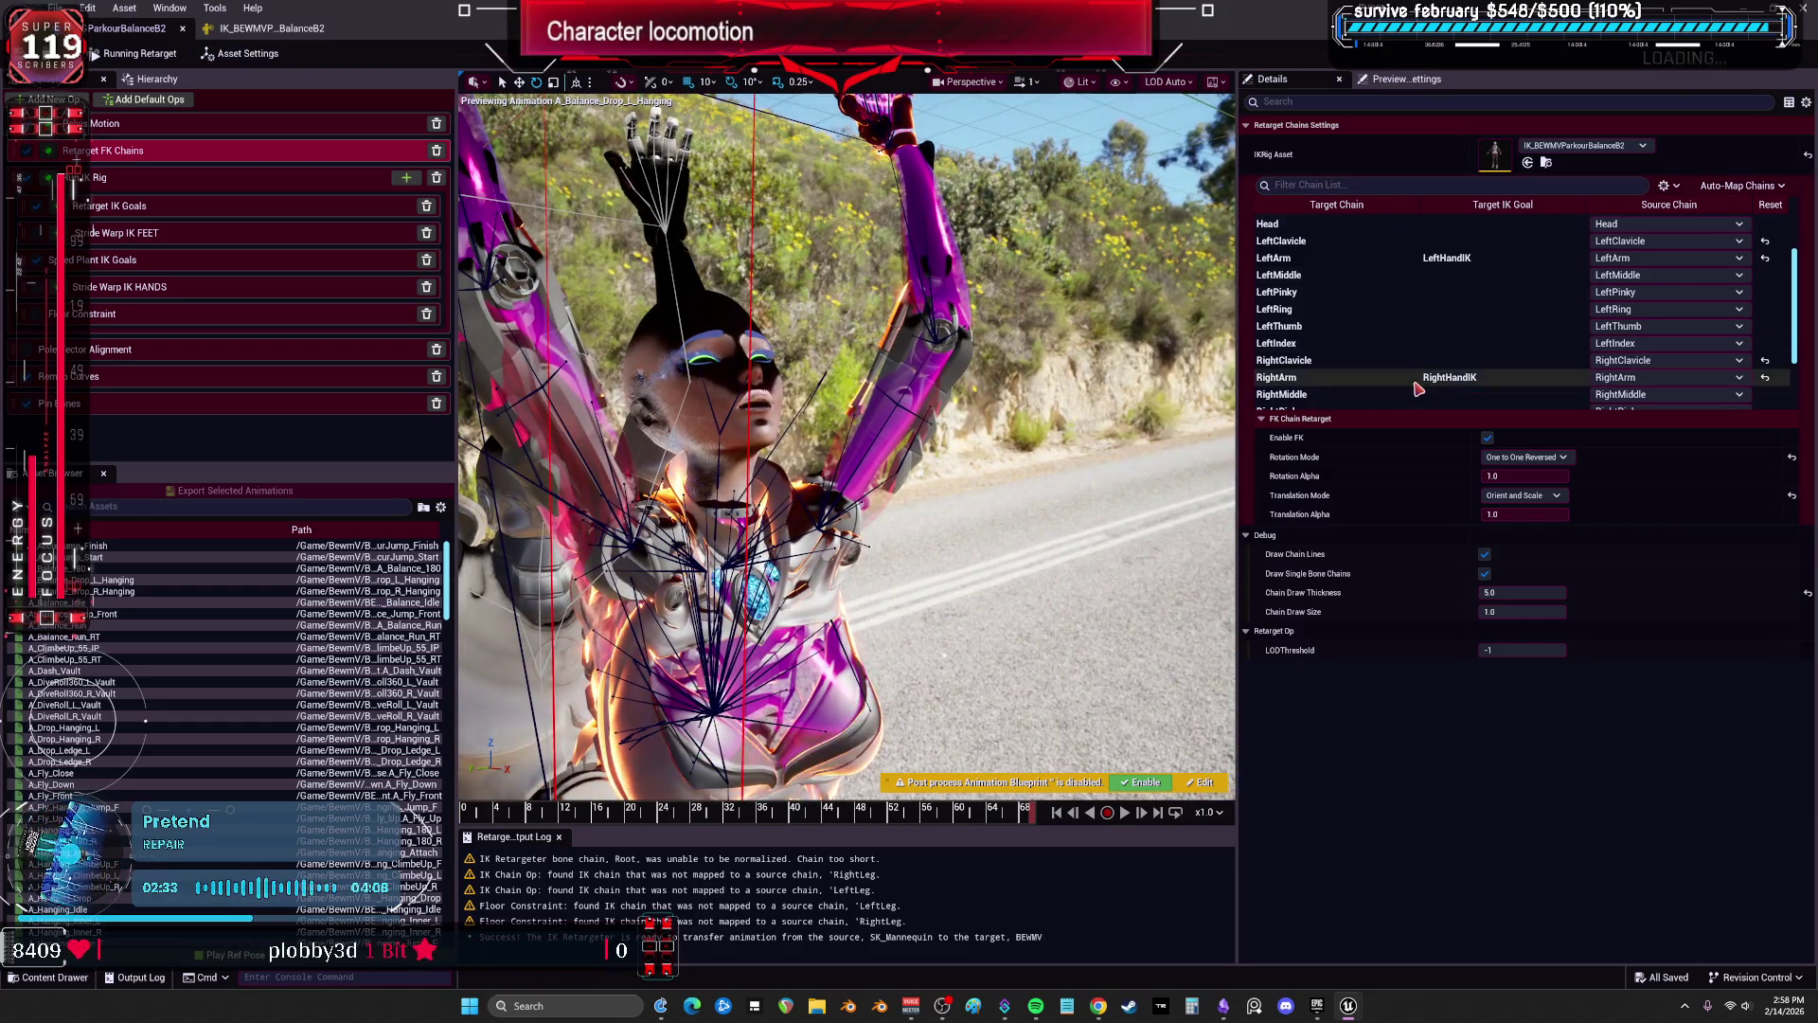
left_click(1414, 261)
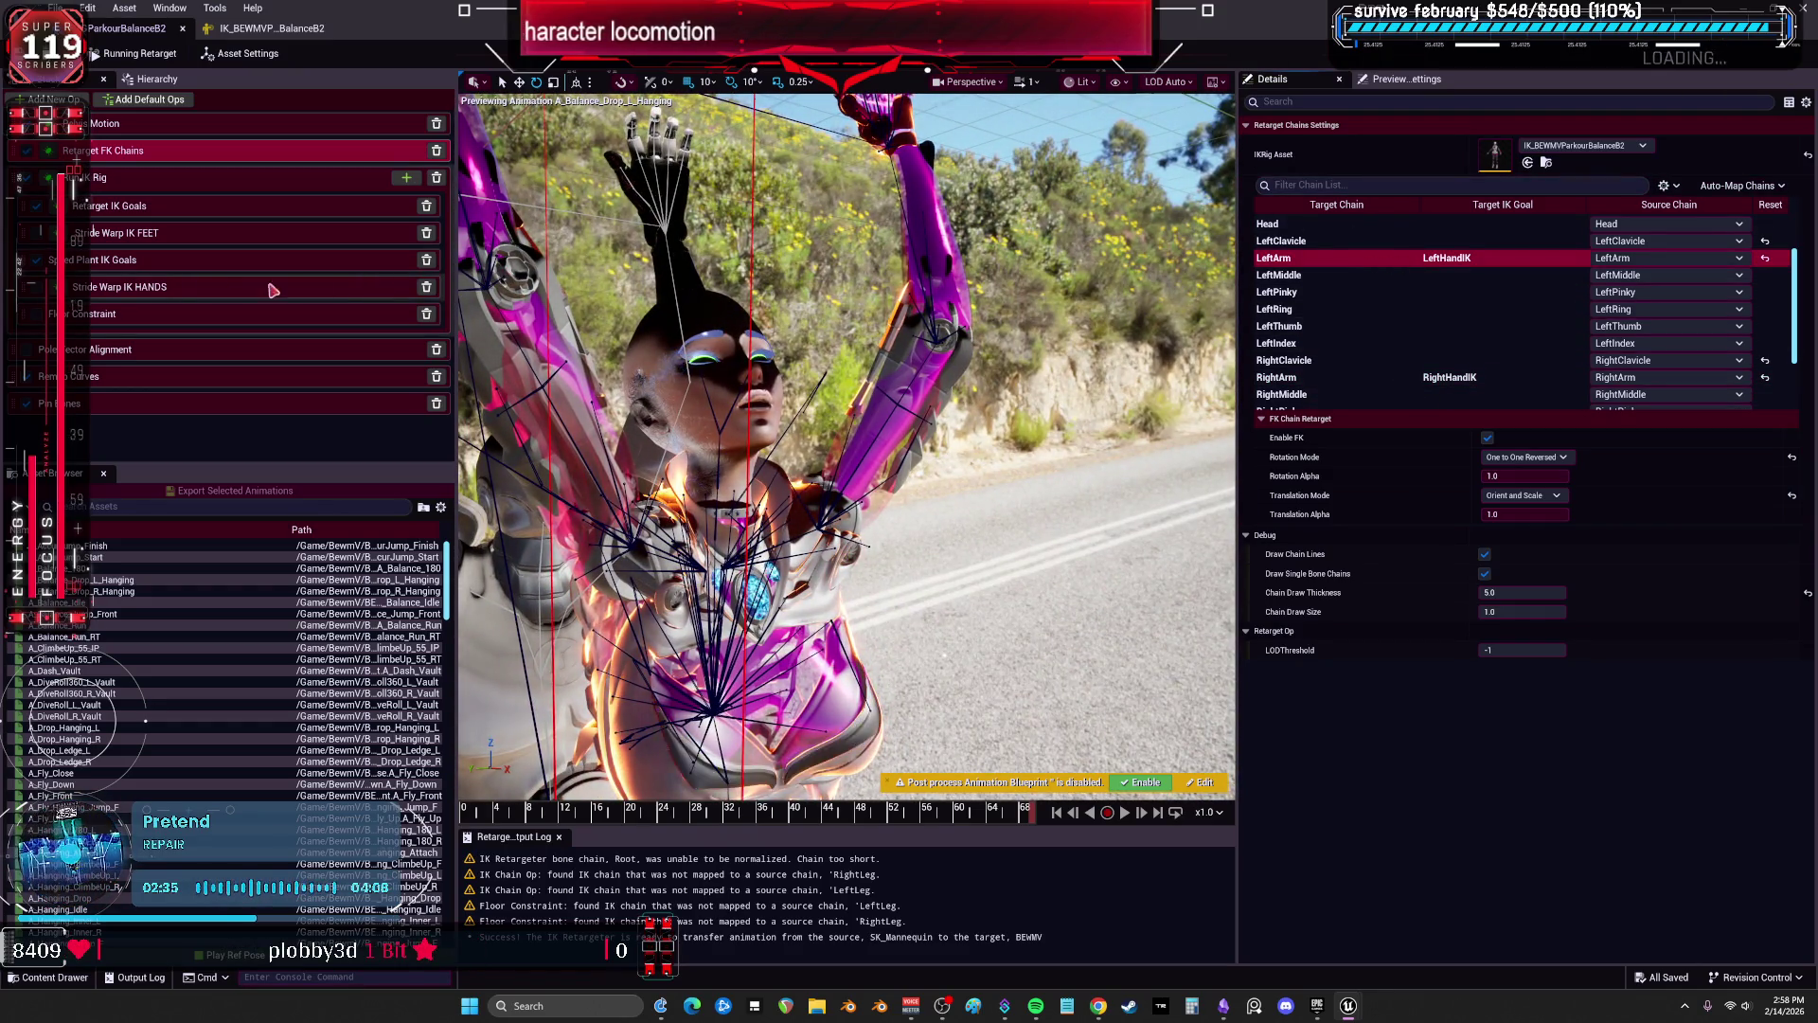
left_click(164, 183)
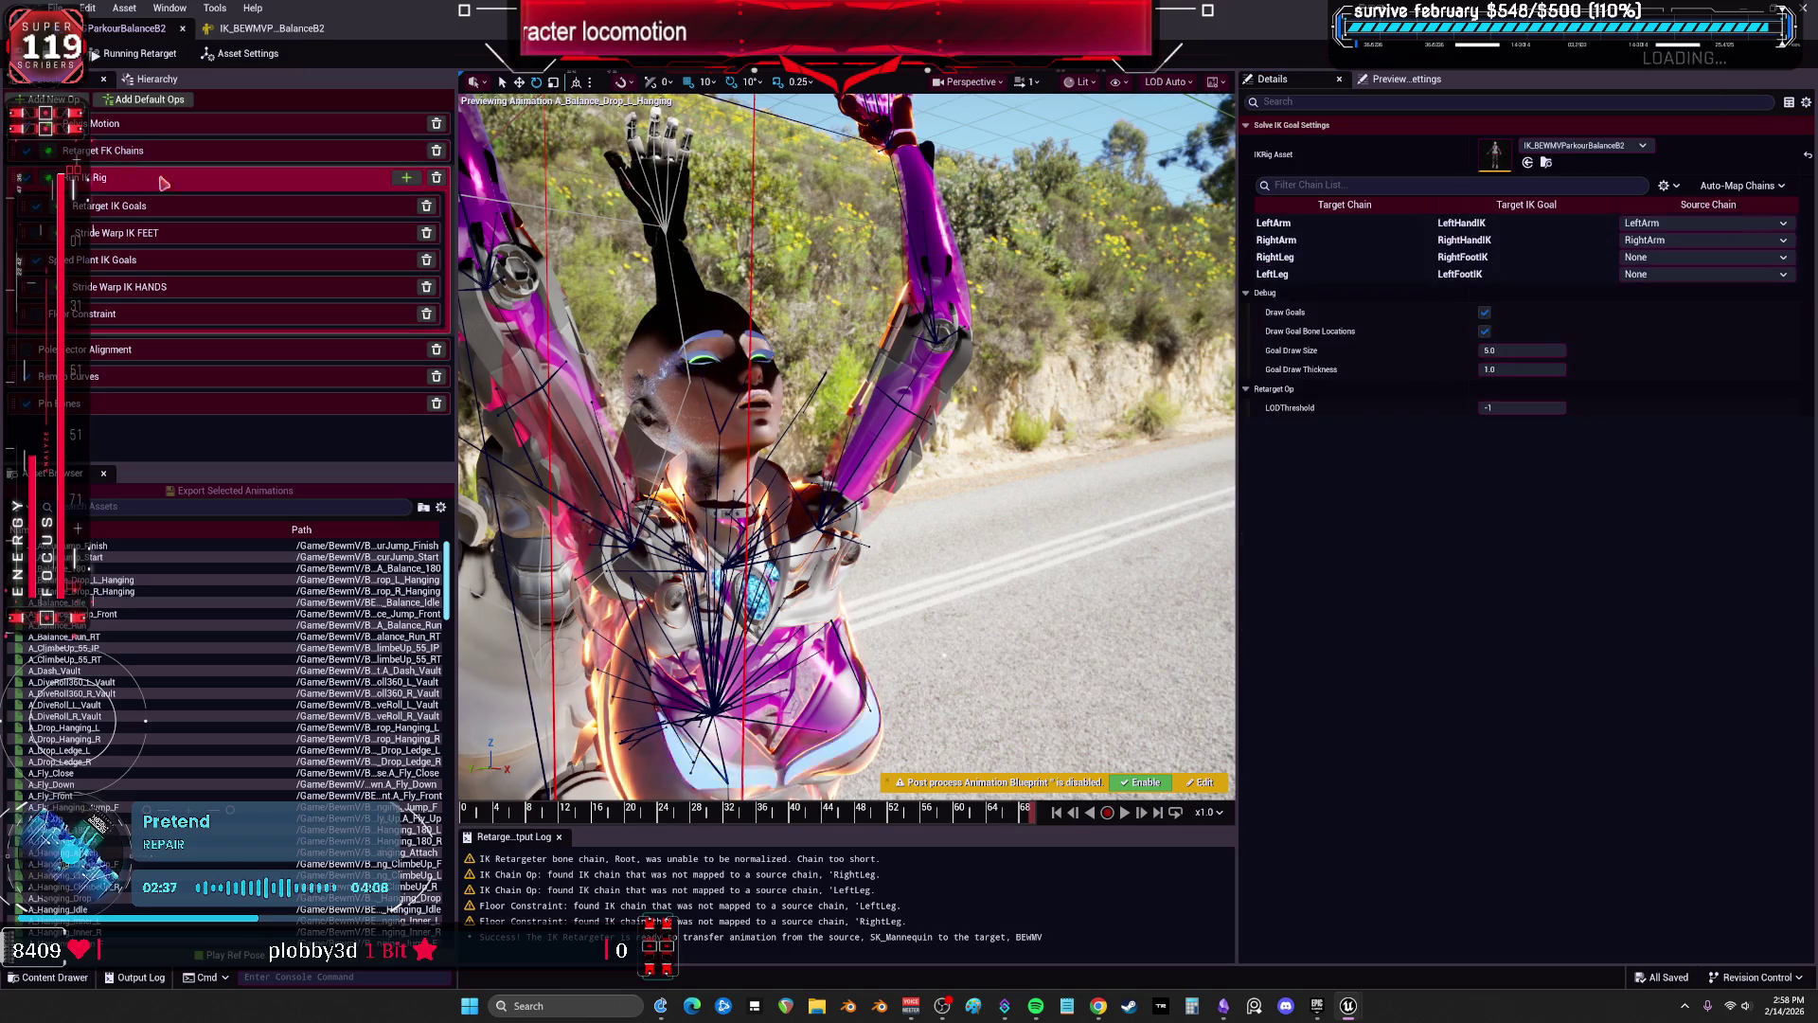
Review the RightArm goal's Retarget IK Goals blend and plant-by-speed settings.
left_click(1380, 227)
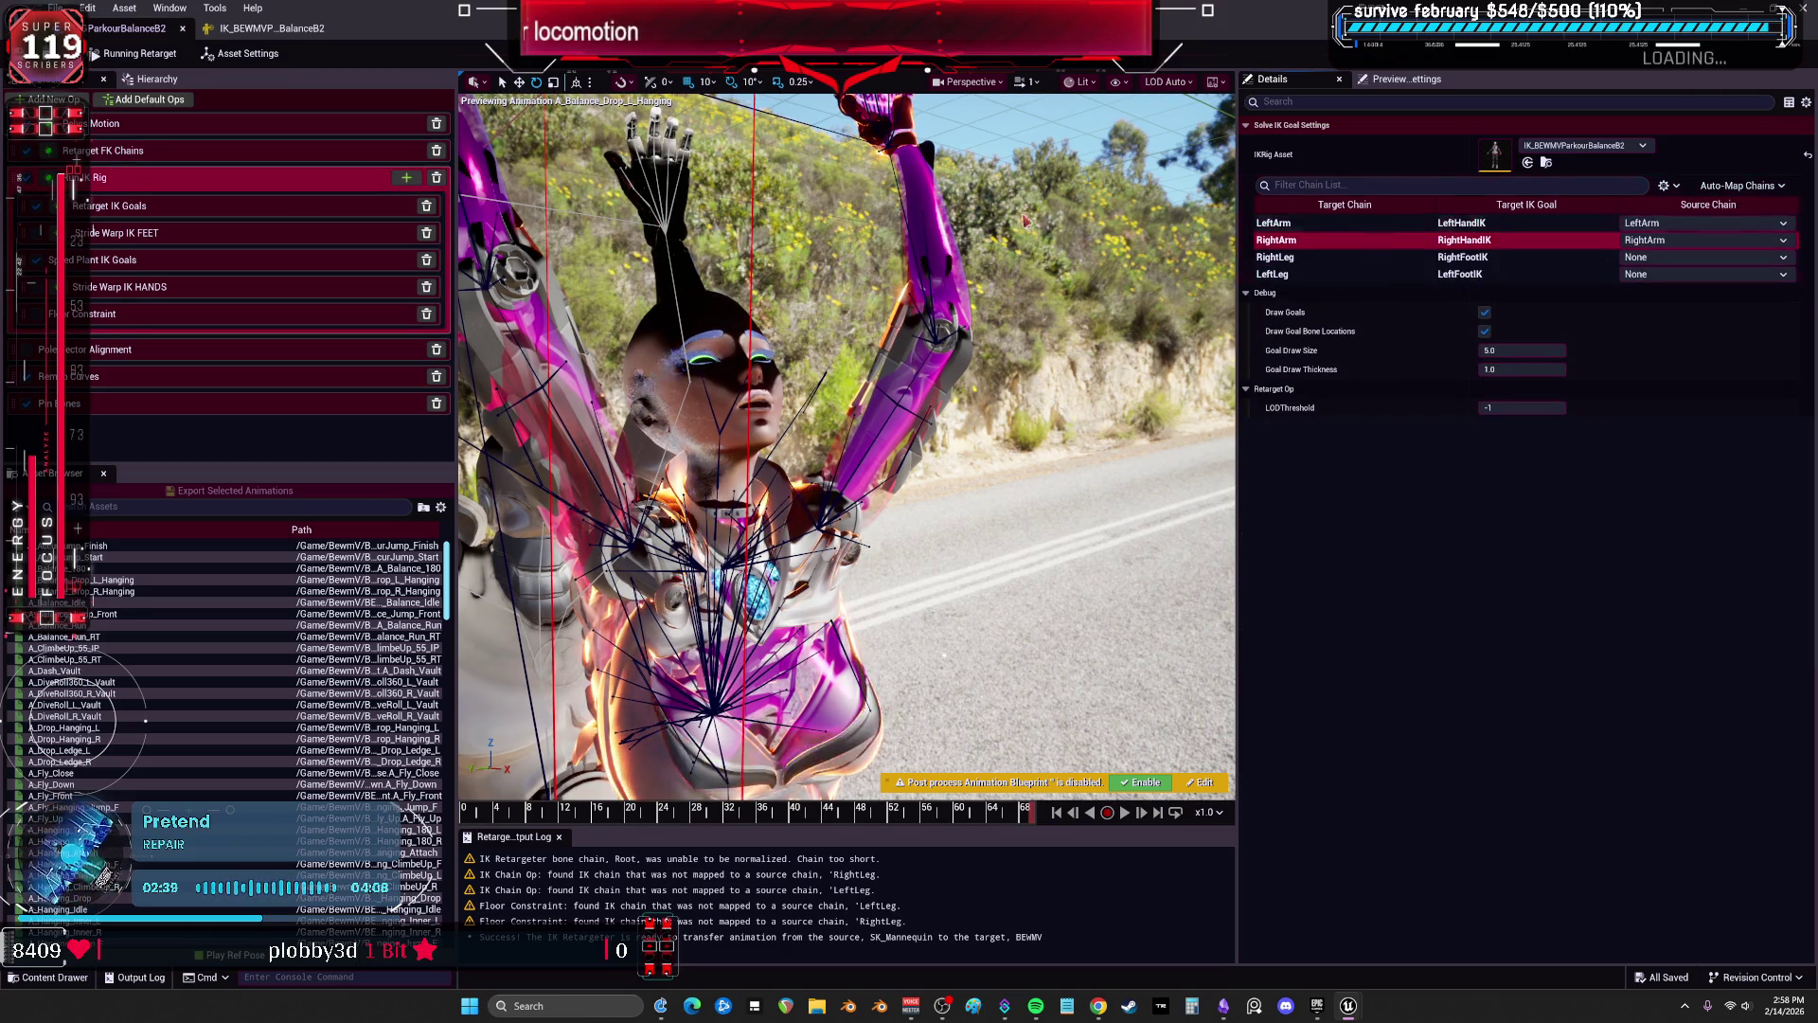
left_click(207, 211)
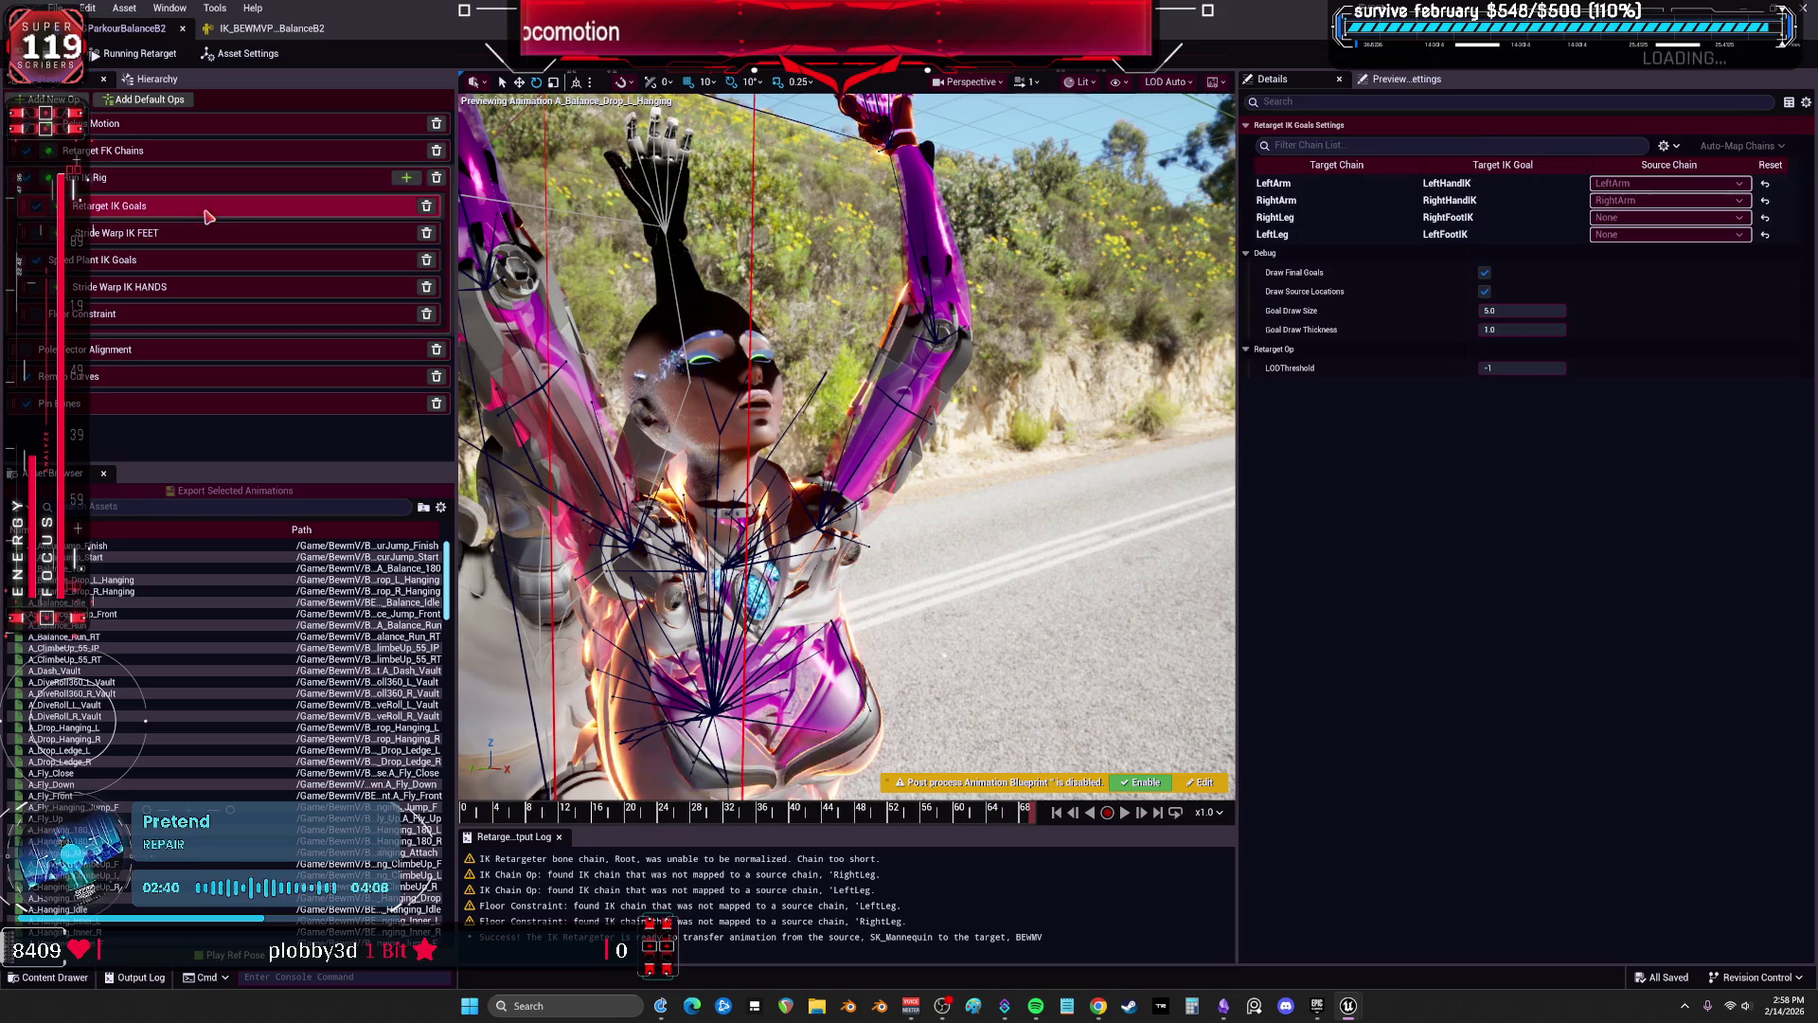
left_click(1349, 198)
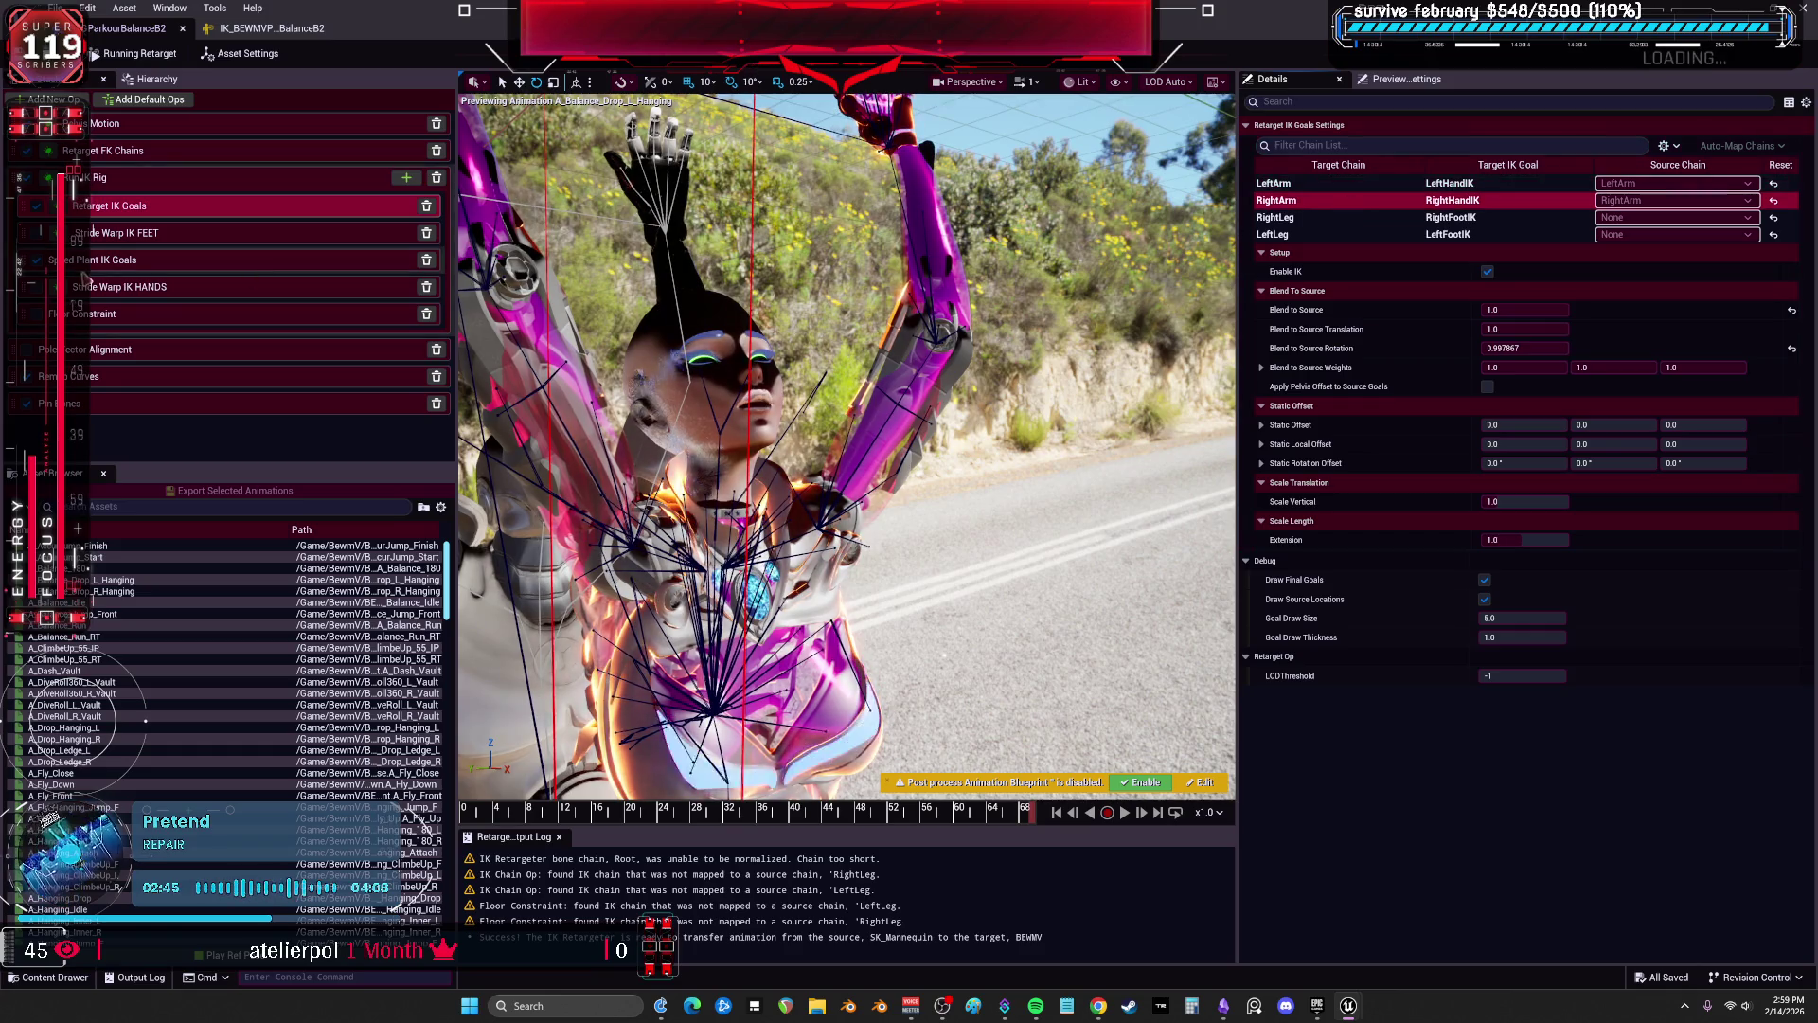
left_click(114, 260)
left_click(1299, 198)
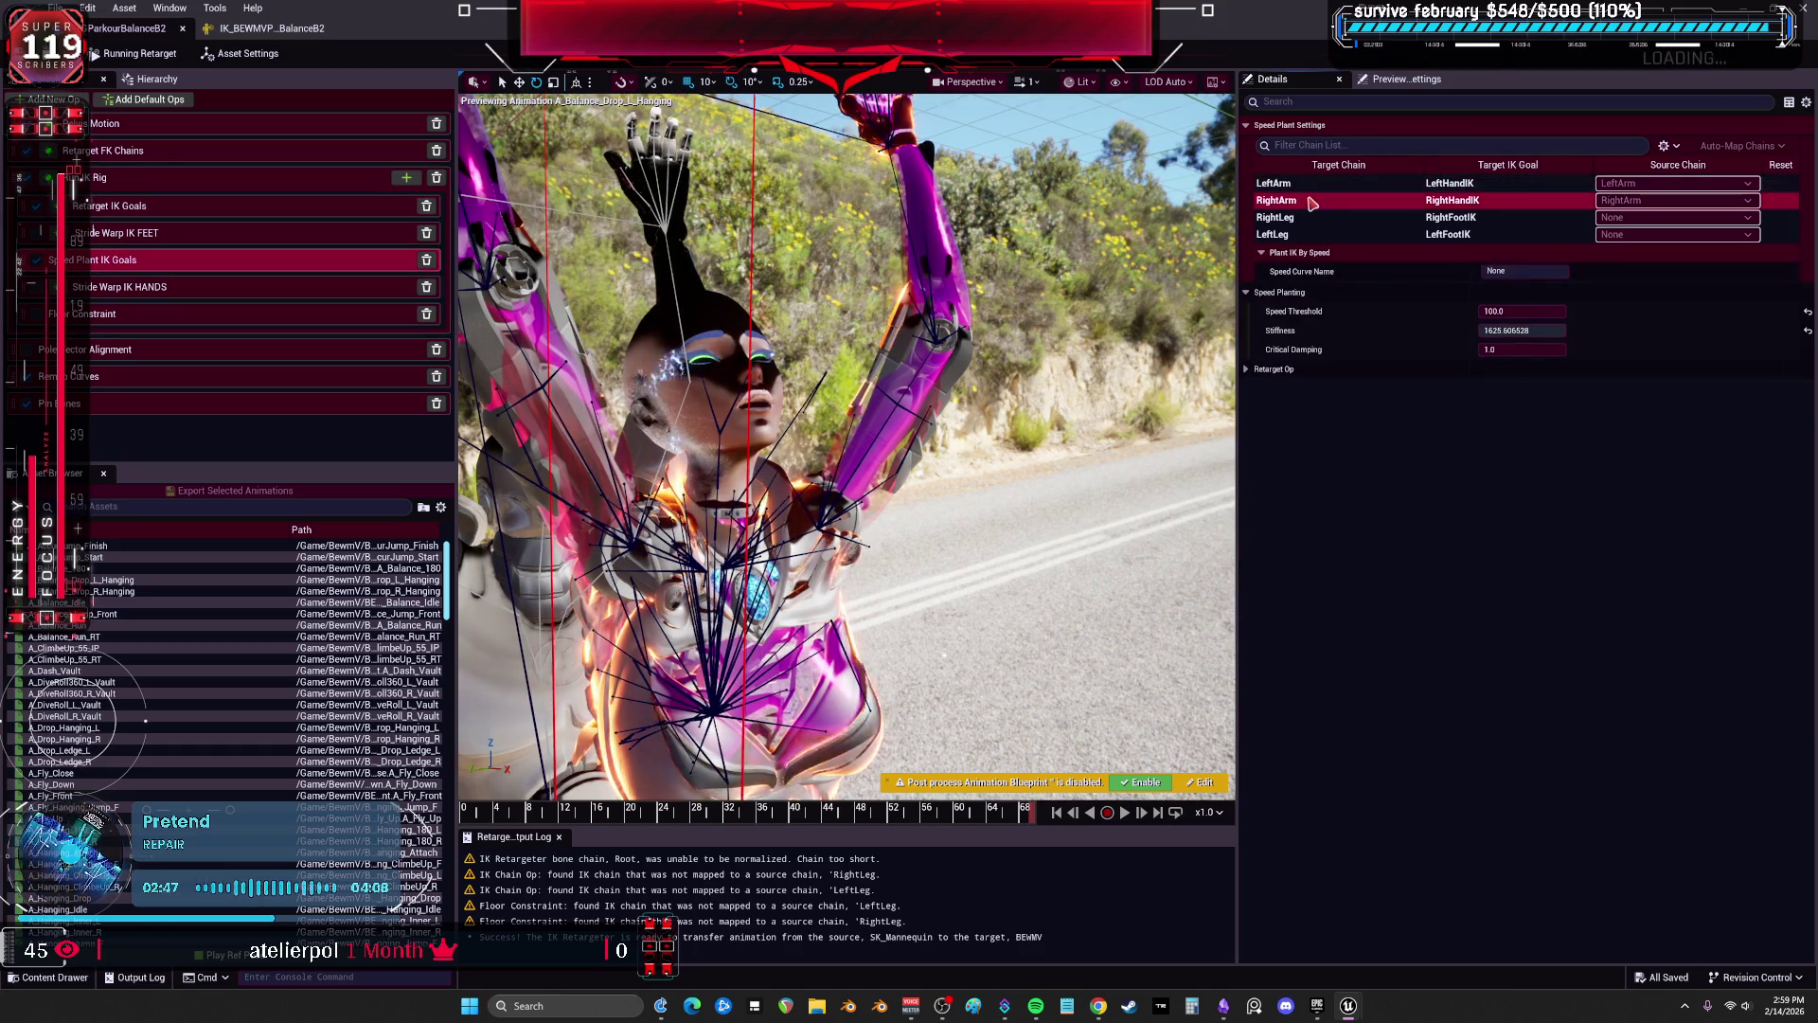
View the Pin Bones and Pelvis Motion settings from a front view of both characters.
left_click(176, 406)
left_click(165, 126)
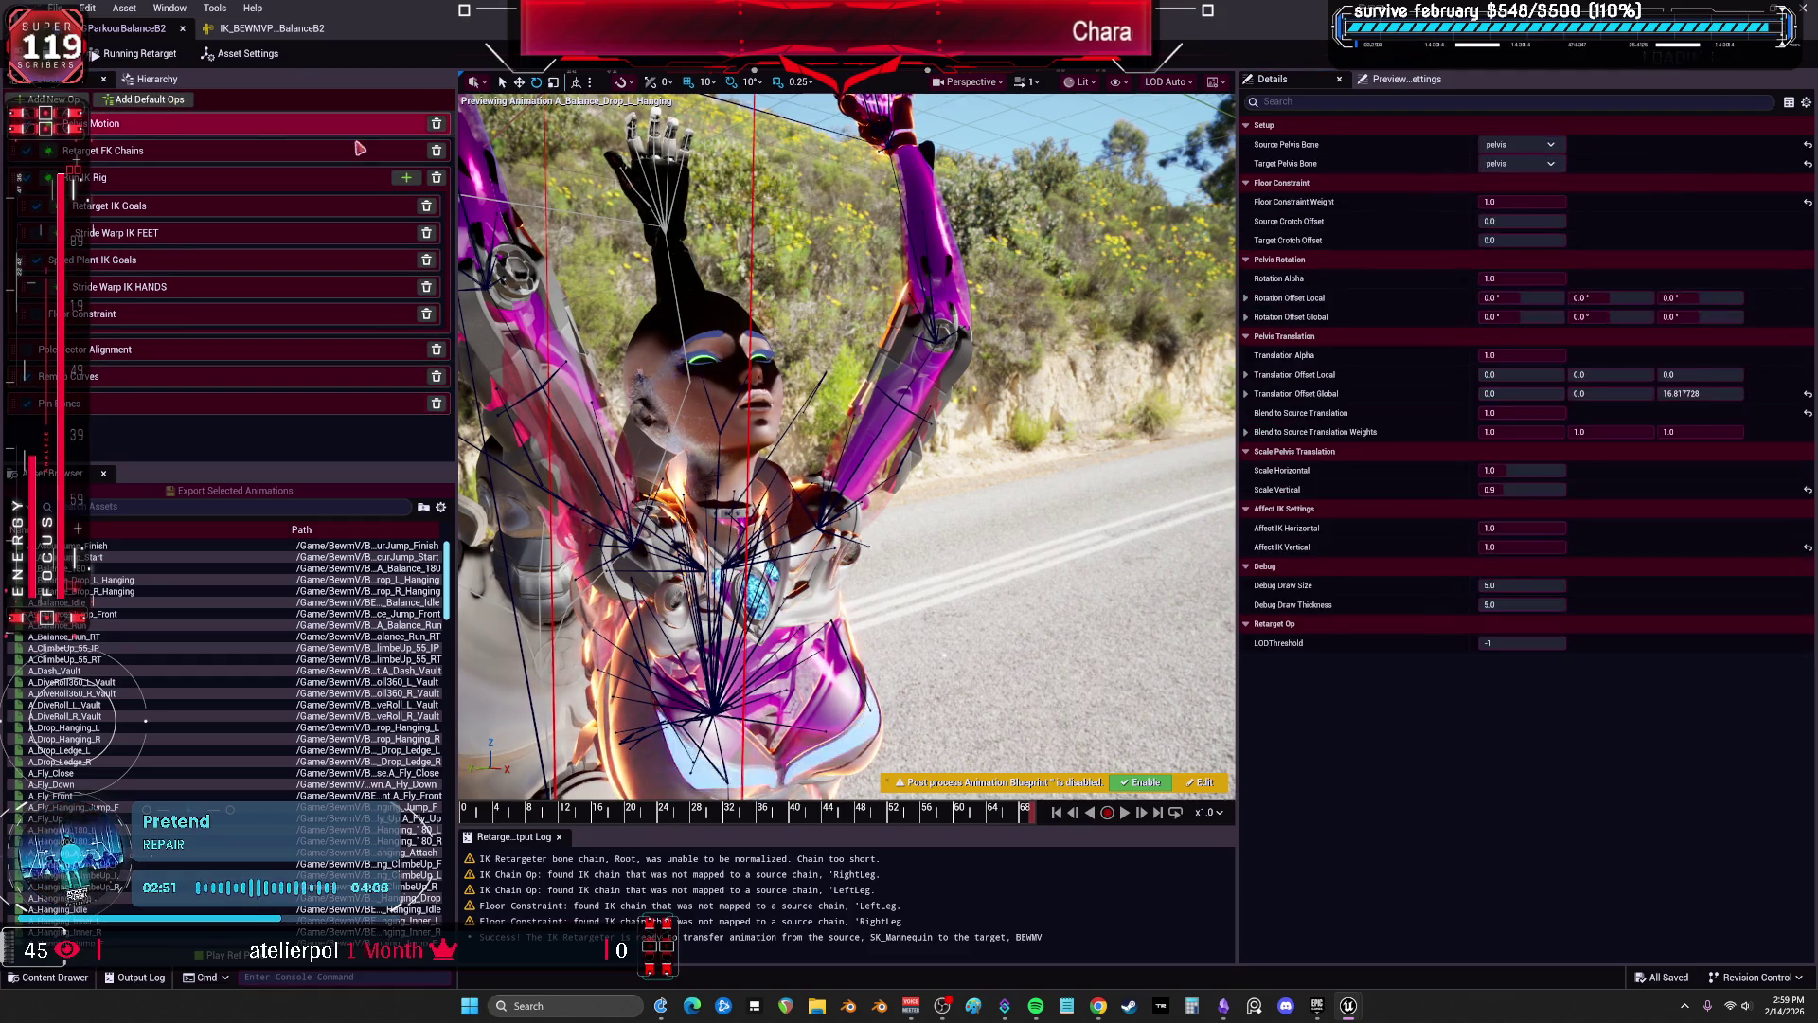
left_click_drag(887, 304, 833, 304)
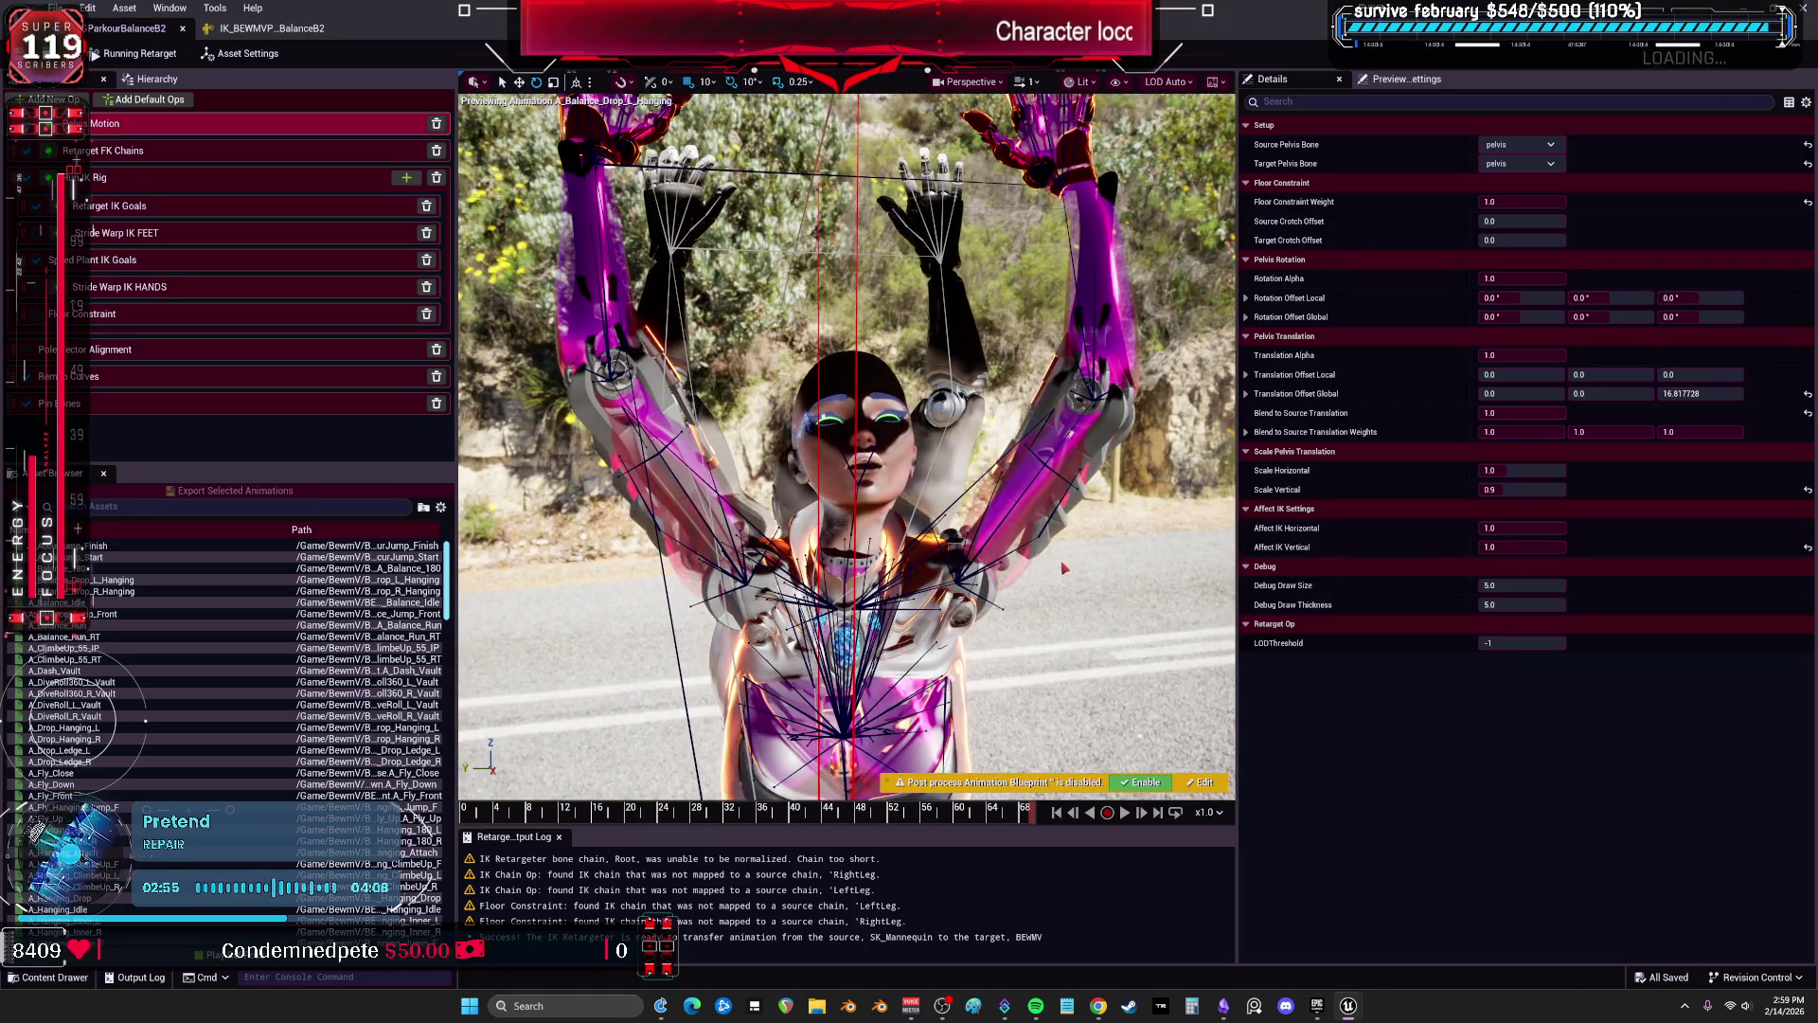
scroll(1064, 567, "up", 5)
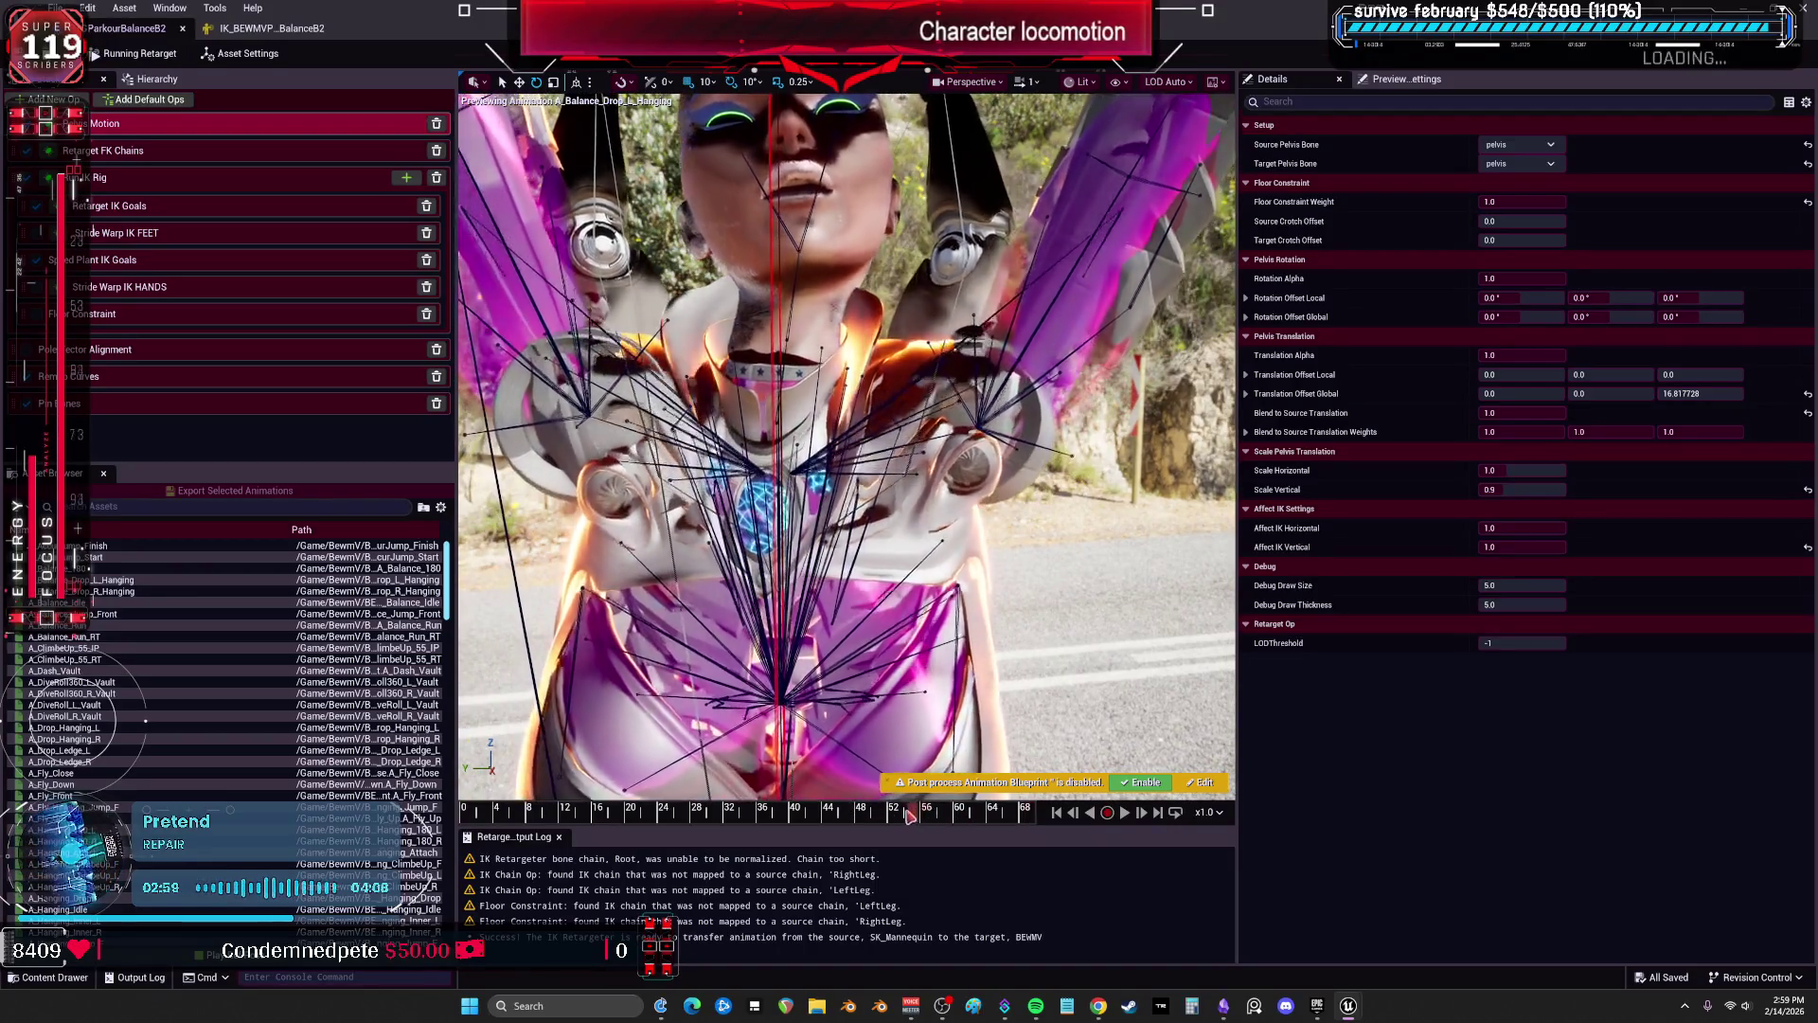
scroll(1021, 578, "down", 3)
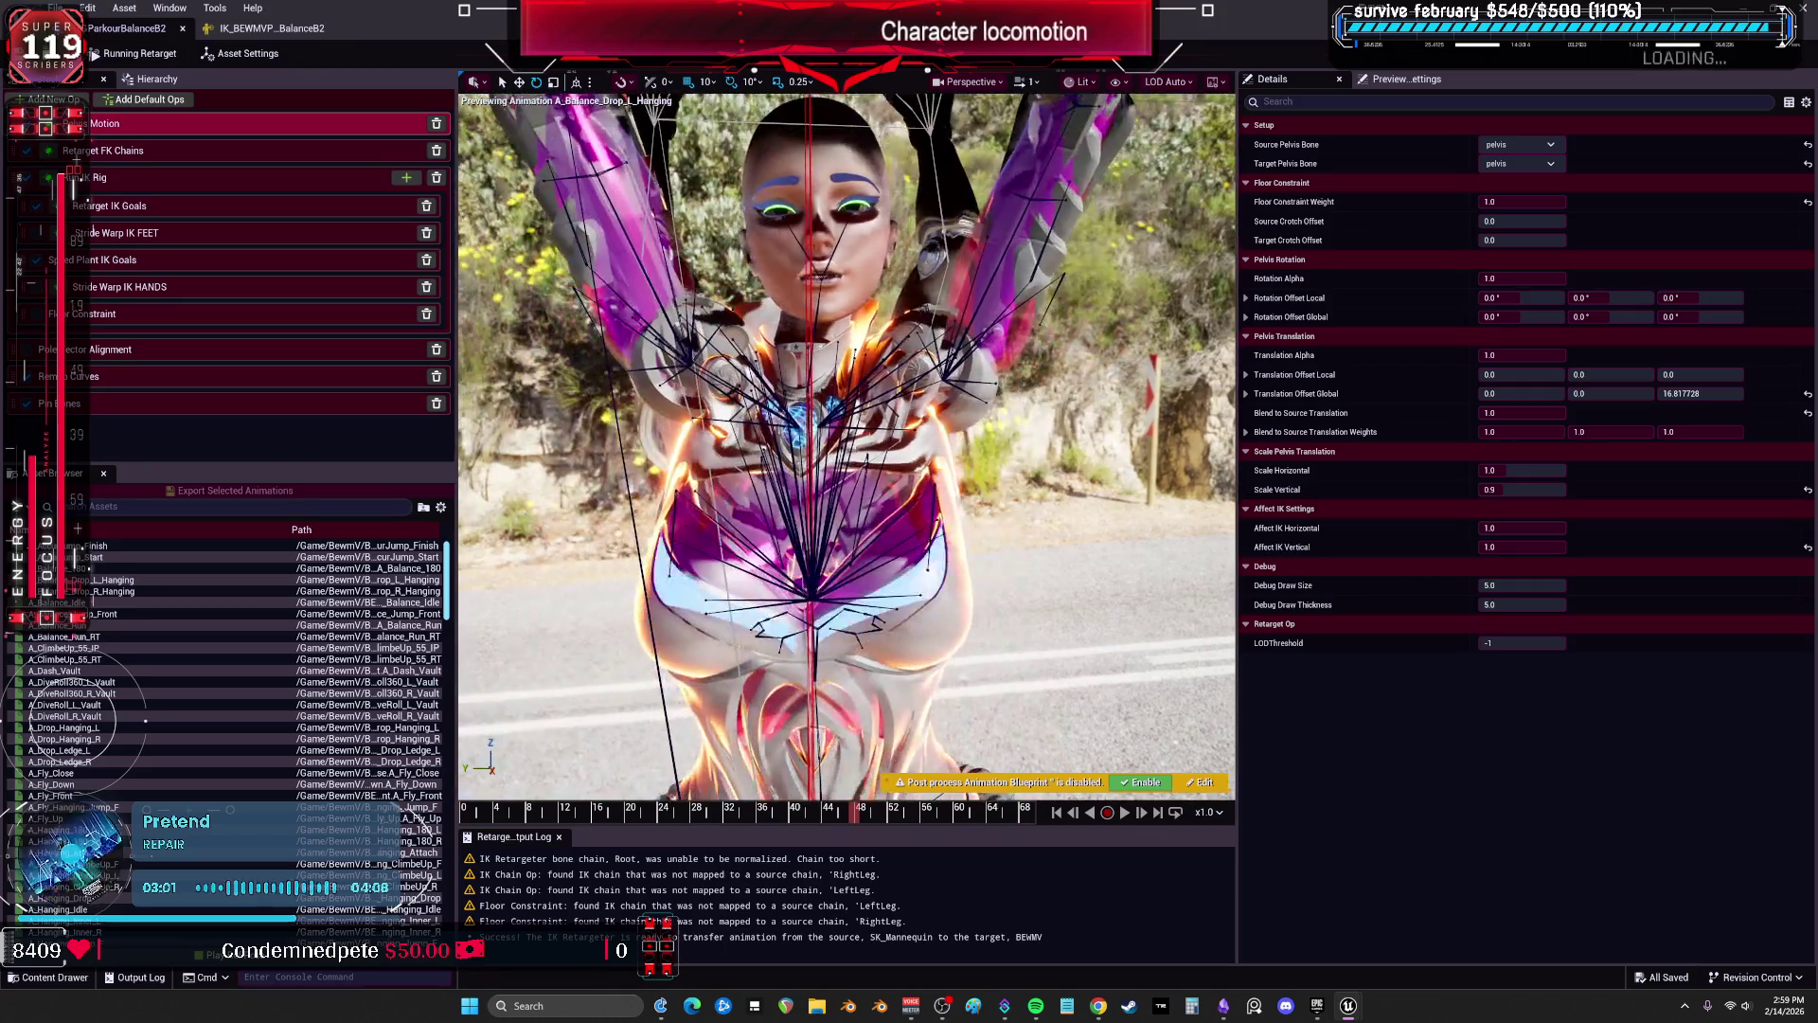
left_click_drag(771, 826, 844, 818)
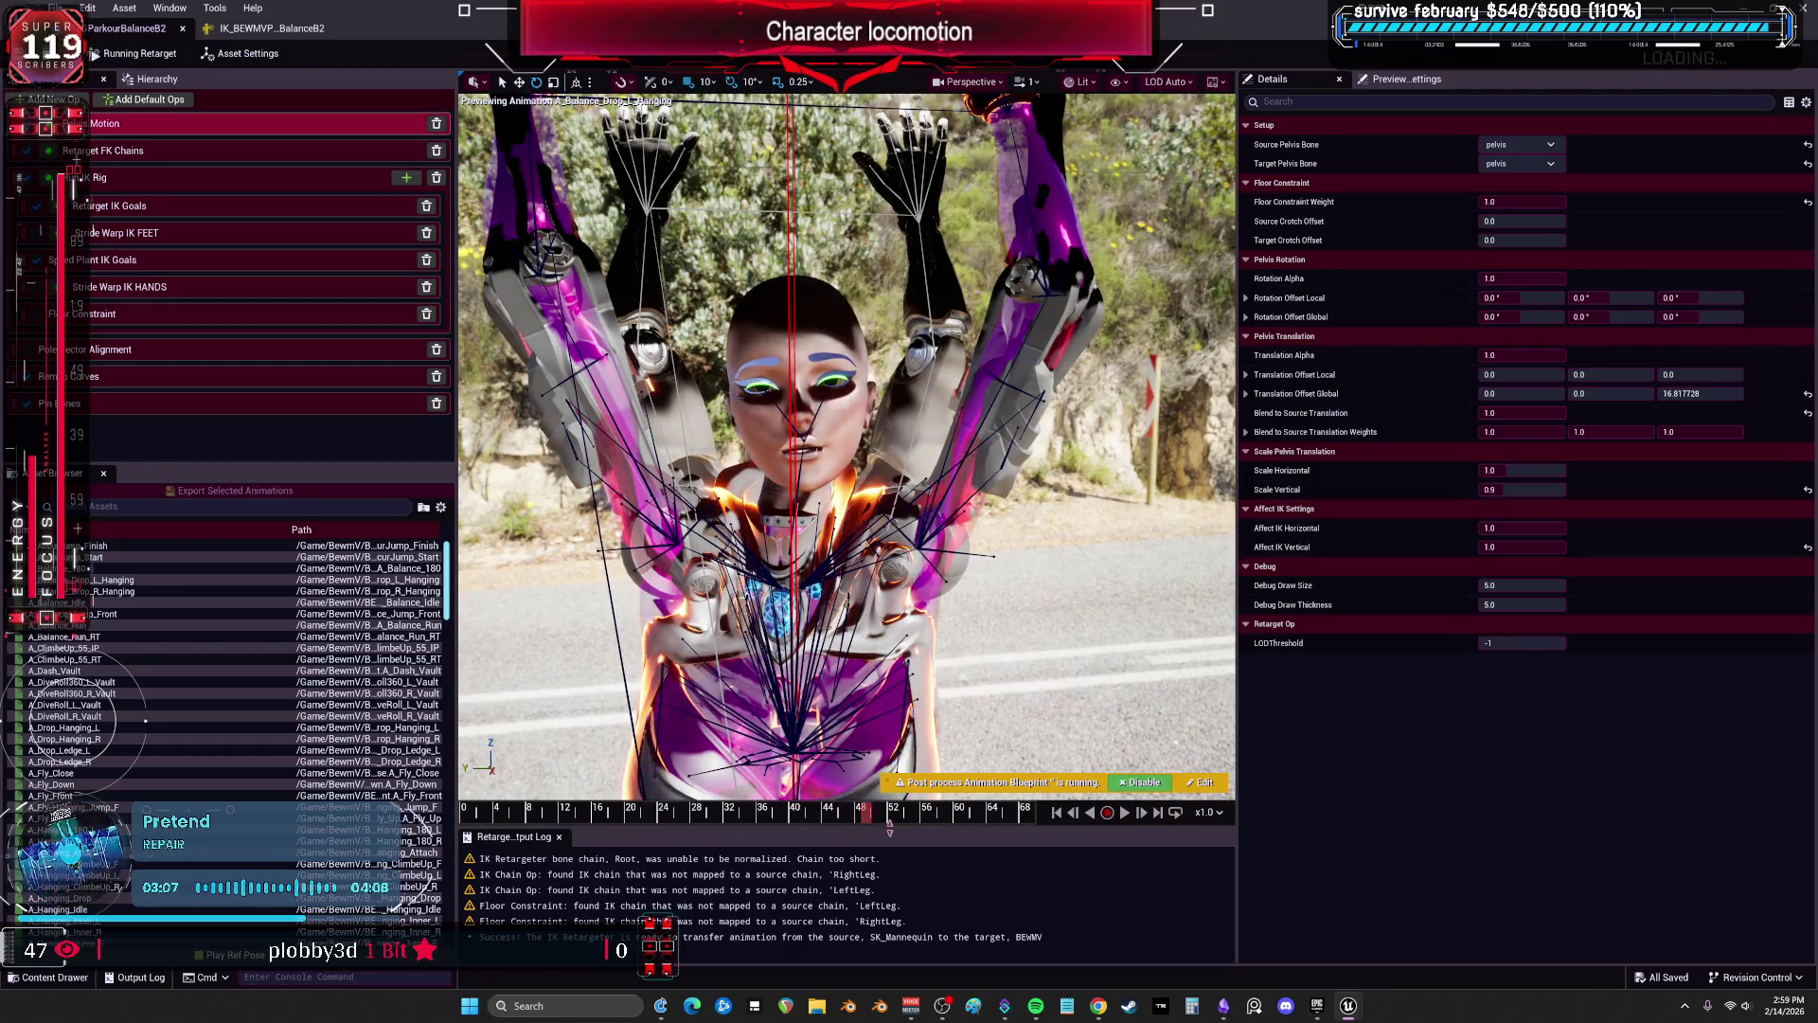
left_click_drag(692, 822, 532, 810)
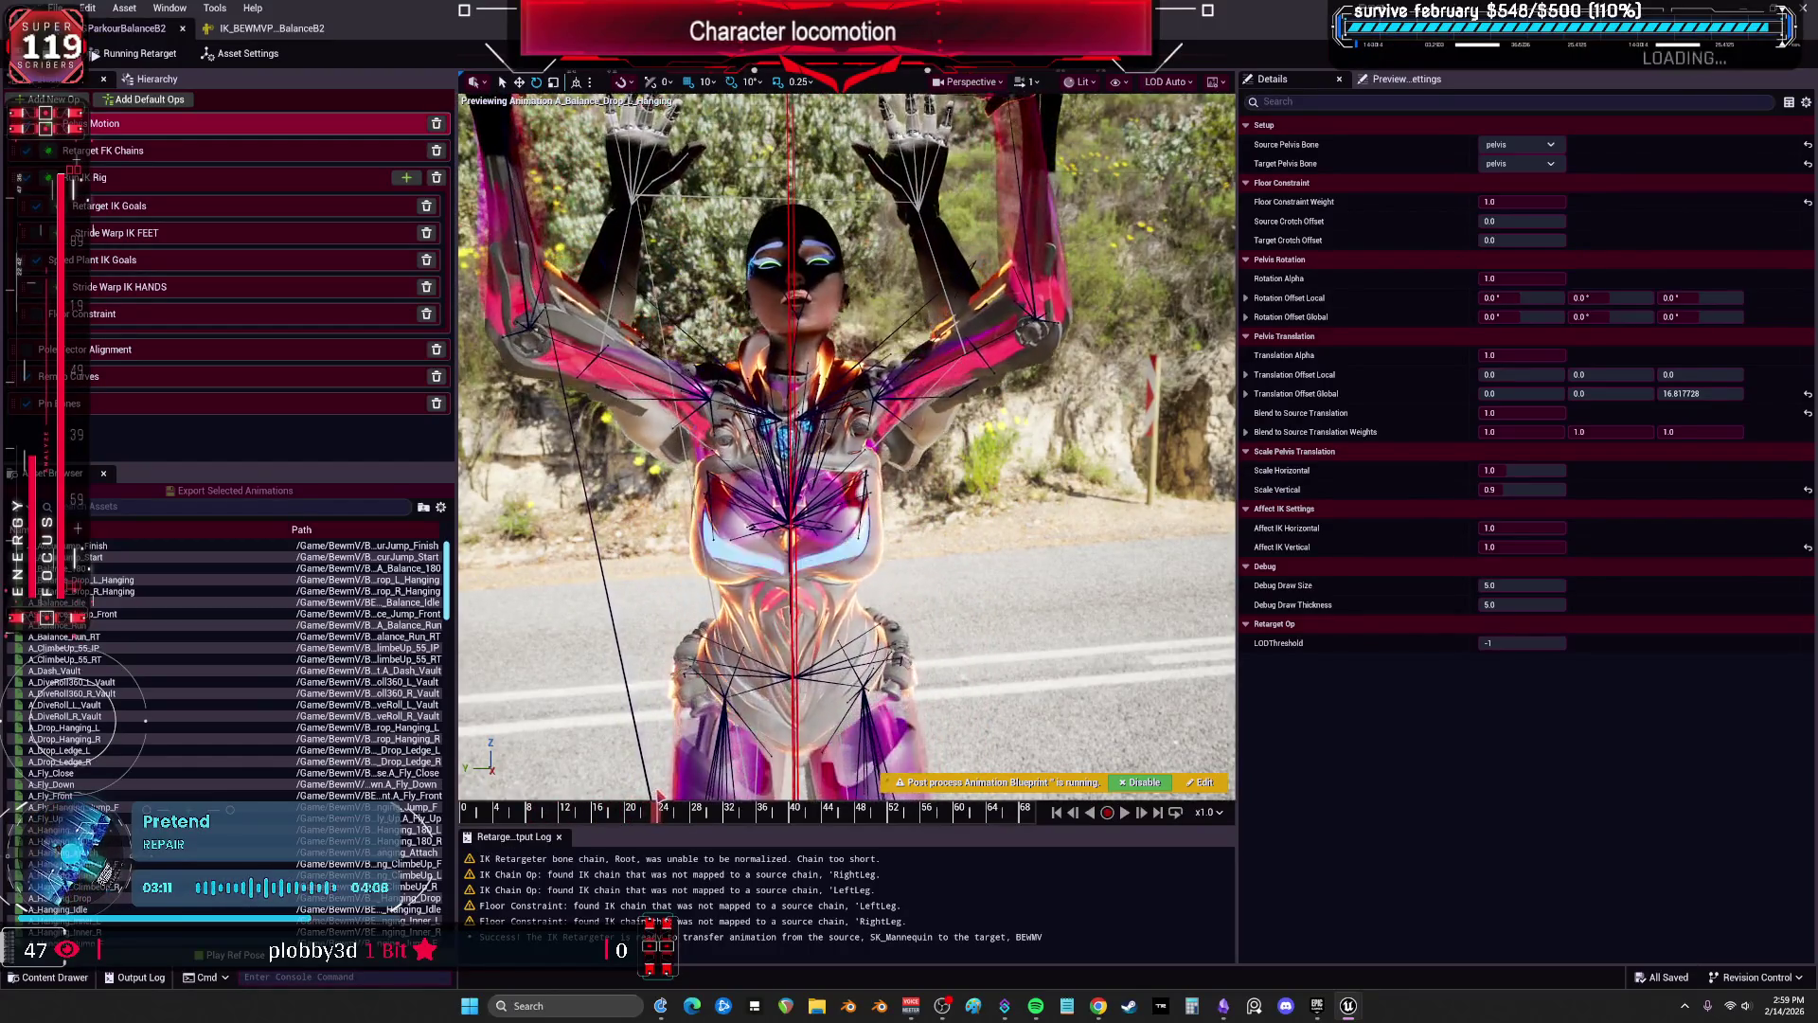
left_click_drag(705, 789, 828, 788)
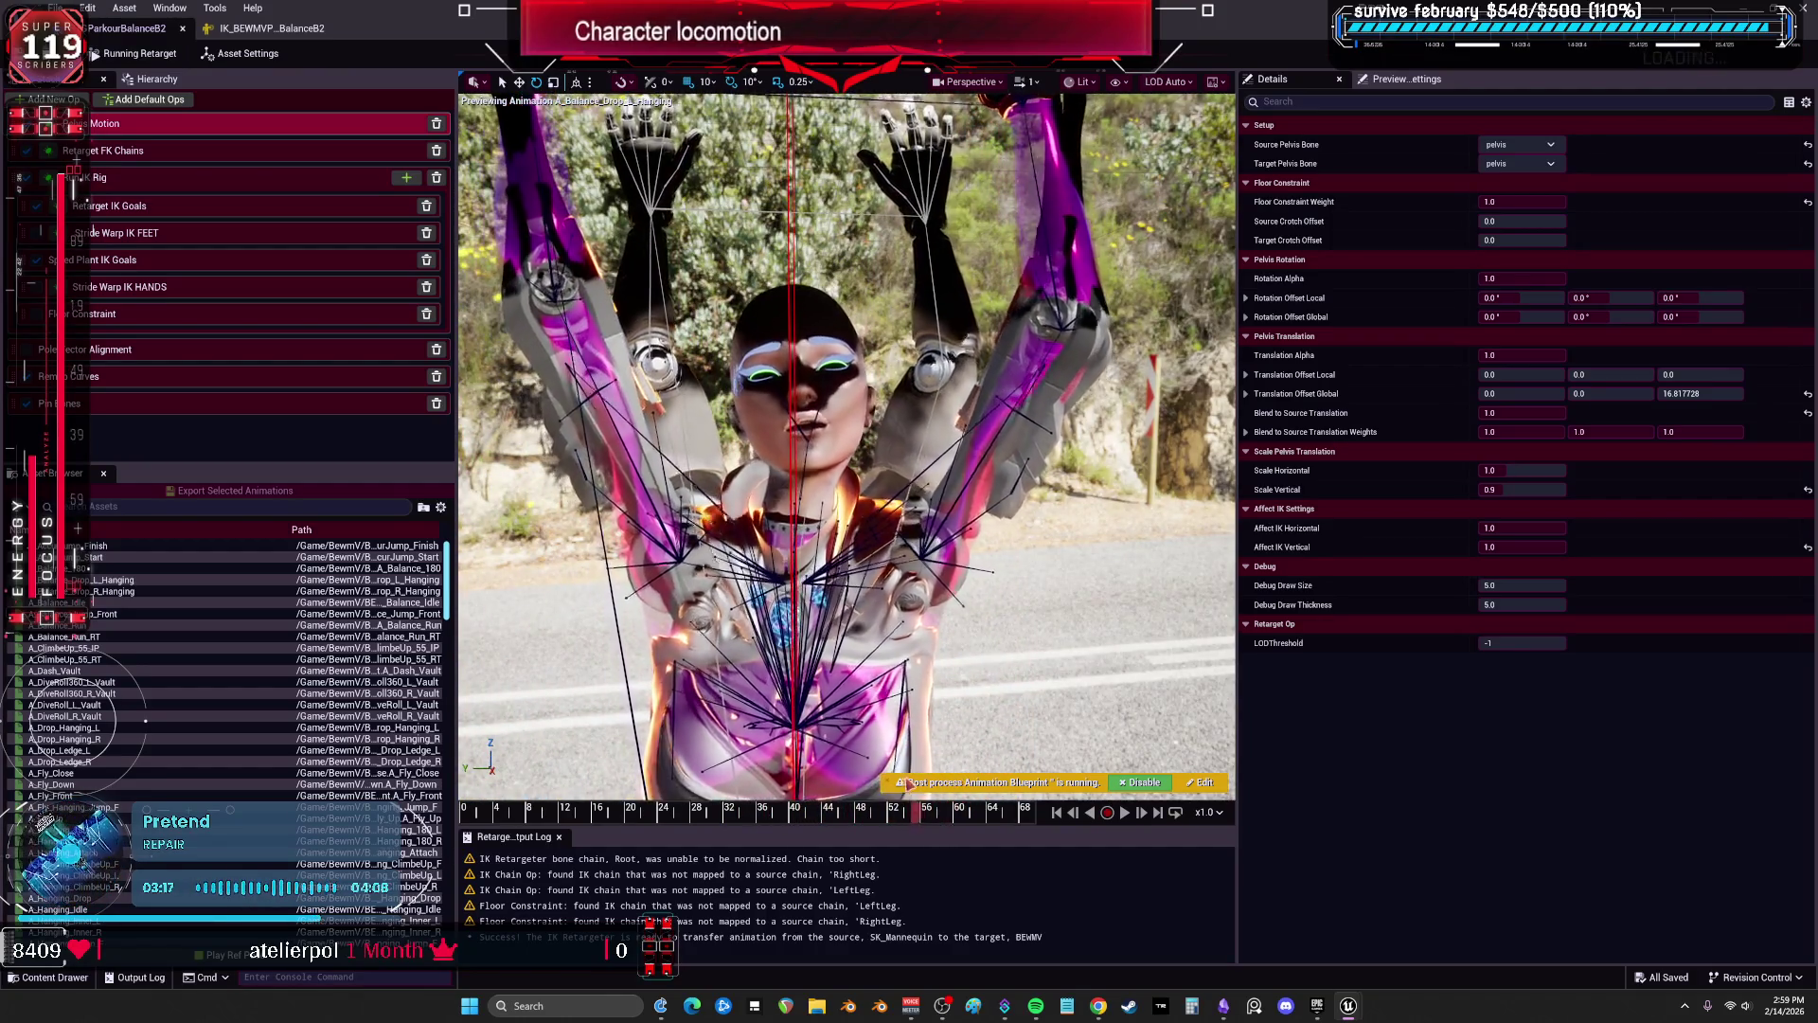
left_click_drag(820, 787, 640, 812)
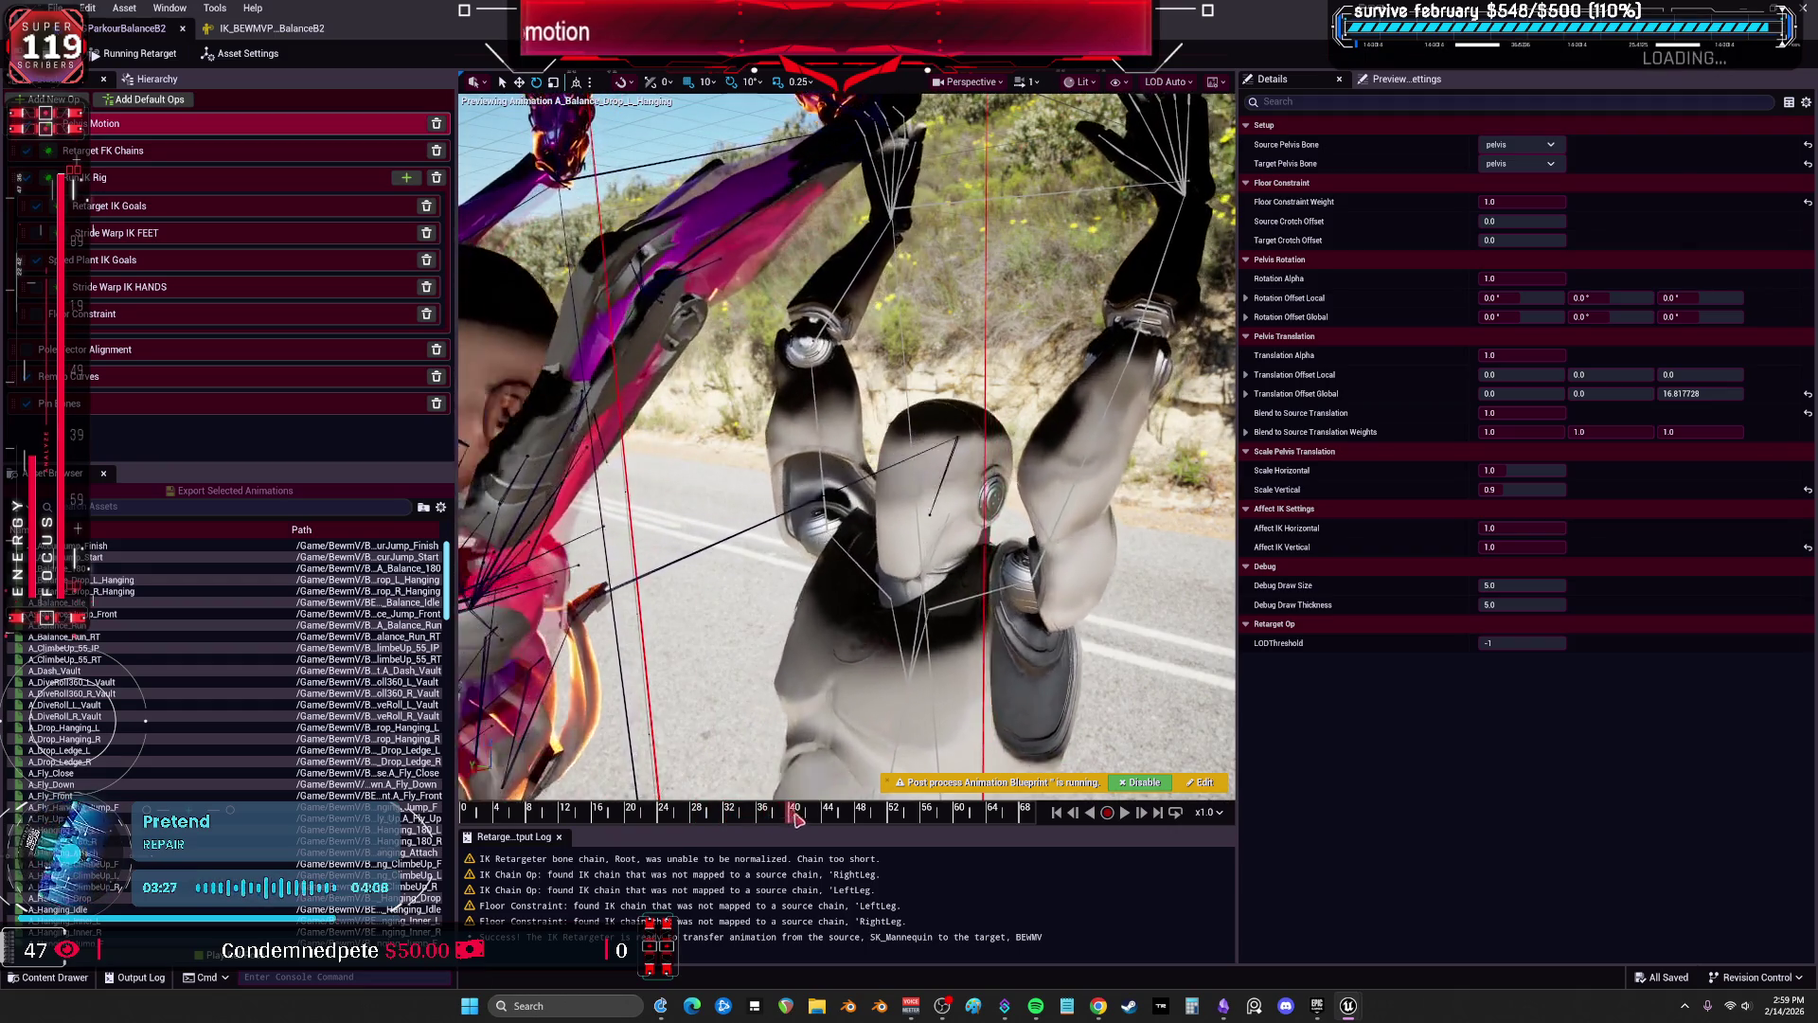
left_click(839, 807)
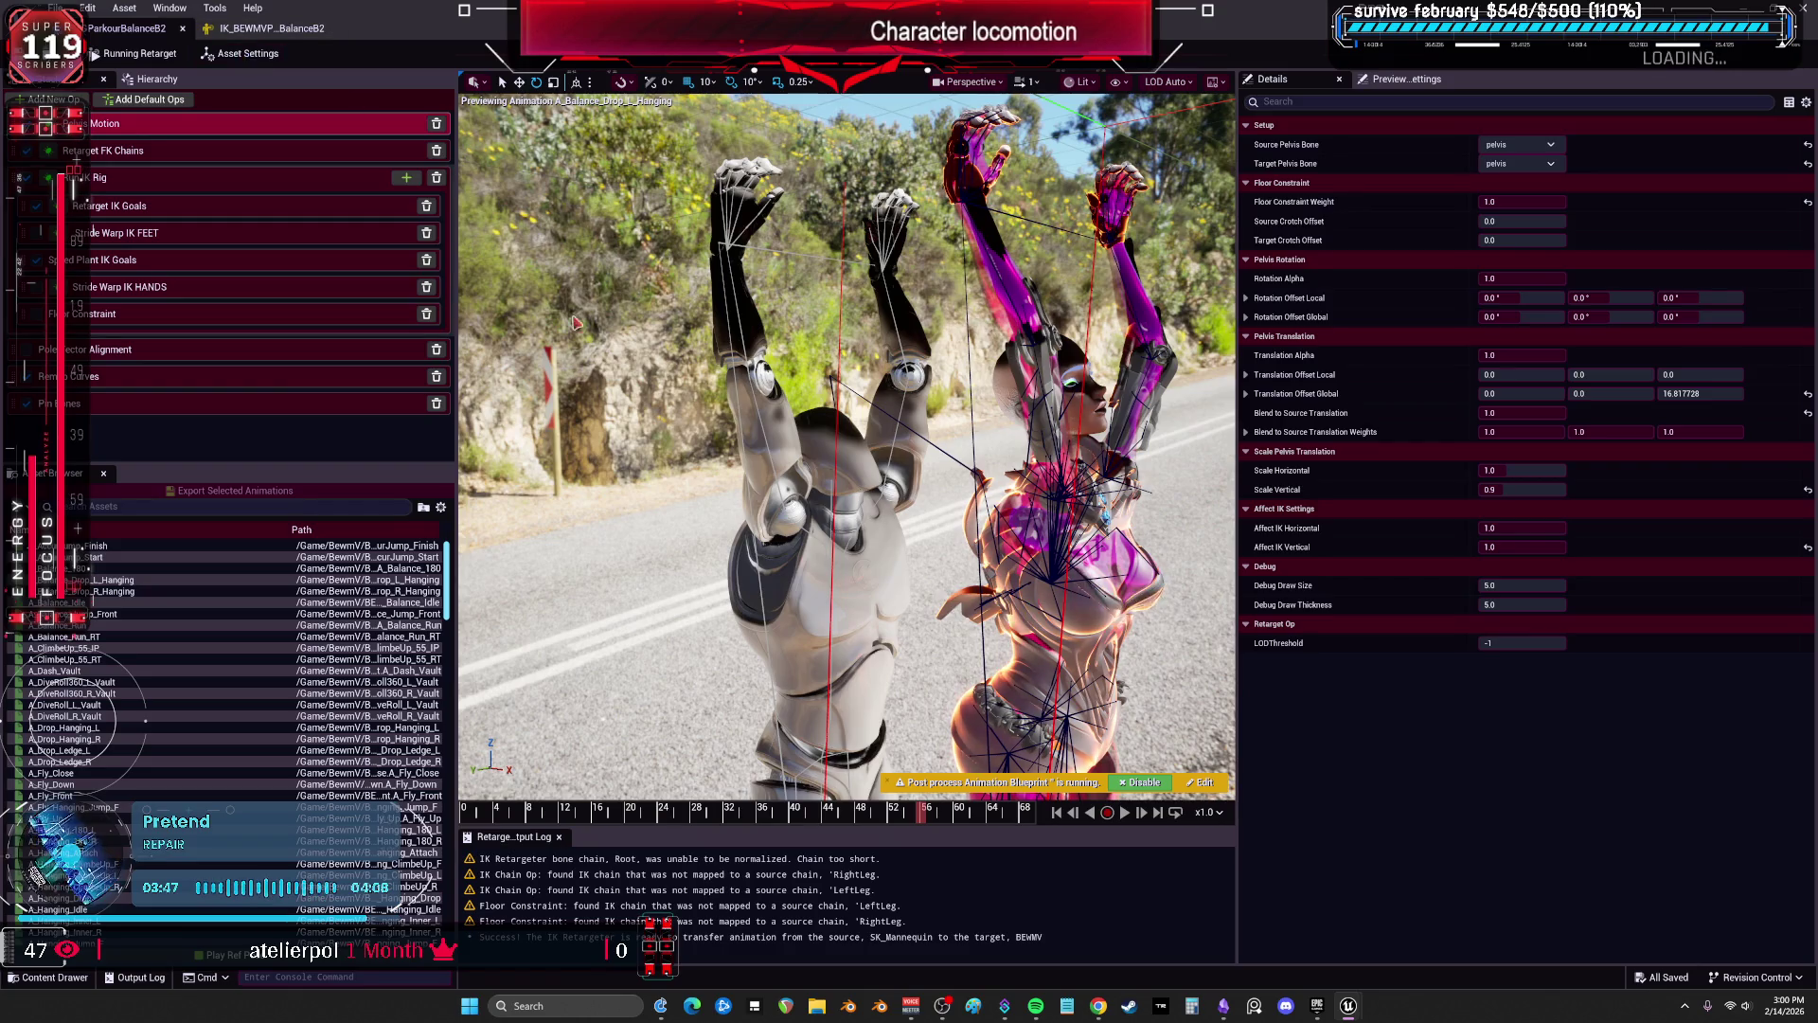
left_click(241, 53)
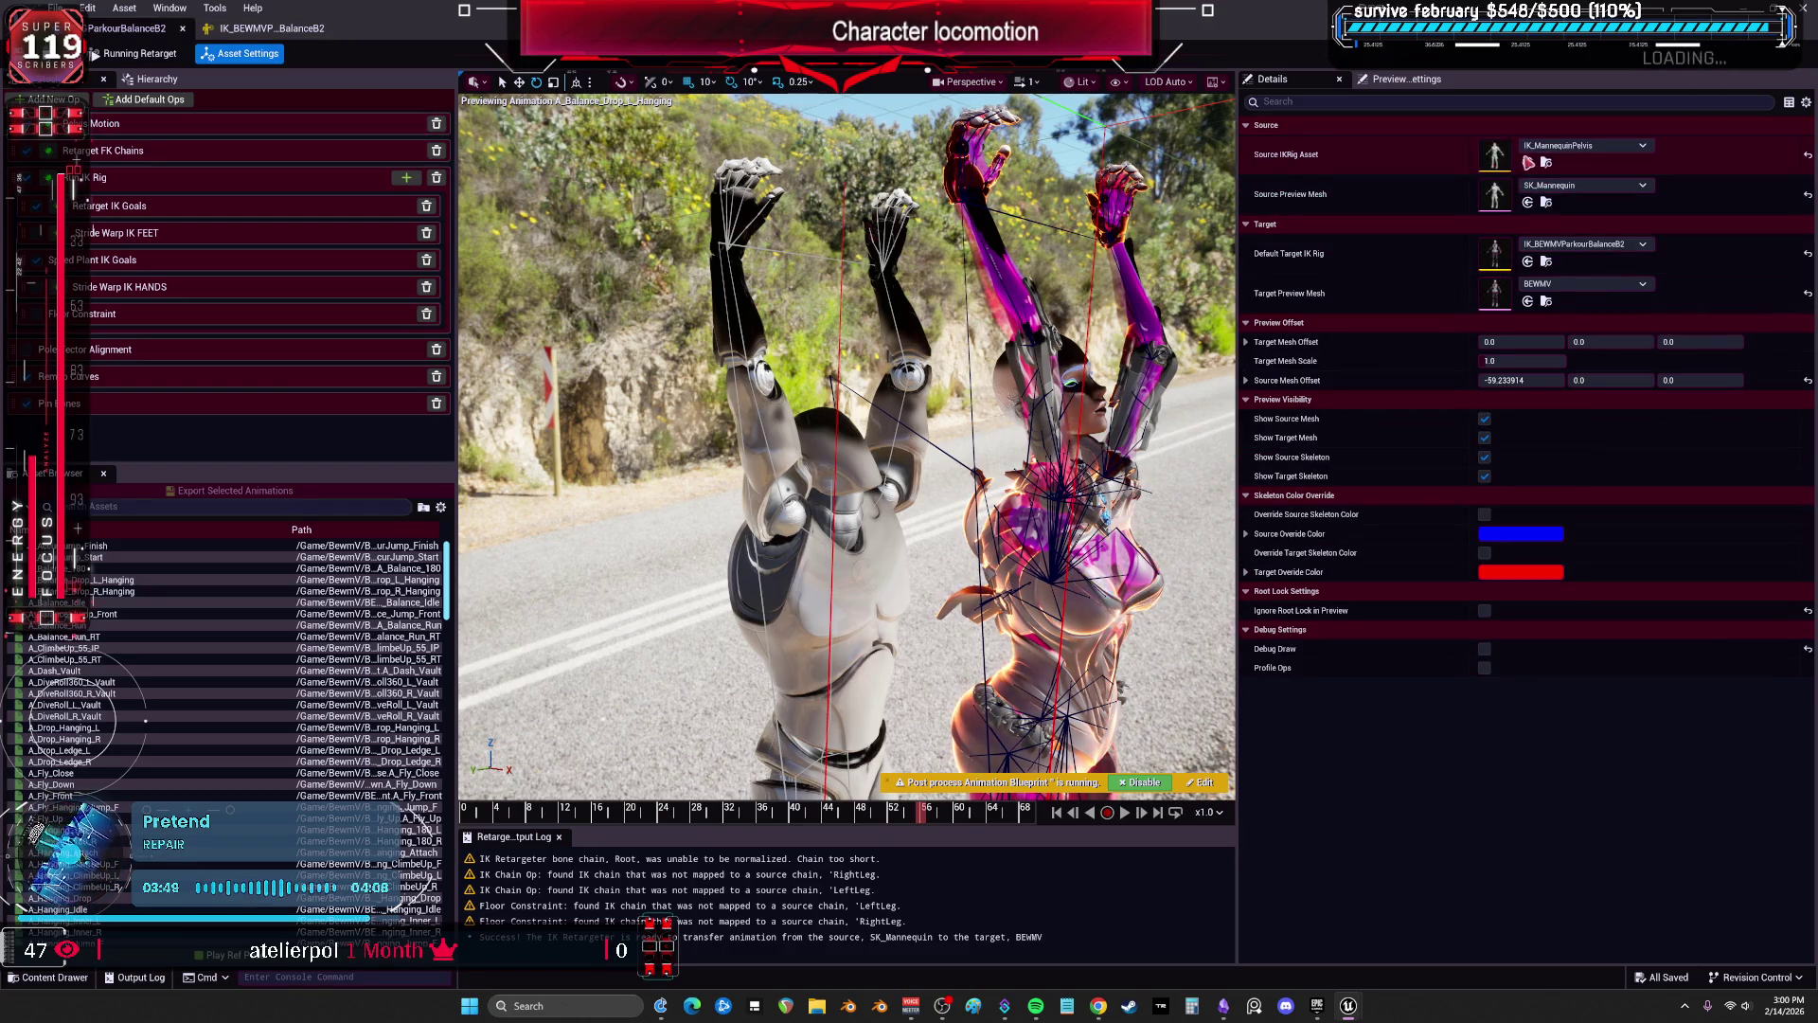
Open SK_Mannequin and create an IK Rig from it named noelbowspostprocess.
double_click(1495, 196)
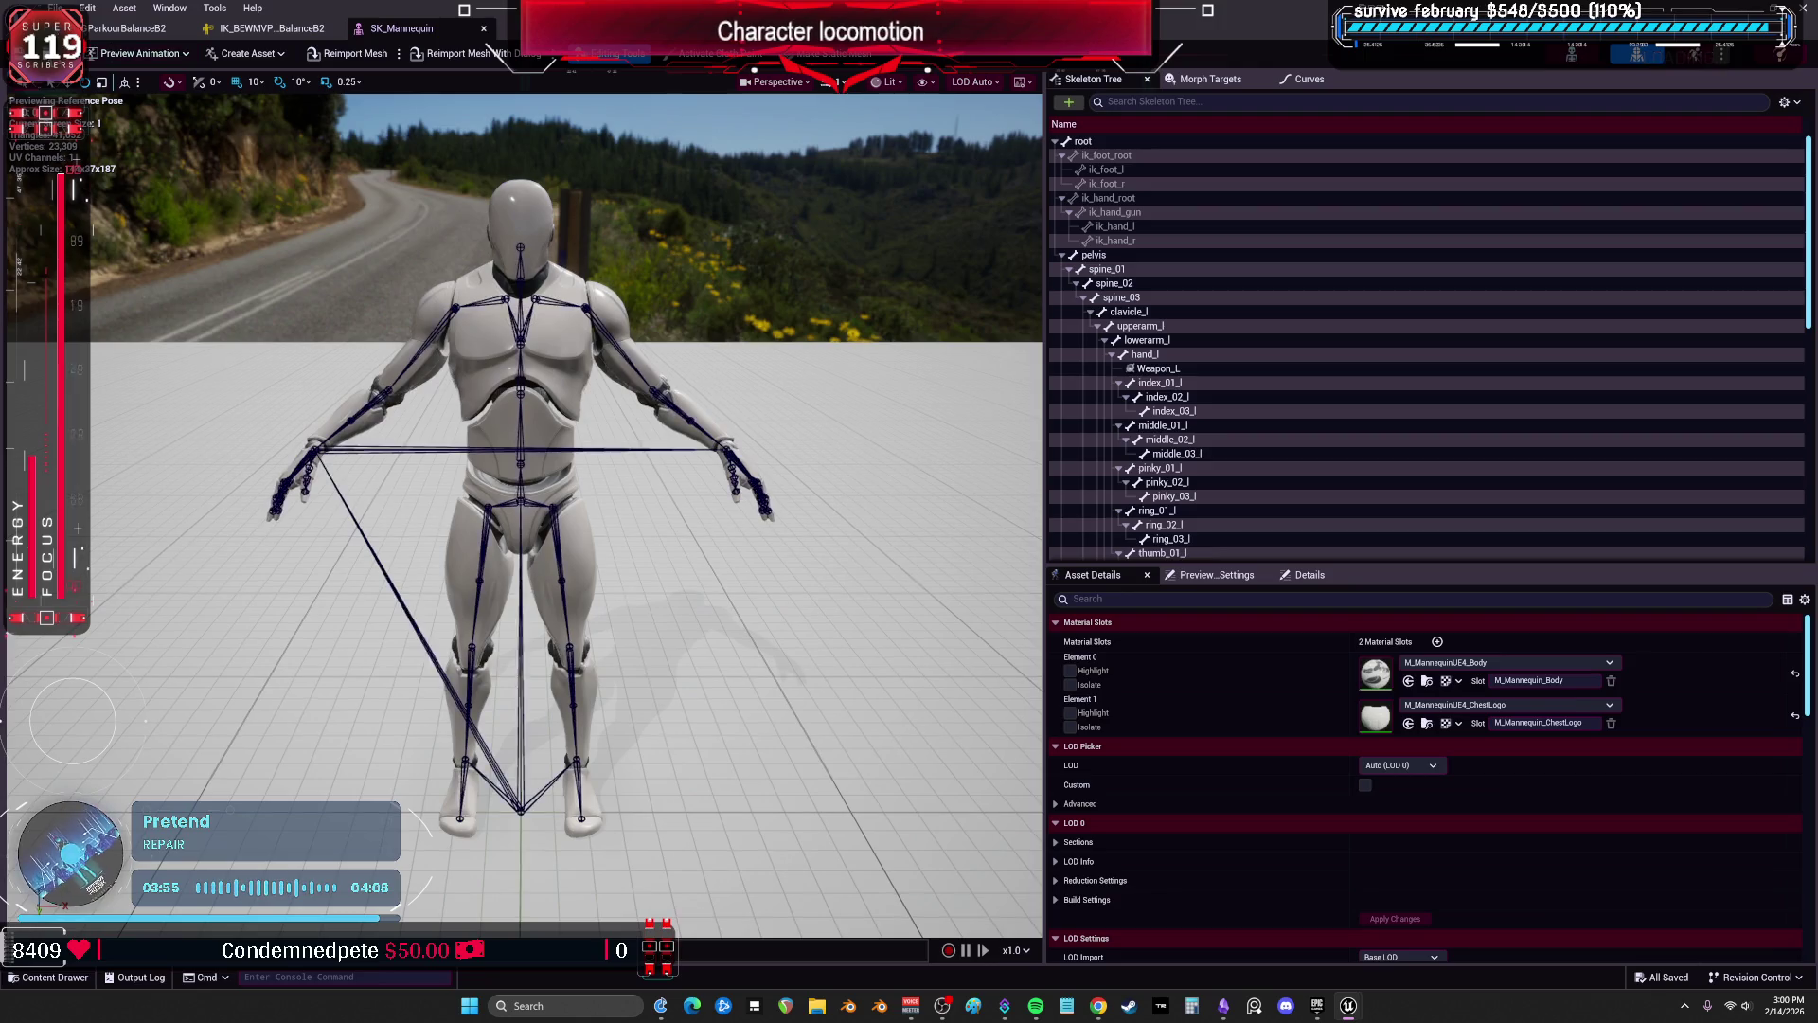
left_click_drag(748, 119, 946, 587)
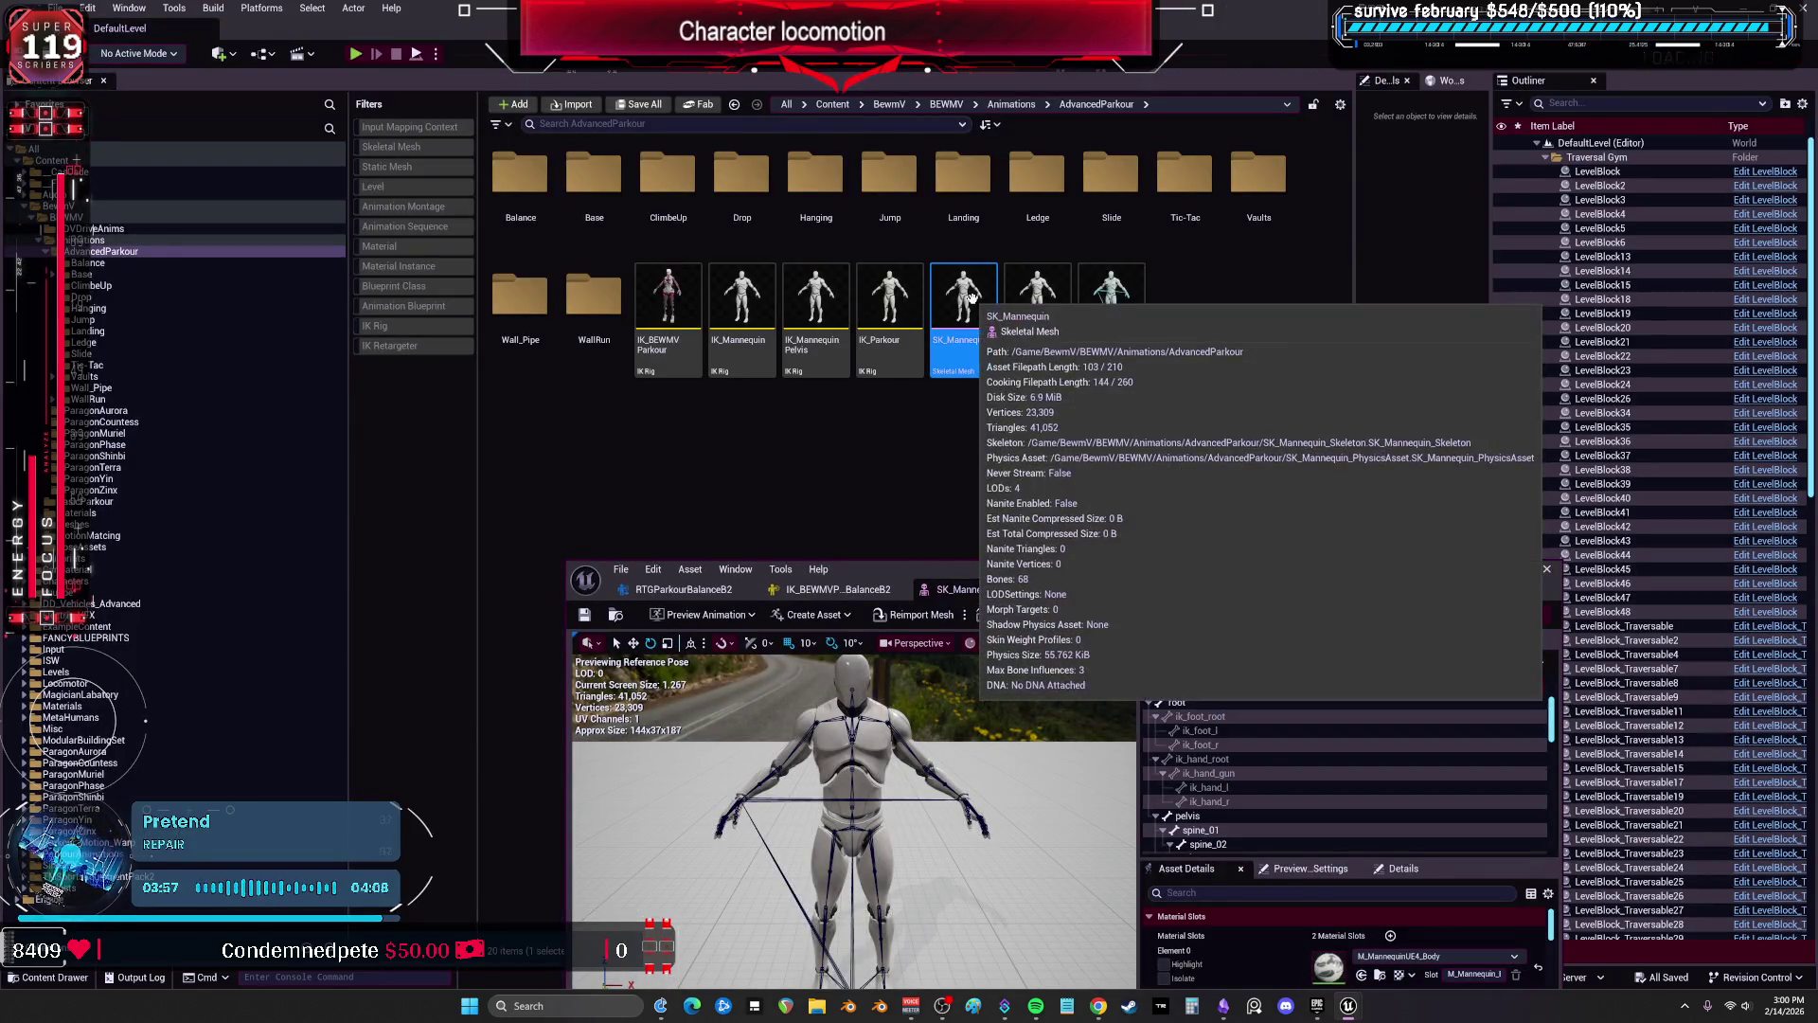
right_click(978, 306)
mouse_move(1022, 362)
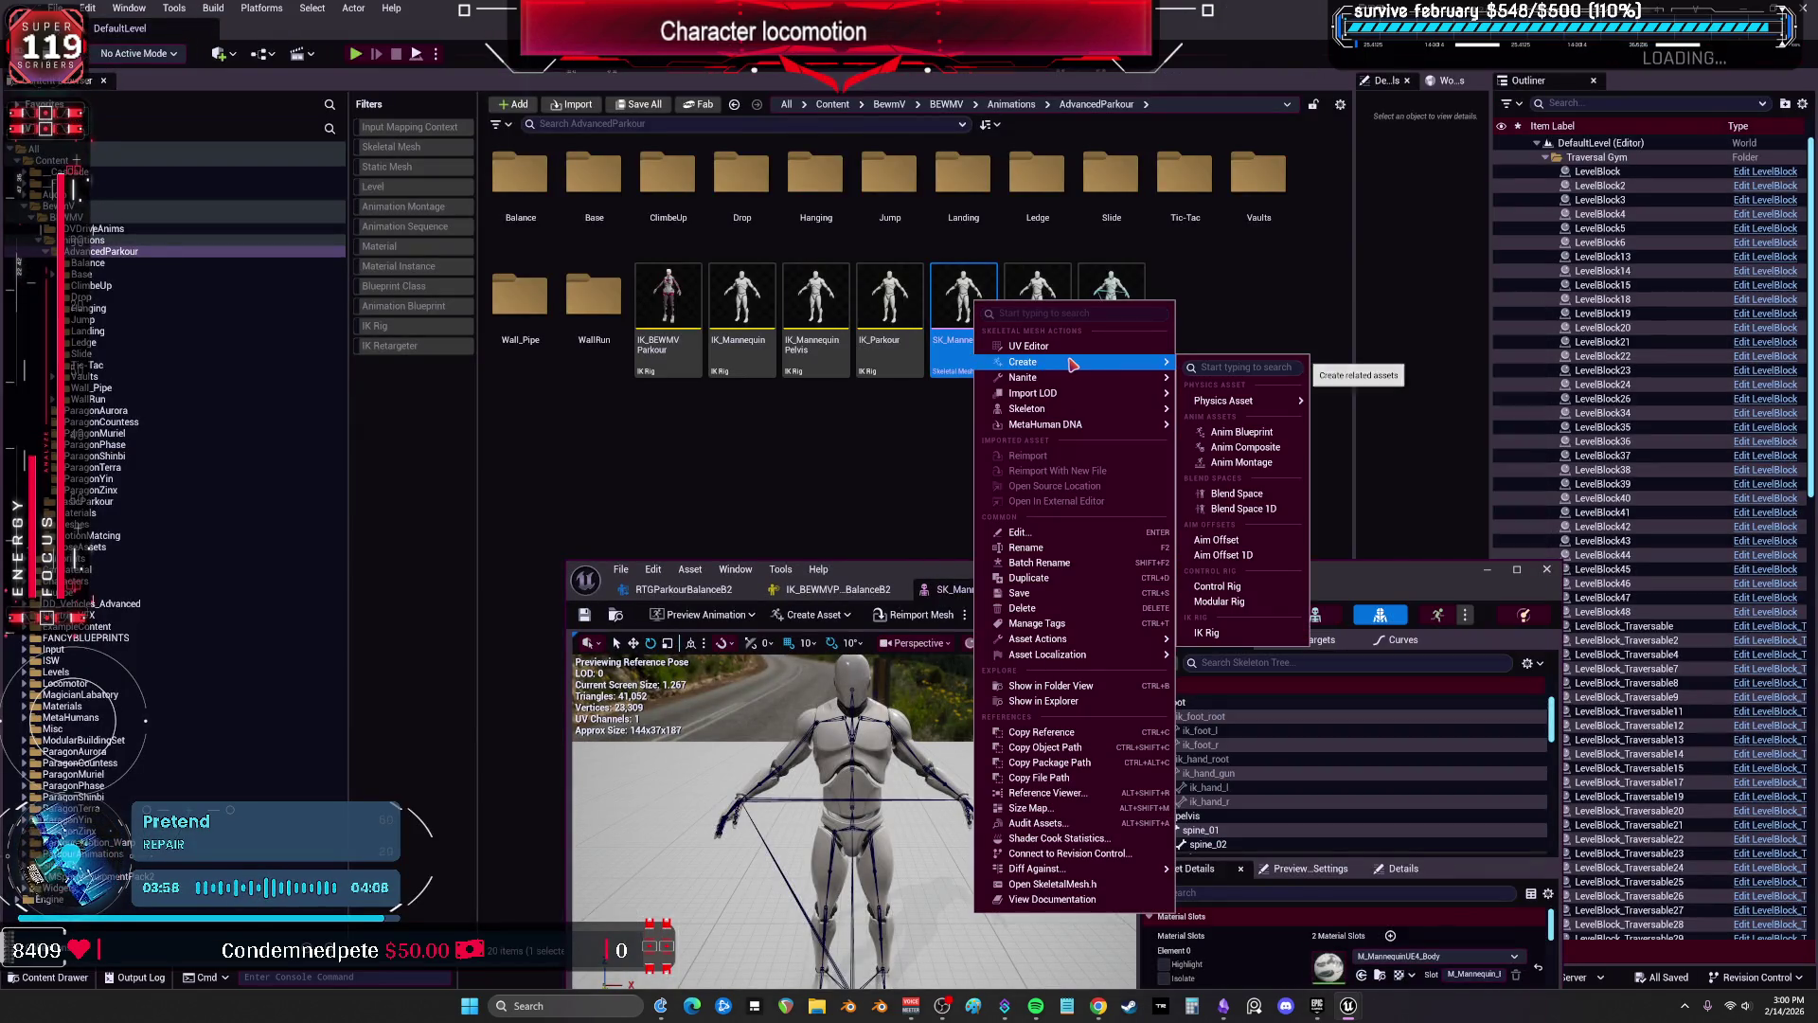
left_click(1262, 625)
type("nnequi")
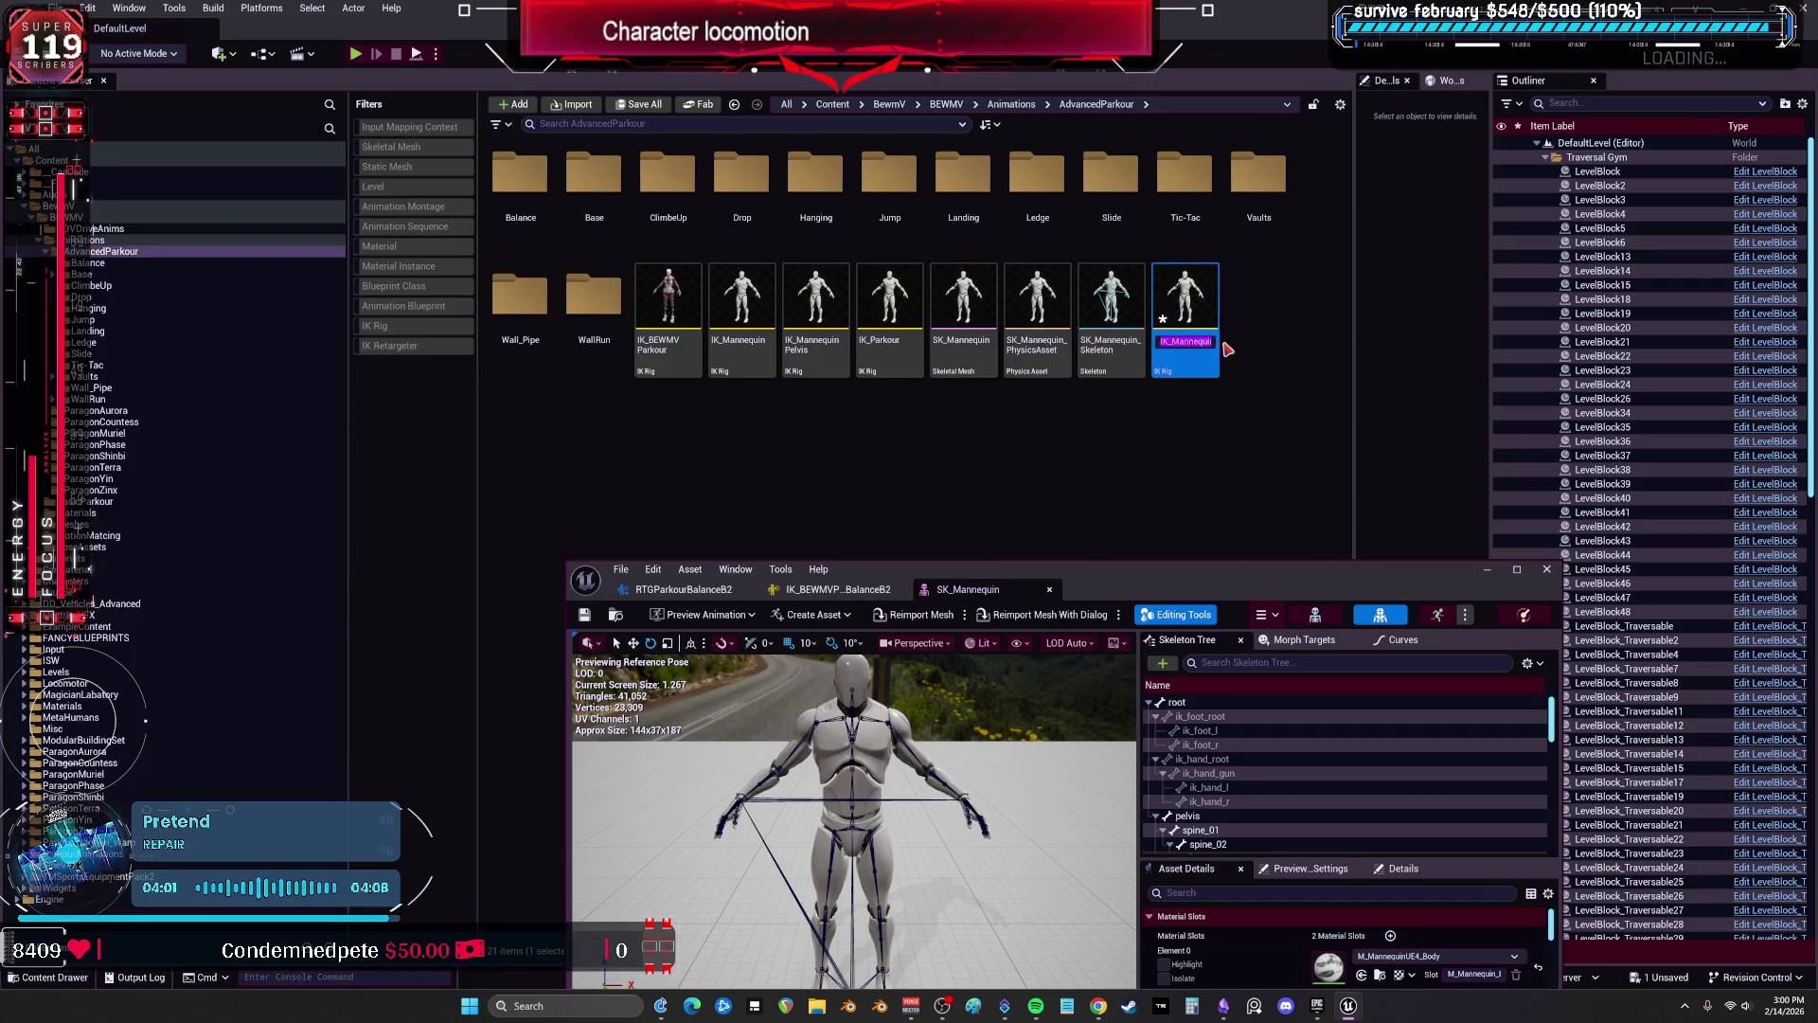
type("oel")
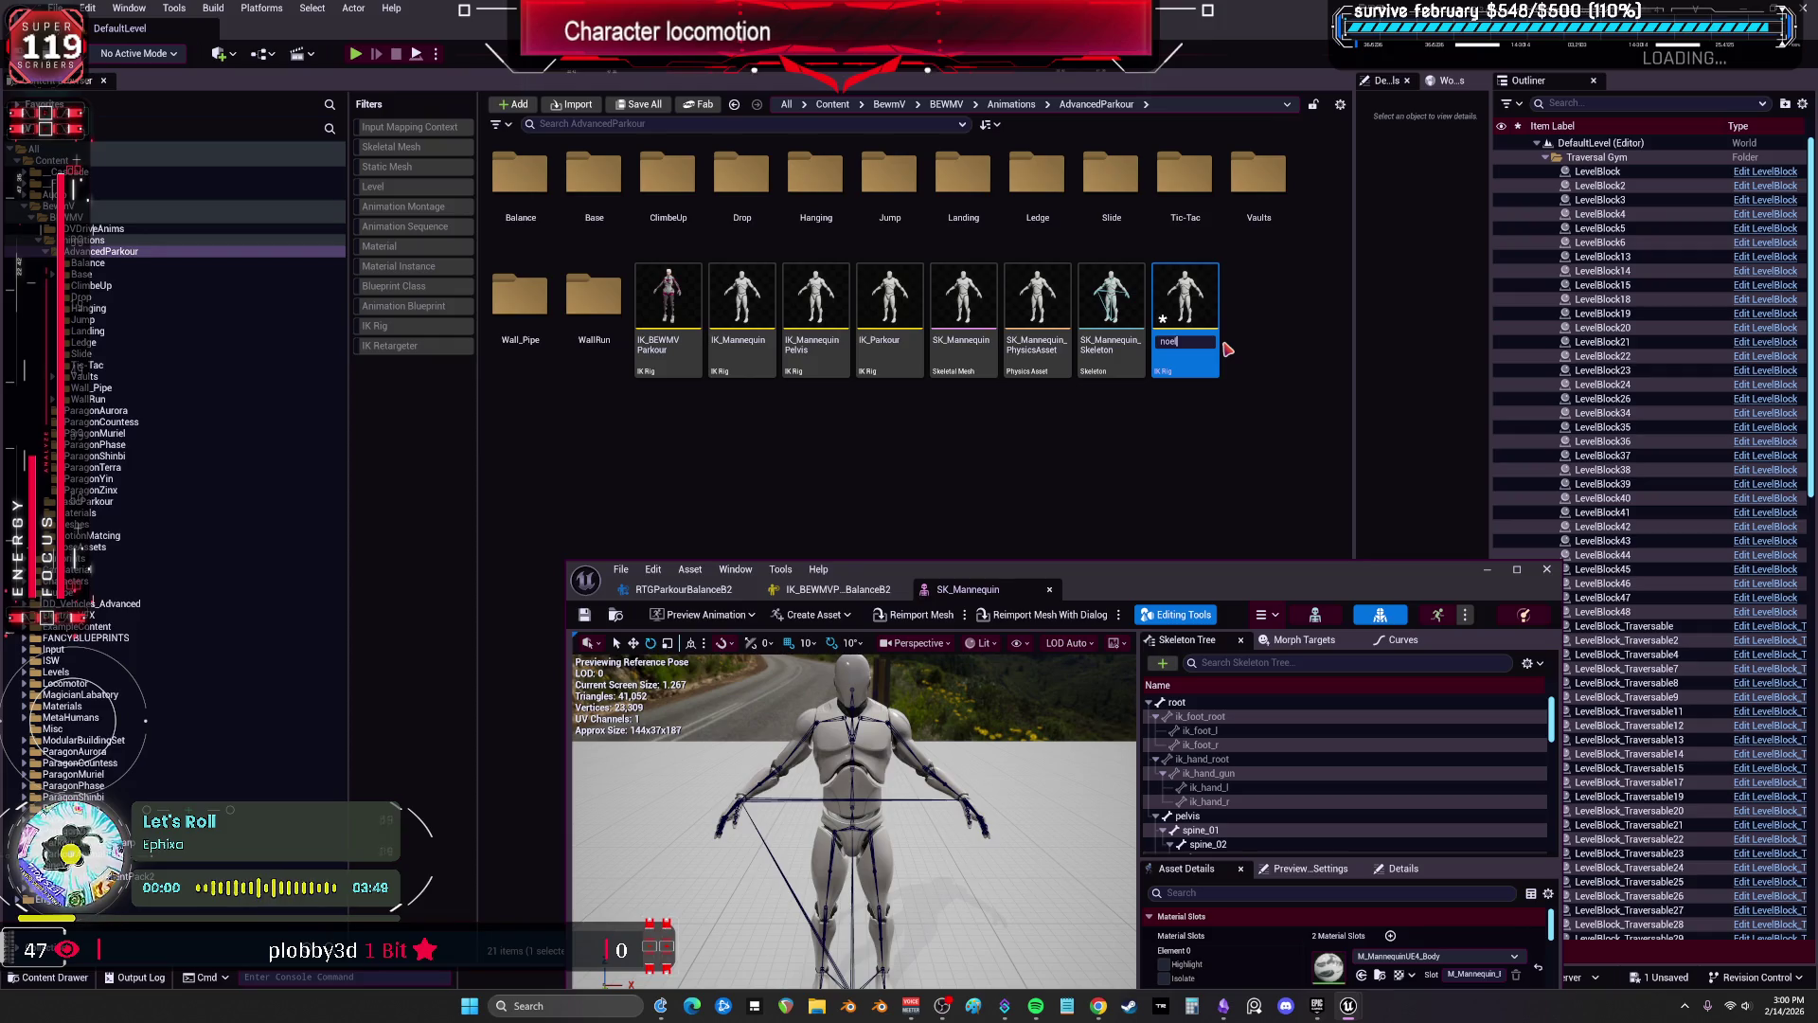
type("bowspostproc")
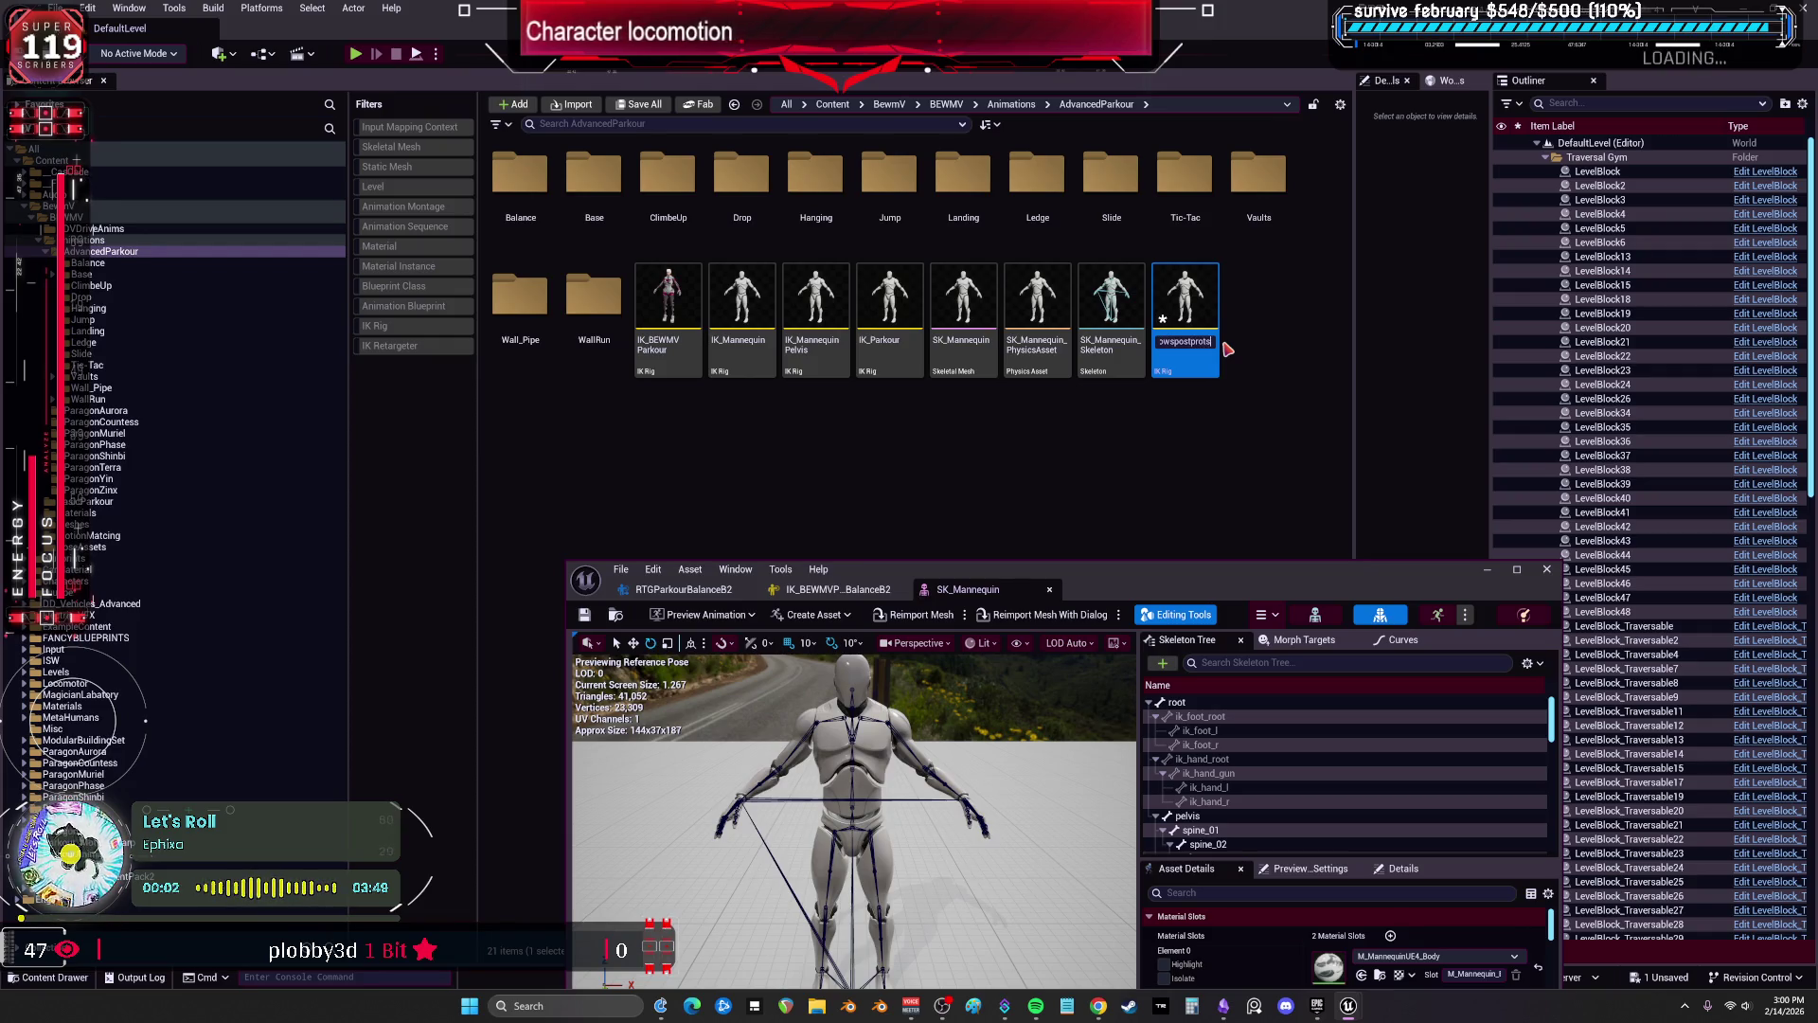
type("ess")
key("Return")
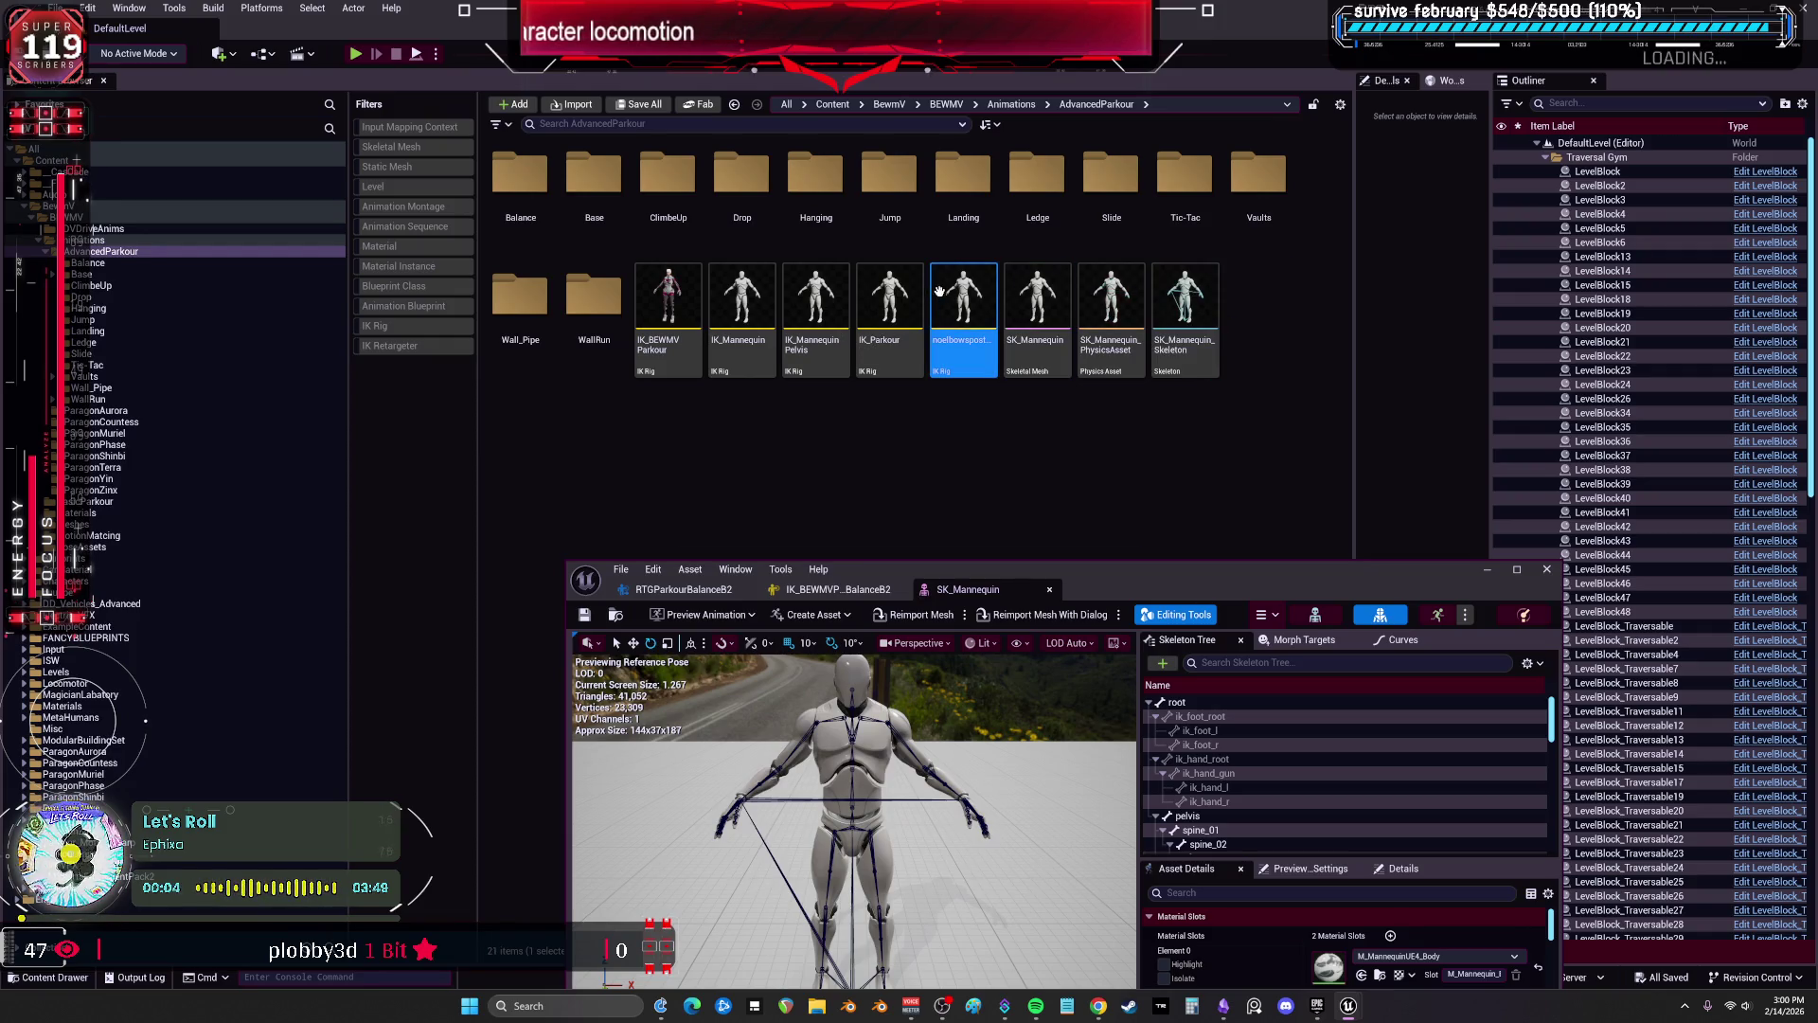
Delete the mistakenly created noelbowspostprocess IK Rig and confirm the deletion.
mouse_move(1136, 569)
left_mouse_down()
mouse_move(799, 252)
mouse_move(684, 303)
left_mouse_up()
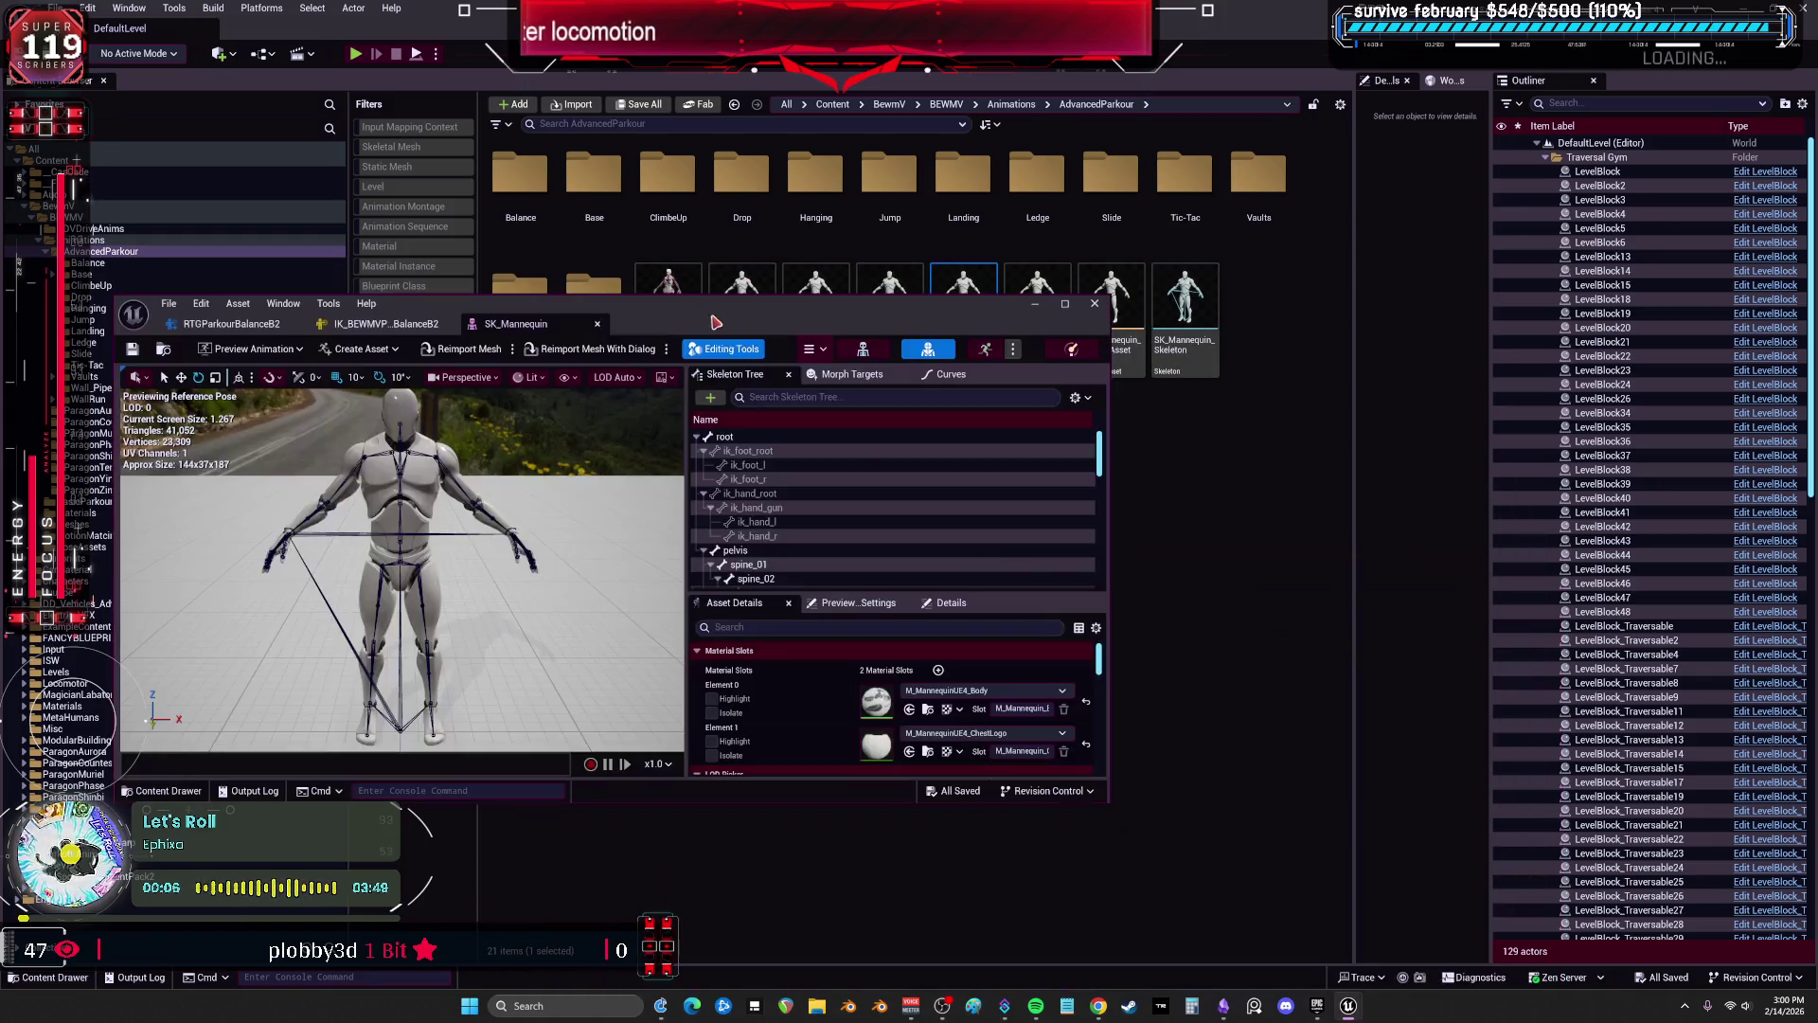
left_click_drag(936, 320, 959, 566)
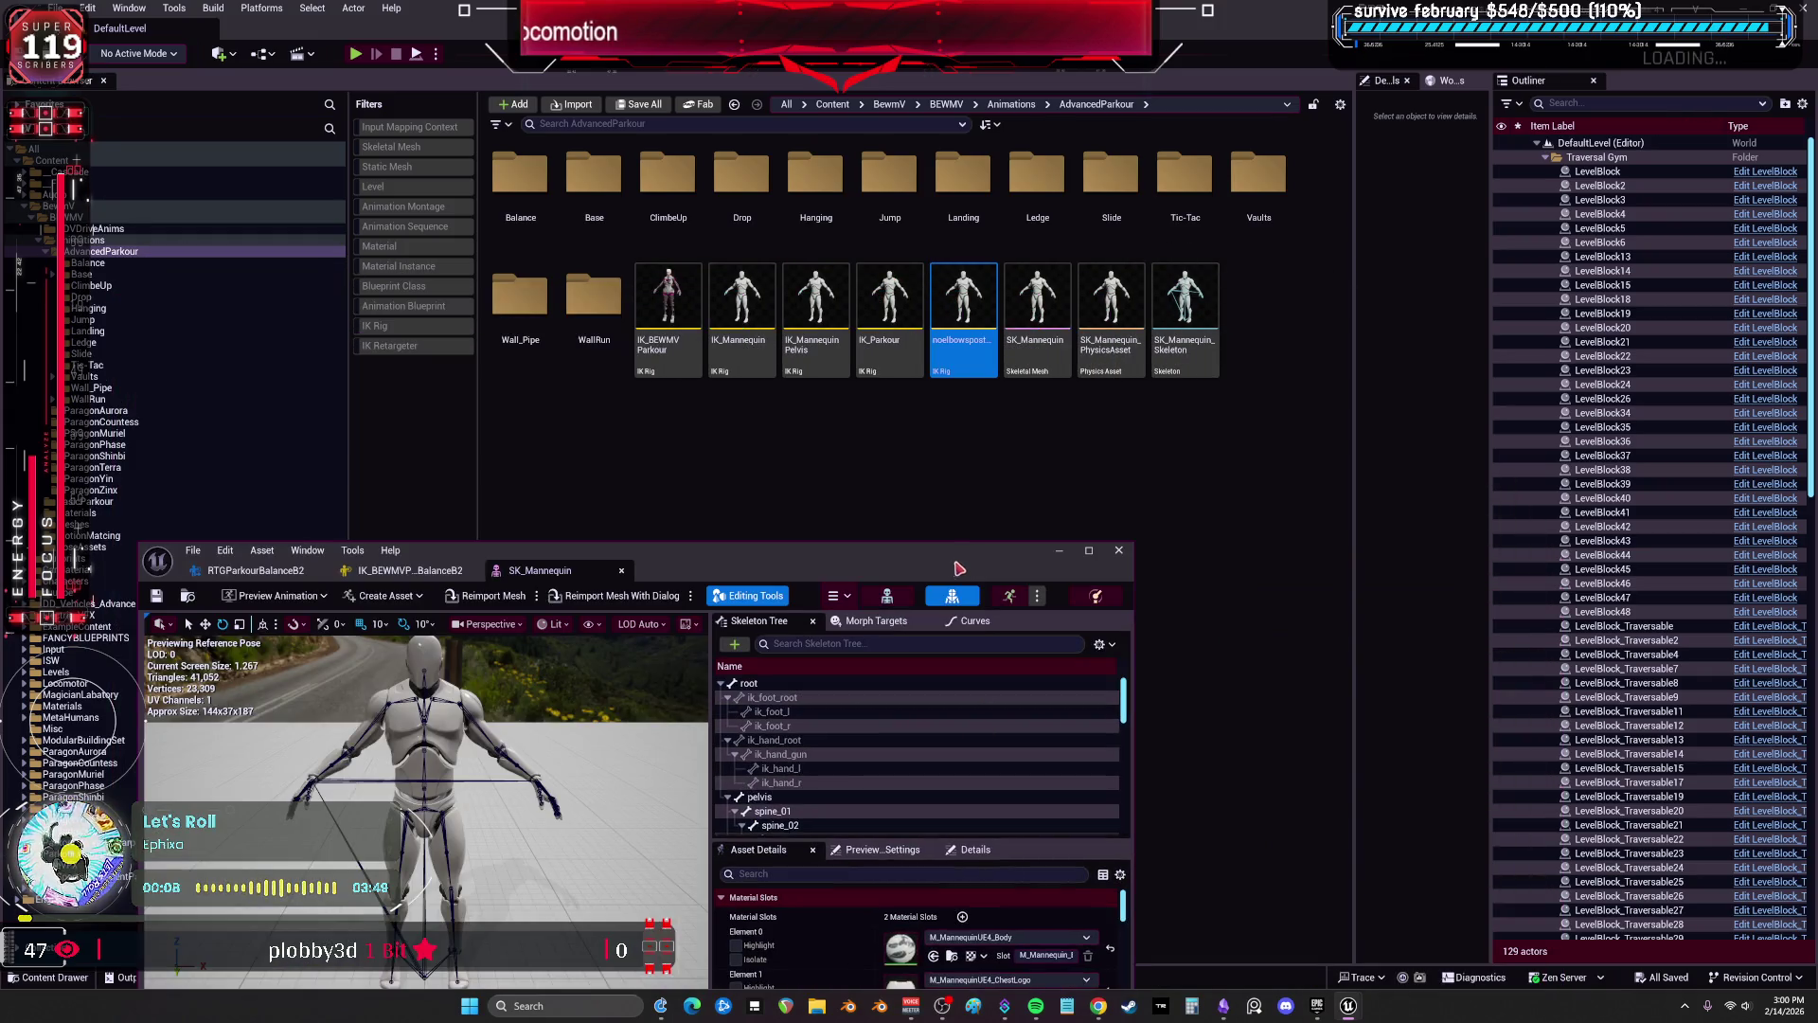
key("Delete")
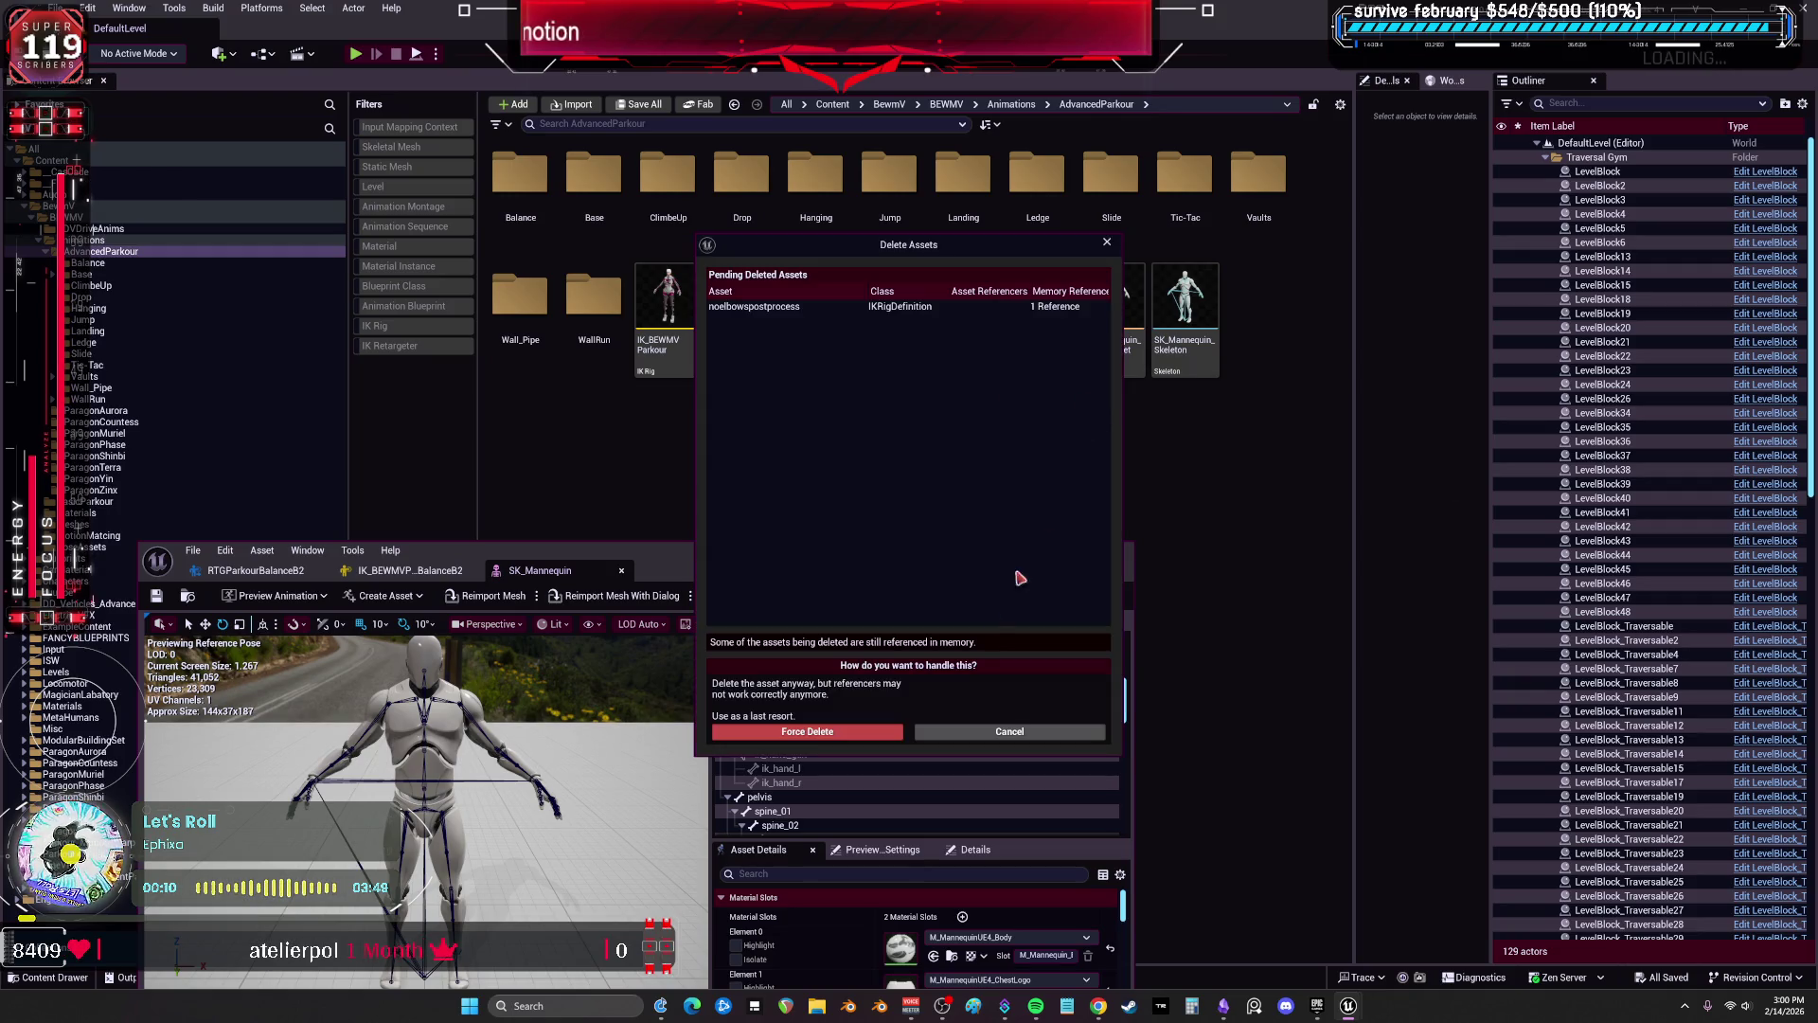
left_click(1009, 731)
key("BackSpace")
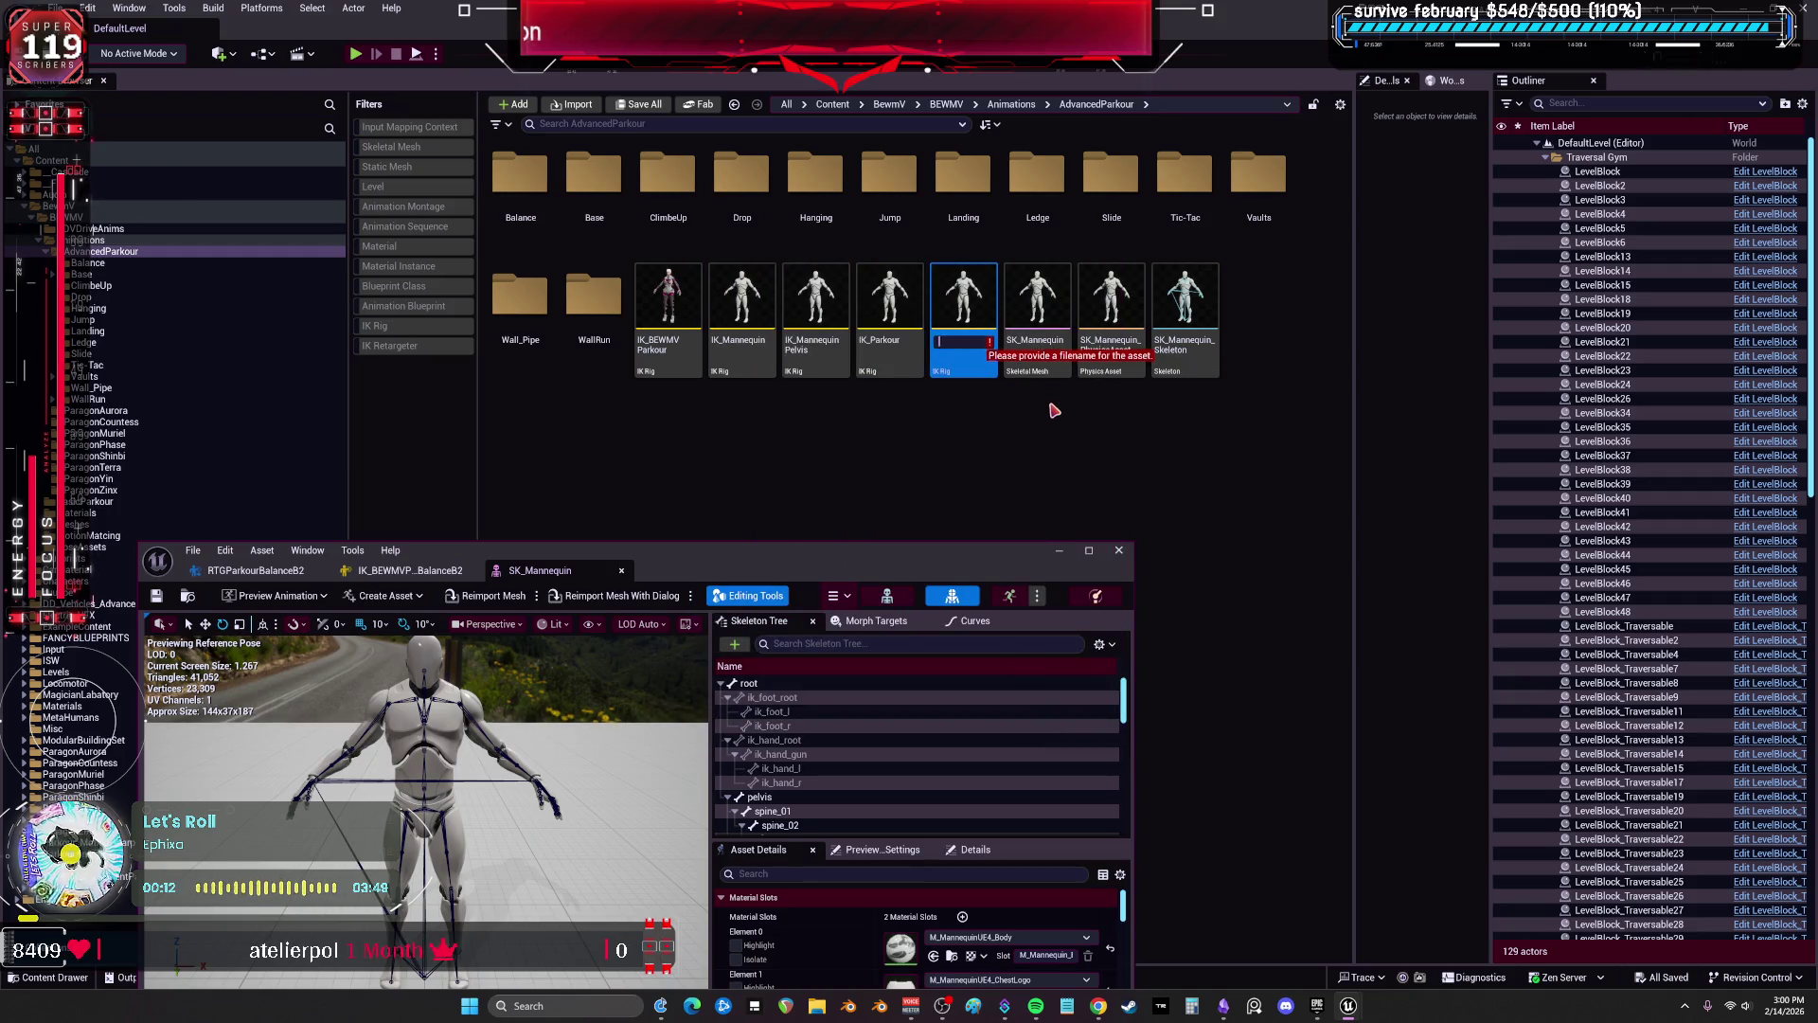
left_click(952, 319)
key("Delete")
left_click(878, 735)
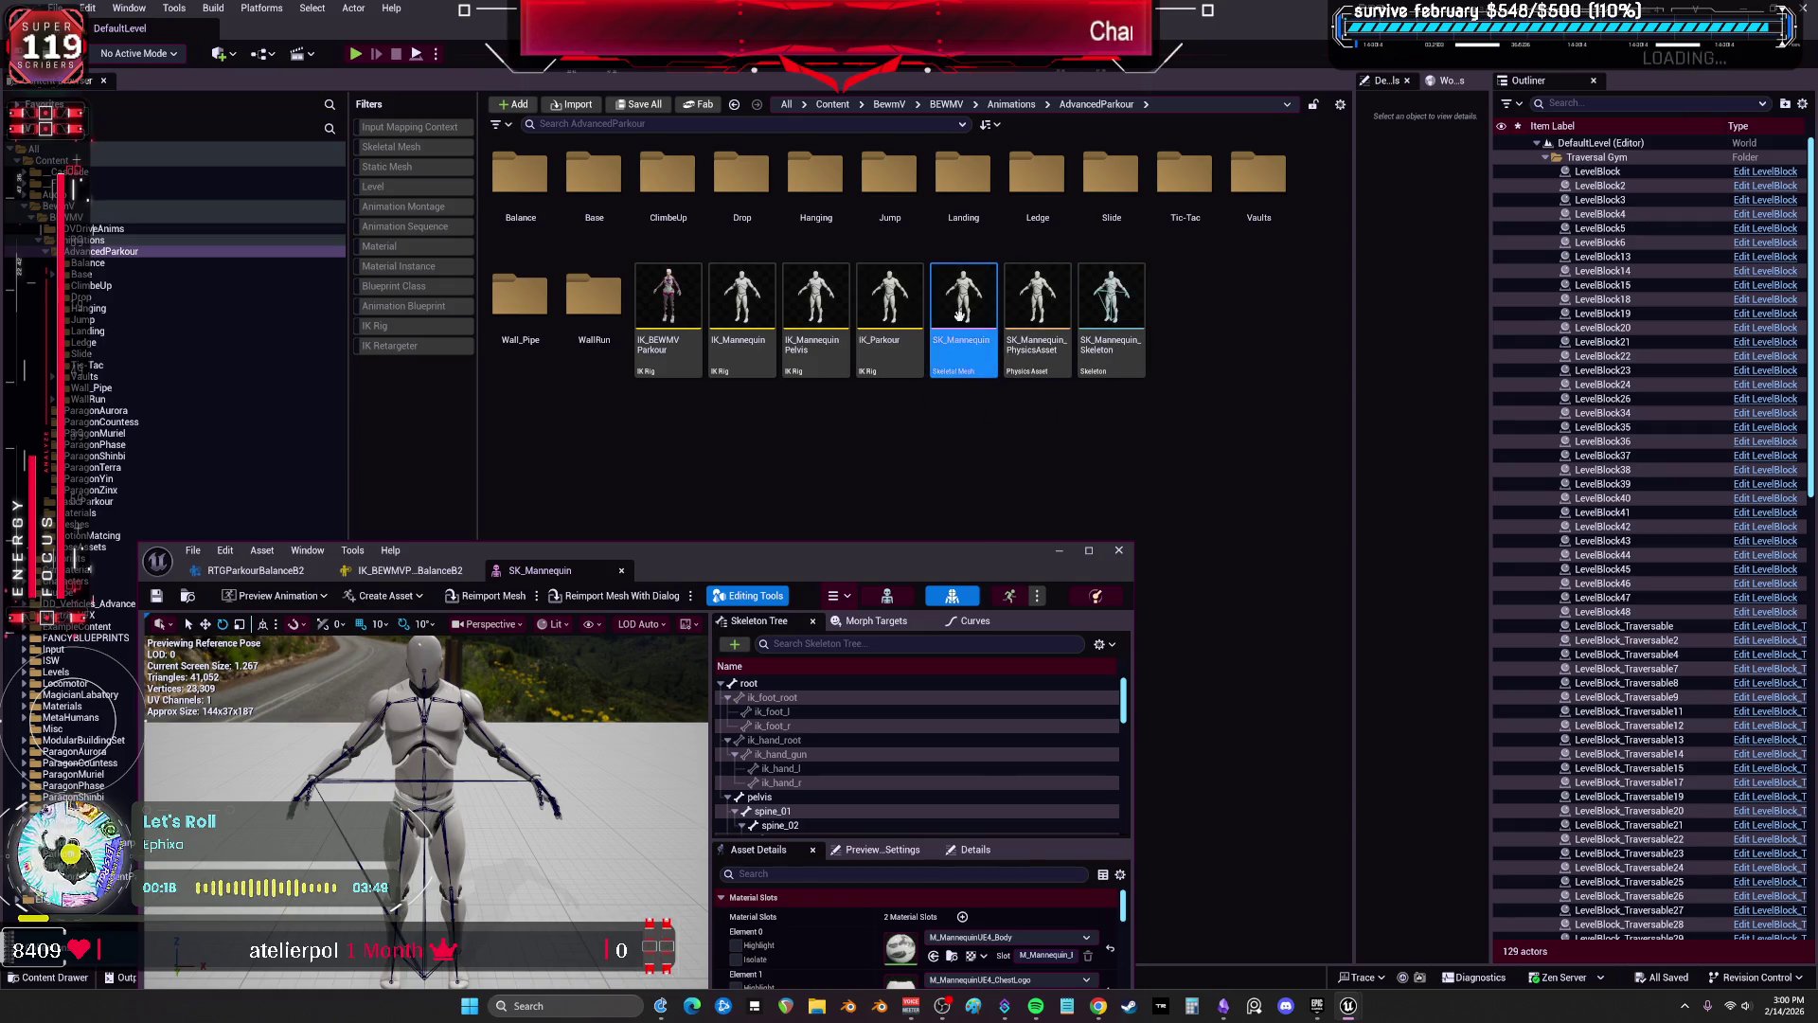
Create the noelbowspostprocess Animation Blueprint from SK_Mannequin.
right_click(964, 314)
mouse_move(1157, 374)
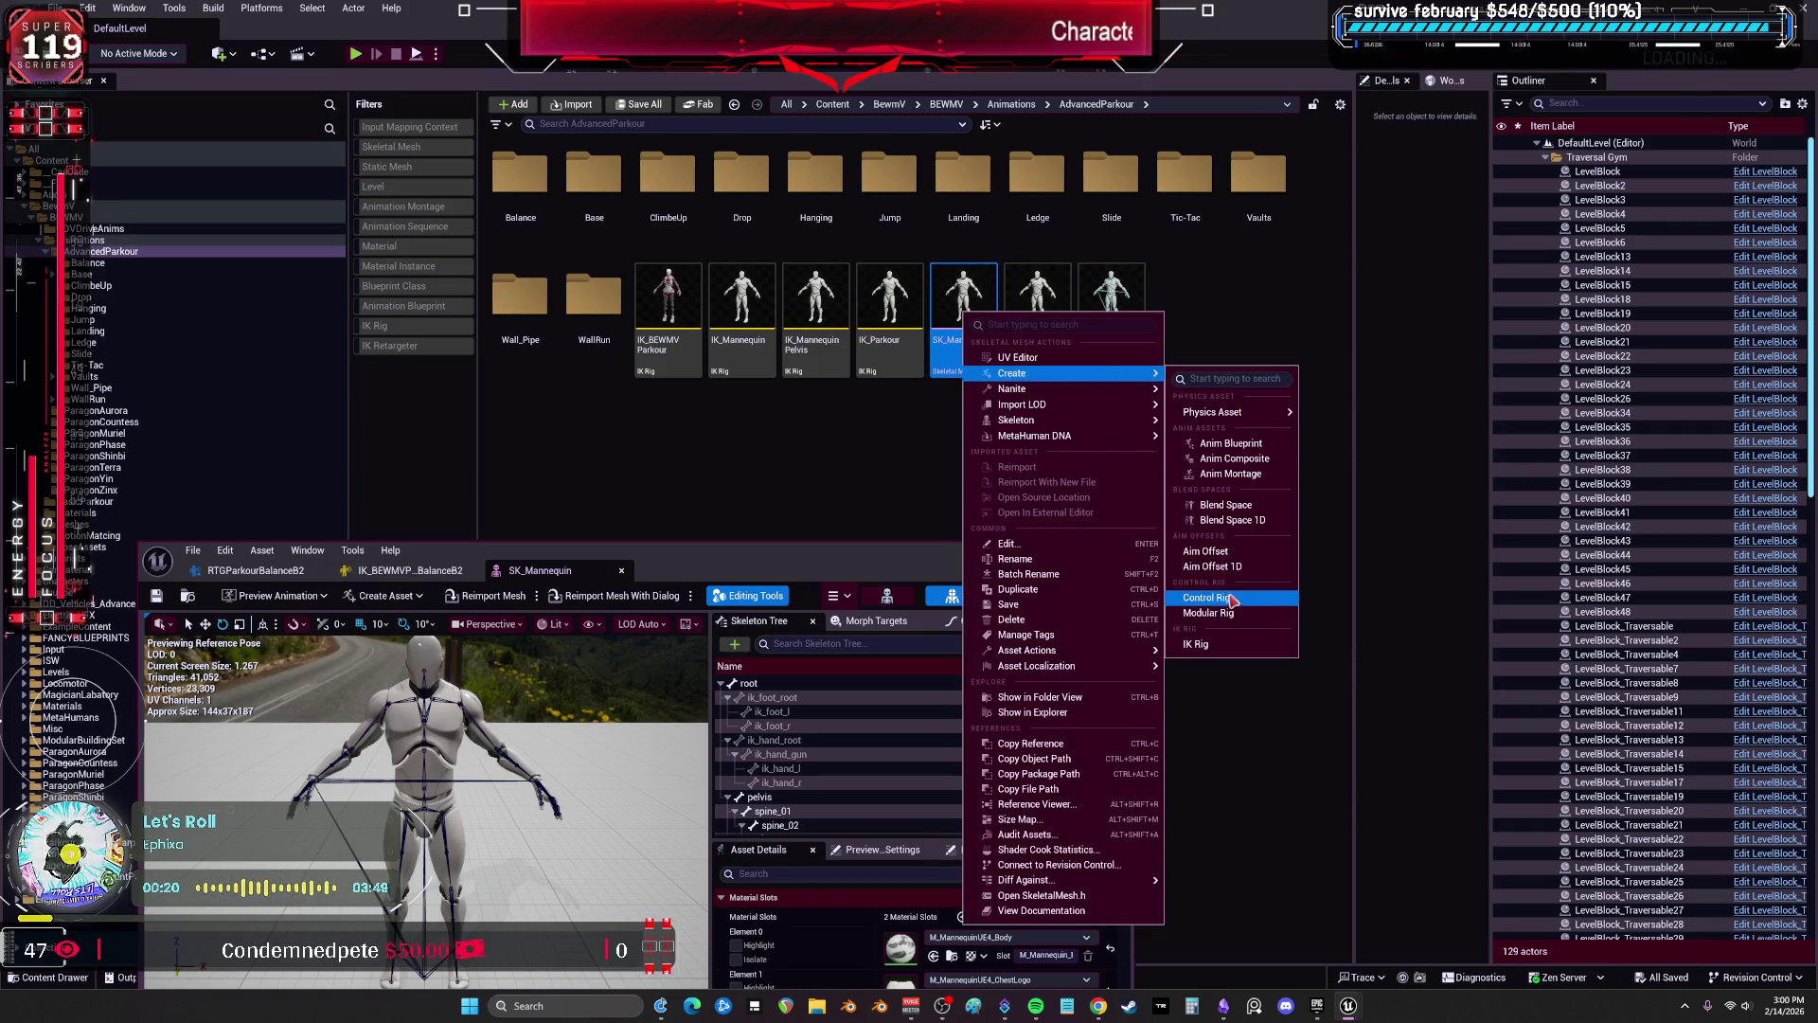
left_click(1231, 443)
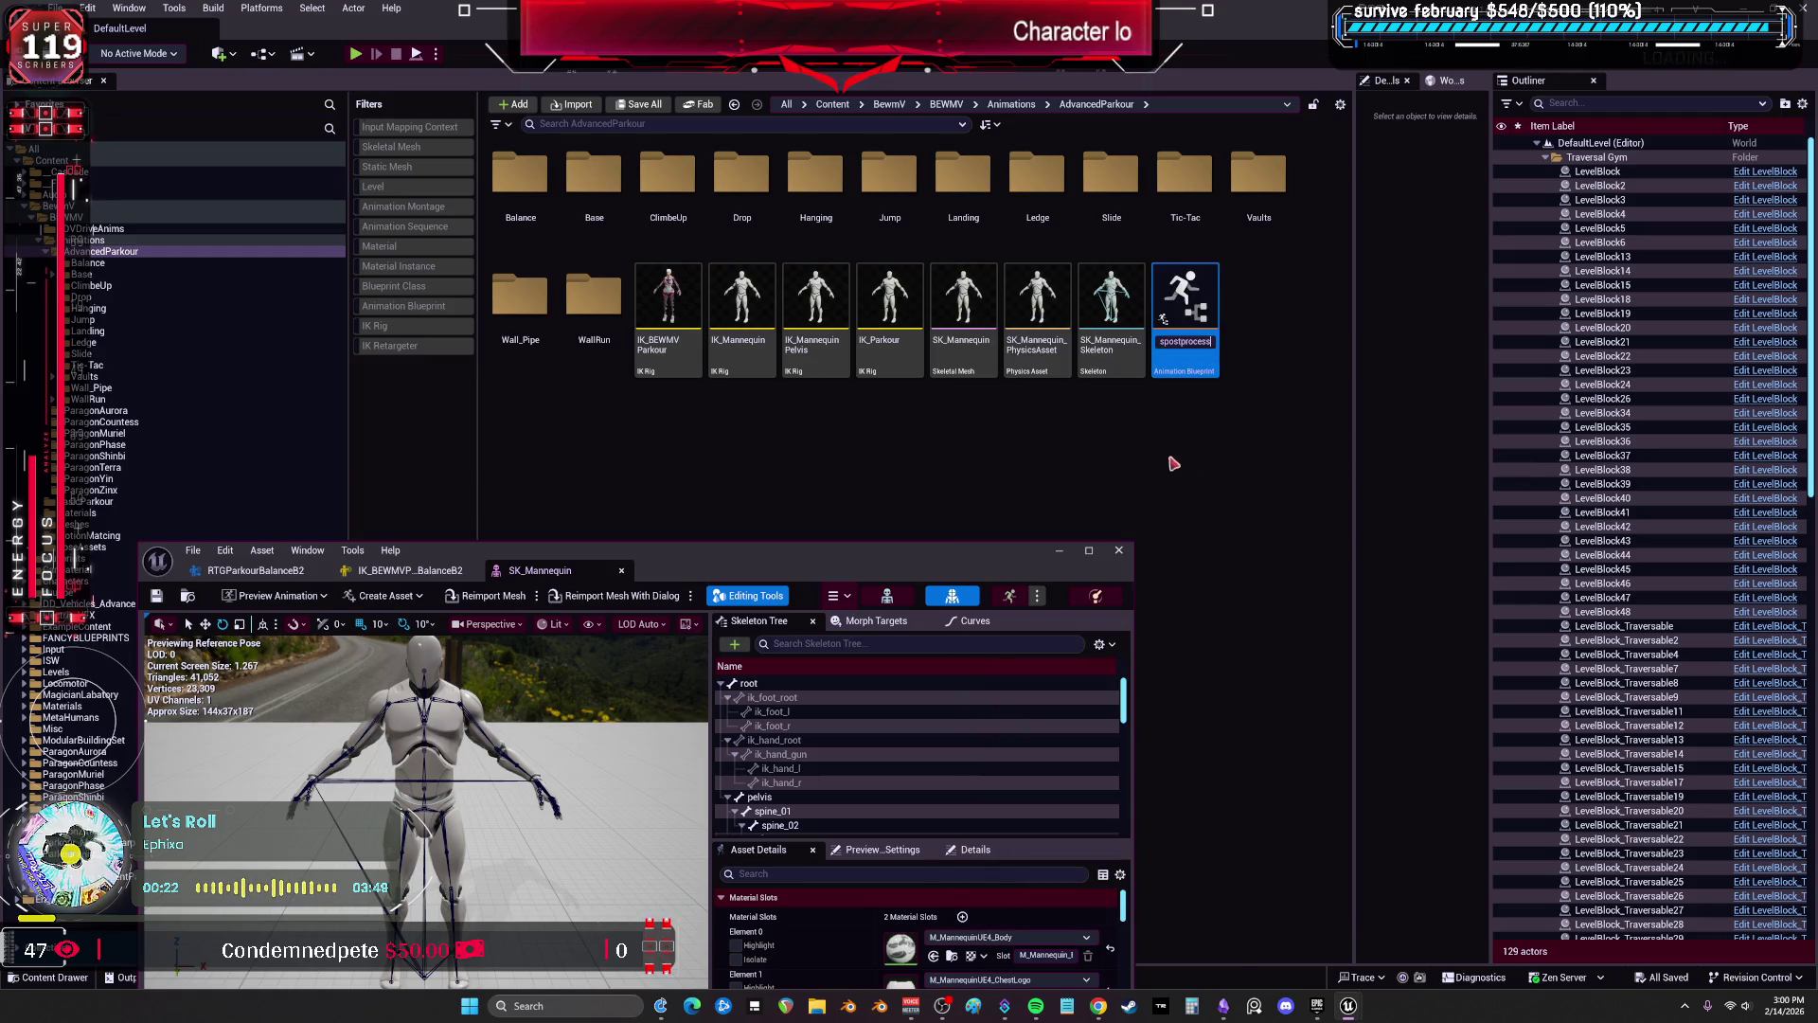
key("Return")
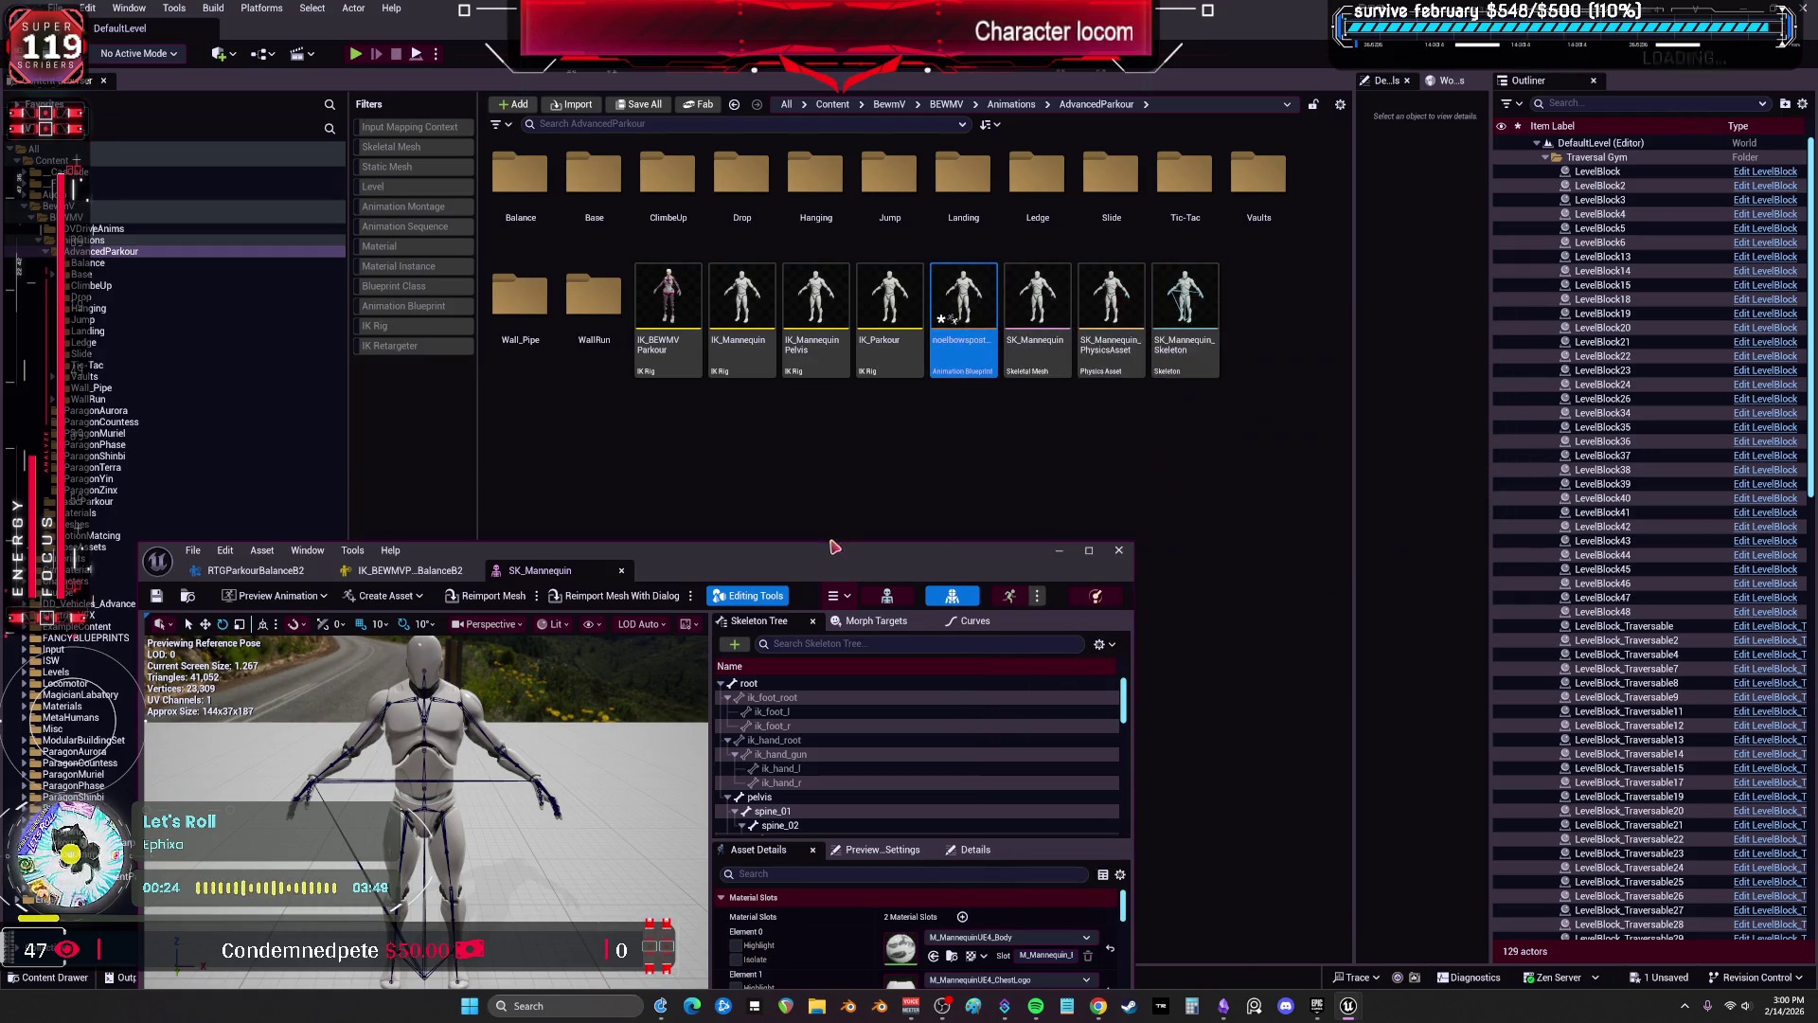
left_click_drag(834, 542, 879, 258)
Set noelbowspostprocess as SK_Mannequin's Post Process Anim Blueprint and save the mesh.
left_click(875, 585)
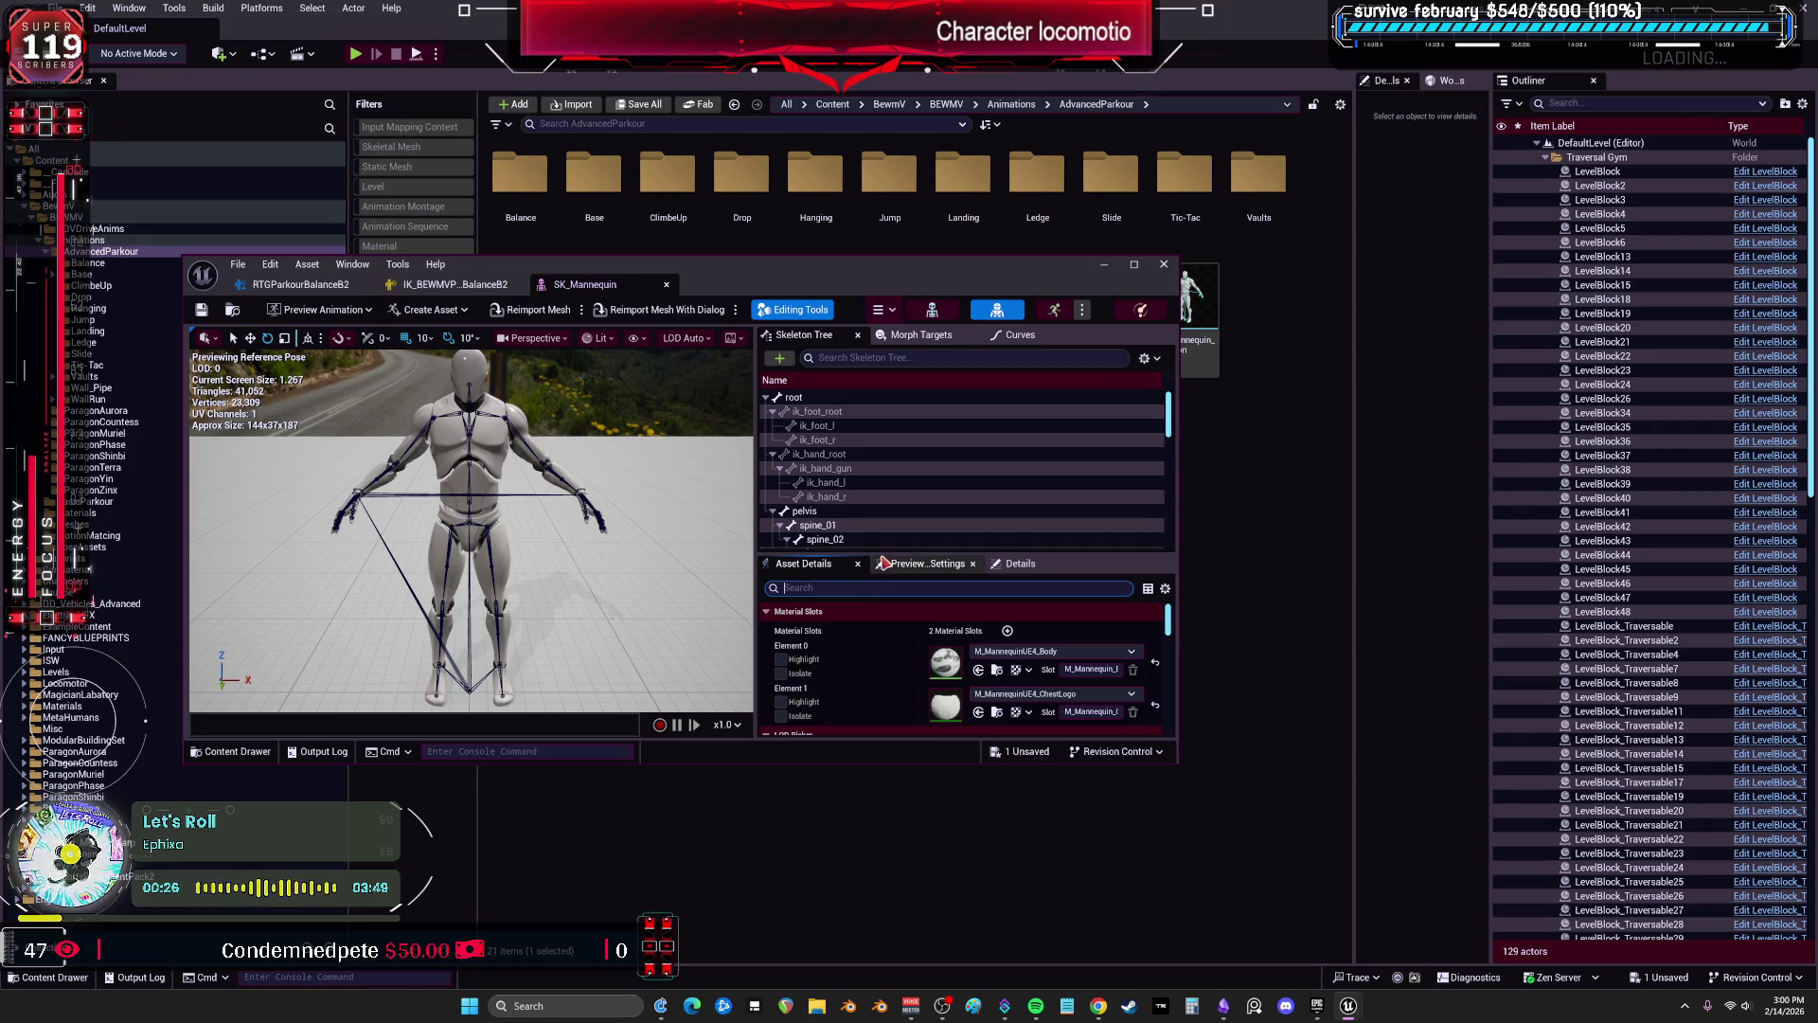
type("post")
left_click(954, 630)
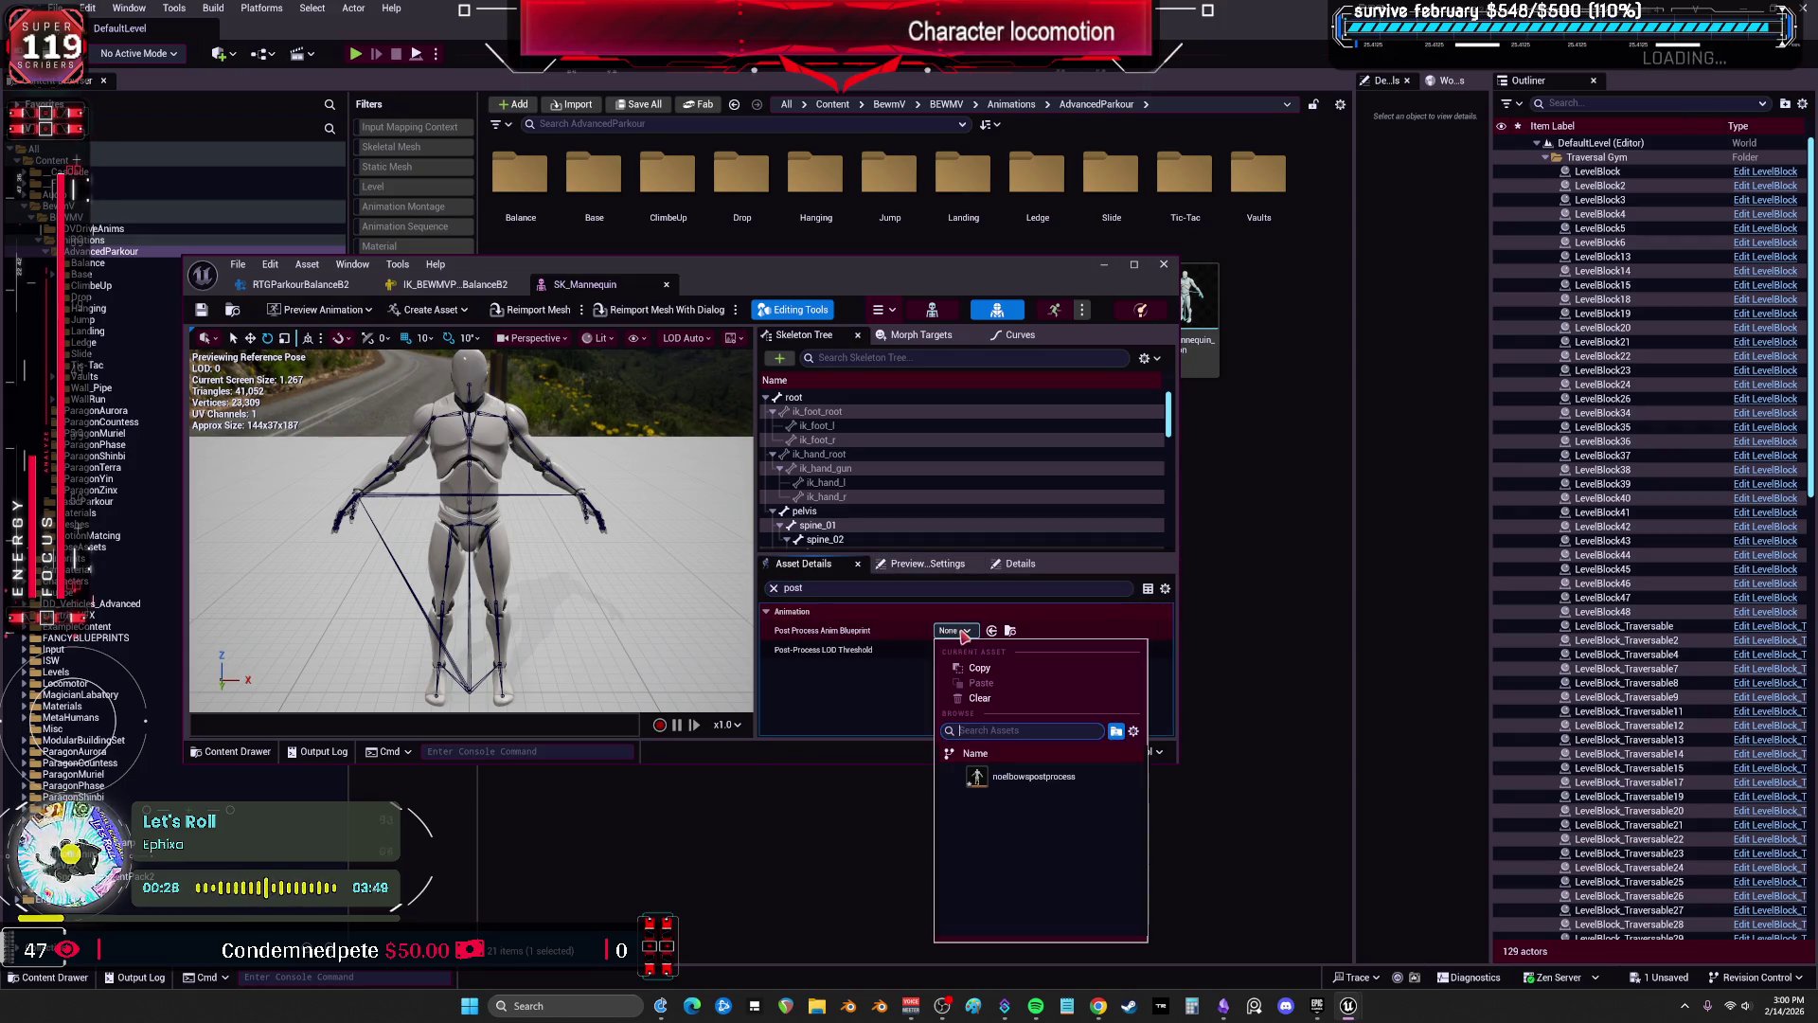
left_click(1004, 774)
key("ctrl+s")
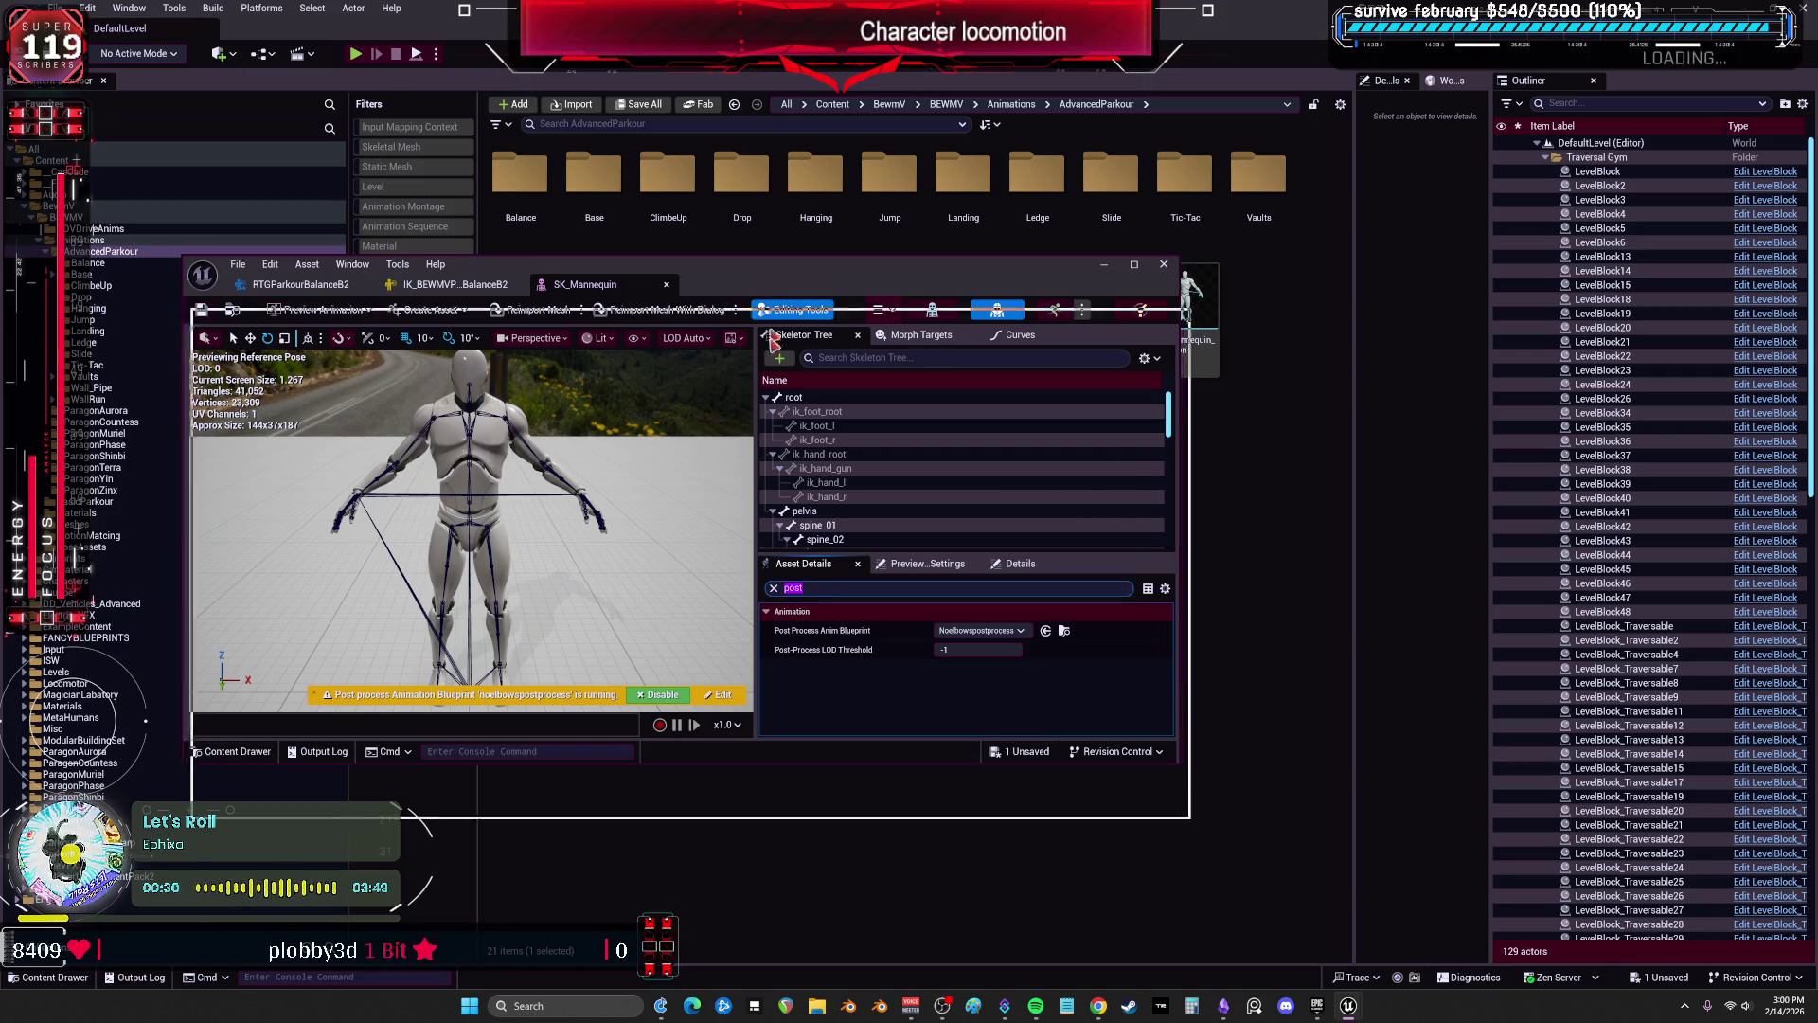
left_click_drag(719, 264, 731, 514)
left_click(1071, 407)
Open the noelbowspostprocess AnimGraph and search the node list starting with 'r'.
double_click(966, 355)
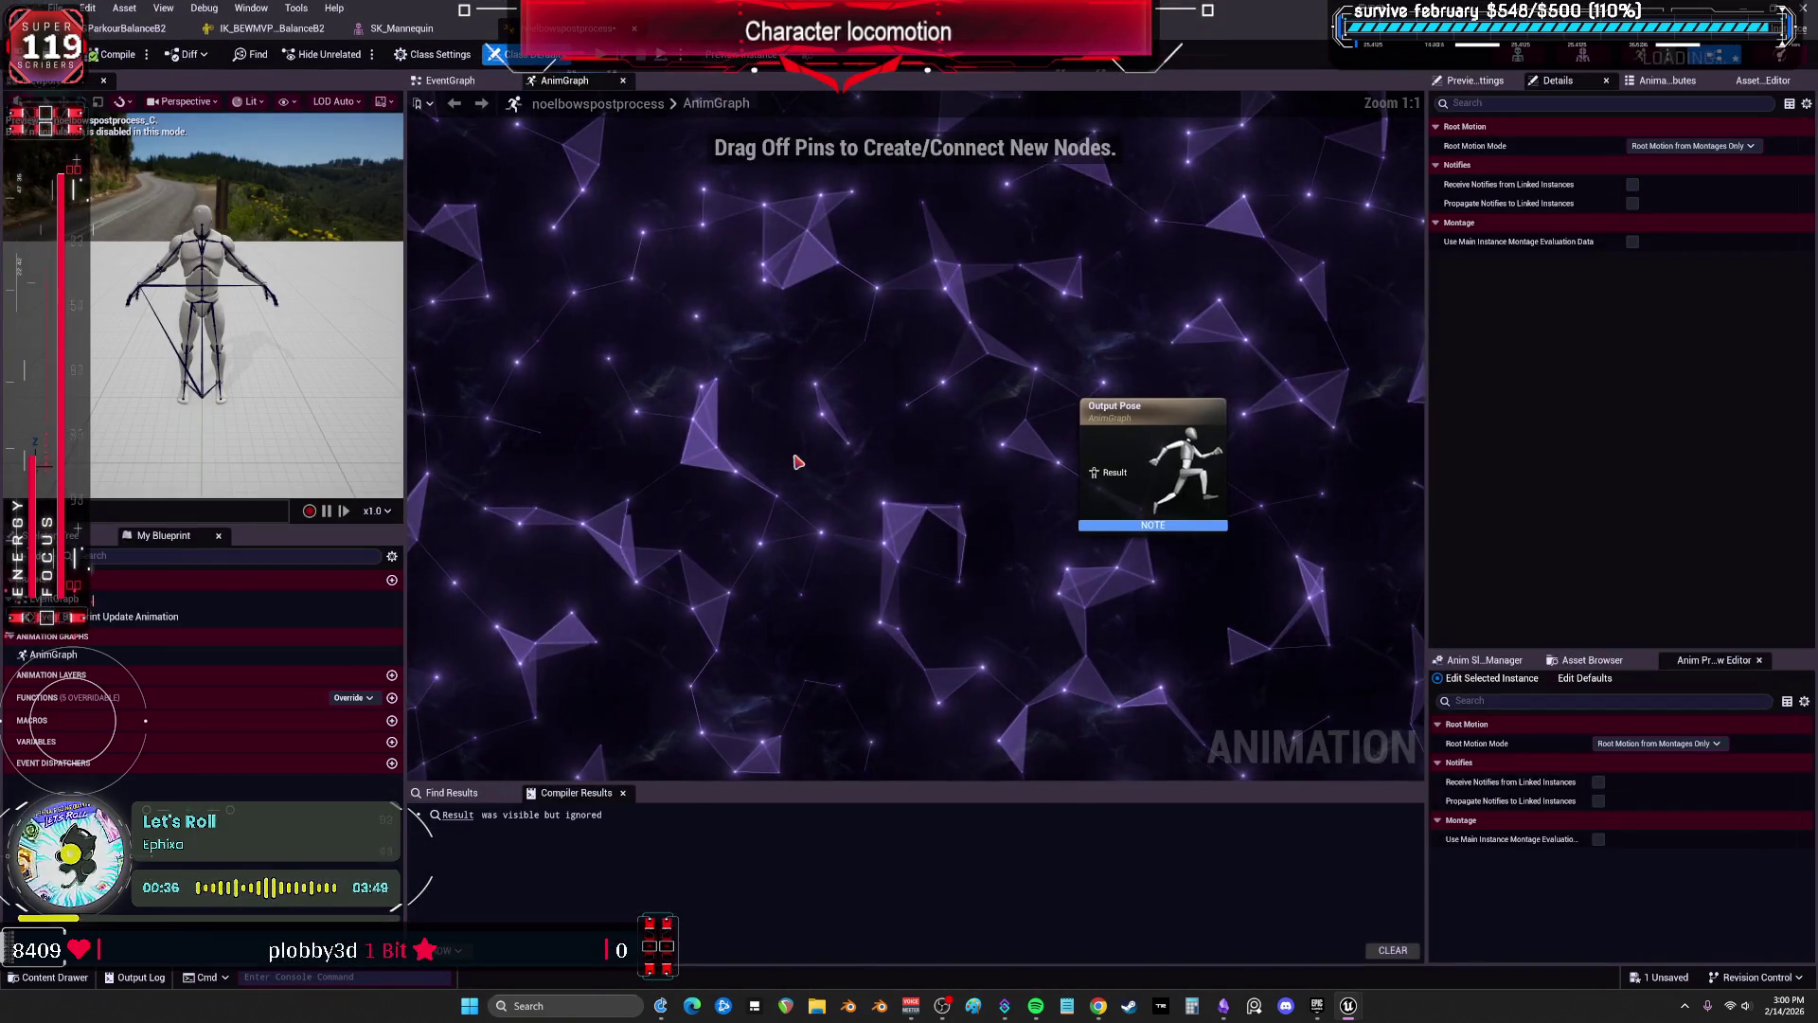
right_click(795, 461)
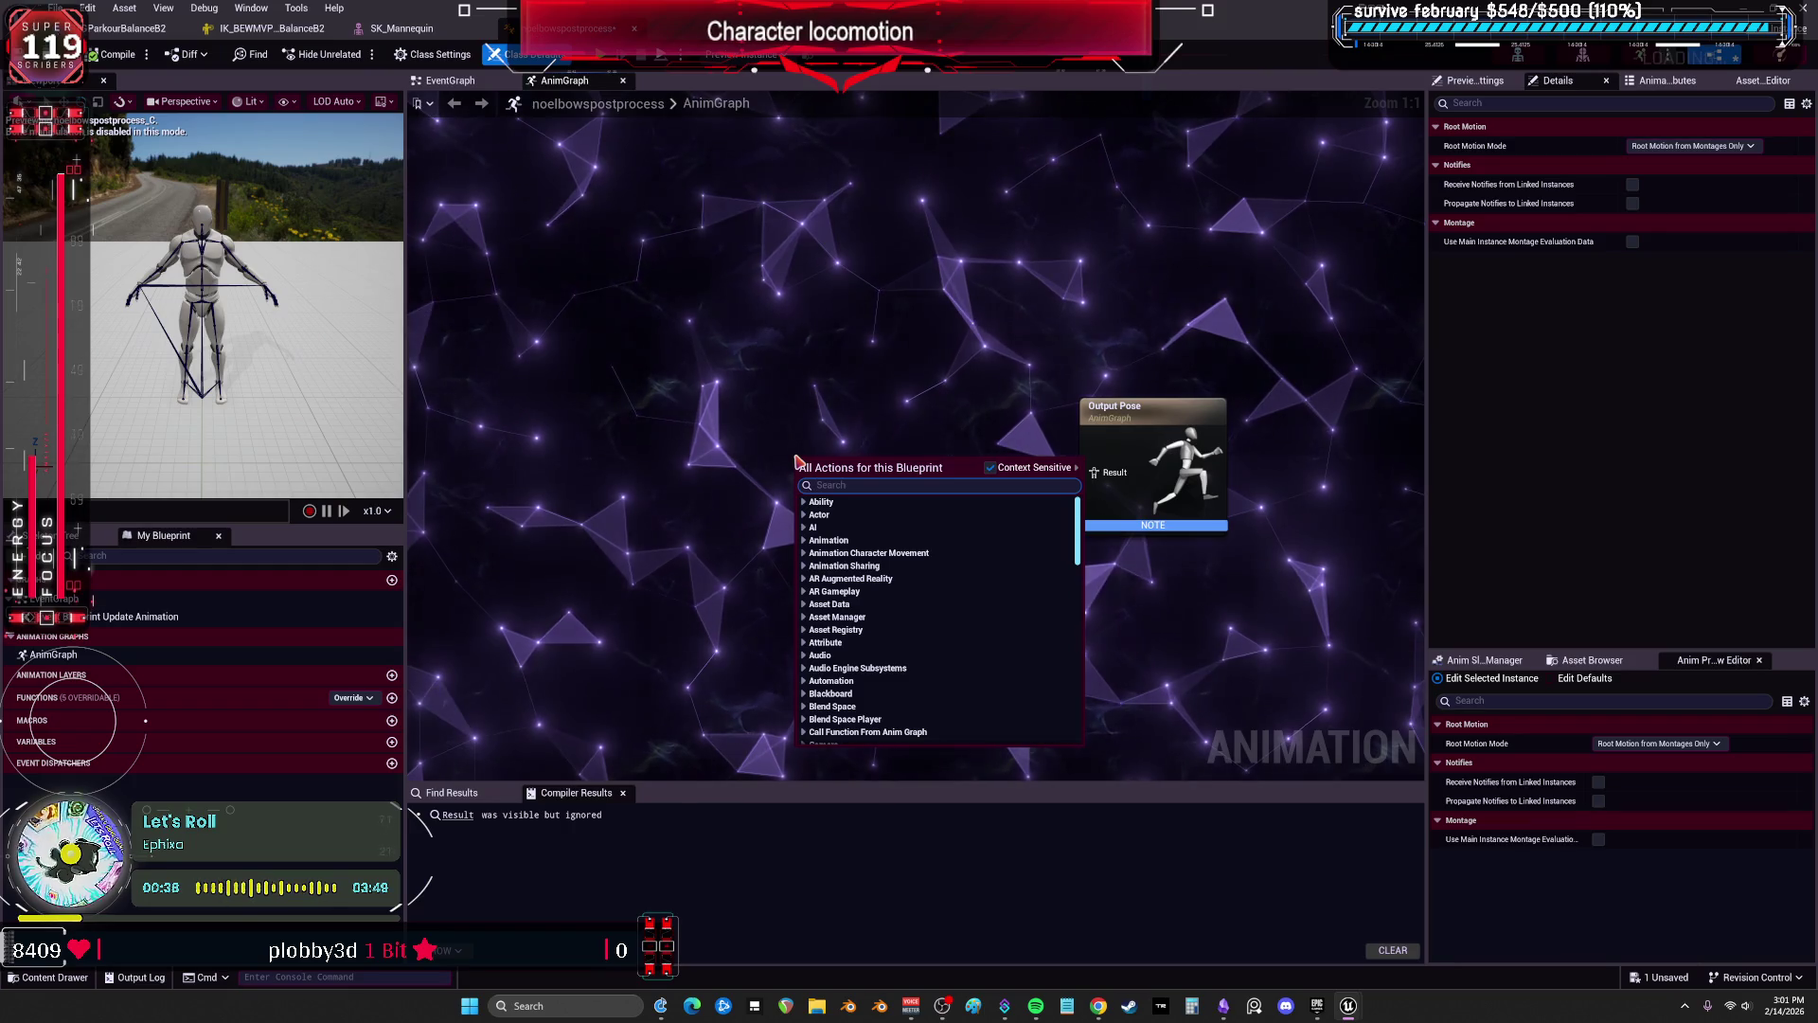
type("r")
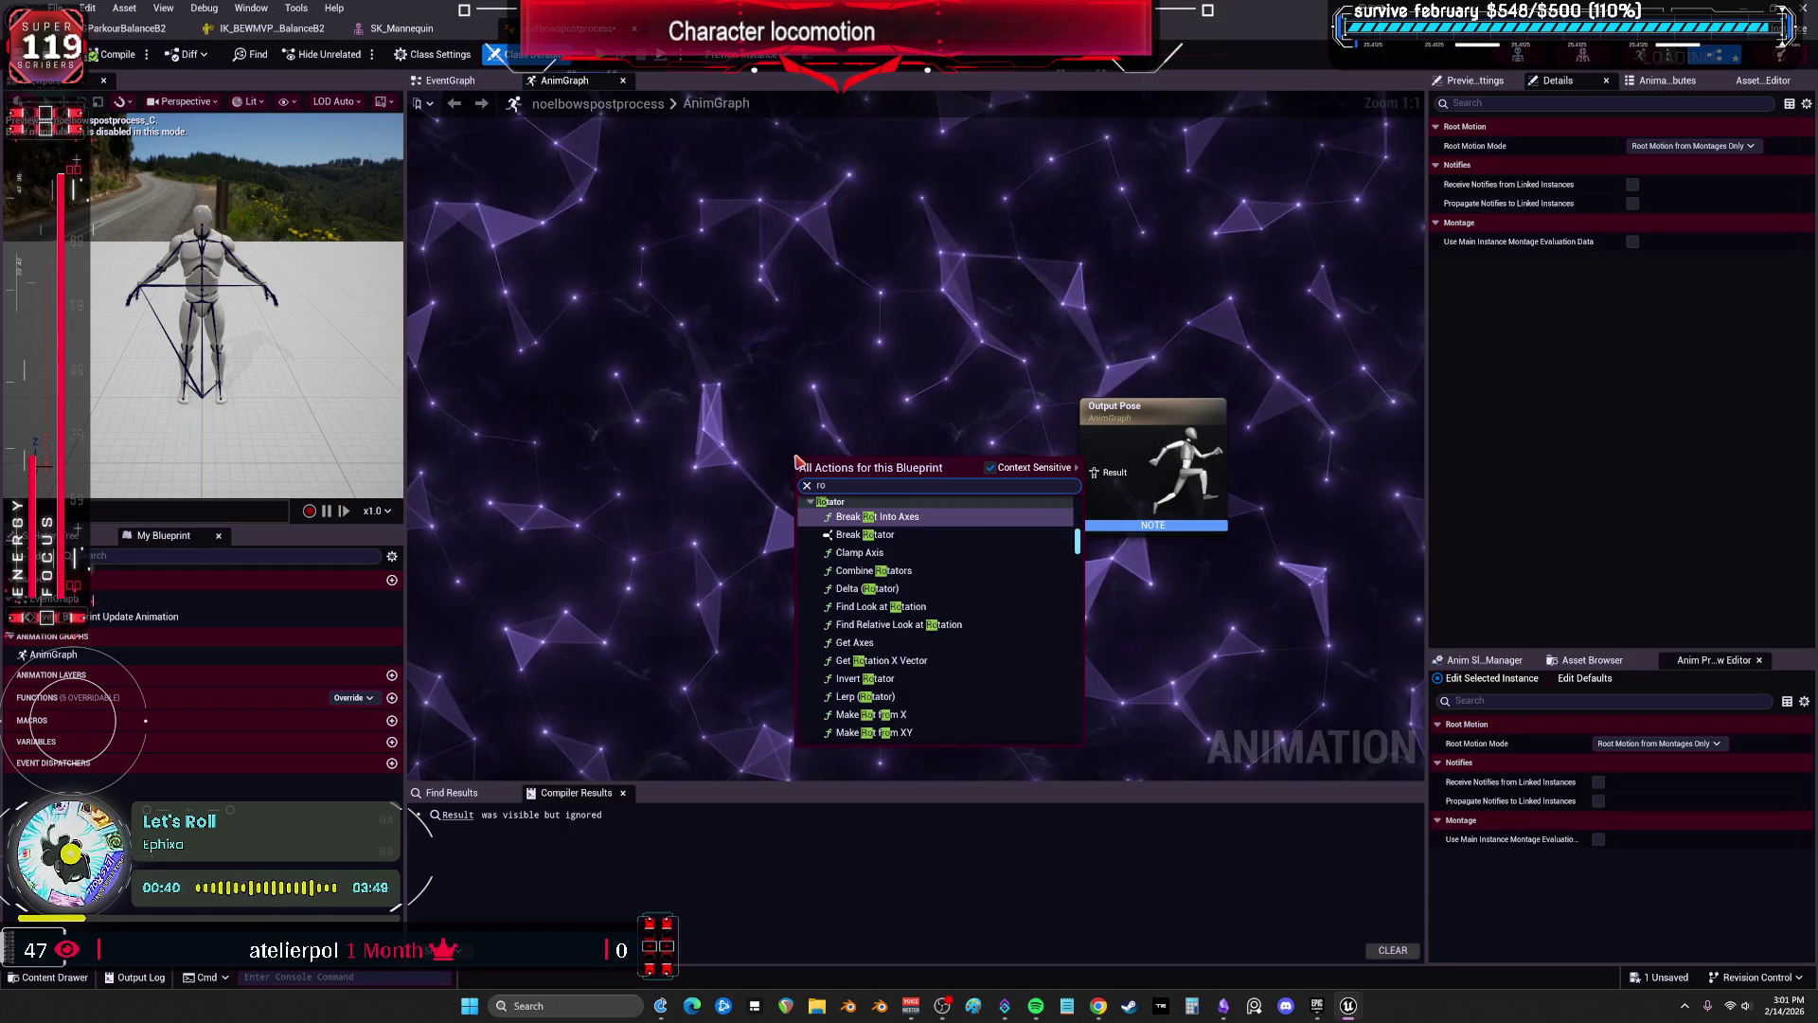